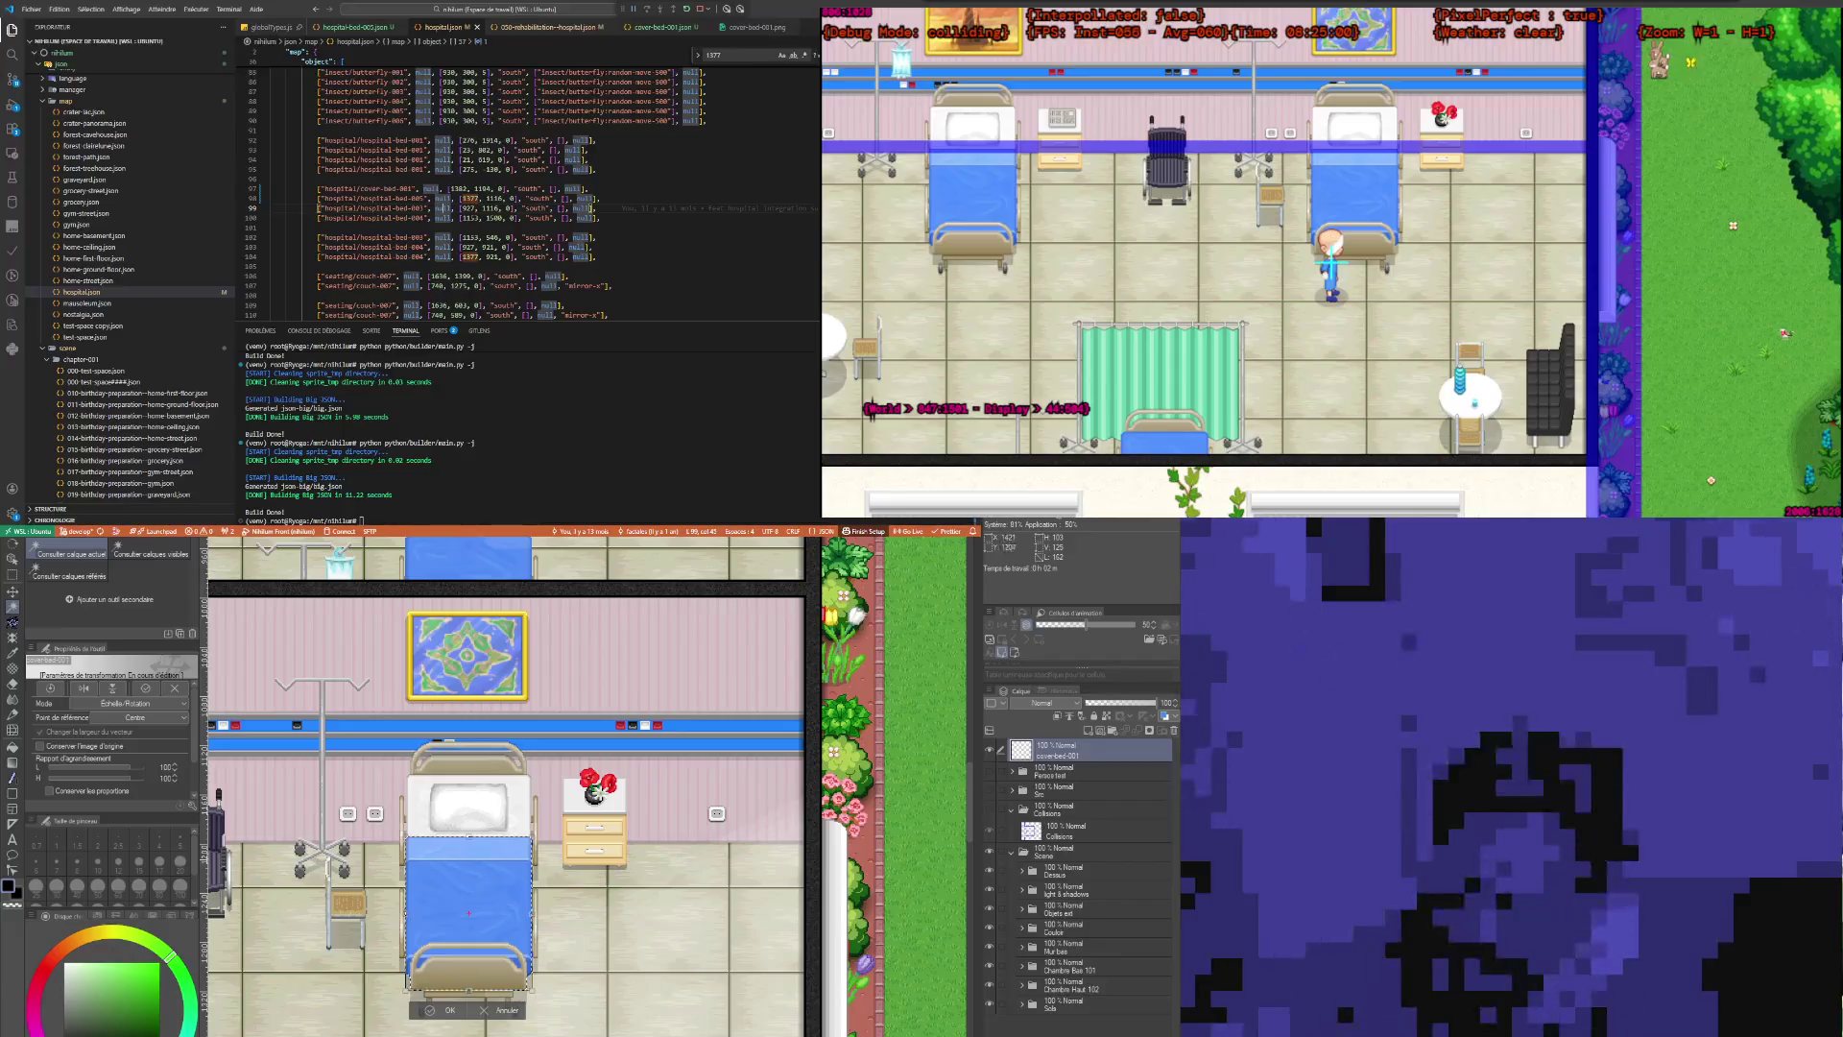
Step: Inspect the open scene JSON, highlighting the 546 coordinate and every null occurrence
{"action": "double_click", "coordinate": [492, 237]}
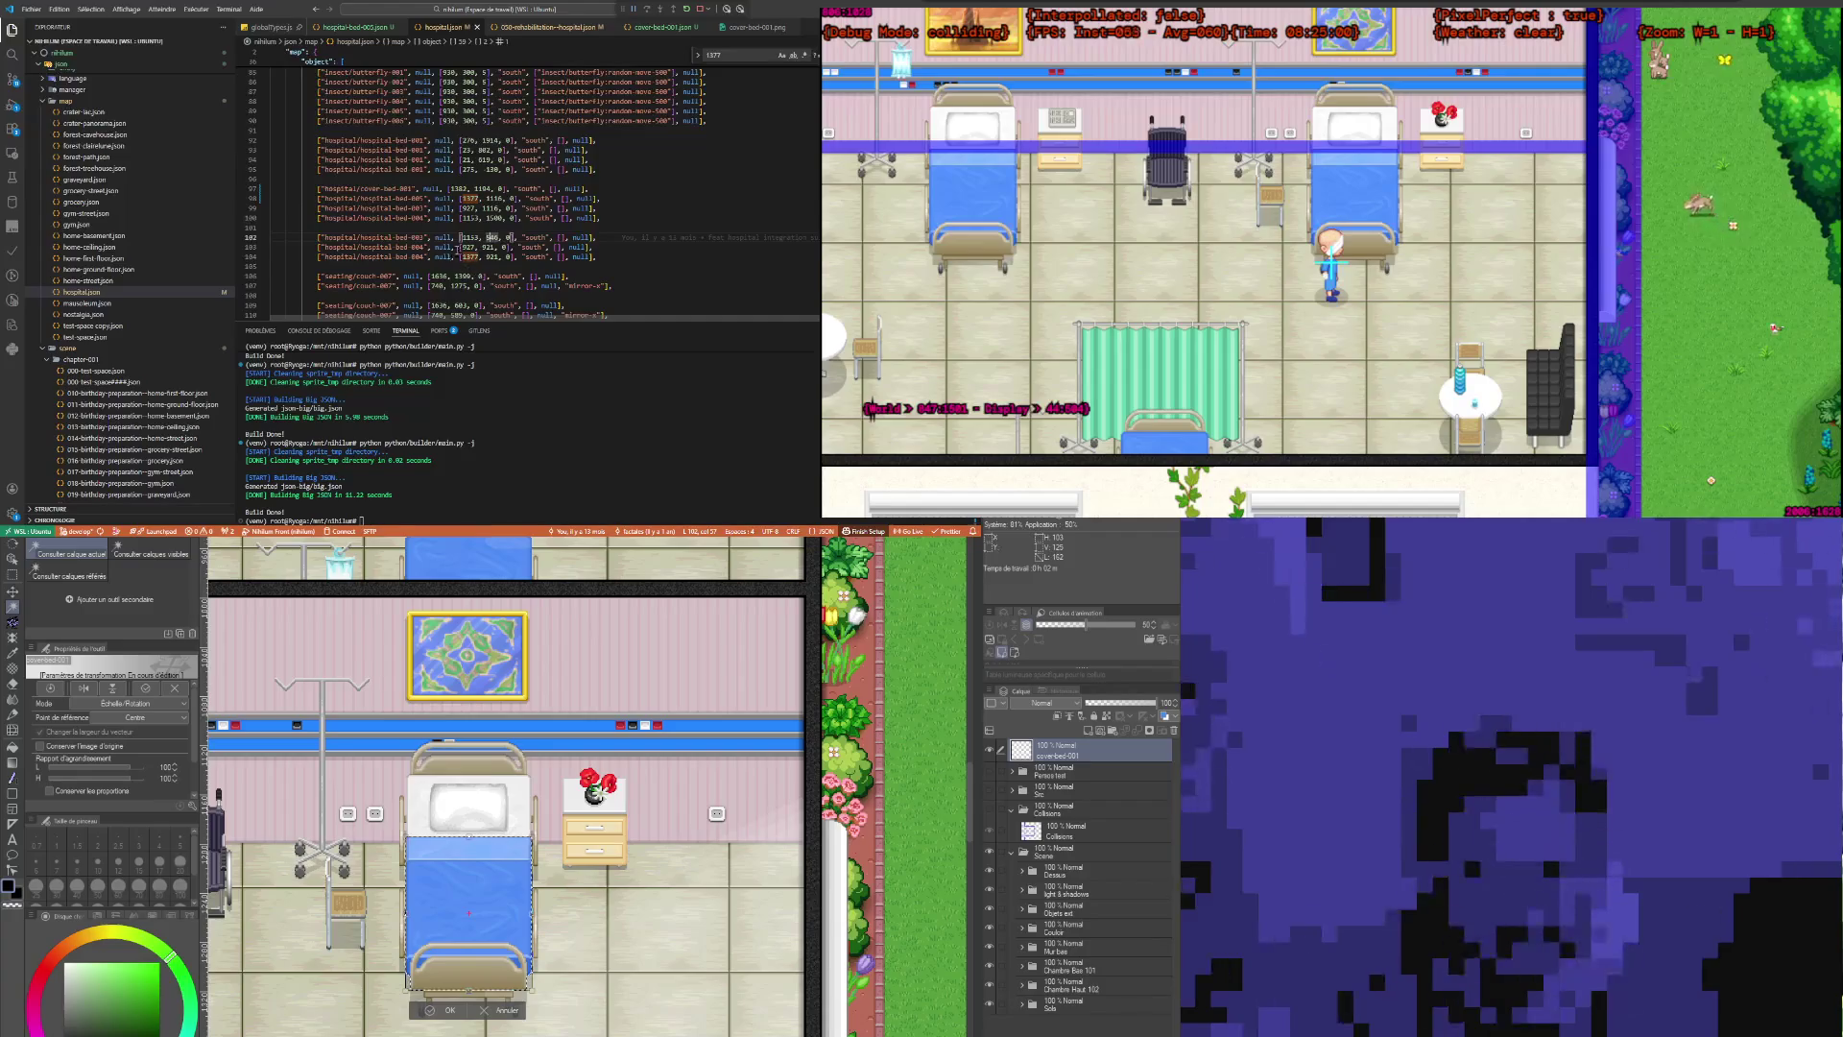
{"action": "double_click", "coordinate": [445, 140]}
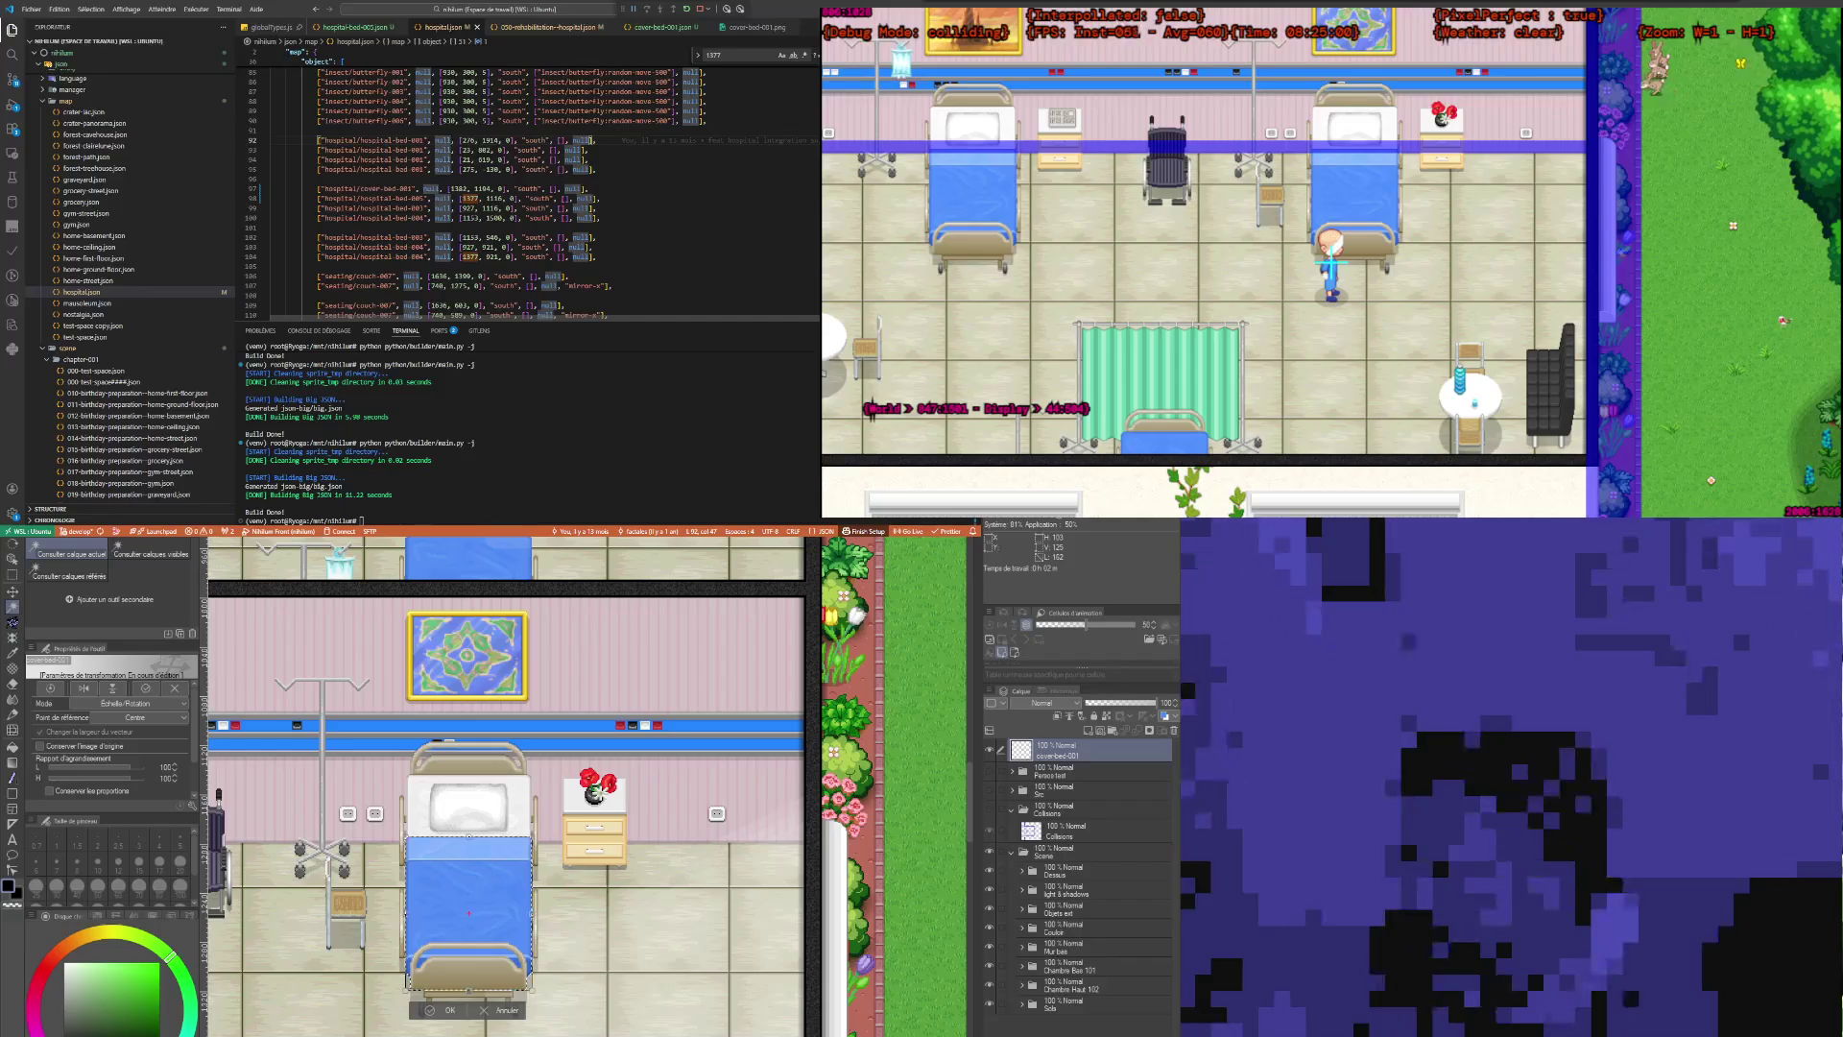
{"action": "scroll", "coordinate": [528, 183], "scroll_direction": "up", "scroll_amount": 10}
{"action": "scroll", "coordinate": [528, 182], "scroll_direction": "up", "scroll_amount": 15}
{"action": "scroll", "coordinate": [491, 204], "scroll_direction": "down", "scroll_amount": 5}
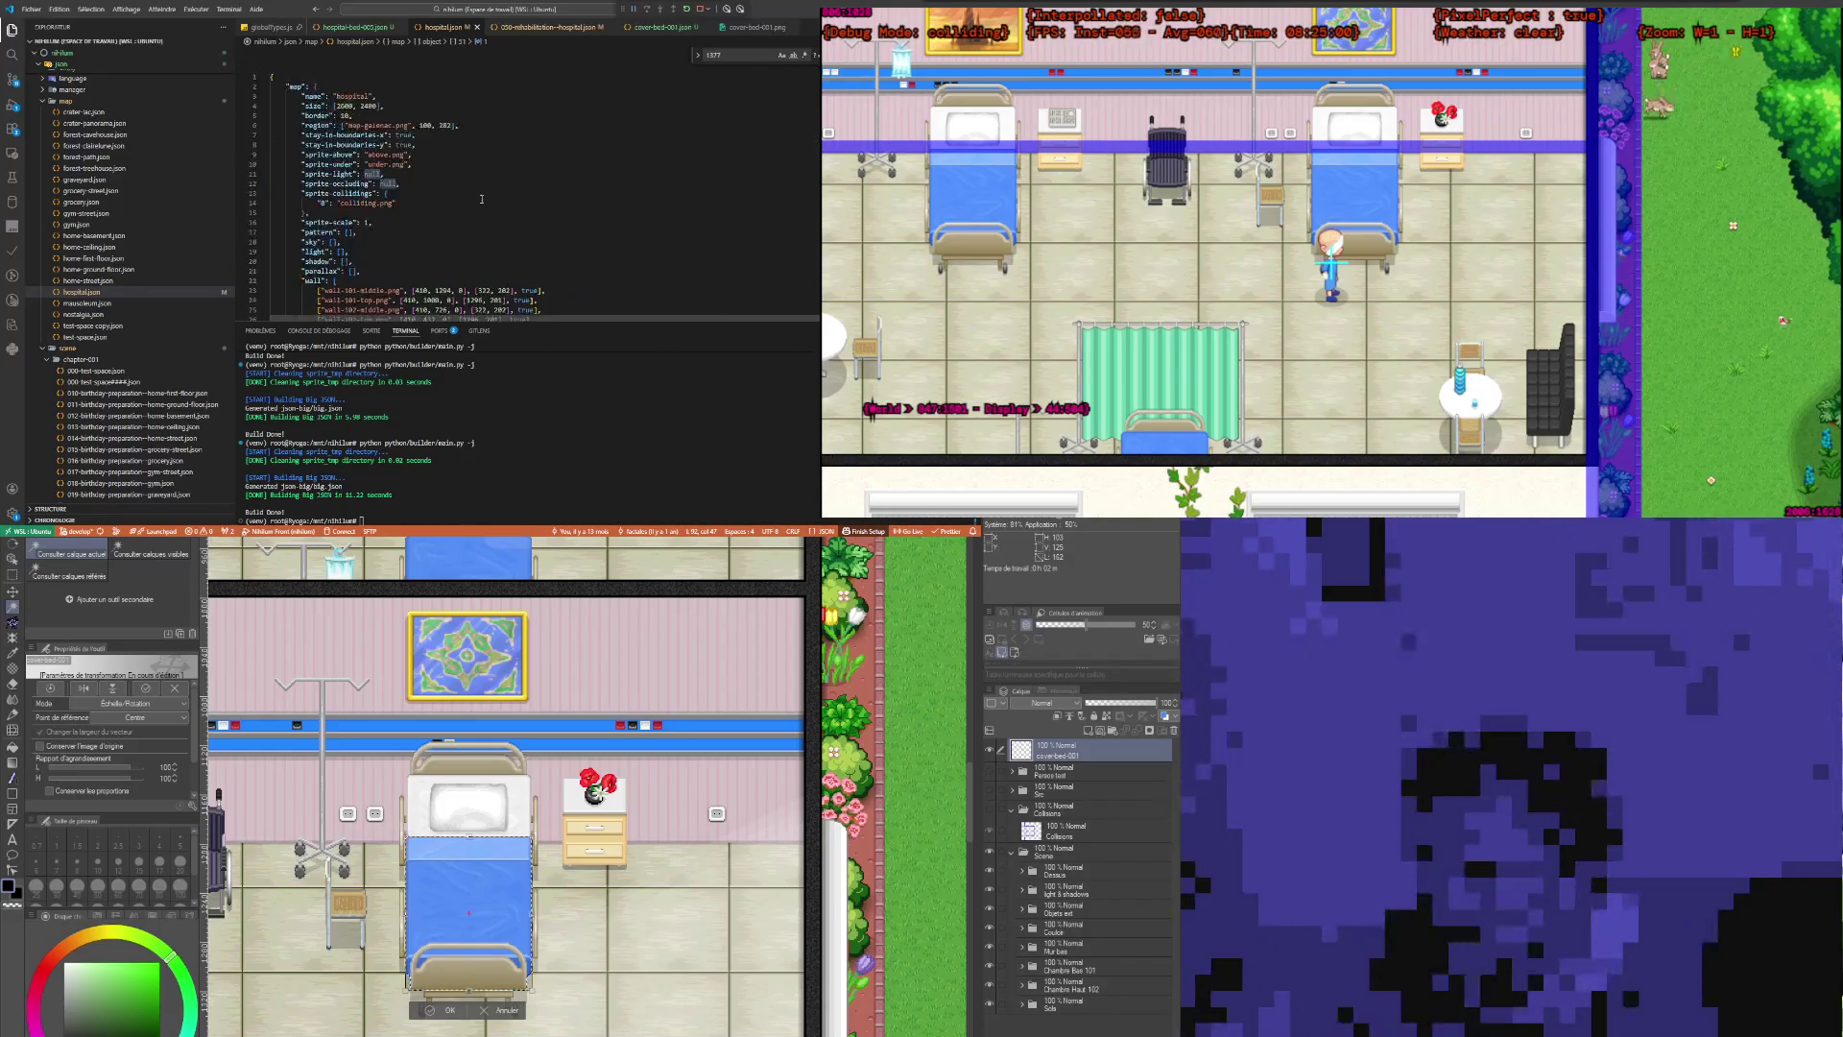
{"action": "scroll", "coordinate": [492, 203], "scroll_direction": "down", "scroll_amount": 5}
{"action": "scroll", "coordinate": [491, 203], "scroll_direction": "down", "scroll_amount": 5}
{"action": "scroll", "coordinate": [491, 204], "scroll_direction": "down", "scroll_amount": 5}
{"action": "scroll", "coordinate": [441, 237], "scroll_direction": "down", "scroll_amount": 12}
{"action": "scroll", "coordinate": [442, 237], "scroll_direction": "down", "scroll_amount": 12}
{"action": "scroll", "coordinate": [442, 237], "scroll_direction": "down", "scroll_amount": 11}
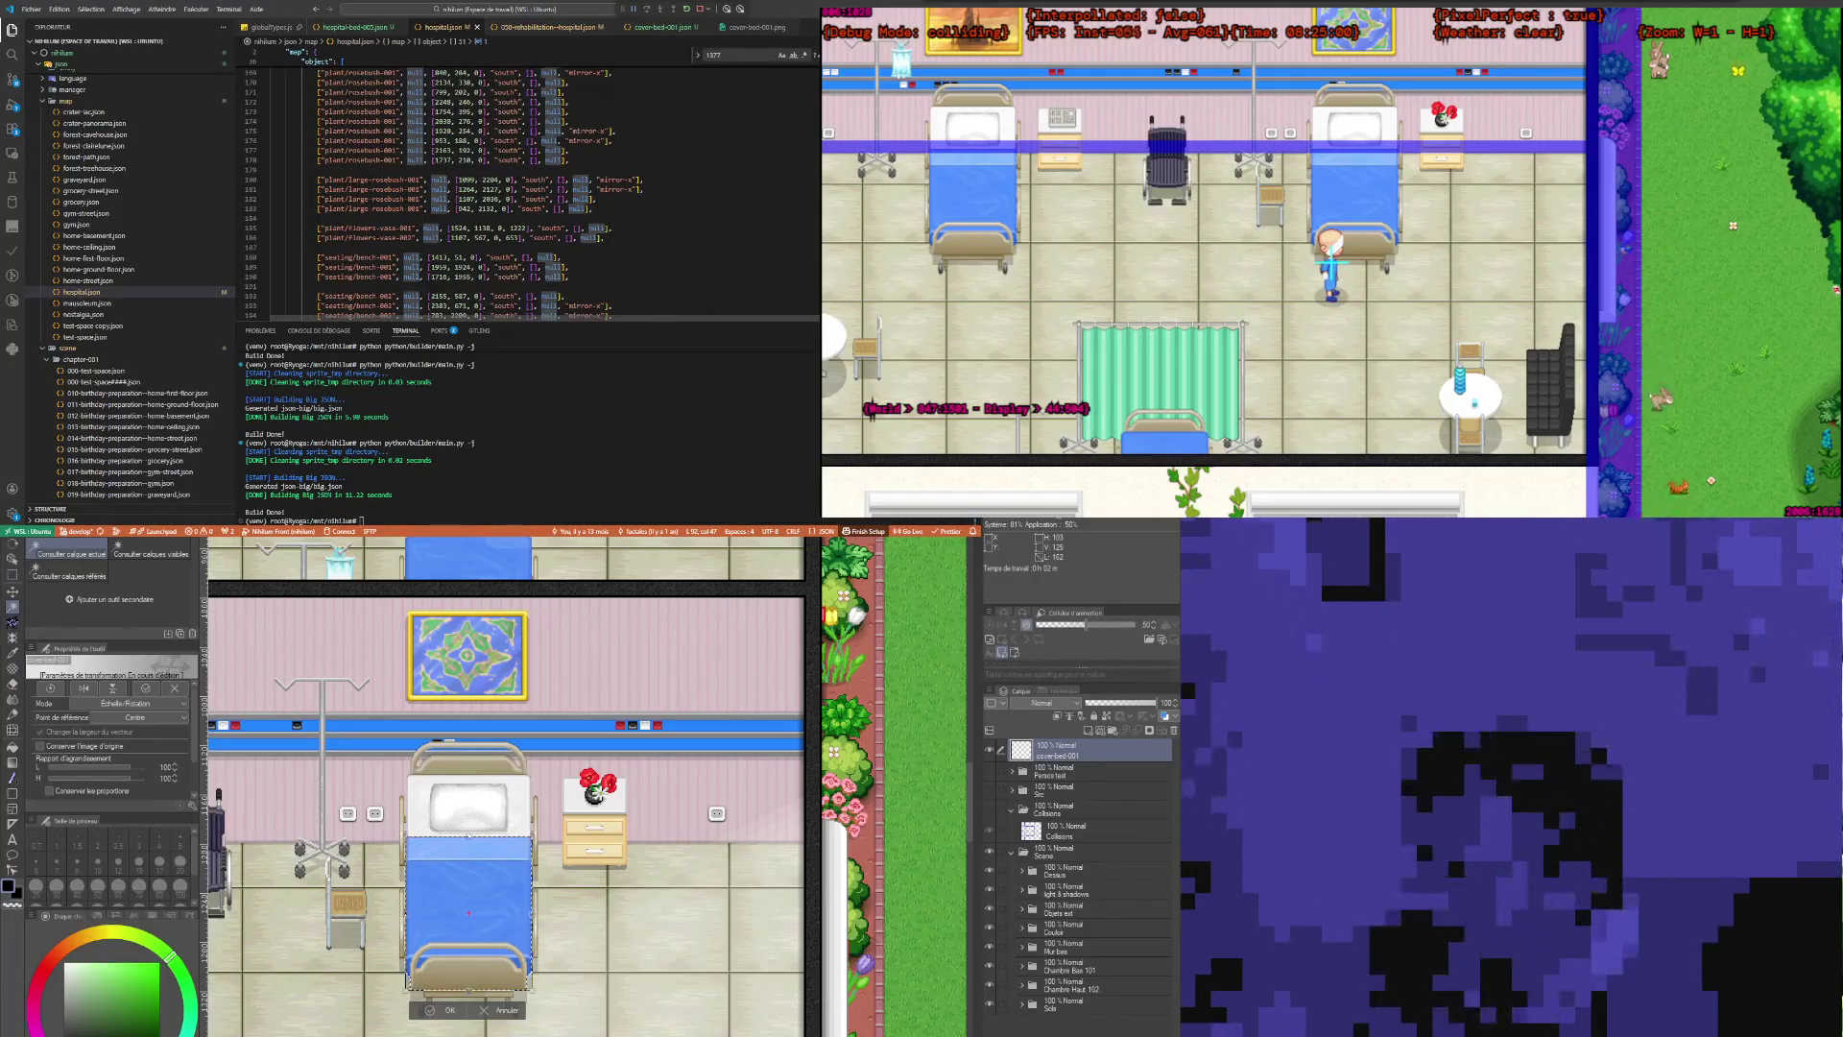
{"action": "scroll", "coordinate": [480, 192], "scroll_direction": "up", "scroll_amount": 6}
{"action": "scroll", "coordinate": [480, 192], "scroll_direction": "up", "scroll_amount": 7}
{"action": "scroll", "coordinate": [480, 192], "scroll_direction": "up", "scroll_amount": 6}
{"action": "scroll", "coordinate": [480, 192], "scroll_direction": "up", "scroll_amount": 8}
{"action": "scroll", "coordinate": [480, 191], "scroll_direction": "up", "scroll_amount": 12}
{"action": "scroll", "coordinate": [480, 192], "scroll_direction": "up", "scroll_amount": 5}
{"action": "scroll", "coordinate": [479, 192], "scroll_direction": "up", "scroll_amount": 5}
{"action": "scroll", "coordinate": [480, 192], "scroll_direction": "down", "scroll_amount": 3}
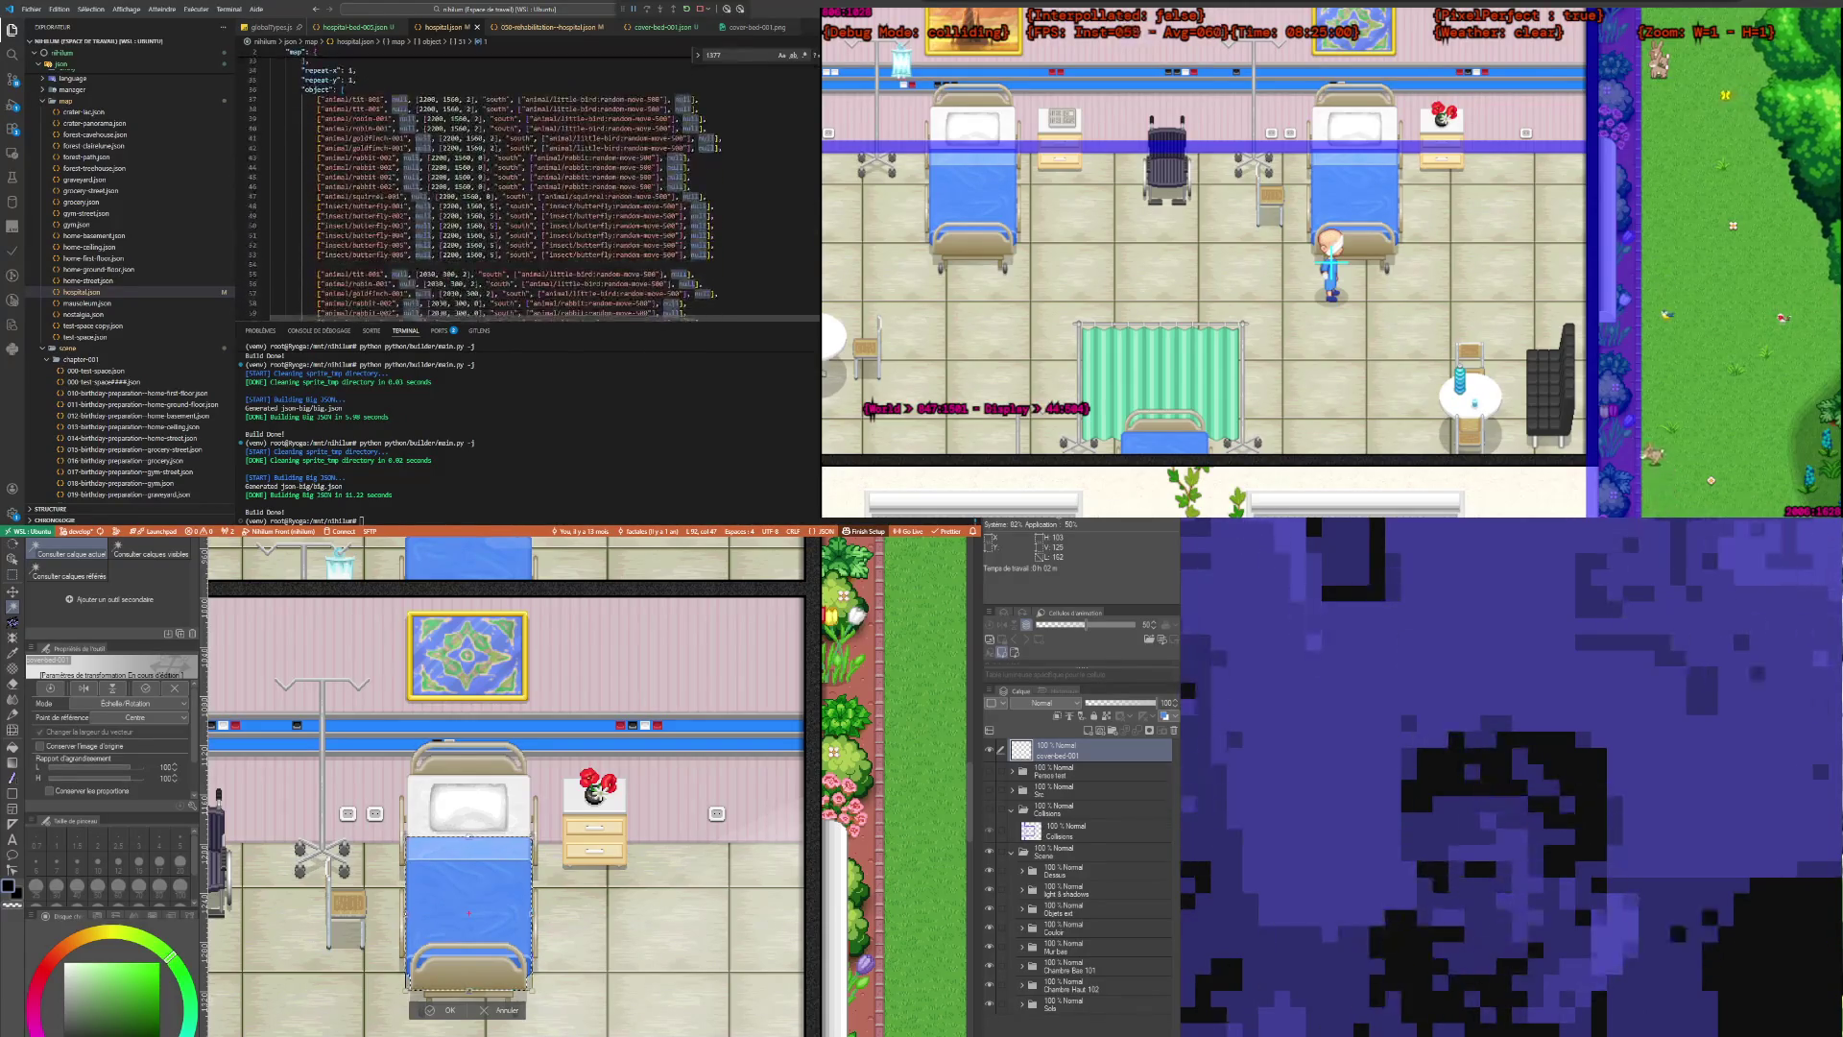
{"action": "scroll", "coordinate": [480, 192], "scroll_direction": "up", "scroll_amount": 8}
{"action": "scroll", "coordinate": [479, 192], "scroll_direction": "down", "scroll_amount": 2}
{"action": "scroll", "coordinate": [480, 192], "scroll_direction": "down", "scroll_amount": 2}
{"action": "scroll", "coordinate": [480, 192], "scroll_direction": "down", "scroll_amount": 3}
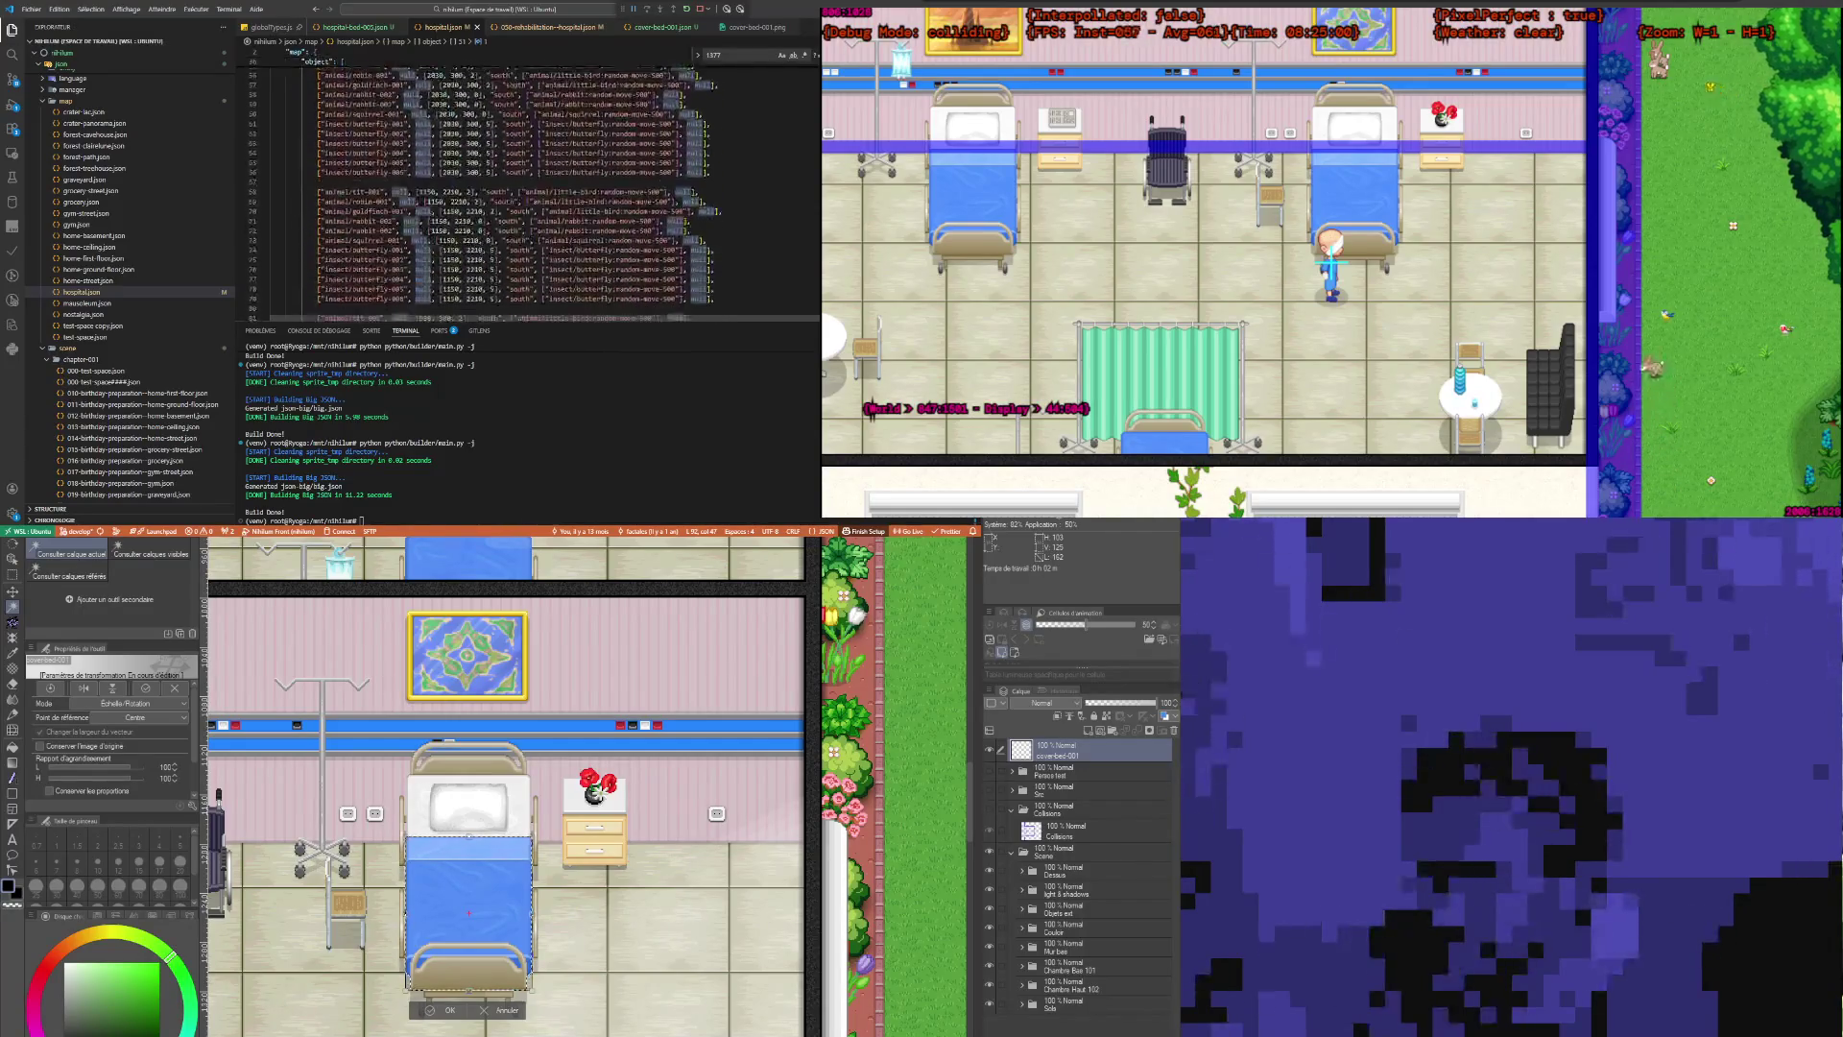
{"action": "scroll", "coordinate": [480, 192], "scroll_direction": "up", "scroll_amount": 5}
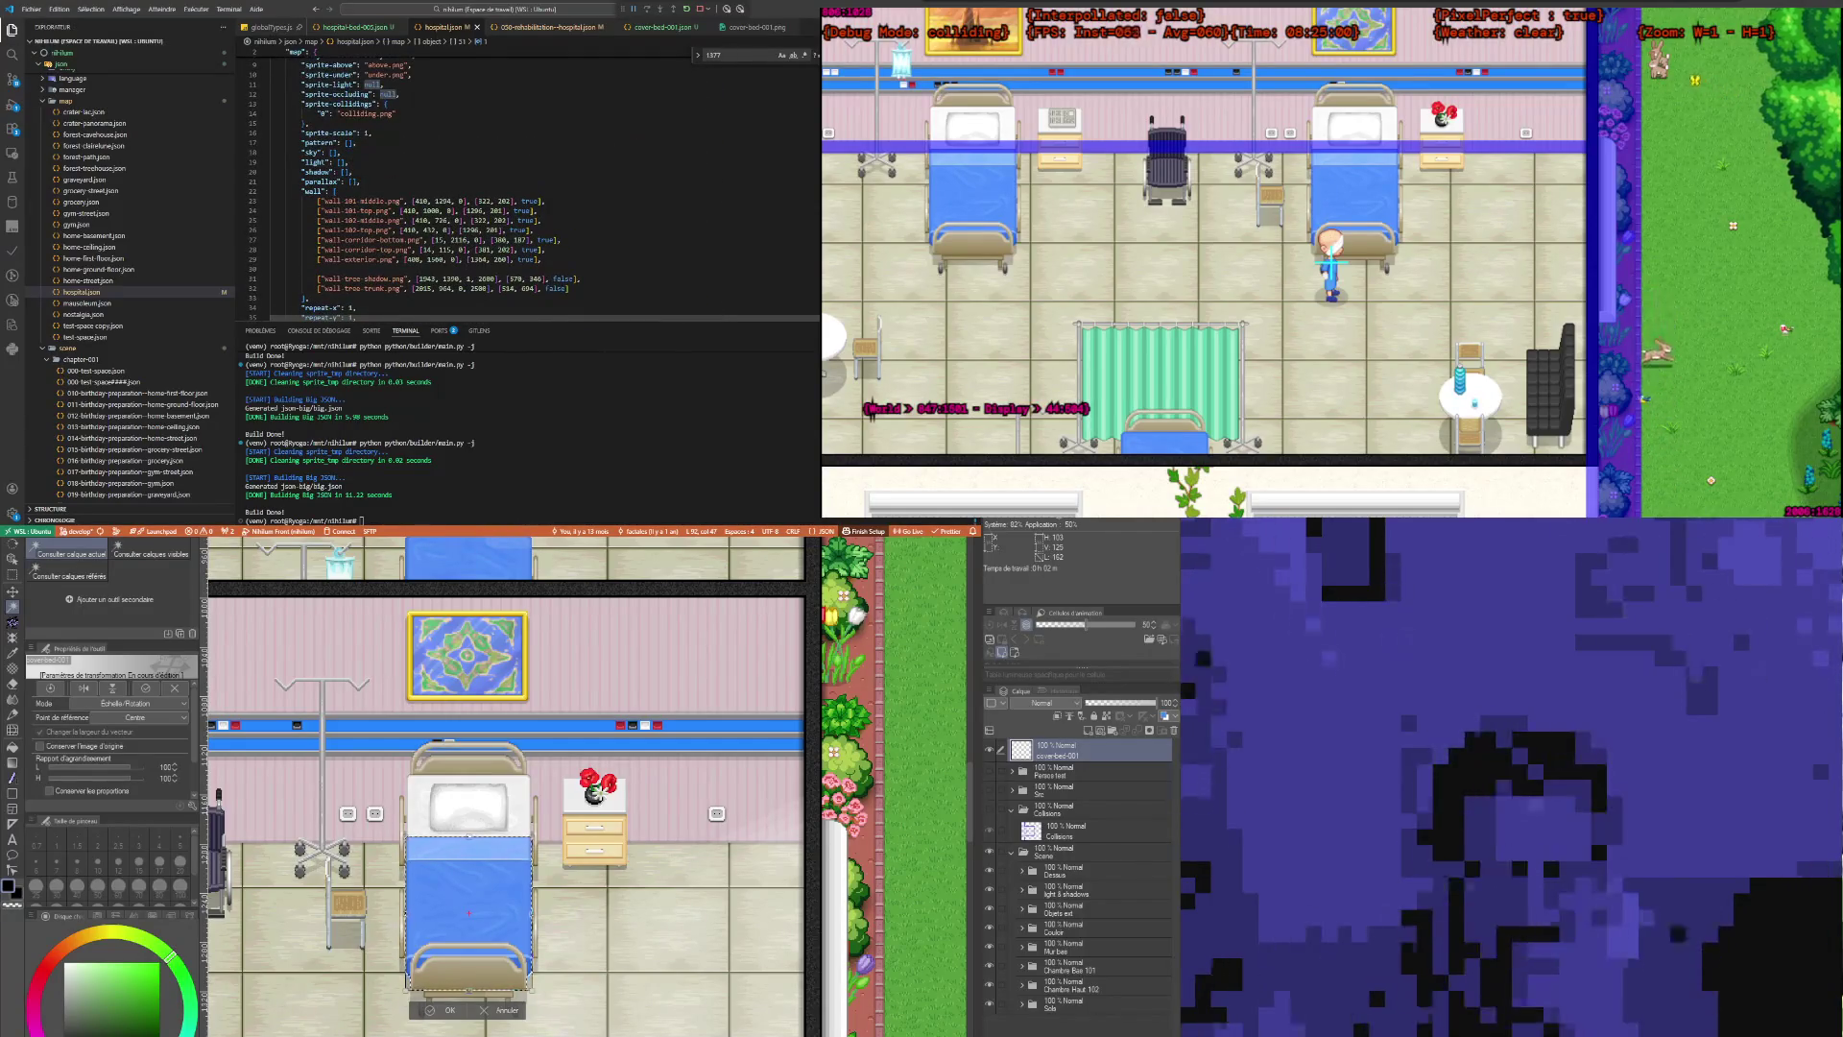
{"action": "scroll", "coordinate": [480, 192], "scroll_direction": "down", "scroll_amount": 2}
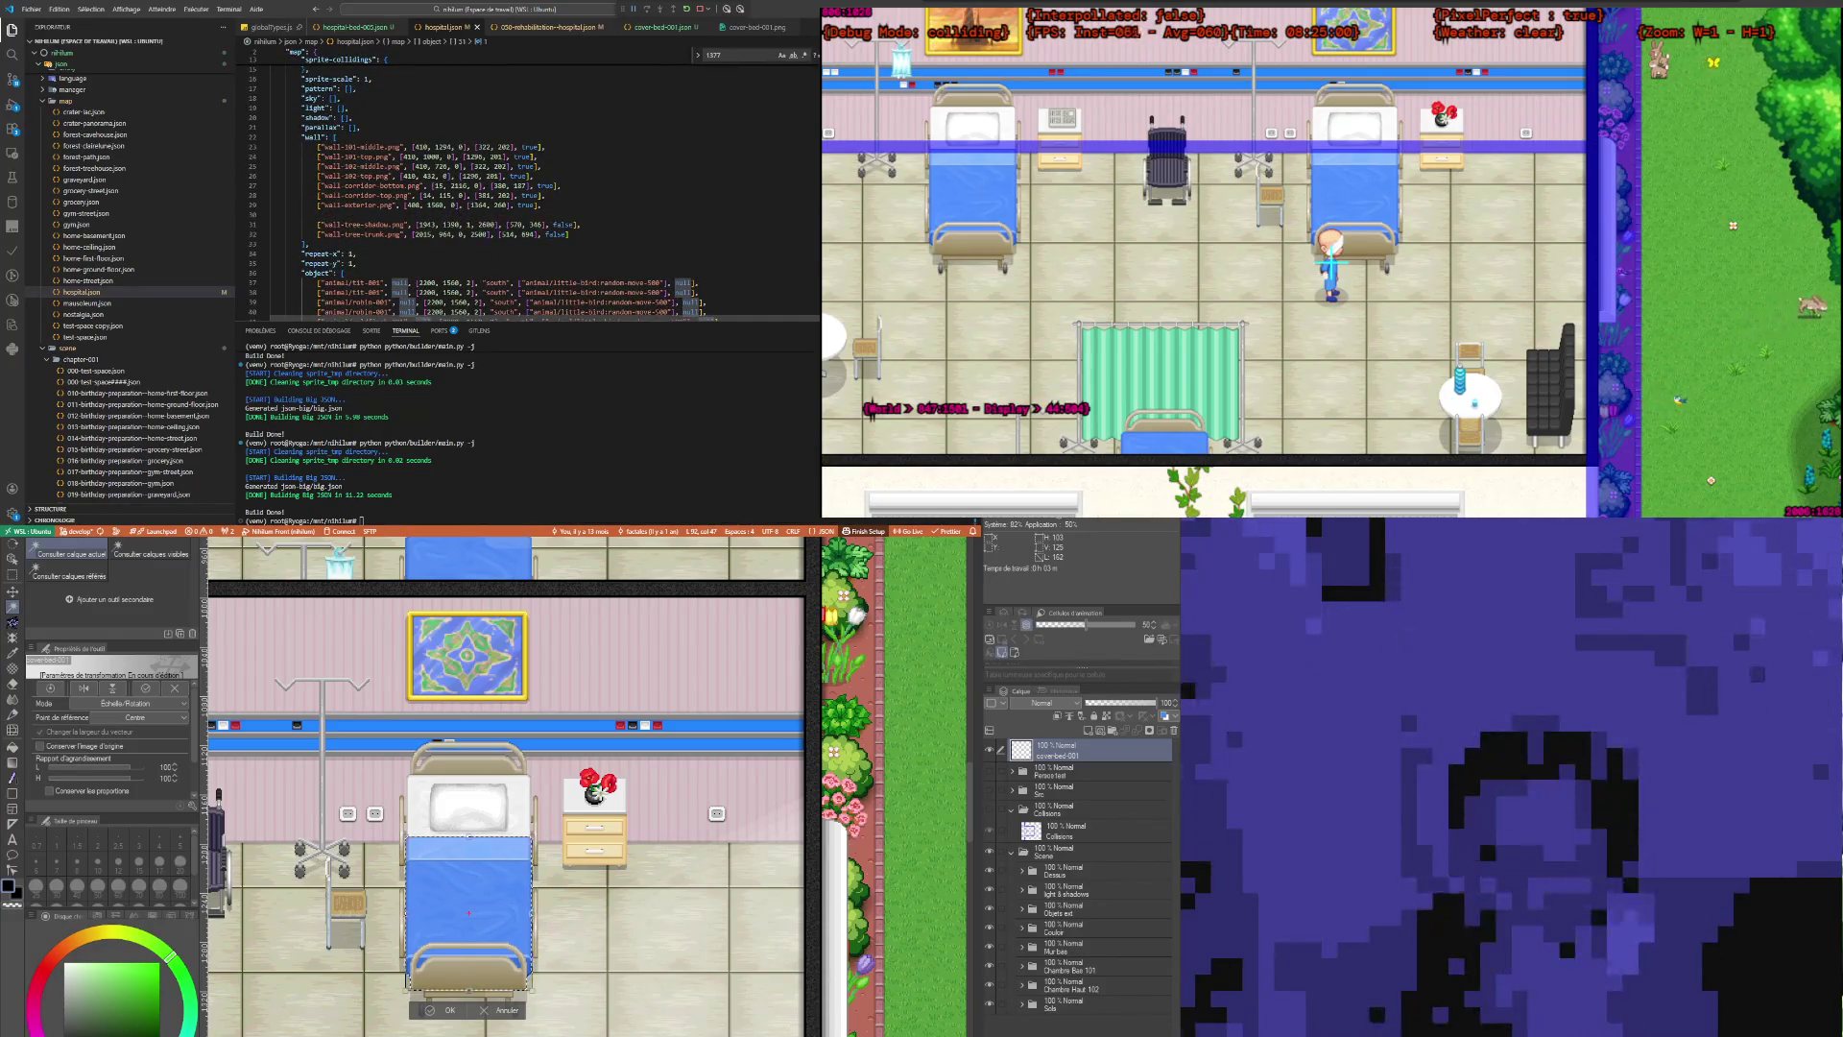
{"action": "scroll", "coordinate": [528, 182], "scroll_direction": "up", "scroll_amount": 5}
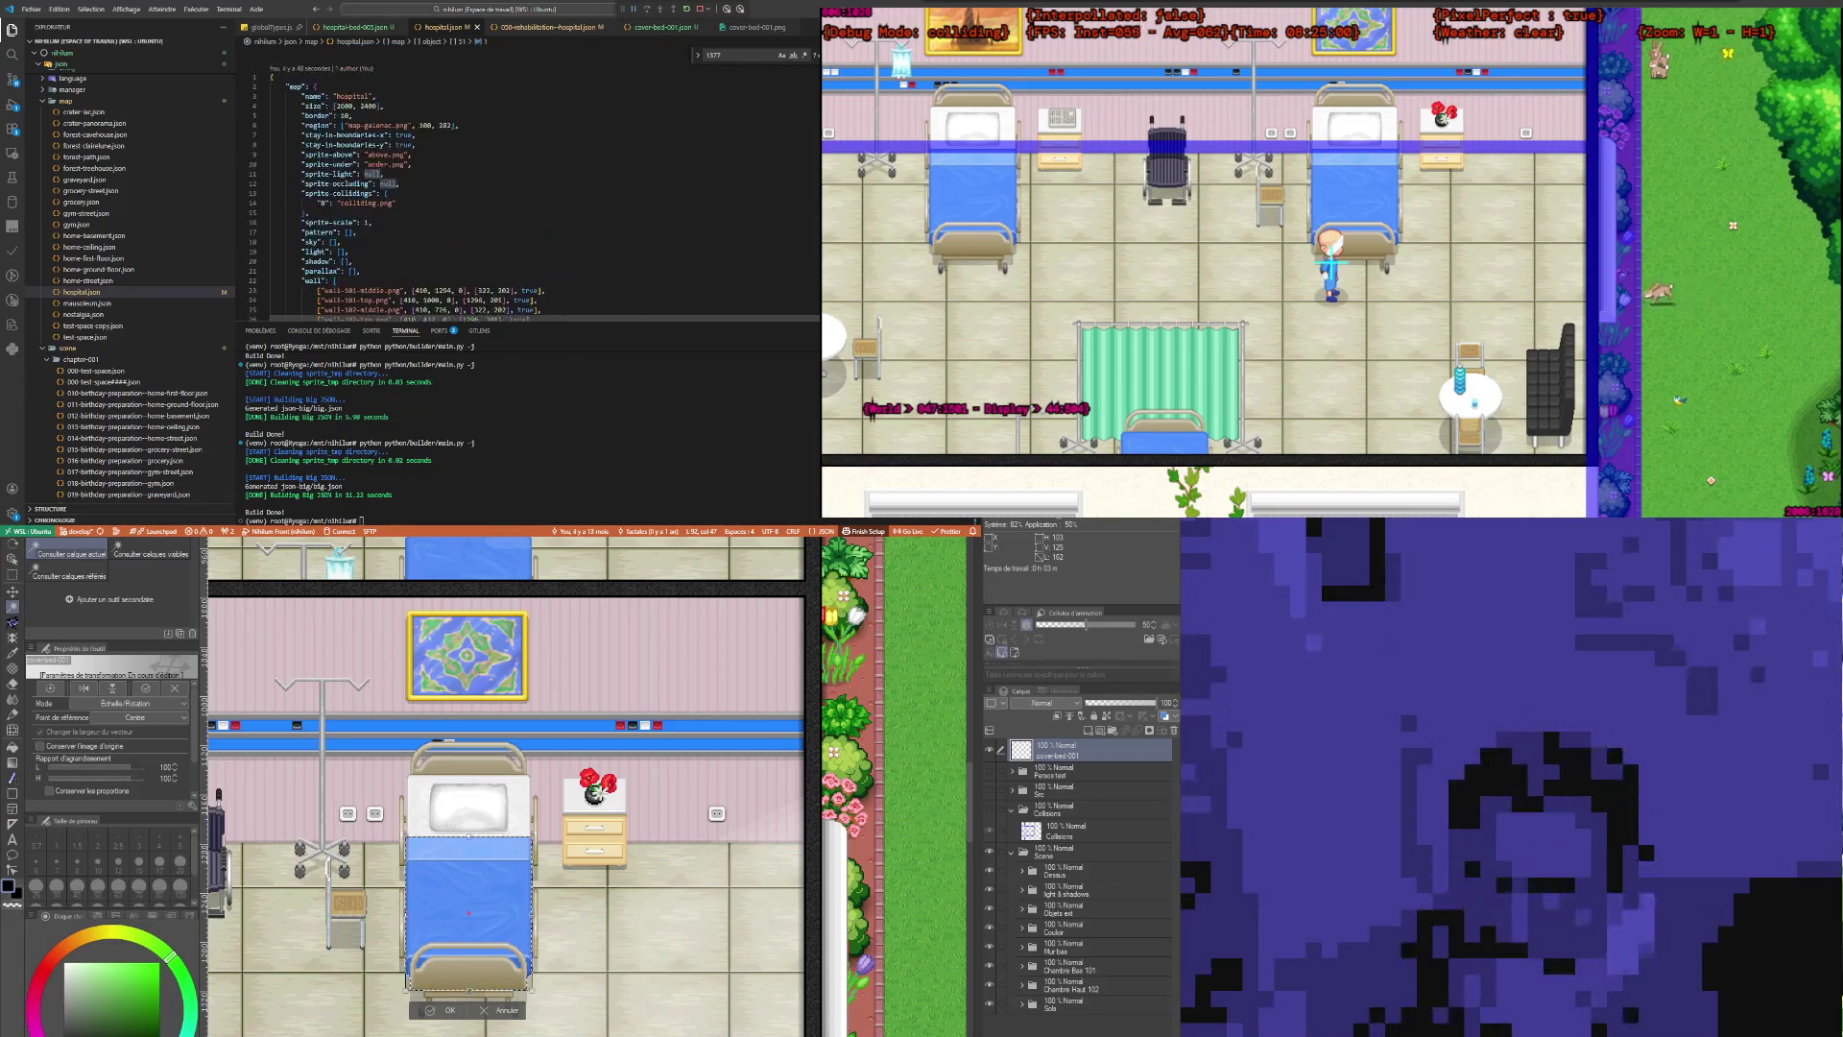
{"action": "scroll", "coordinate": [528, 192], "scroll_direction": "down", "scroll_amount": 5}
{"action": "scroll", "coordinate": [528, 192], "scroll_direction": "down", "scroll_amount": 3}
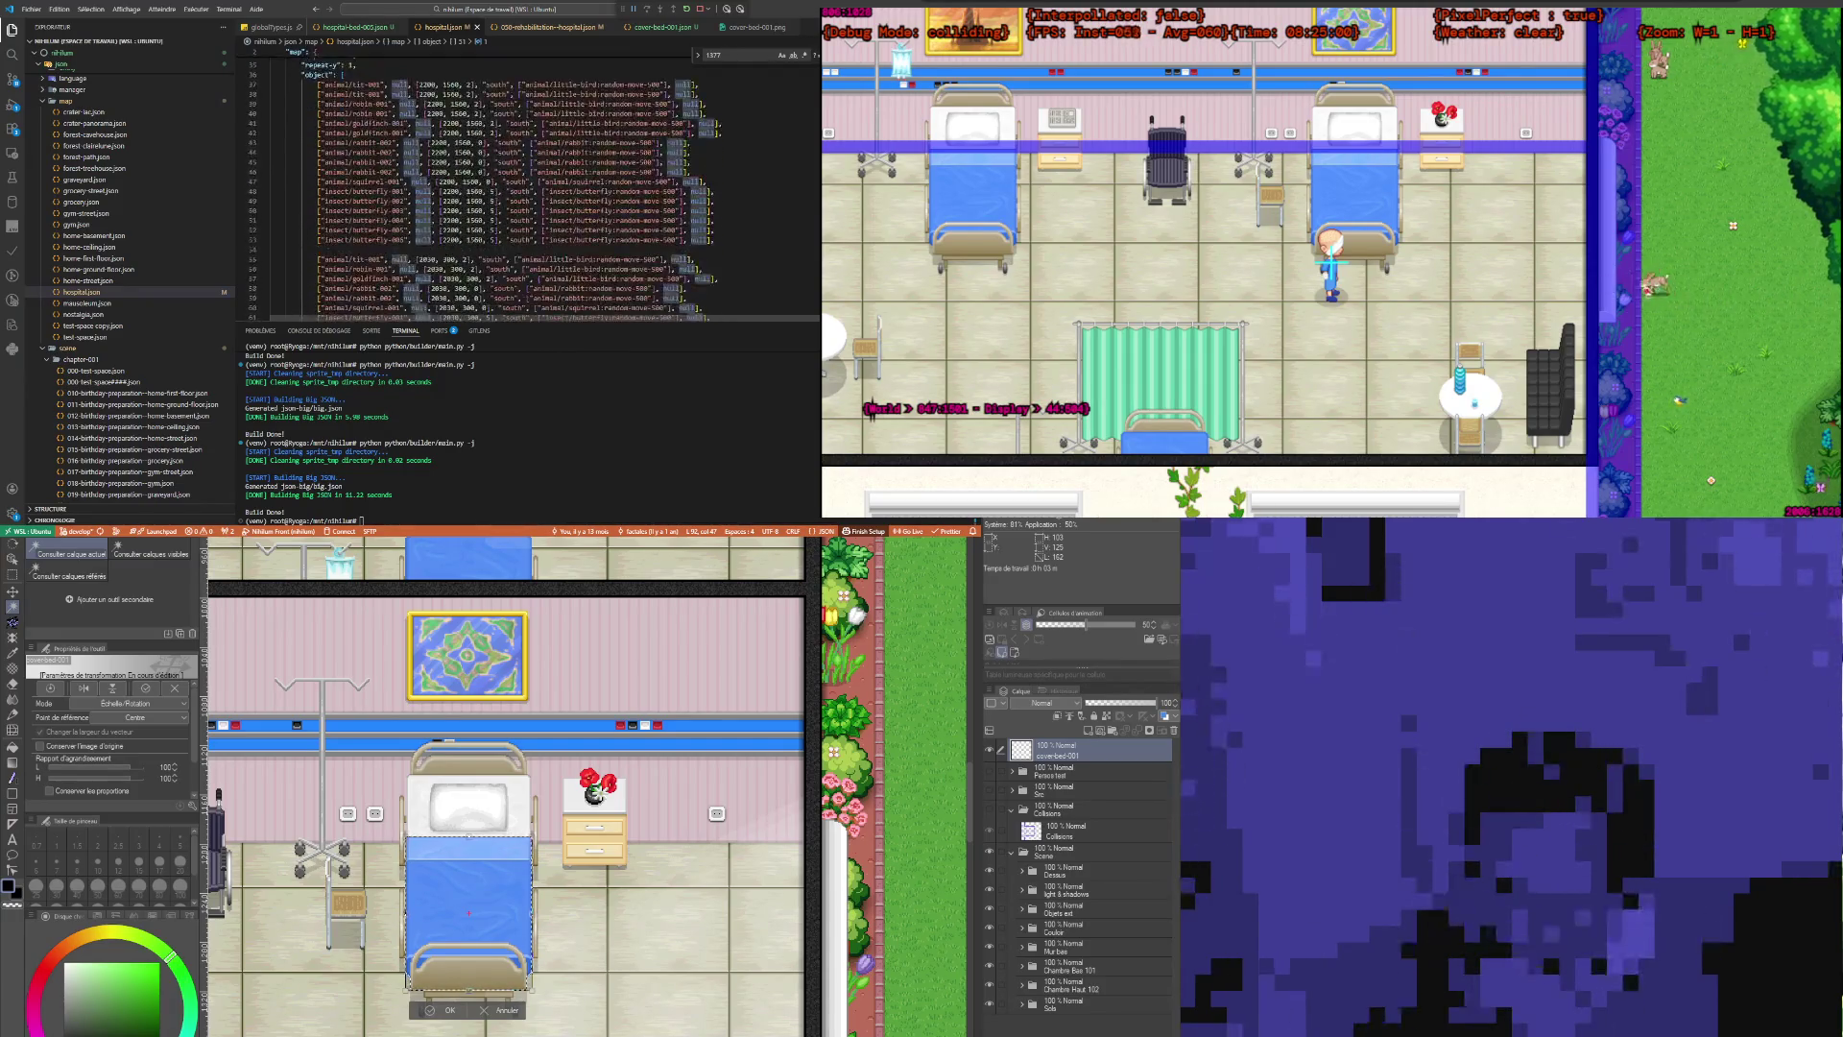
{"action": "scroll", "coordinate": [528, 192], "scroll_direction": "up", "scroll_amount": 5}
{"action": "scroll", "coordinate": [528, 192], "scroll_direction": "up", "scroll_amount": 3}
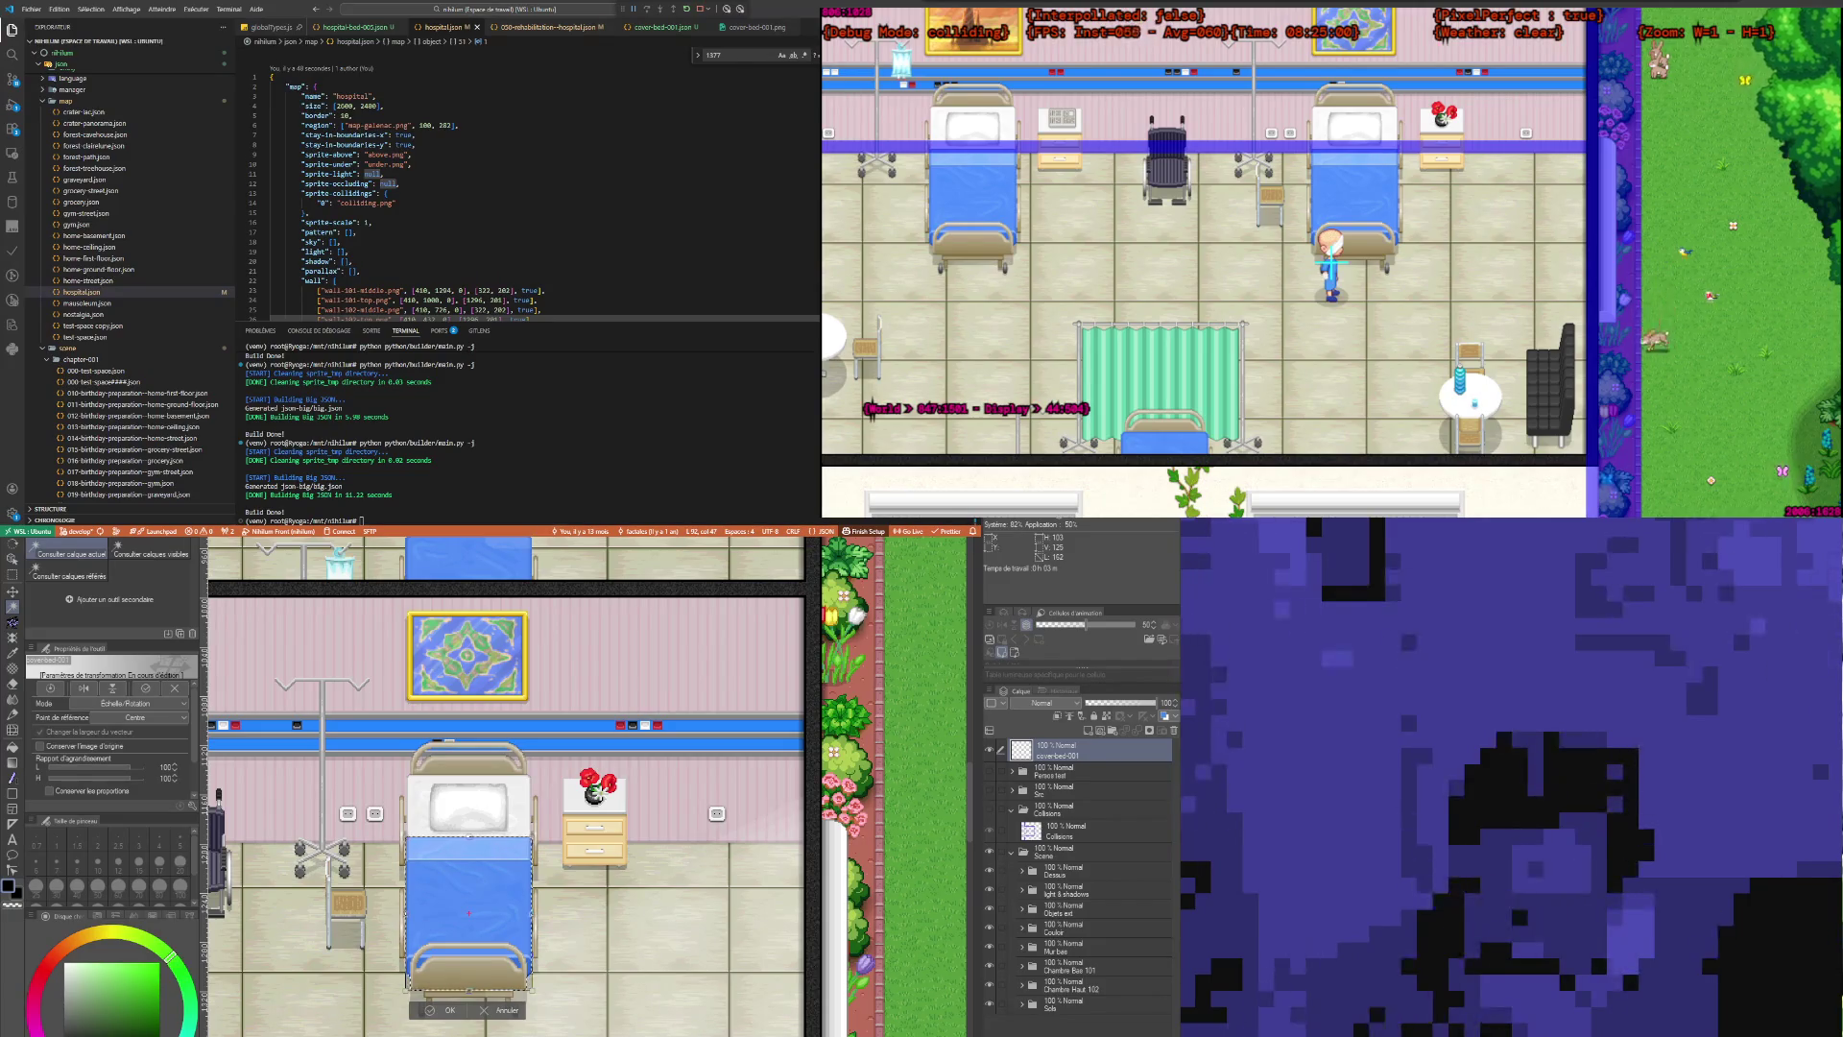
{"action": "scroll", "coordinate": [647, 277], "scroll_direction": "down", "scroll_amount": 5}
{"action": "scroll", "coordinate": [647, 276], "scroll_direction": "up", "scroll_amount": 5}
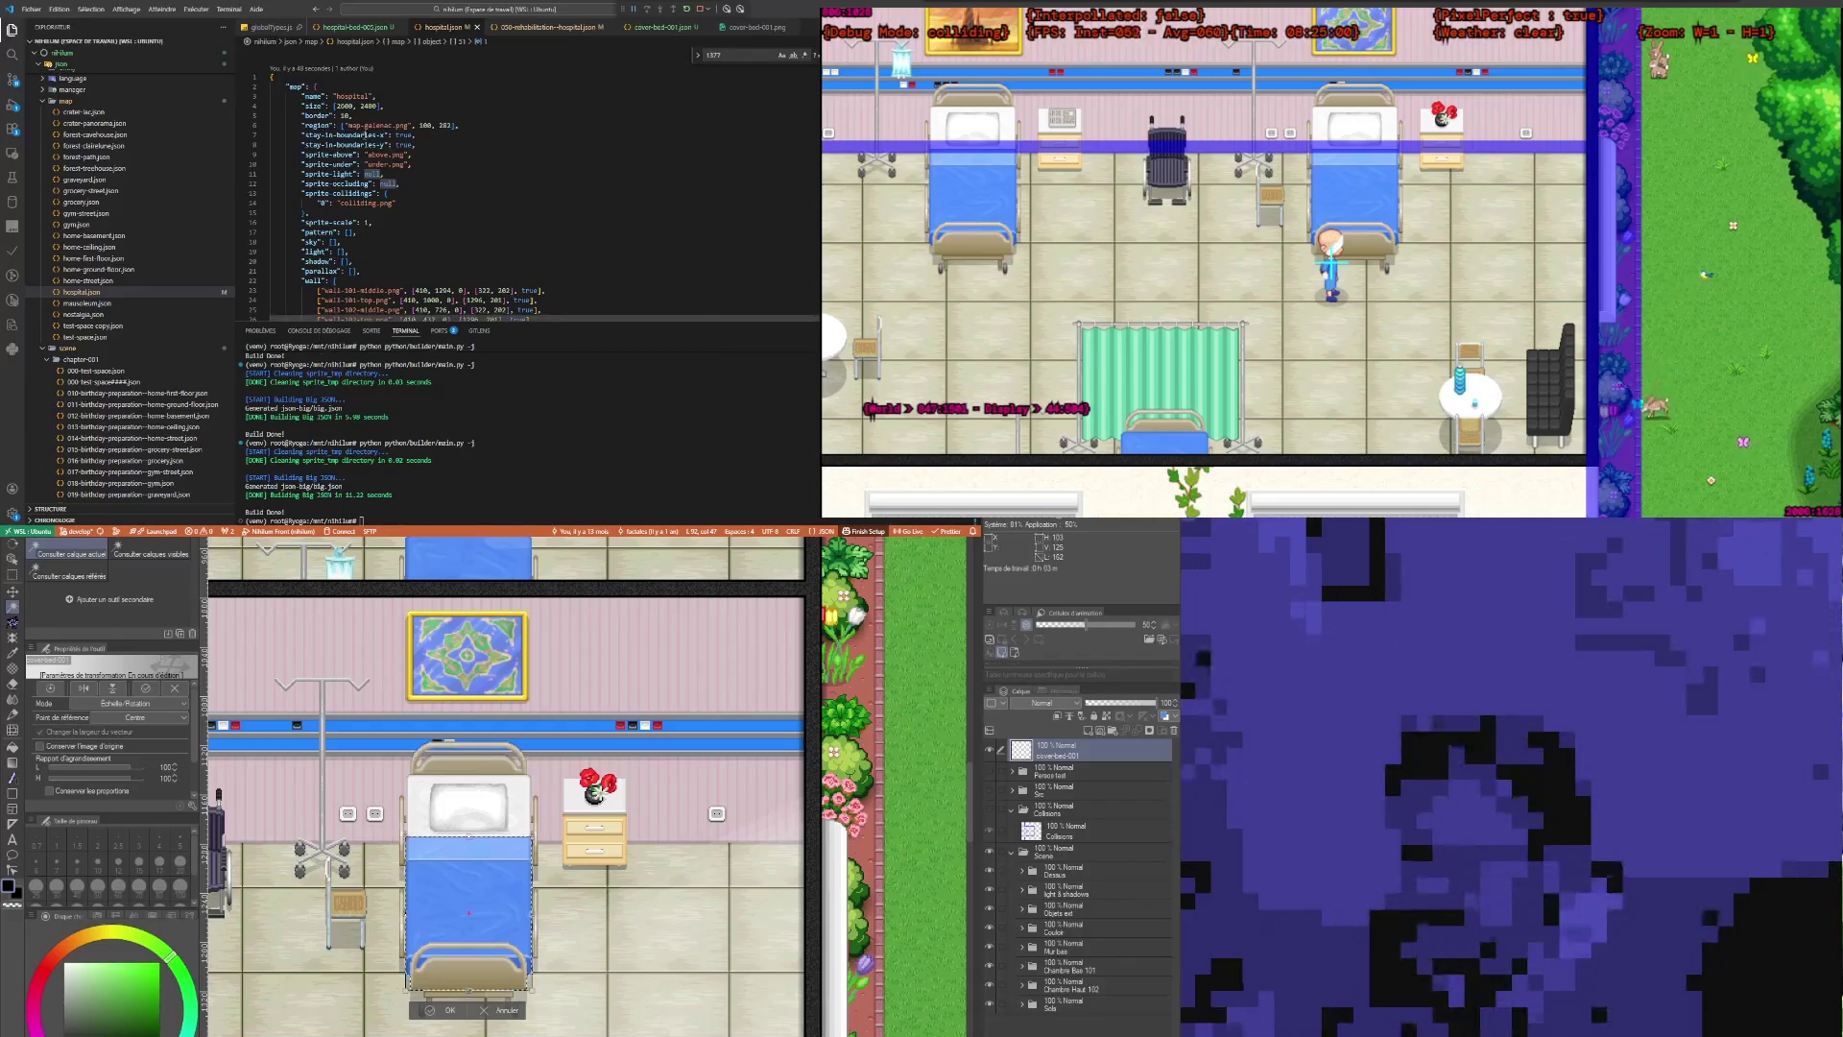
{"action": "scroll", "coordinate": [365, 135], "scroll_direction": "down", "scroll_amount": 5}
{"action": "scroll", "coordinate": [384, 144], "scroll_direction": "up", "scroll_amount": 5}
Step: Check the sprite settings around lines 8–9 and scroll through the rest of the file
{"action": "left_click", "coordinate": [414, 155]}
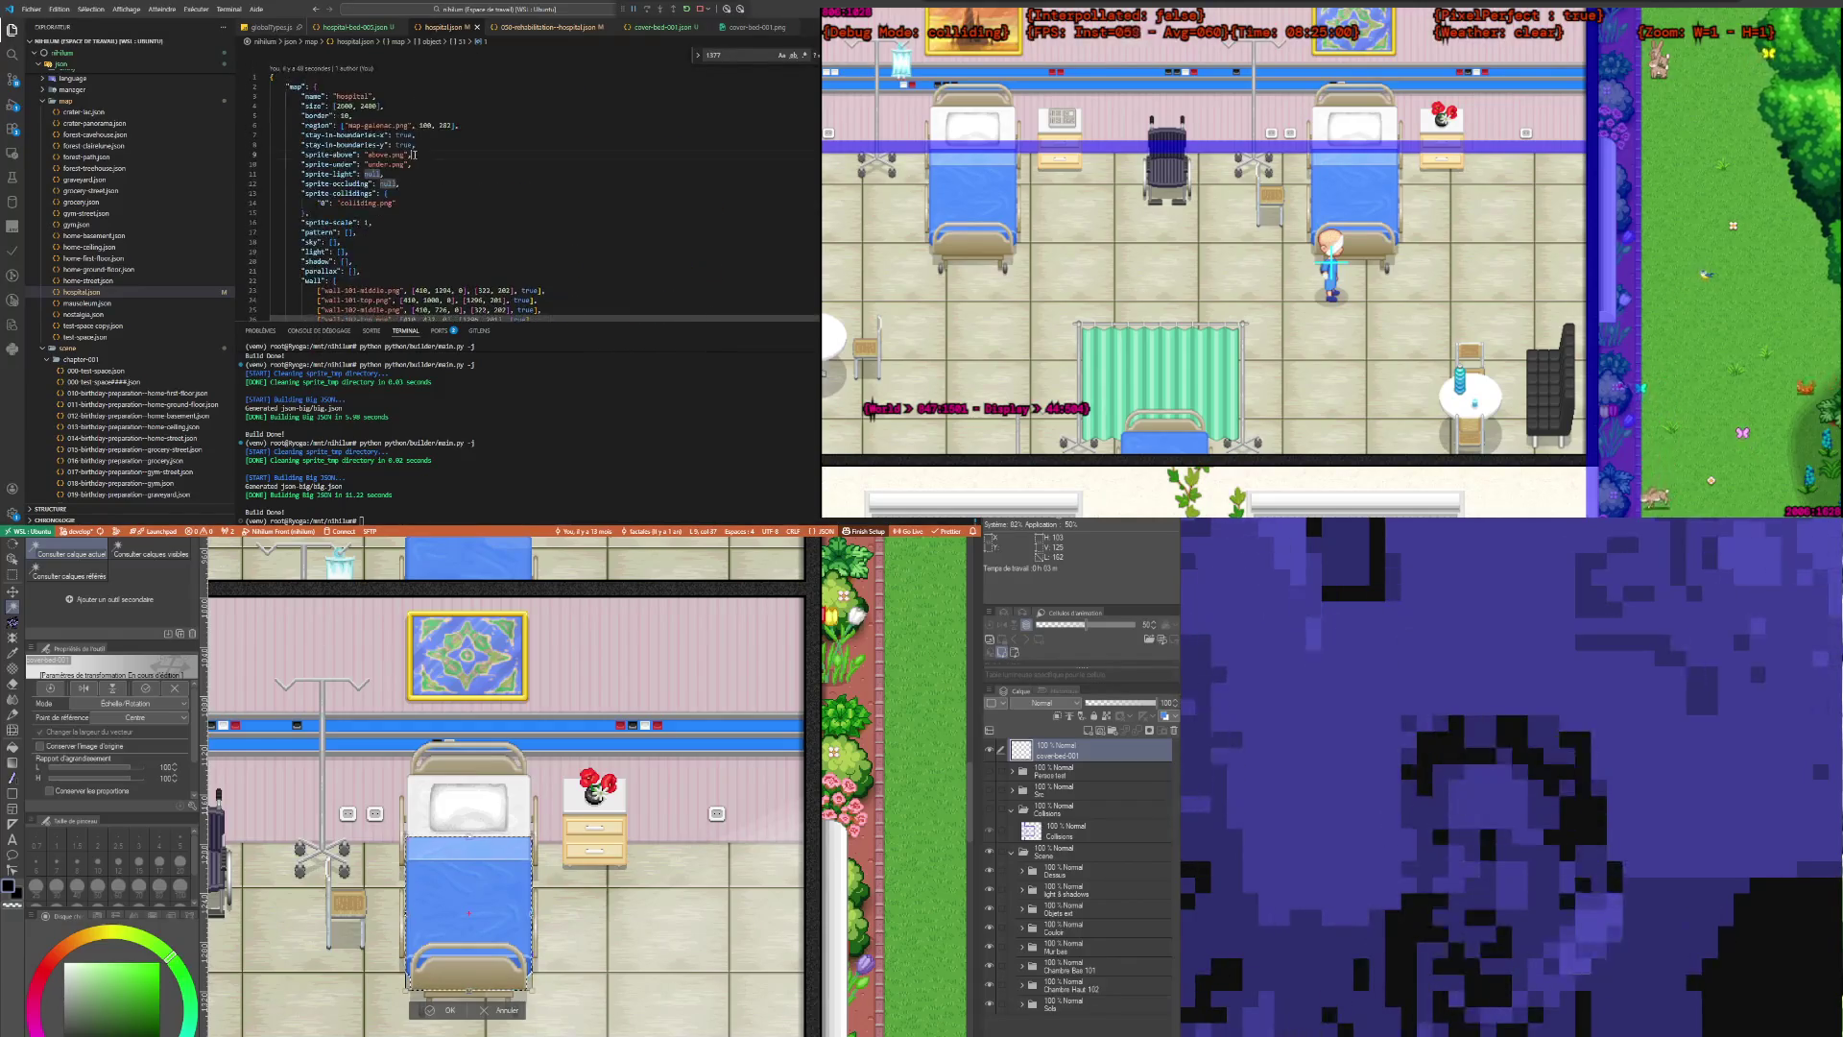
{"action": "left_click", "coordinate": [415, 144]}
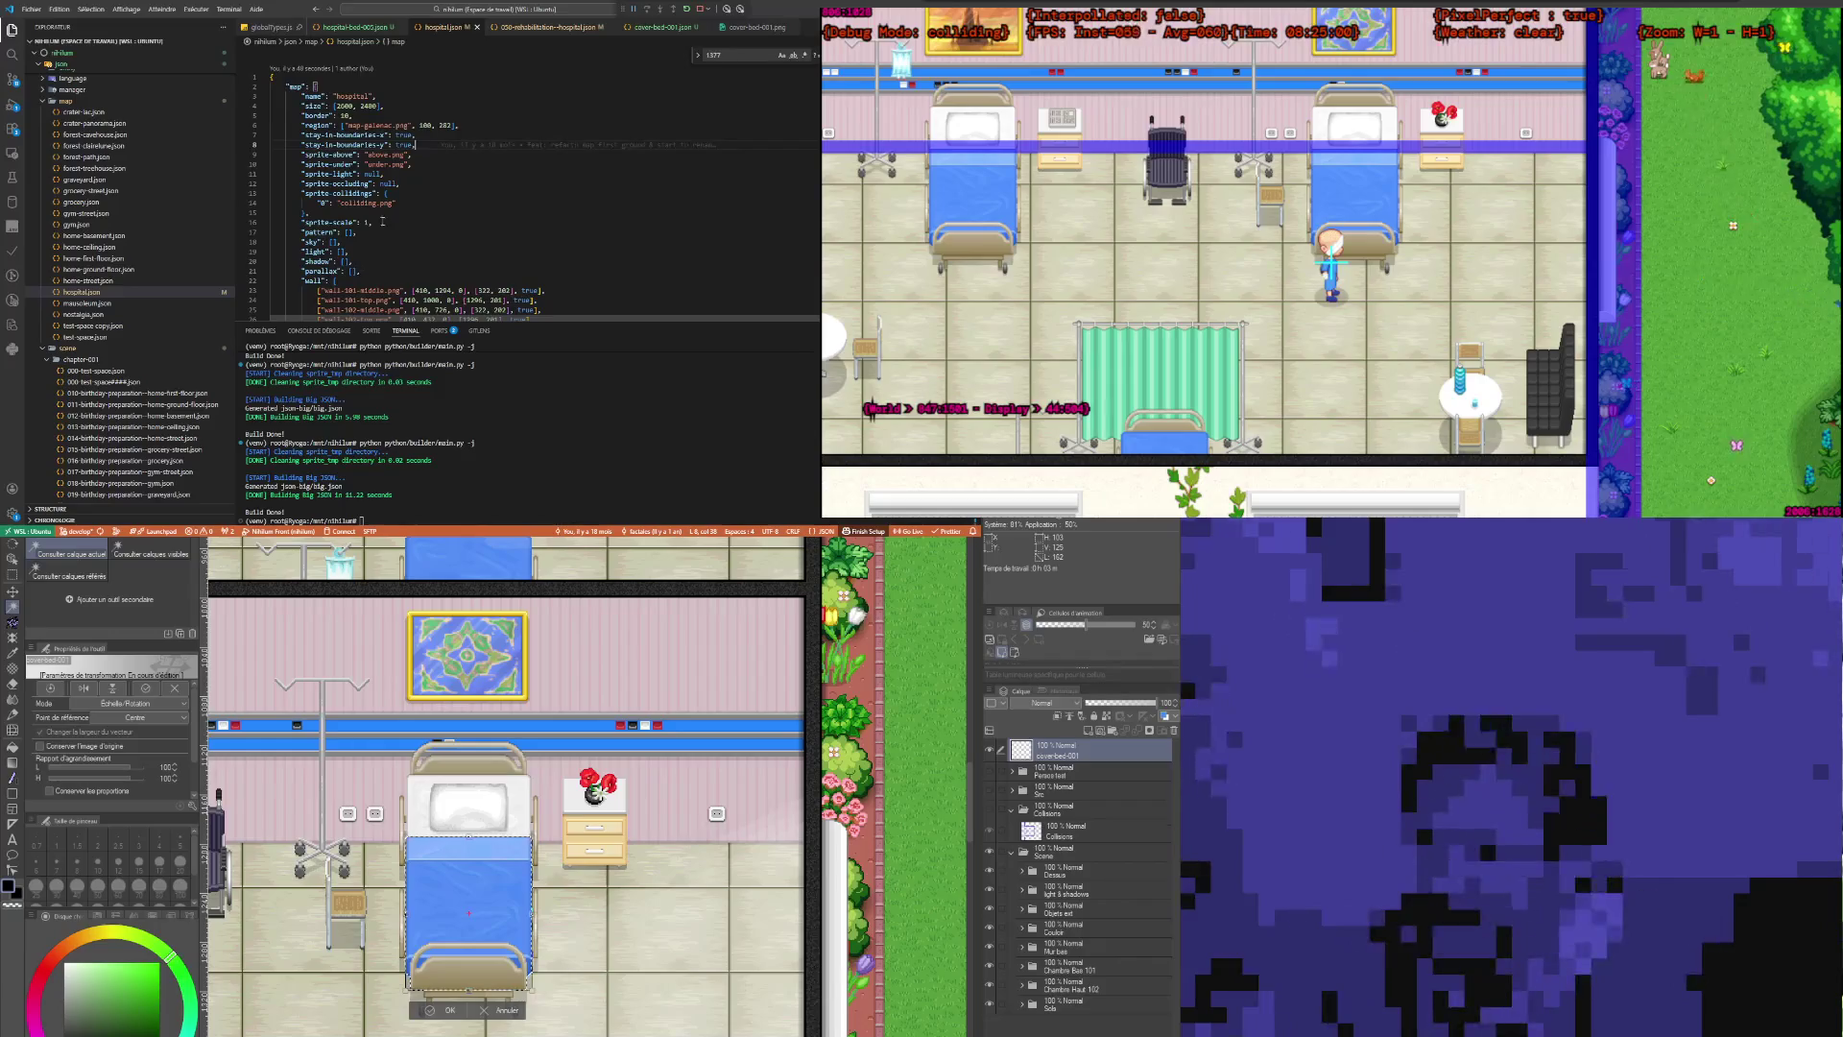
{"action": "scroll", "coordinate": [382, 221], "scroll_direction": "down", "scroll_amount": 2}
{"action": "scroll", "coordinate": [381, 211], "scroll_direction": "down", "scroll_amount": 5}
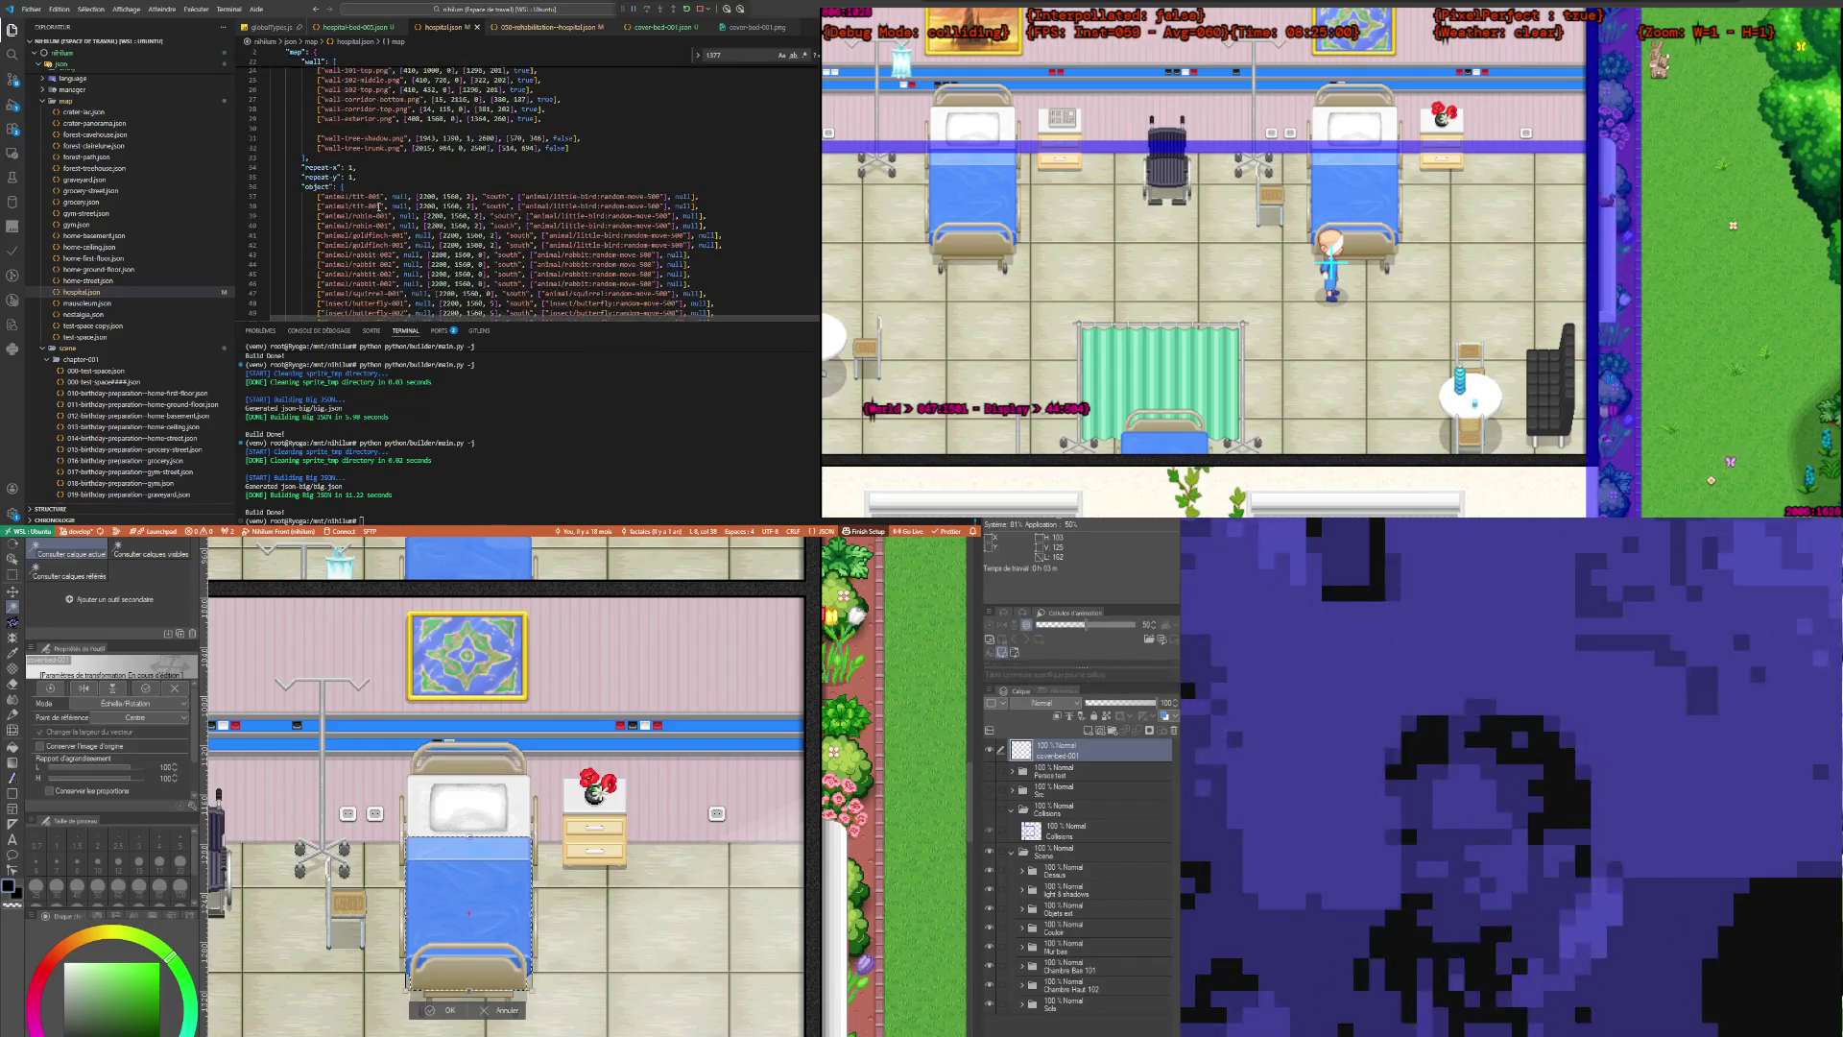
{"action": "scroll", "coordinate": [377, 205], "scroll_direction": "down", "scroll_amount": 4}
{"action": "scroll", "coordinate": [377, 206], "scroll_direction": "down", "scroll_amount": 8}
{"action": "scroll", "coordinate": [377, 205], "scroll_direction": "down", "scroll_amount": 8}
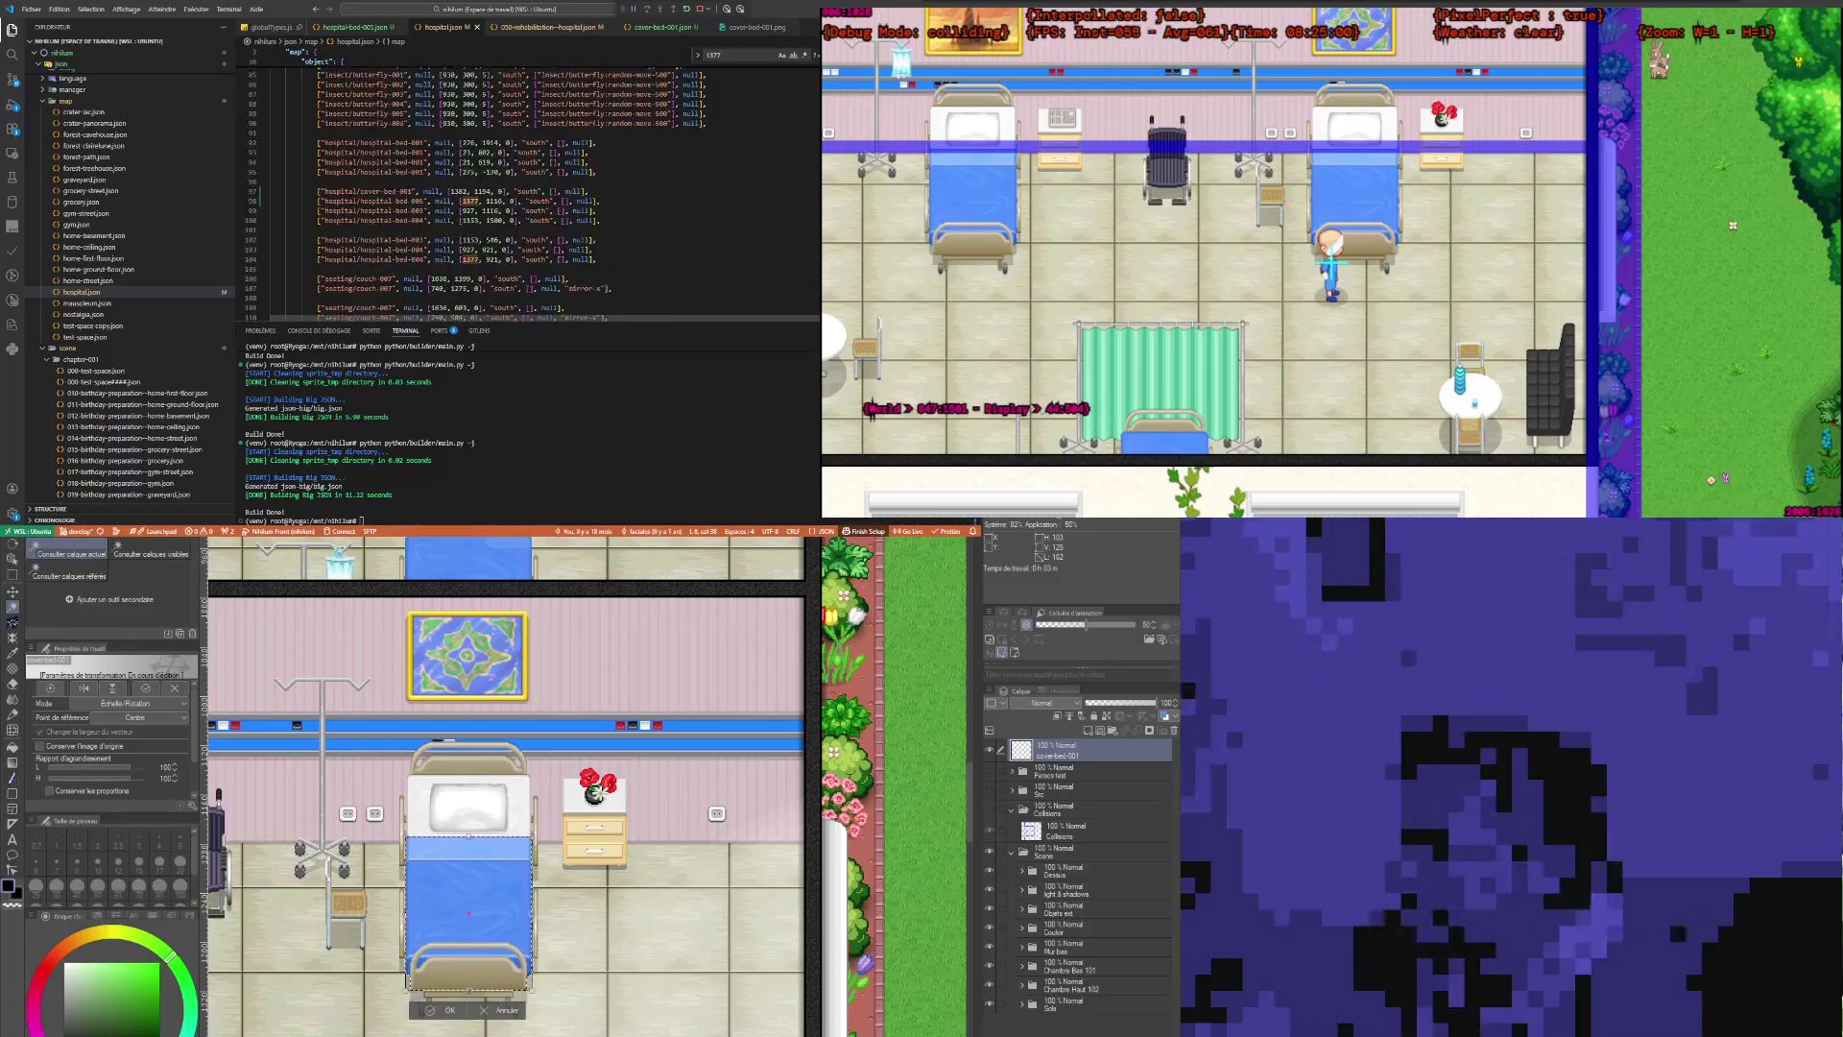
{"action": "scroll", "coordinate": [378, 205], "scroll_direction": "down", "scroll_amount": 15}
{"action": "scroll", "coordinate": [377, 206], "scroll_direction": "down", "scroll_amount": 15}
{"action": "scroll", "coordinate": [378, 206], "scroll_direction": "down", "scroll_amount": 15}
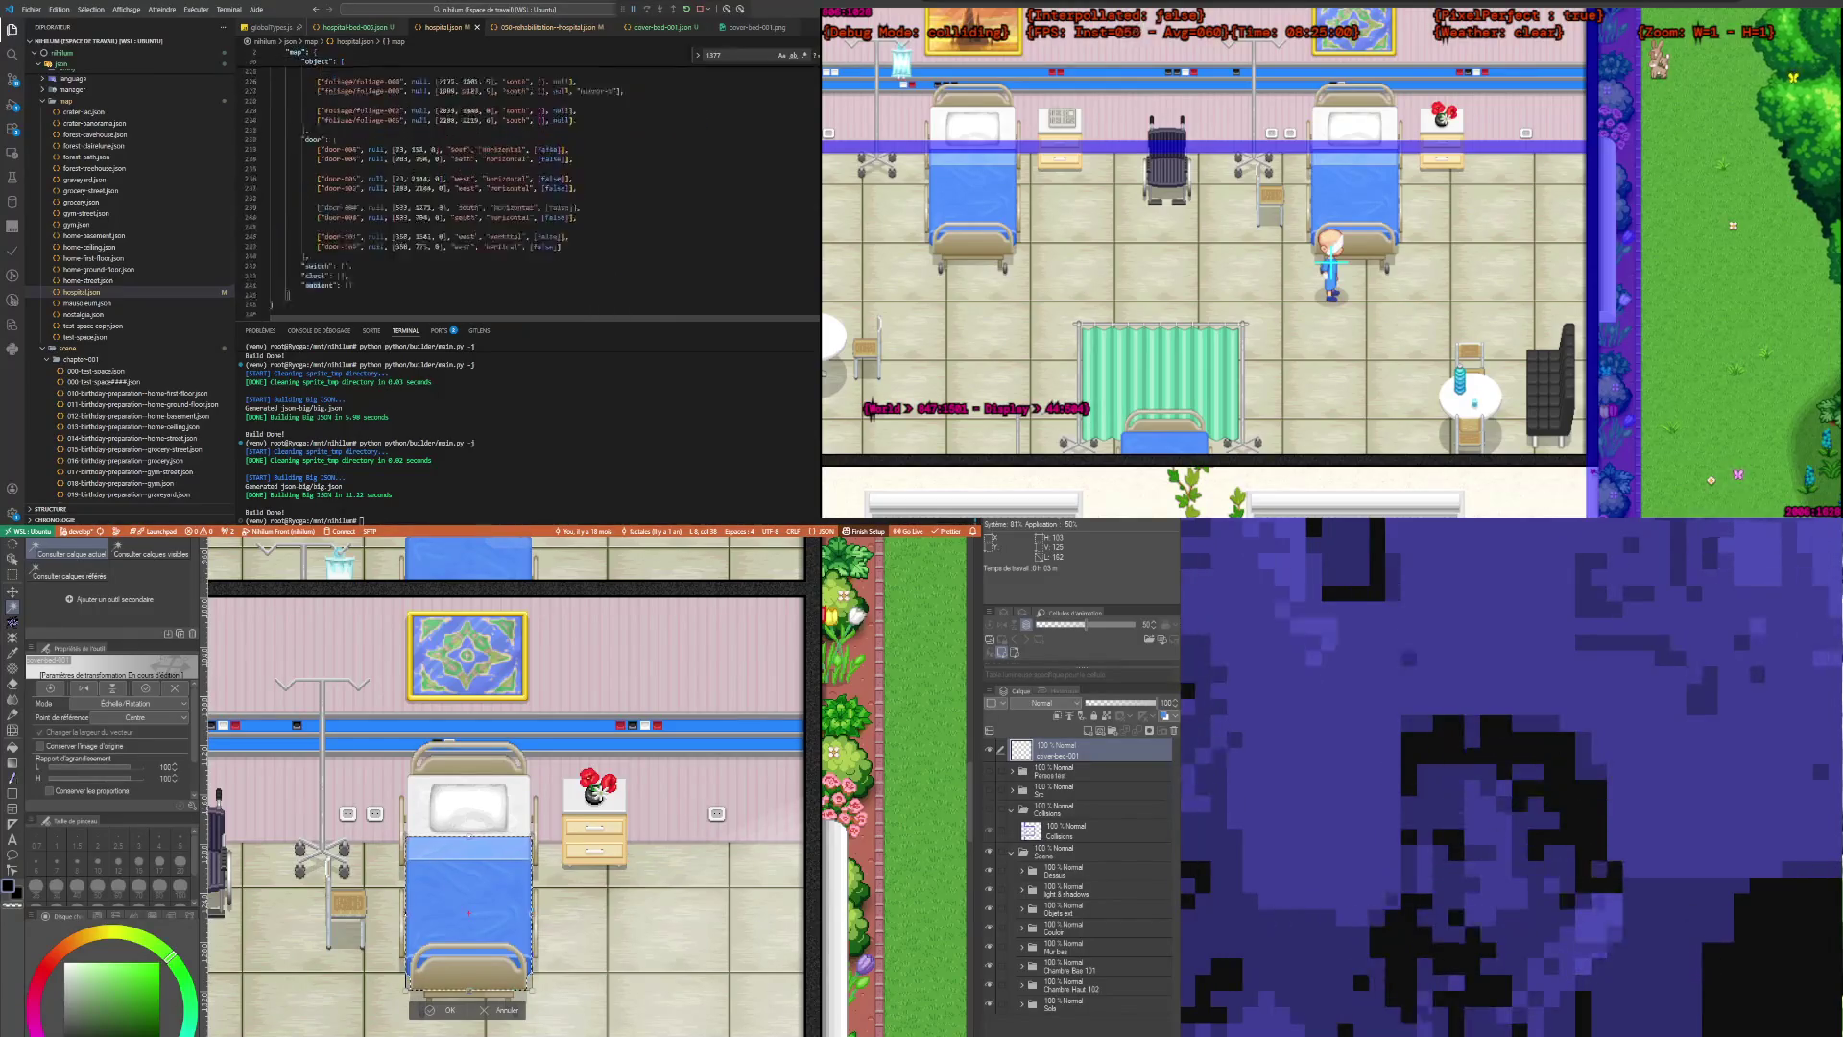
{"action": "scroll", "coordinate": [377, 206], "scroll_direction": "up", "scroll_amount": 15}
{"action": "scroll", "coordinate": [377, 205], "scroll_direction": "up", "scroll_amount": 15}
{"action": "scroll", "coordinate": [377, 205], "scroll_direction": "up", "scroll_amount": 10}
{"action": "scroll", "coordinate": [377, 206], "scroll_direction": "up", "scroll_amount": 15}
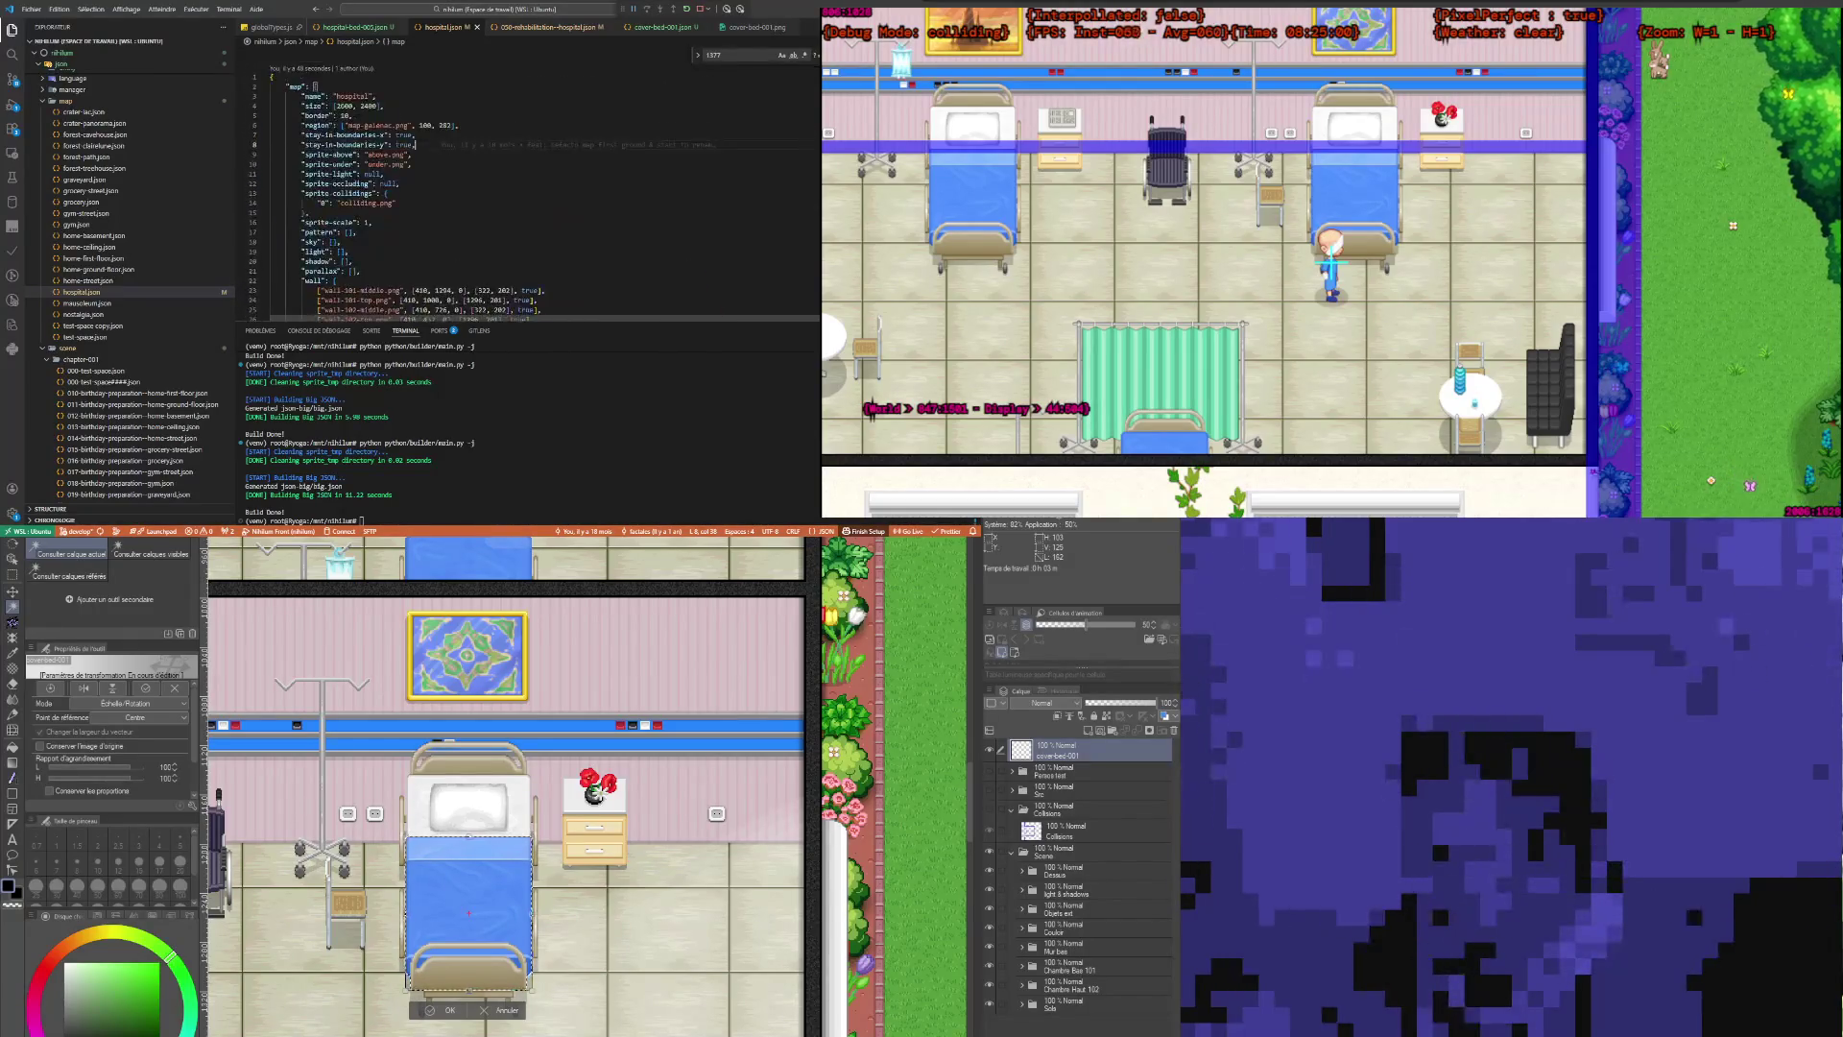
{"action": "scroll", "coordinate": [429, 244], "scroll_direction": "down", "scroll_amount": 5}
{"action": "scroll", "coordinate": [429, 244], "scroll_direction": "up", "scroll_amount": 5}
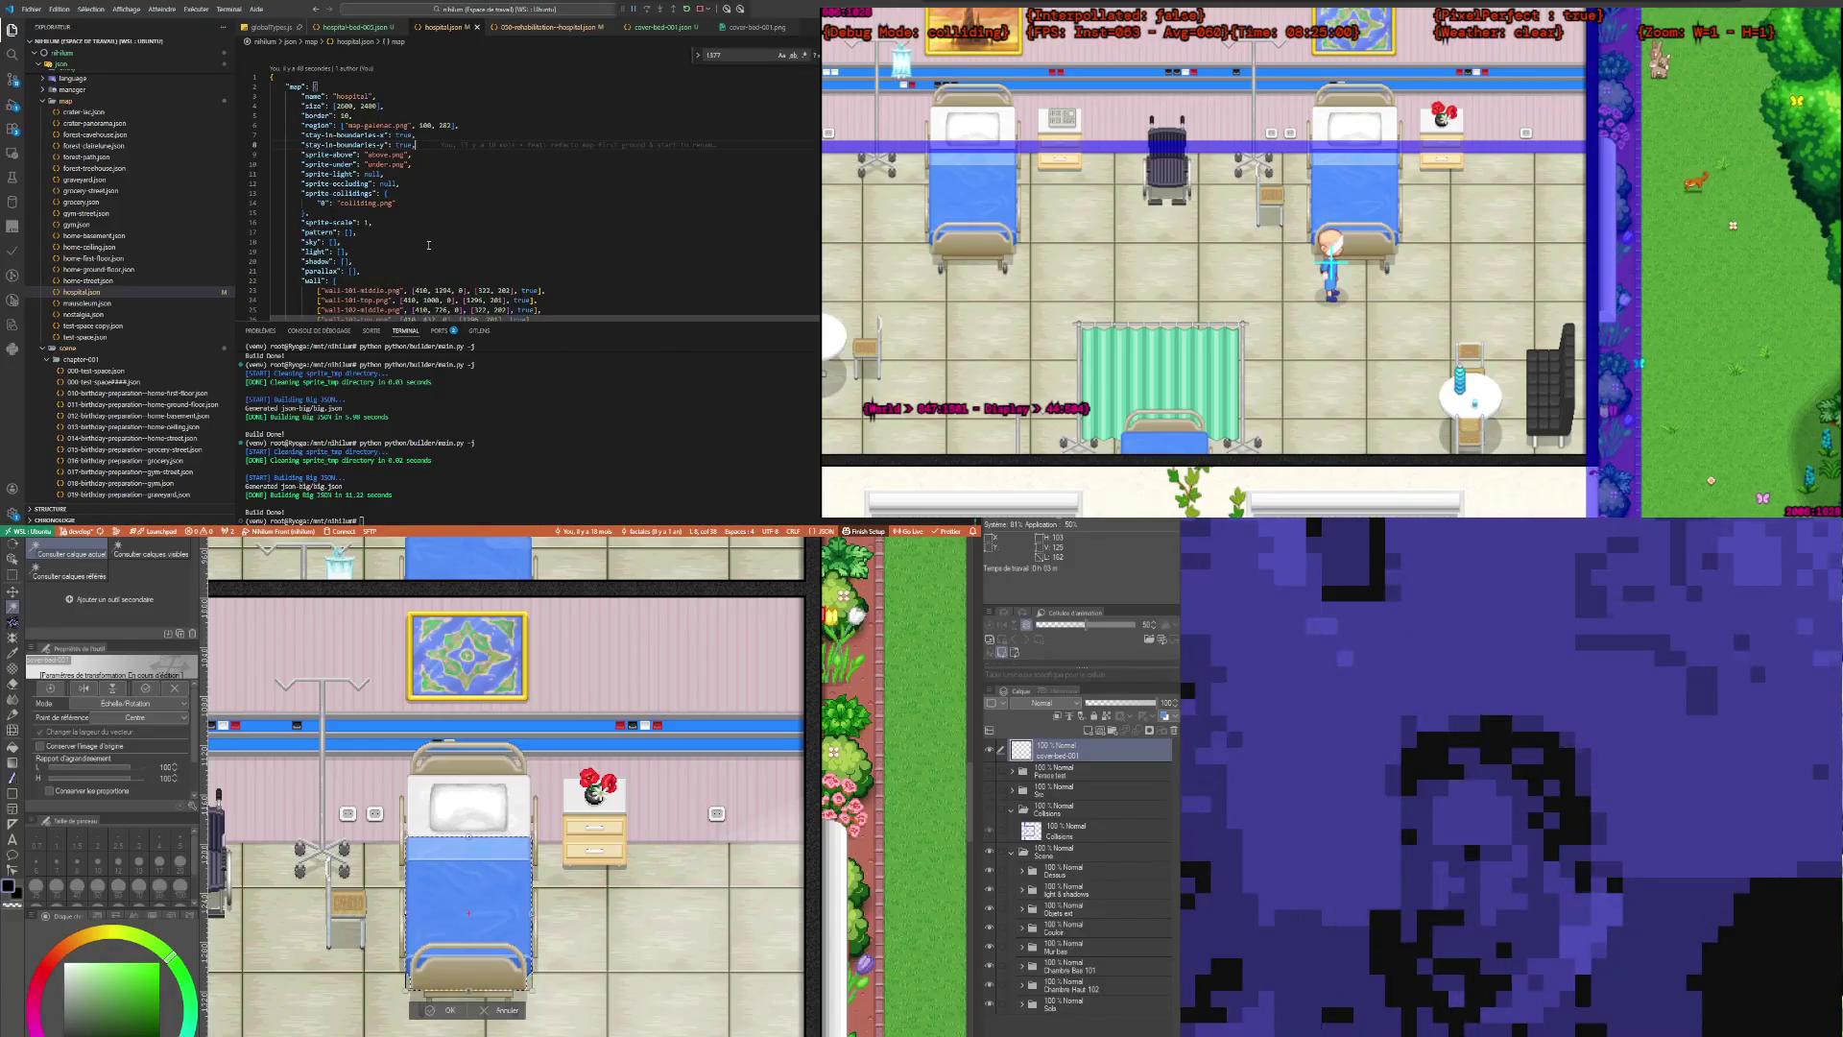
{"action": "scroll", "coordinate": [429, 245], "scroll_direction": "down", "scroll_amount": 7}
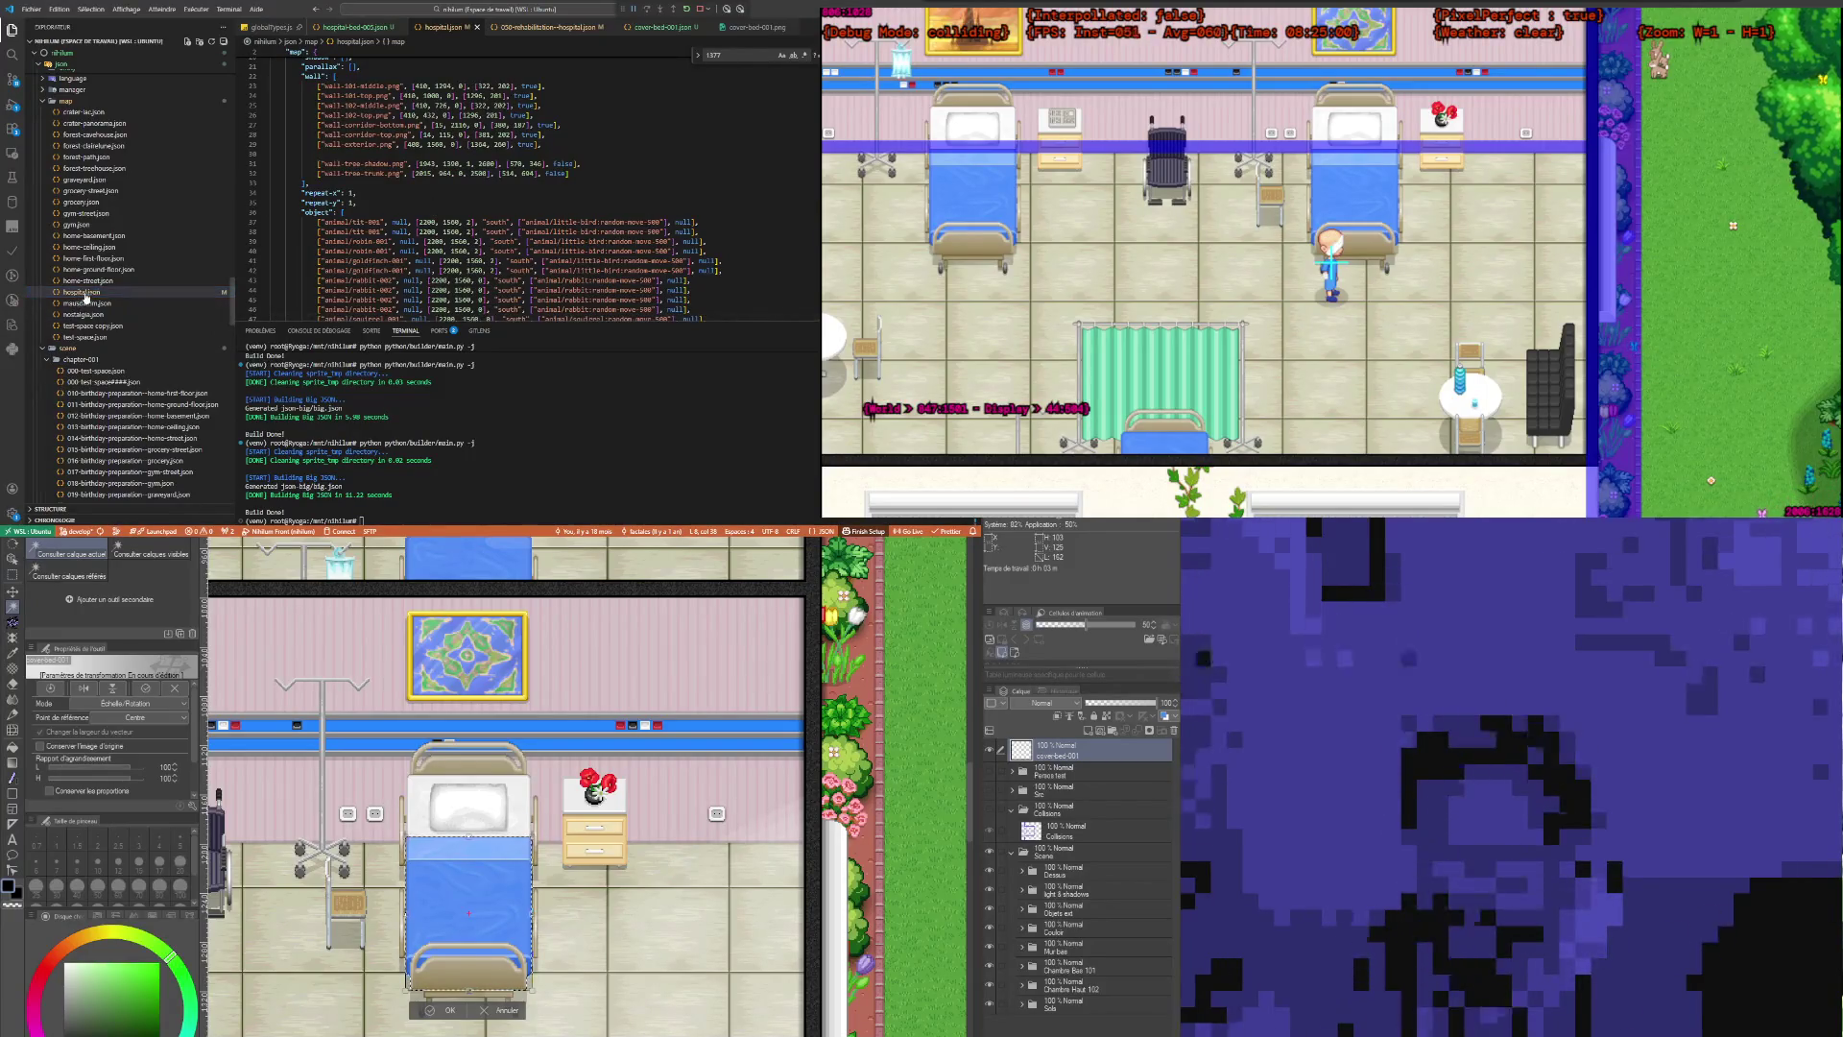
{"action": "scroll", "coordinate": [429, 245], "scroll_direction": "up", "scroll_amount": 4}
{"action": "scroll", "coordinate": [429, 244], "scroll_direction": "up", "scroll_amount": 3}
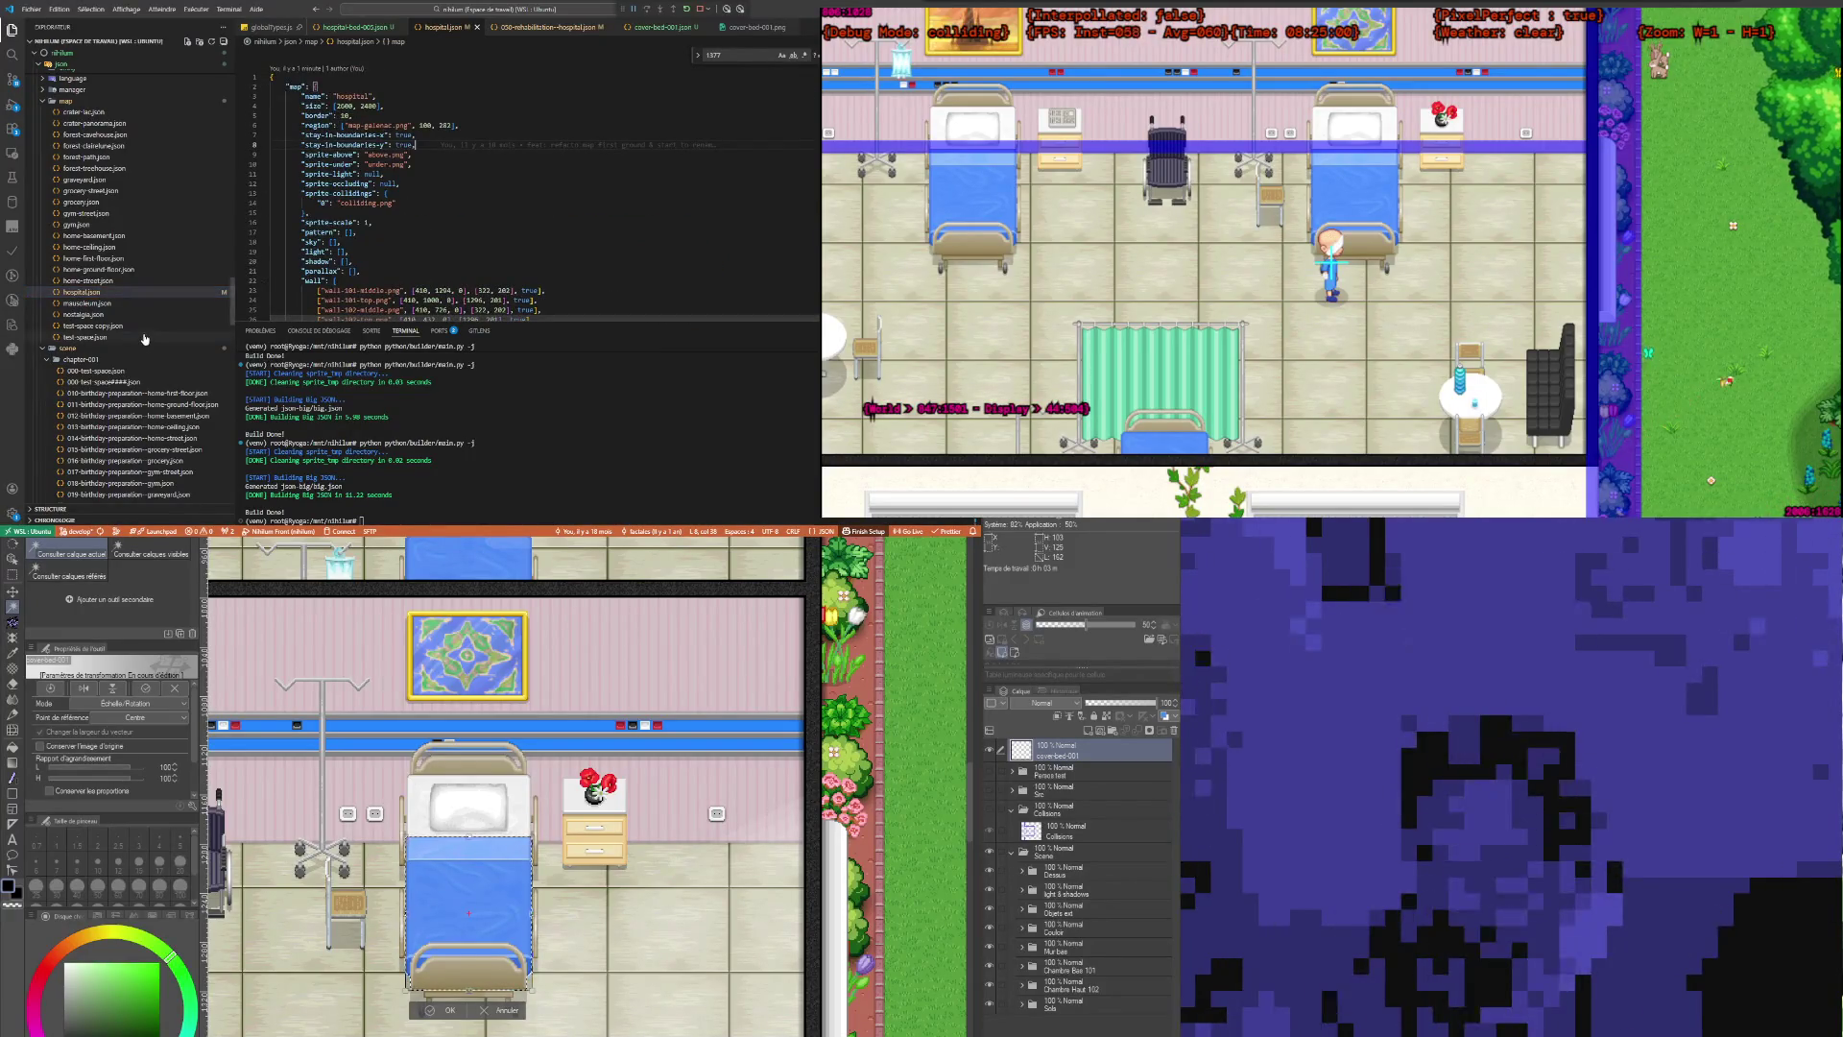
{"action": "scroll", "coordinate": [143, 365], "scroll_direction": "down", "scroll_amount": 5}
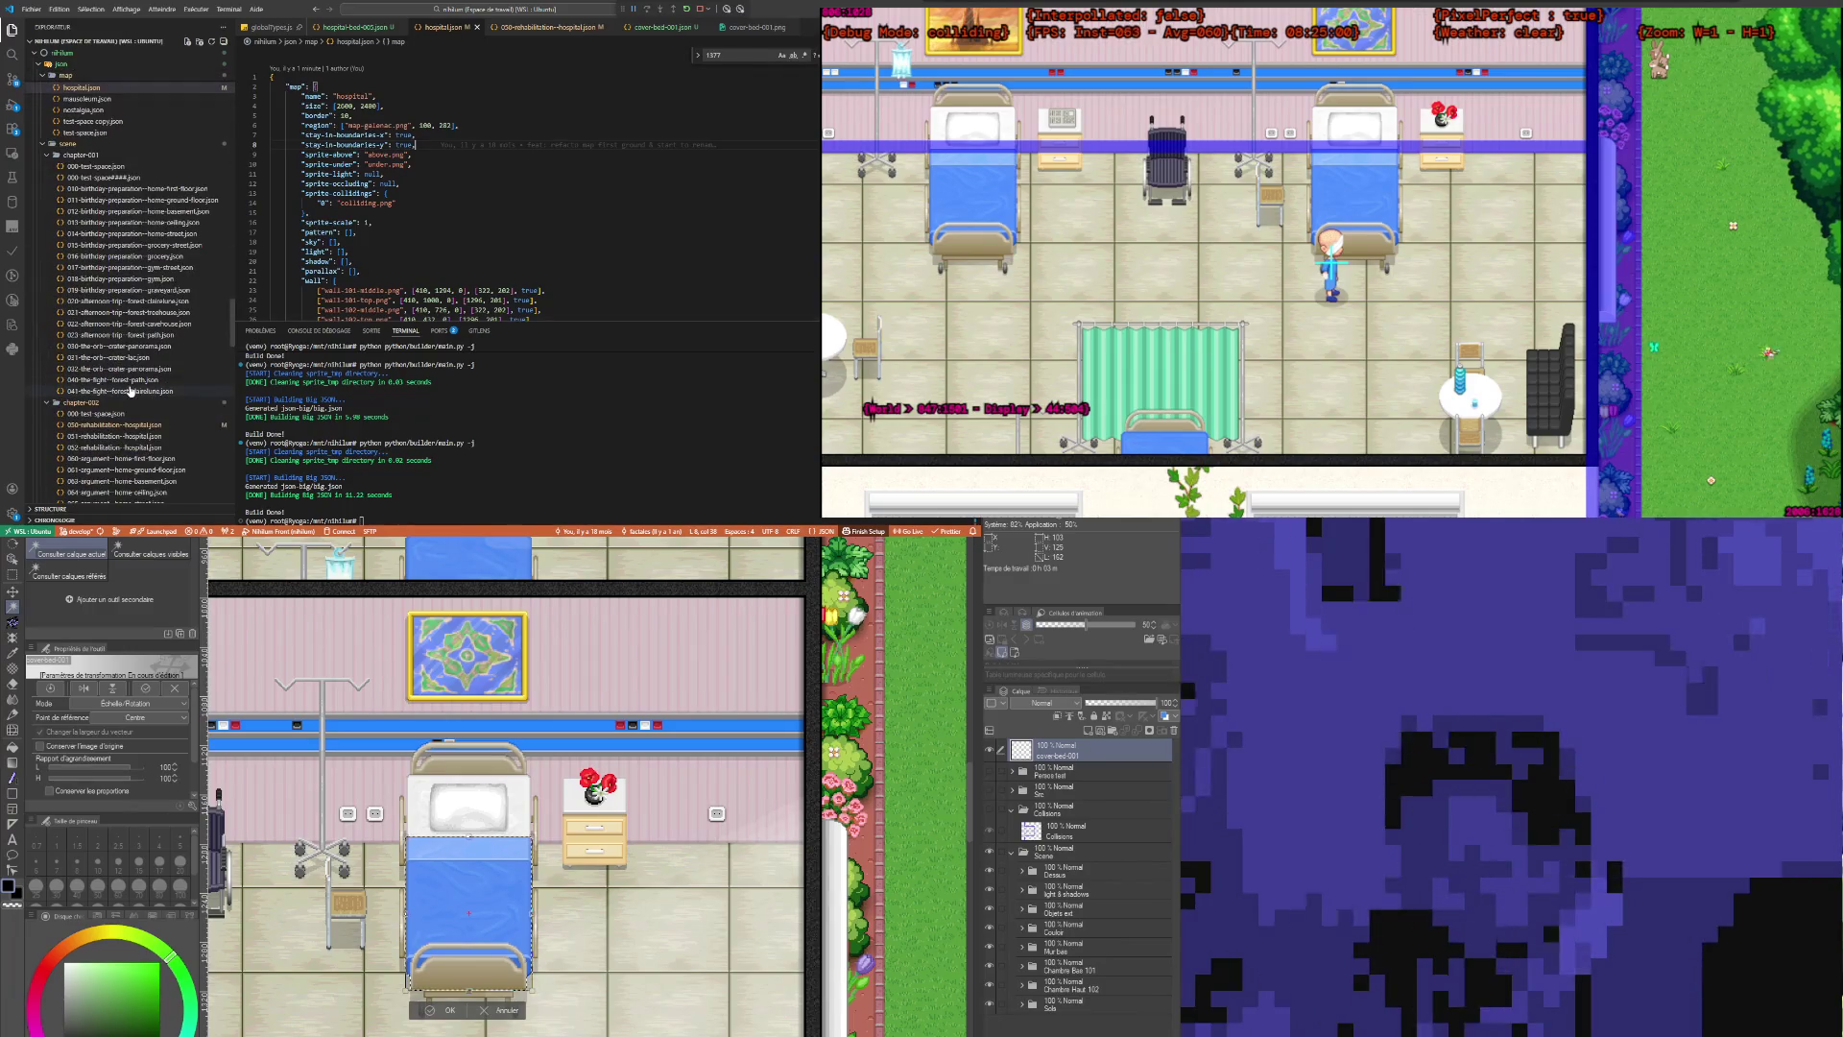
Step: In 050-rehabilitation--hospital.json, delete the joseph character line and its empty line, leaving three characters
{"action": "left_click", "coordinate": [135, 426]}
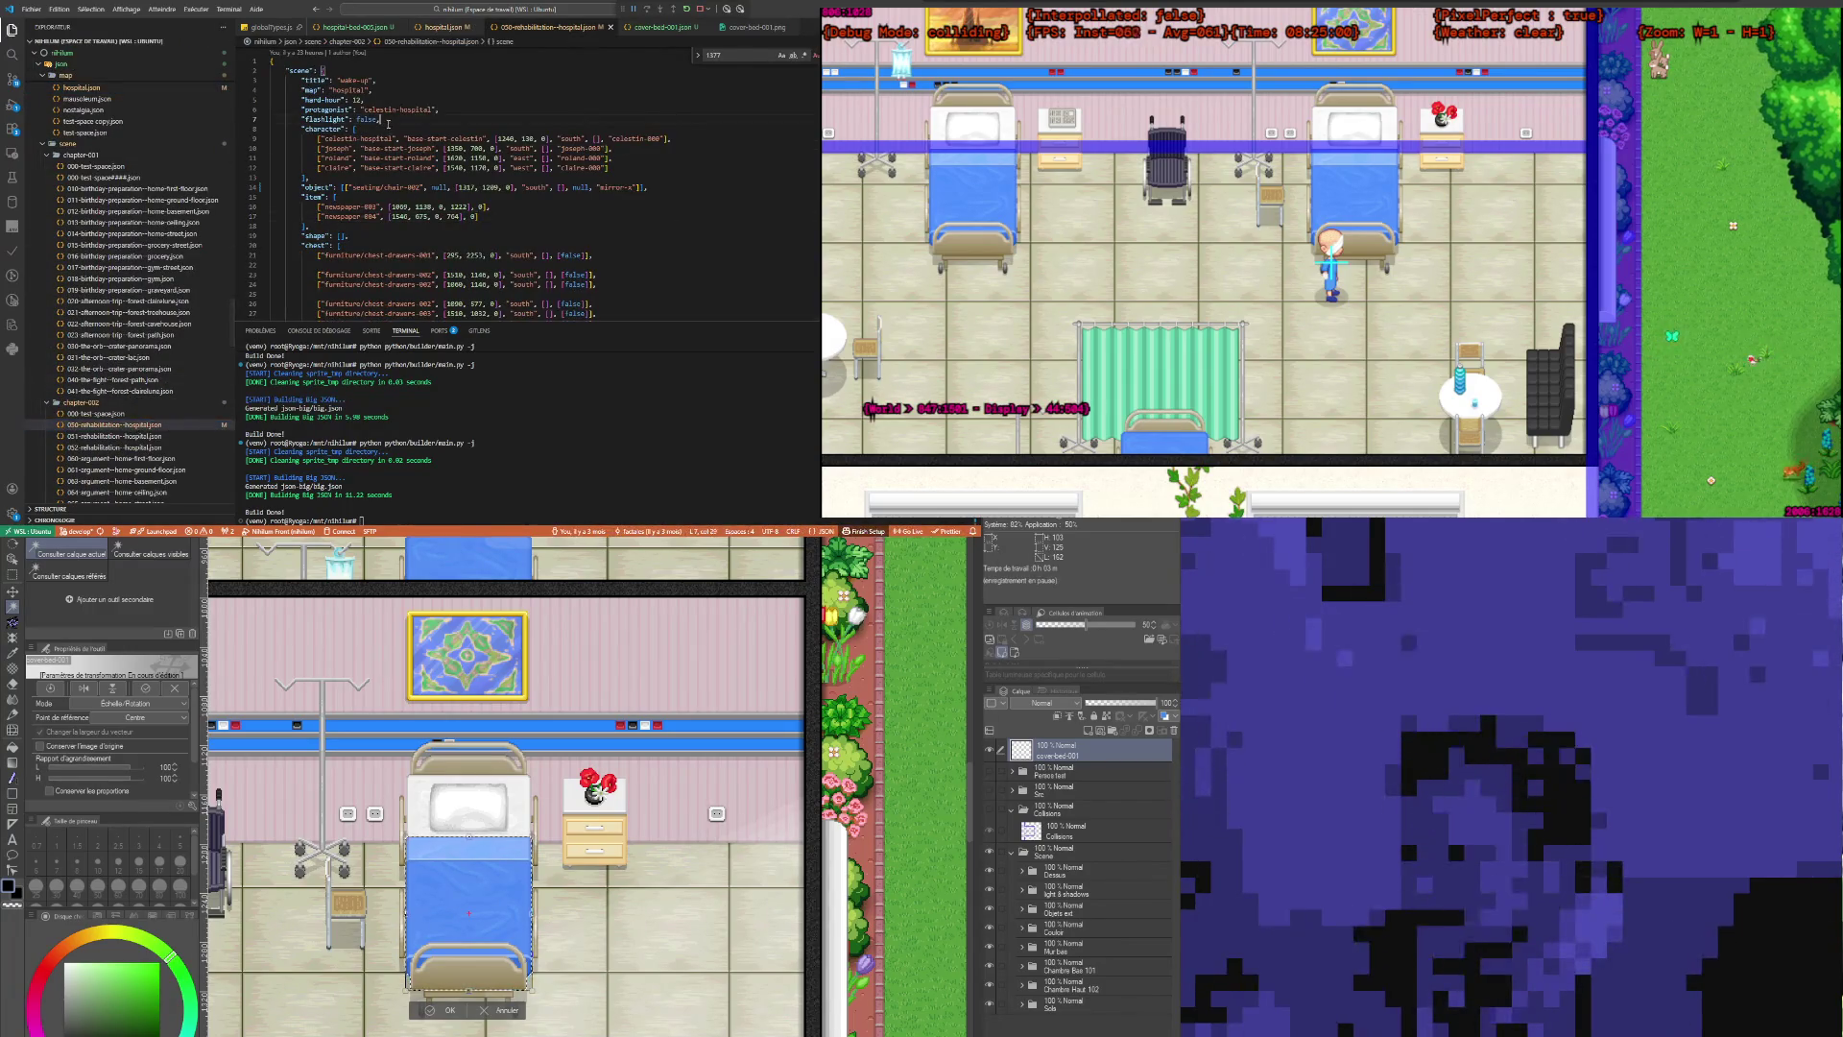
{"action": "left_click", "coordinate": [427, 158]}
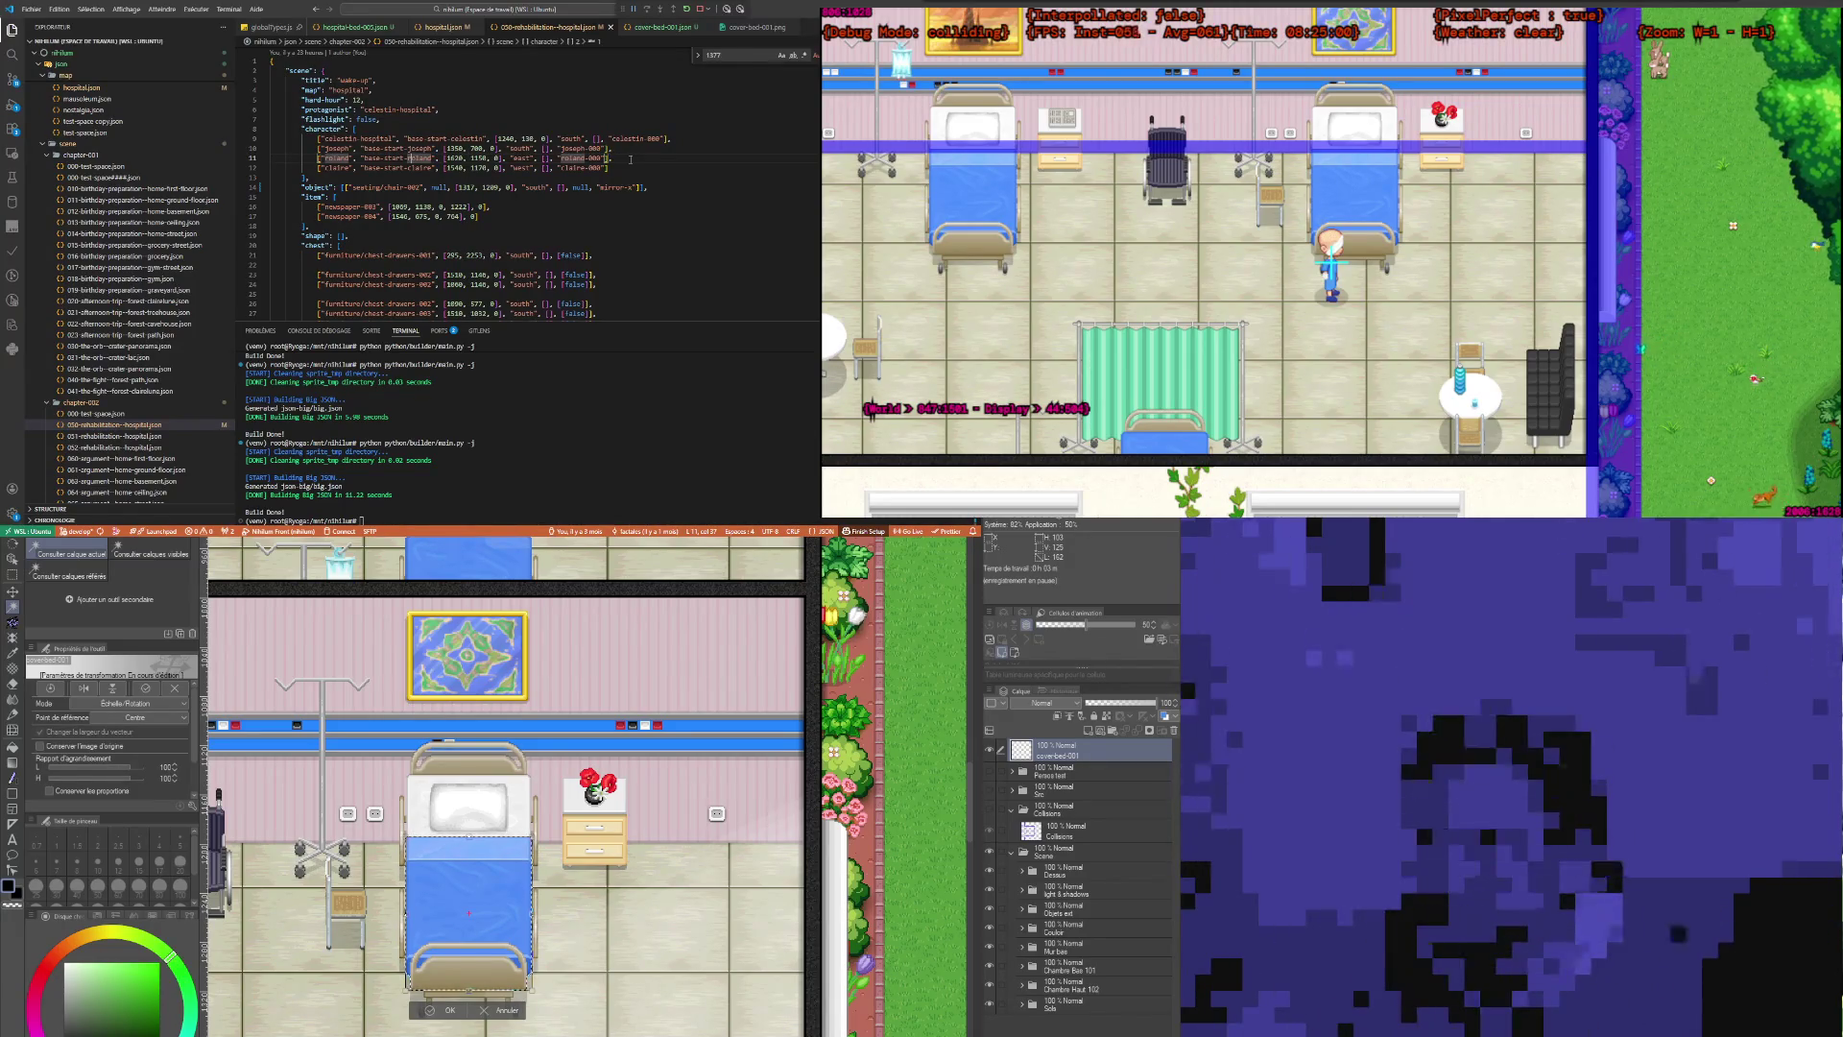
{"action": "left_click", "coordinate": [615, 149]}
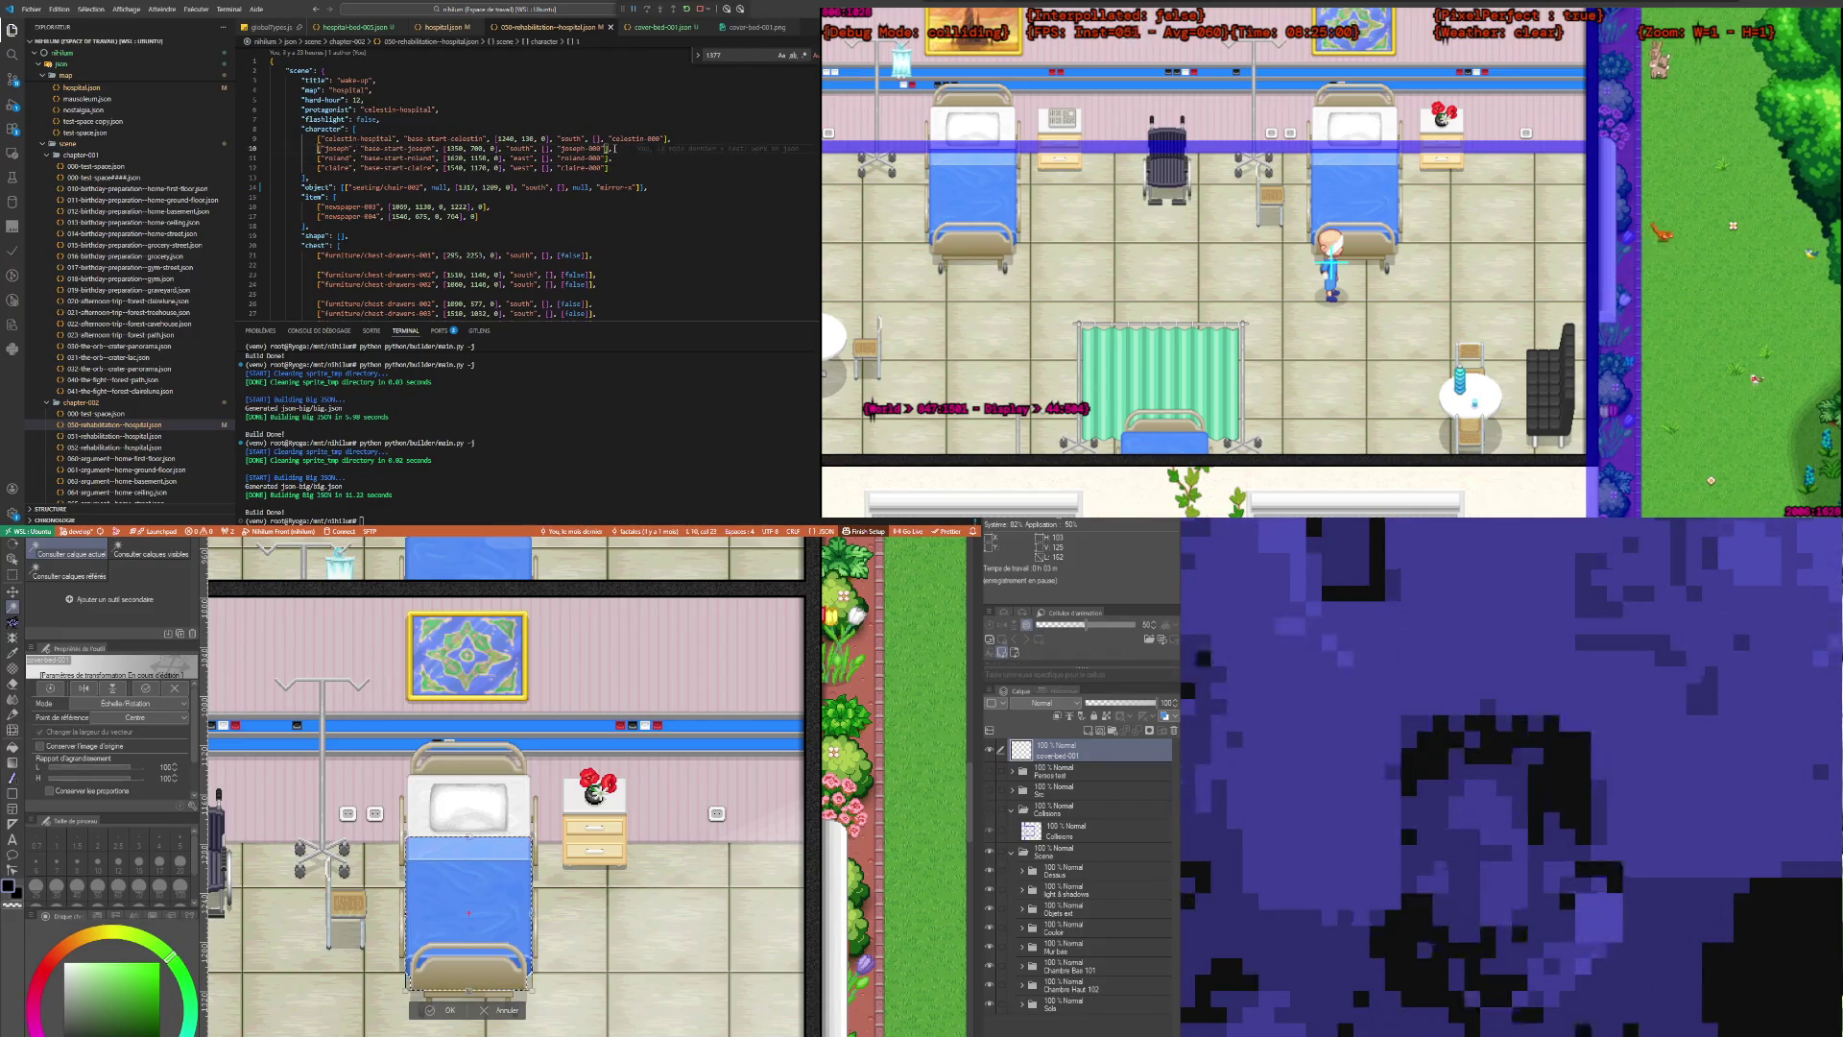
{"action": "key", "text": "shift+Home"}
{"action": "key", "text": "shift+Home"}
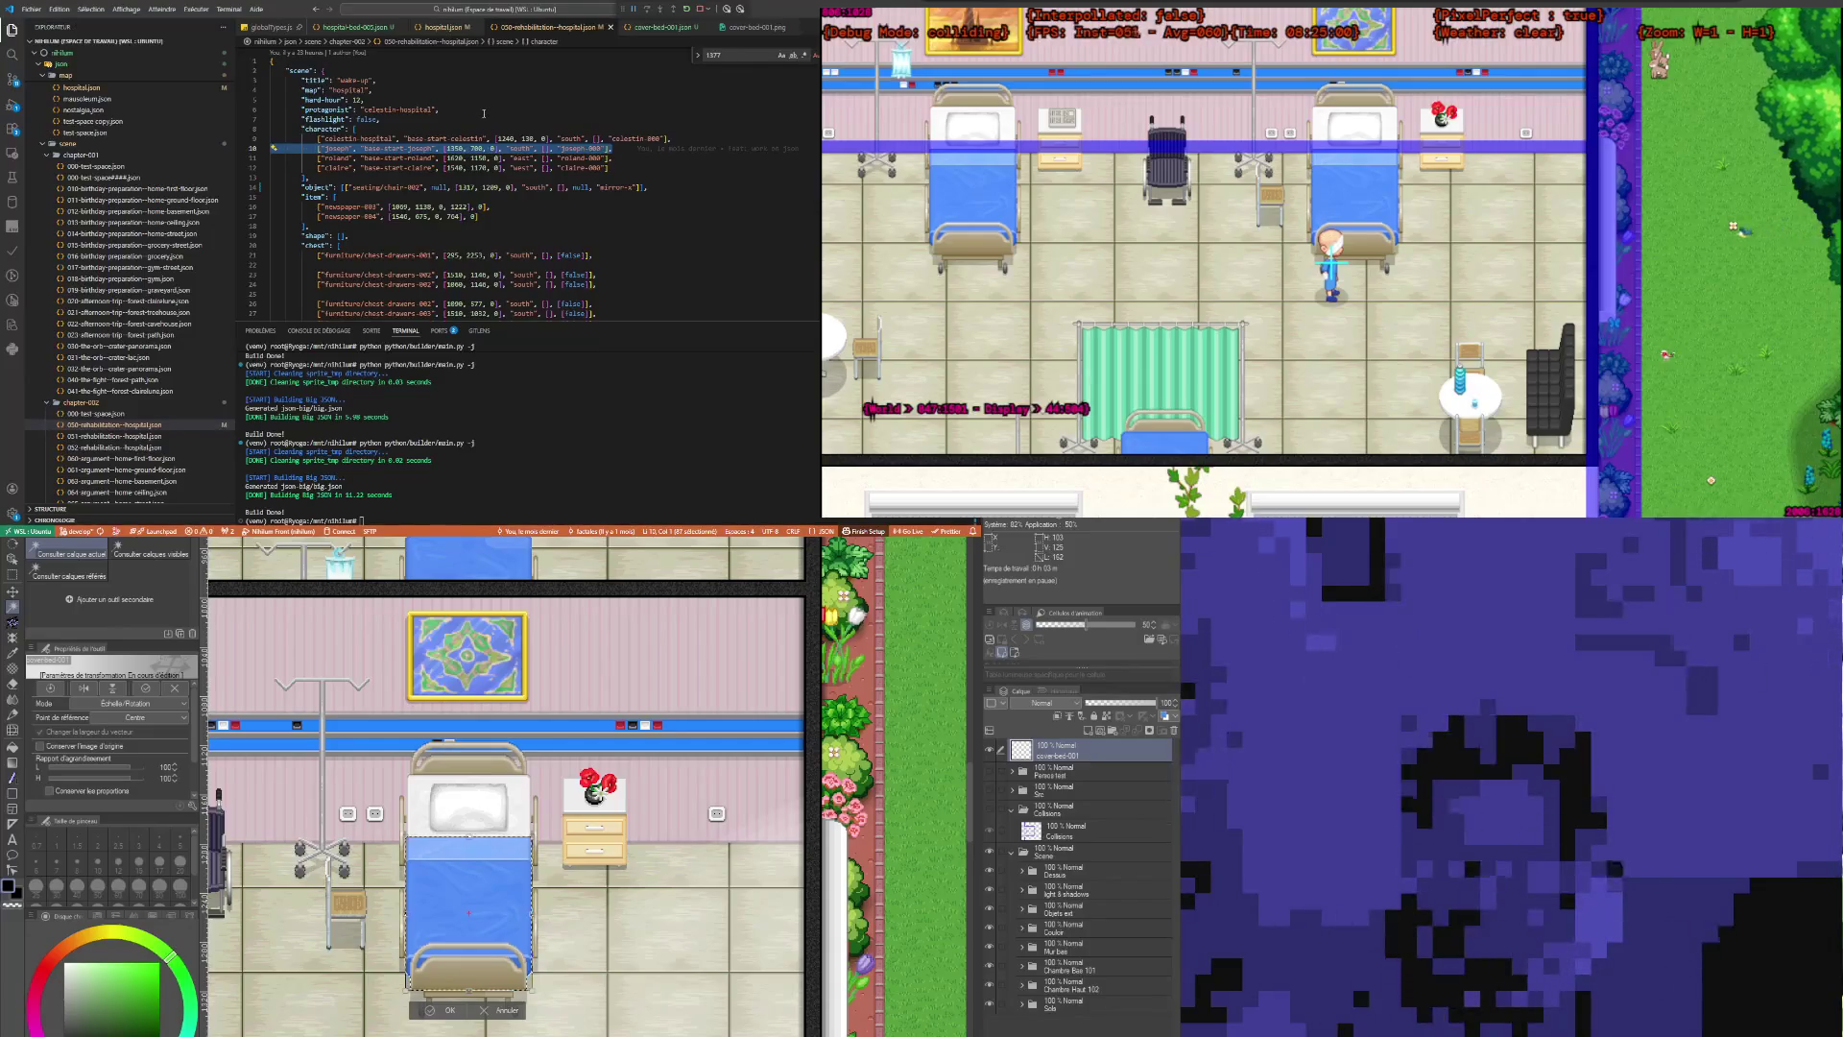
{"action": "key", "text": "BackSpace"}
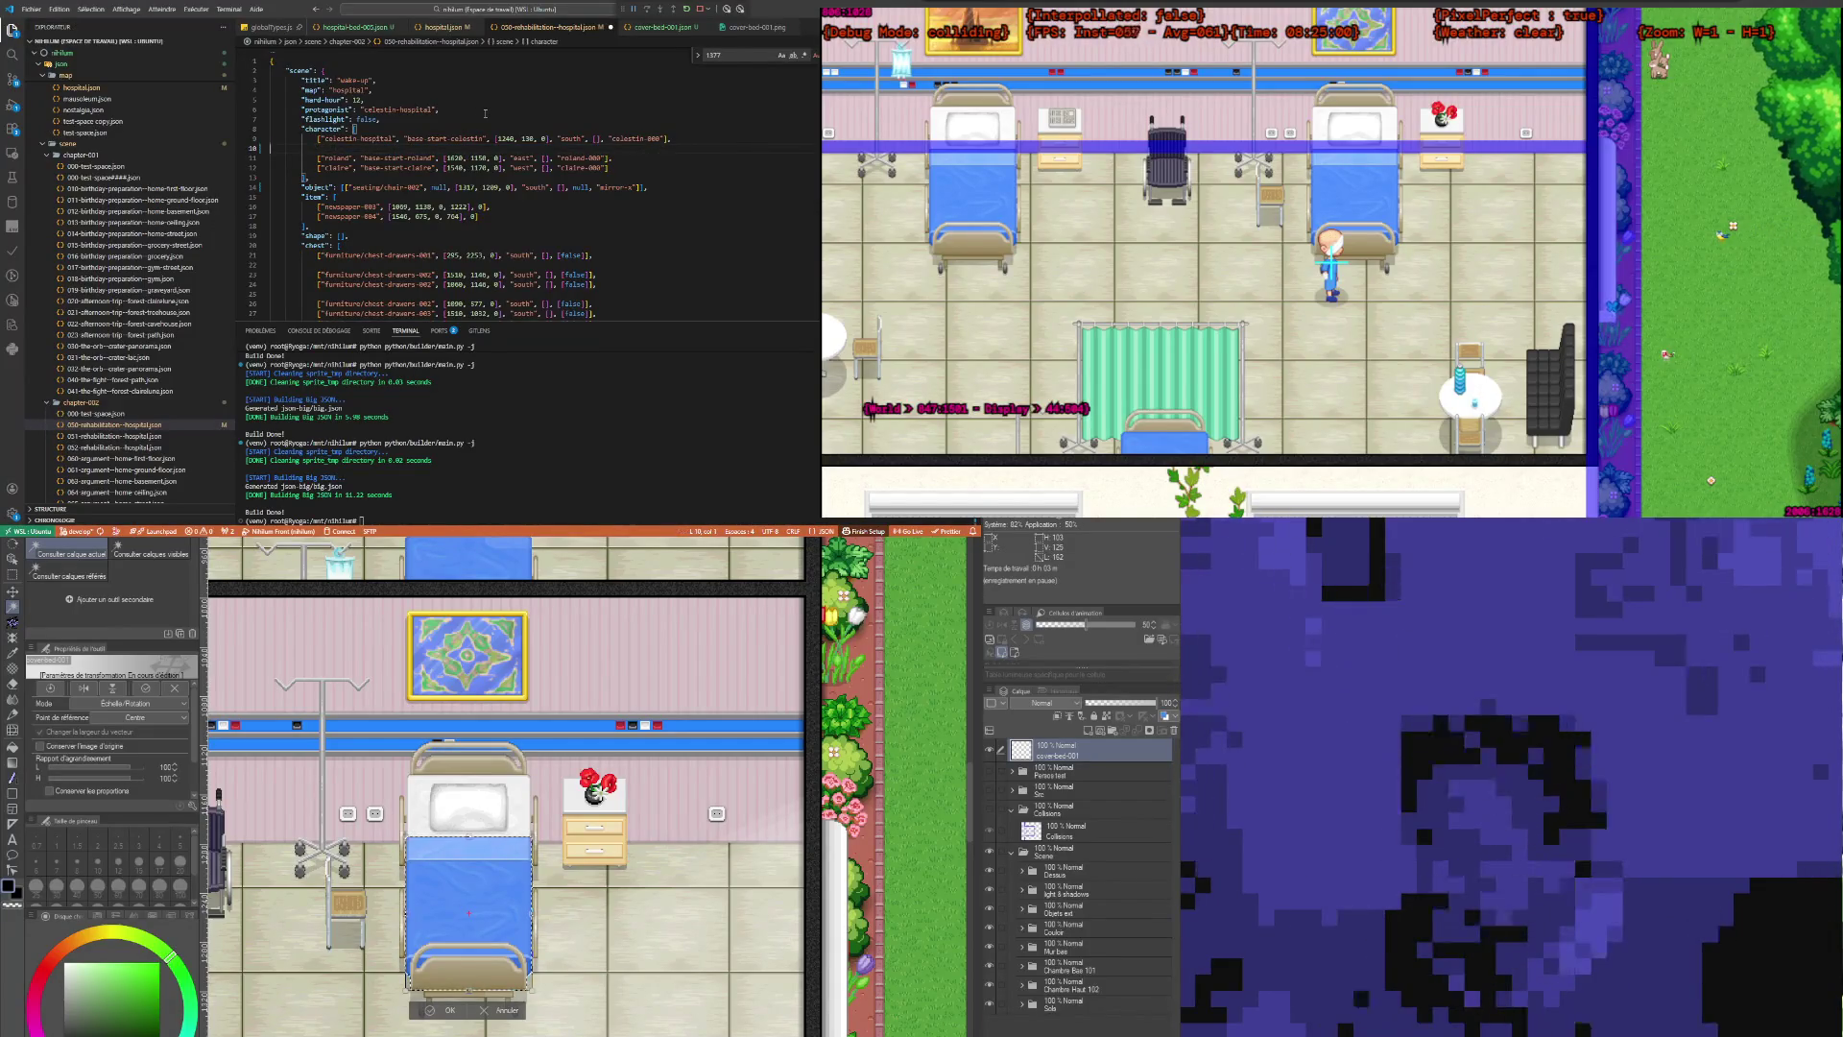
{"action": "key", "text": "BackSpace"}
{"action": "left_click", "coordinate": [466, 99]}
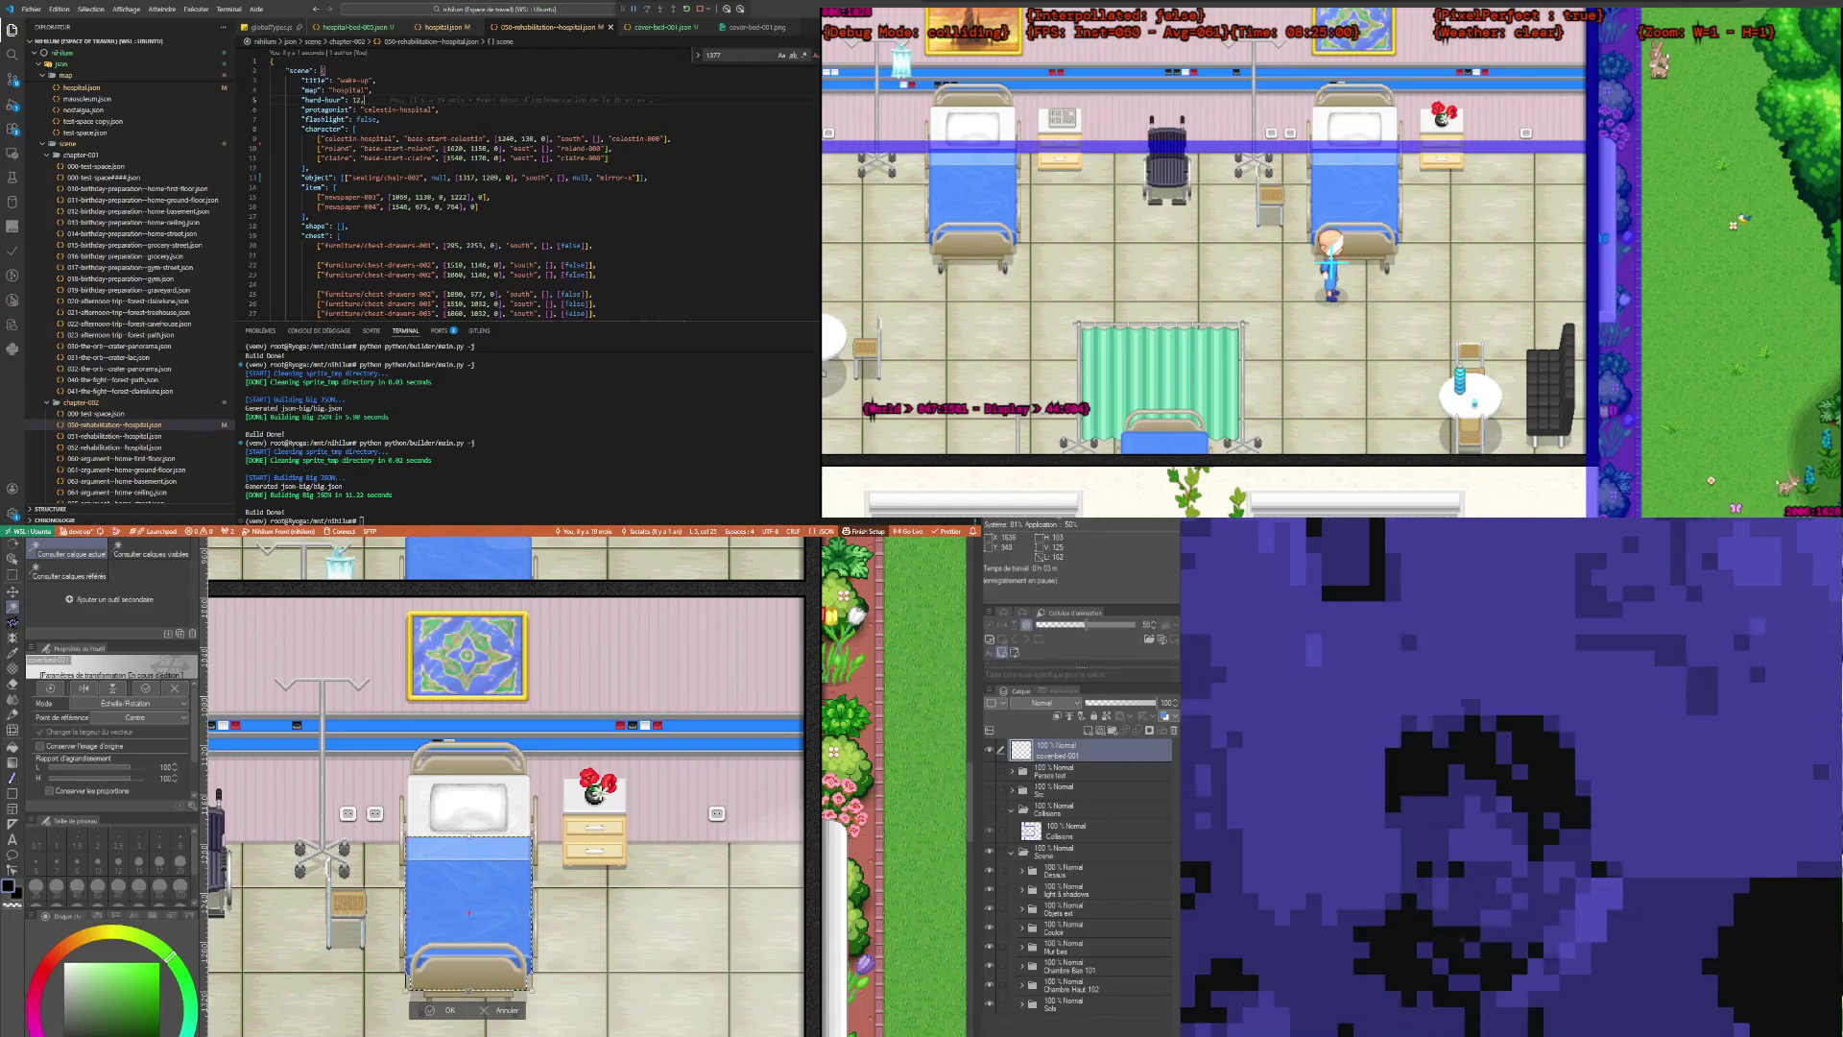
Step: Rotate the canvas view a full turn to inspect the bed, then commit its transform
{"action": "left_click_drag", "start_coordinate": [576, 845], "coordinate": [629, 824]}
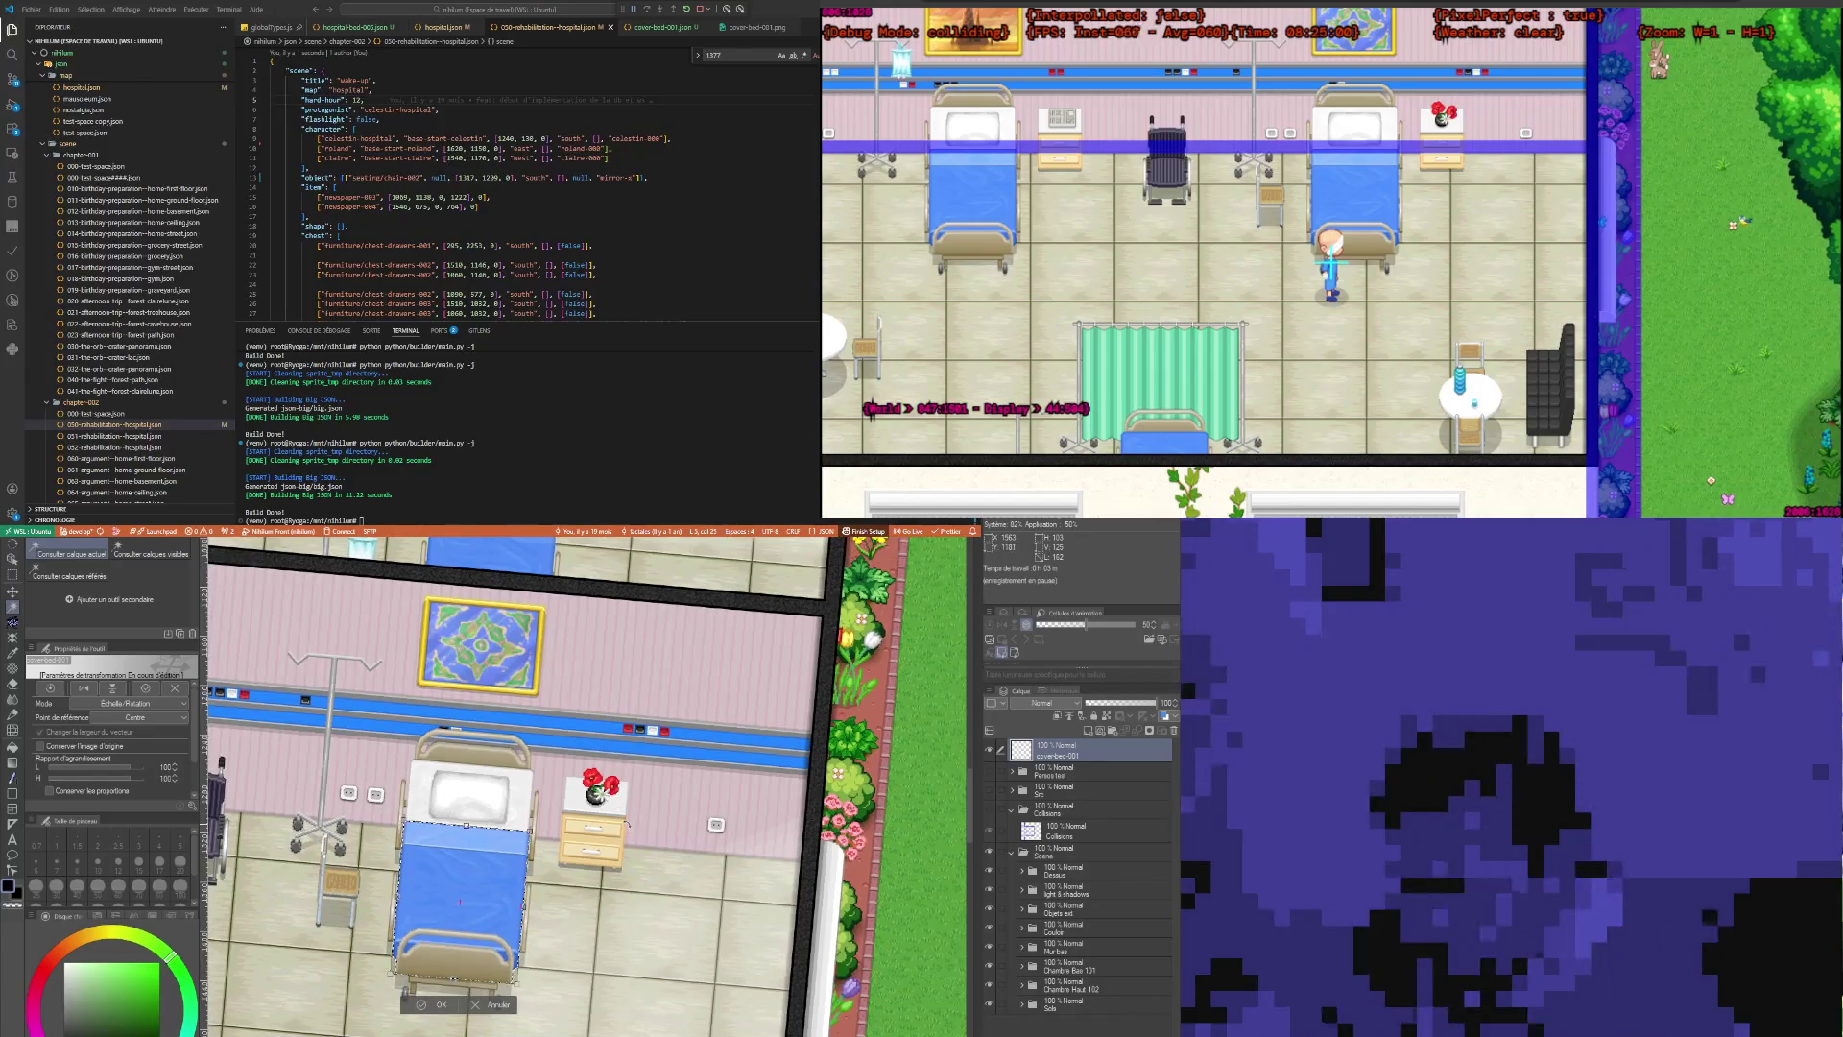
{"action": "left_click_drag", "start_coordinate": [628, 824], "coordinate": [659, 826]}
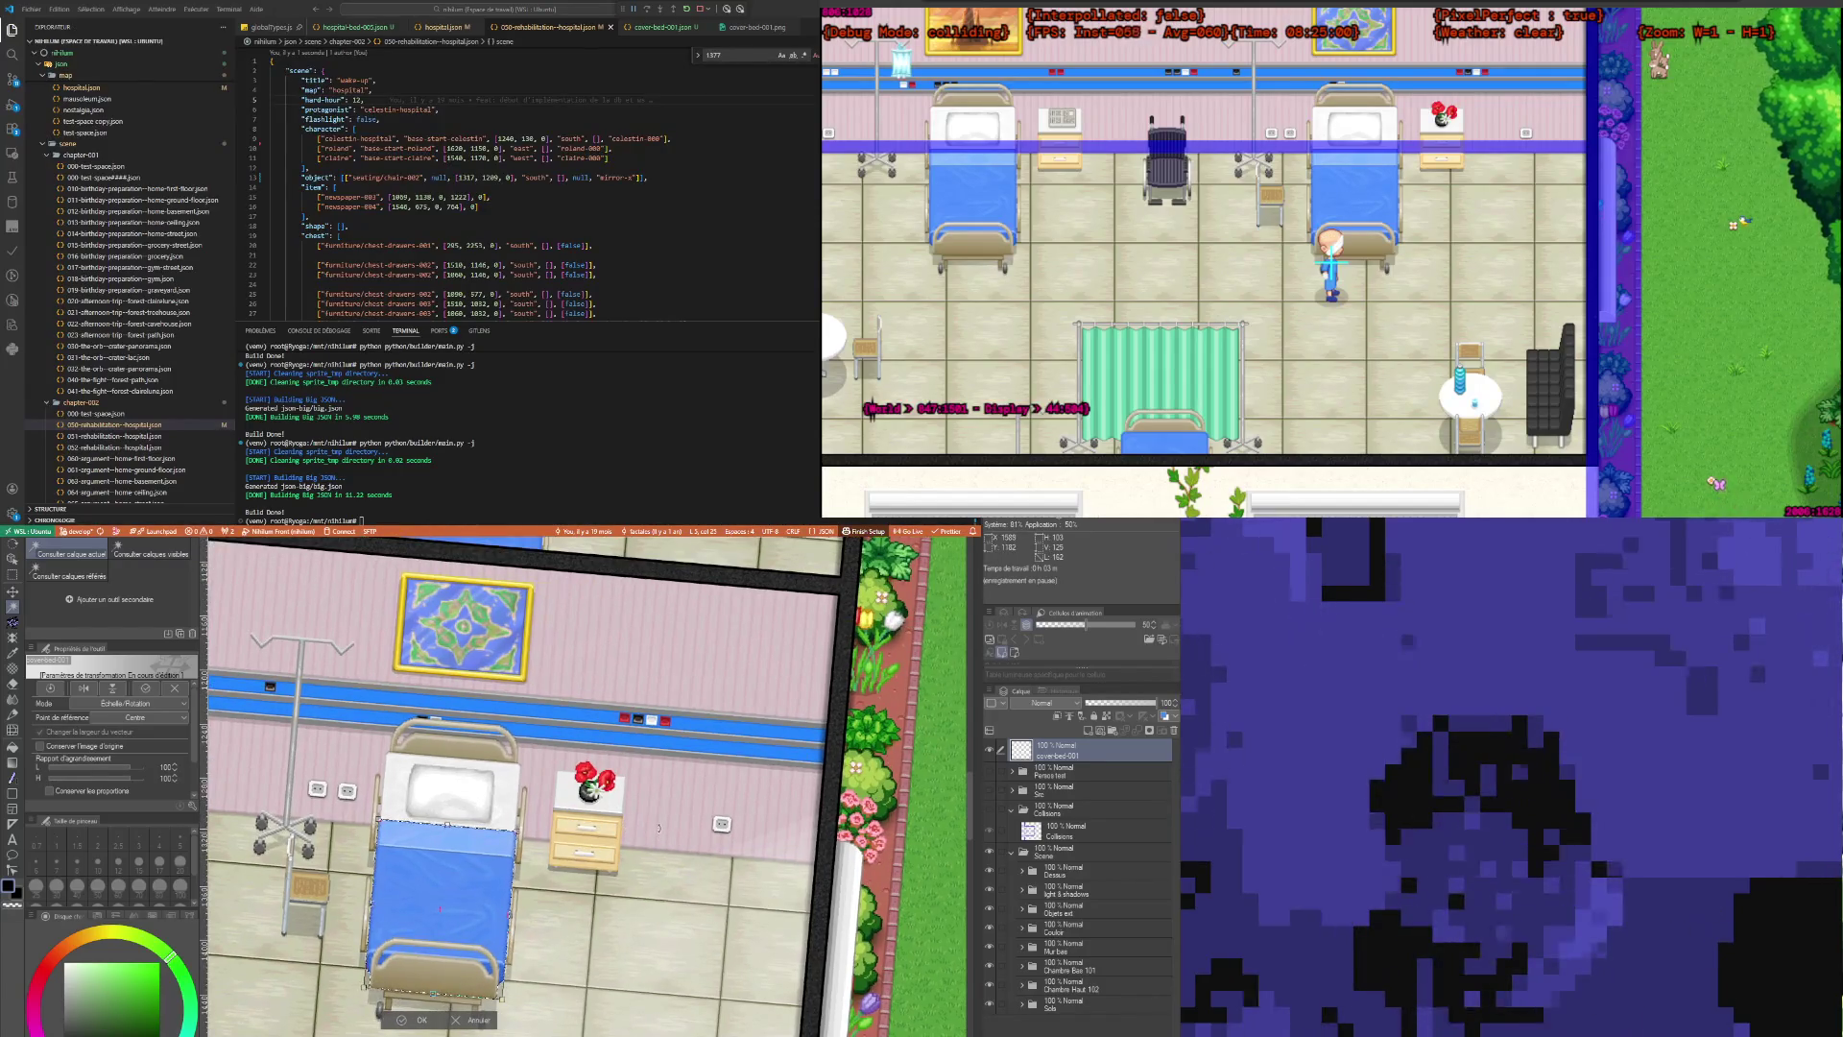
{"action": "key", "text": "asciicircum"}
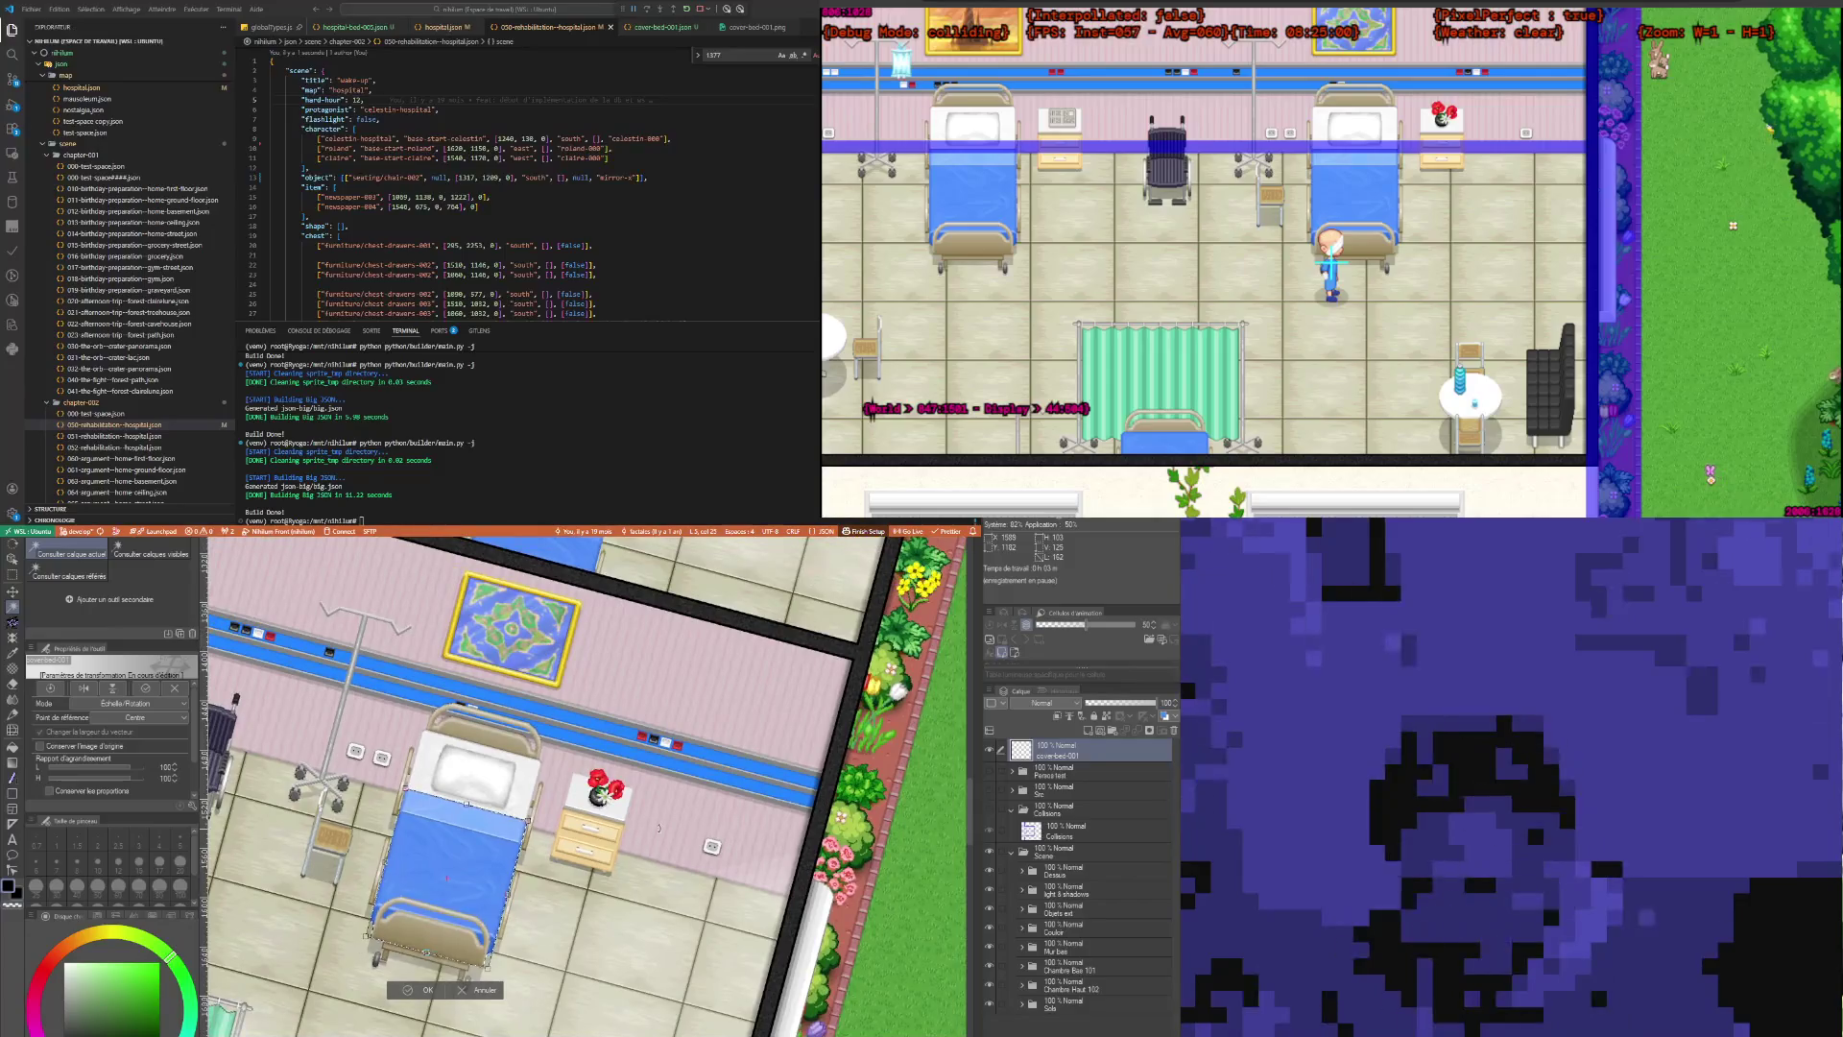
{"action": "key", "text": "asciicircum"}
{"action": "key", "text": "asciicircum"}
{"action": "key", "text": "asciicircum"}
{"action": "key", "text": "asciicircum"}
{"action": "key", "text": "asciicircum"}
{"action": "key", "text": "asciicircum"}
{"action": "key", "text": "asciicircum"}
{"action": "key", "text": "asciicircum"}
{"action": "key", "text": "asciicircum"}
{"action": "key", "text": "asciicircum"}
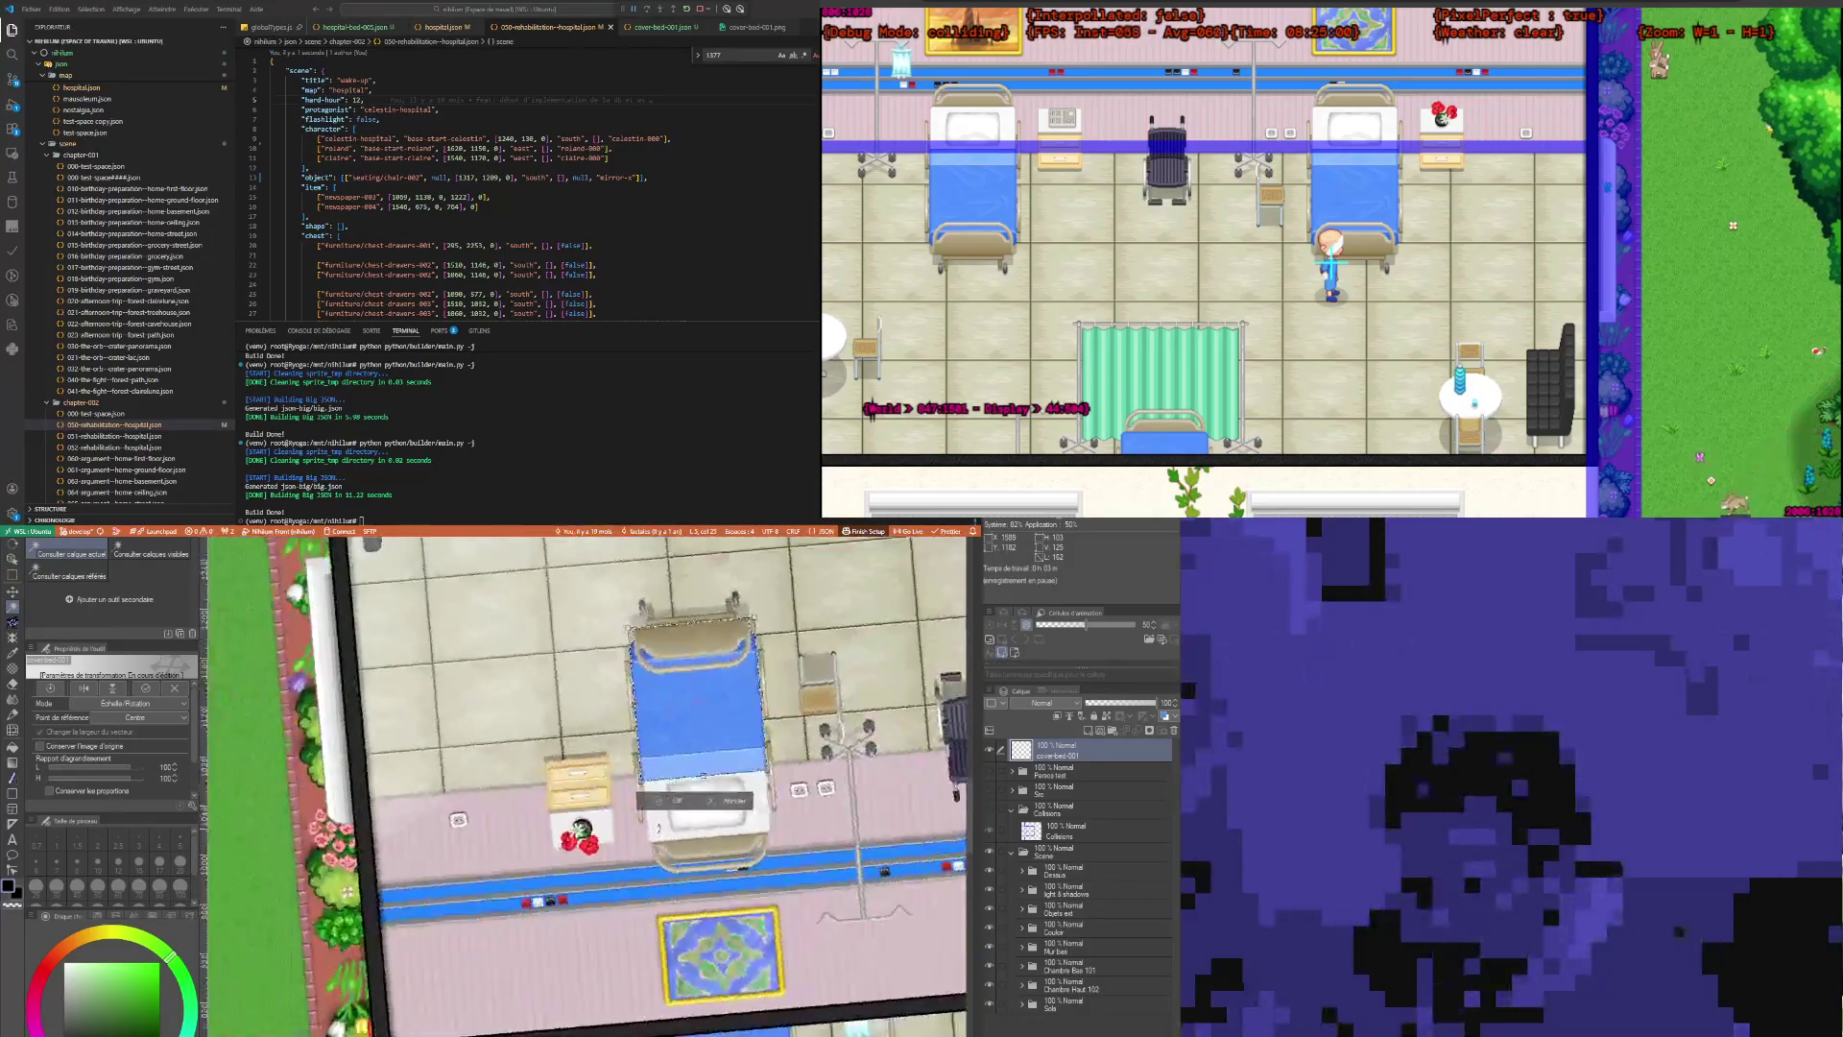
{"action": "key", "text": "asciicircum"}
{"action": "key", "text": "asciicircum"}
{"action": "key", "text": "asciicircum"}
{"action": "key", "text": "asciicircum"}
{"action": "key", "text": "asciicircum"}
{"action": "key", "text": "asciicircum"}
{"action": "key", "text": "asciicircum"}
{"action": "key", "text": "asciicircum"}
{"action": "key", "text": "asciicircum"}
{"action": "key", "text": "asciicircum"}
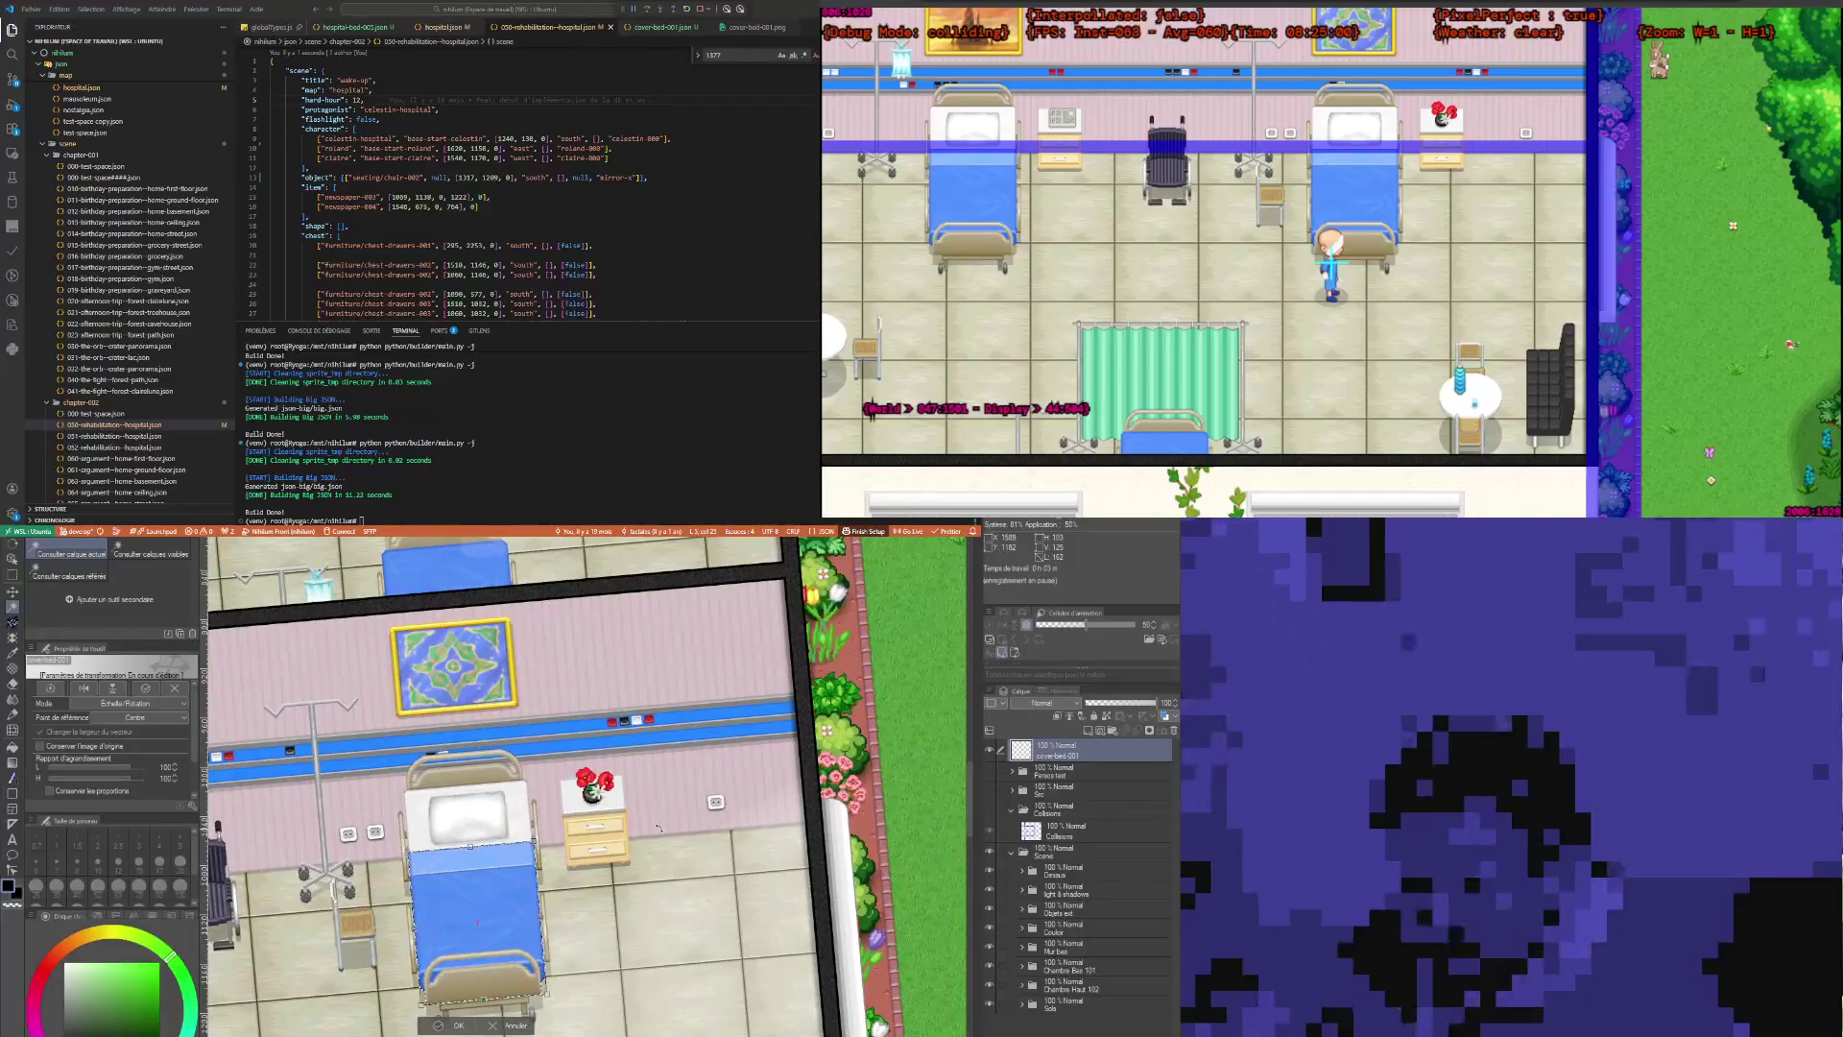
{"action": "key", "text": "asciicircum"}
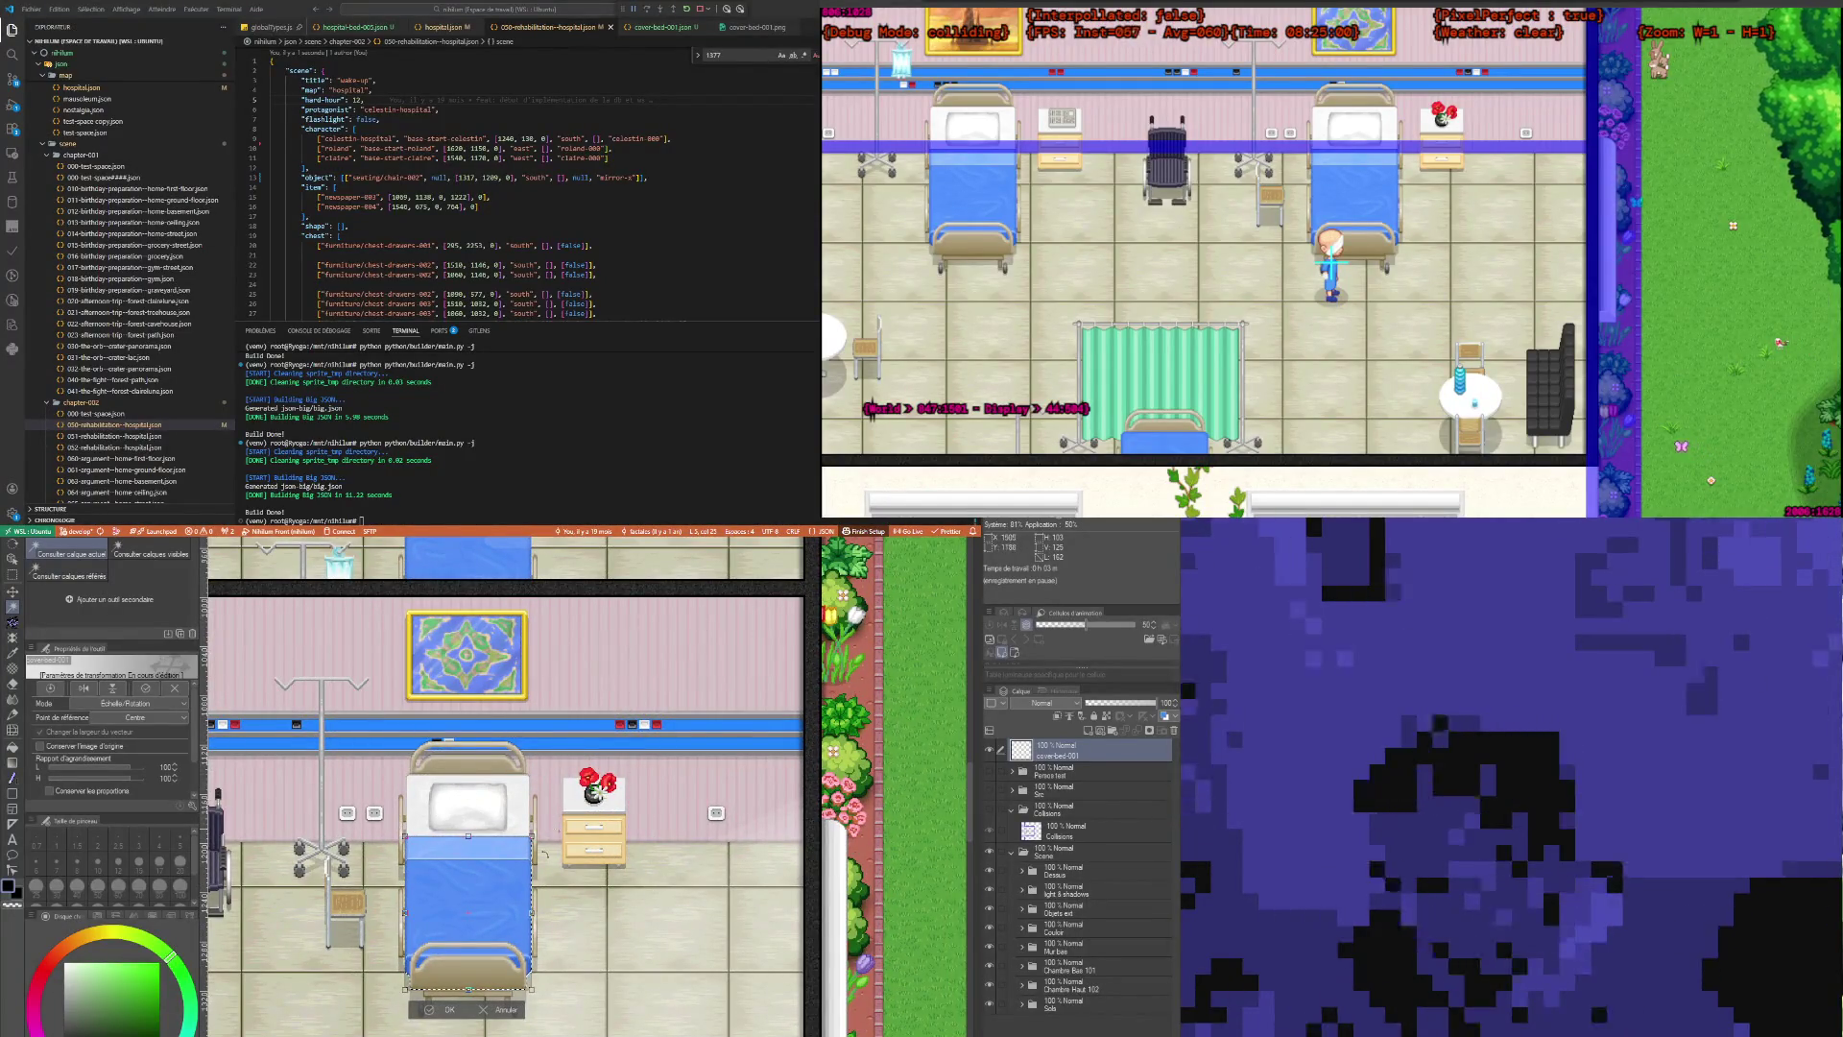
{"action": "key", "text": "Return"}
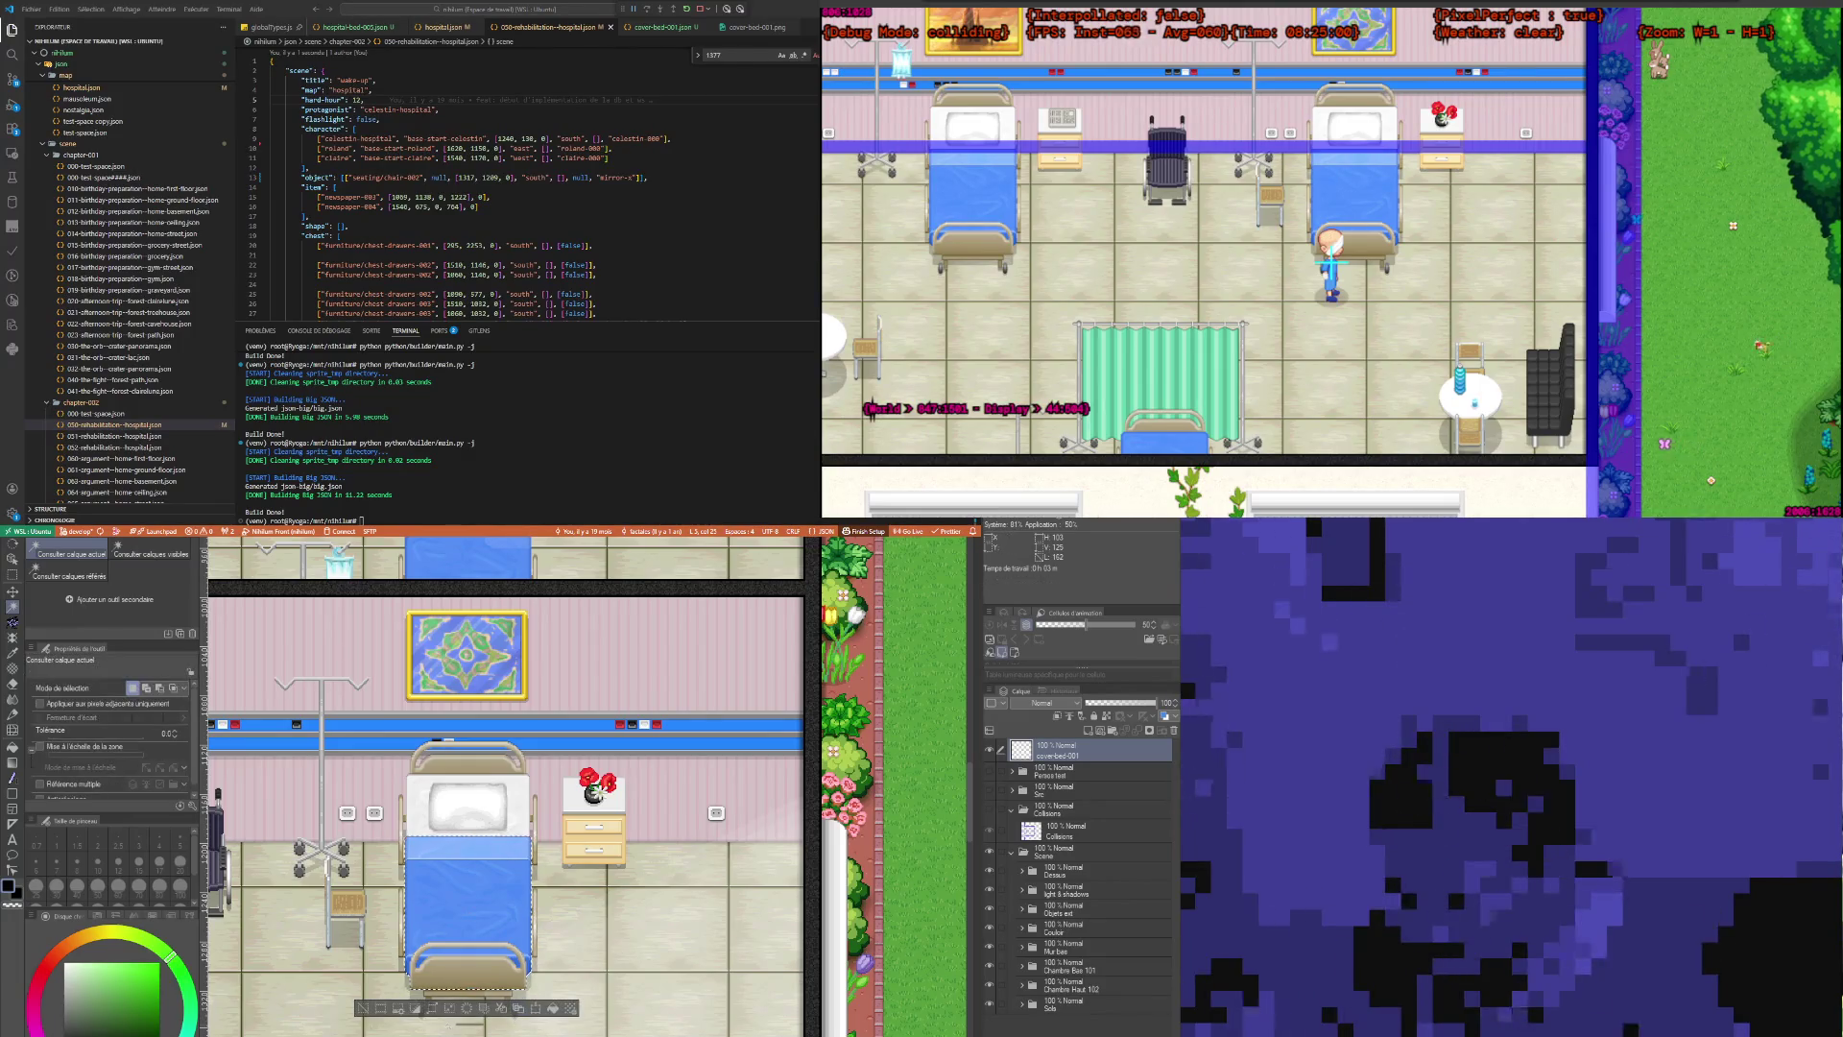
Step: Deselect the bed, select the lights 1 layer with the Operation tool, and switch to Rectangle selection
{"action": "left_click", "coordinate": [370, 1007]}
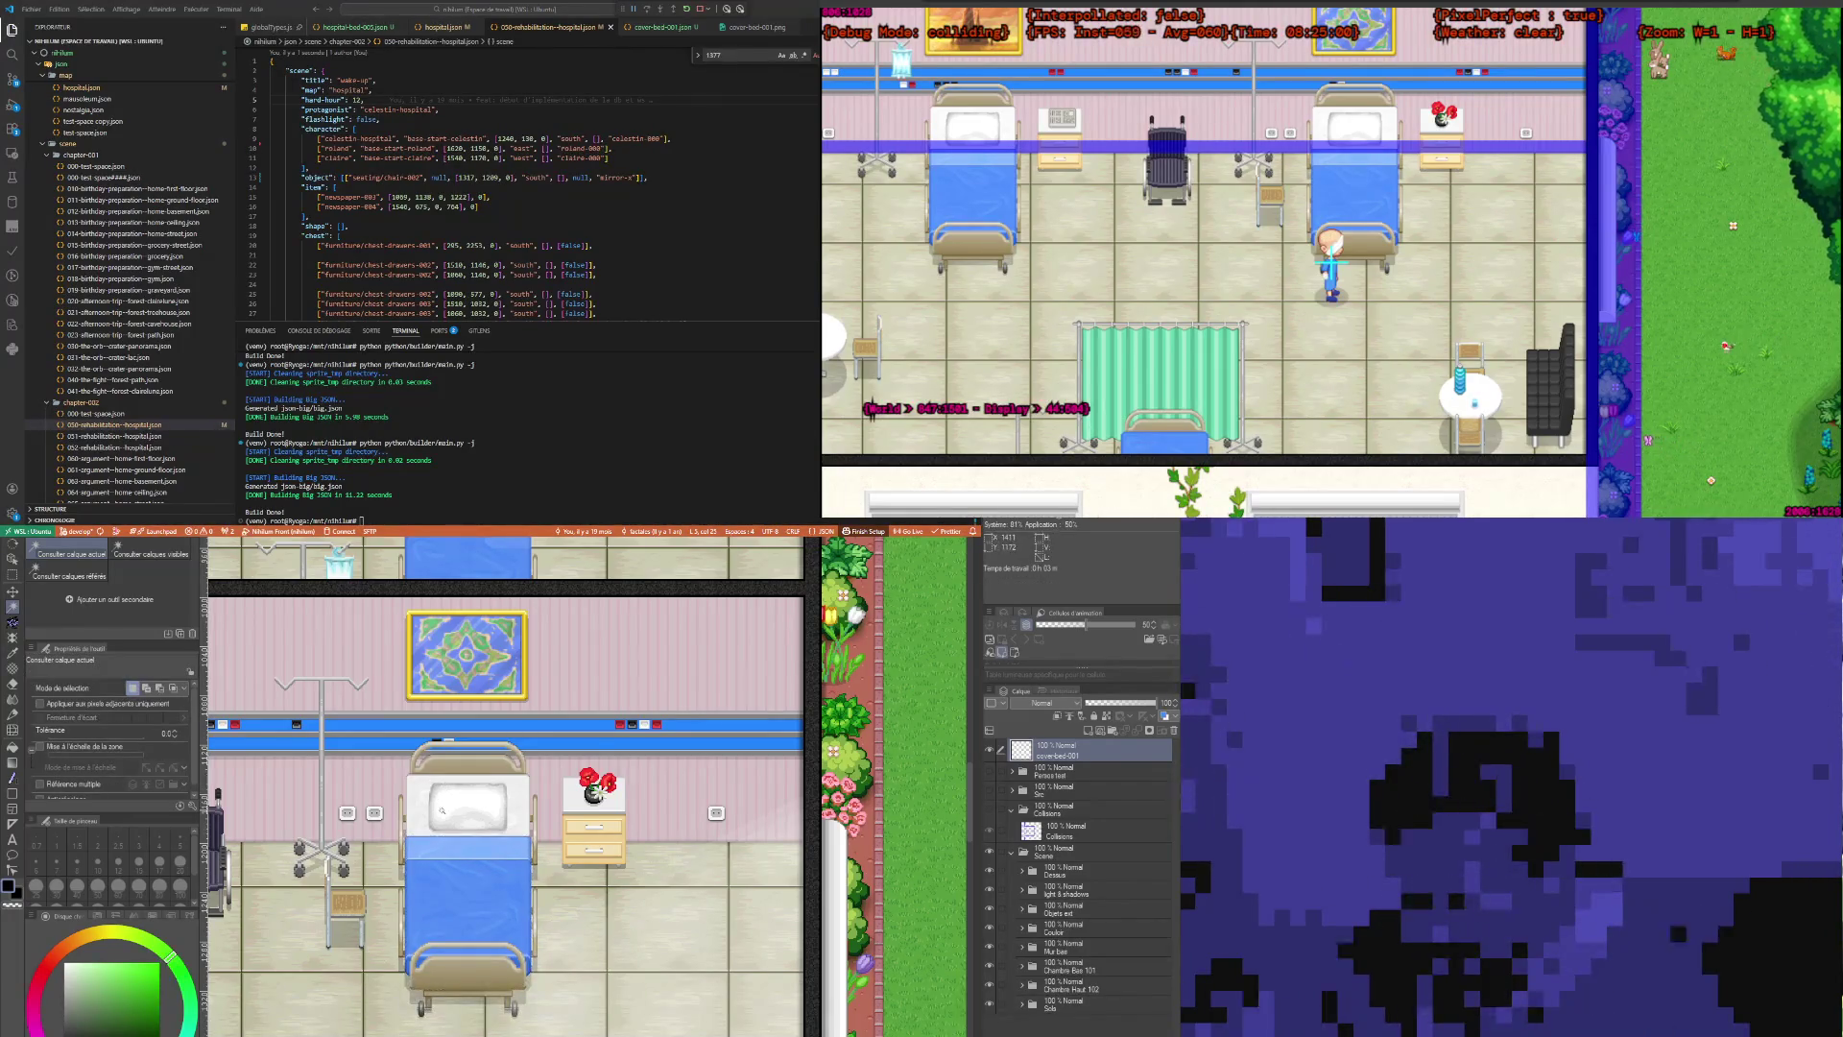
{"action": "key", "text": "o"}
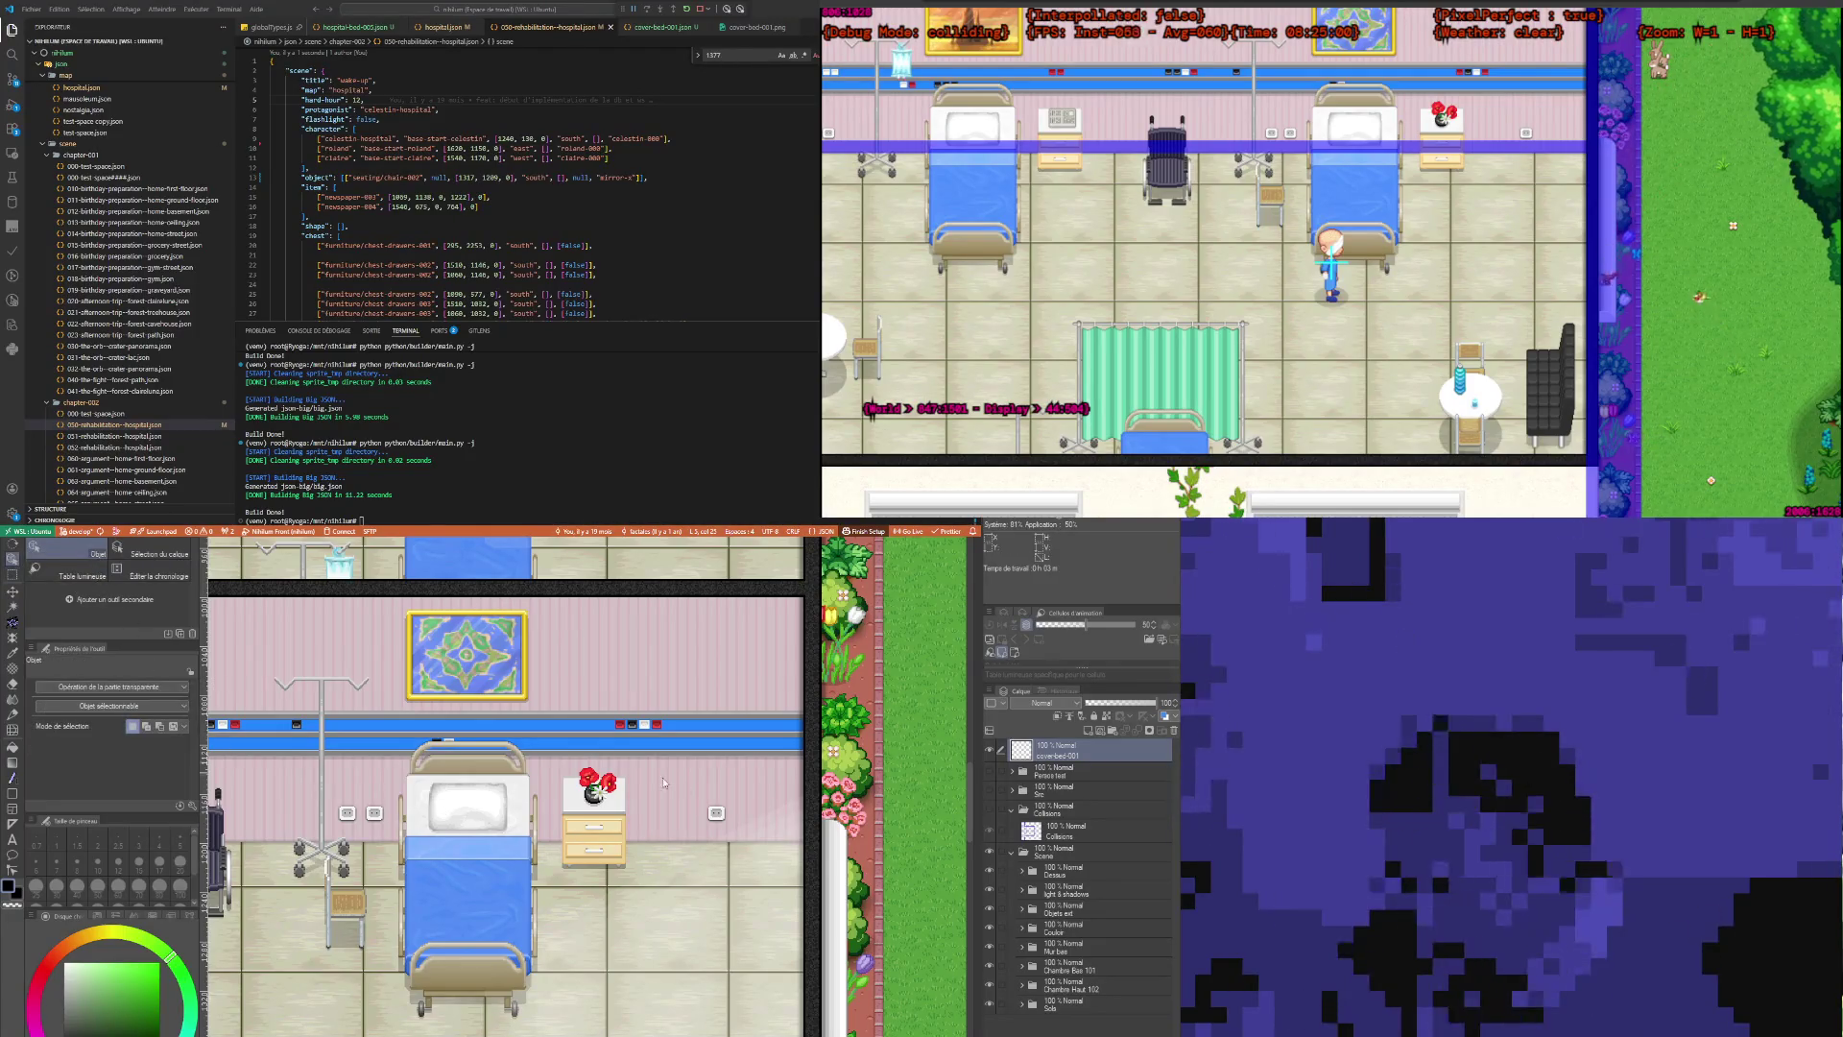
{"action": "left_click", "coordinate": [720, 889]}
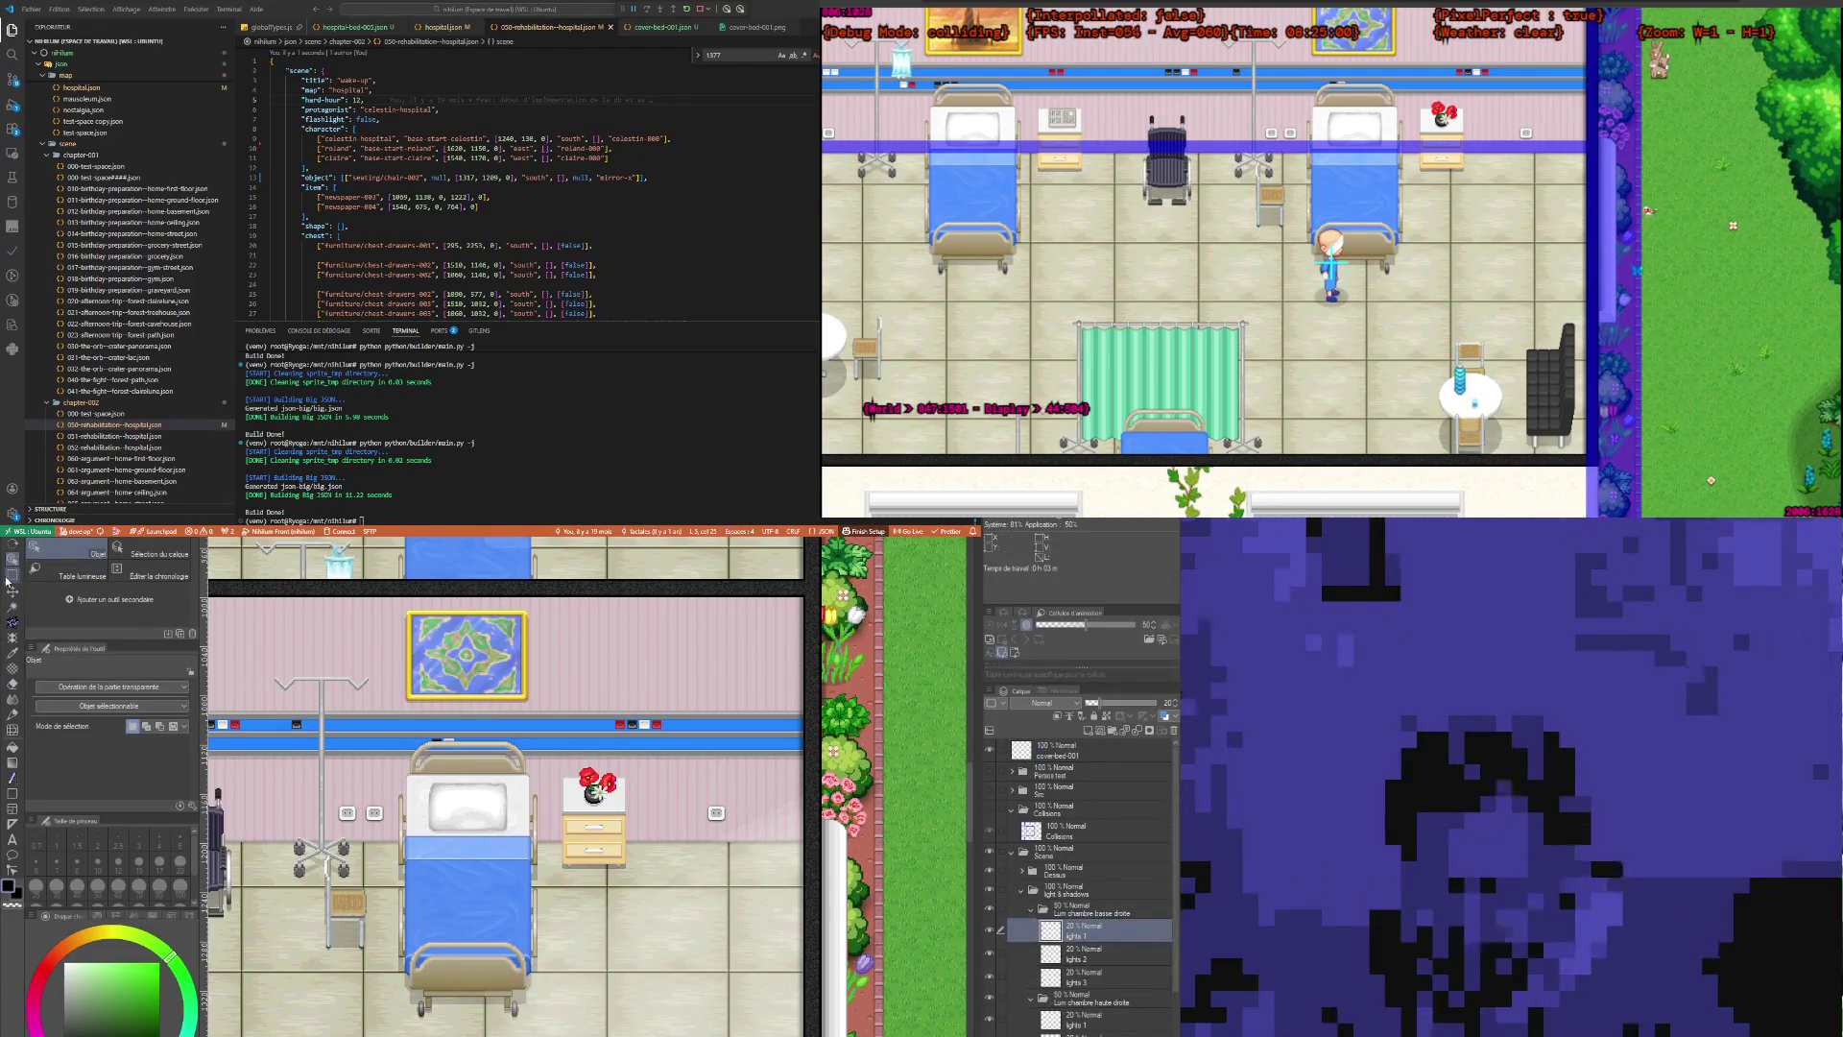
{"action": "key", "text": "m"}
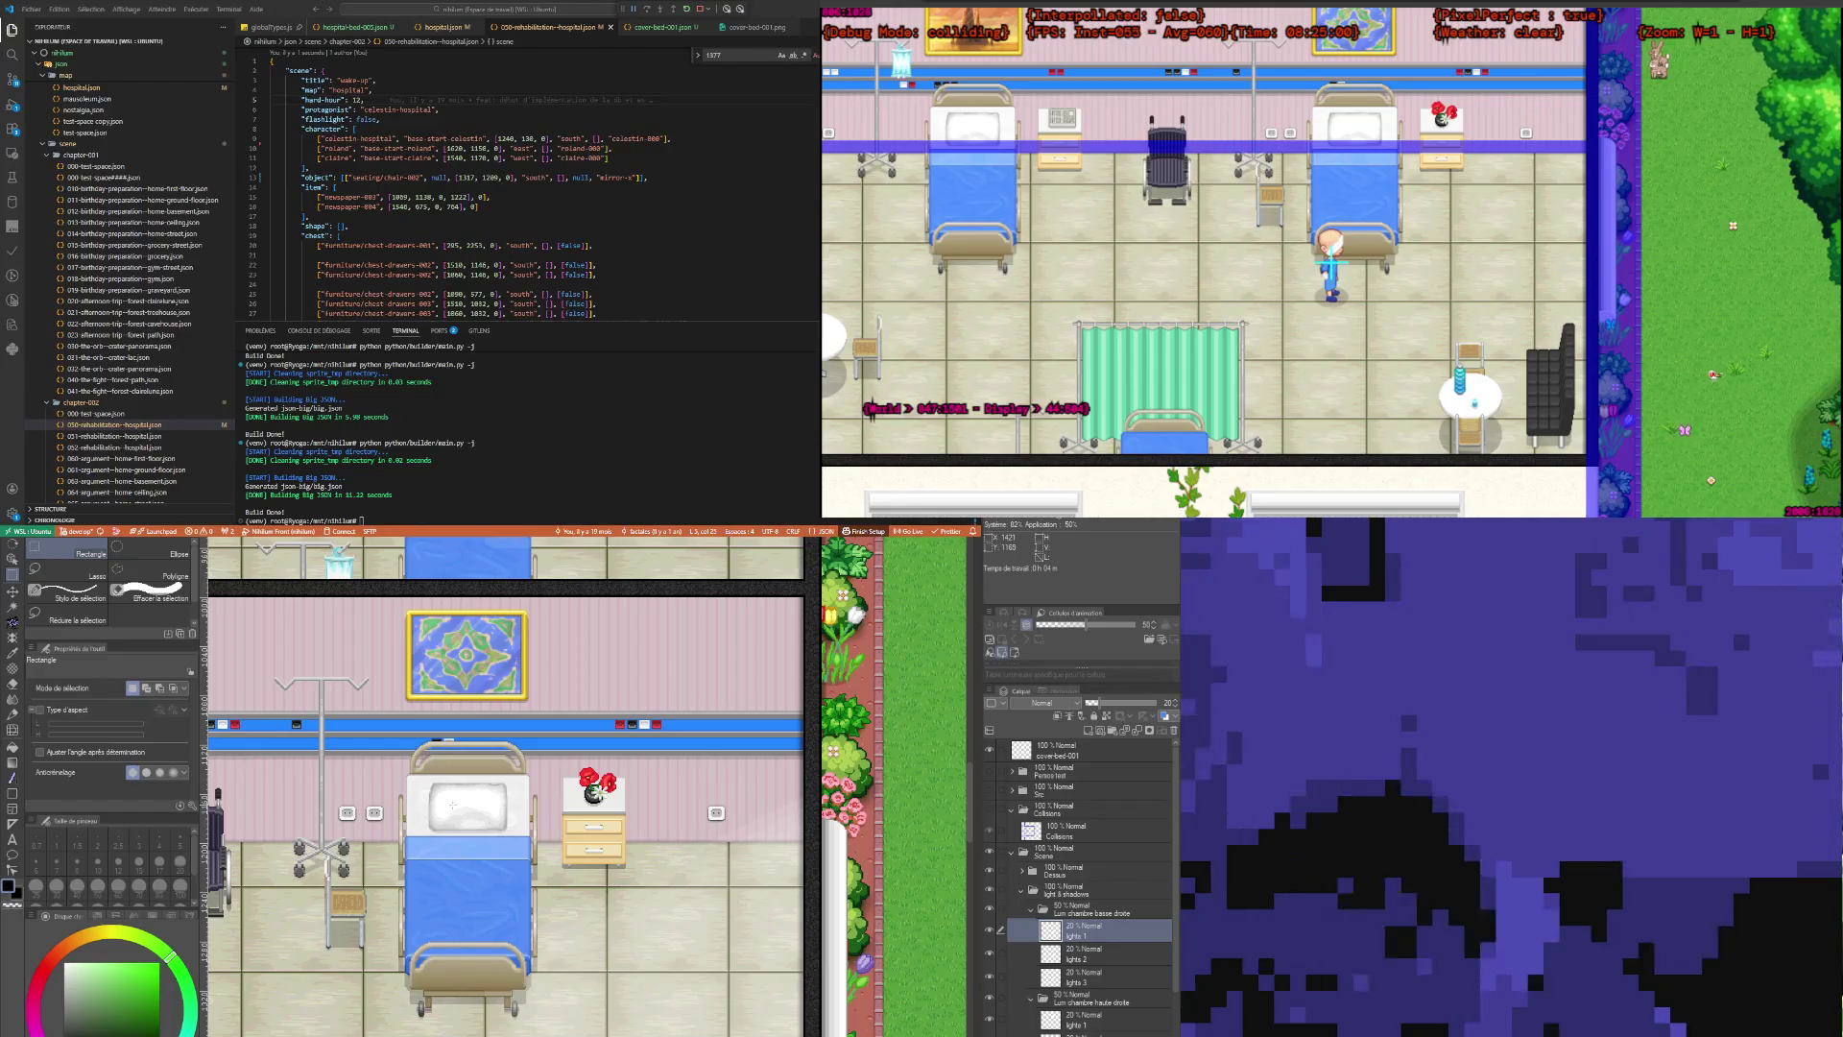
{"action": "left_click", "coordinate": [381, 196]}
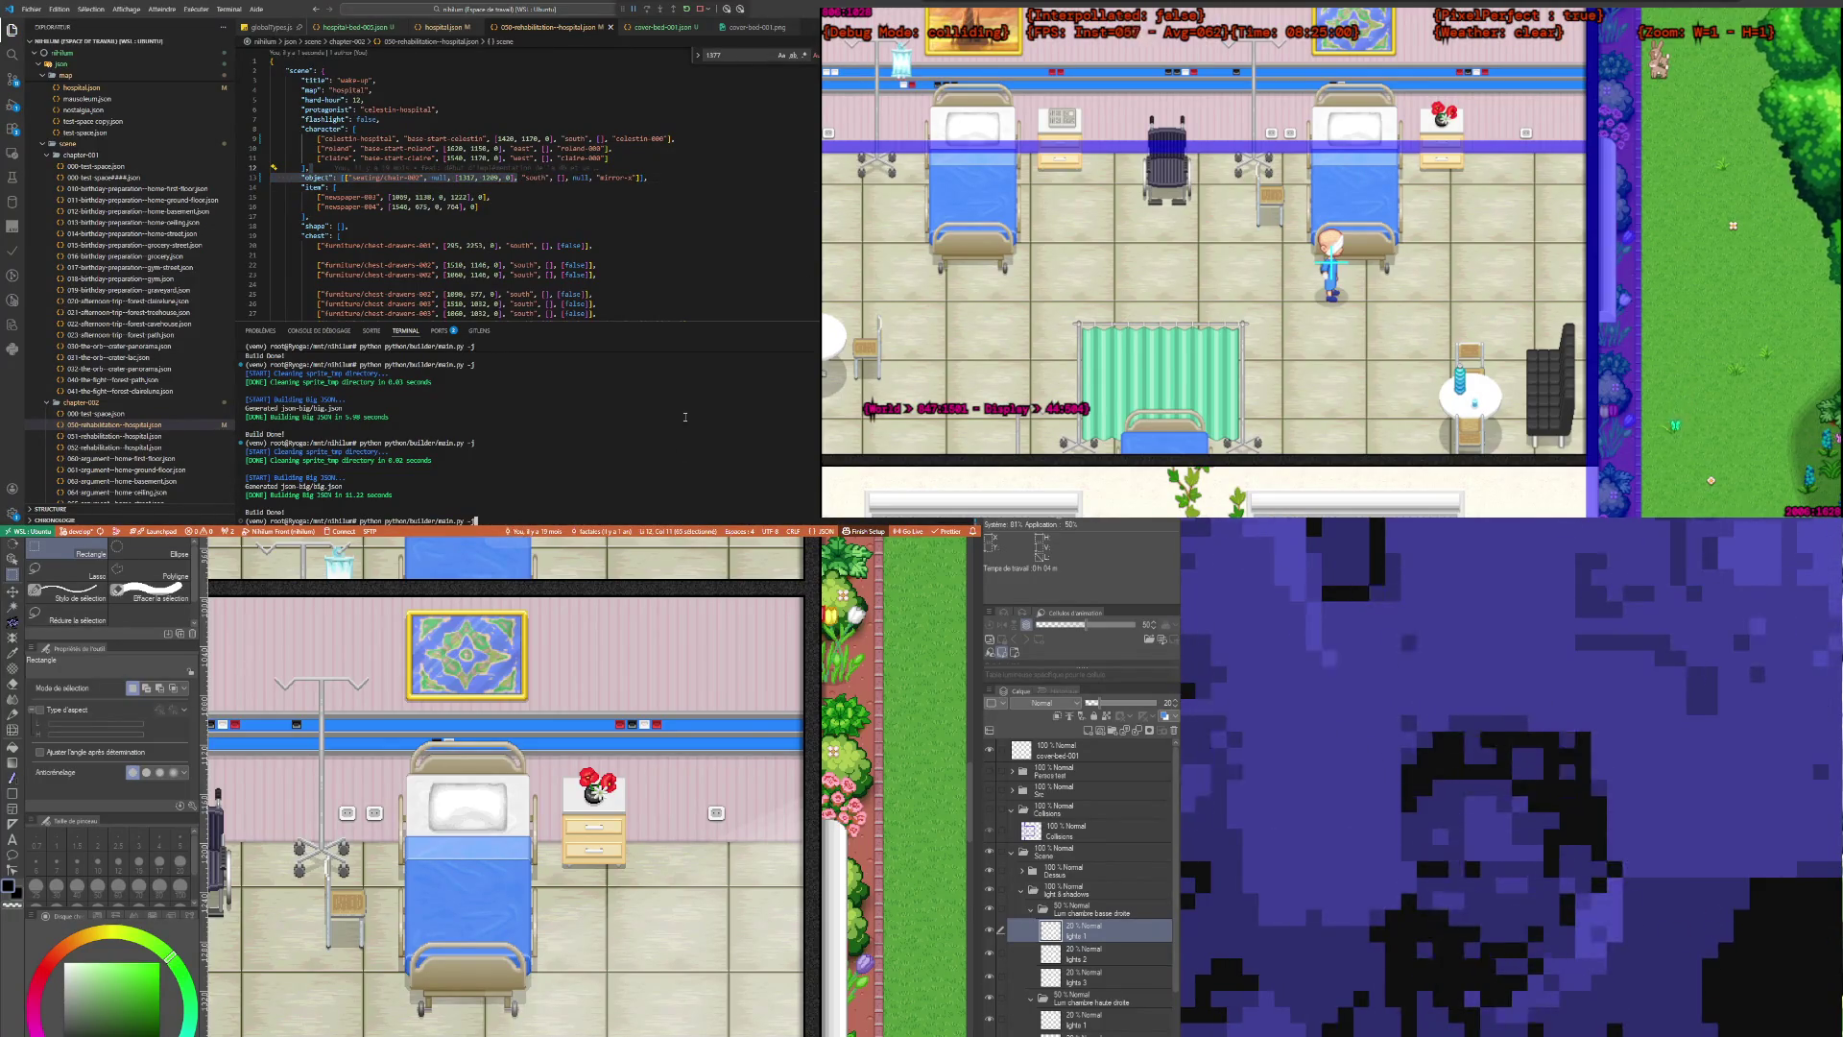
Step: Run the game build with python python/builder/main.py -j and browse the Explorer
{"action": "key", "text": "Return"}
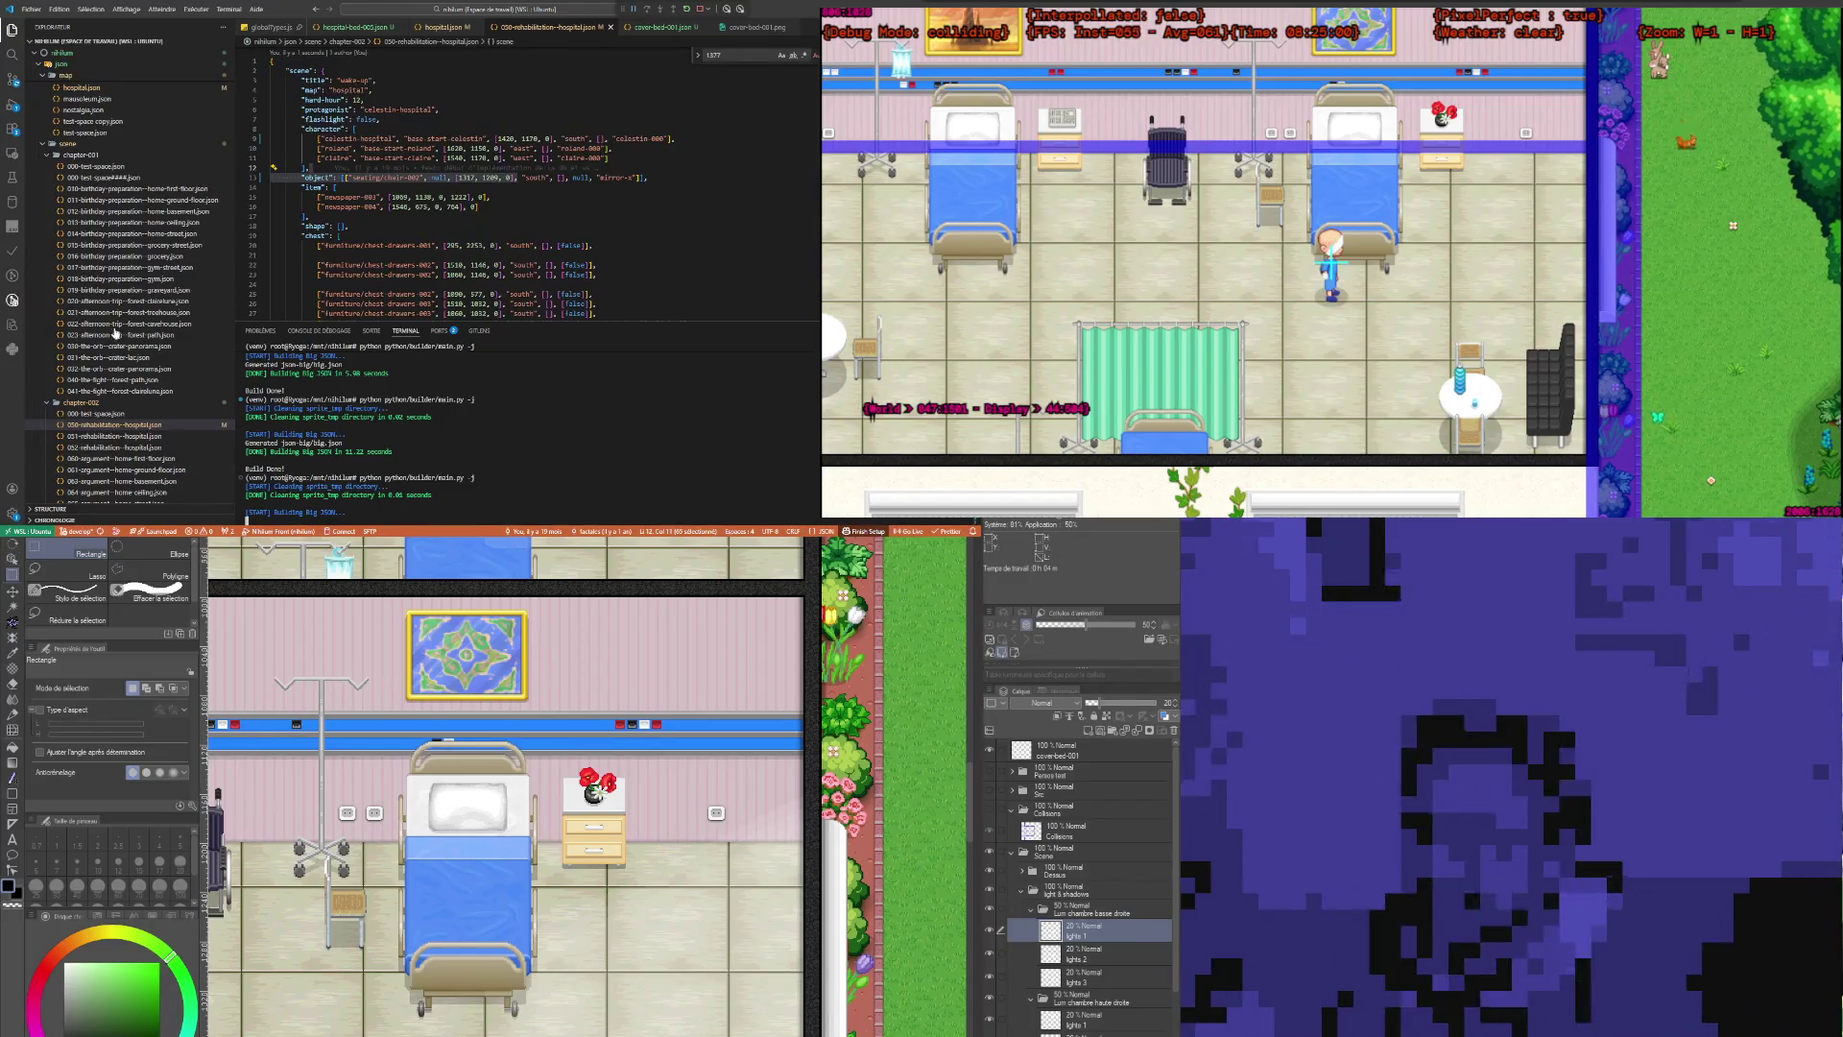
{"action": "scroll", "coordinate": [115, 334], "scroll_direction": "down", "scroll_amount": 5}
{"action": "scroll", "coordinate": [121, 370], "scroll_direction": "down", "scroll_amount": 5}
{"action": "scroll", "coordinate": [130, 408], "scroll_direction": "down", "scroll_amount": 5}
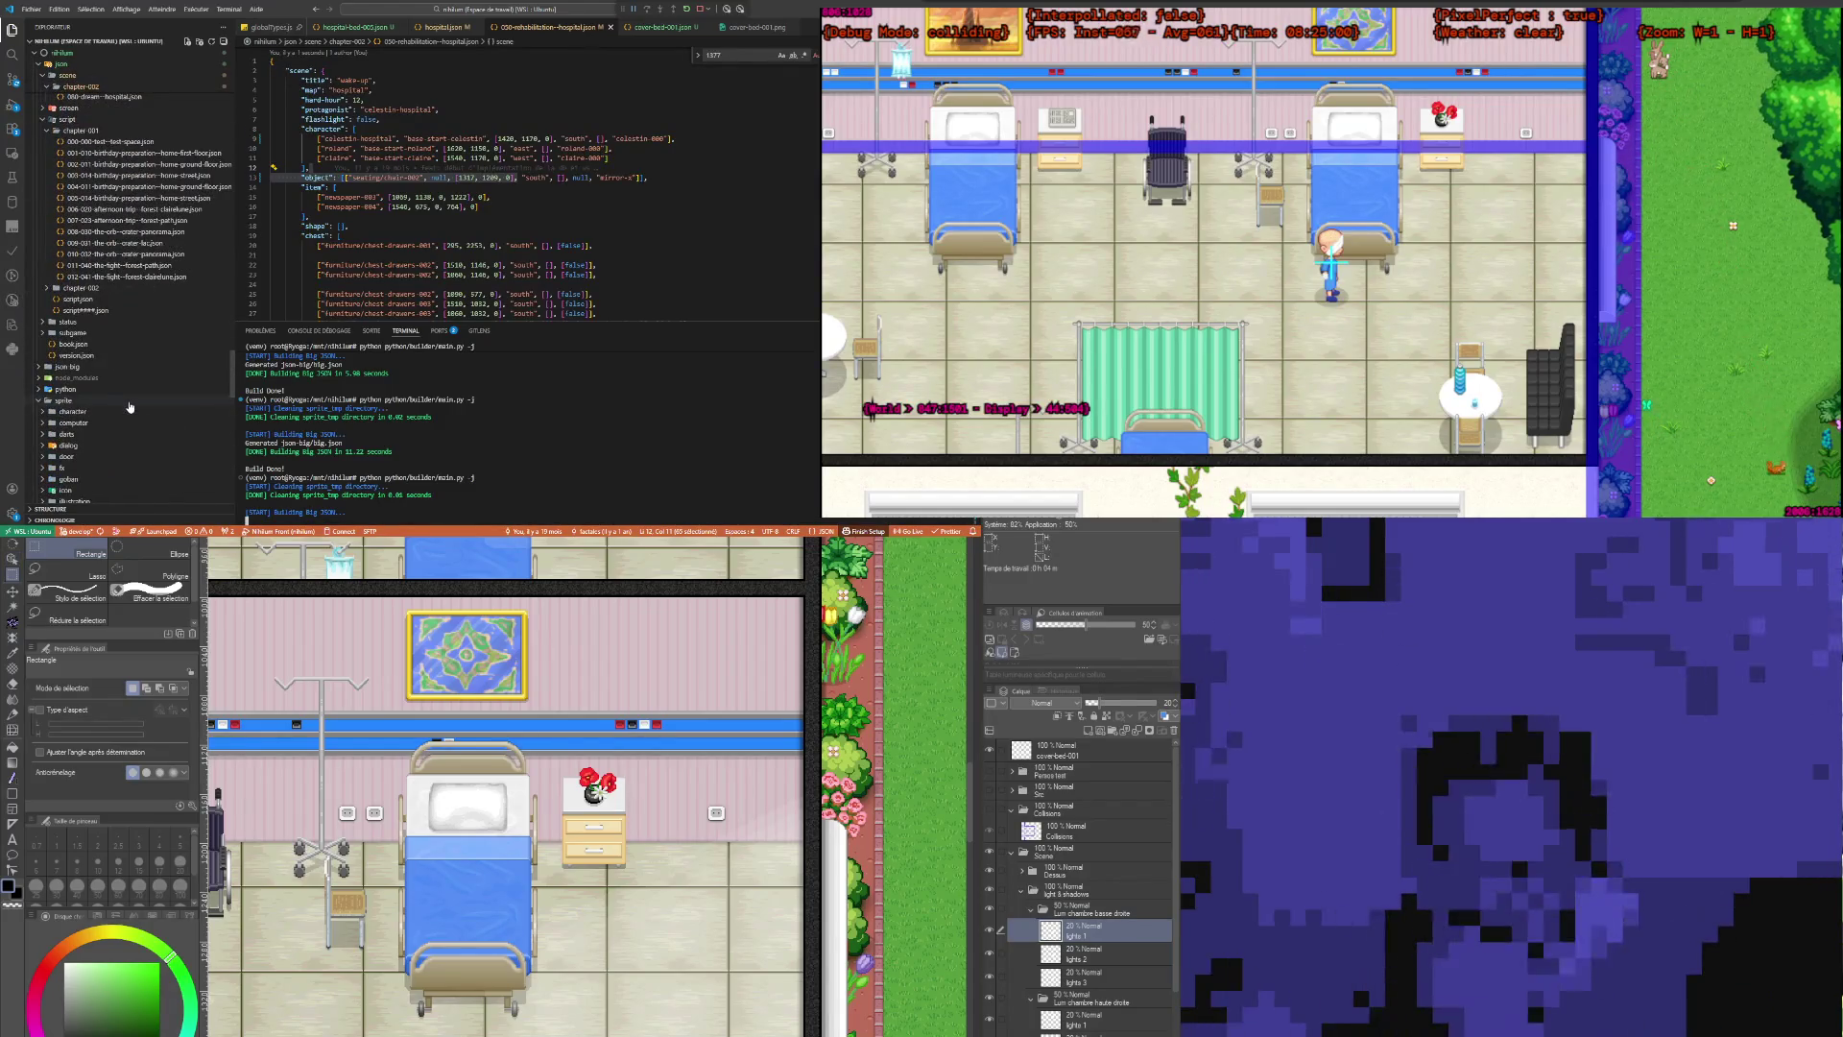
{"action": "scroll", "coordinate": [125, 404], "scroll_direction": "down", "scroll_amount": 3}
{"action": "scroll", "coordinate": [121, 400], "scroll_direction": "up", "scroll_amount": 6}
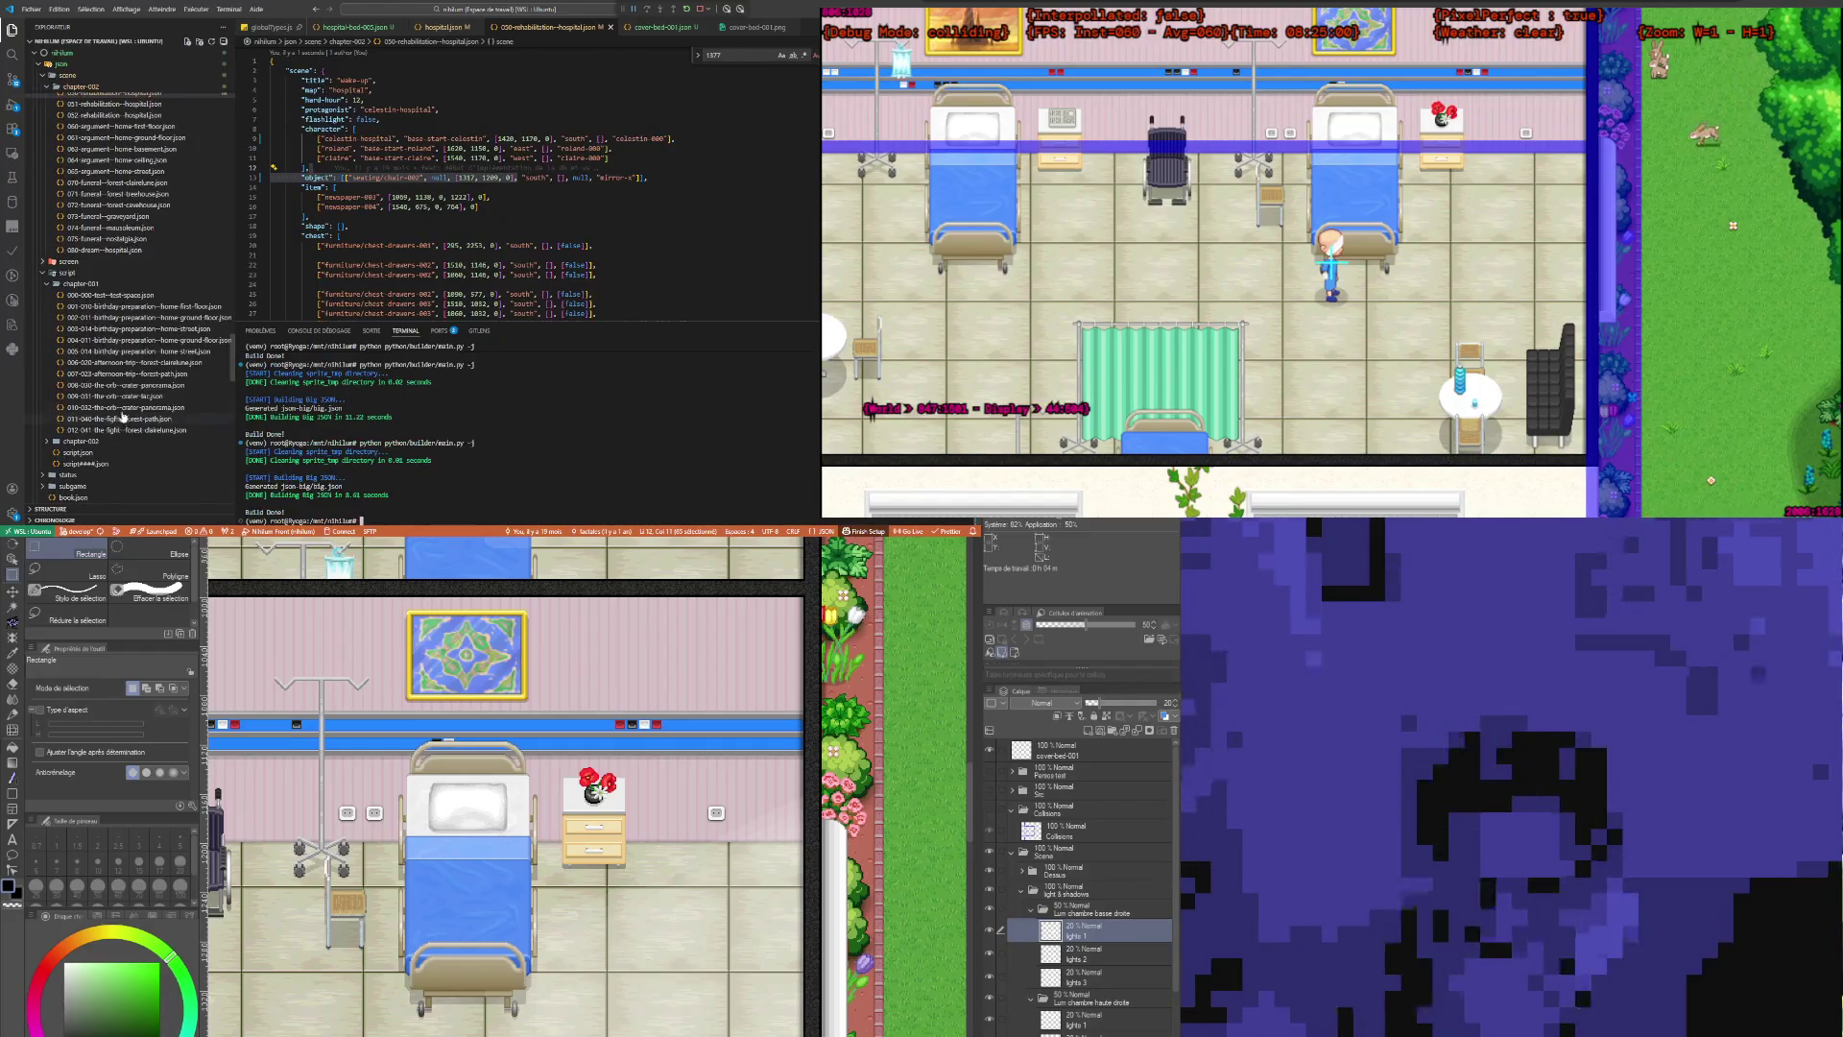
Step: Review the 001-010-birthday-preparation--home-first-floor script, then bring up script.json
{"action": "left_click", "coordinate": [161, 307]}
{"action": "left_click", "coordinate": [413, 195]}
{"action": "scroll", "coordinate": [413, 195], "scroll_direction": "up", "scroll_amount": 10}
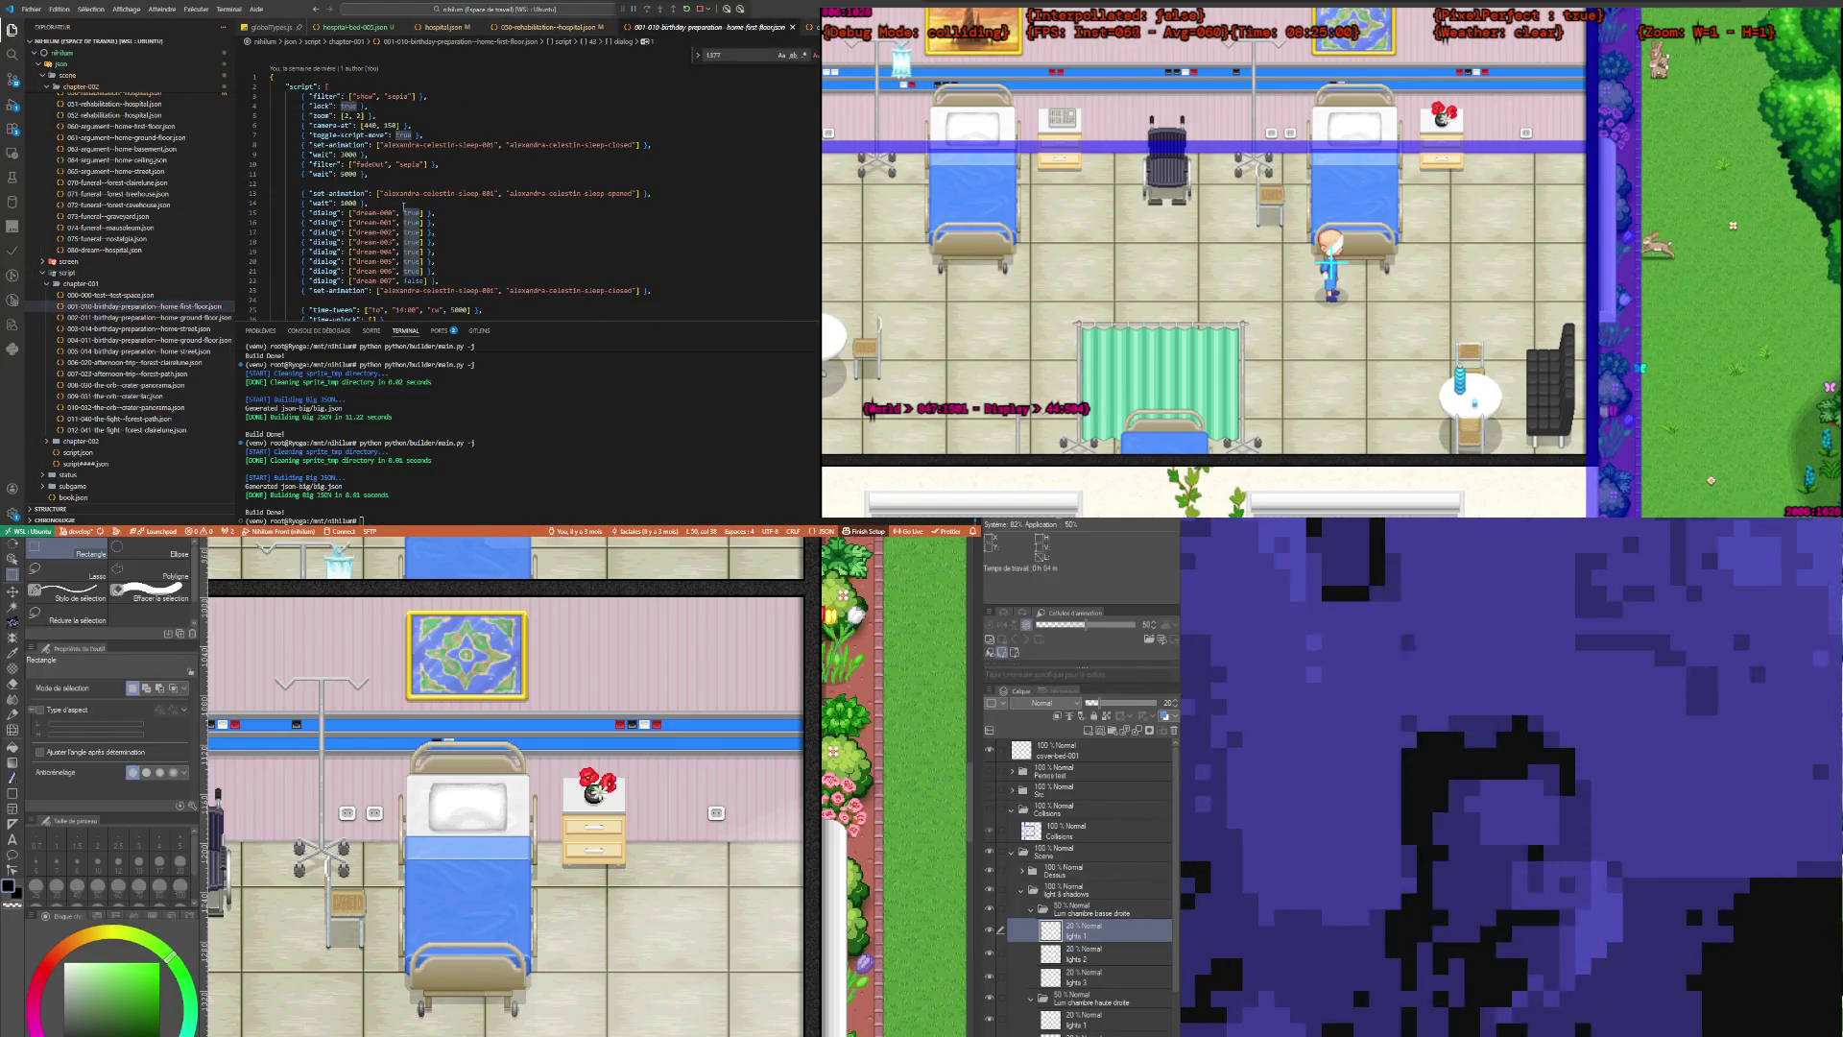
{"action": "scroll", "coordinate": [128, 292], "scroll_direction": "up", "scroll_amount": 2}
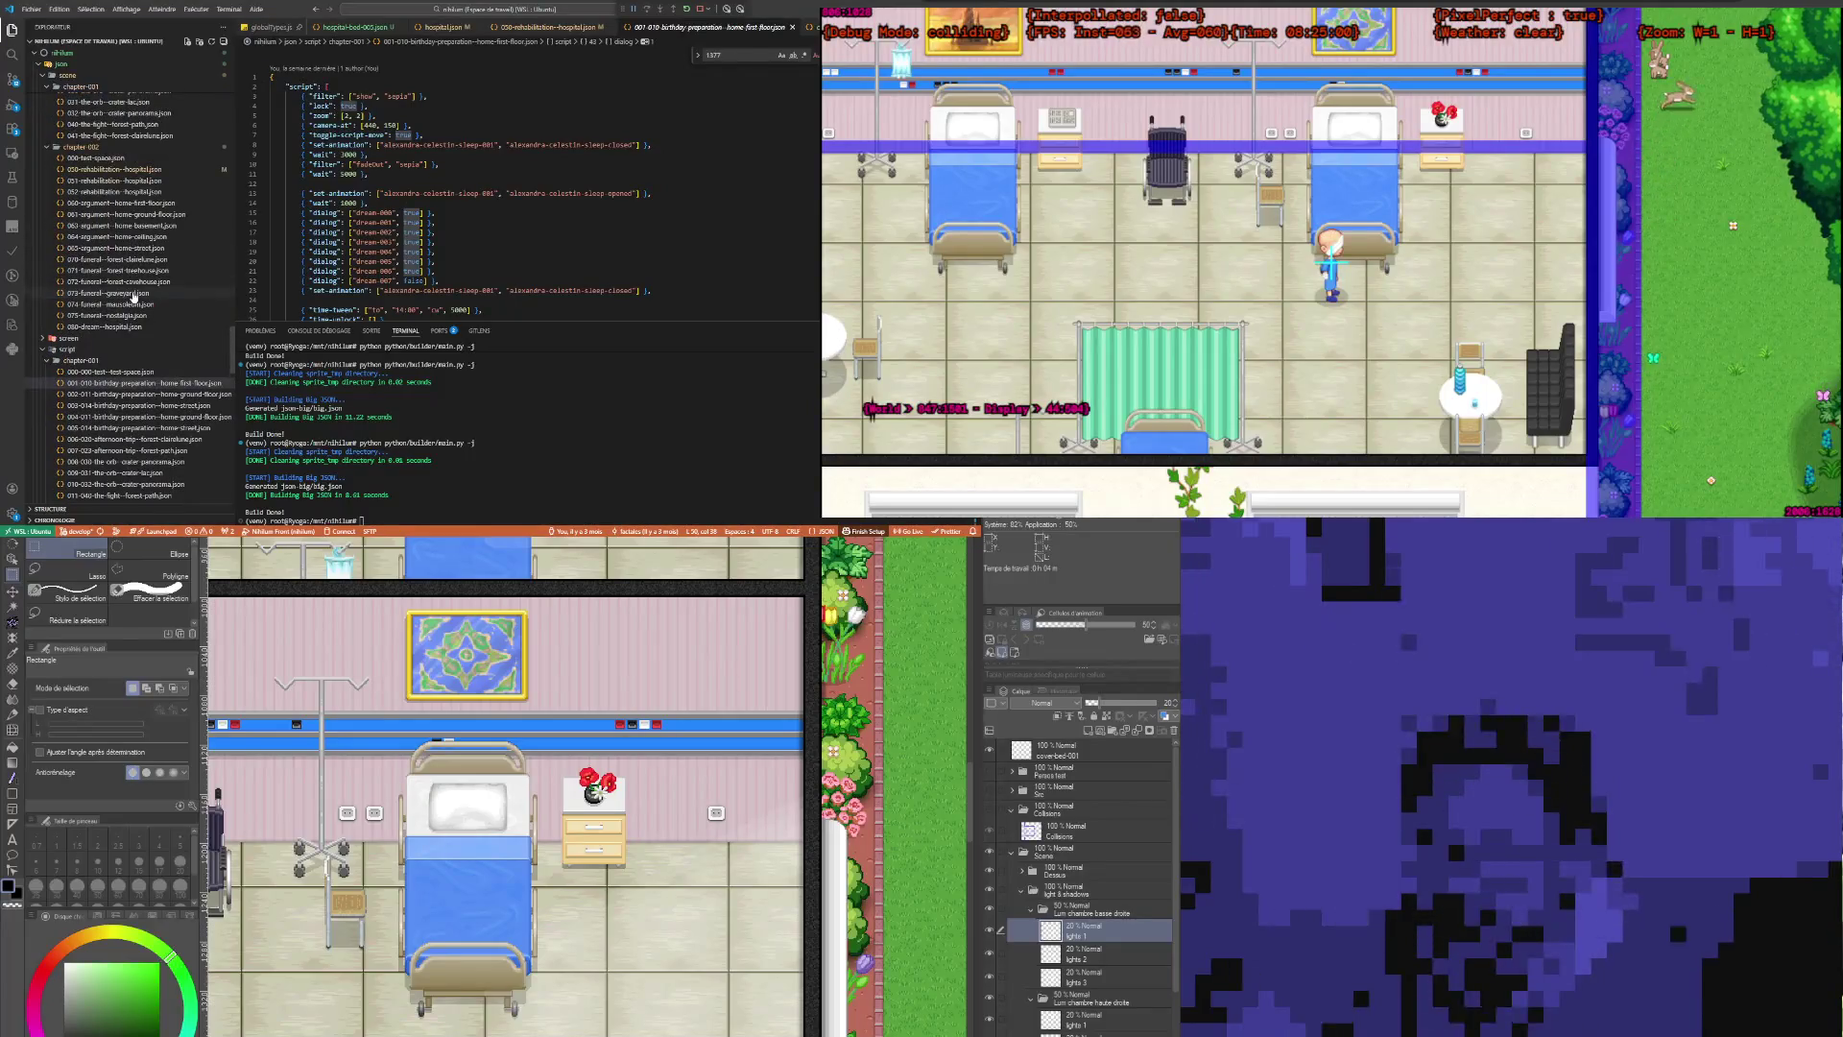
{"action": "scroll", "coordinate": [142, 371], "scroll_direction": "down", "scroll_amount": 5}
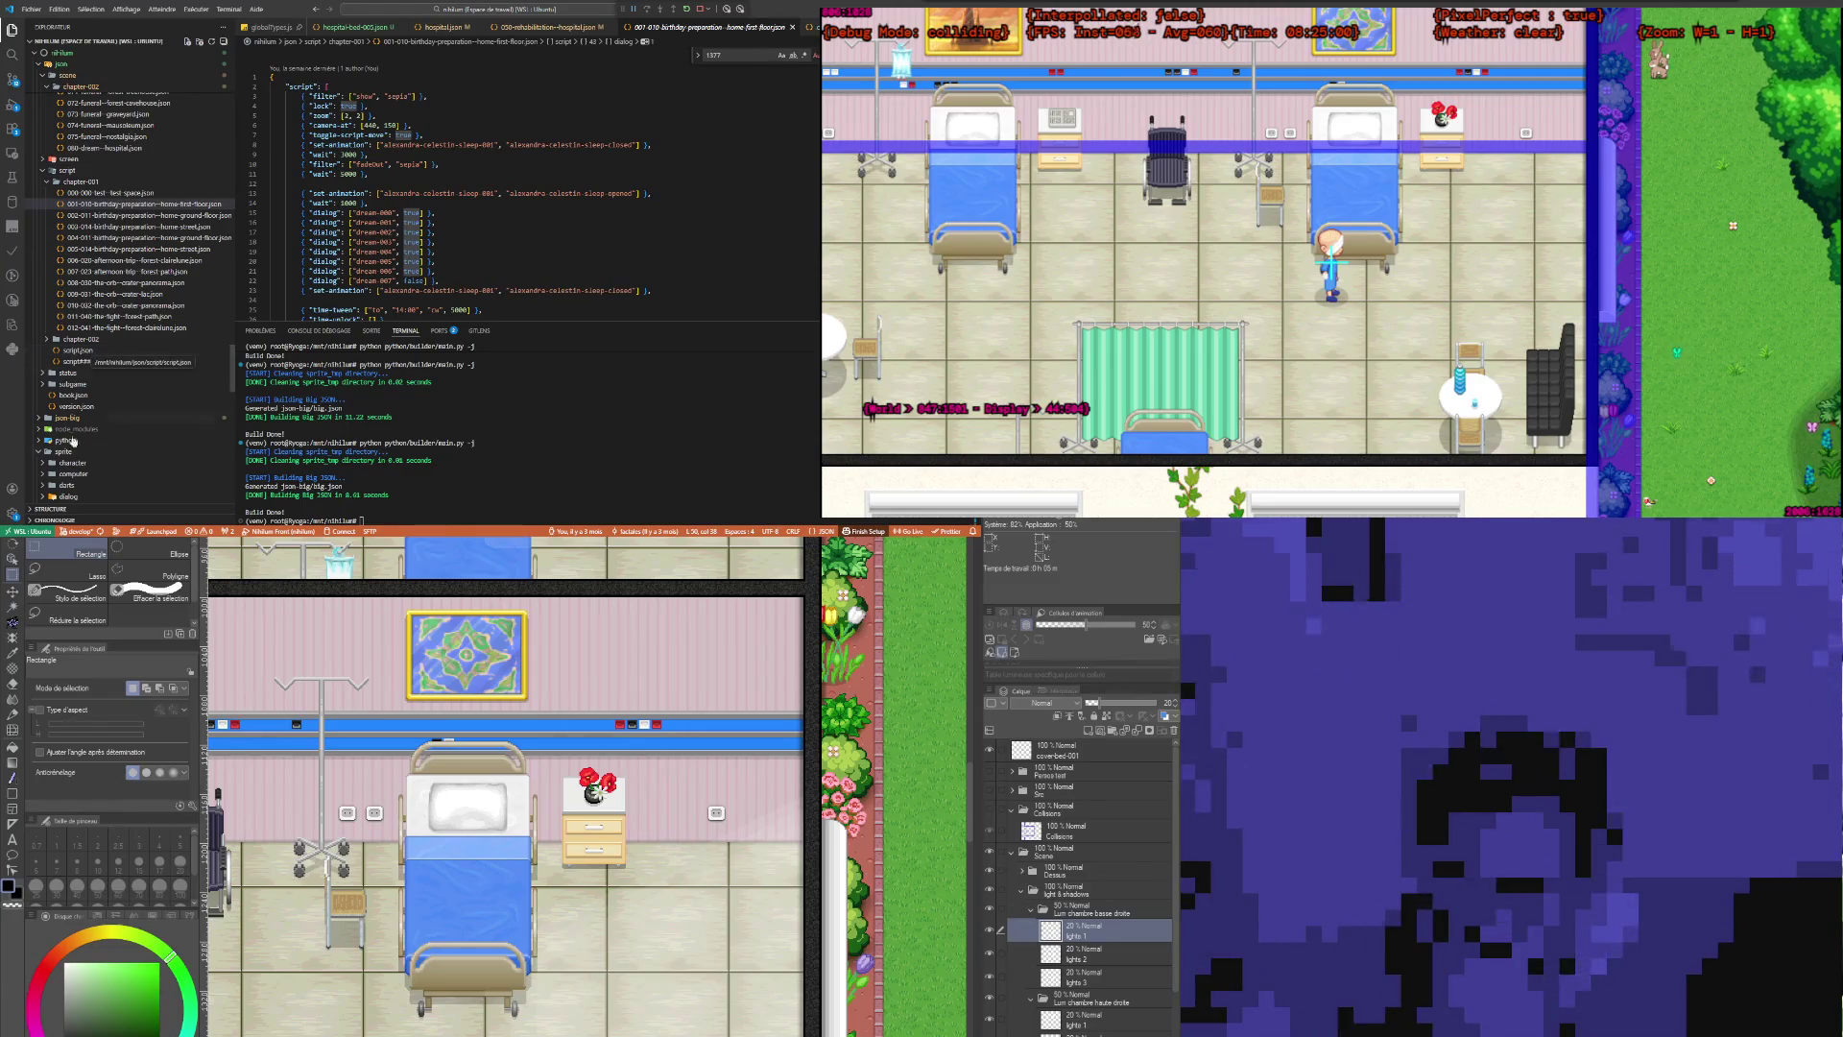
{"action": "left_click", "coordinate": [79, 350]}
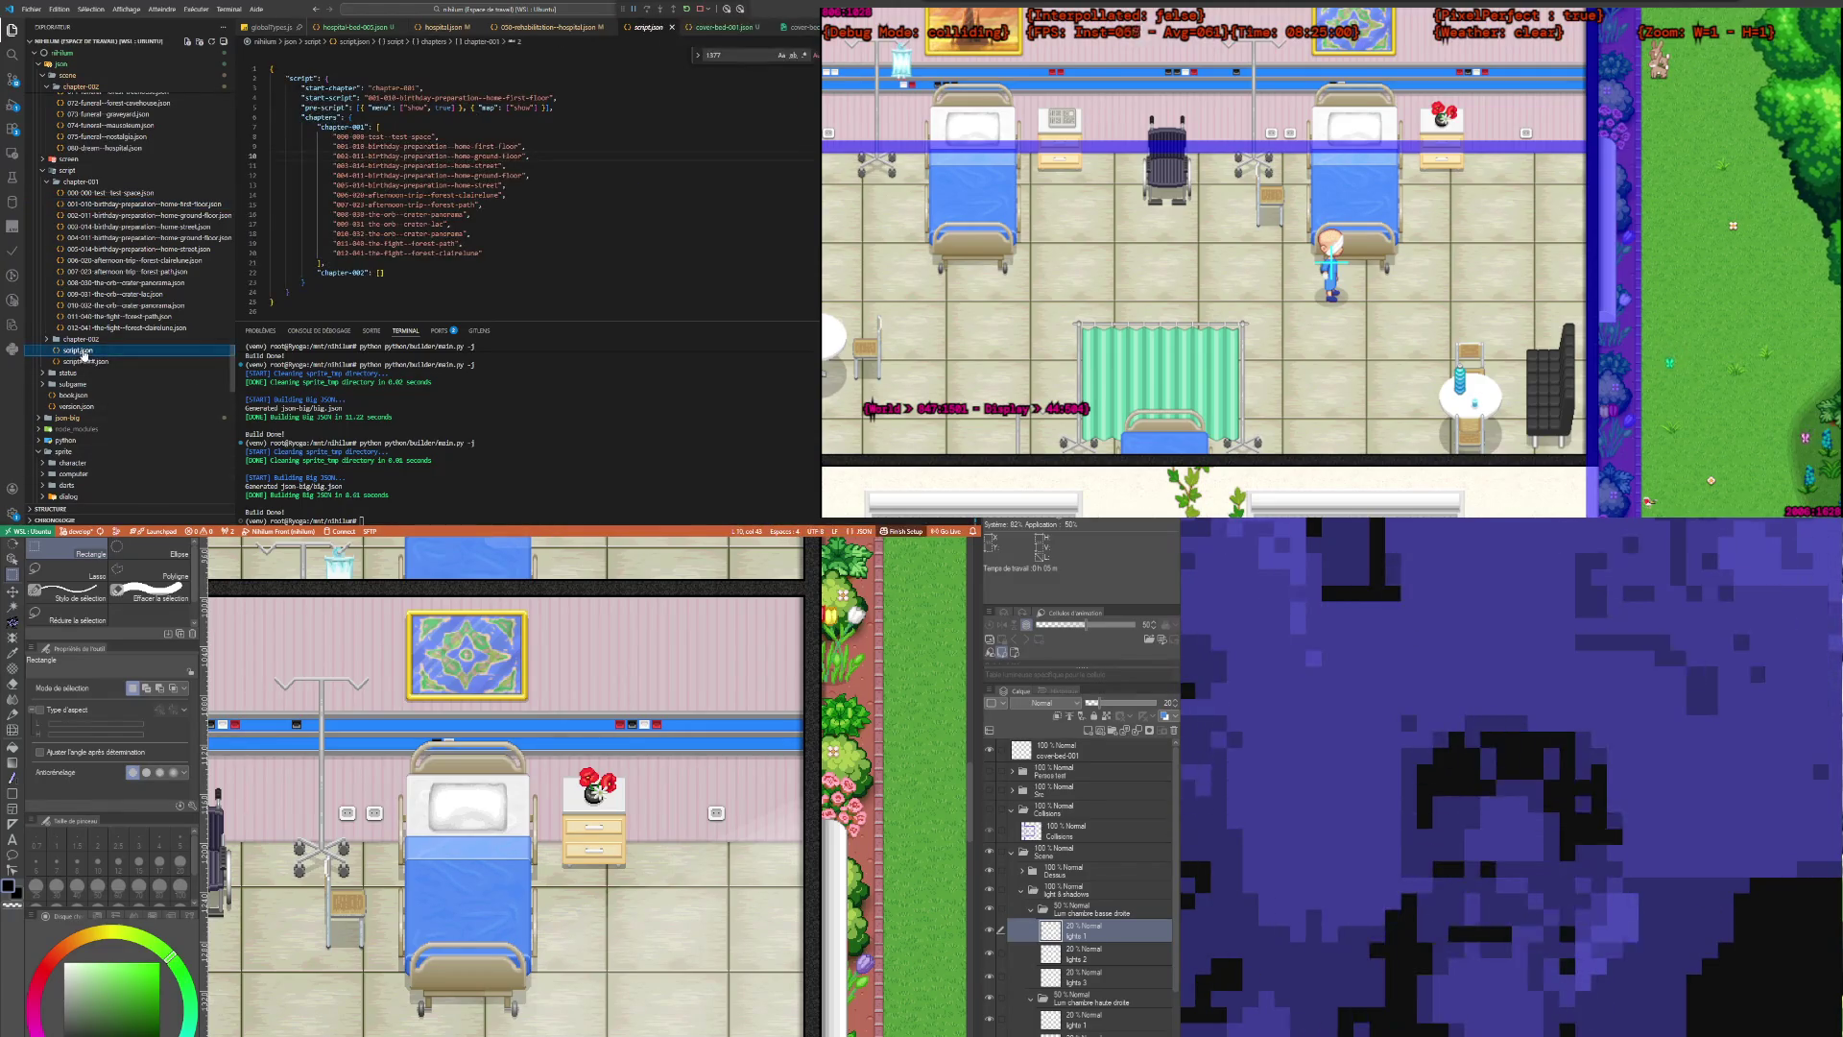
Step: Change "start-chapter" from chapter-001 to chapter-002 in script.json and save
{"action": "left_click", "coordinate": [411, 123]}
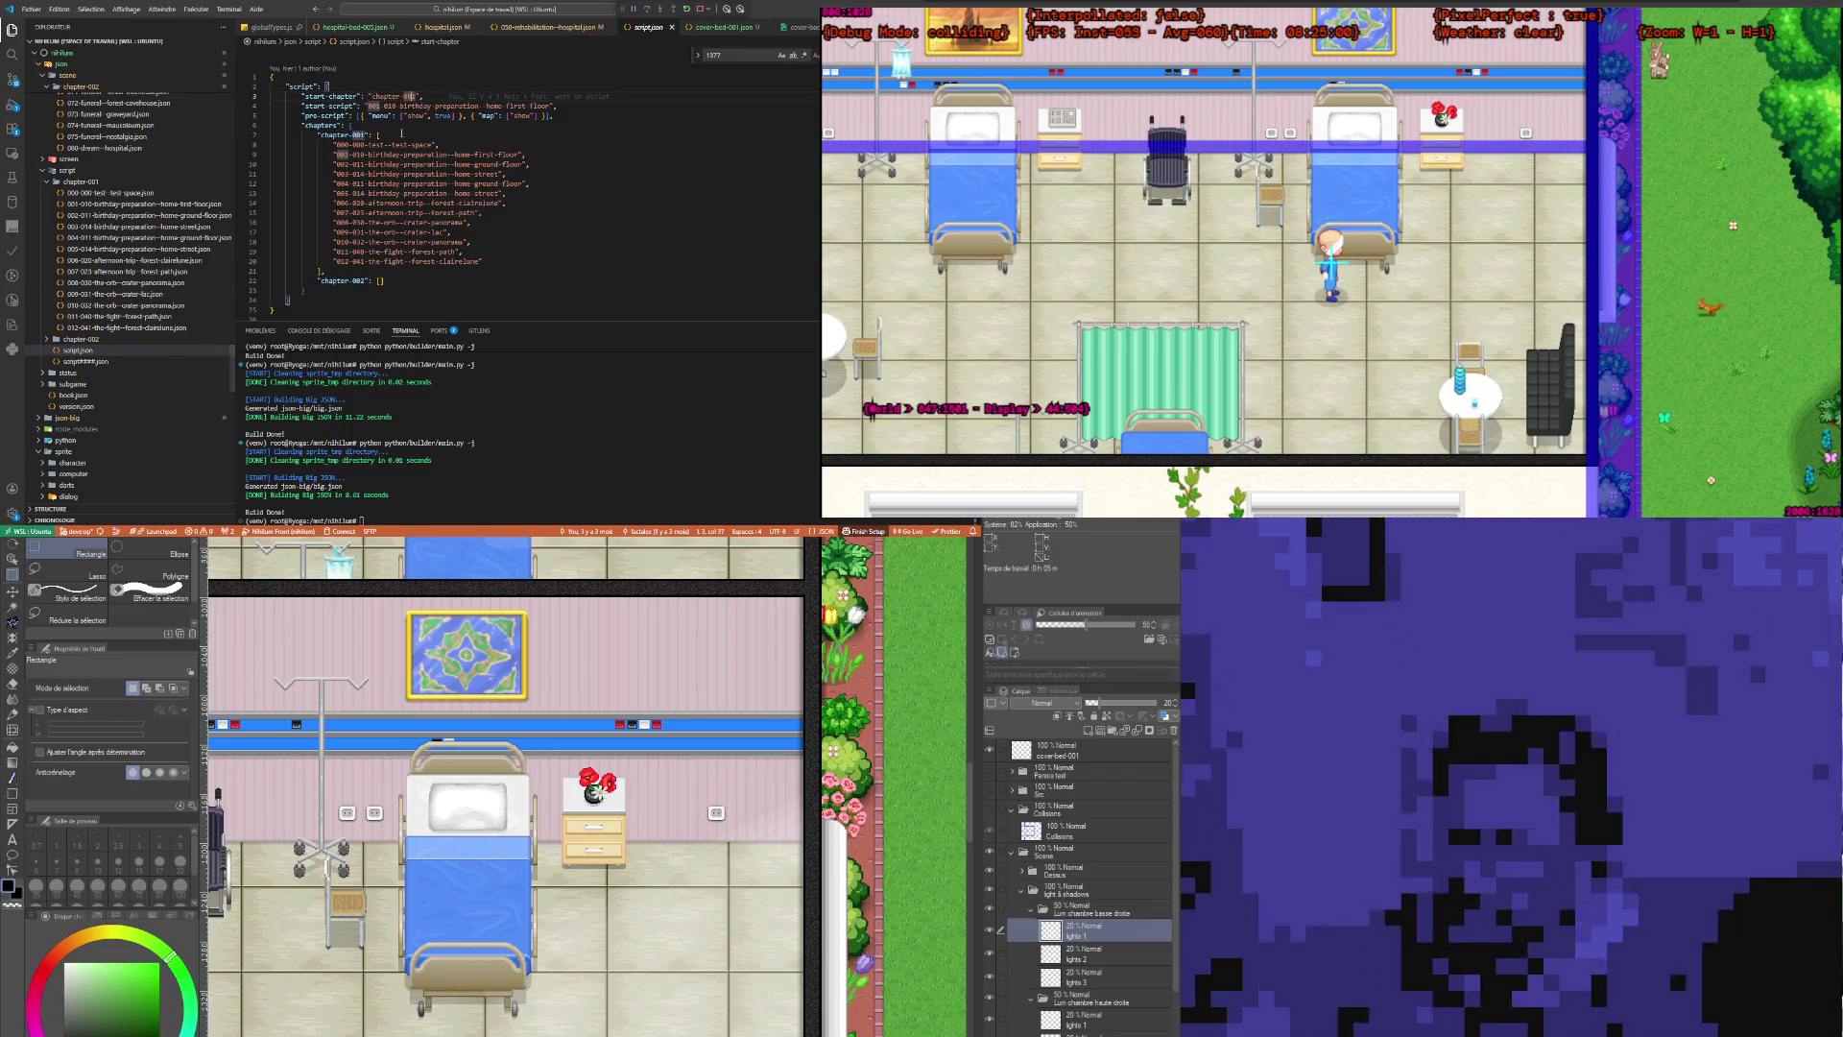
{"action": "left_click", "coordinate": [401, 165]}
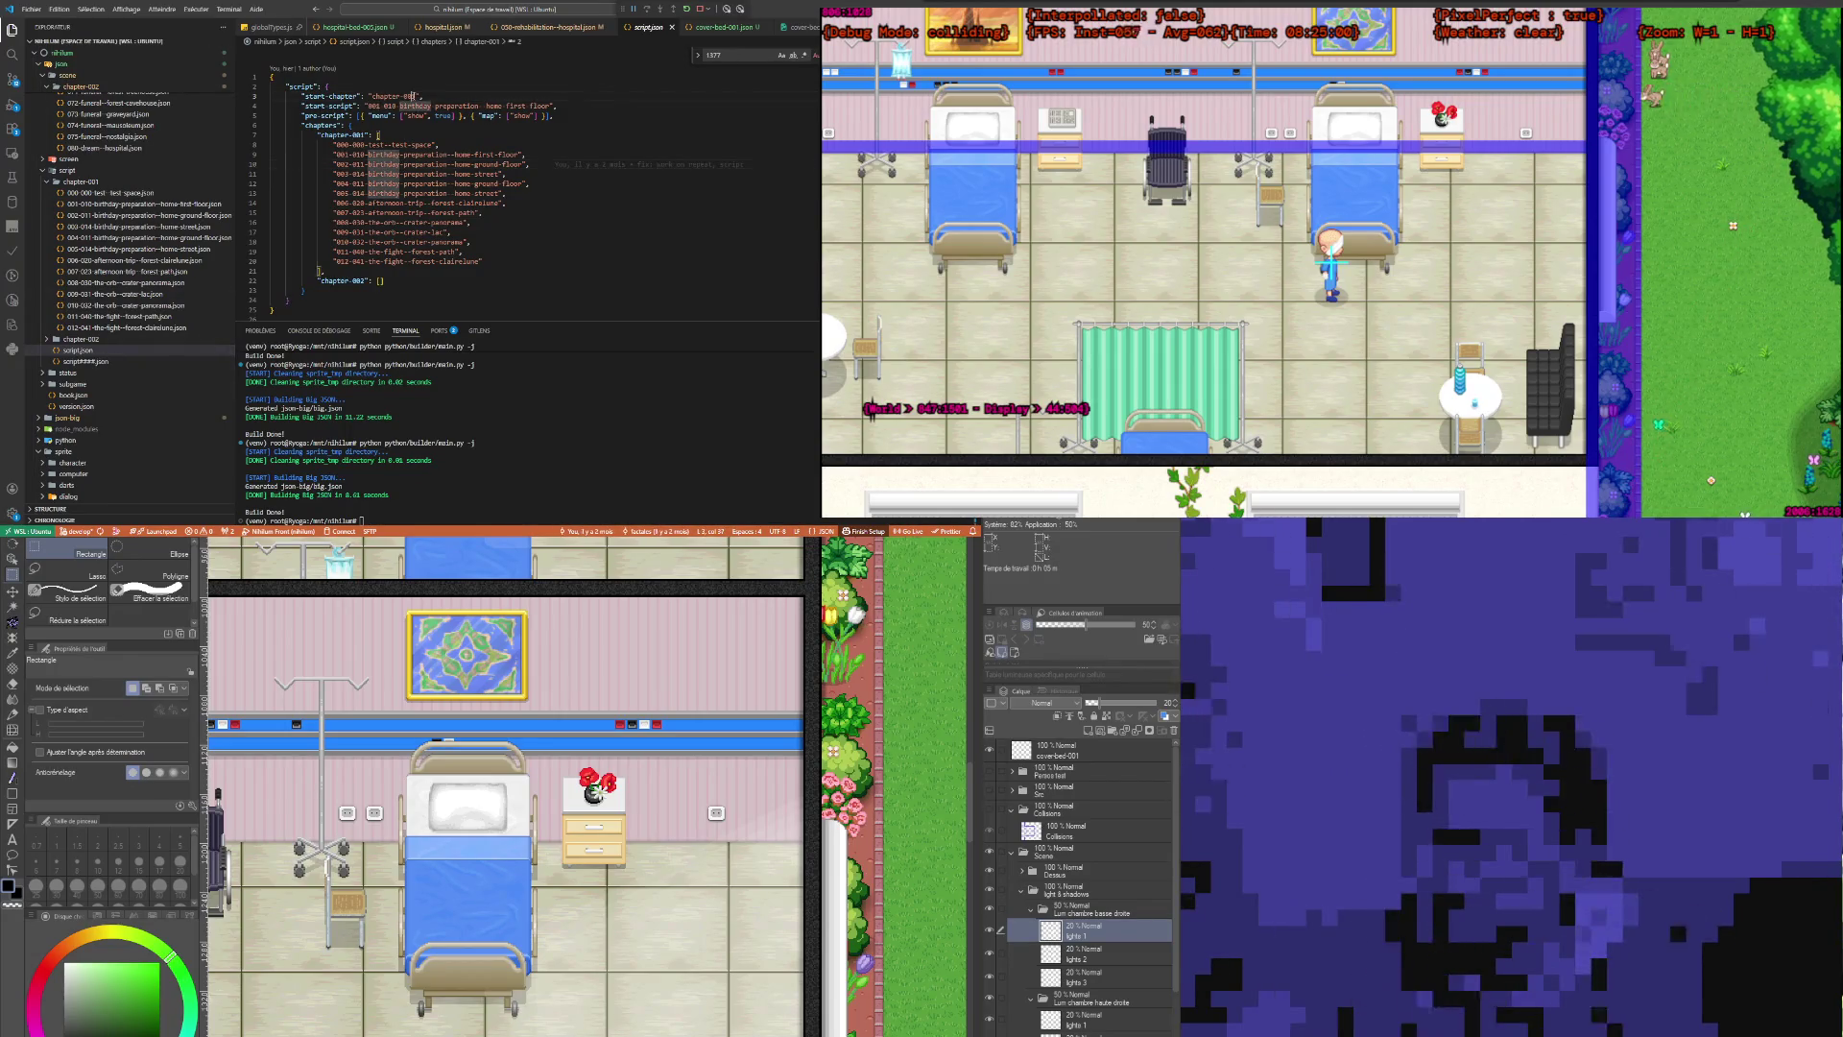
{"action": "type", "text": "002"}
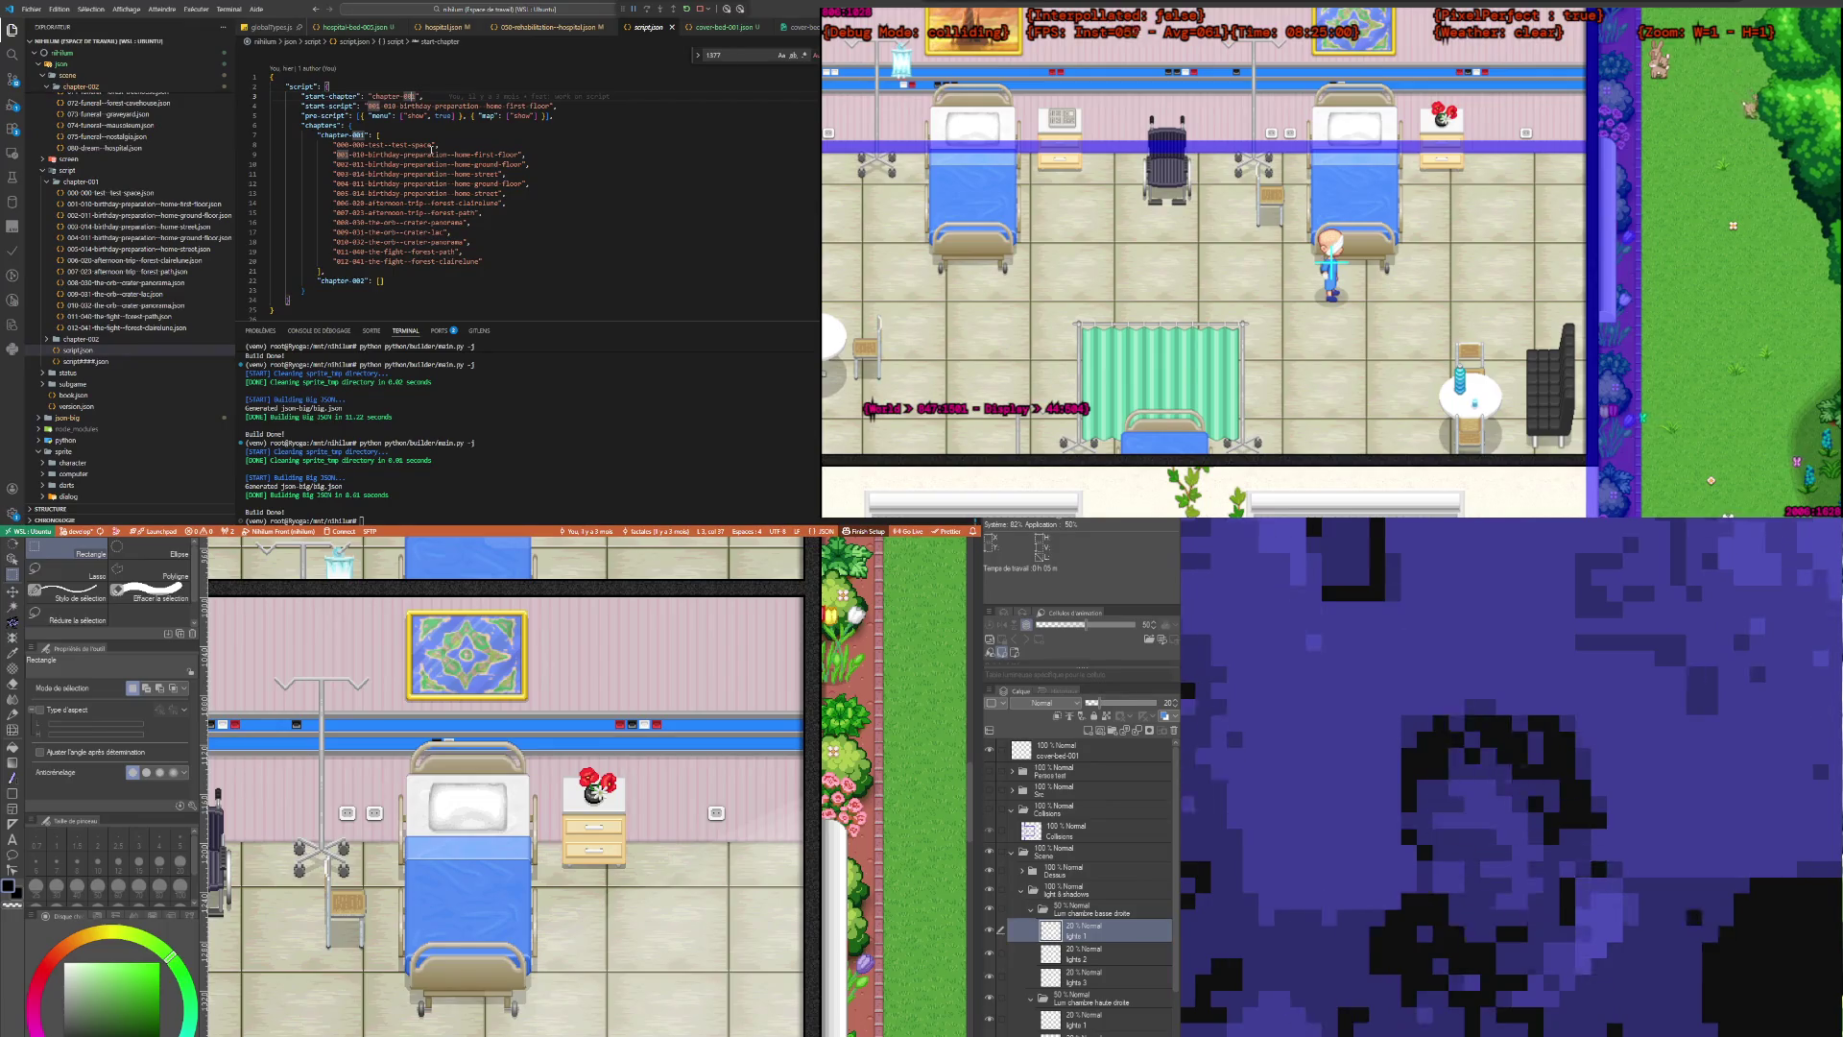
{"action": "left_click", "coordinate": [423, 164]}
{"action": "key", "text": "ctrl+s"}
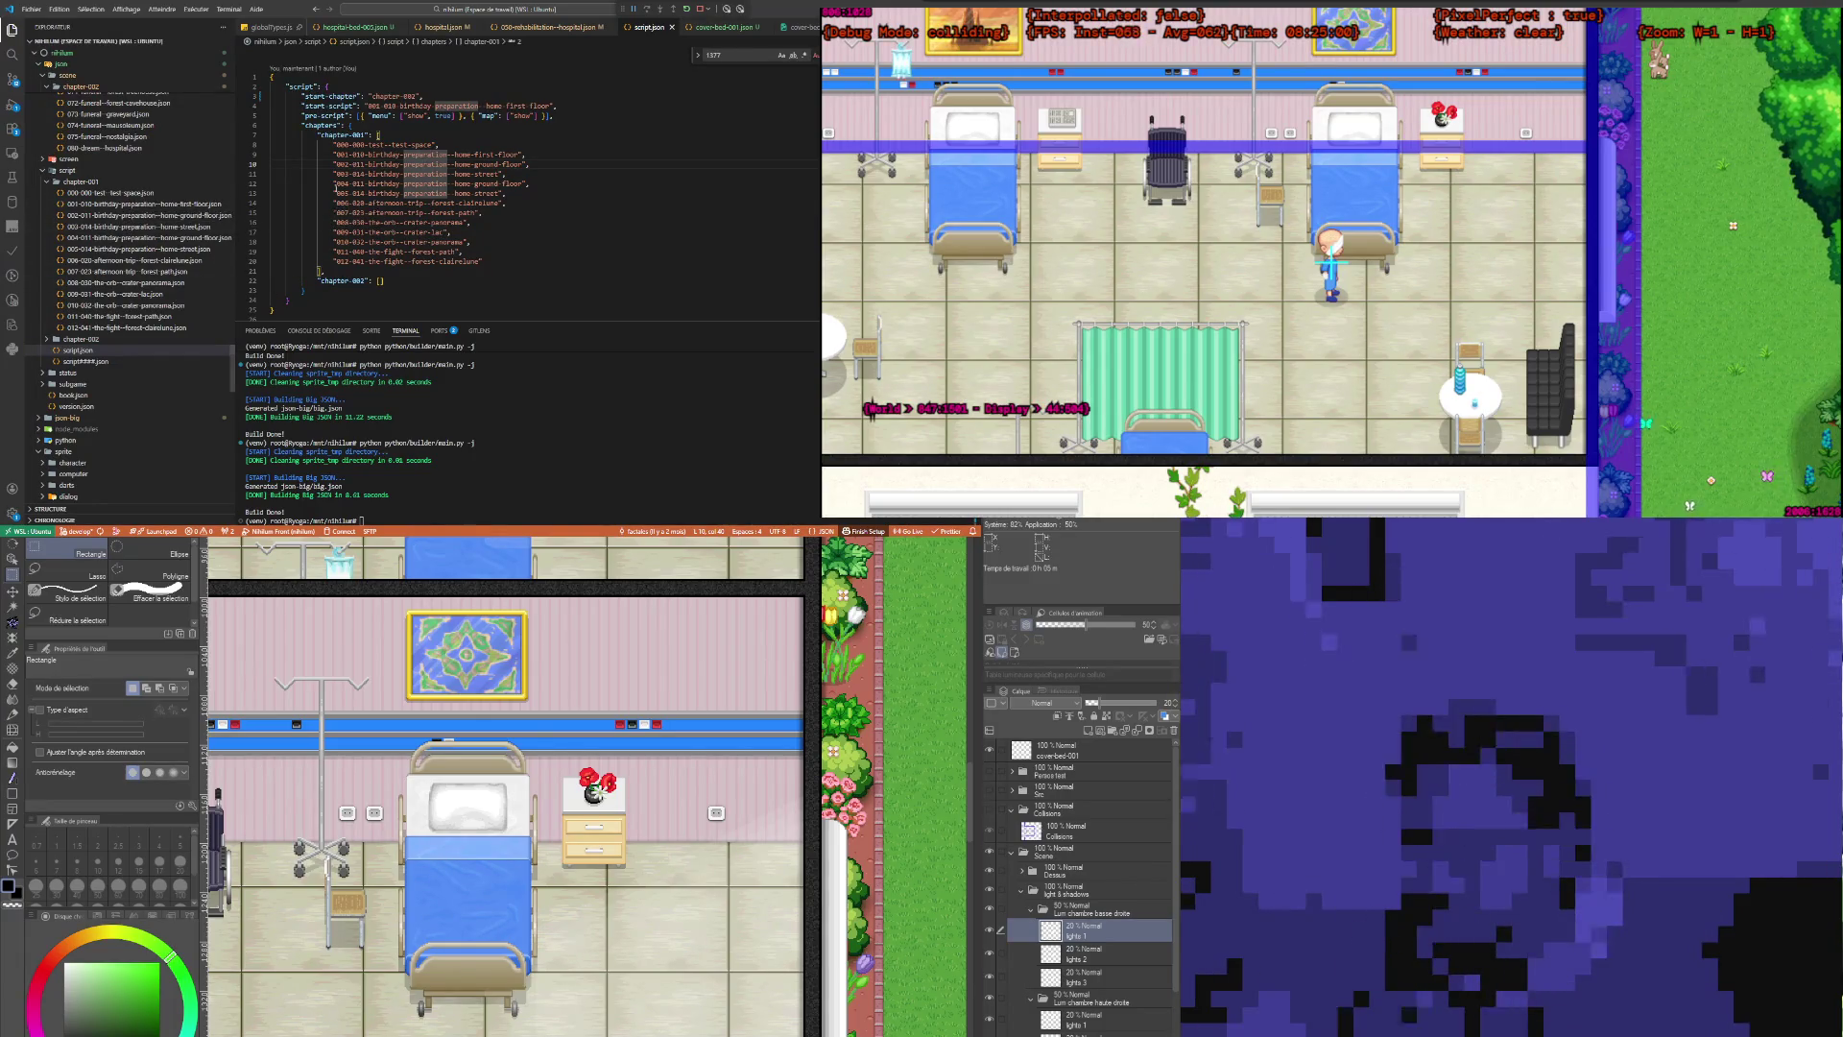
{"action": "mouse_move", "coordinate": [130, 216]}
{"action": "left_click", "coordinate": [191, 249]}
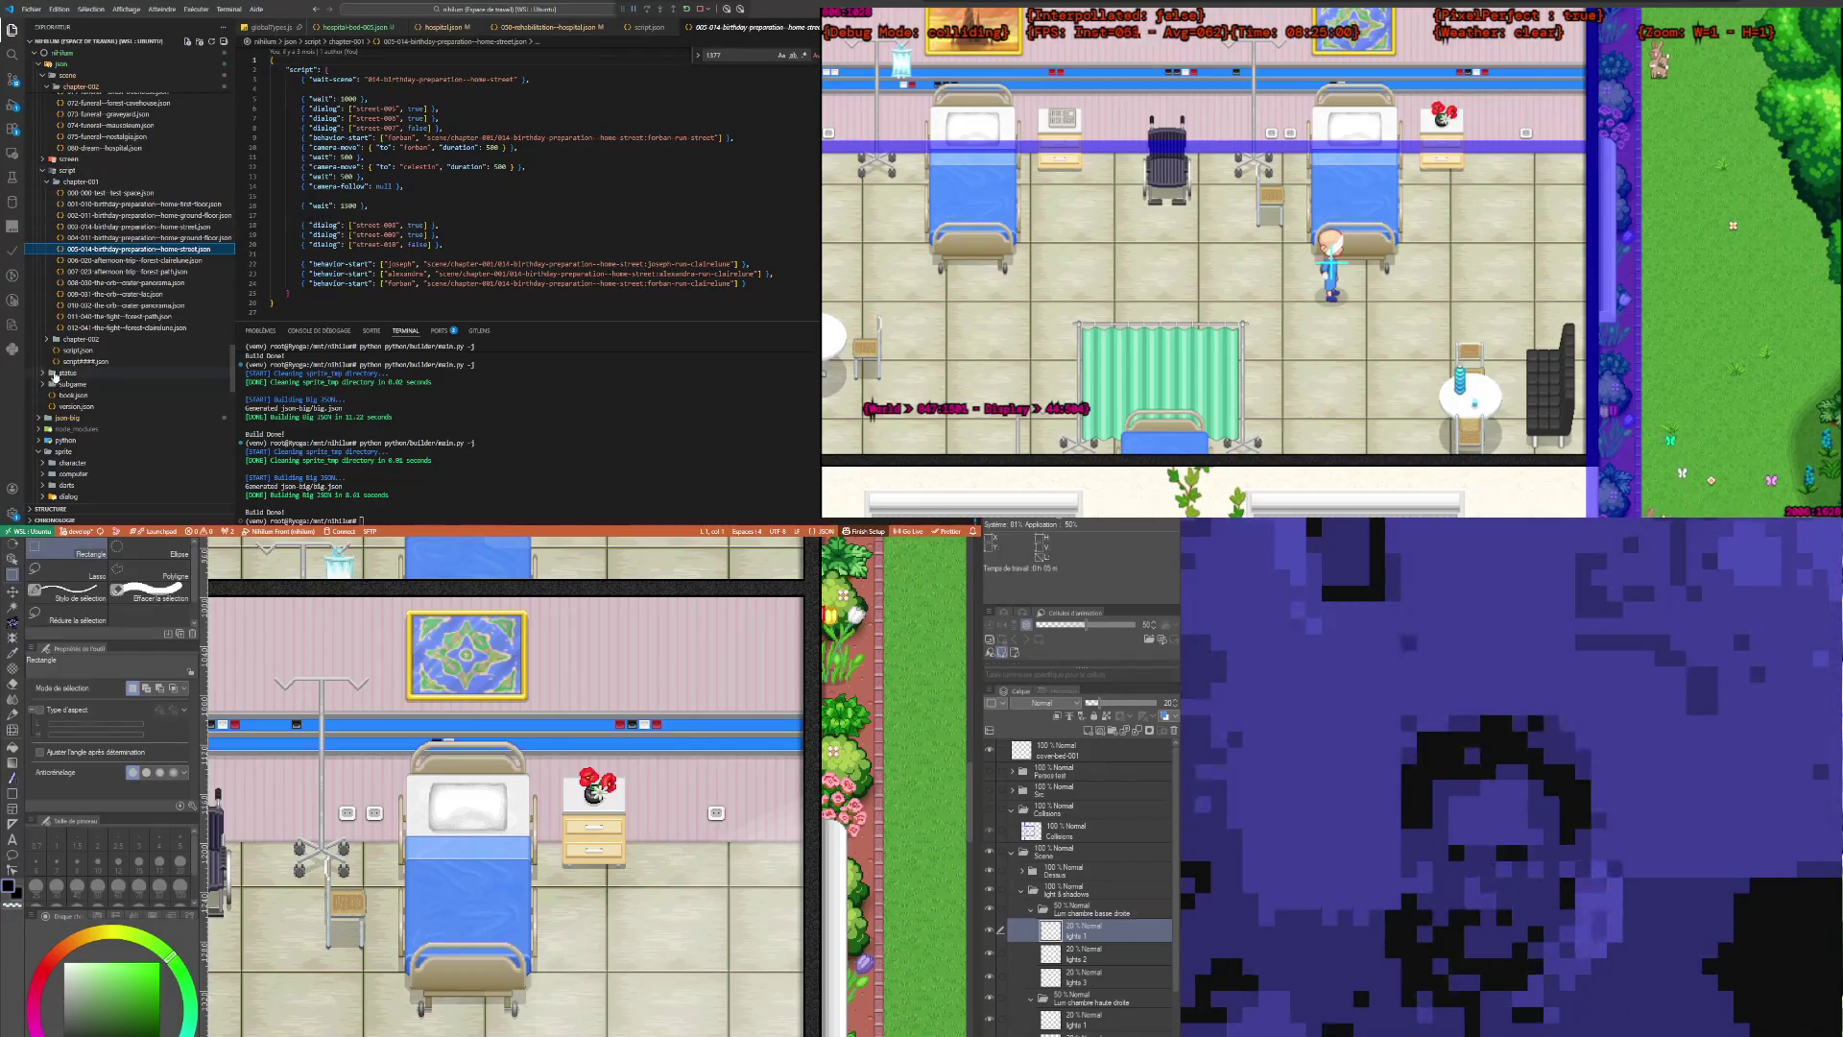
Step: Expand script/chapter-002, check its existing hospital and chapter-001 files, and add a new file there
{"action": "left_click", "coordinate": [47, 340]}
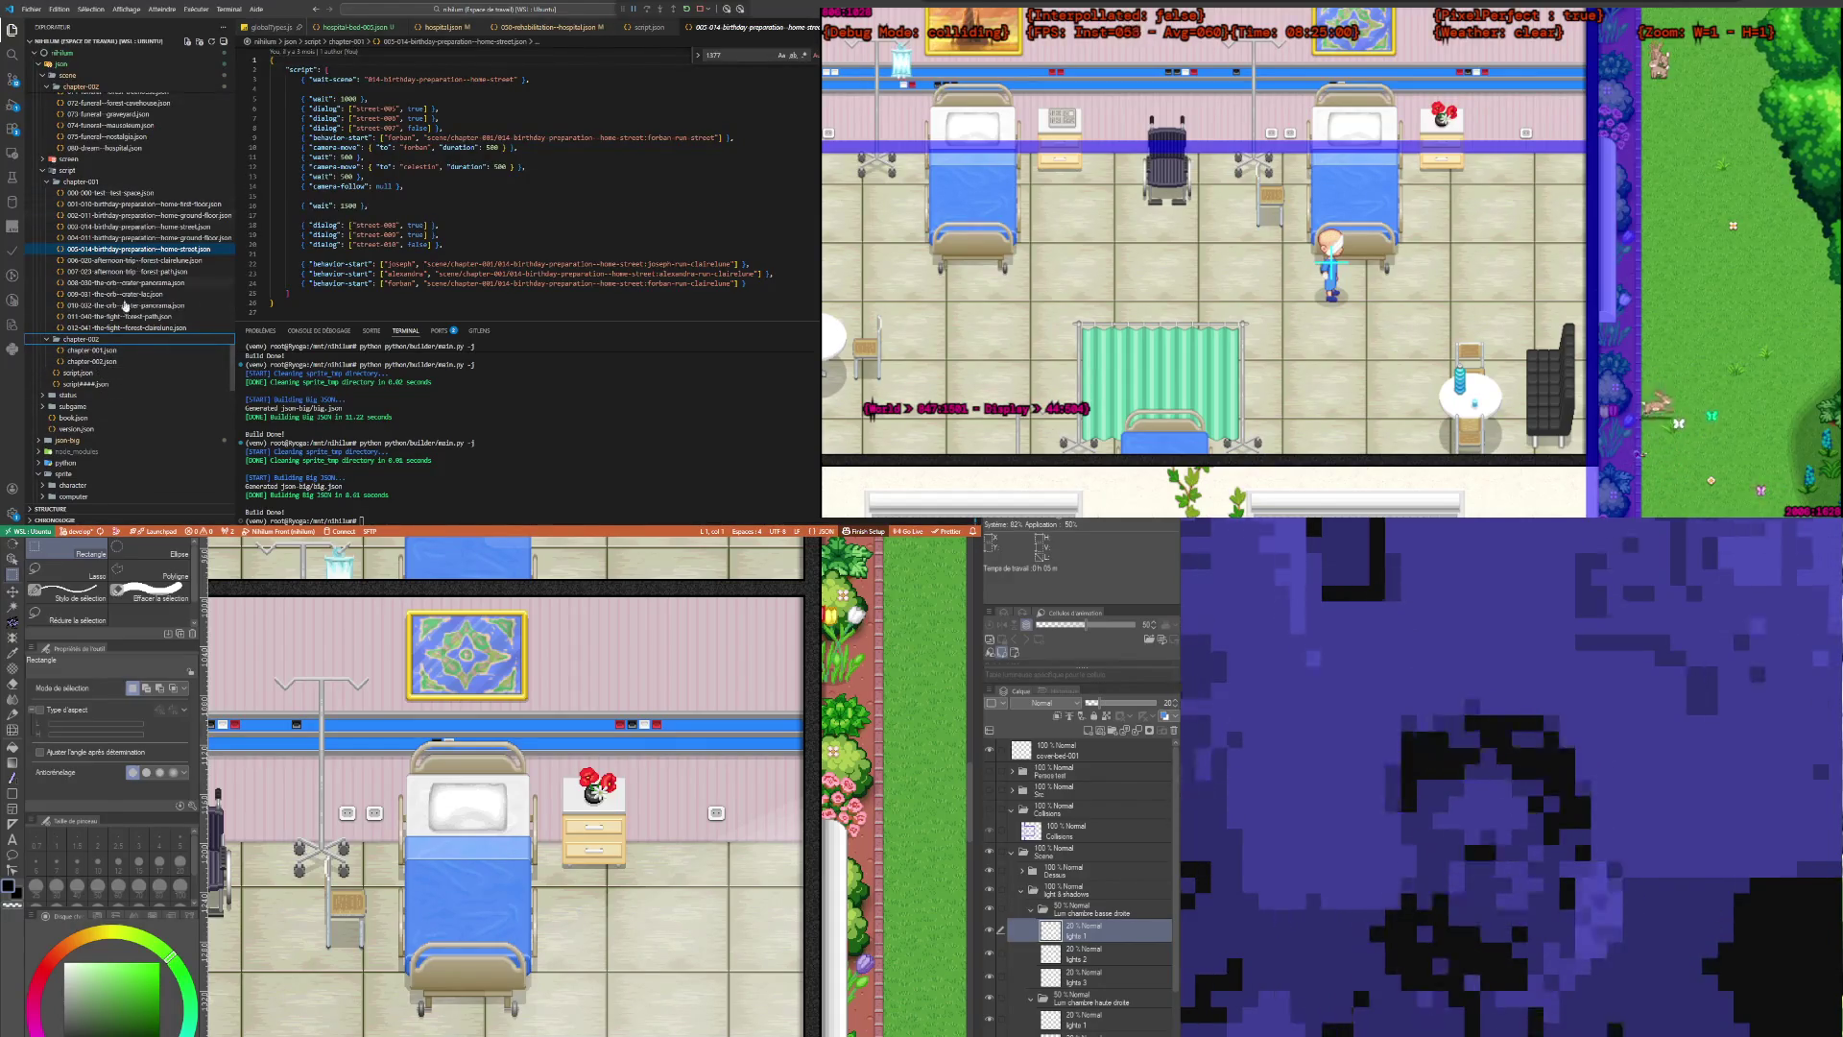
{"action": "scroll", "coordinate": [128, 321], "scroll_direction": "up", "scroll_amount": 3}
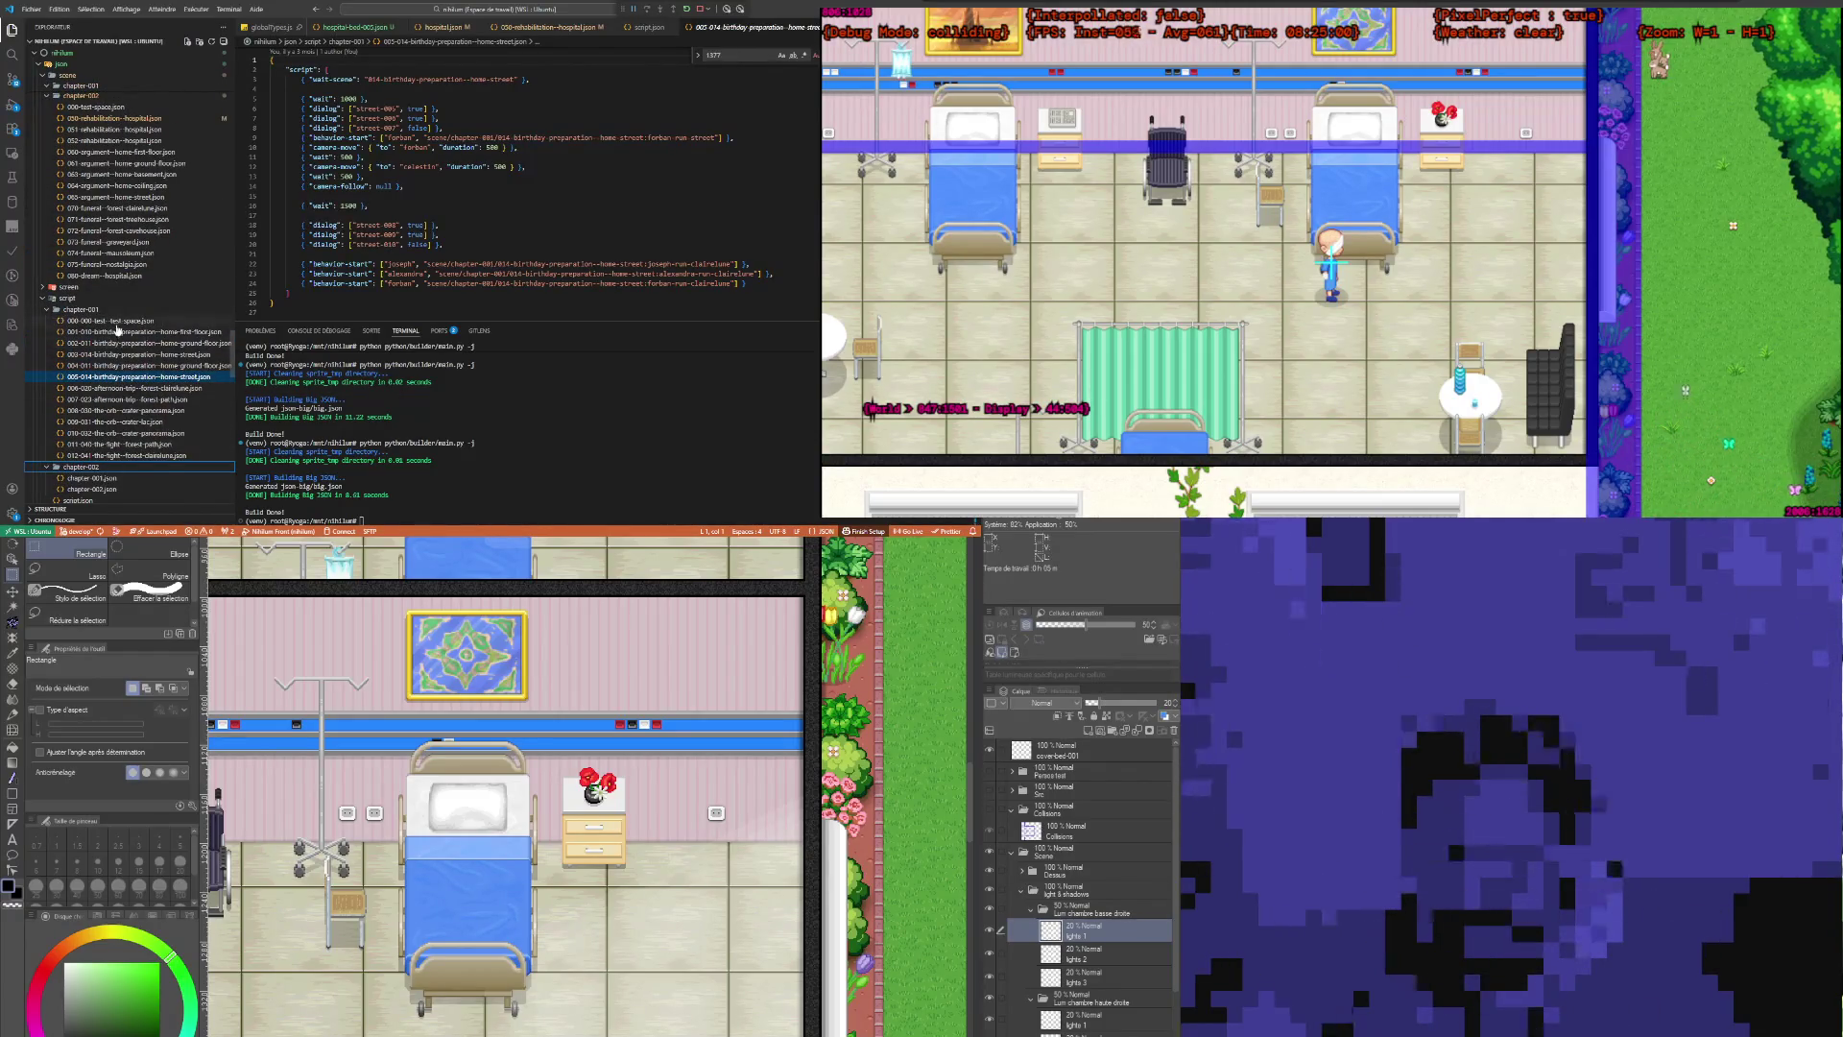
{"action": "scroll", "coordinate": [144, 384], "scroll_direction": "up", "scroll_amount": 5}
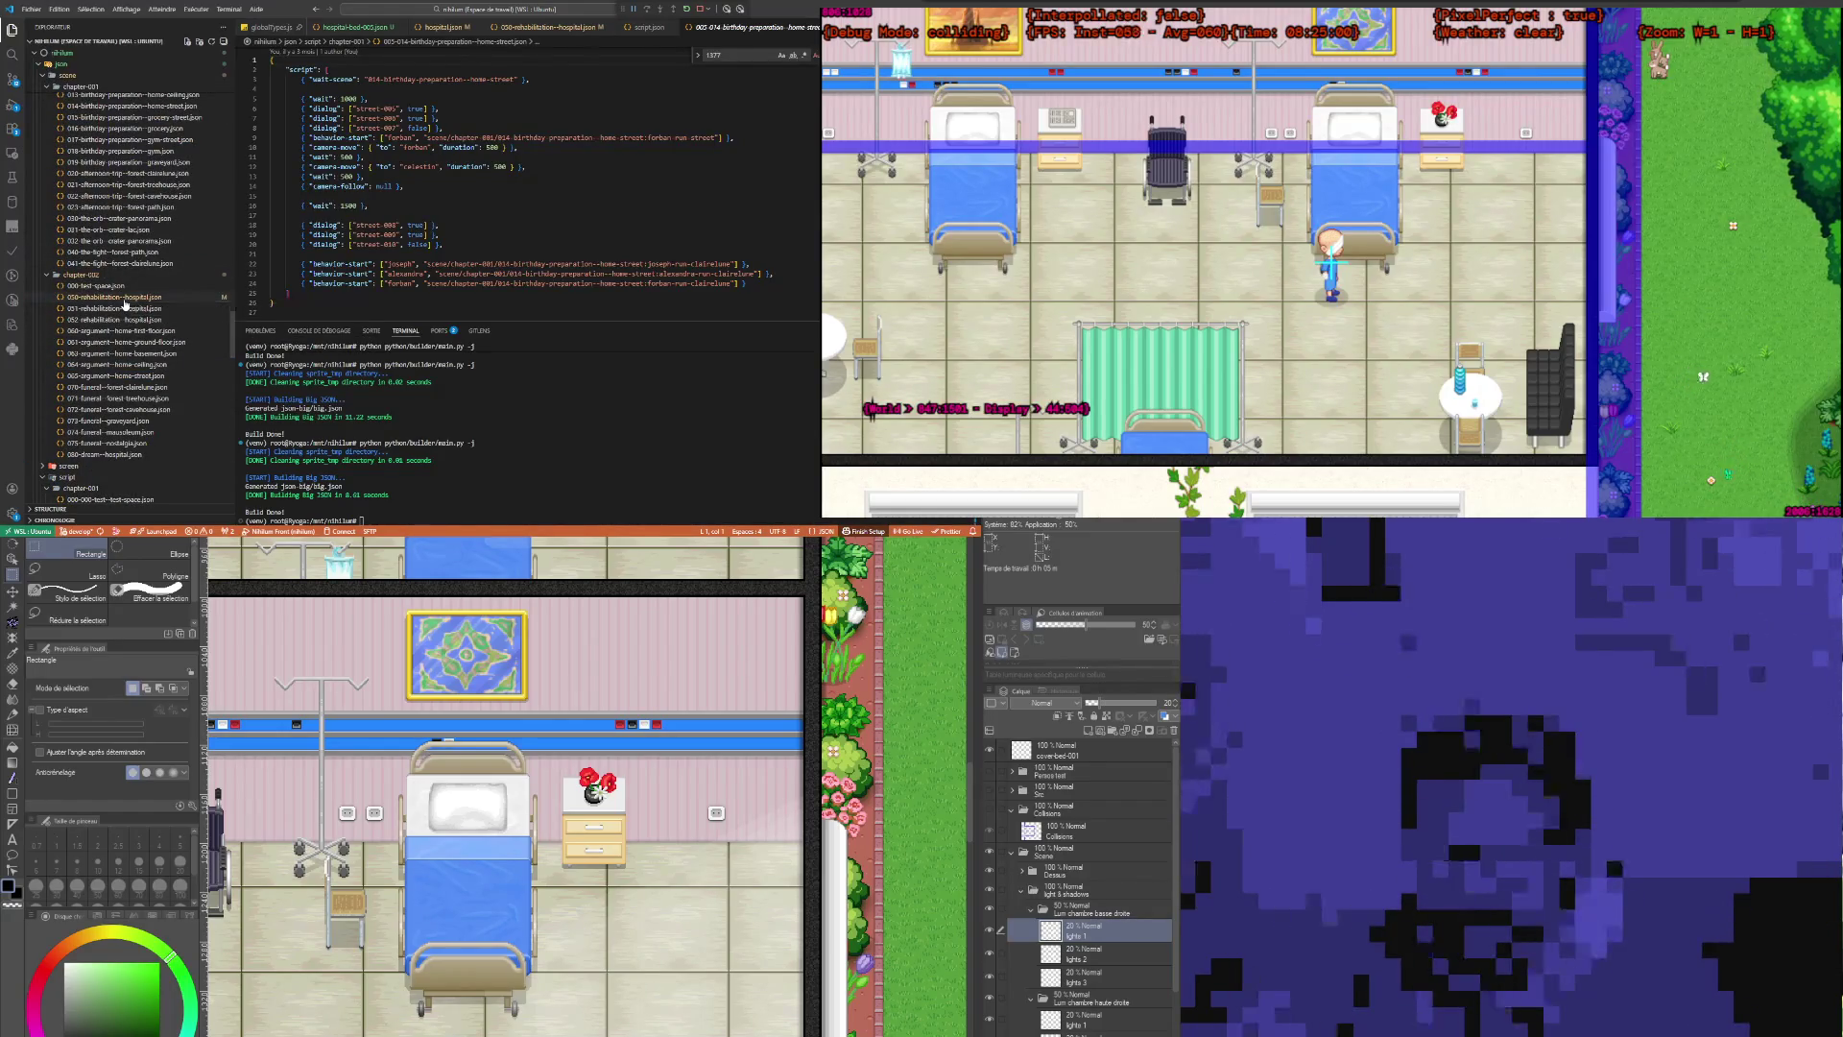
{"action": "left_click", "coordinate": [124, 299]}
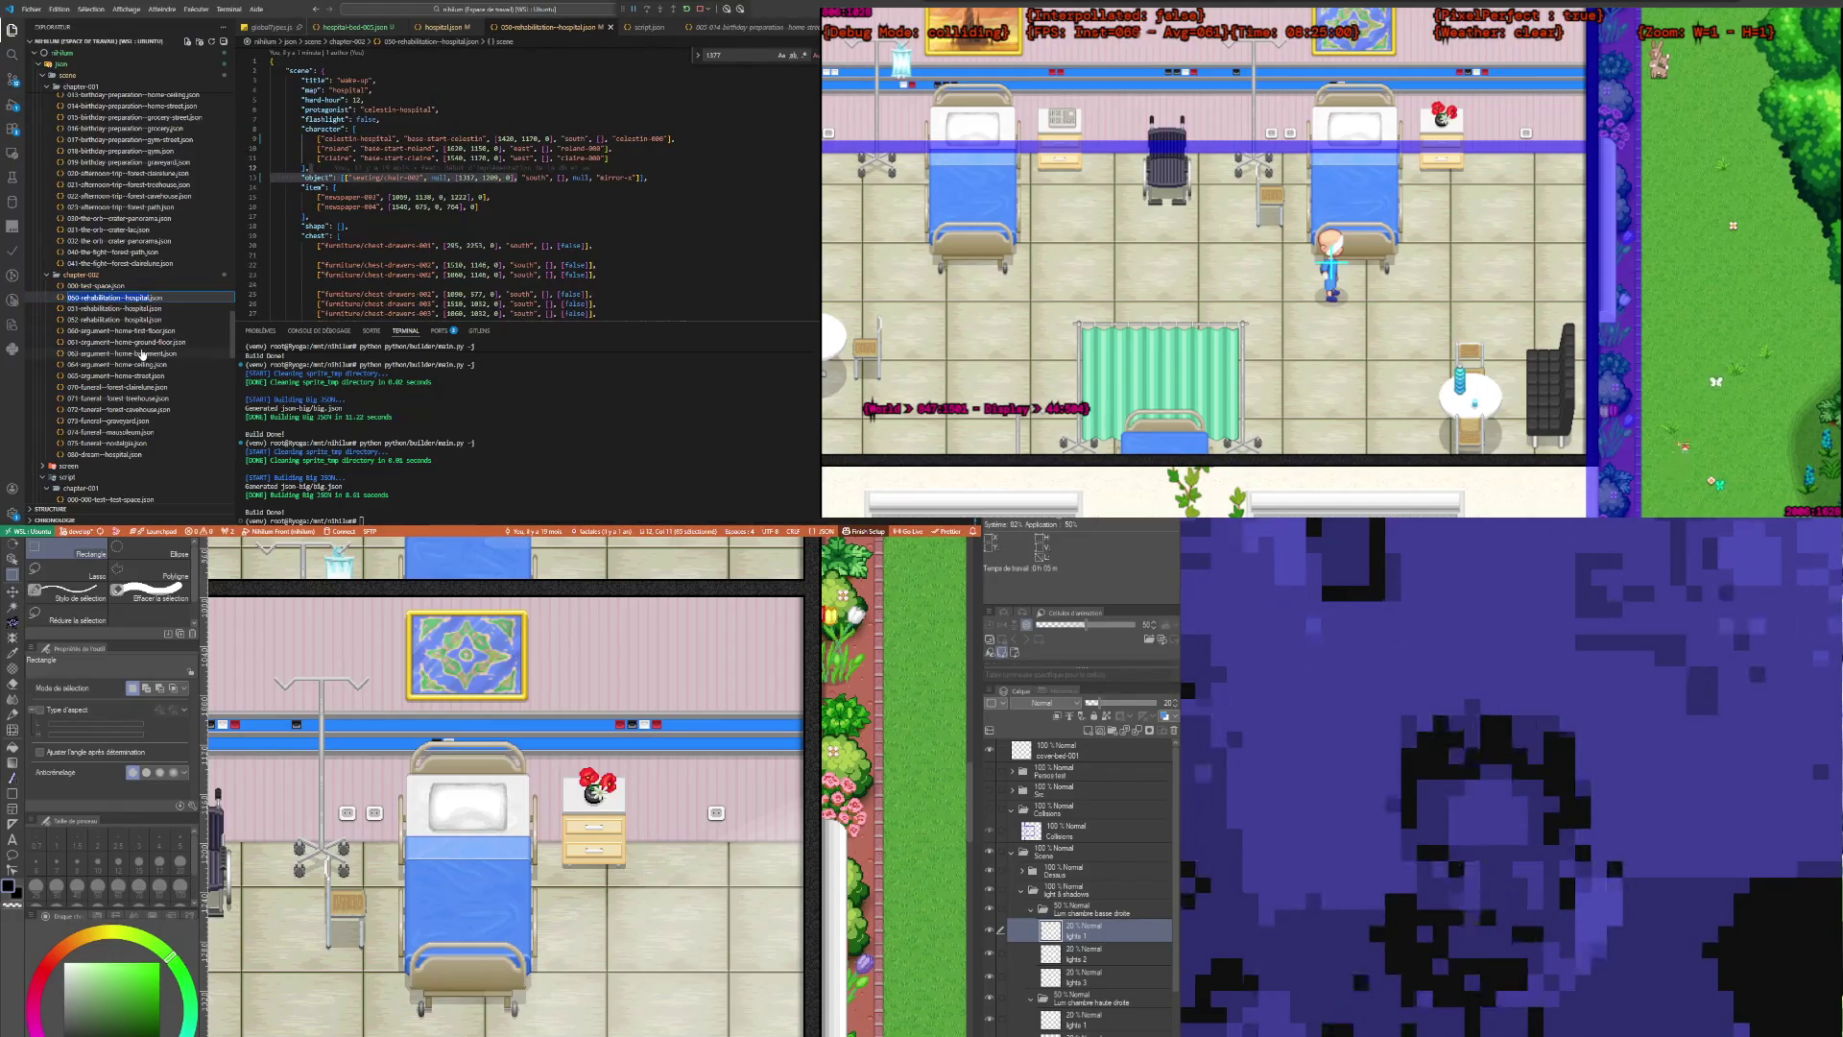
{"action": "scroll", "coordinate": [134, 350], "scroll_direction": "down", "scroll_amount": 3}
{"action": "scroll", "coordinate": [144, 403], "scroll_direction": "down", "scroll_amount": 4}
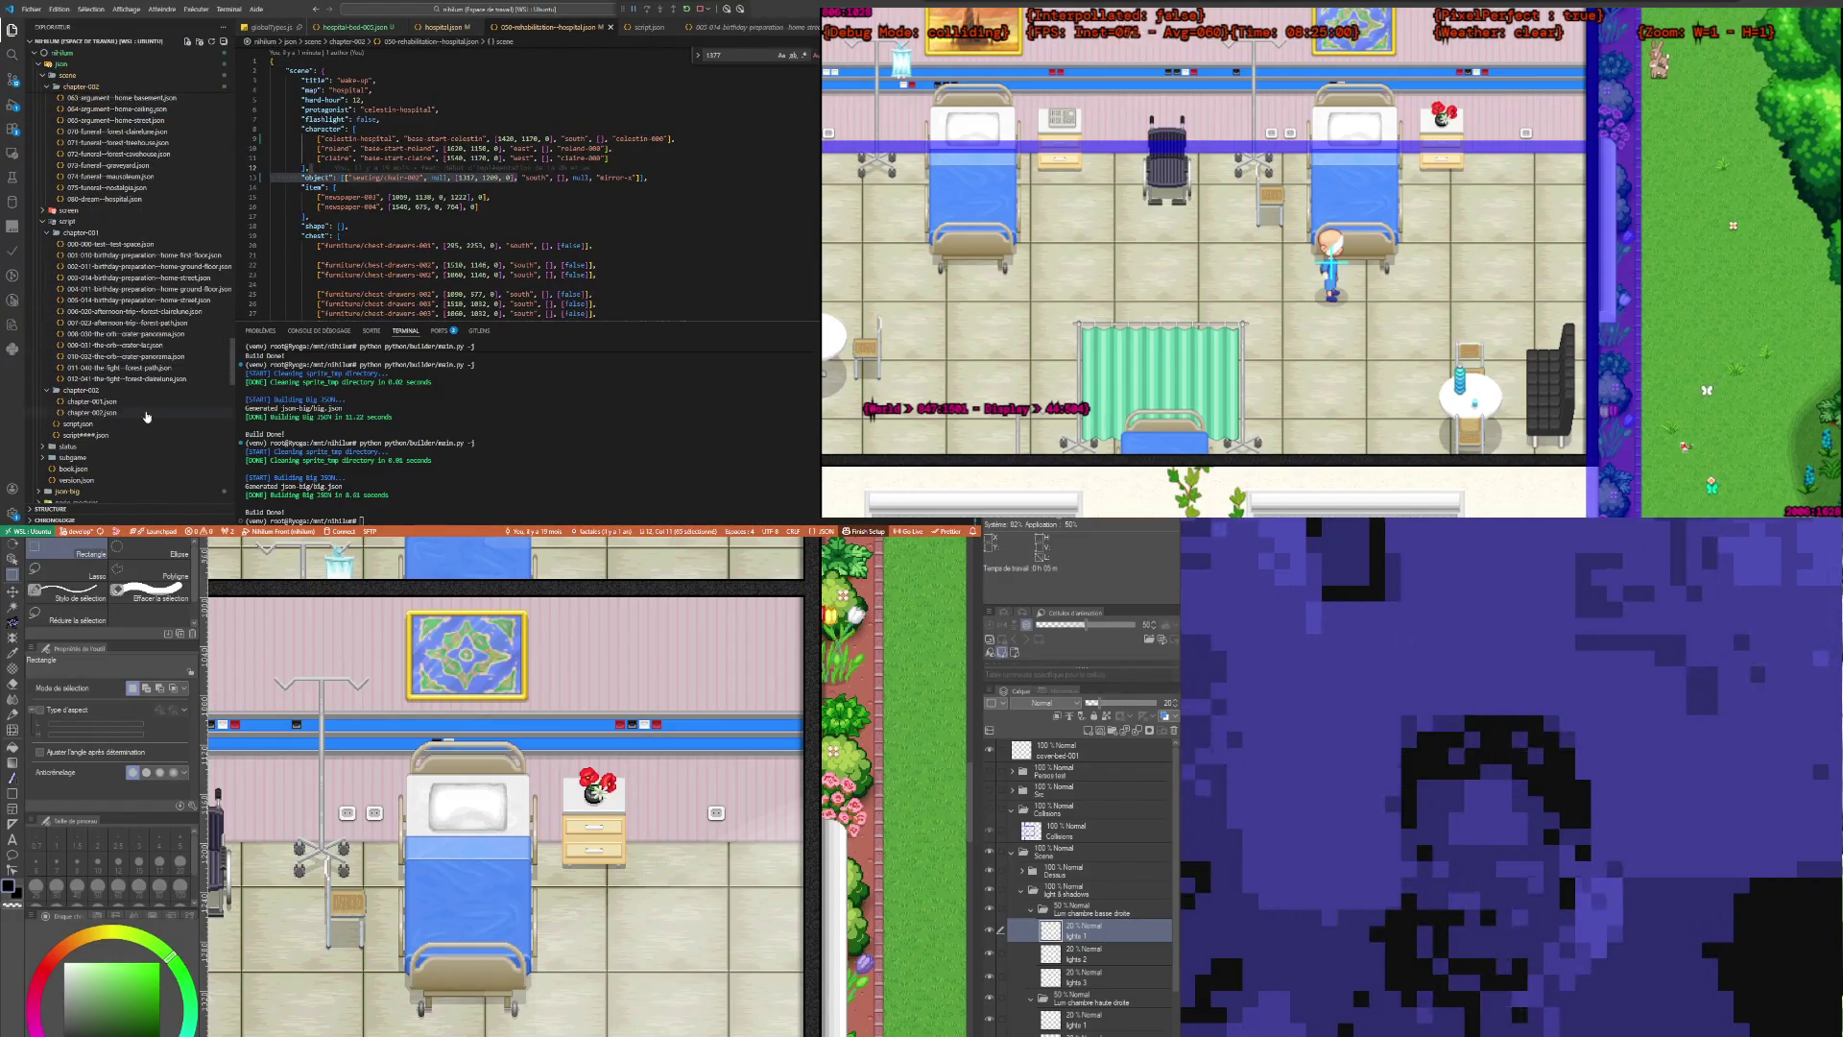
{"action": "left_click", "coordinate": [123, 402]}
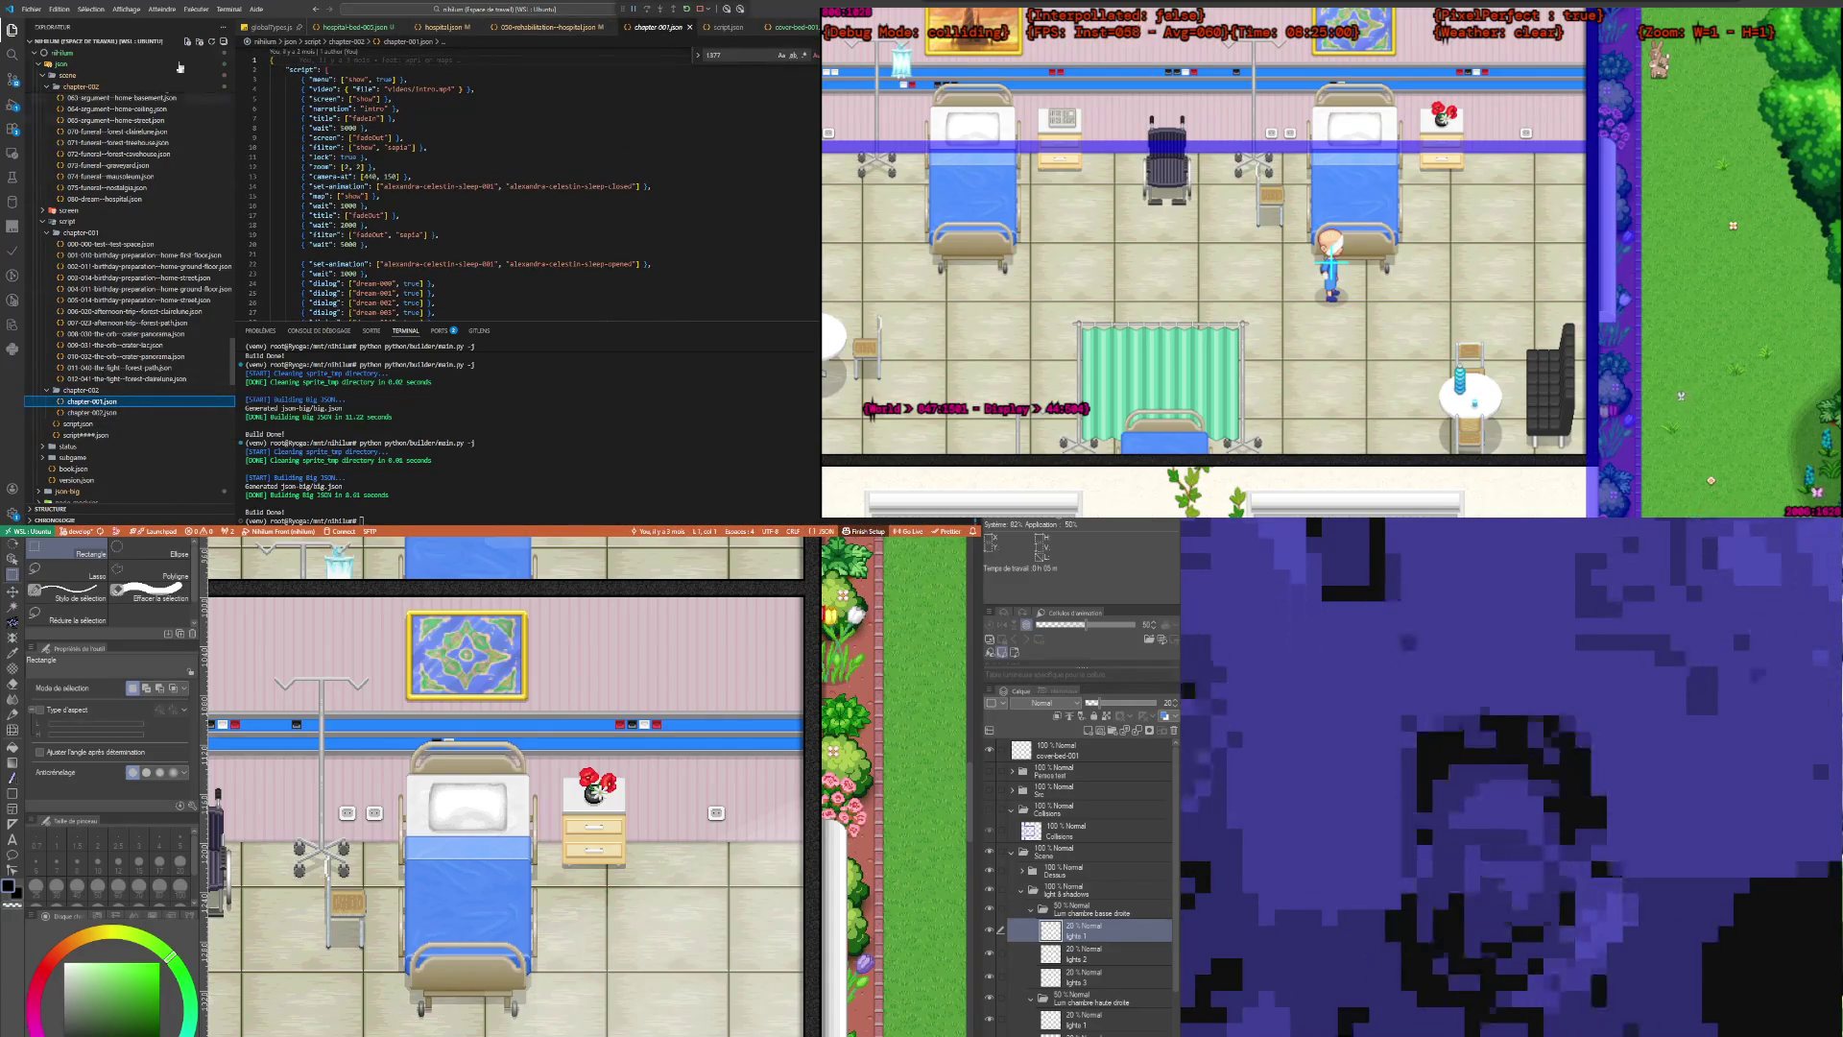
{"action": "left_click", "coordinate": [188, 43]}
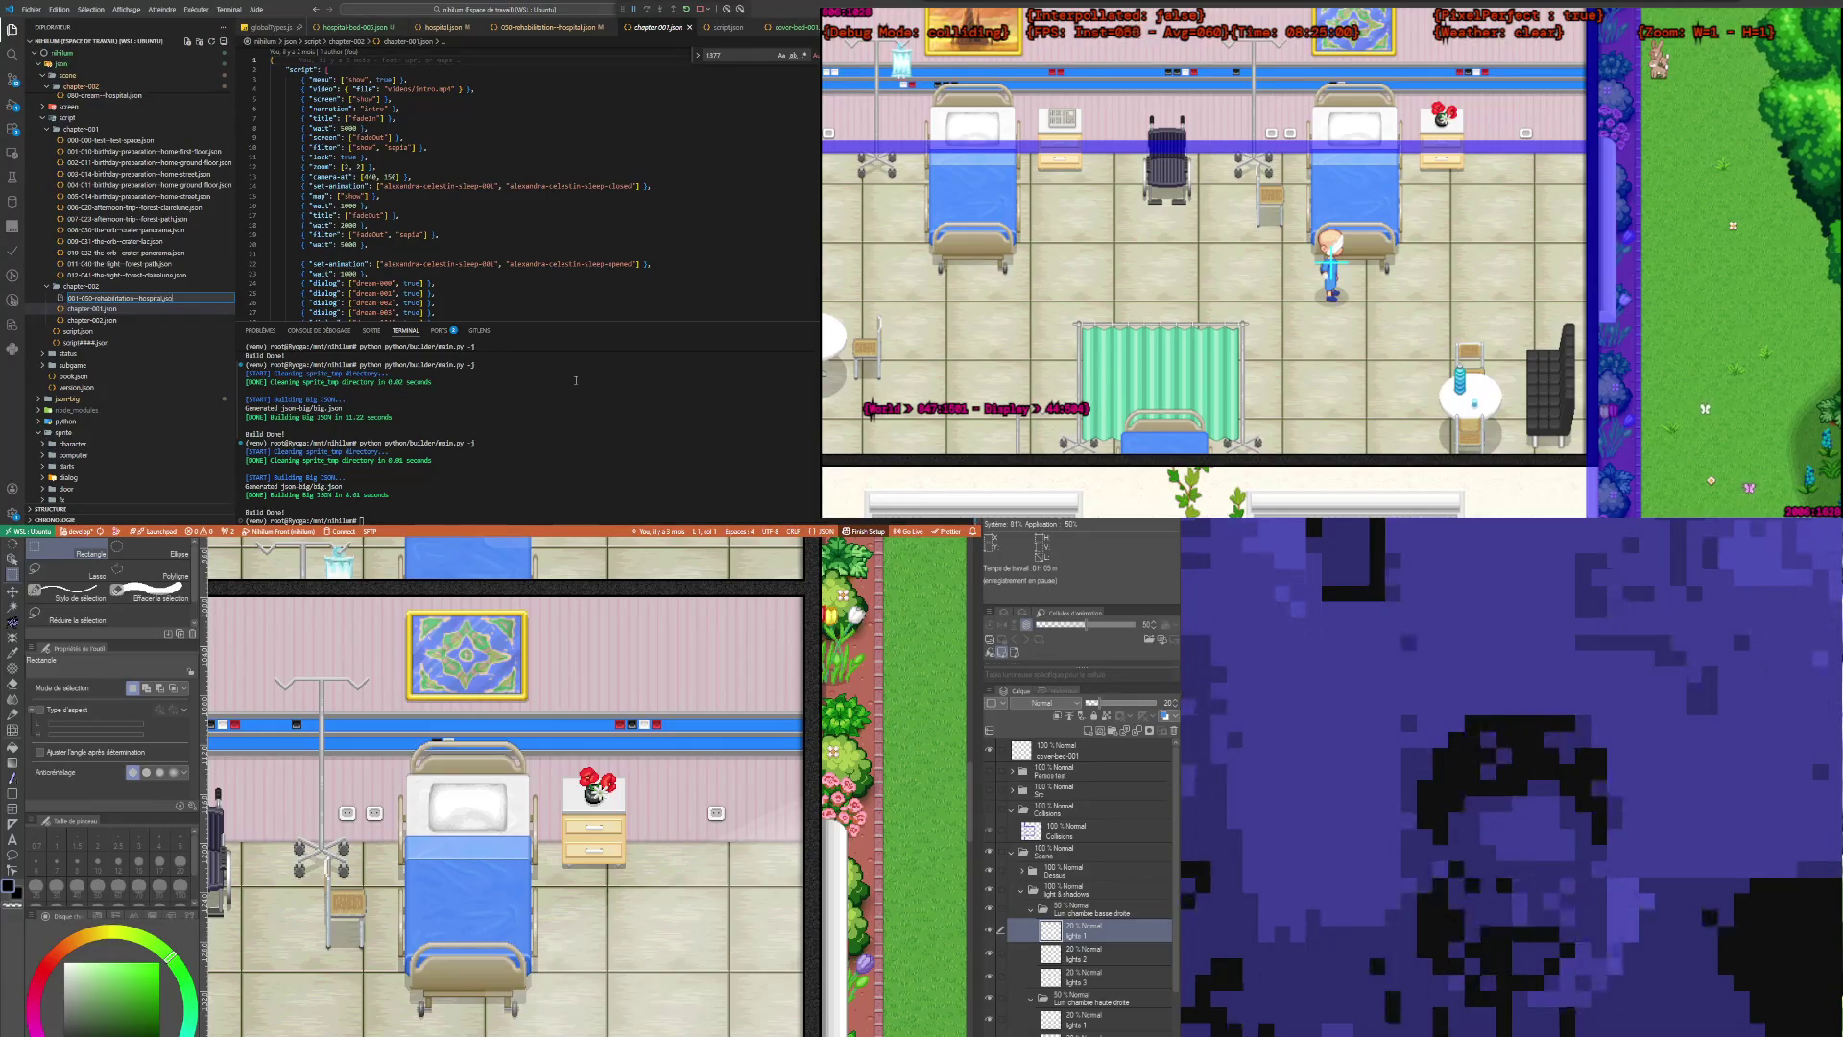
Step: Rename chapter-001.json to _chapter-001.json and keep the new hospital file's name unchanged
{"action": "left_click", "coordinate": [120, 298]}
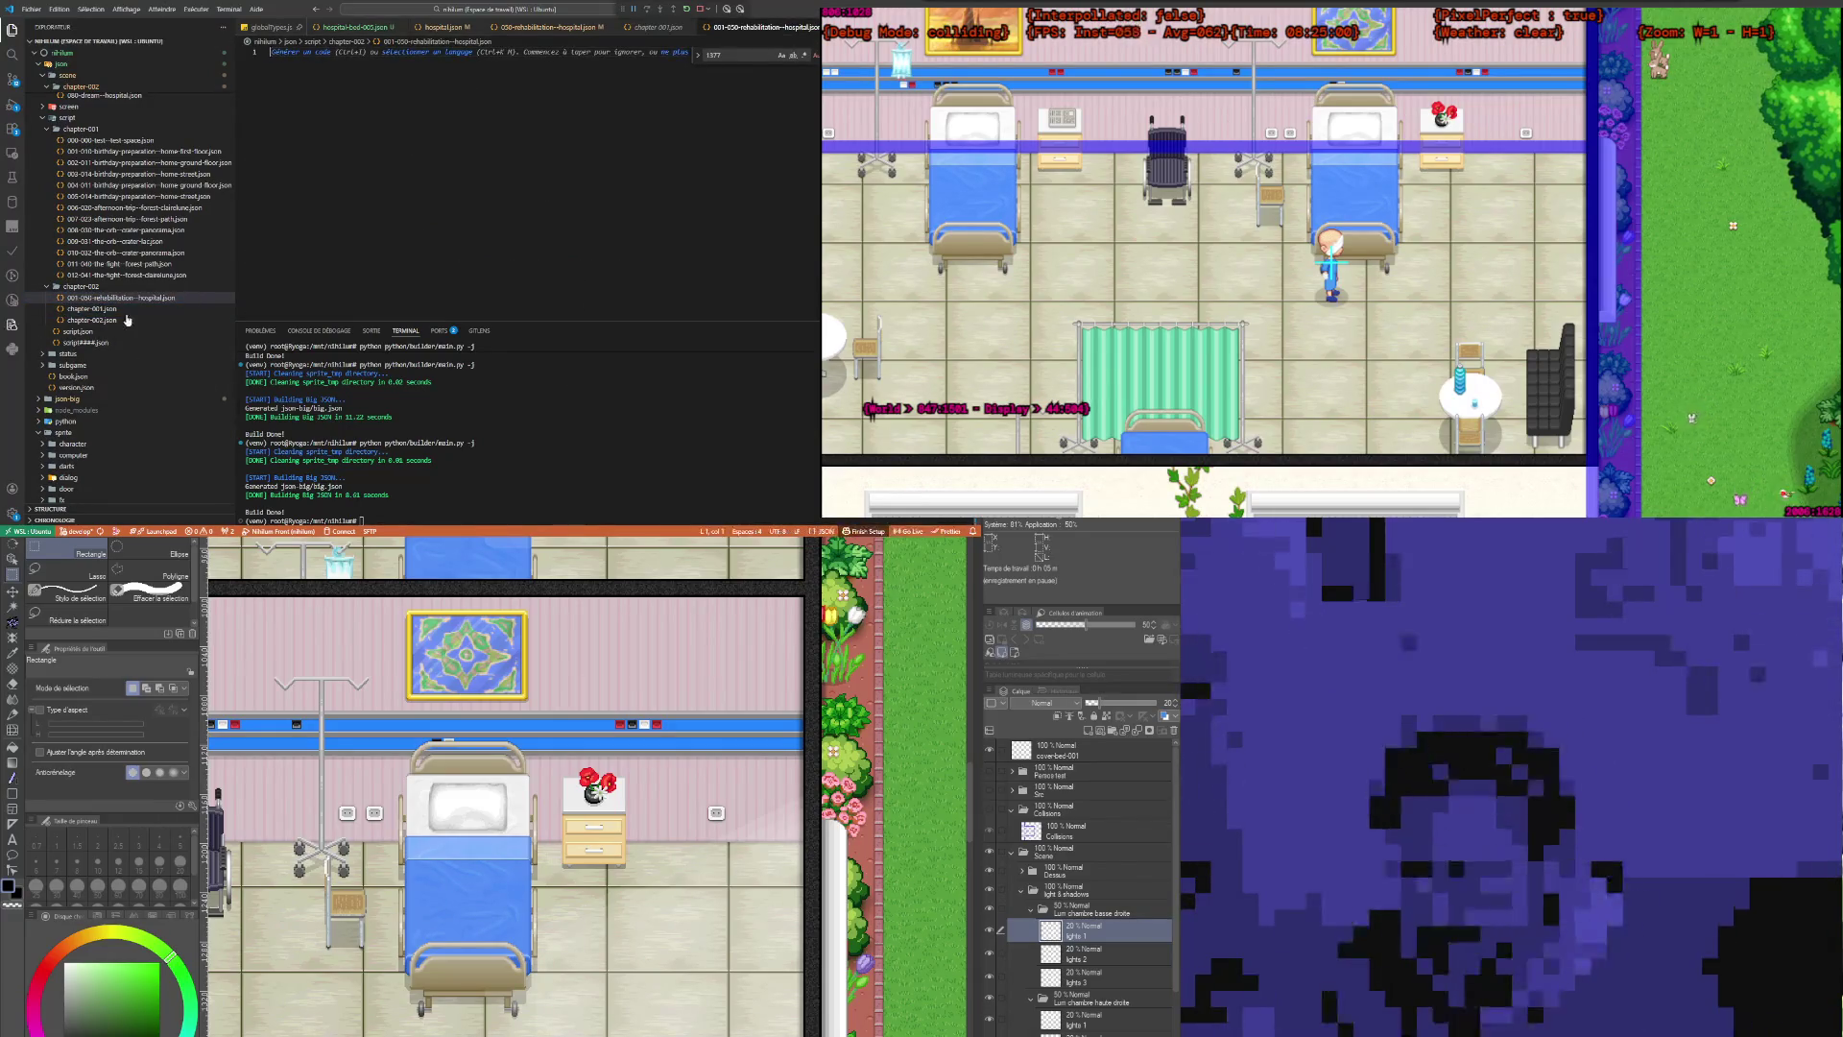
{"action": "left_click", "coordinate": [93, 311]}
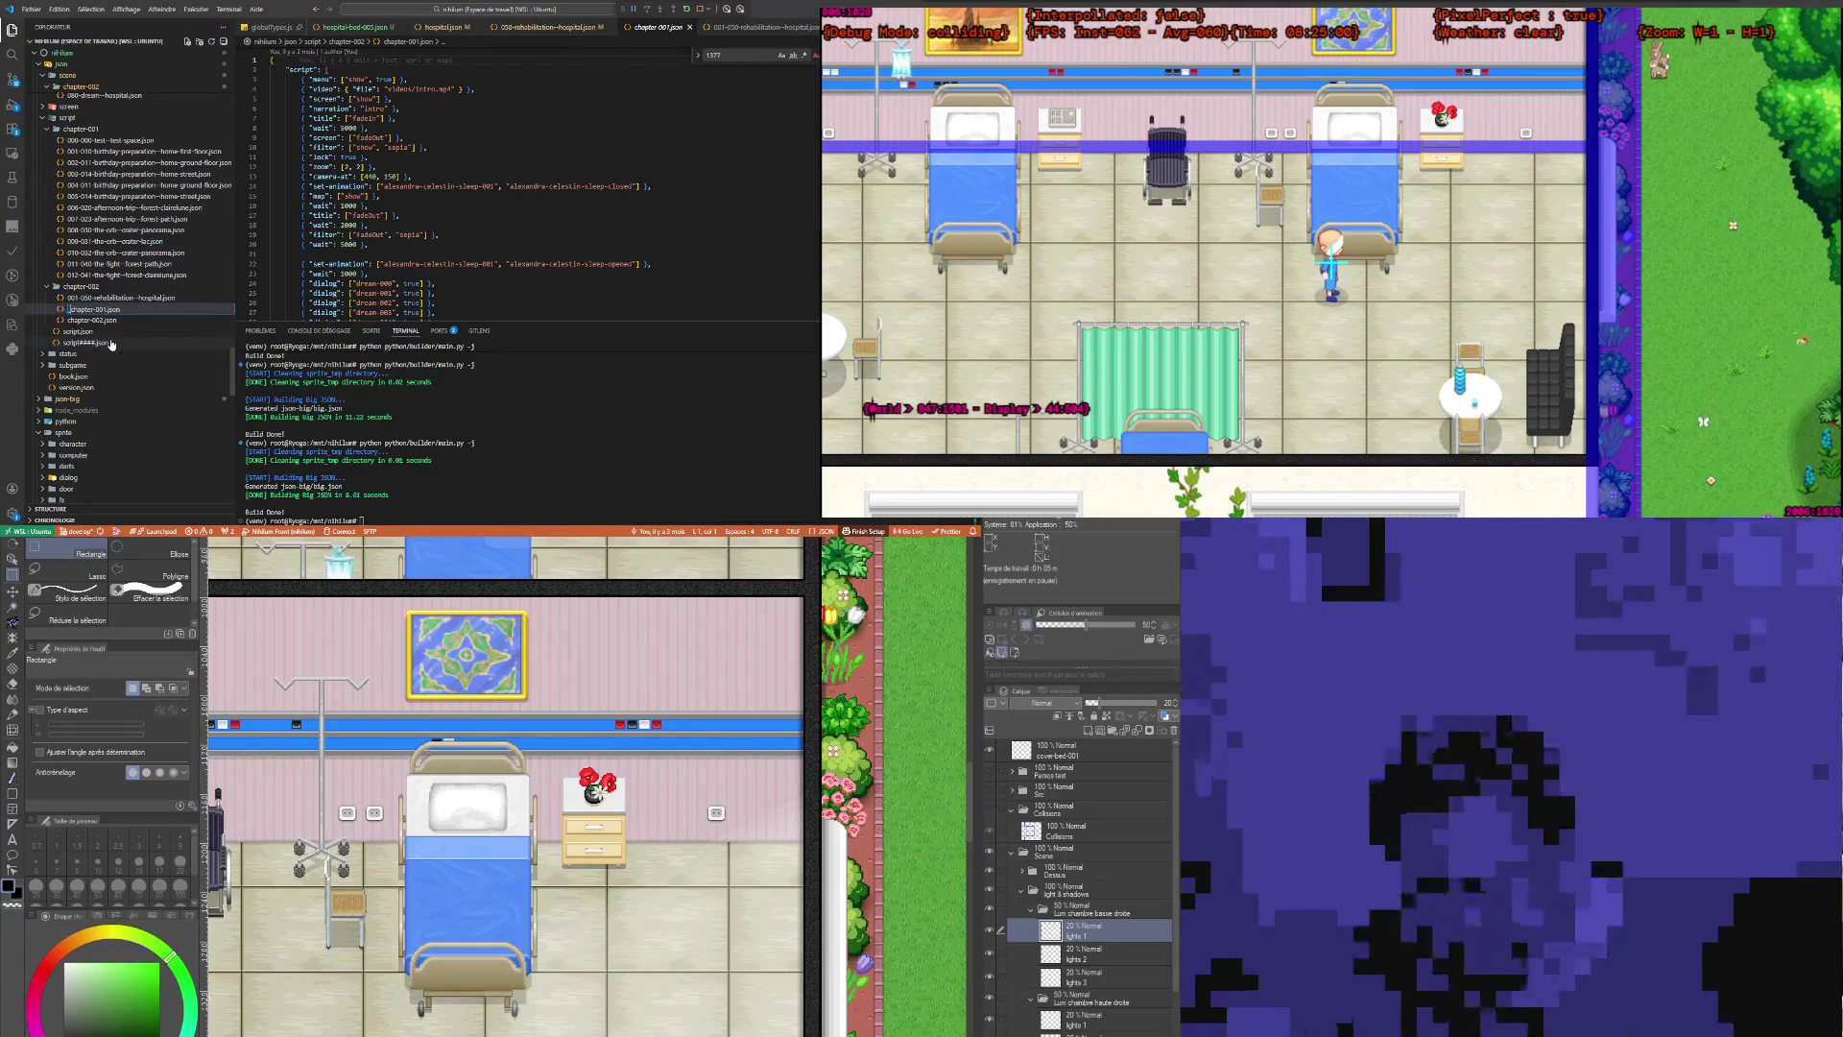
{"action": "key", "text": "Return"}
{"action": "left_click", "coordinate": [96, 318]}
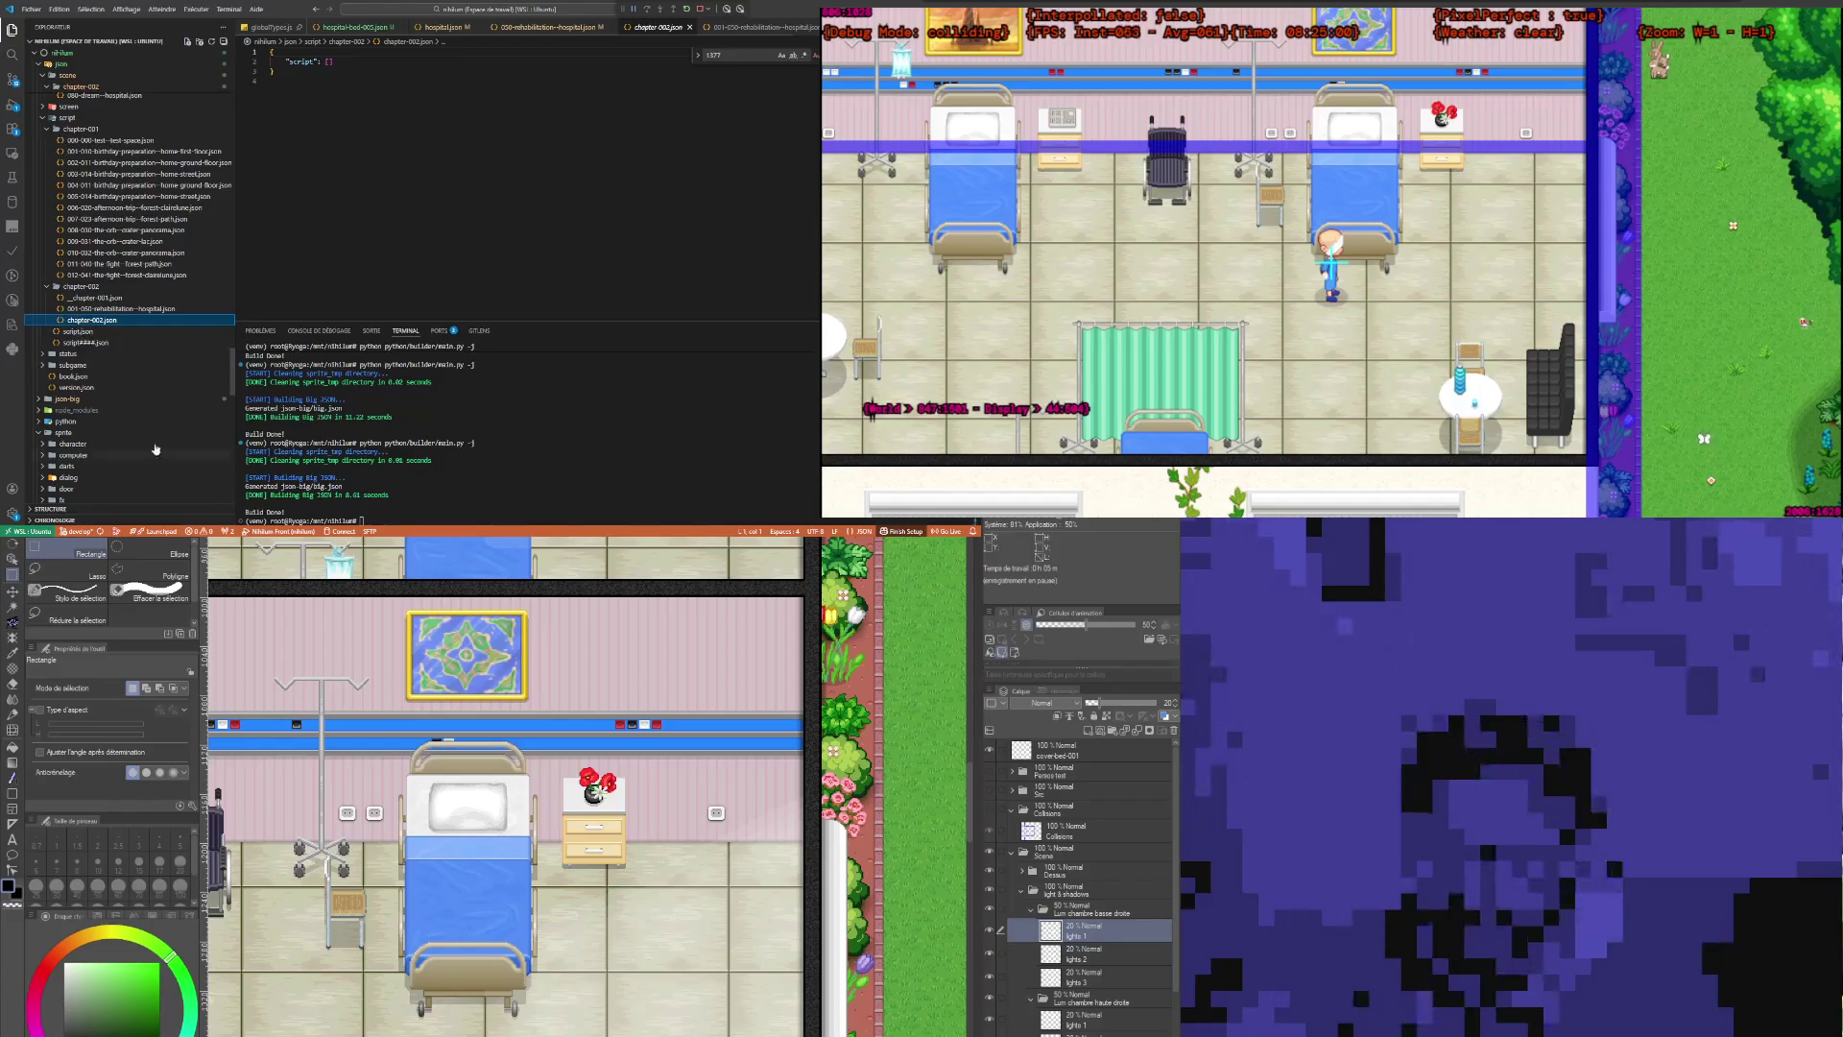
{"action": "left_click", "coordinate": [96, 309]}
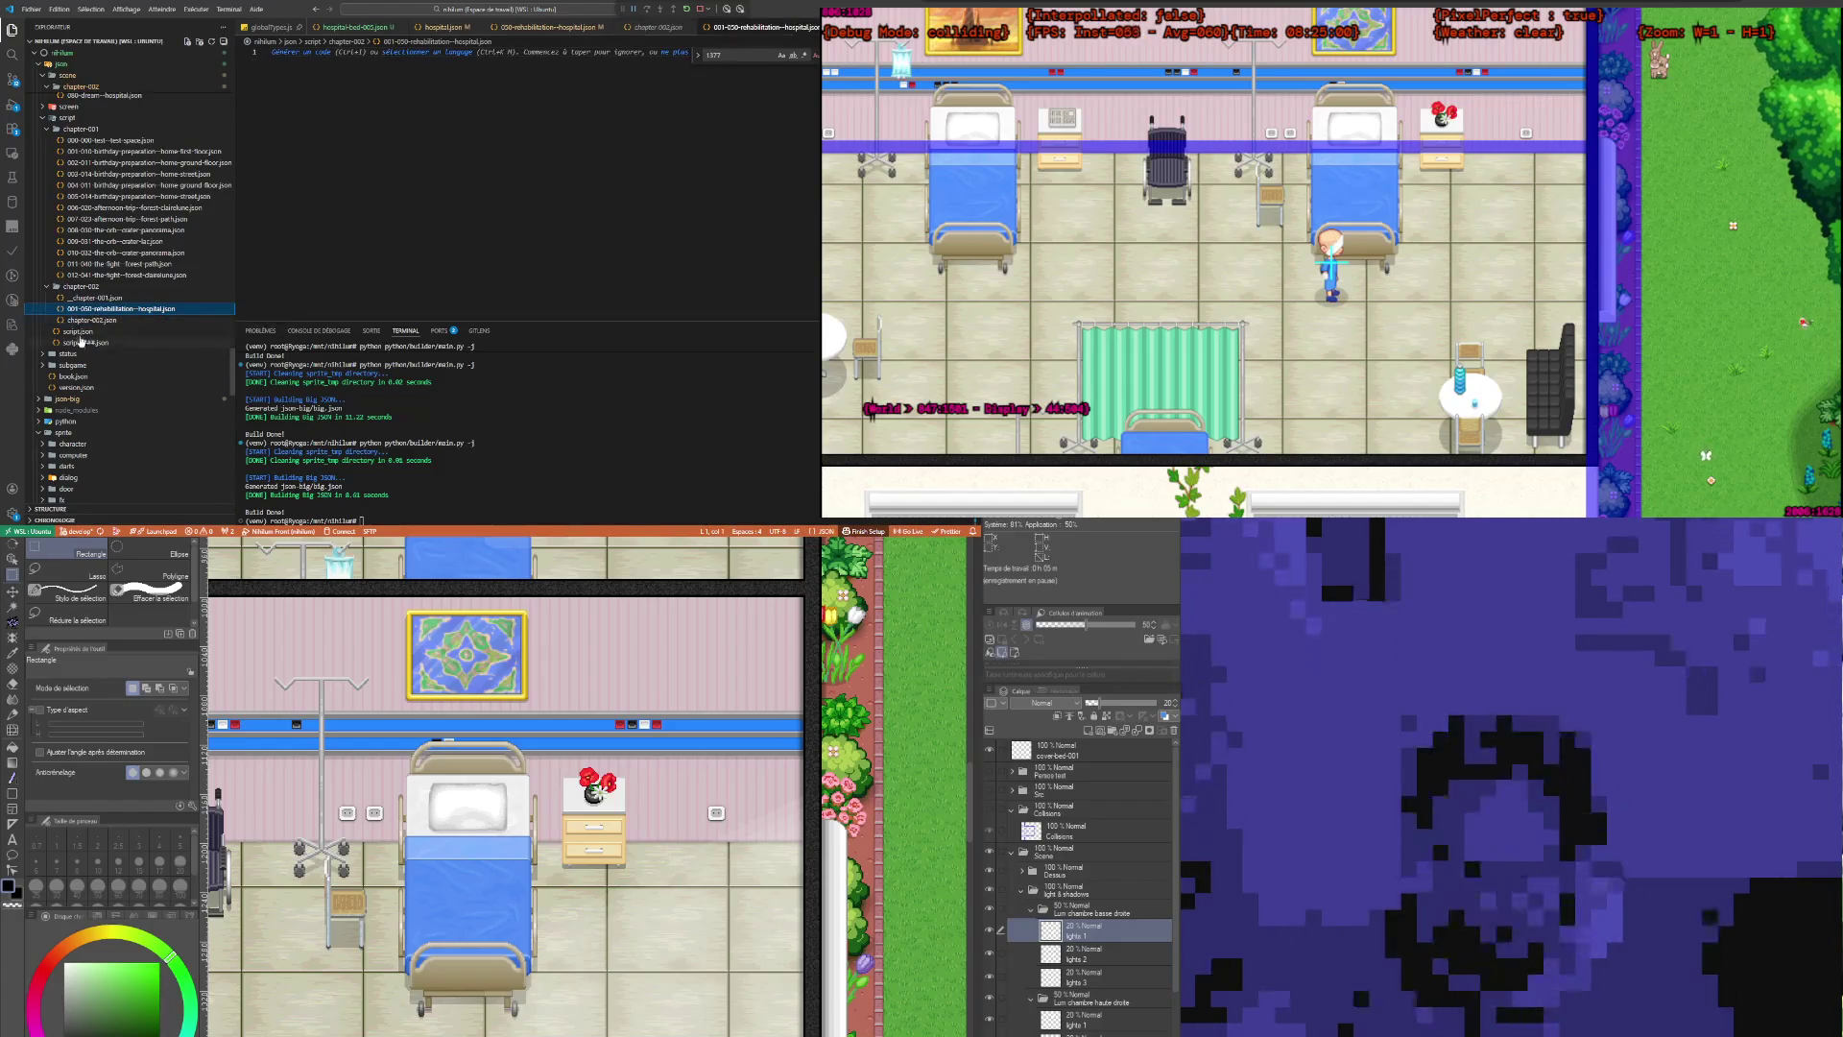
{"action": "key", "text": "F2"}
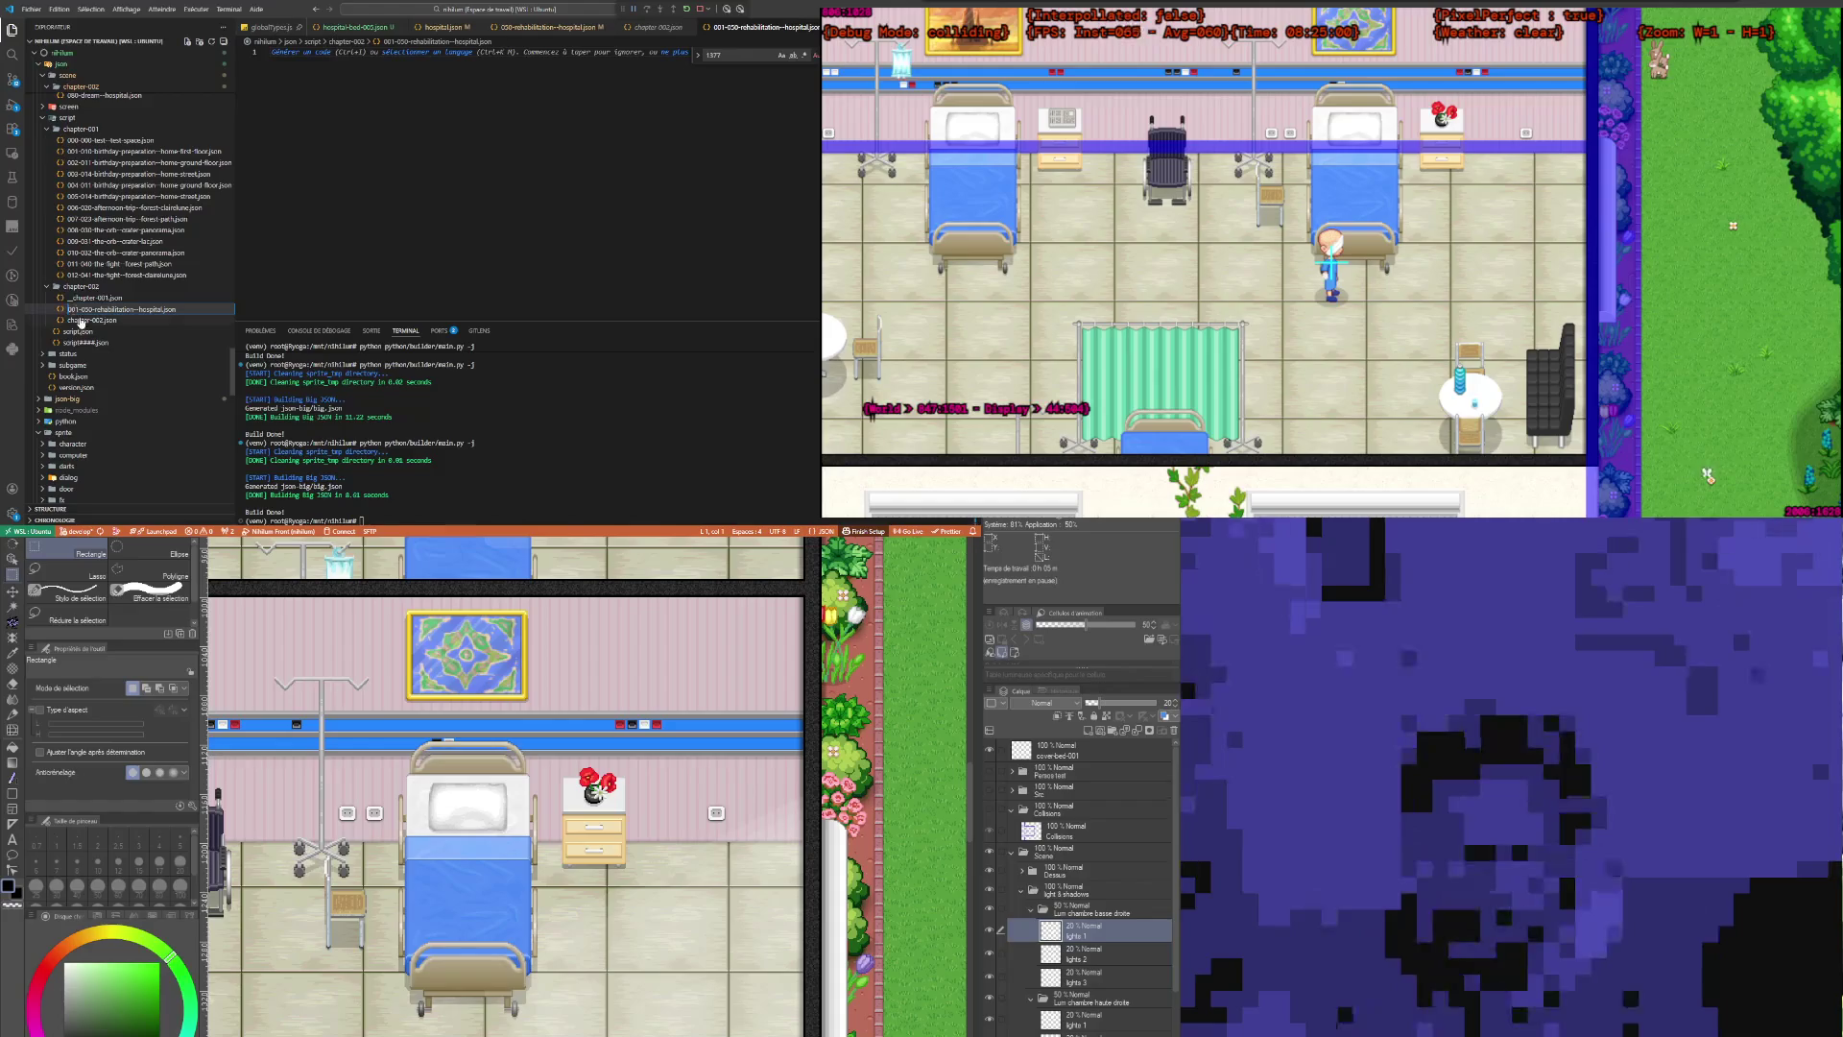
{"action": "key", "text": "Escape"}
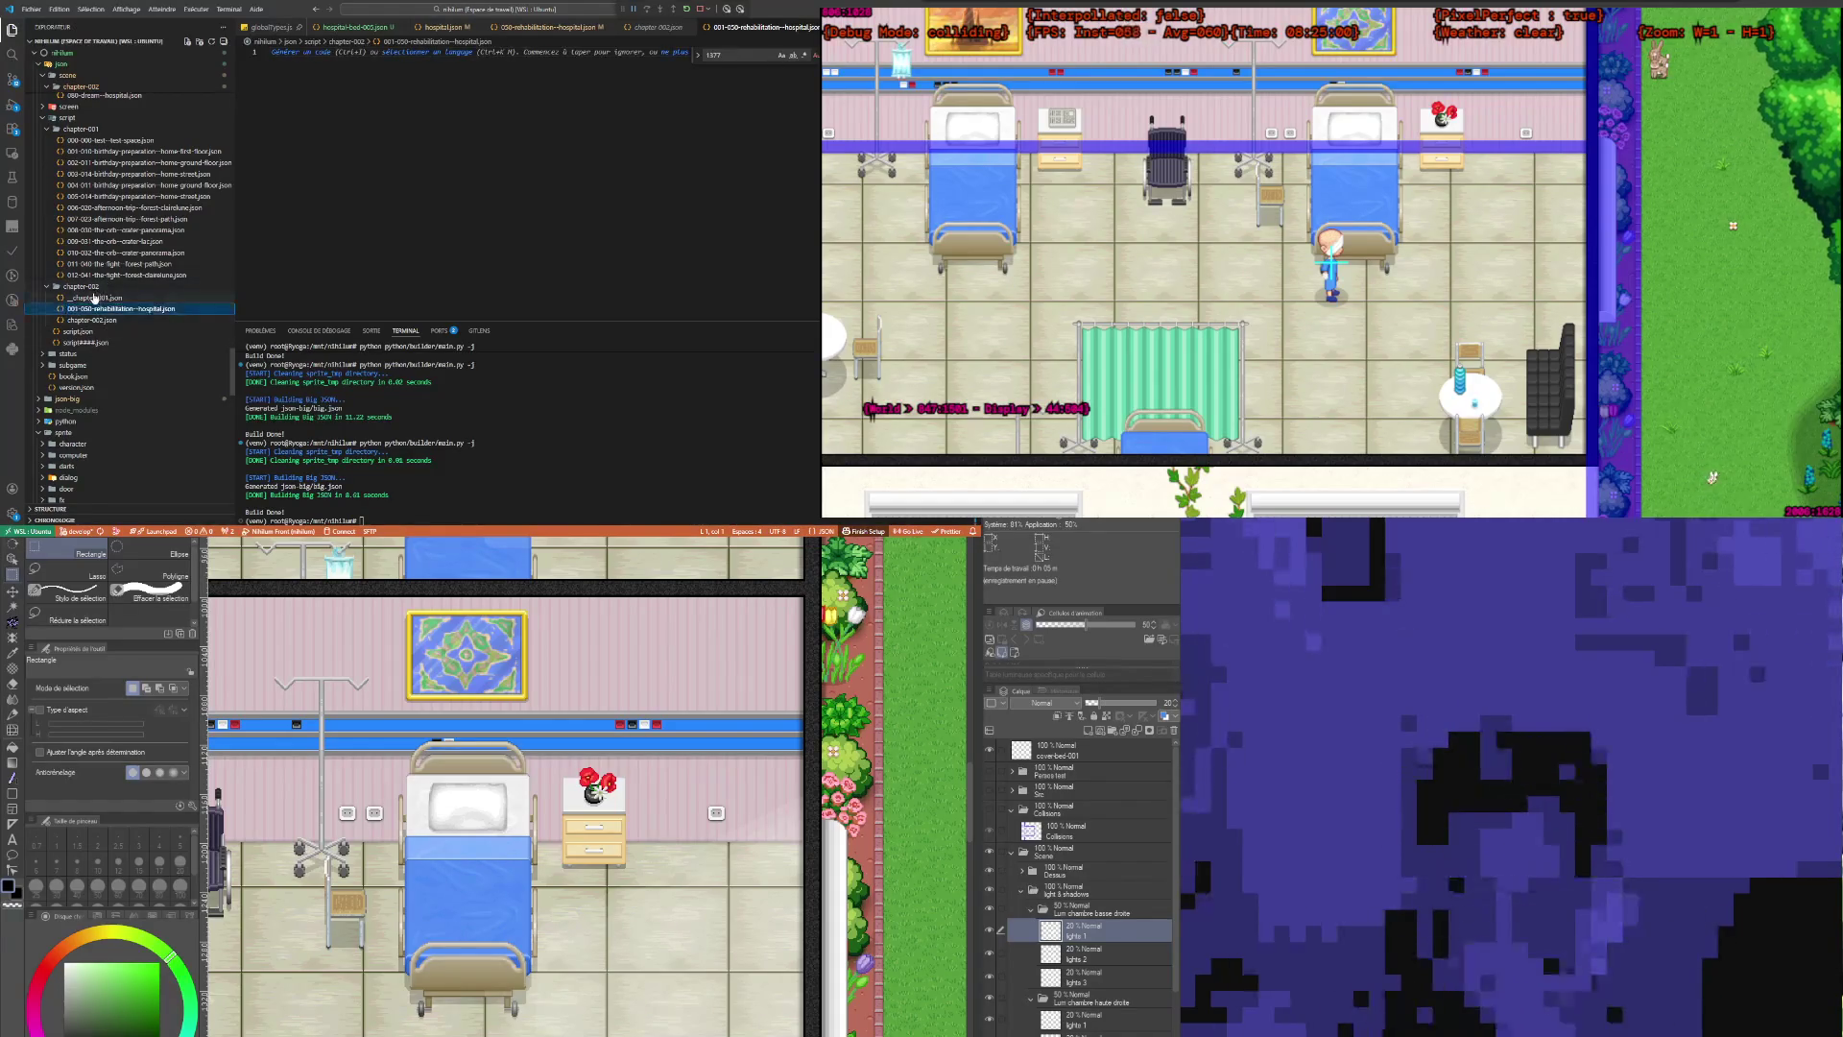
Step: Review chapter-002.json and _chapter-001.json, then delete _chapter-001.json
{"action": "left_click", "coordinate": [91, 320]}
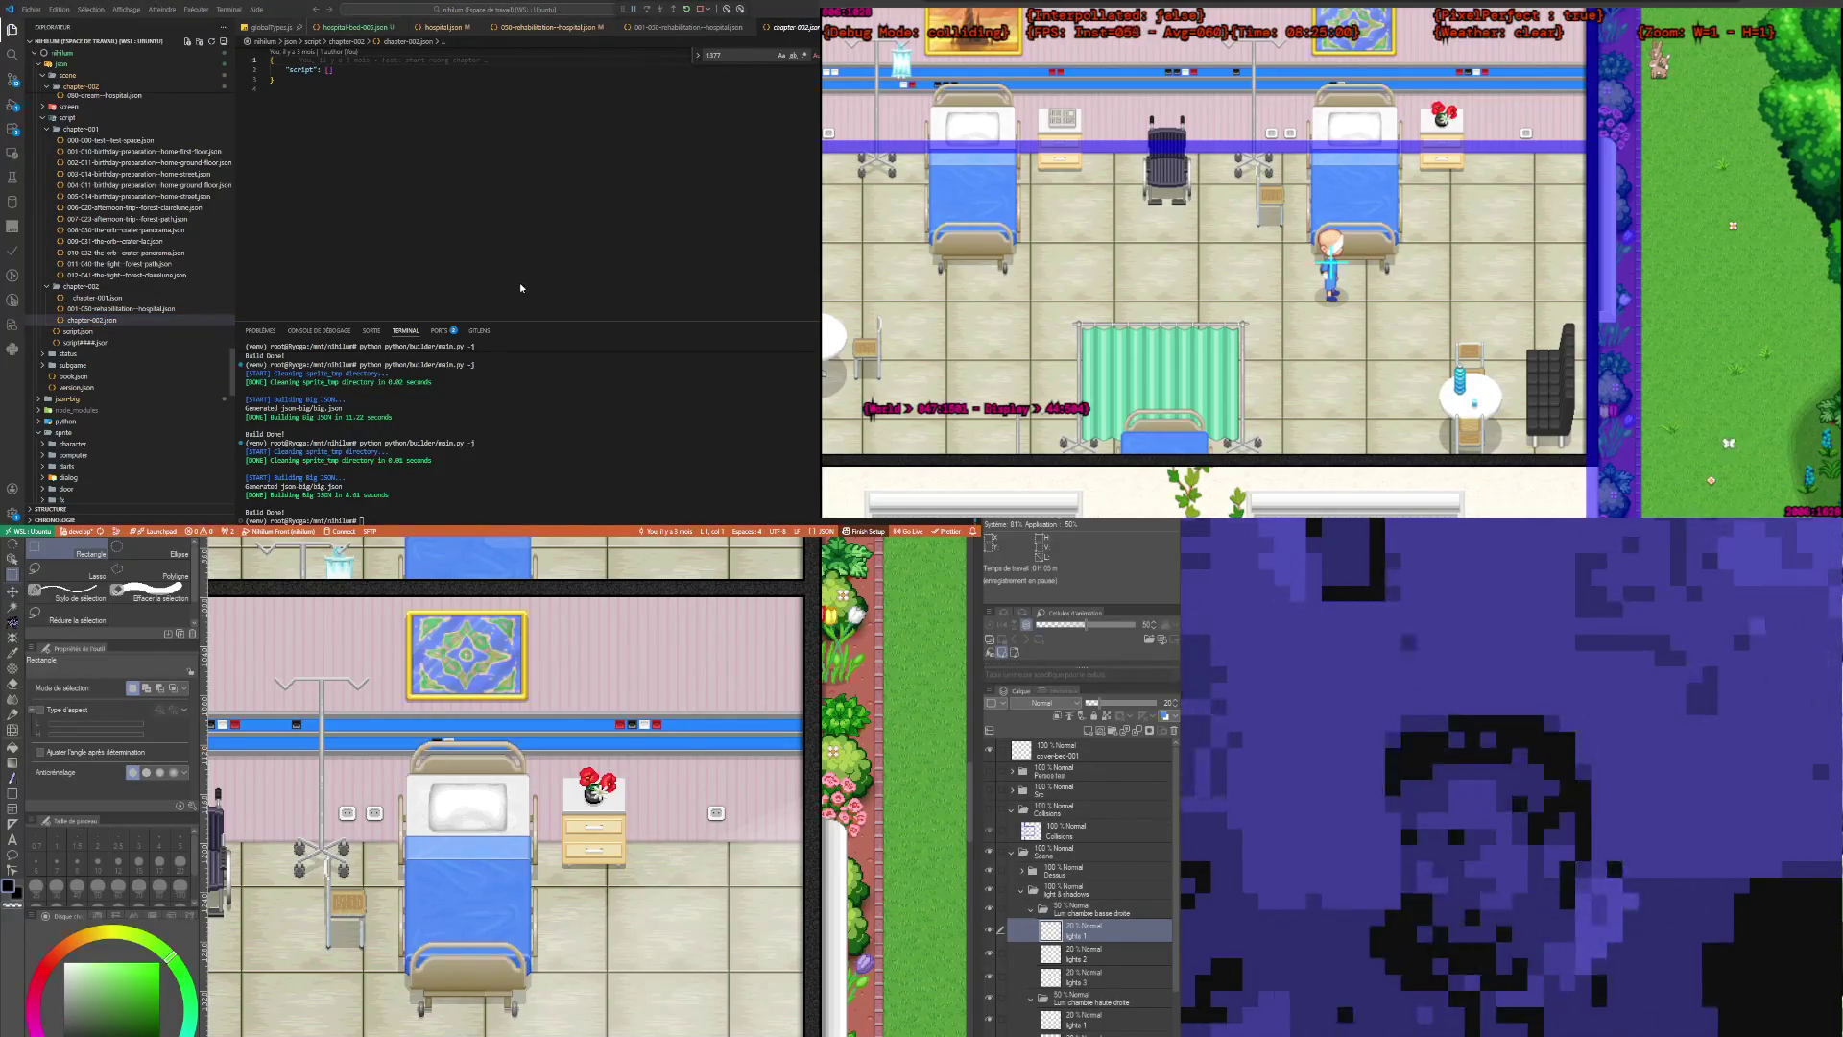
{"action": "left_click", "coordinate": [93, 299]}
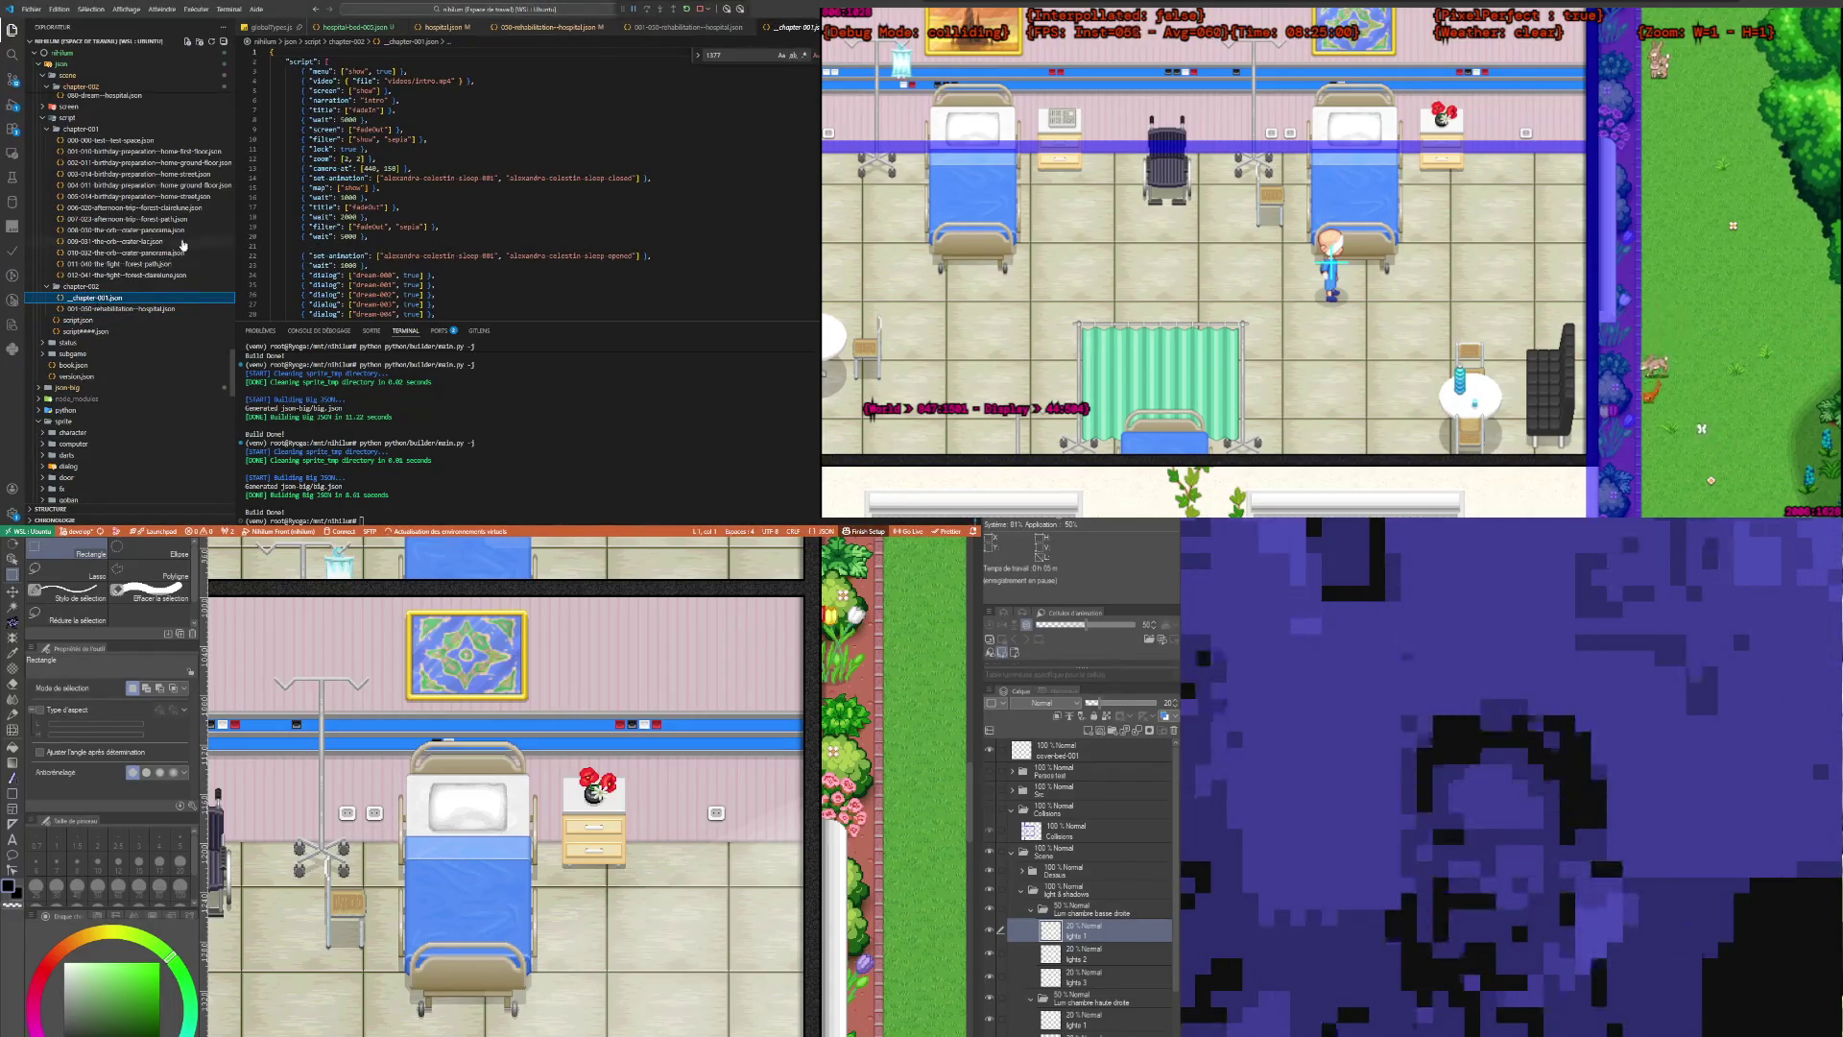
{"action": "scroll", "coordinate": [477, 241], "scroll_direction": "down", "scroll_amount": 6}
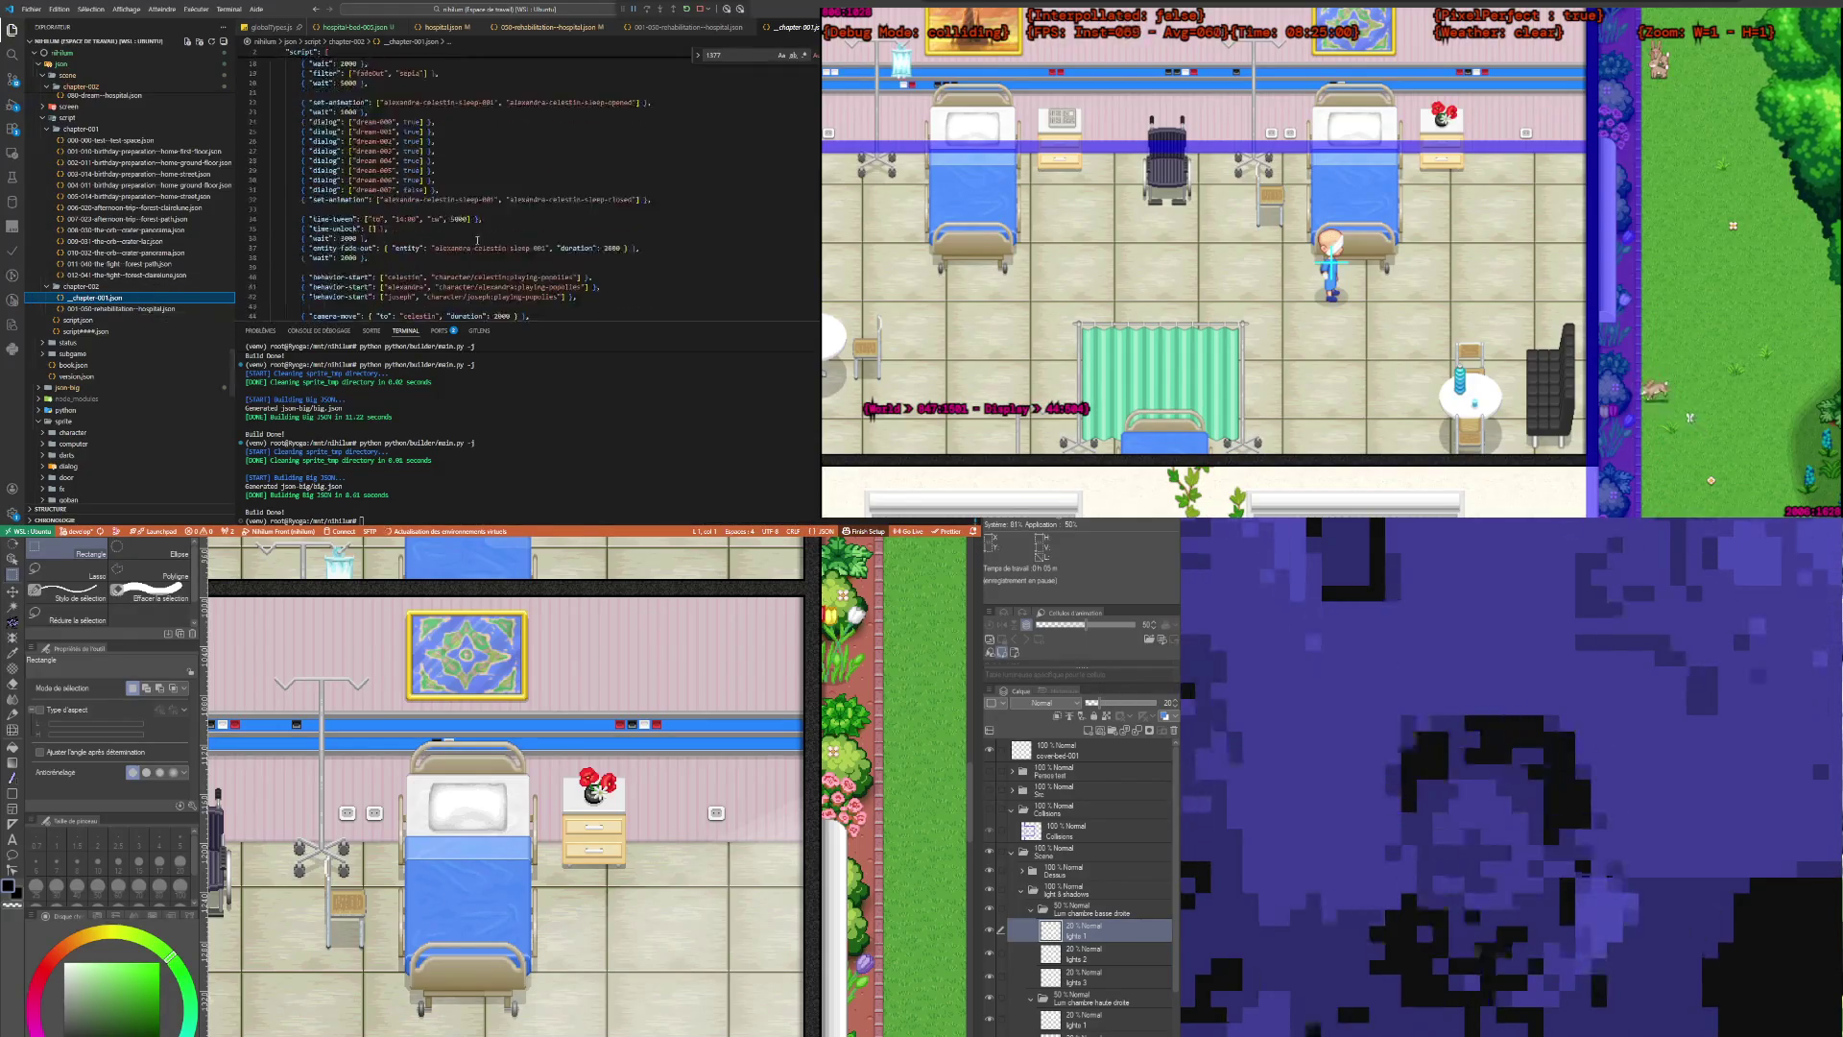
{"action": "scroll", "coordinate": [477, 241], "scroll_direction": "down", "scroll_amount": 3}
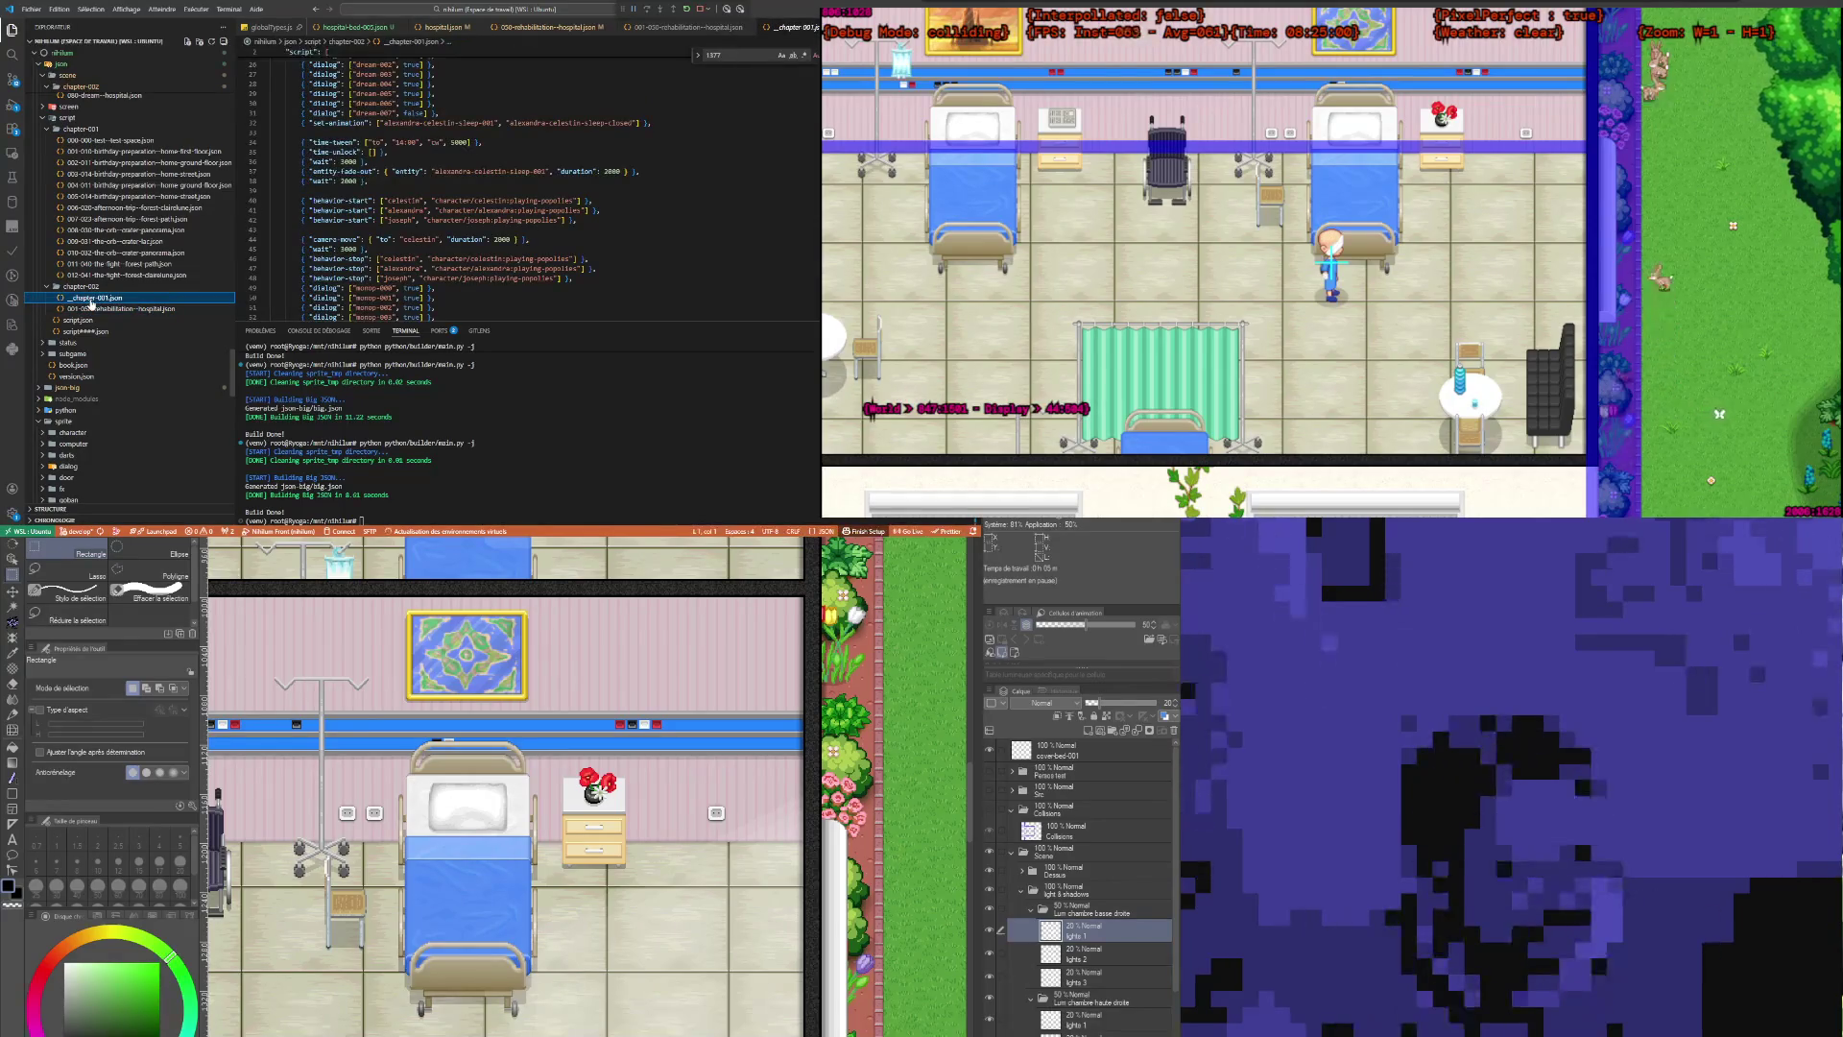
{"action": "key", "text": "Delete"}
{"action": "key", "text": "Return"}
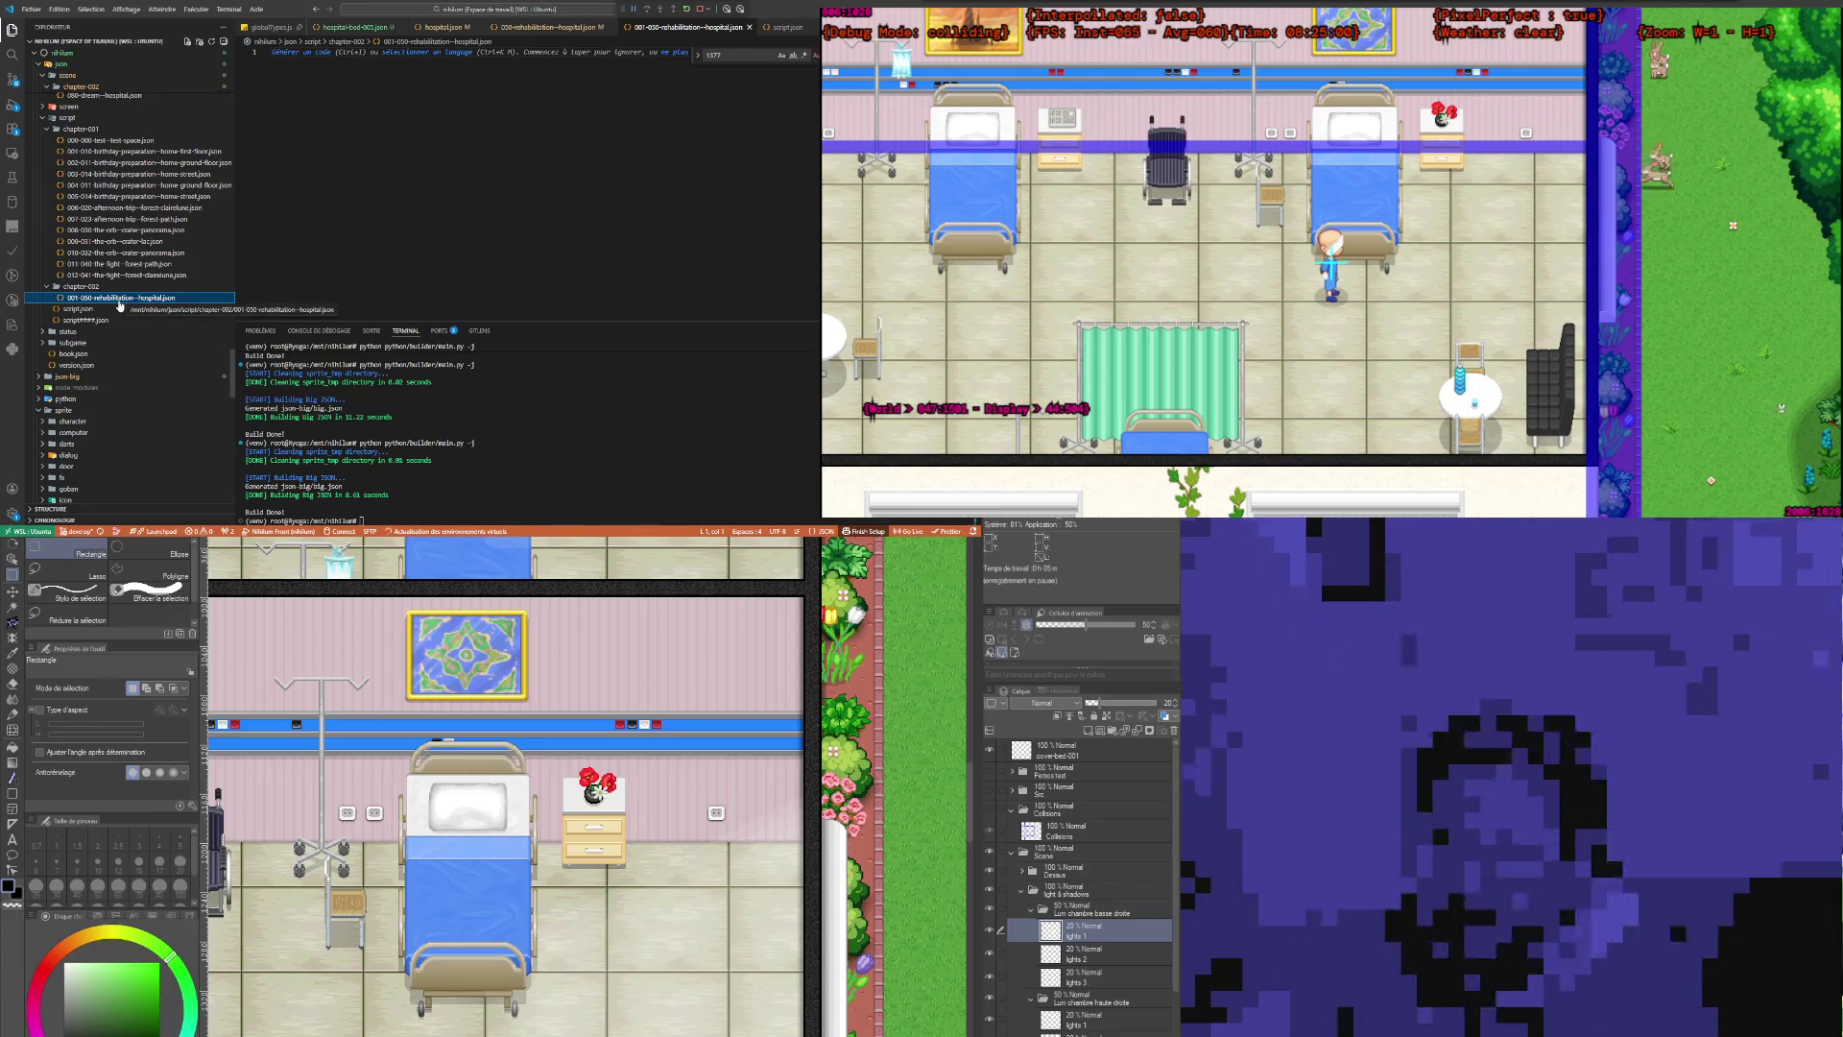
{"action": "left_click", "coordinate": [384, 154]}
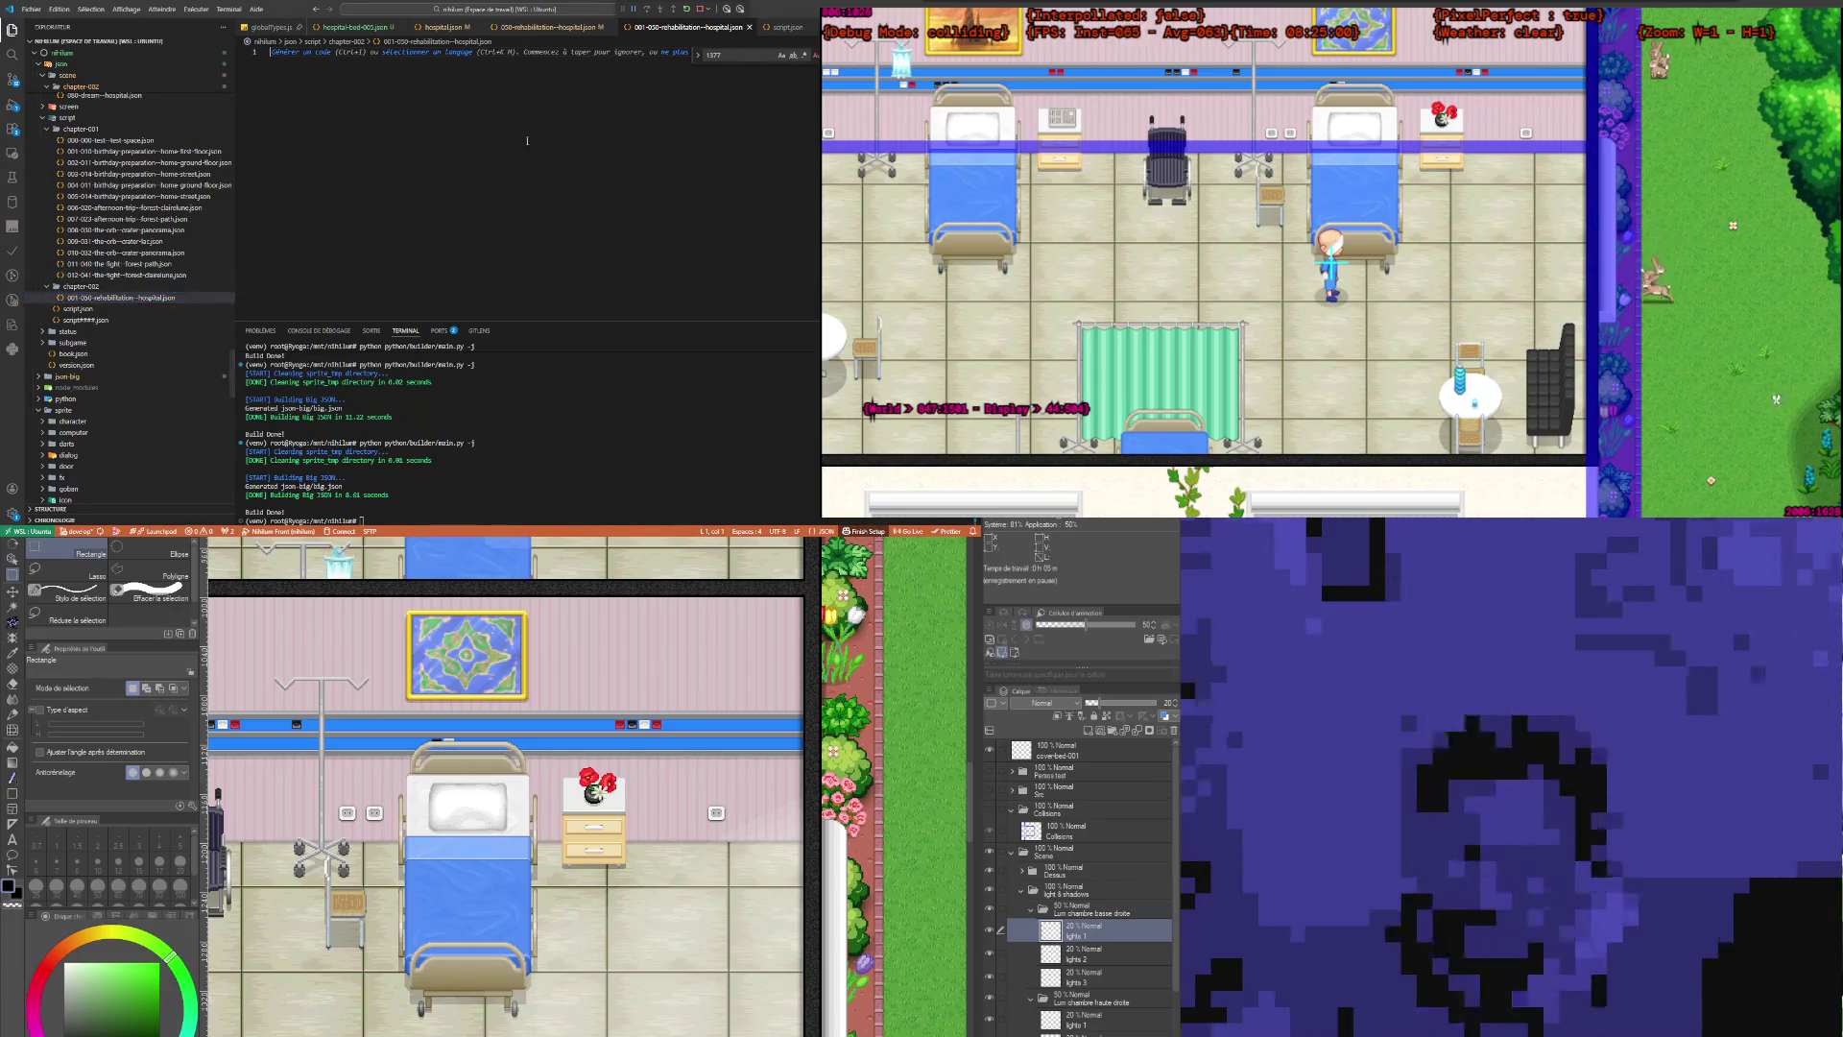
Step: Look over the first-floor birthday-preparation script and select its whole contents
{"action": "left_click", "coordinate": [143, 151]}
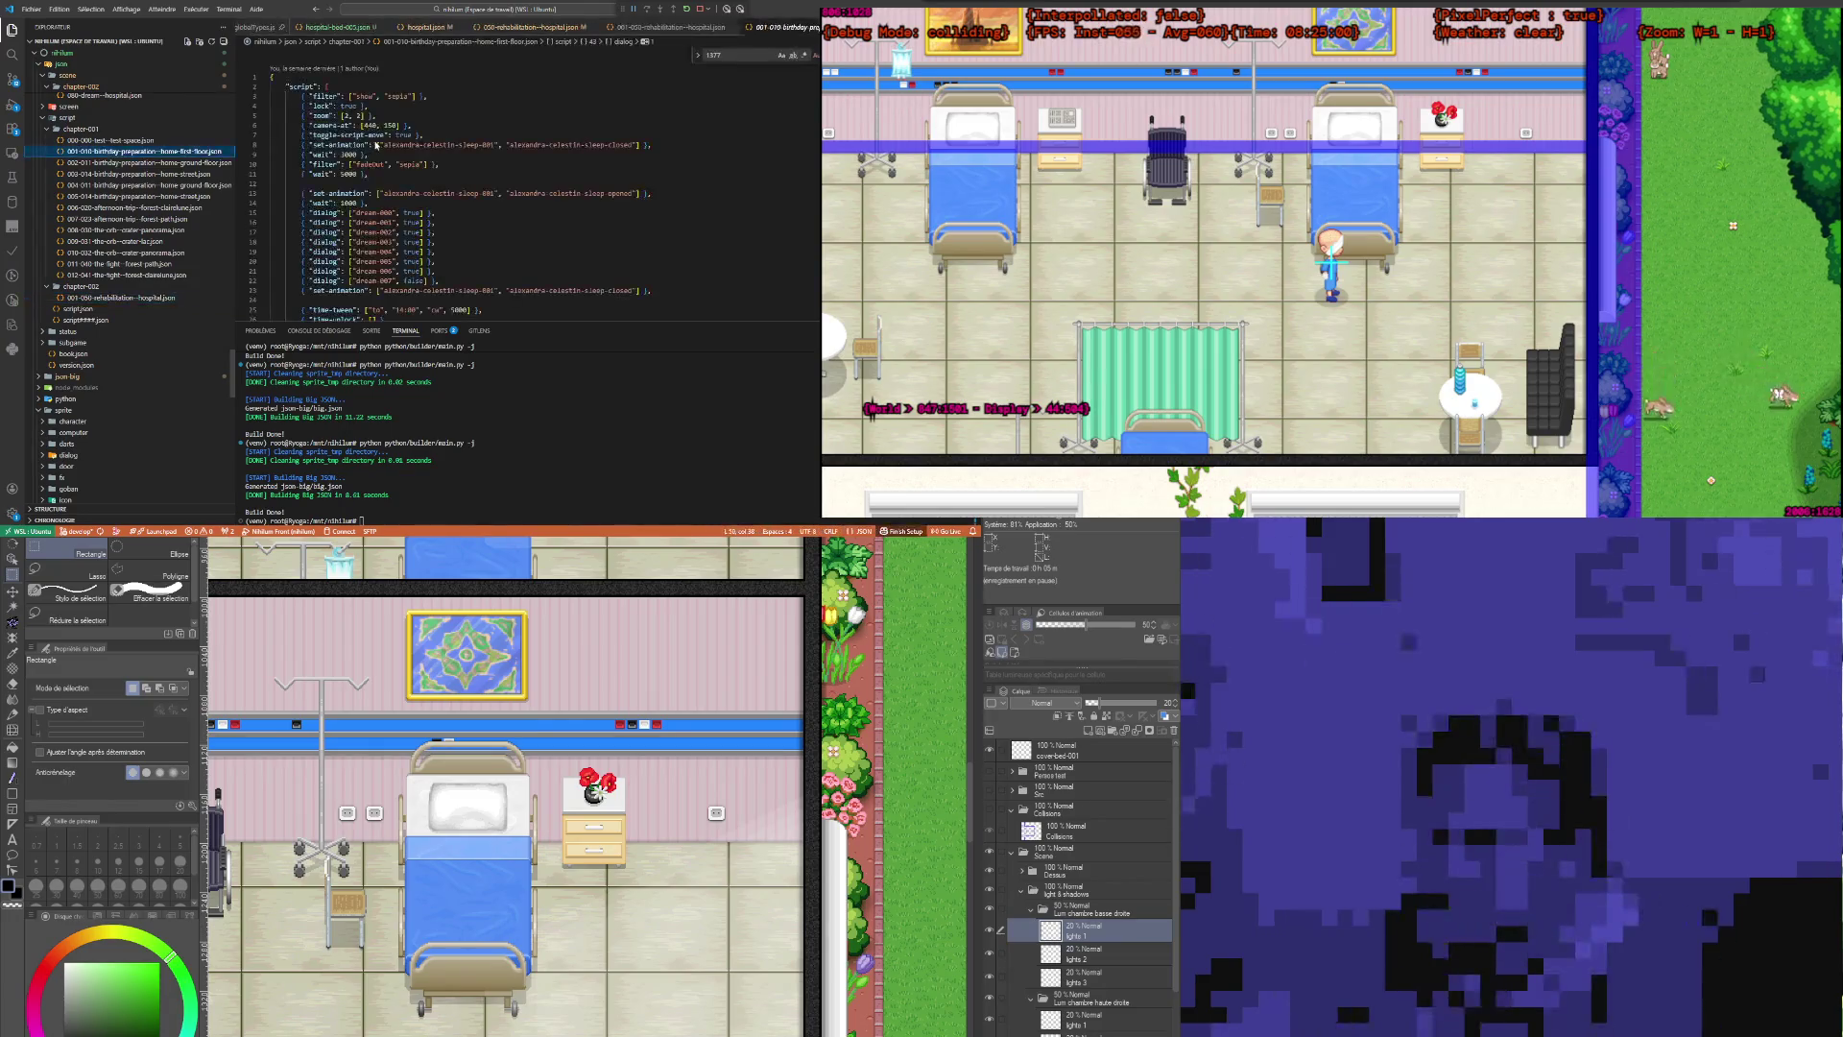
{"action": "left_click", "coordinate": [423, 85]}
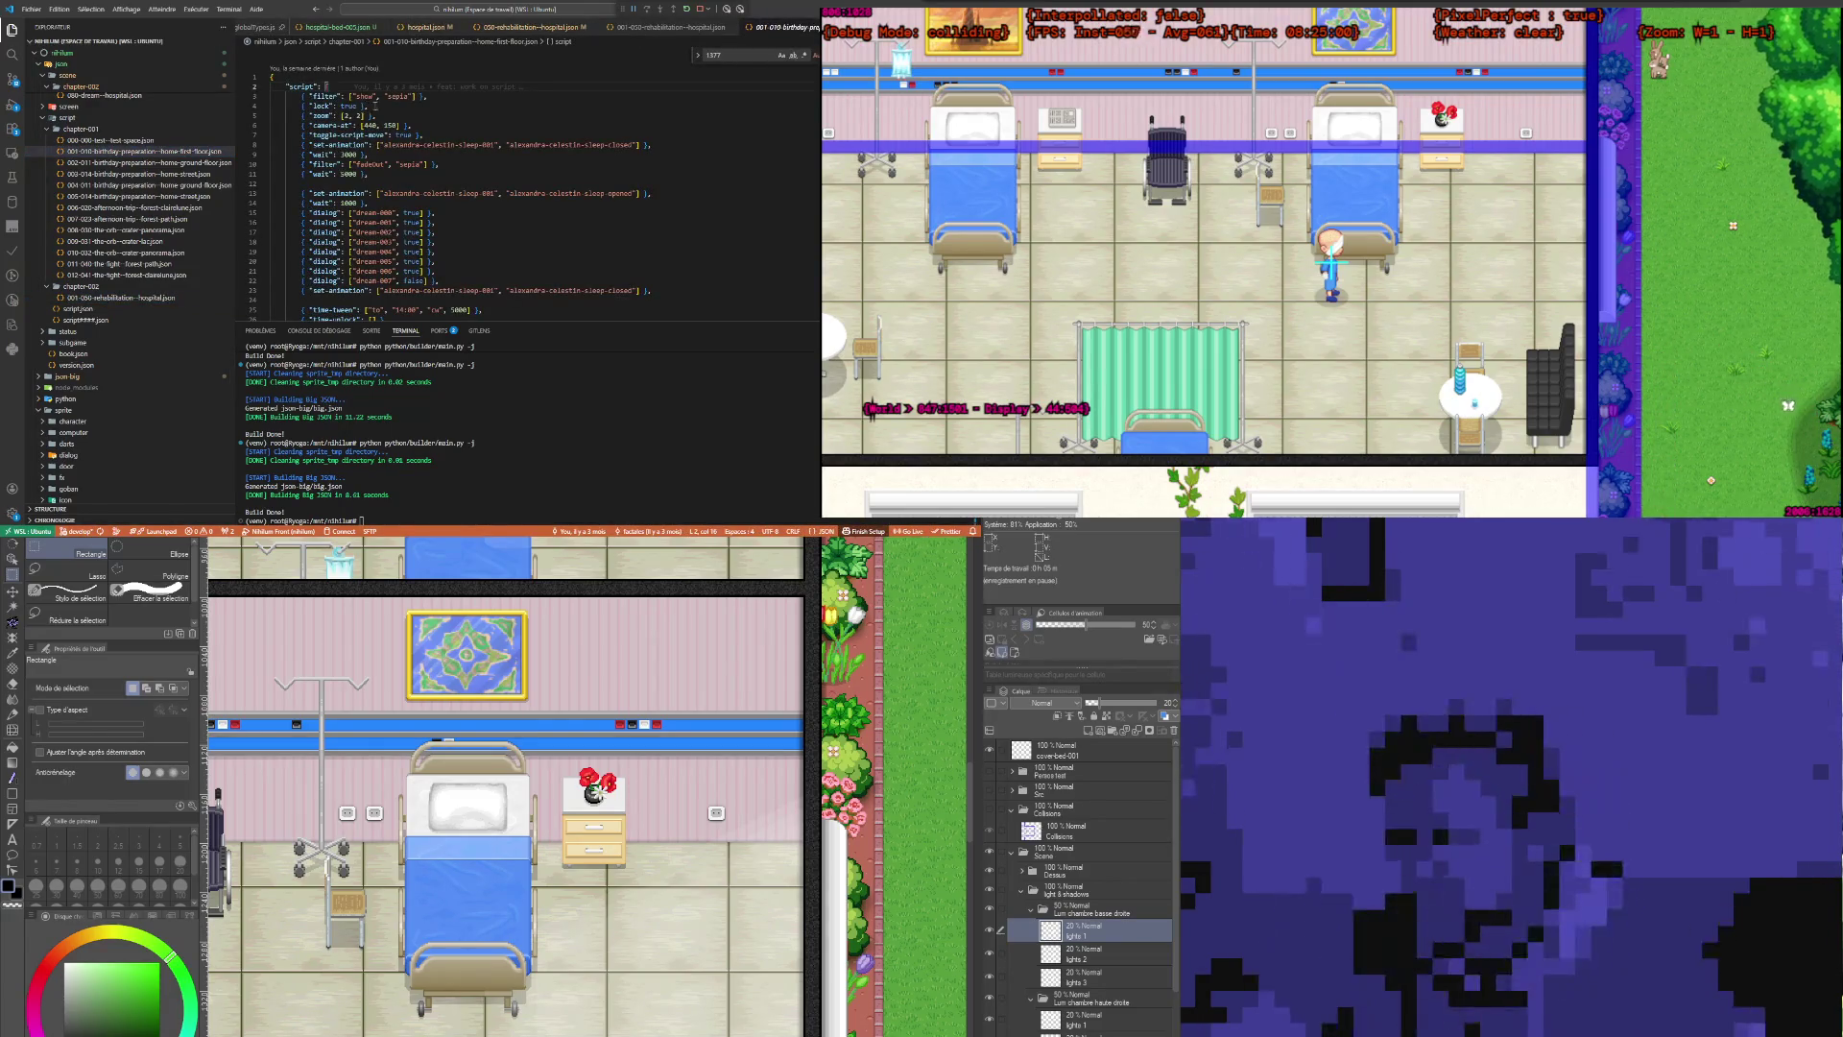
{"action": "left_click_drag", "start_coordinate": [376, 106], "coordinate": [297, 106]}
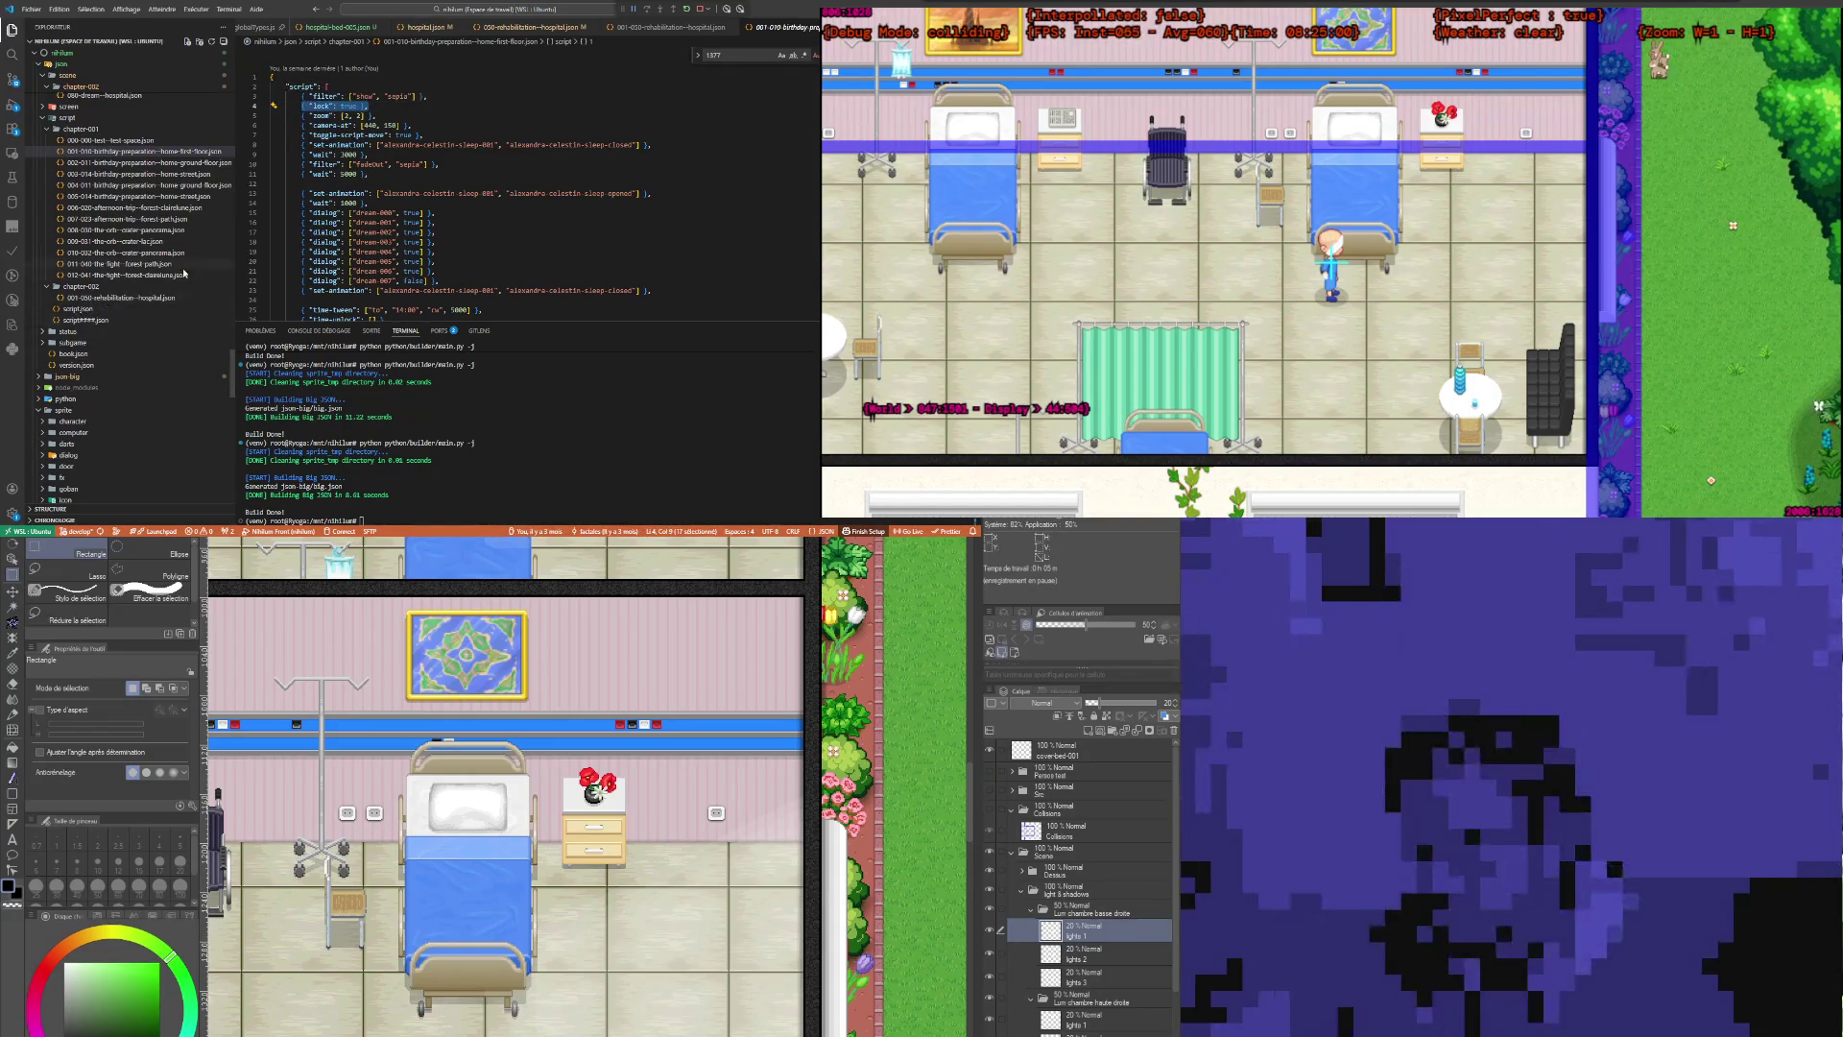
{"action": "left_click", "coordinate": [95, 297]}
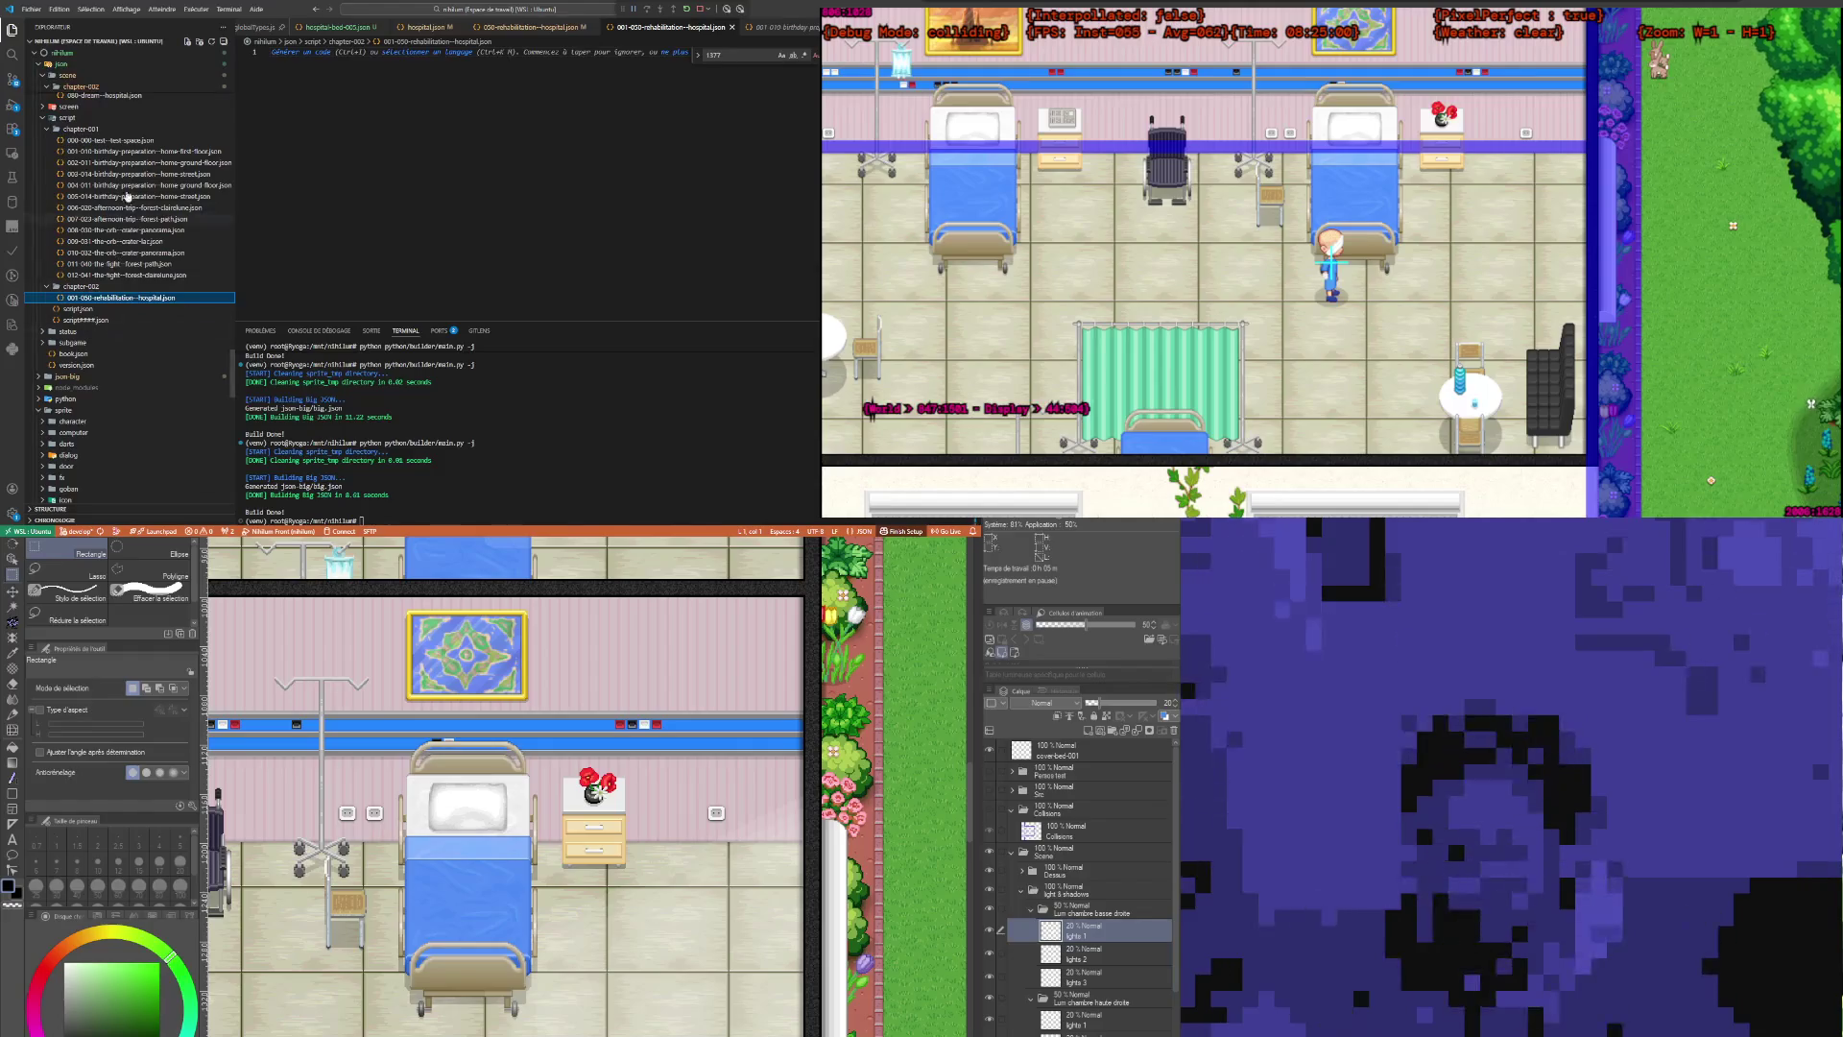
{"action": "left_click", "coordinate": [134, 151]}
{"action": "left_click", "coordinate": [448, 159]}
{"action": "key", "text": "ctrl+a"}
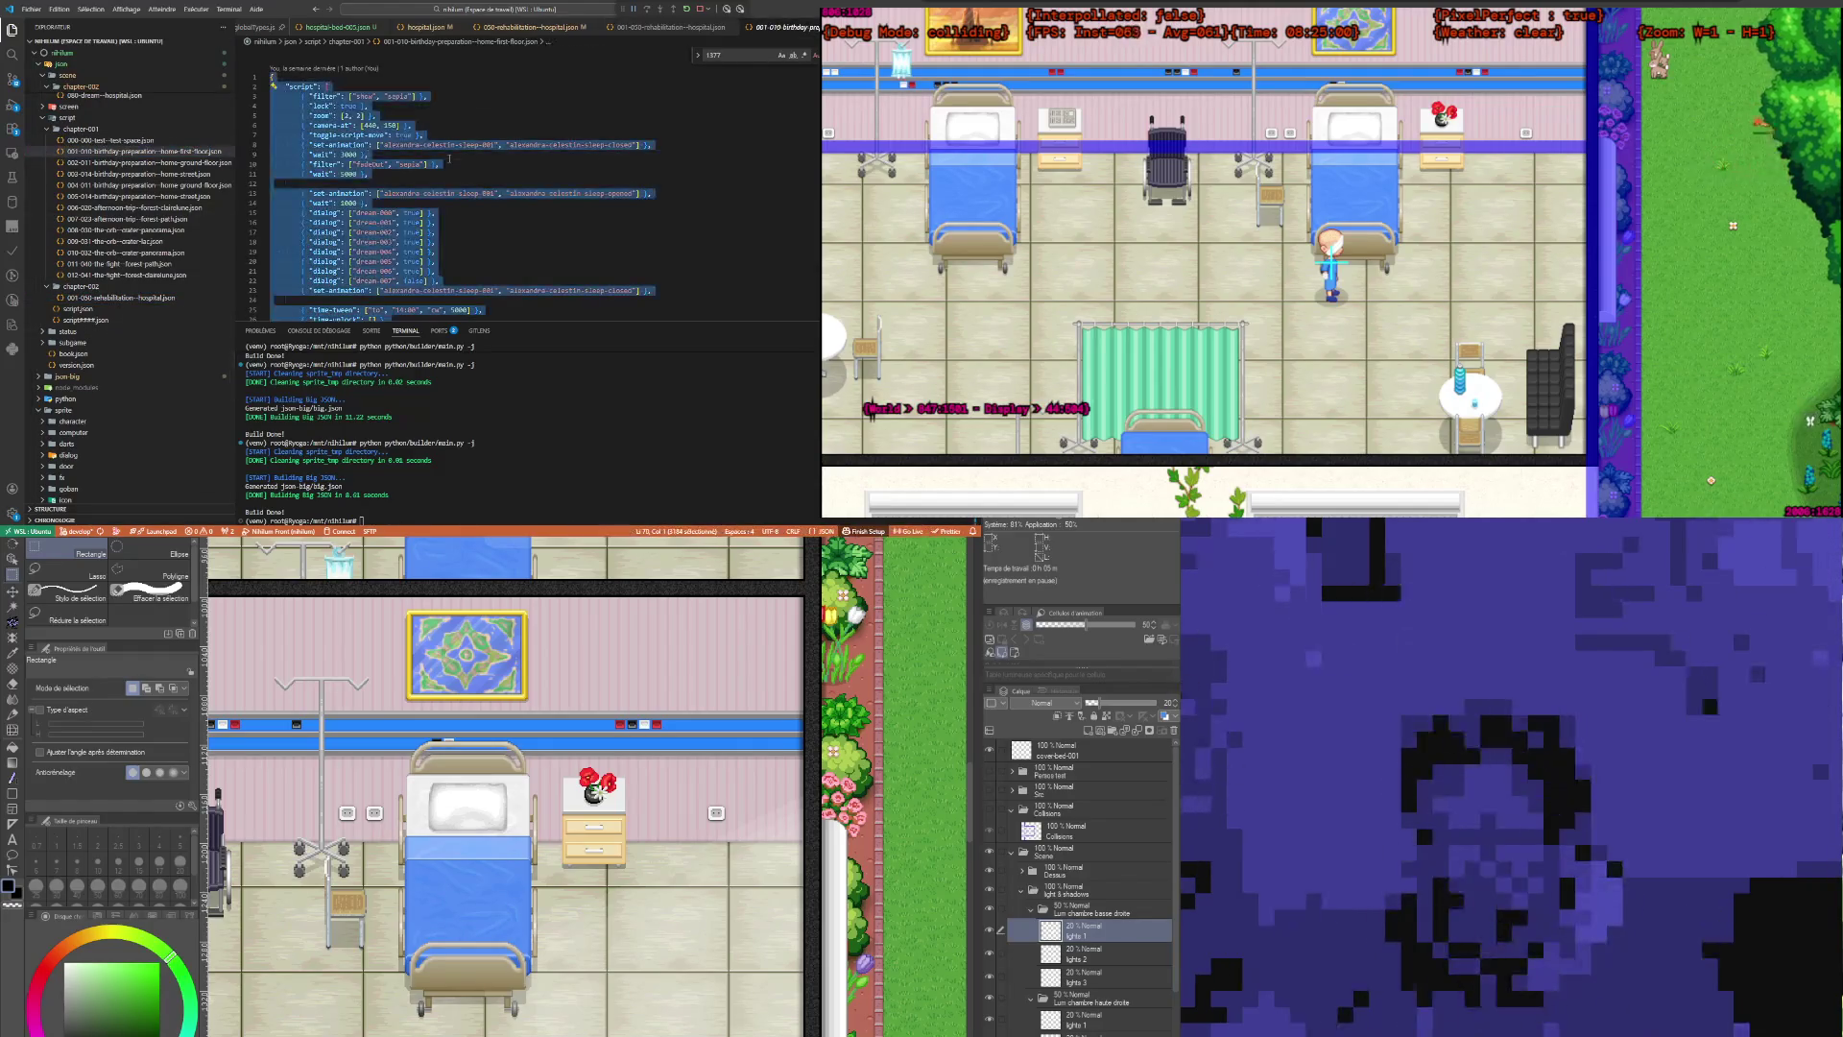
Step: Copy the entire 011-040-the-fight--forest-path.json script and paste it into the hospital file
{"action": "left_click", "coordinate": [152, 276]}
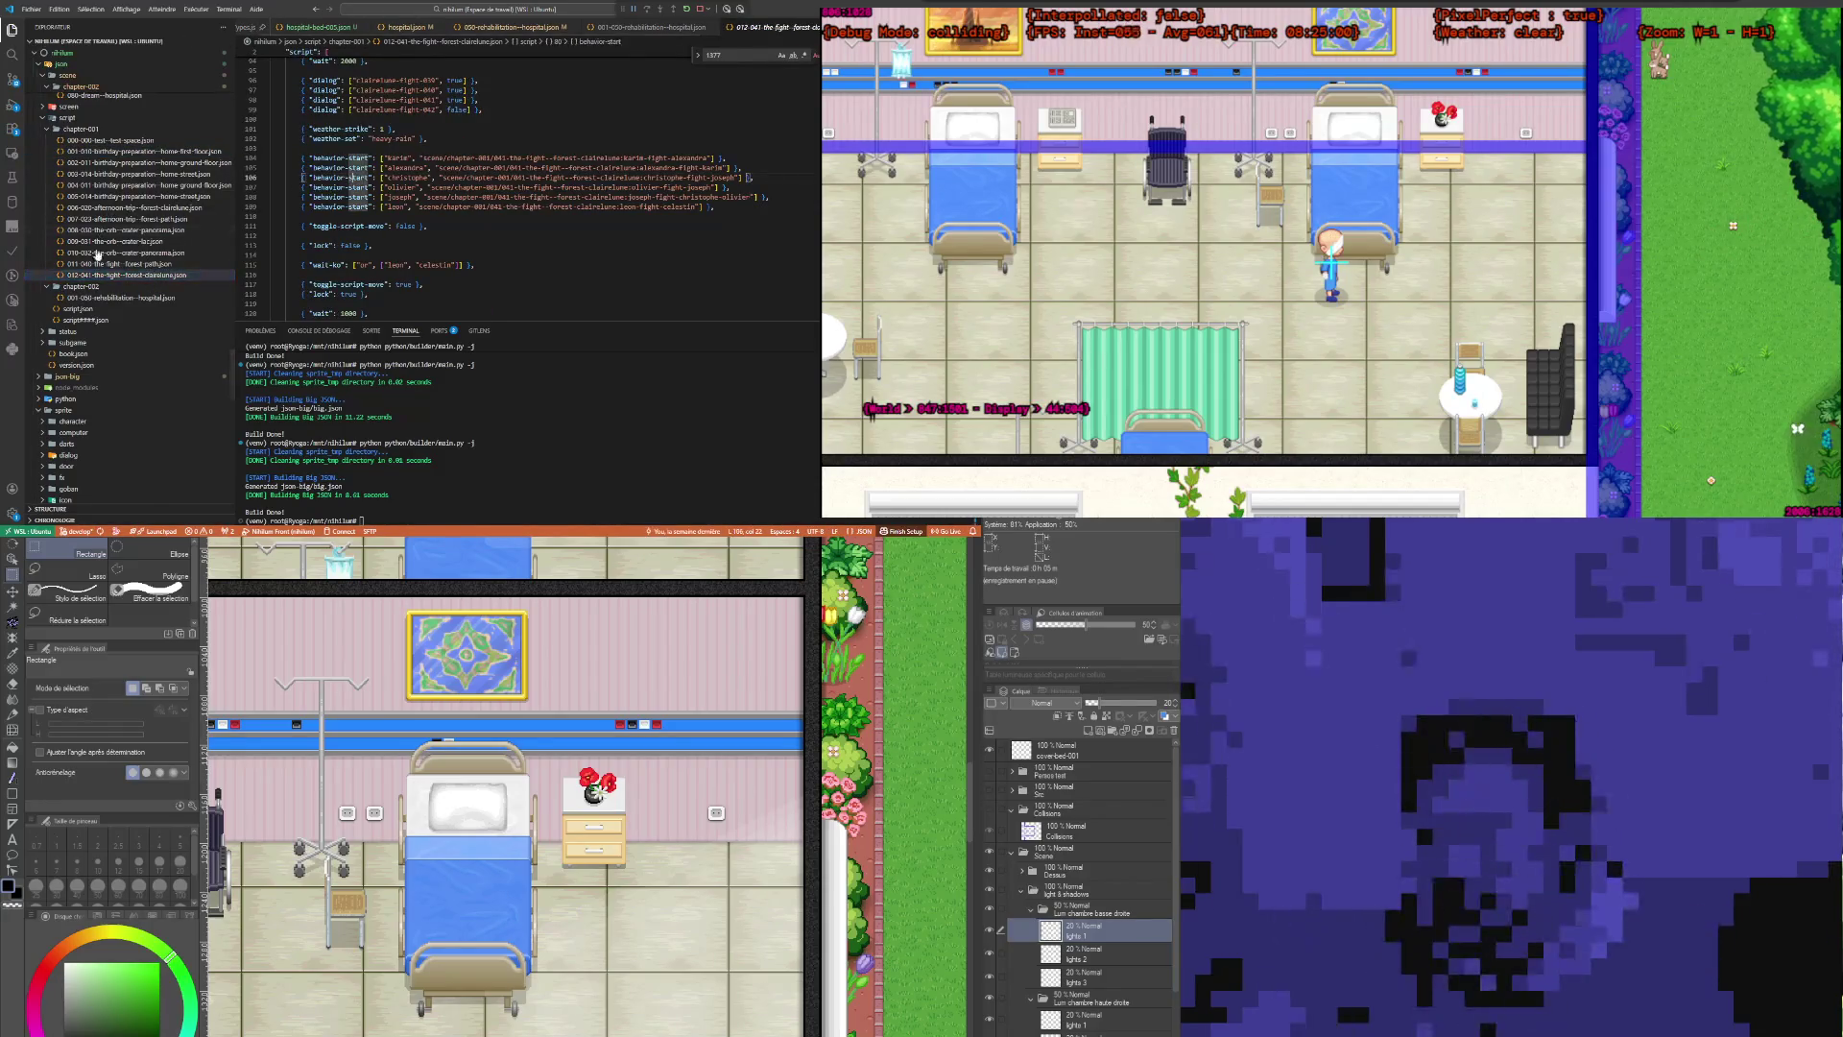
{"action": "left_click", "coordinate": [113, 266]}
{"action": "left_click", "coordinate": [608, 153]}
{"action": "key", "text": "ctrl+a"}
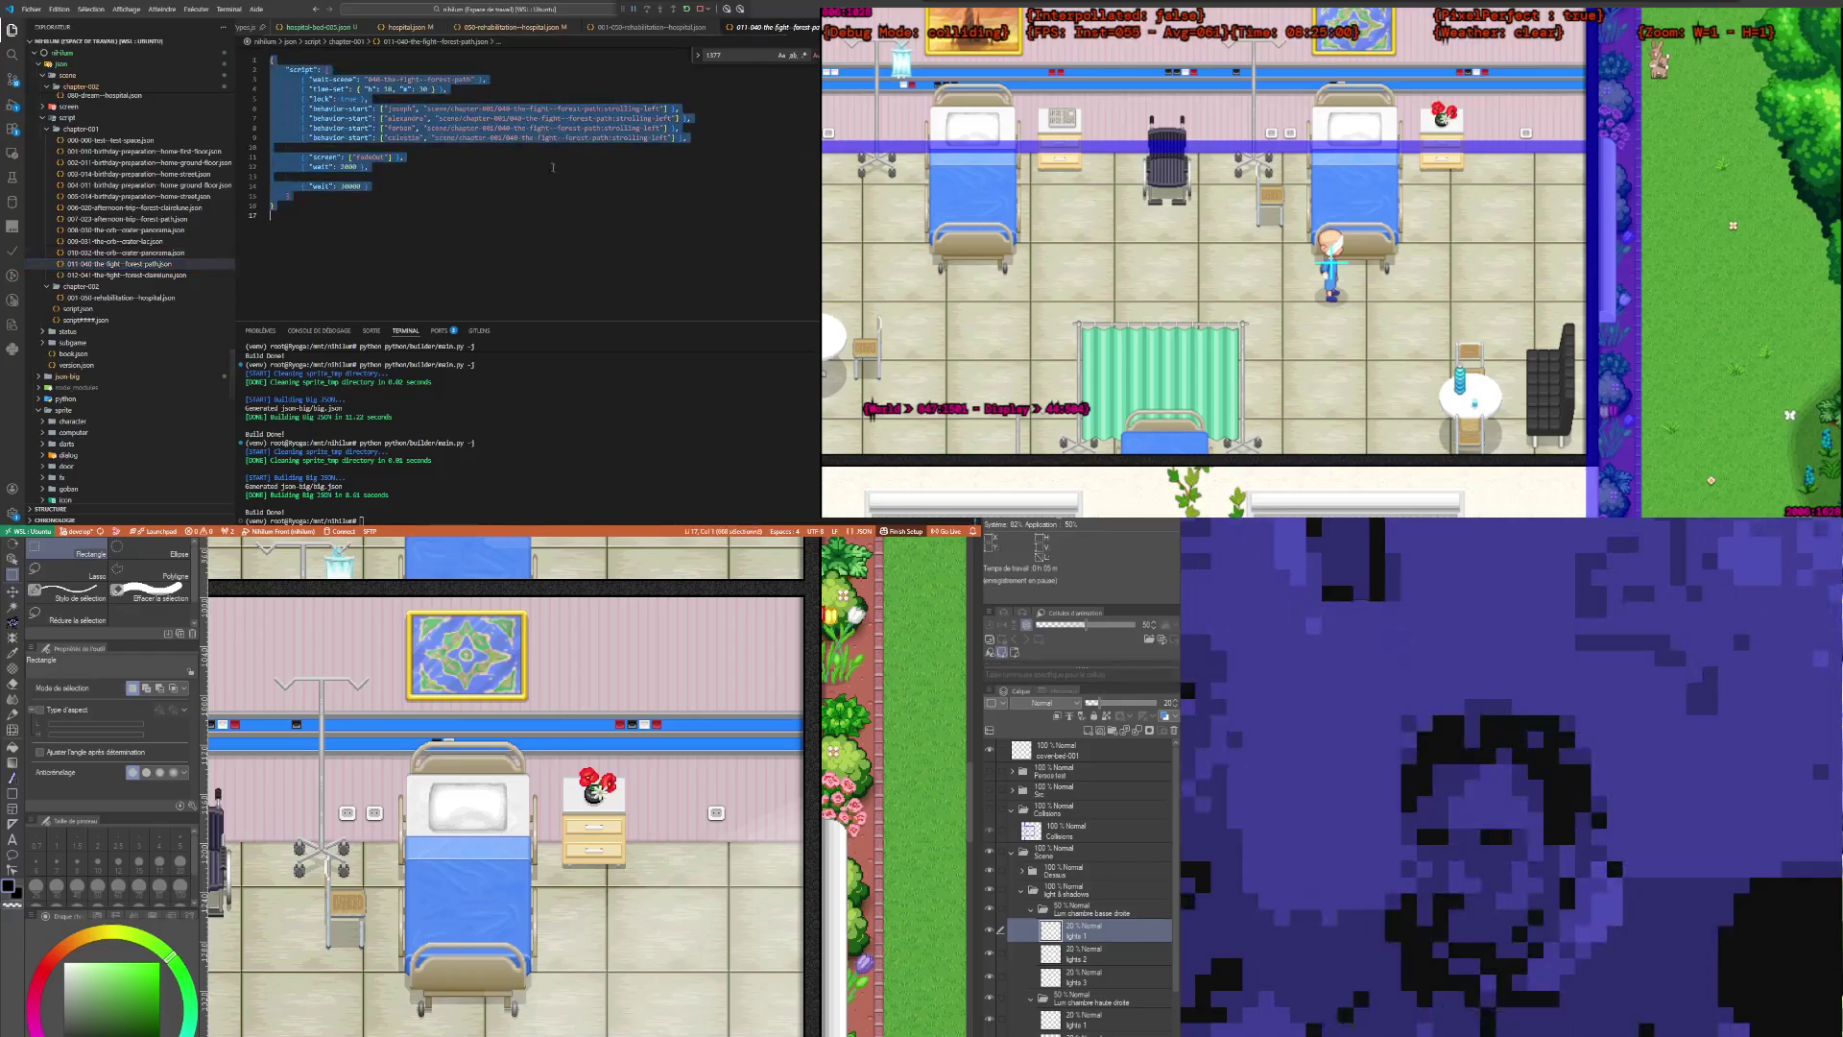
{"action": "left_click", "coordinate": [120, 298]}
{"action": "mouse_move", "coordinate": [129, 41]}
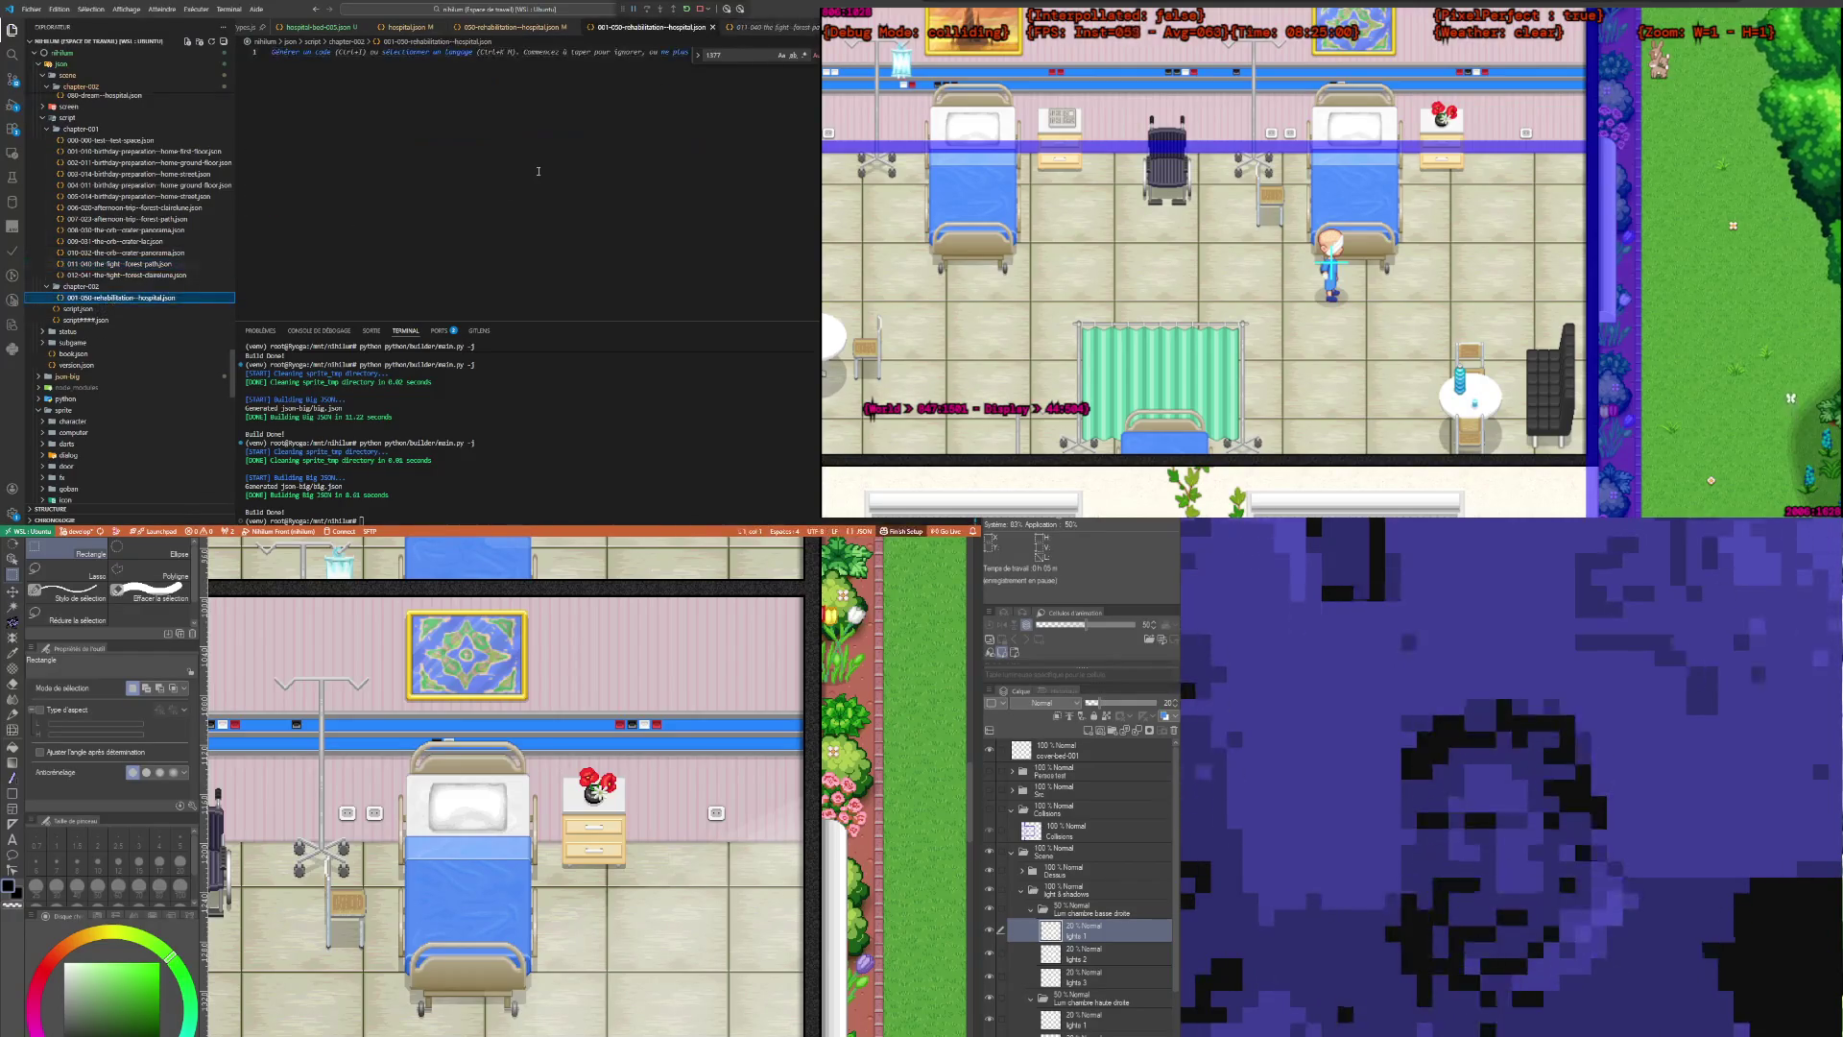
{"action": "key", "text": "ctrl+v"}
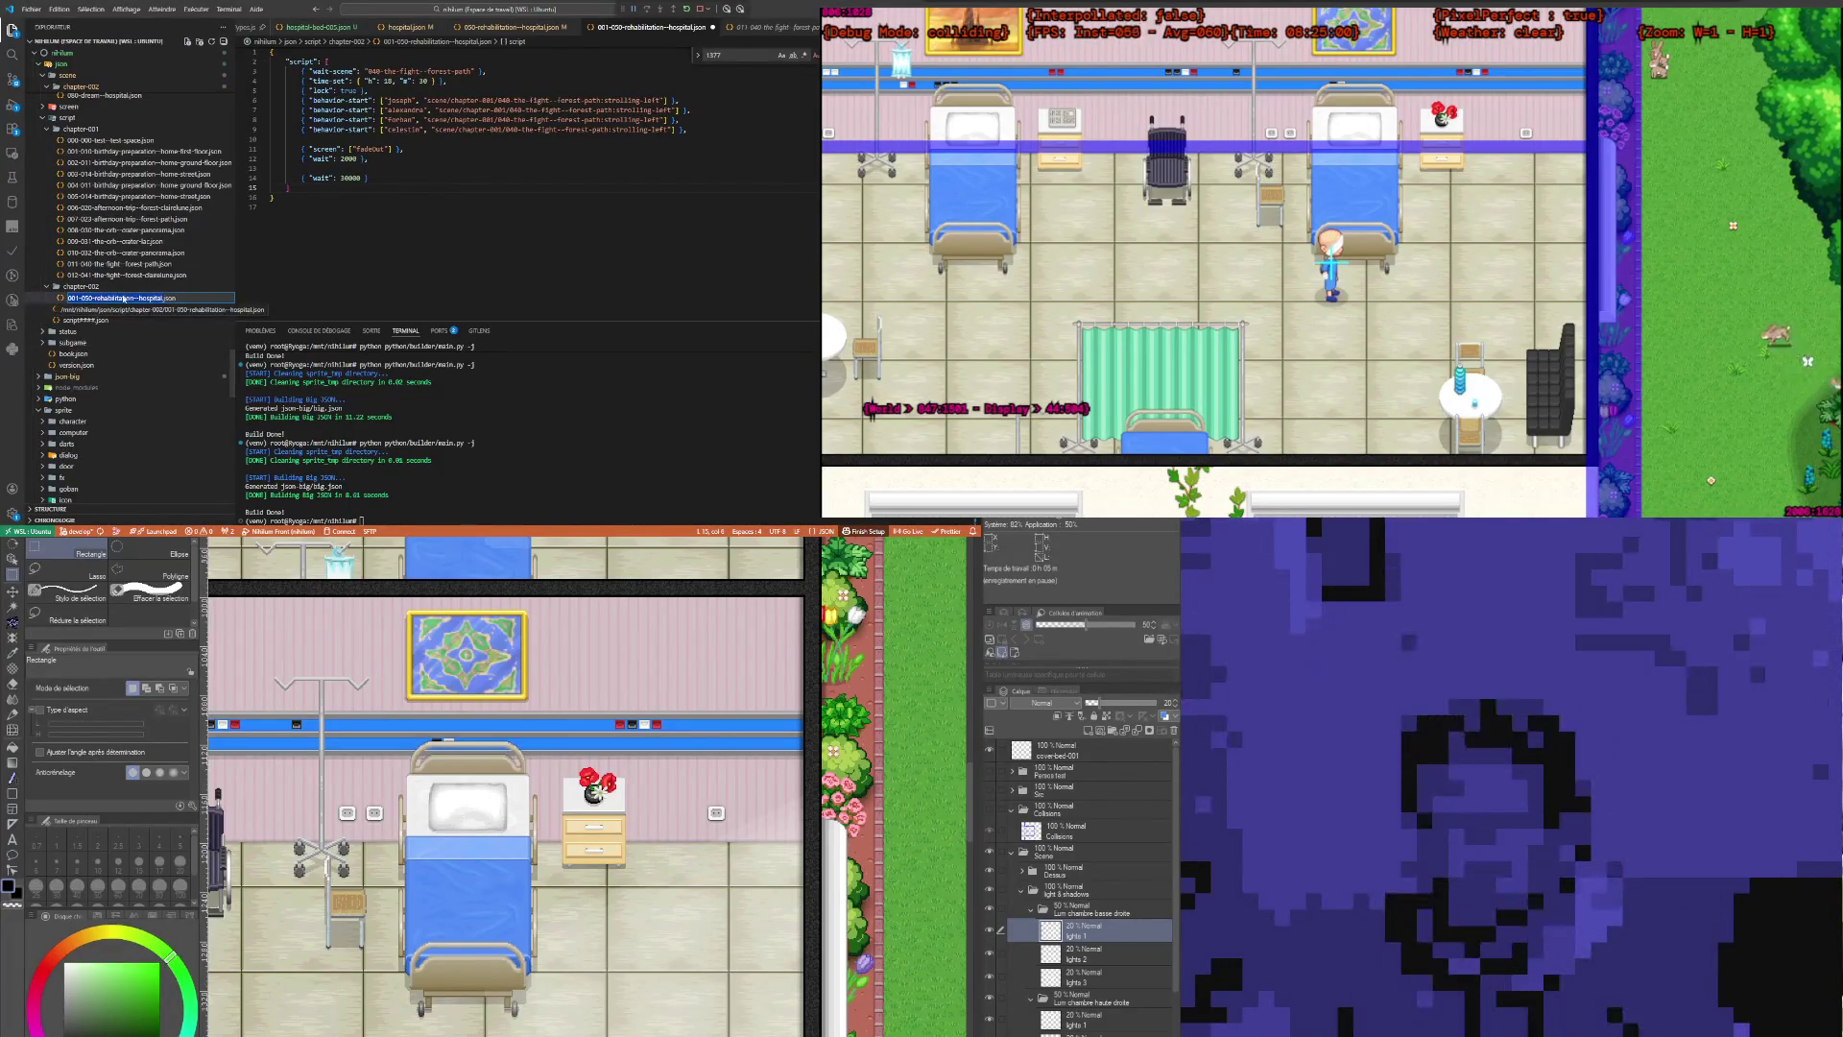
{"action": "left_click", "coordinate": [108, 154]}
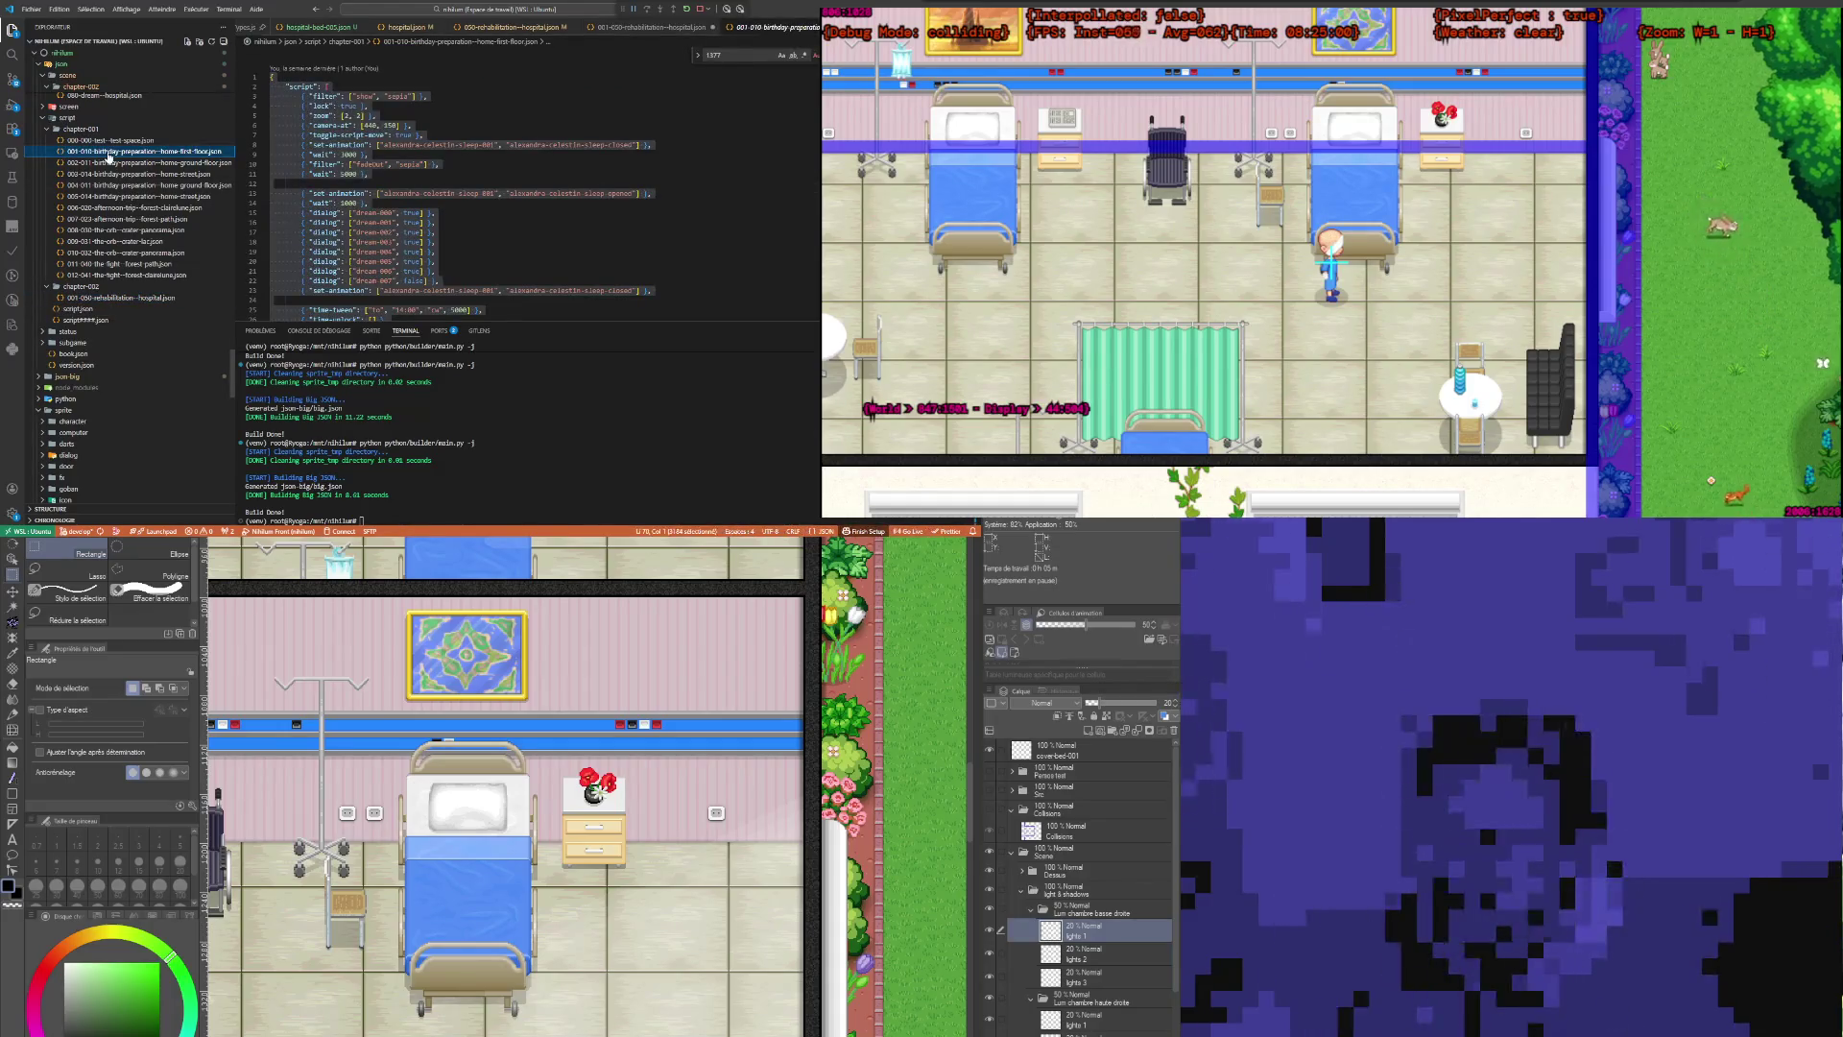
Step: Point the script's line 3 at the rehabilitation hospital scene, dropping the 001- prefix
{"action": "left_click", "coordinate": [106, 299]}
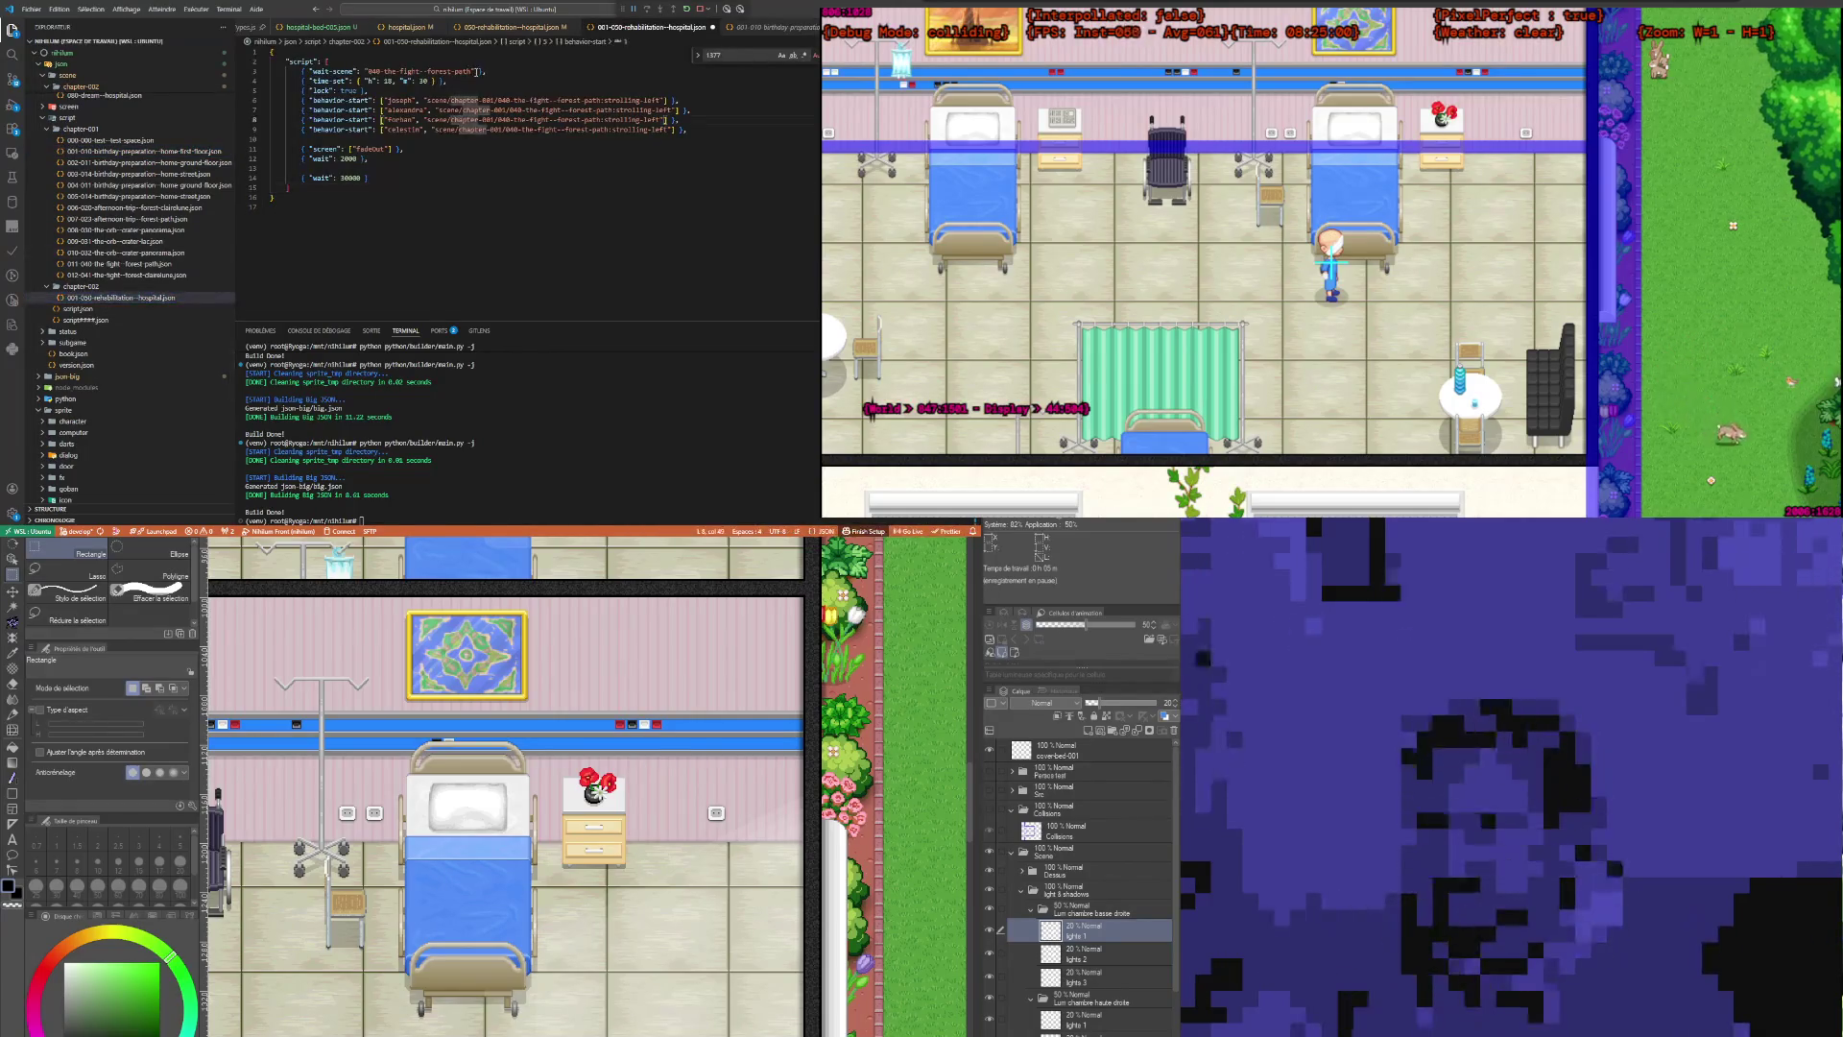
{"action": "left_click_drag", "start_coordinate": [473, 72], "coordinate": [365, 72]}
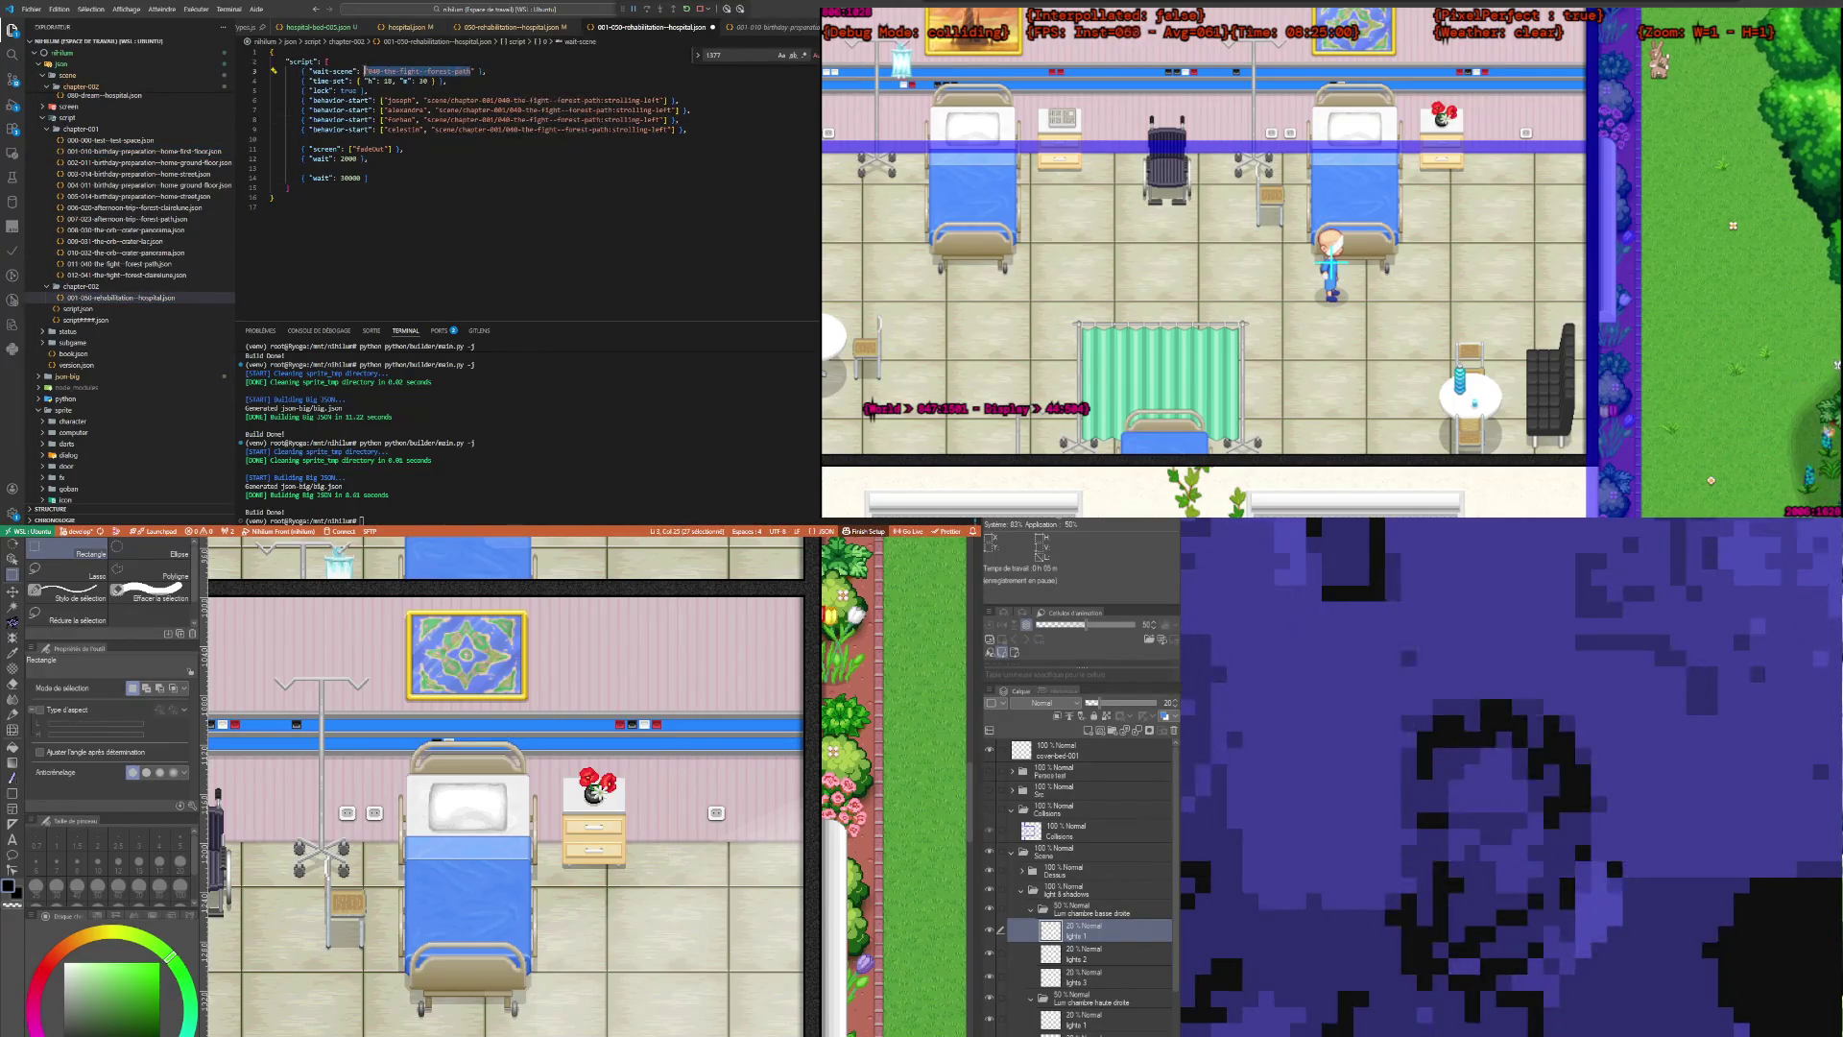
{"action": "type", "text": "001-050-rehabilitation--hospital"}
{"action": "mouse_move", "coordinate": [688, 129]}
{"action": "left_mouse_down"}
{"action": "mouse_move", "coordinate": [388, 129]}
{"action": "mouse_move", "coordinate": [367, 72]}
{"action": "left_mouse_up"}
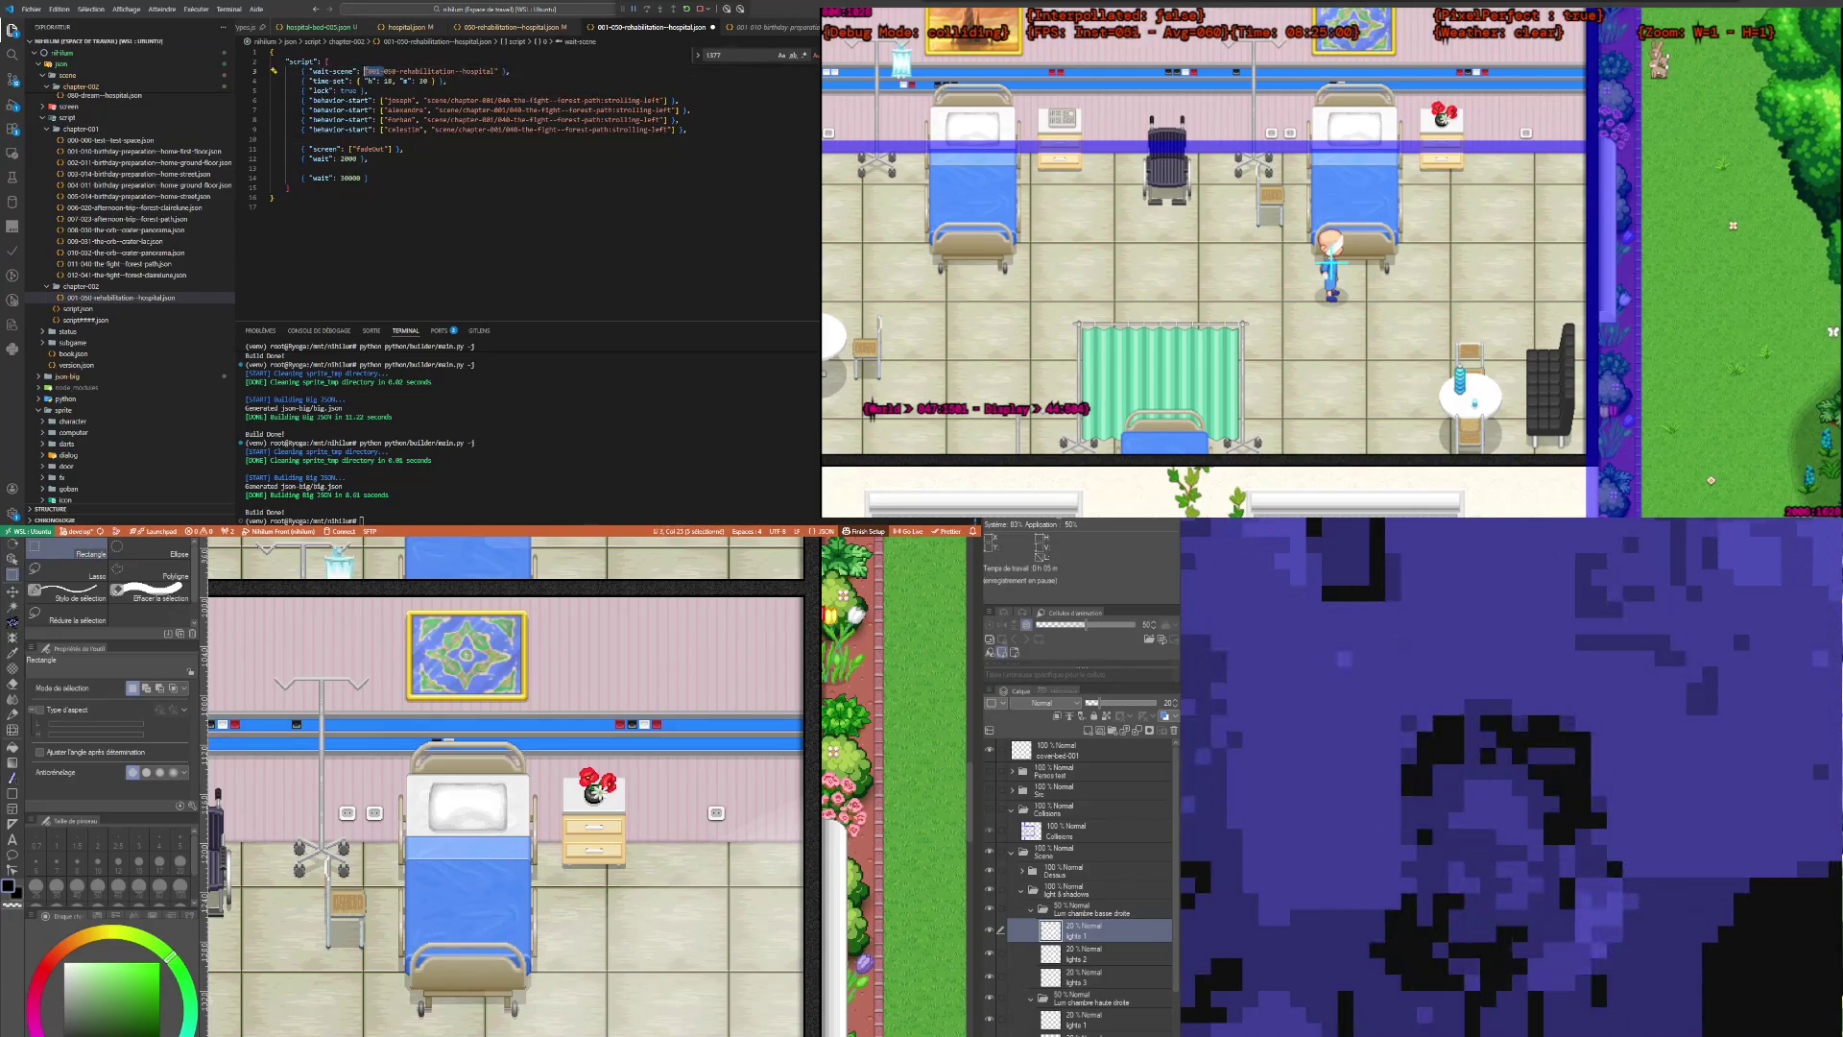
{"action": "key", "text": "BackSpace"}
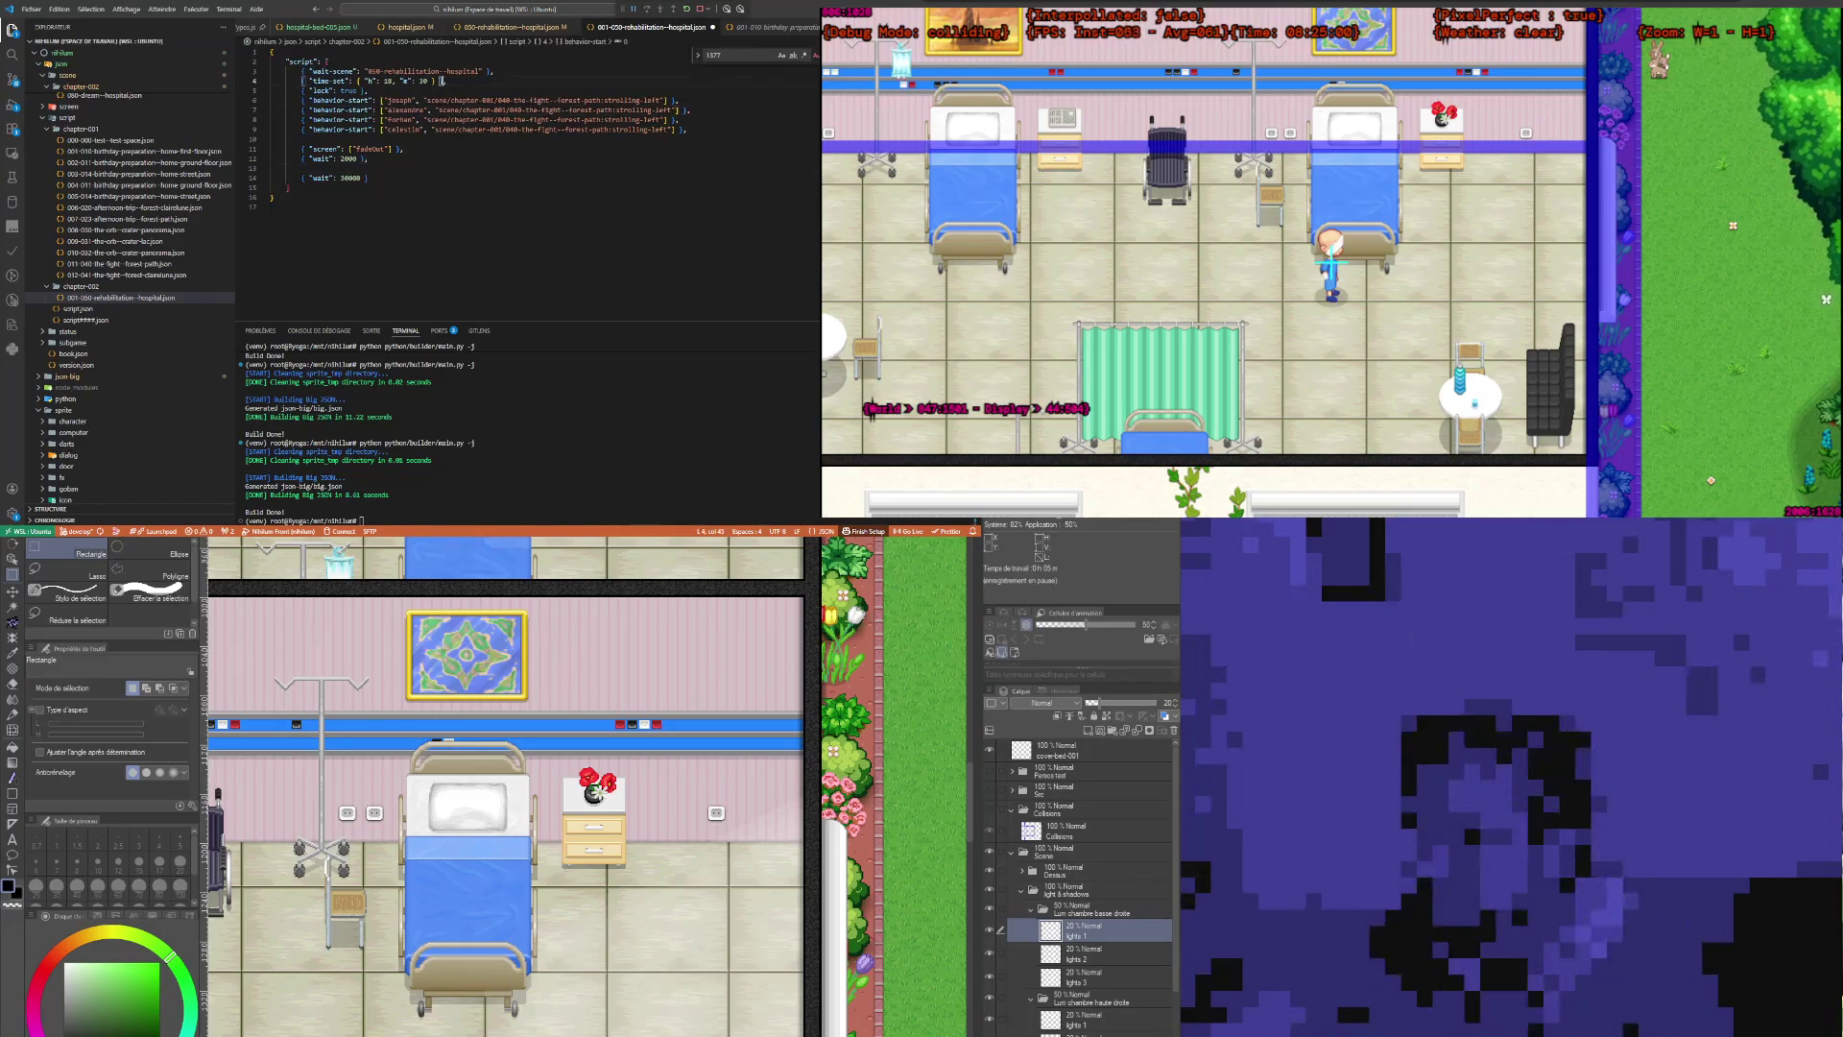
Step: Set the rehabilitation hospital script's lock value to false
{"action": "left_click", "coordinate": [387, 80]}
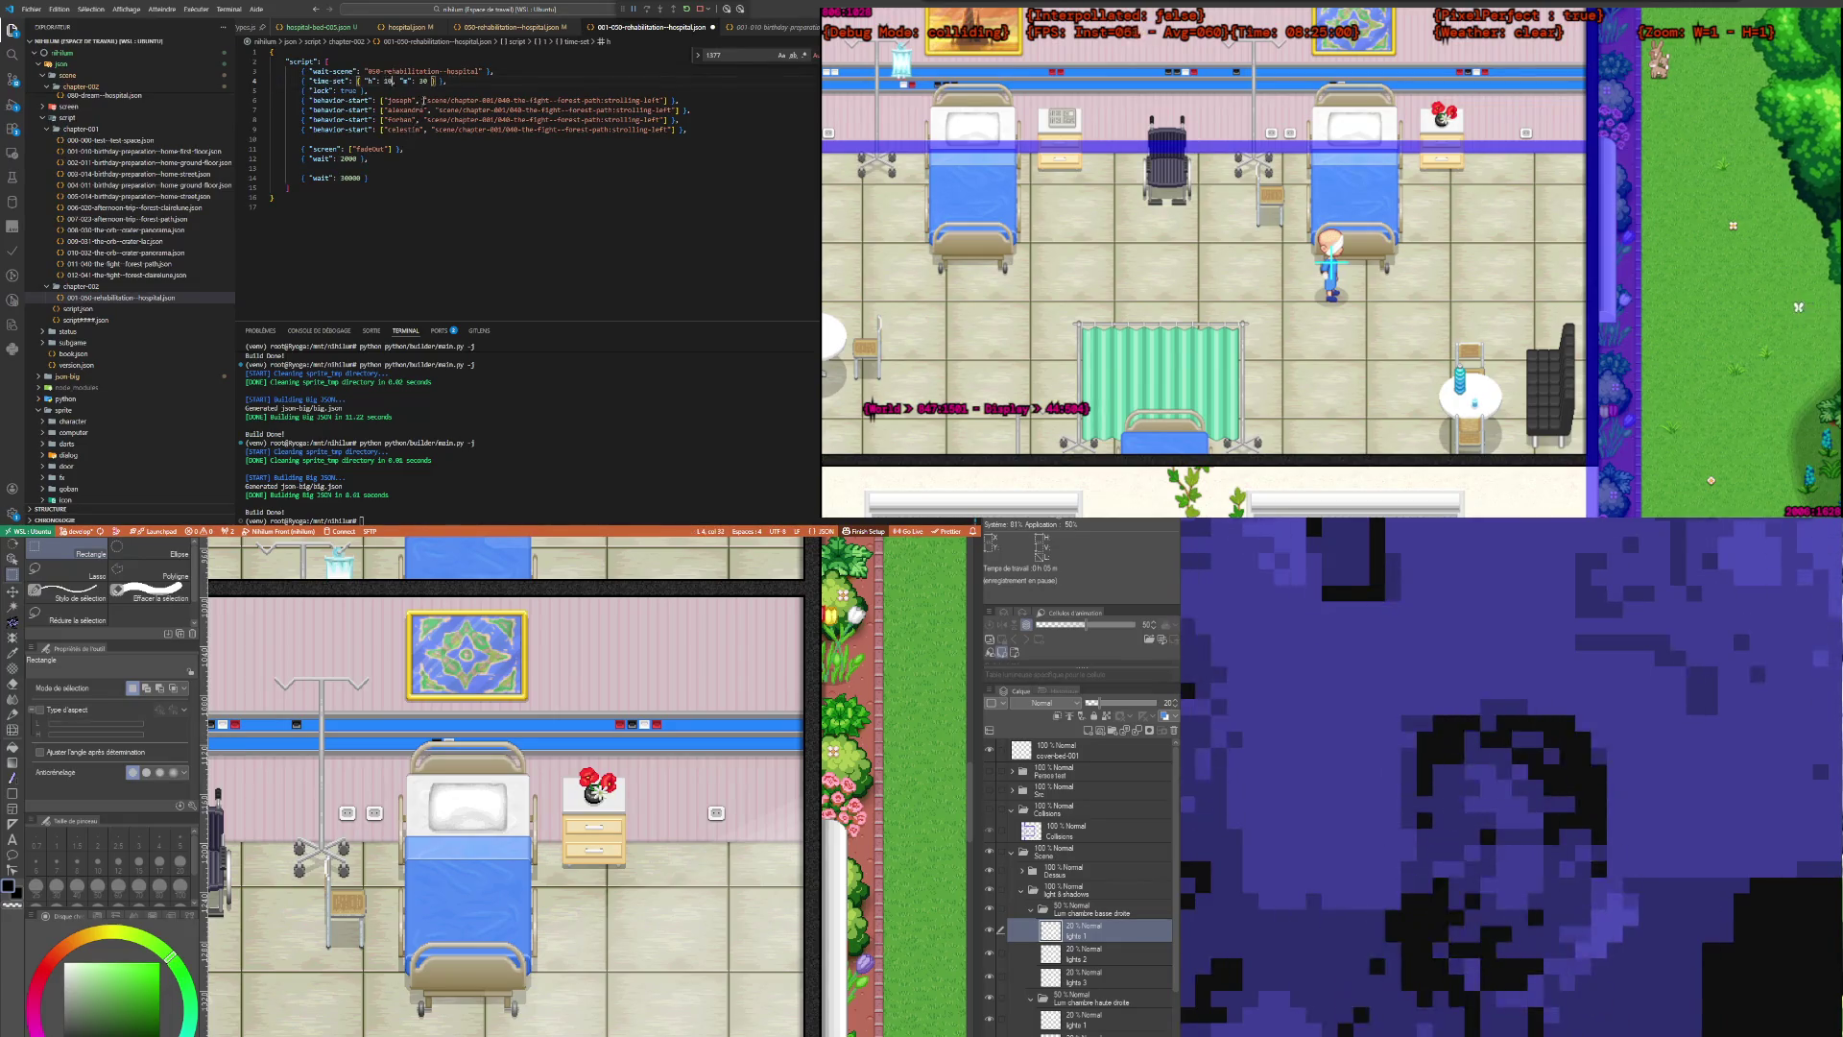
{"action": "key", "text": "End"}
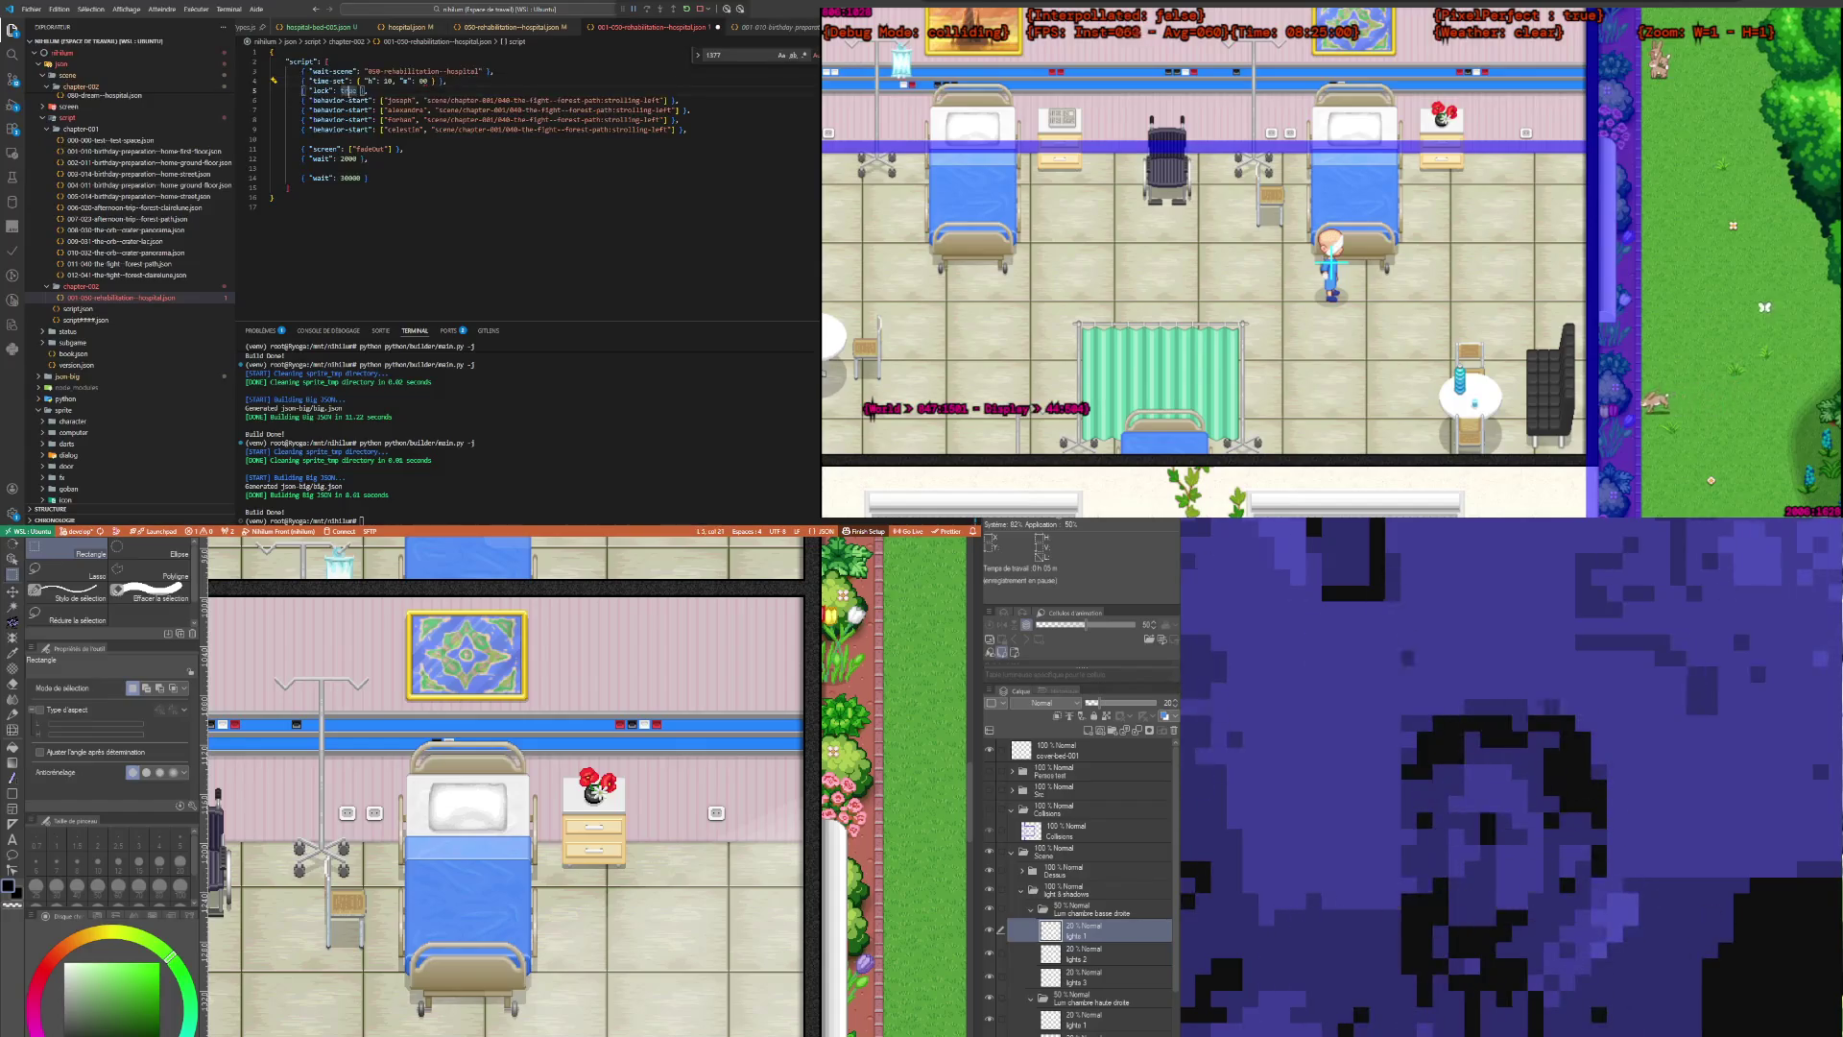
{"action": "double_click", "coordinate": [349, 90]}
{"action": "type", "text": "fals"}
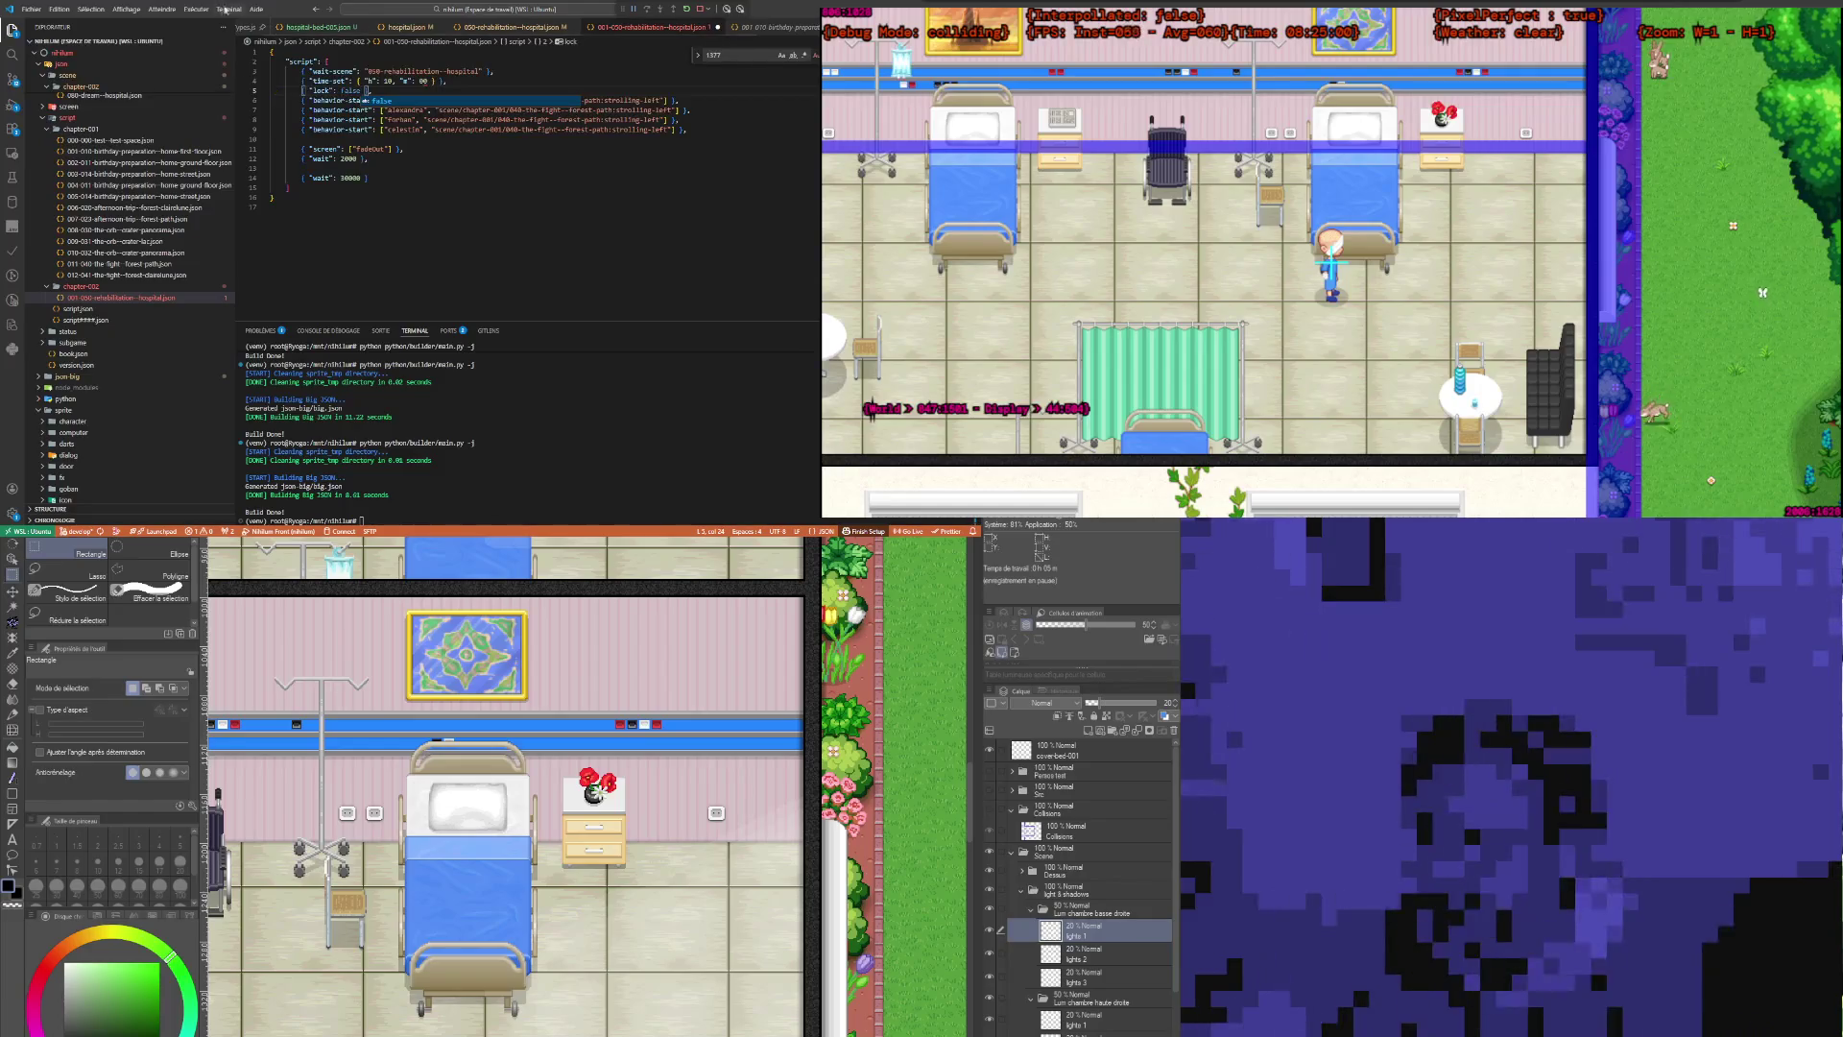
{"action": "type", "text": "e"}
{"action": "left_click", "coordinate": [374, 158]}
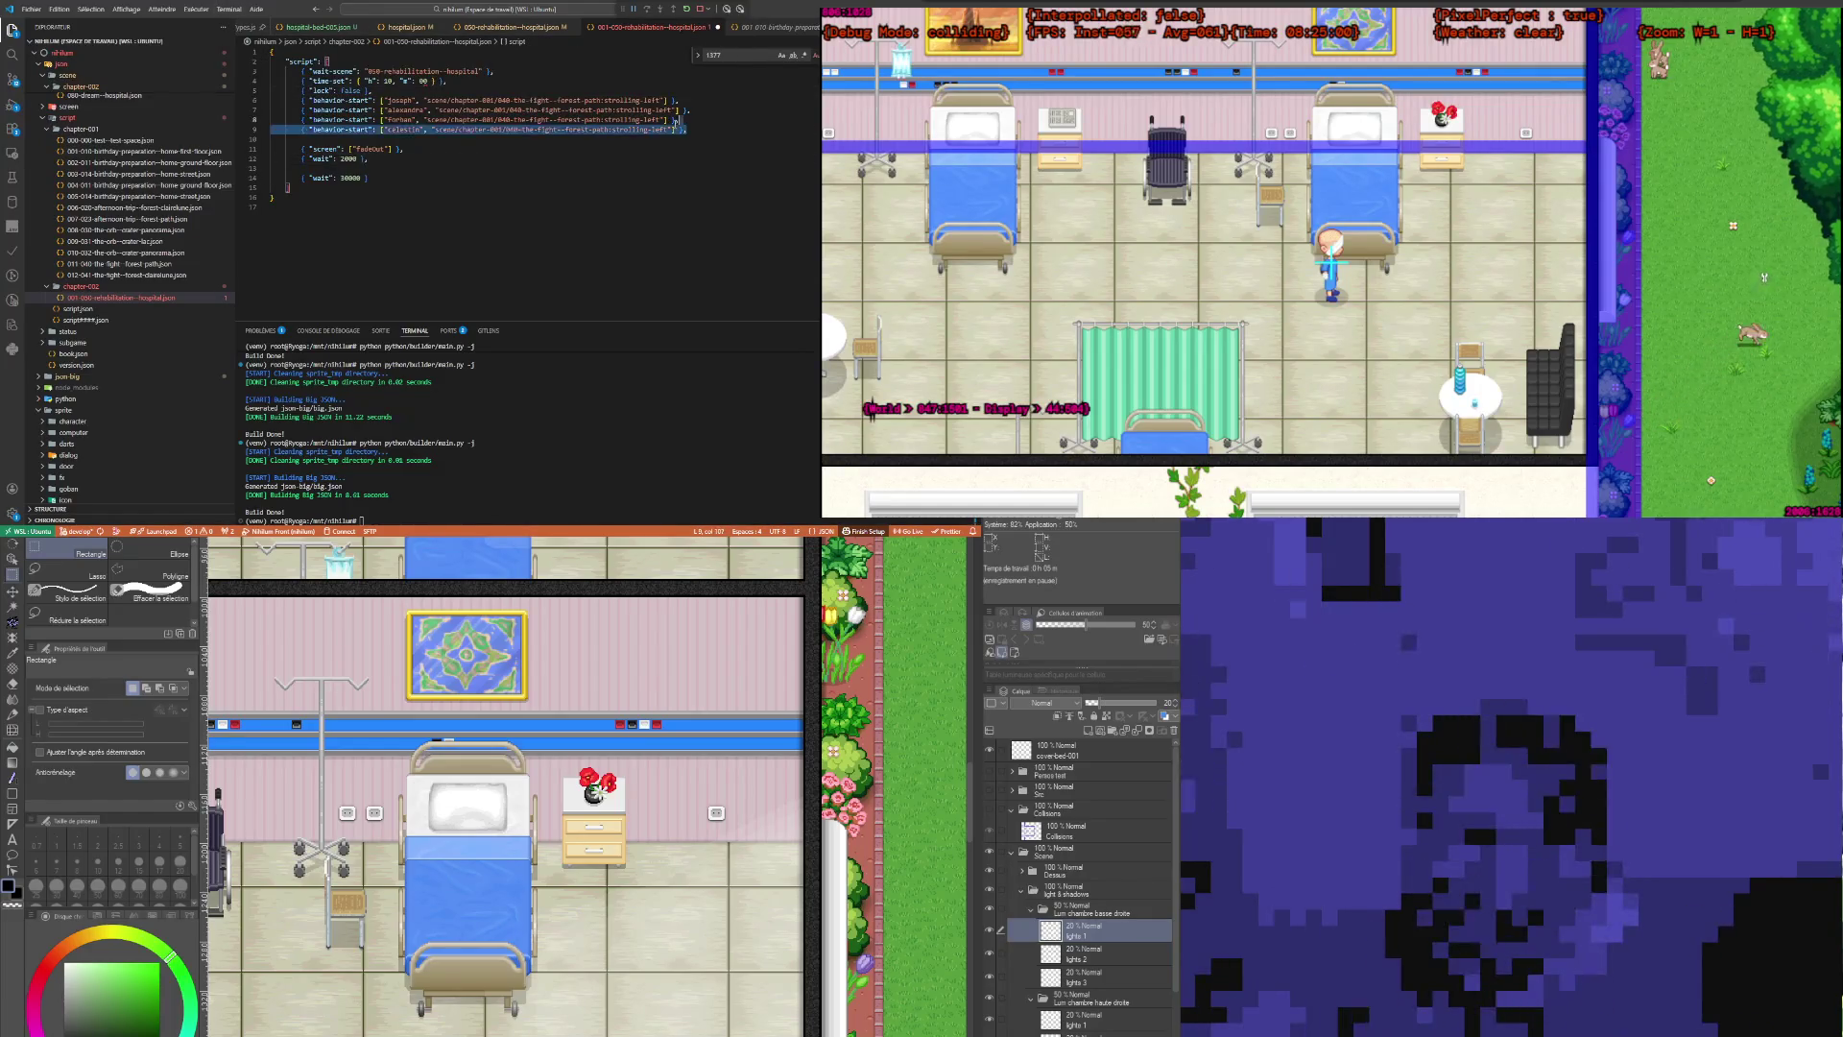
Step: Delete the four behavior-start actions and save the script
{"action": "left_click_drag", "start_coordinate": [740, 126], "coordinate": [270, 99]}
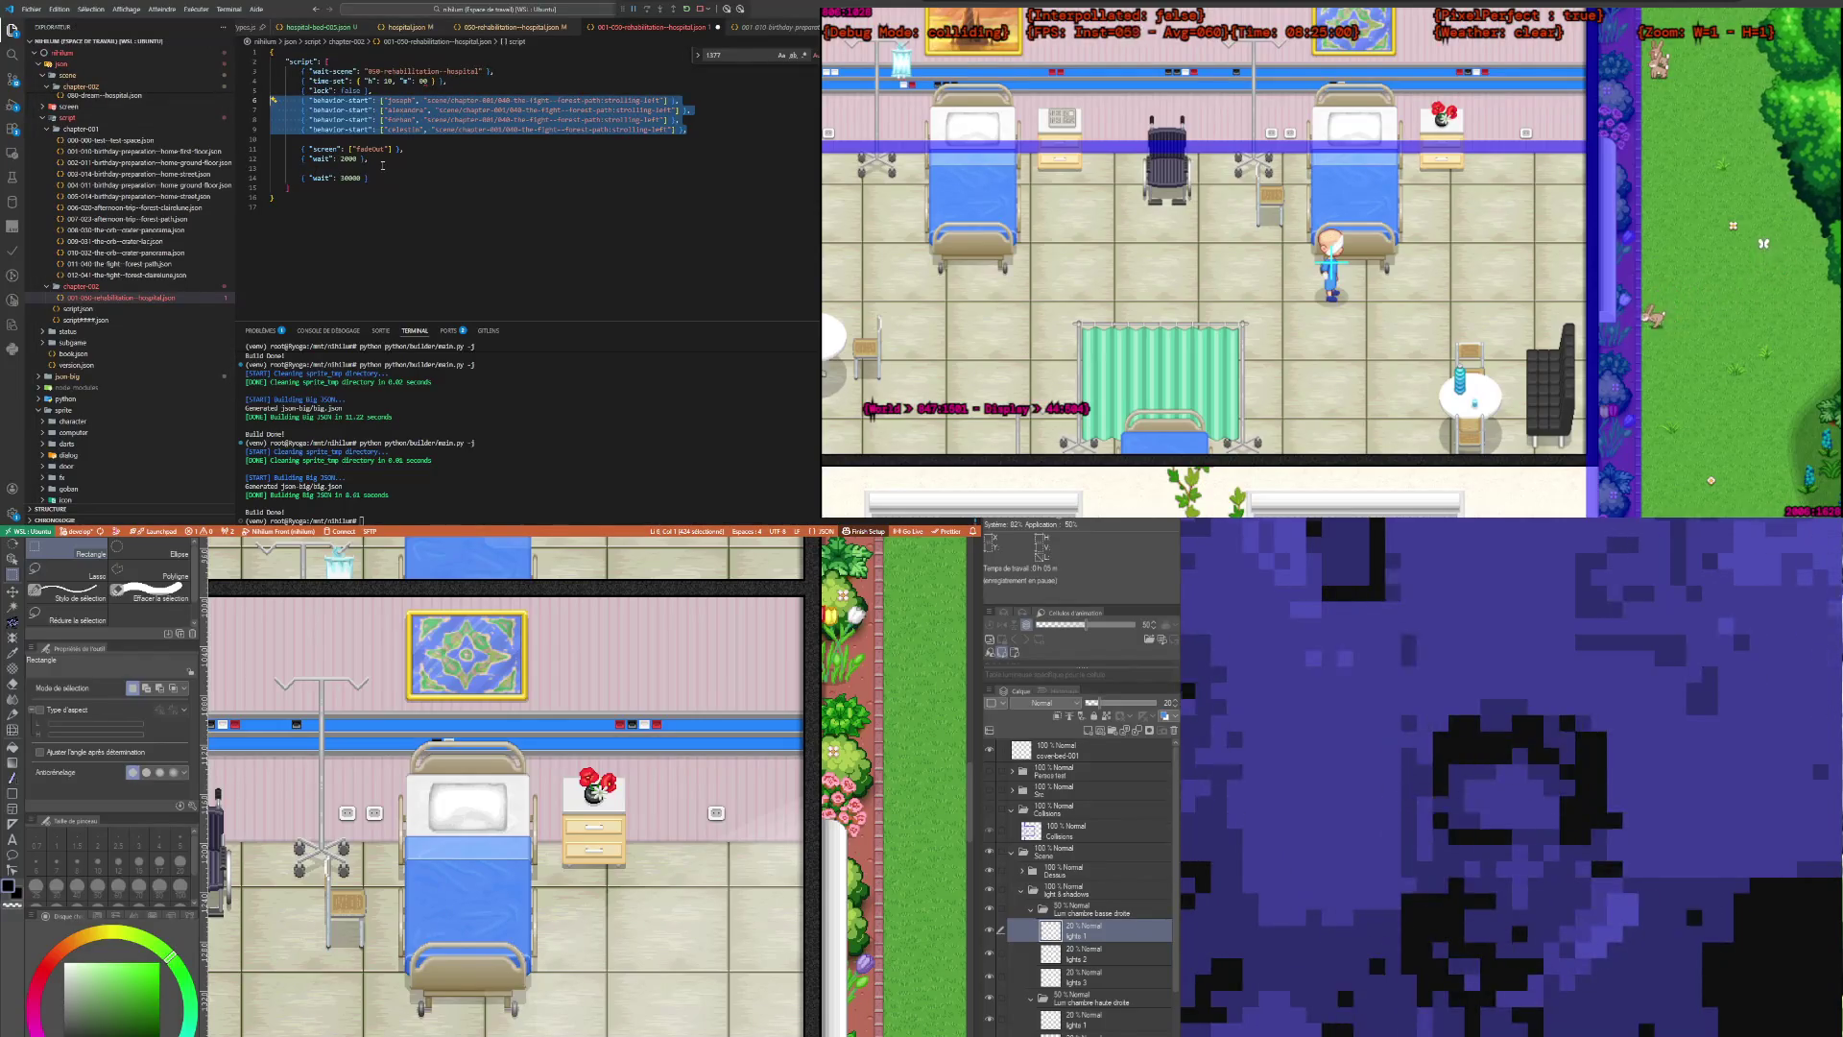
{"action": "key", "text": "Delete"}
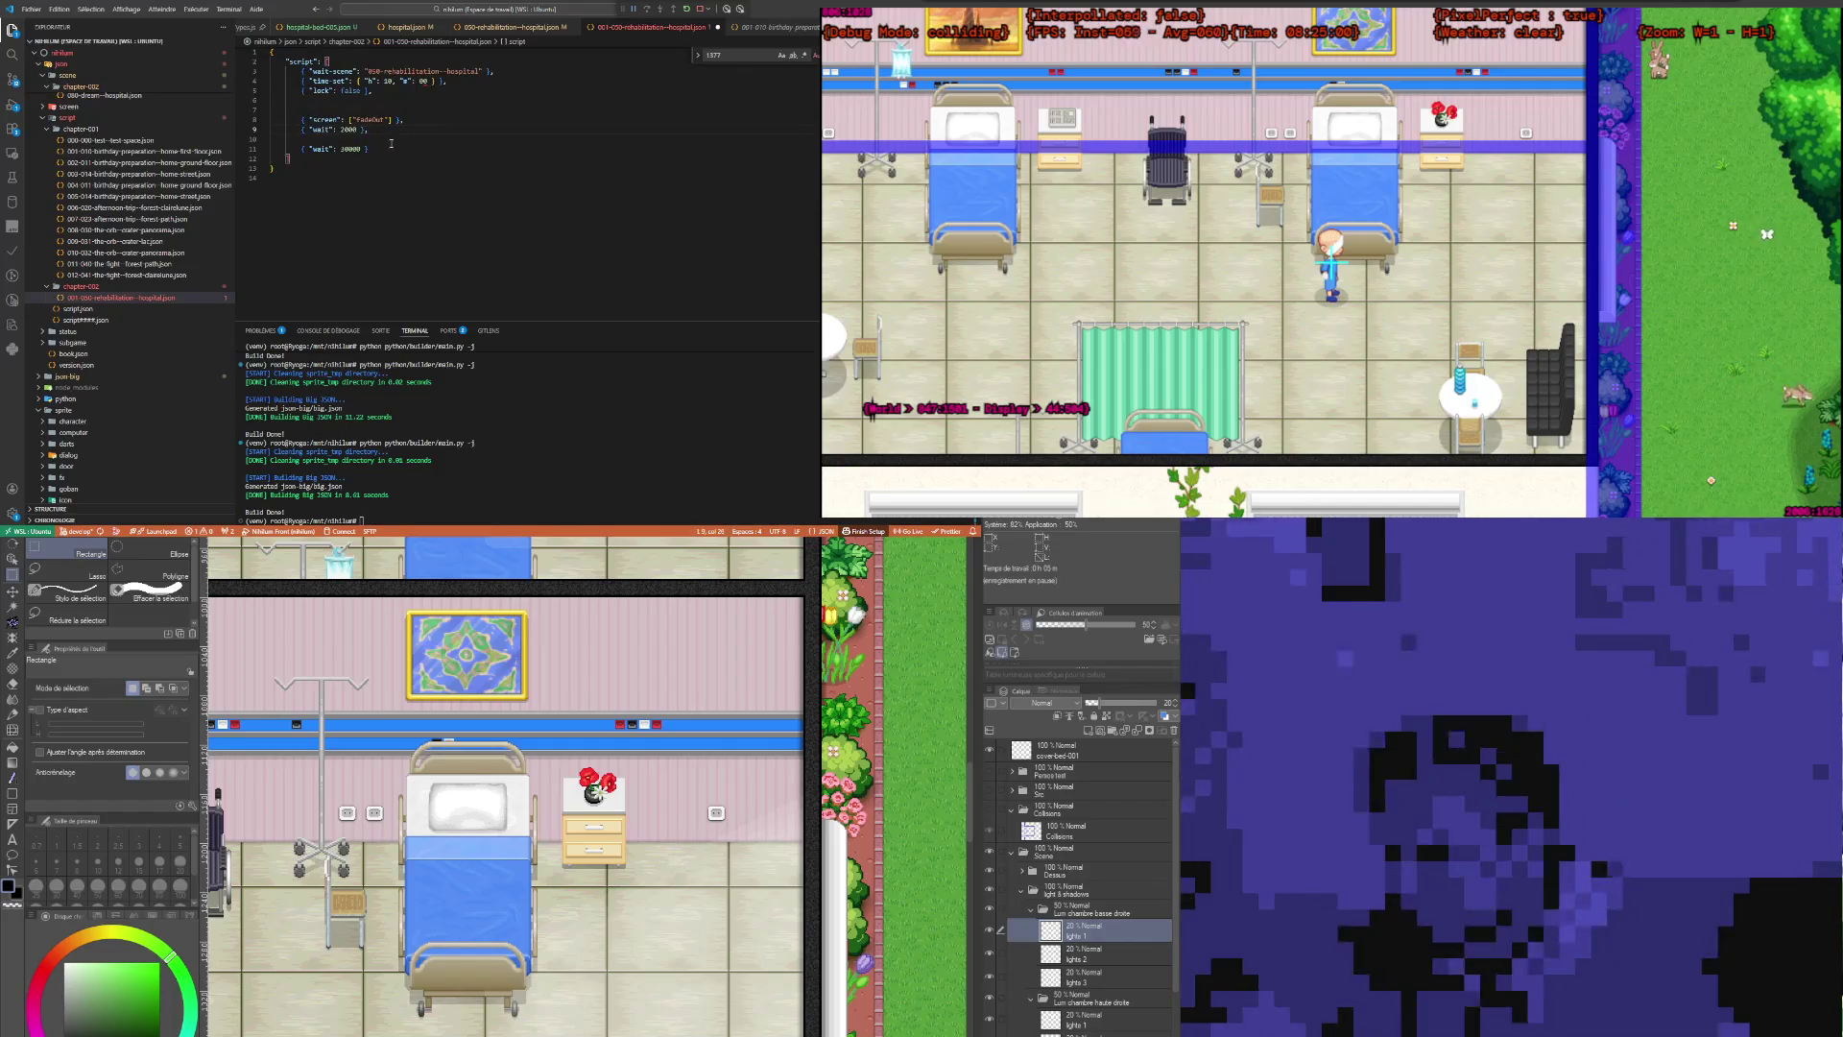
{"action": "key", "text": "ctrl+s"}
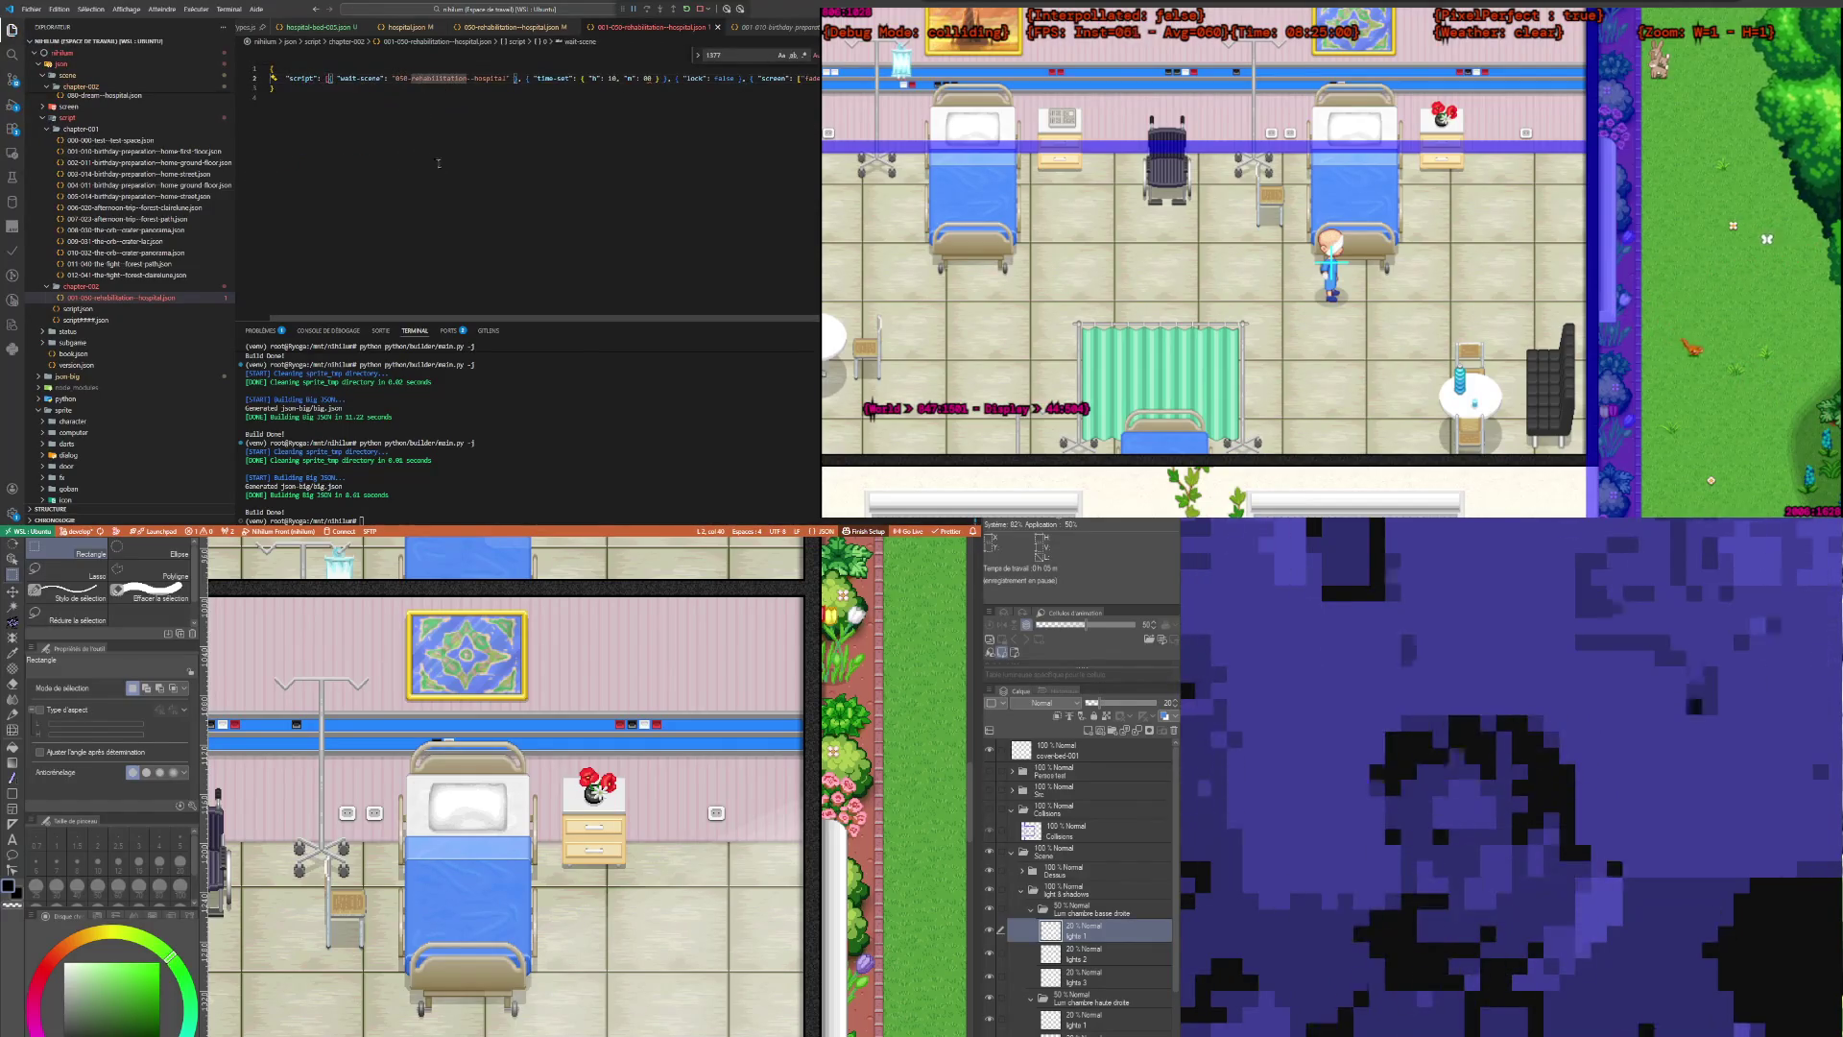
Step: Change the time-set minutes from 00 to 0 and save
{"action": "left_click", "coordinate": [653, 77]}
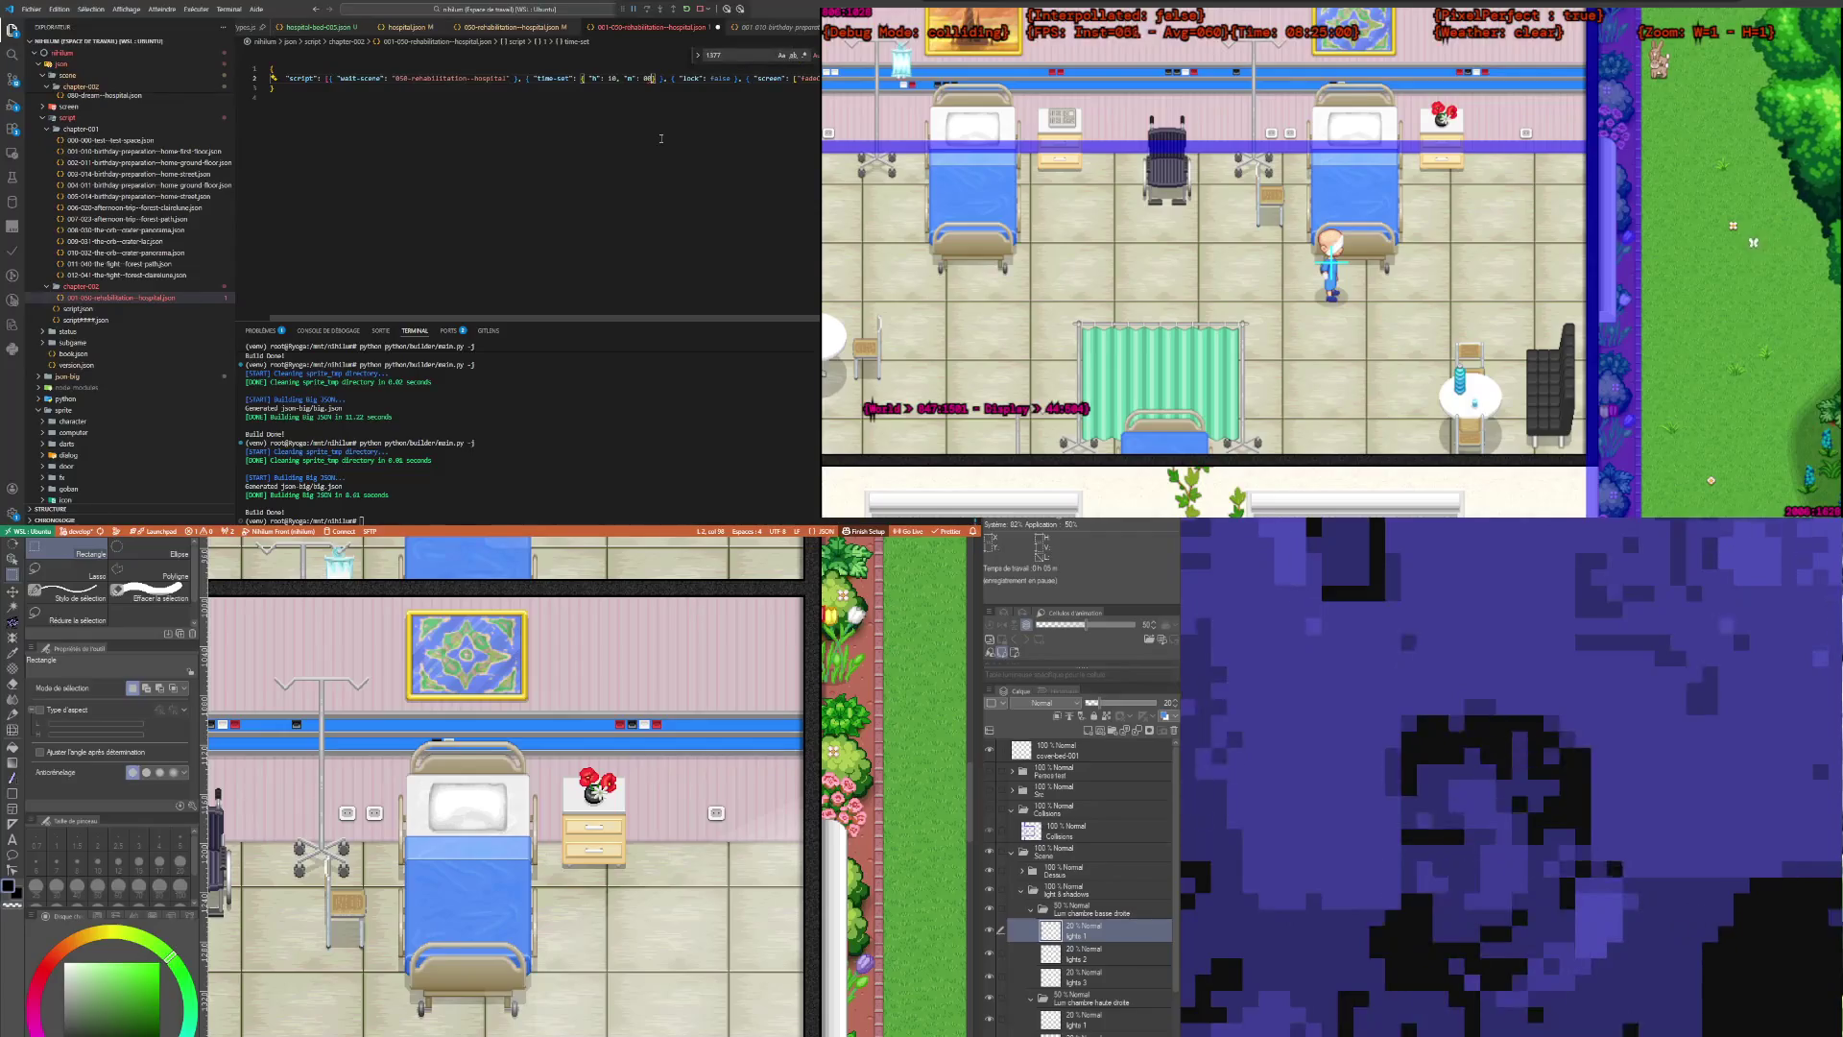
{"action": "key", "text": "BackSpace"}
{"action": "left_click", "coordinate": [610, 298]}
{"action": "key", "text": "ctrl+s"}
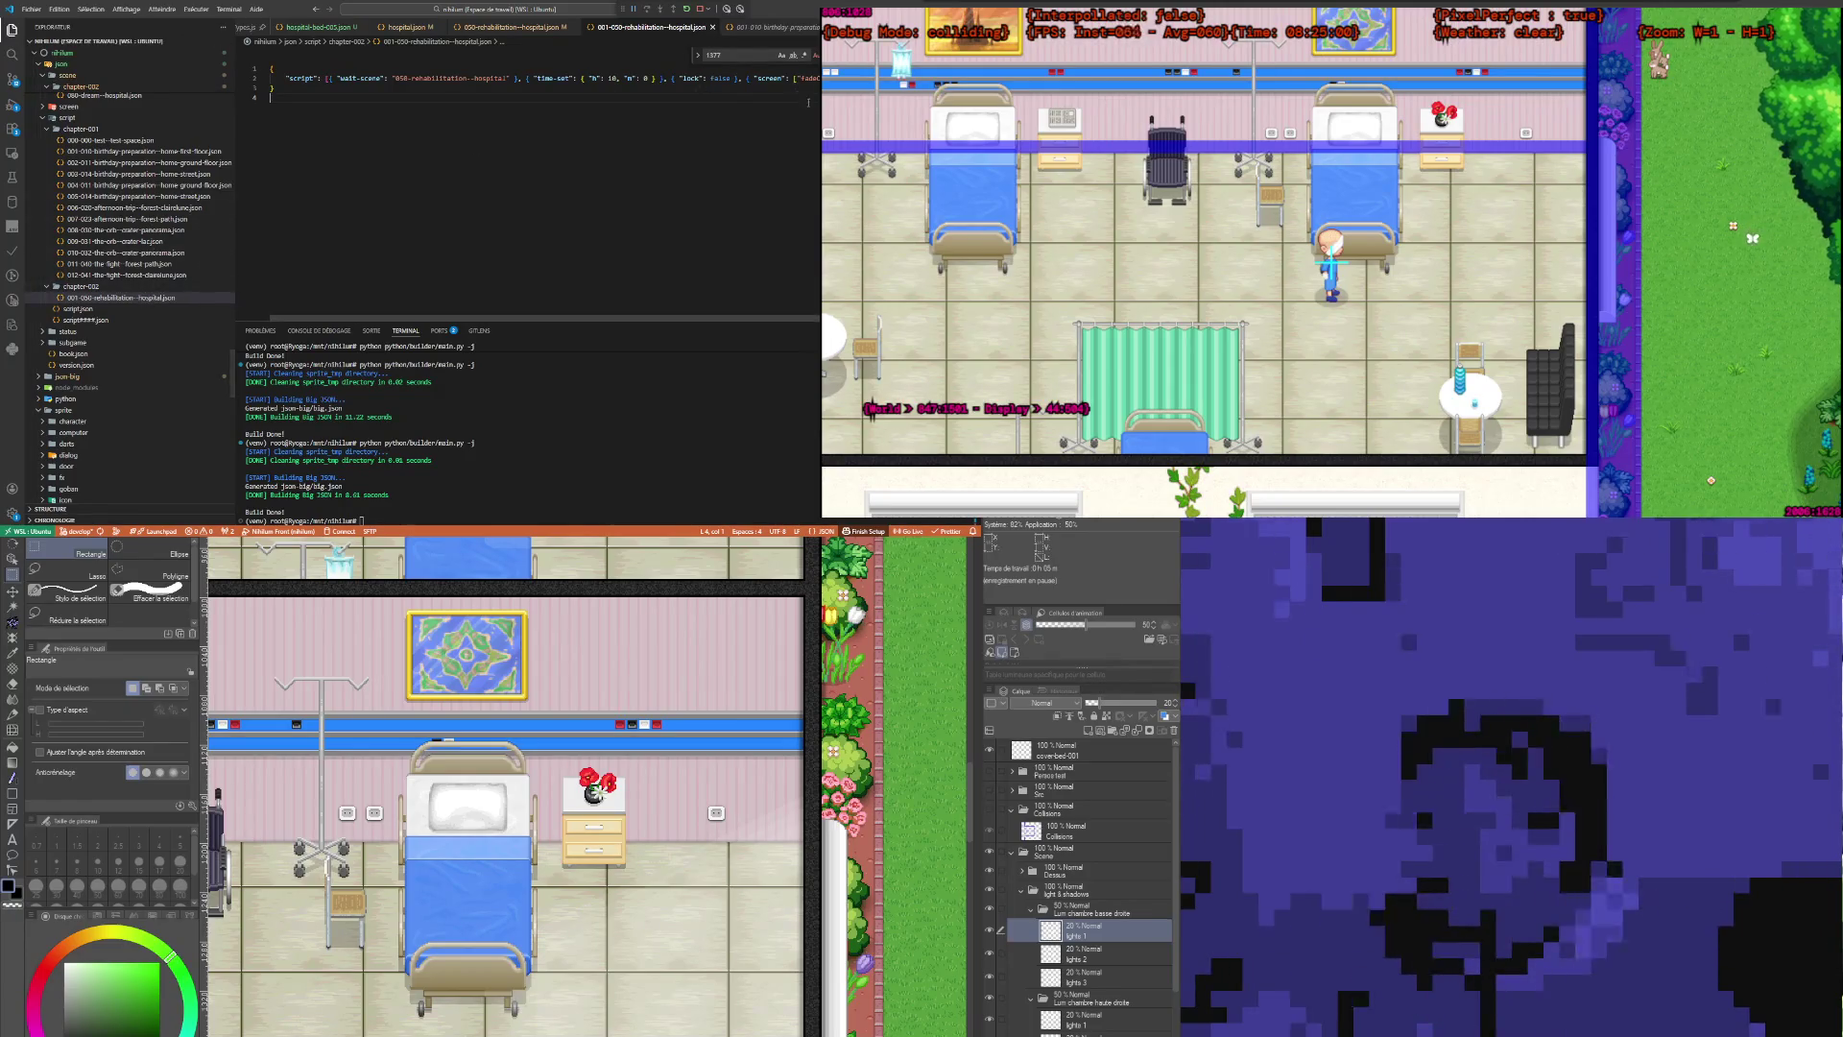
Step: Paste extra 30000 wait steps after the existing wait and save to reformat
{"action": "mouse_move", "coordinate": [816, 78]}
{"action": "left_mouse_down"}
{"action": "mouse_move", "coordinate": [273, 68]}
{"action": "mouse_move", "coordinate": [736, 78]}
{"action": "left_mouse_up"}
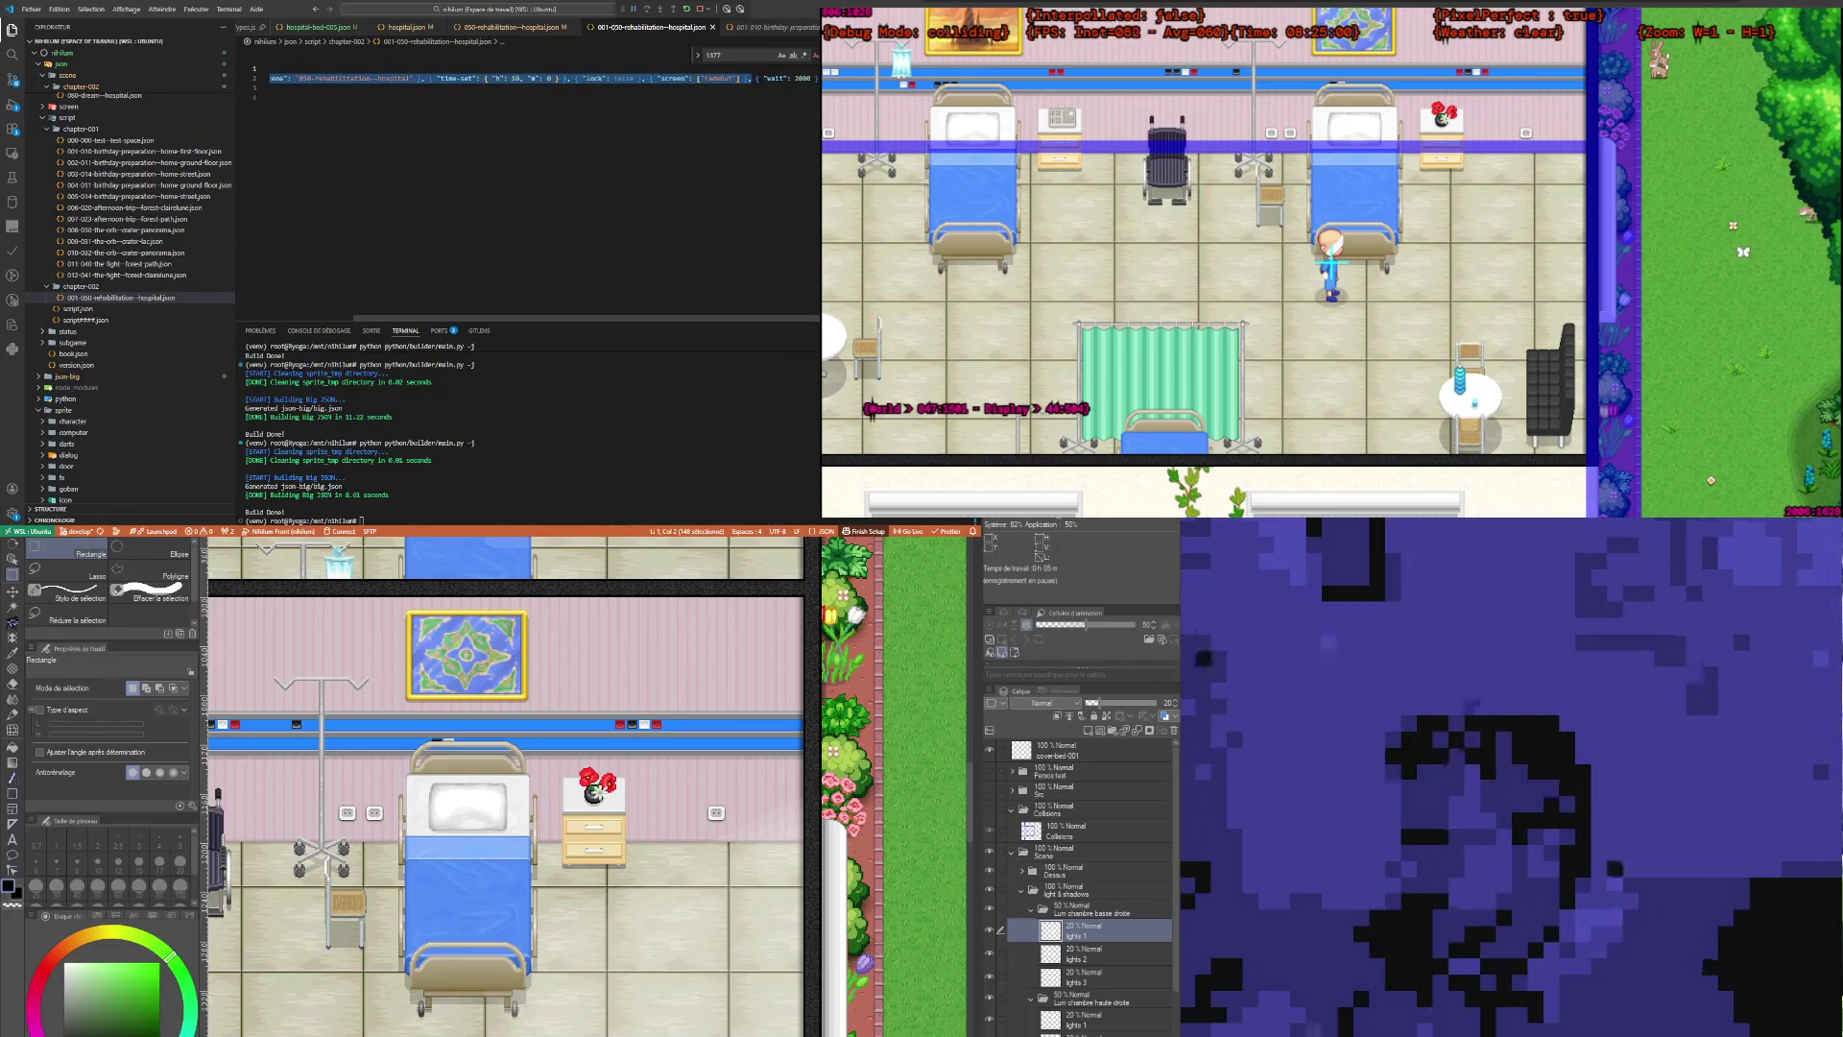
{"action": "left_click", "coordinate": [802, 78]}
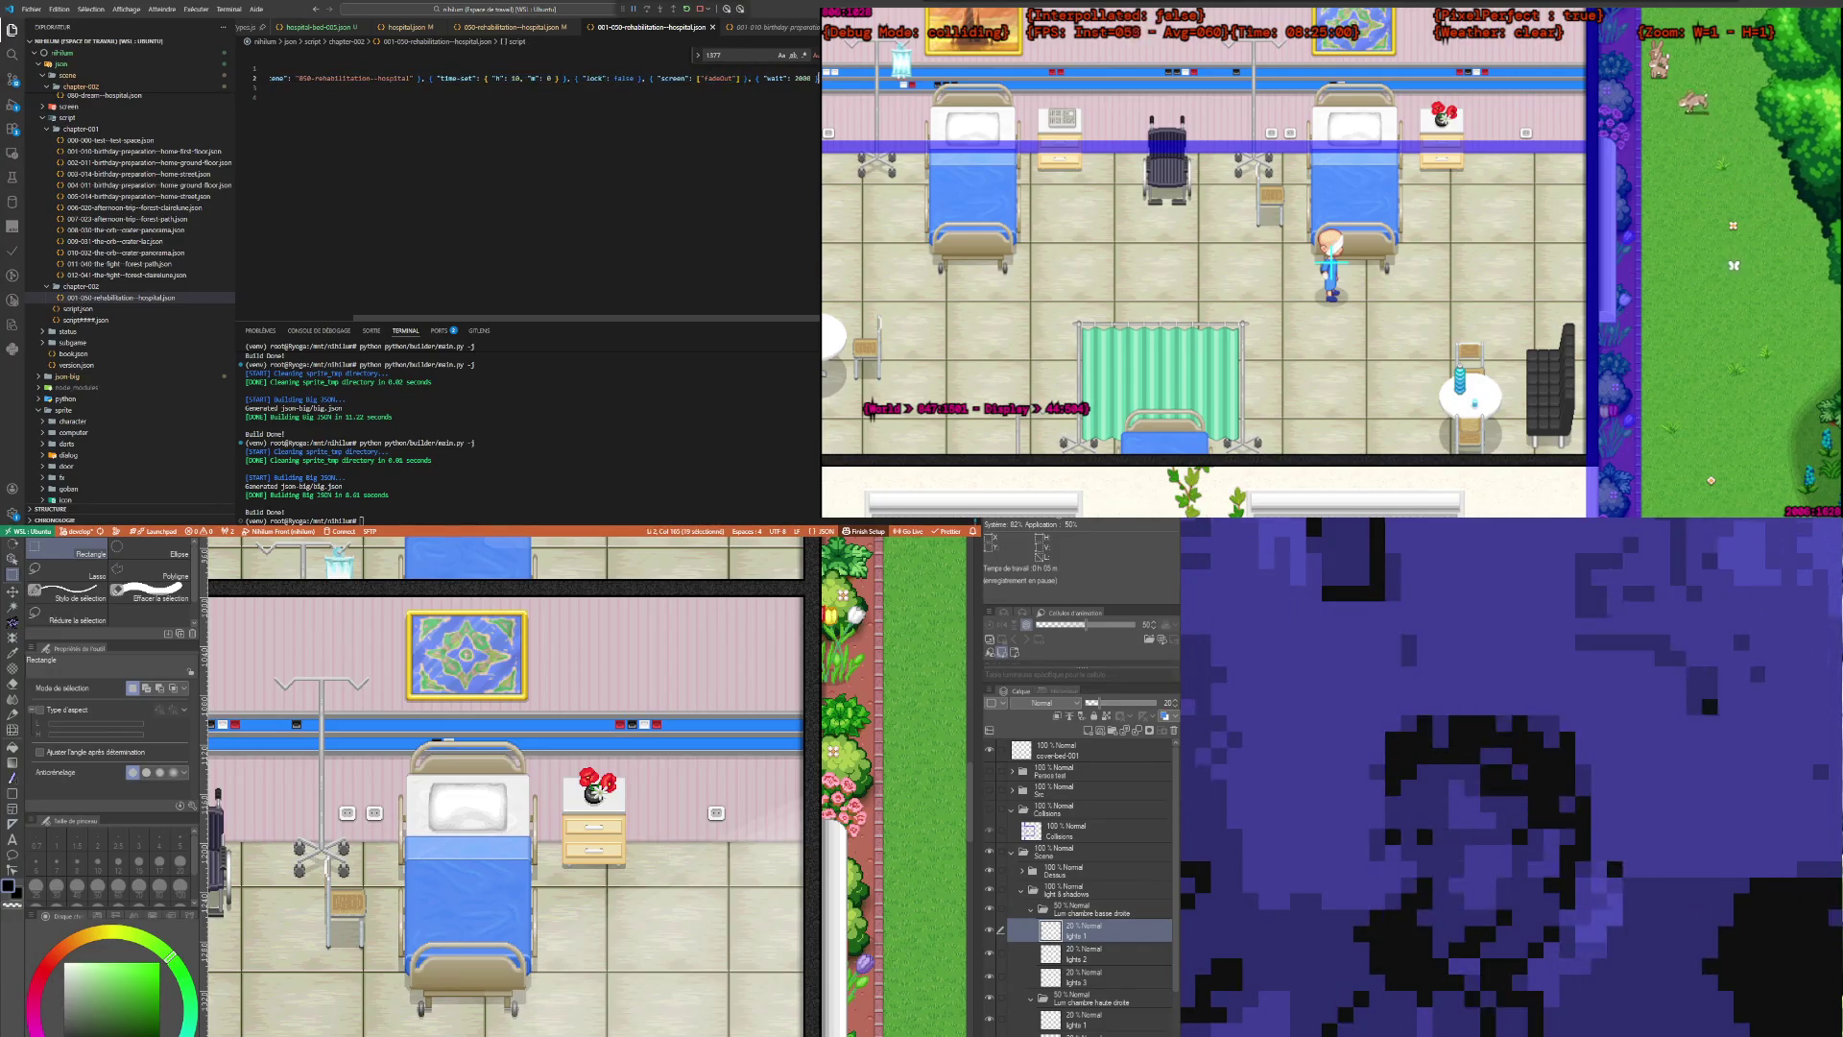
{"action": "key", "text": "ctrl+v"}
{"action": "key", "text": "ctrl+v"}
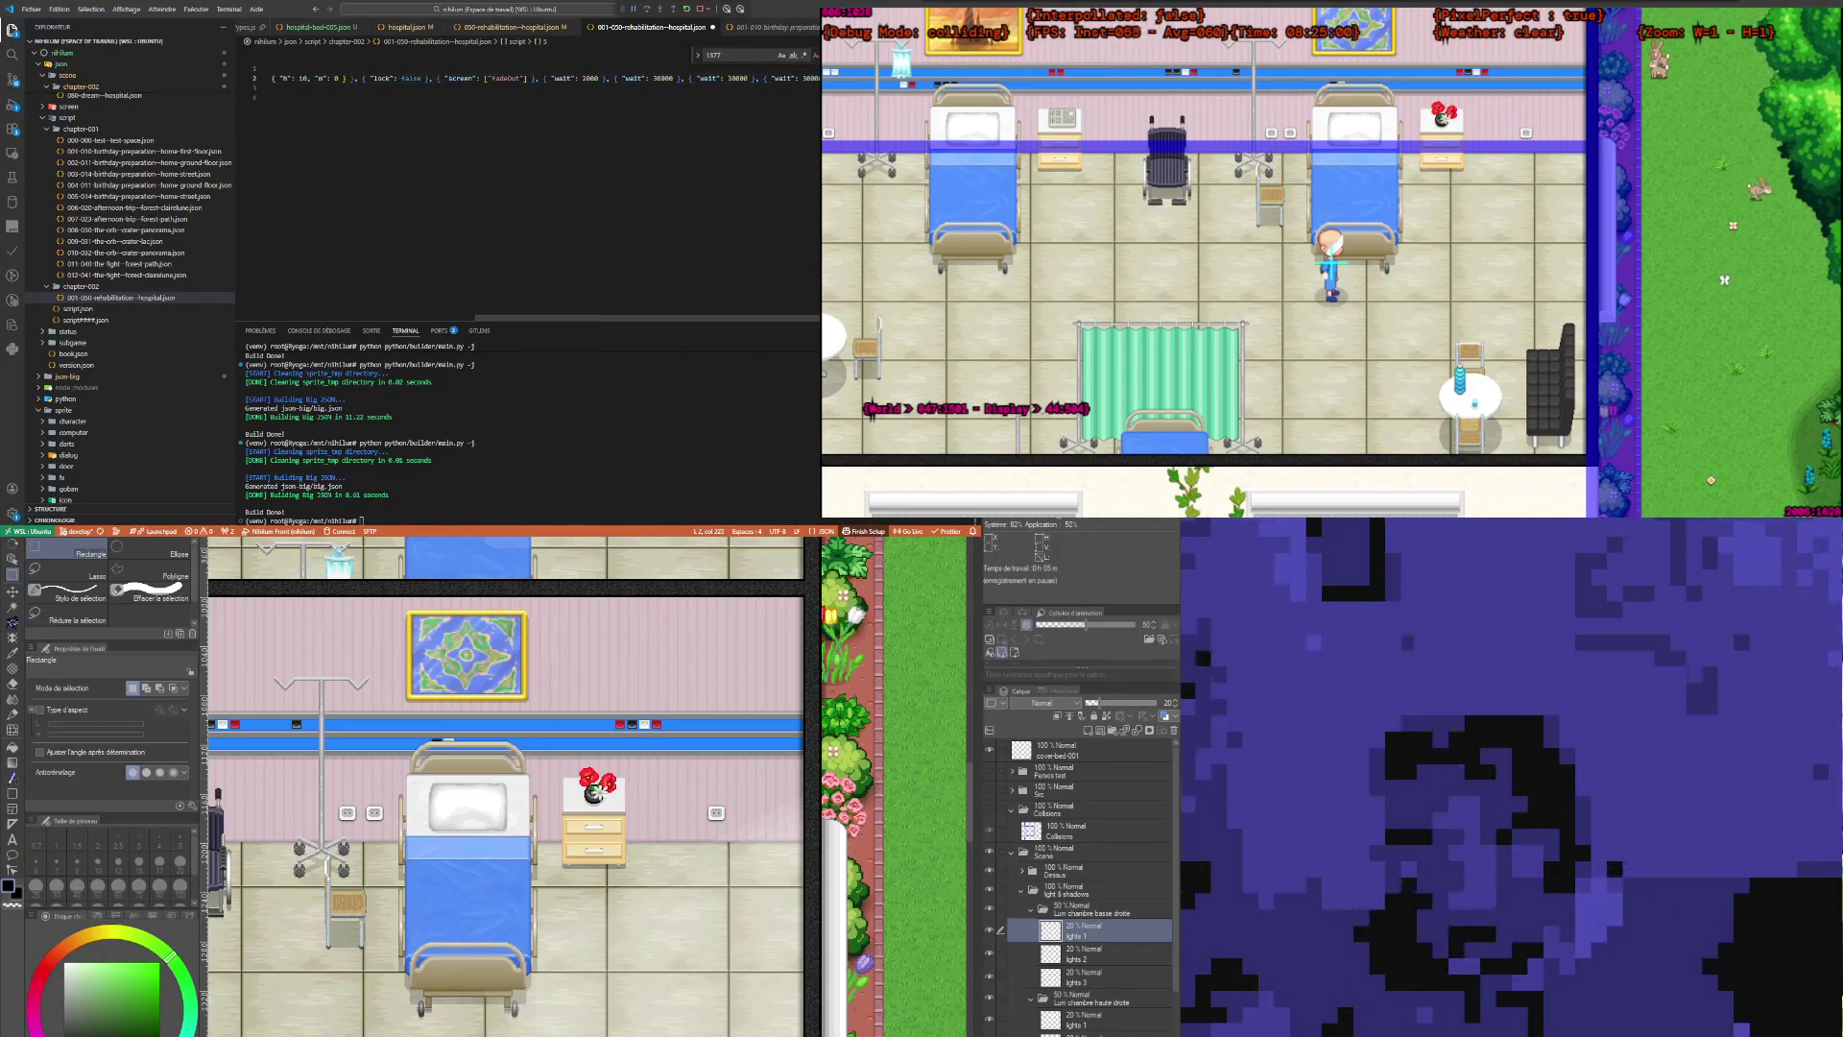
{"action": "key", "text": "ctrl+v"}
{"action": "key", "text": "ctrl+v"}
{"action": "key", "text": "ctrl+v"}
{"action": "key", "text": "ctrl+s"}
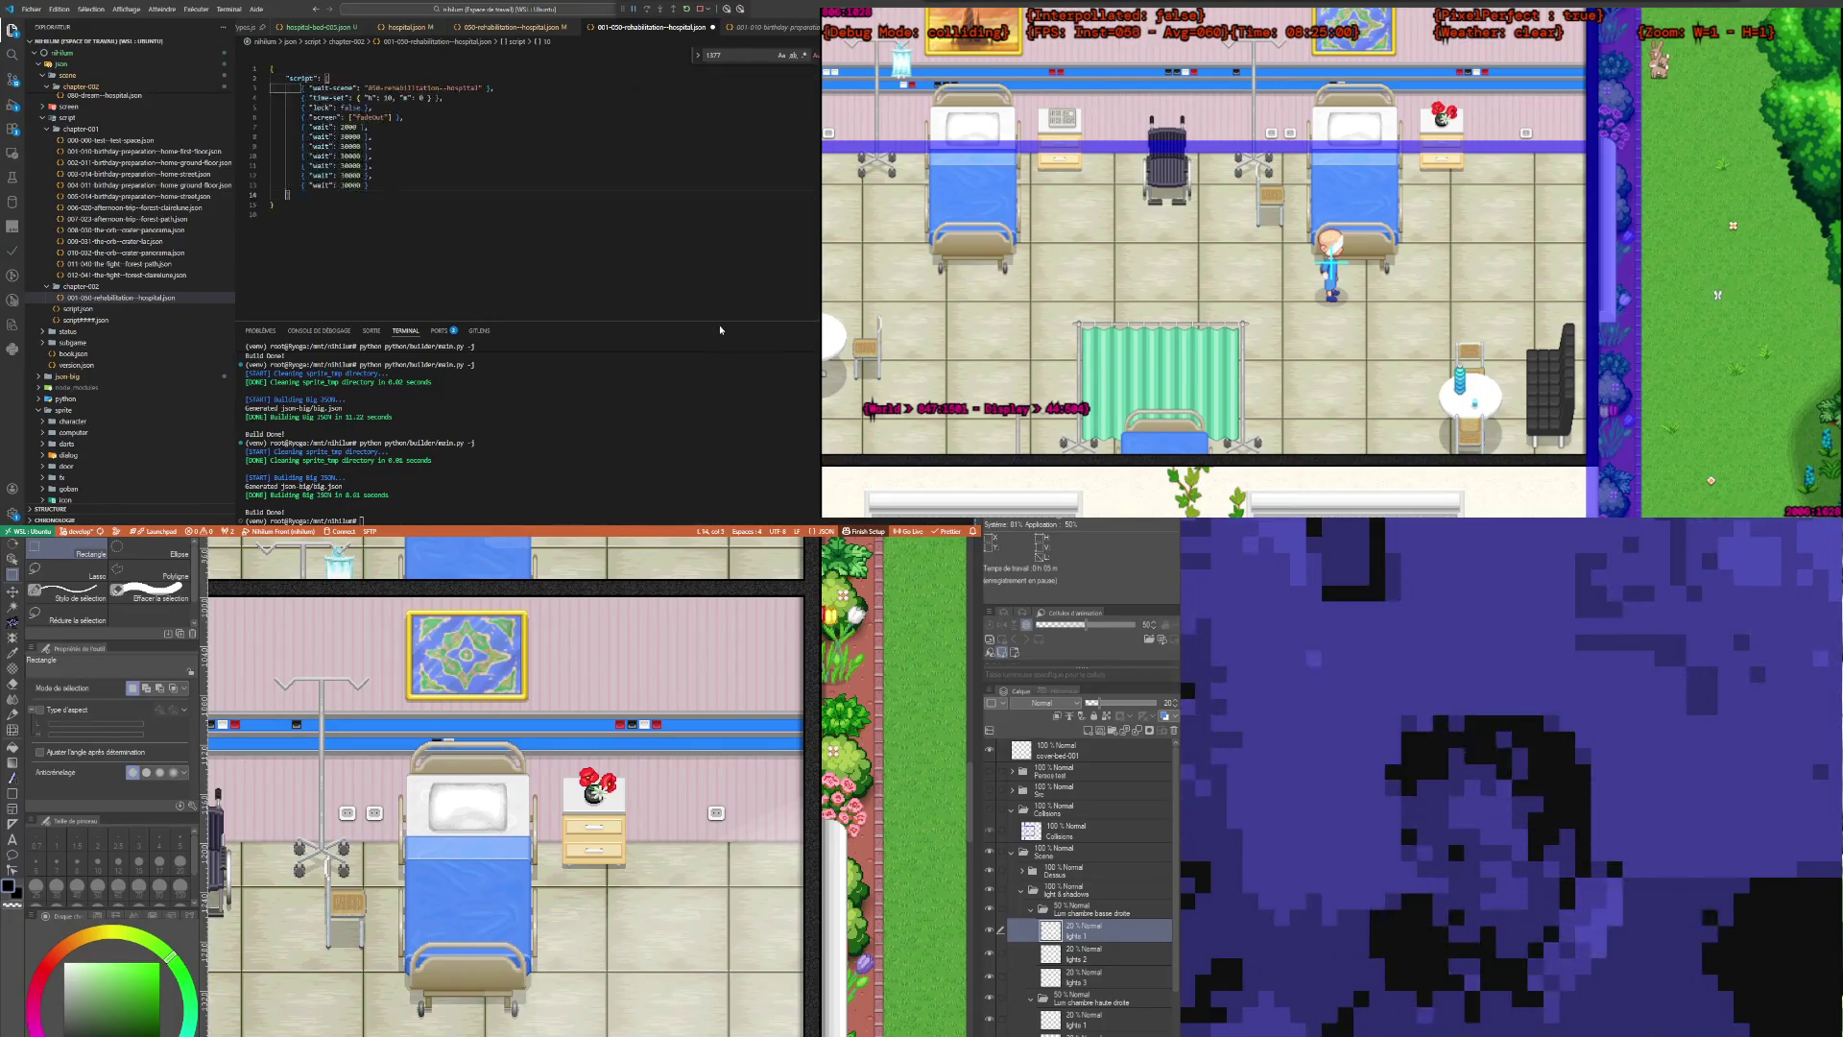
{"action": "left_click", "coordinate": [401, 138]}
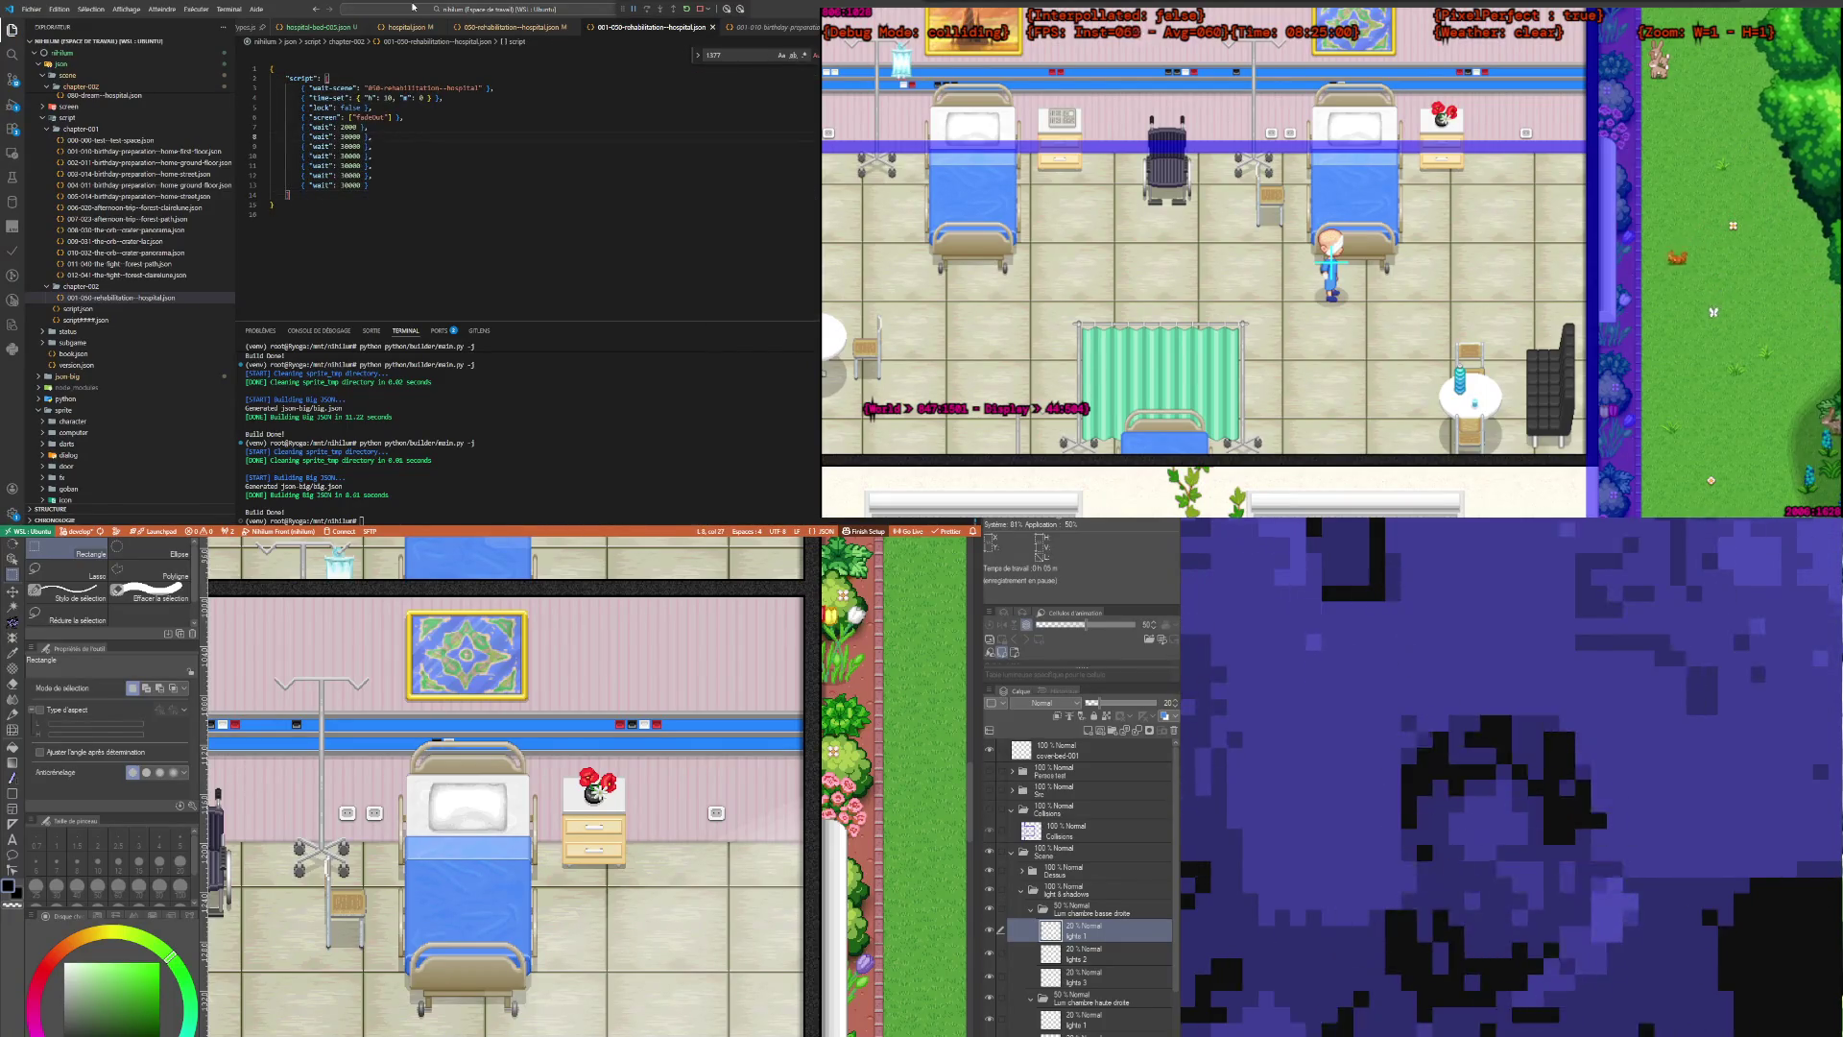
Step: Rerun the previous build command in the terminal to rebuild the game data
{"action": "left_click", "coordinate": [738, 425]}
{"action": "key", "text": "Up"}
{"action": "key", "text": "Return"}
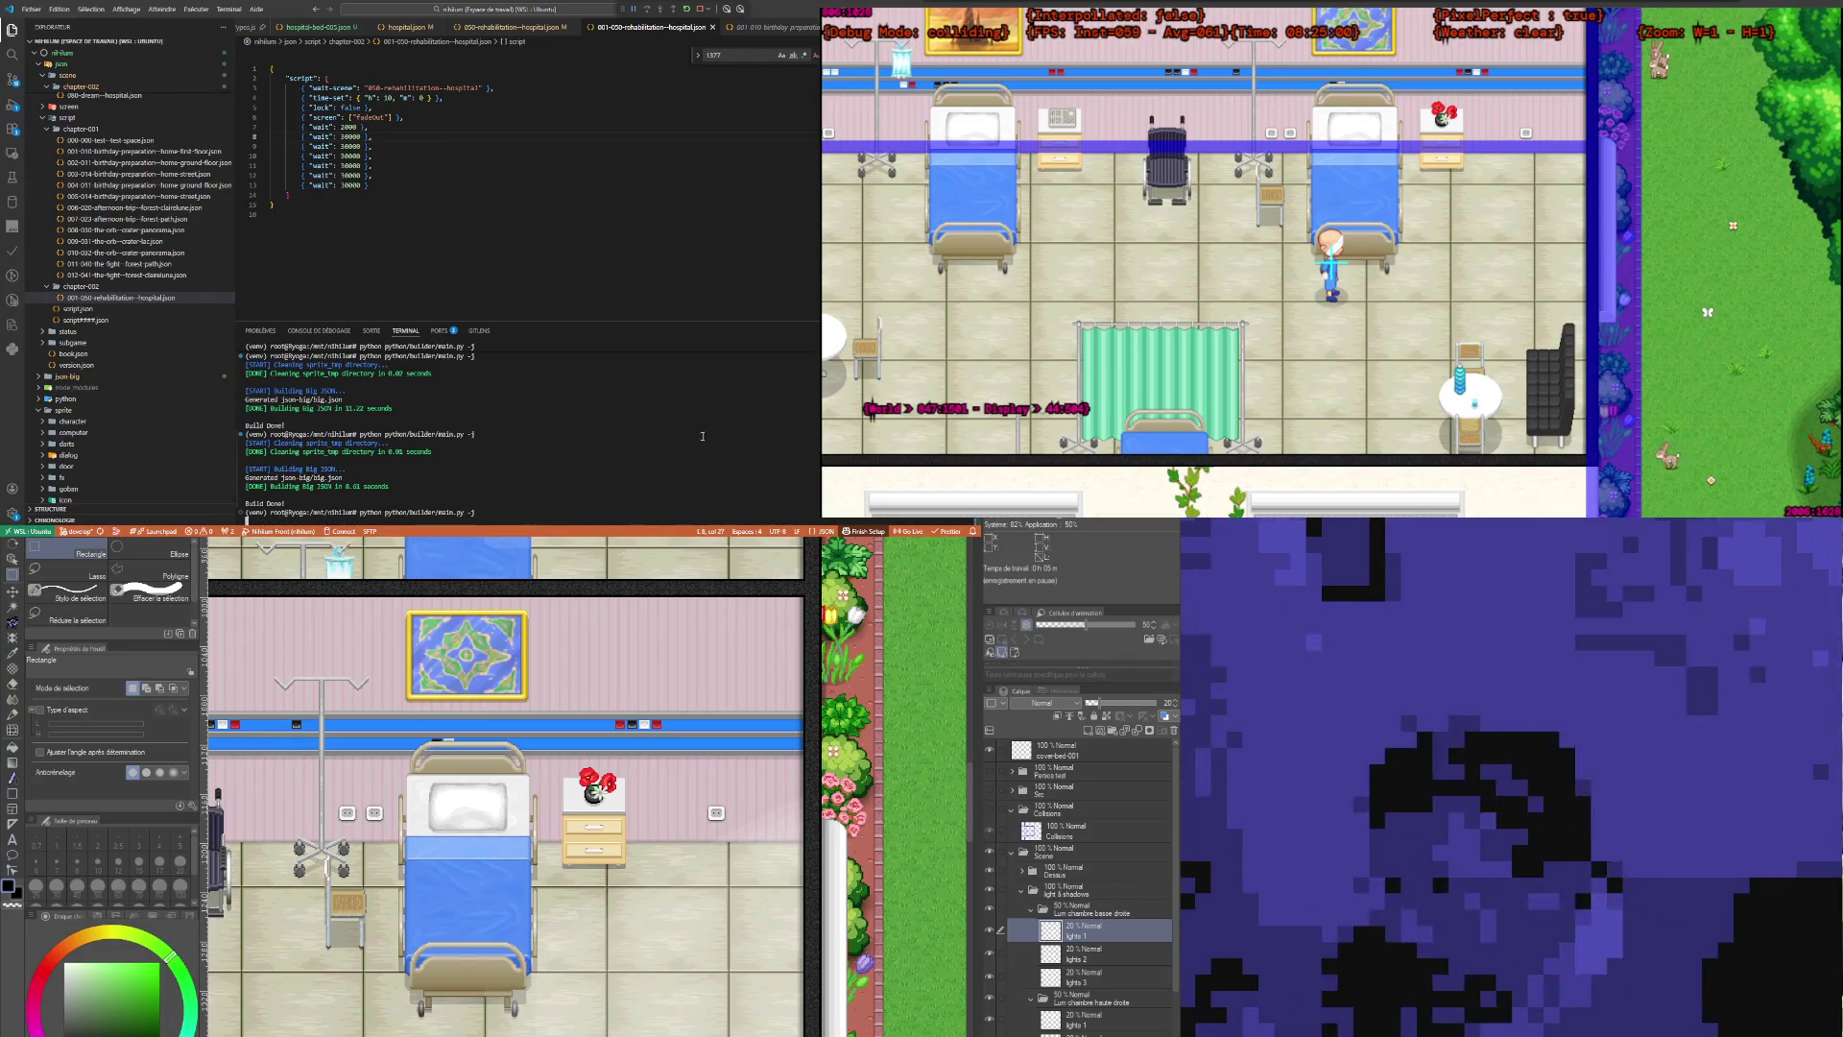
{"action": "left_click", "coordinate": [368, 127]}
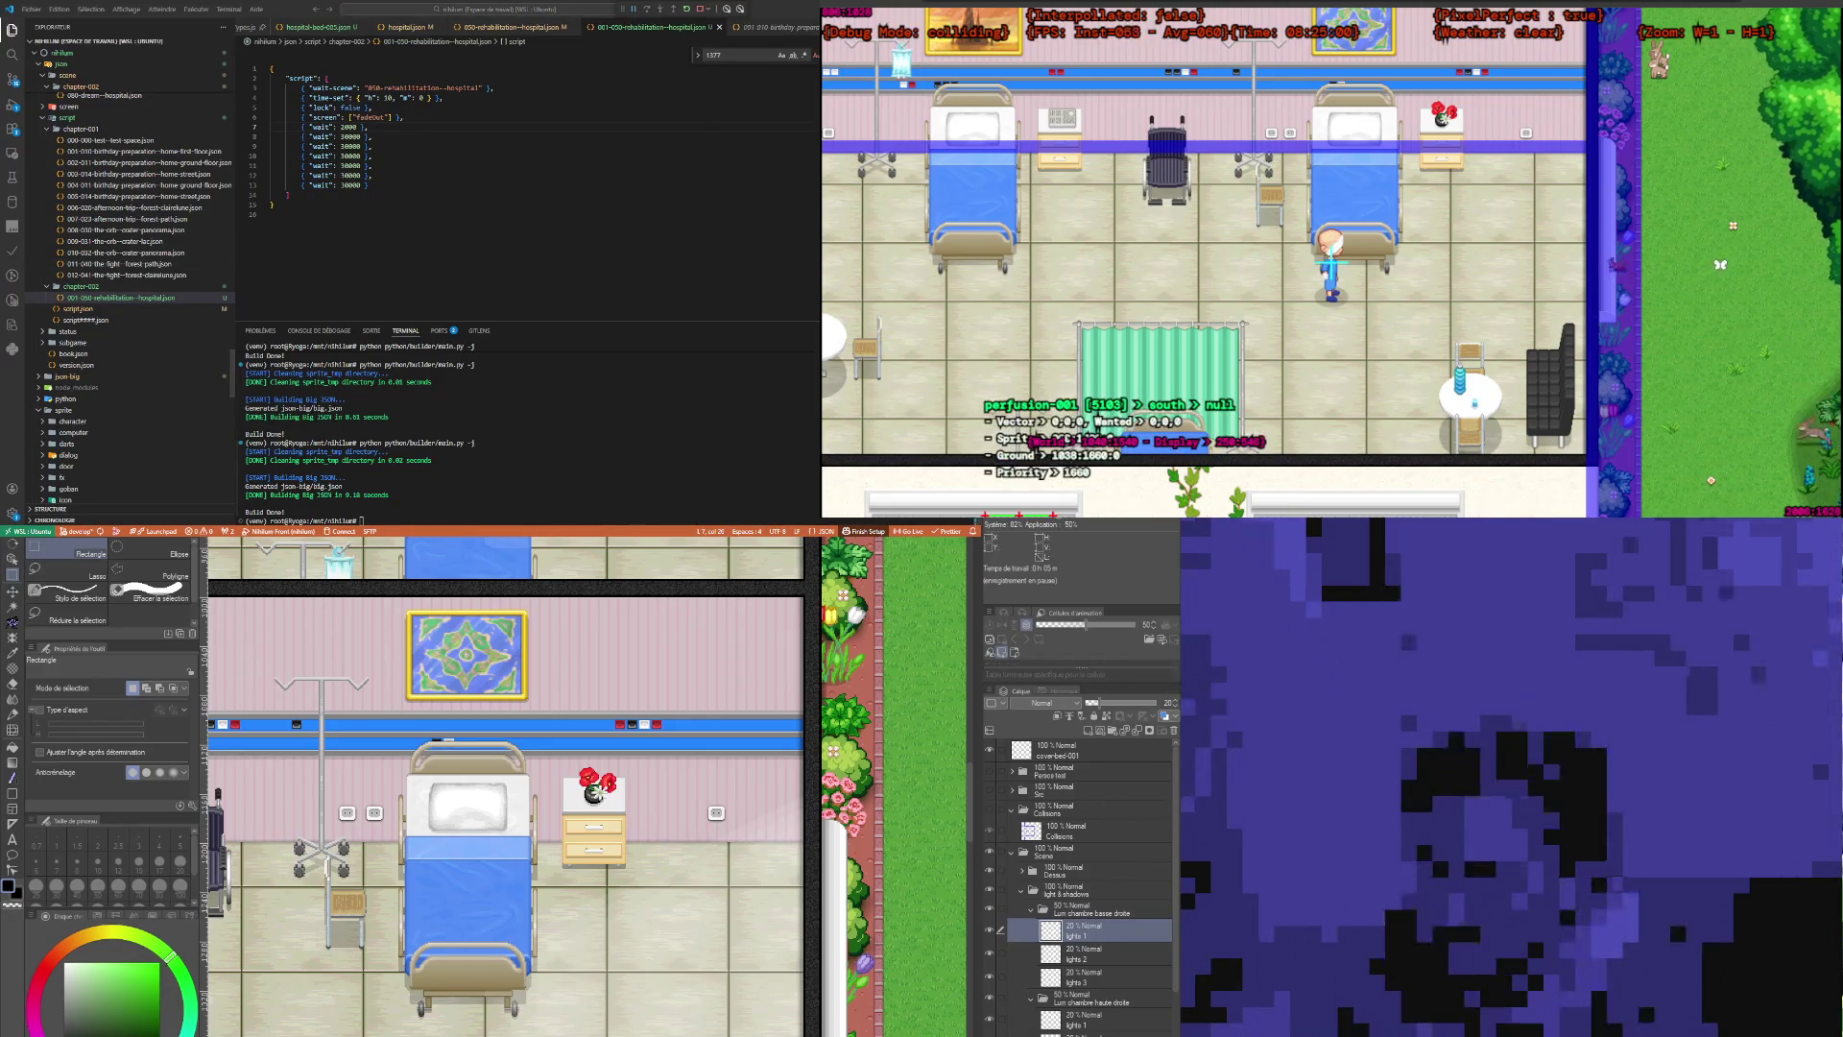
Step: Rerun the build command, then switch to the birthday-preparation script tab
{"action": "key", "text": "Up"}
{"action": "key", "text": "Return"}
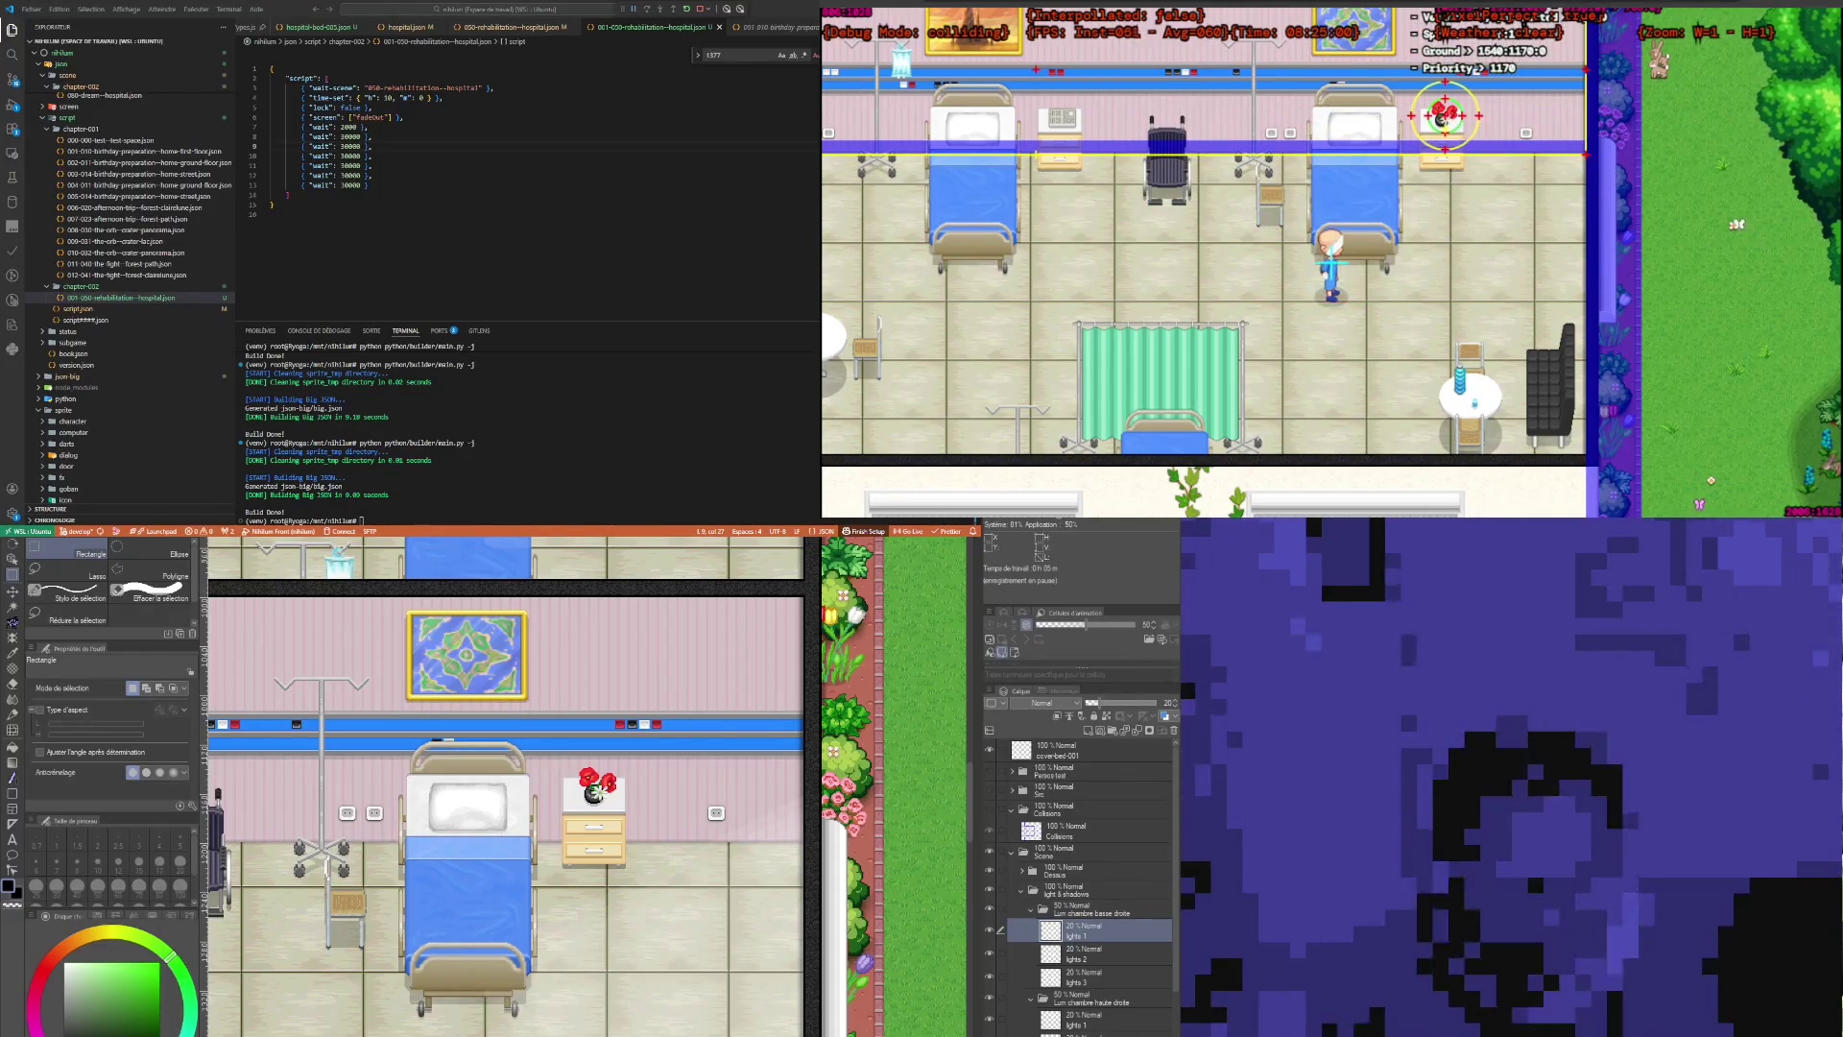
{"action": "left_click", "coordinate": [457, 134]}
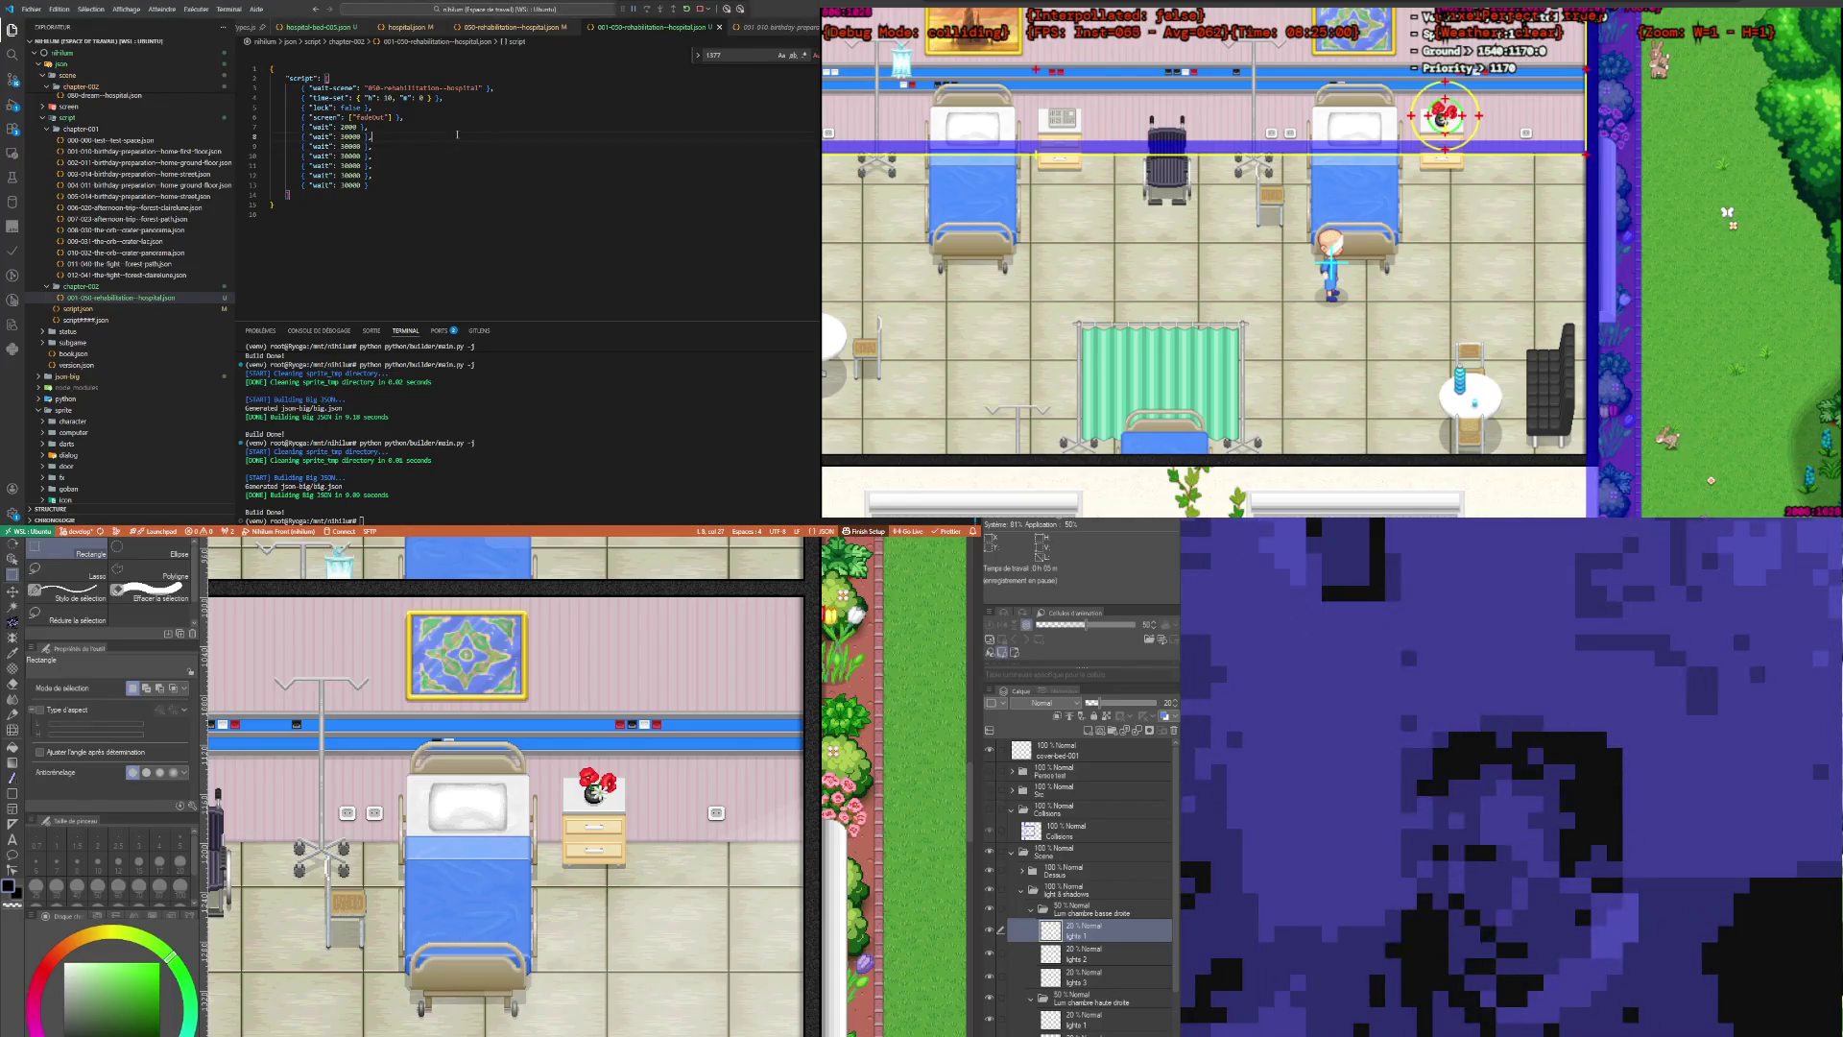
{"action": "left_click", "coordinate": [772, 27]}
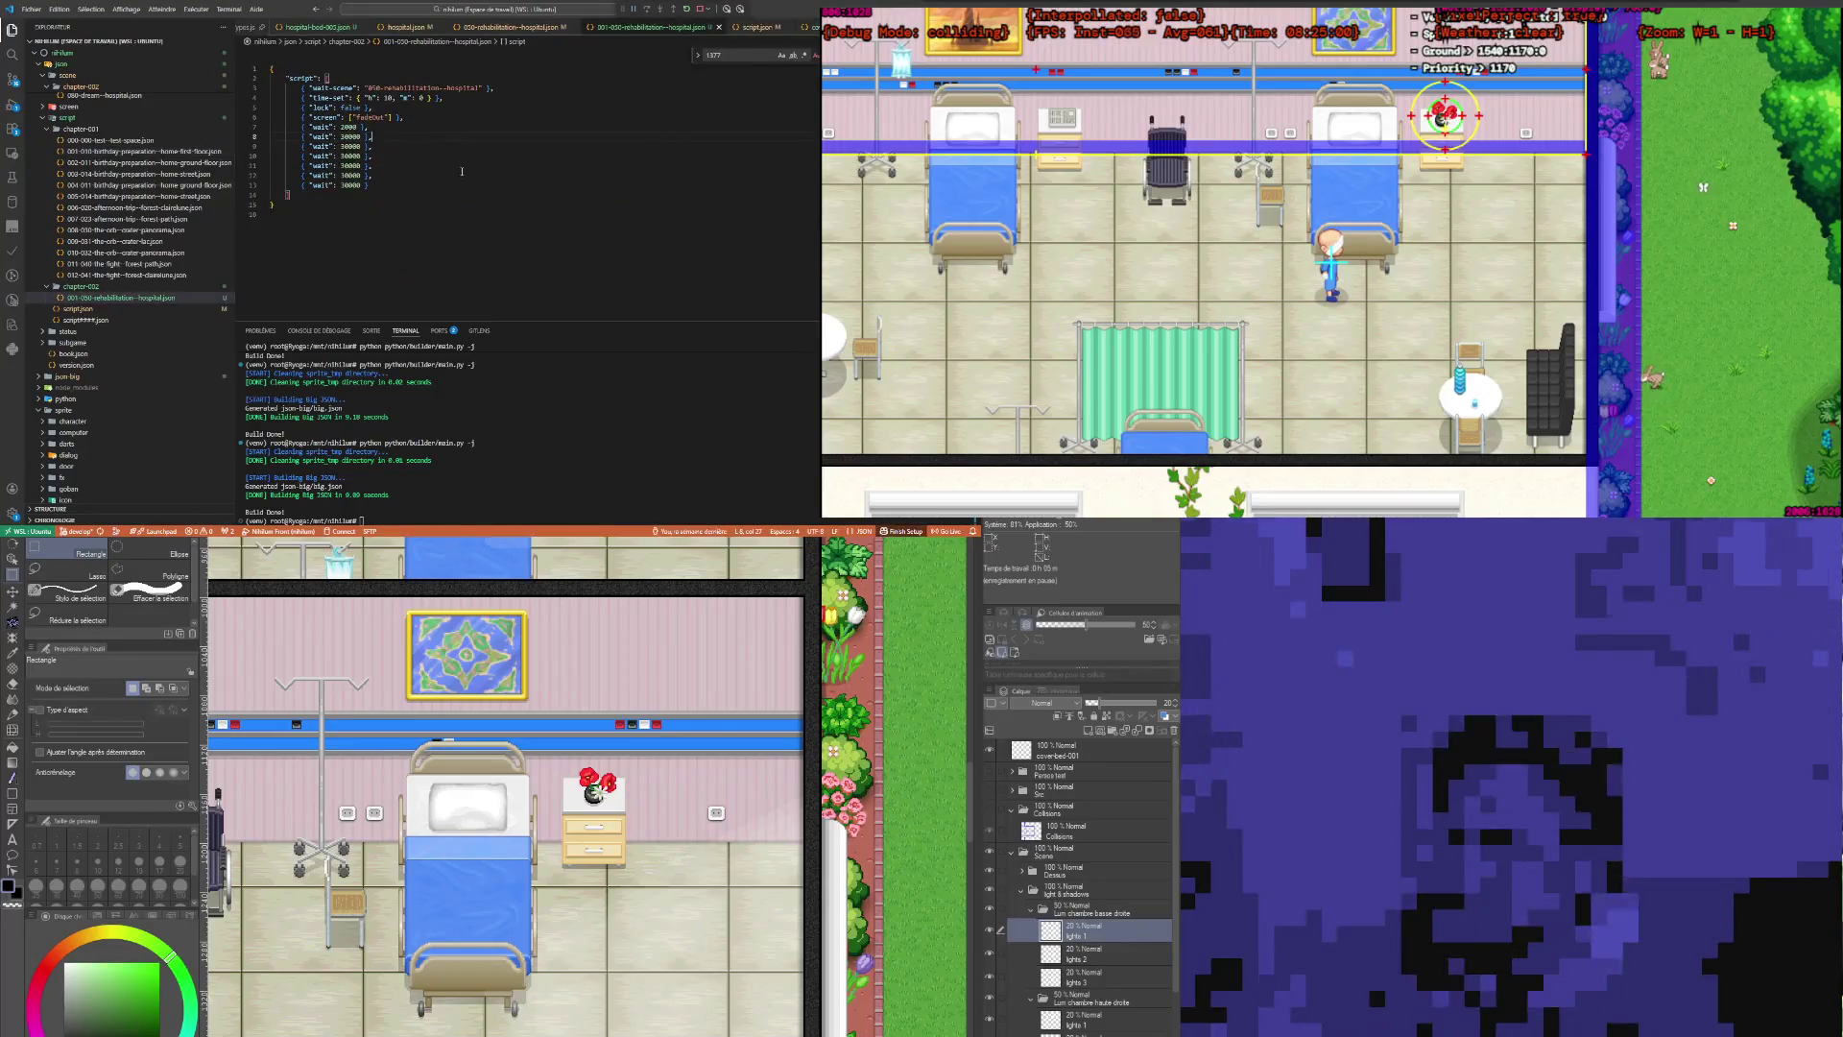
Step: Close the birthday-preparation script and inspect cover-bed-001.json's size and collide settings
{"action": "middle_click", "coordinate": [802, 28]}
{"action": "left_click", "coordinate": [811, 27]}
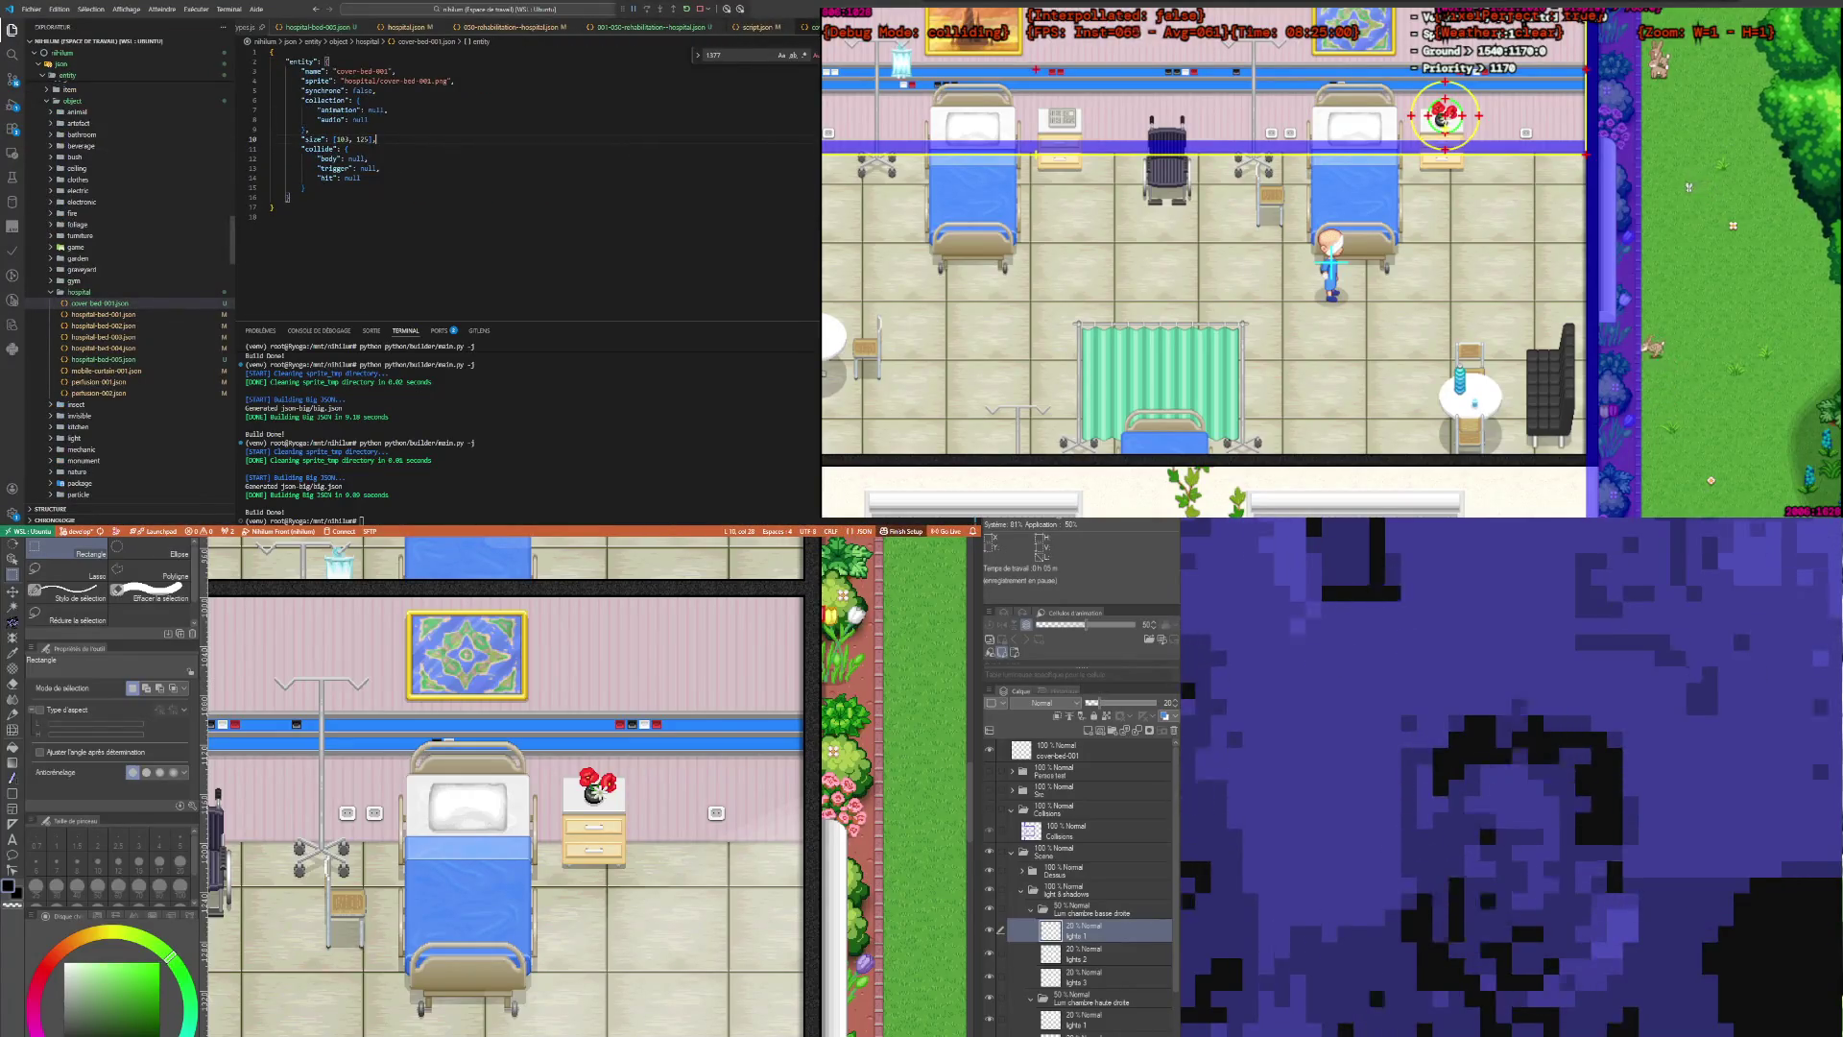
{"action": "double_click", "coordinate": [364, 140]}
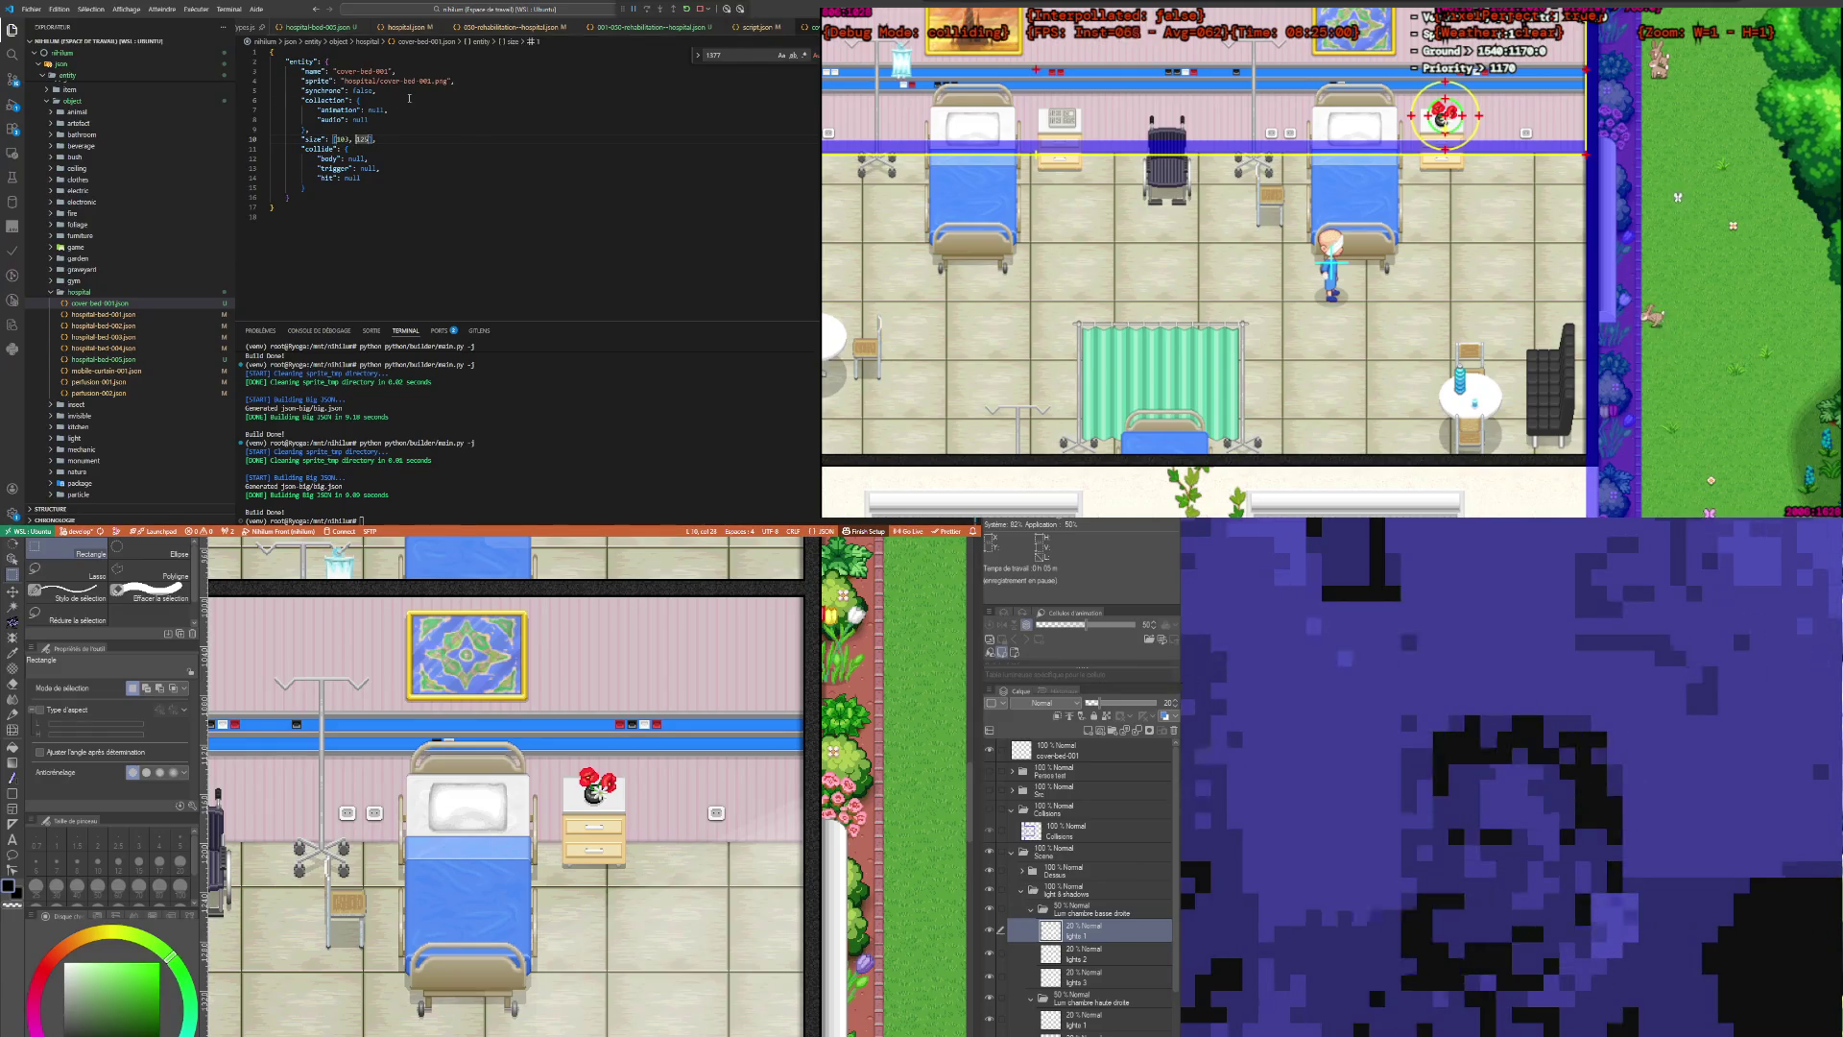
{"action": "left_click", "coordinate": [392, 162]}
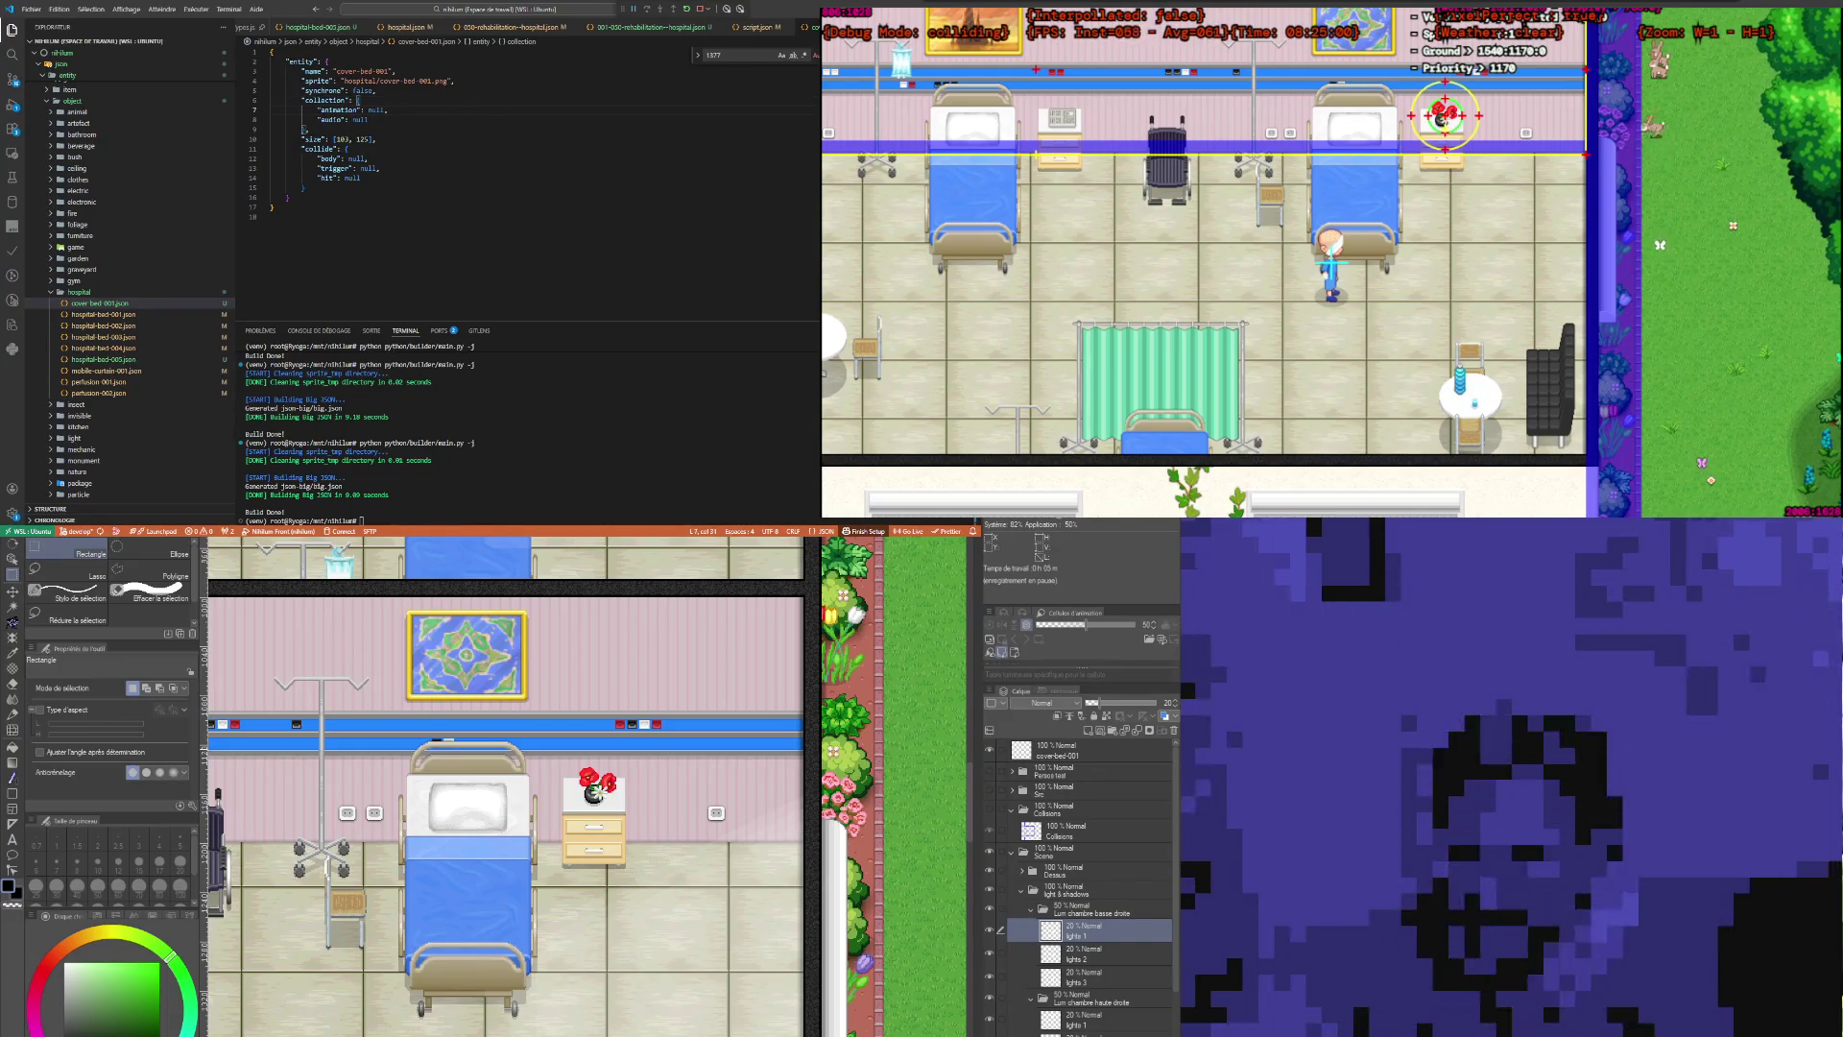
{"action": "left_click", "coordinate": [1353, 307]}
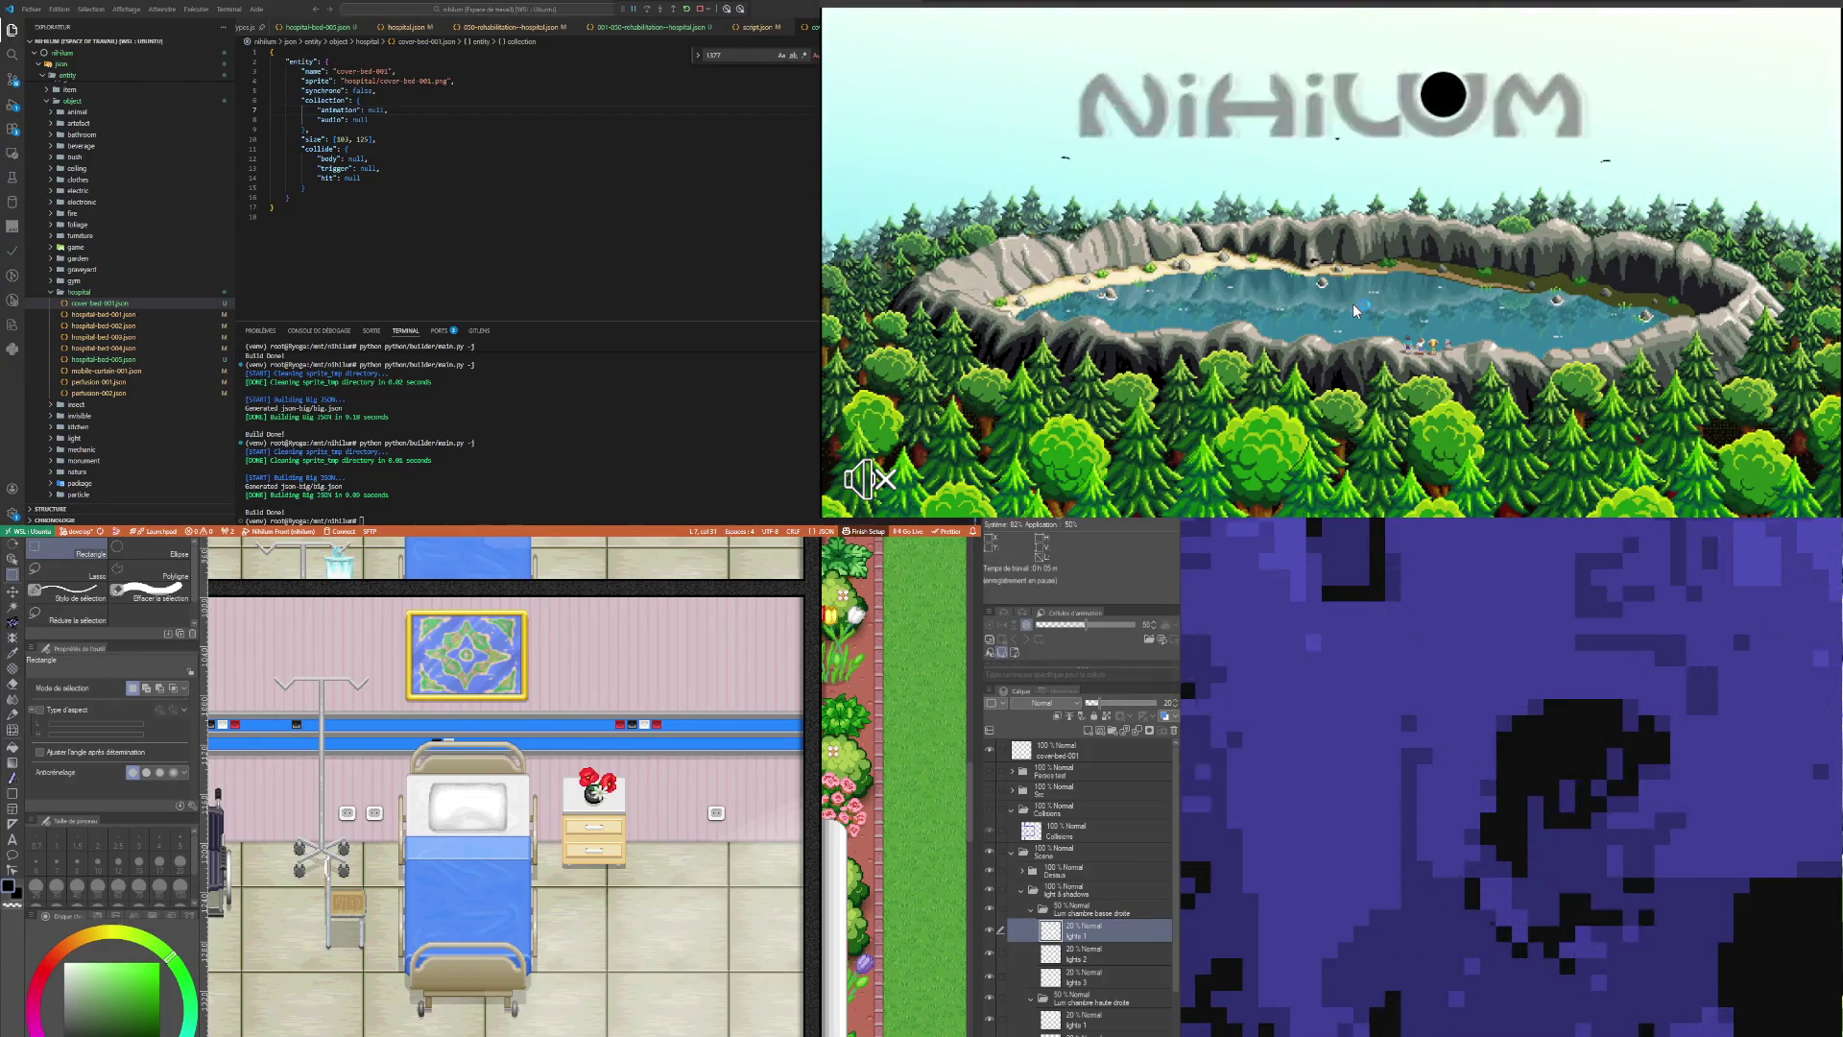
Step: Continue past the game's title screen while reviewing cover-bed-001.json's sprite and size lines
{"action": "left_click", "coordinate": [1478, 344]}
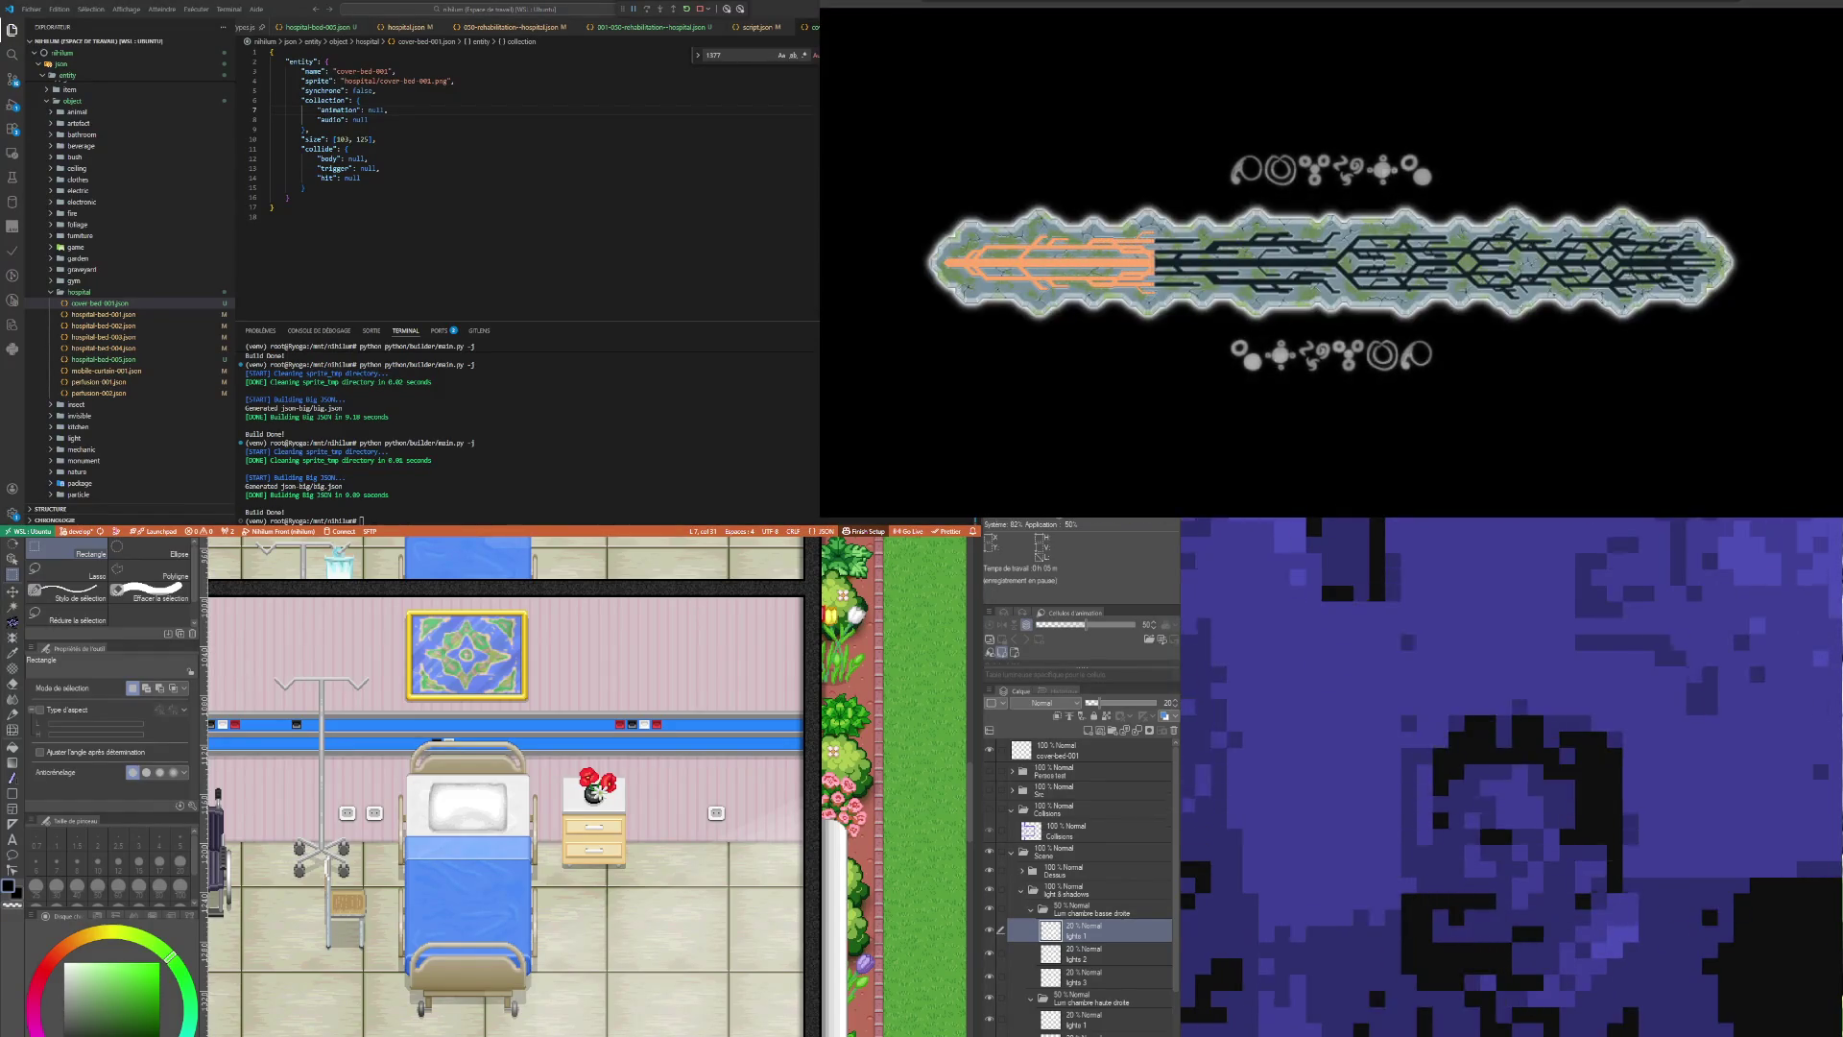
{"action": "left_click", "coordinate": [480, 81]}
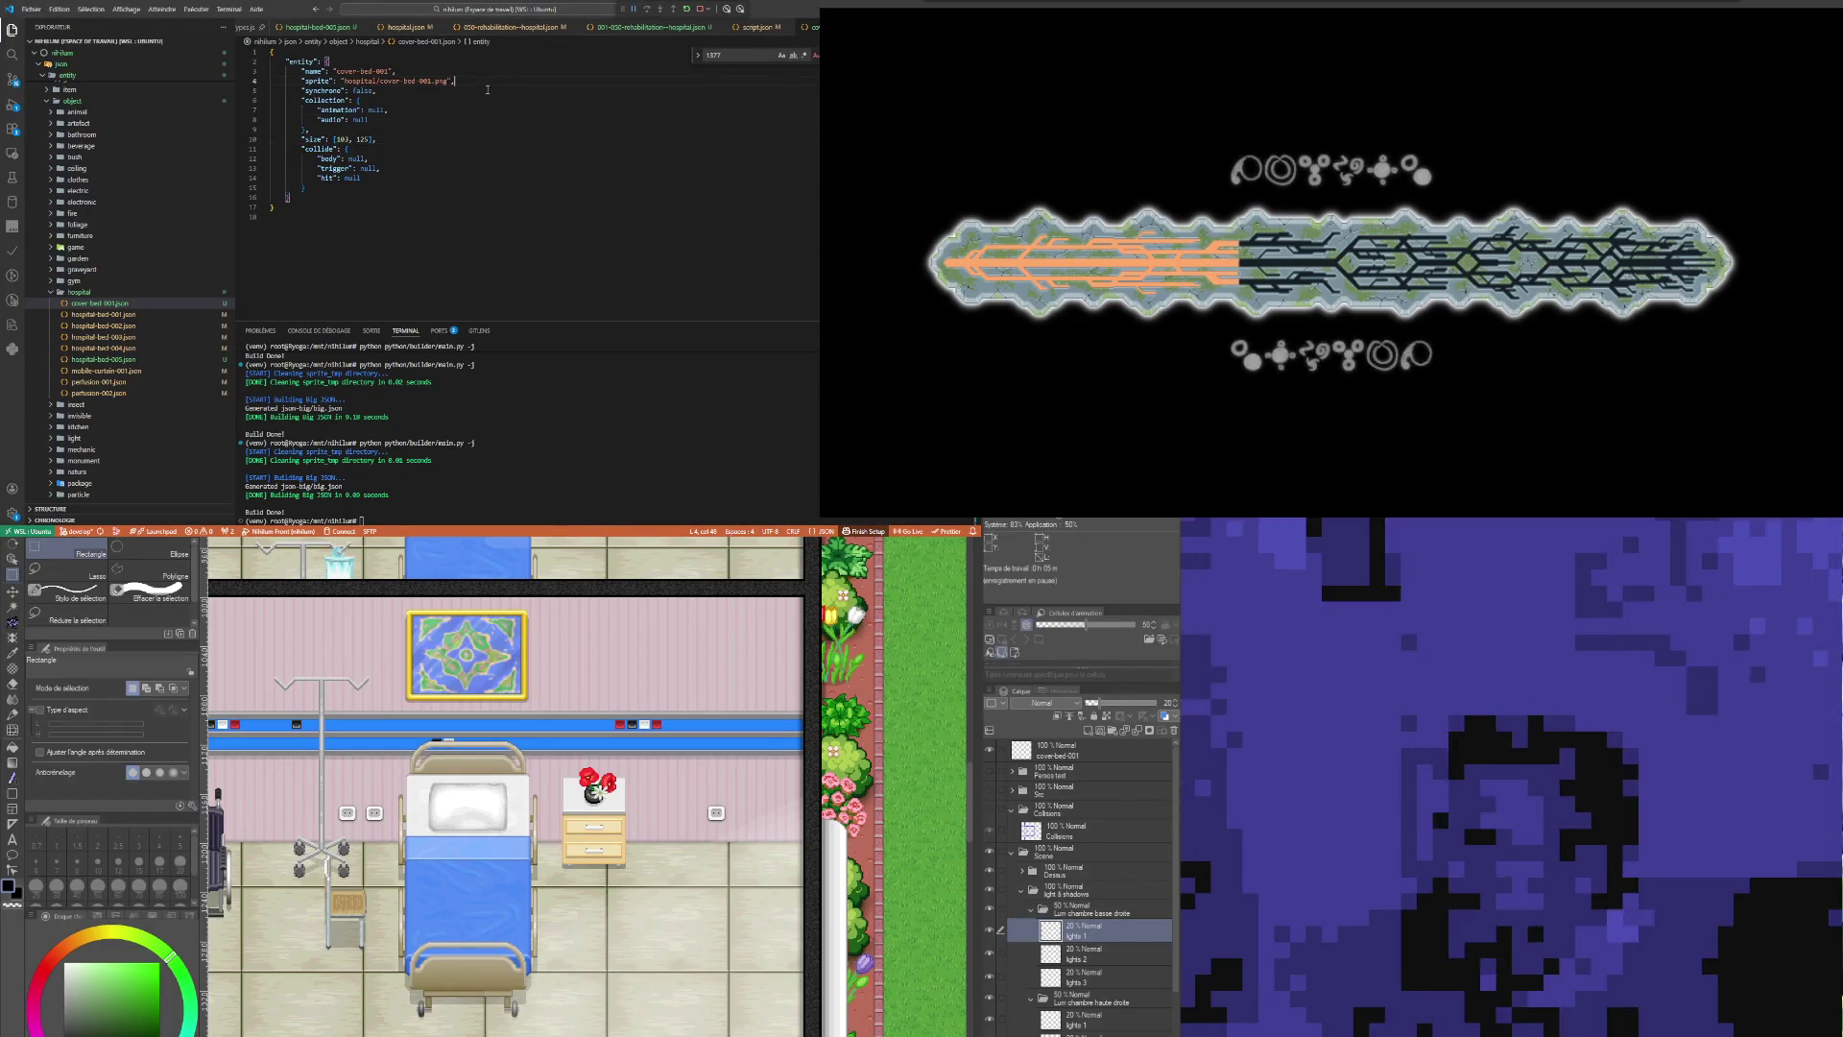
{"action": "left_click", "coordinate": [391, 140]}
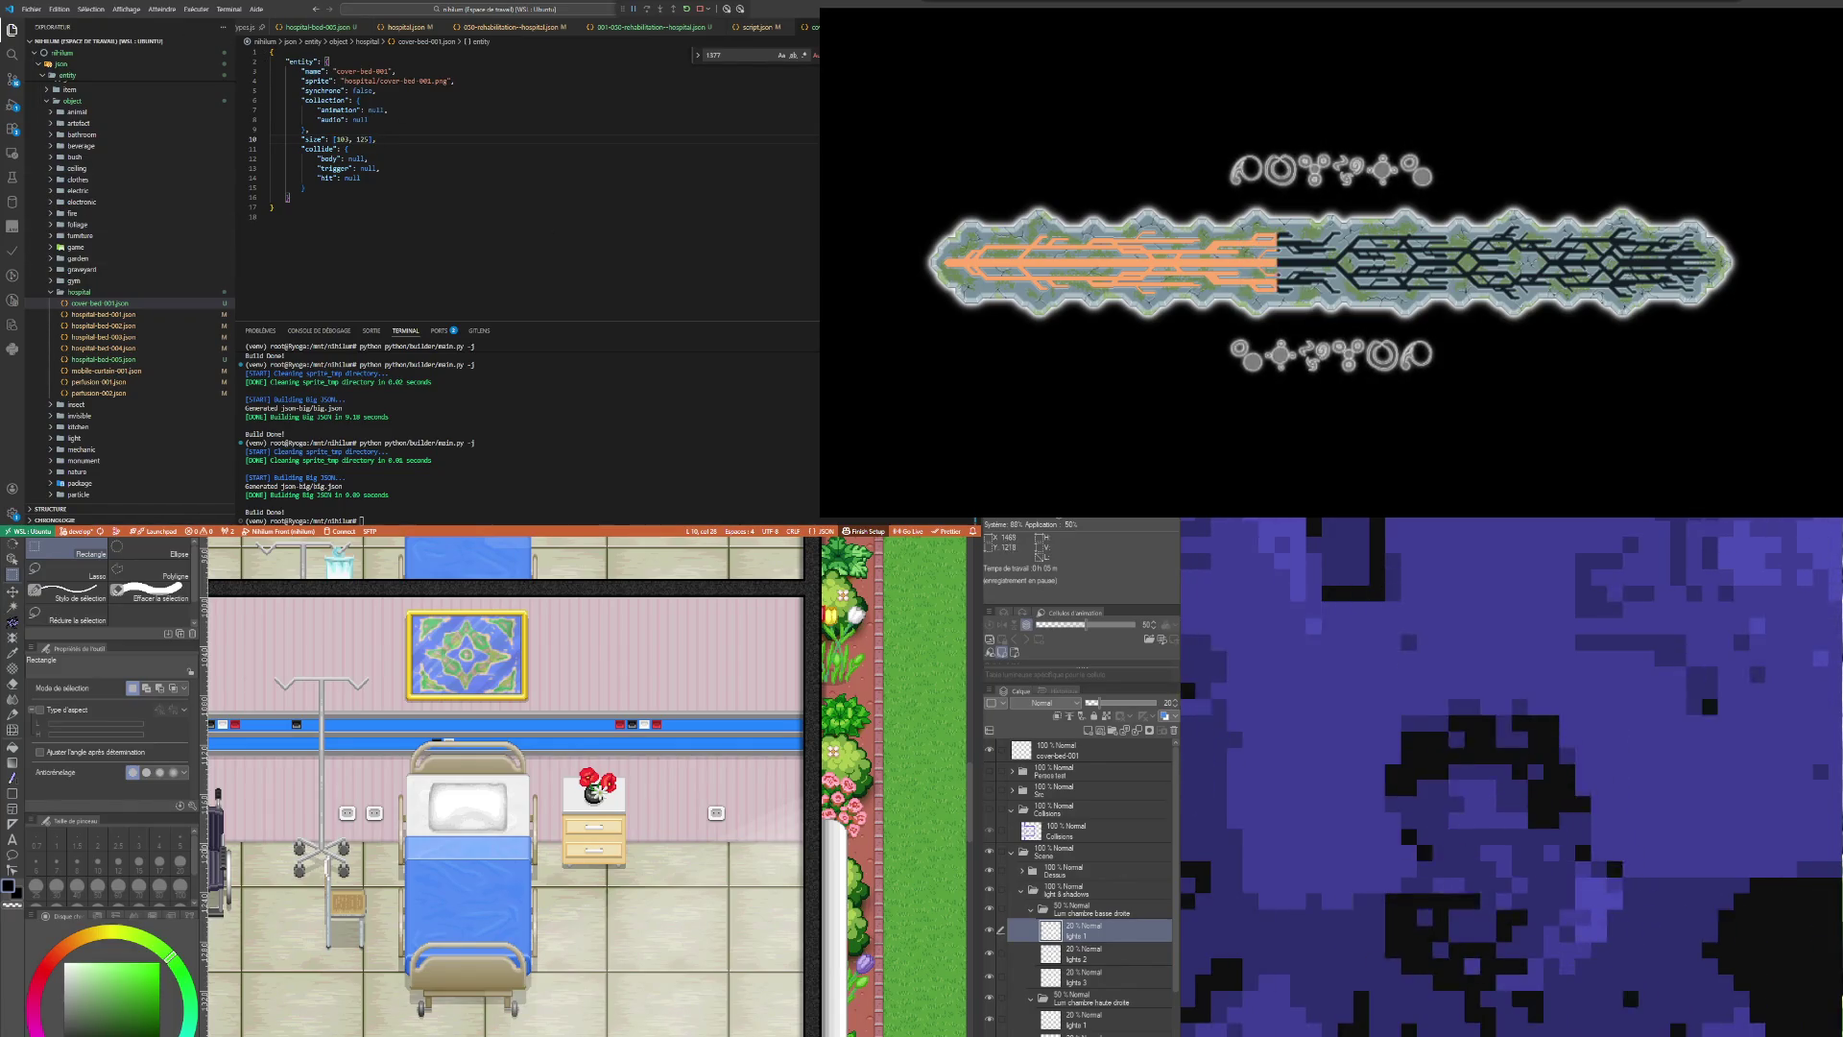
{"action": "scroll", "coordinate": [586, 787], "scroll_direction": "down", "scroll_amount": 2}
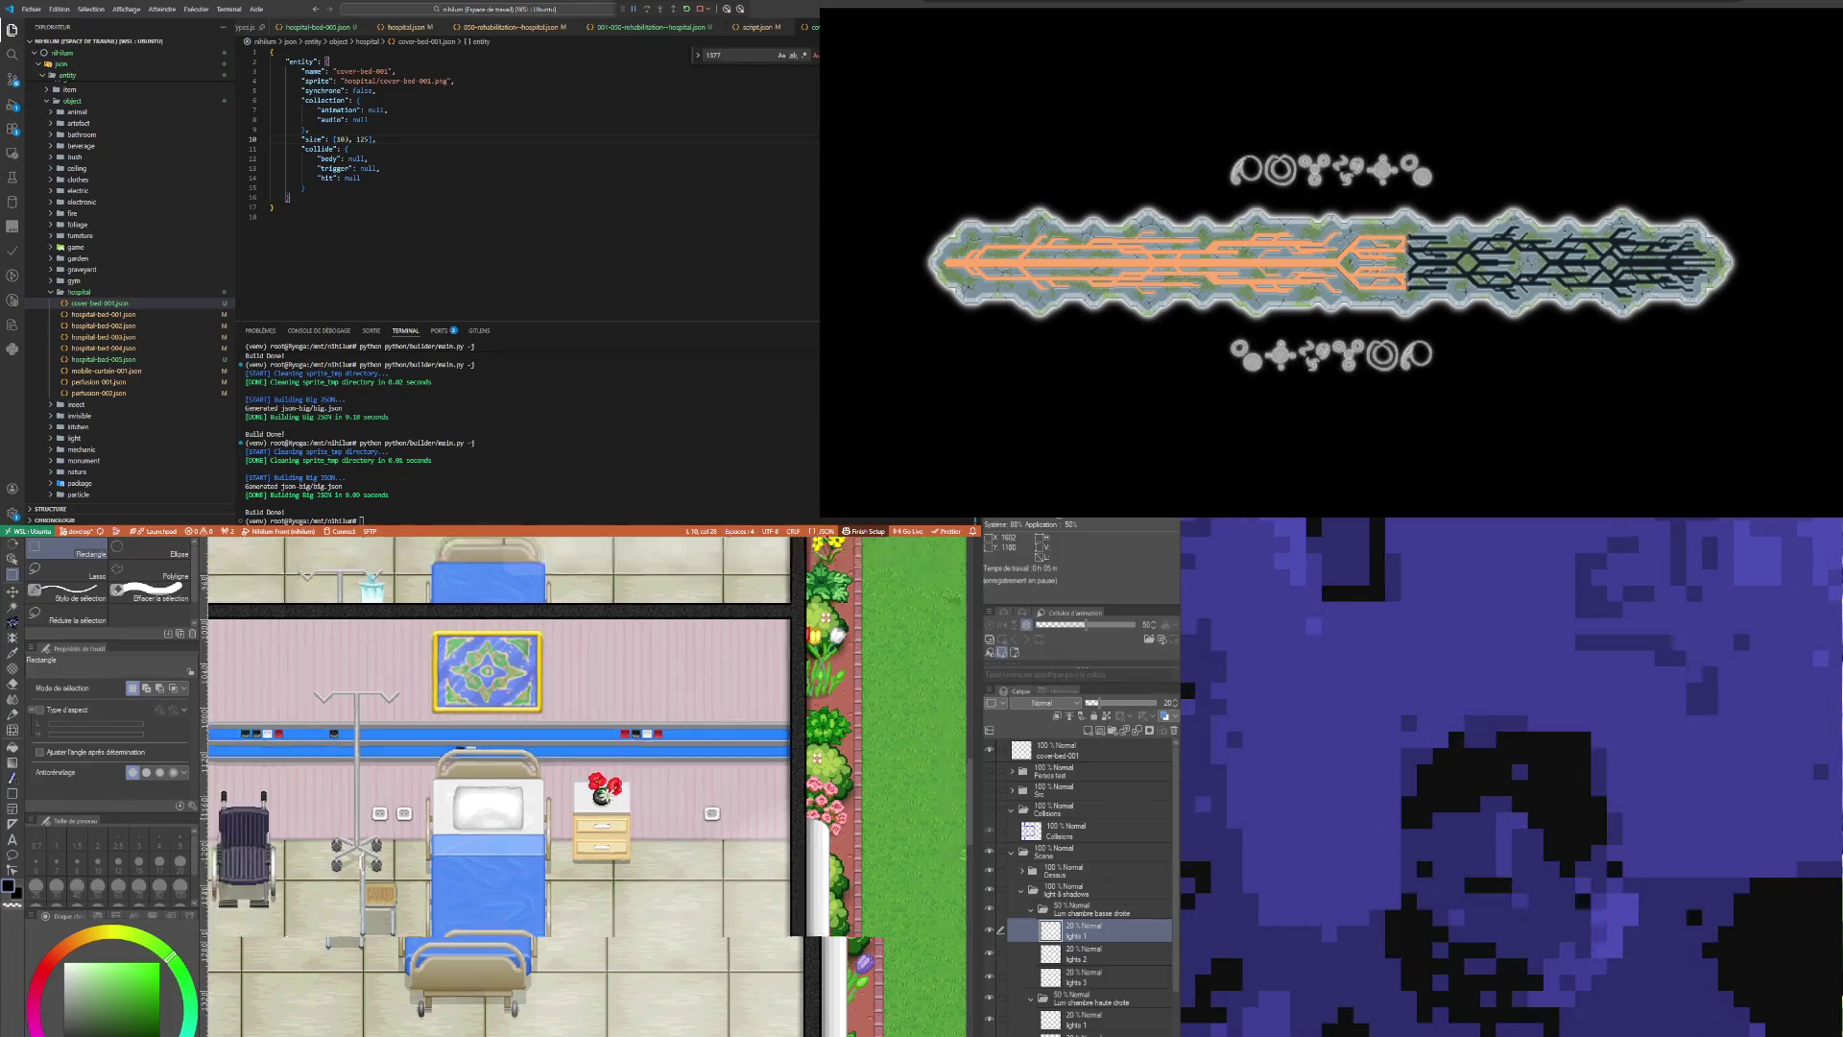
{"action": "scroll", "coordinate": [585, 787], "scroll_direction": "down", "scroll_amount": 2}
{"action": "scroll", "coordinate": [586, 787], "scroll_direction": "down", "scroll_amount": 2}
{"action": "scroll", "coordinate": [585, 787], "scroll_direction": "down", "scroll_amount": 1}
{"action": "scroll", "coordinate": [586, 787], "scroll_direction": "down", "scroll_amount": 1}
{"action": "scroll", "coordinate": [586, 787], "scroll_direction": "down", "scroll_amount": 2}
{"action": "scroll", "coordinate": [586, 787], "scroll_direction": "up", "scroll_amount": 3}
{"action": "scroll", "coordinate": [585, 787], "scroll_direction": "up", "scroll_amount": 2}
{"action": "scroll", "coordinate": [585, 787], "scroll_direction": "up", "scroll_amount": 2}
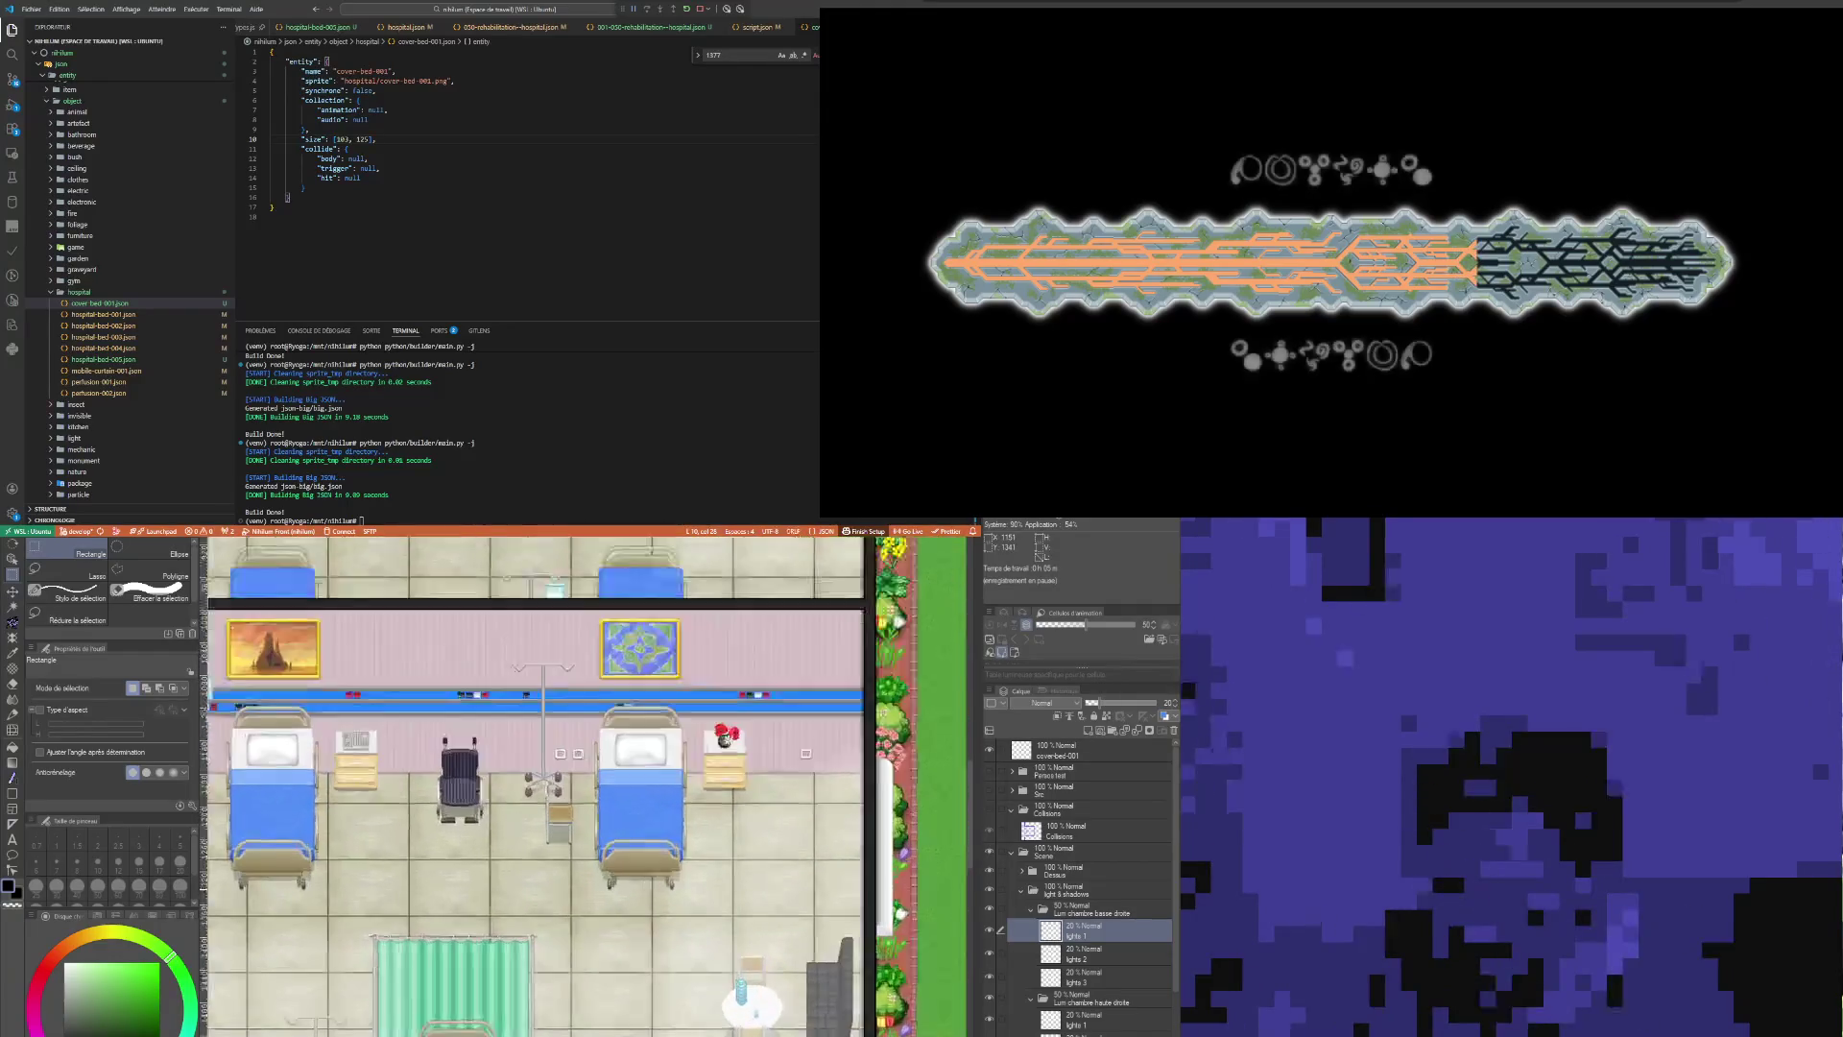
{"action": "scroll", "coordinate": [586, 787], "scroll_direction": "up", "scroll_amount": 1}
{"action": "scroll", "coordinate": [585, 787], "scroll_direction": "down", "scroll_amount": 3}
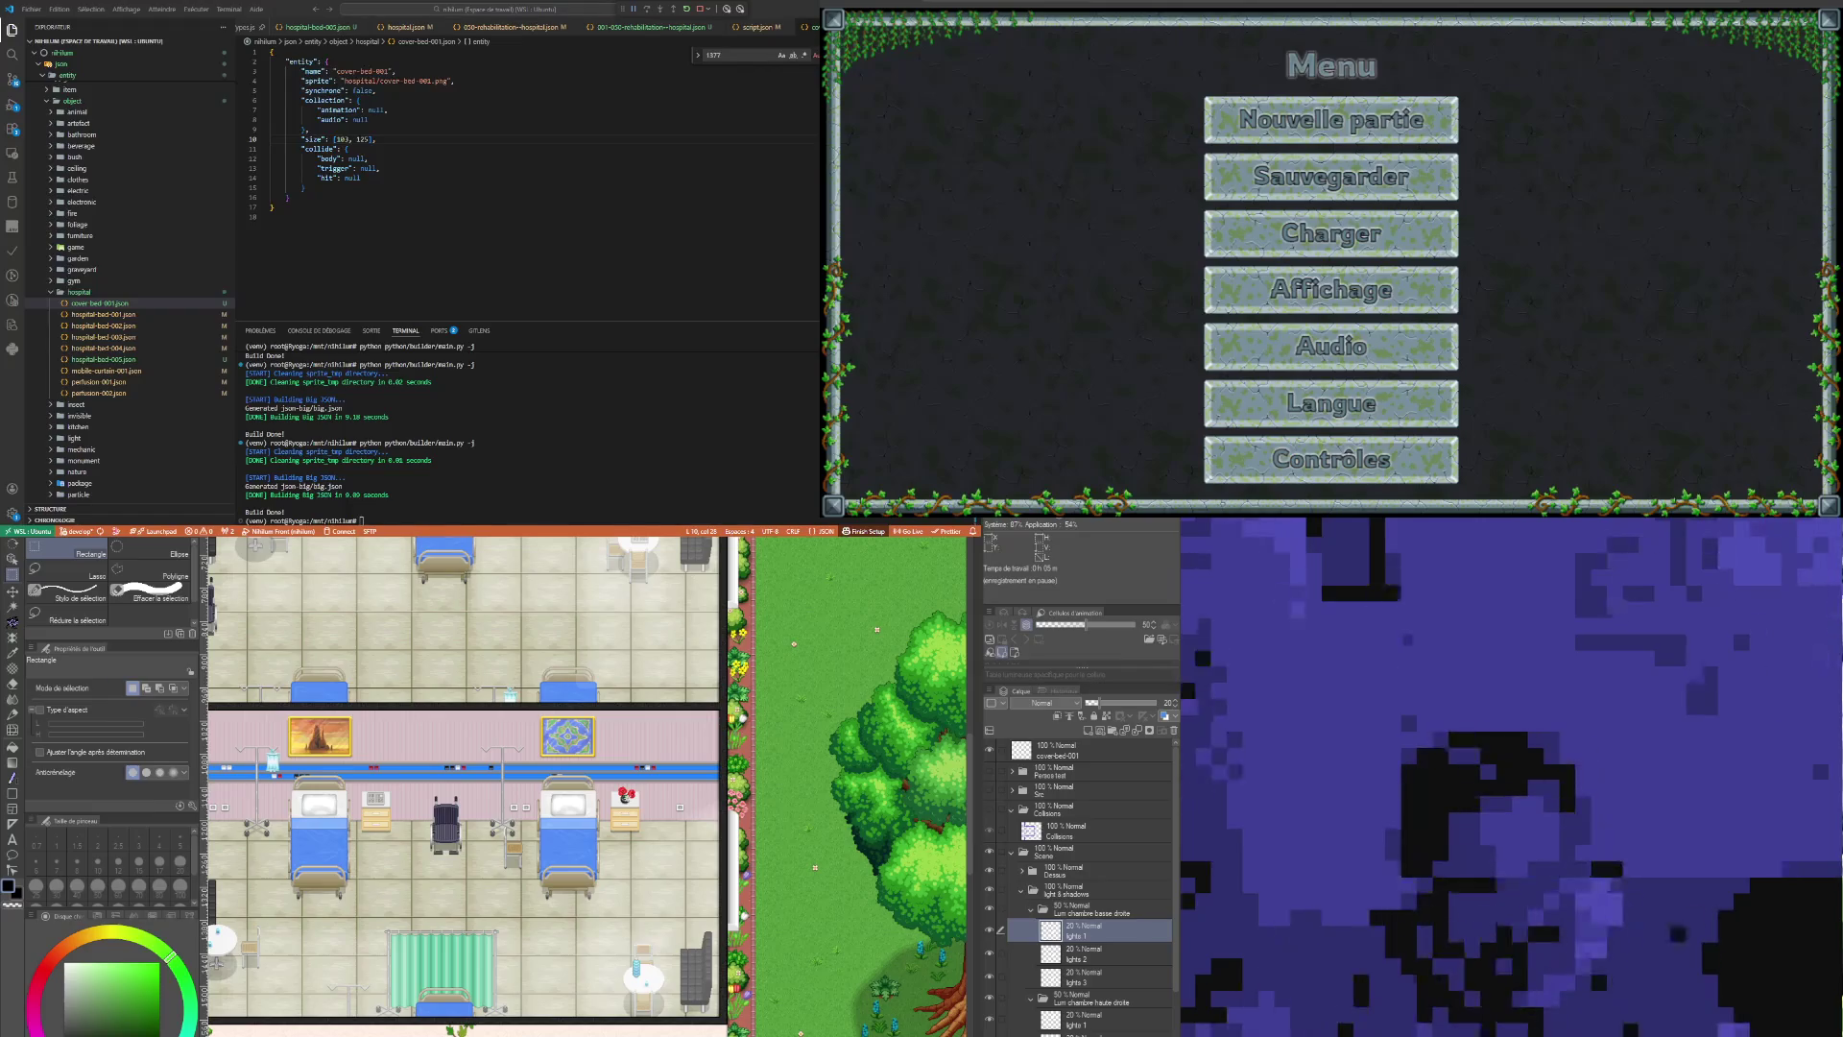
Step: Start a new game in the running game and open map/hospital.json
{"action": "left_click", "coordinate": [1354, 121]}
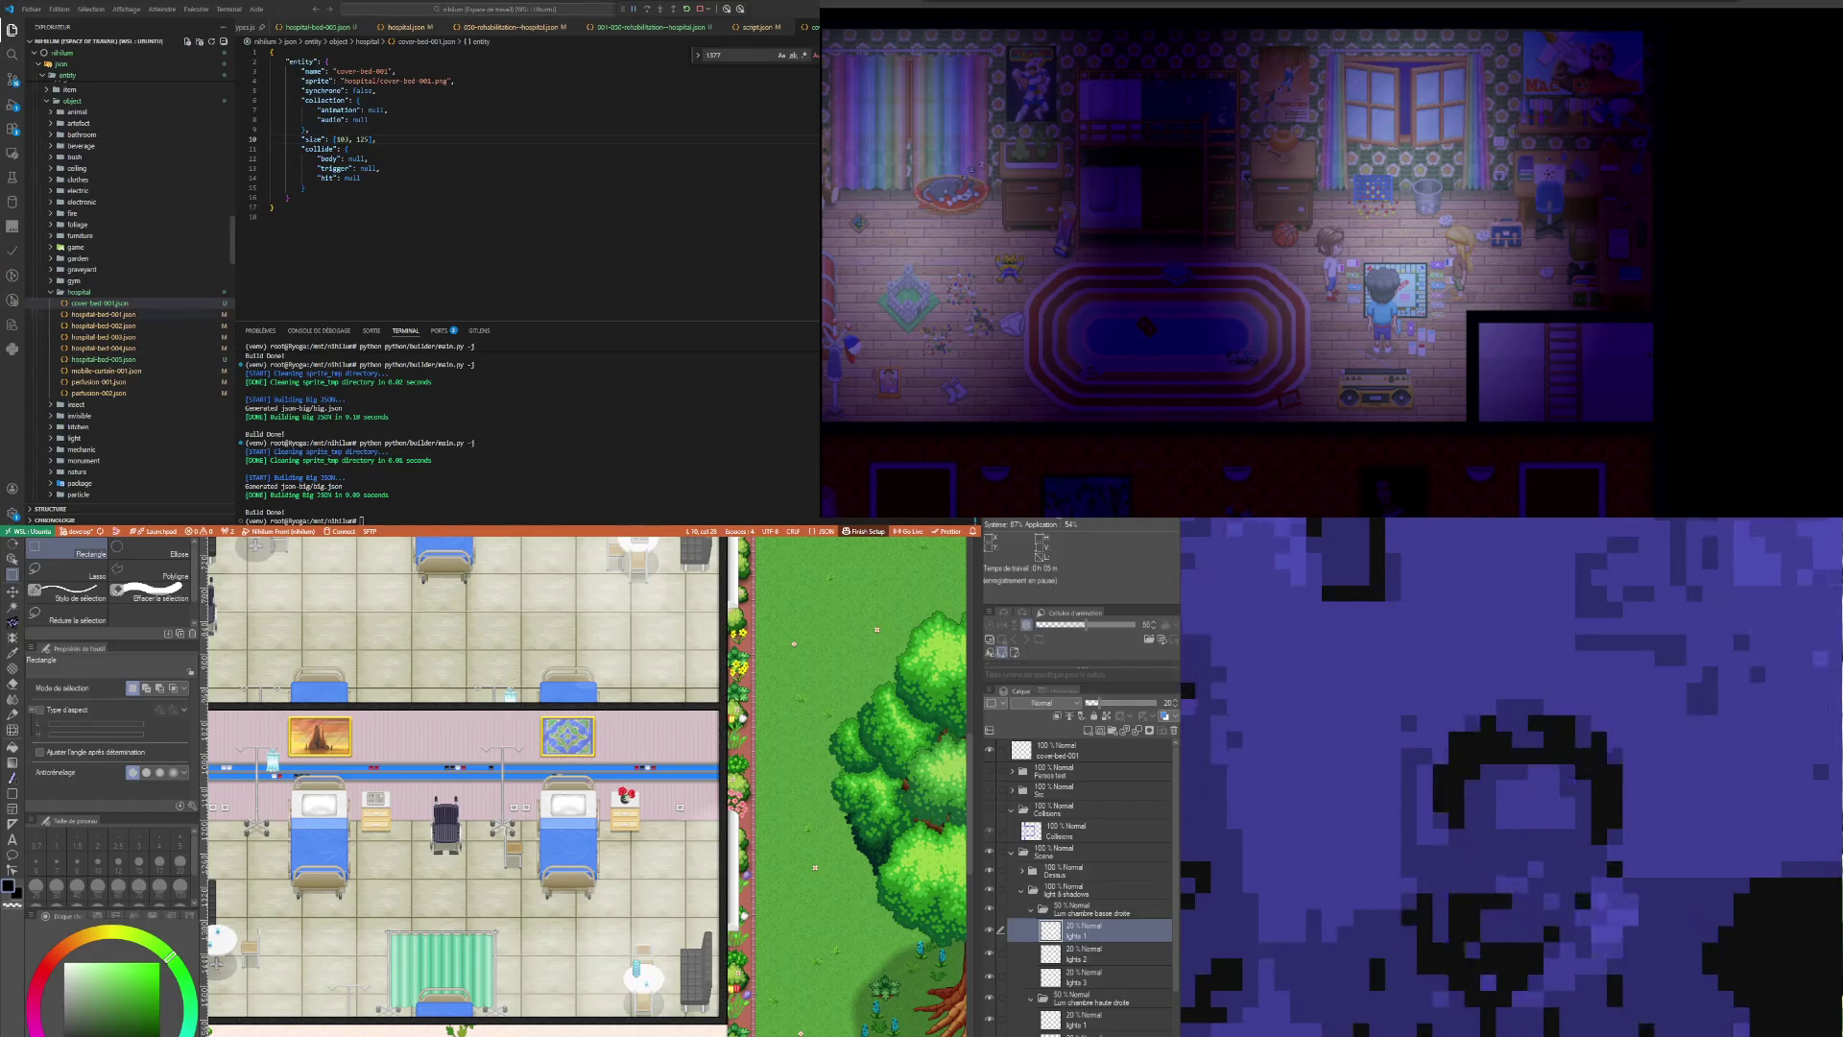
{"action": "scroll", "coordinate": [130, 269], "scroll_direction": "up", "scroll_amount": 1}
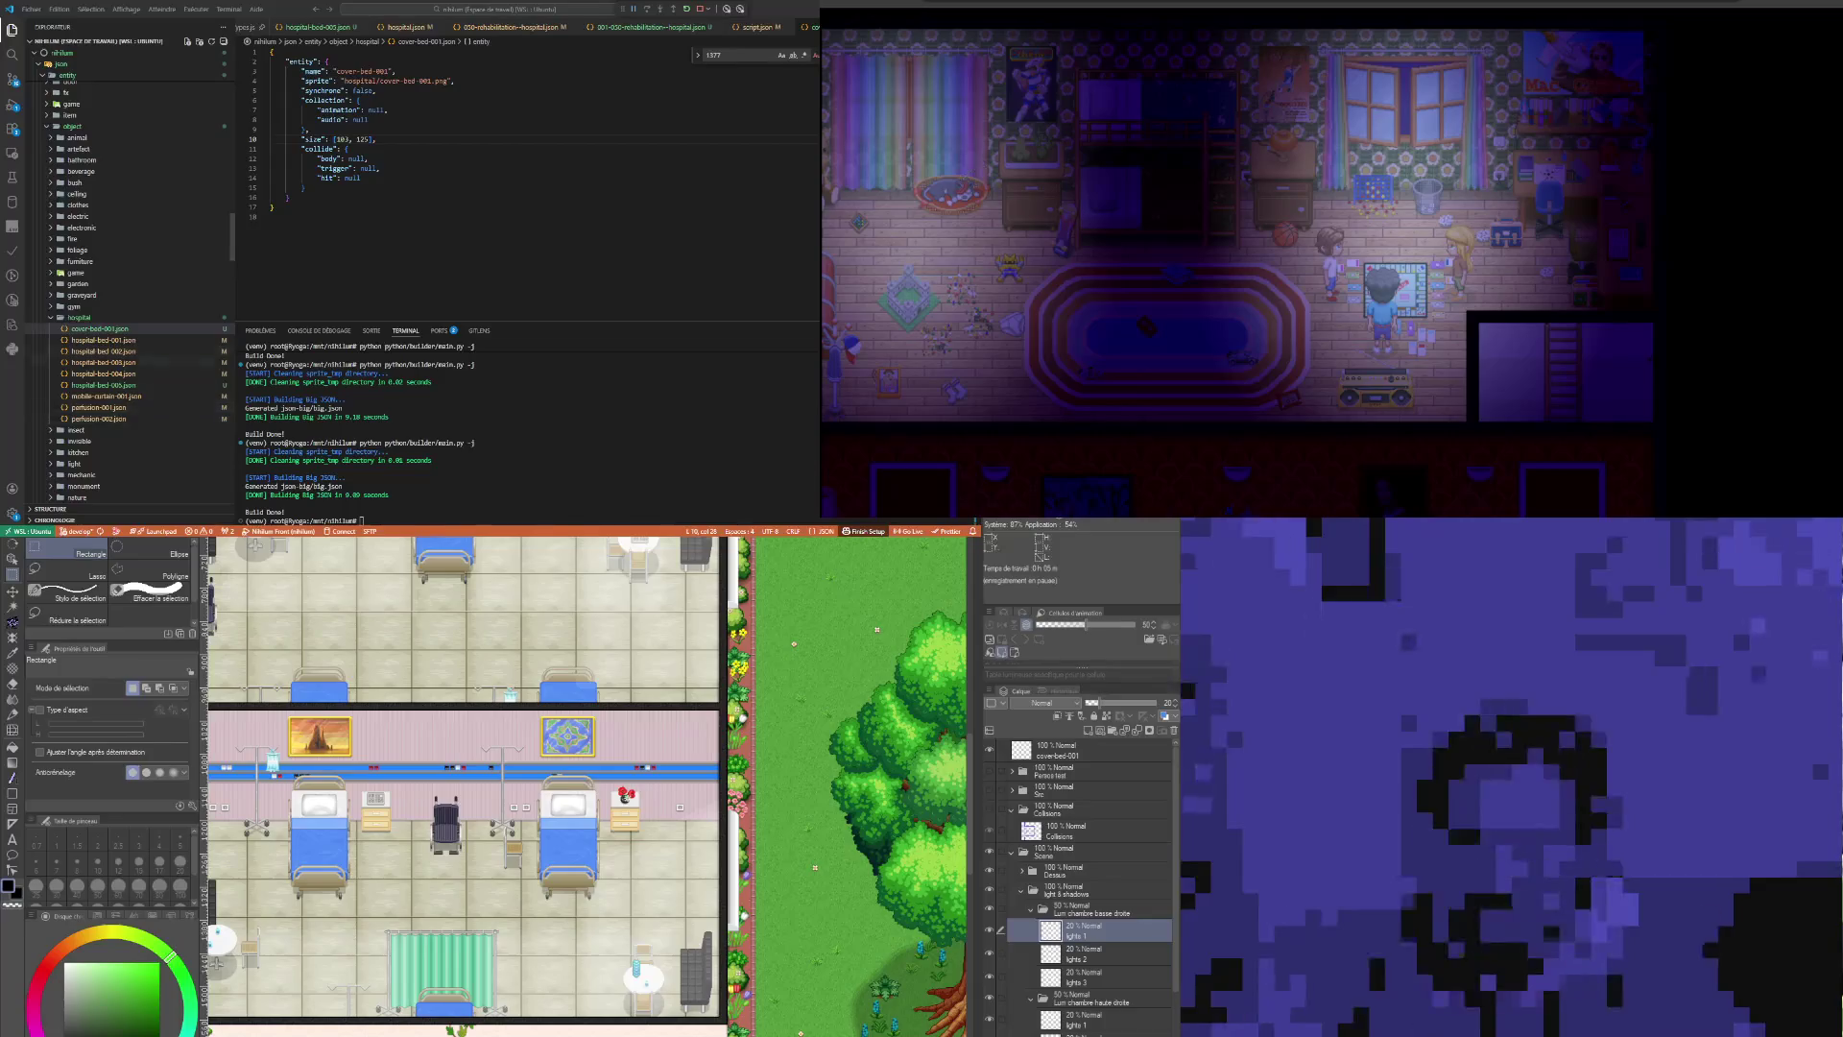
{"action": "scroll", "coordinate": [130, 288], "scroll_direction": "down", "scroll_amount": 5}
{"action": "scroll", "coordinate": [130, 288], "scroll_direction": "down", "scroll_amount": 5}
{"action": "scroll", "coordinate": [130, 288], "scroll_direction": "down", "scroll_amount": 5}
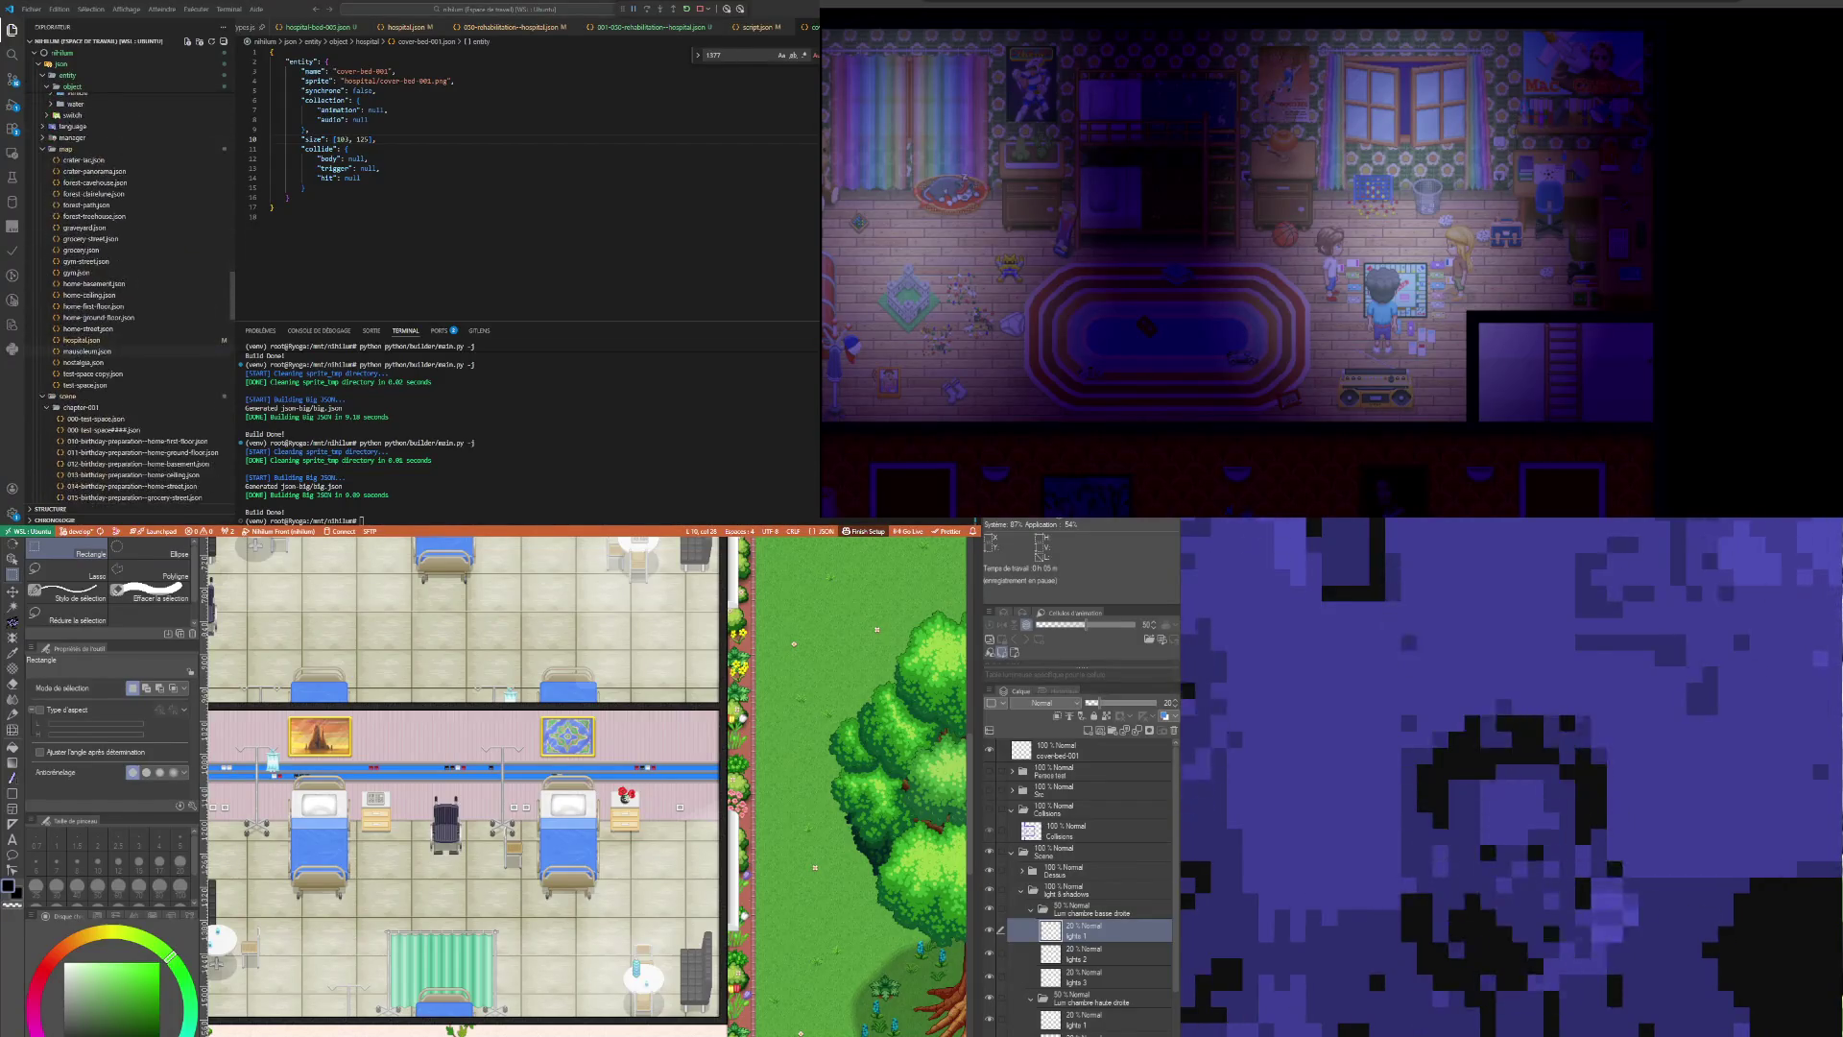
{"action": "left_click", "coordinate": [81, 340]}
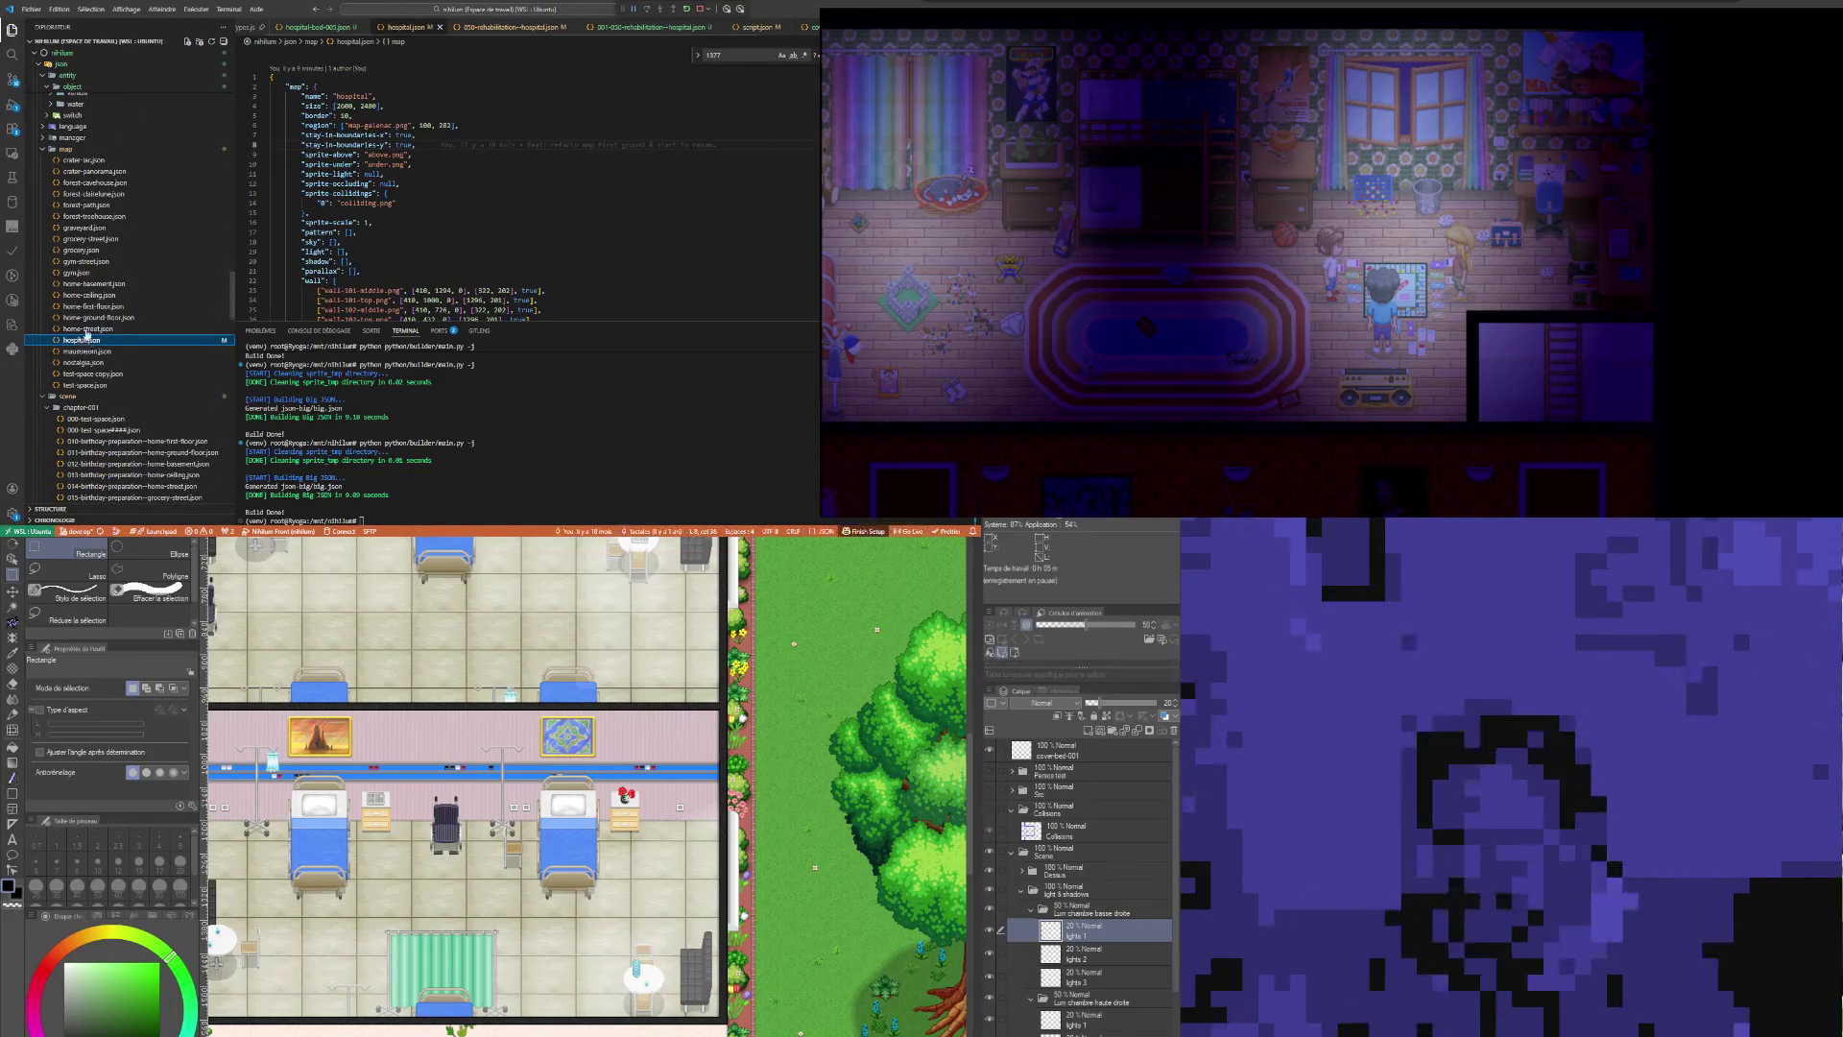
Step: Open chapter-002.json, then chapter-001.json from the chapter folder
{"action": "scroll", "coordinate": [86, 326], "scroll_direction": "up", "scroll_amount": 3}
{"action": "scroll", "coordinate": [91, 312], "scroll_direction": "up", "scroll_amount": 3}
{"action": "scroll", "coordinate": [96, 297], "scroll_direction": "up", "scroll_amount": 3}
{"action": "scroll", "coordinate": [101, 284], "scroll_direction": "up", "scroll_amount": 3}
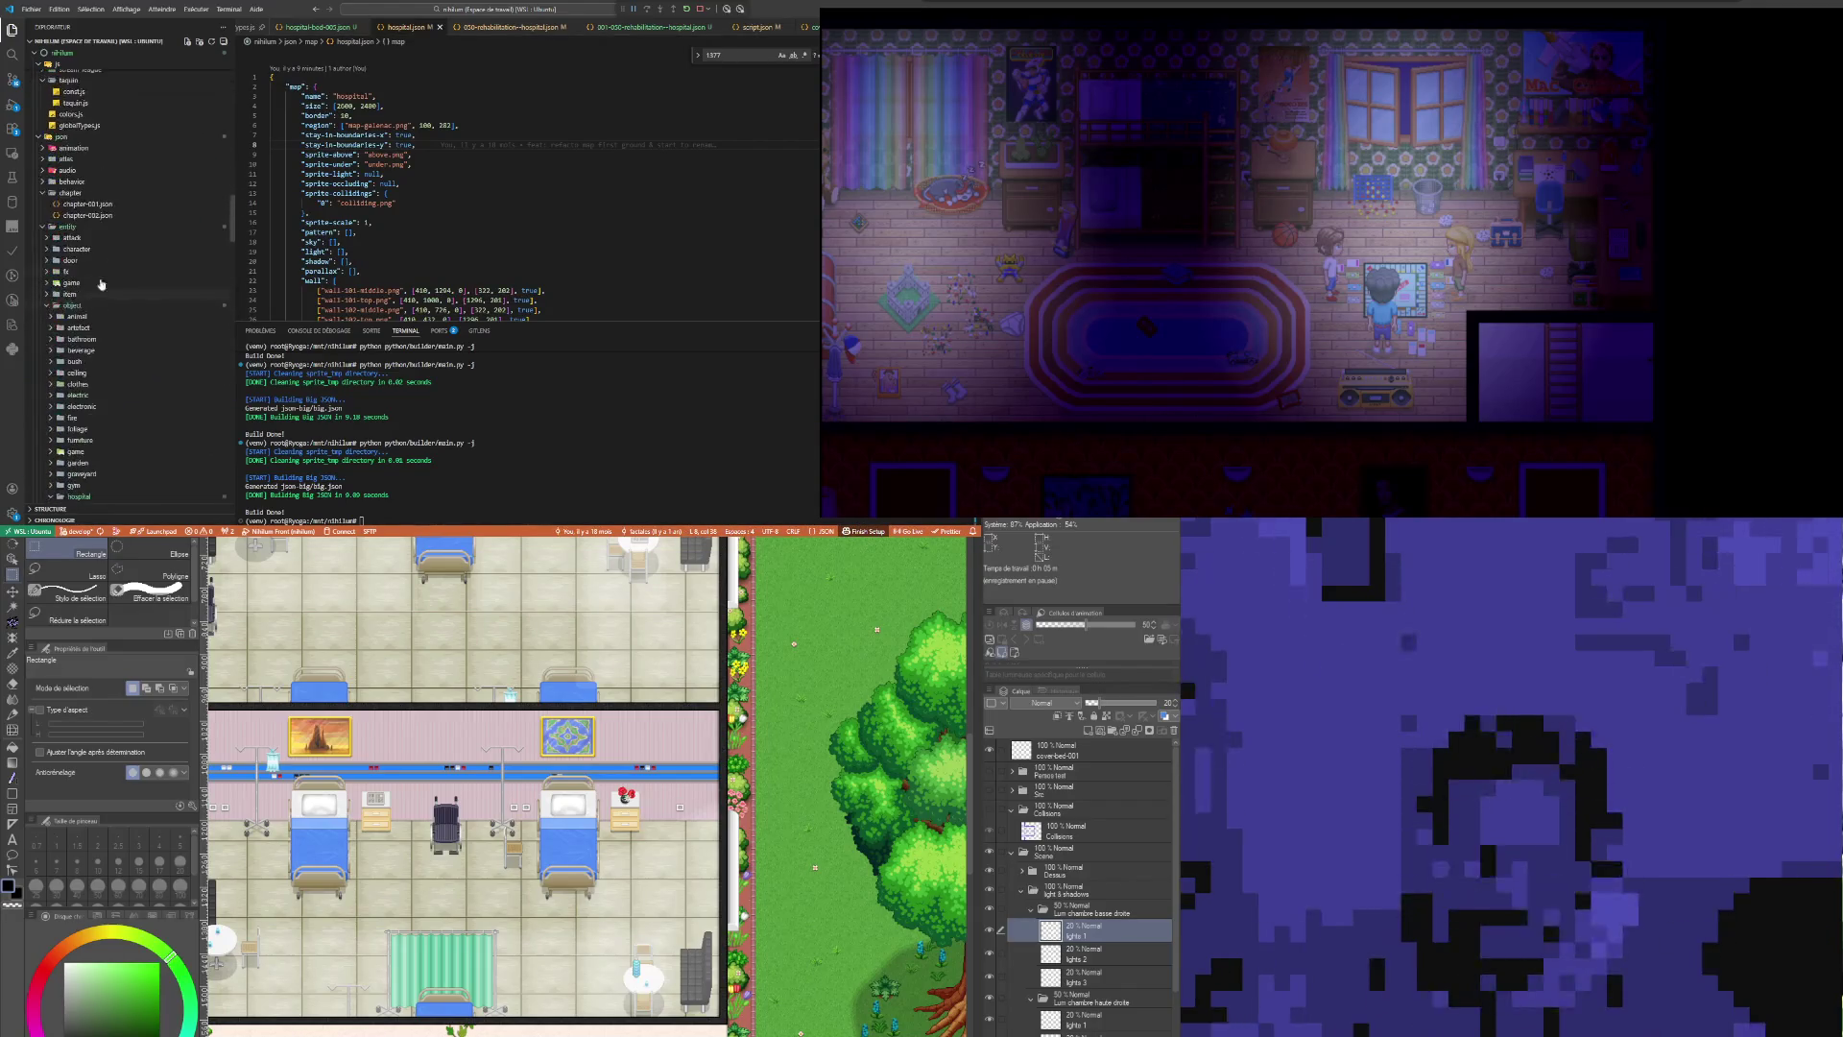
{"action": "left_click", "coordinate": [88, 215]}
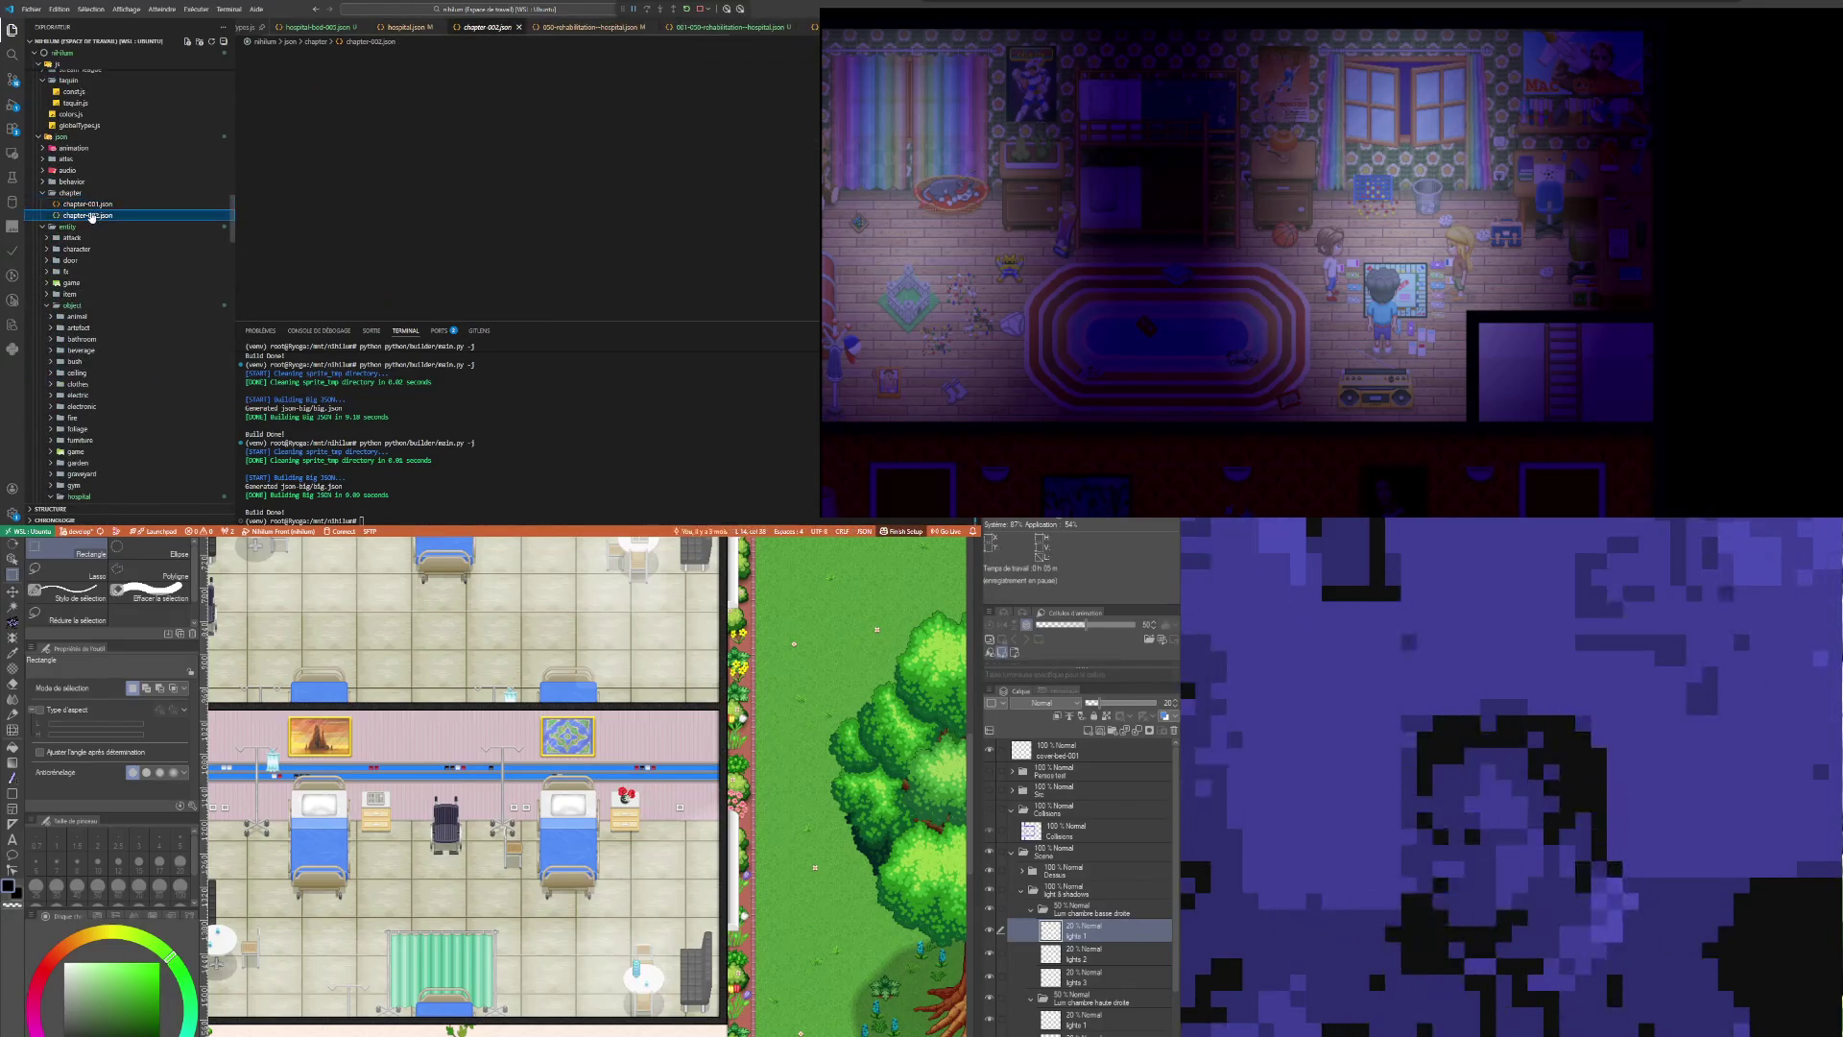
{"action": "left_click", "coordinate": [91, 205]}
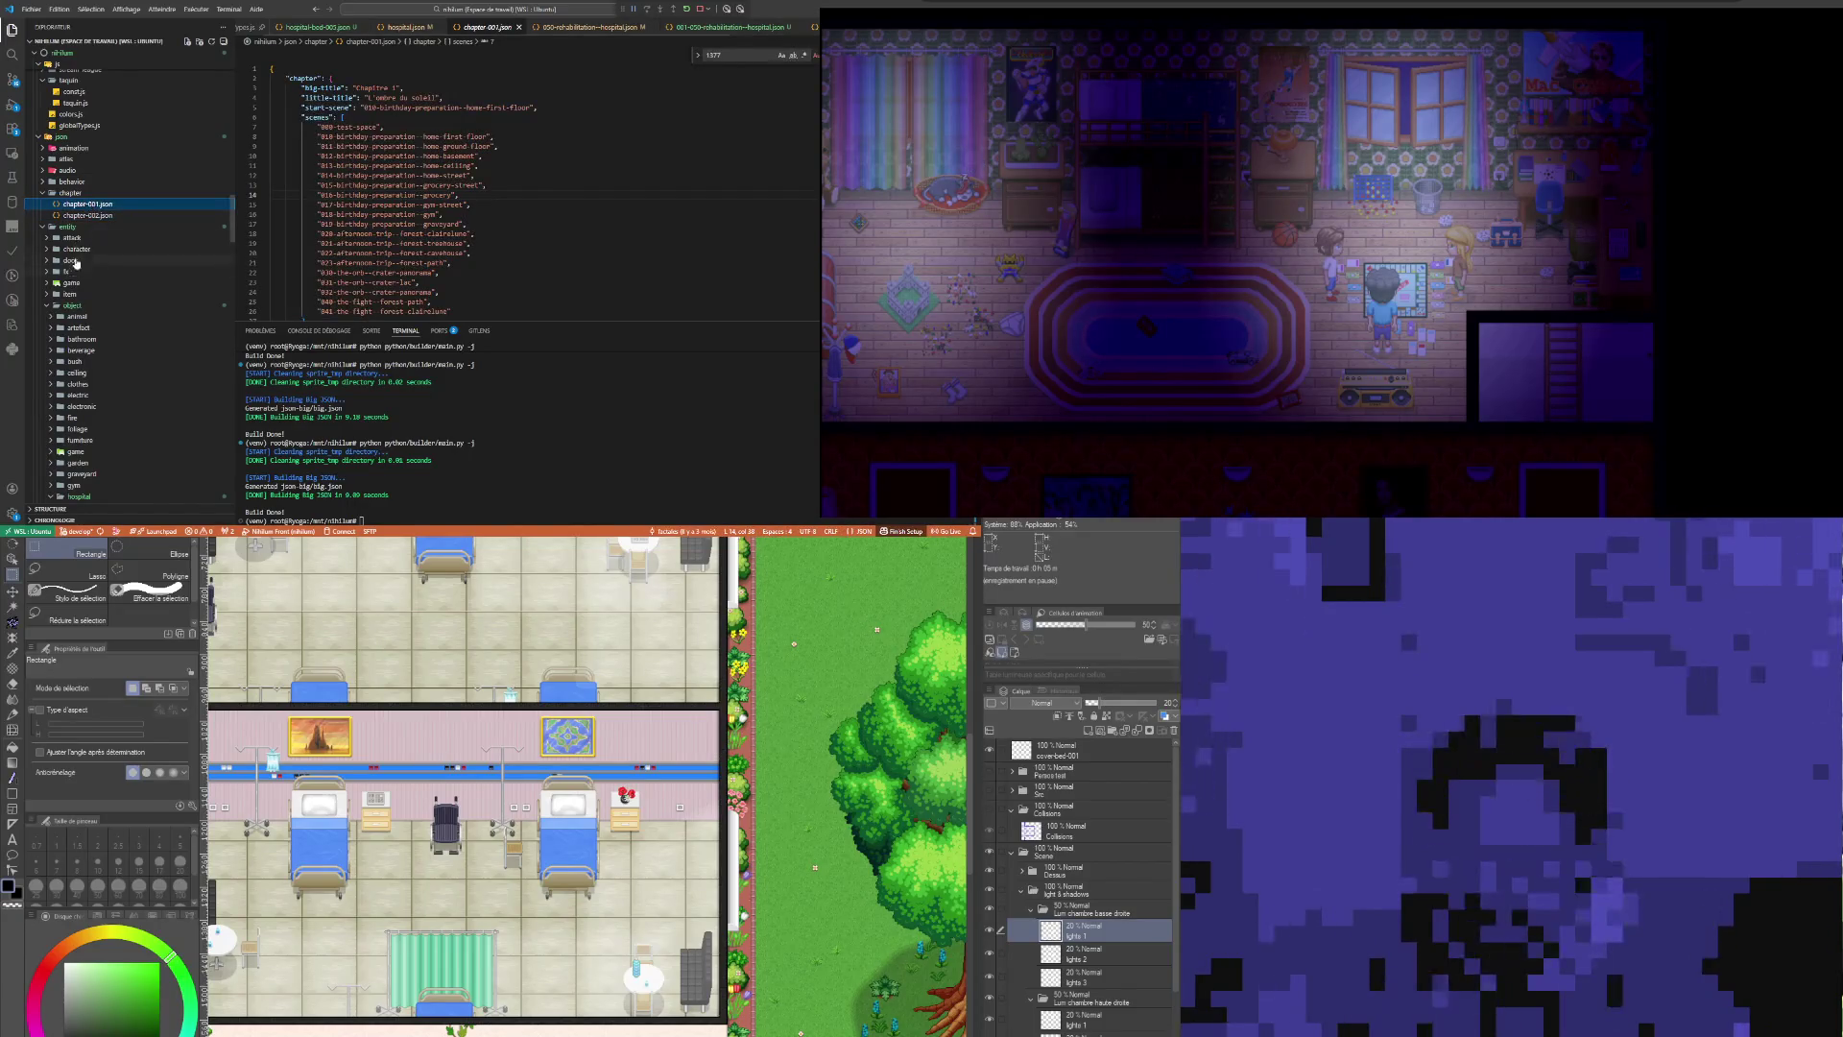
Step: Collapse and re-expand the chapter folders, then open book.json
{"action": "left_click", "coordinate": [69, 192]}
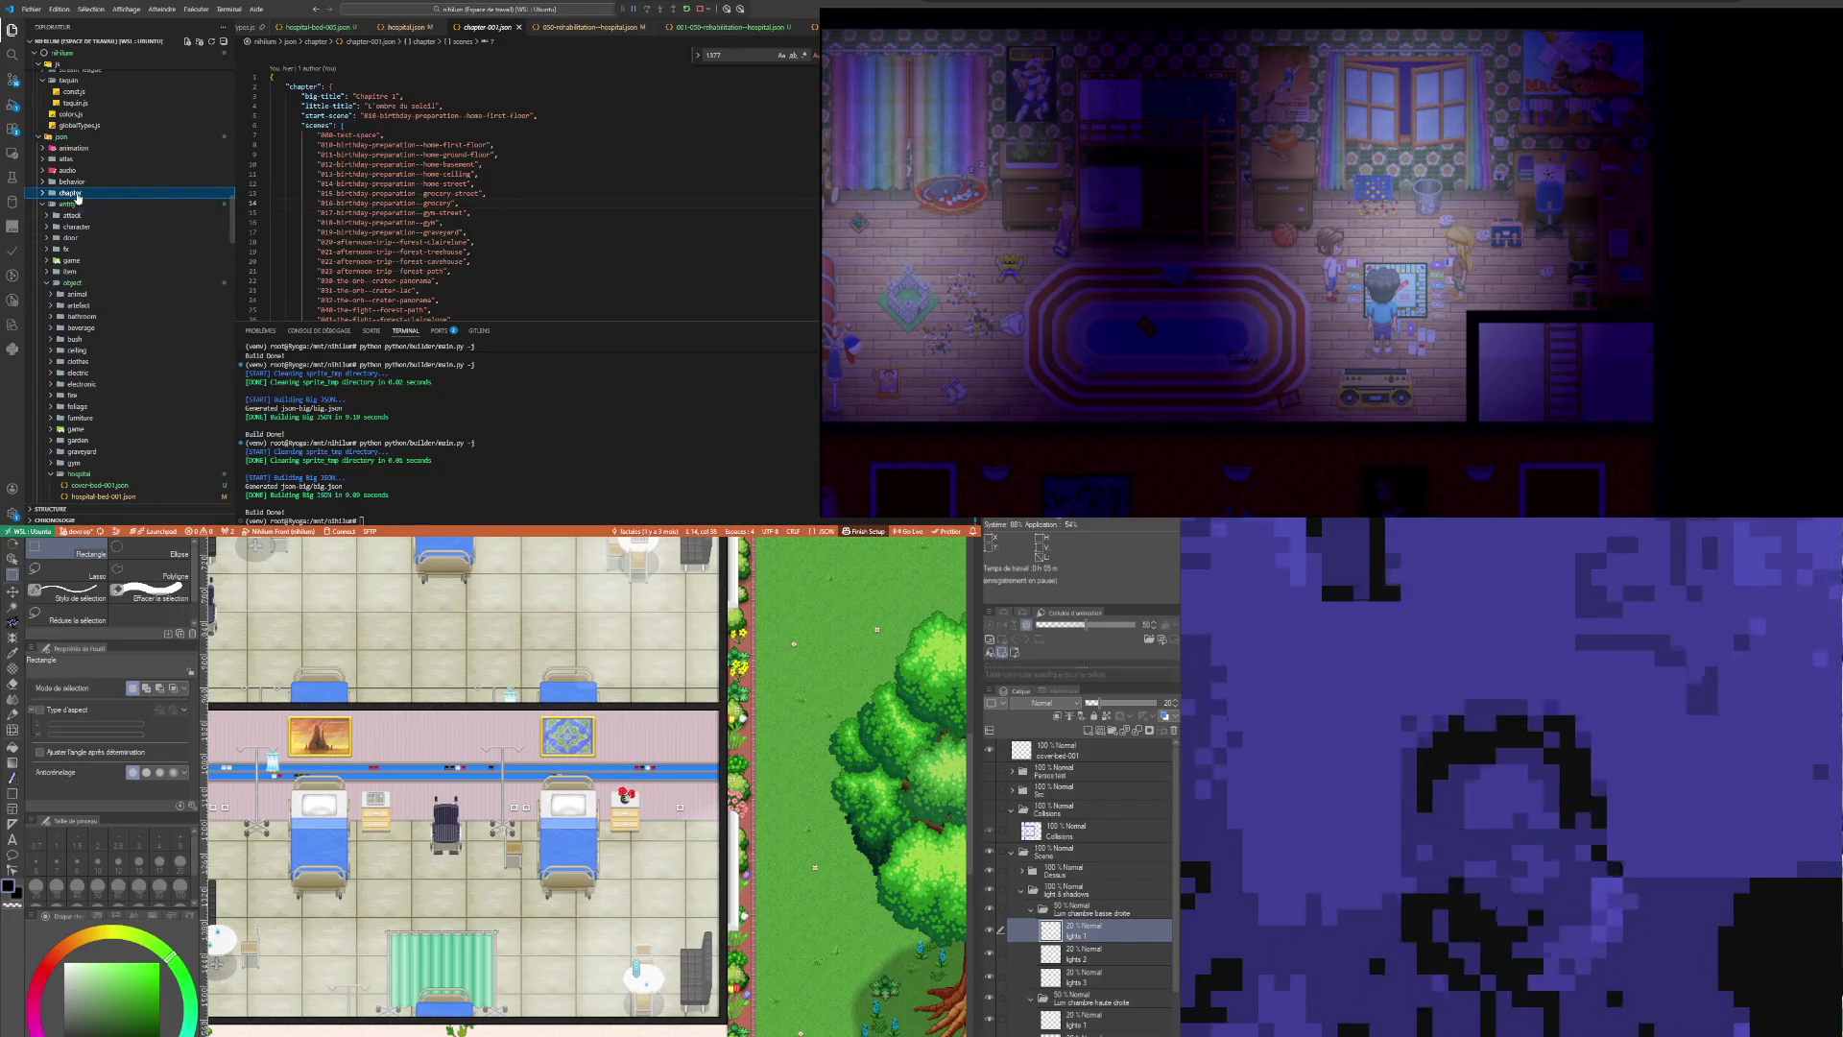
{"action": "left_click", "coordinate": [69, 193]}
{"action": "scroll", "coordinate": [87, 336], "scroll_direction": "down", "scroll_amount": 5}
{"action": "scroll", "coordinate": [93, 380], "scroll_direction": "down", "scroll_amount": 5}
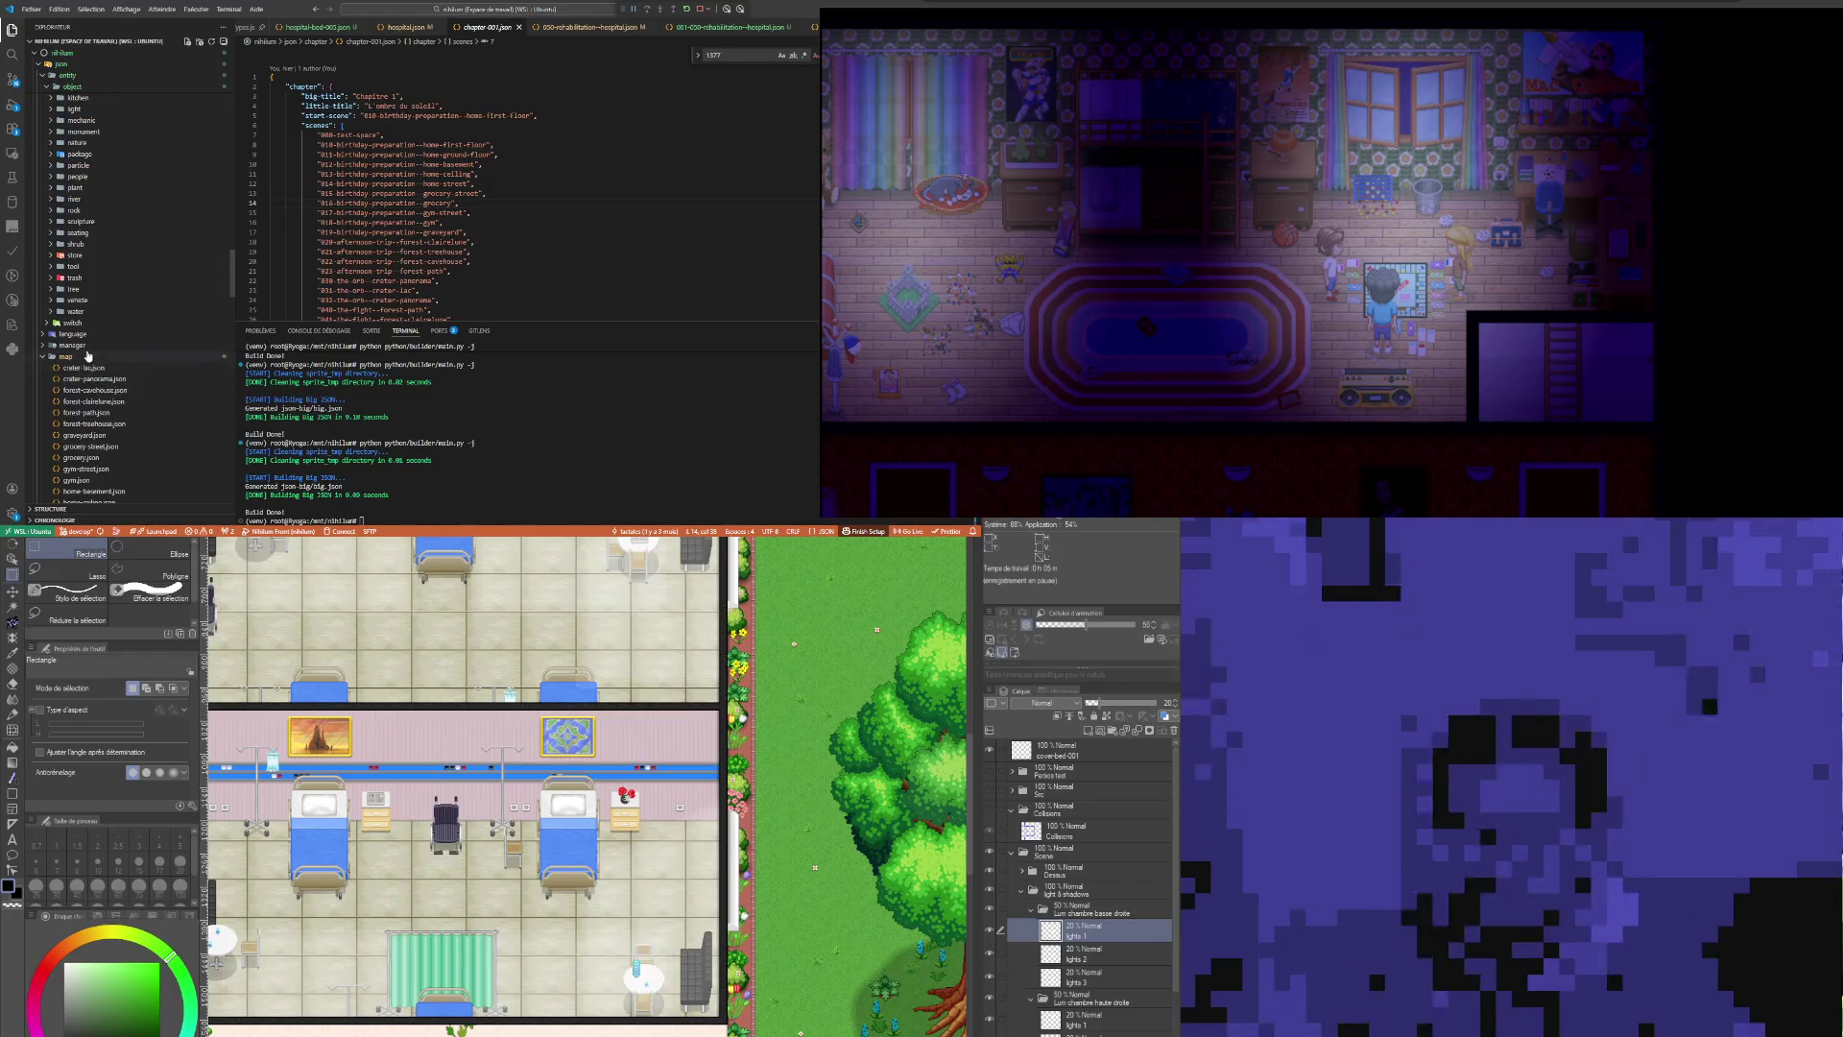
{"action": "scroll", "coordinate": [91, 374], "scroll_direction": "down", "scroll_amount": 3}
{"action": "scroll", "coordinate": [87, 357], "scroll_direction": "down", "scroll_amount": 2}
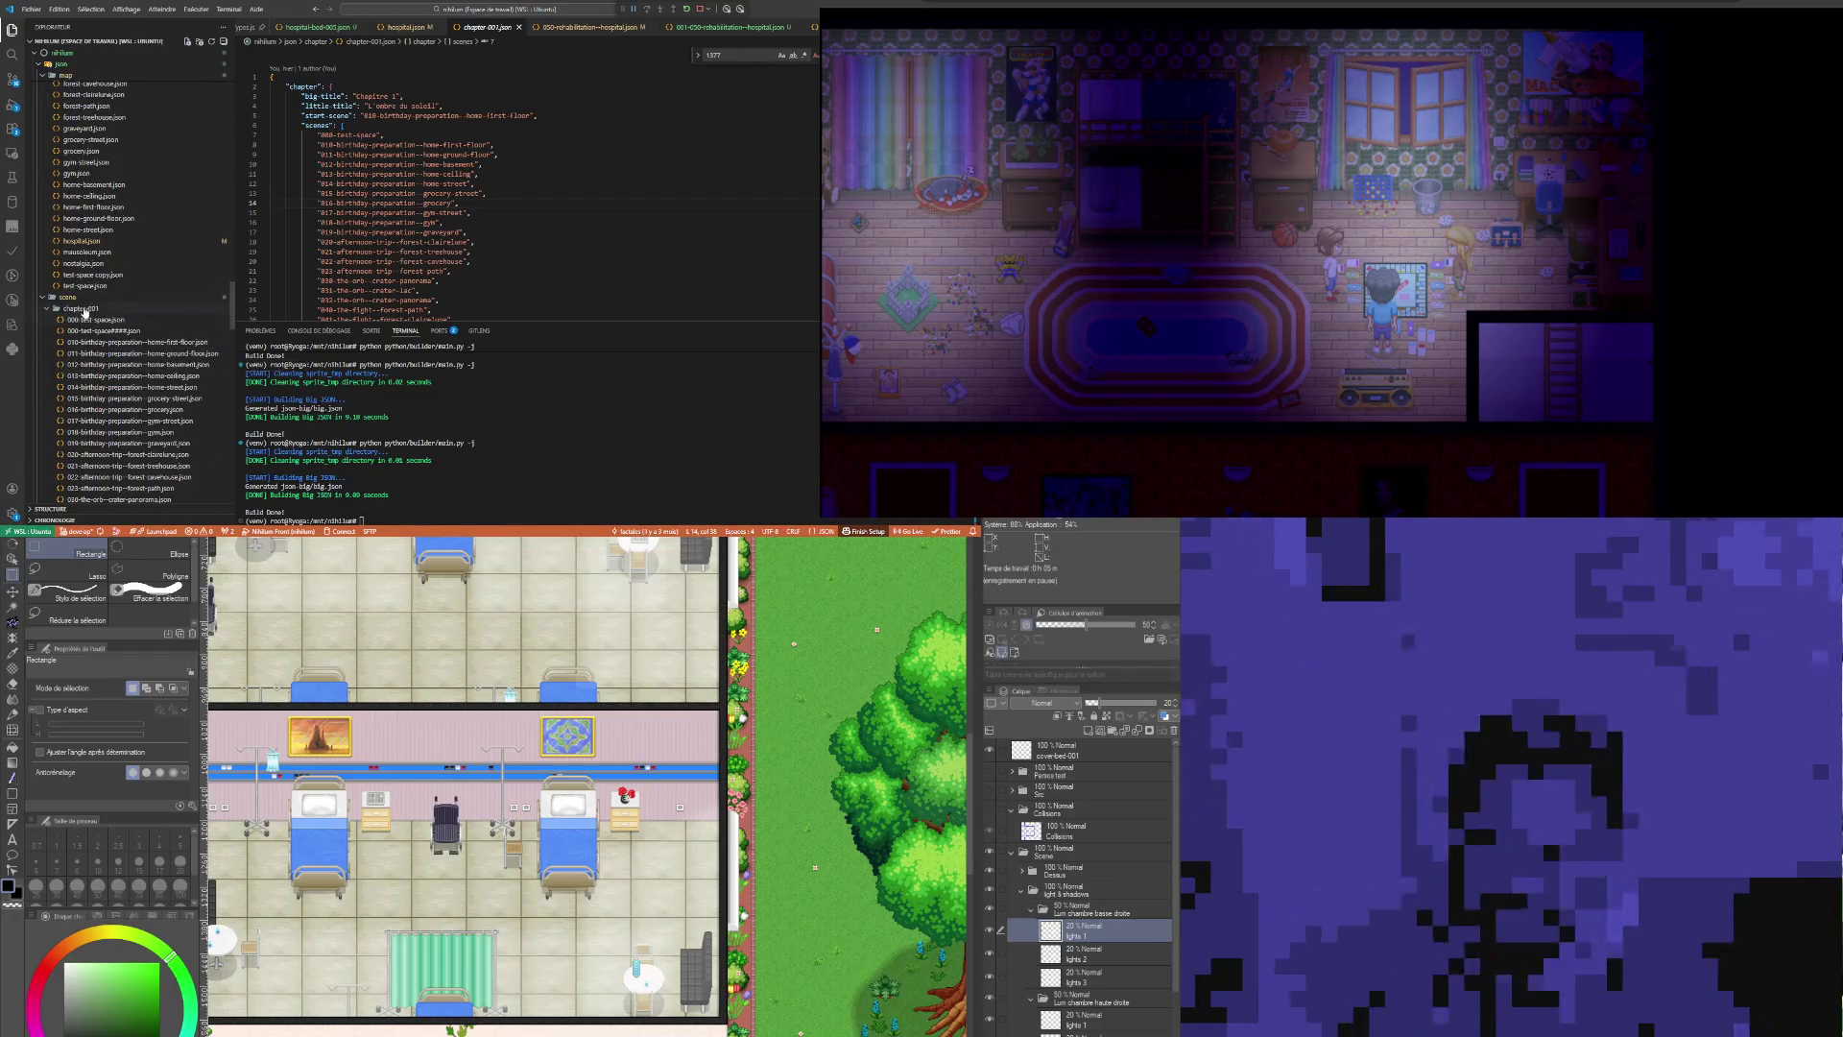
{"action": "left_click", "coordinate": [81, 308]}
{"action": "scroll", "coordinate": [104, 387], "scroll_direction": "down", "scroll_amount": 4}
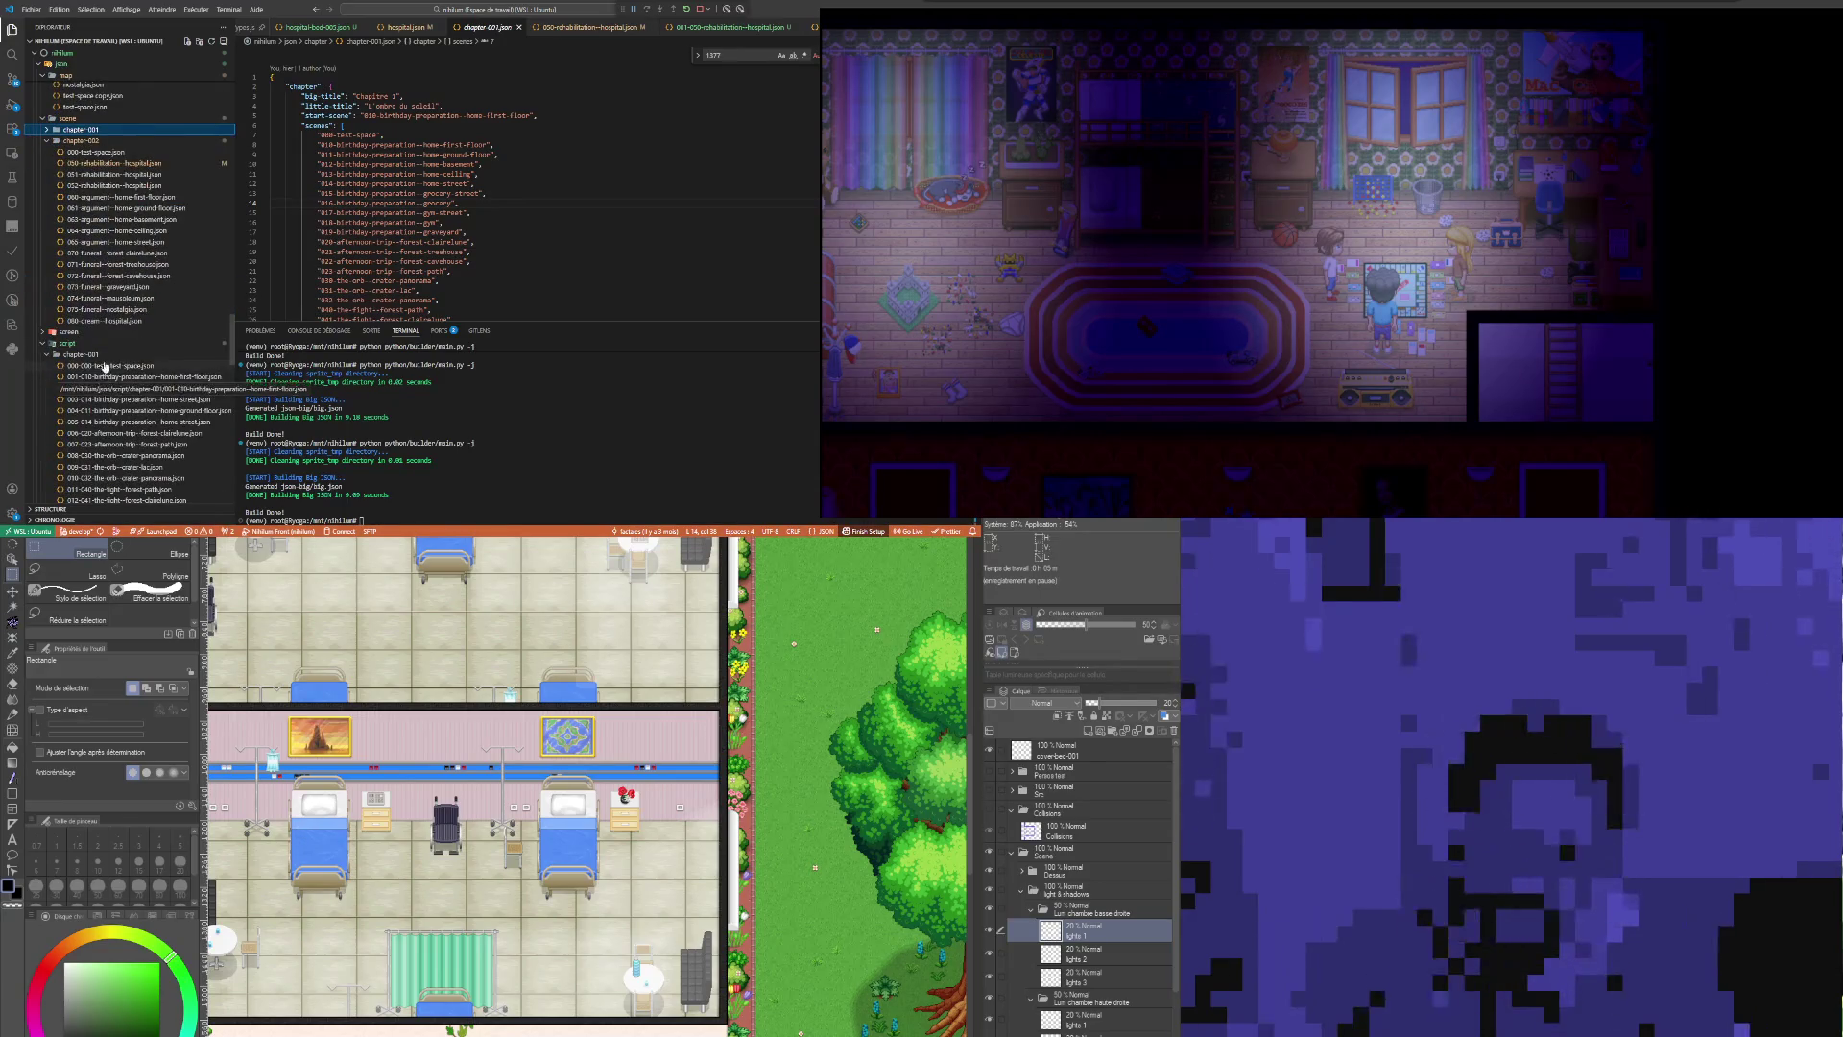
{"action": "scroll", "coordinate": [86, 420], "scroll_direction": "down", "scroll_amount": 4}
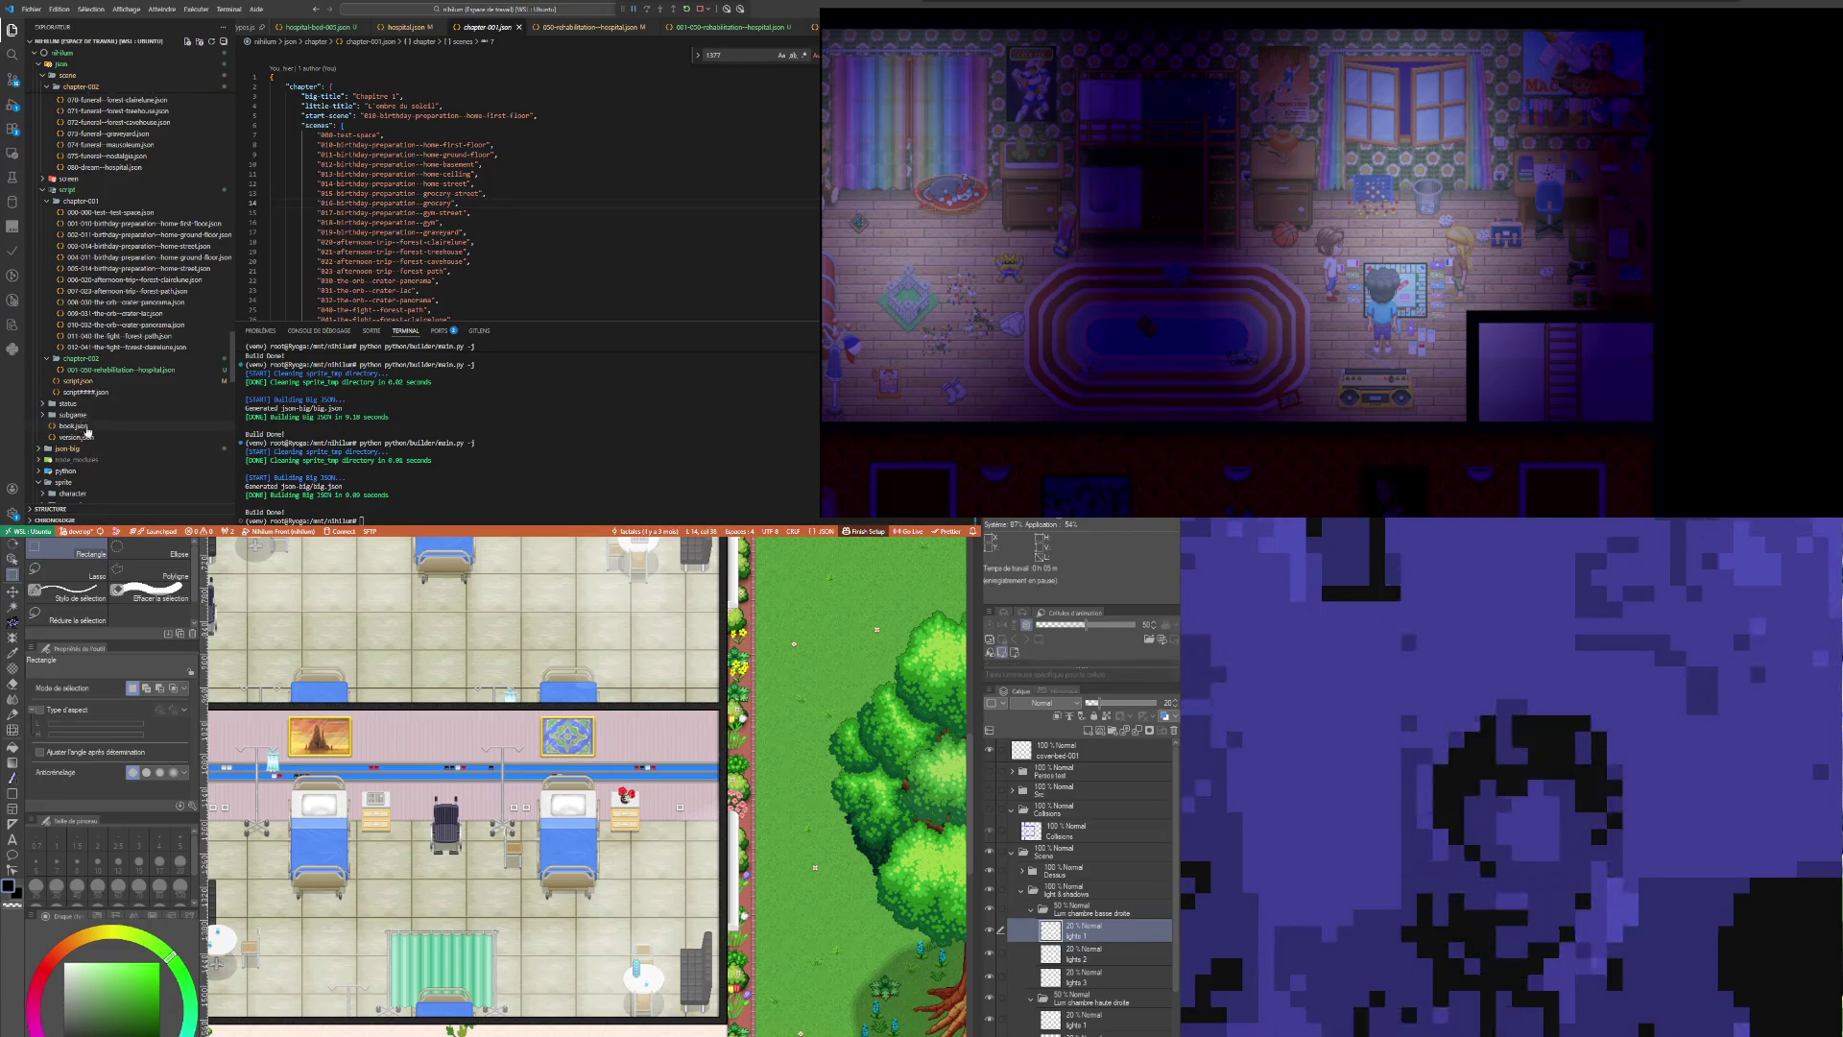
{"action": "left_click", "coordinate": [77, 426]}
Step: Reorder book.json's chapter list to "chapter-002", "chapter-001" and save
{"action": "left_click", "coordinate": [415, 79]}
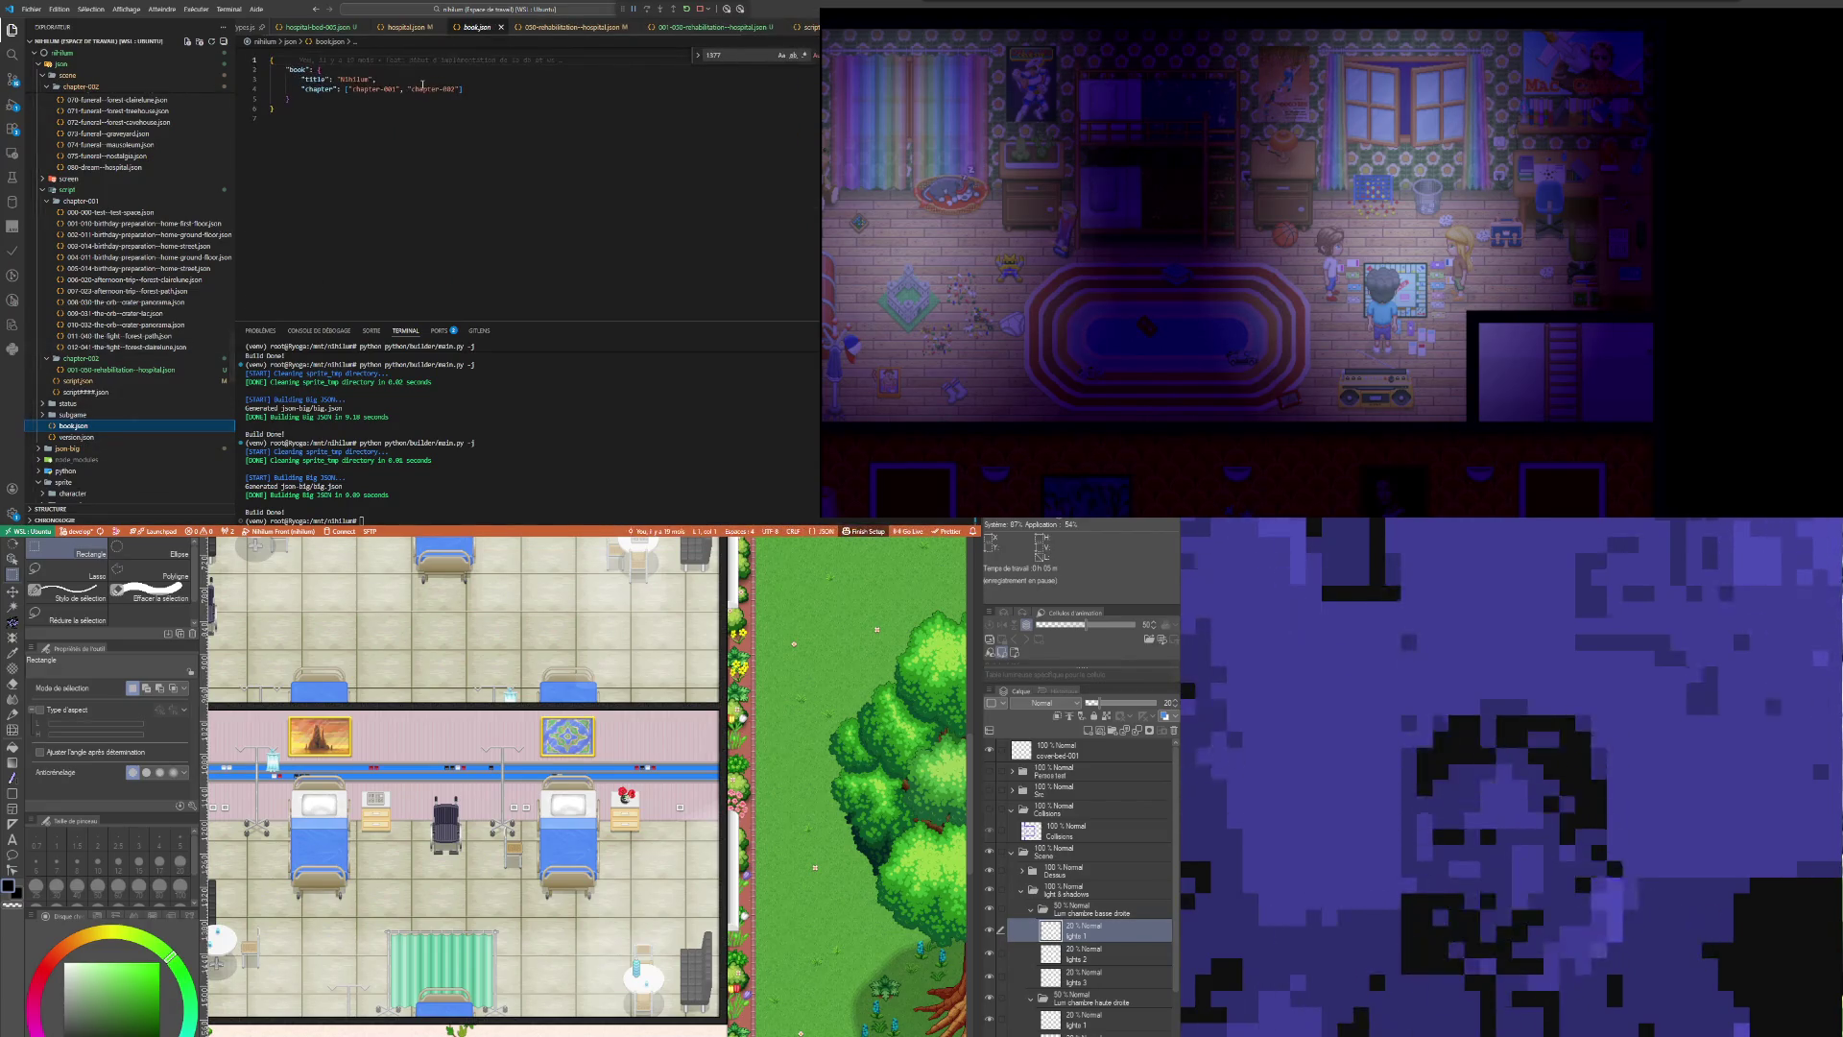
{"action": "left_click_drag", "start_coordinate": [412, 89], "coordinate": [365, 89]}
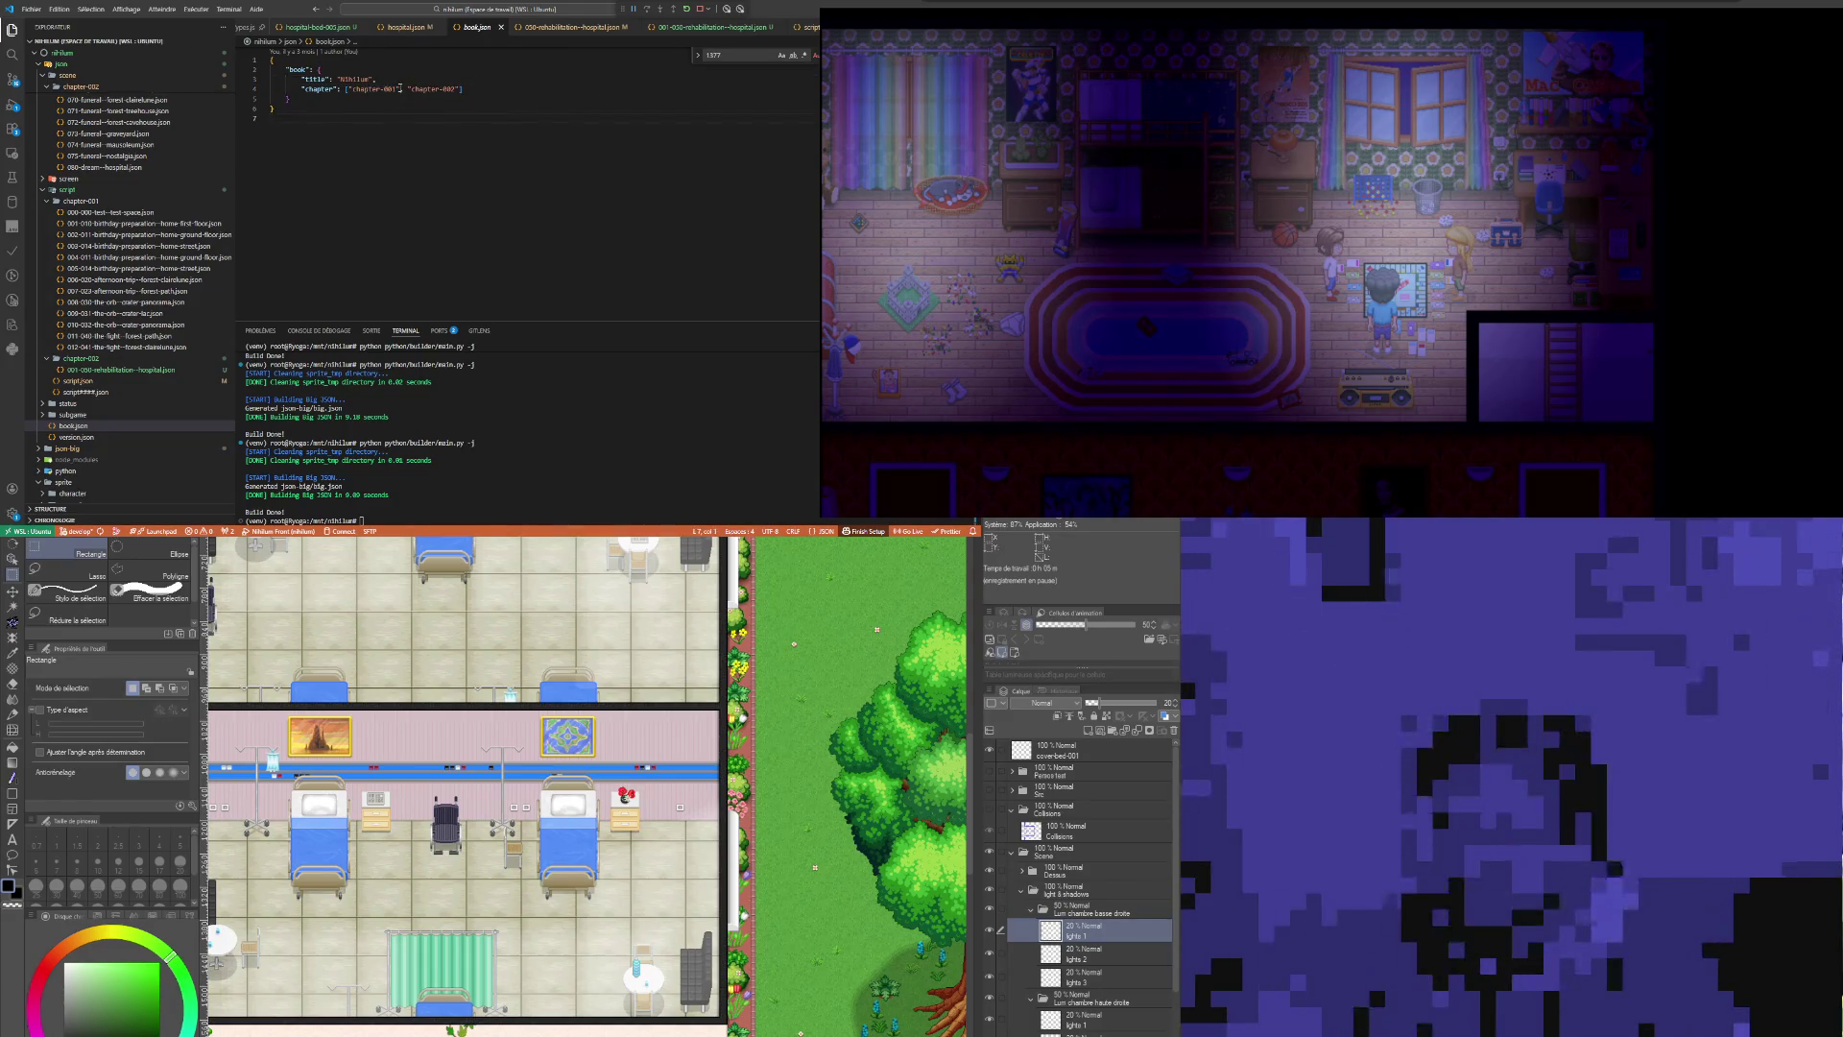
{"action": "left_click_drag", "start_coordinate": [400, 91], "coordinate": [347, 90]}
{"action": "type", "text": "\"chapter-002\", "}
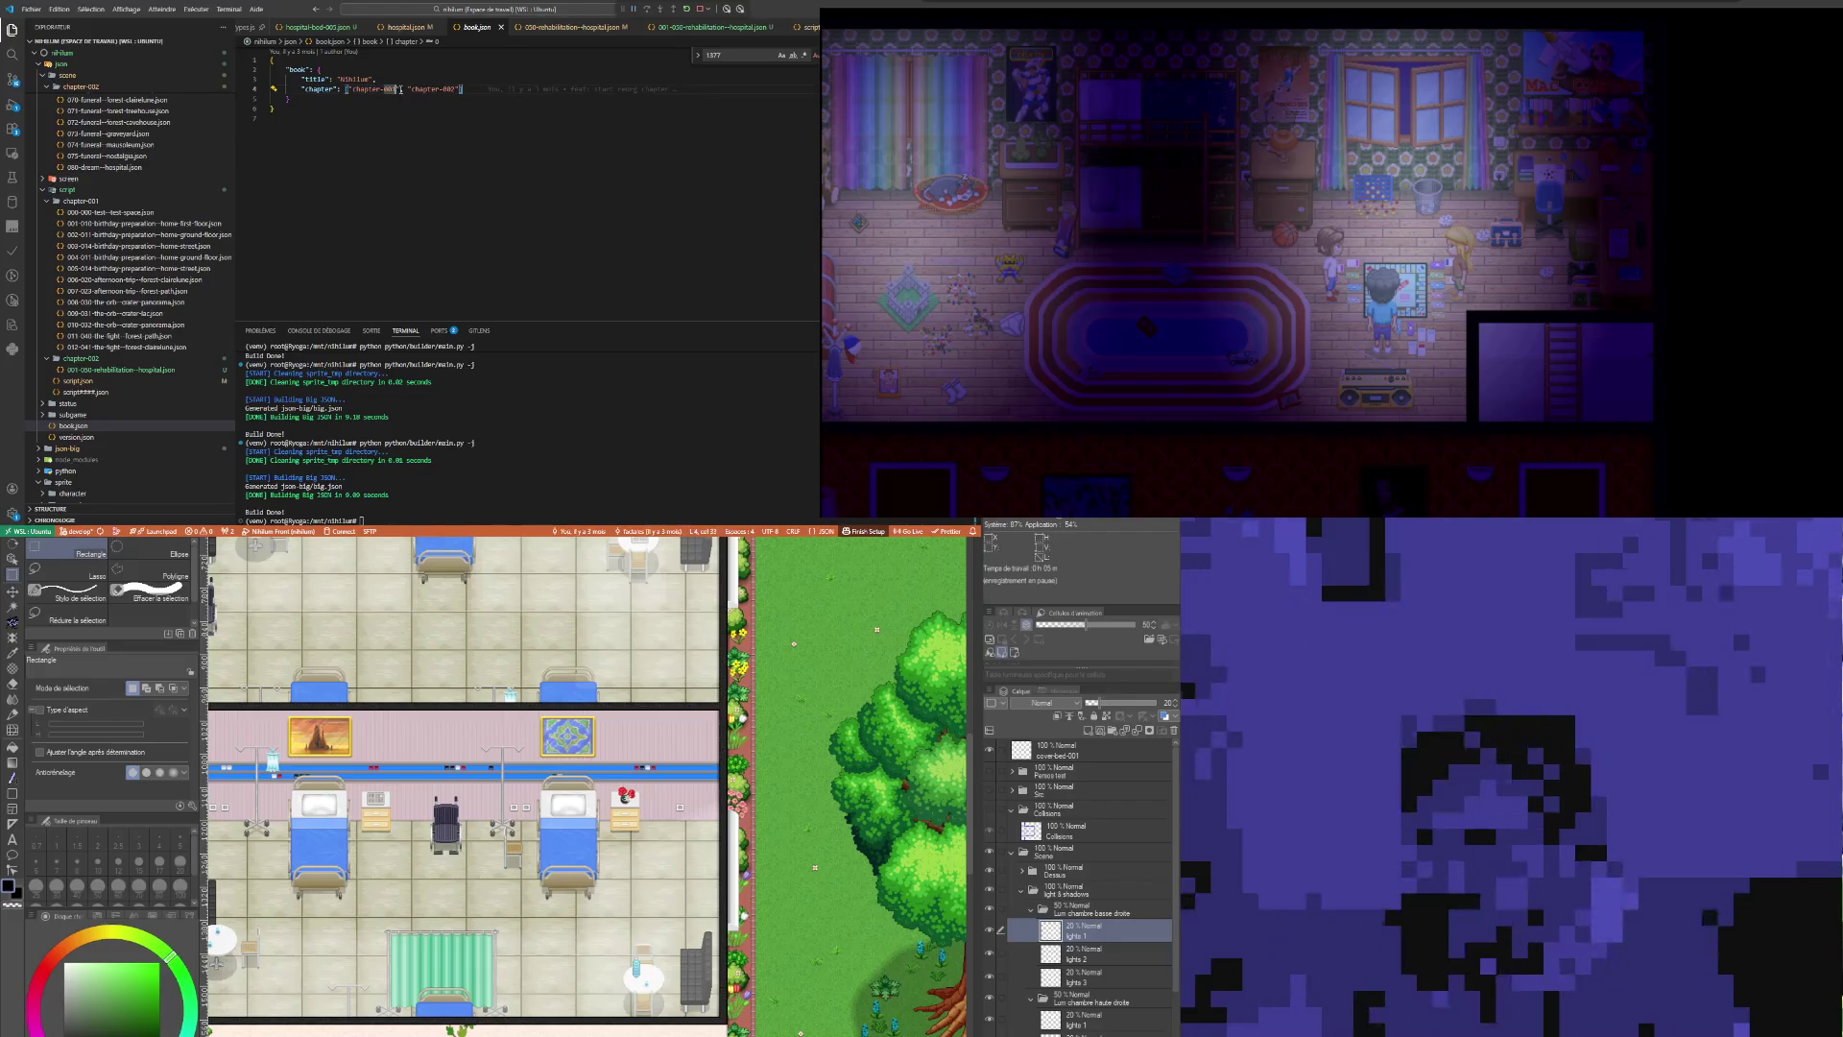
{"action": "type", "text": "\""}
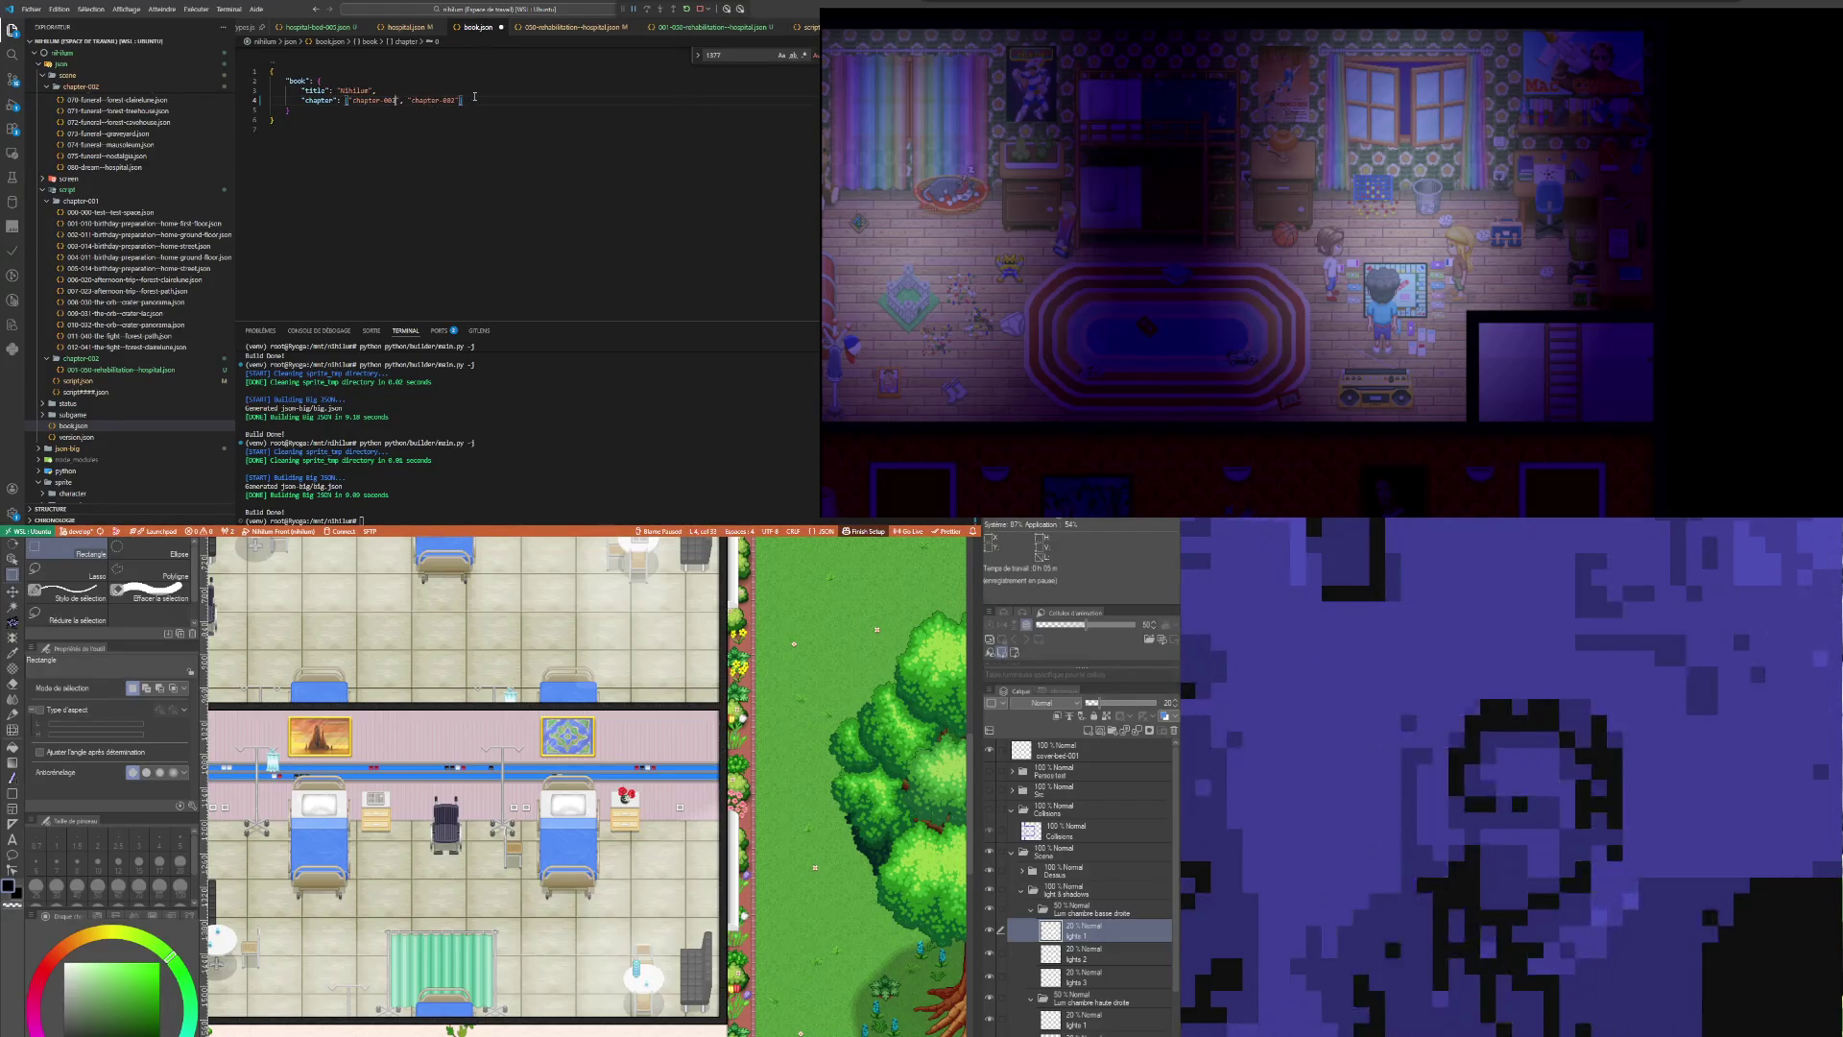
{"action": "left_click_drag", "start_coordinate": [444, 100], "coordinate": [450, 99]}
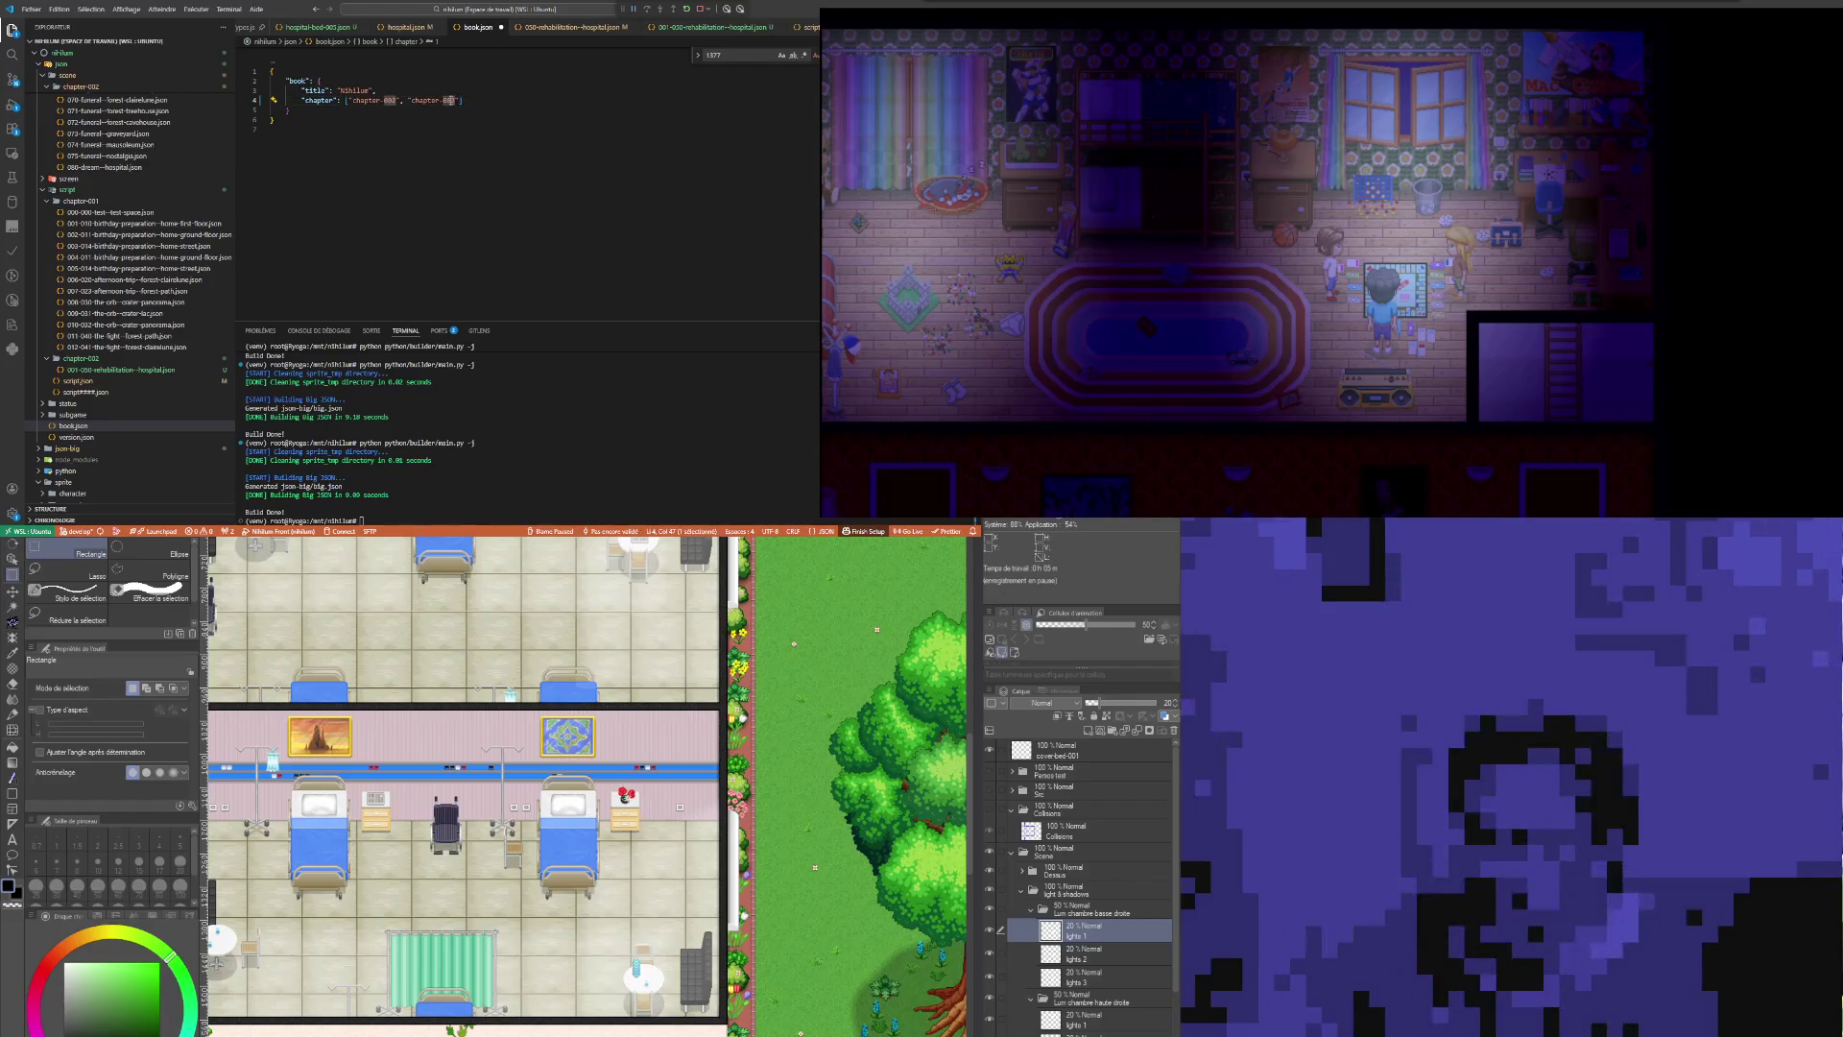
{"action": "type", "text": "1"}
{"action": "left_click", "coordinate": [467, 102]}
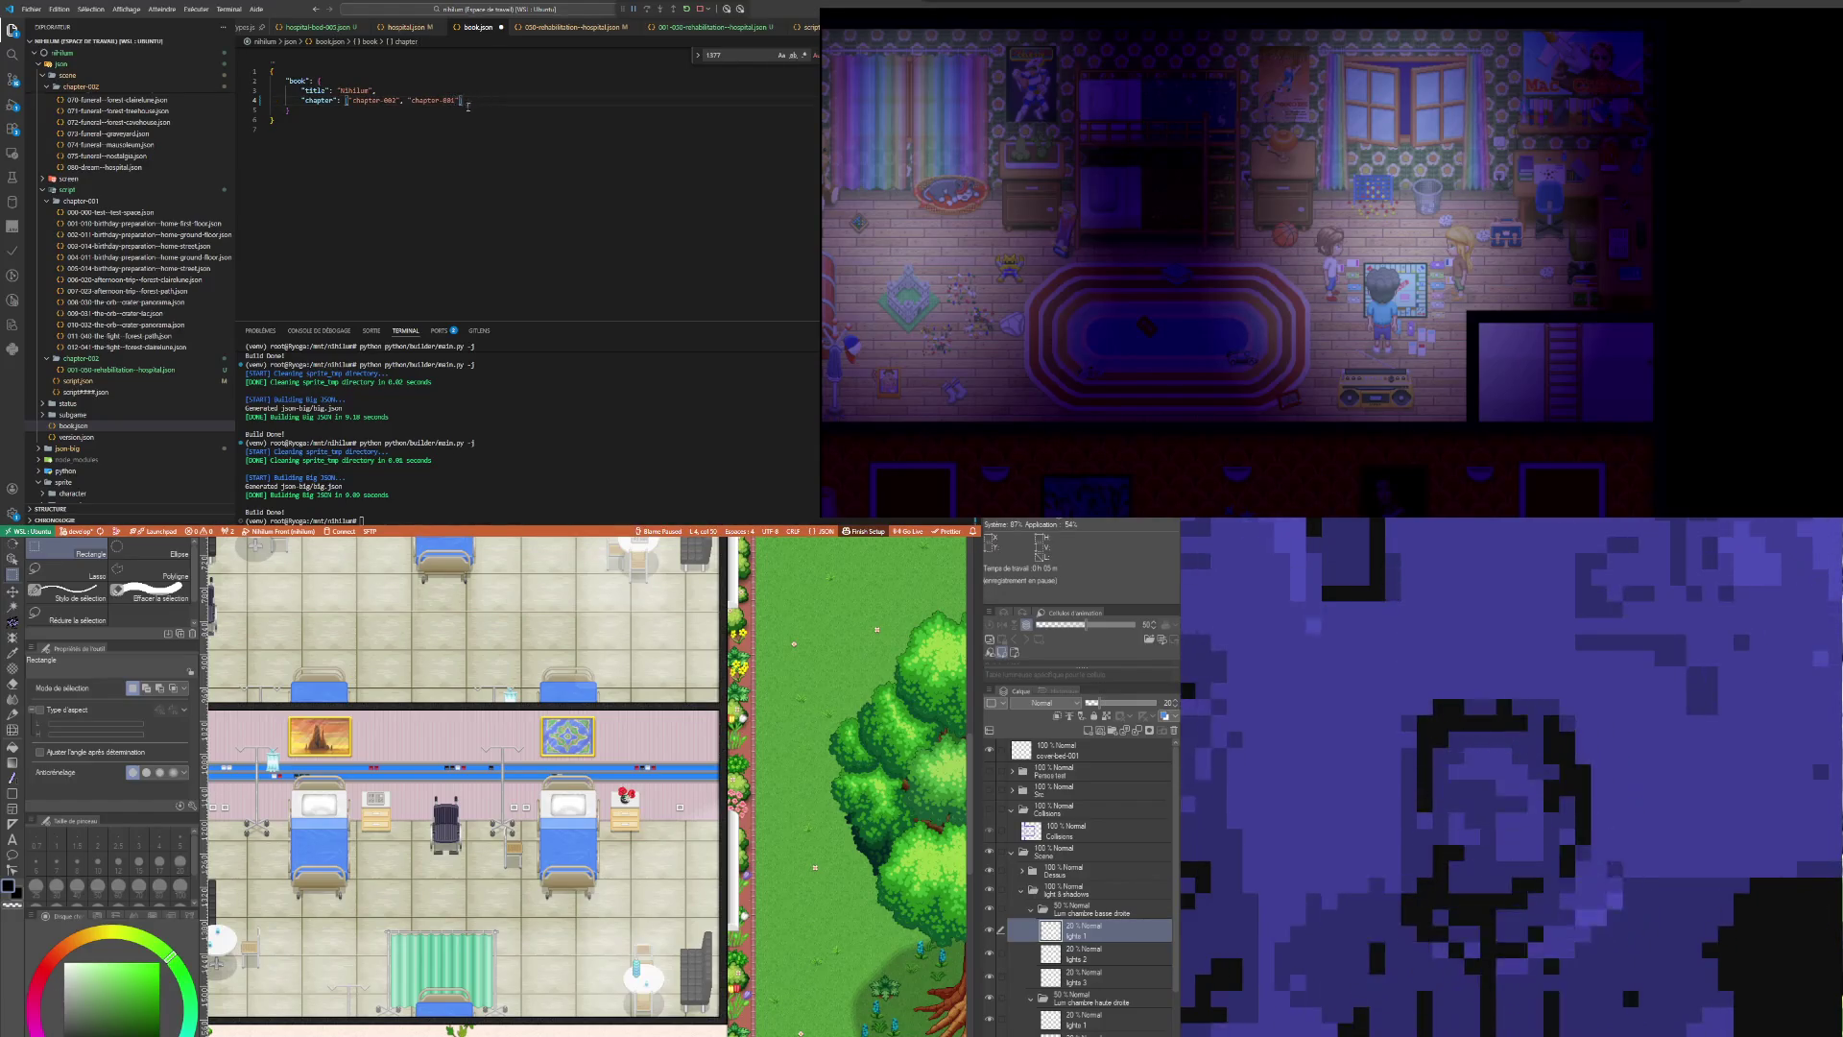
{"action": "key", "text": "ctrl+s"}
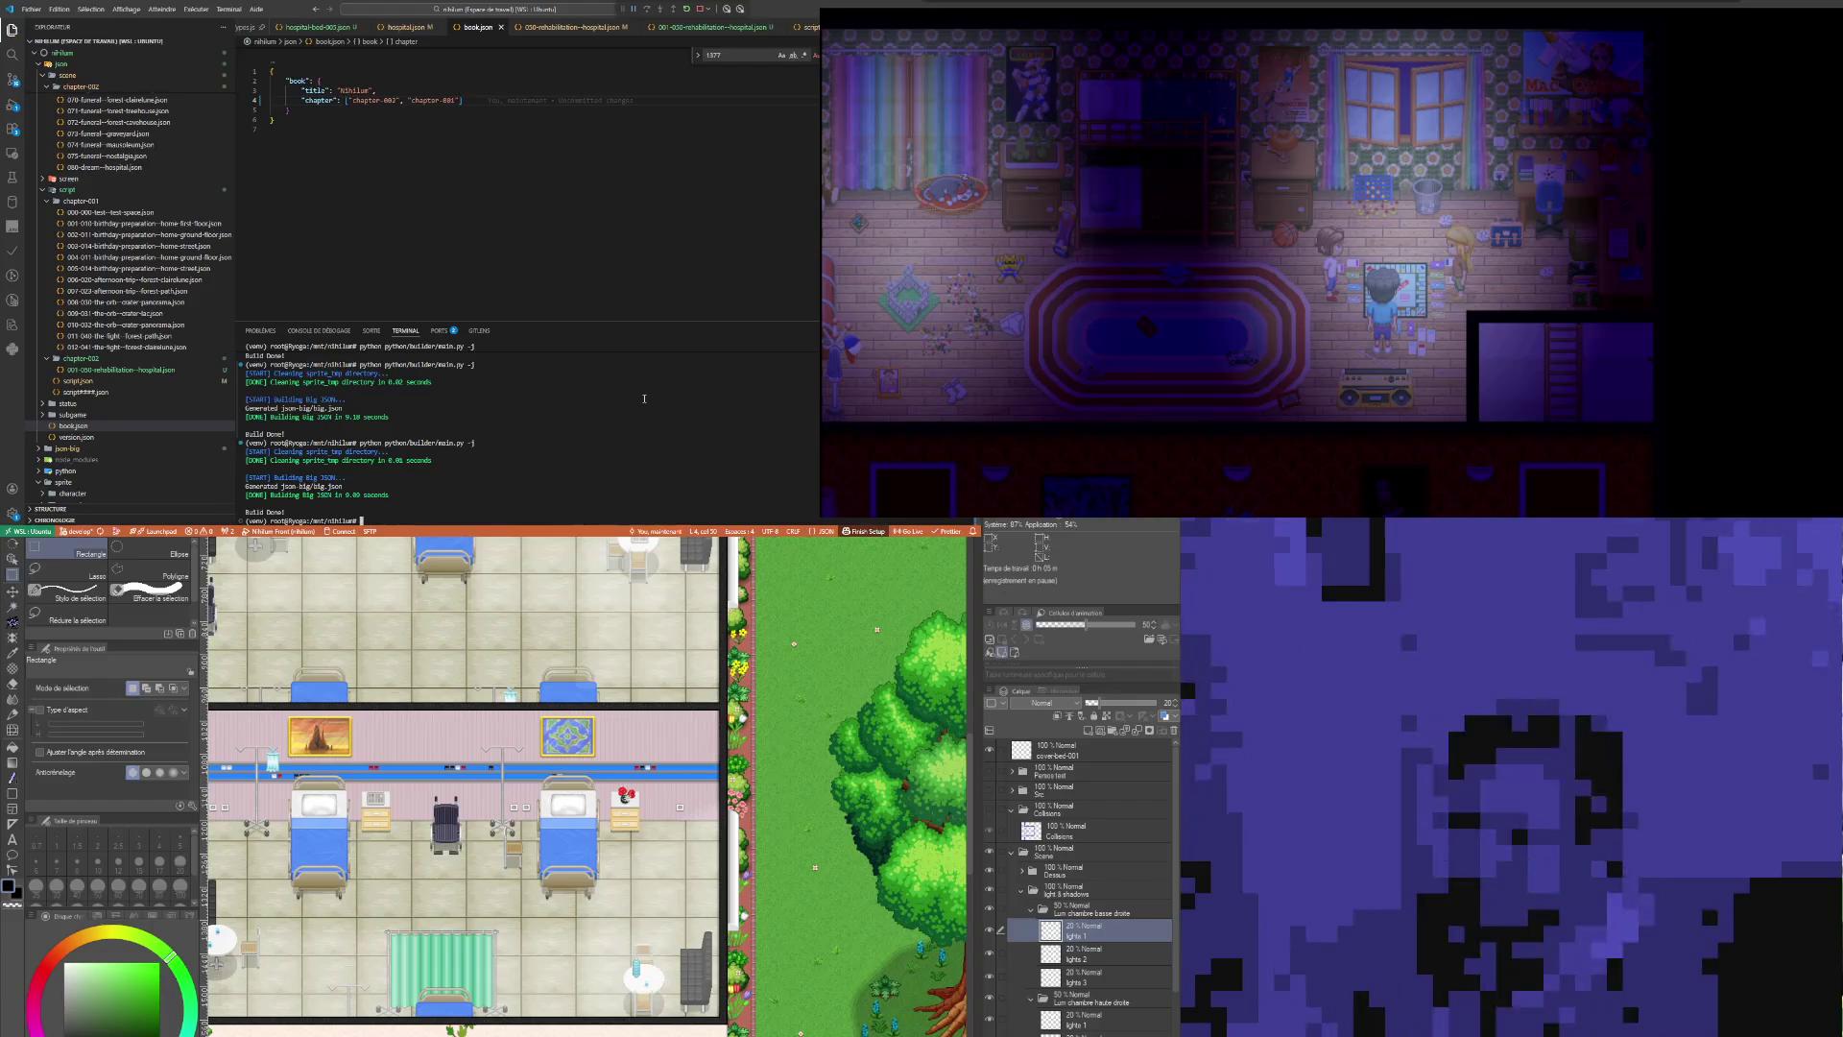
Step: Rerun python python/builder/main.py -j in the terminal and quit the running game with F5
{"action": "left_click", "coordinate": [644, 398]}
{"action": "key", "text": "Up"}
{"action": "key", "text": "Return"}
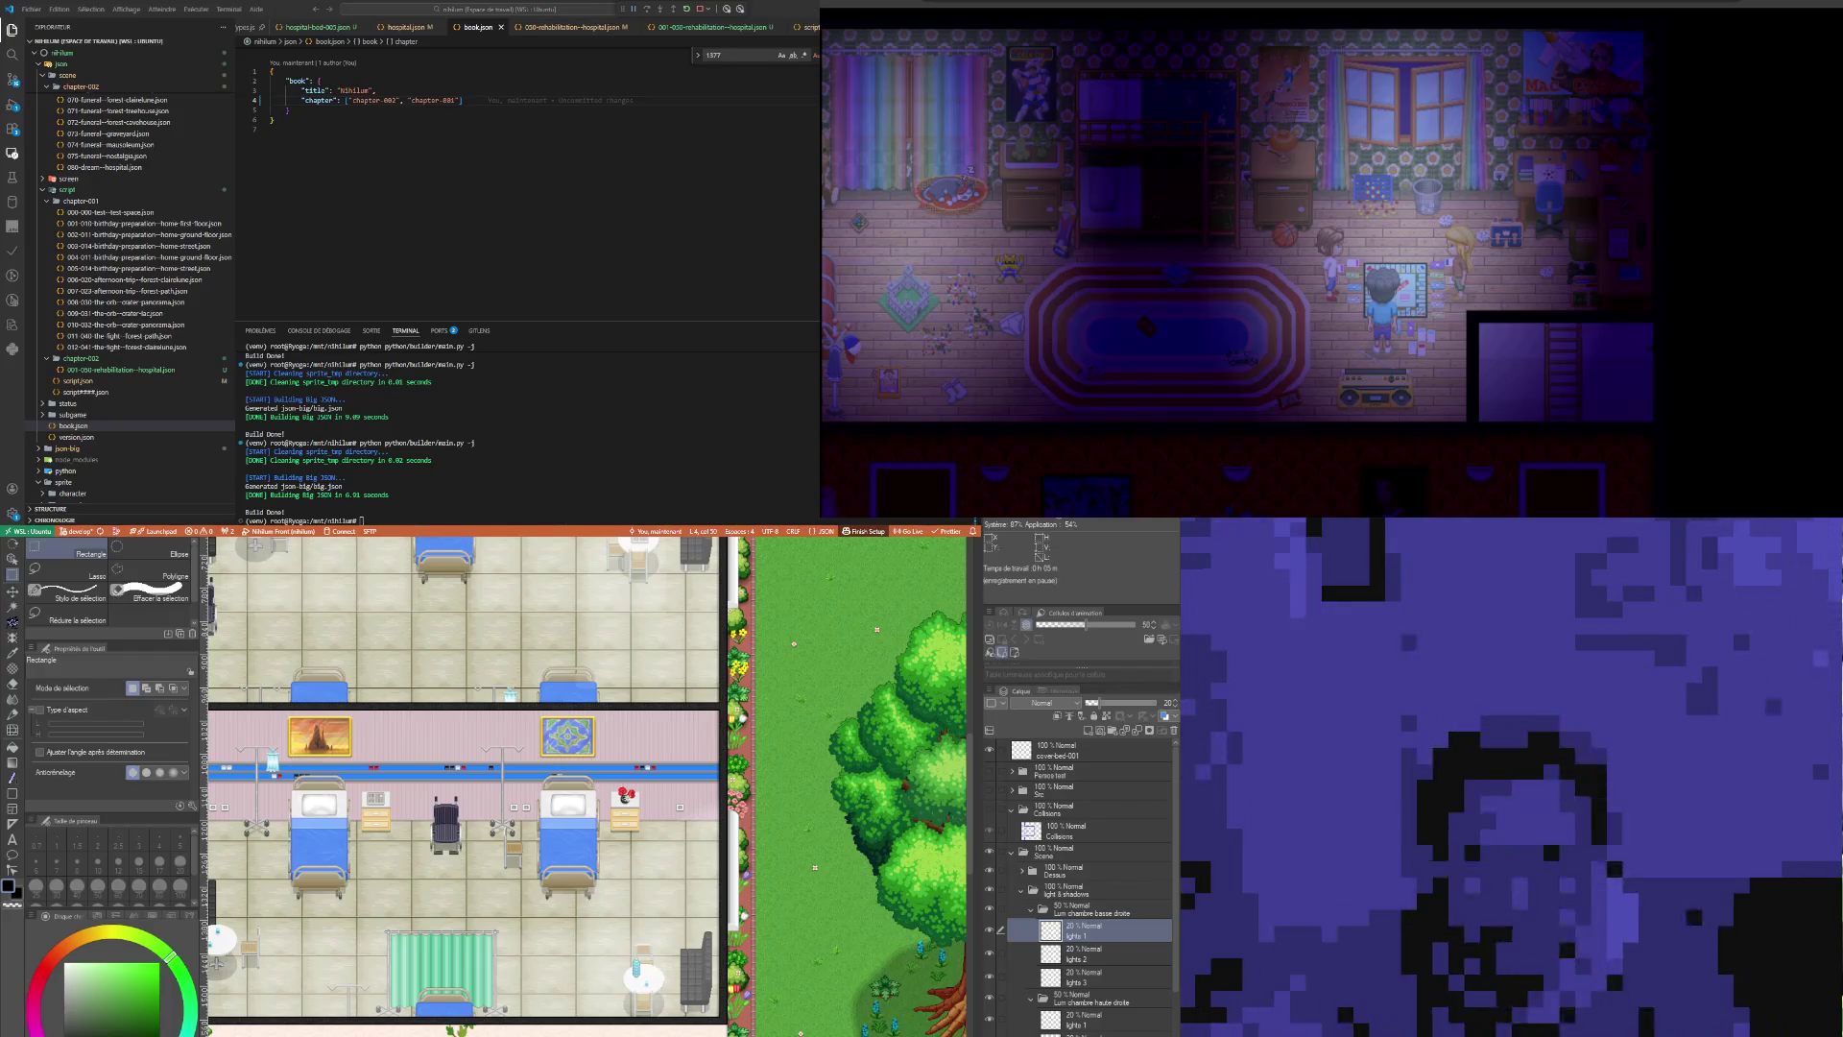
{"action": "left_click", "coordinate": [400, 99]}
{"action": "left_click", "coordinate": [1418, 179]}
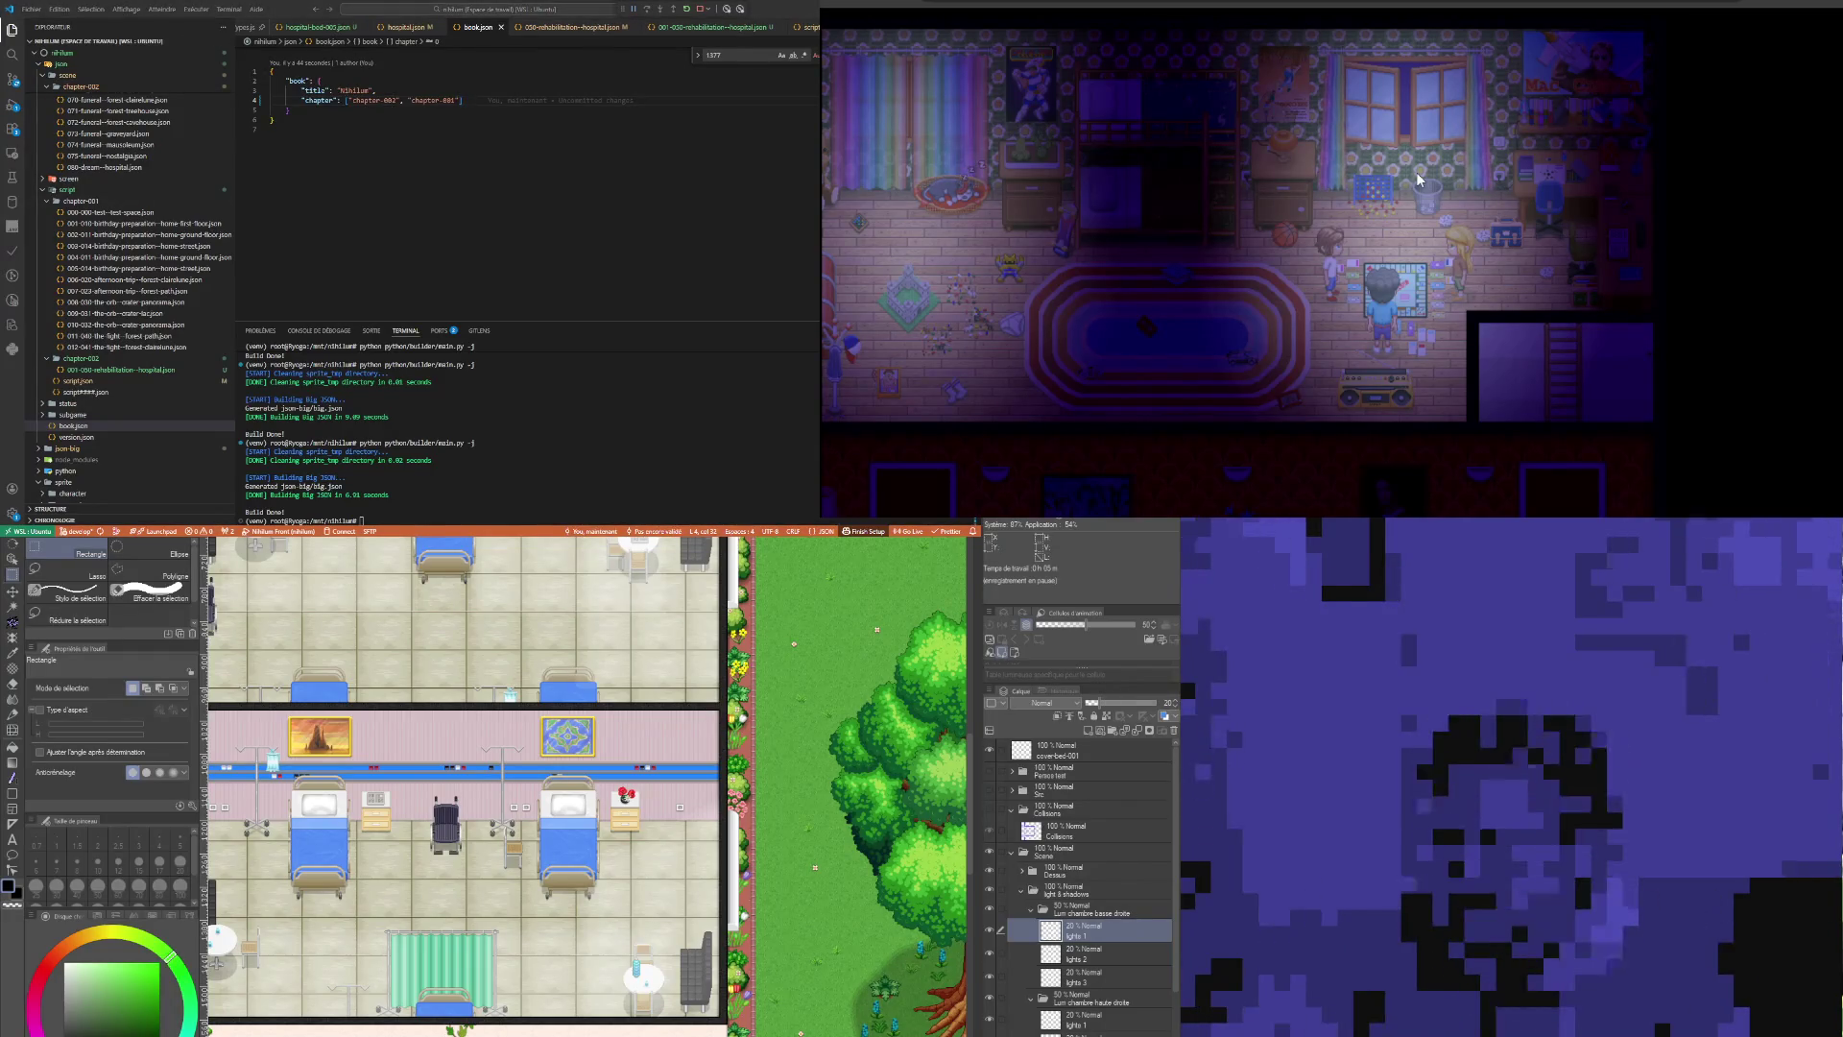
{"action": "key", "text": "F5"}
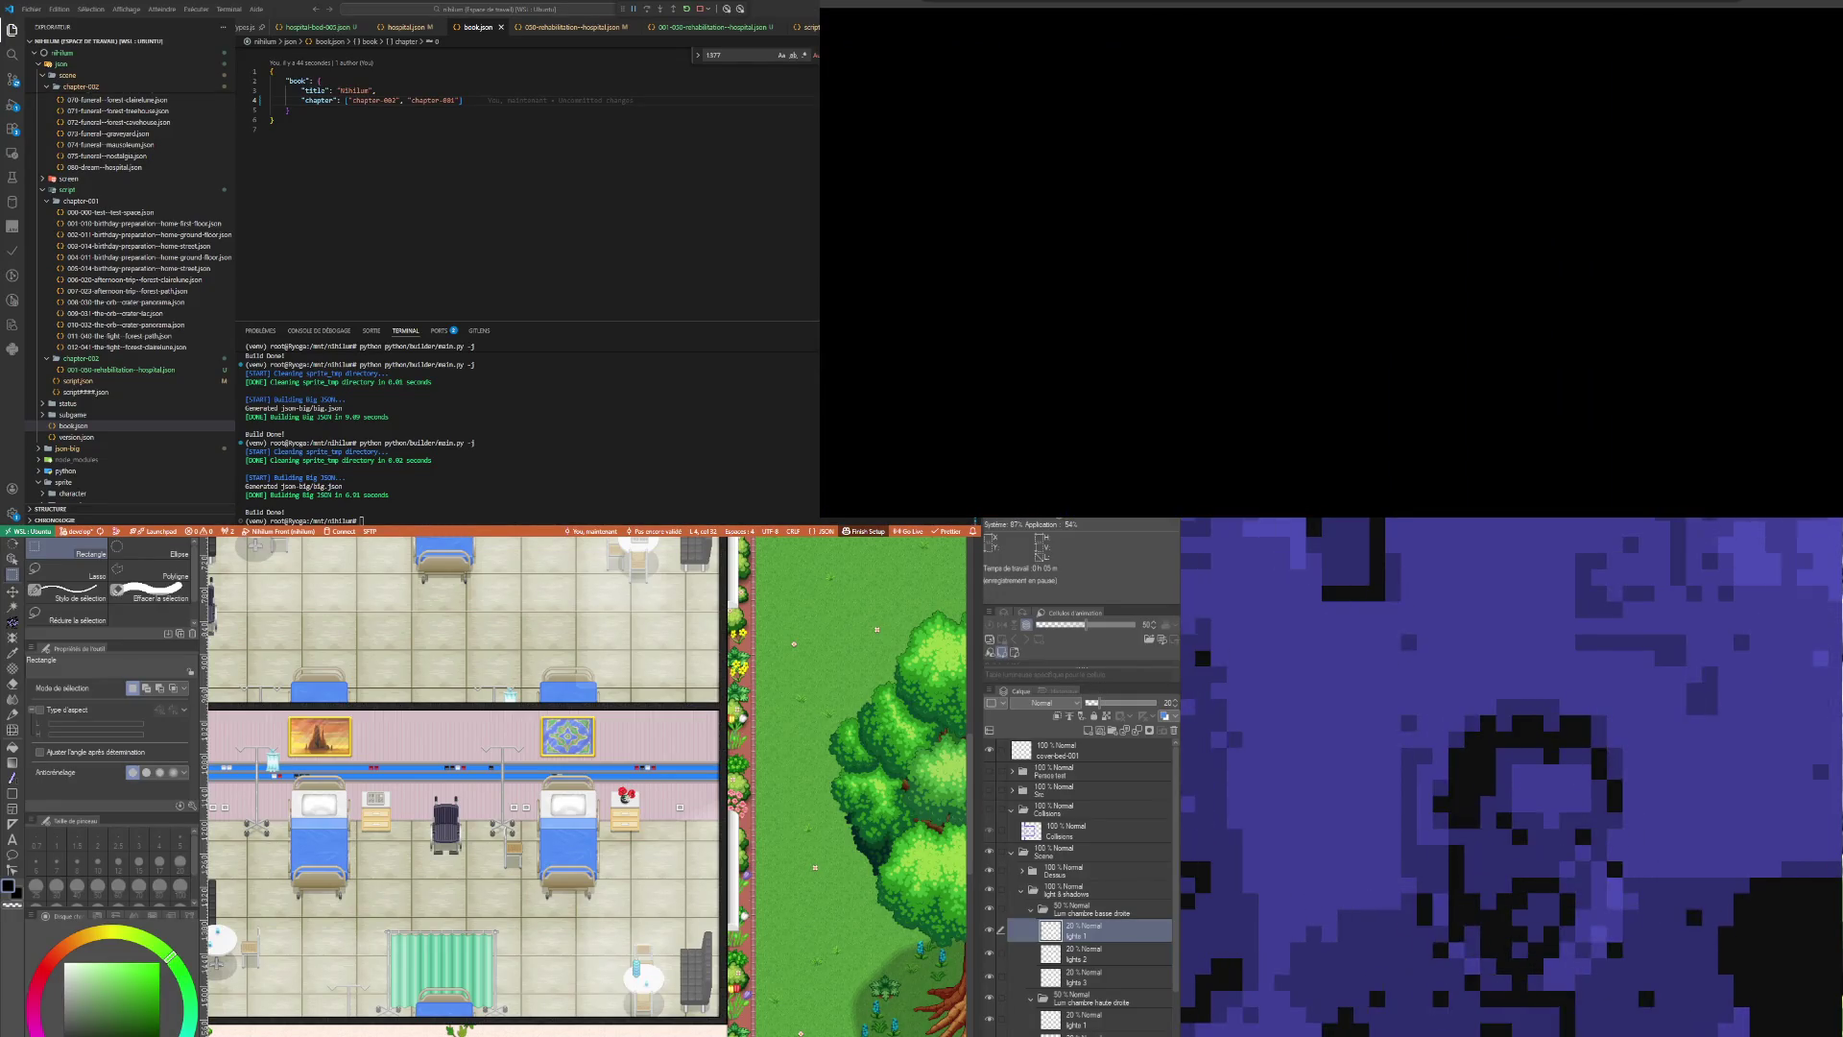
Step: Close book.json, relaunch Nihilum and start a Nouvelle partie in the hospital room
{"action": "key", "text": "ctrl+w"}
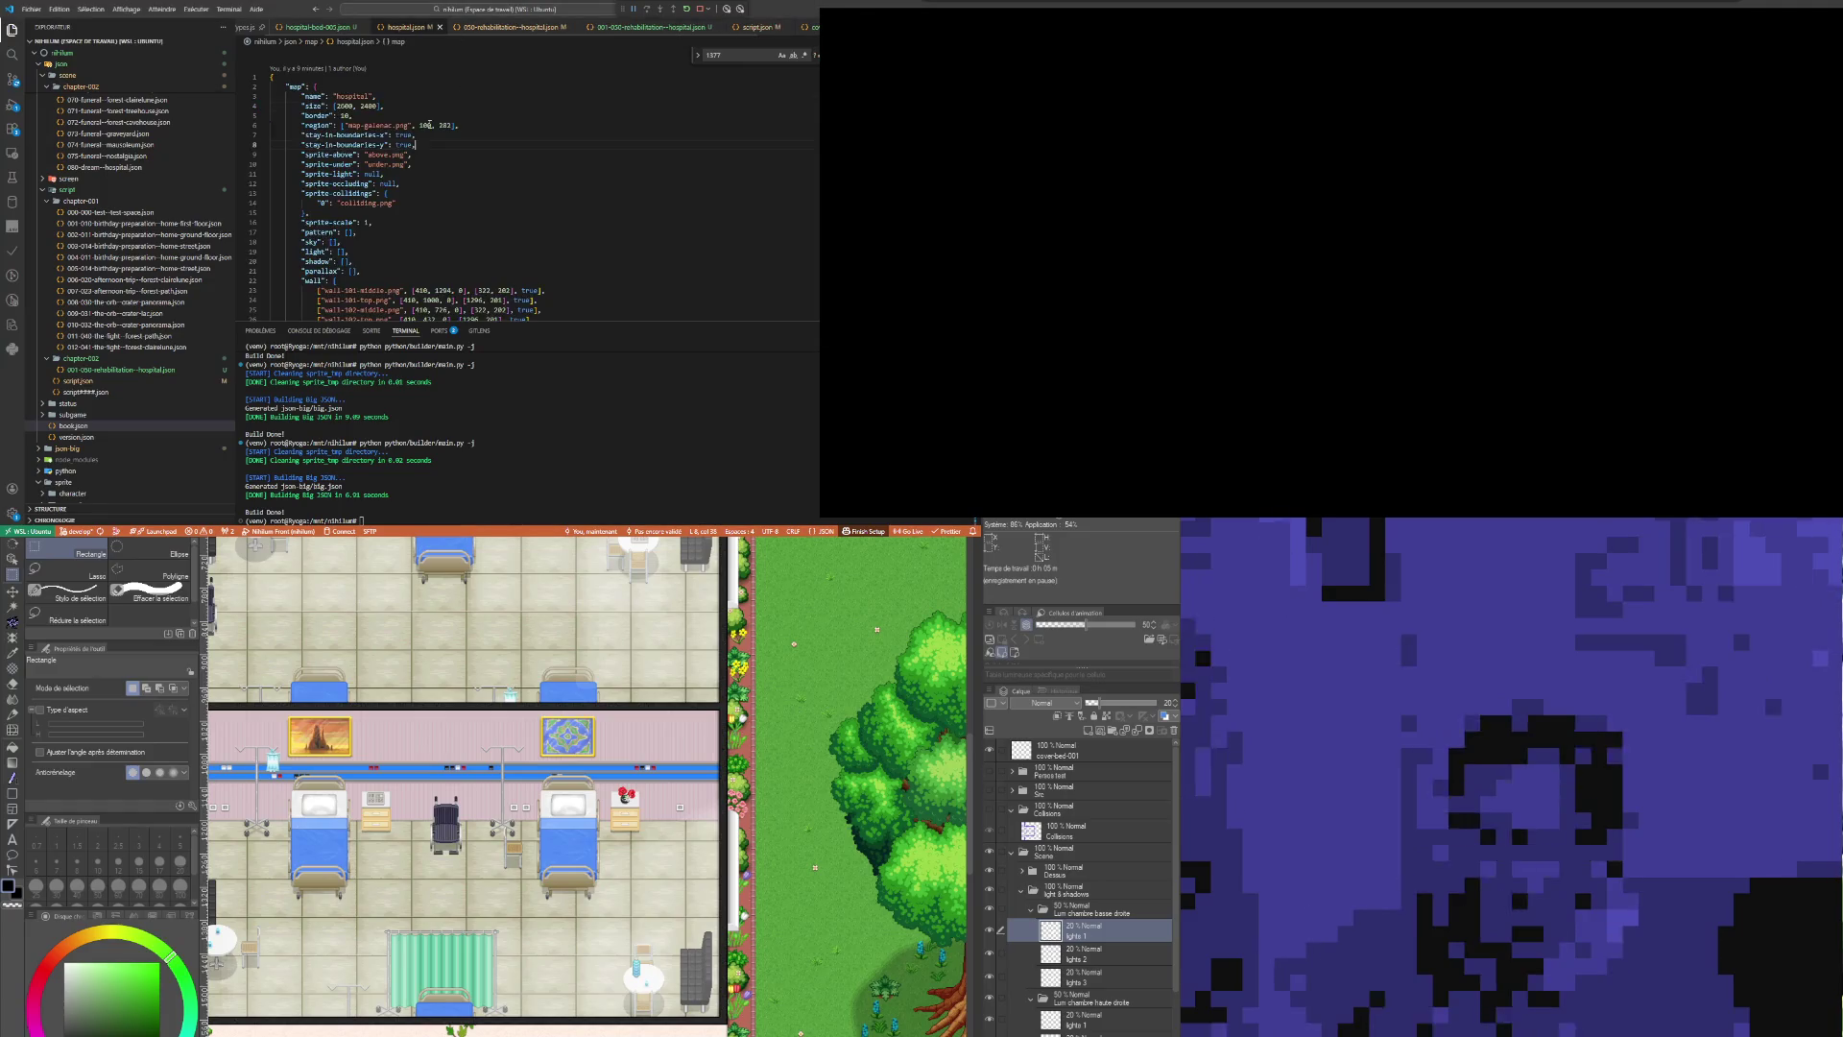
{"action": "key", "text": "Down"}
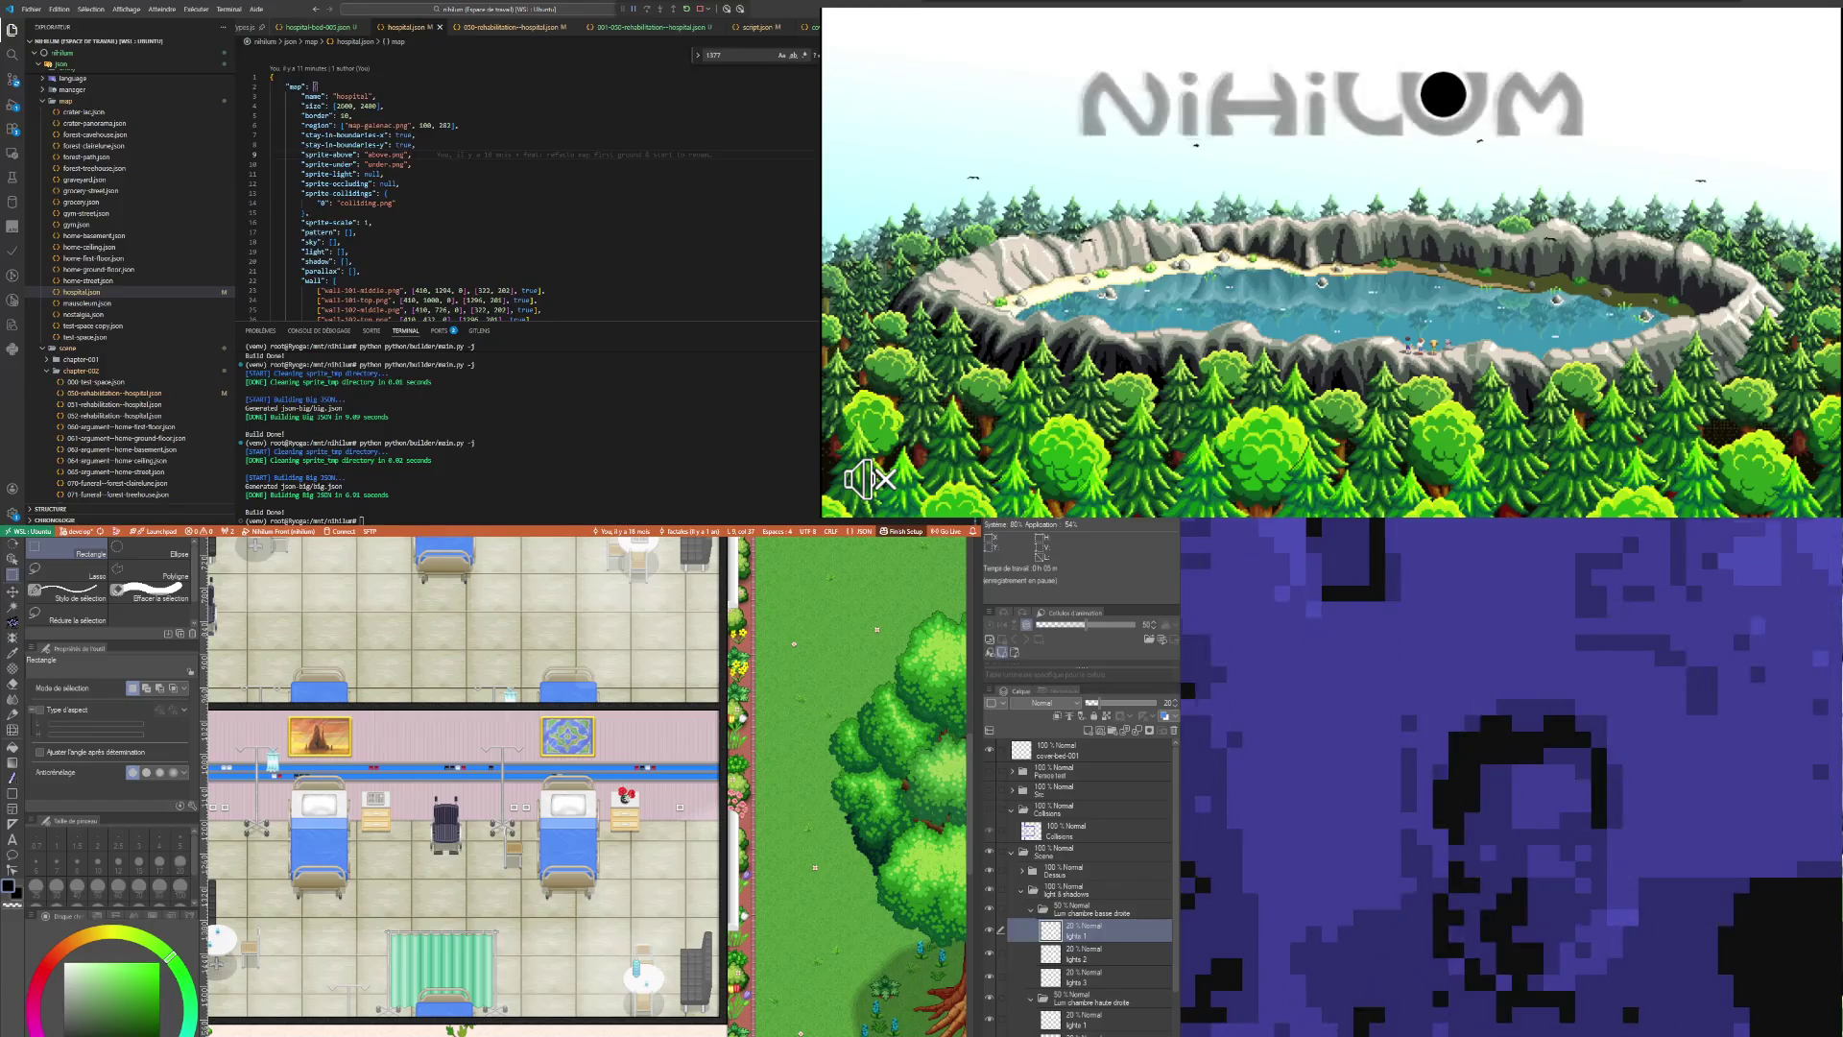
{"action": "left_click", "coordinate": [1382, 246]}
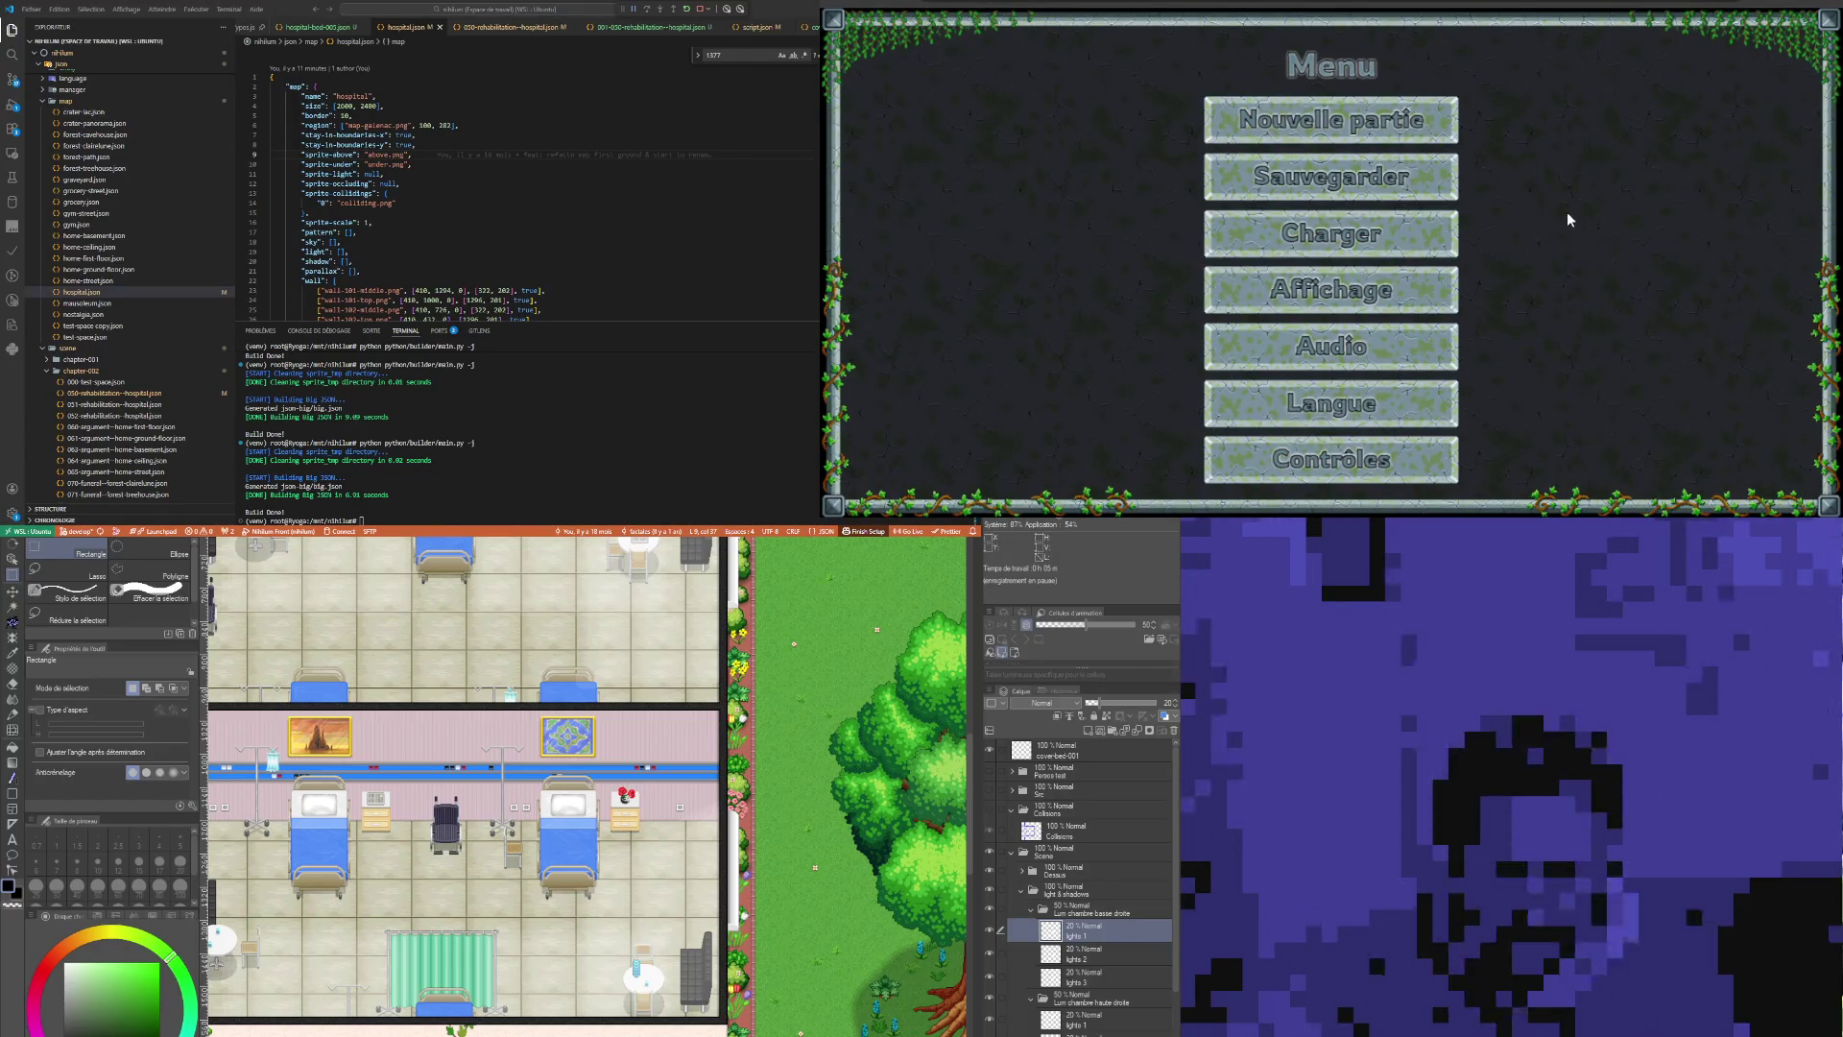
{"action": "key", "text": "Up"}
{"action": "key", "text": "Up"}
{"action": "key", "text": "Up"}
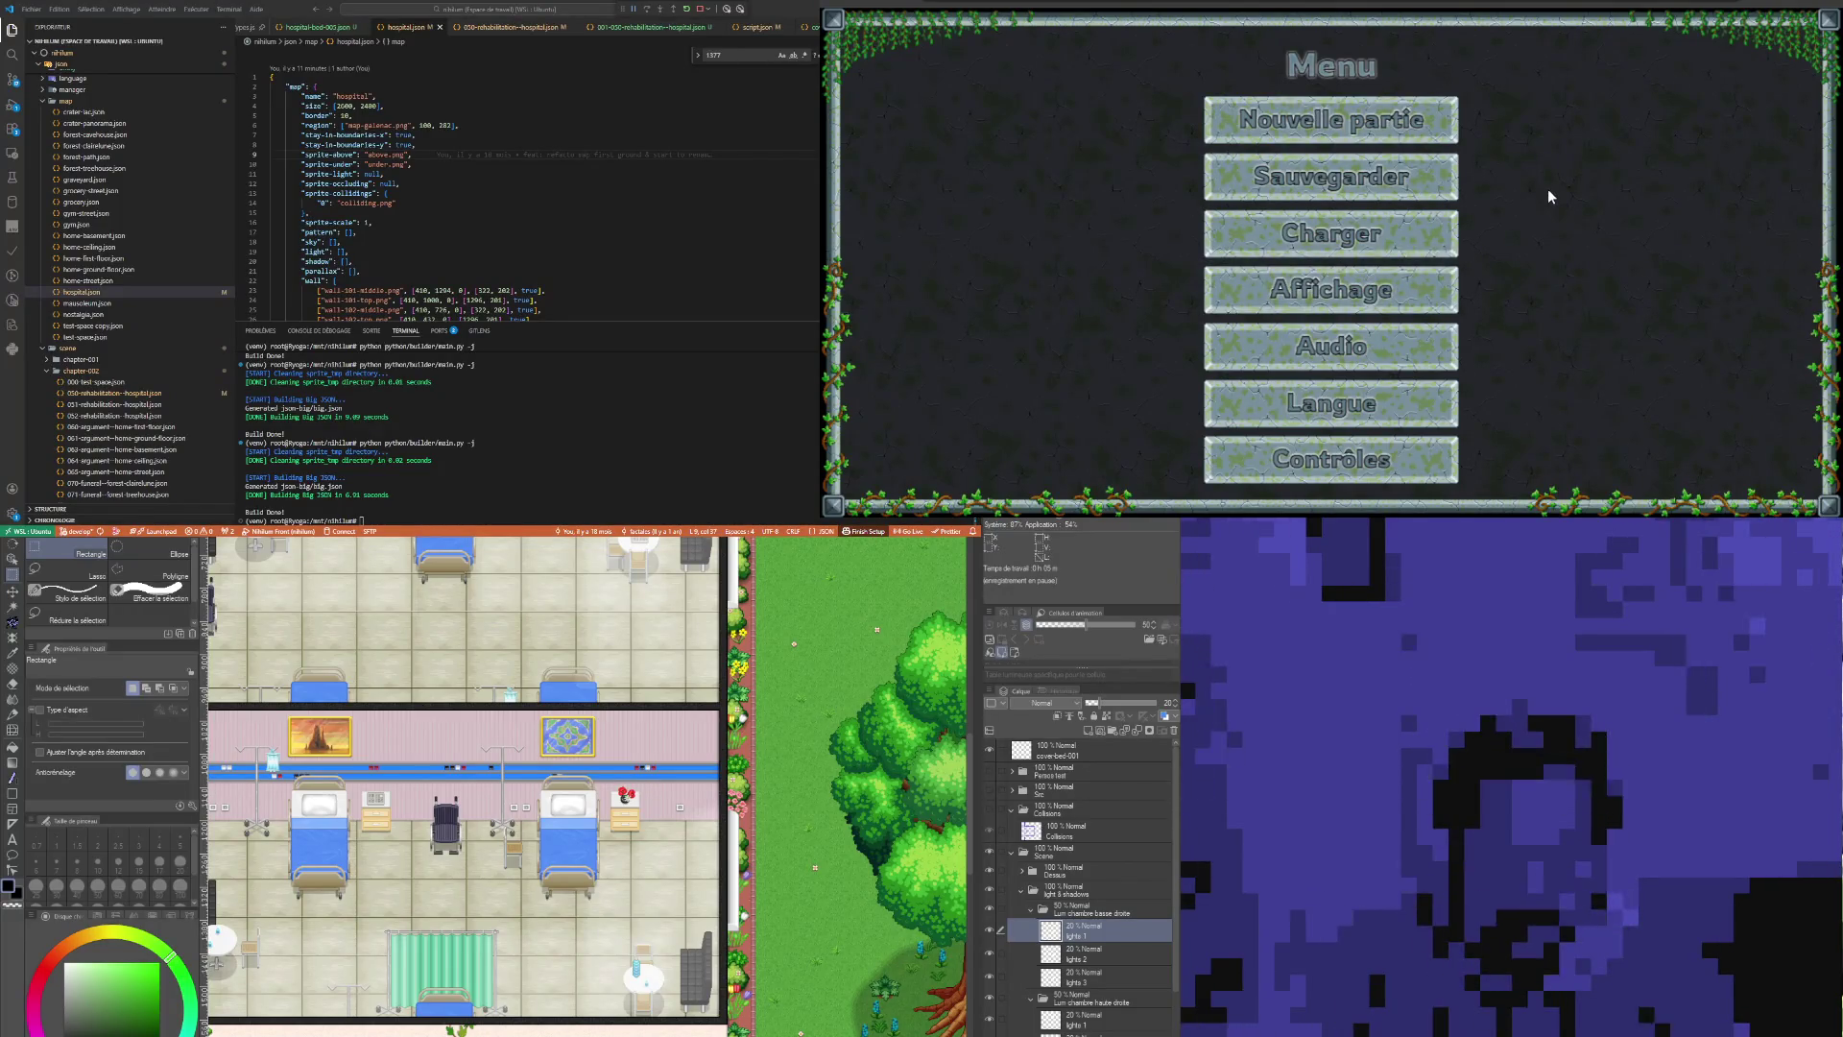
{"action": "key", "text": "Escape"}
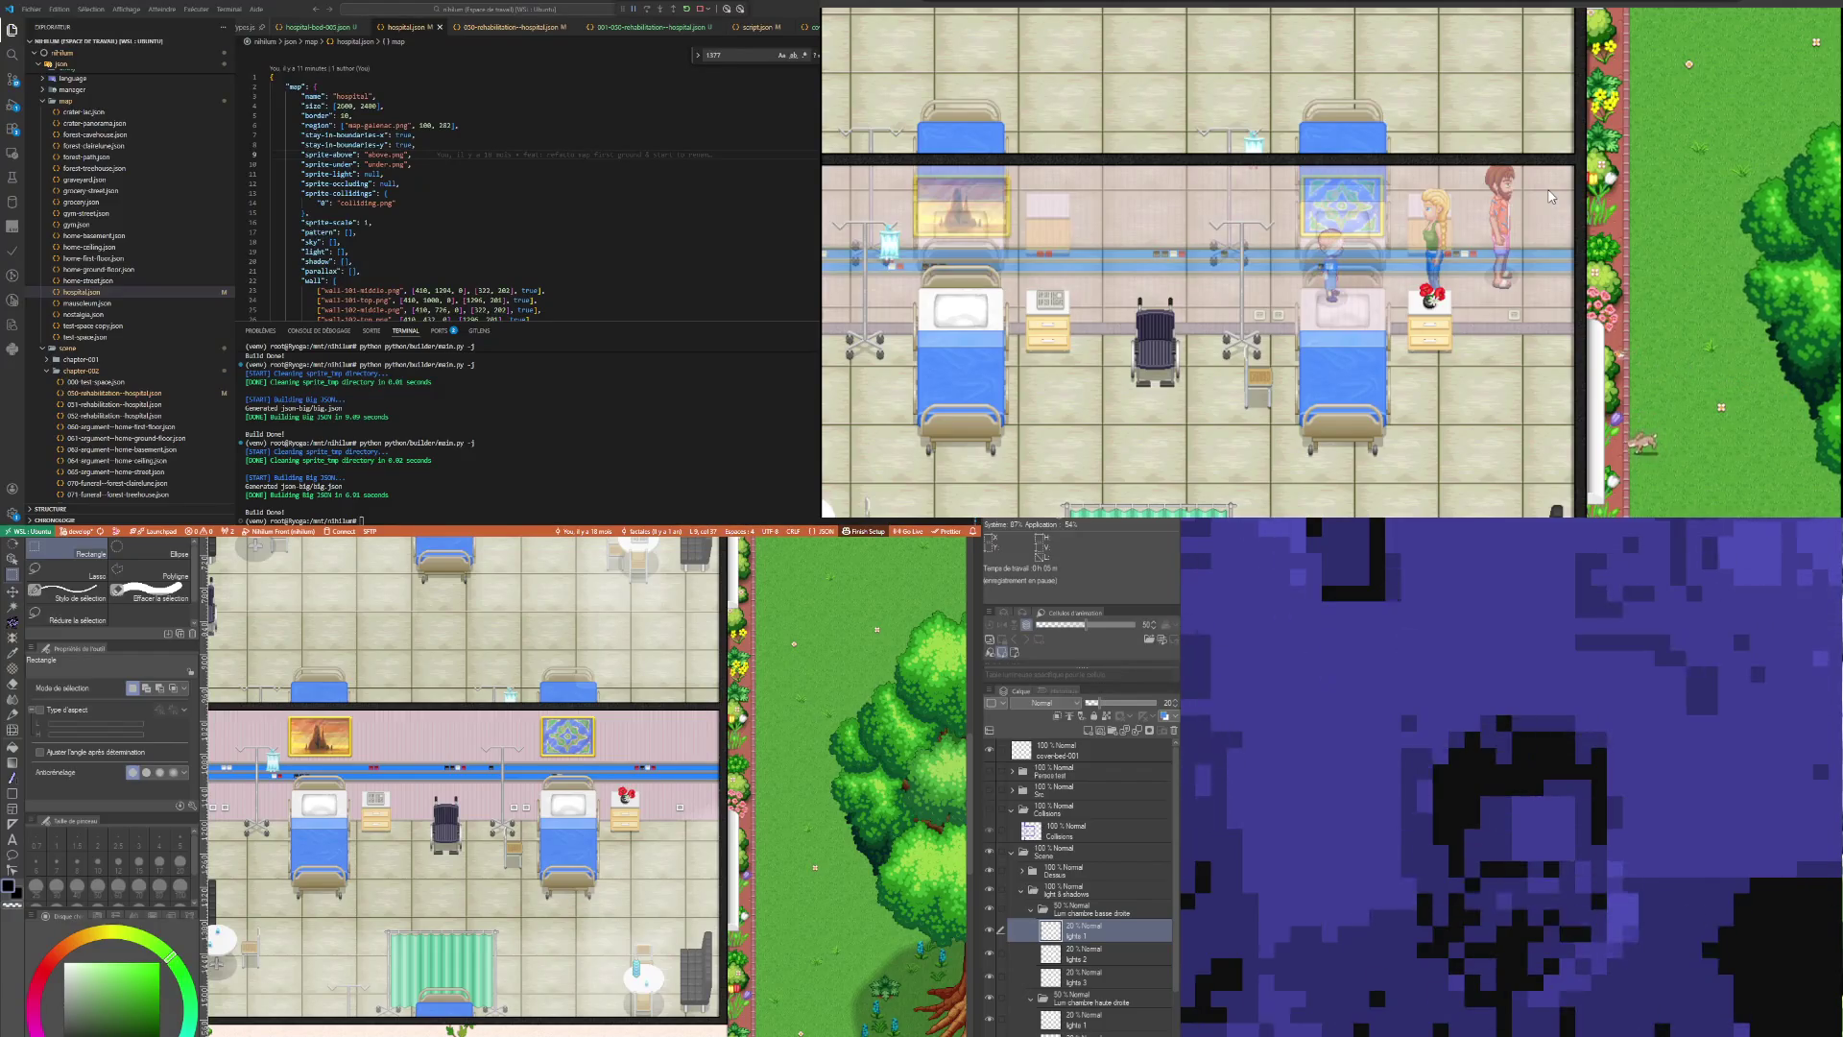
Step: Turn on the game's collision debug overlay, then switch to 050-rehabilitation--hospital.json
{"action": "key", "text": "F1"}
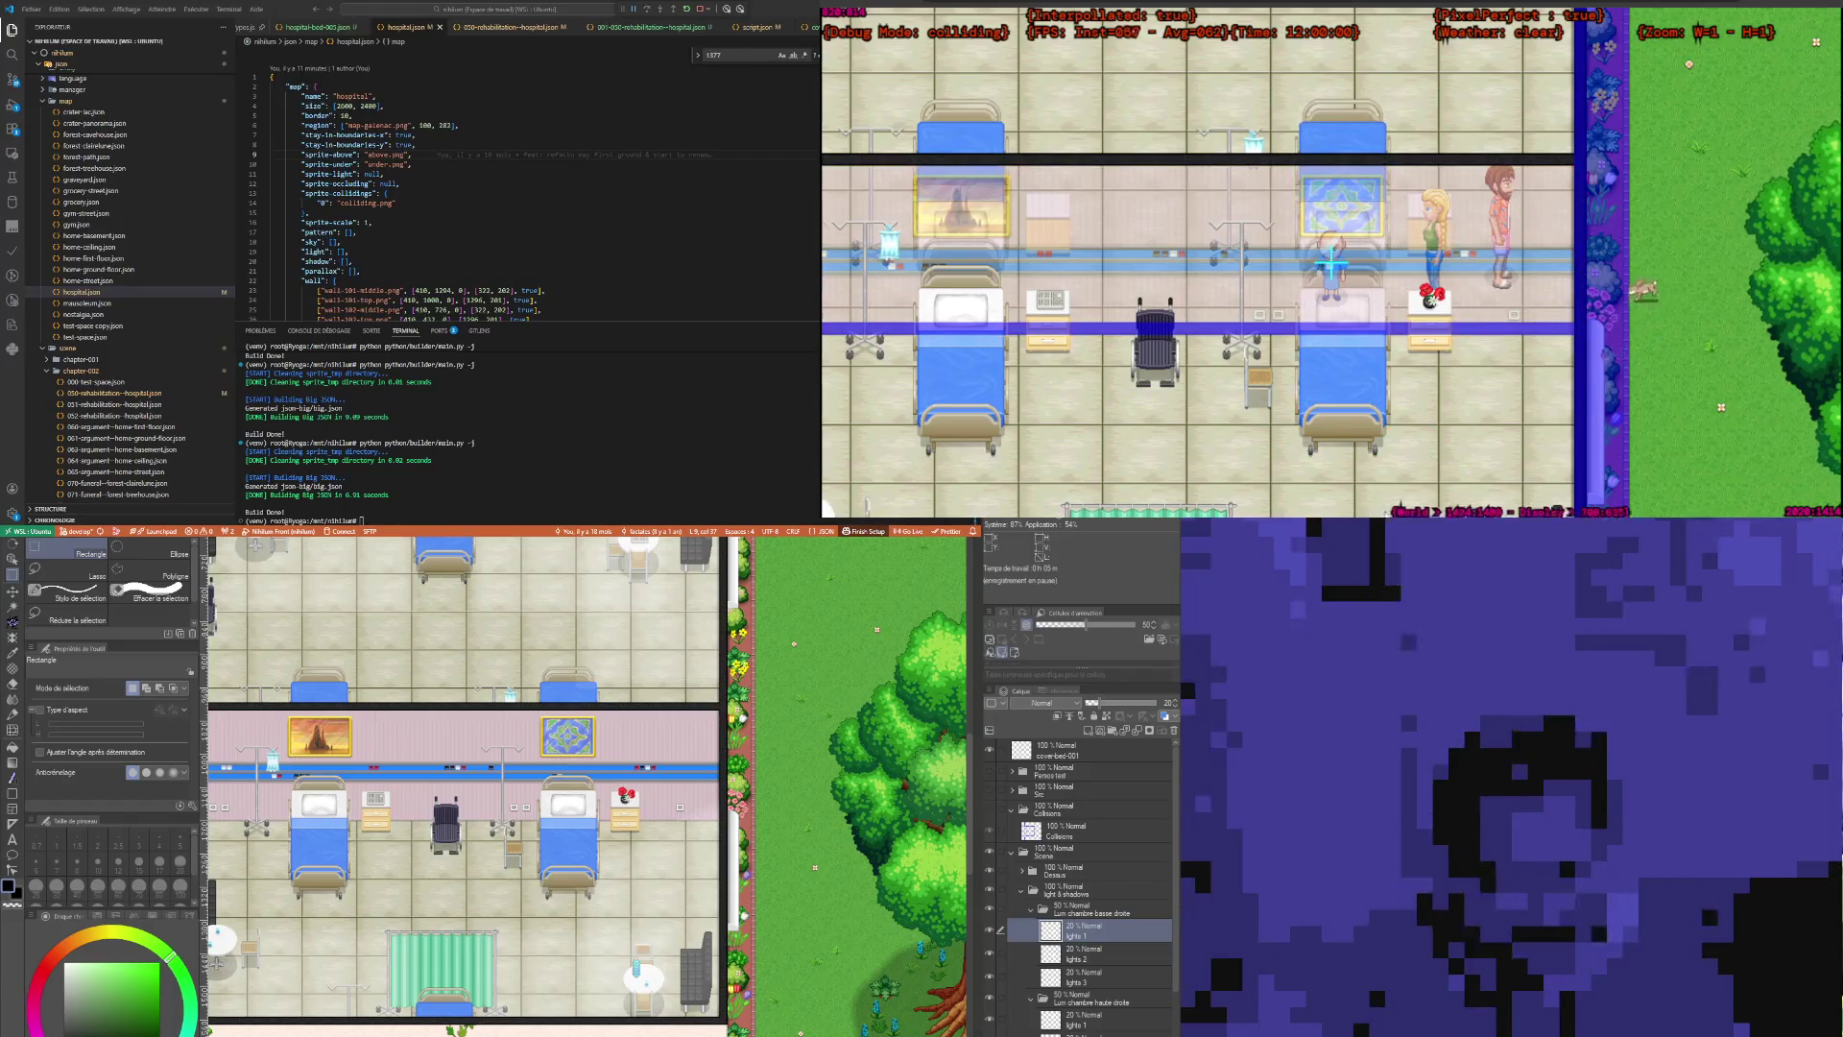
{"action": "scroll", "coordinate": [1344, 278], "scroll_direction": "up", "scroll_amount": 1}
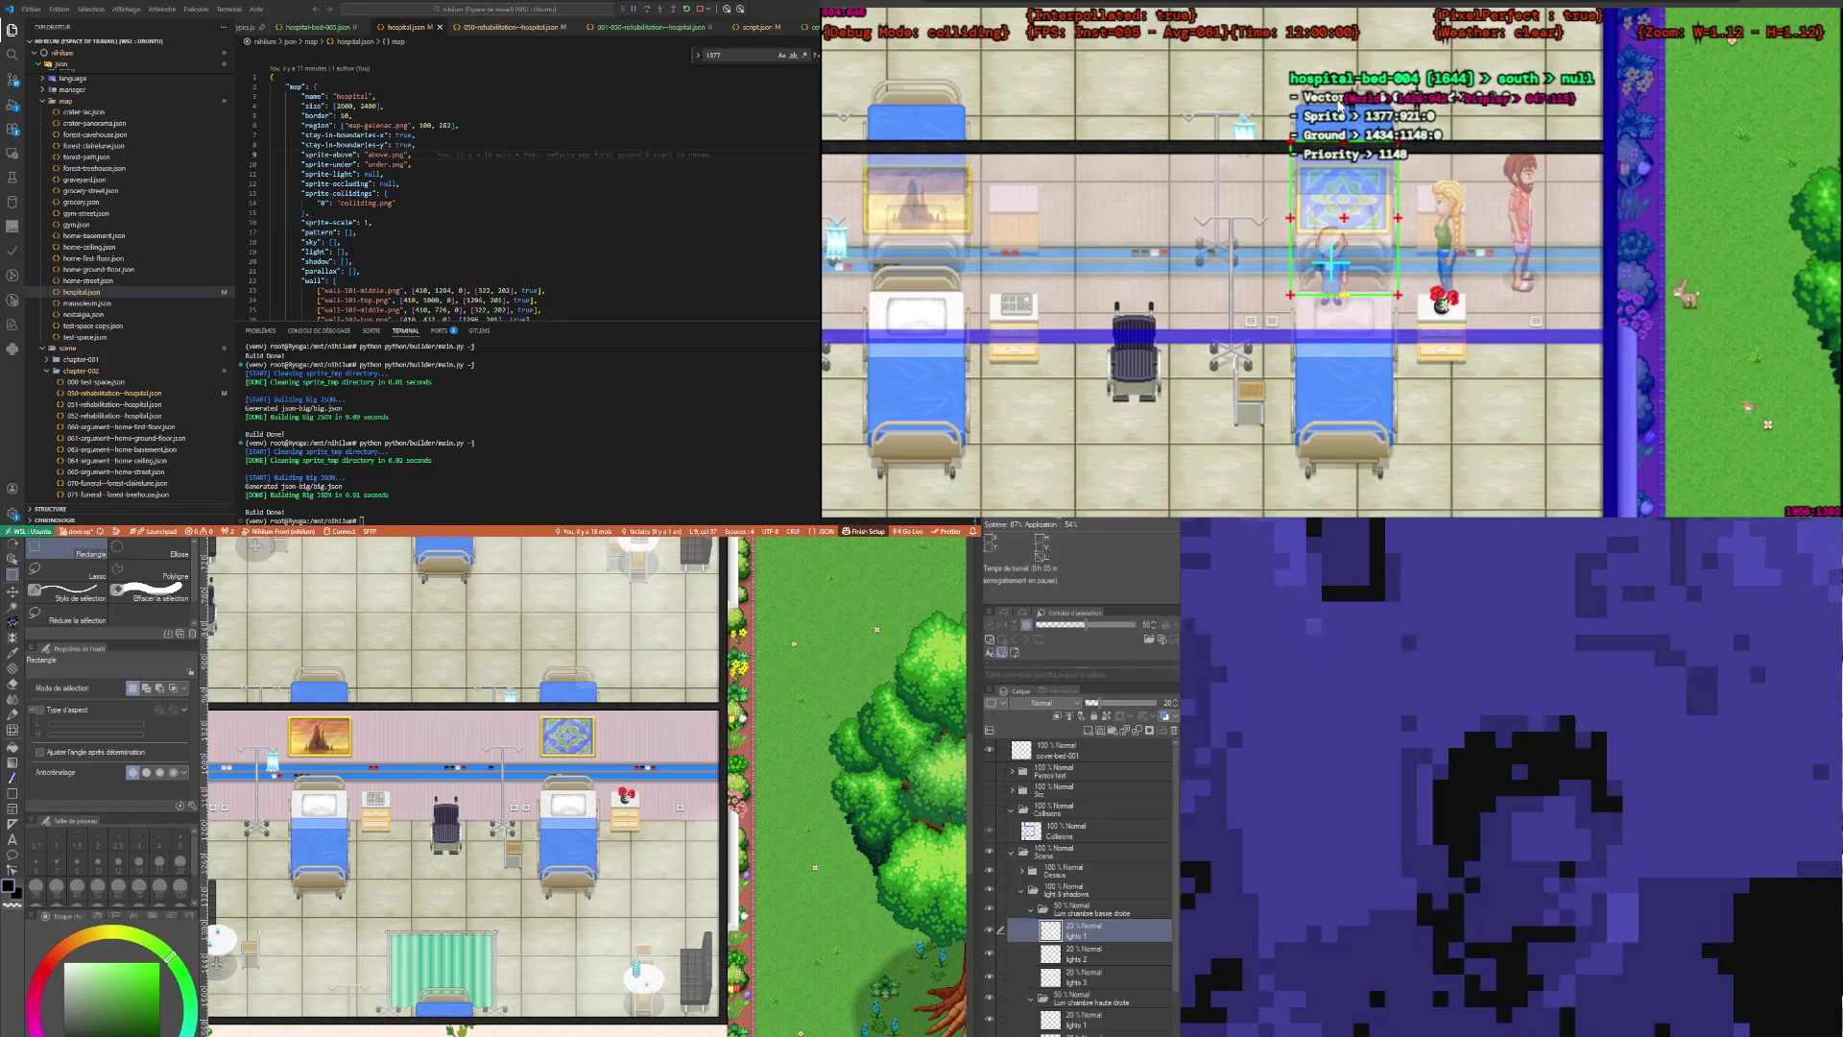
{"action": "scroll", "coordinate": [1359, 384], "scroll_direction": "up", "scroll_amount": 1}
{"action": "mouse_move", "coordinate": [1346, 432]}
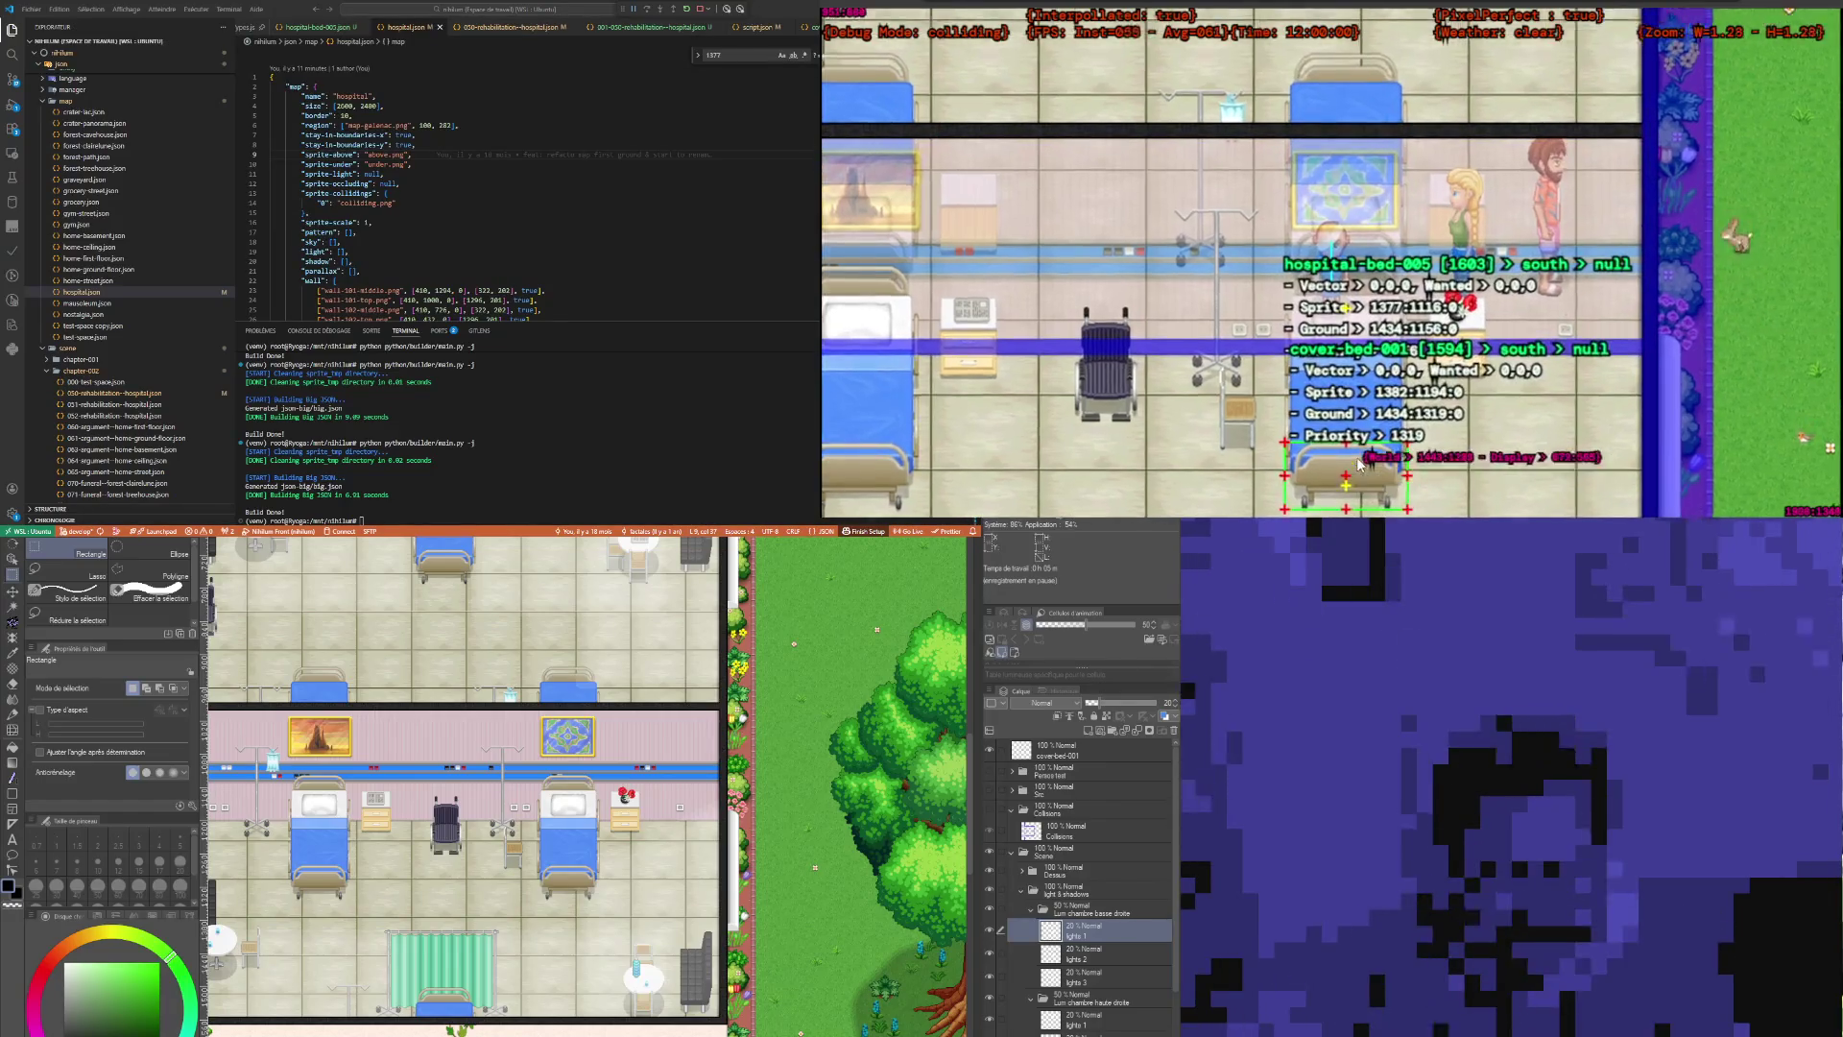
{"action": "scroll", "coordinate": [1339, 249], "scroll_direction": "up", "scroll_amount": 1}
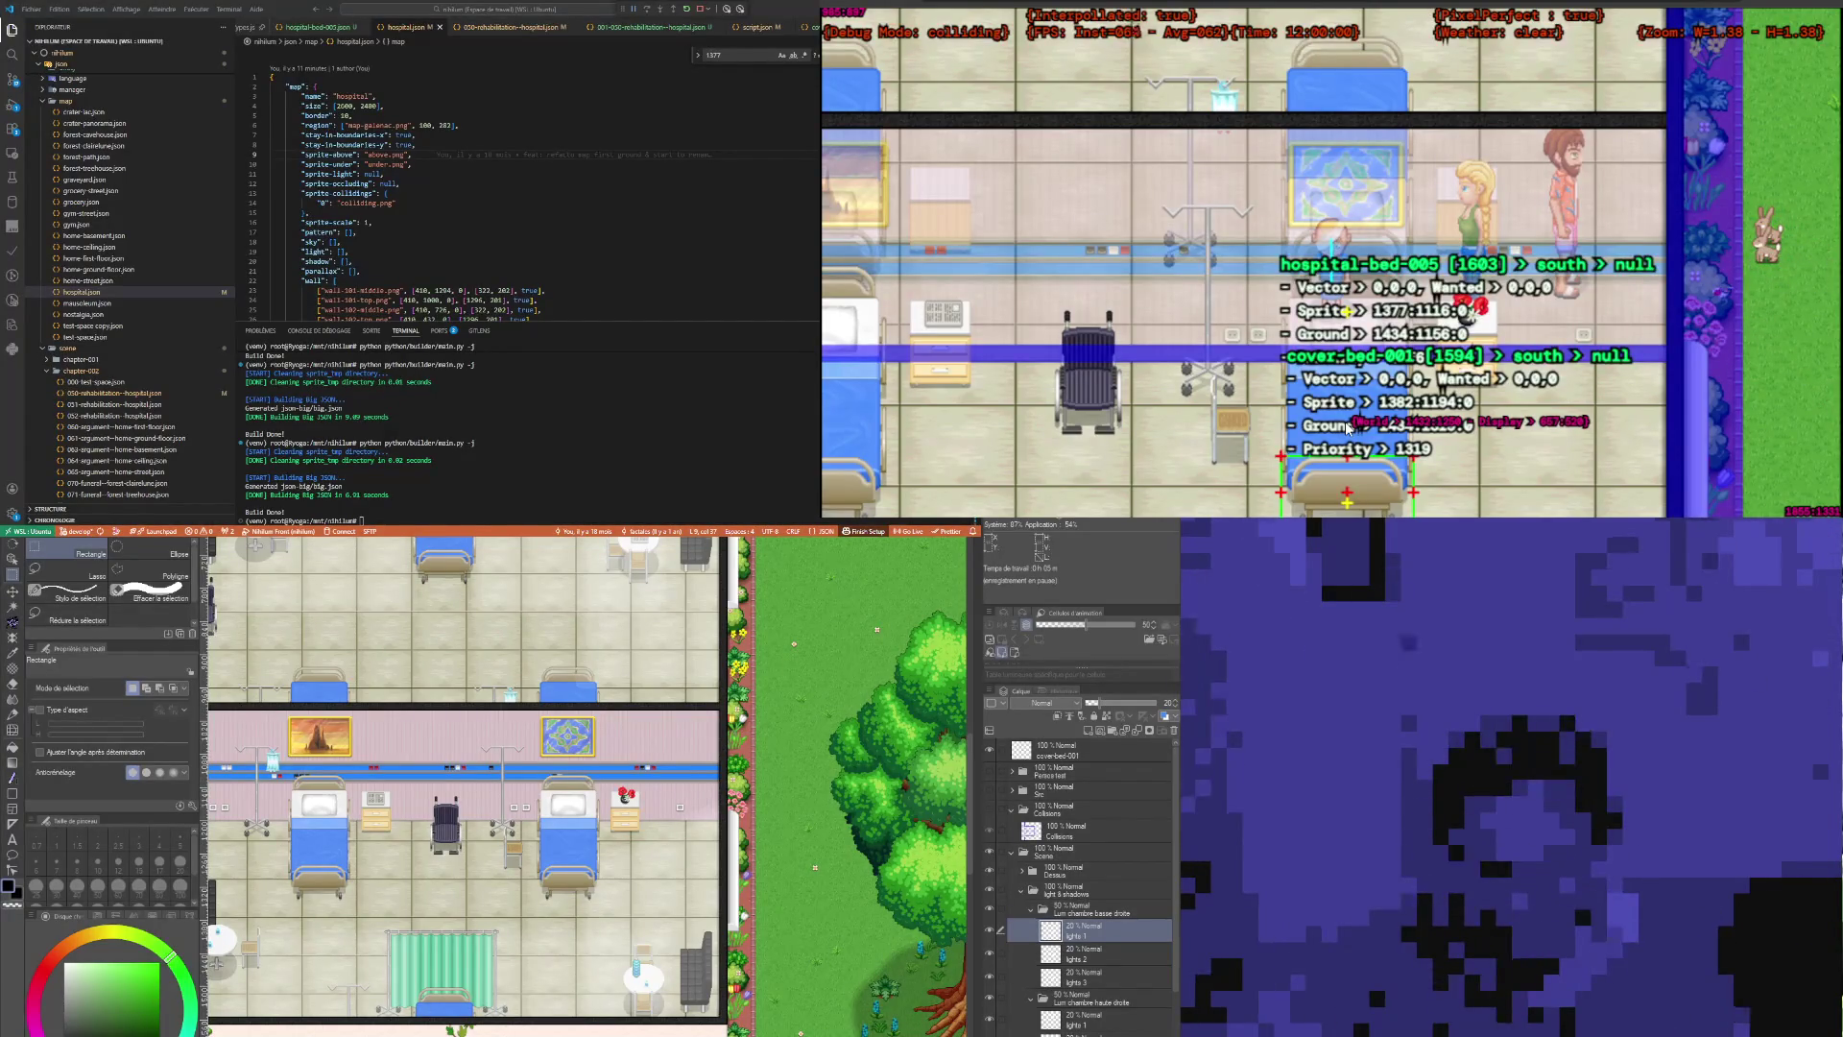
{"action": "left_click", "coordinate": [316, 212]}
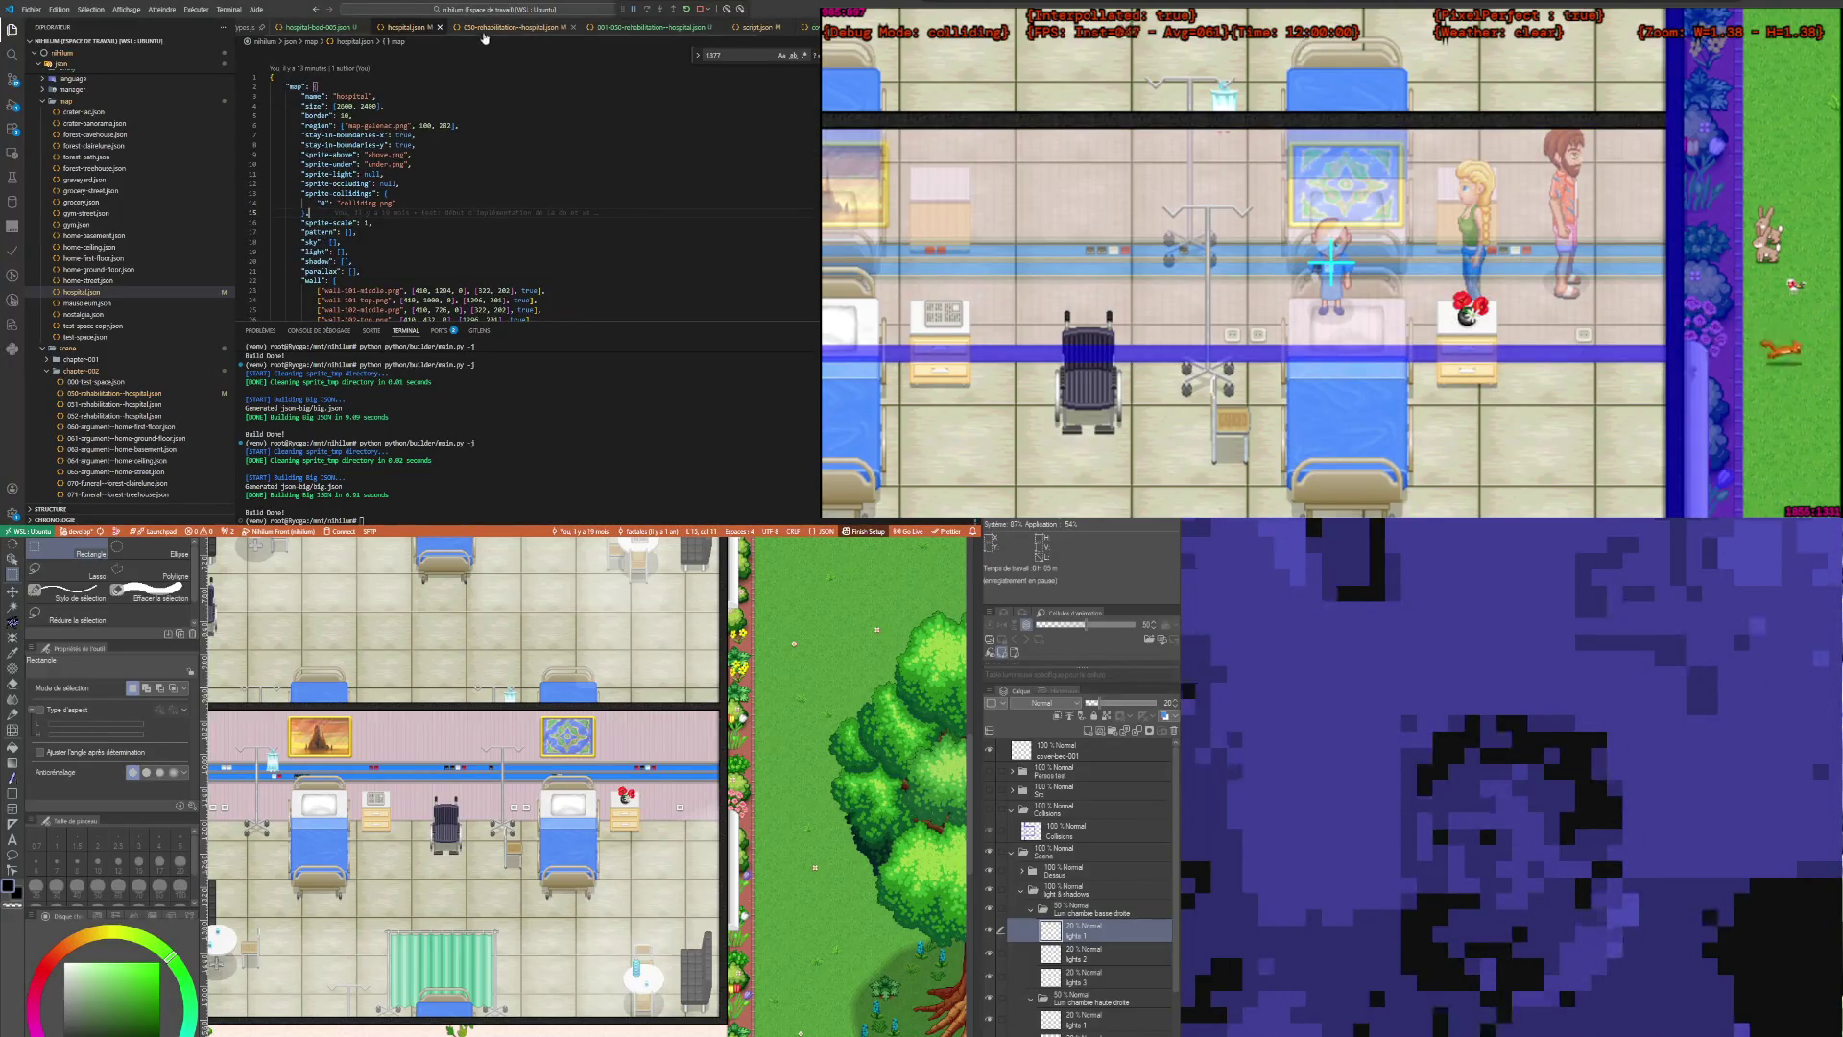
{"action": "key", "text": "ctrl+Tab"}
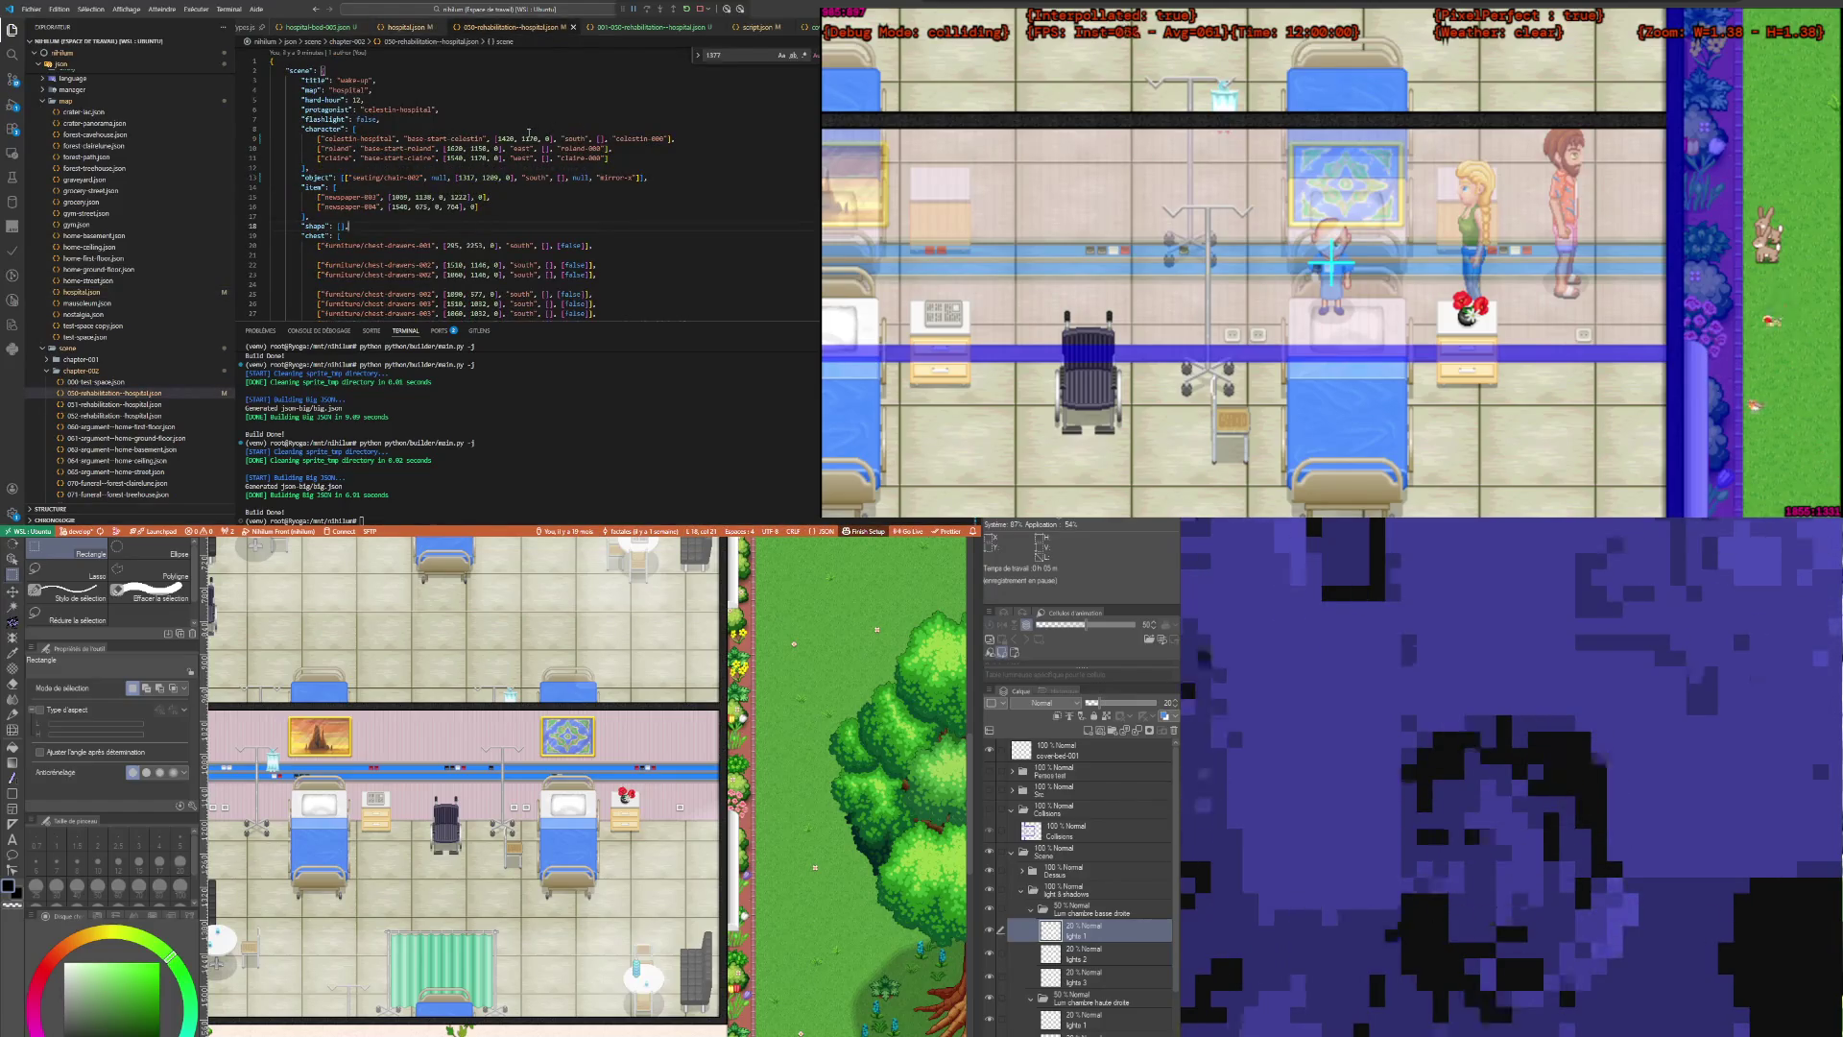
Step: Replace Celestin's starting coordinates with 1432, 1250 and save the scene
{"action": "double_click", "coordinate": [503, 138]}
{"action": "key", "text": "ctrl+v"}
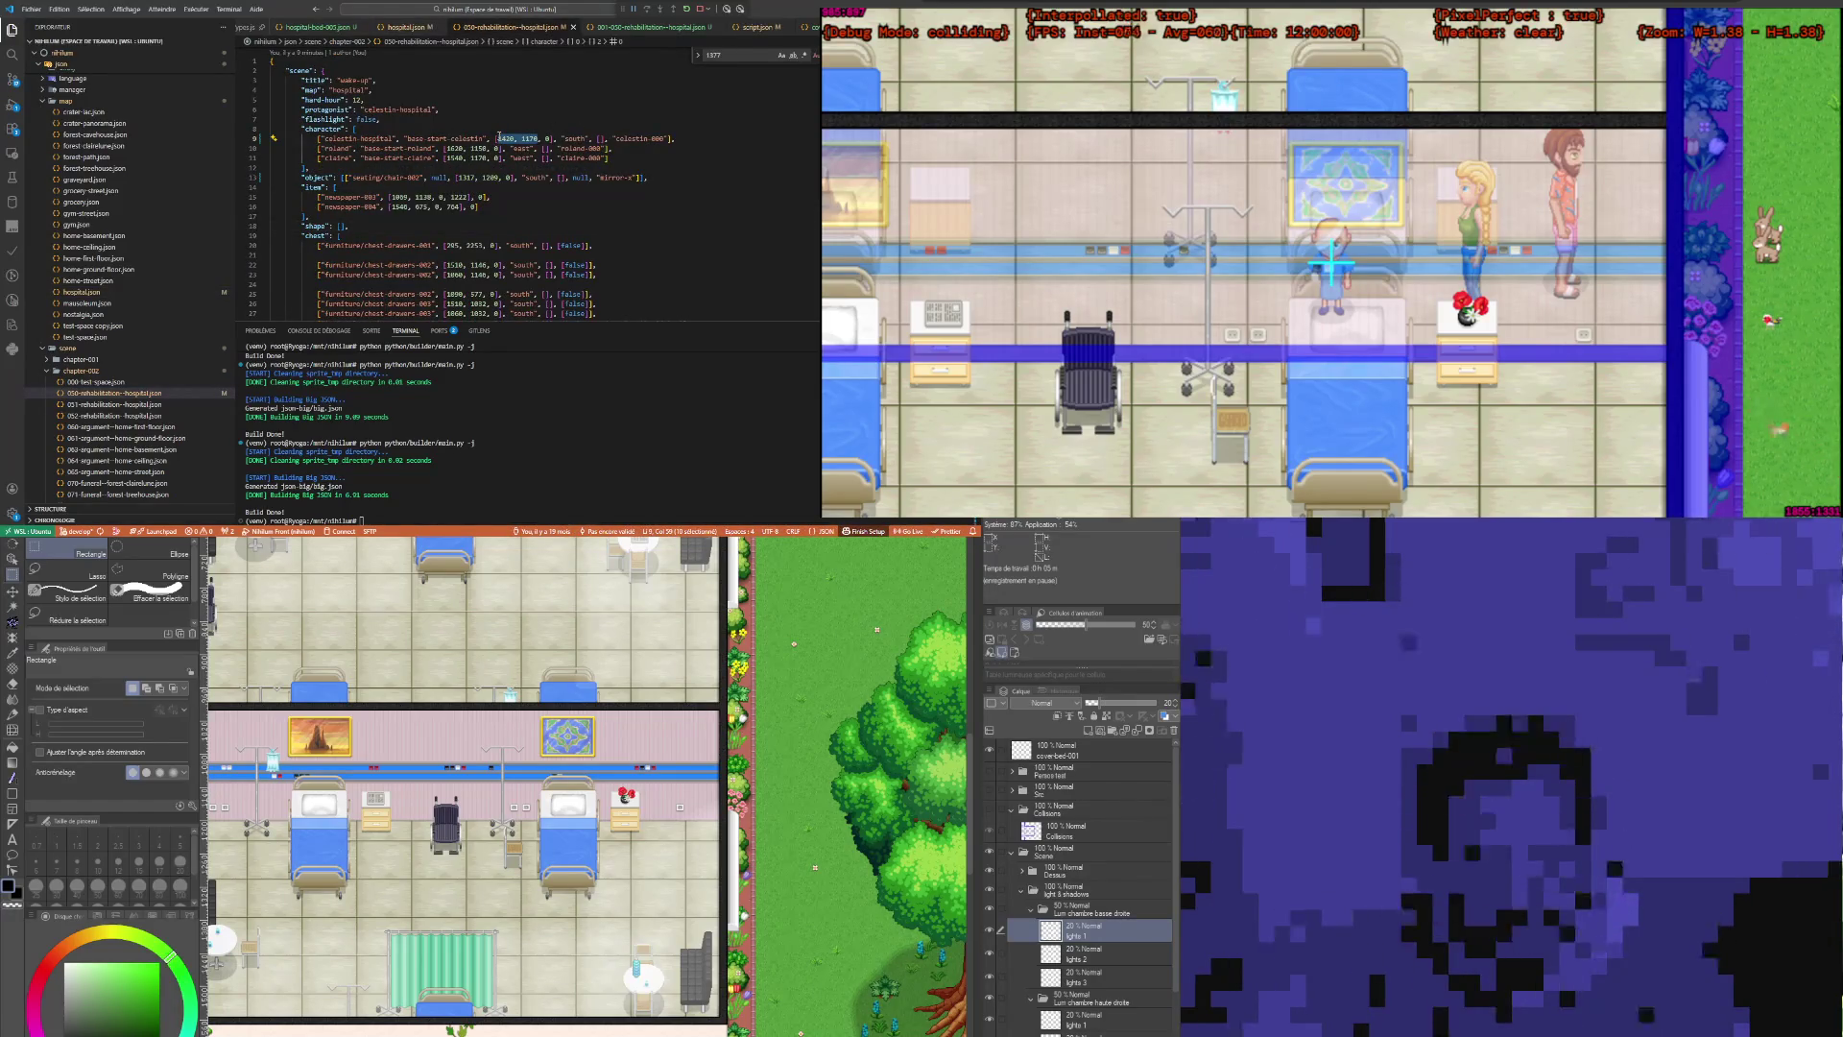
{"action": "key", "text": "ctrl+s"}
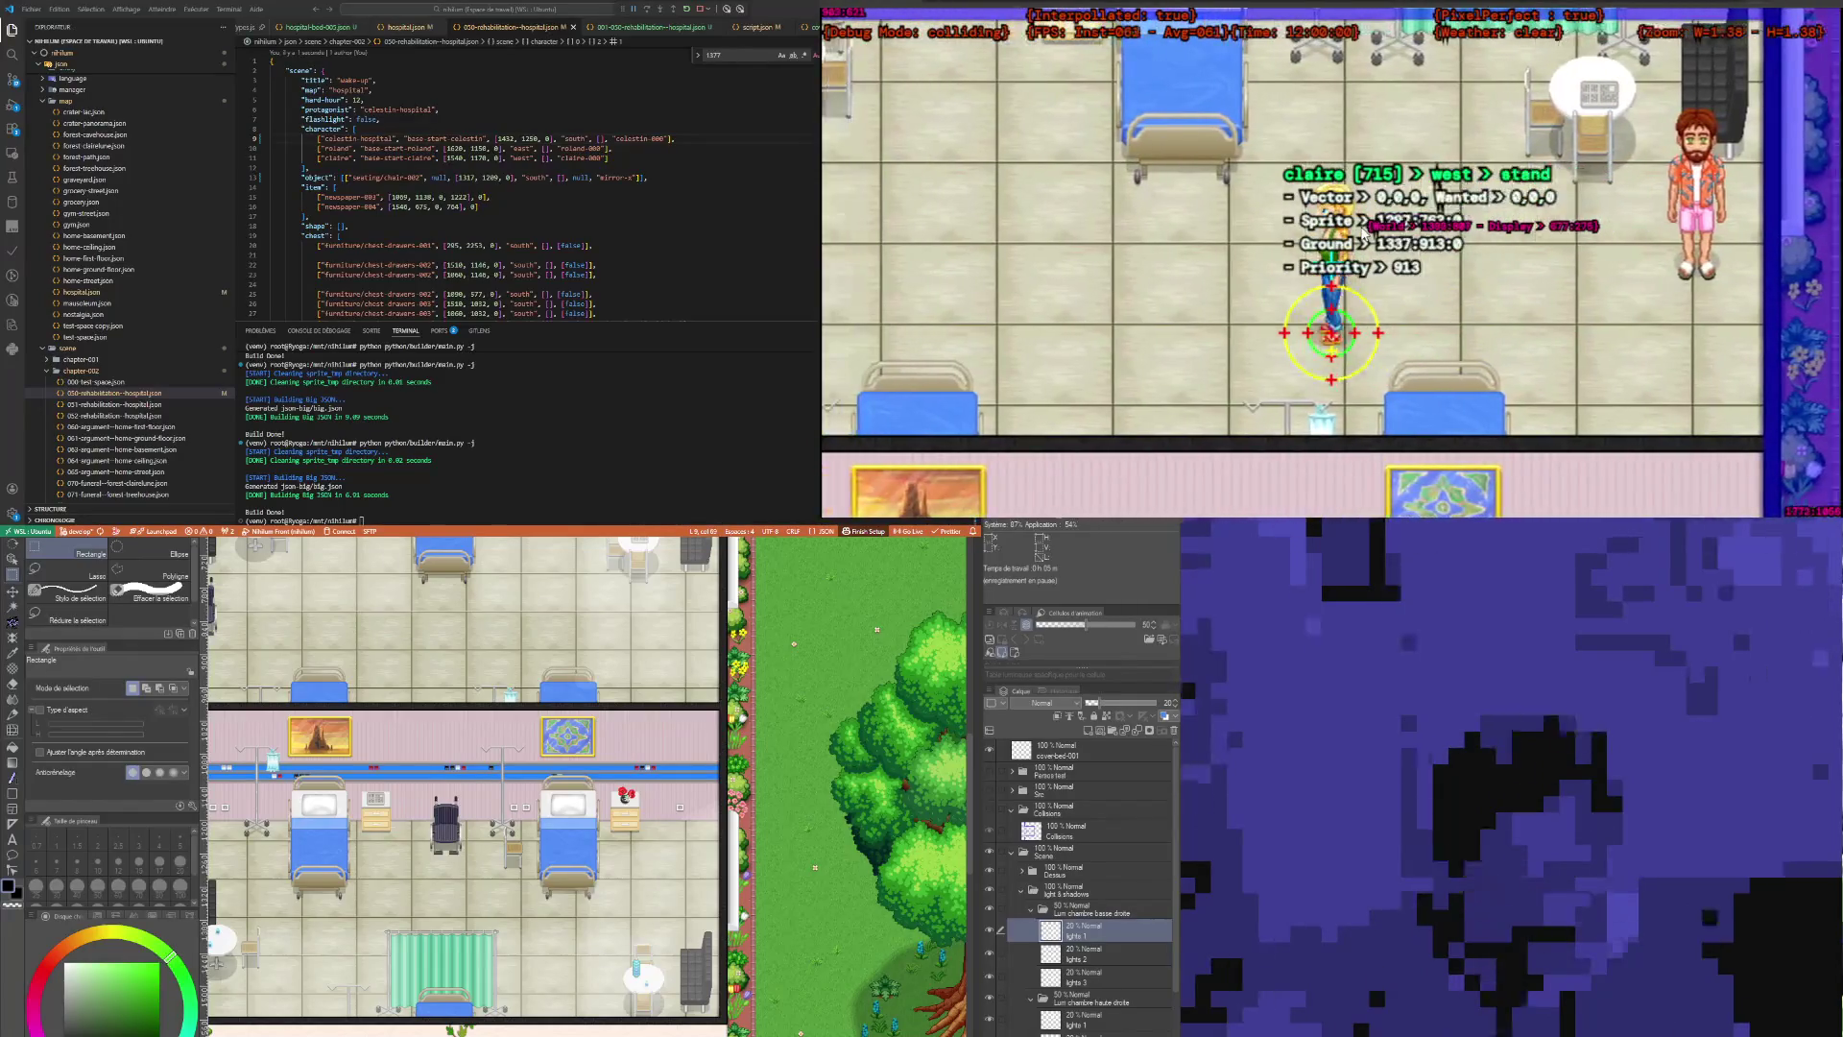
Step: Cycle the game's debug overlays to check Celestin's new position in the hospital room
{"action": "key", "text": "F1"}
{"action": "key", "text": "F1"}
{"action": "key", "text": "F1"}
{"action": "key", "text": "F1"}
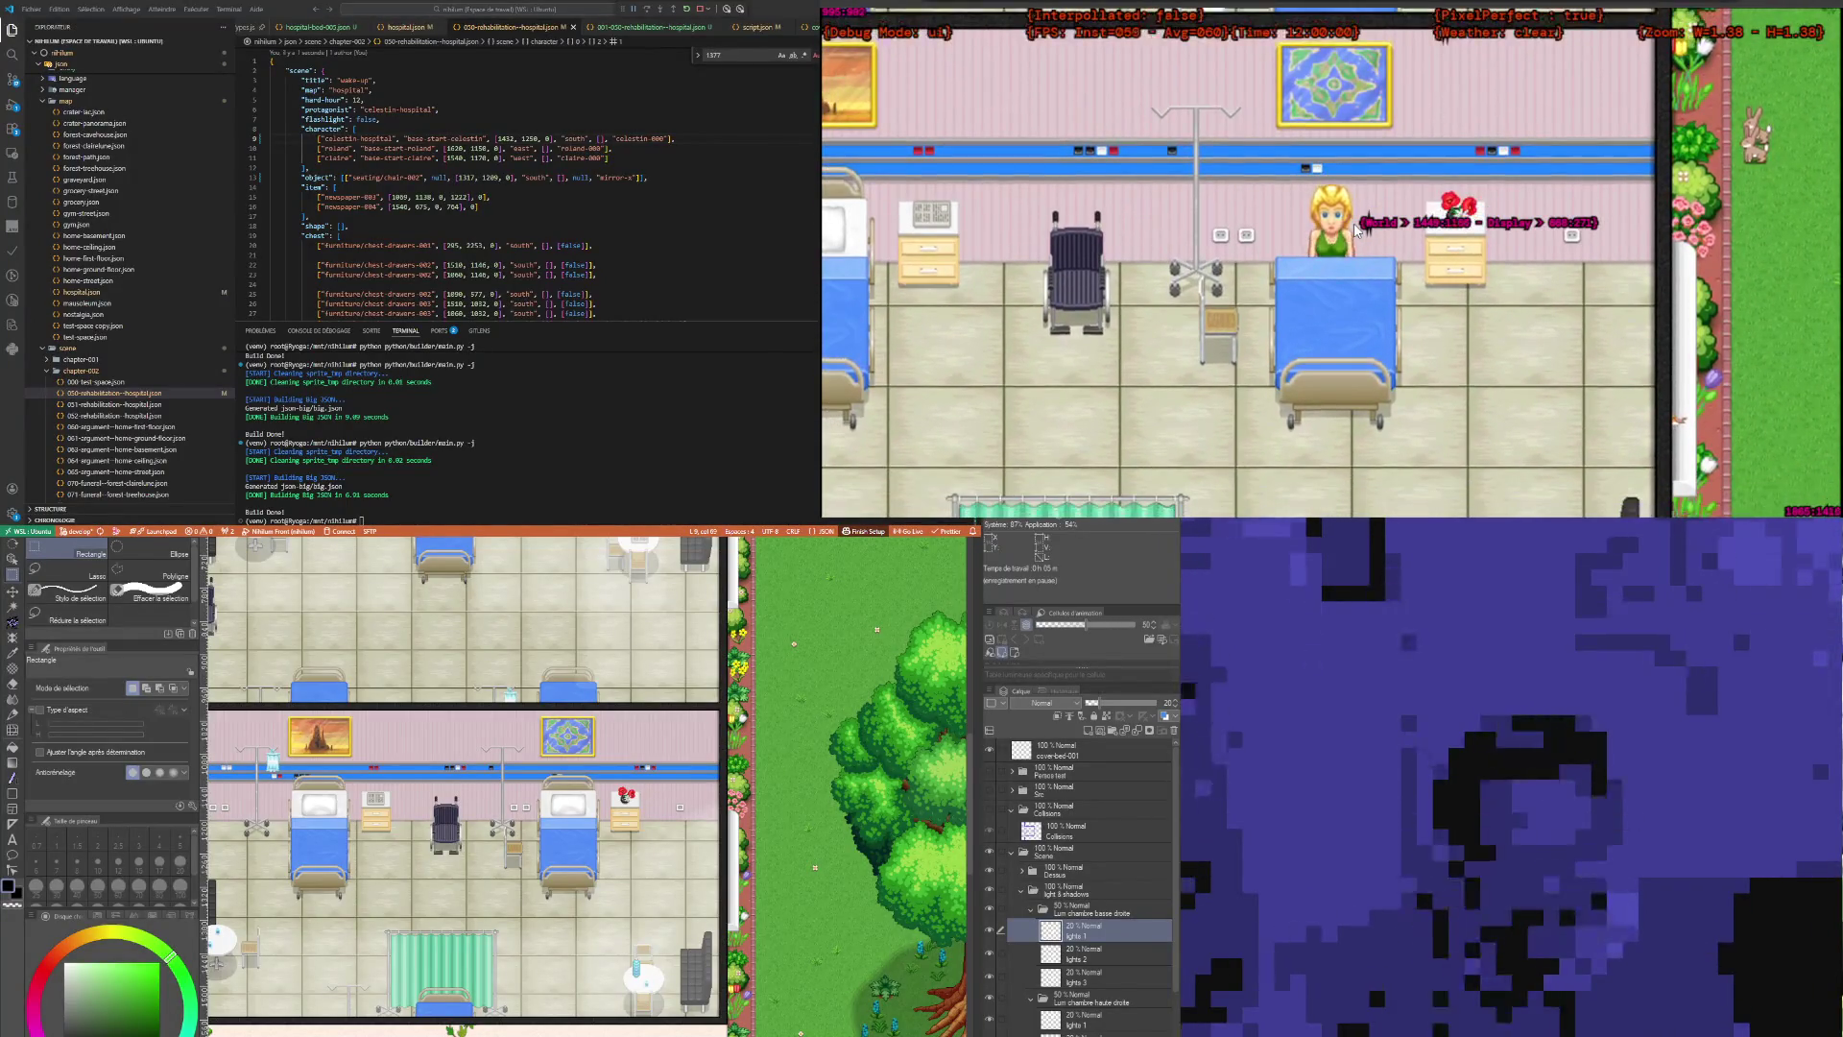
{"action": "key", "text": "Up"}
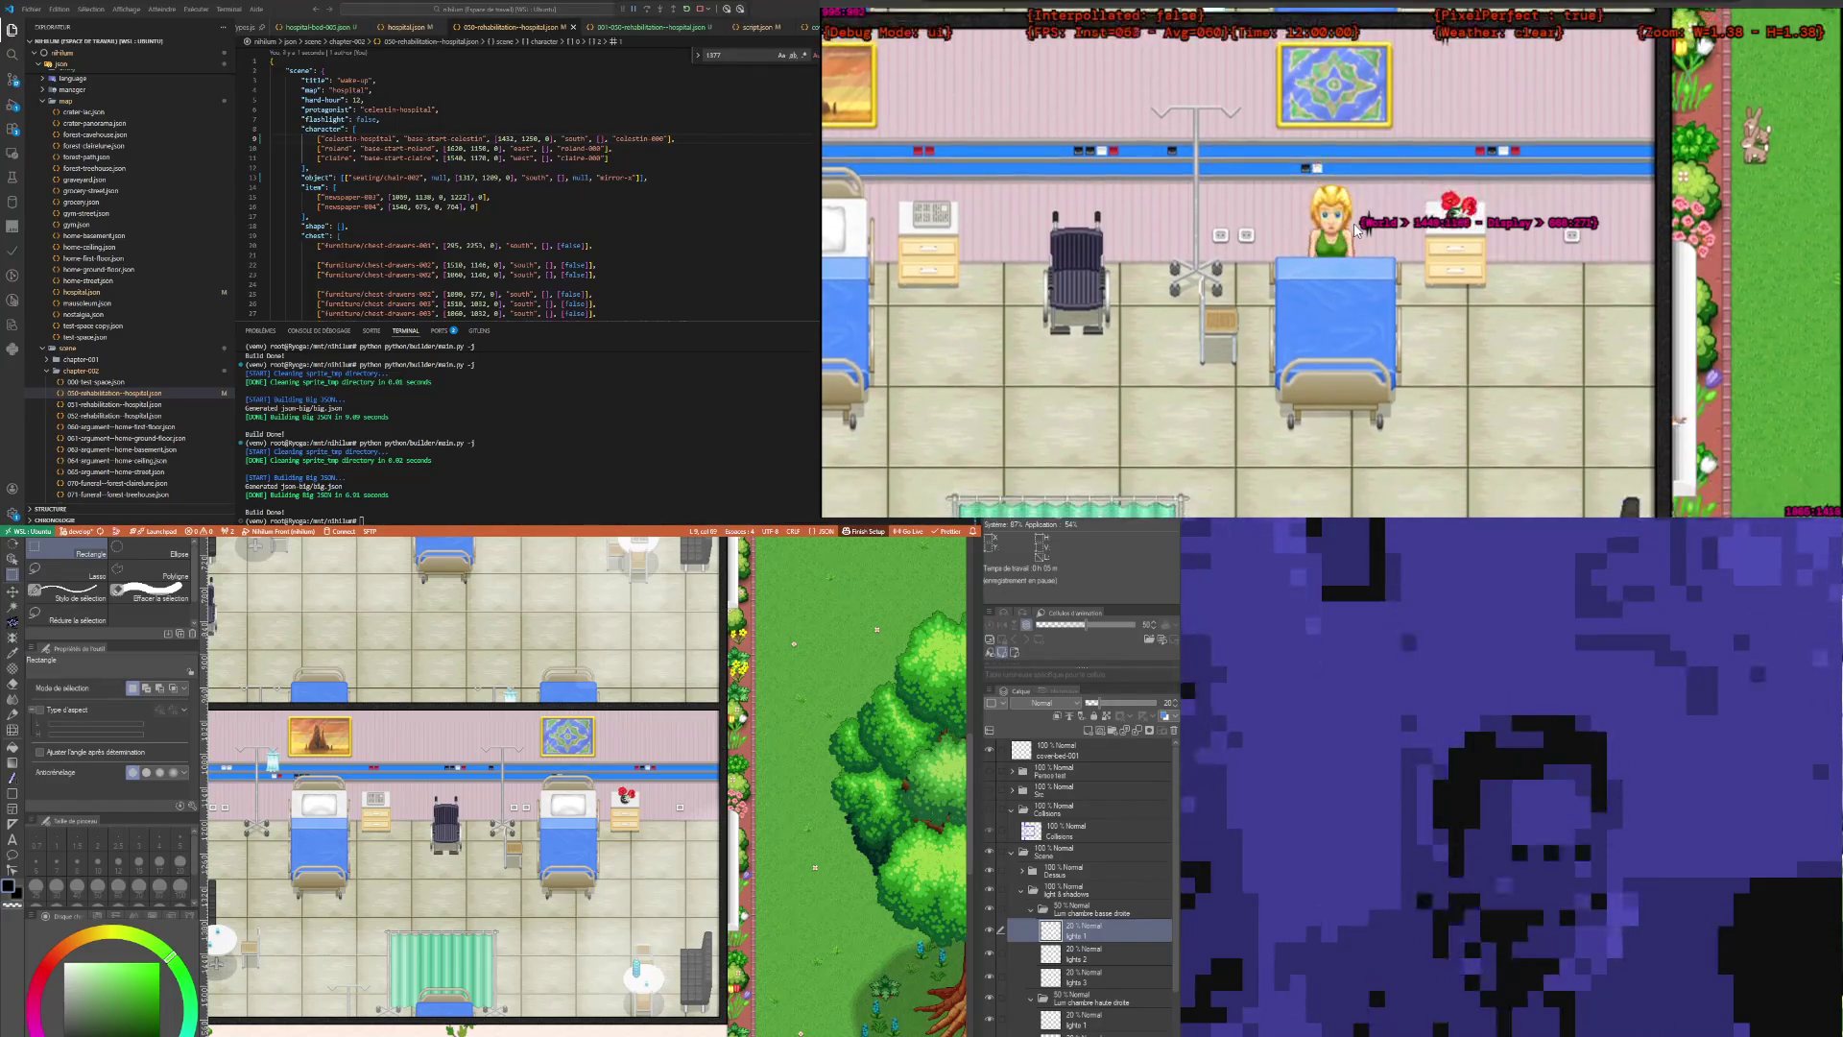
{"action": "key", "text": "F3"}
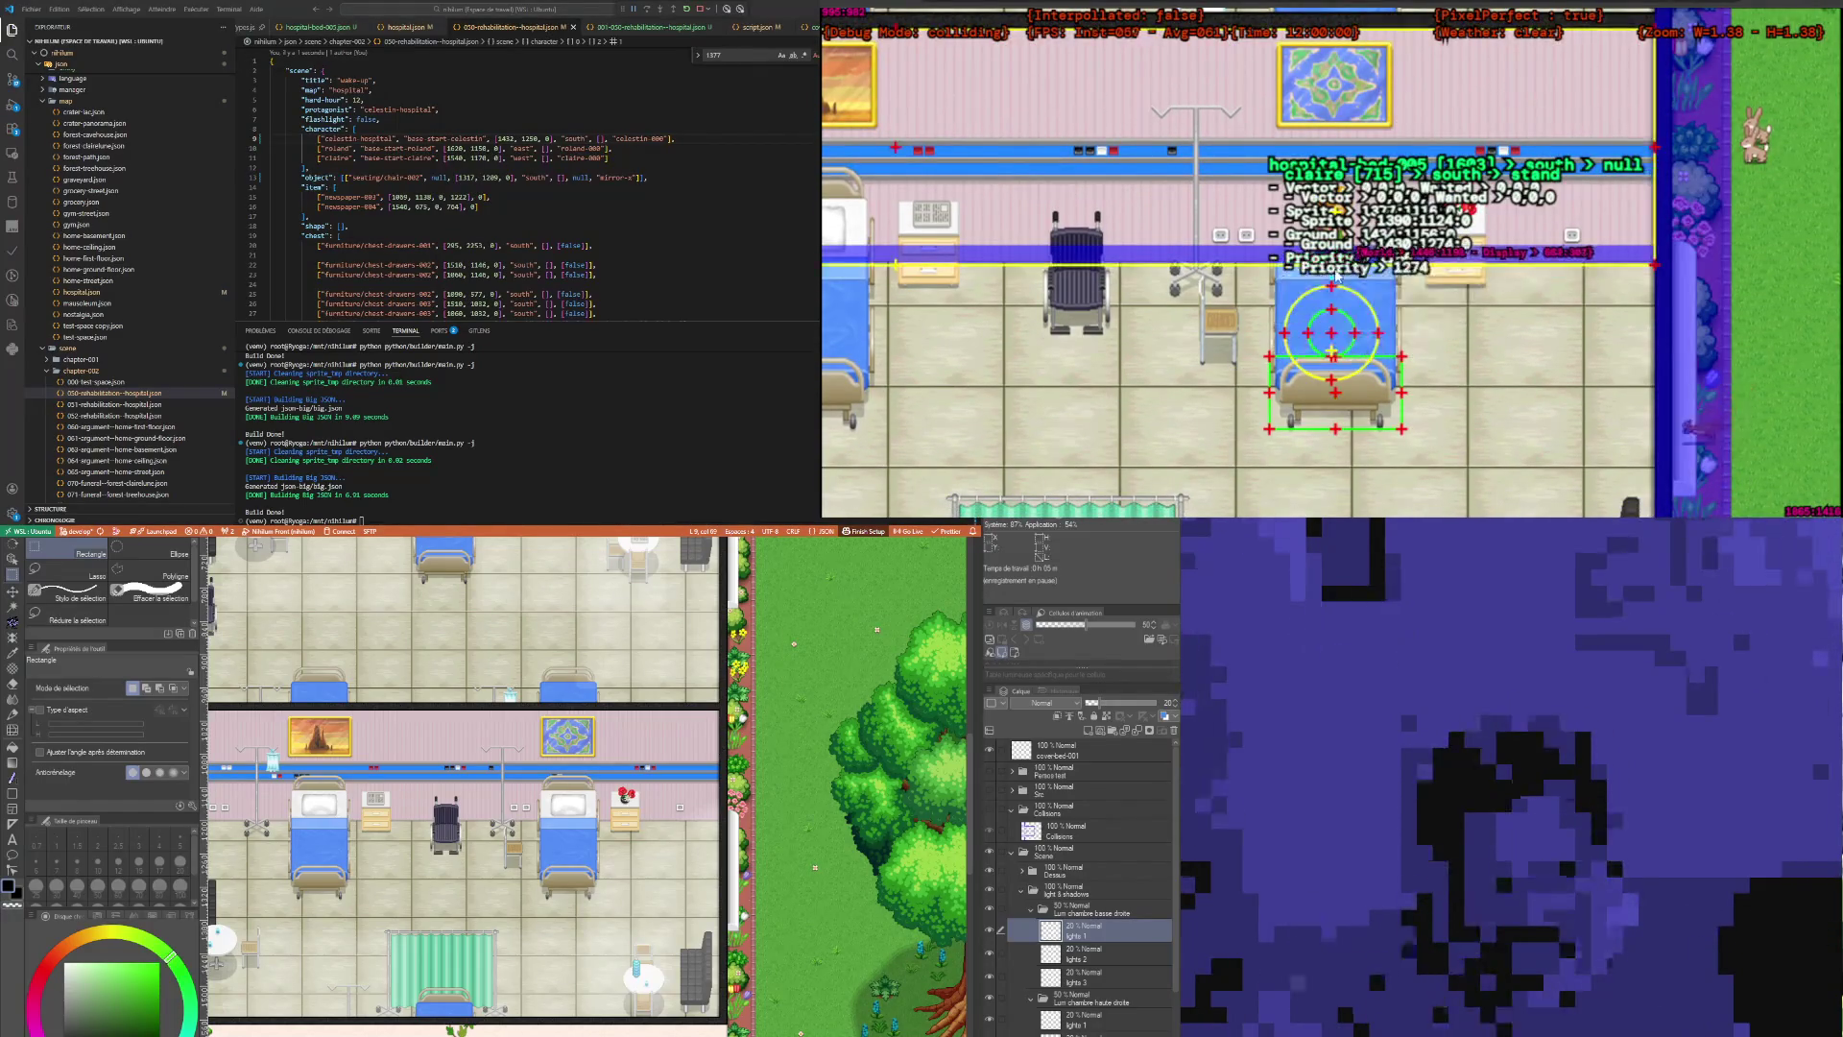
{"action": "mouse_move", "coordinate": [1334, 346]}
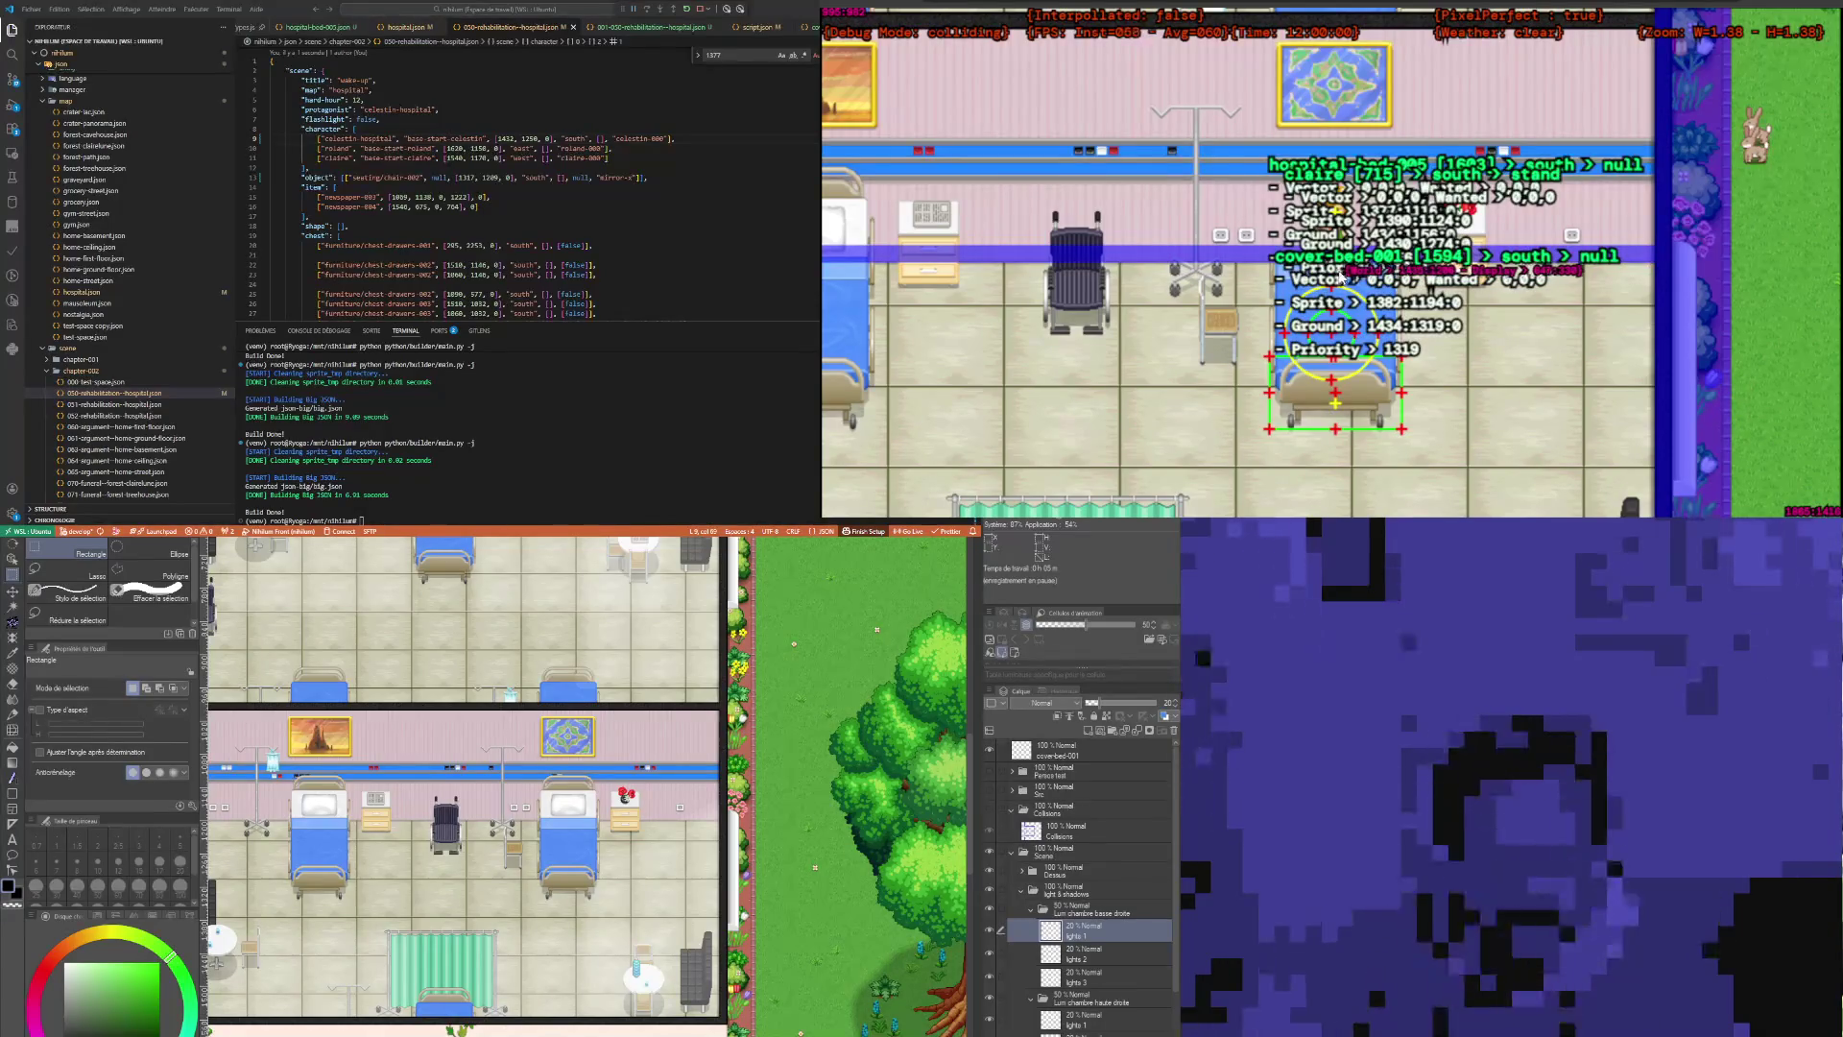
{"action": "key", "text": "F3"}
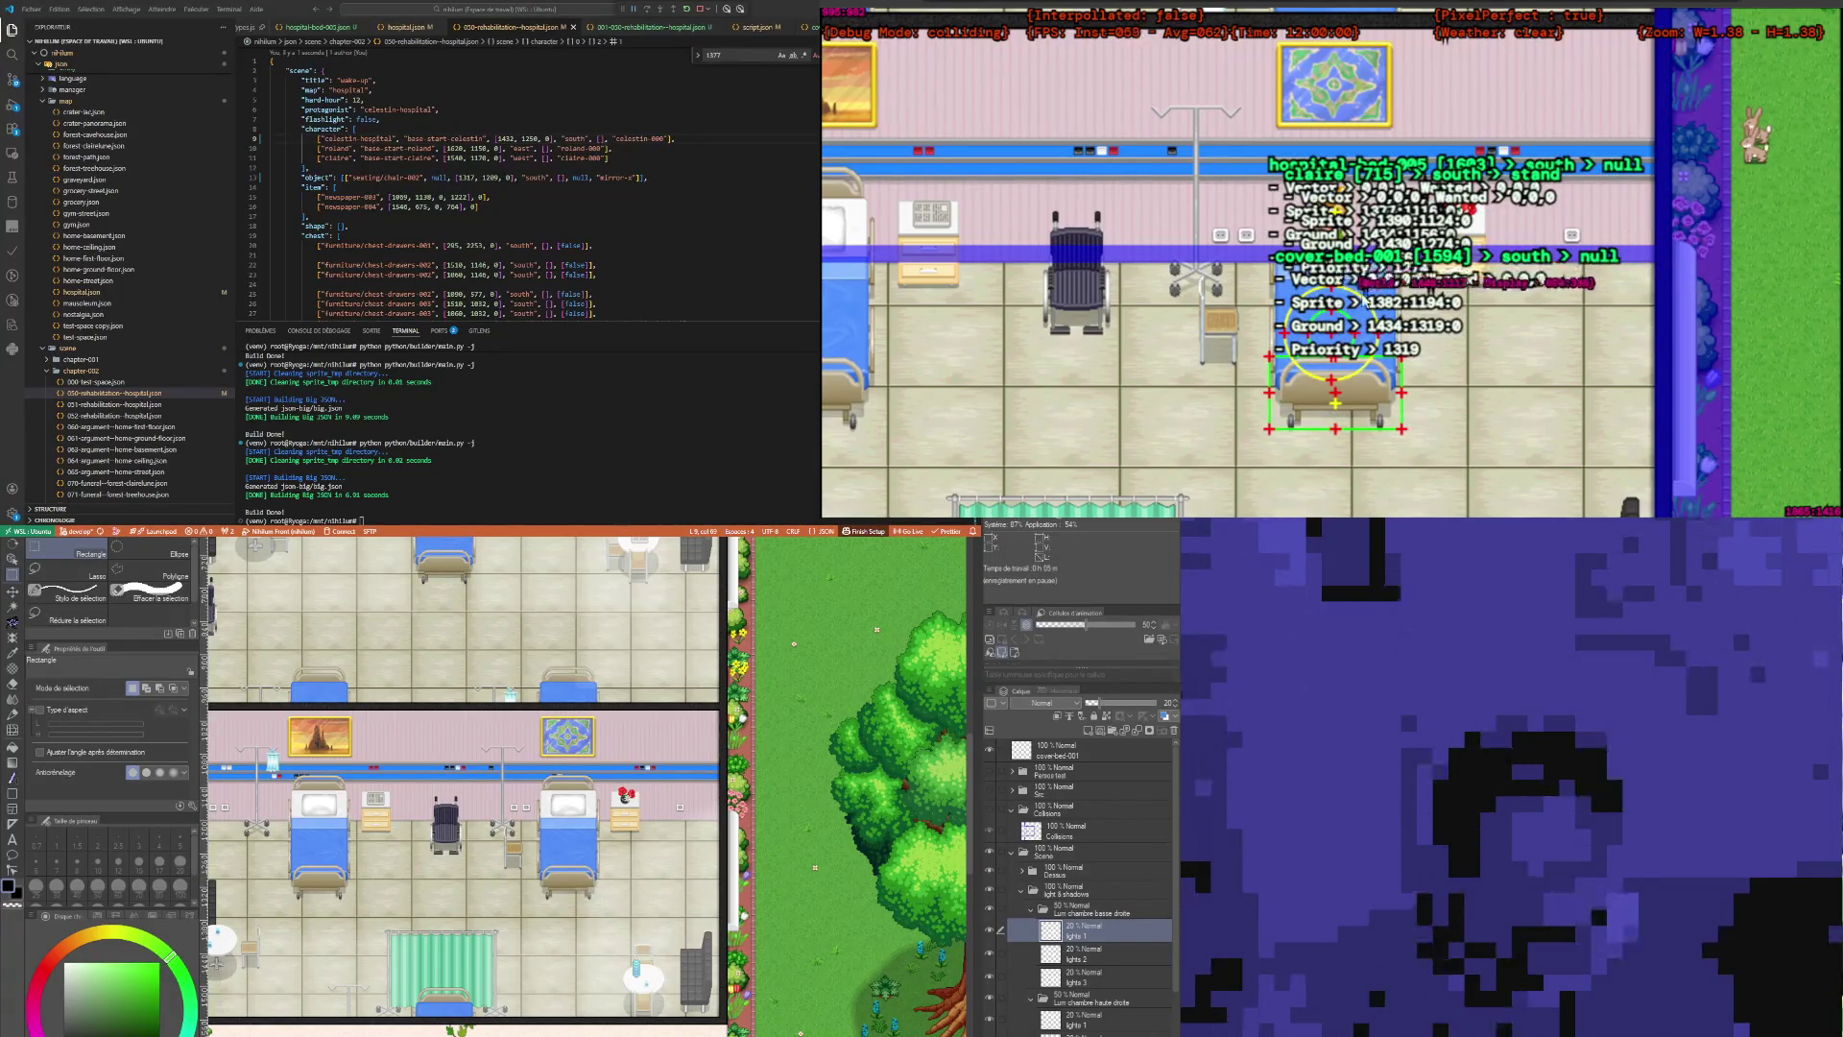
{"action": "scroll", "coordinate": [1363, 283], "scroll_direction": "up", "scroll_amount": 2}
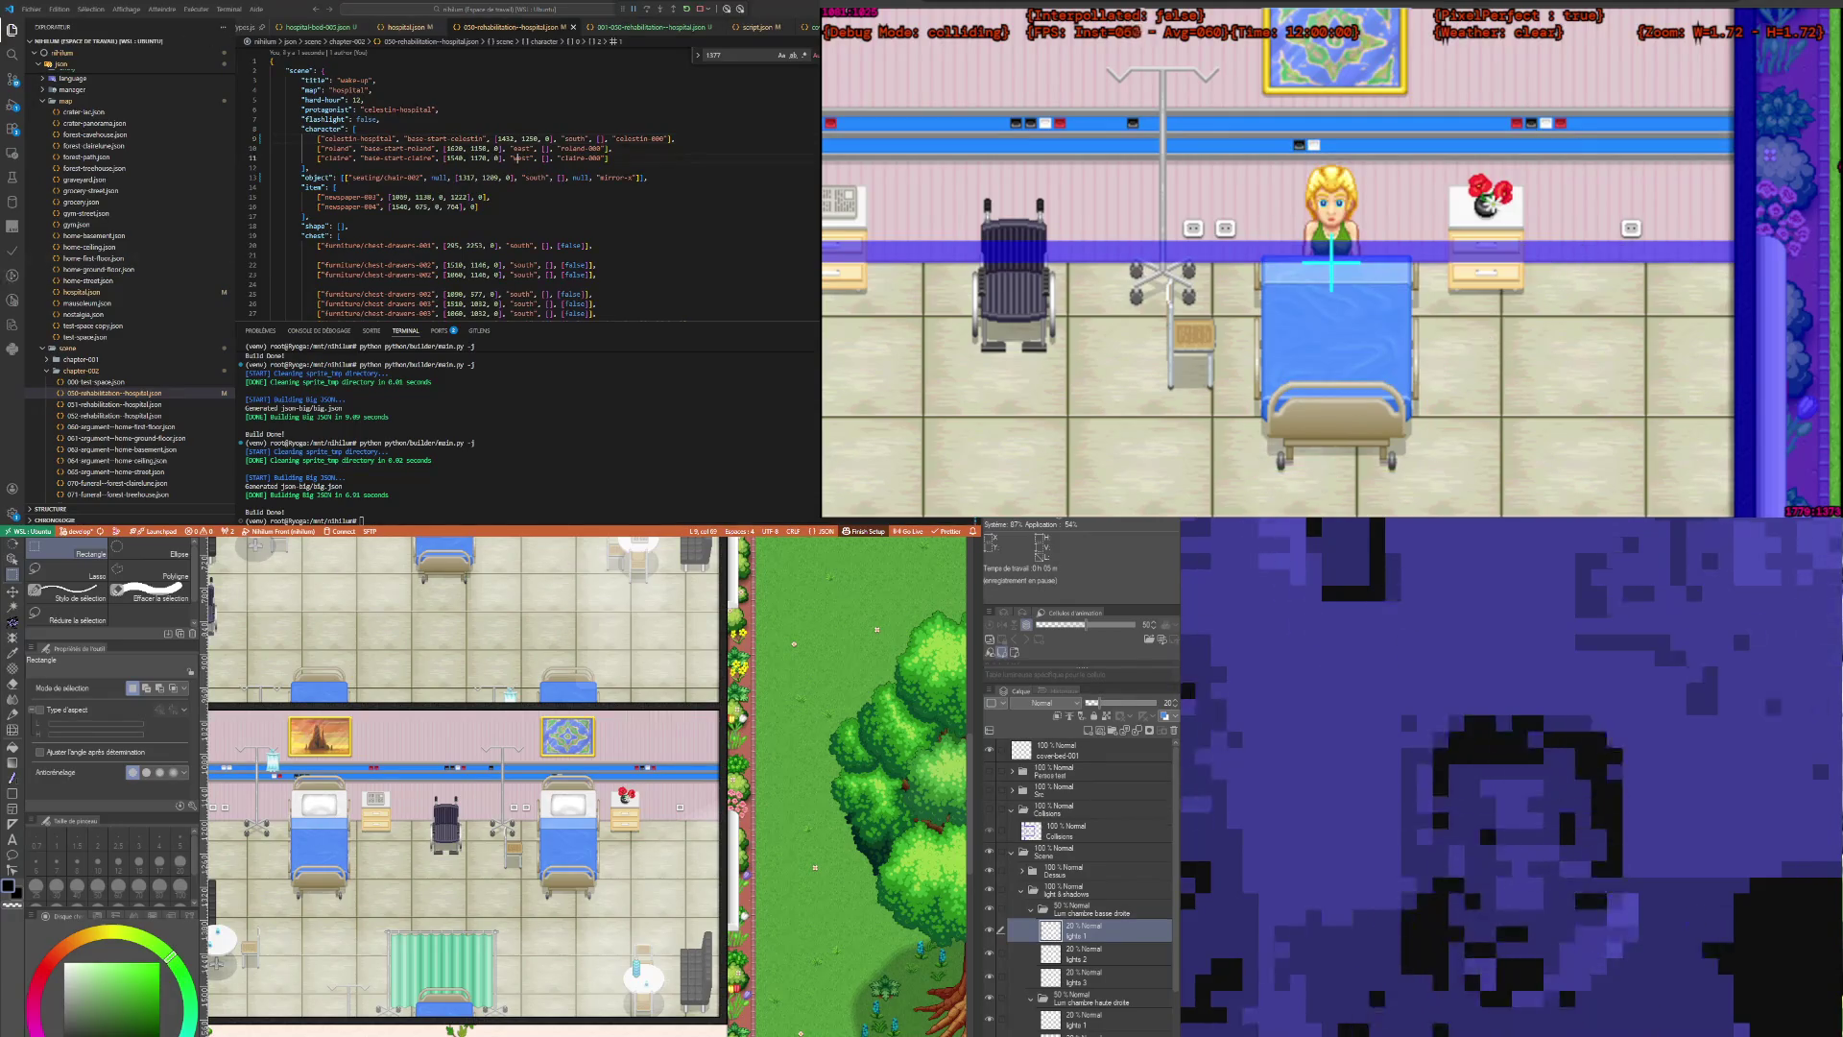
Step: Glance at the hospital scene's script tab, then return to the scene file
{"action": "left_click", "coordinate": [519, 158]}
{"action": "left_click", "coordinate": [632, 29]}
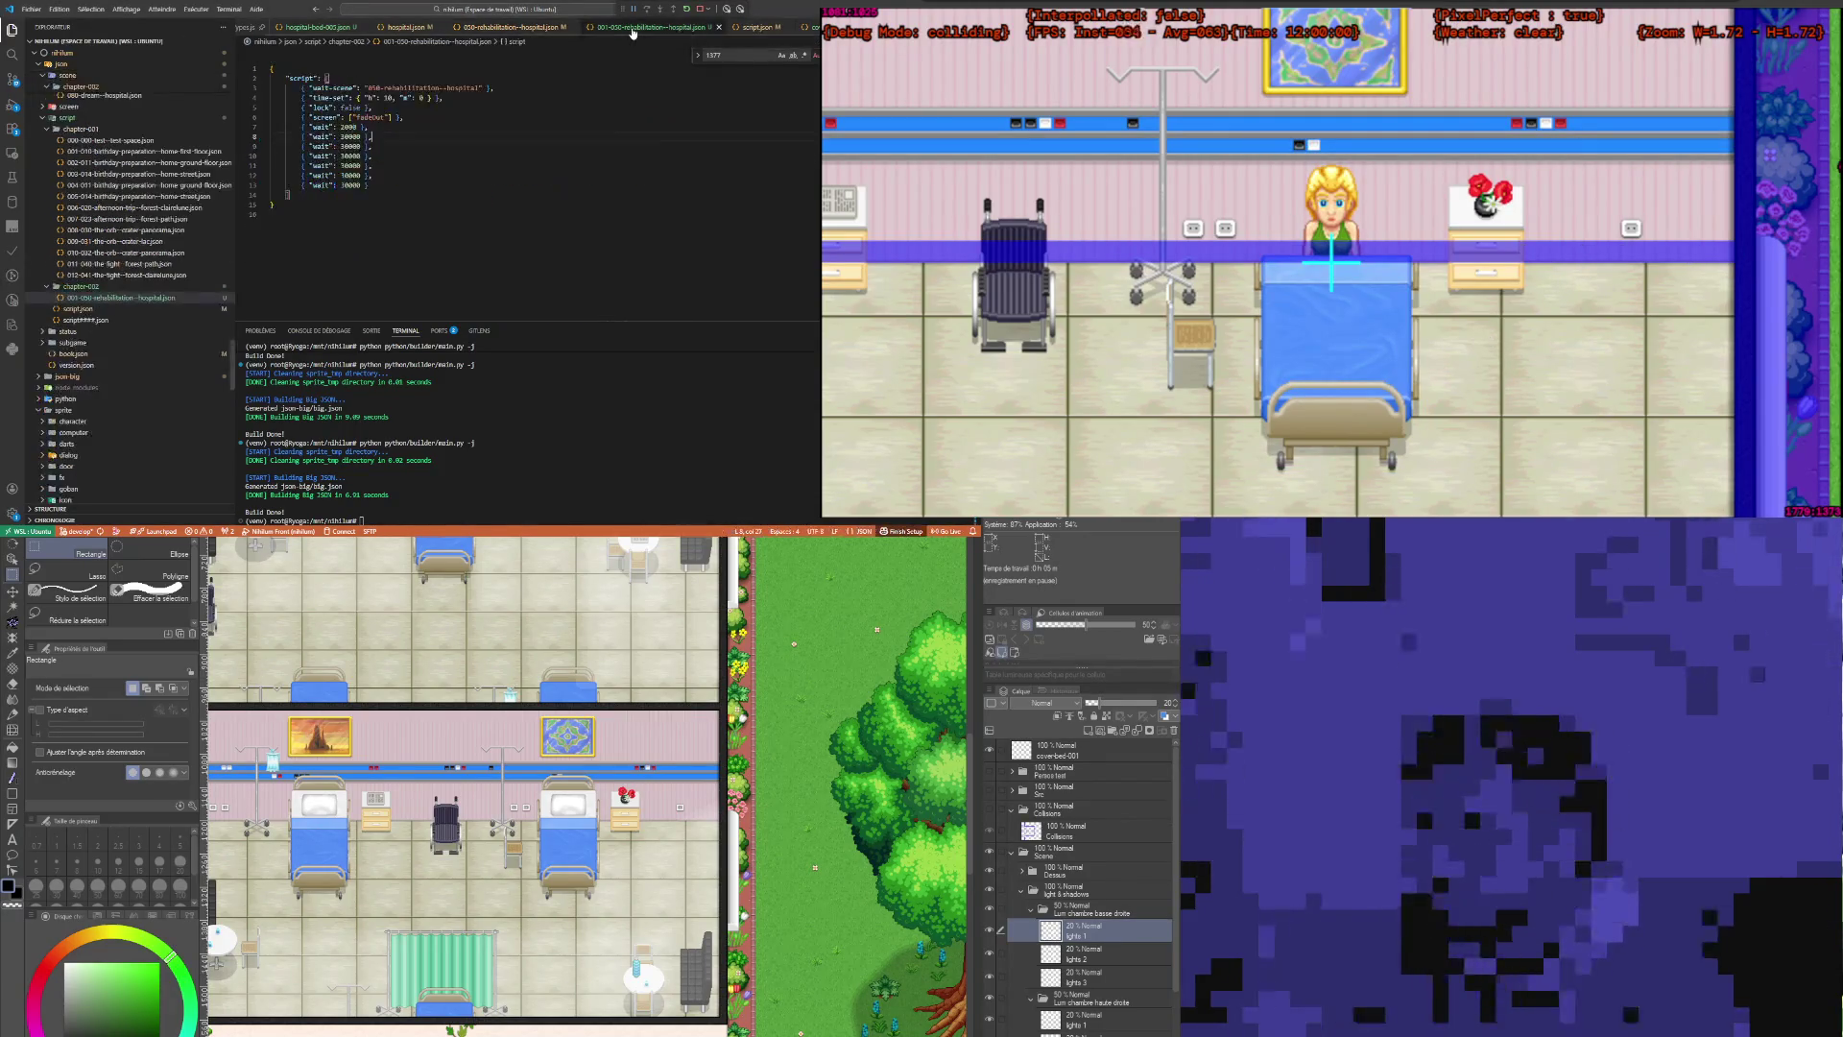
{"action": "left_click", "coordinate": [506, 27]}
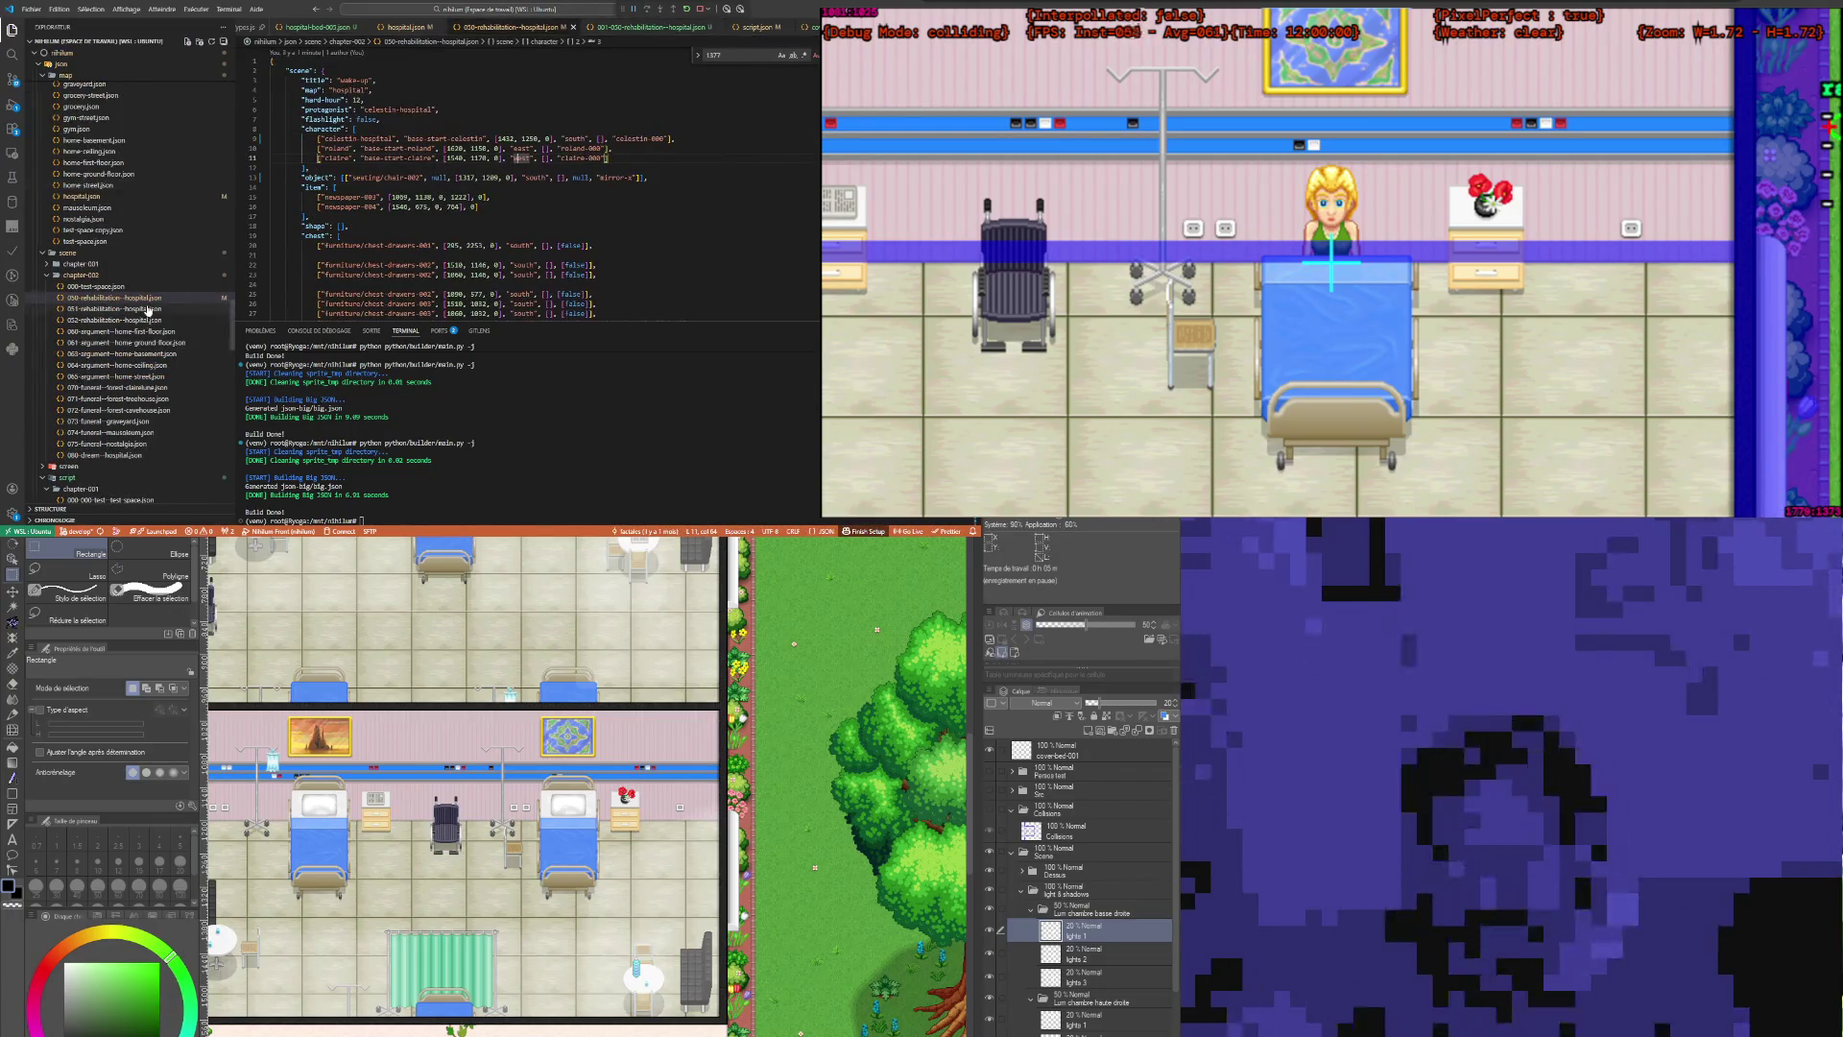
Step: Find entity/object/hospital in the Explorer and open hospital-bed-005.json
{"action": "scroll", "coordinate": [120, 336], "scroll_direction": "down", "scroll_amount": 5}
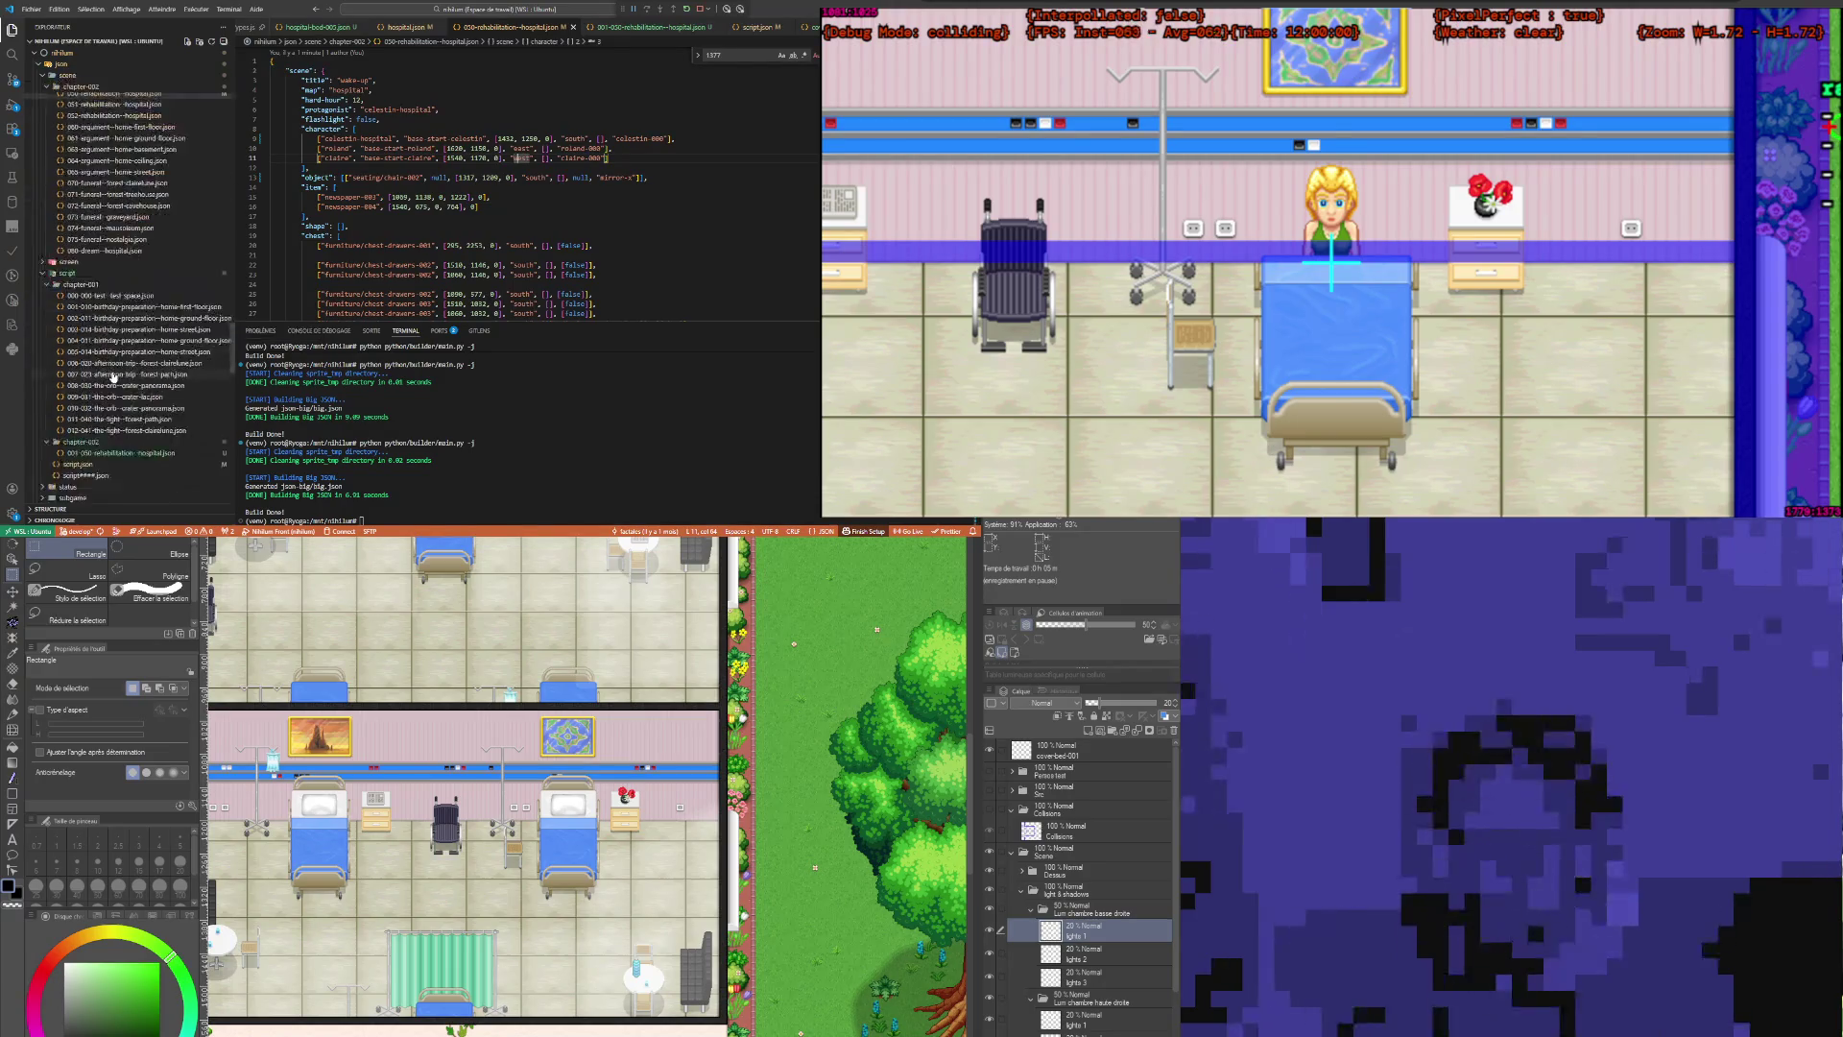
{"action": "scroll", "coordinate": [130, 384], "scroll_direction": "down", "scroll_amount": 5}
{"action": "scroll", "coordinate": [133, 384], "scroll_direction": "down", "scroll_amount": 5}
{"action": "scroll", "coordinate": [133, 384], "scroll_direction": "up", "scroll_amount": 2}
{"action": "scroll", "coordinate": [130, 364], "scroll_direction": "up", "scroll_amount": 2}
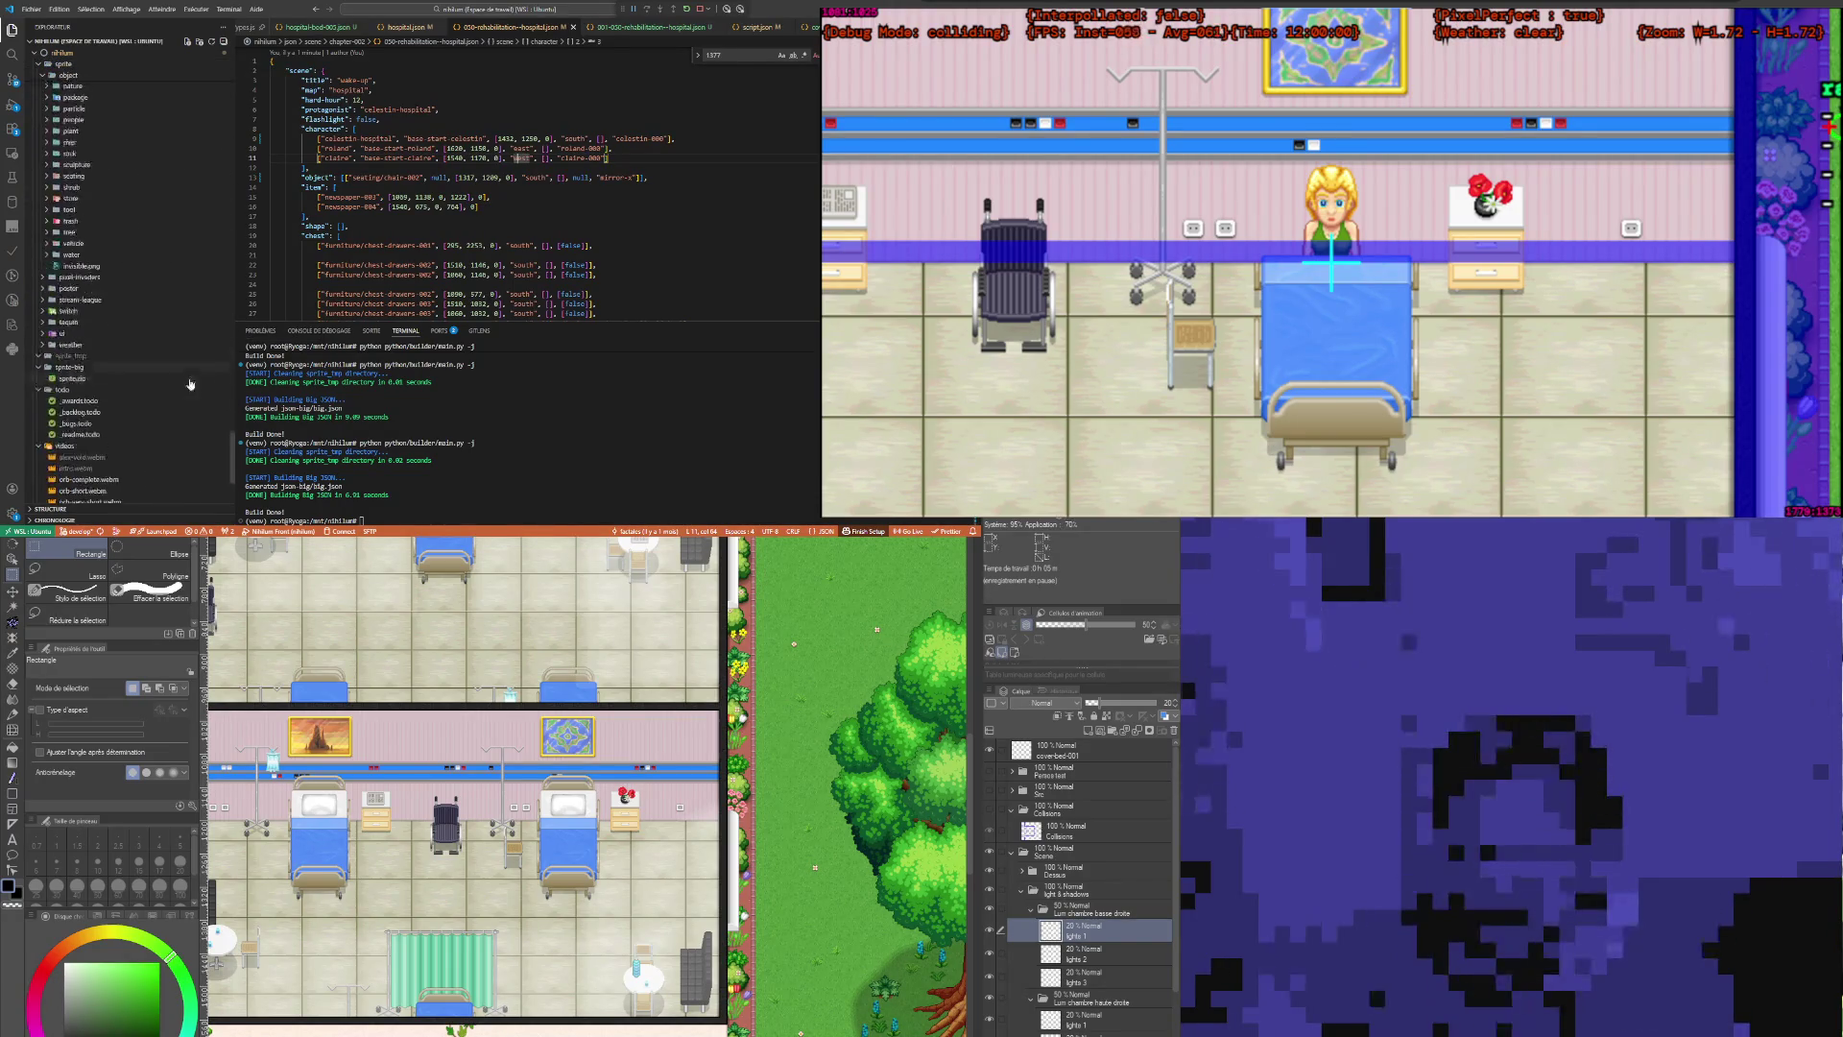
{"action": "scroll", "coordinate": [128, 336], "scroll_direction": "up", "scroll_amount": 2}
{"action": "scroll", "coordinate": [125, 312], "scroll_direction": "up", "scroll_amount": 2}
{"action": "scroll", "coordinate": [124, 313], "scroll_direction": "up", "scroll_amount": 2}
{"action": "scroll", "coordinate": [127, 326], "scroll_direction": "up", "scroll_amount": 2}
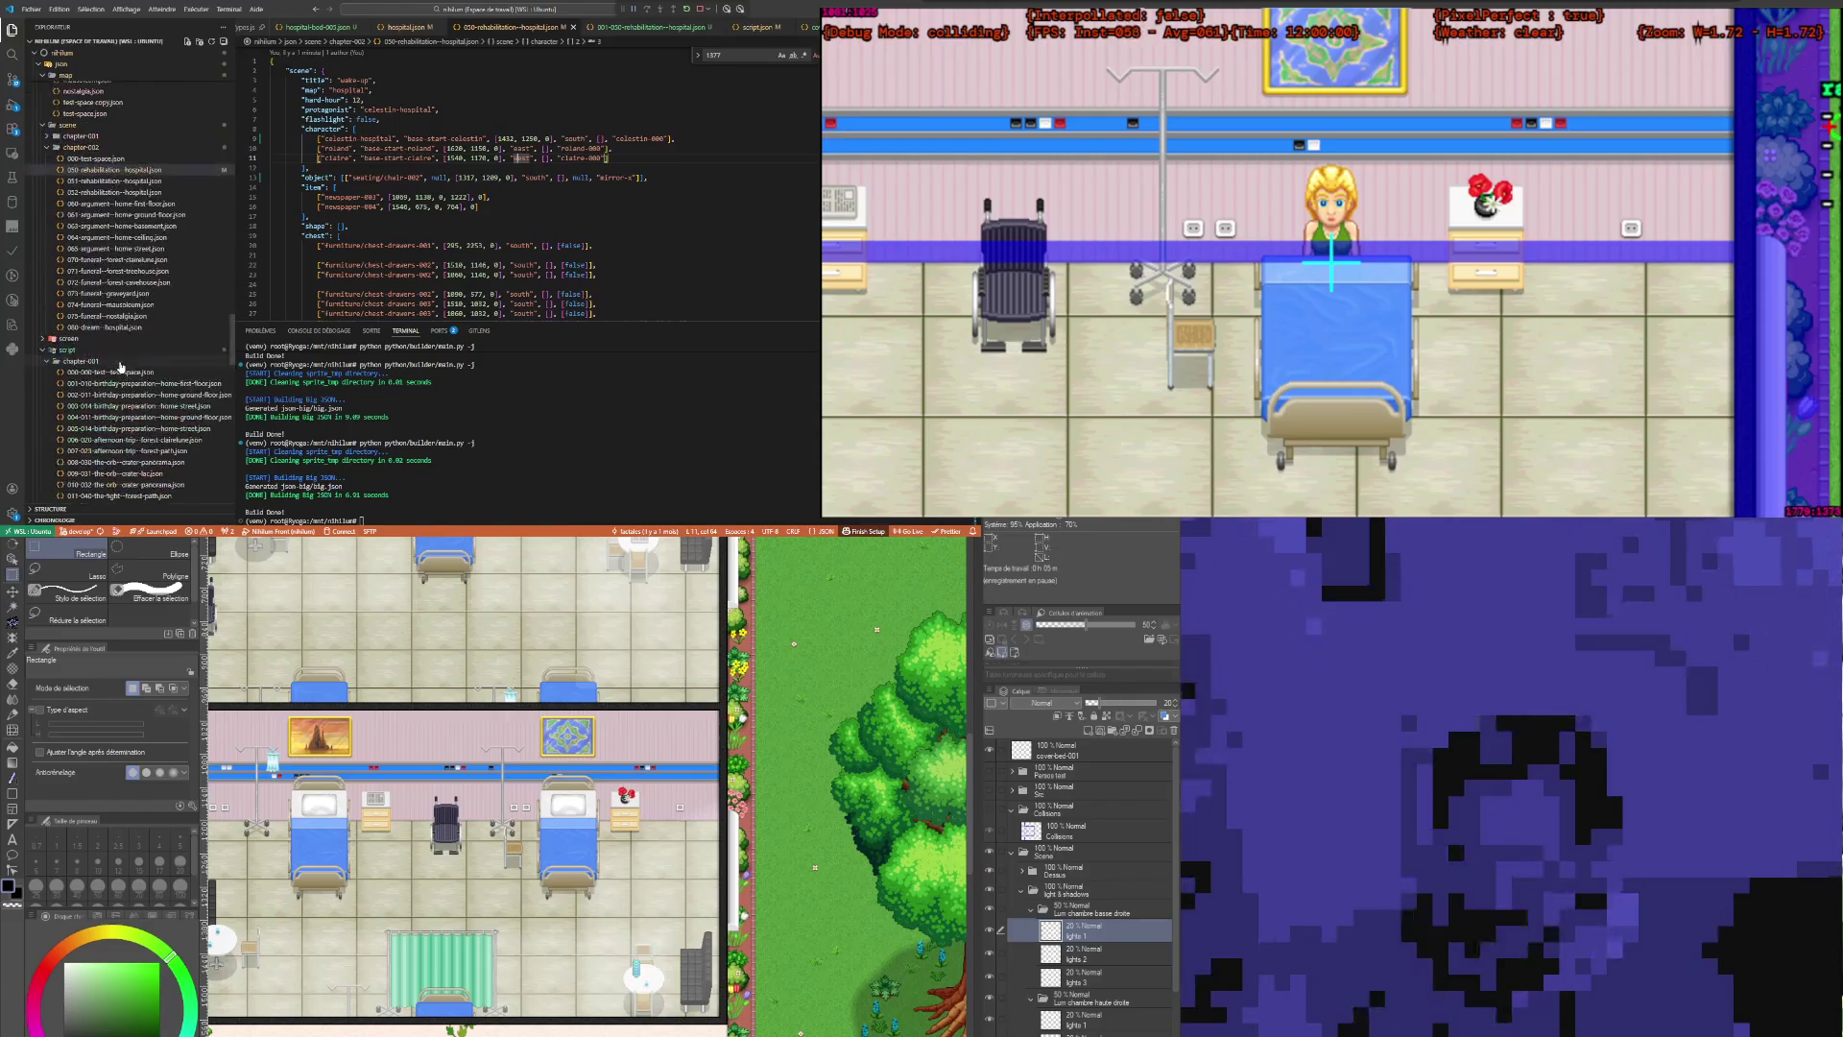
{"action": "scroll", "coordinate": [127, 337], "scroll_direction": "up", "scroll_amount": 2}
{"action": "scroll", "coordinate": [127, 337], "scroll_direction": "down", "scroll_amount": 2}
{"action": "scroll", "coordinate": [130, 351], "scroll_direction": "down", "scroll_amount": 2}
{"action": "scroll", "coordinate": [125, 353], "scroll_direction": "down", "scroll_amount": 1}
{"action": "scroll", "coordinate": [123, 355], "scroll_direction": "down", "scroll_amount": 2}
{"action": "scroll", "coordinate": [123, 355], "scroll_direction": "up", "scroll_amount": 2}
{"action": "scroll", "coordinate": [123, 336], "scroll_direction": "up", "scroll_amount": 2}
{"action": "scroll", "coordinate": [123, 317], "scroll_direction": "up", "scroll_amount": 2}
{"action": "scroll", "coordinate": [123, 299], "scroll_direction": "up", "scroll_amount": 3}
{"action": "scroll", "coordinate": [123, 299], "scroll_direction": "up", "scroll_amount": 2}
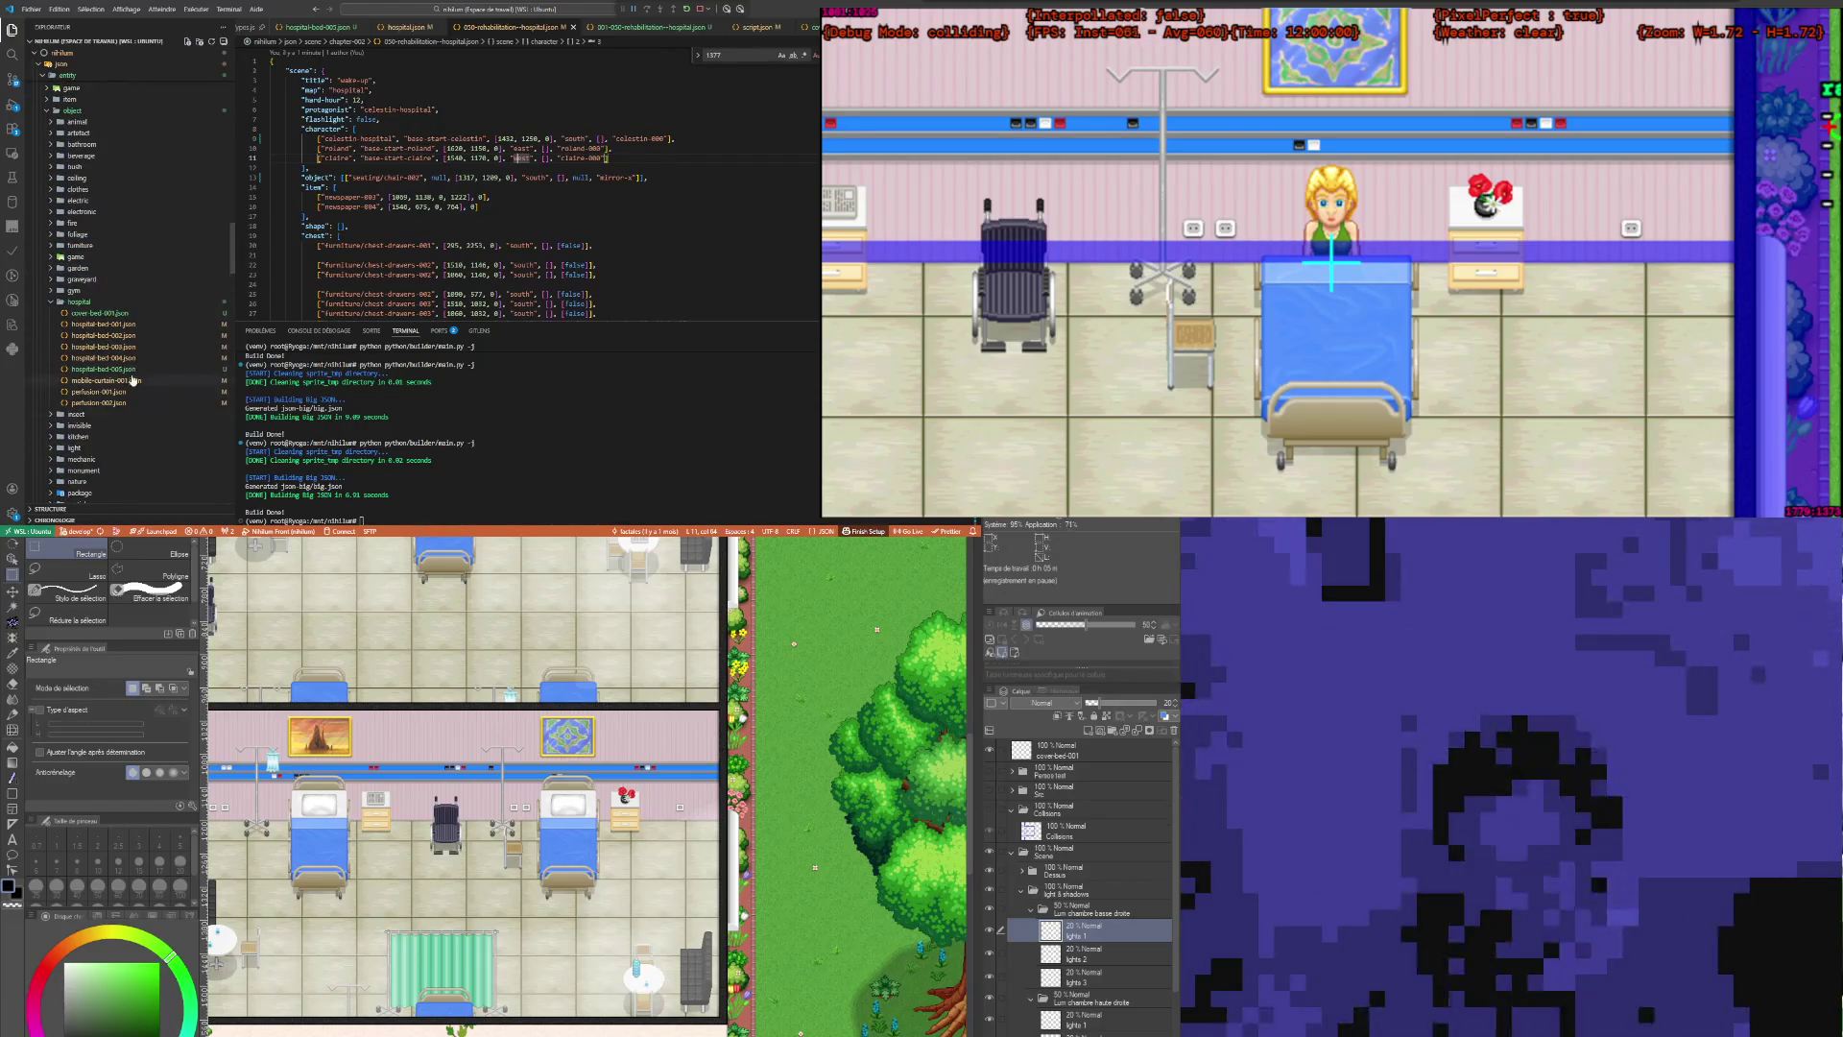
{"action": "left_click", "coordinate": [129, 370]}
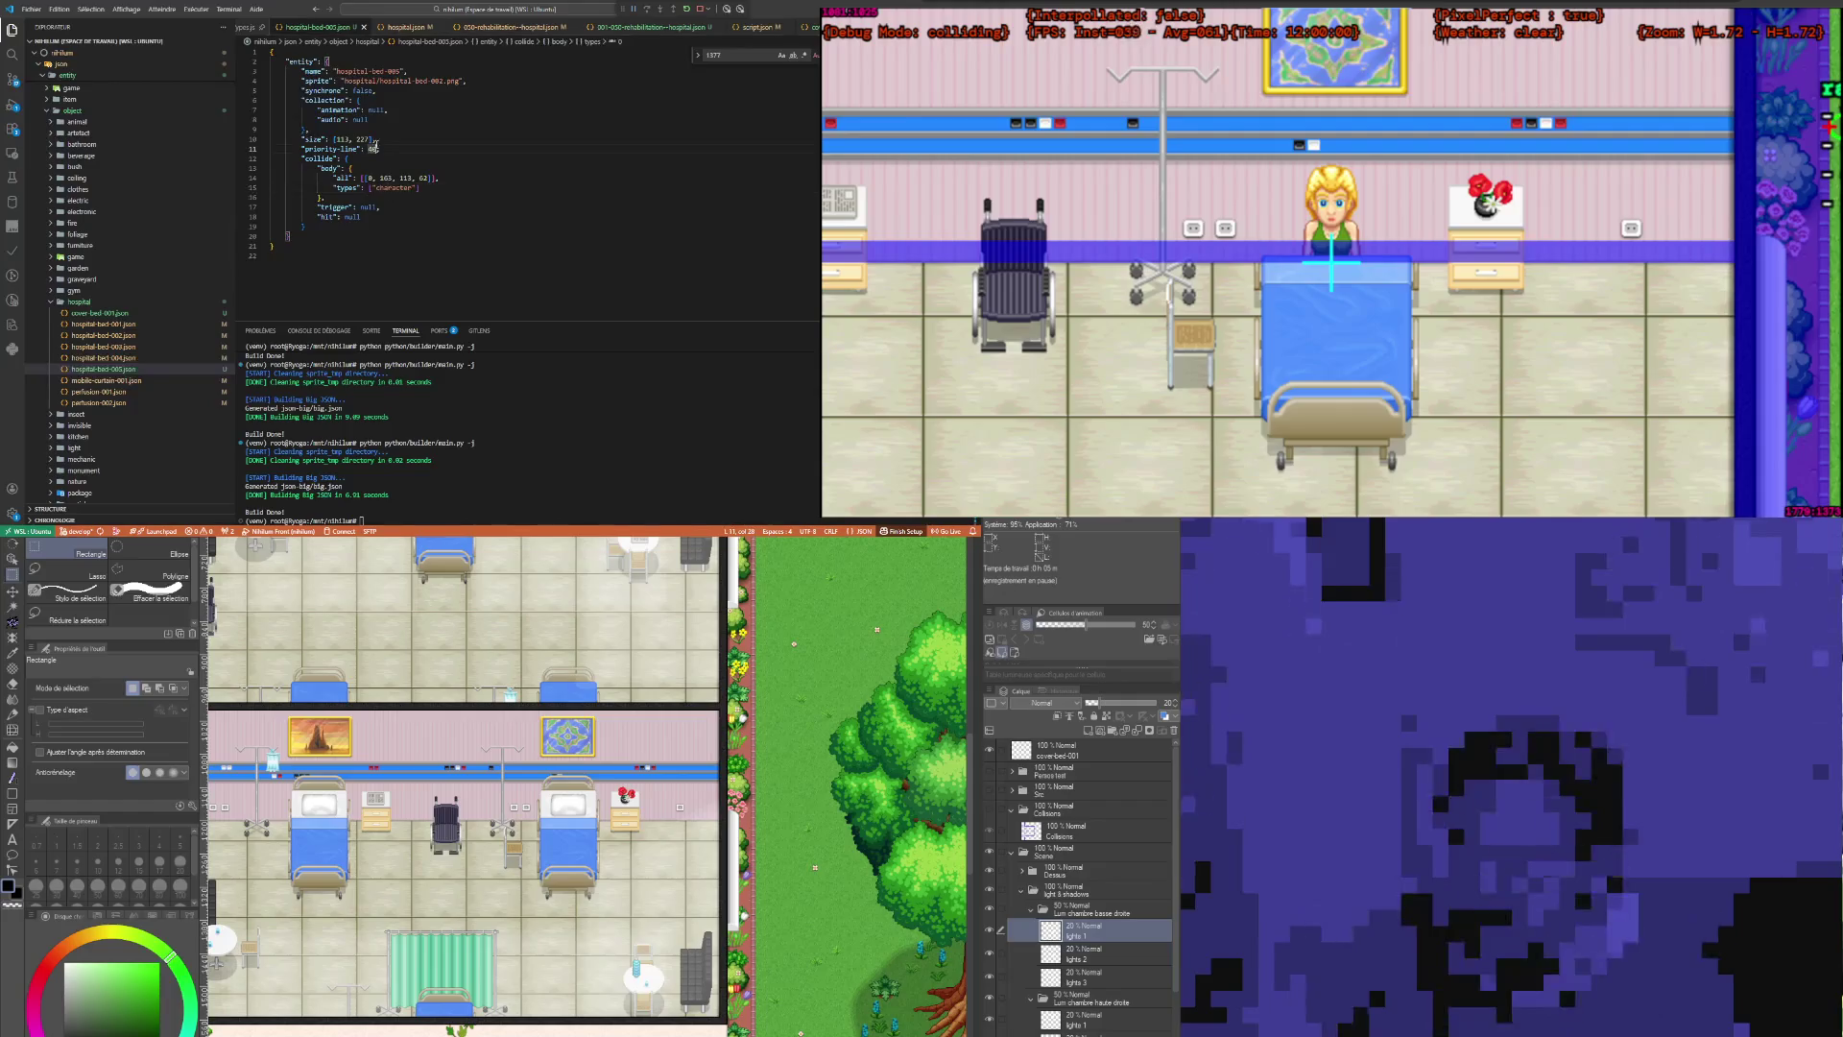
Step: Enter 1429, 1200 as the bed's priority-line, then bring up the hospital-bed-002 sprite in Clip Studio
{"action": "type", "text": "1429, 1200"}
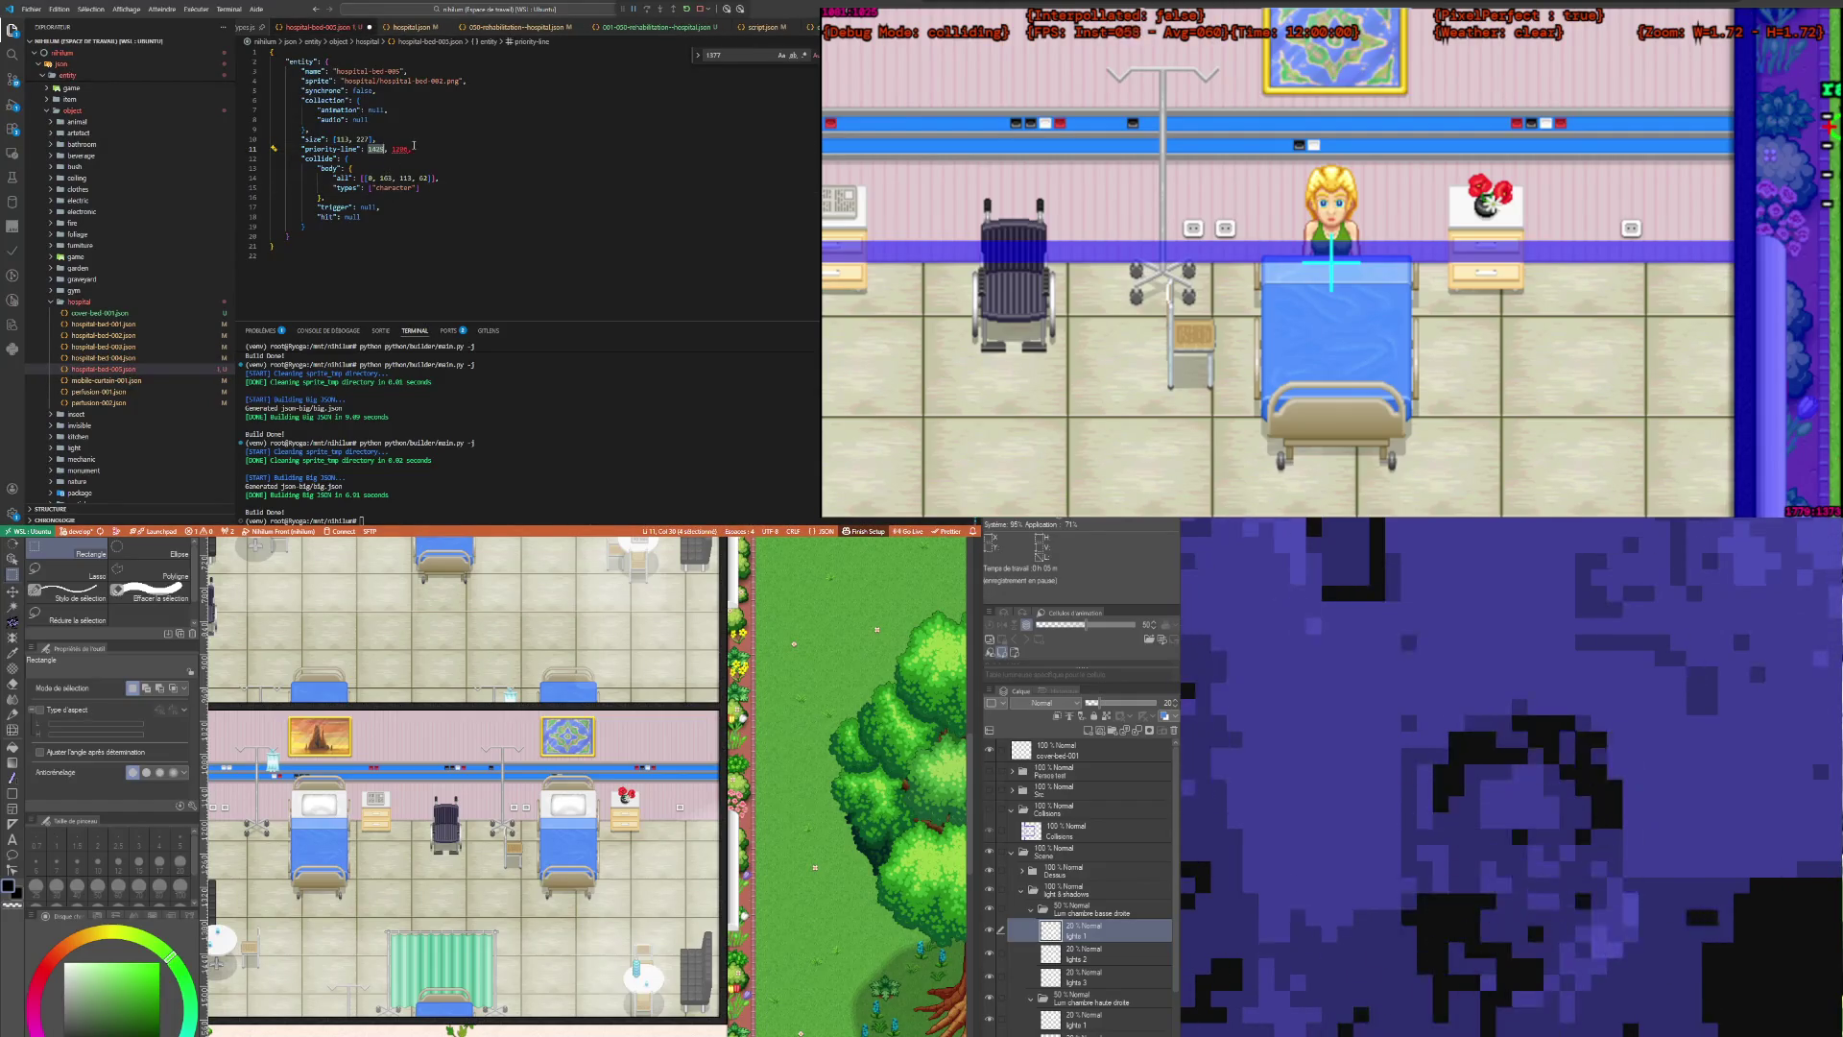
{"action": "left_click", "coordinate": [402, 177]}
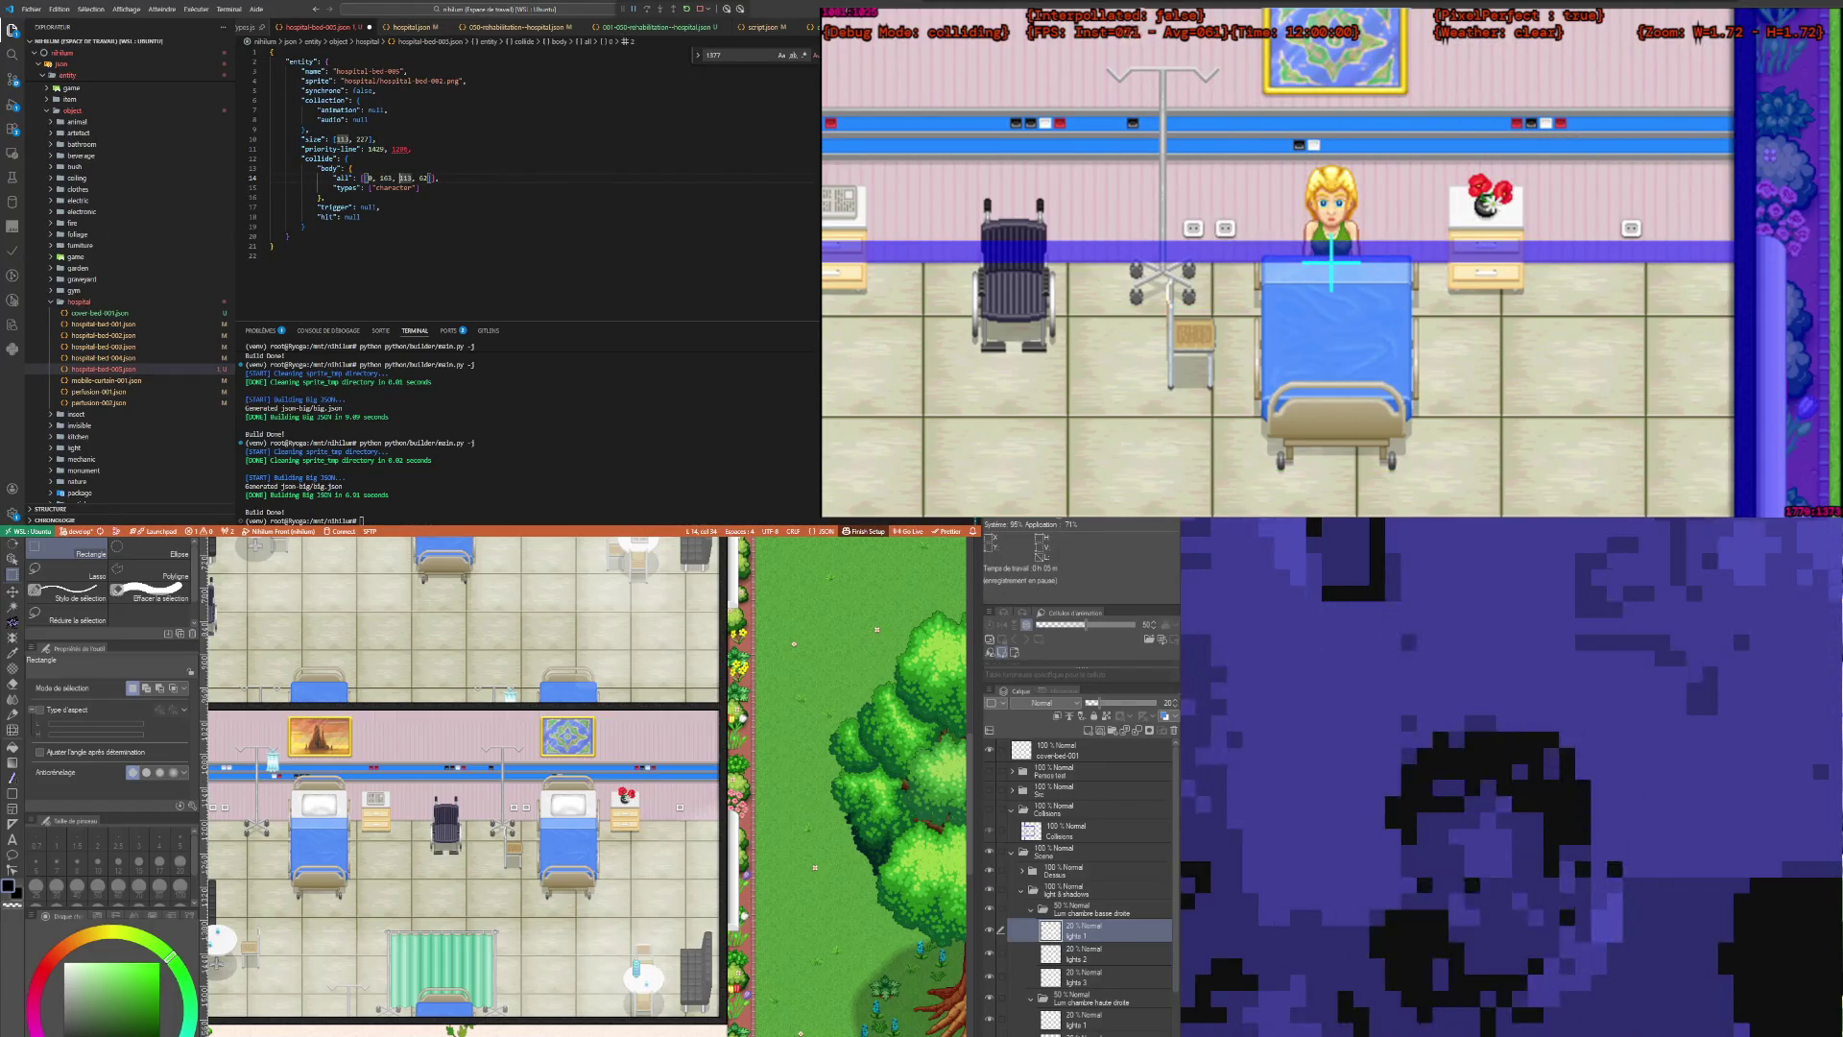
{"action": "key", "text": "alt+Tab"}
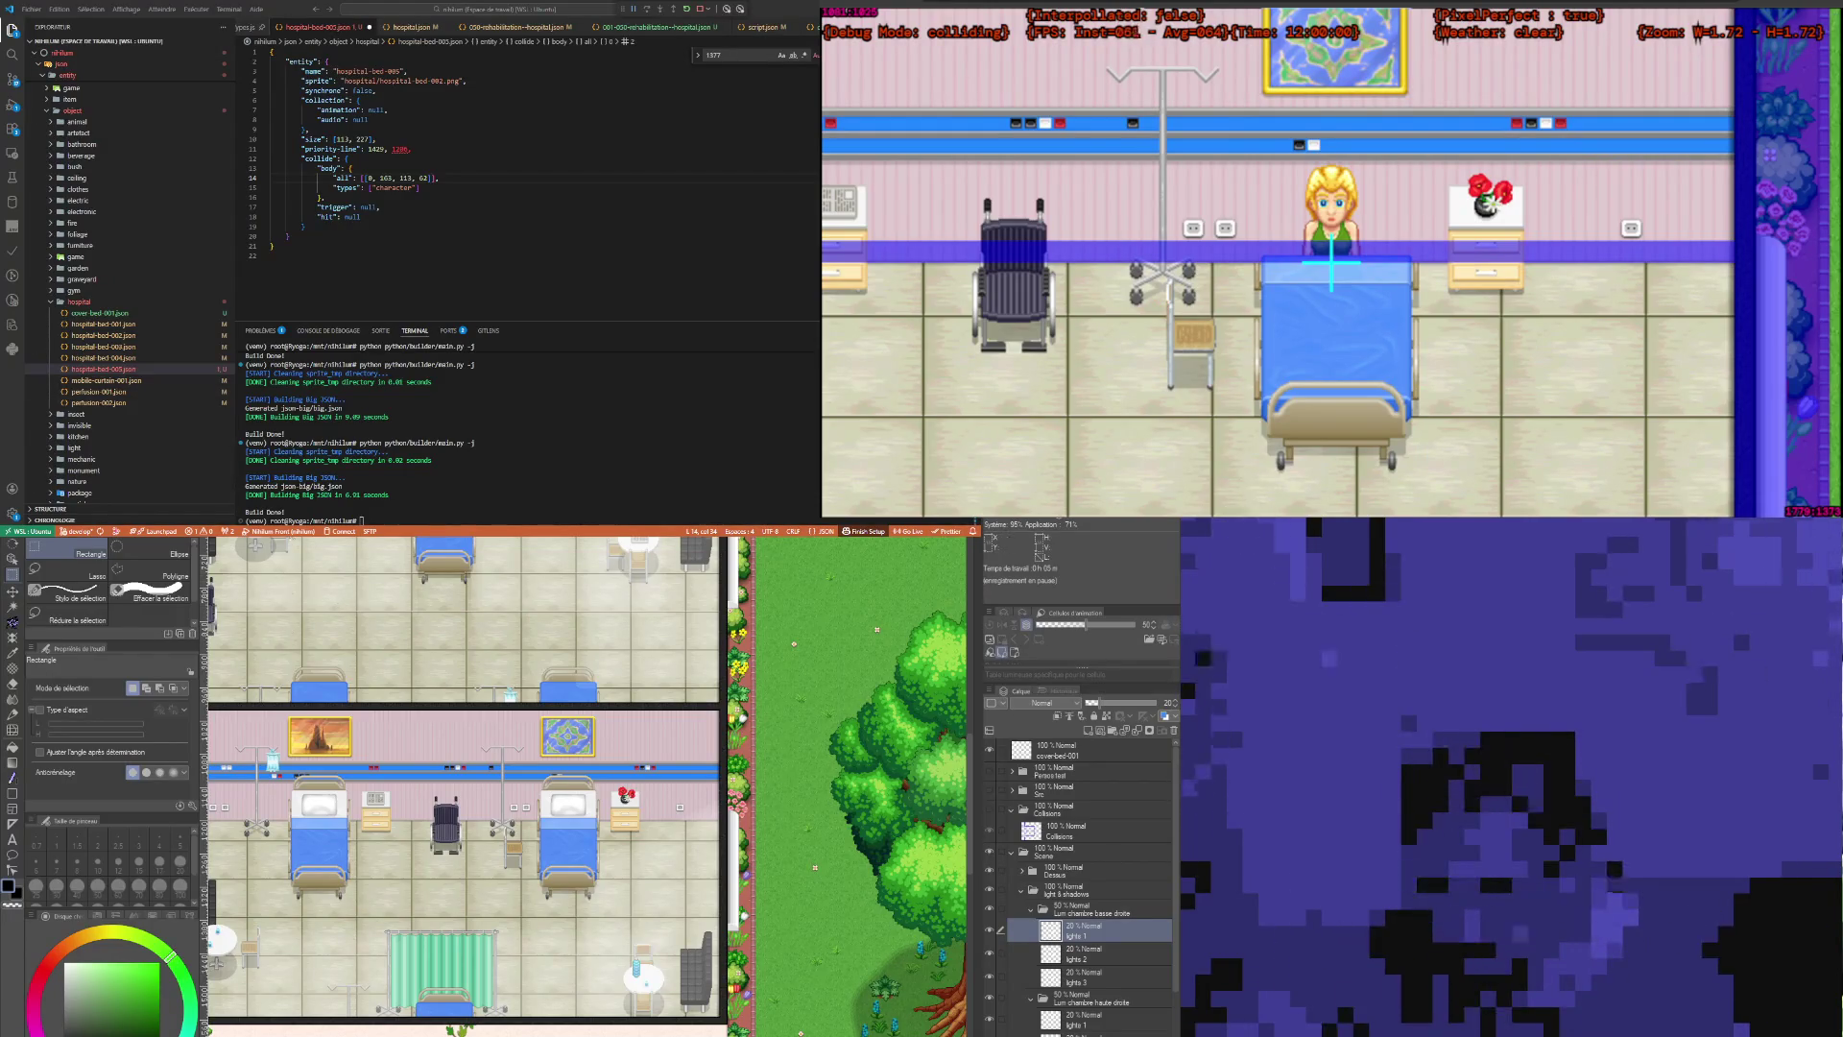
{"action": "key", "text": "ctrl+Tab"}
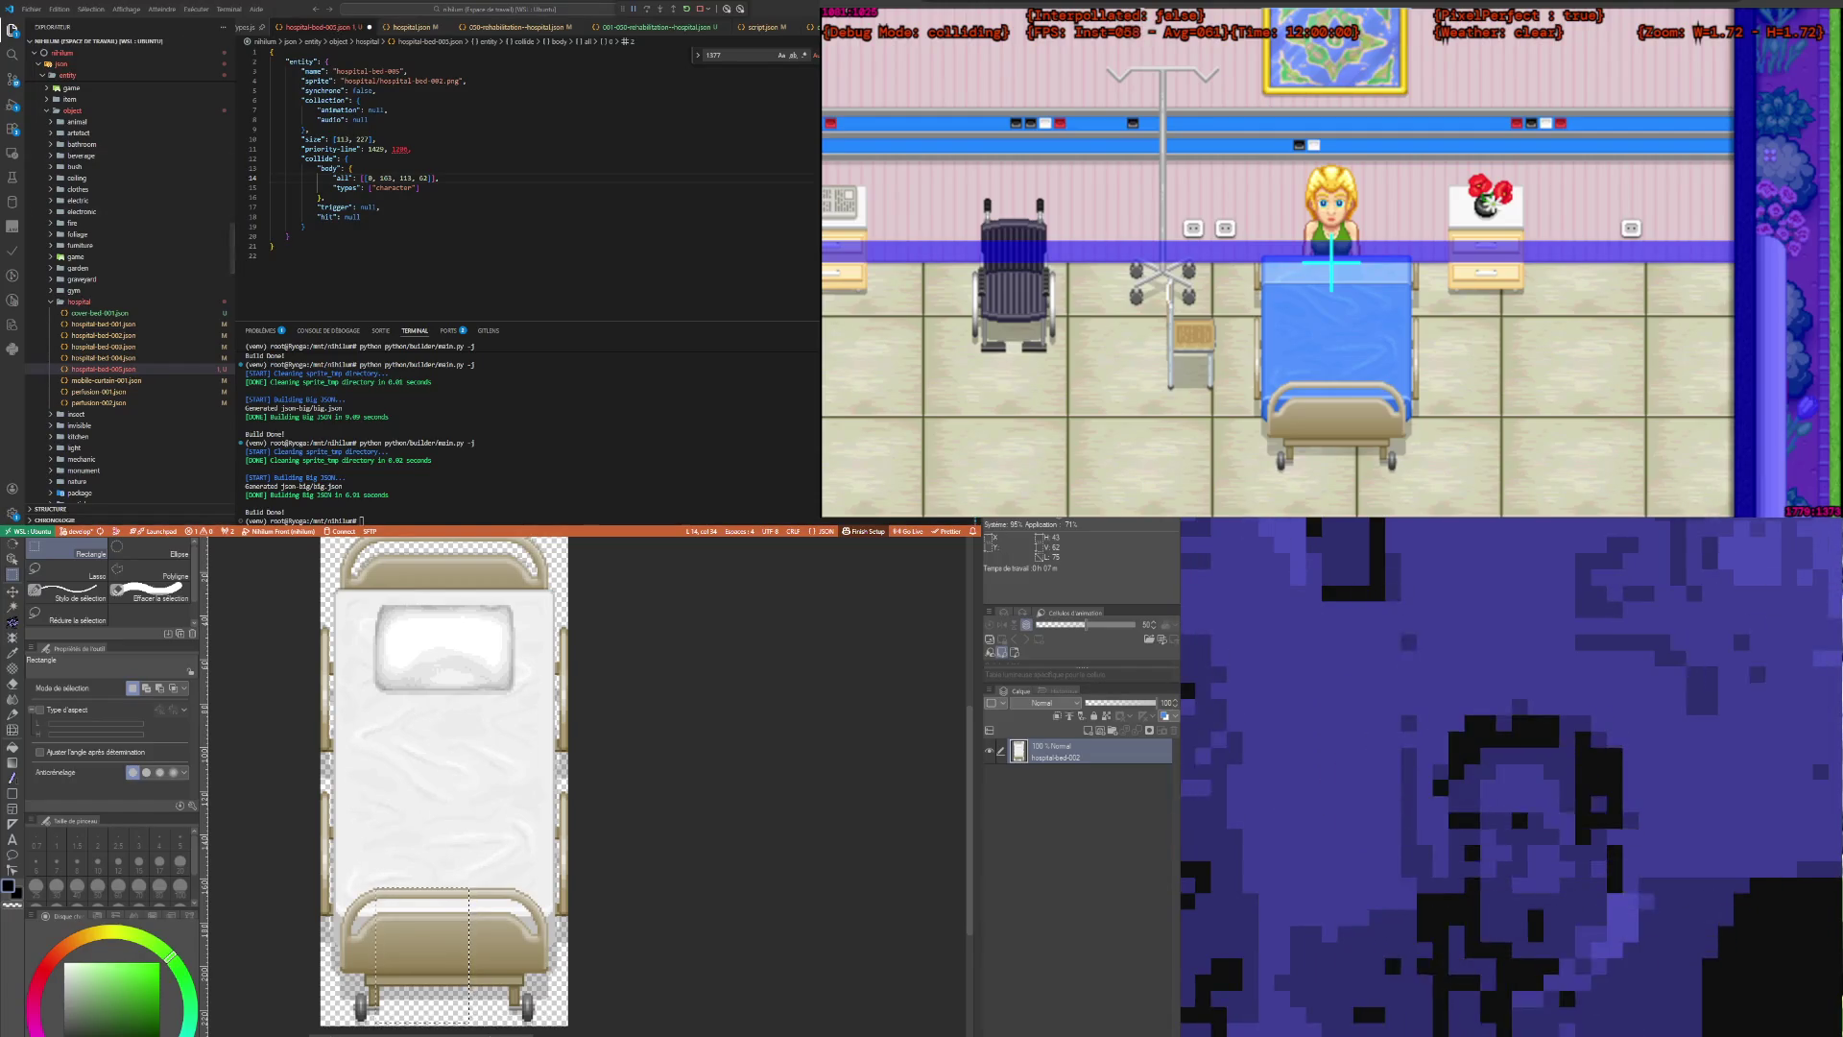
Step: Change the bed's priority-line value to 92 and rerun the build so the game reloads
{"action": "double_click", "coordinate": [374, 149]}
{"action": "type", "text": "92"}
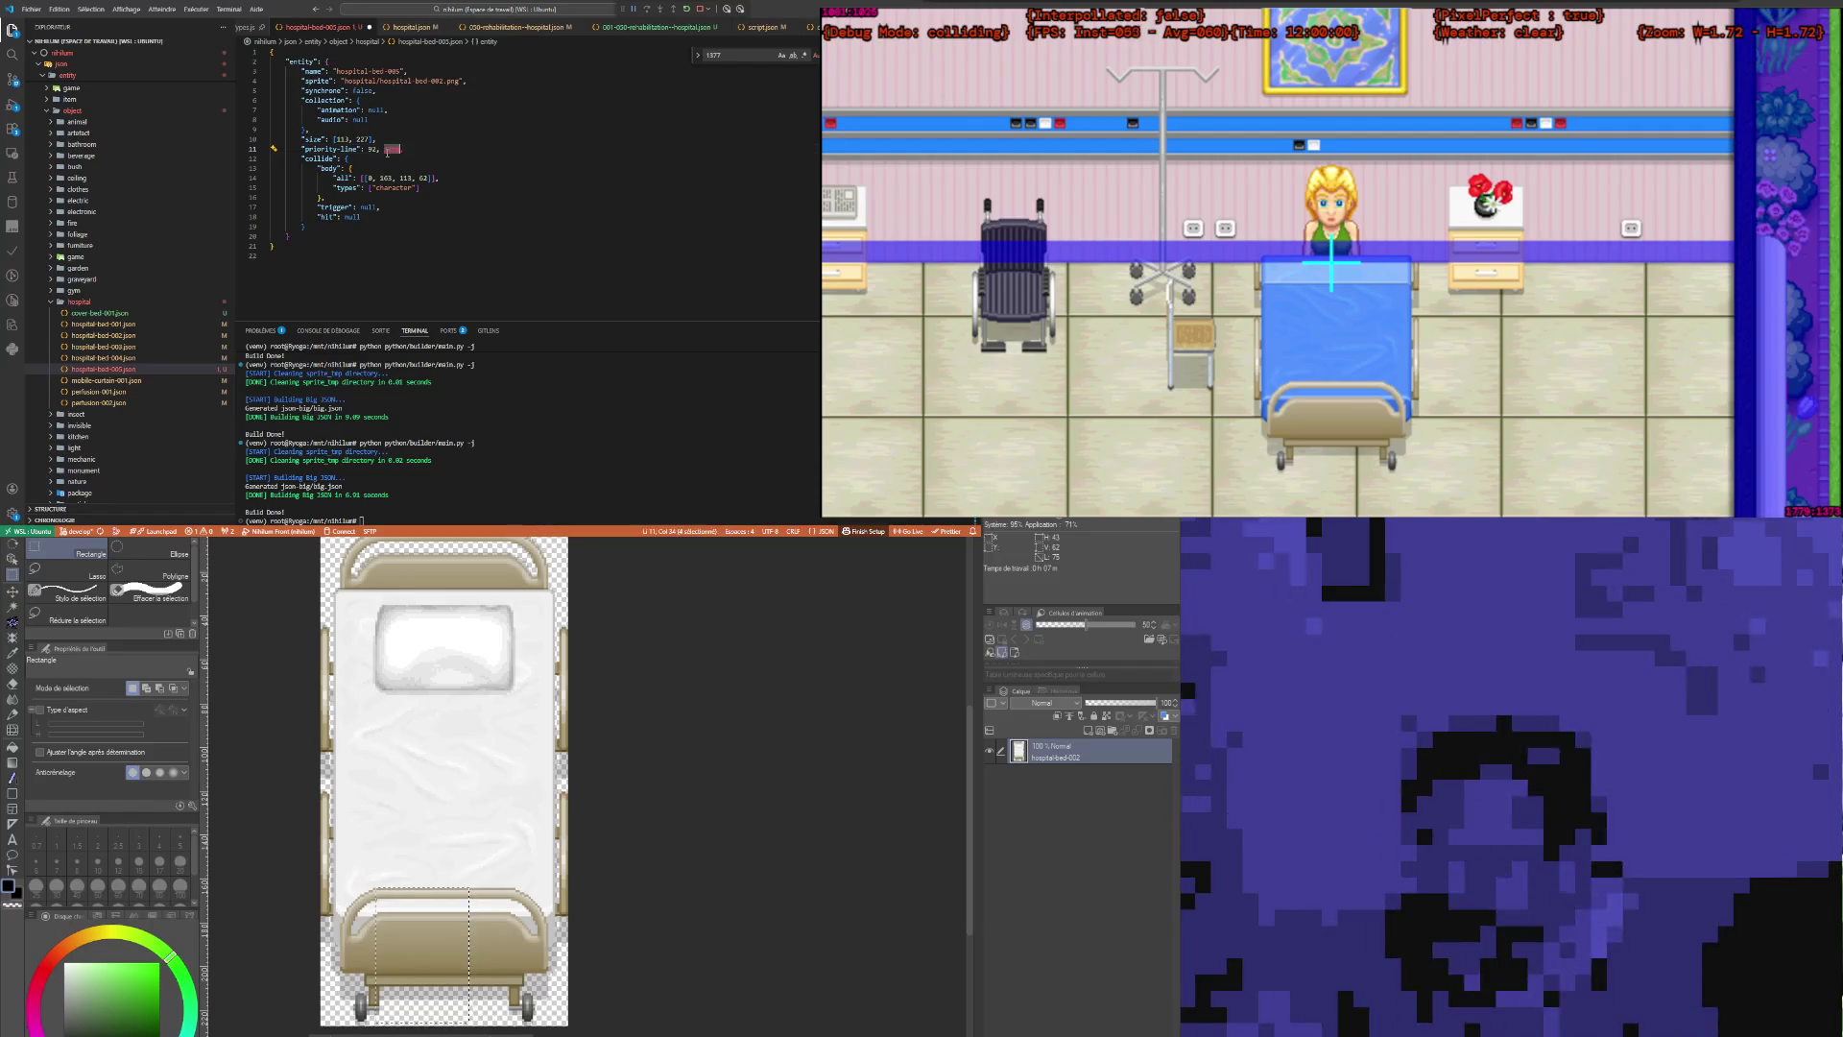
{"action": "left_click", "coordinate": [420, 187]}
{"action": "left_click", "coordinate": [692, 420]}
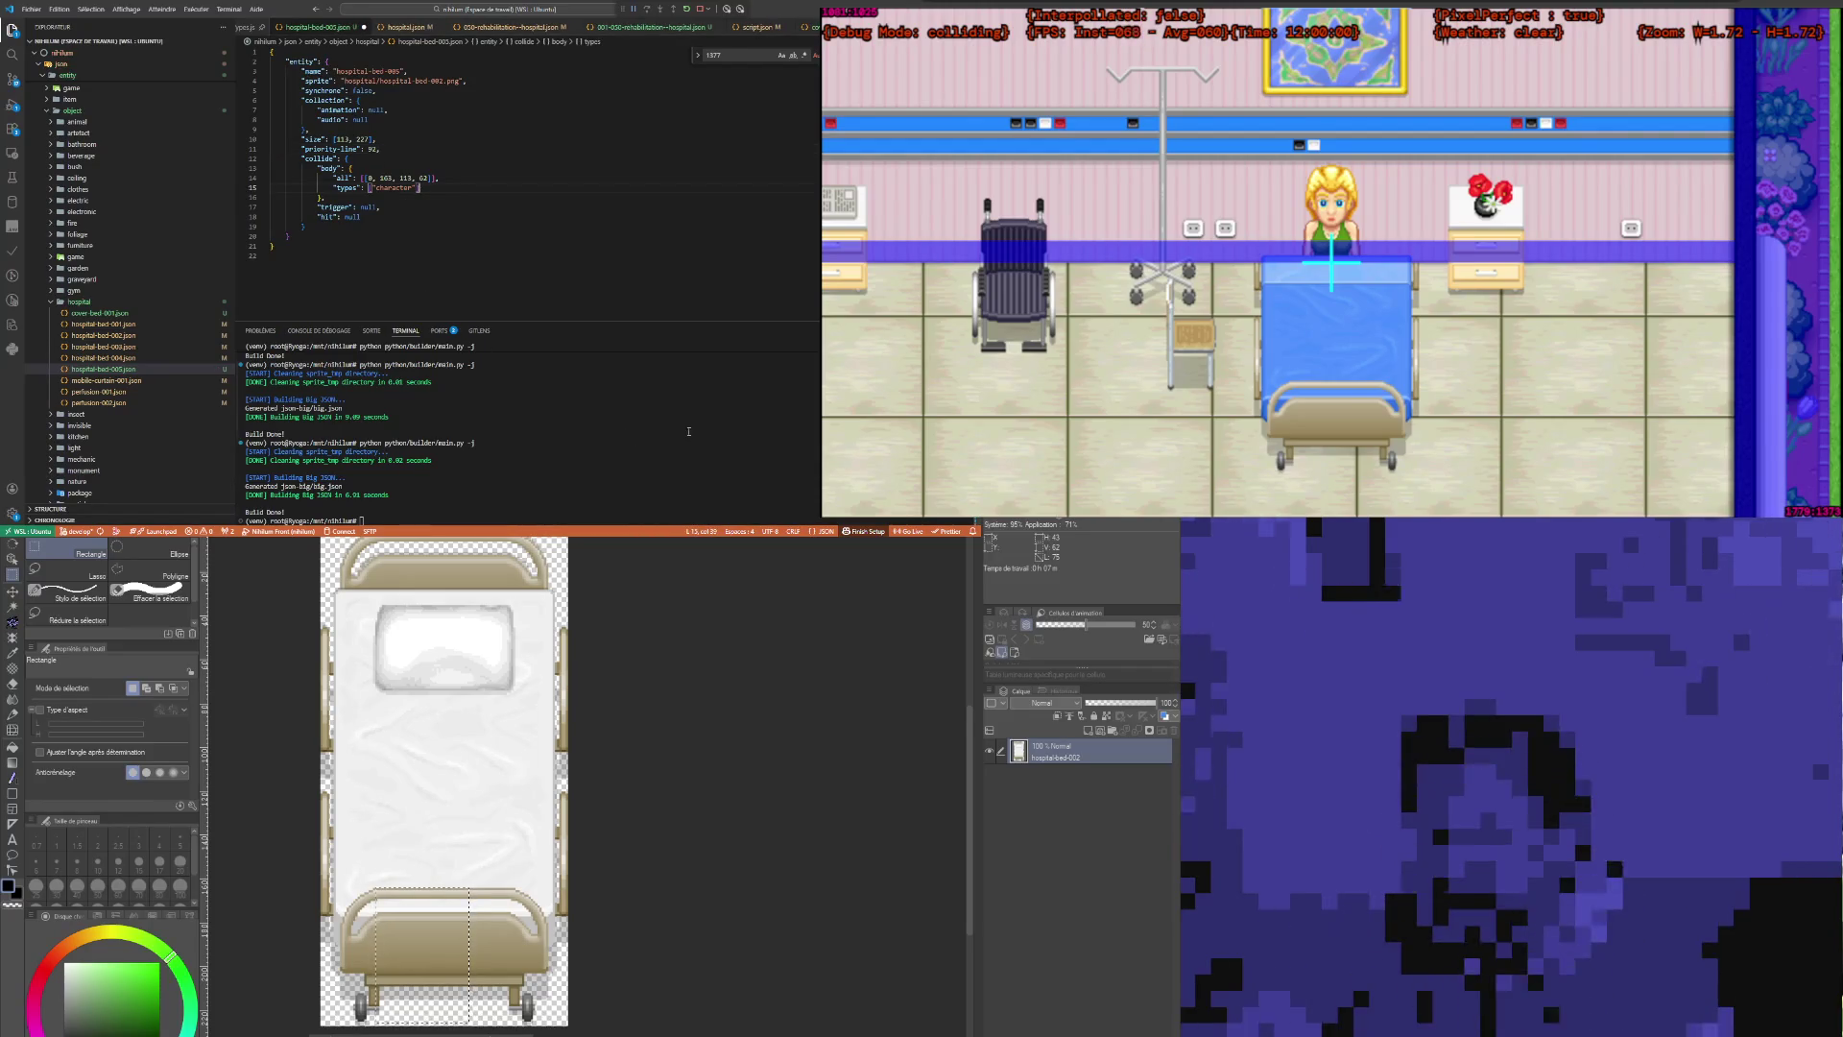
{"action": "key", "text": "Up"}
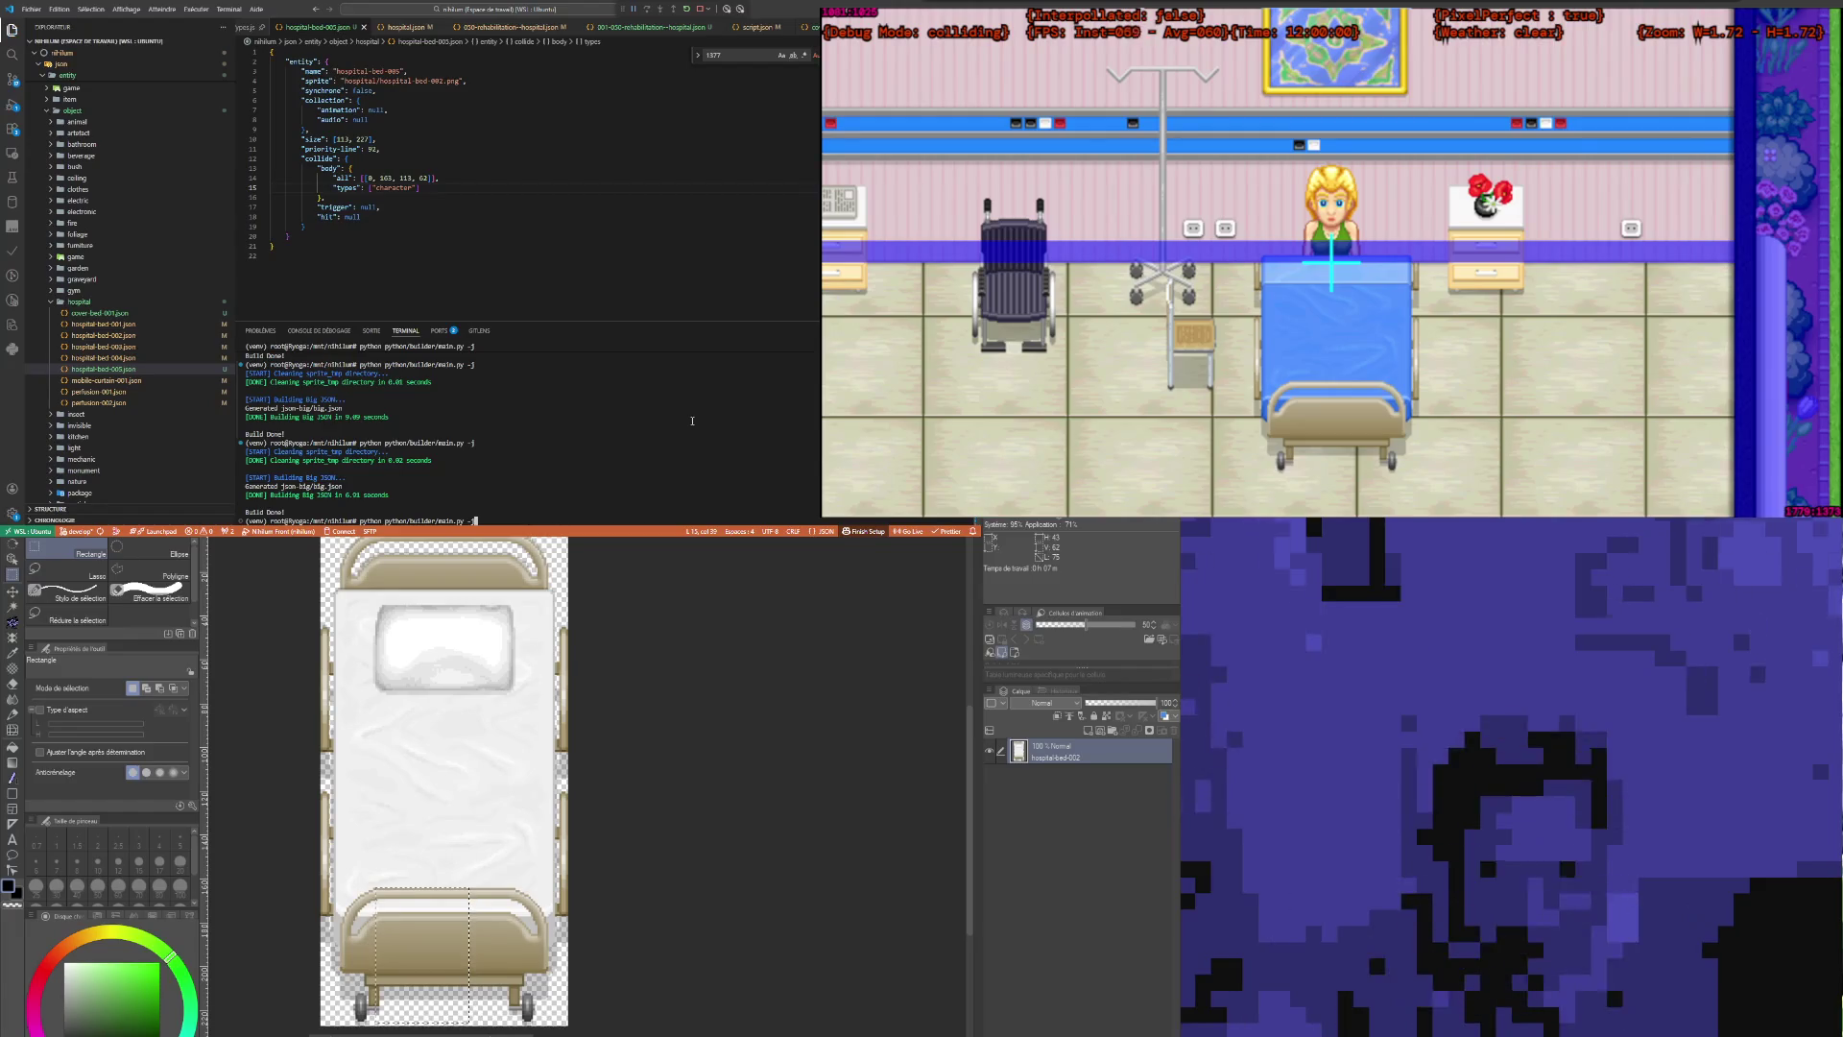
{"action": "key", "text": "Return"}
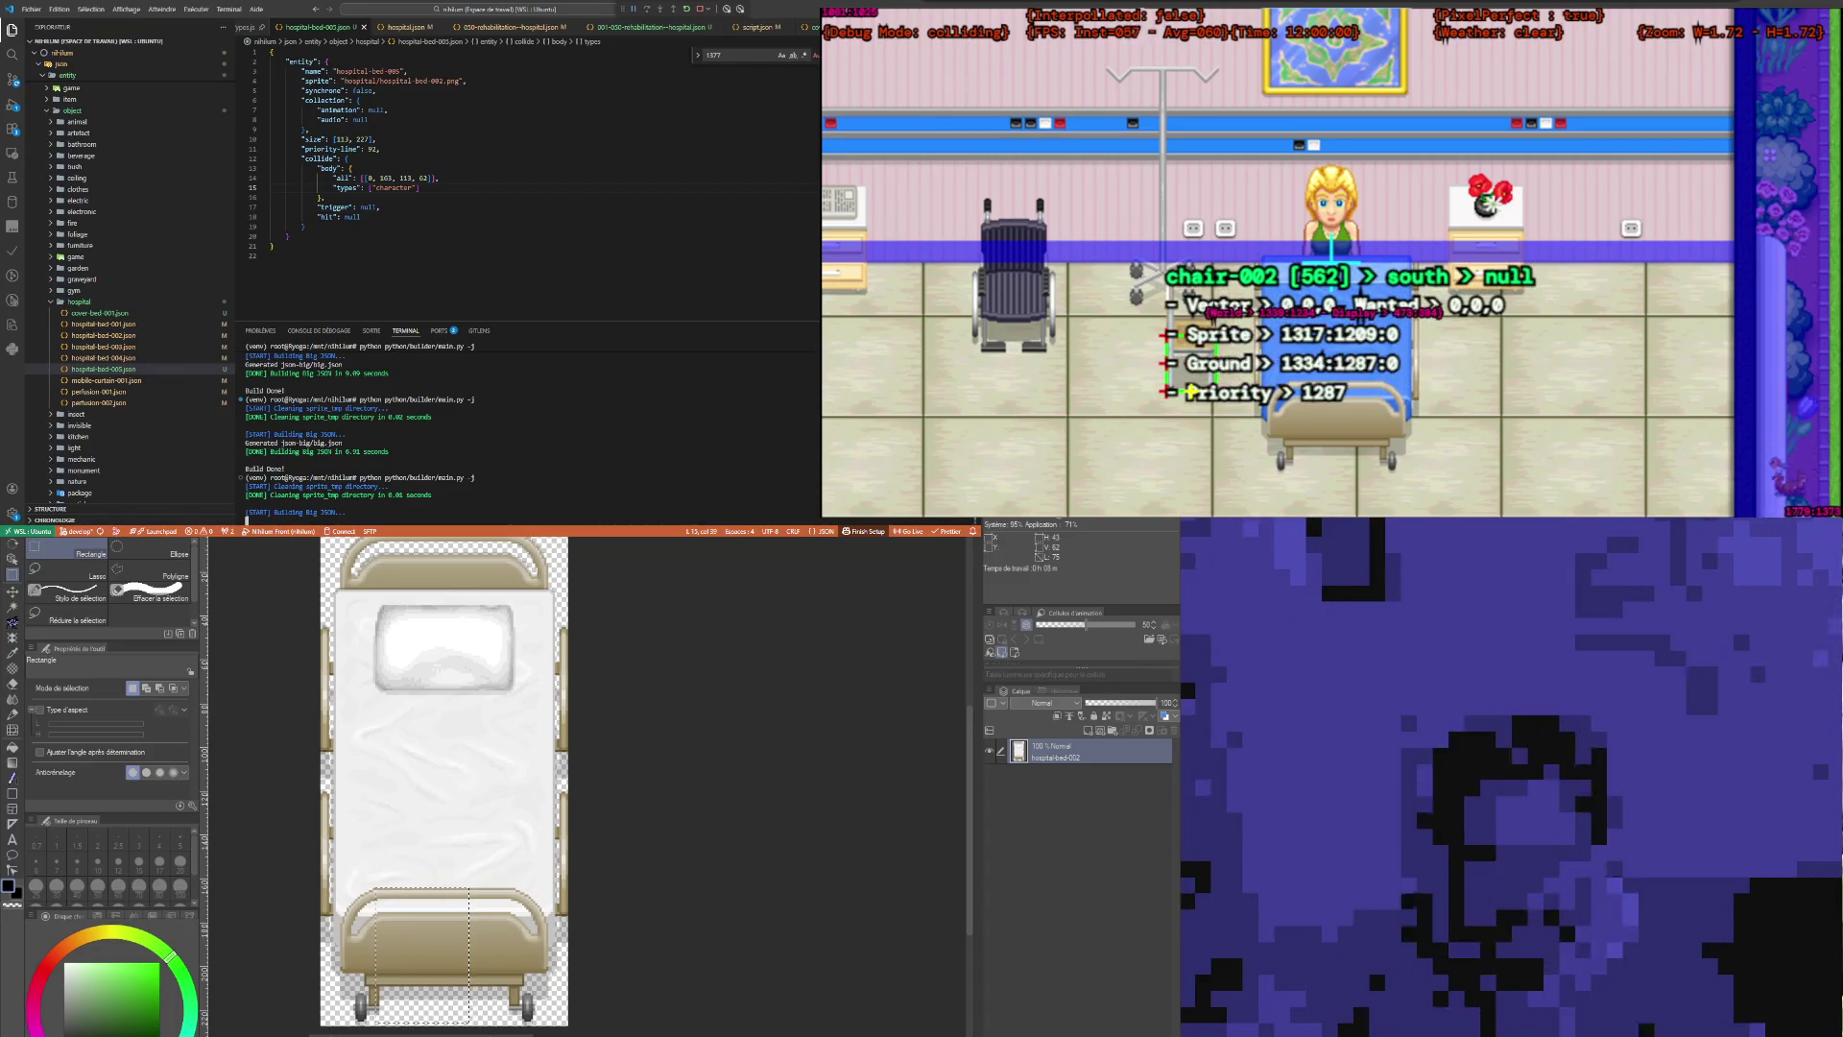
{"action": "left_click", "coordinate": [403, 148]}
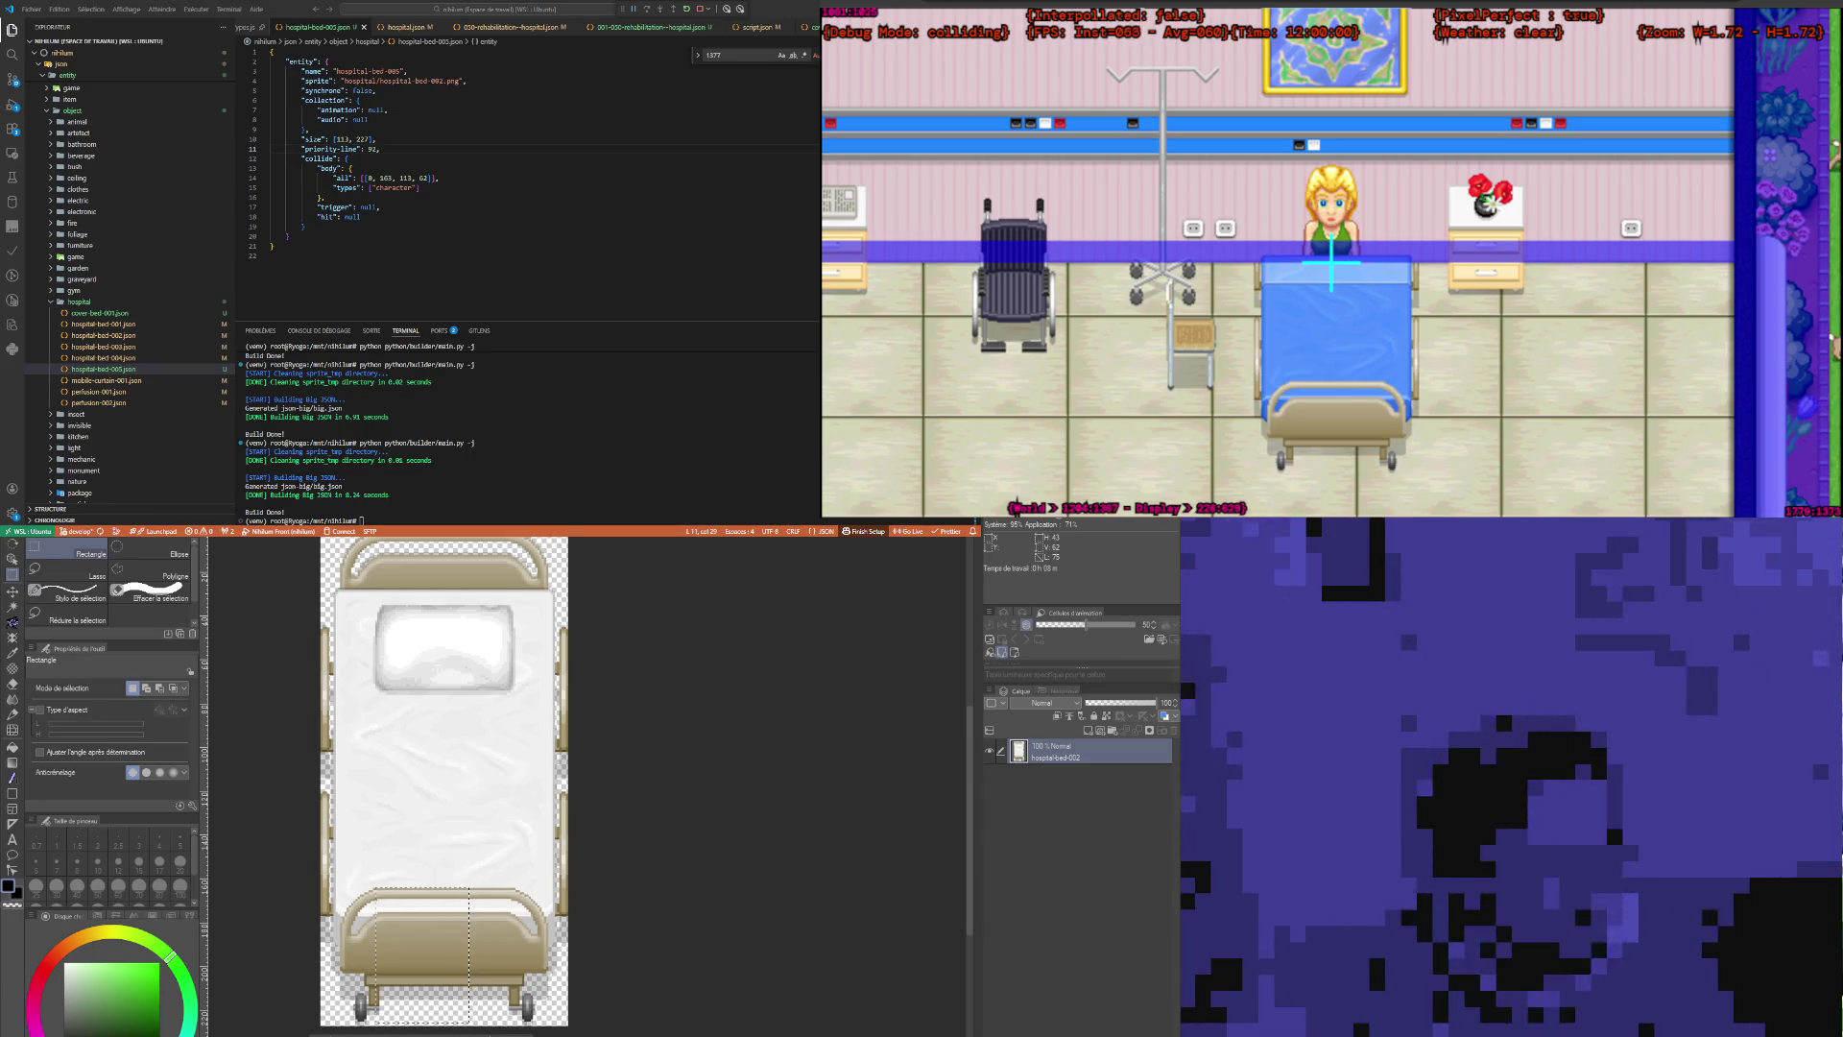
Step: Check the IV stand's debug info, then walk Claire right and down beside hospital-bed-005
{"action": "left_click", "coordinate": [1164, 281]}
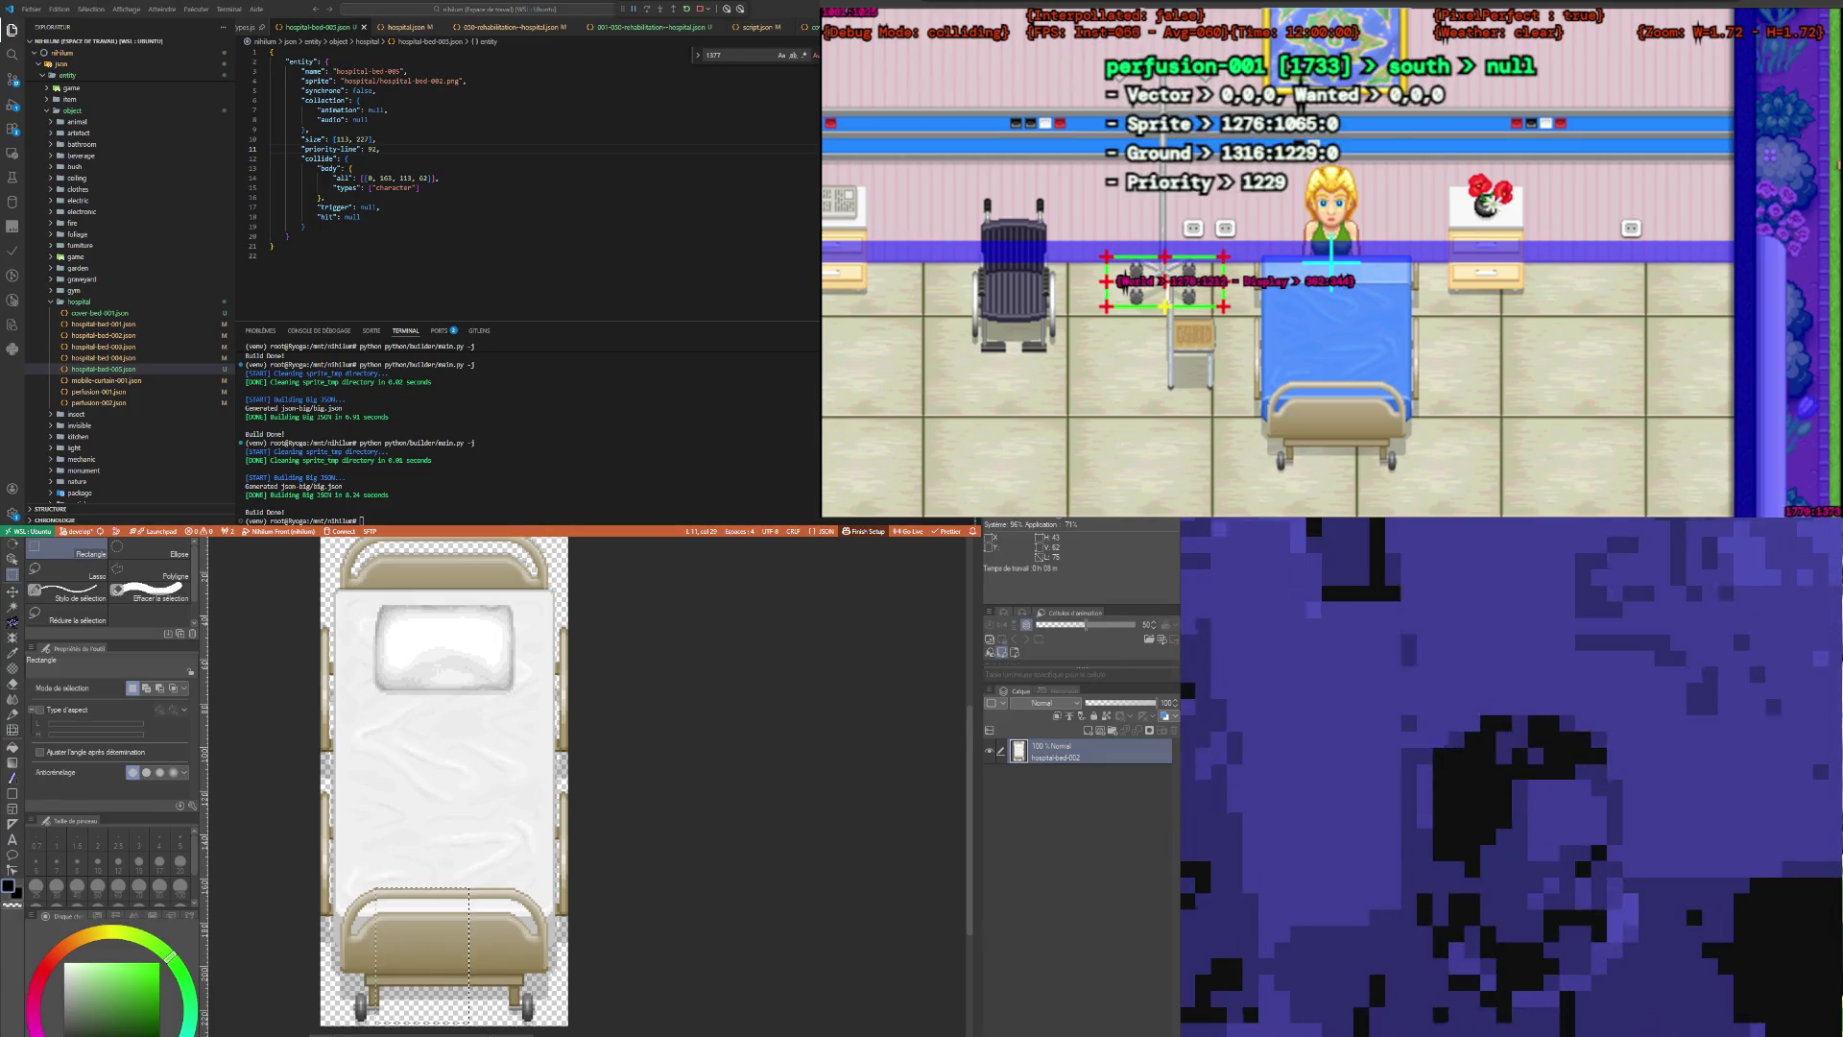
{"action": "left_click", "coordinate": [1065, 408]}
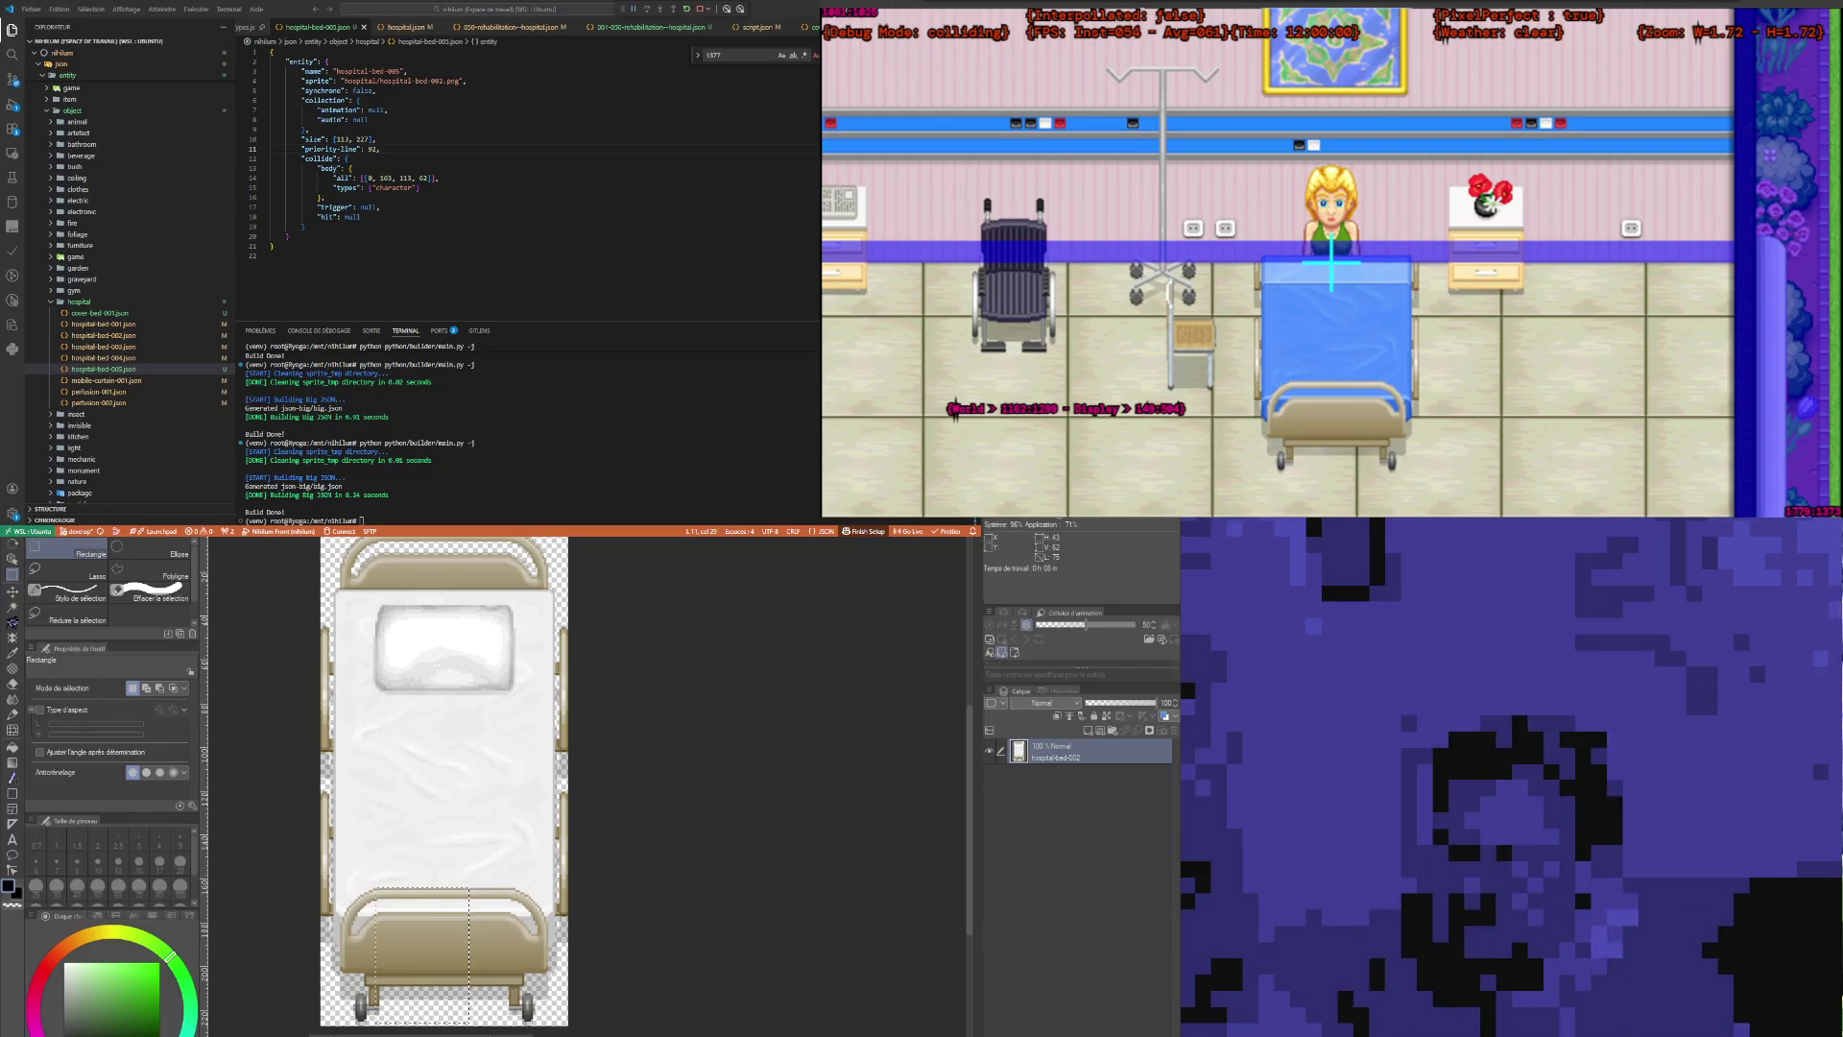
{"action": "left_click", "coordinate": [391, 118]}
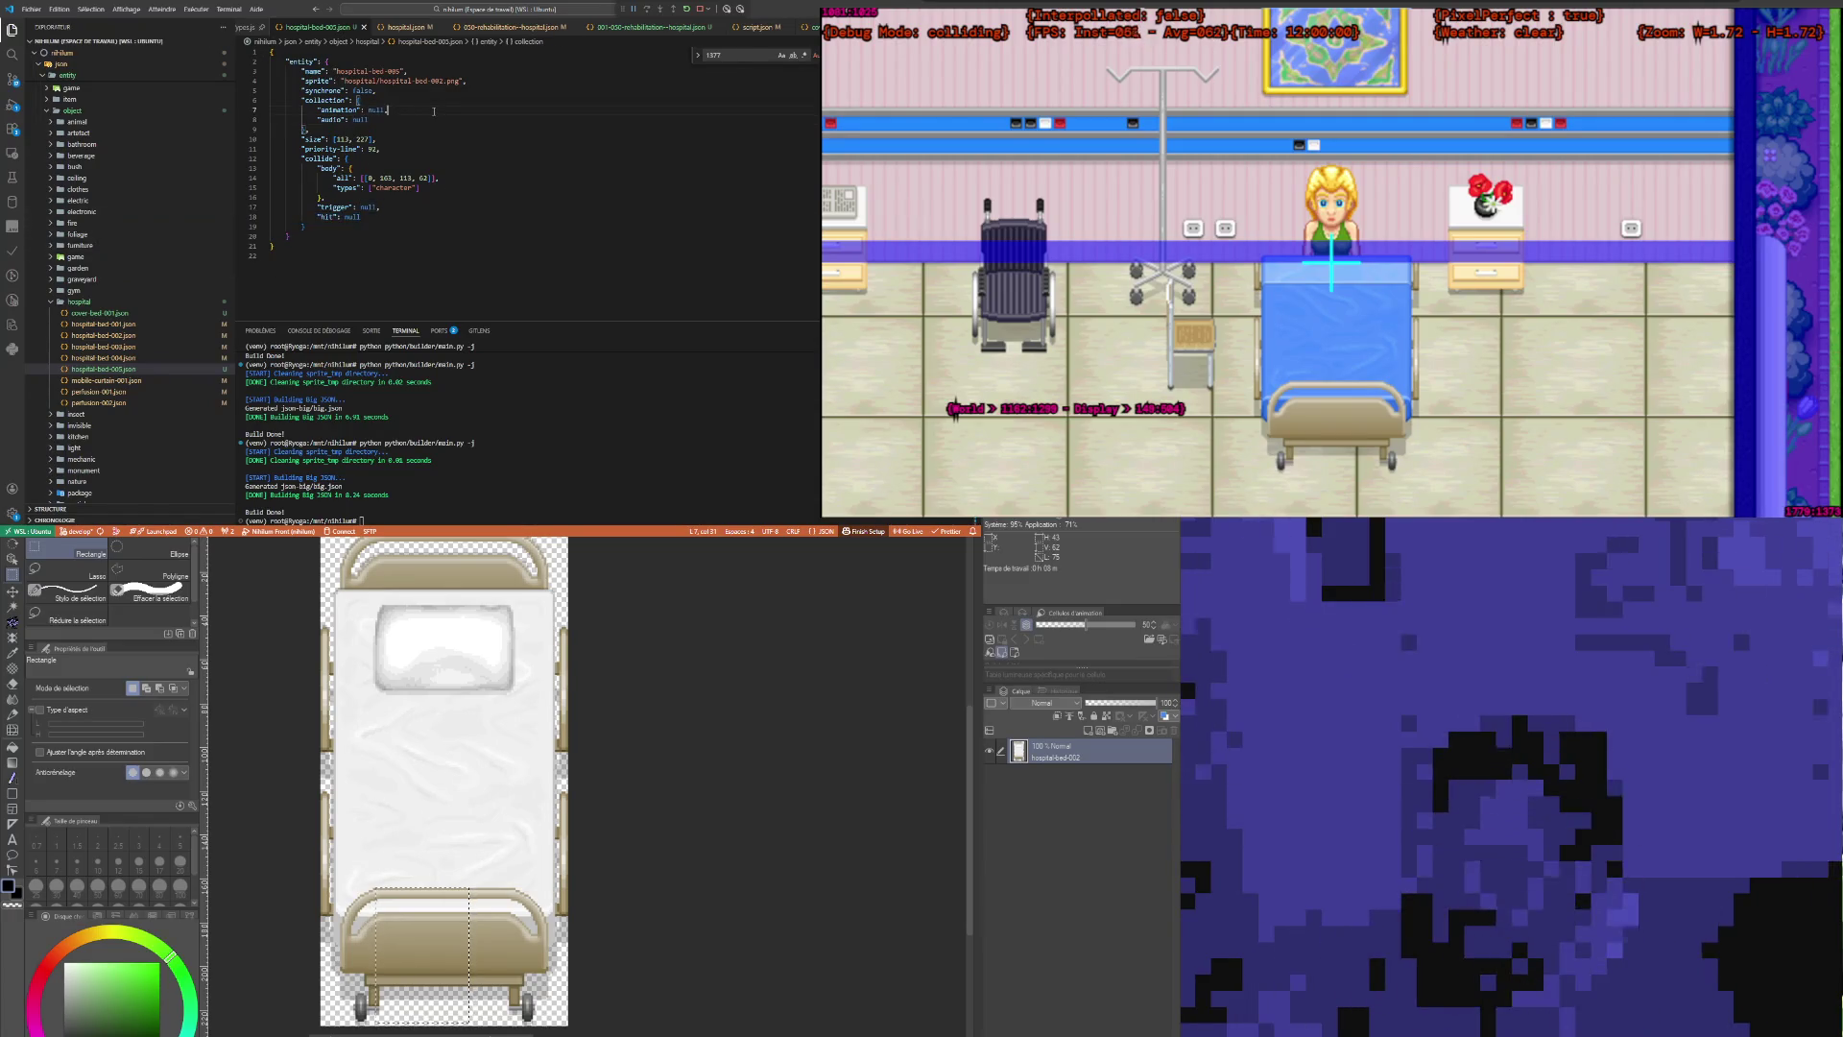
{"action": "left_click", "coordinate": [1420, 319]}
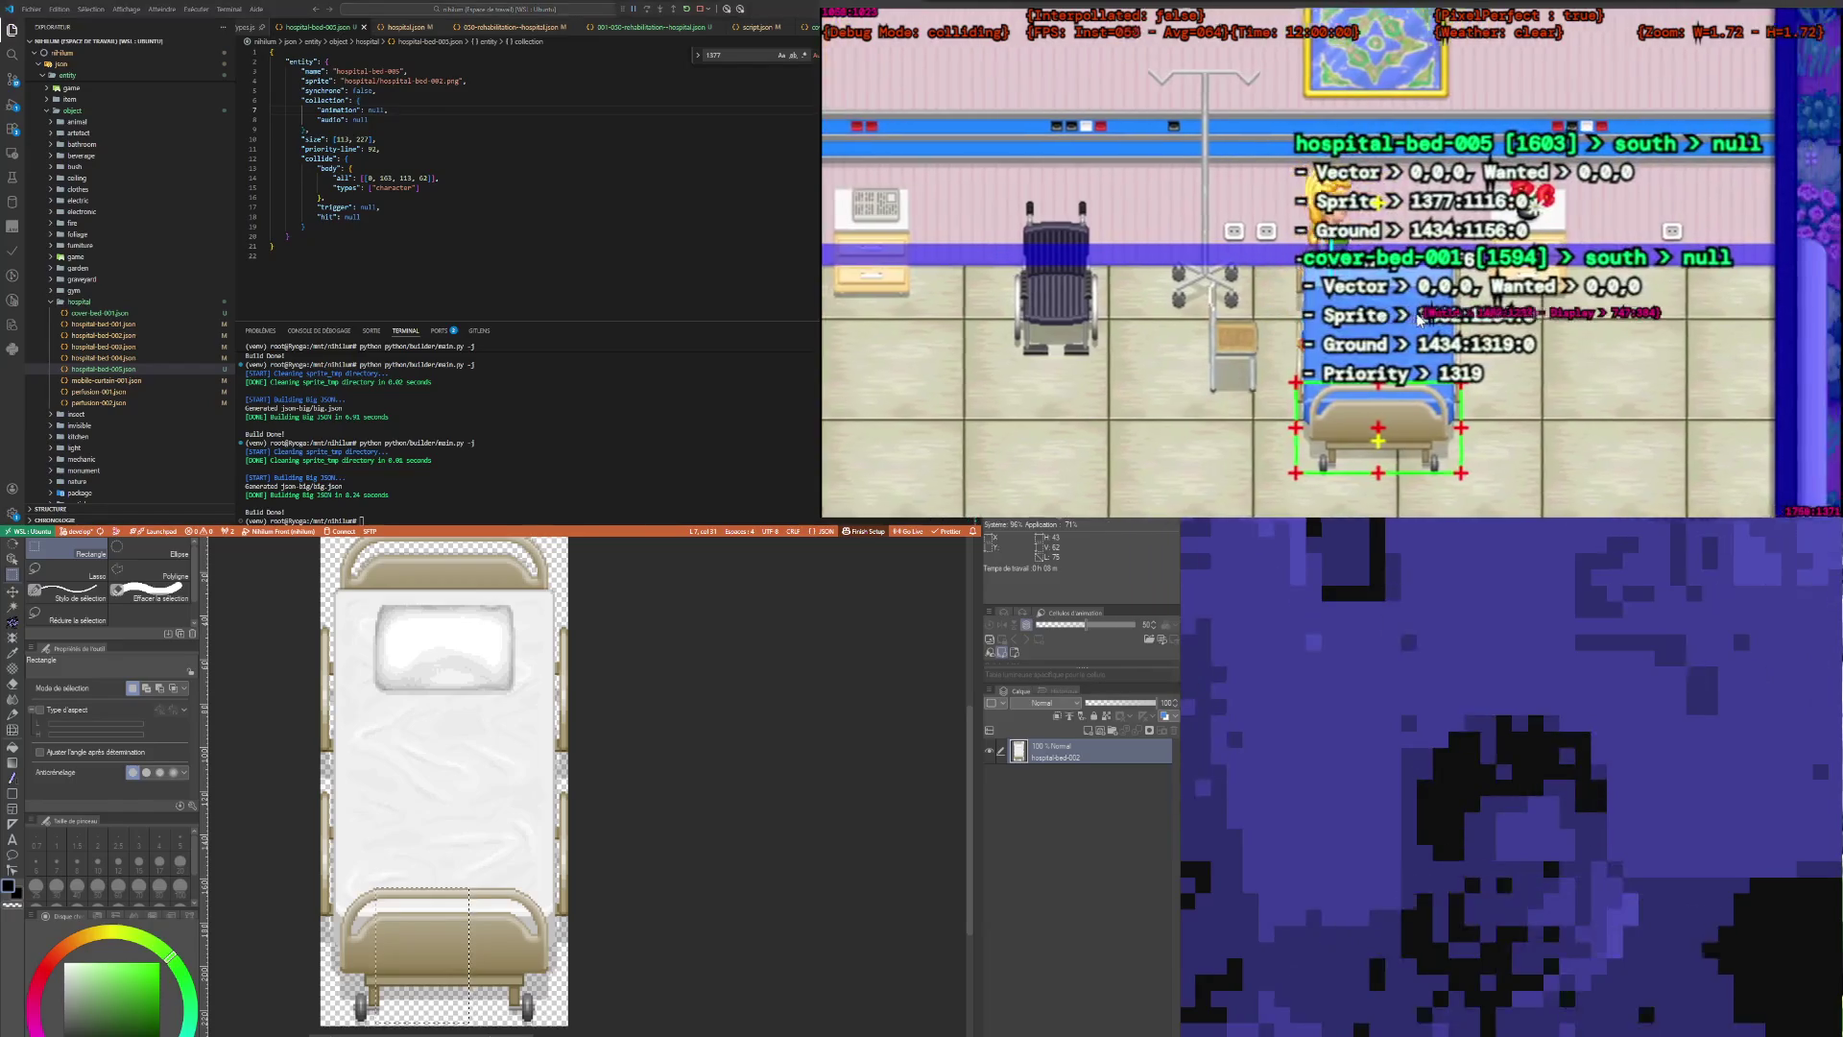
{"action": "key", "text": "Right"}
{"action": "key", "text": "Down"}
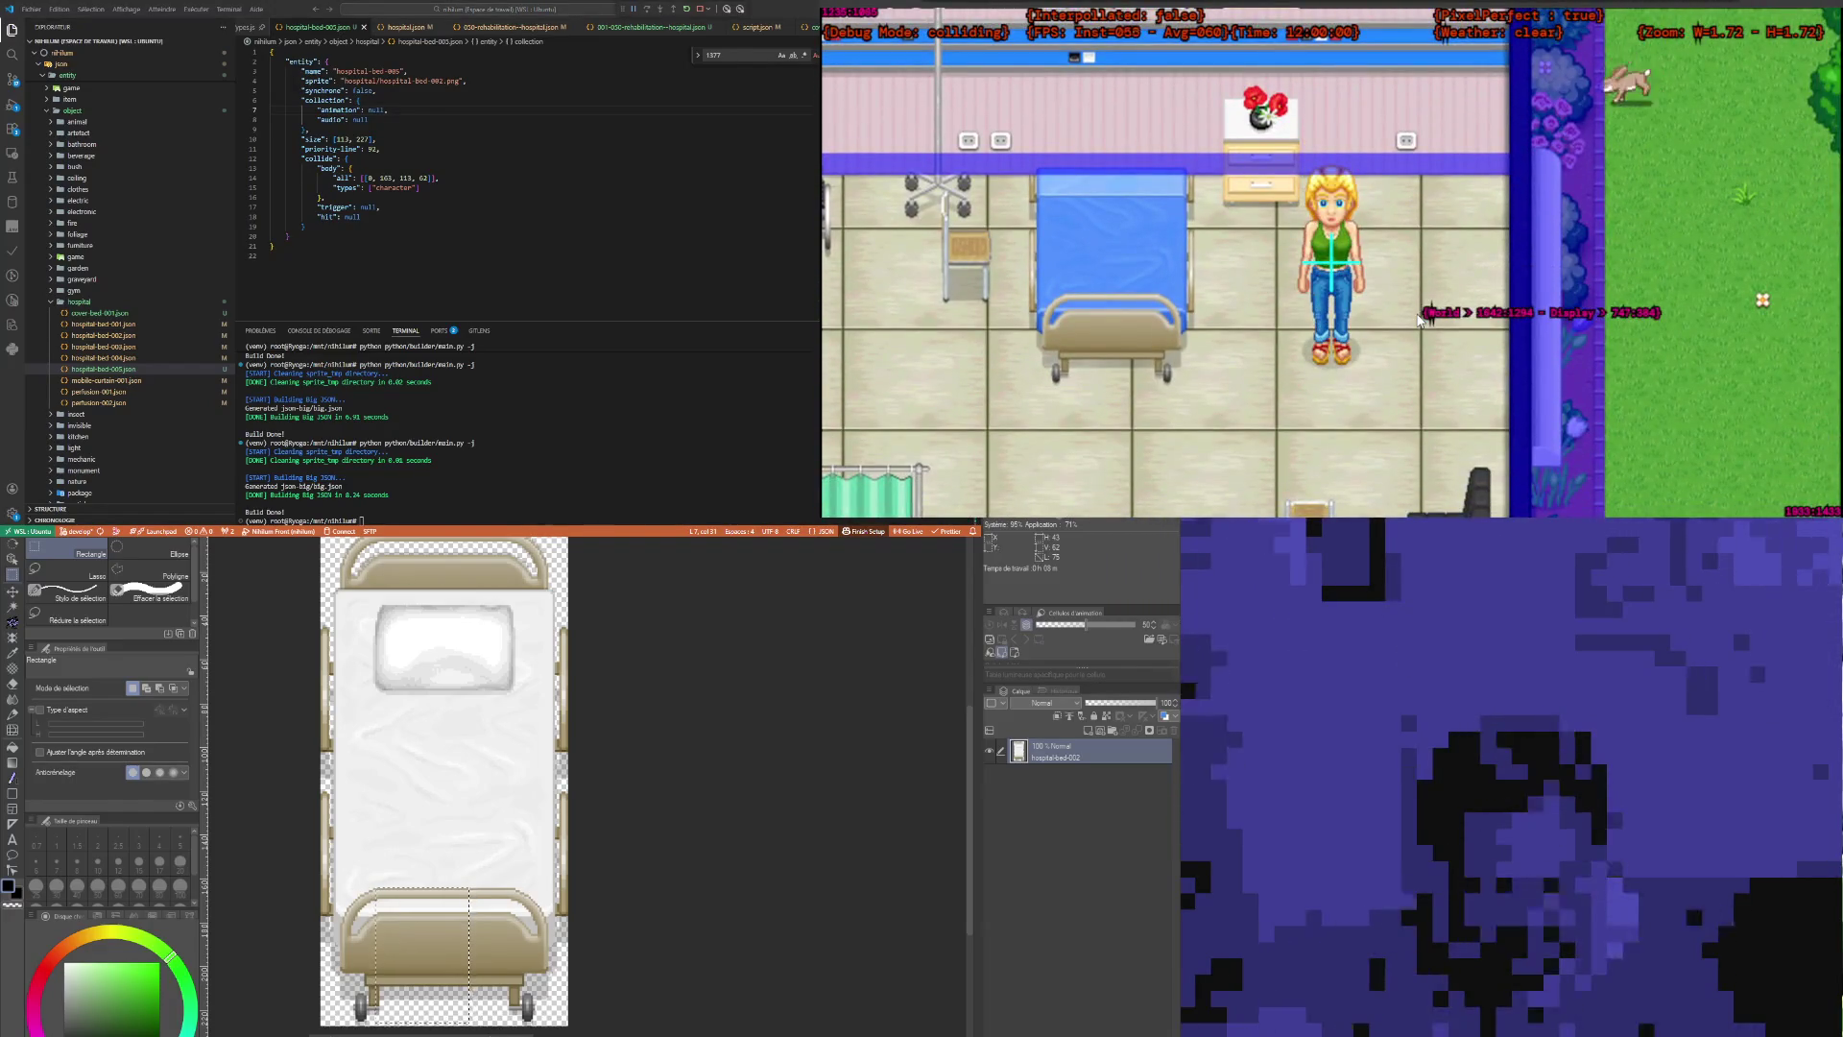
{"action": "left_click", "coordinate": [418, 187]}
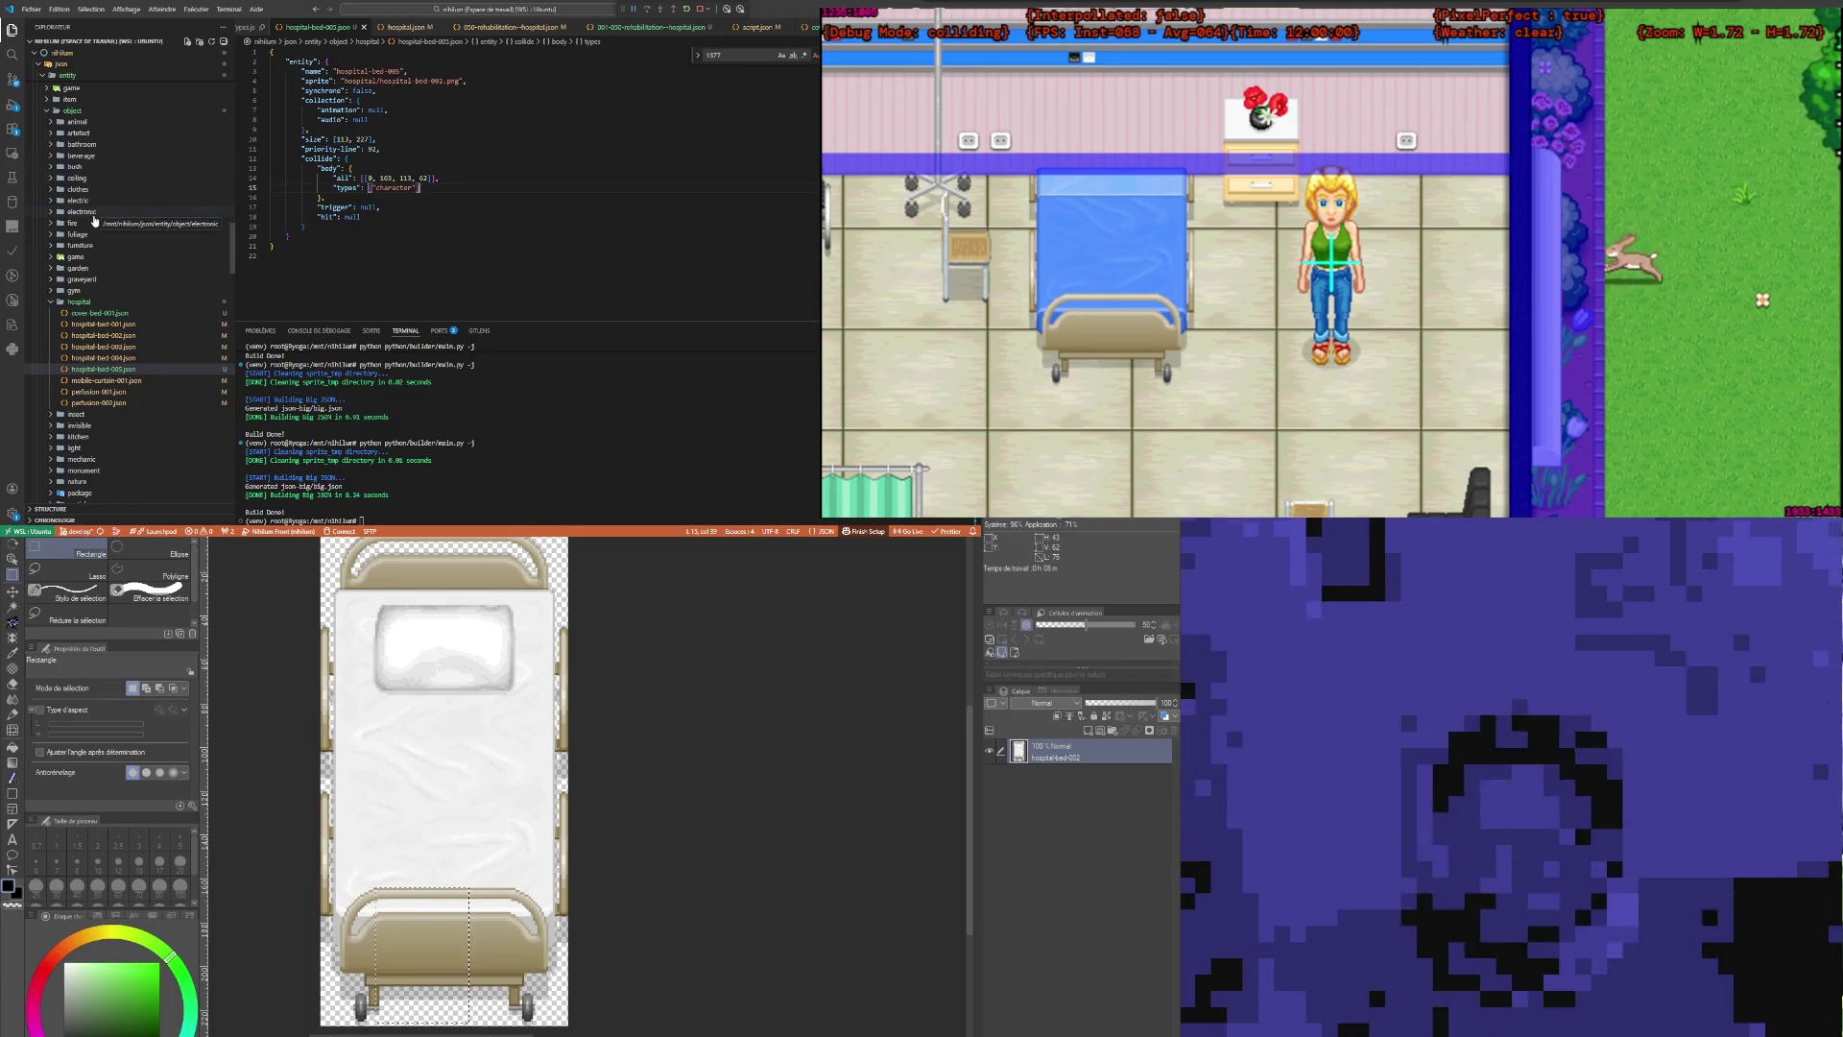
Step: Expand the json/entity/object/seating folder in the Explorer and open chair-002.json
{"action": "scroll", "coordinate": [106, 269], "scroll_direction": "down", "scroll_amount": 3}
{"action": "scroll", "coordinate": [111, 293], "scroll_direction": "down", "scroll_amount": 2}
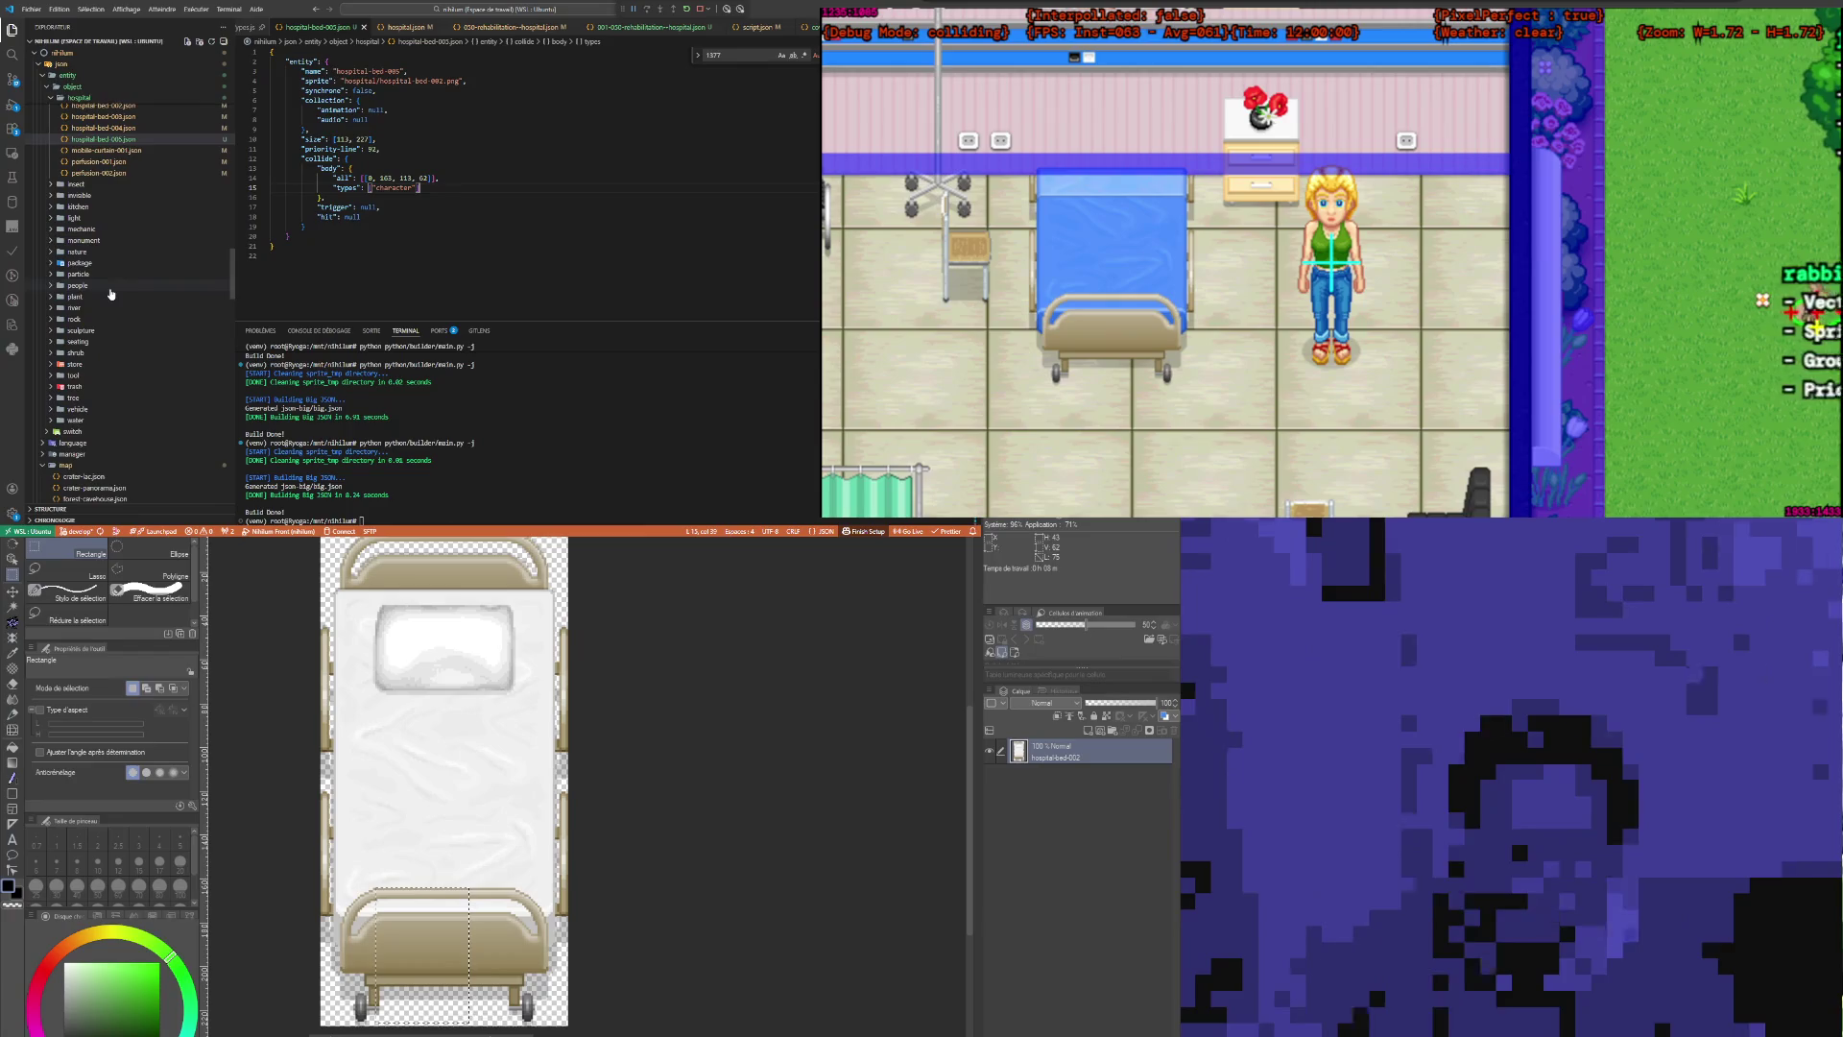
{"action": "scroll", "coordinate": [111, 269], "scroll_direction": "up", "scroll_amount": 3}
{"action": "scroll", "coordinate": [113, 231], "scroll_direction": "up", "scroll_amount": 3}
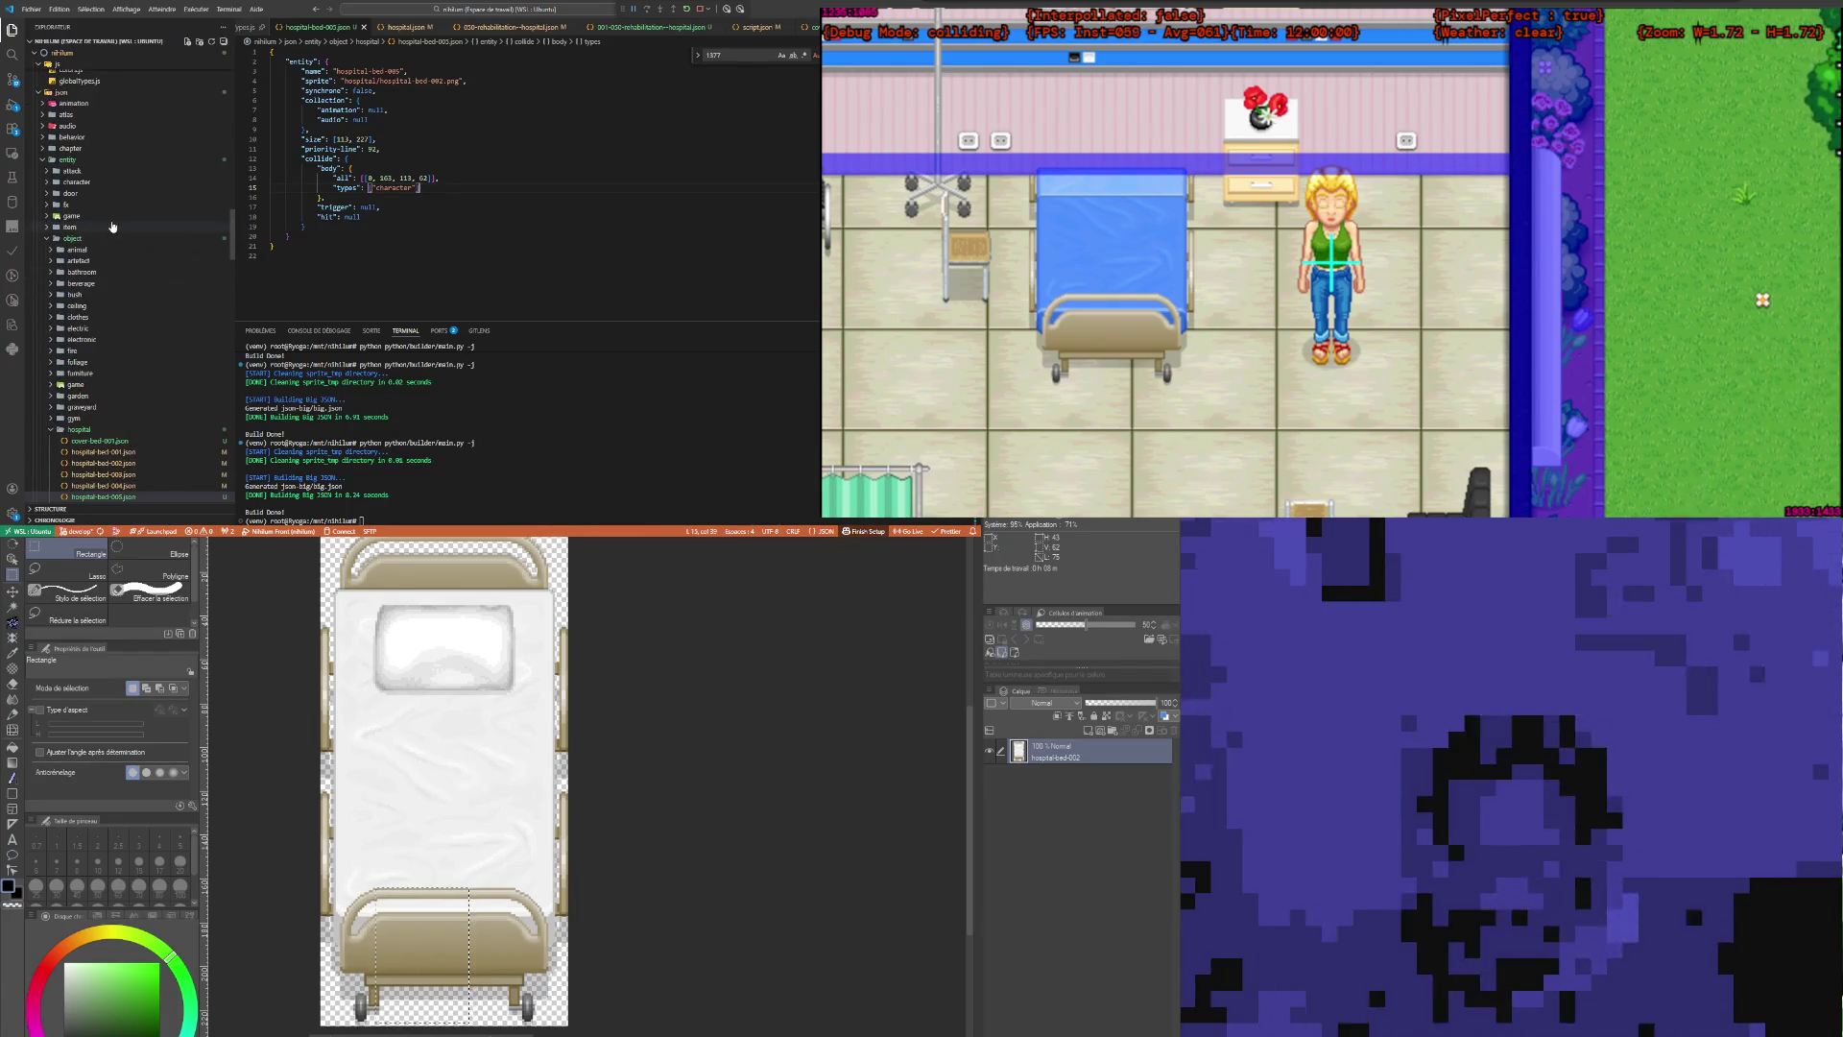
{"action": "scroll", "coordinate": [113, 245], "scroll_direction": "down", "scroll_amount": 1}
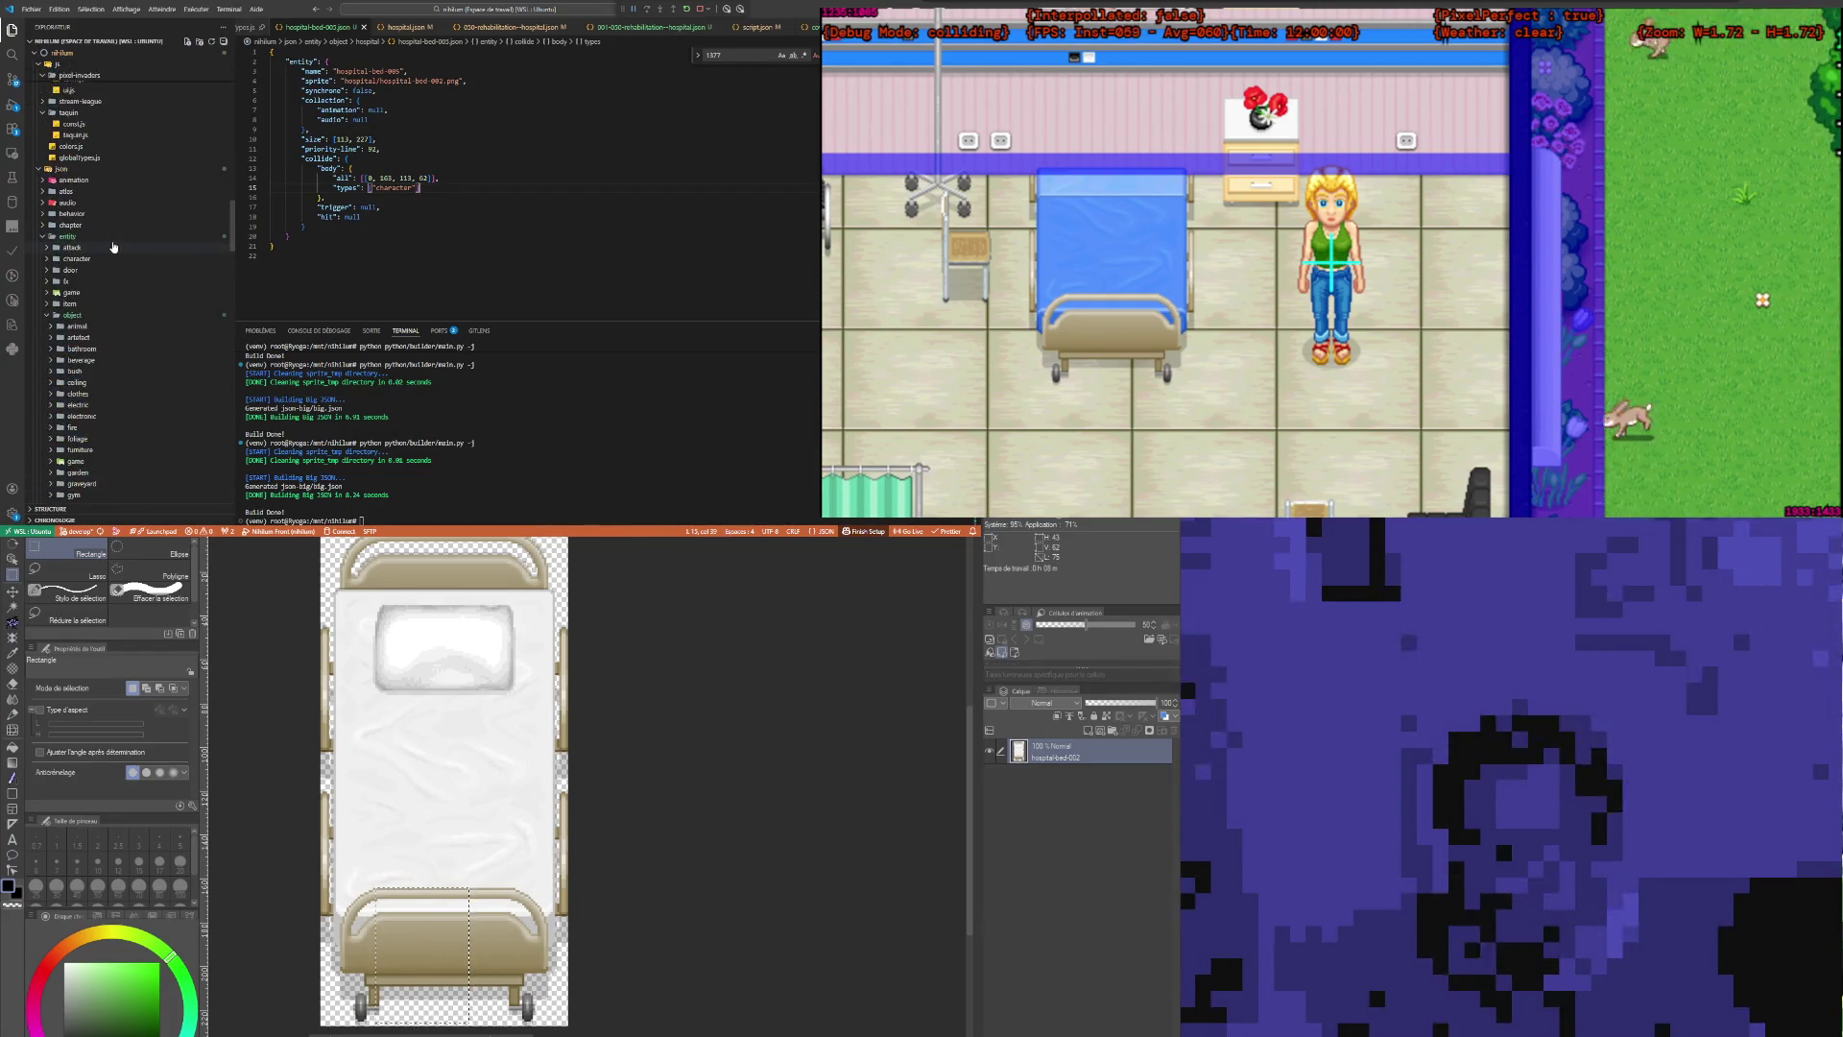
{"action": "scroll", "coordinate": [113, 251], "scroll_direction": "down", "scroll_amount": 3}
{"action": "scroll", "coordinate": [105, 288], "scroll_direction": "down", "scroll_amount": 4}
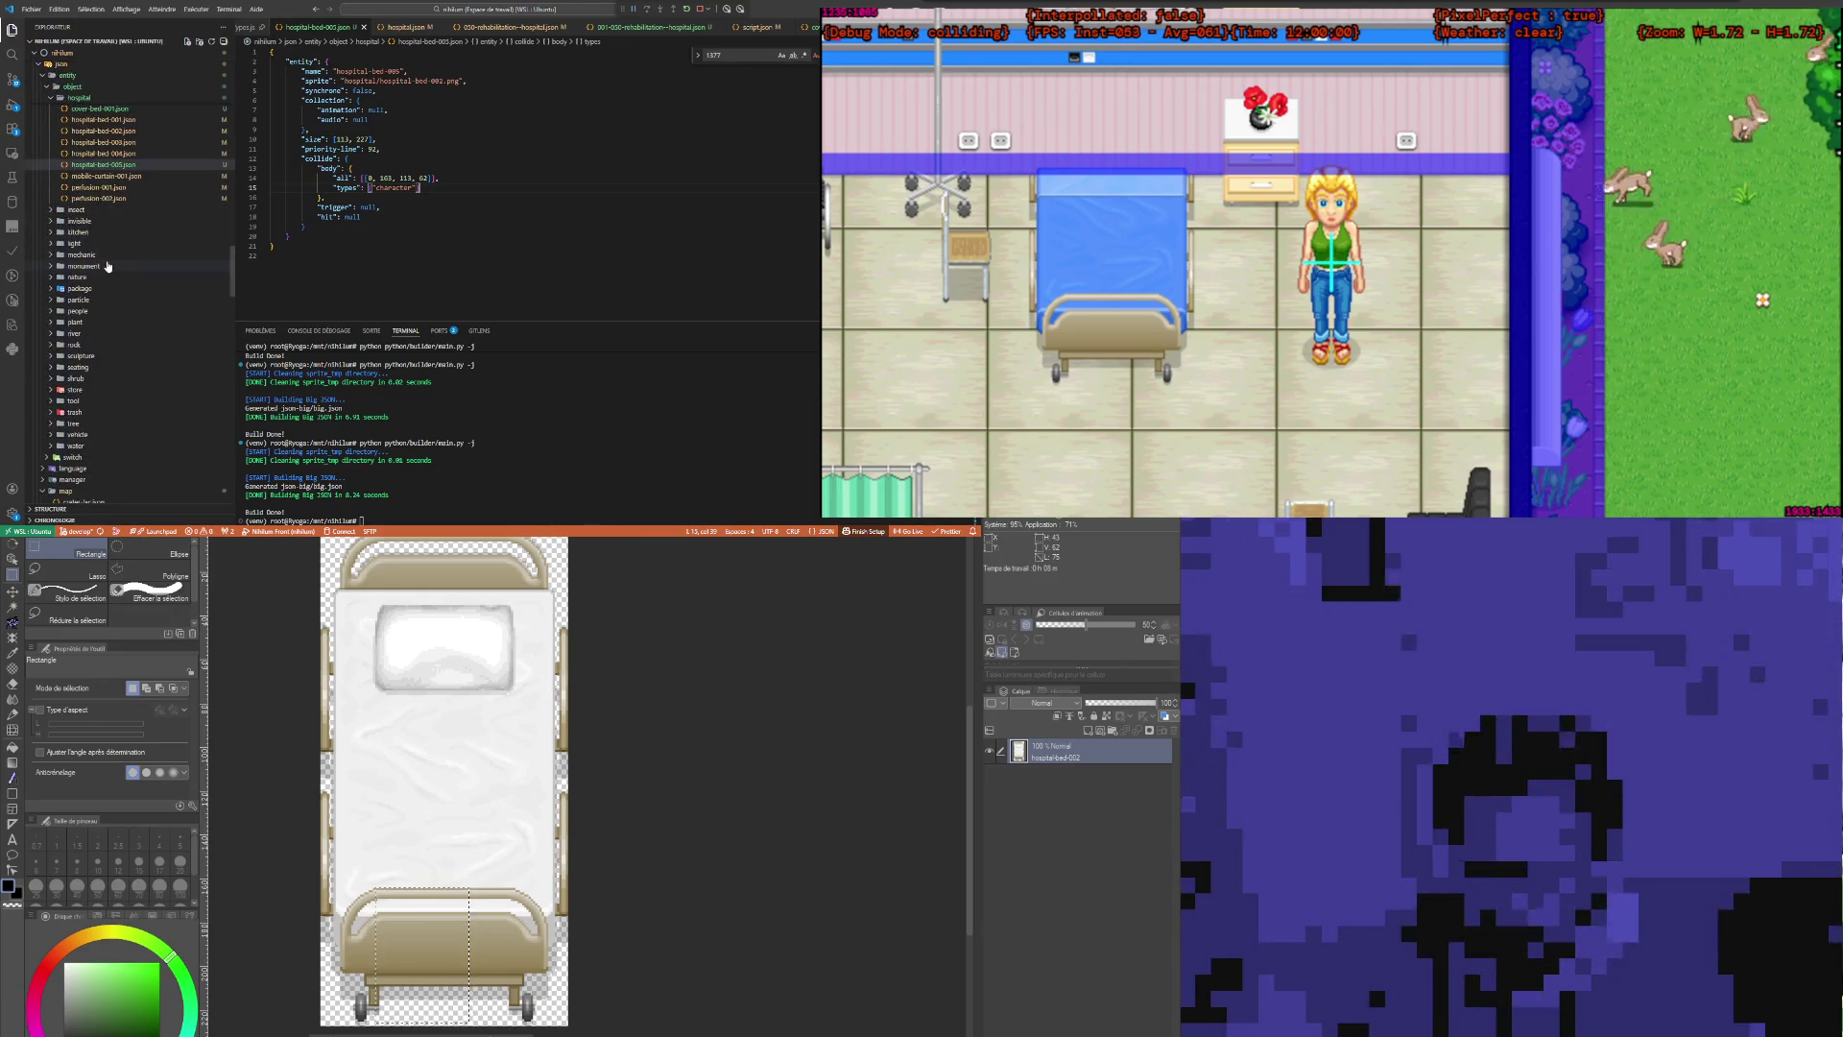
{"action": "left_click", "coordinate": [84, 368]}
{"action": "scroll", "coordinate": [84, 370], "scroll_direction": "down", "scroll_amount": 5}
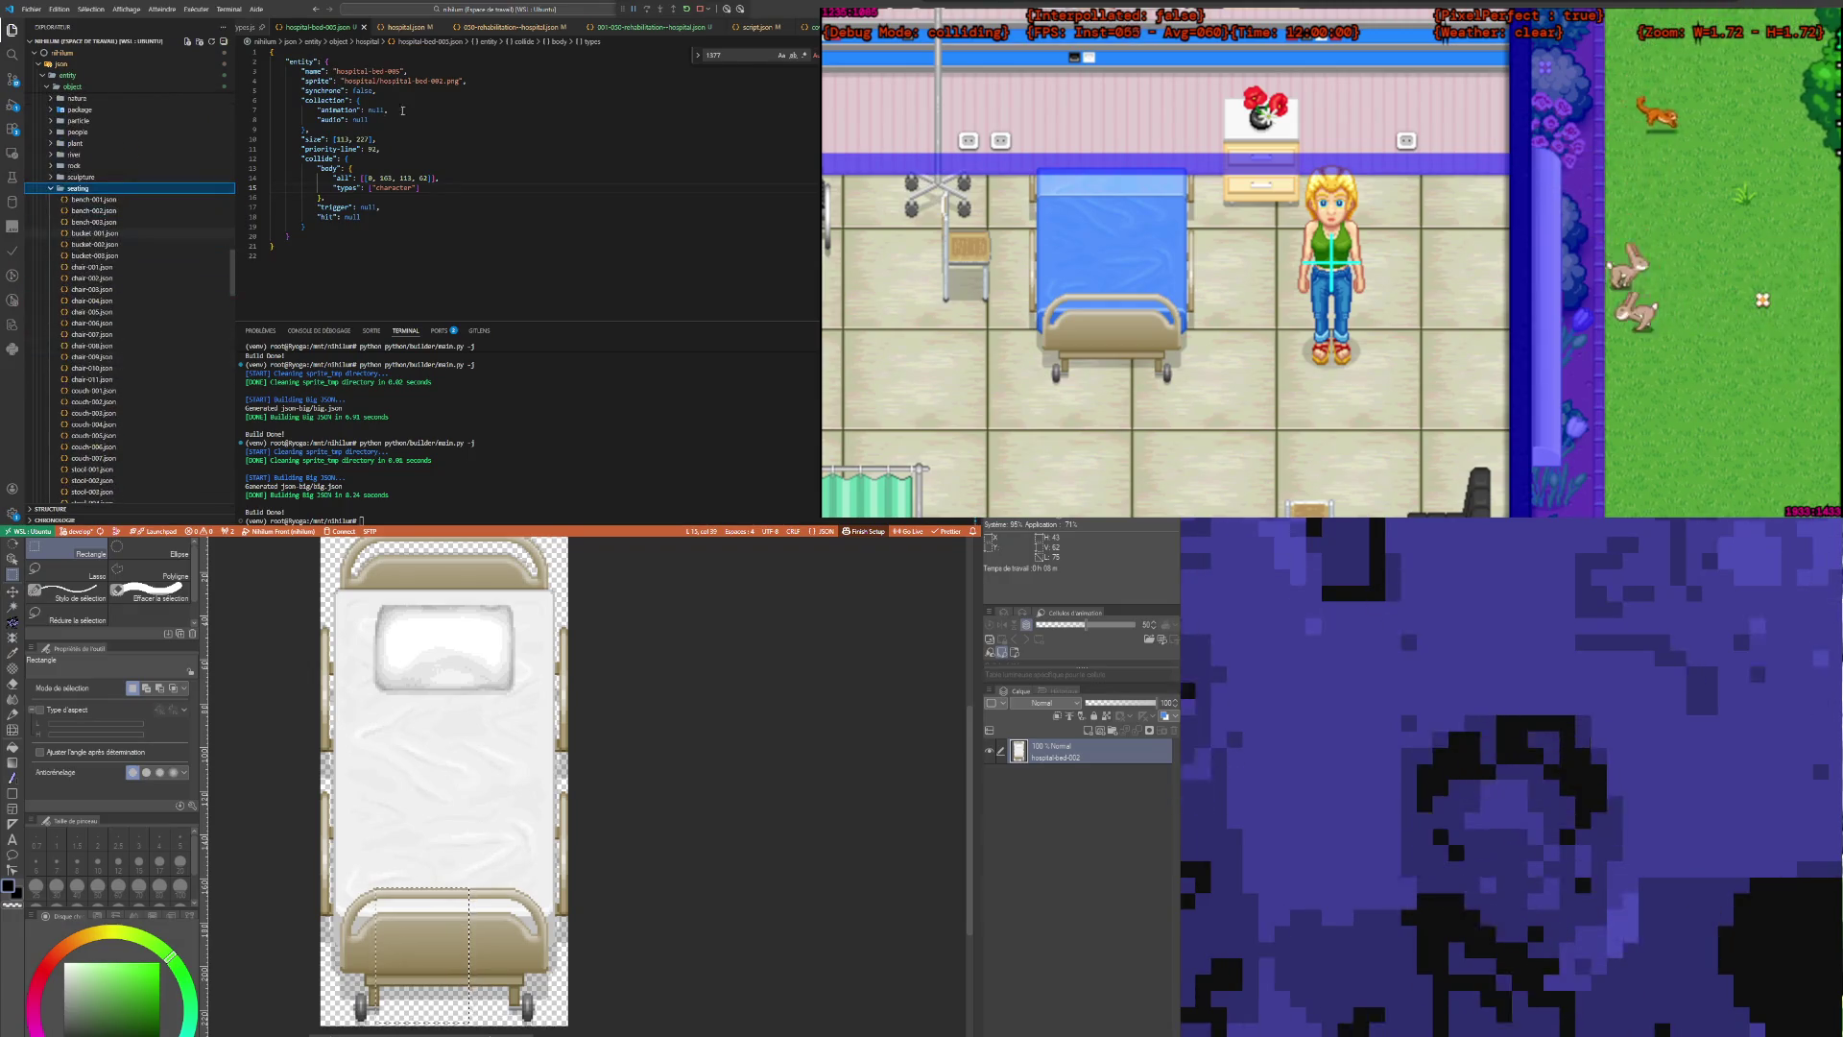
{"action": "left_click", "coordinate": [409, 167]}
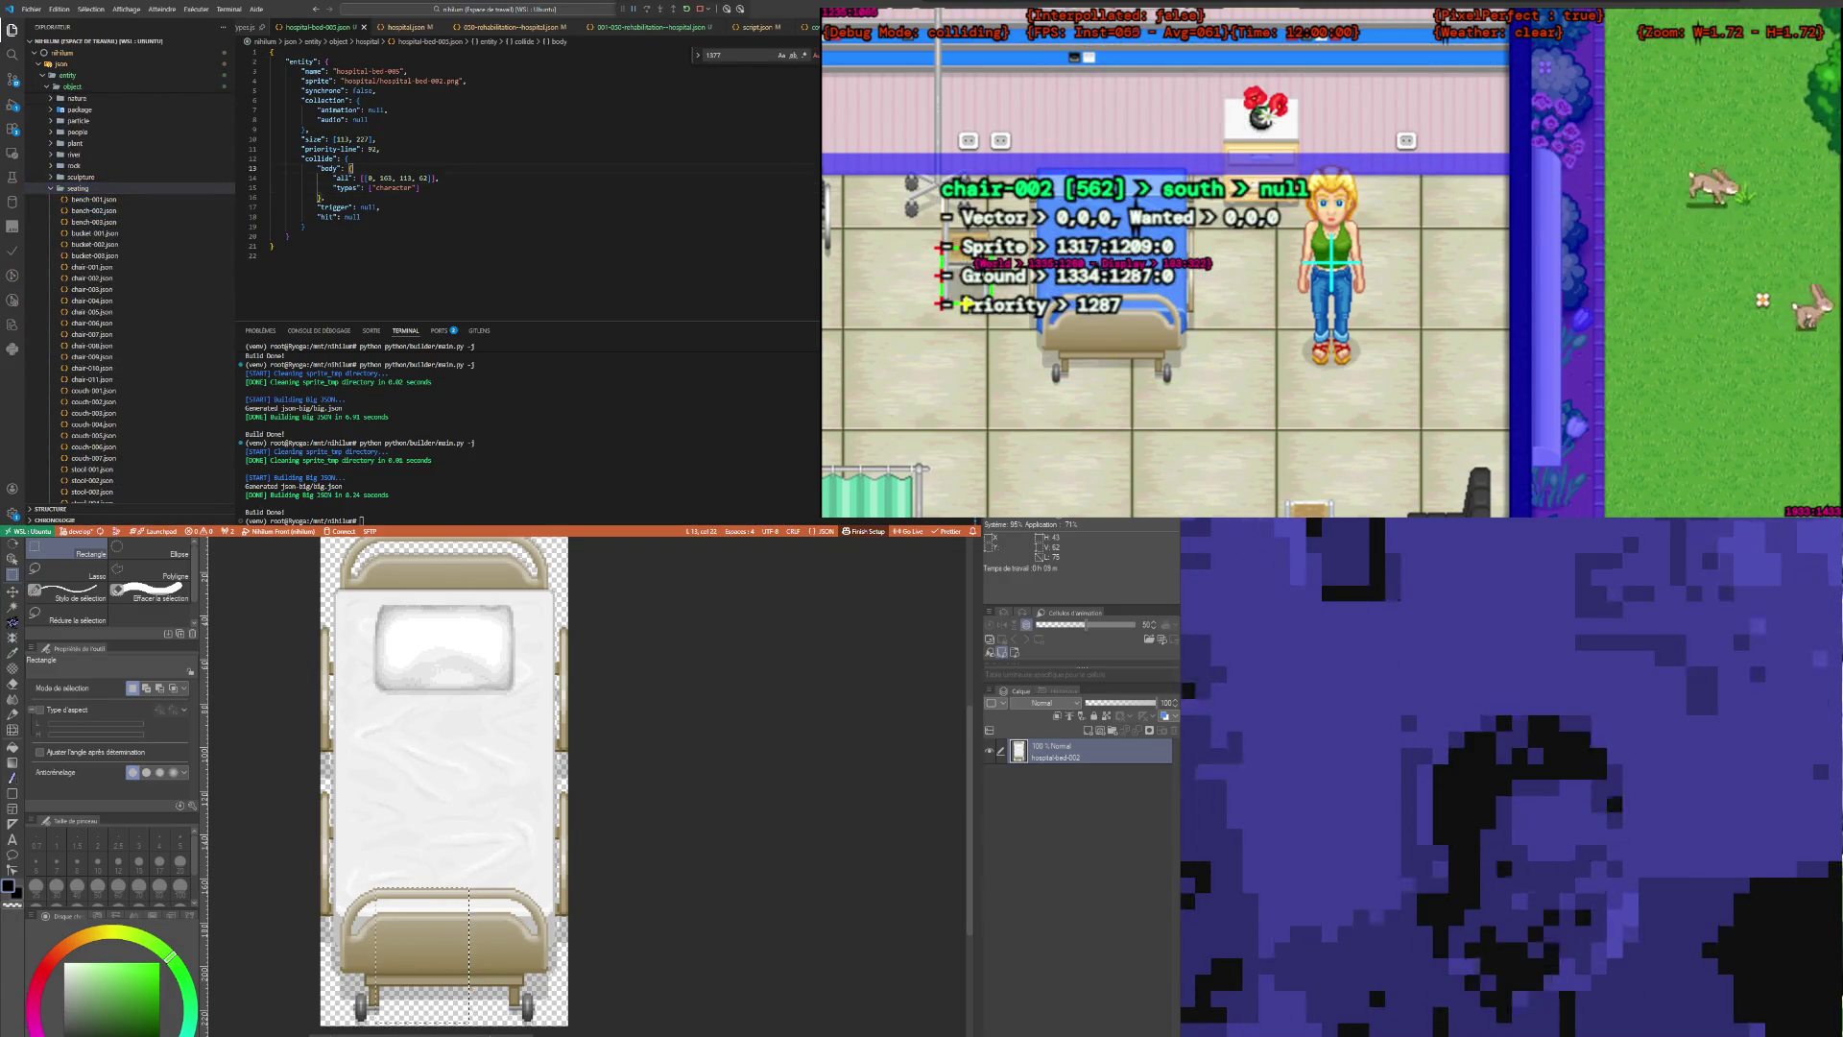
{"action": "left_click", "coordinate": [96, 279]}
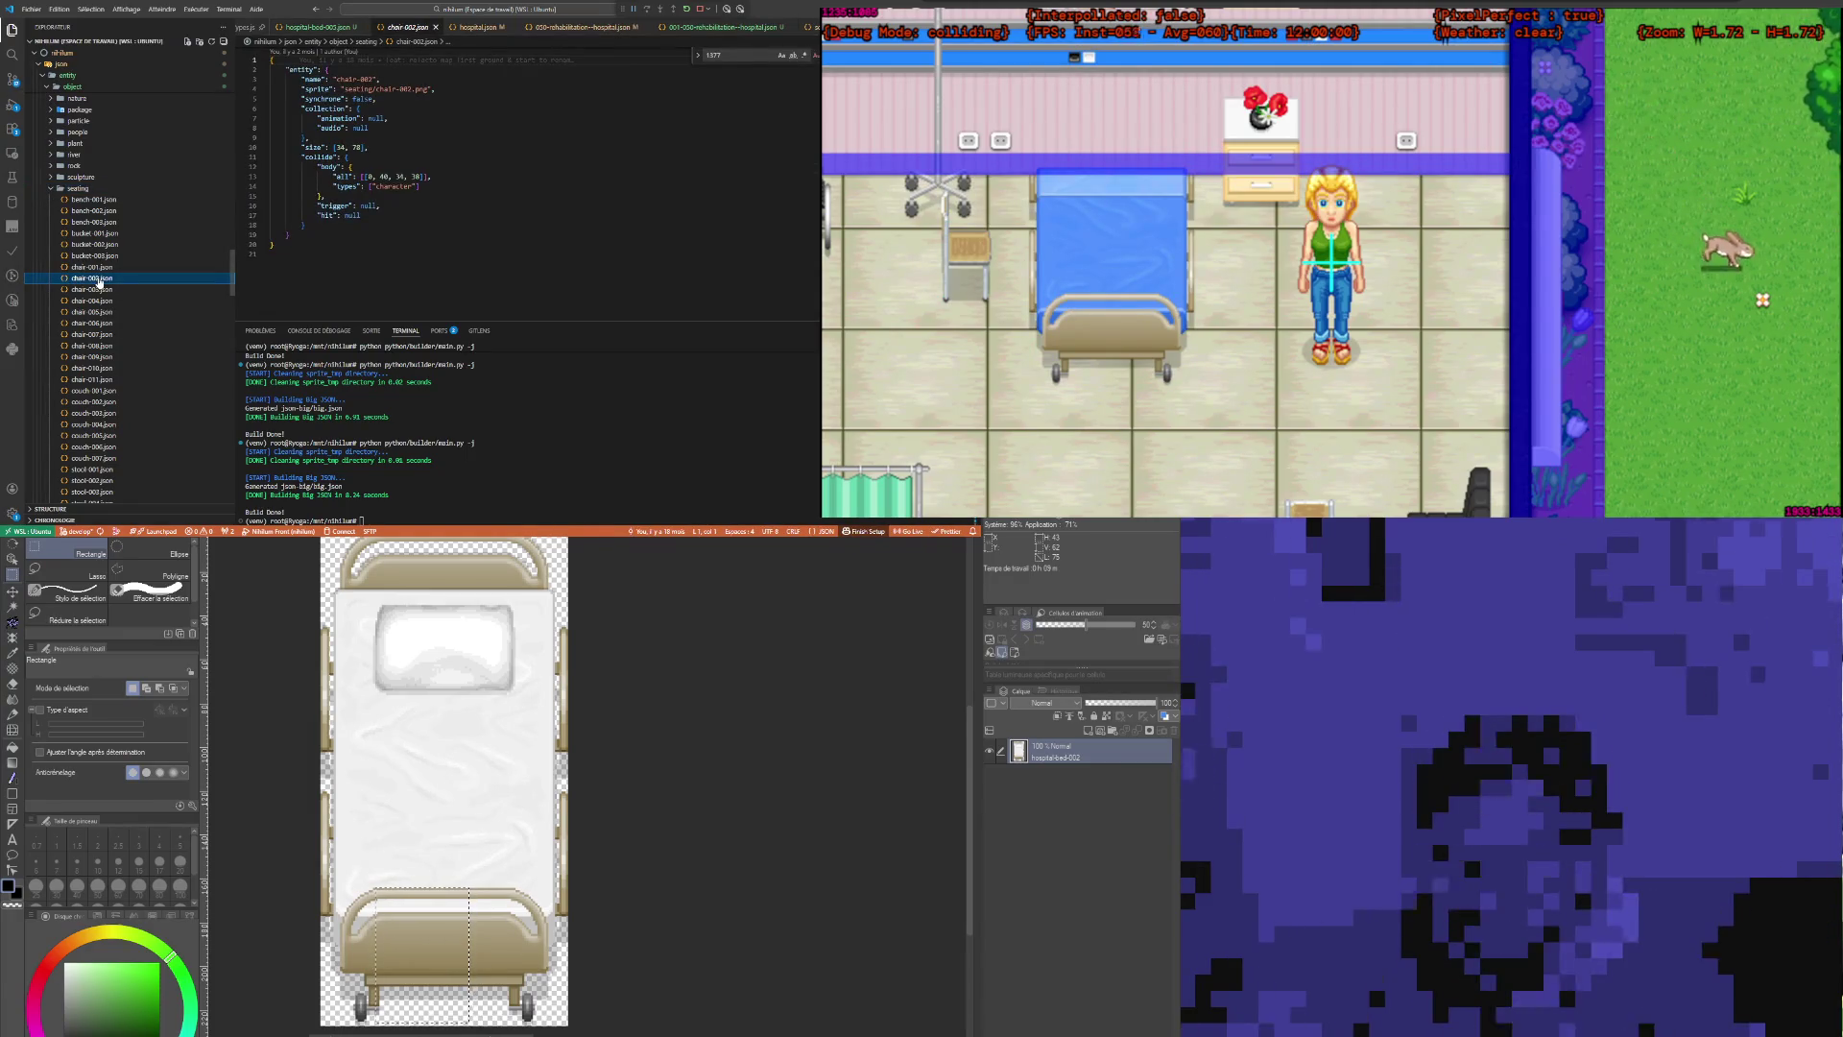
Step: Duplicate chair-002.json as chair-0012.json and update its name value
{"action": "key", "text": "ctrl+c"}
{"action": "key", "text": "ctrl+v"}
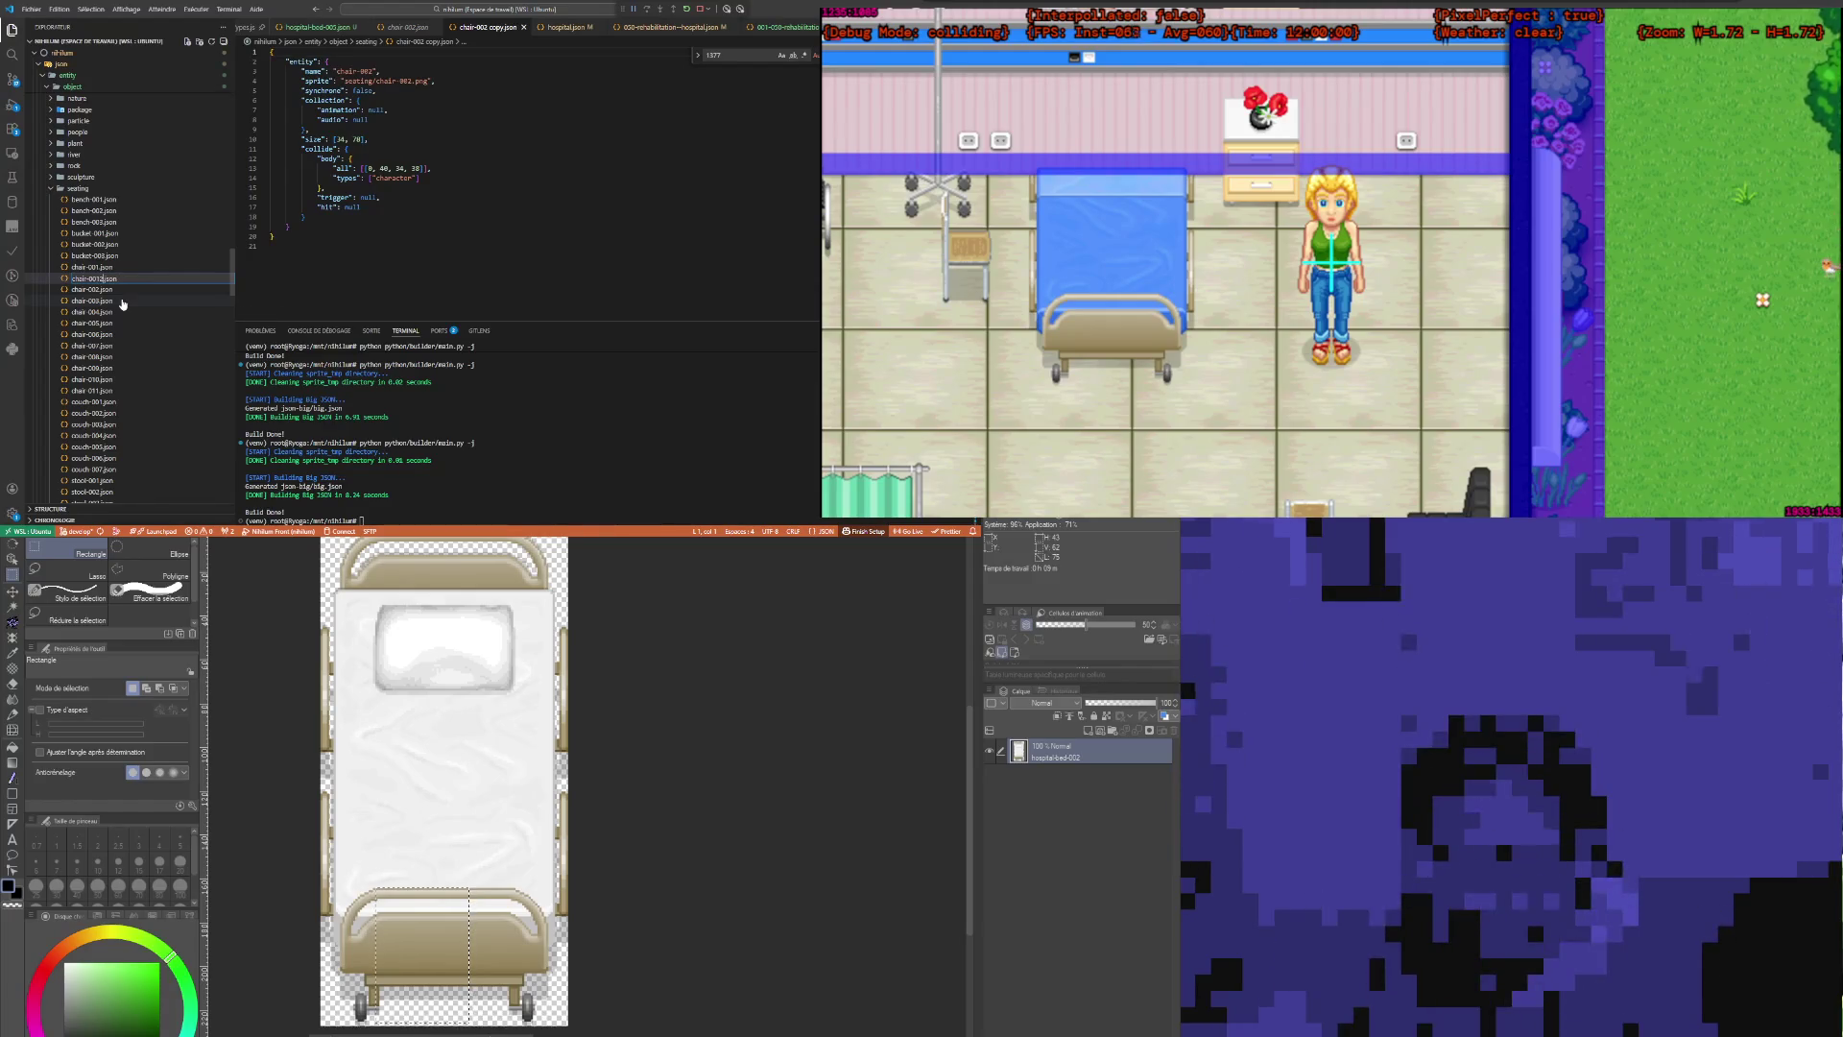
{"action": "key", "text": "Return"}
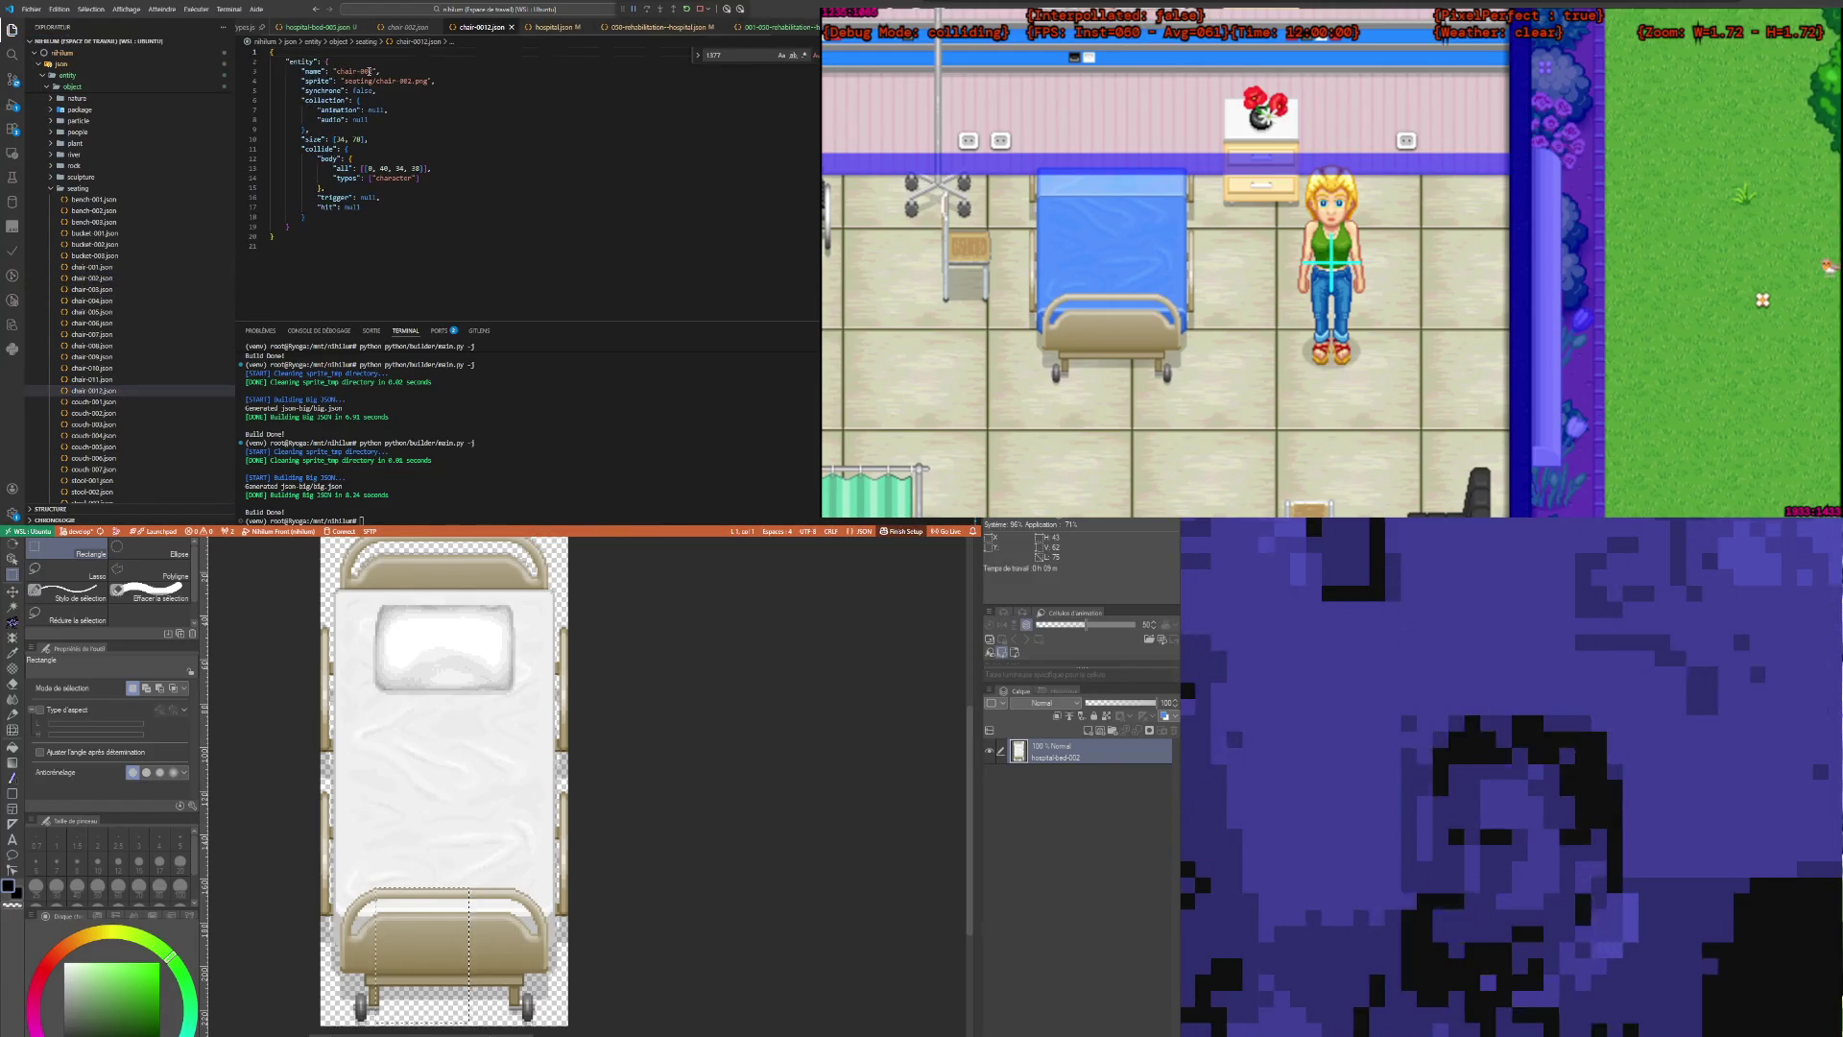
{"action": "left_click", "coordinate": [365, 71]}
{"action": "type", "text": "1"}
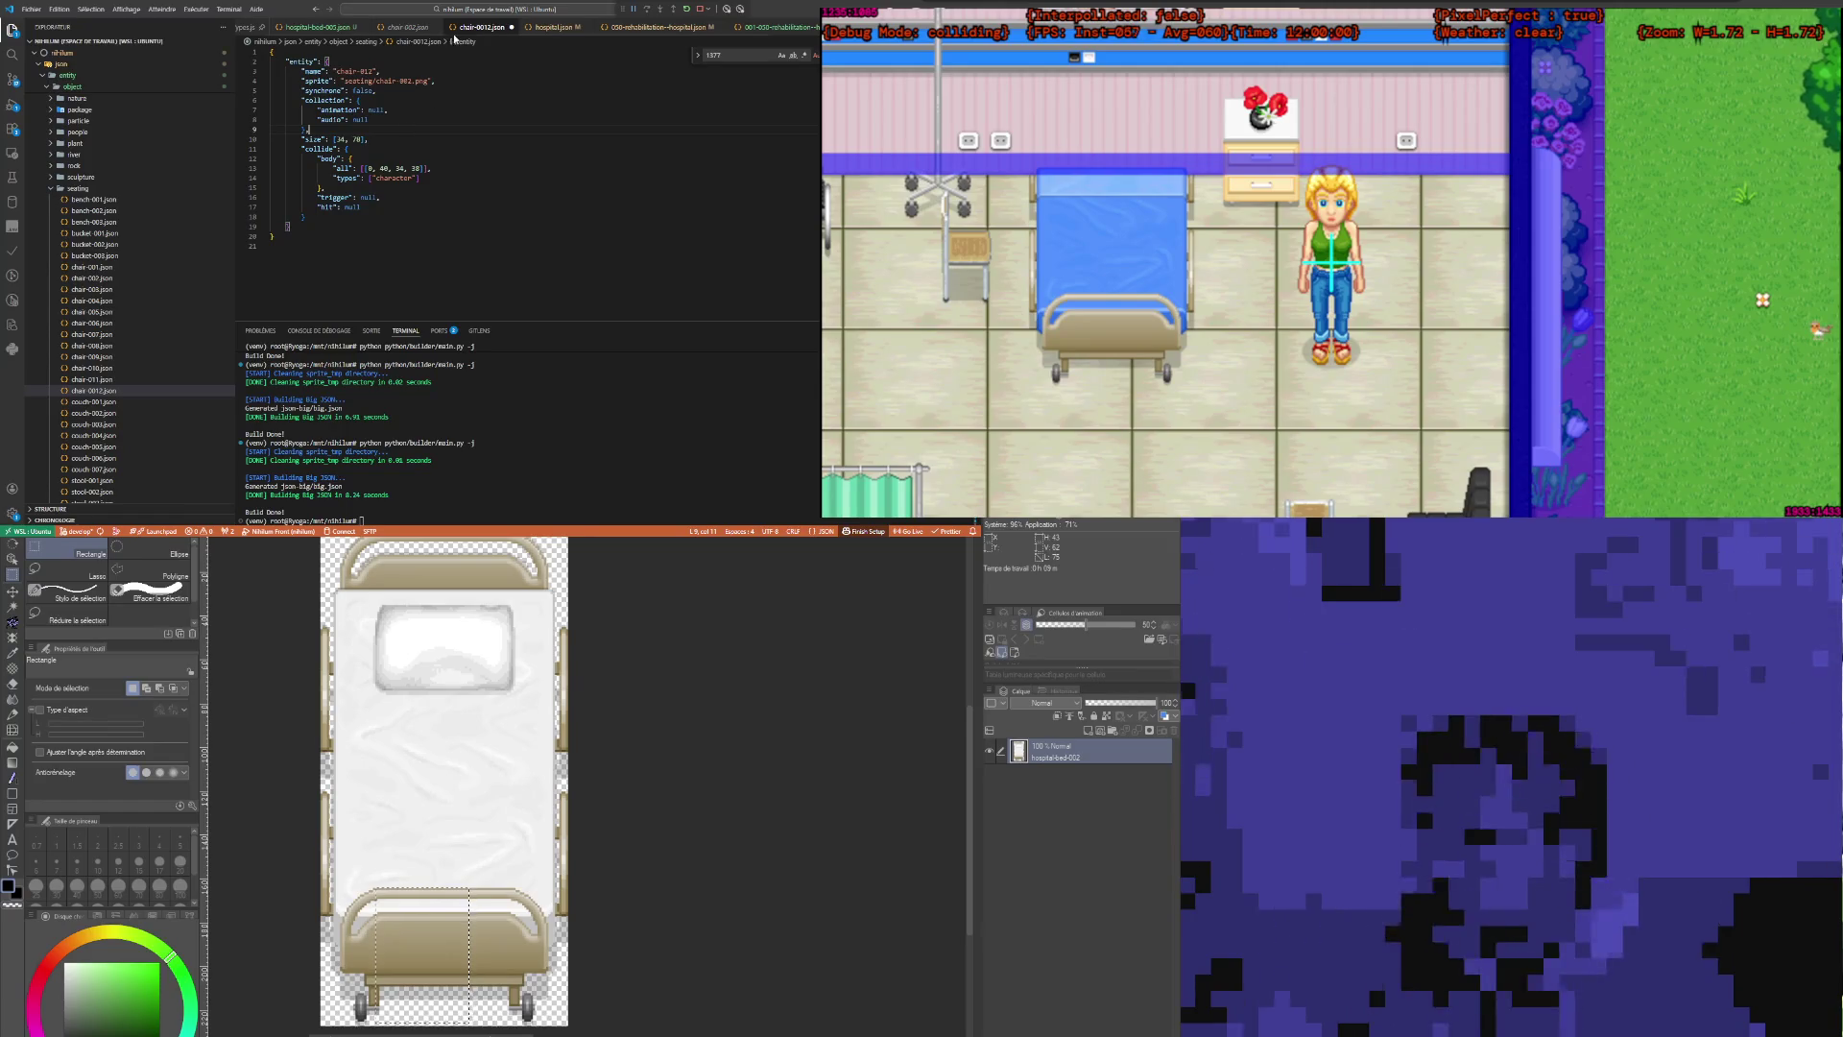
Step: Browse the hospital, furniture and seating sprite folders and preview chair-002.png
{"action": "scroll", "coordinate": [102, 407], "scroll_direction": "down", "scroll_amount": 5}
{"action": "scroll", "coordinate": [103, 407], "scroll_direction": "down", "scroll_amount": 5}
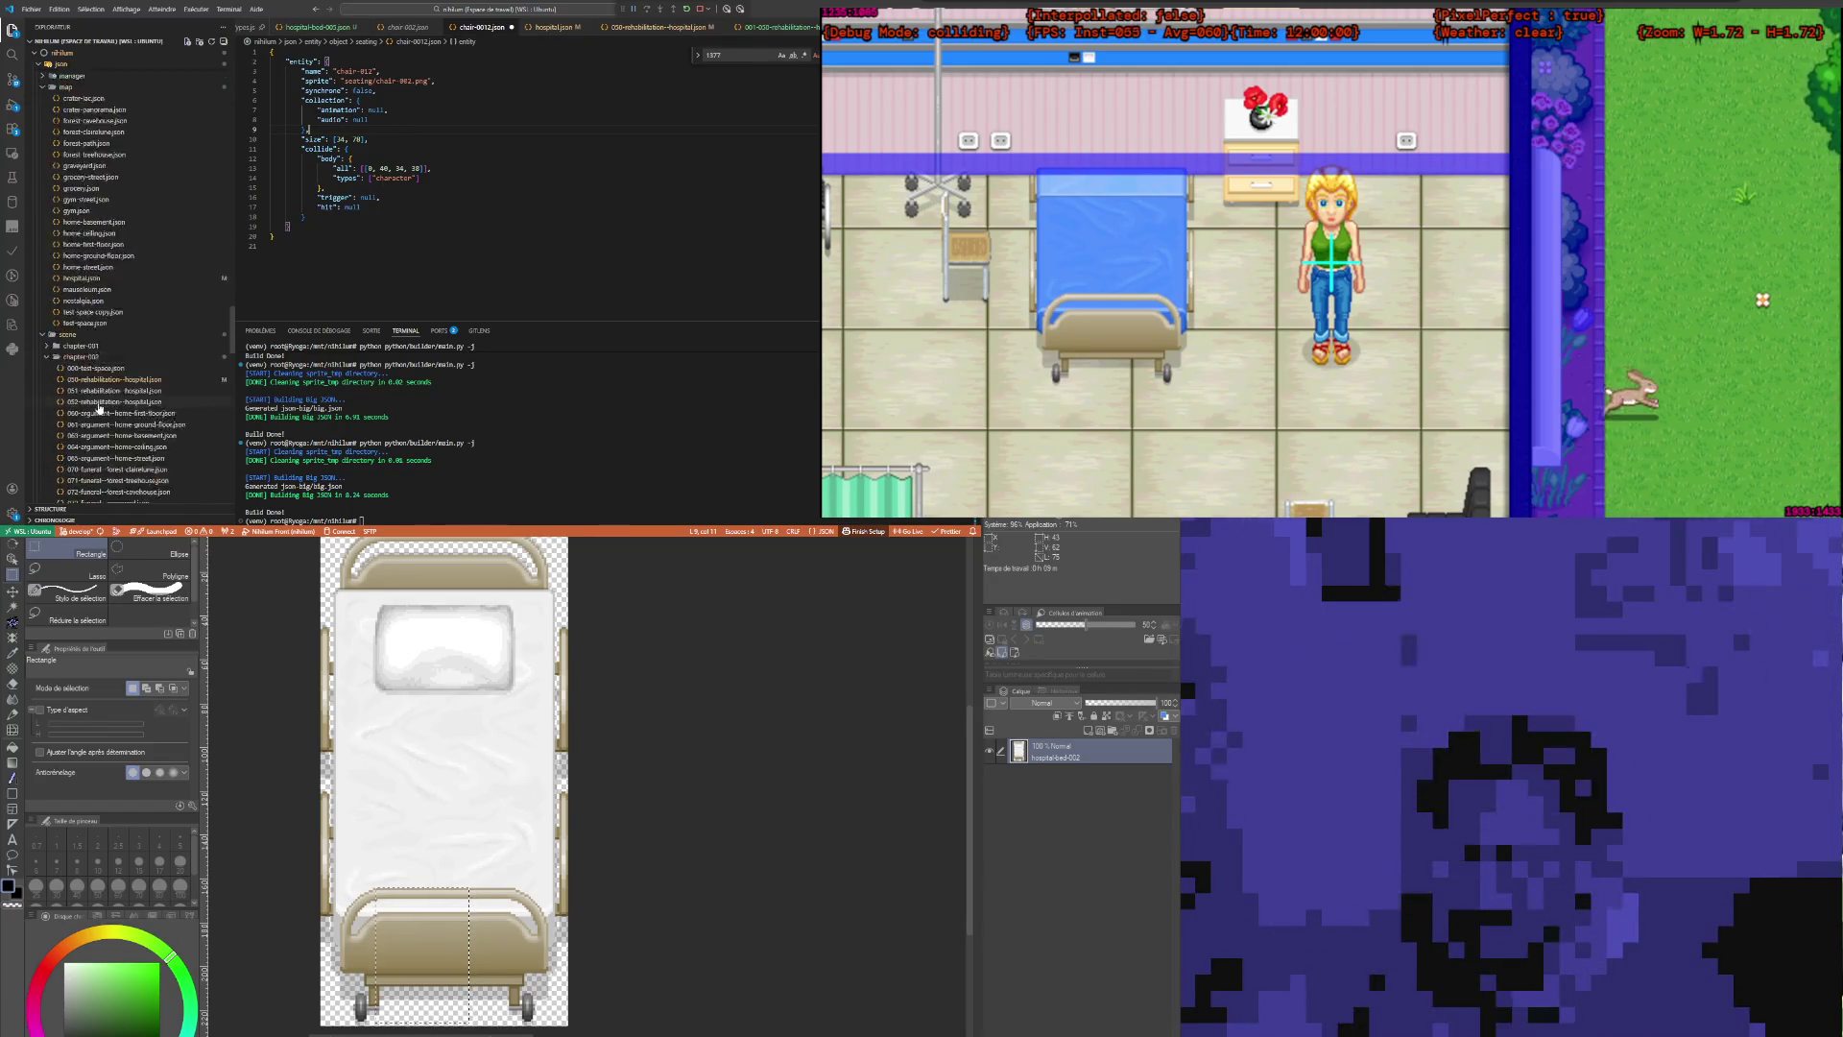
{"action": "scroll", "coordinate": [103, 407], "scroll_direction": "down", "scroll_amount": 5}
{"action": "scroll", "coordinate": [103, 407], "scroll_direction": "down", "scroll_amount": 5}
{"action": "scroll", "coordinate": [102, 407], "scroll_direction": "down", "scroll_amount": 5}
{"action": "left_click", "coordinate": [44, 369]}
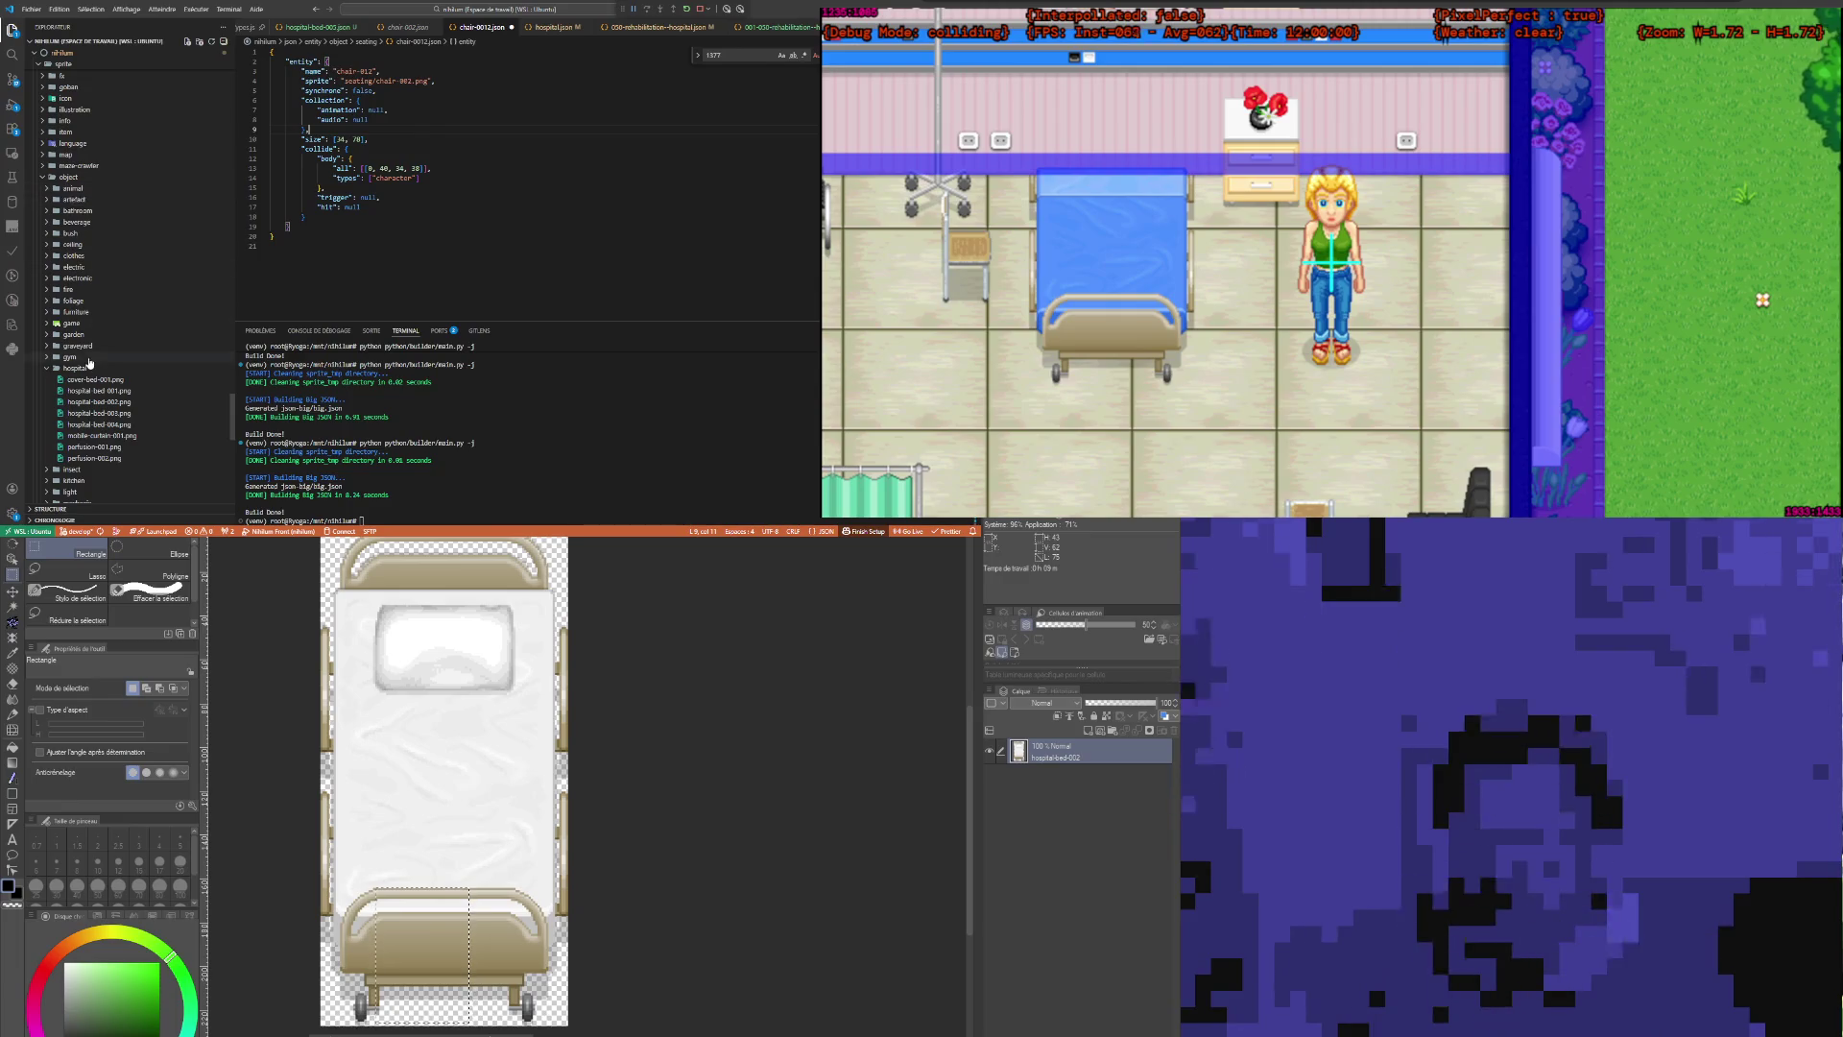
{"action": "left_click", "coordinate": [76, 313]}
{"action": "scroll", "coordinate": [120, 434], "scroll_direction": "down", "scroll_amount": 5}
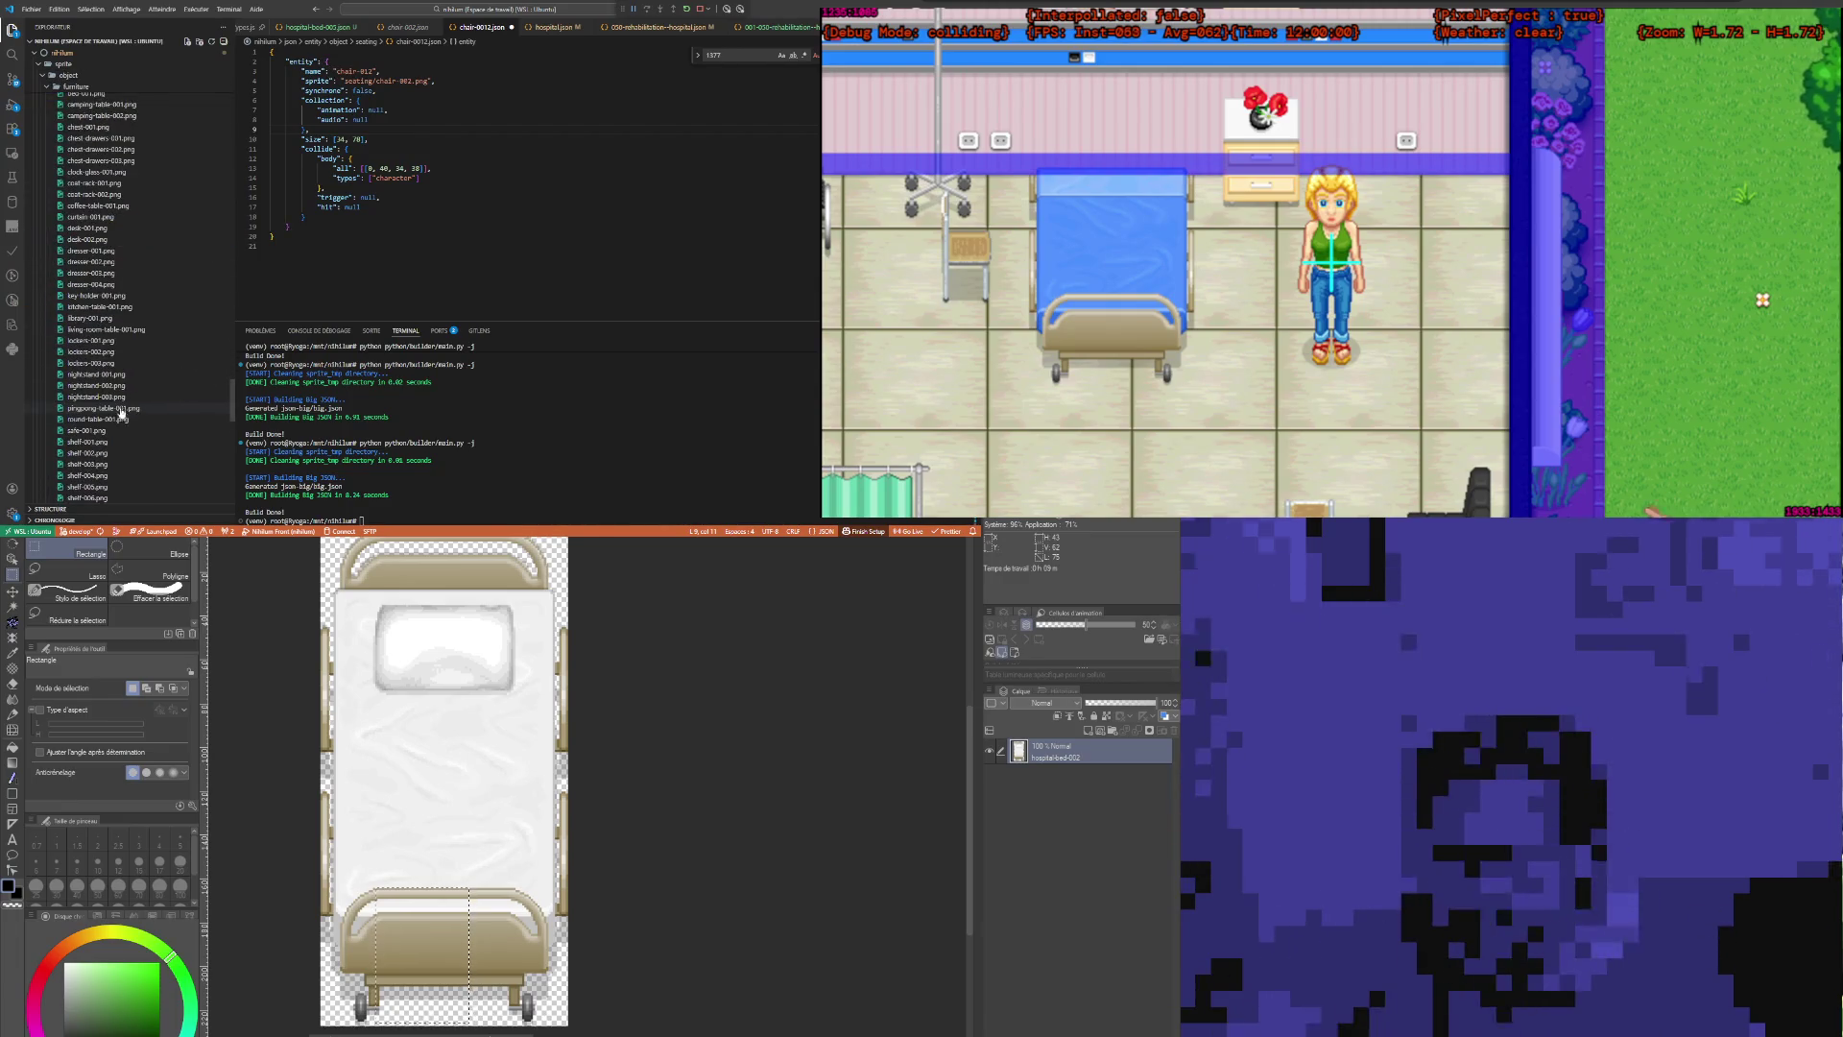
{"action": "scroll", "coordinate": [117, 404], "scroll_direction": "up", "scroll_amount": 2}
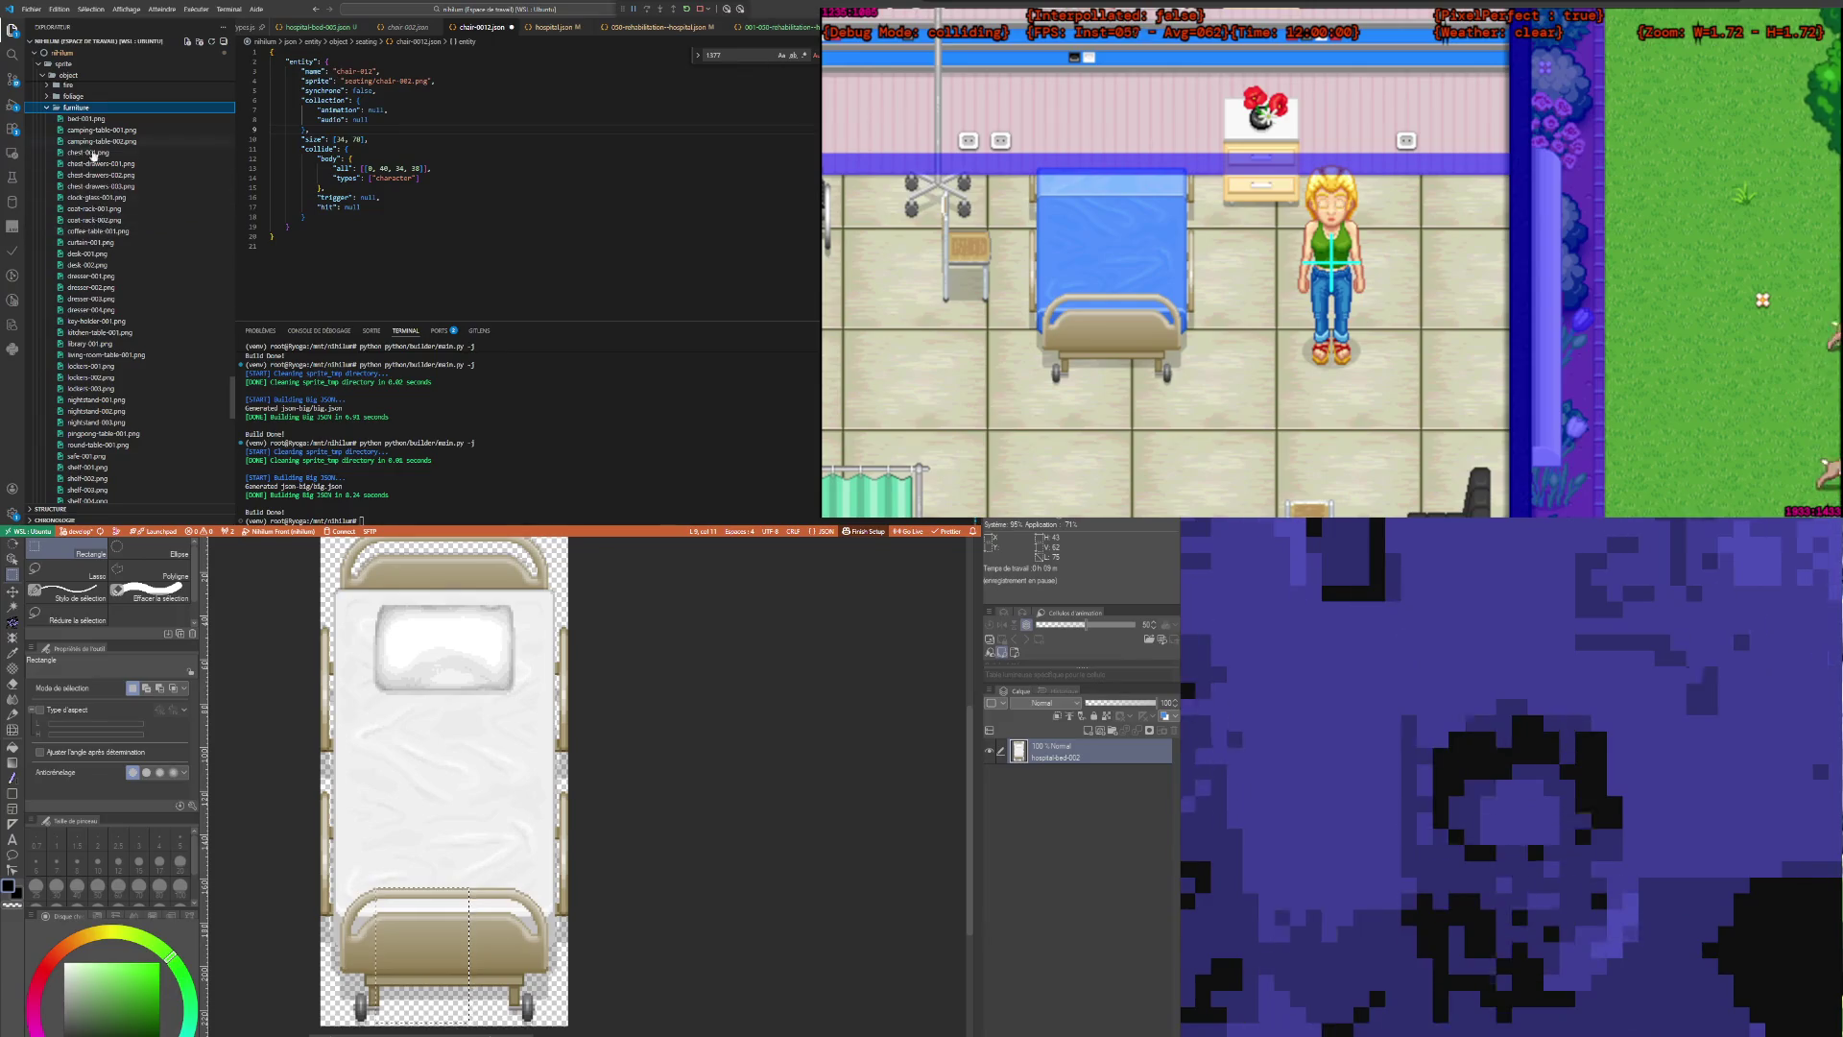
{"action": "left_click", "coordinate": [77, 107]}
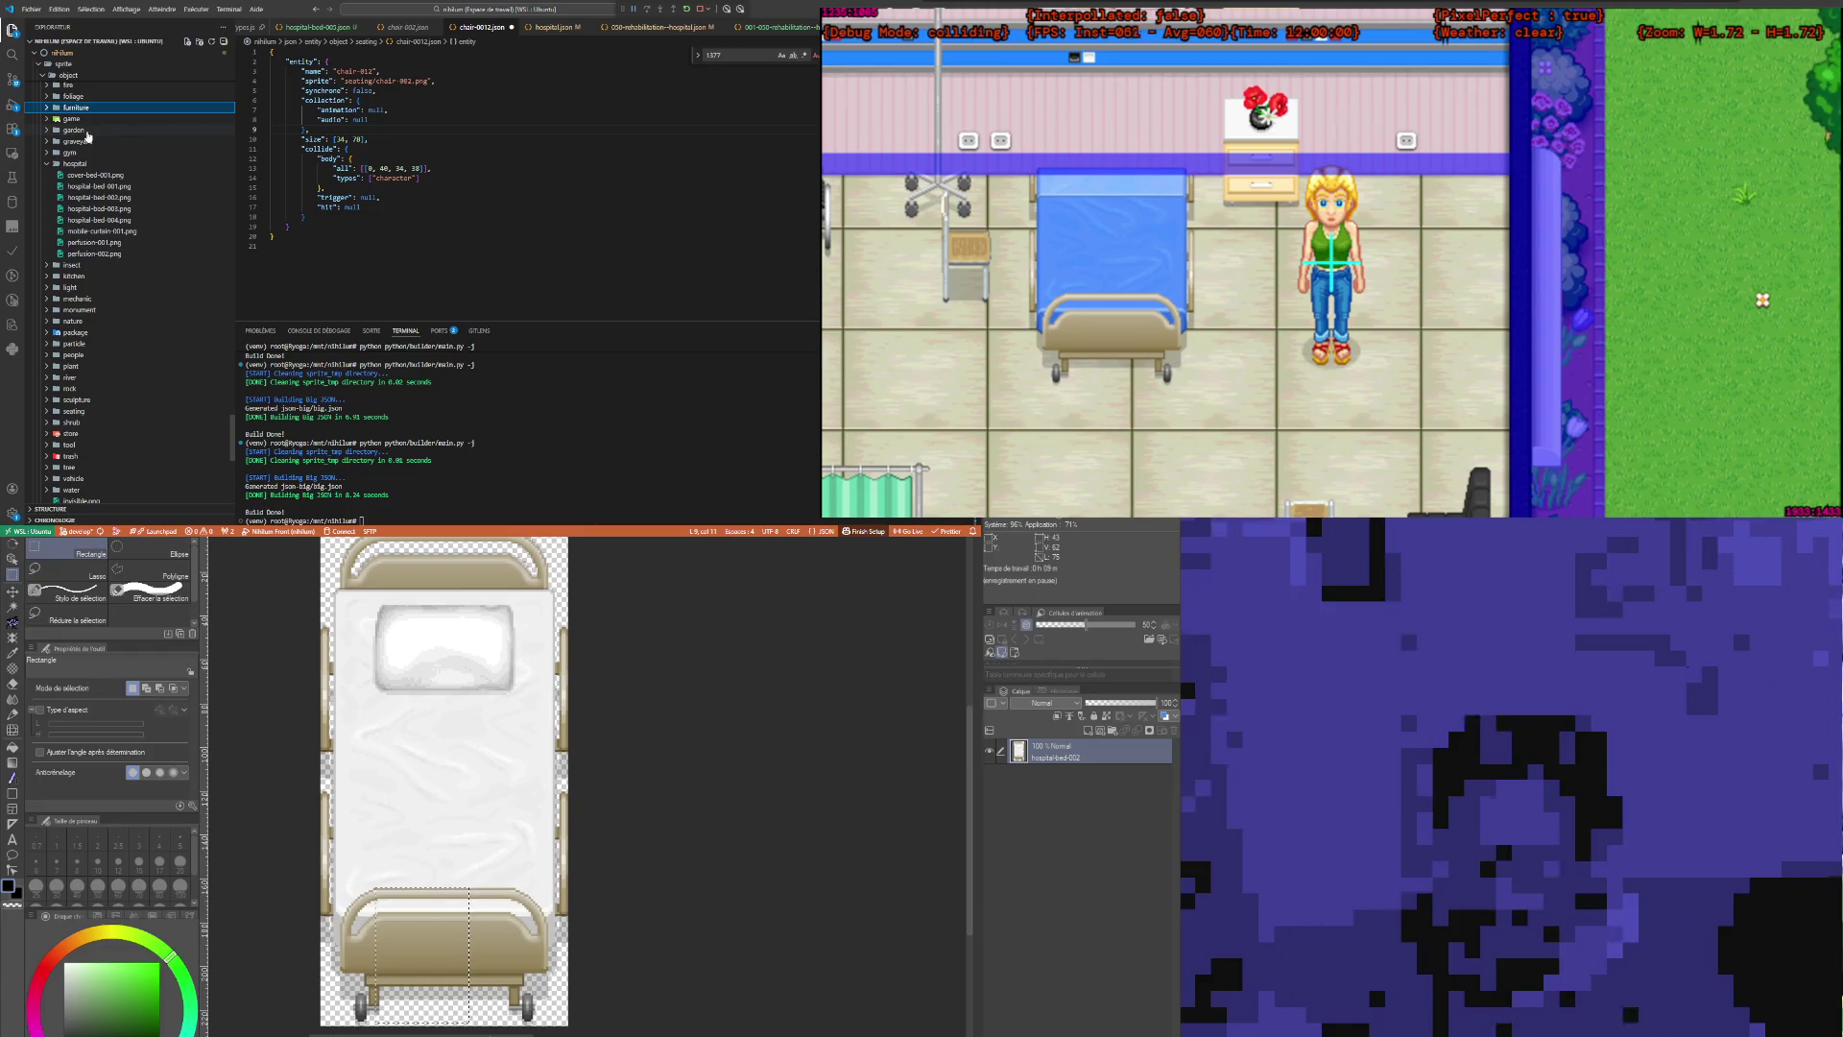
{"action": "left_click", "coordinate": [75, 164]}
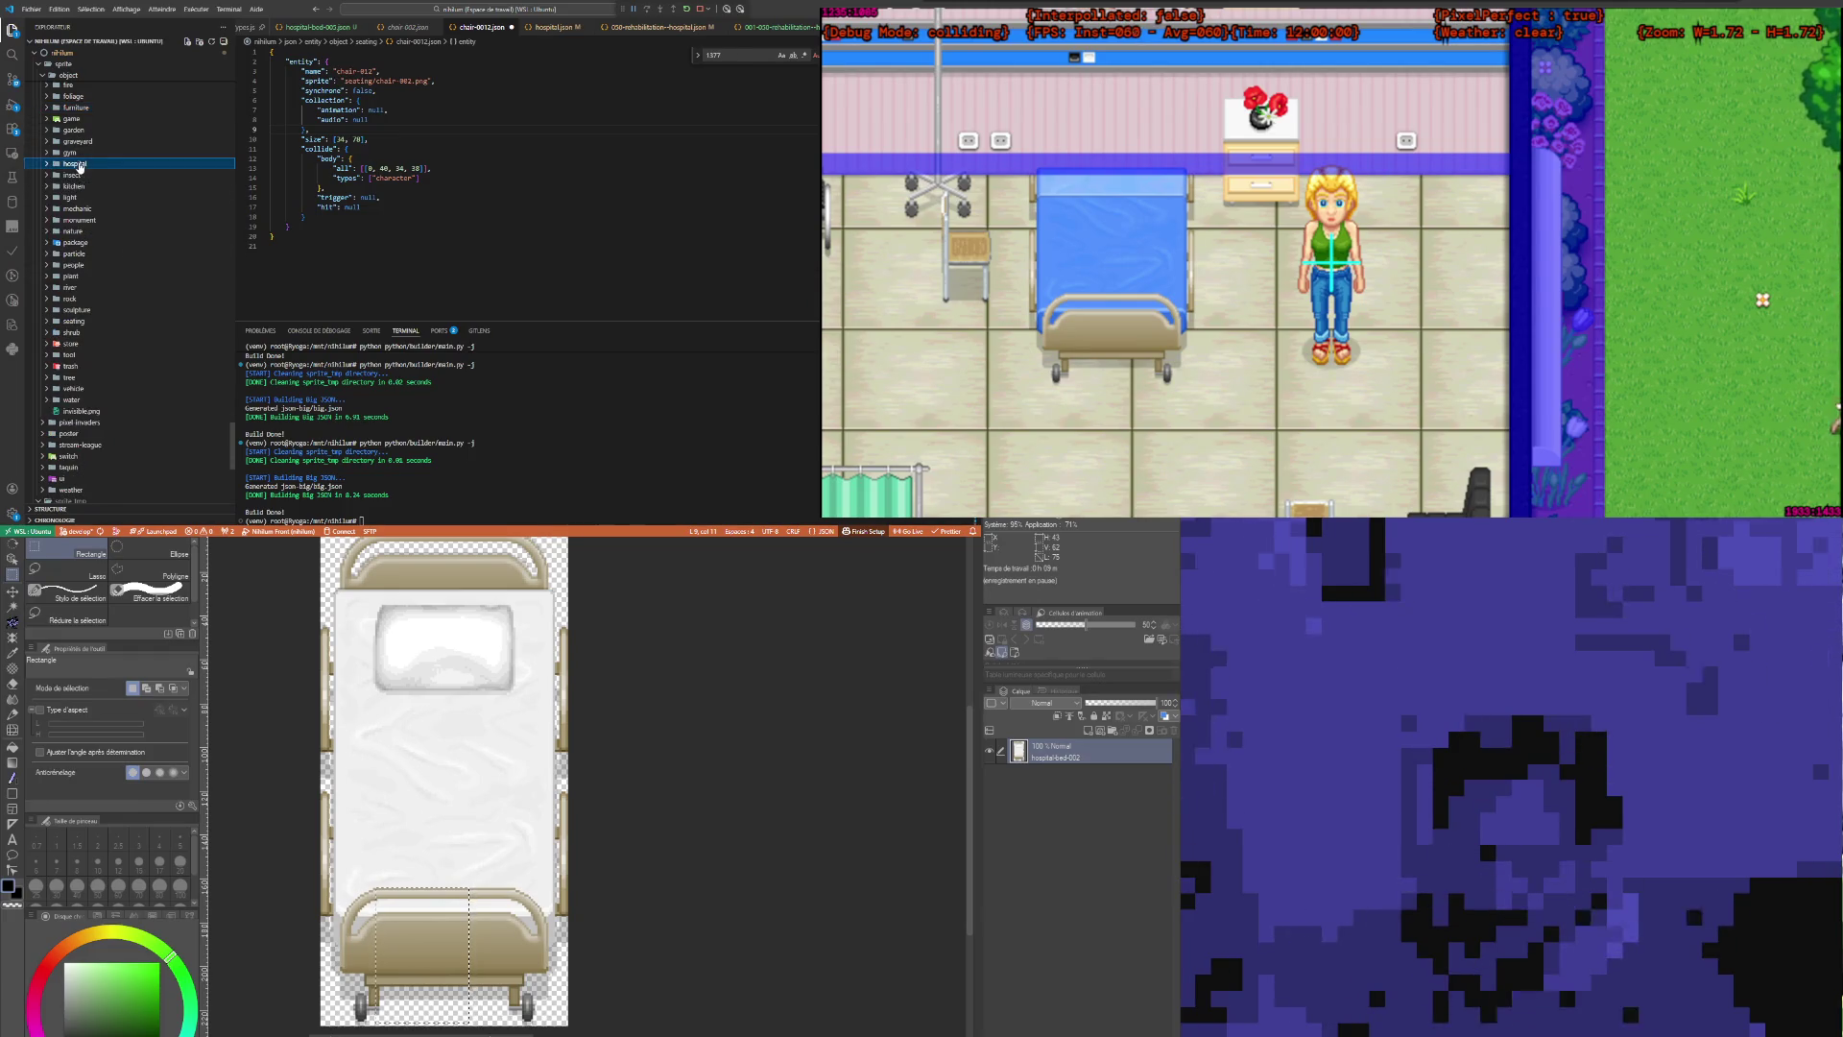
{"action": "left_click", "coordinate": [77, 322]}
{"action": "scroll", "coordinate": [80, 327], "scroll_direction": "down", "scroll_amount": 3}
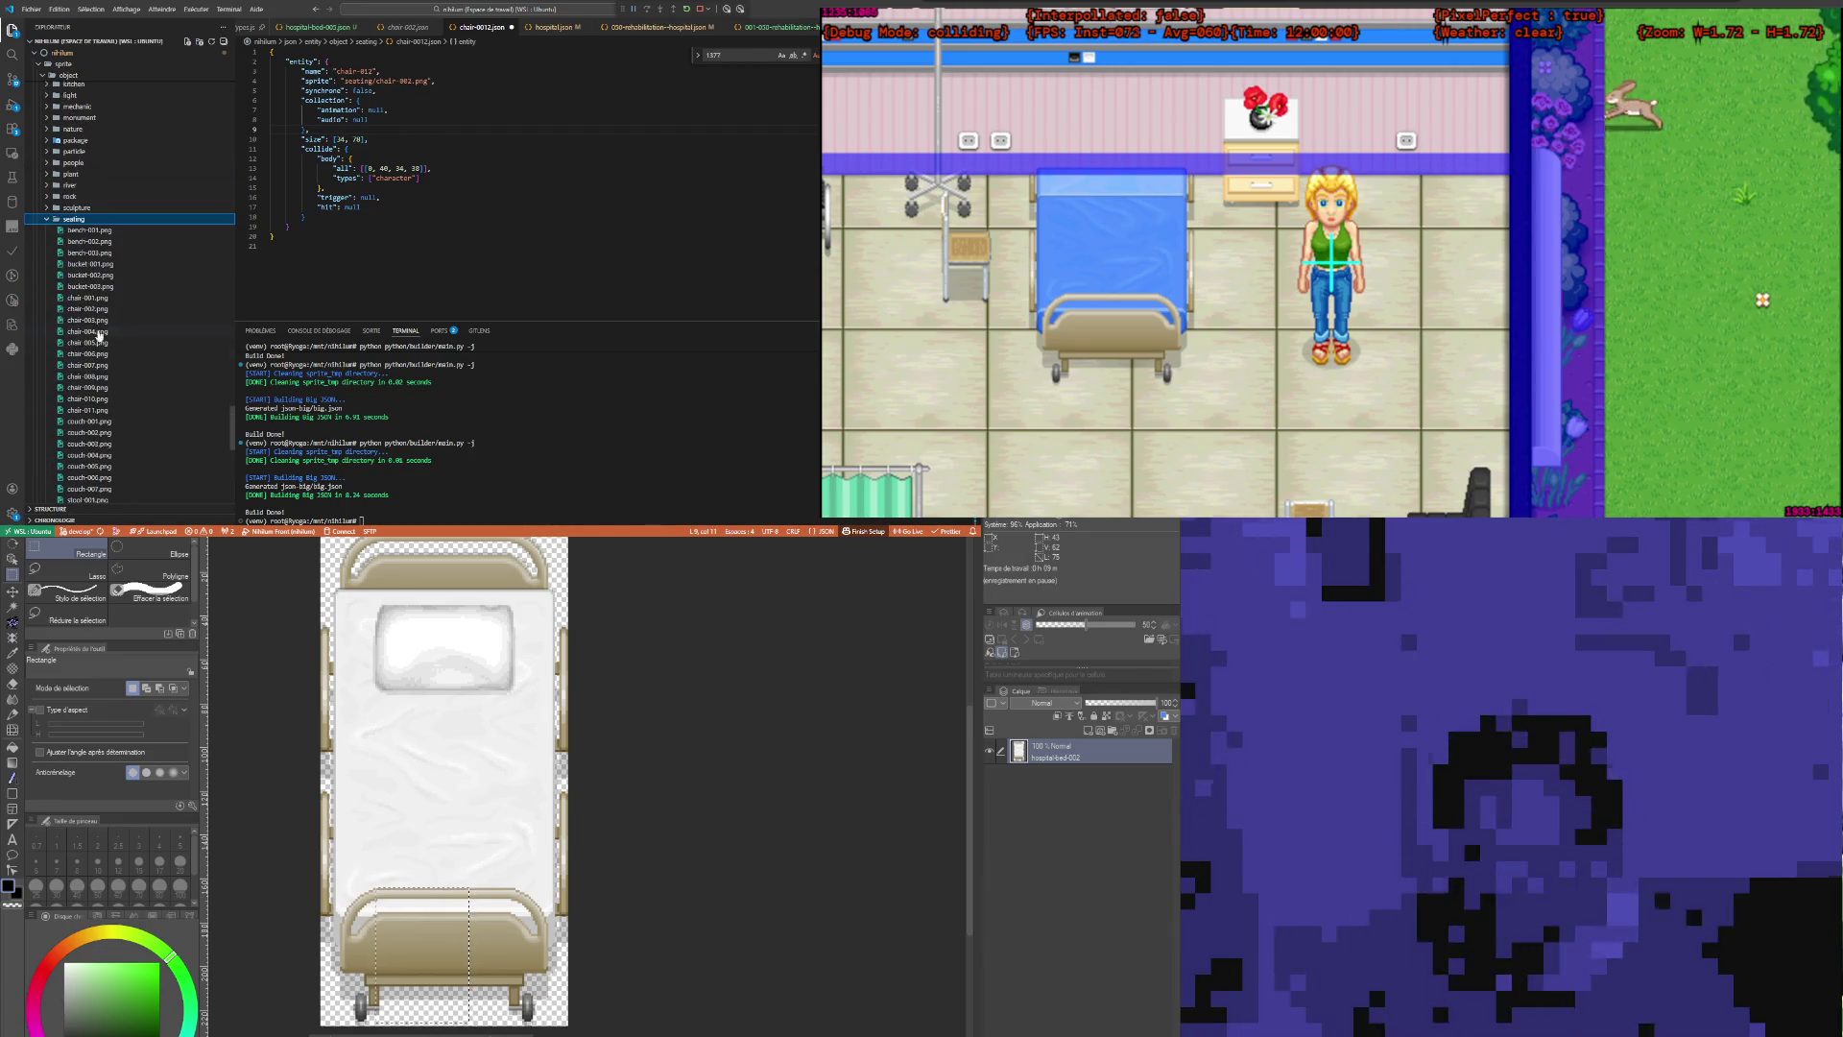
{"action": "left_click", "coordinate": [99, 309]}
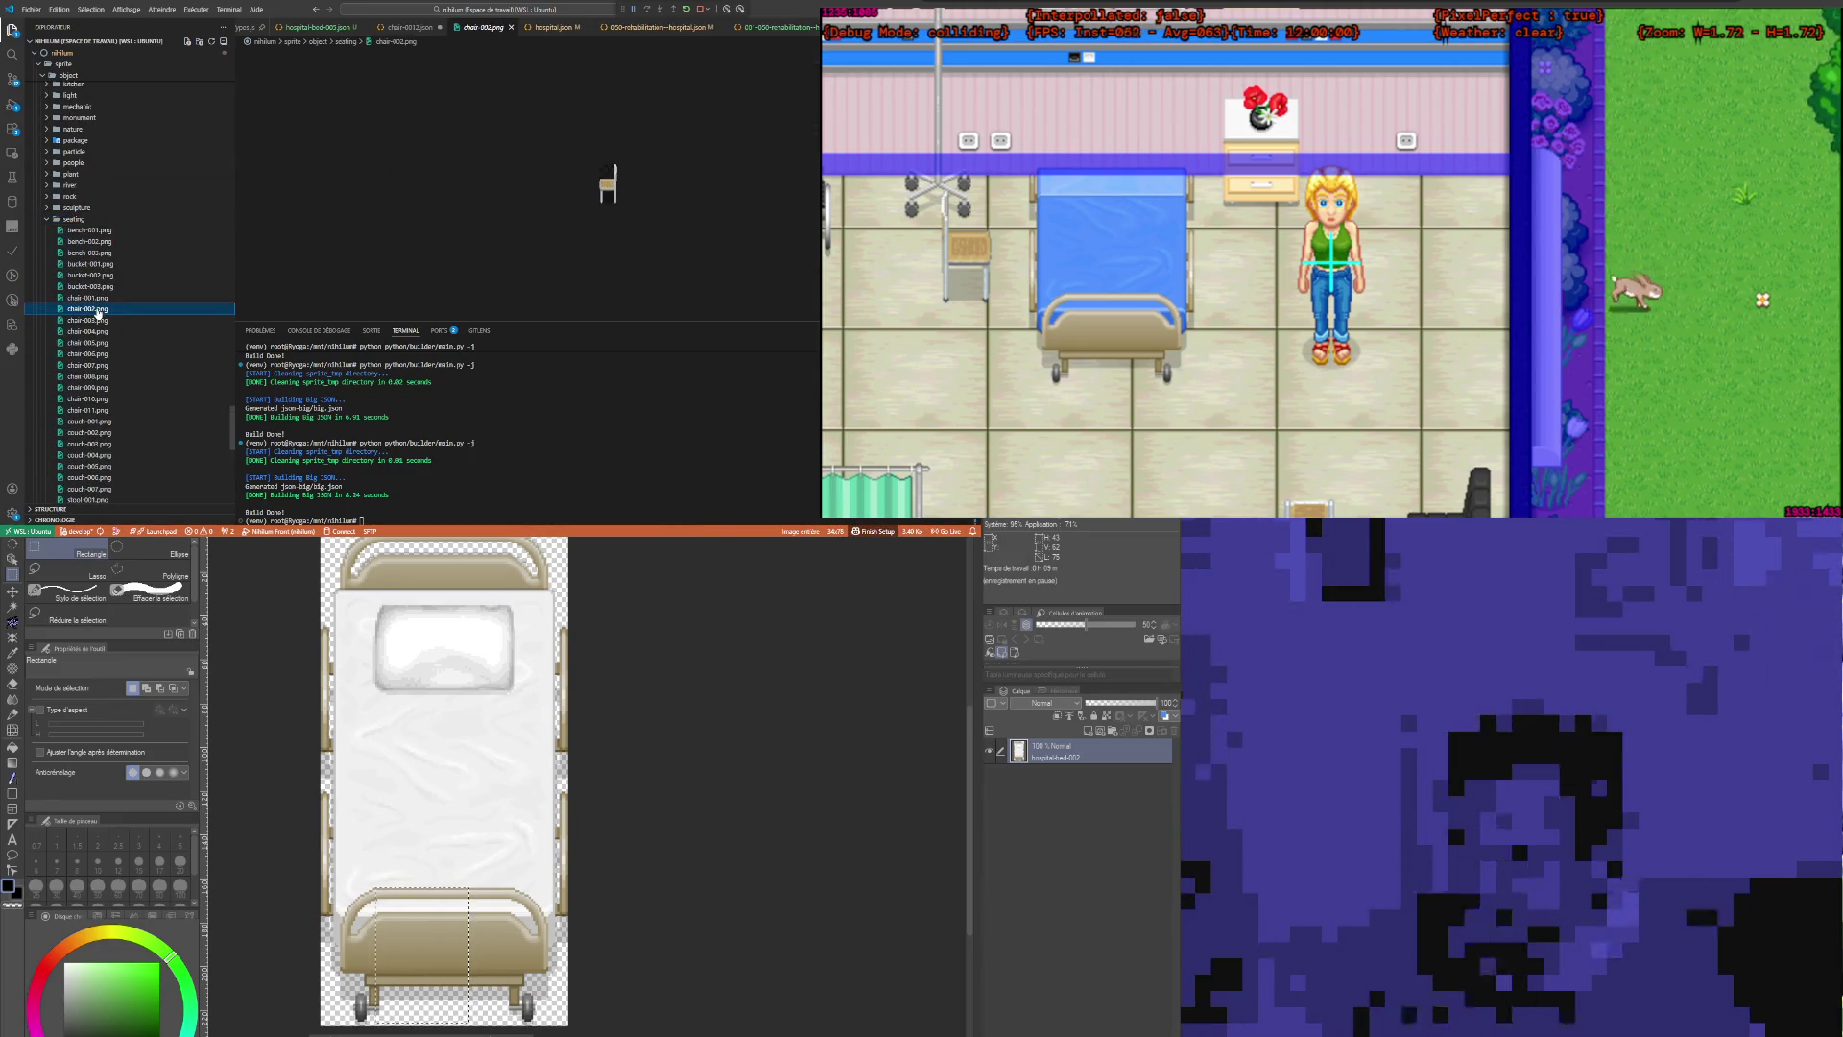
Step: Reveal chair-002.png in the system file browser and preview the chair-003 sprite
{"action": "right_click", "coordinate": [98, 310]}
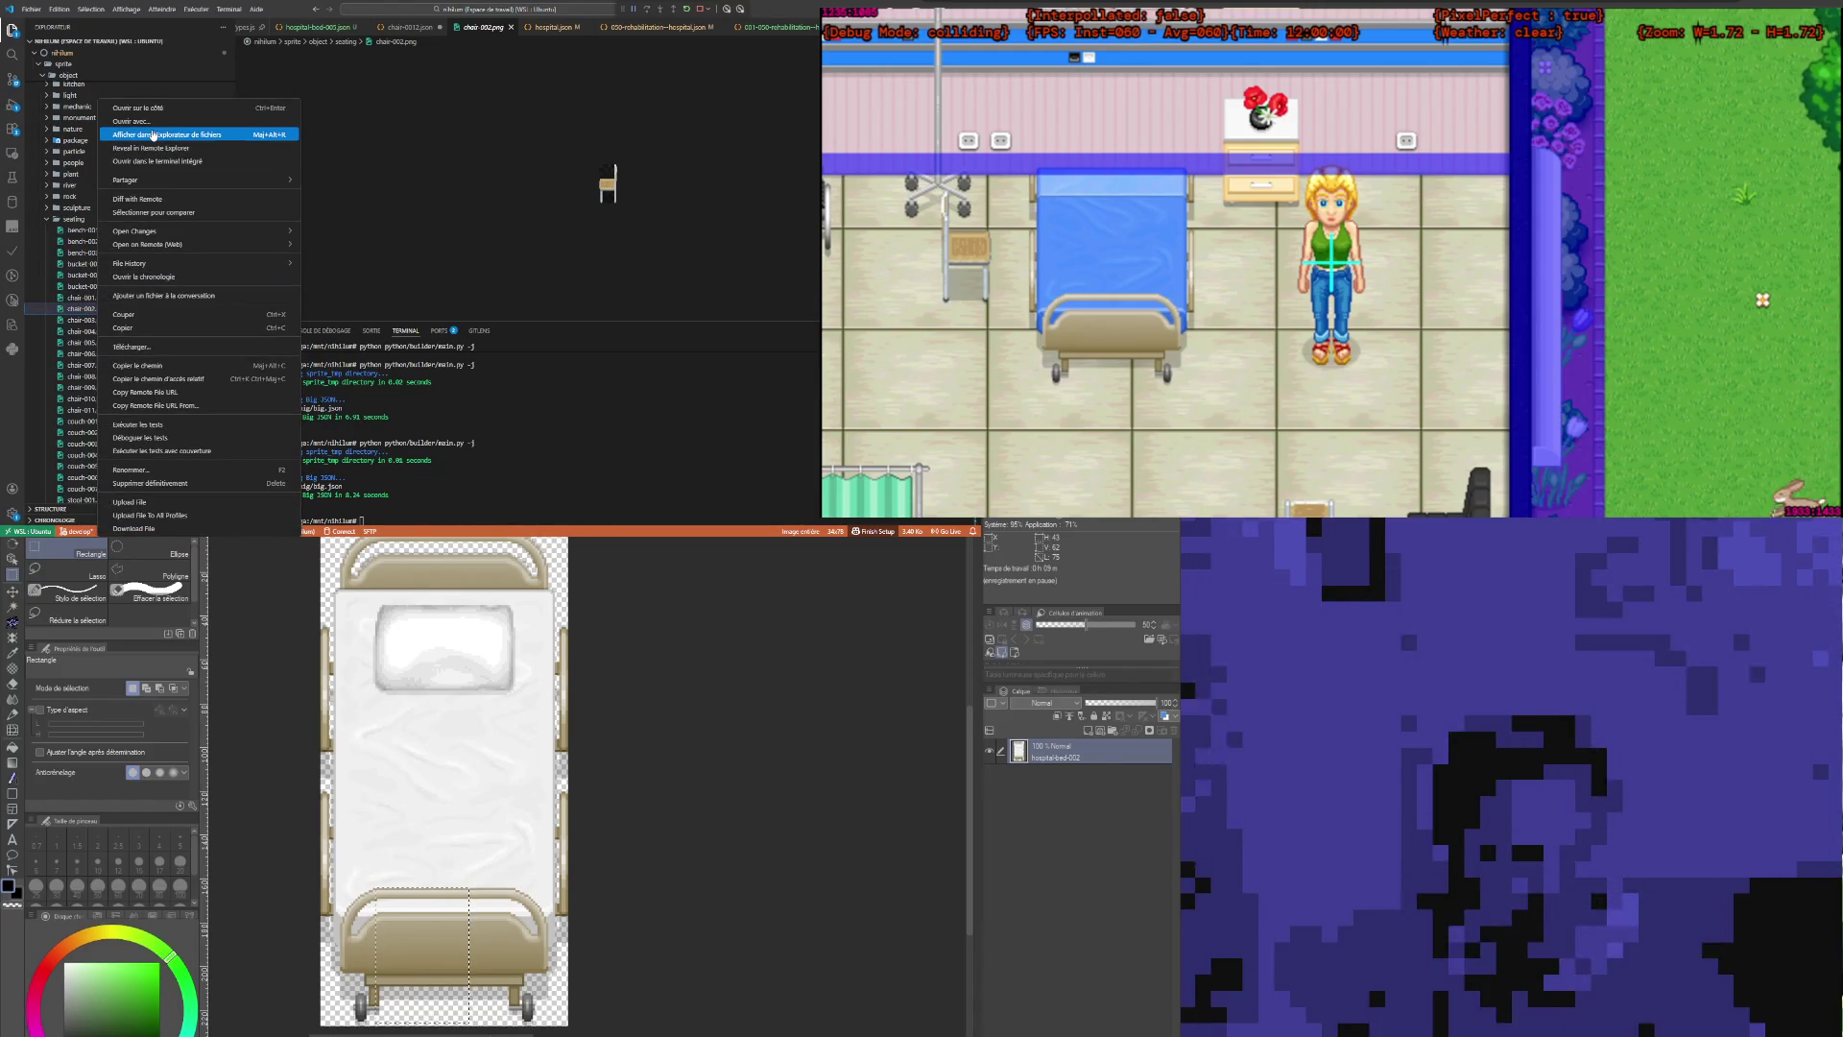
{"action": "left_click", "coordinate": [153, 135]}
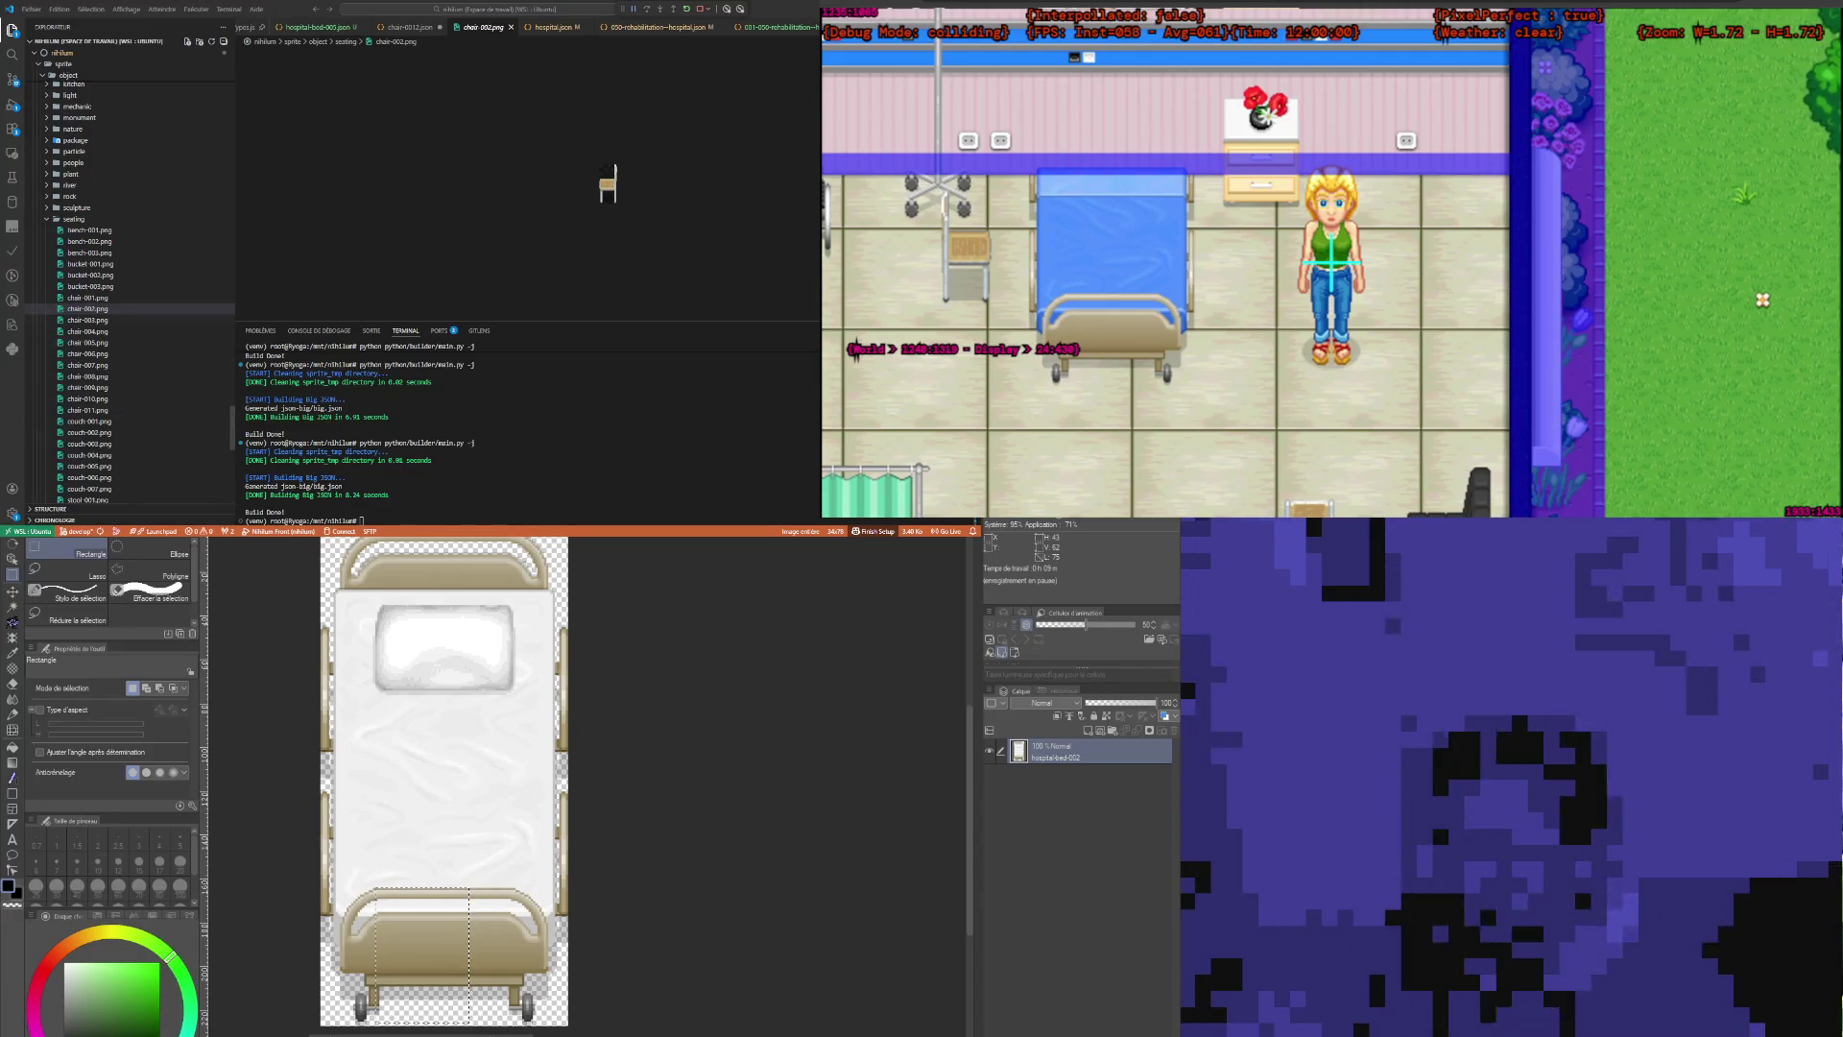
{"action": "left_click", "coordinate": [96, 321]}
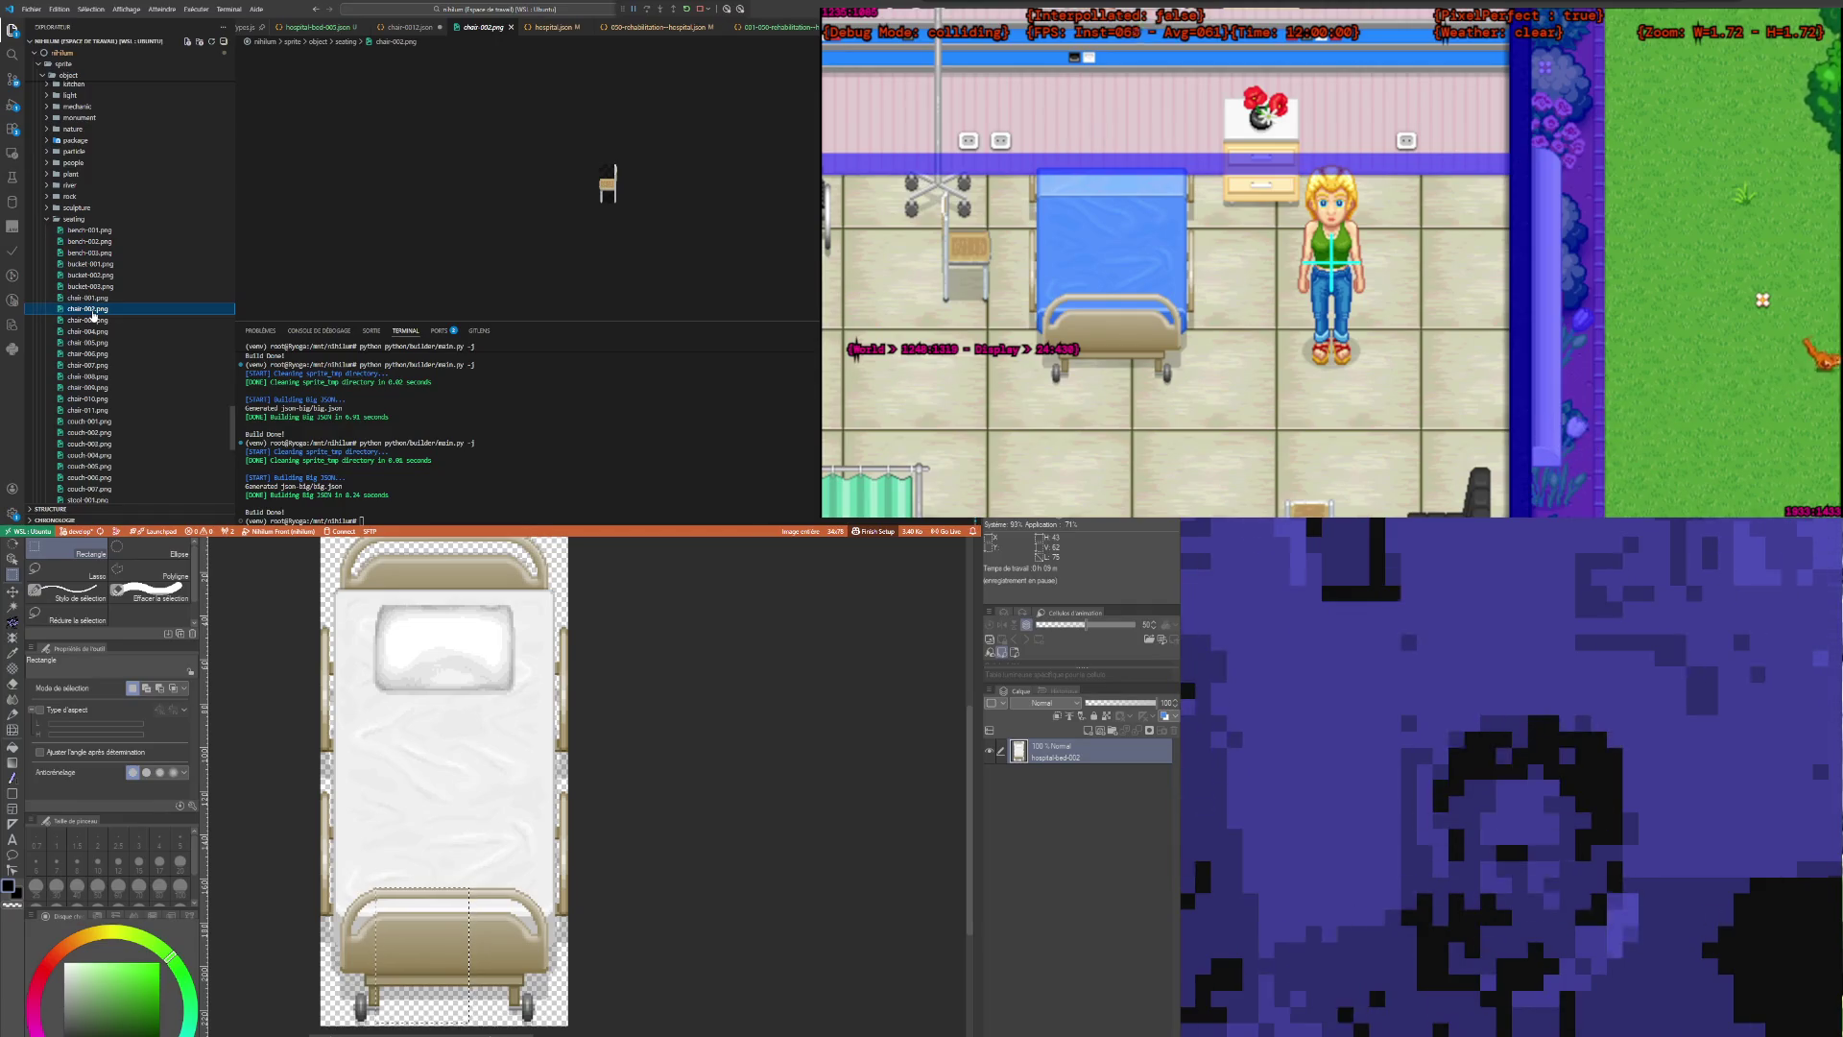
Step: Replace chair-0012.json's body collision with null and select hospital-bed-005 in the game
{"action": "left_click", "coordinate": [408, 28]}
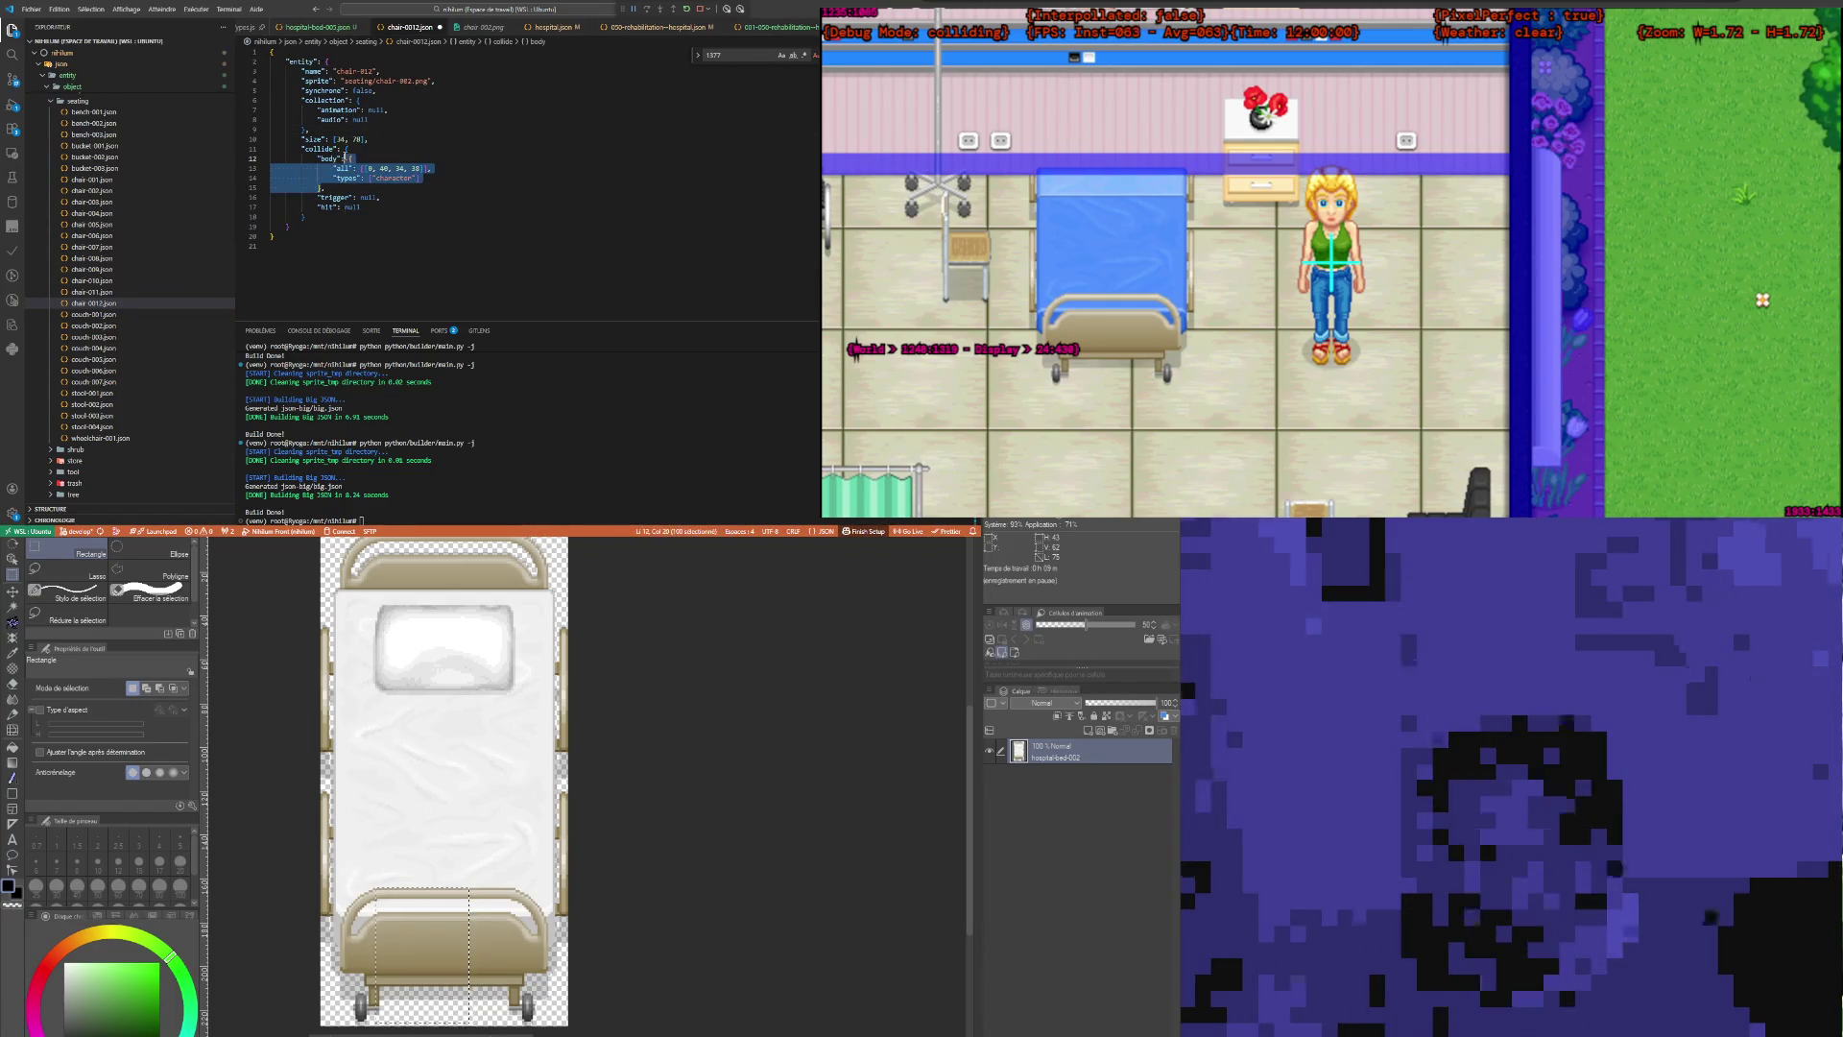
{"action": "type", "text": "null,"}
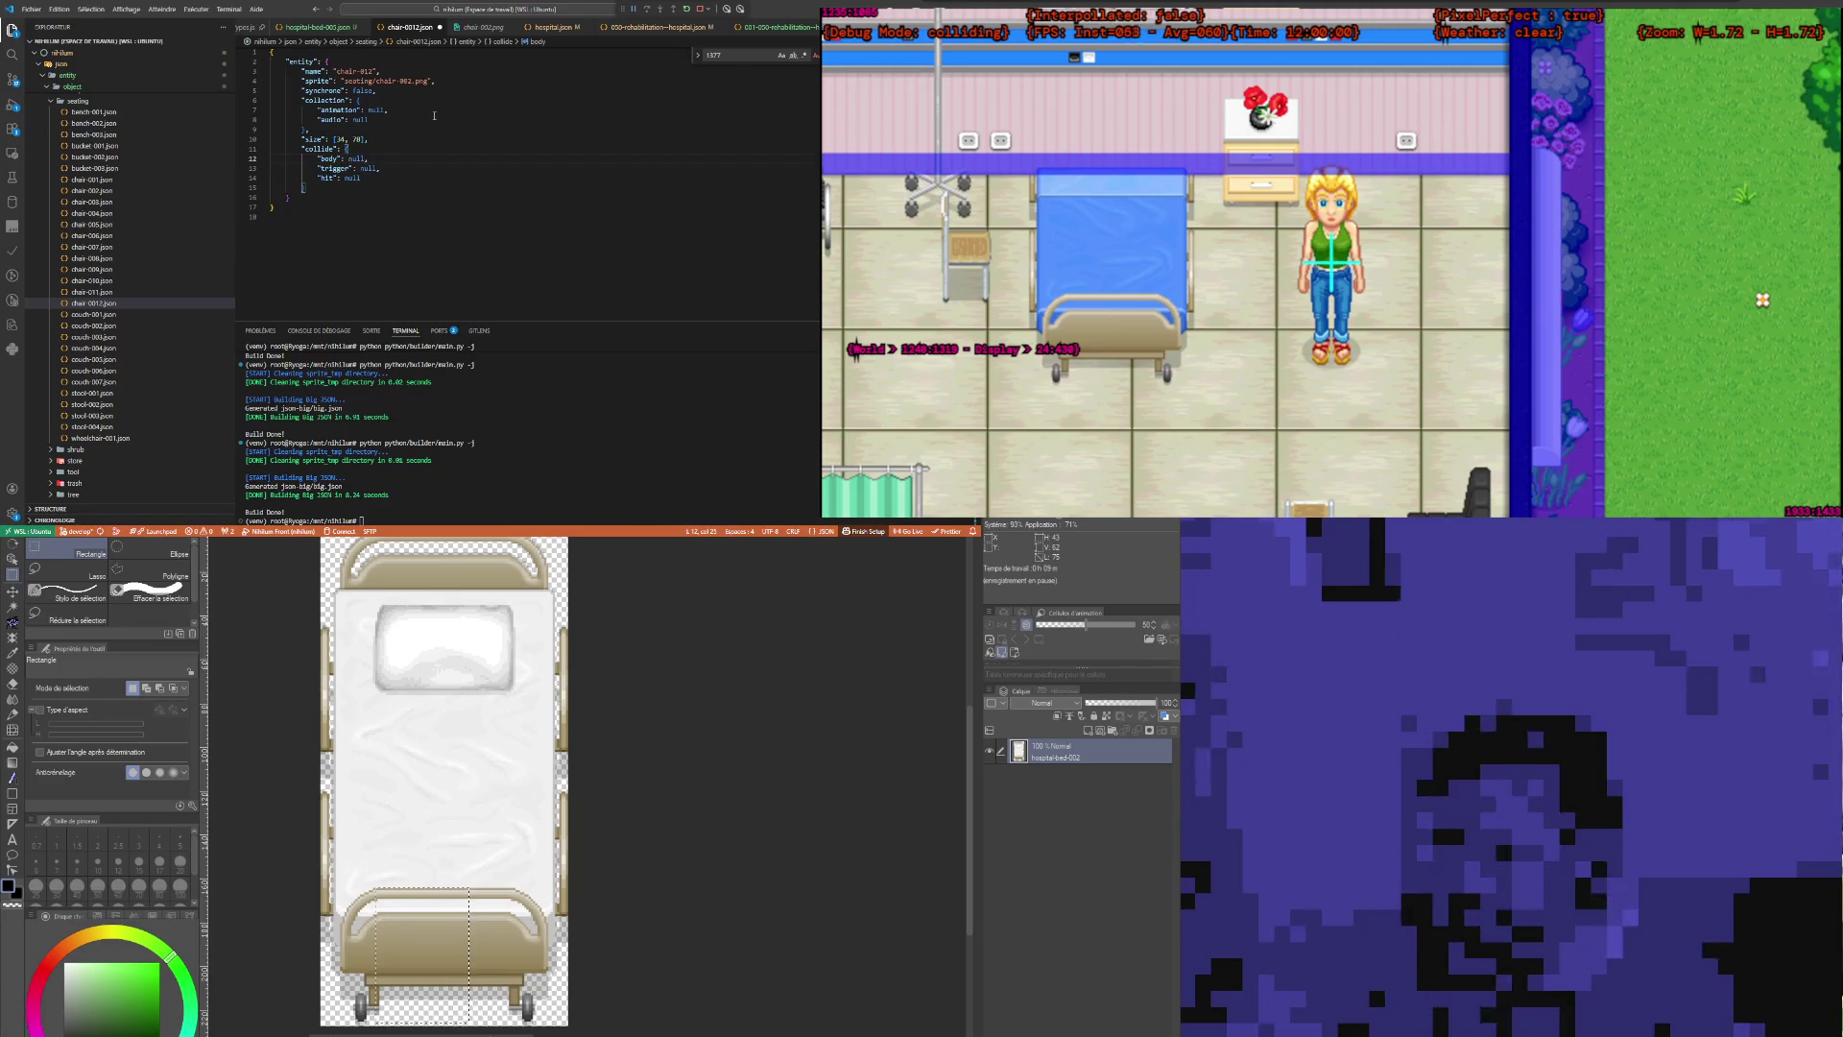
{"action": "left_click", "coordinate": [1113, 362]}
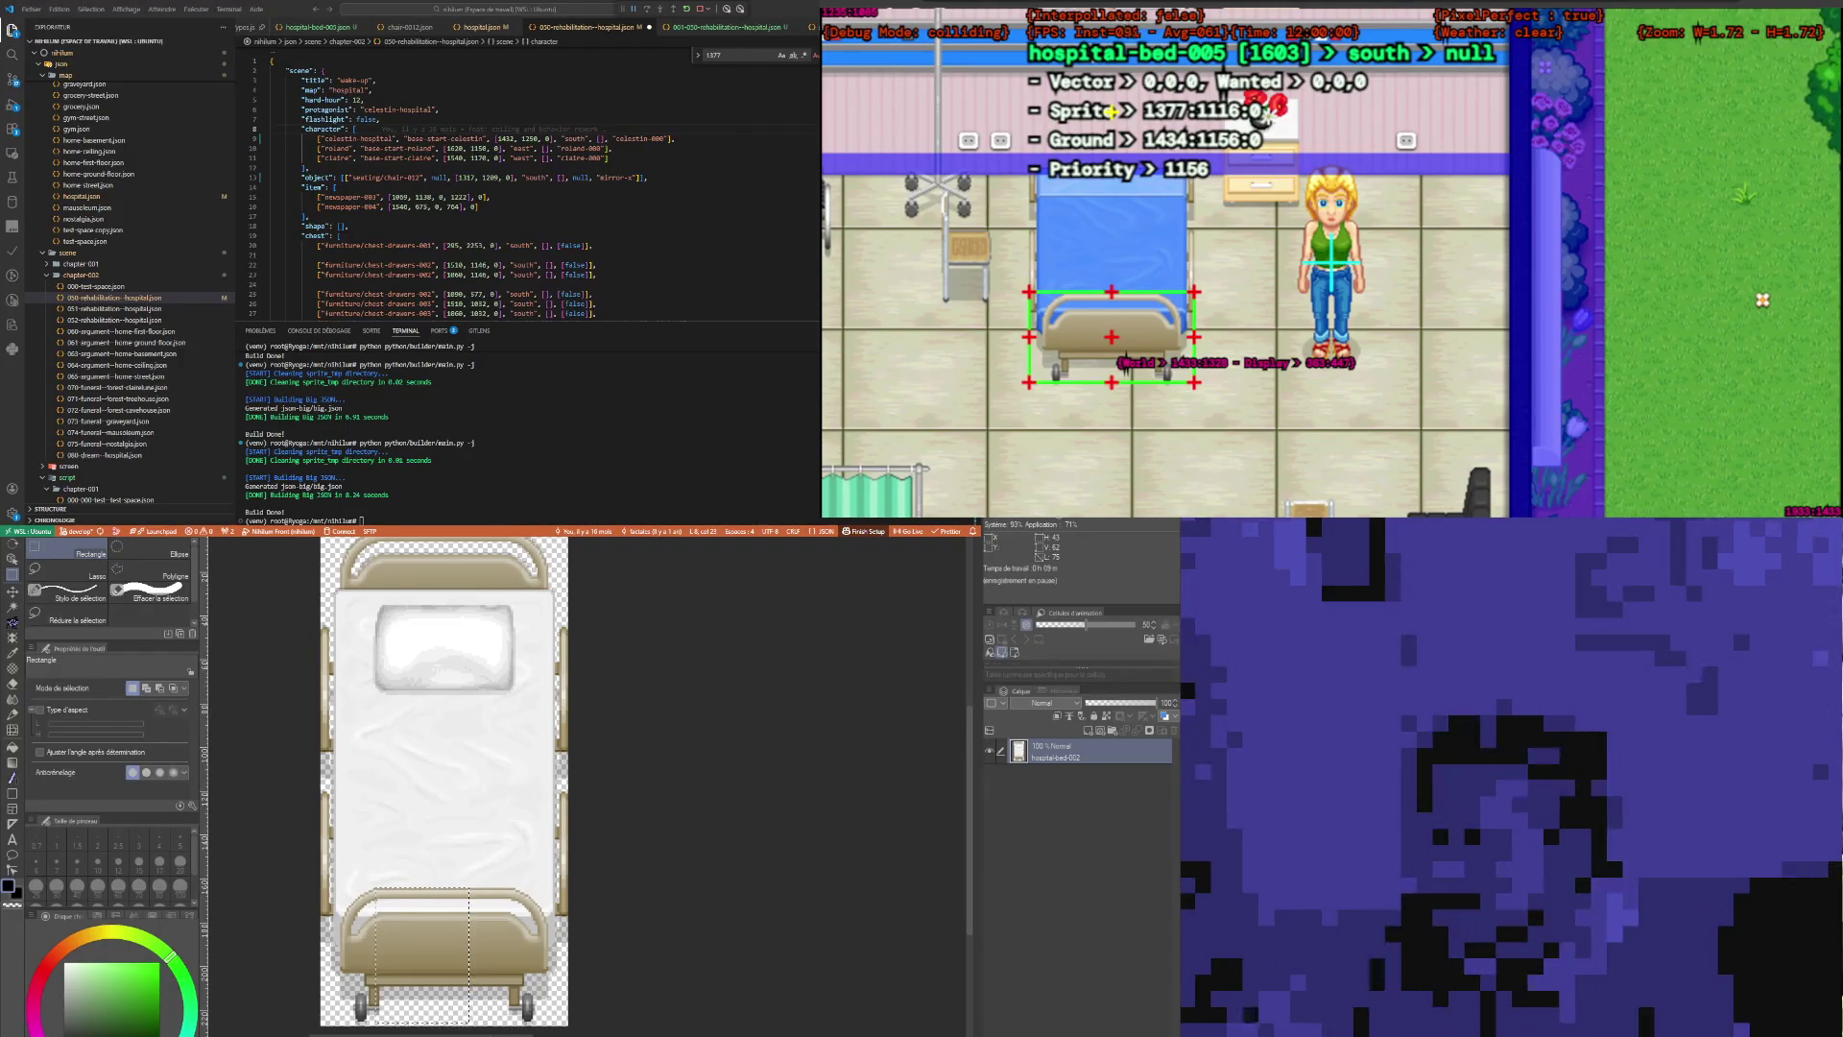
Step: Review claire's 1170 coordinate and celestin's occurrences in the rehabilitation hospital scene file
{"action": "left_click", "coordinate": [1762, 299]}
{"action": "double_click", "coordinate": [478, 157]}
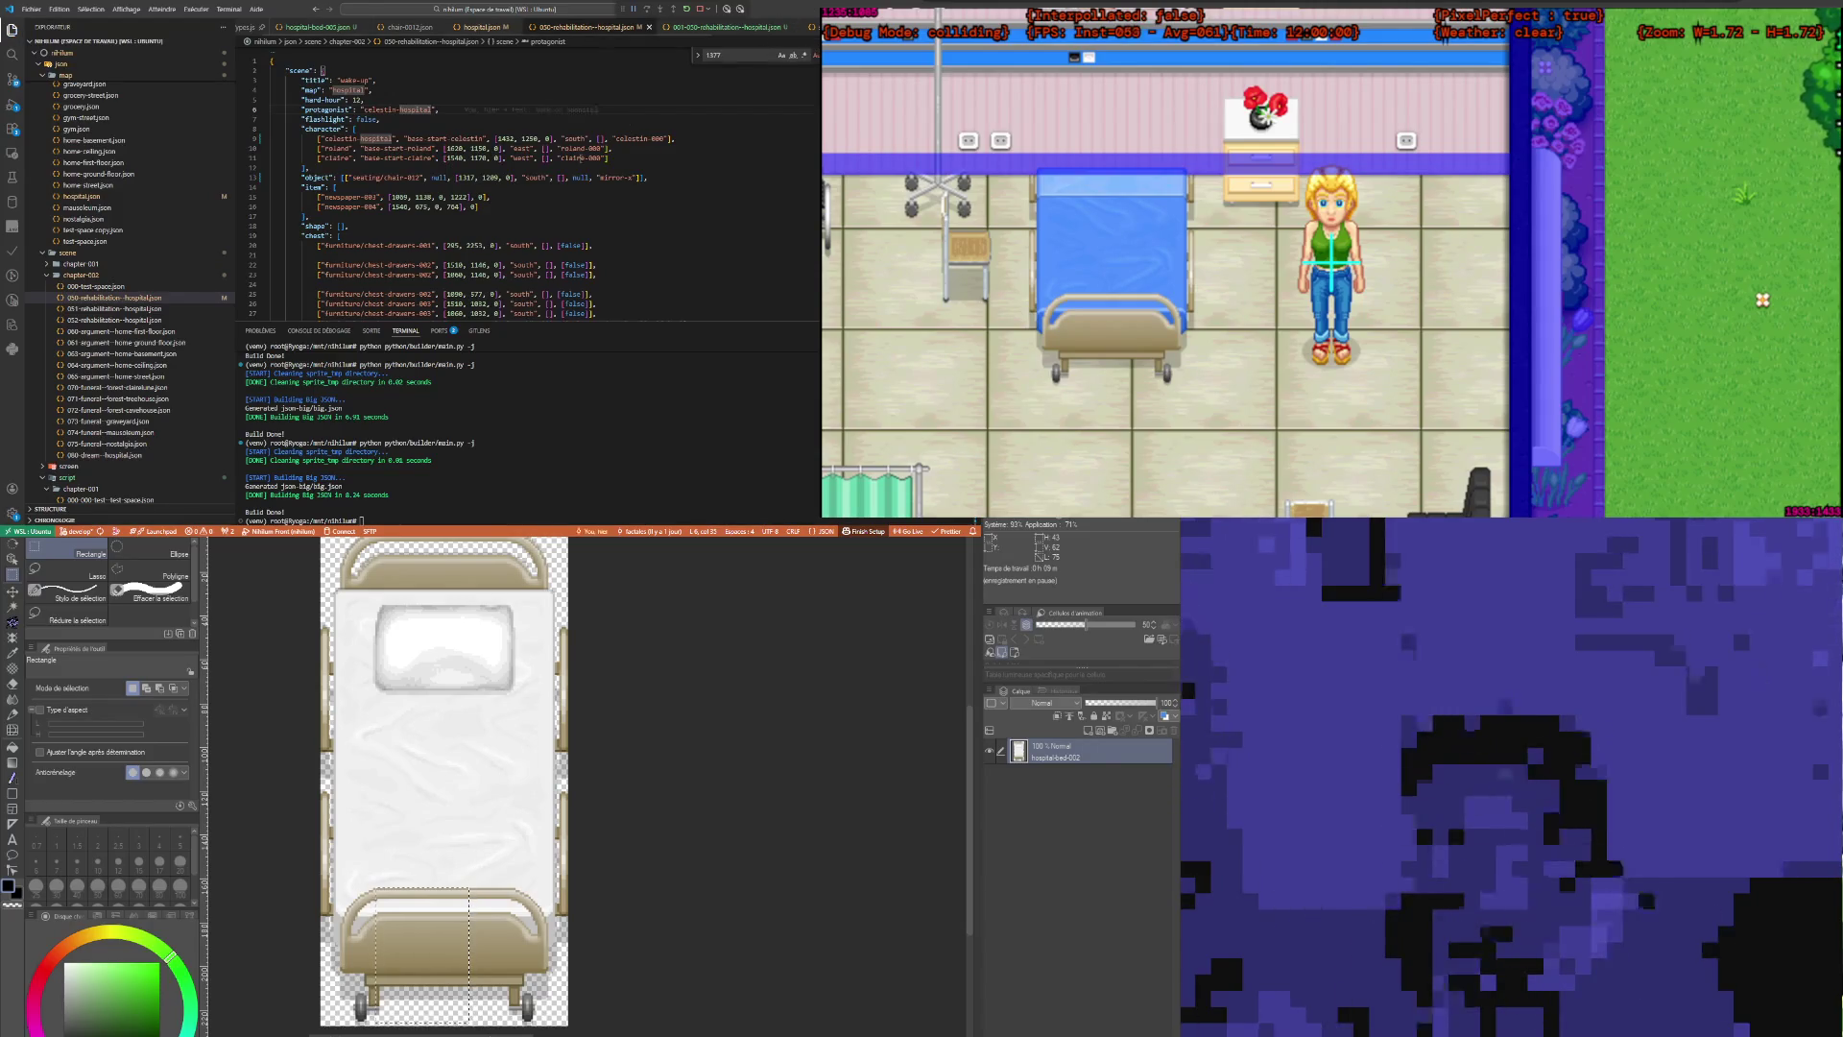
{"action": "left_click", "coordinate": [314, 29]}
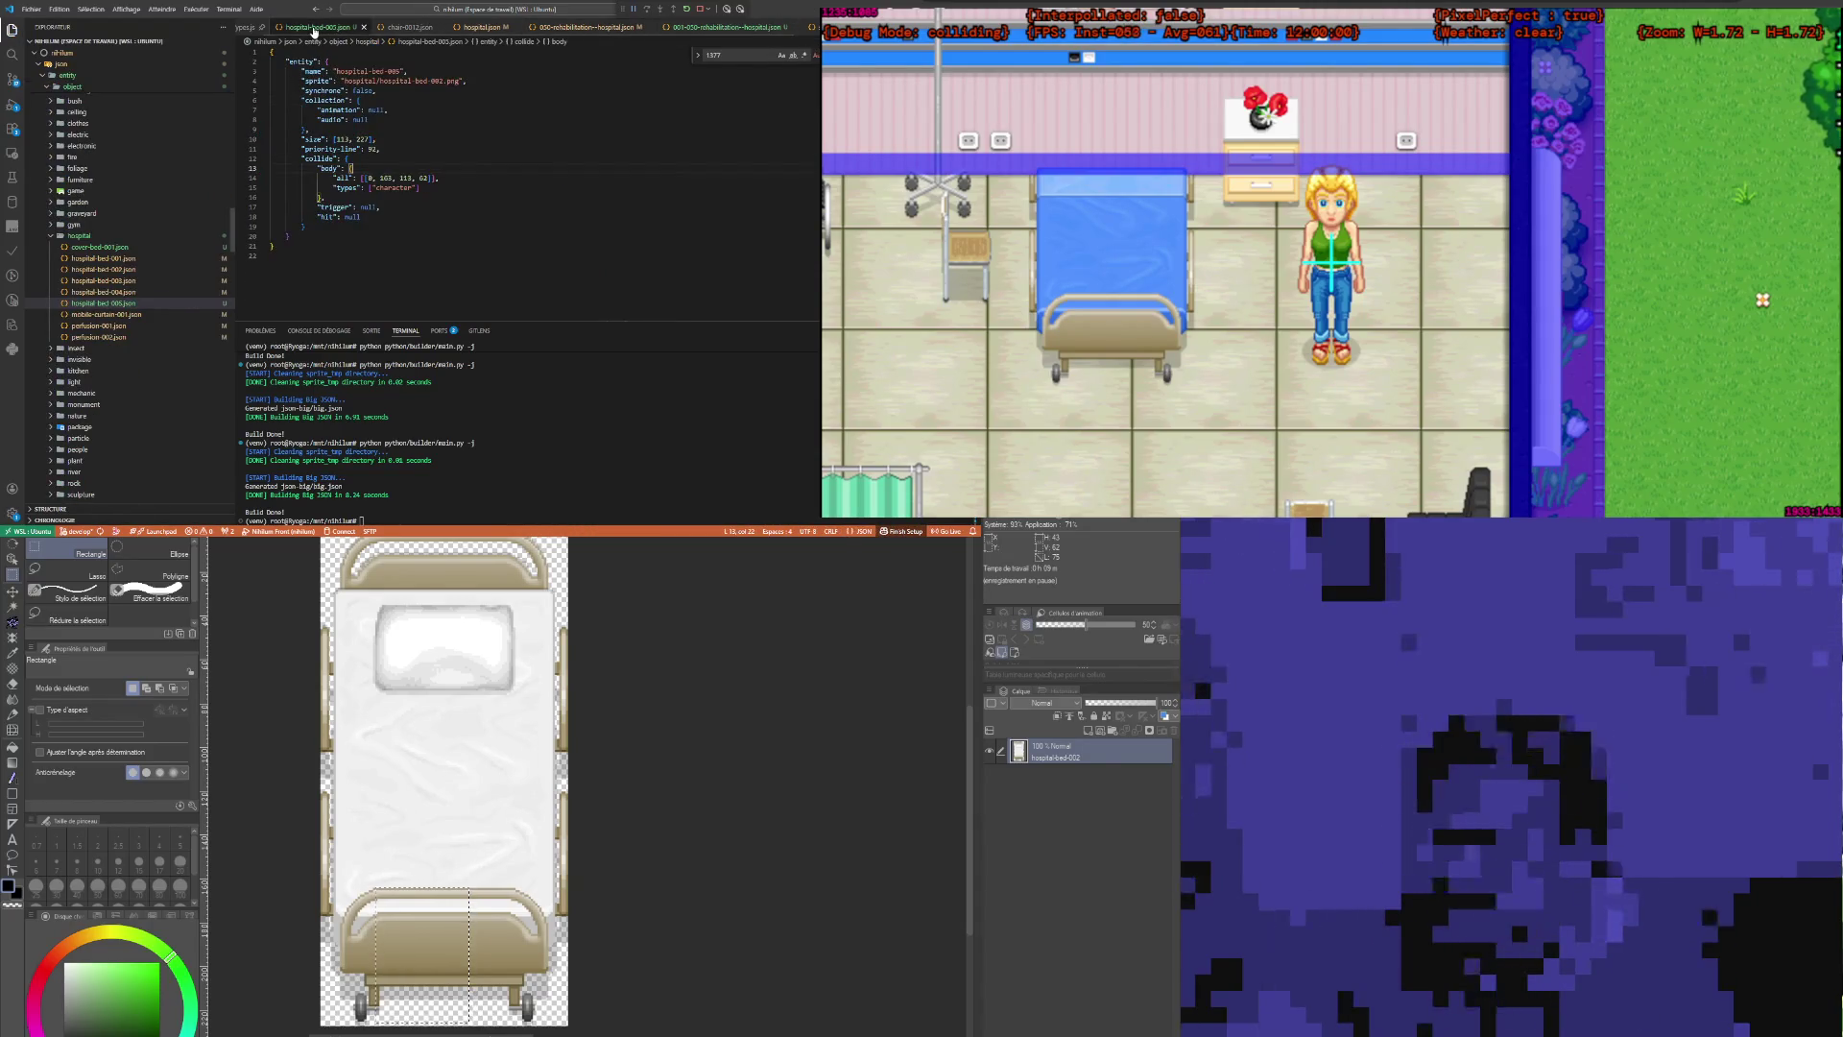
{"action": "left_click", "coordinate": [589, 27]}
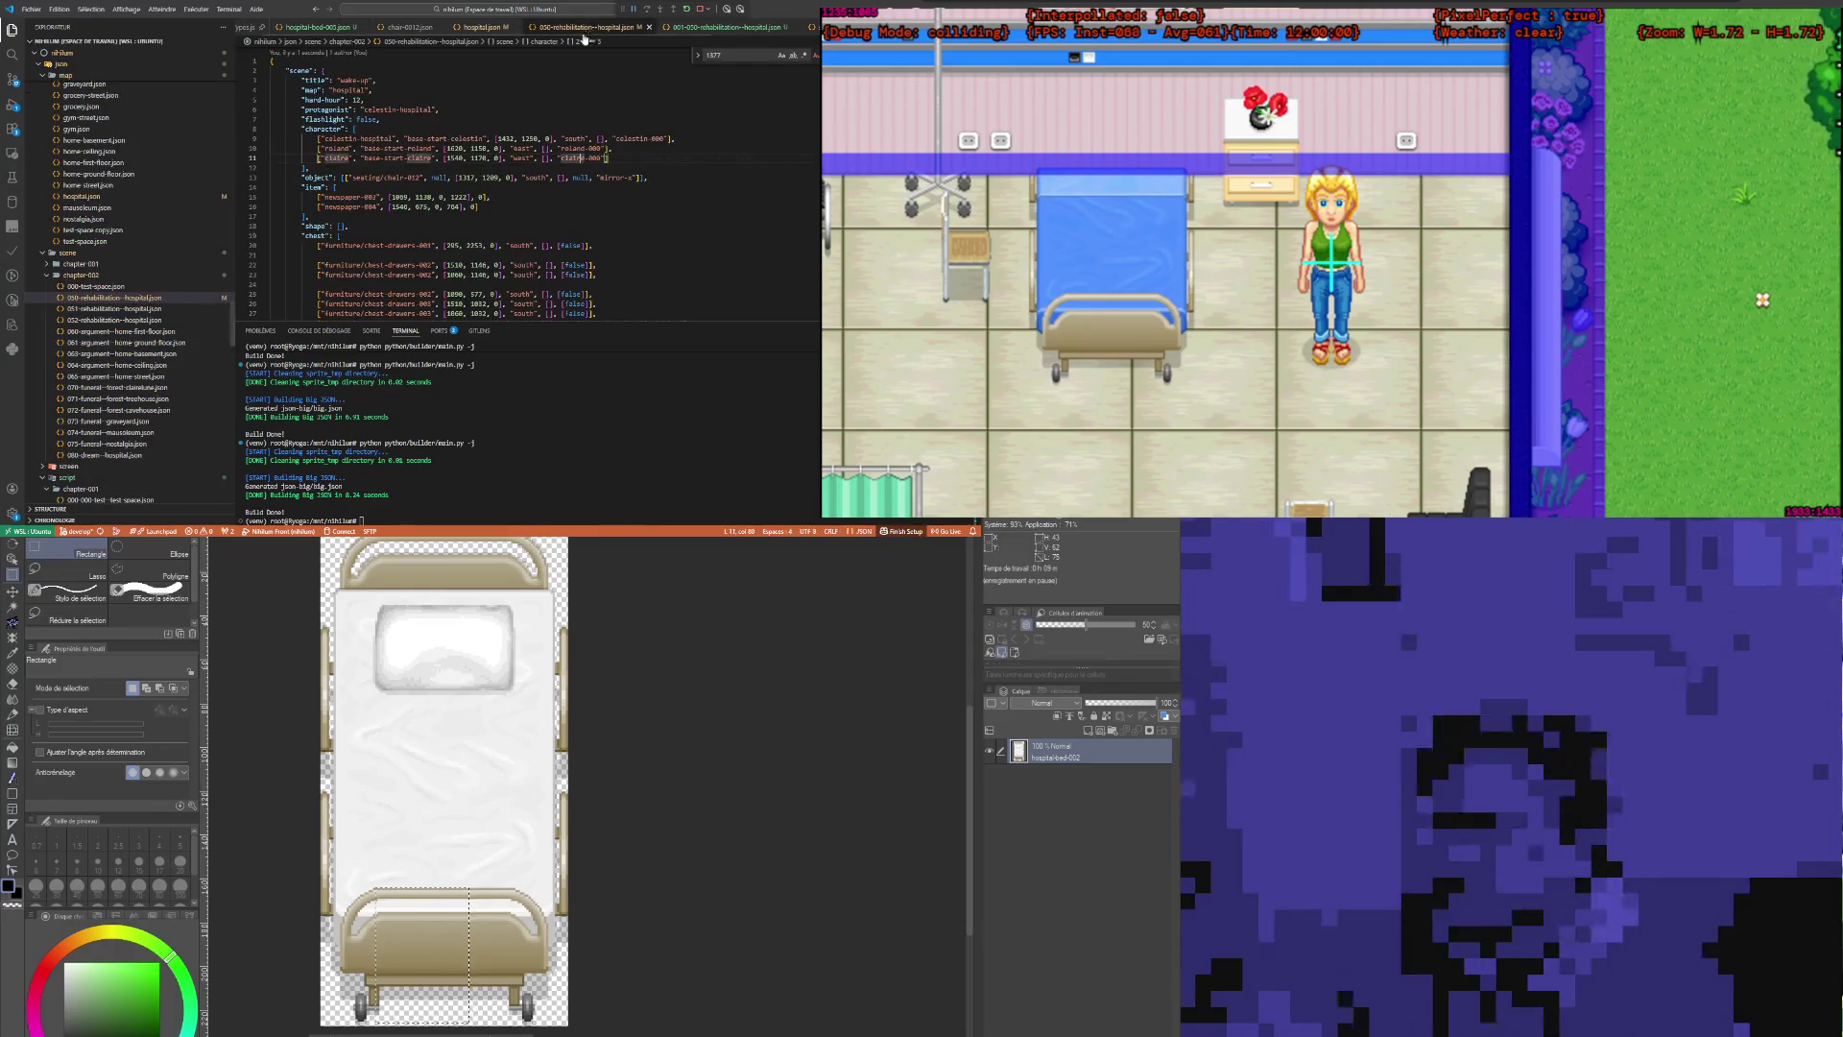
{"action": "double_click", "coordinate": [382, 110]}
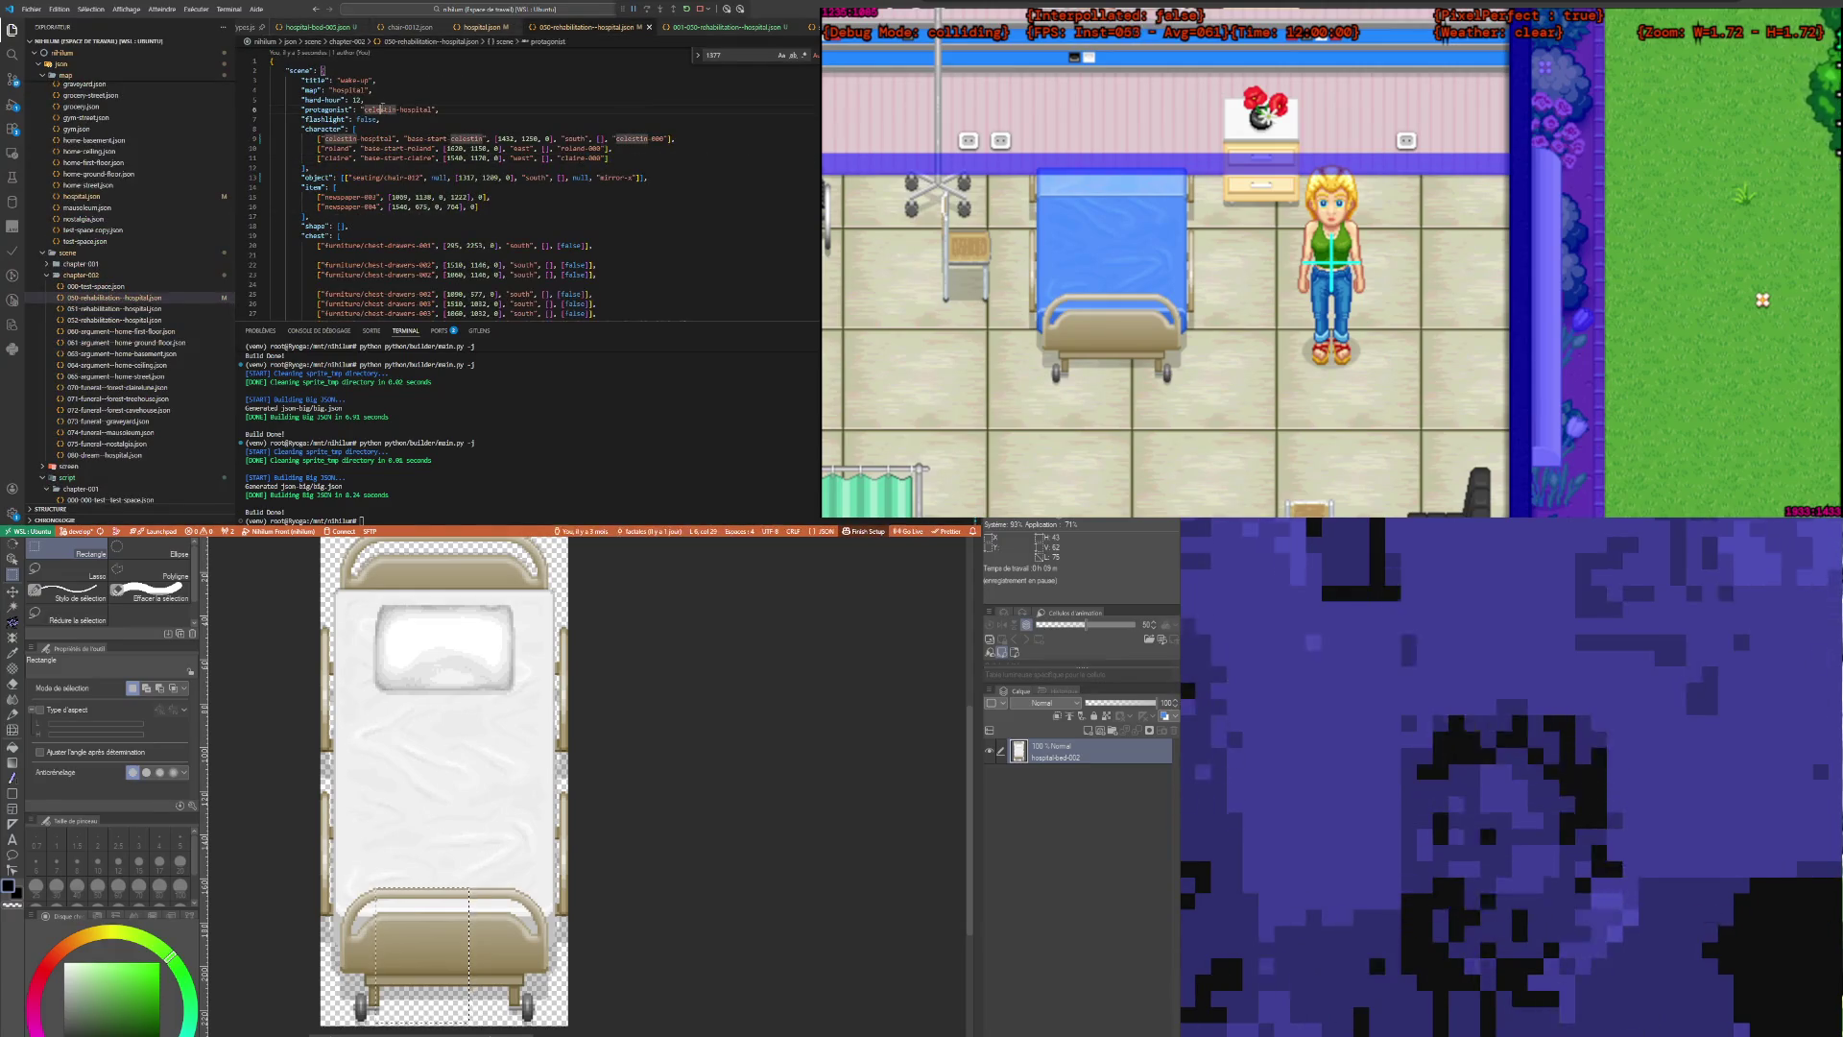
Step: Flip through globalTypes.js, hospital-bed-005, chair-0012 and hospital.json to the 001-050-rehabilitation script
{"action": "left_click", "coordinate": [241, 29]}
{"action": "left_click", "coordinate": [350, 27]}
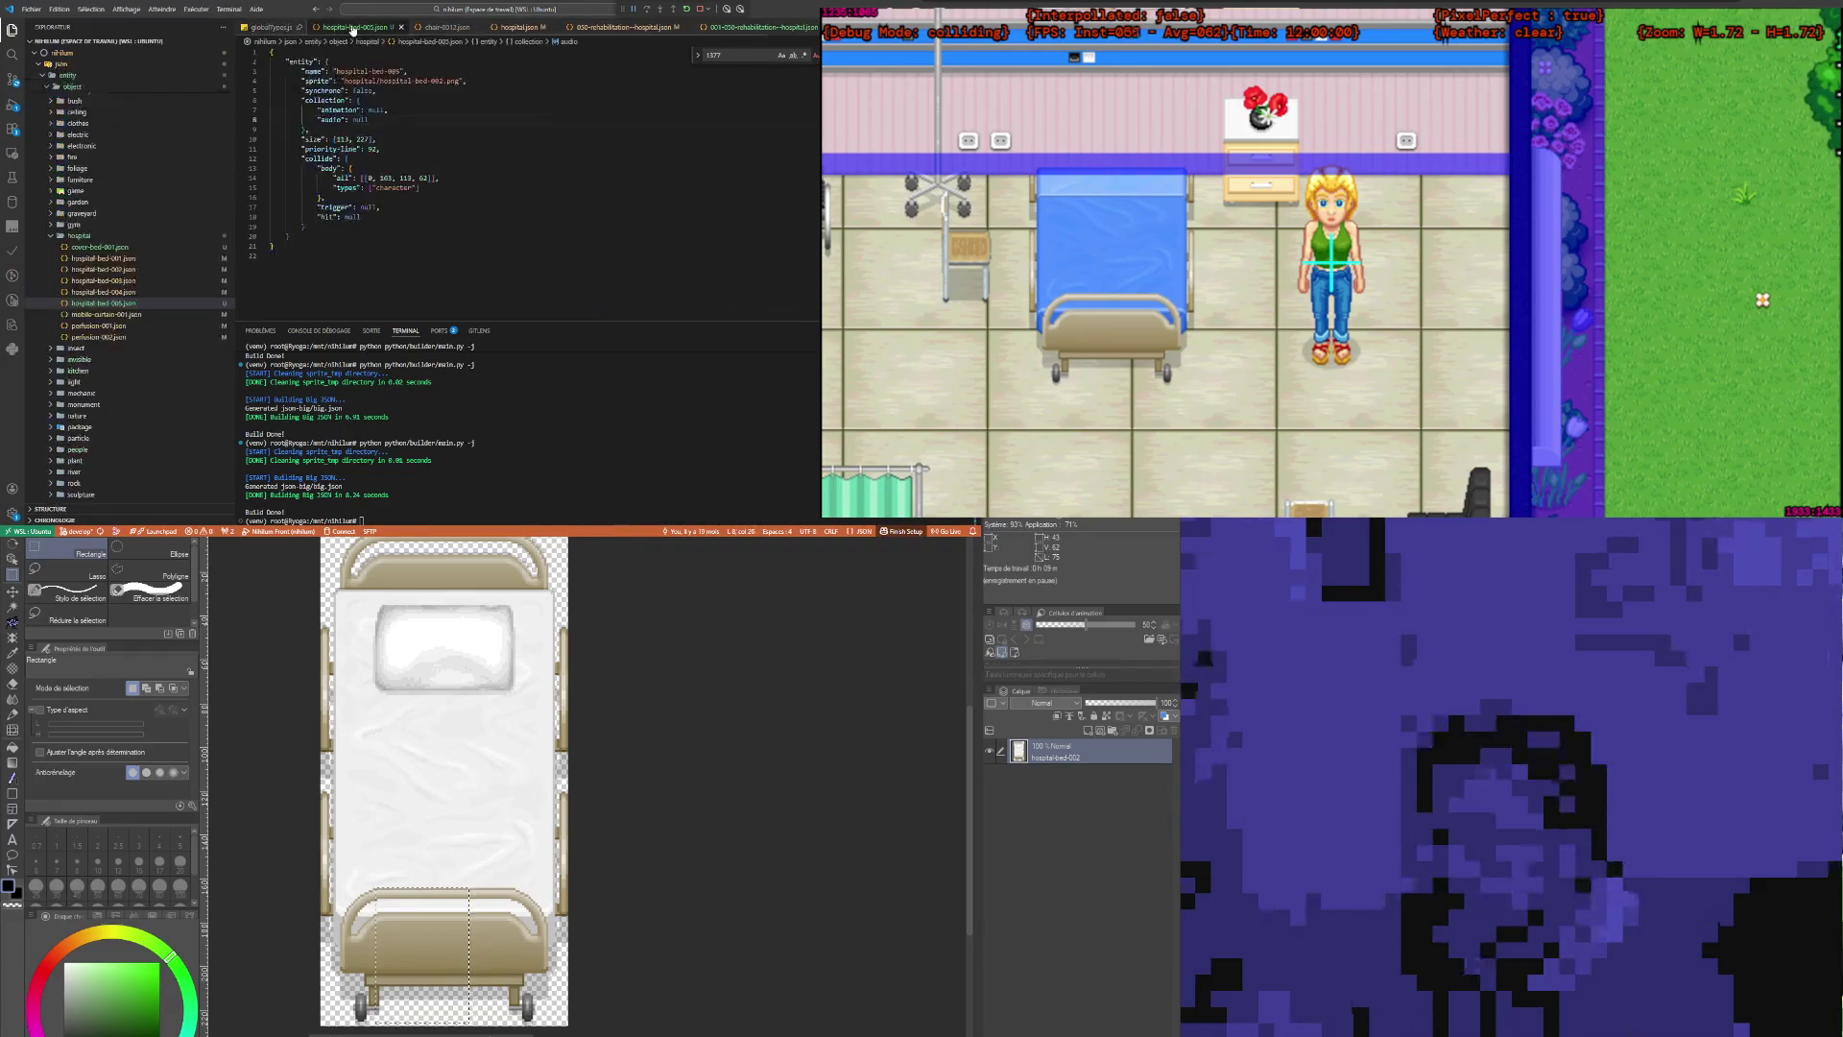
{"action": "left_click", "coordinate": [444, 28]}
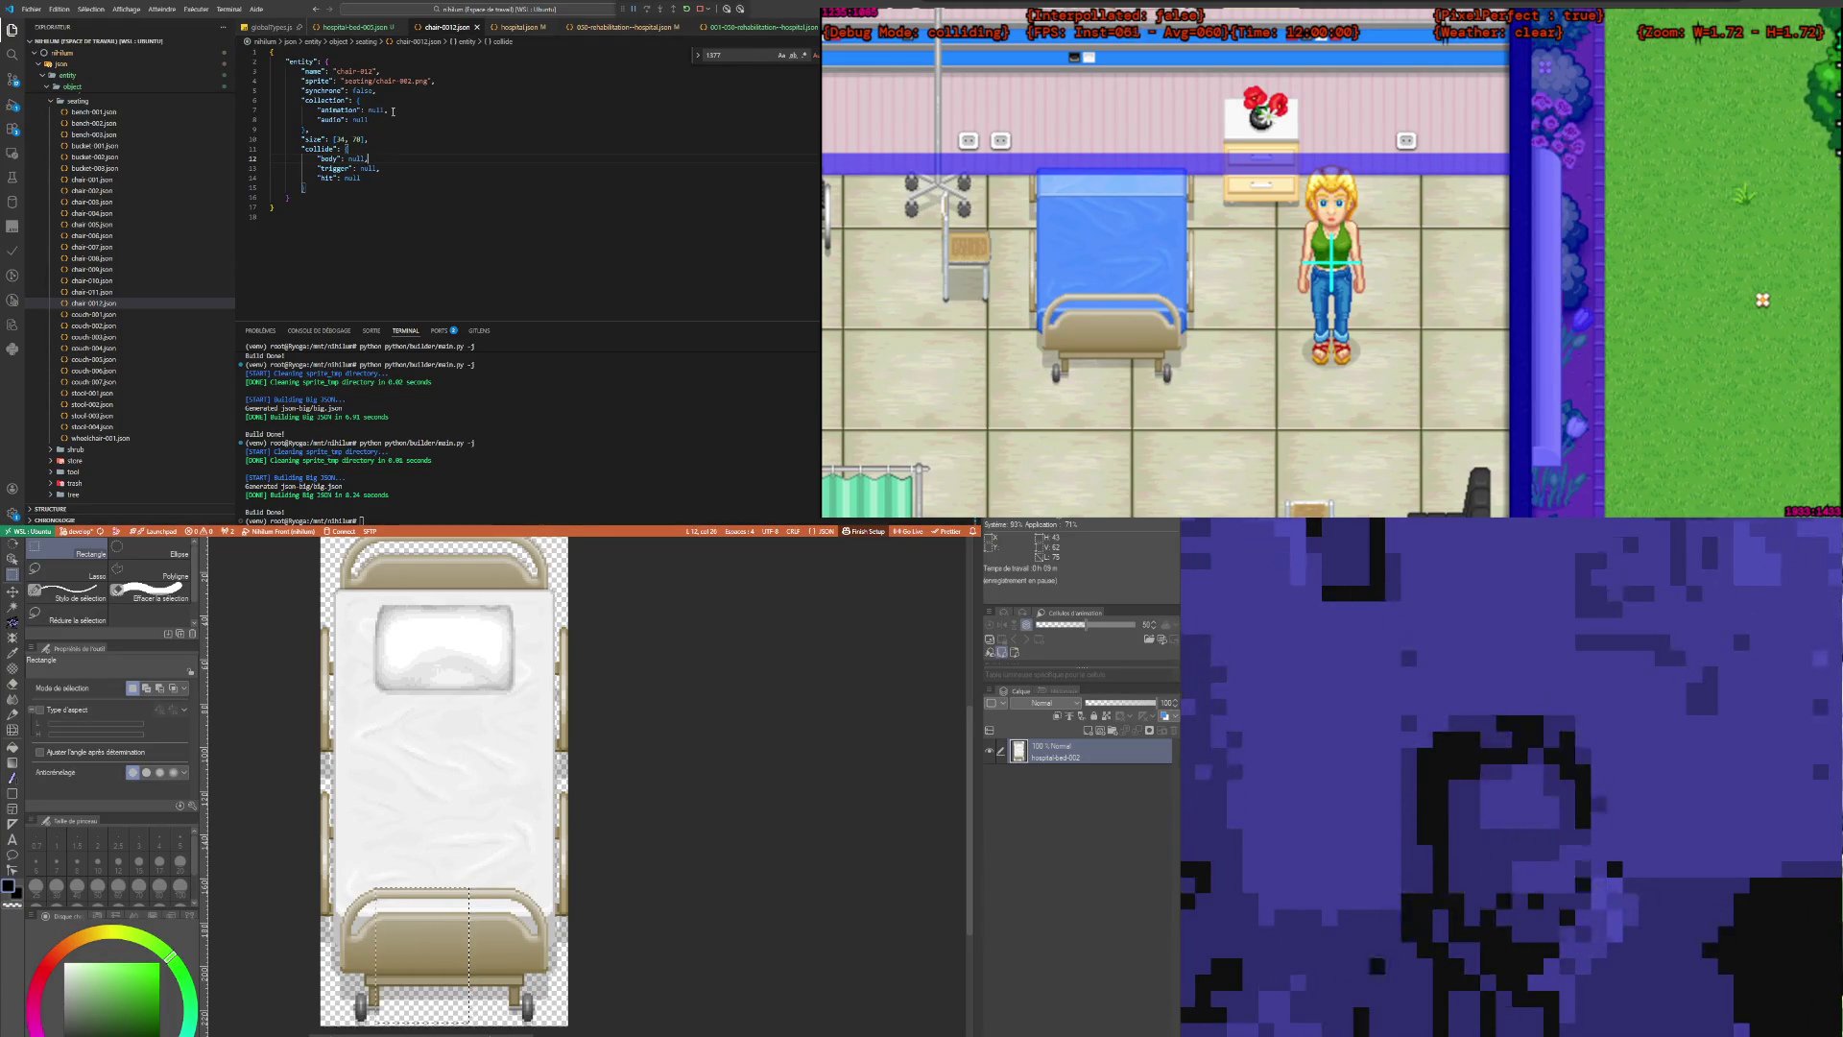
{"action": "left_click", "coordinate": [523, 28]}
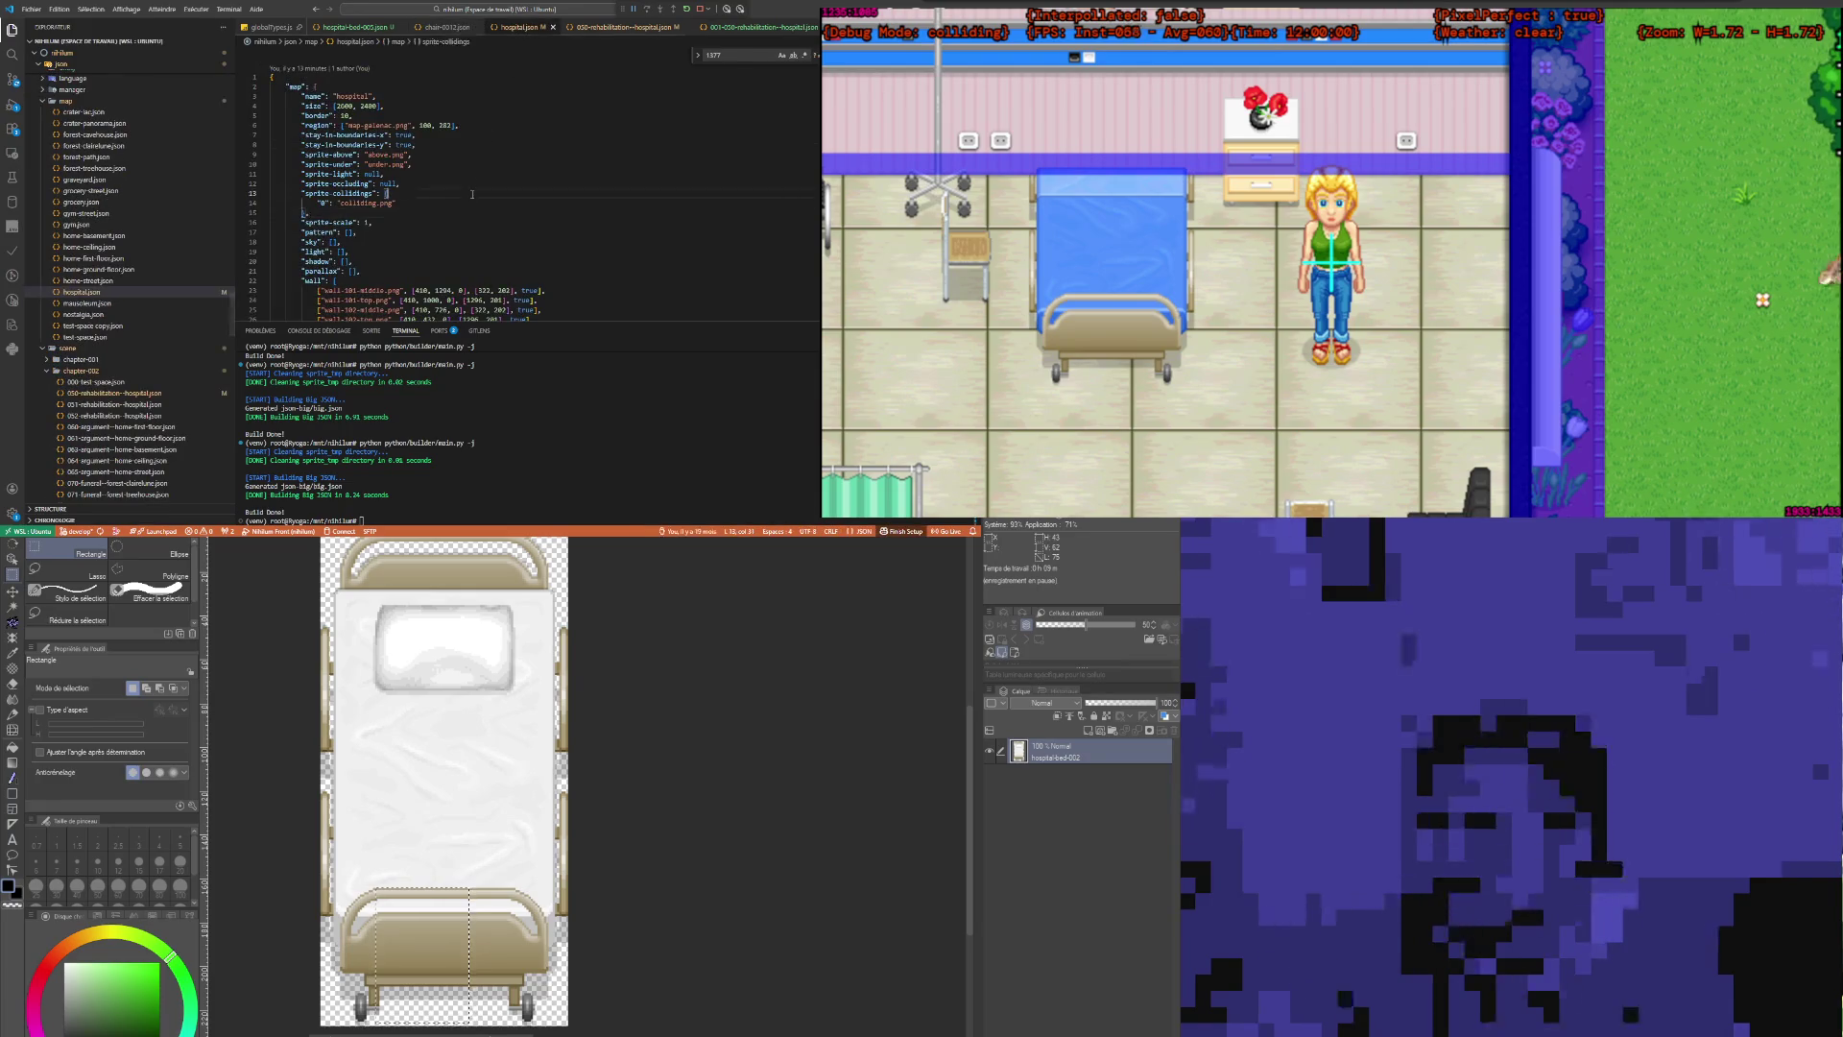
{"action": "left_click", "coordinate": [591, 29]}
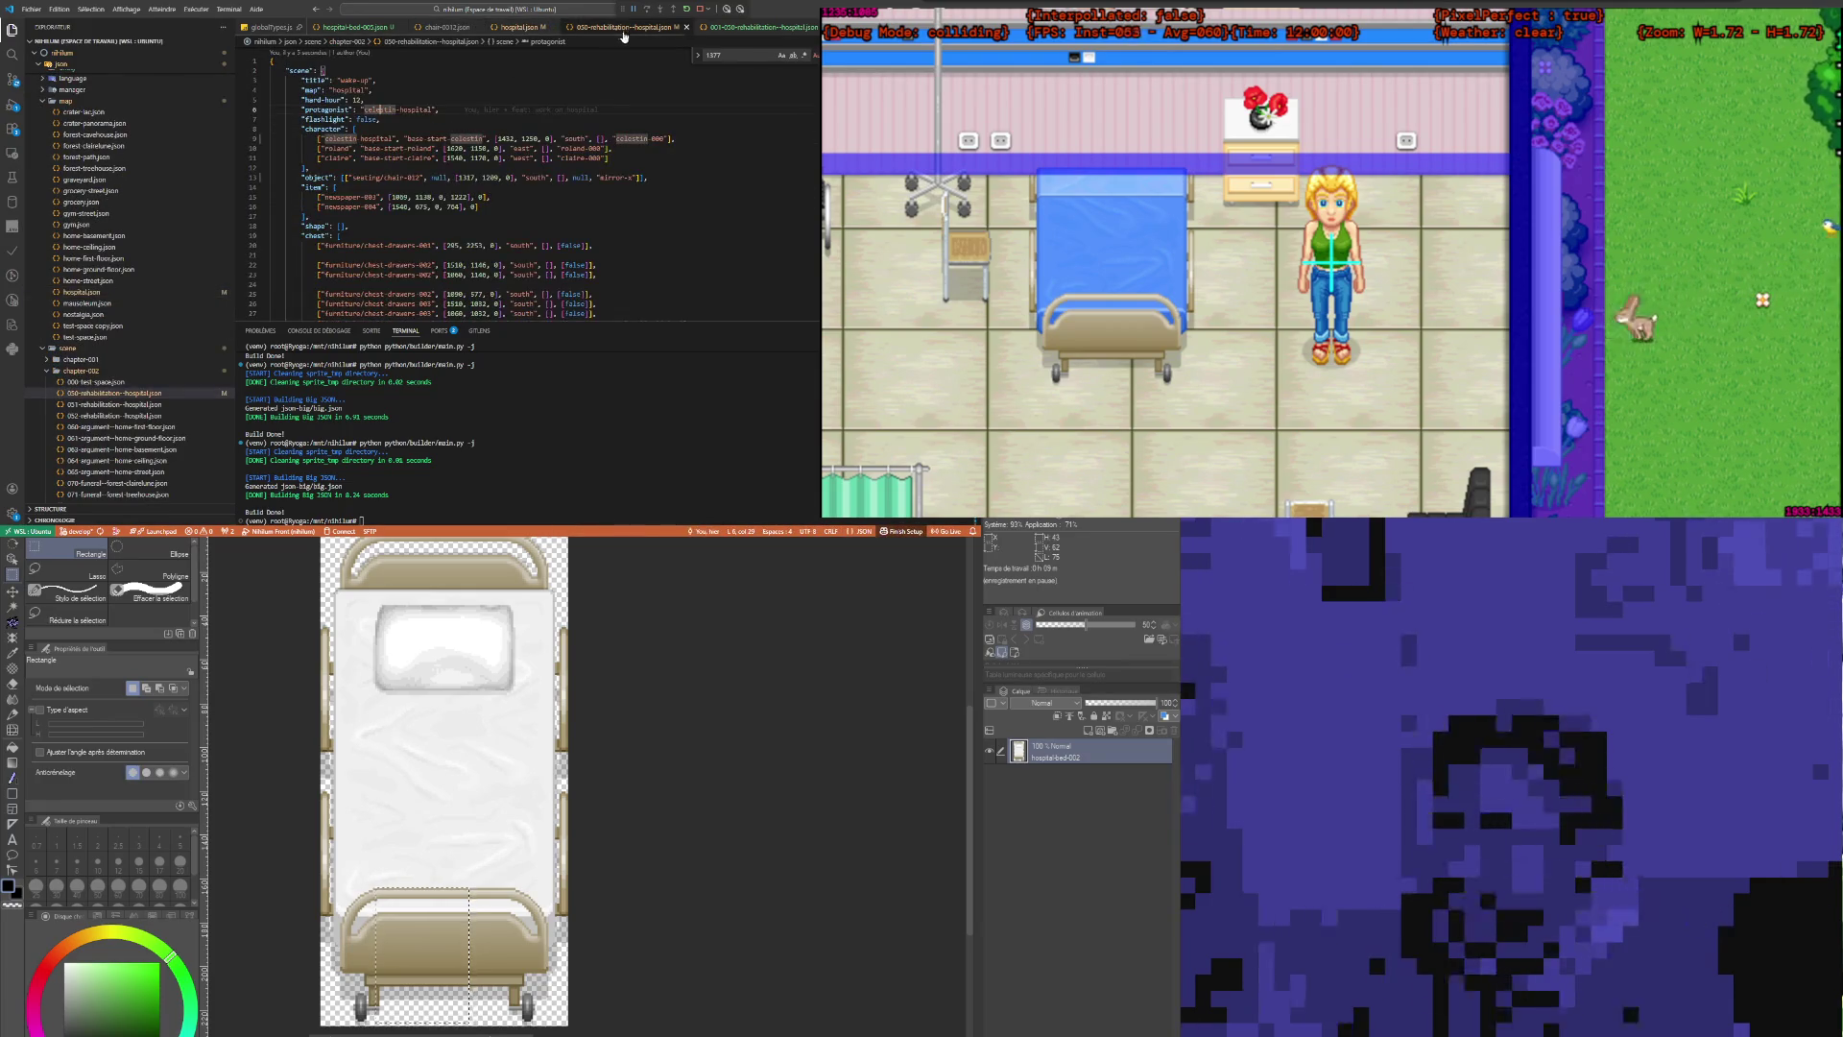
{"action": "left_click", "coordinate": [748, 29]}
{"action": "key", "text": "Up"}
{"action": "key", "text": "Up"}
{"action": "key", "text": "Up"}
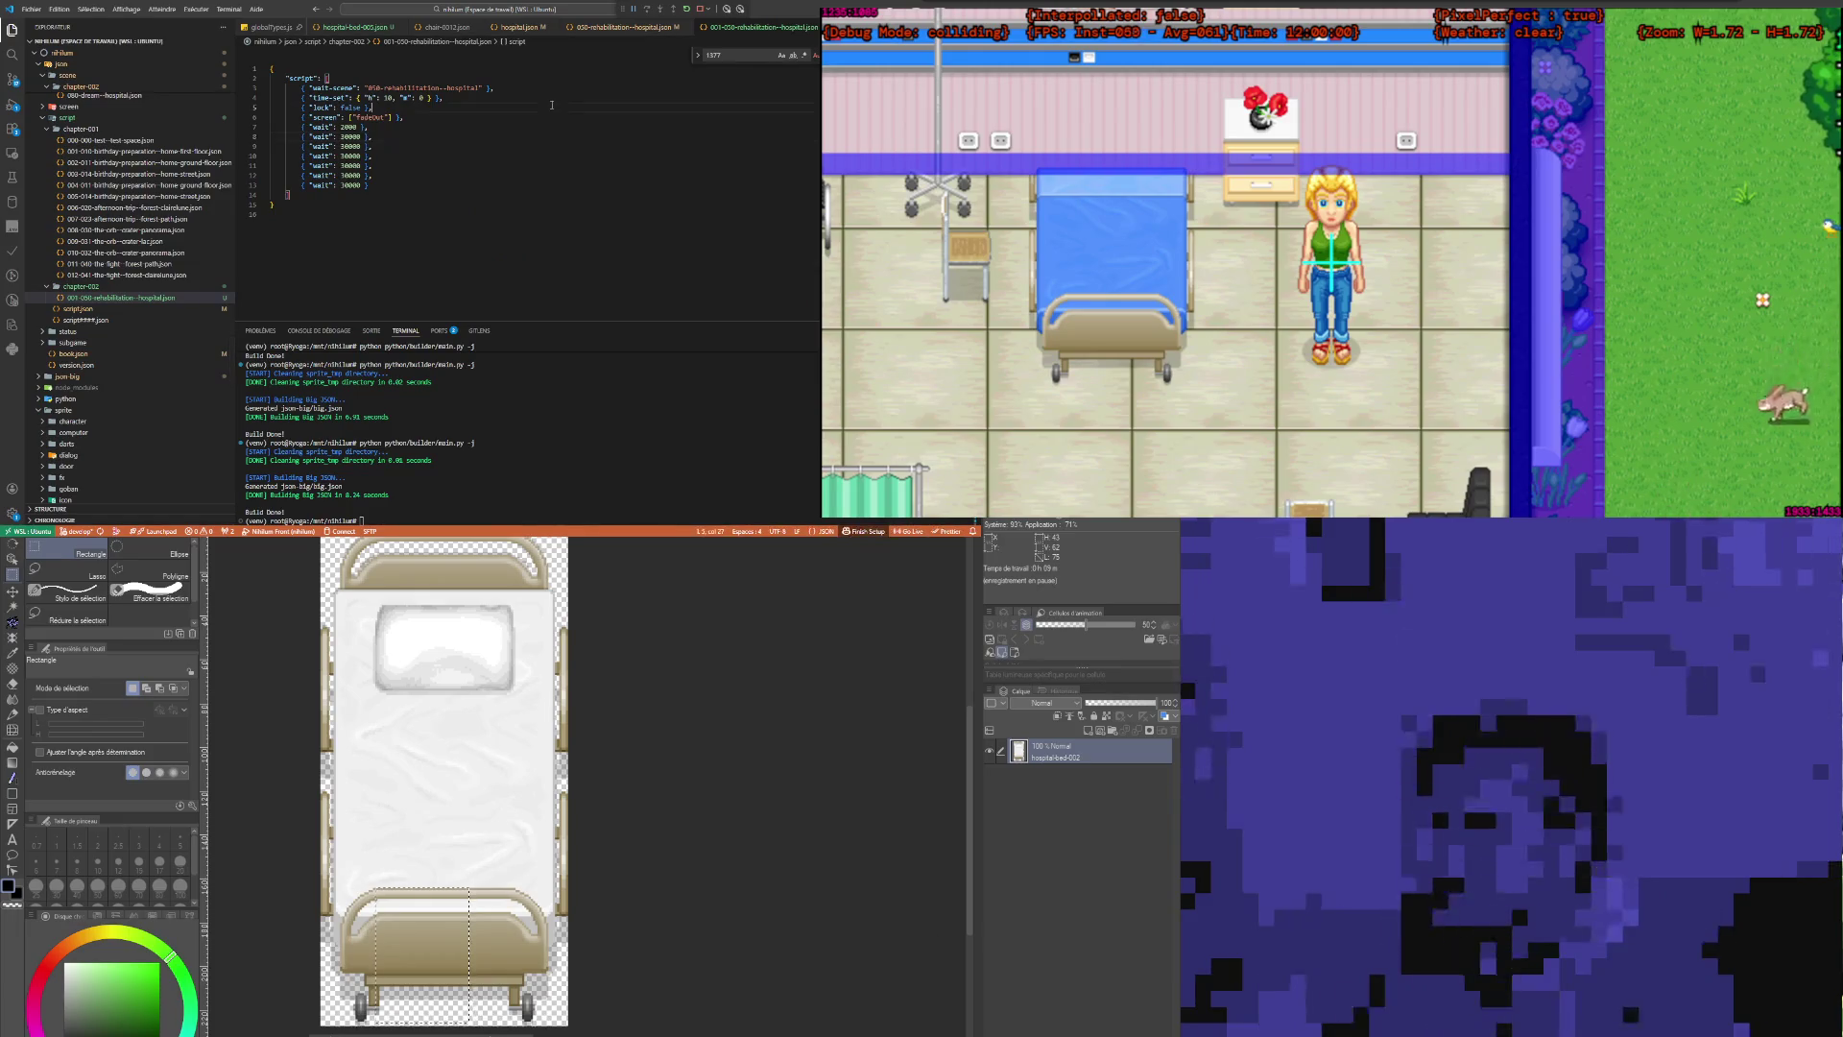
Step: Open script.json and inspect chapter-001 entries like 007-023-afternoon-trip--forest-path and the birthday scripts
{"action": "left_click", "coordinate": [78, 308]}
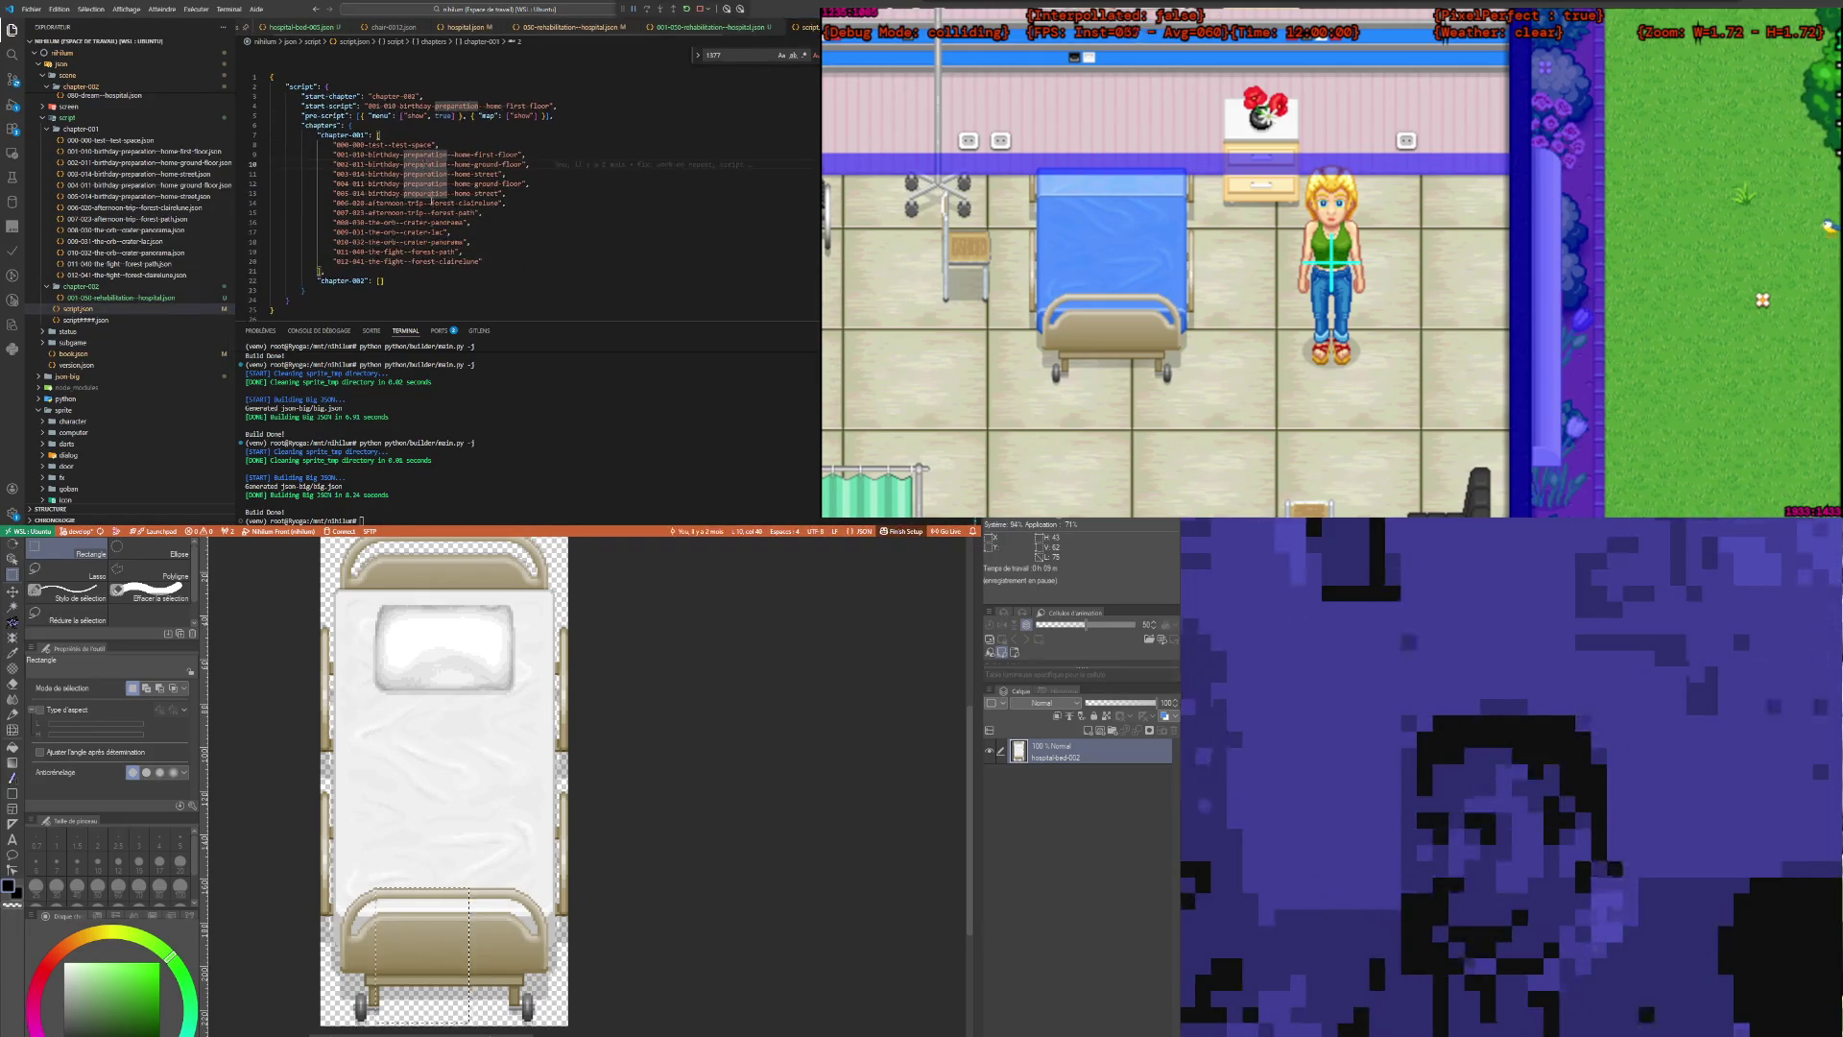
{"action": "left_click", "coordinate": [396, 123]}
{"action": "left_click", "coordinate": [554, 115]}
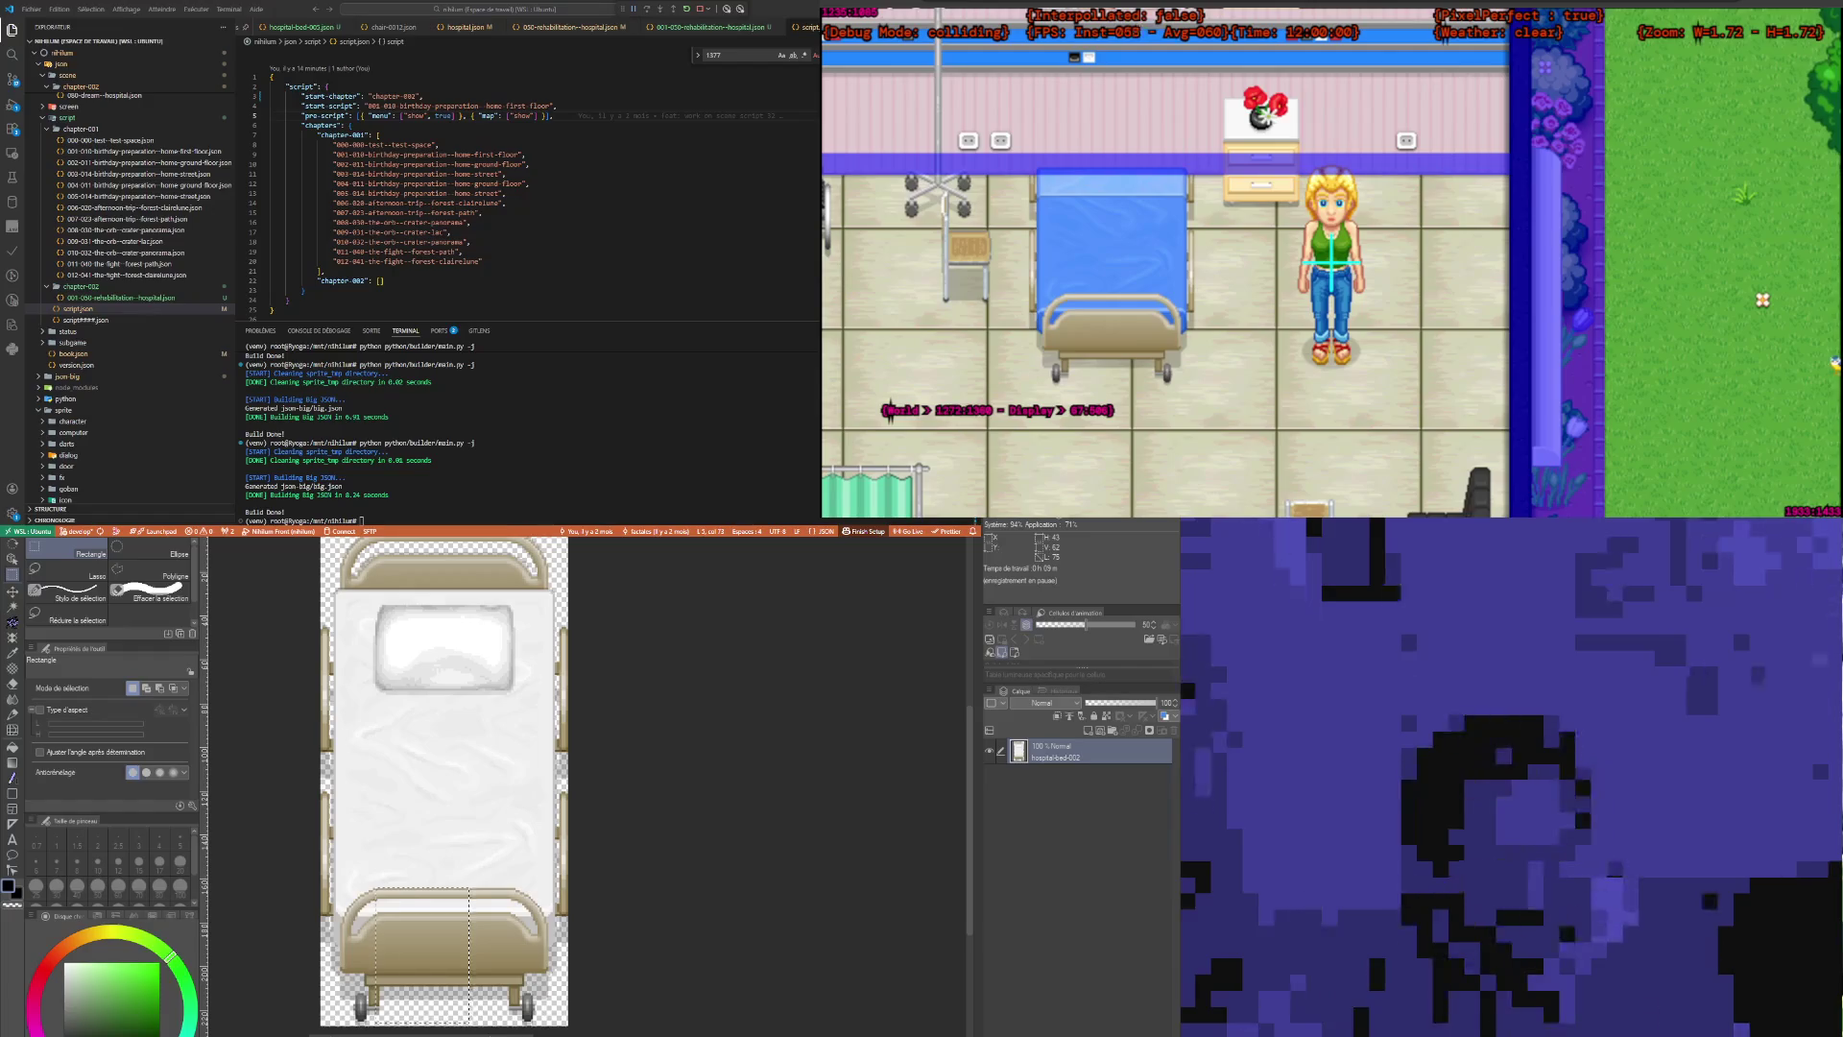
{"action": "mouse_move", "coordinate": [1330, 267]}
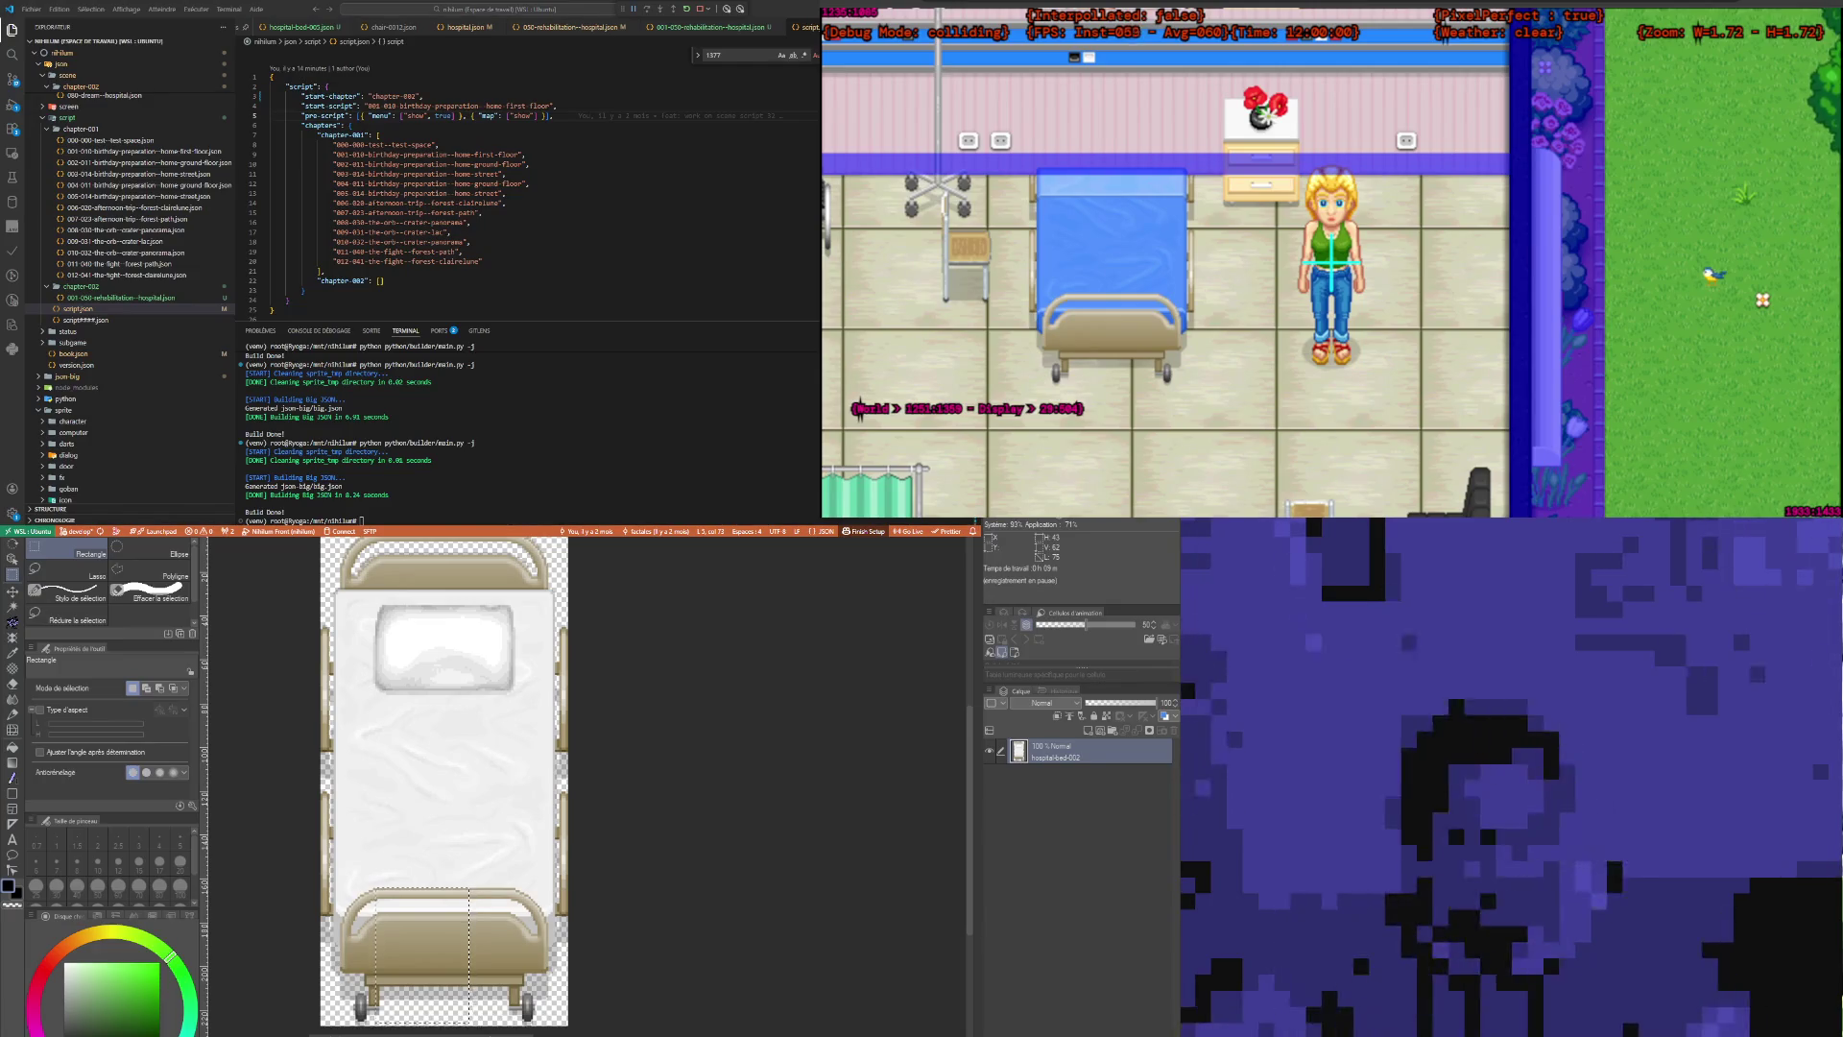
{"action": "left_click_drag", "start_coordinate": [483, 213], "coordinate": [507, 203]}
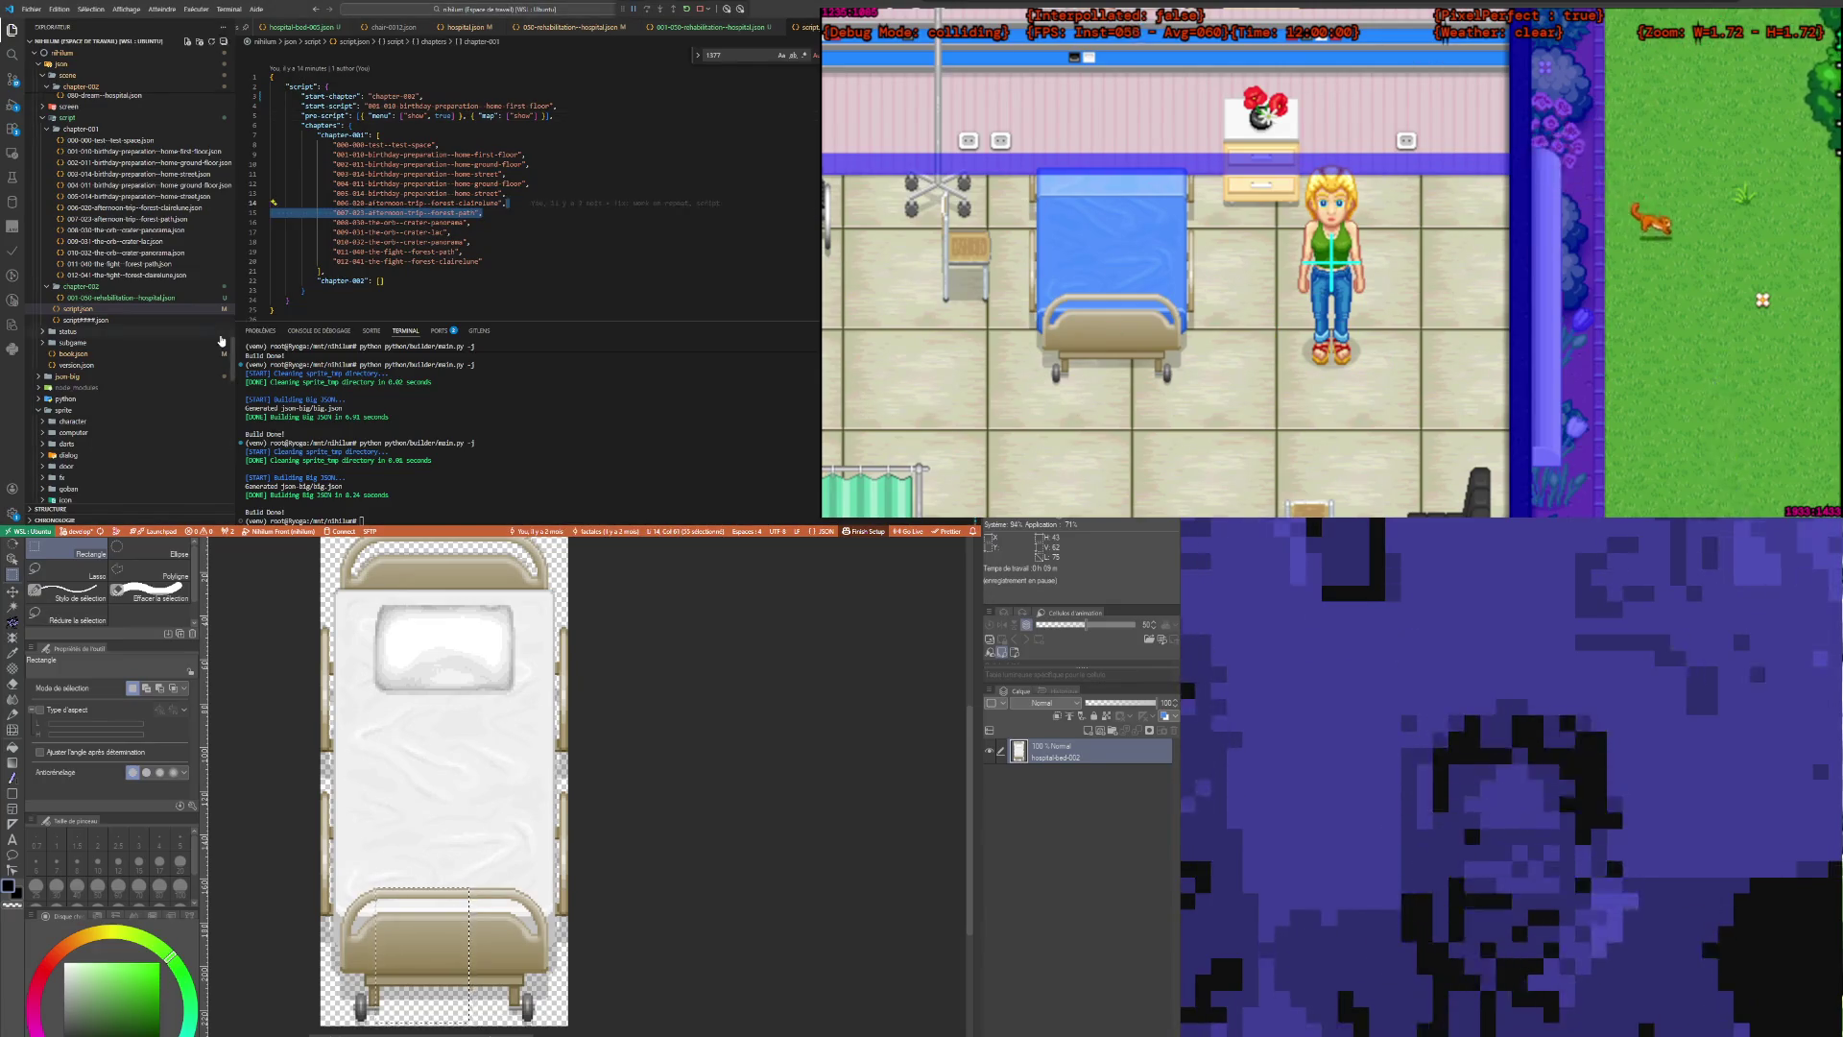
{"action": "left_click", "coordinate": [393, 154]}
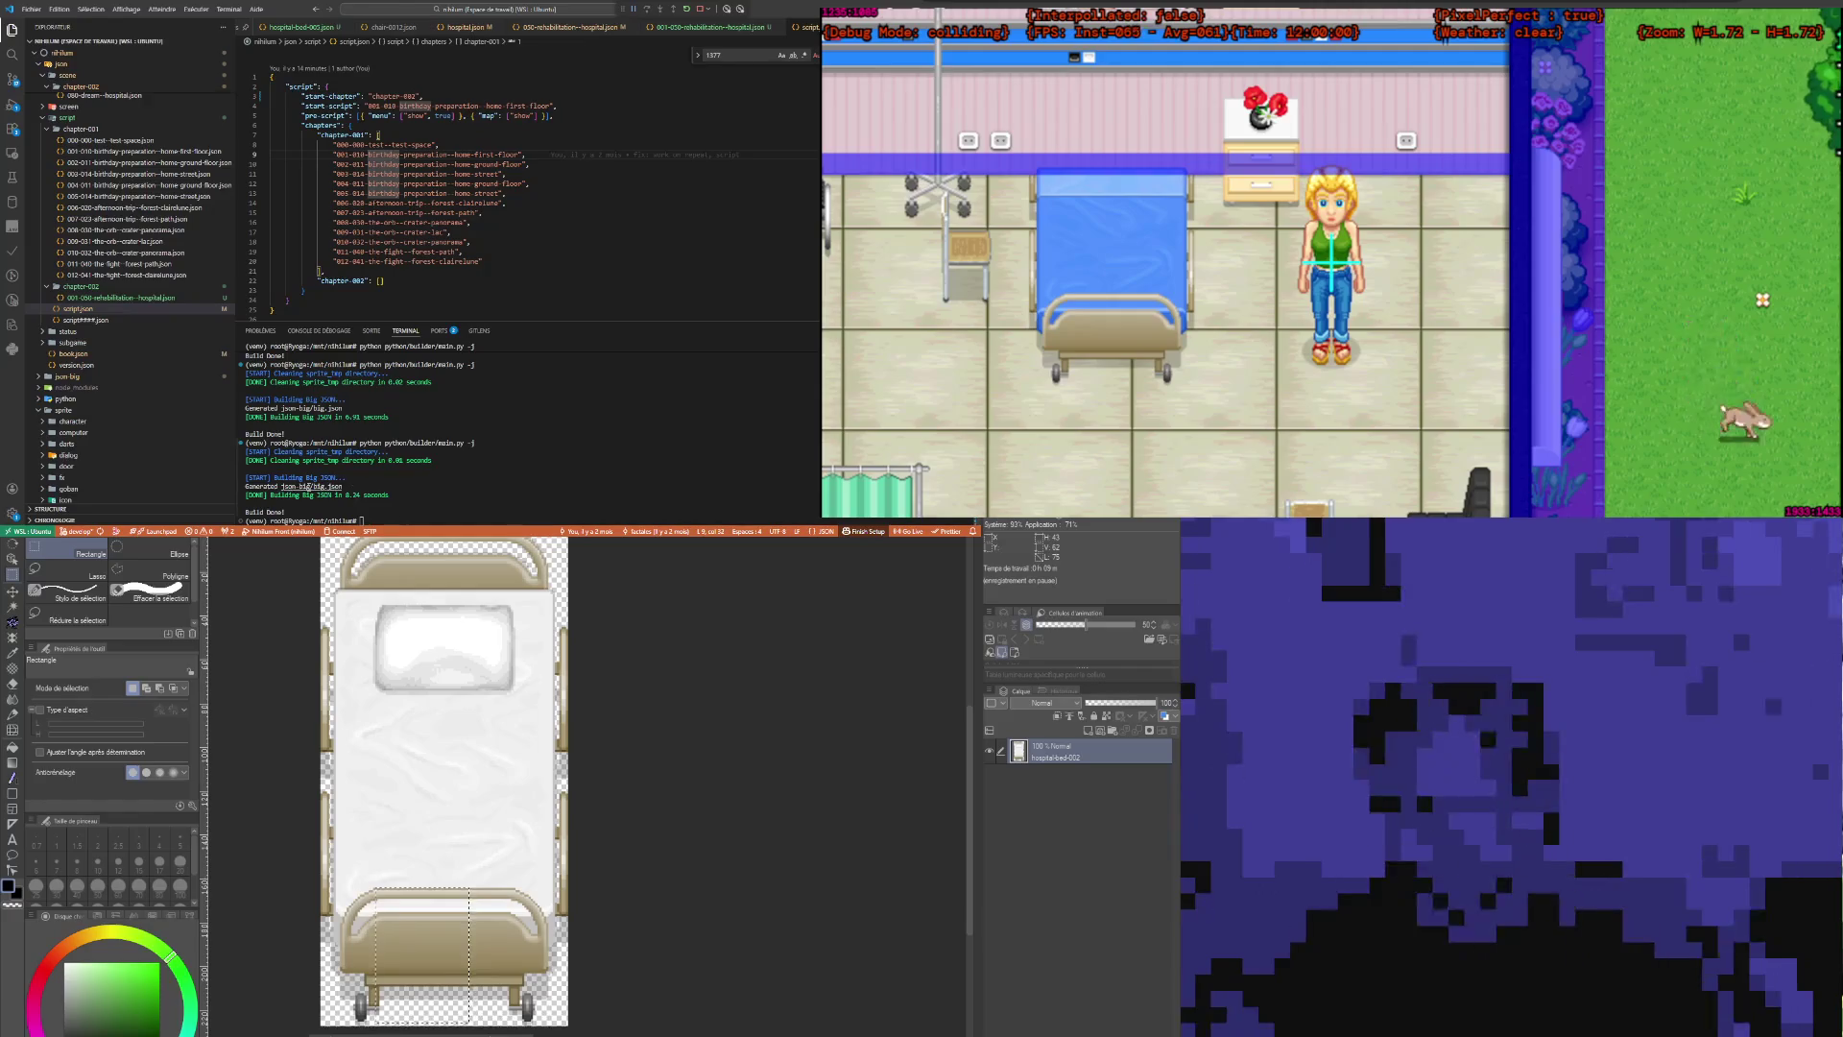
{"action": "left_click", "coordinate": [382, 193]}
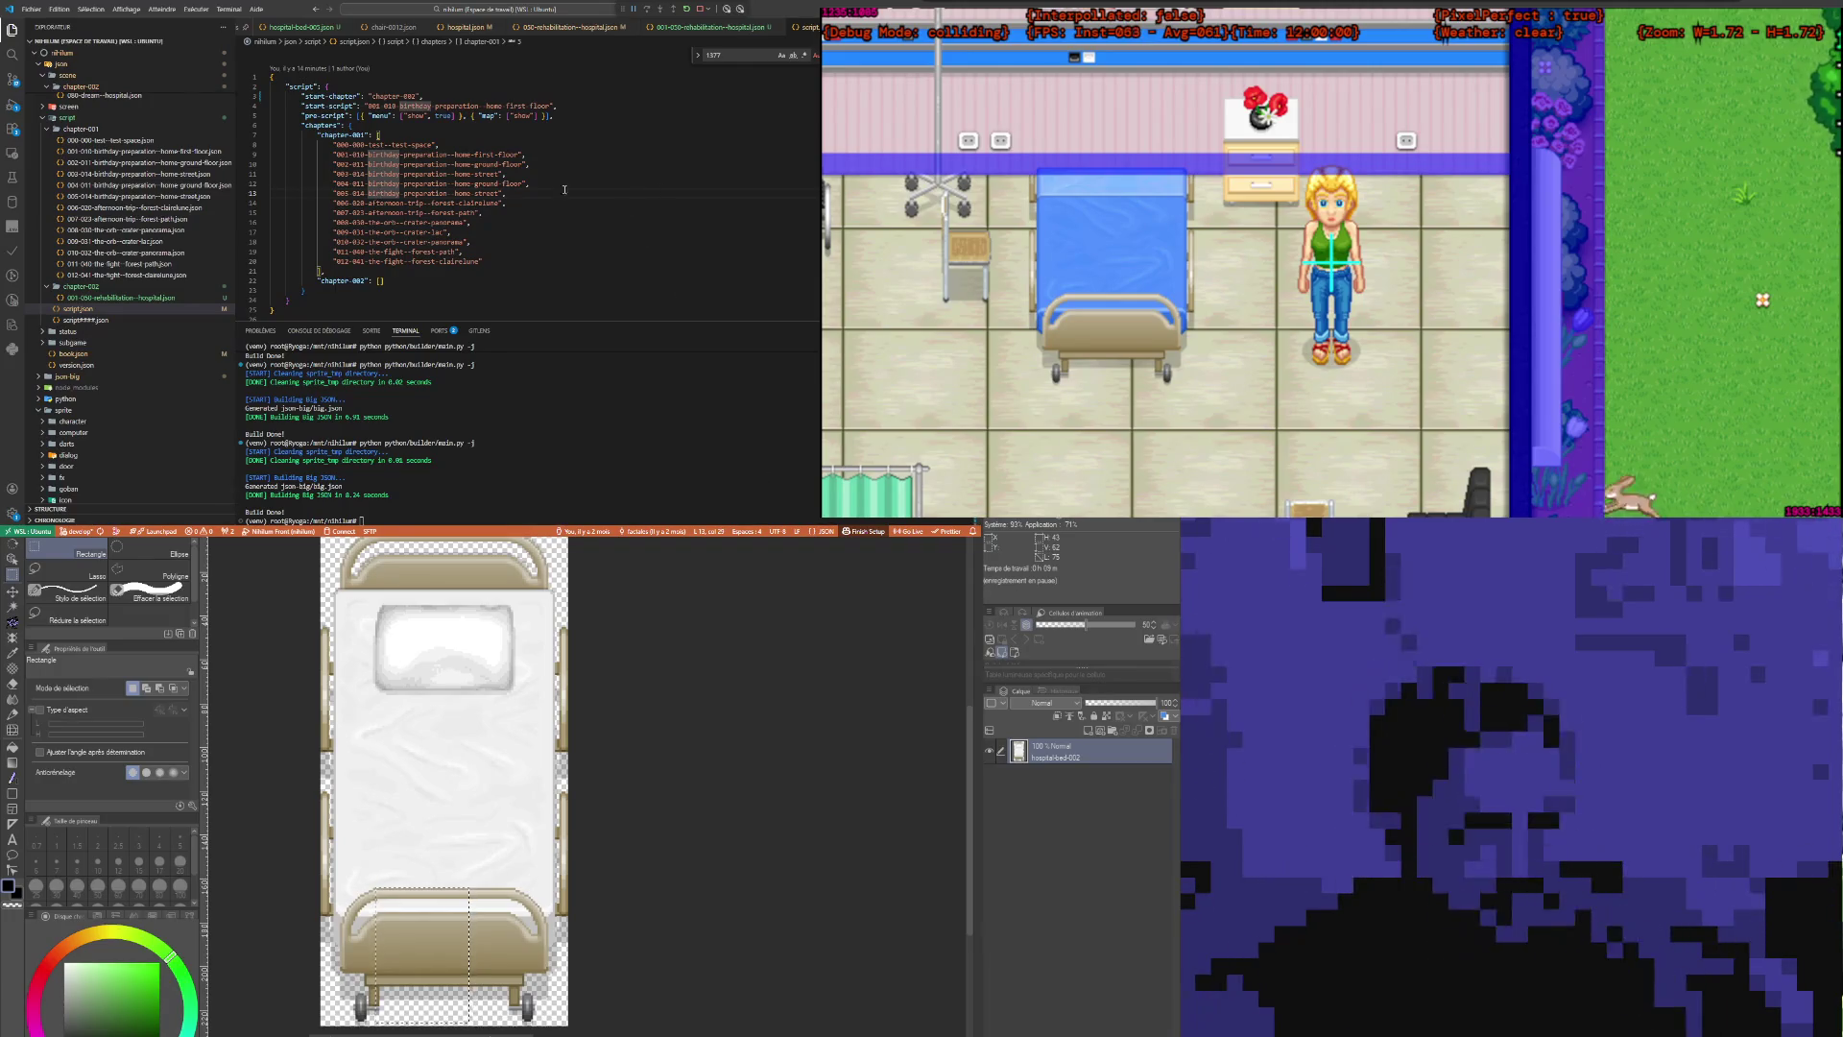
{"action": "left_click", "coordinate": [468, 126]}
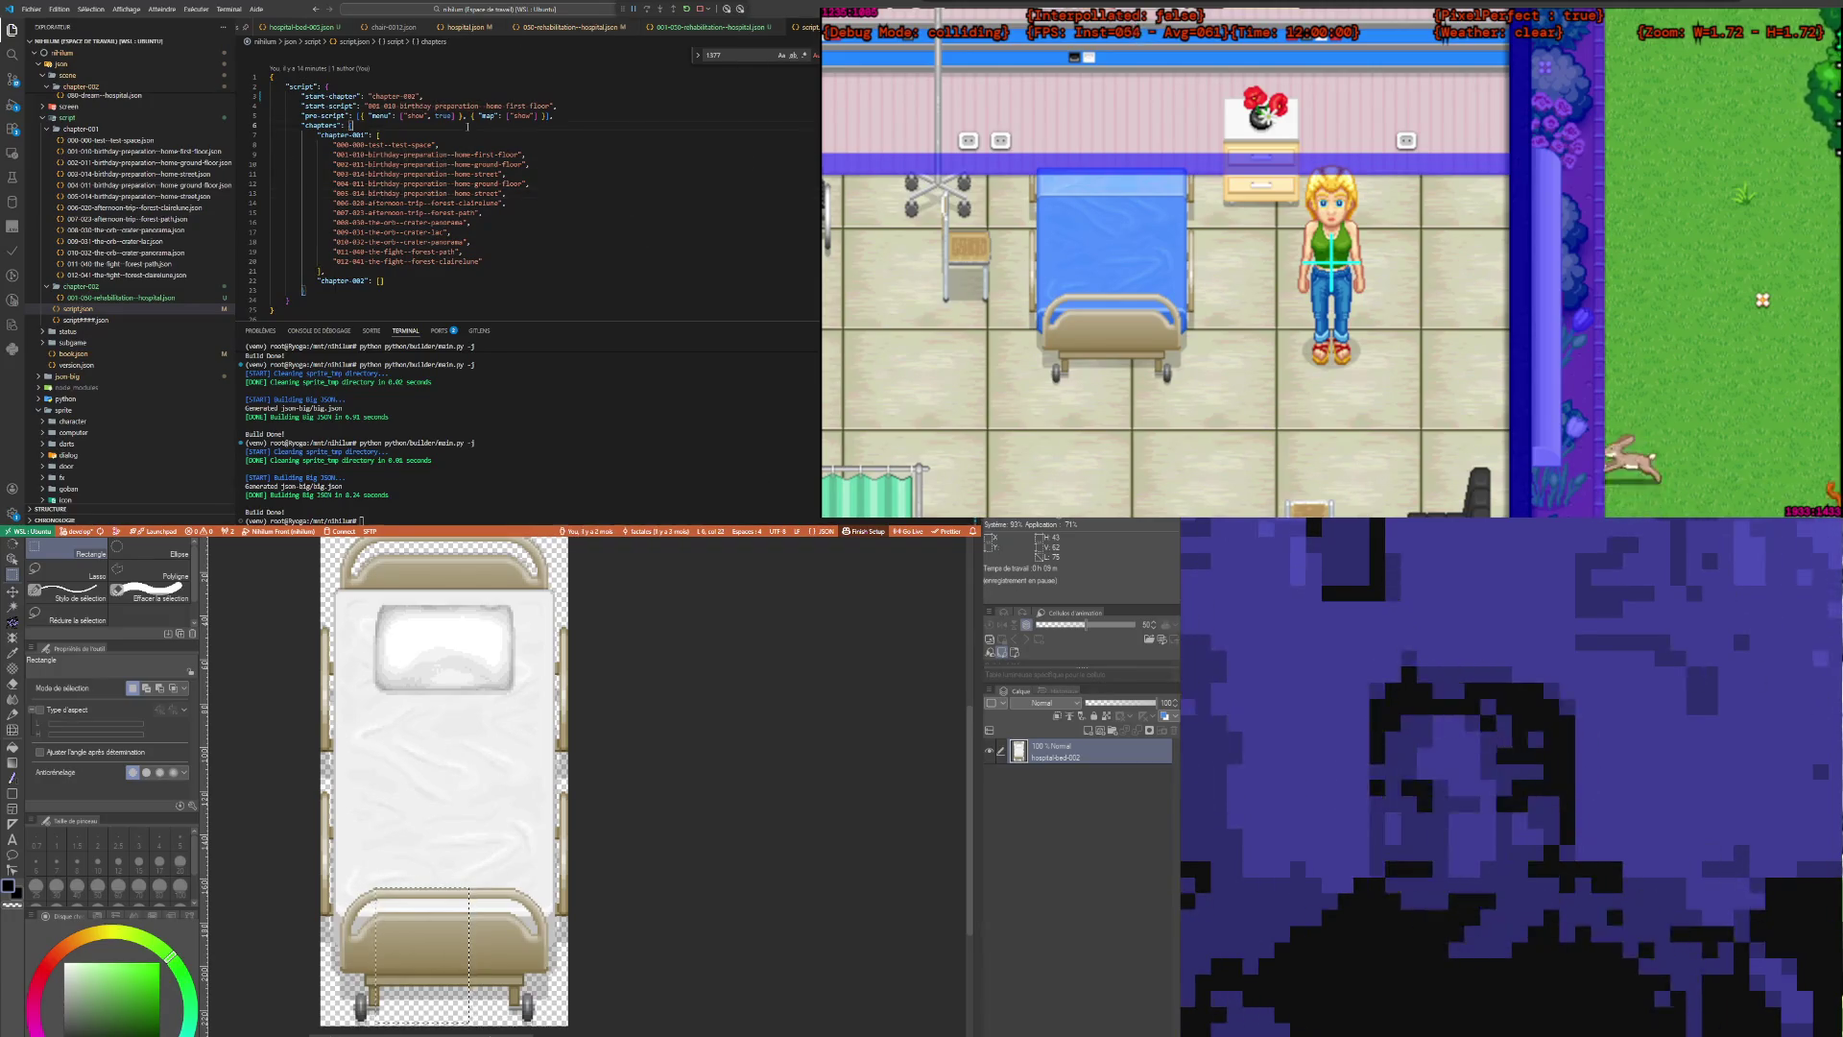
{"action": "left_click", "coordinate": [582, 136]}
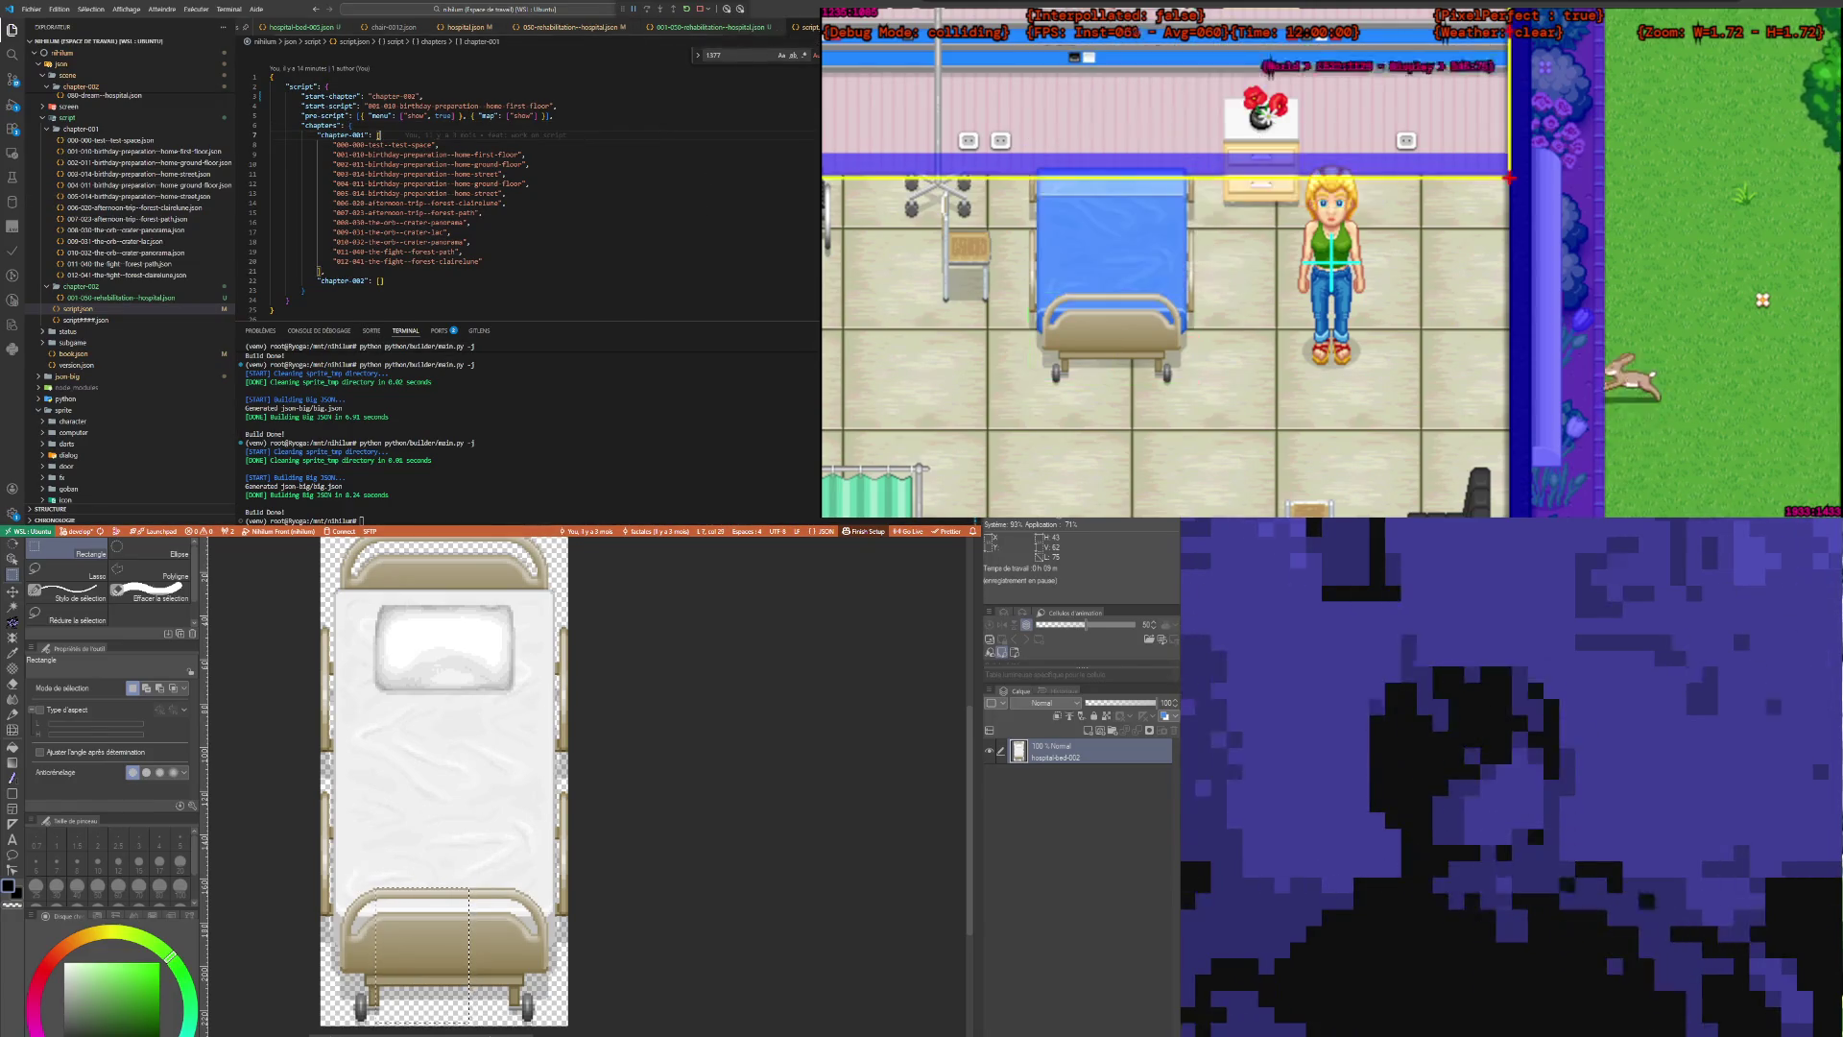
Step: Walk Claire up and left through the ward to the beds, then reopen 050-rehabilitation--hospital.json
{"action": "key", "text": "Up"}
{"action": "key", "text": "Left"}
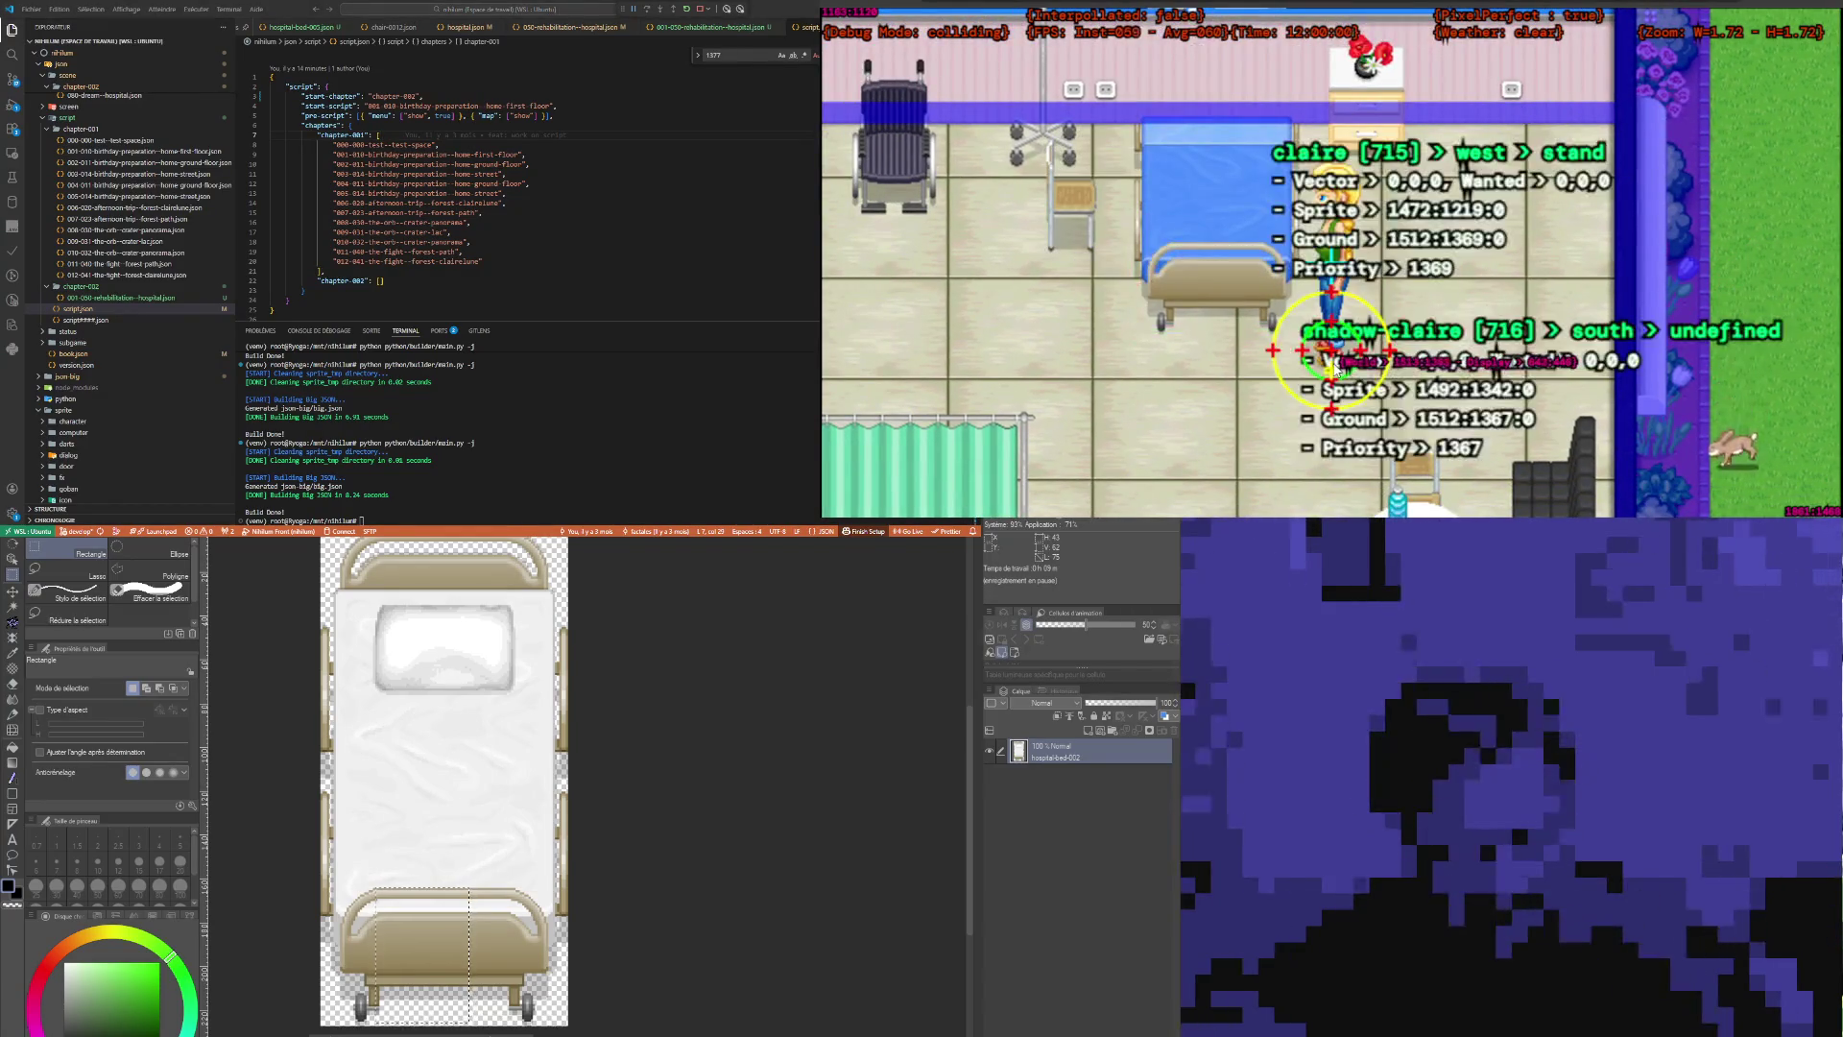
{"action": "key", "text": "Up"}
{"action": "key", "text": "Right"}
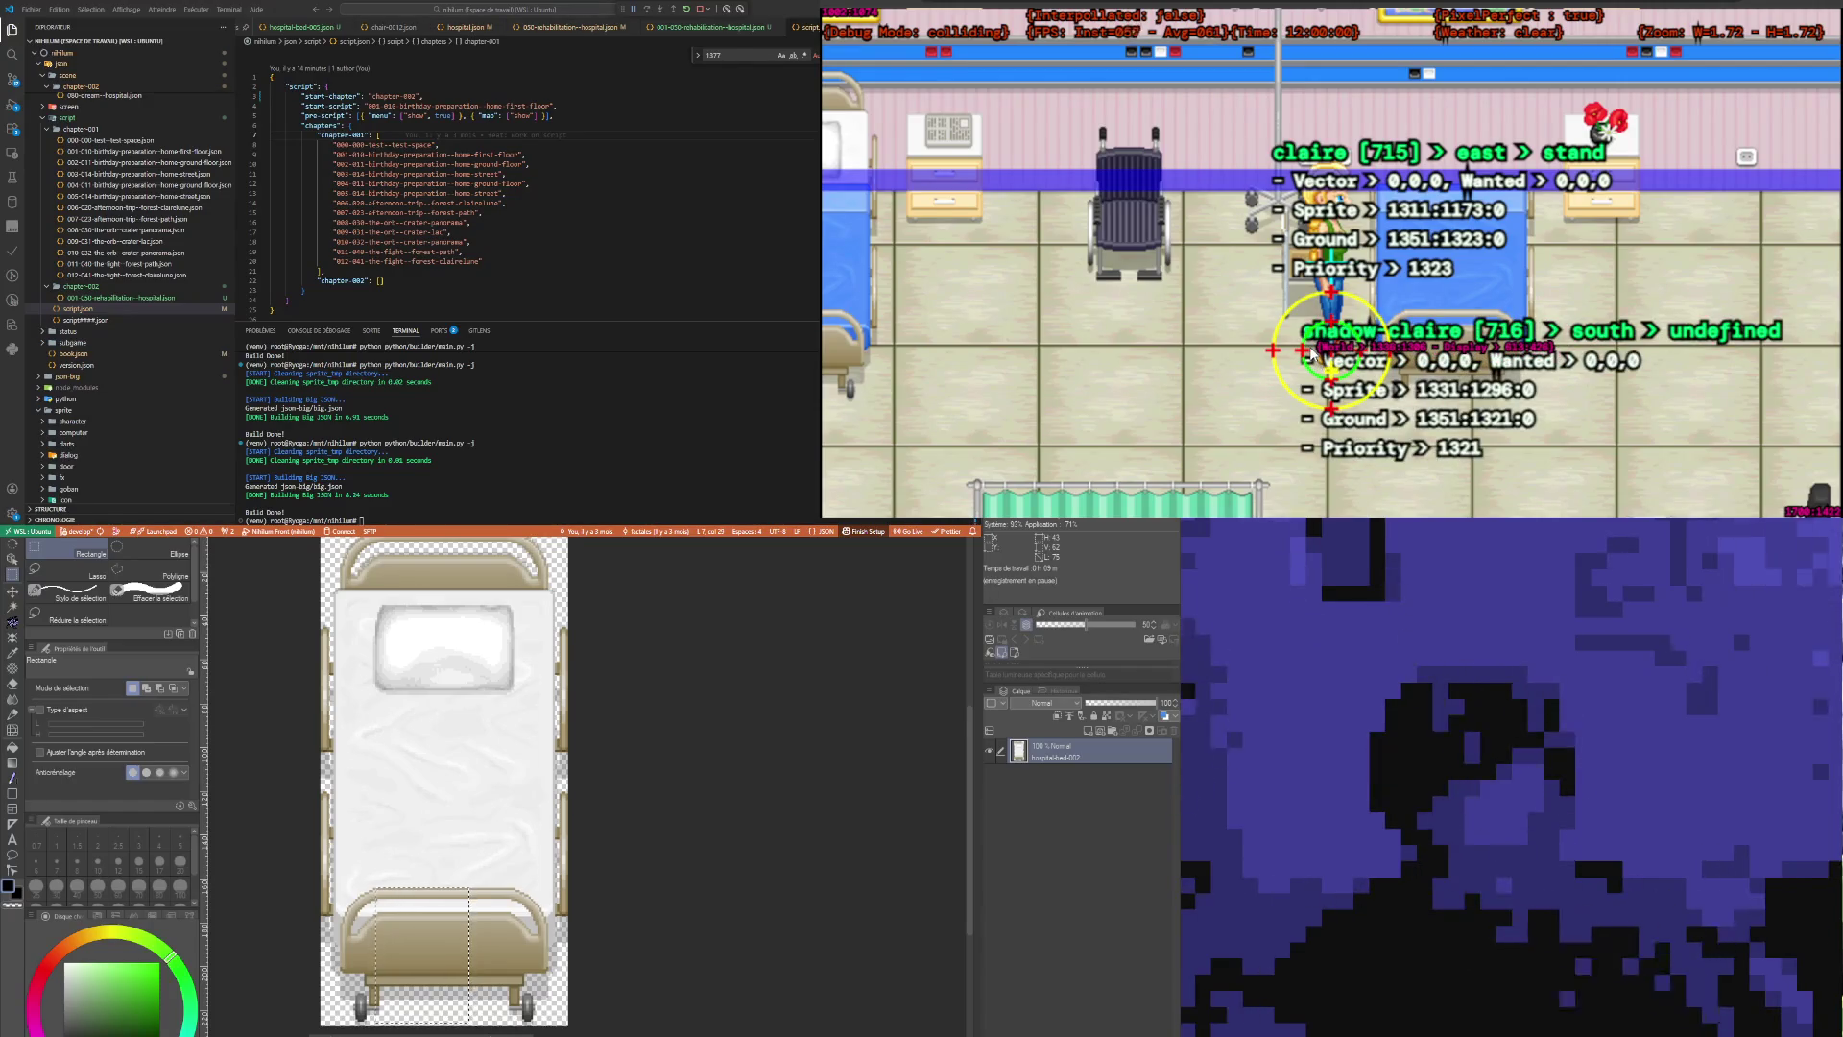
{"action": "key", "text": "alt+Tab"}
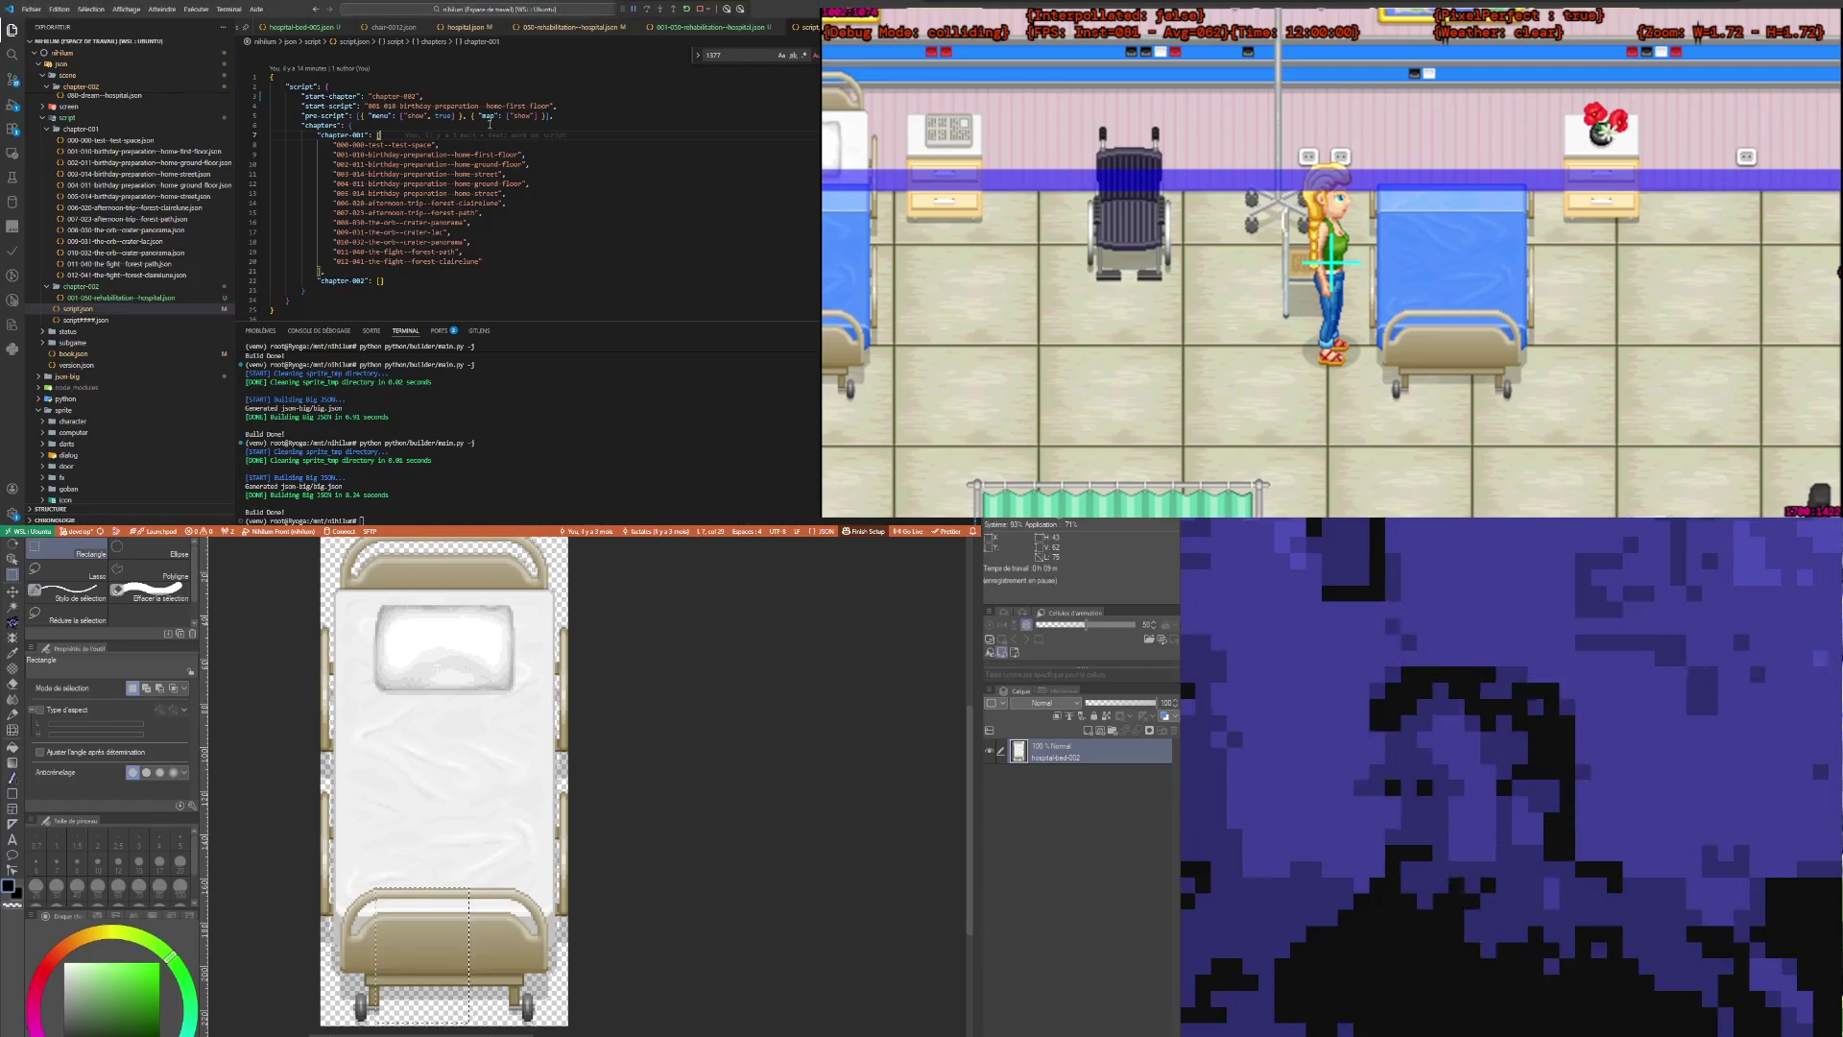
{"action": "left_click", "coordinate": [572, 29]}
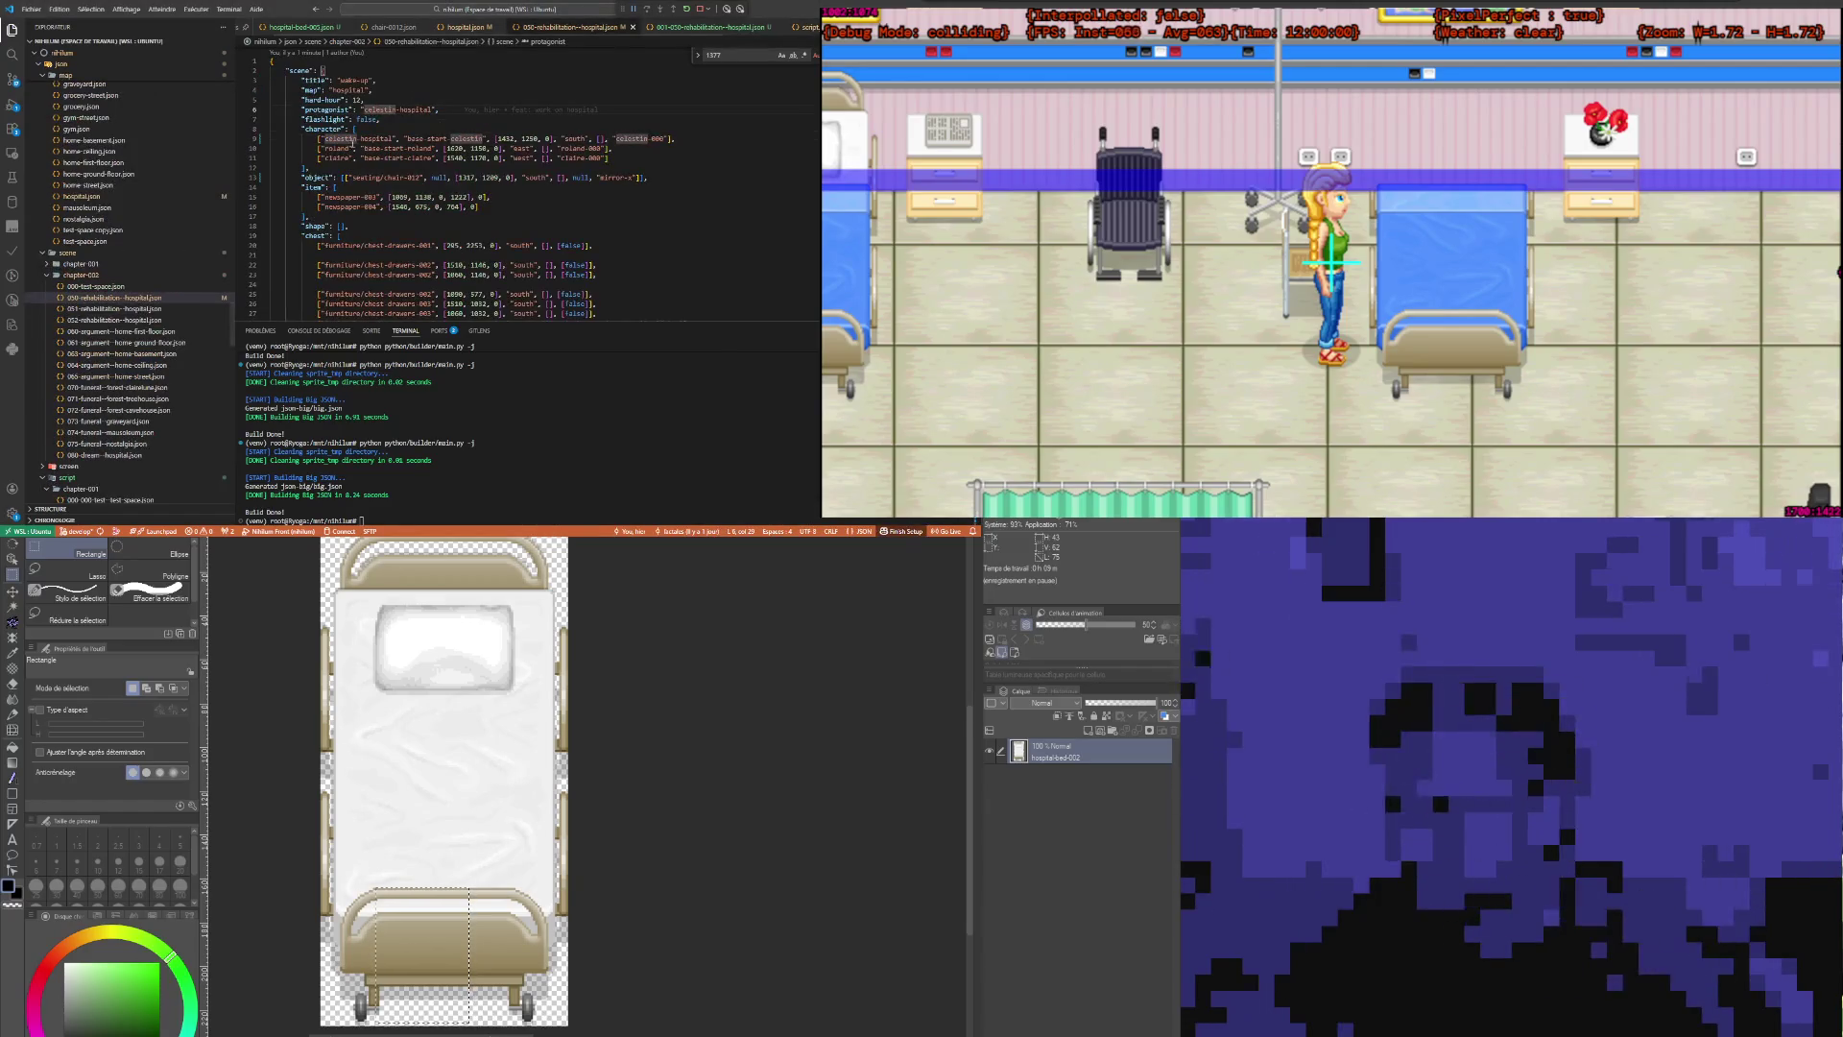
Step: Set roland's facing direction to west and save the scene
{"action": "left_click", "coordinate": [370, 206]}
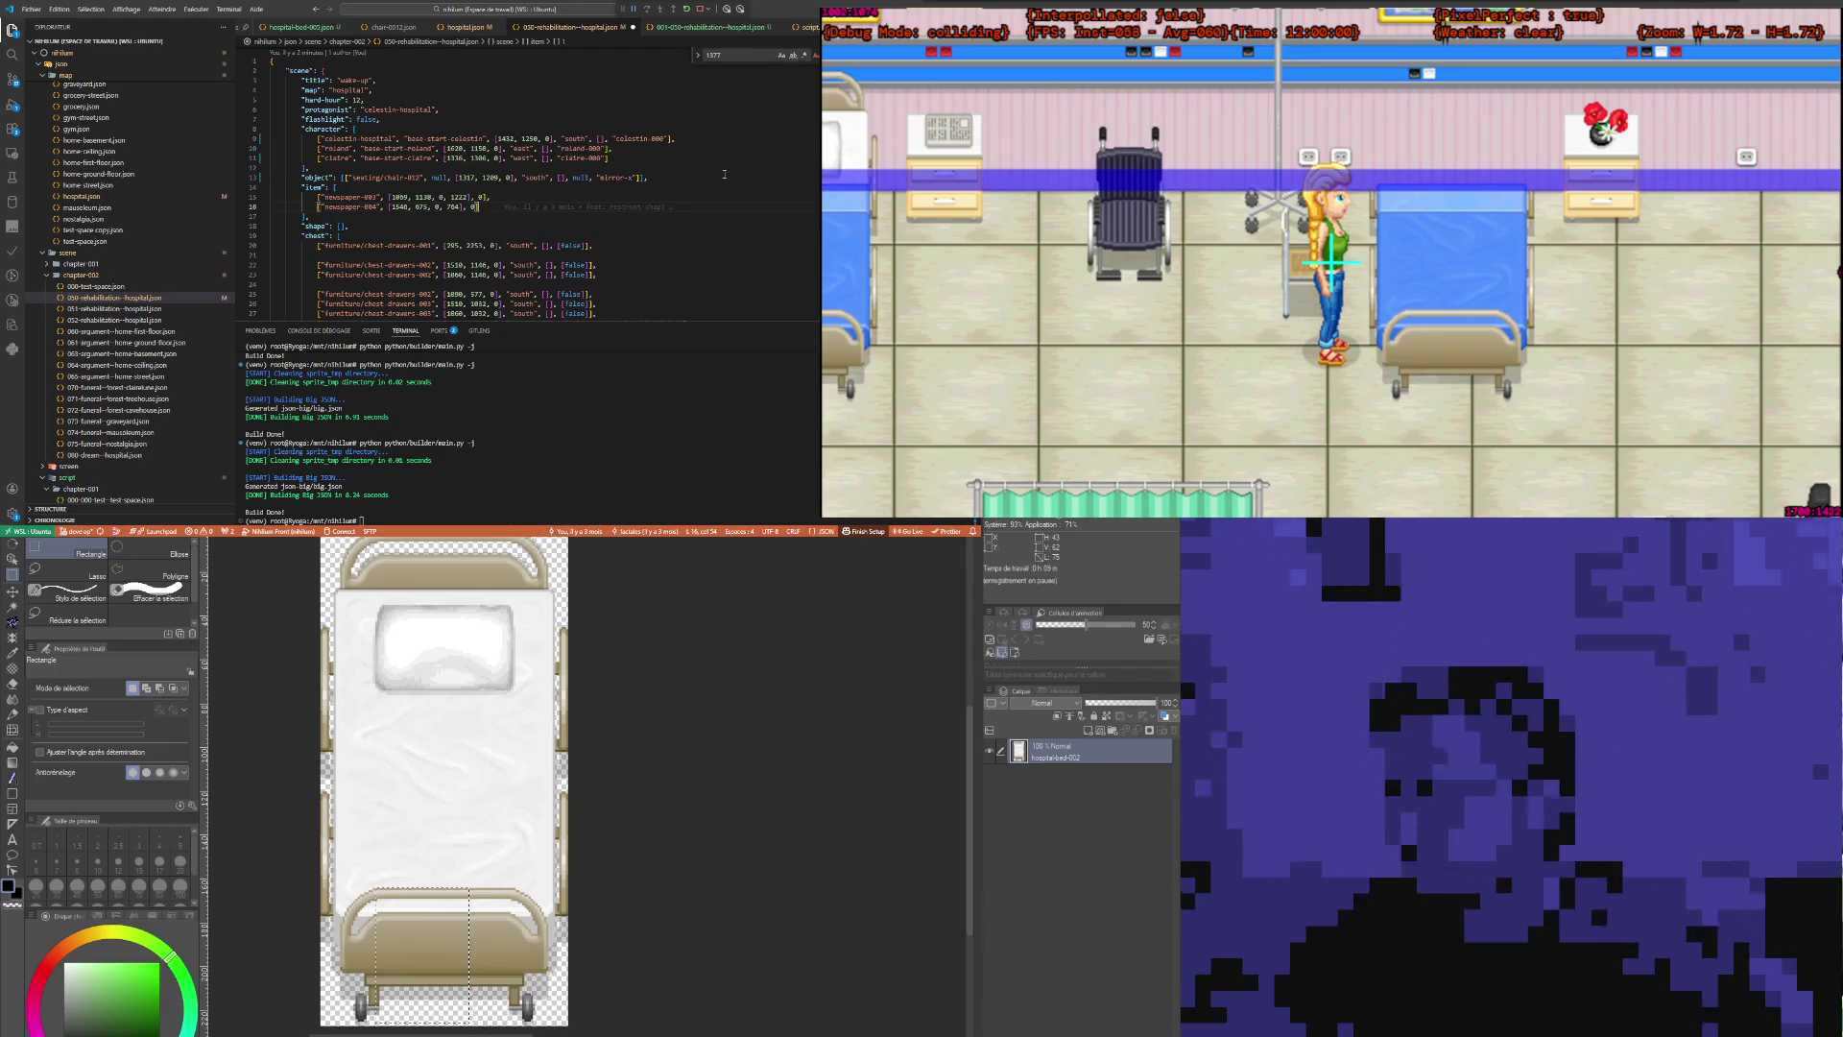
{"action": "left_click", "coordinate": [672, 158]}
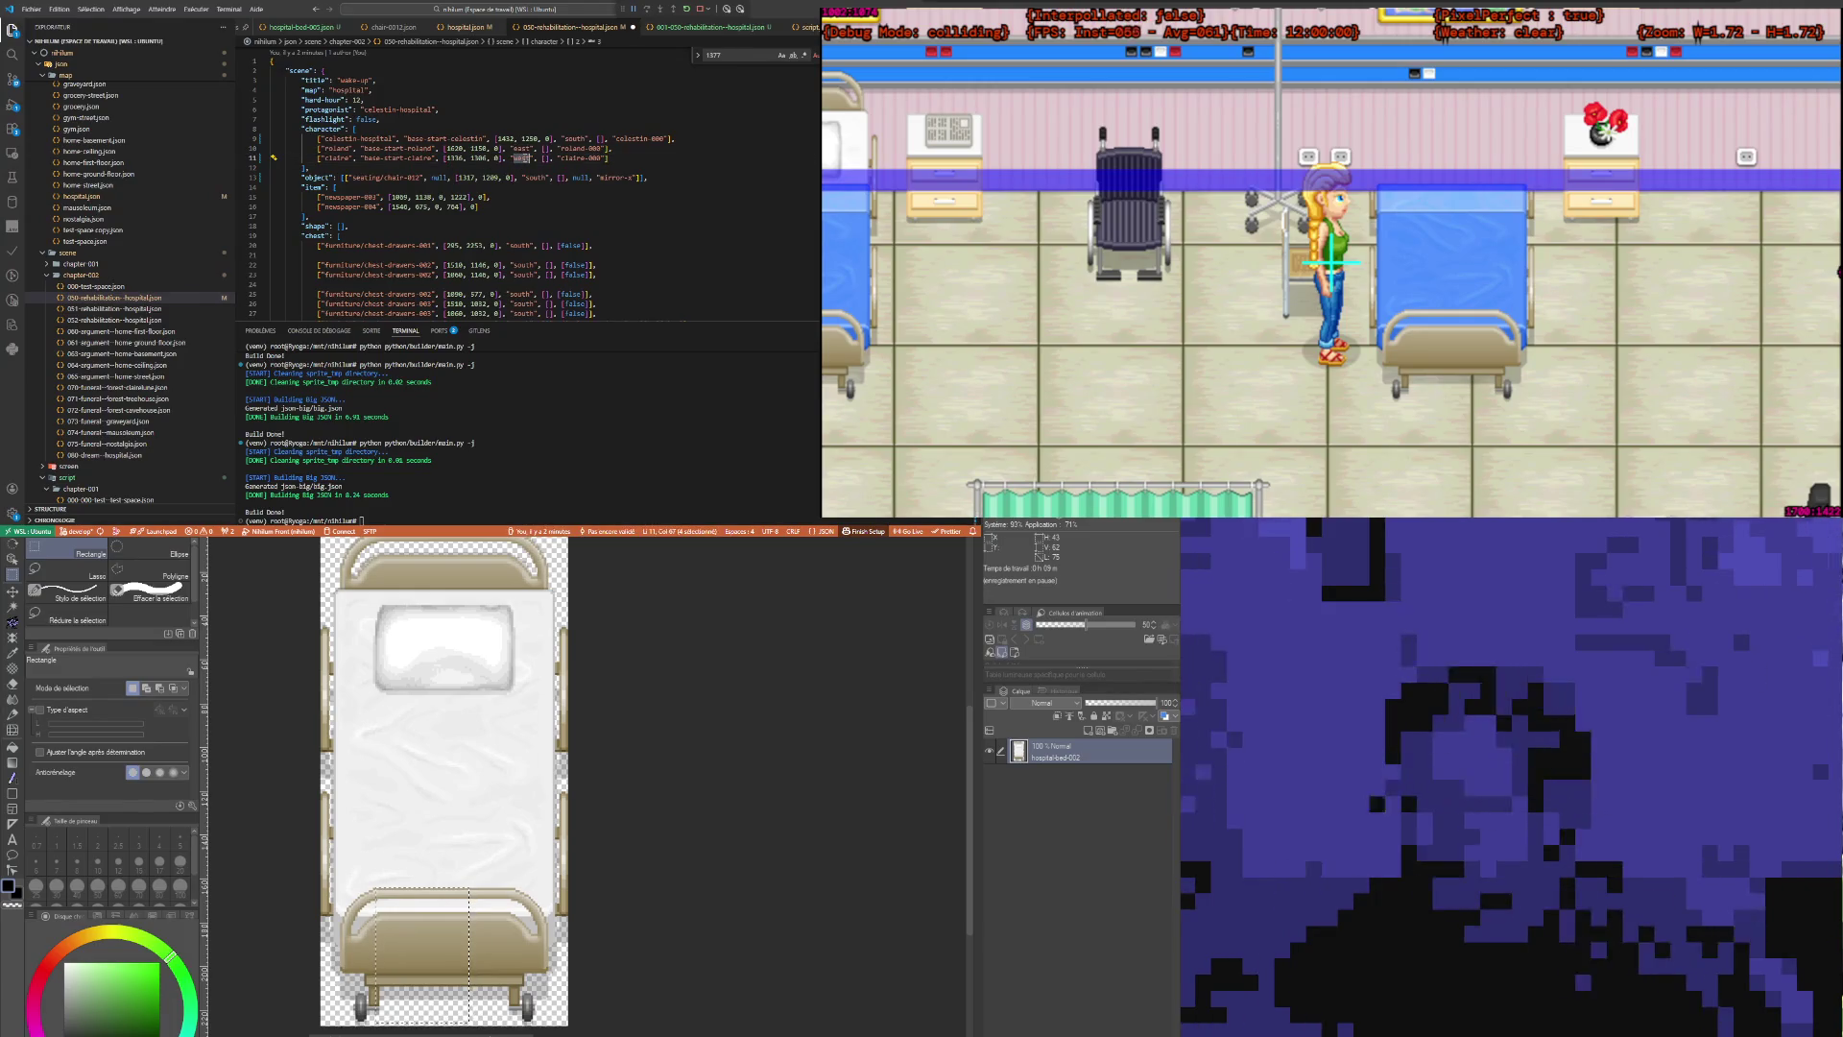
{"action": "type", "text": "wa"}
{"action": "type", "text": "t"}
{"action": "left_click", "coordinate": [539, 177]}
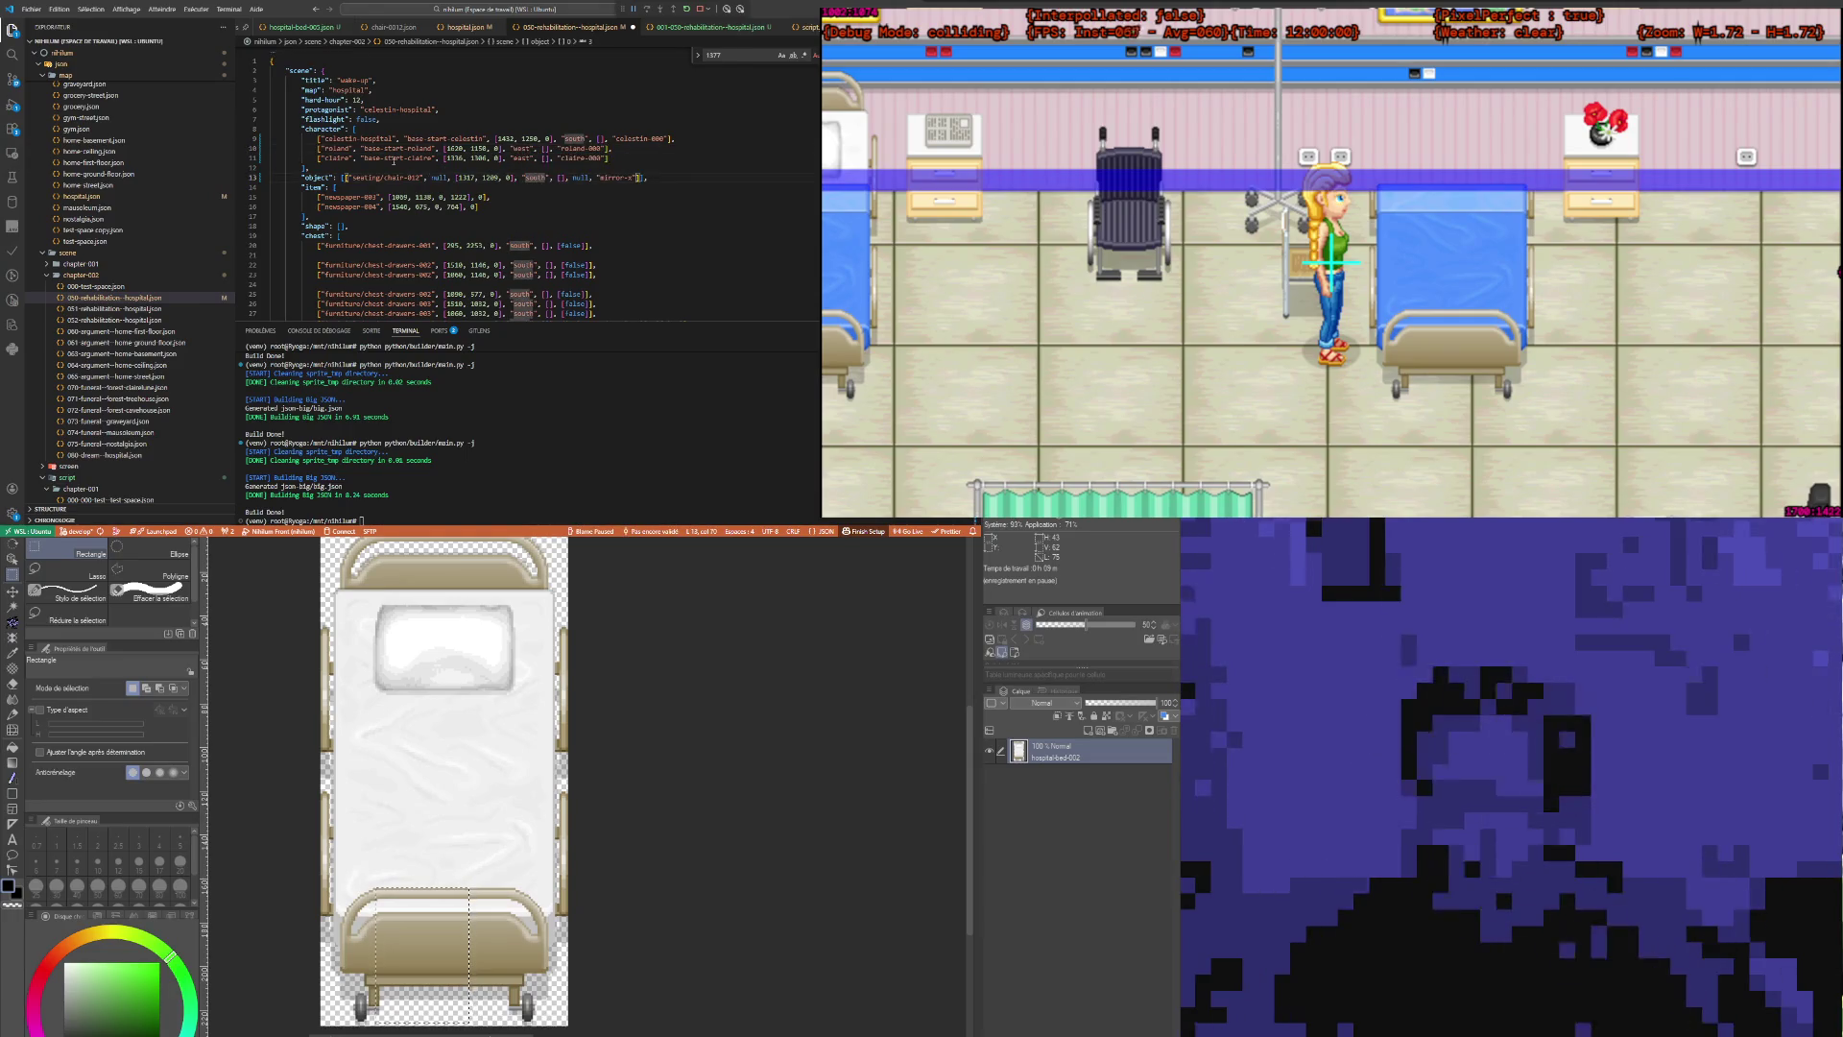
{"action": "key", "text": "ctrl+s"}
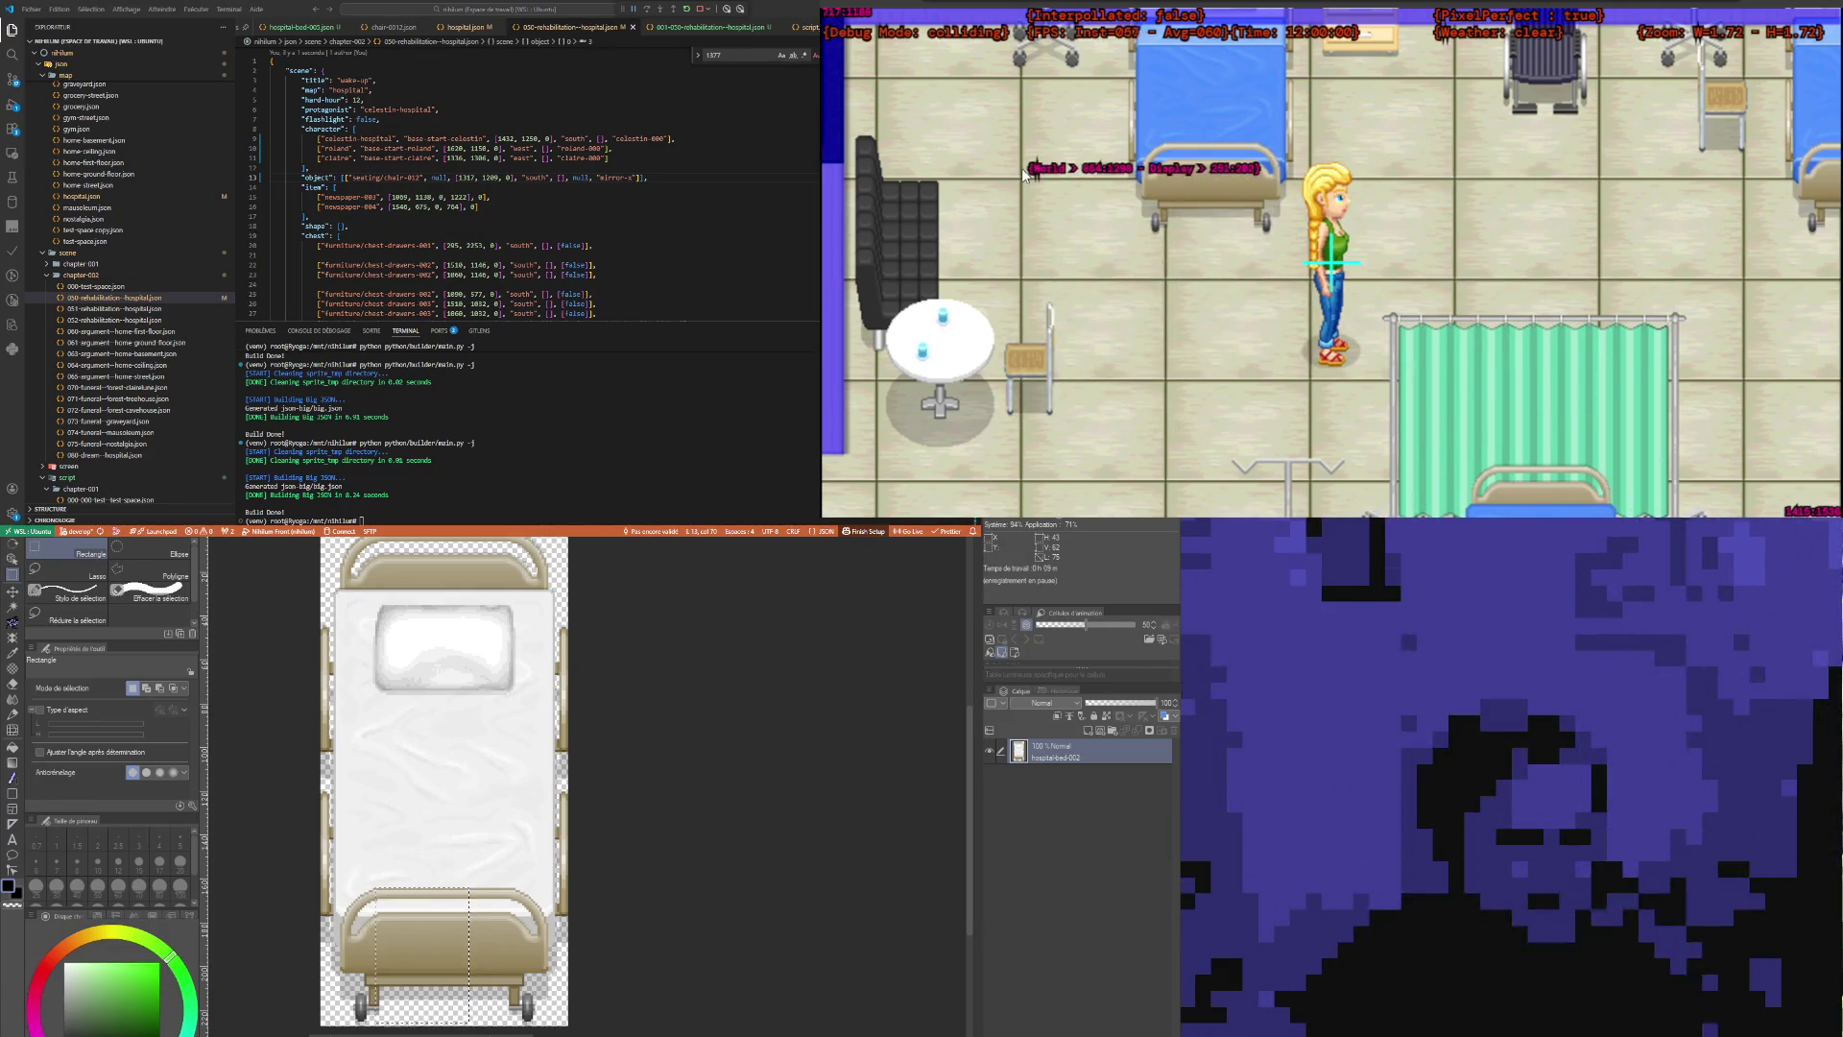
{"action": "left_click", "coordinate": [1785, 288]}
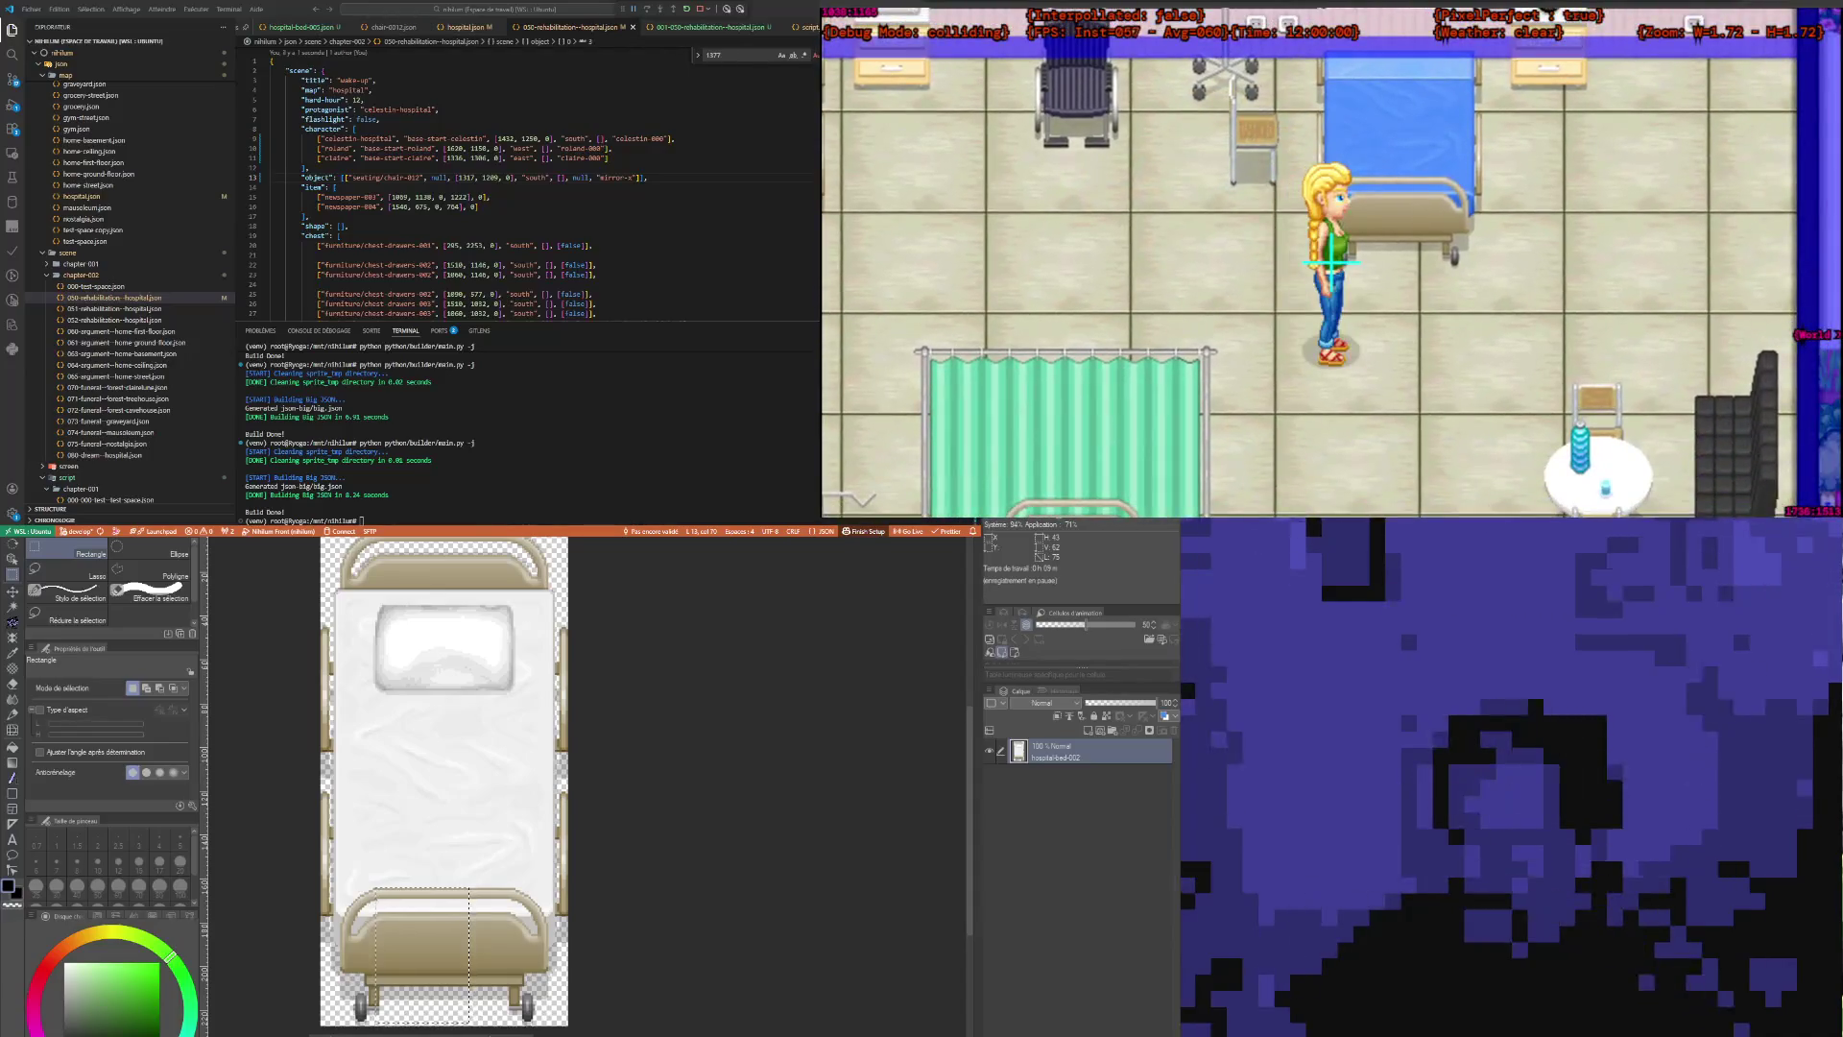
{"action": "left_click", "coordinate": [488, 167]}
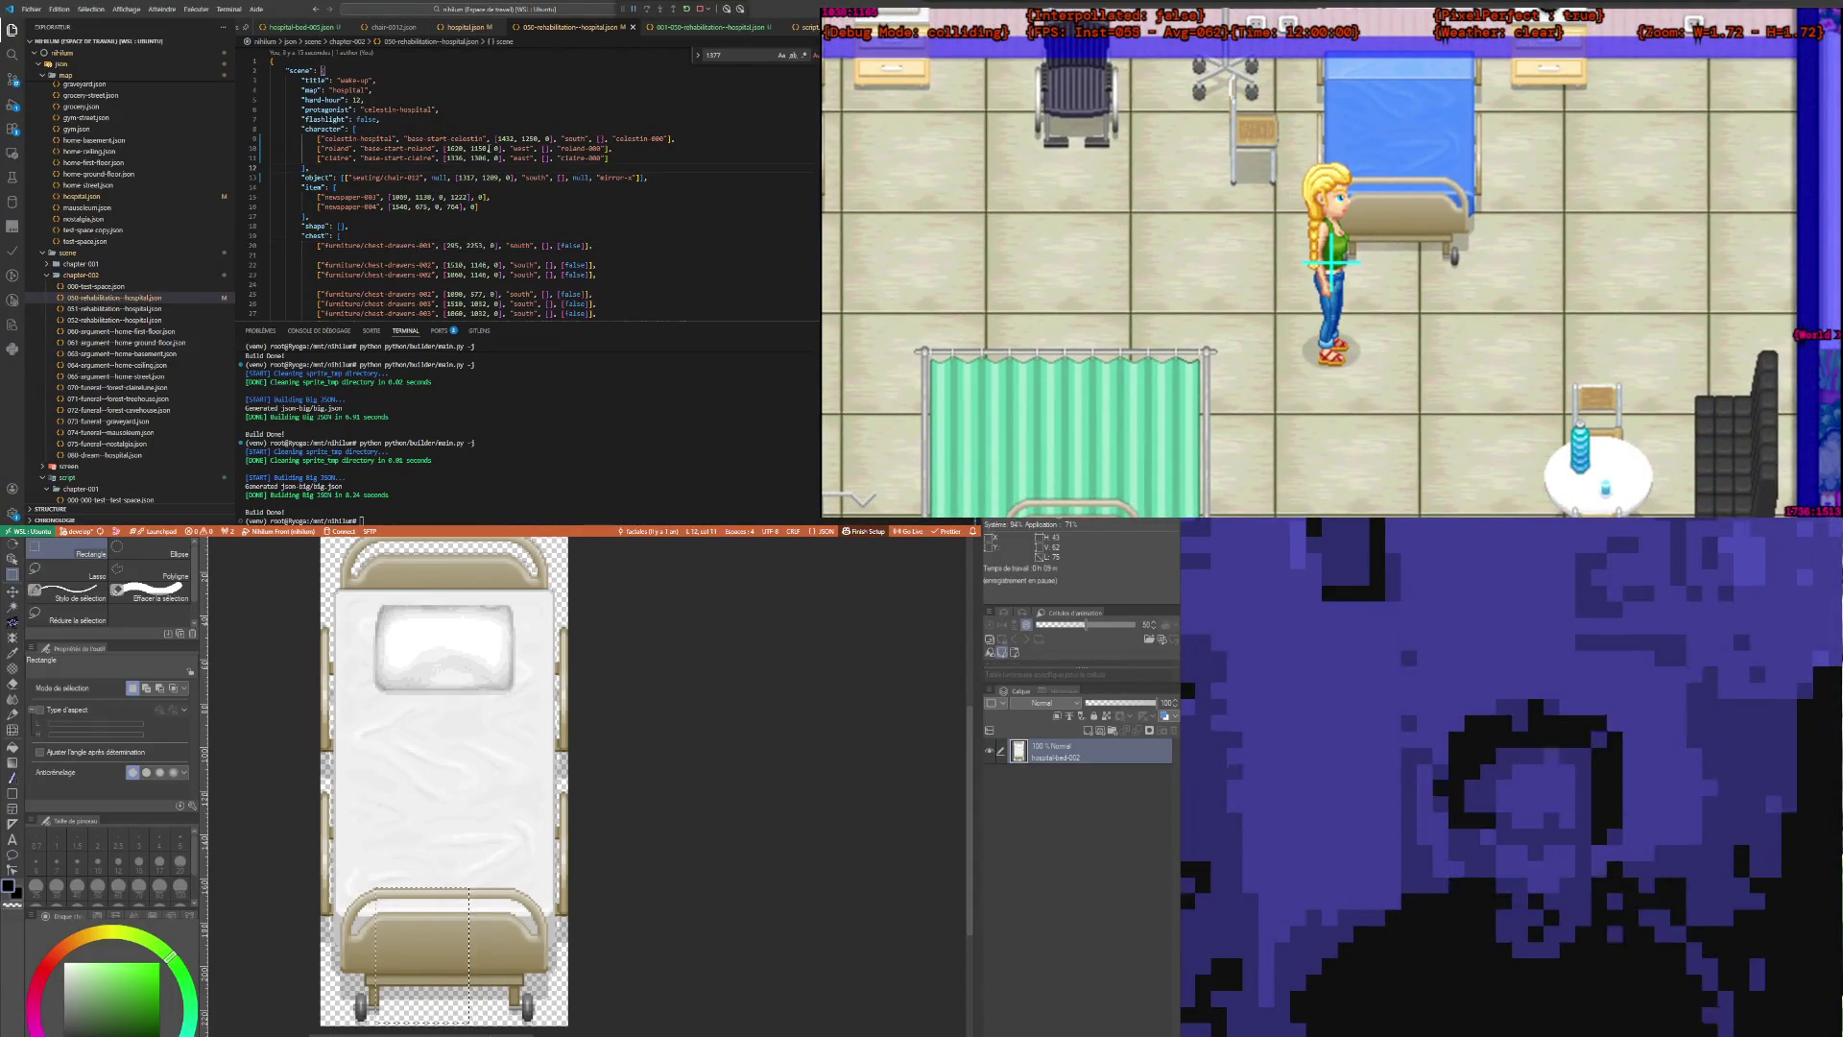
Step: Move roland to 854, 1298, save, and rerun the build command
{"action": "double_click", "coordinate": [482, 149]}
{"action": "left_click", "coordinate": [463, 178]}
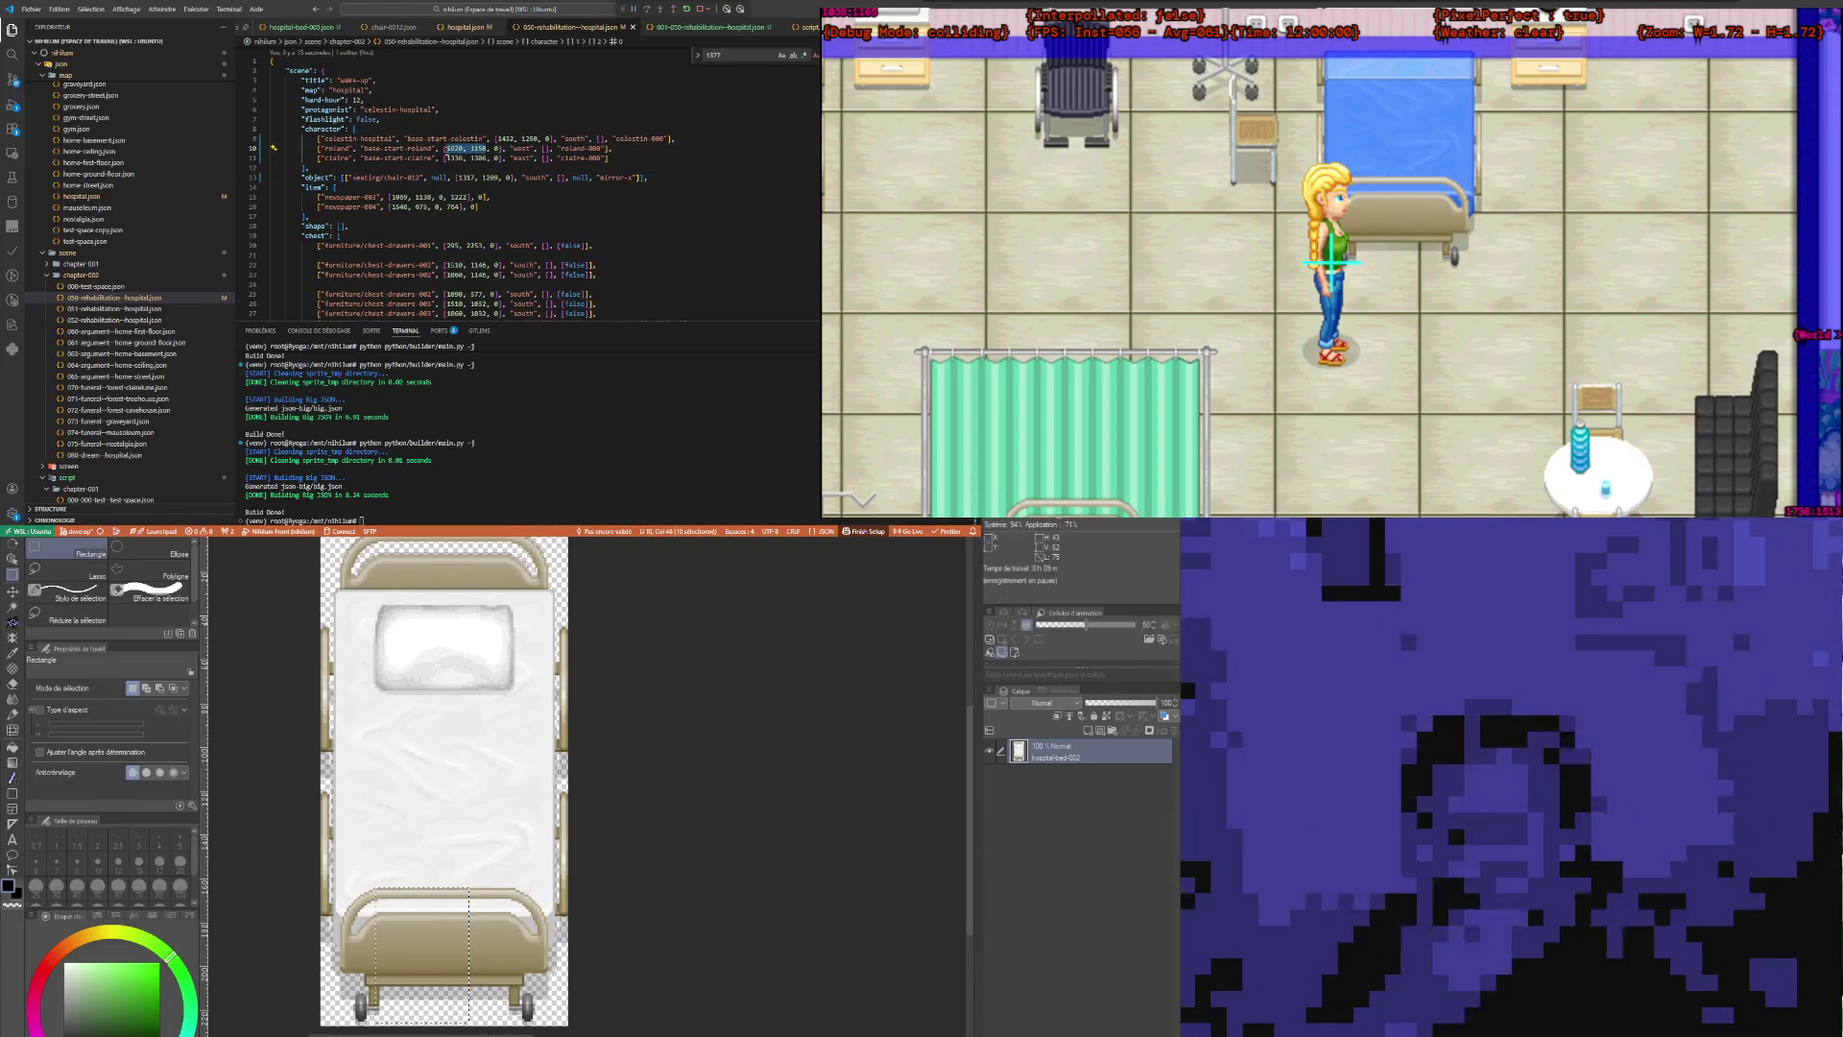
{"action": "type", "text": "854, 1298"}
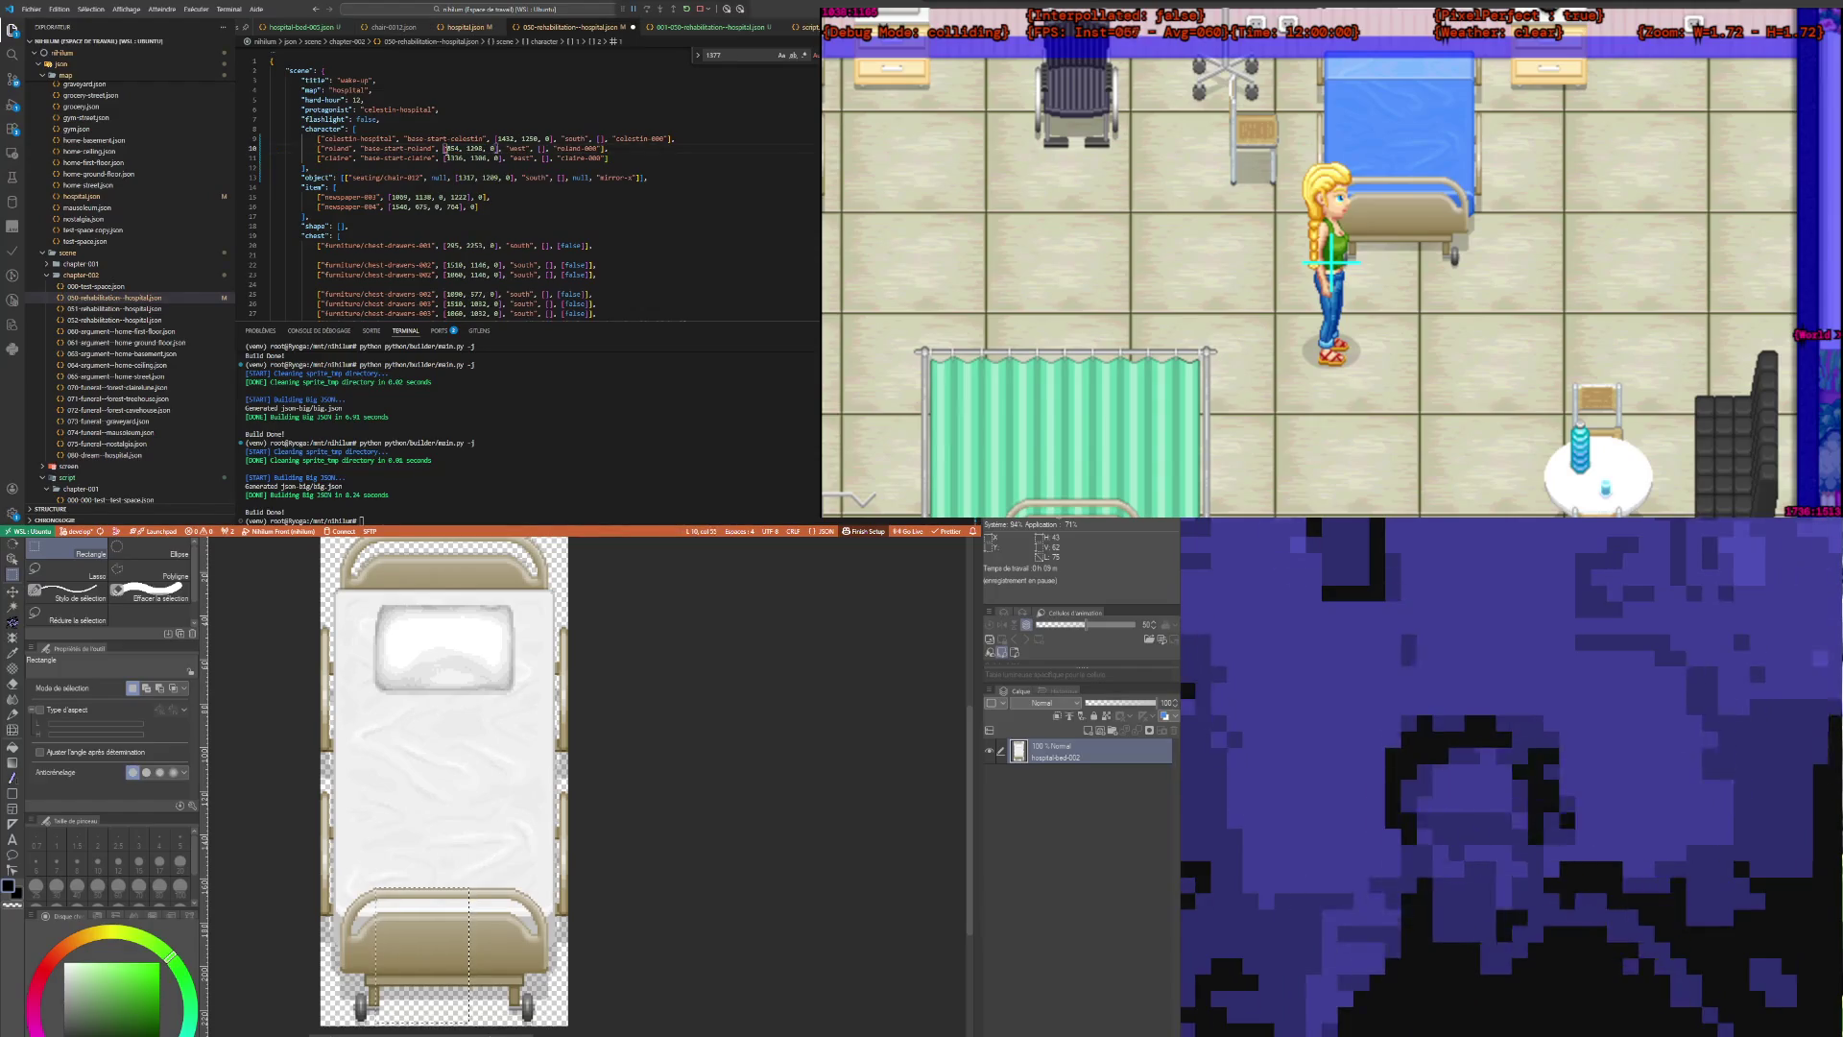
{"action": "key", "text": "ctrl+s"}
{"action": "key", "text": "ctrl+s"}
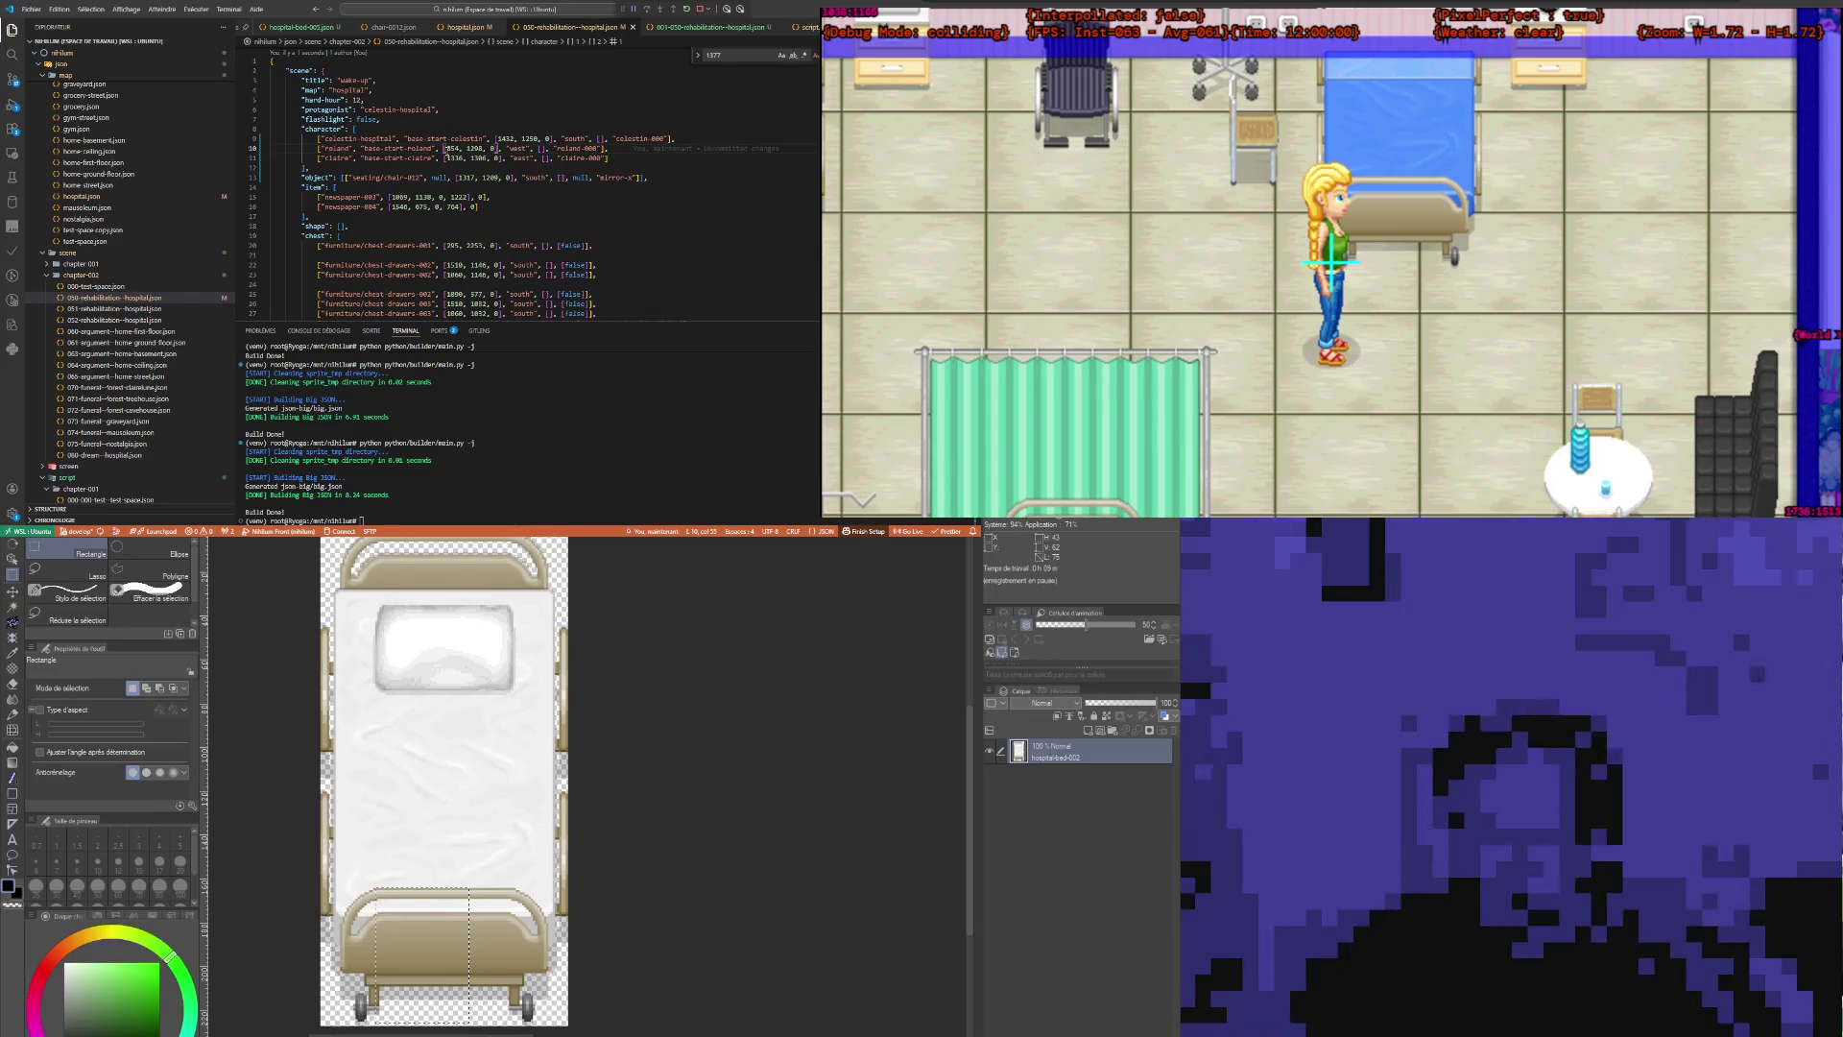
{"action": "left_click", "coordinate": [483, 215]}
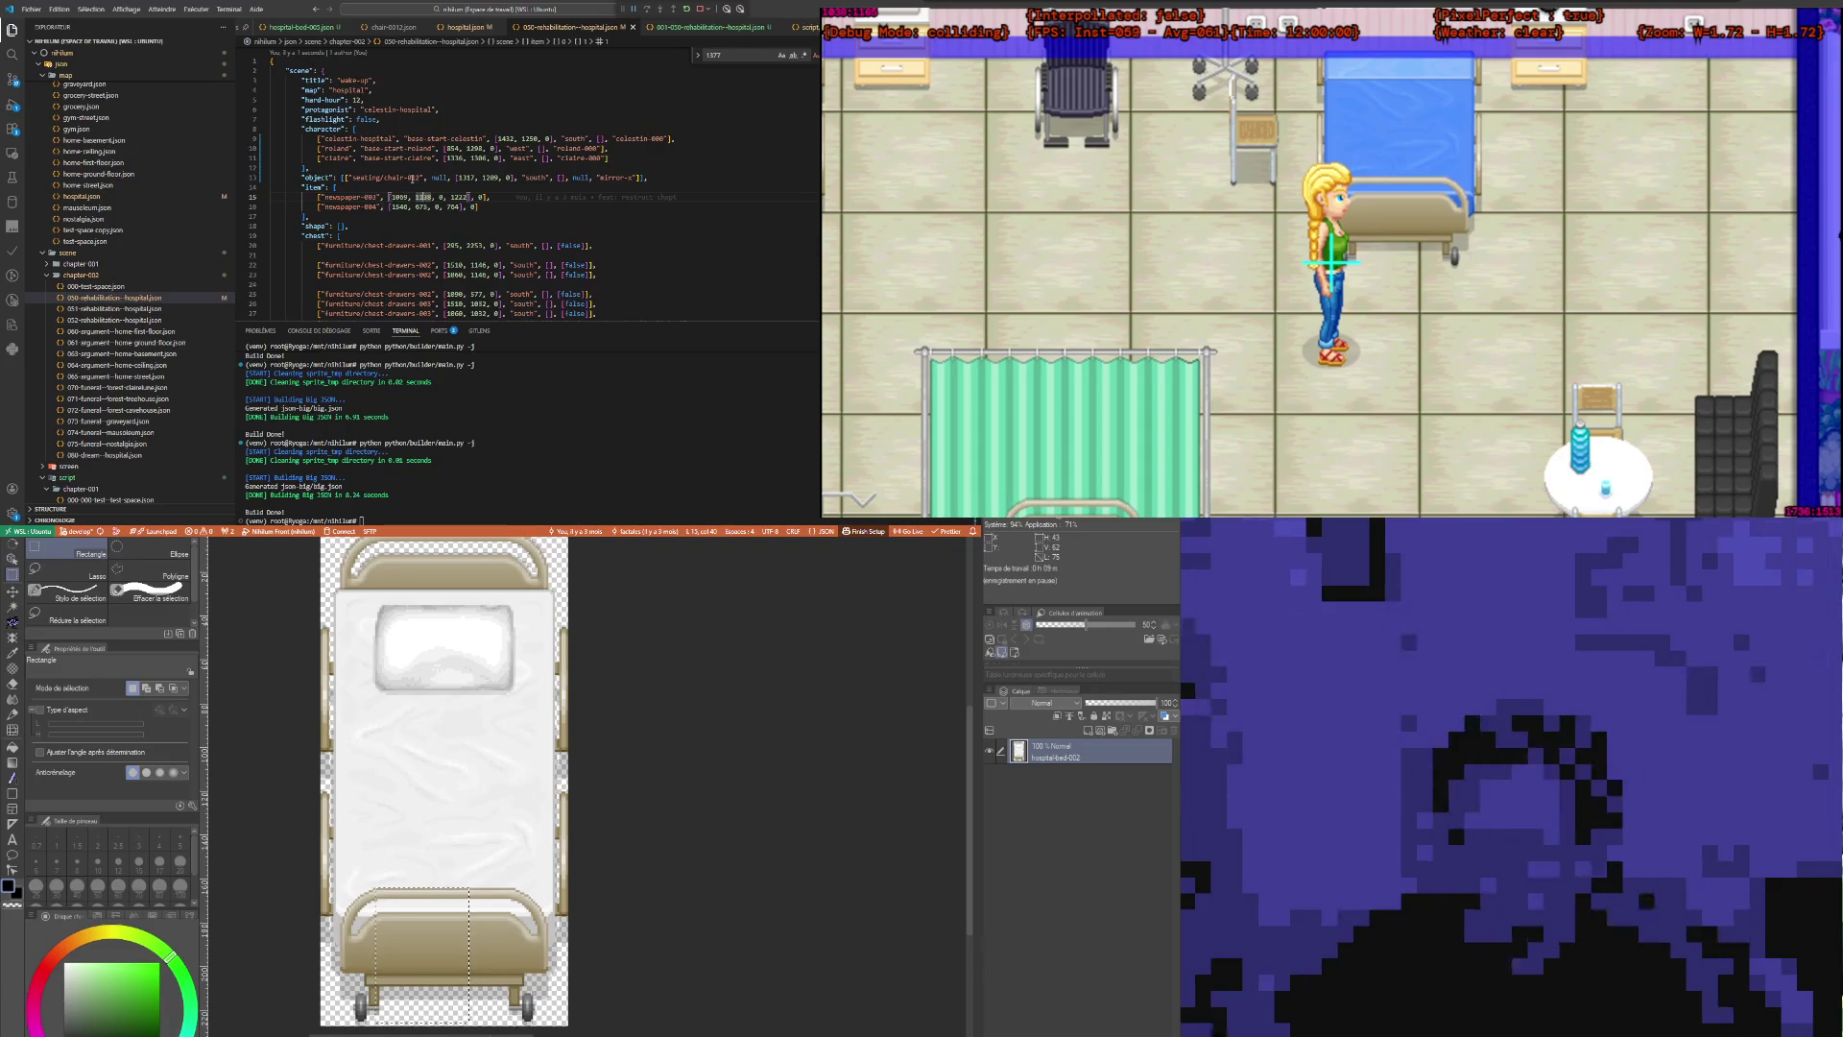
{"action": "left_click", "coordinate": [438, 132]}
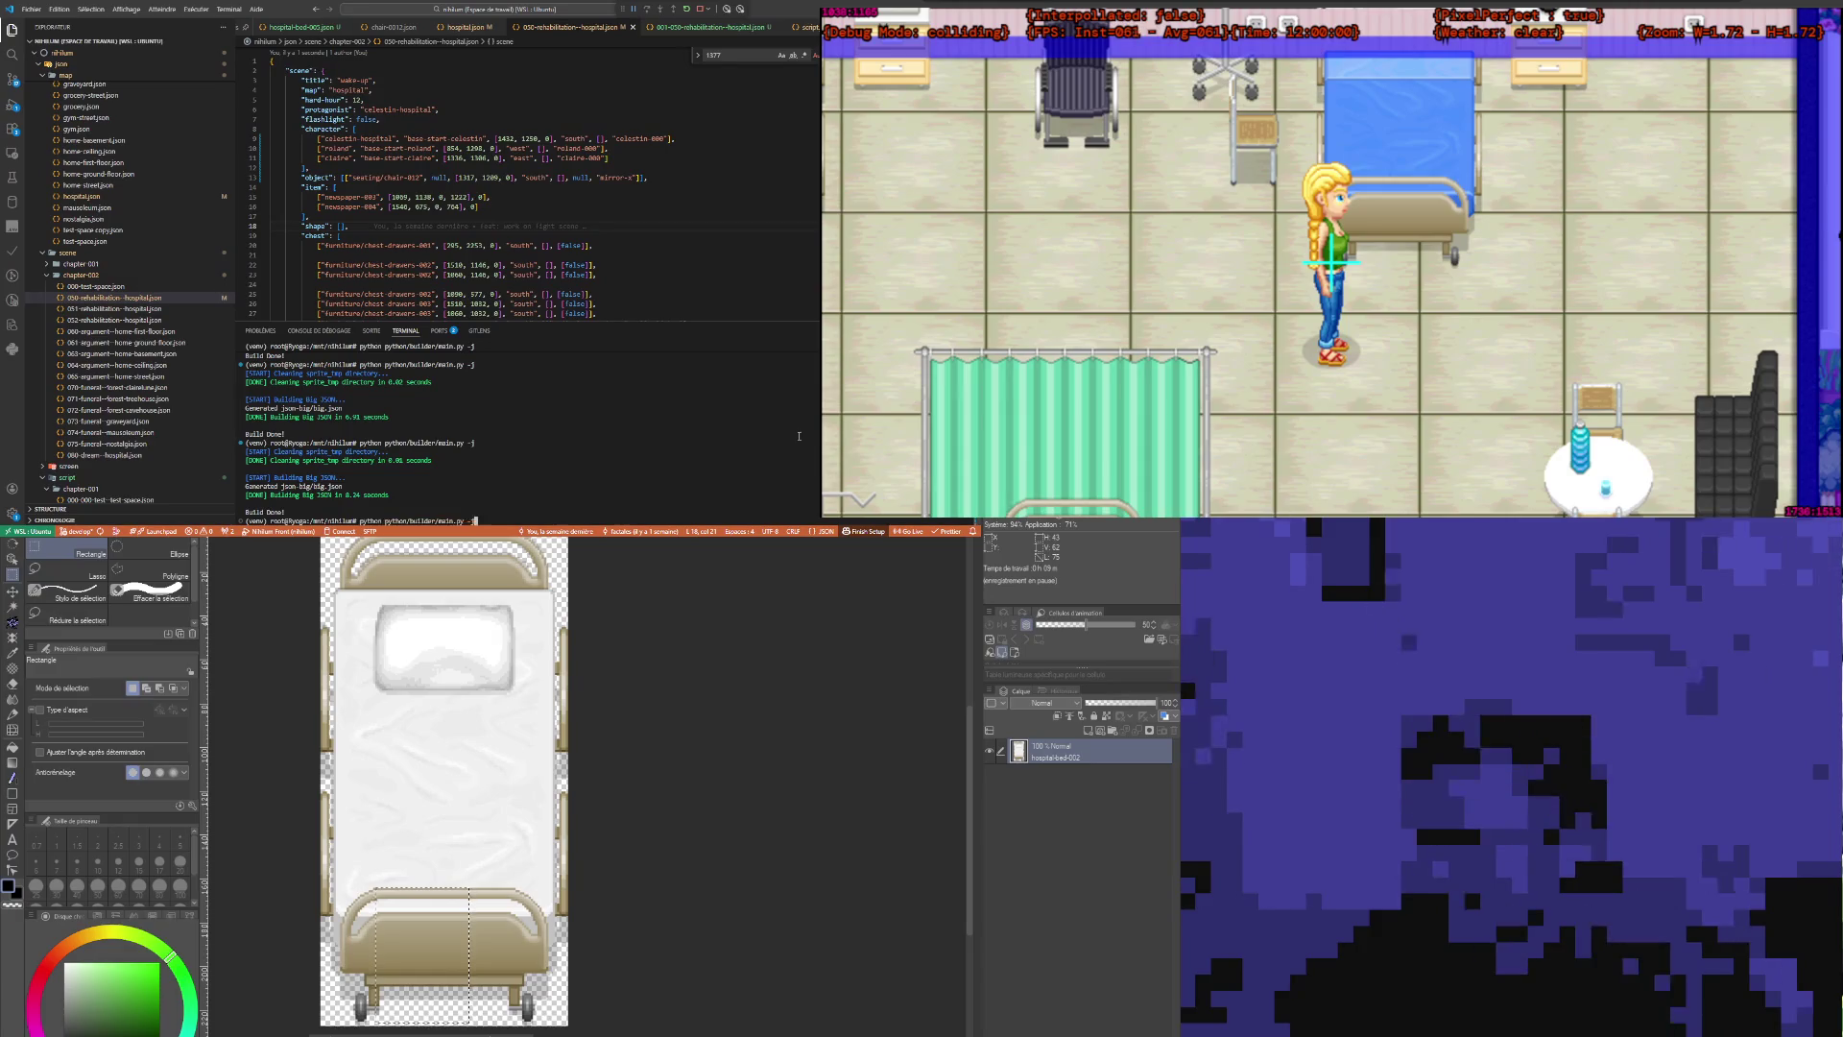
{"action": "key", "text": "Return"}
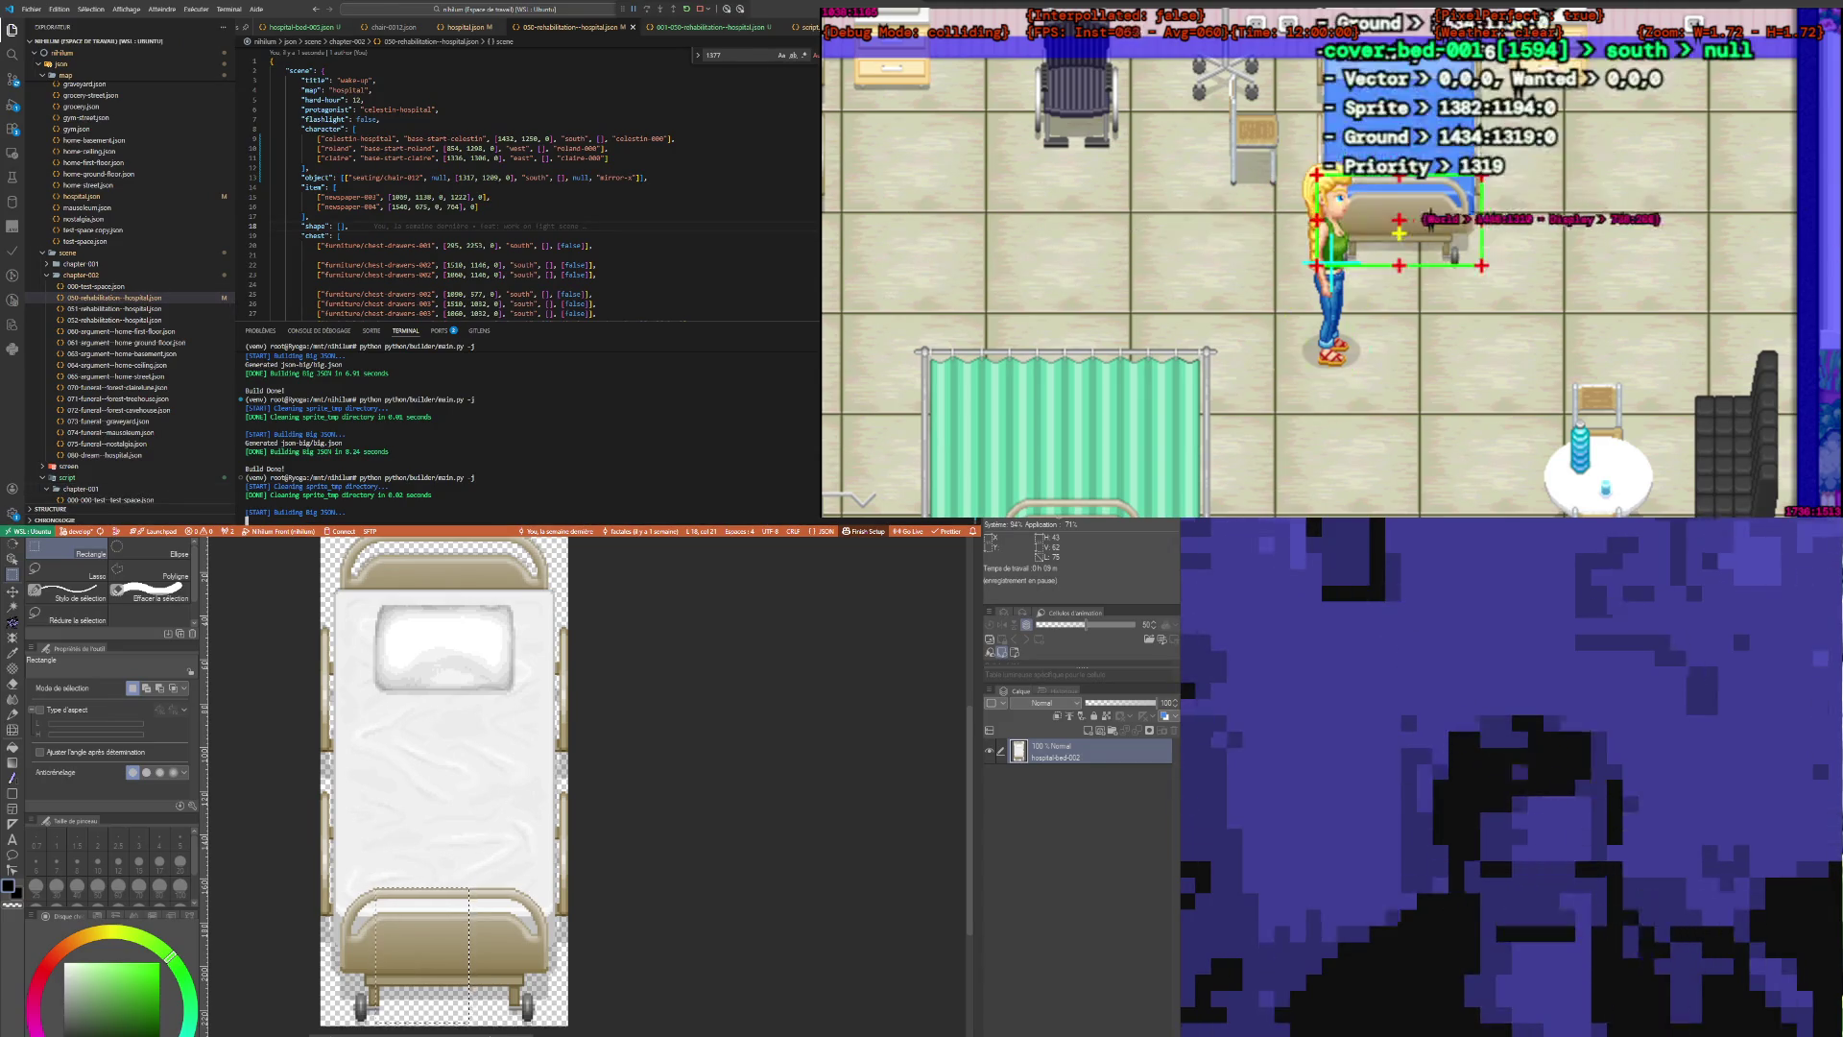
Step: Reload the running Nihilum game with F5 to apply the scene changes
{"action": "left_click", "coordinate": [1636, 201]}
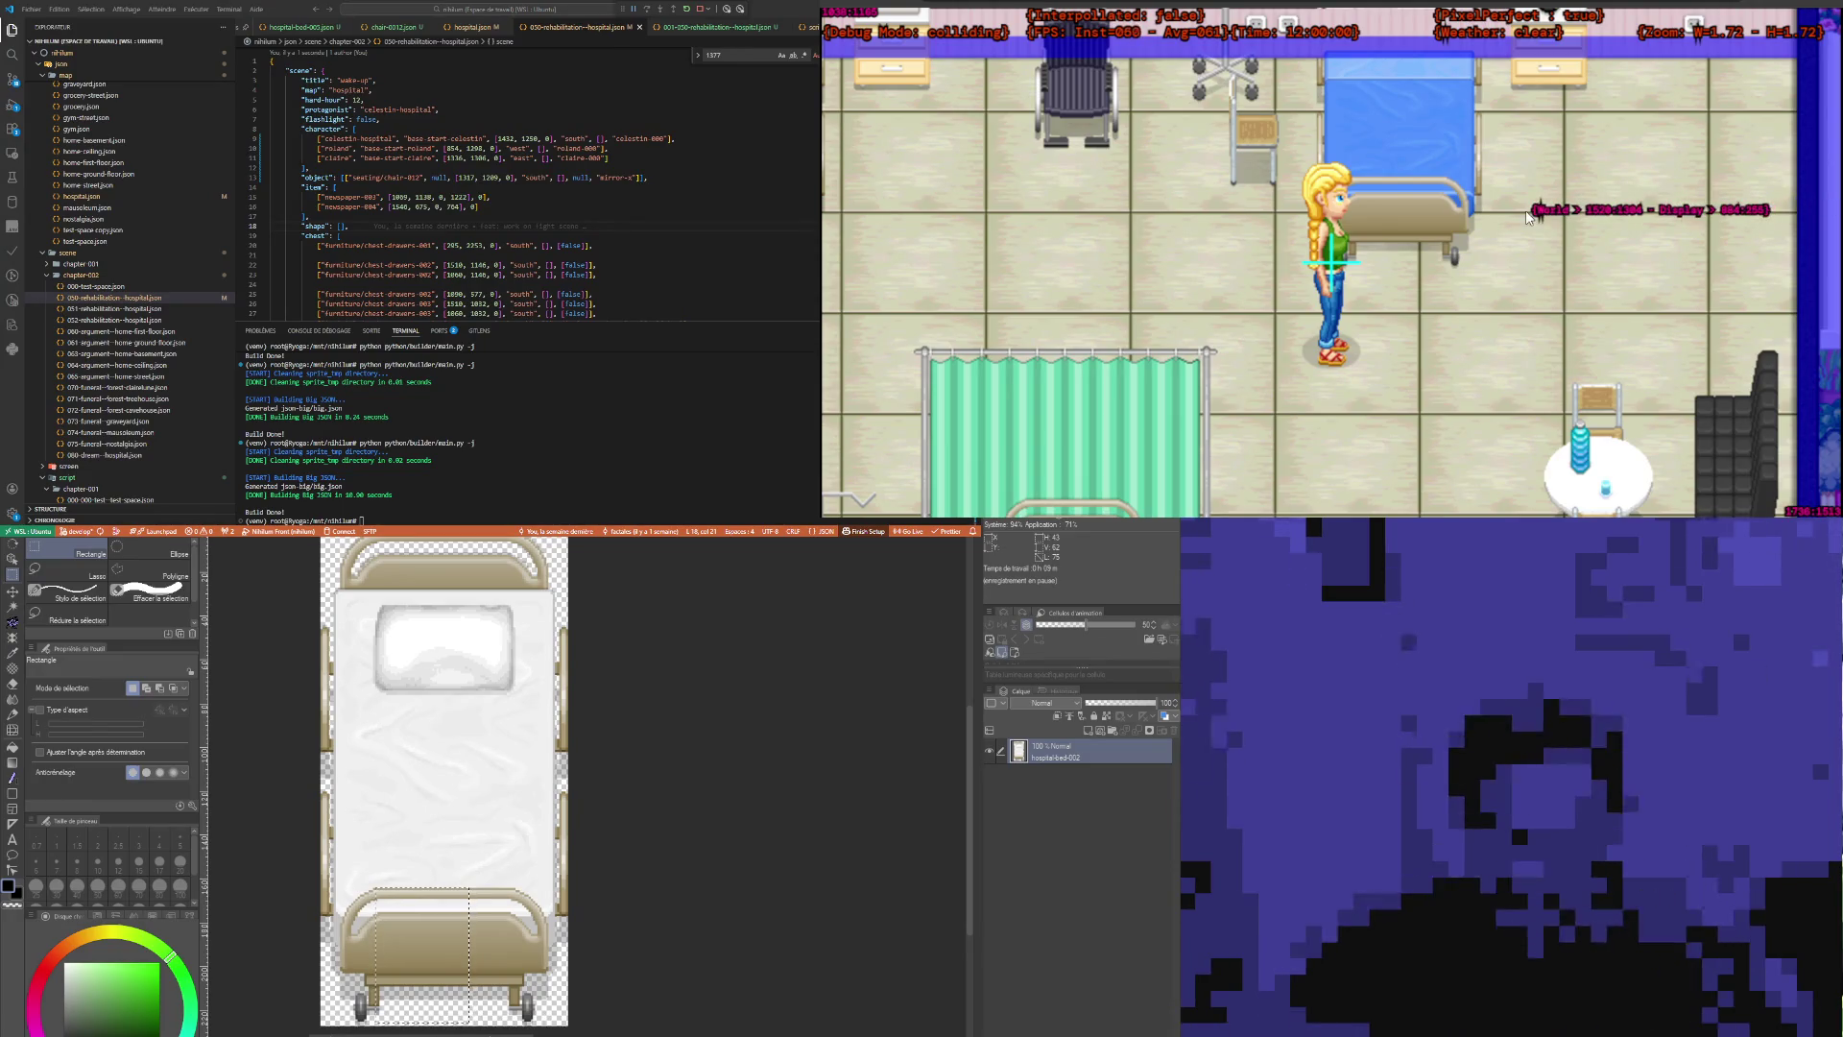
{"action": "key", "text": "F5"}
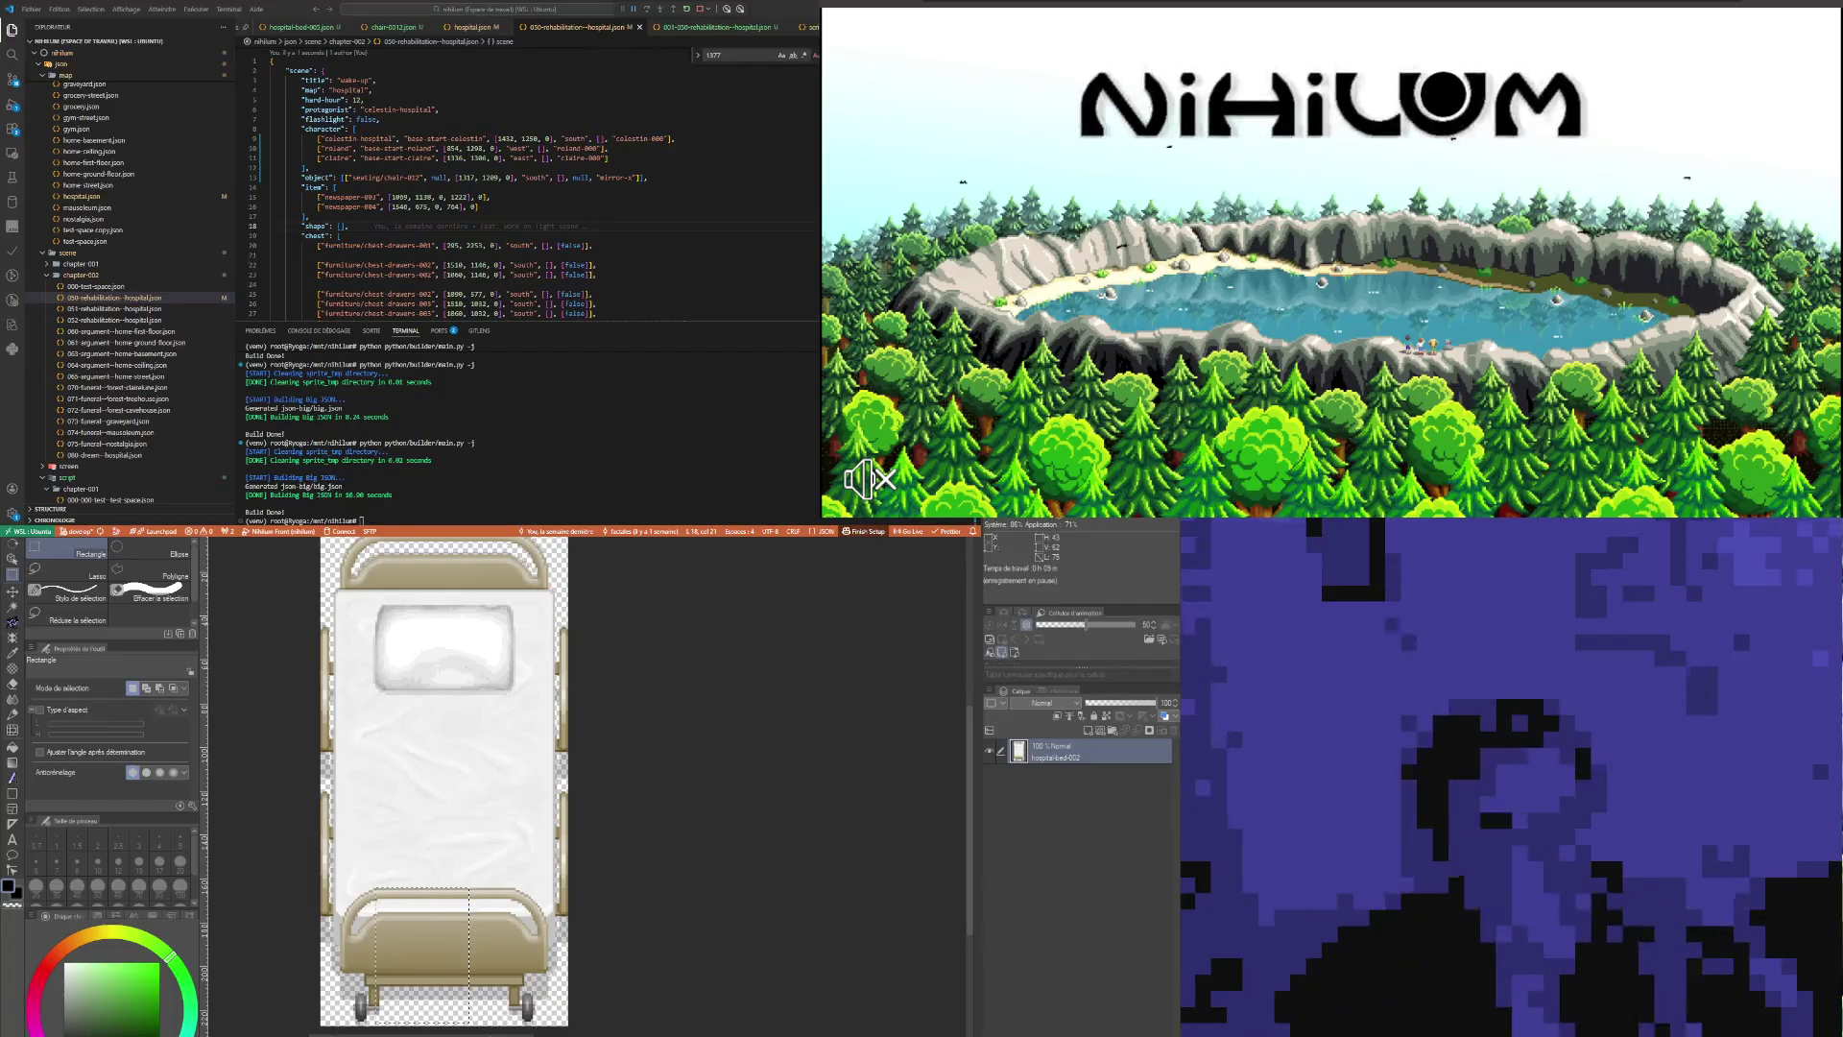
Step: Start the game, inspect the chair-012 JSON lookup exception in json_mngr.js, and continue past it
{"action": "left_click", "coordinate": [1397, 250]}
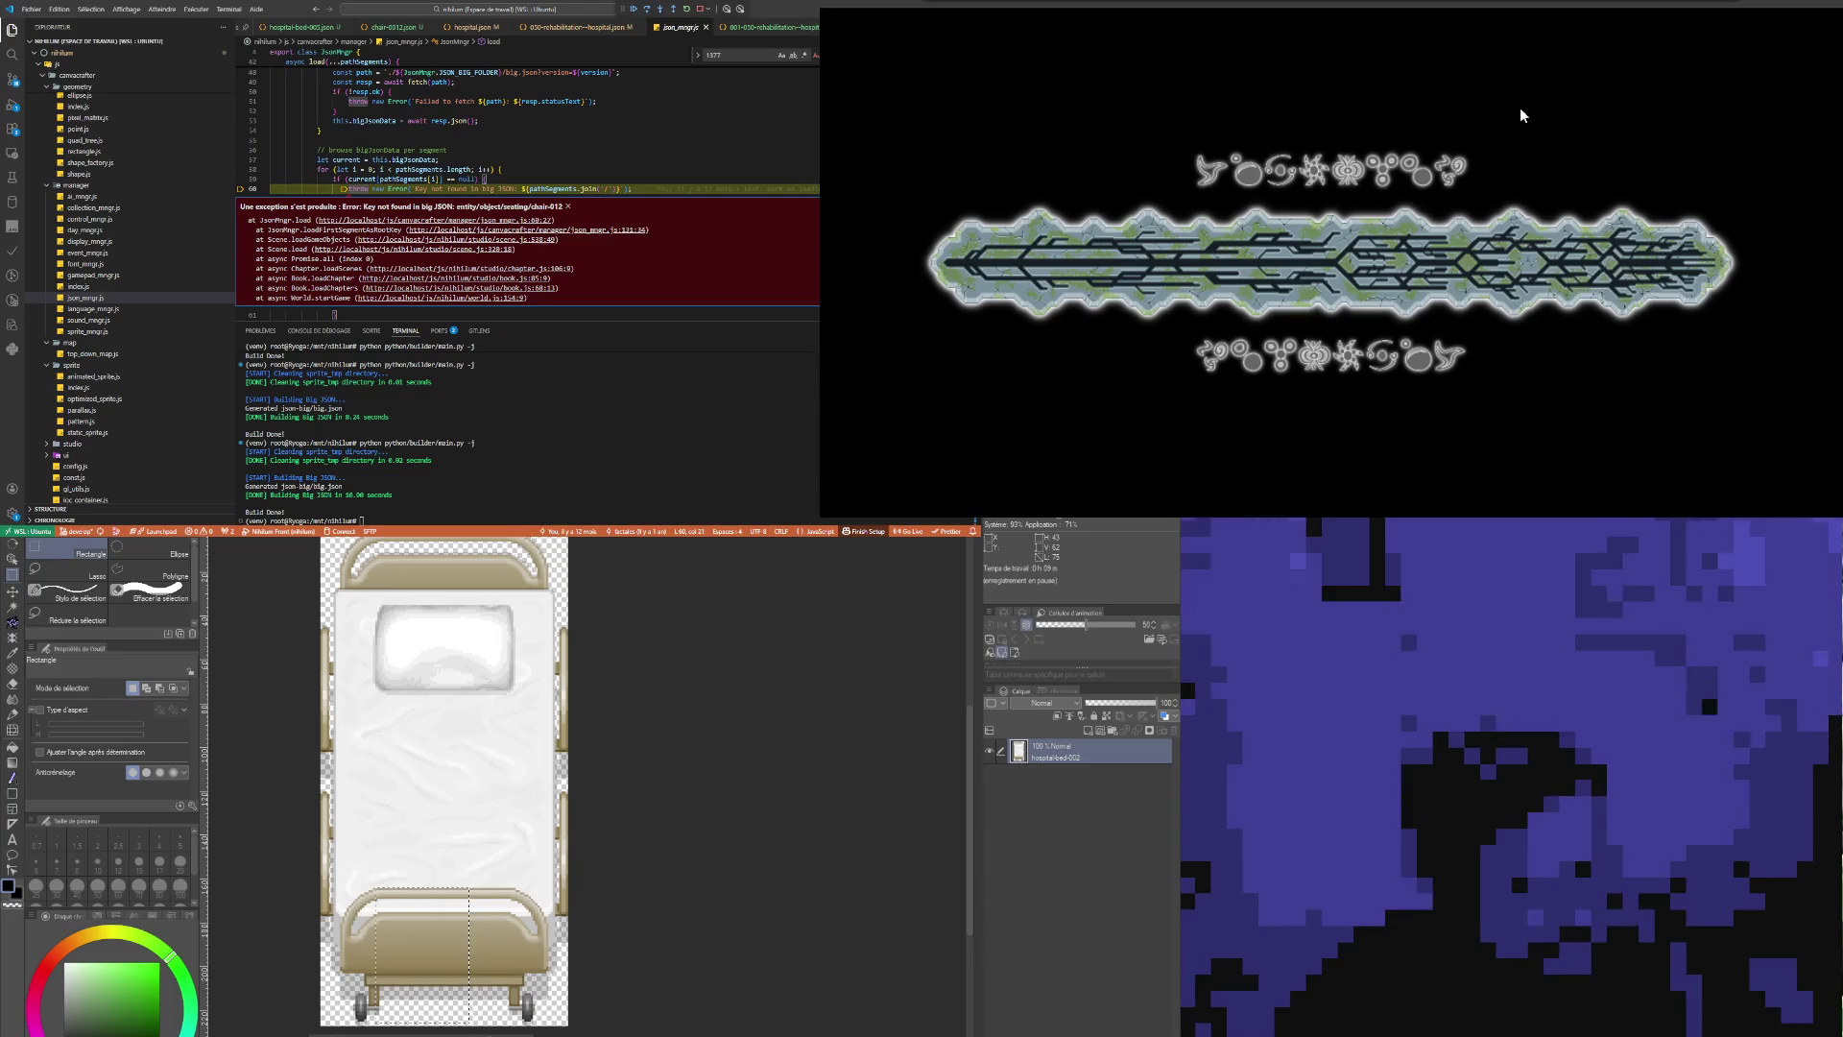
{"action": "left_click", "coordinate": [475, 141]}
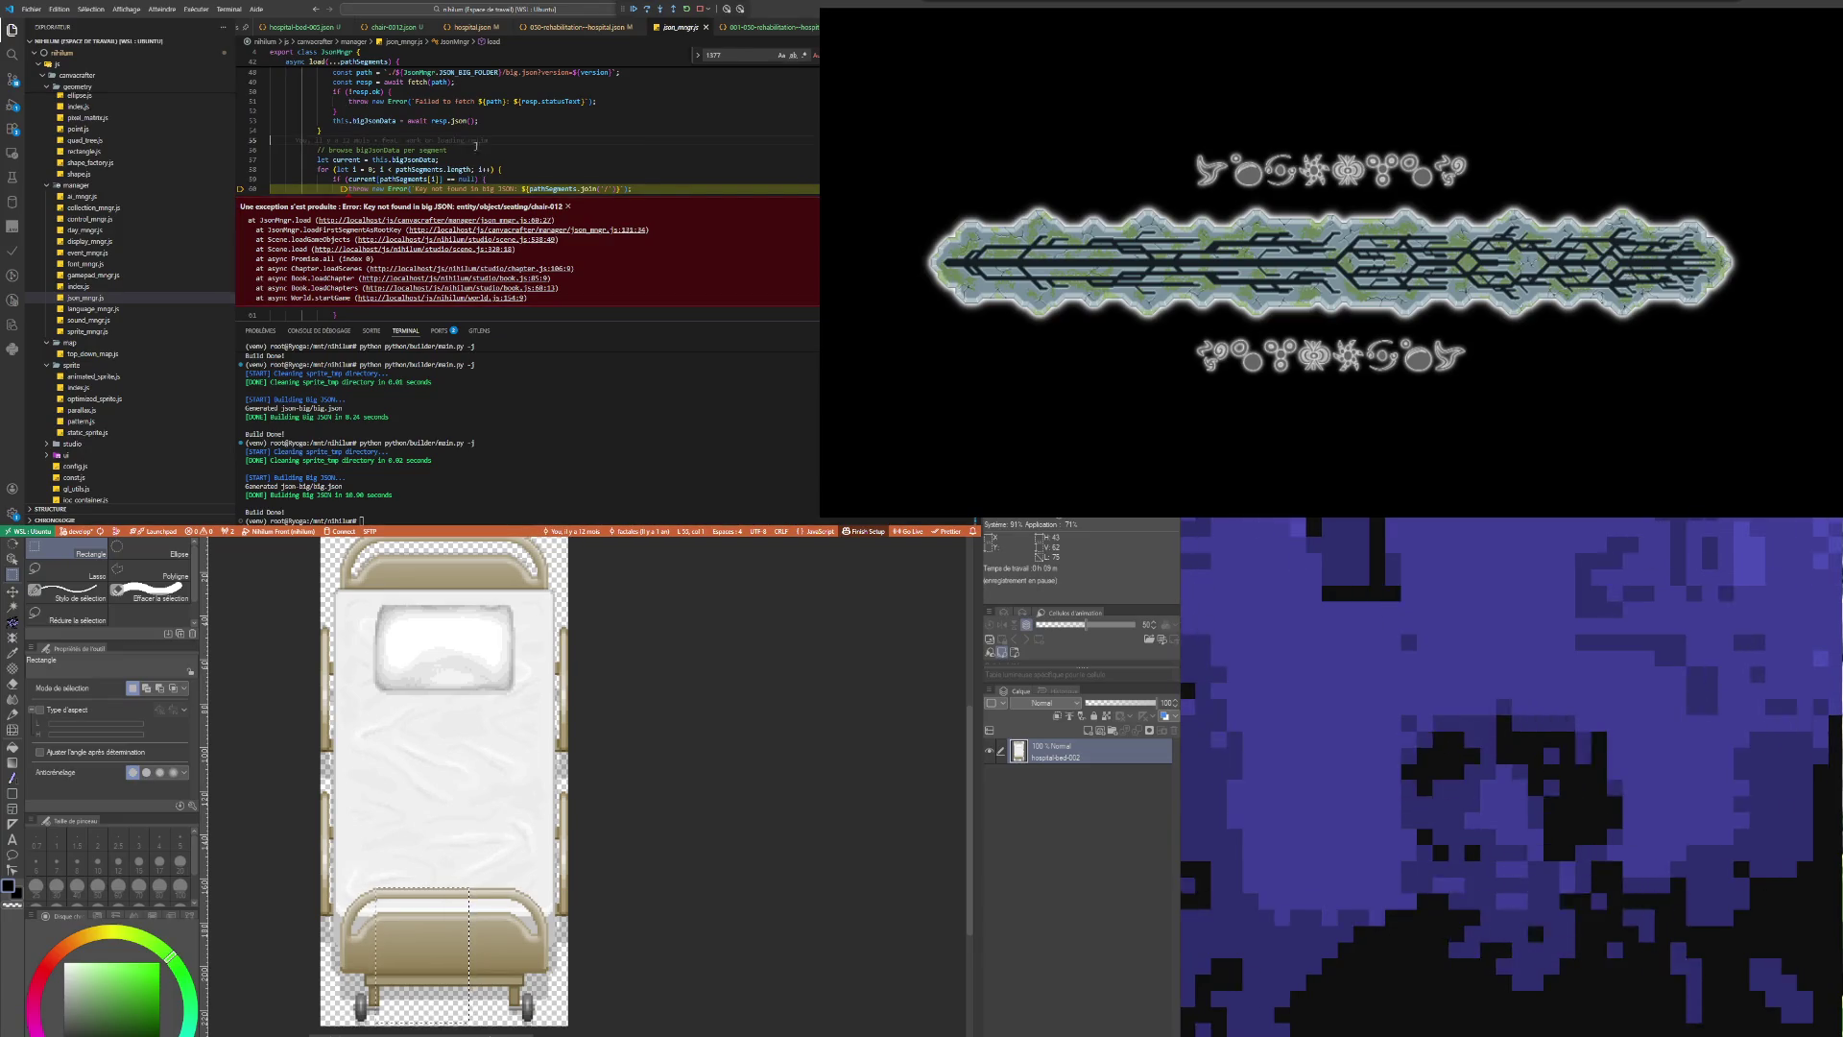
{"action": "mouse_move", "coordinate": [549, 188]}
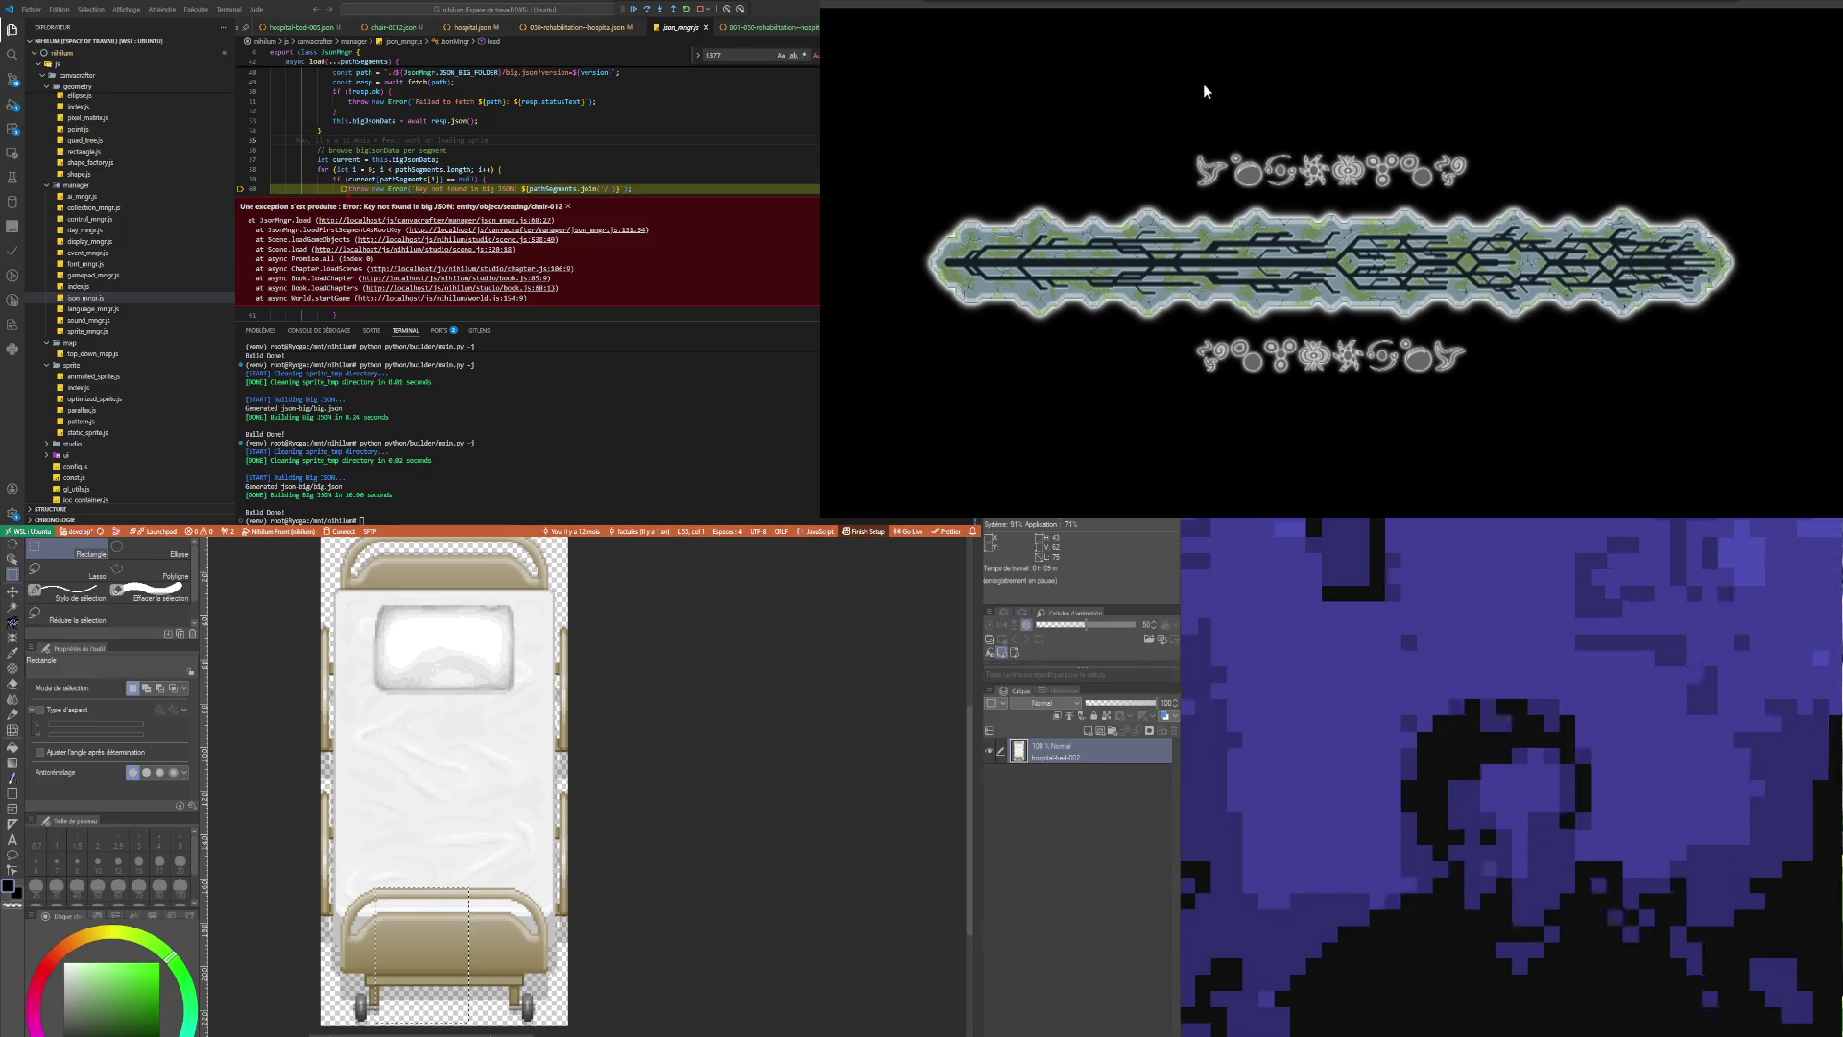
{"action": "key", "text": "F5"}
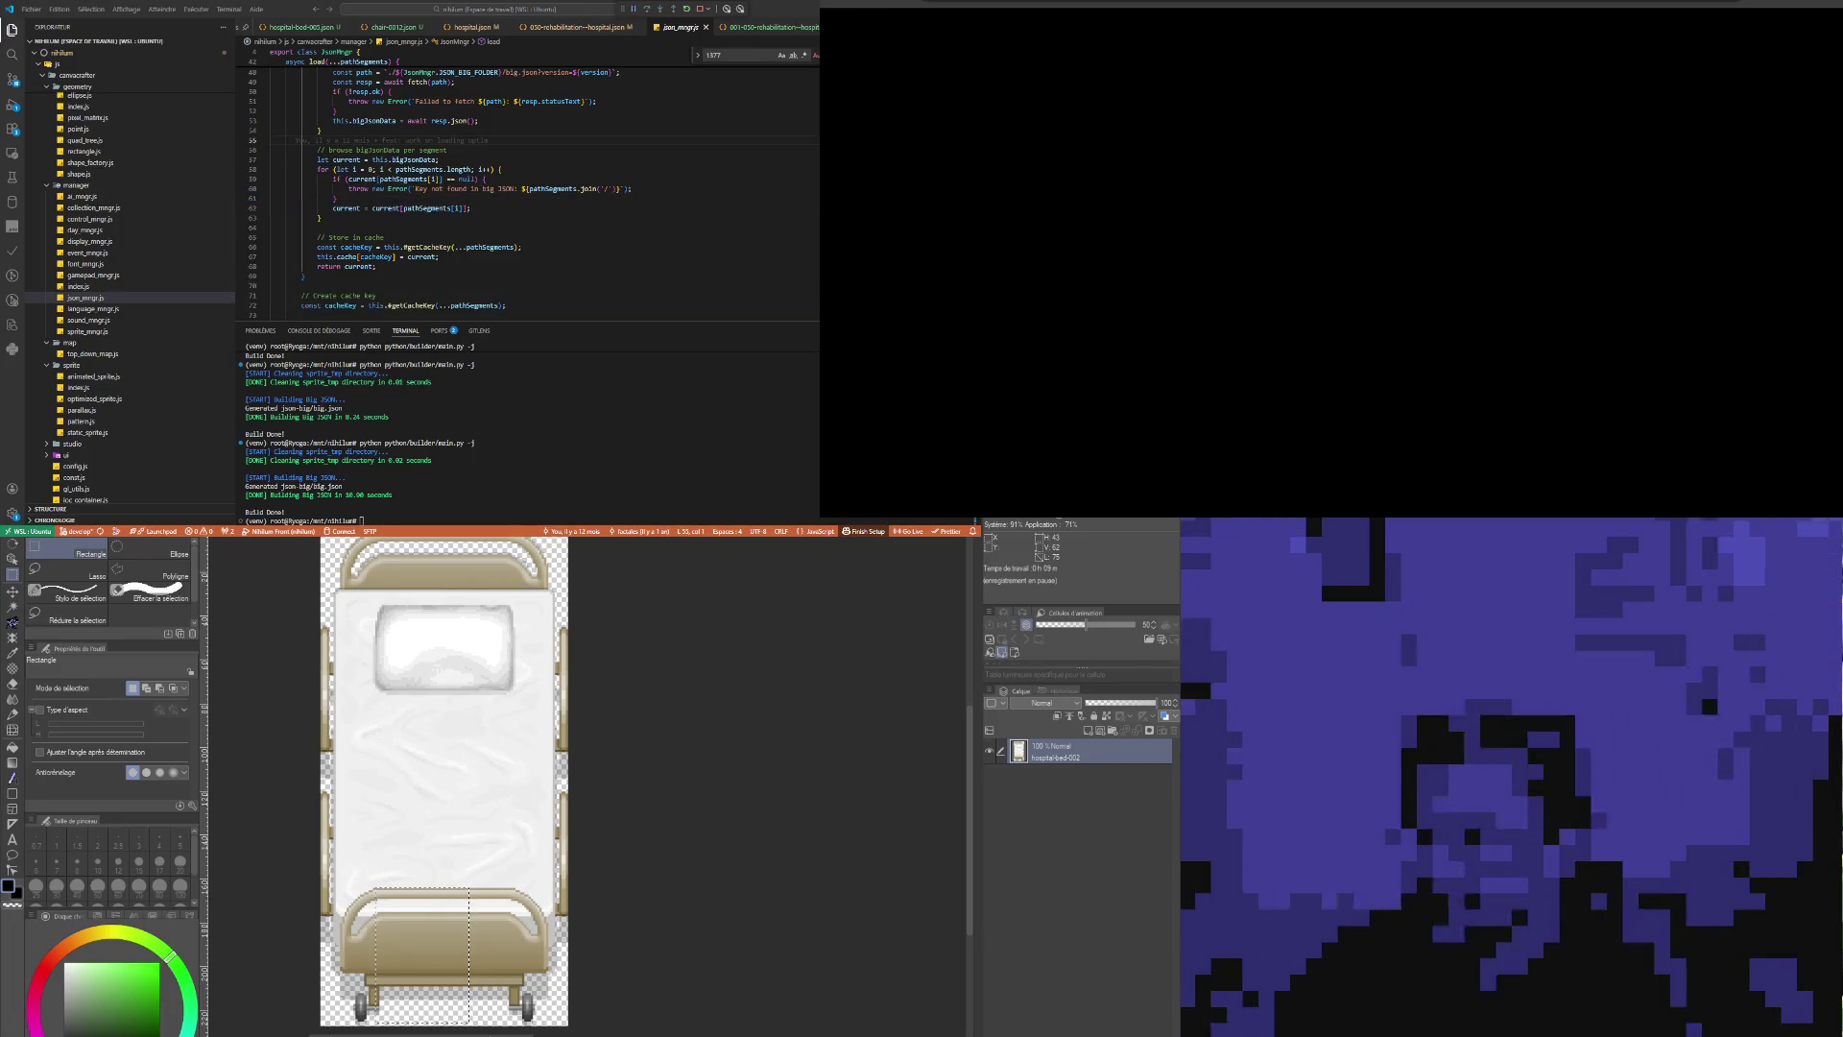
Step: Return to 050-rehabilitation--hospital.json, relaunch the game to its title screen, and open chair-0012.json
{"action": "left_click", "coordinate": [586, 53]}
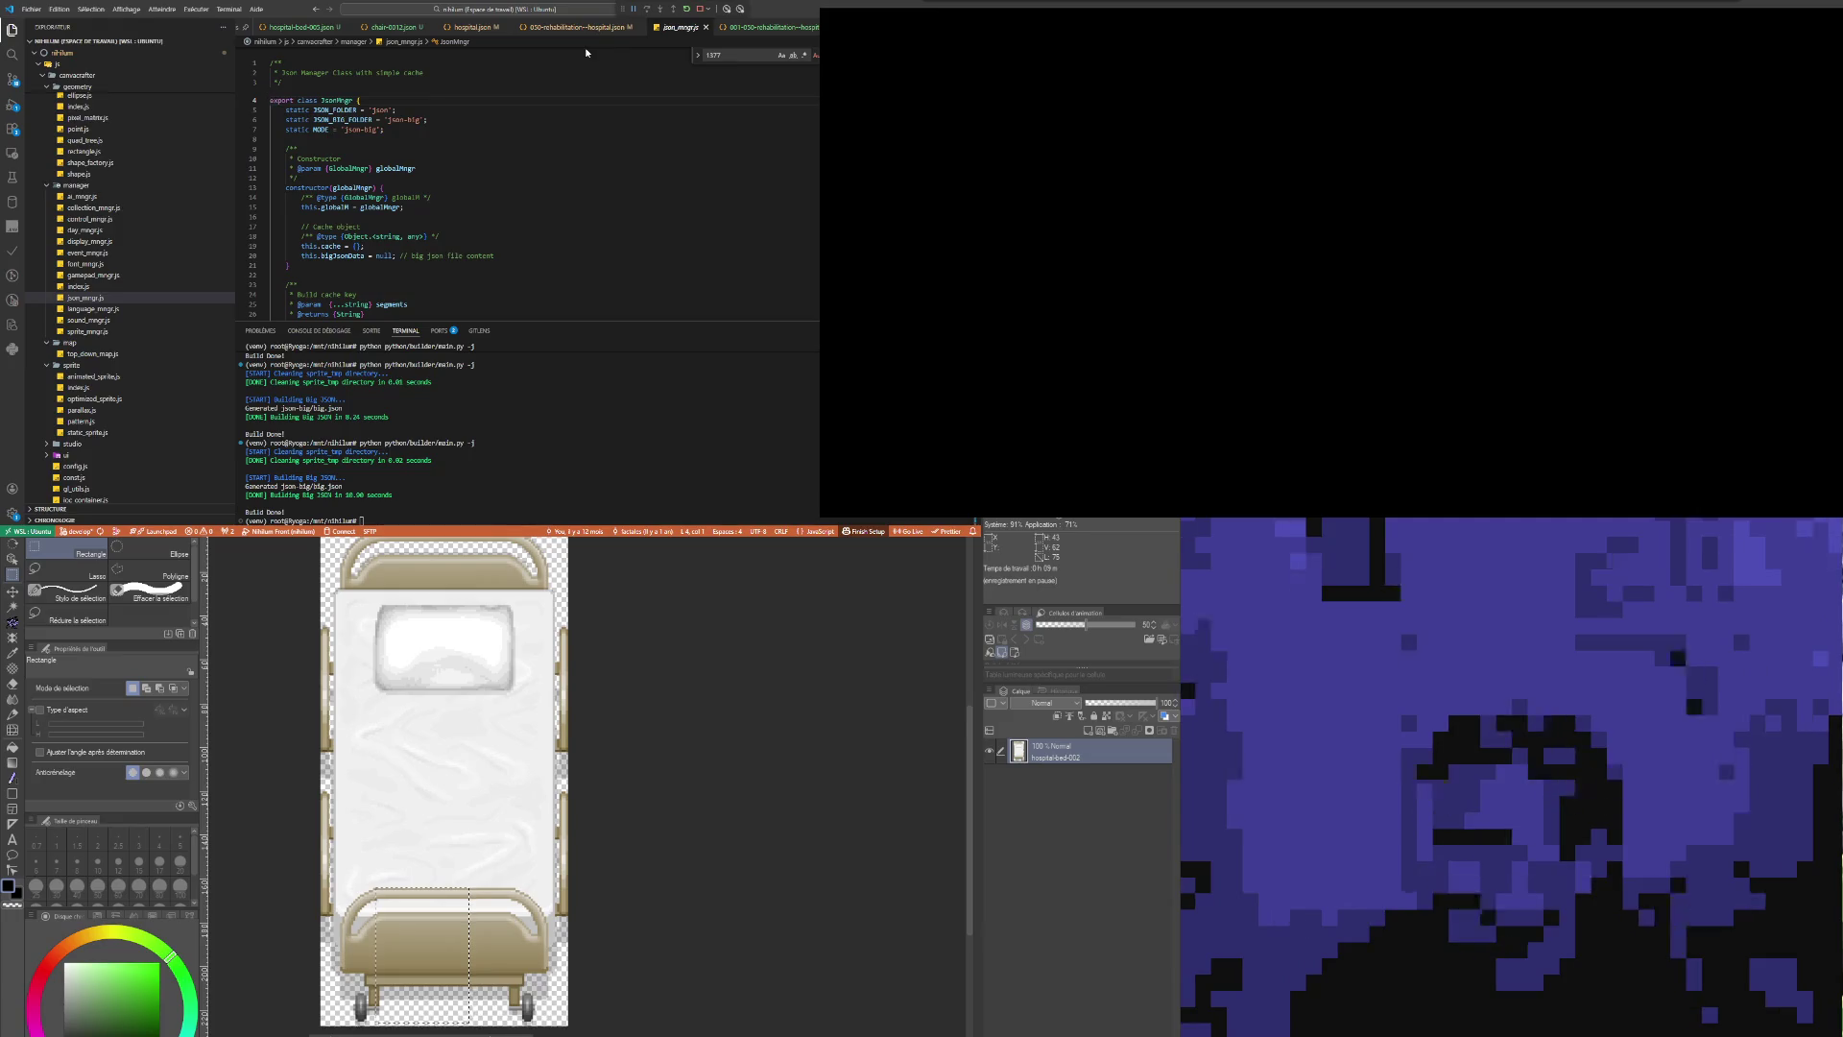
{"action": "left_click", "coordinate": [558, 29]}
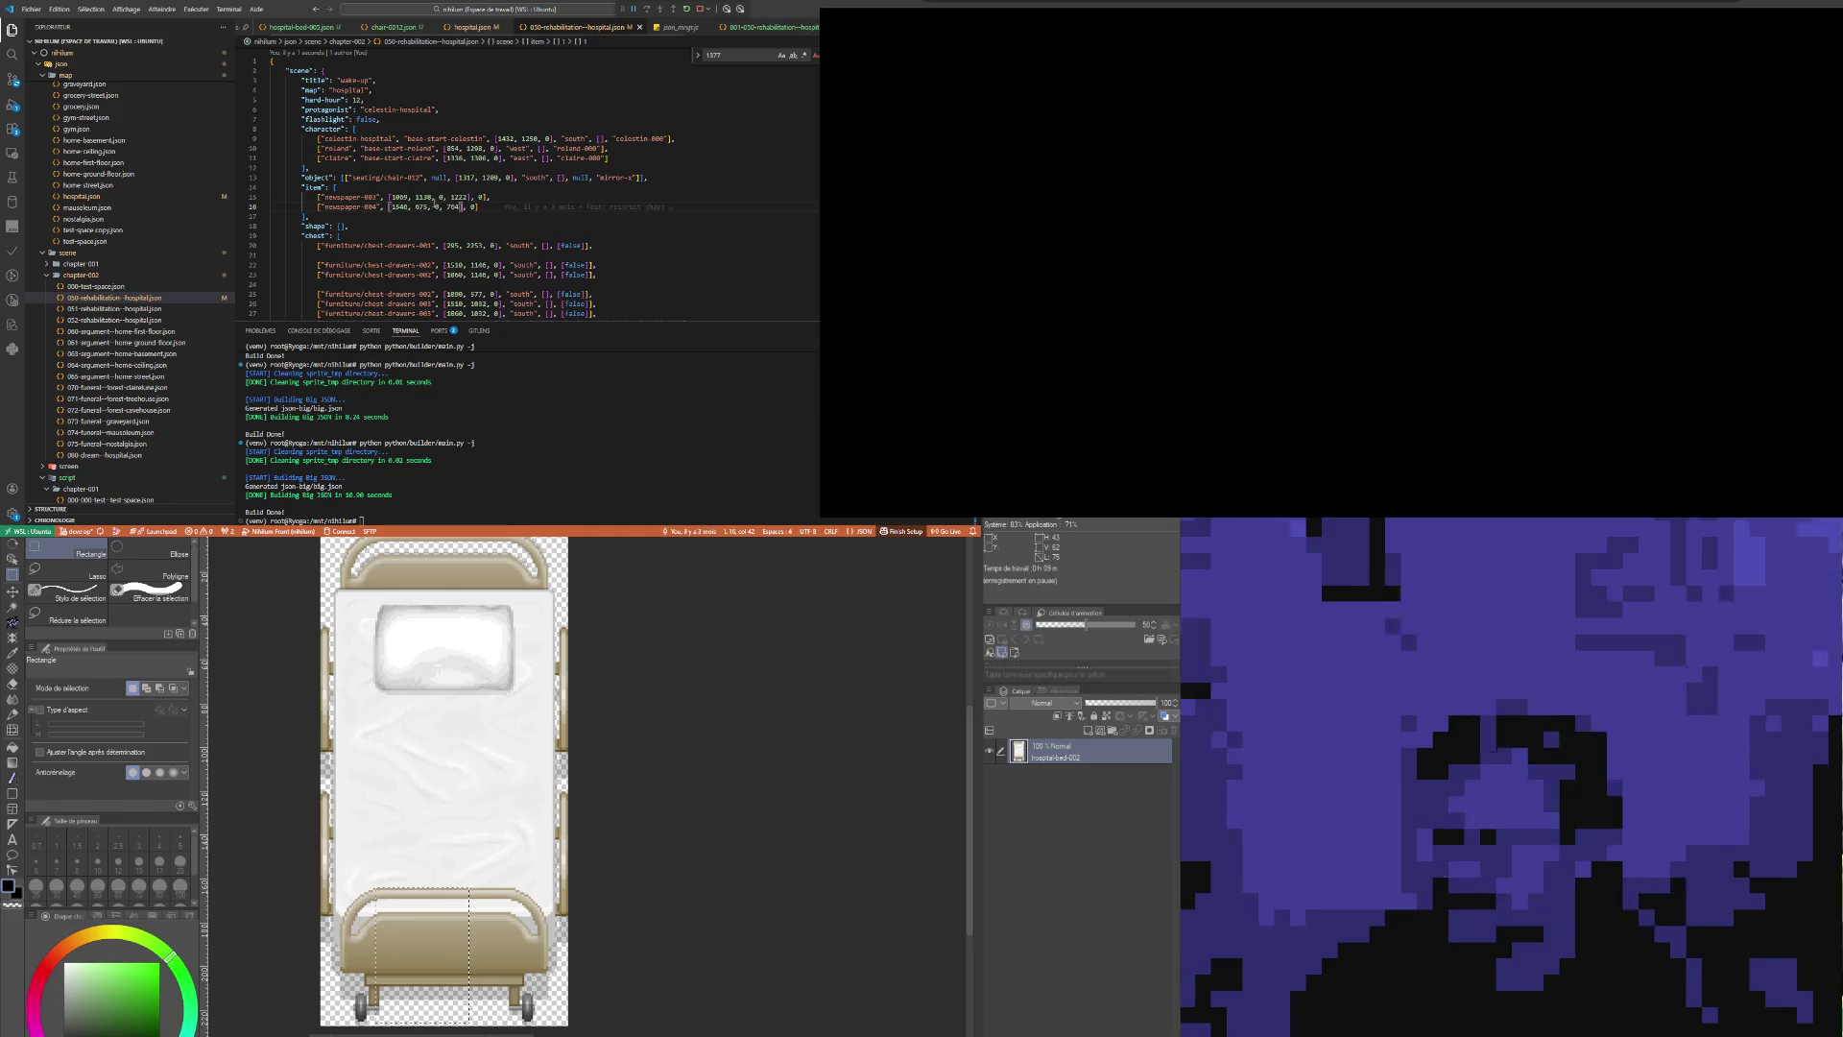
{"action": "key", "text": "Down"}
{"action": "key", "text": "End"}
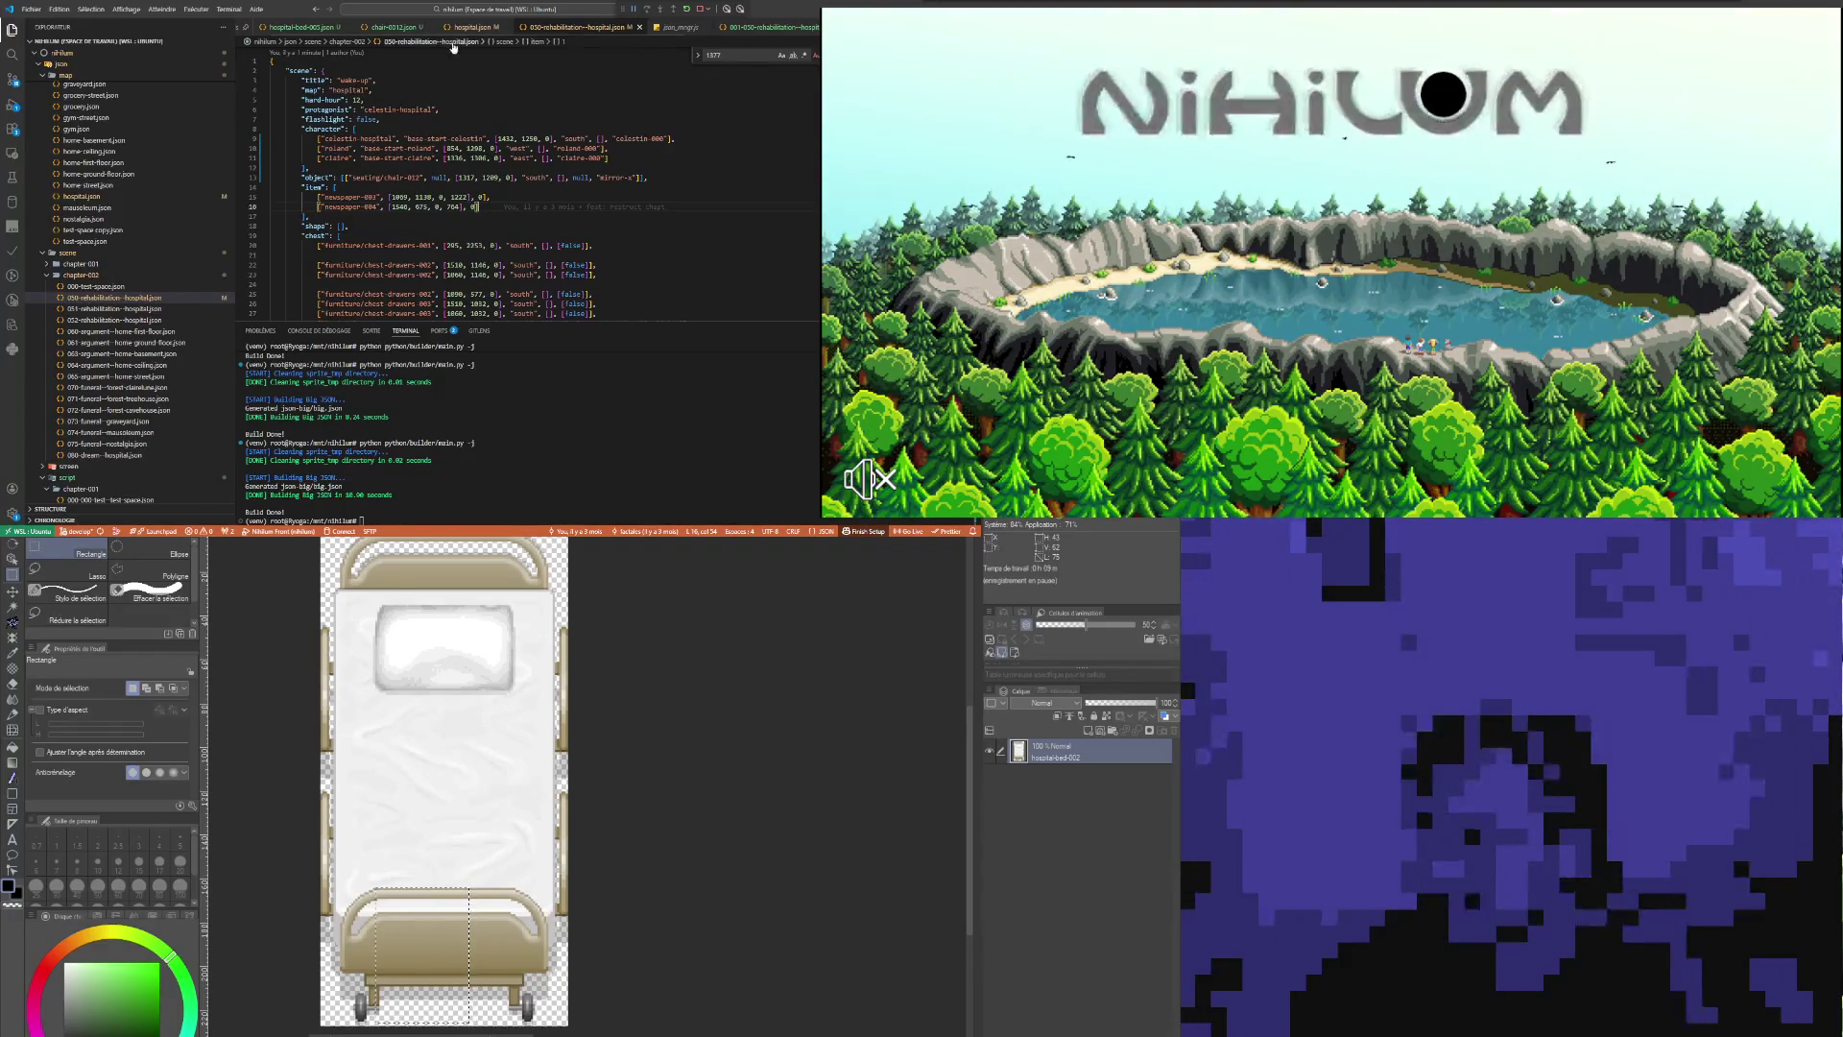
{"action": "left_click", "coordinate": [393, 29]}
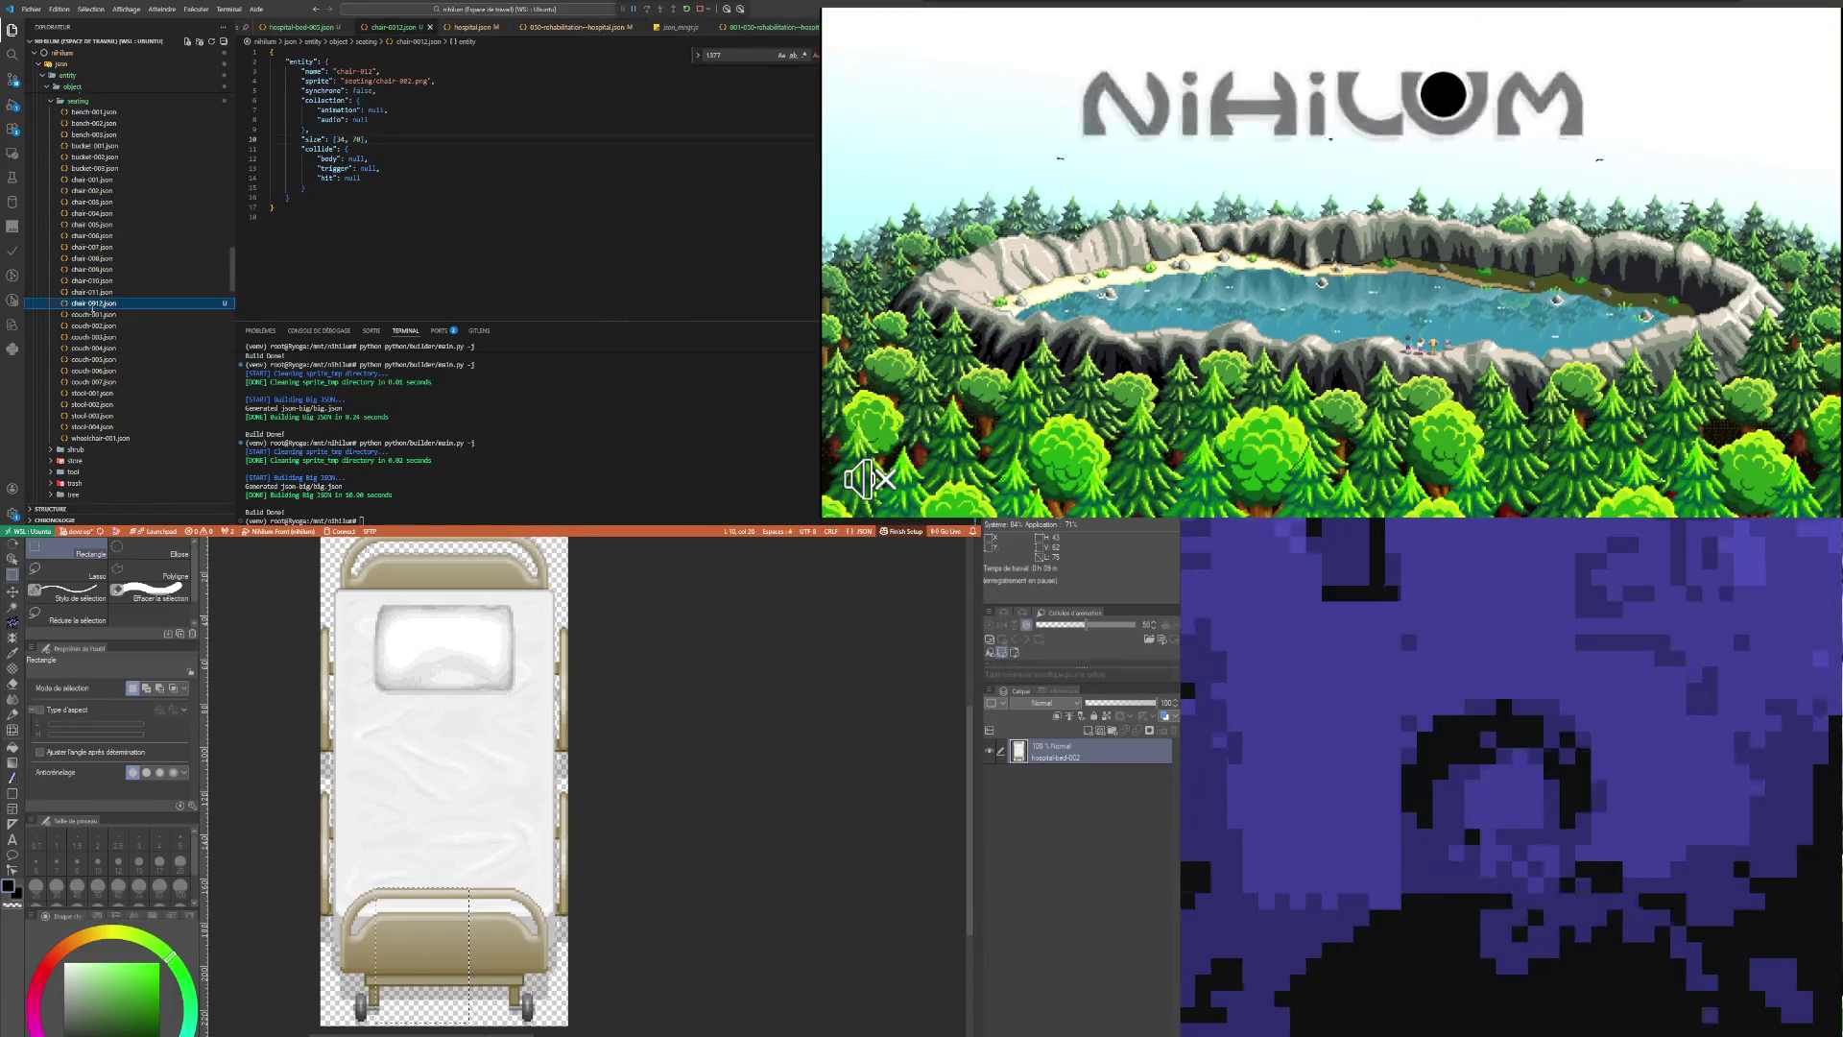
Step: Rename chair-0012.json to chair-012.json and rerun the build script to regenerate the game JSON
{"action": "key", "text": "F2"}
{"action": "type", "text": "chair-012"}
{"action": "key", "text": "Return"}
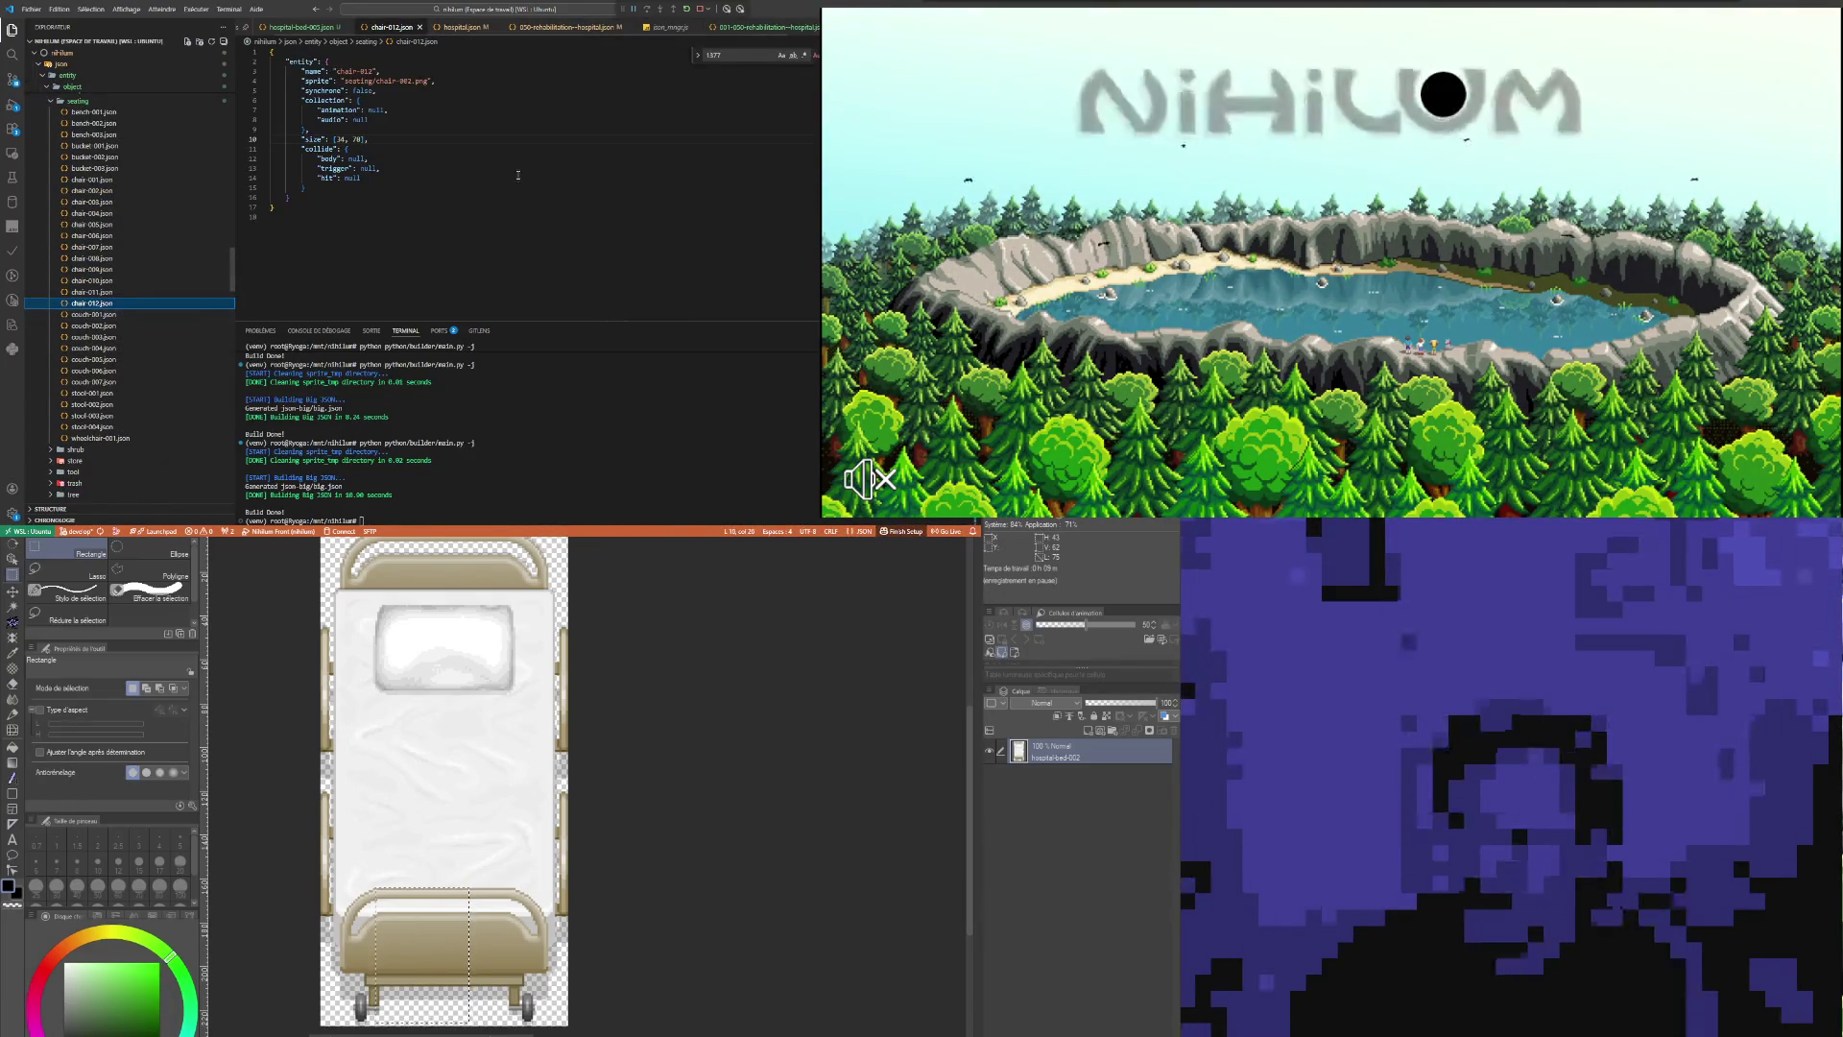
{"action": "type", "text": "python python/builder/main.py -j"}
{"action": "key", "text": "Return"}
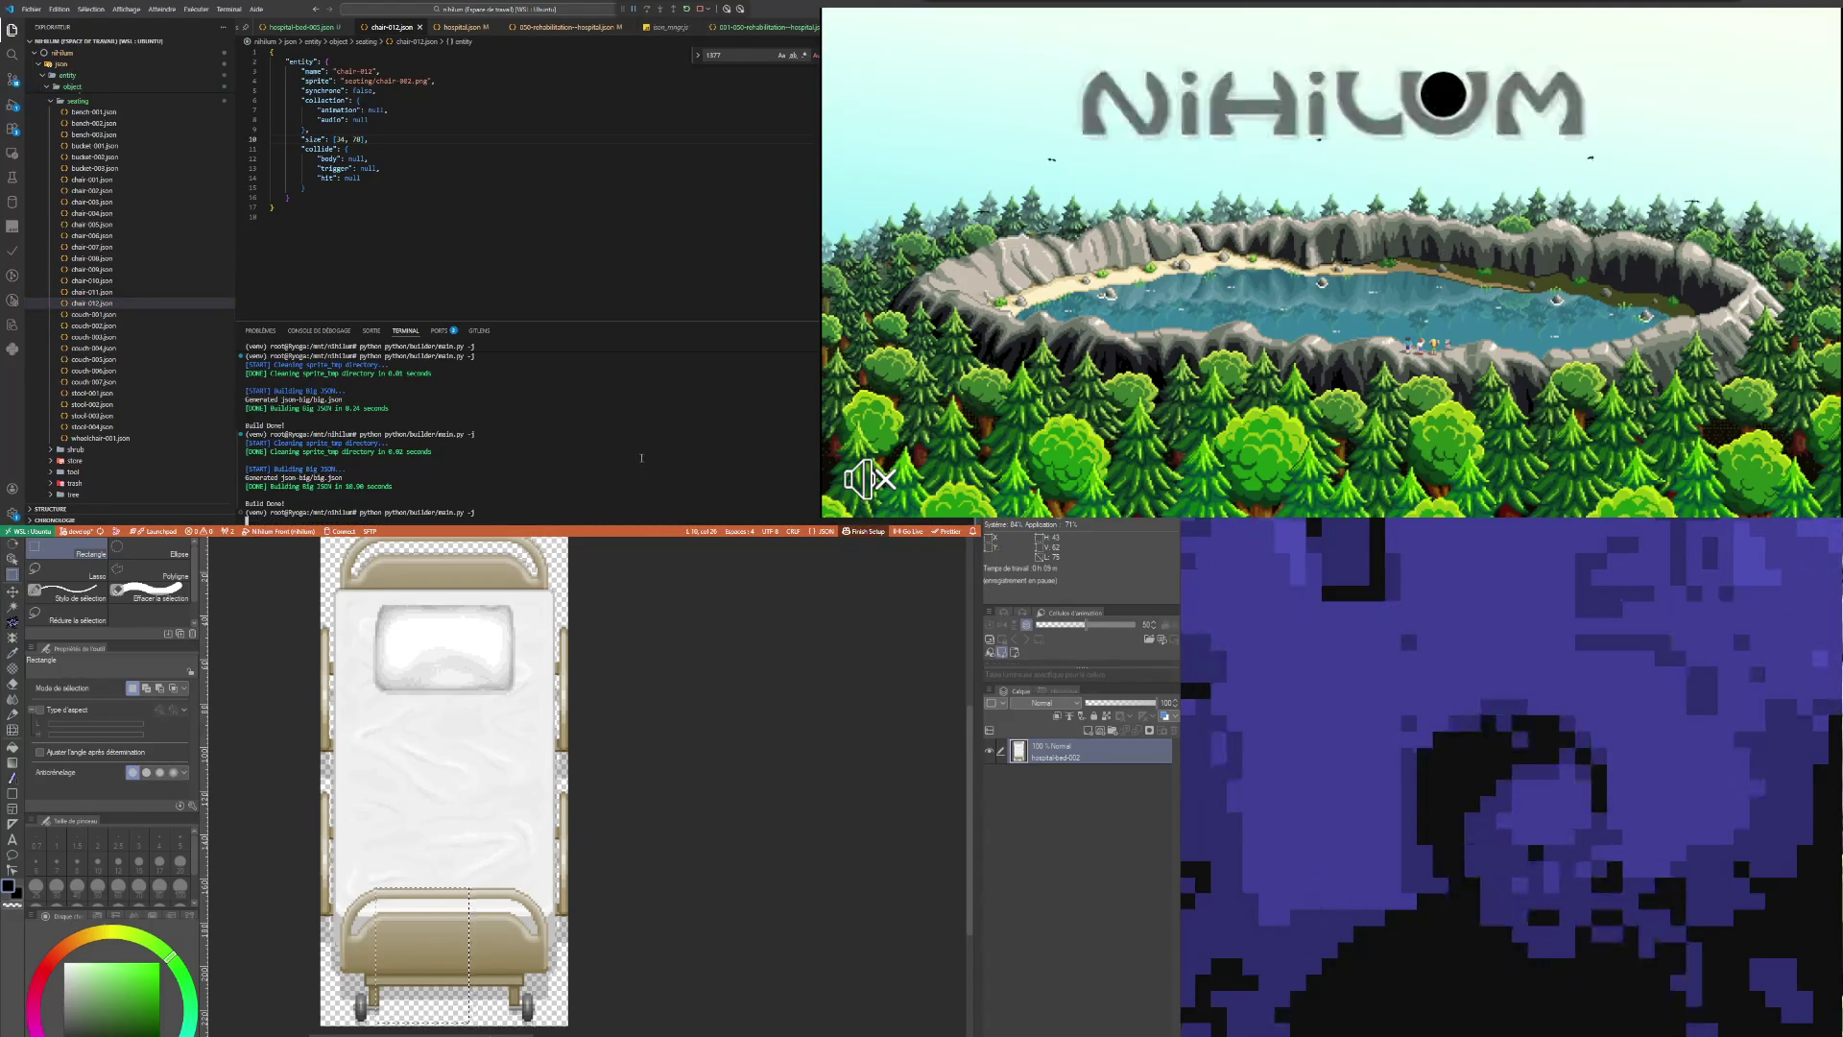
Step: Review the chair's animation and null audio entries, then reload the game with the rebuilt data
{"action": "left_click", "coordinate": [483, 113]}
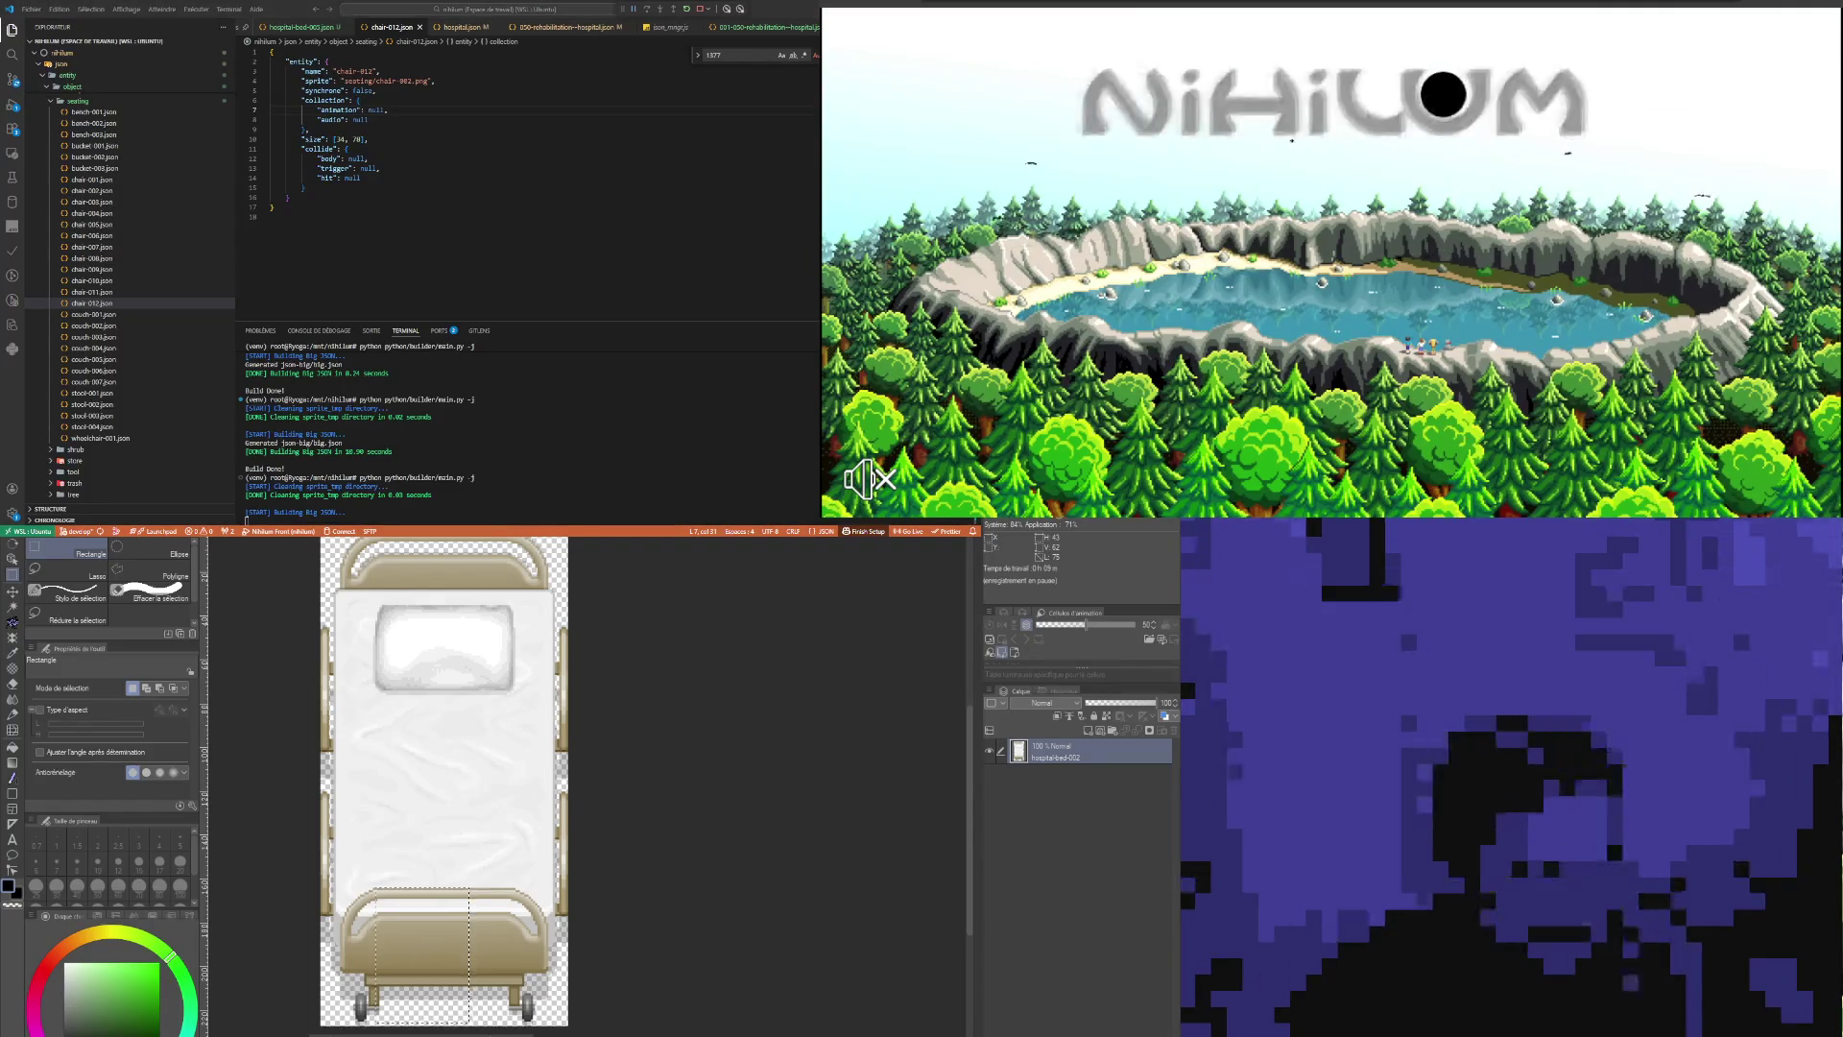
{"action": "double_click", "coordinate": [386, 119]}
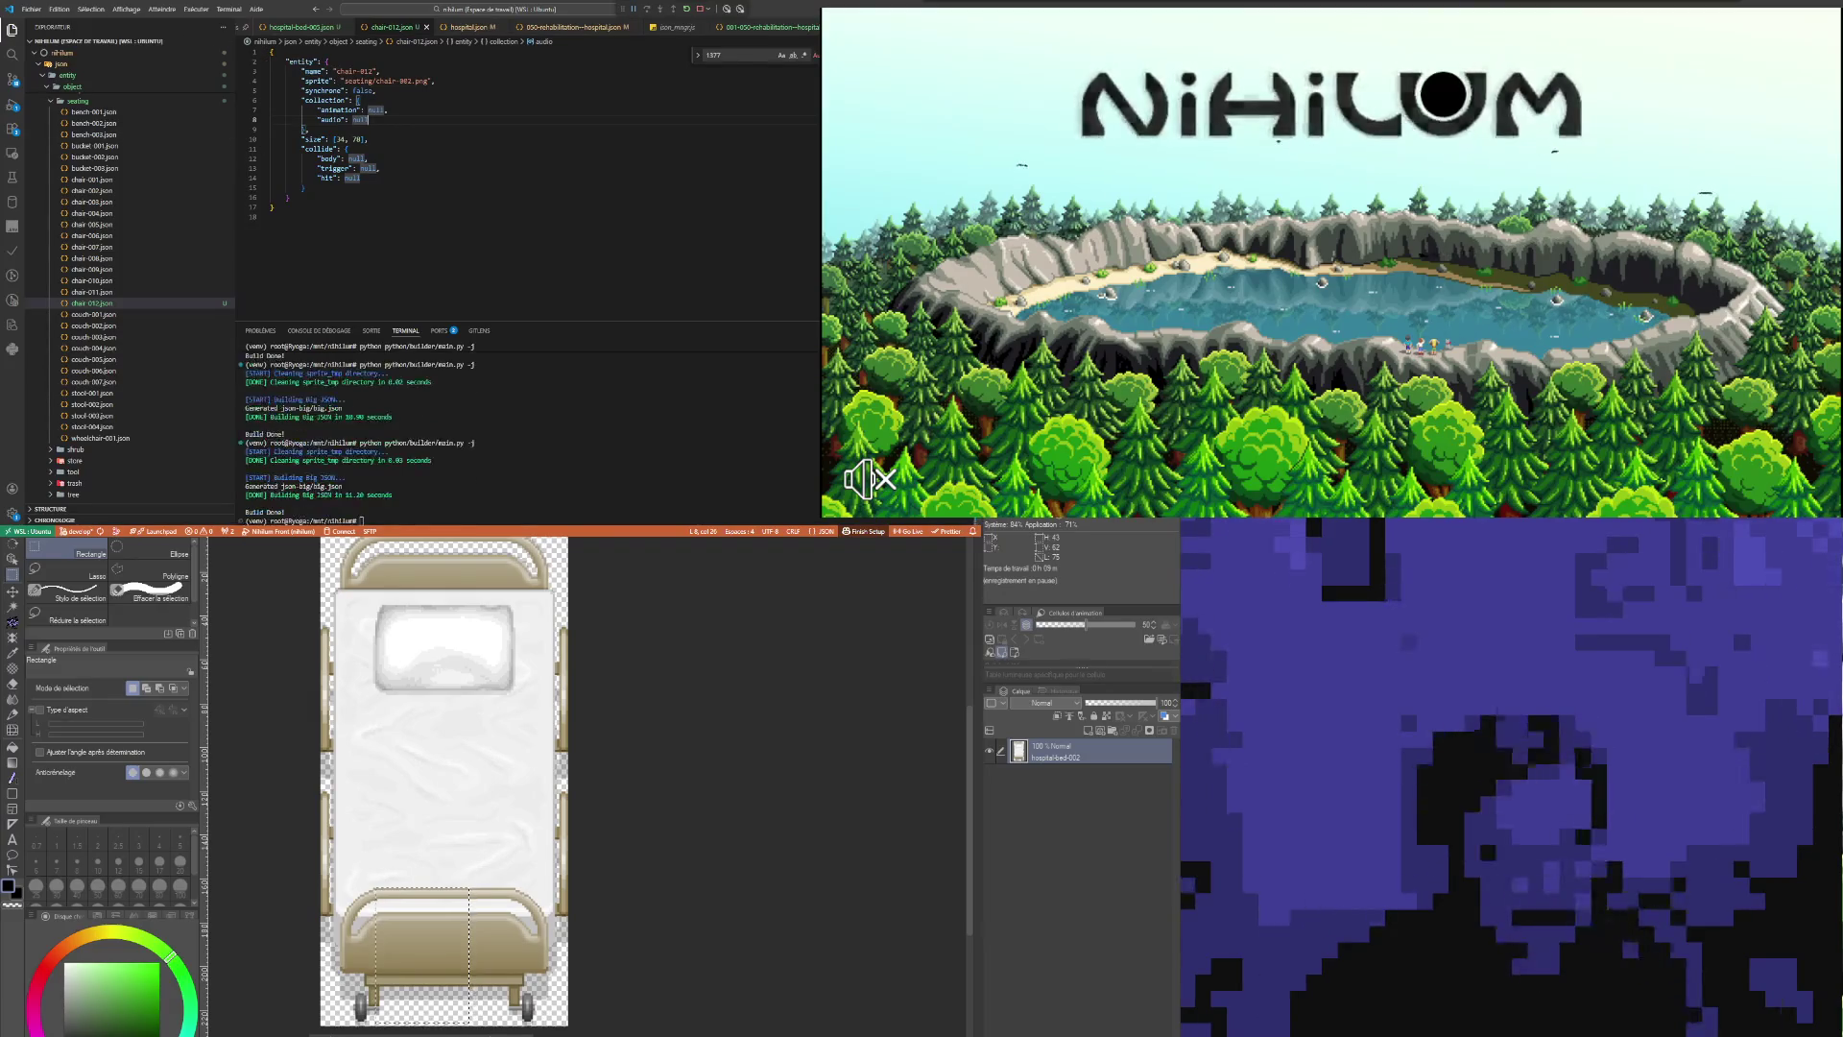
{"action": "left_click", "coordinate": [1314, 262]}
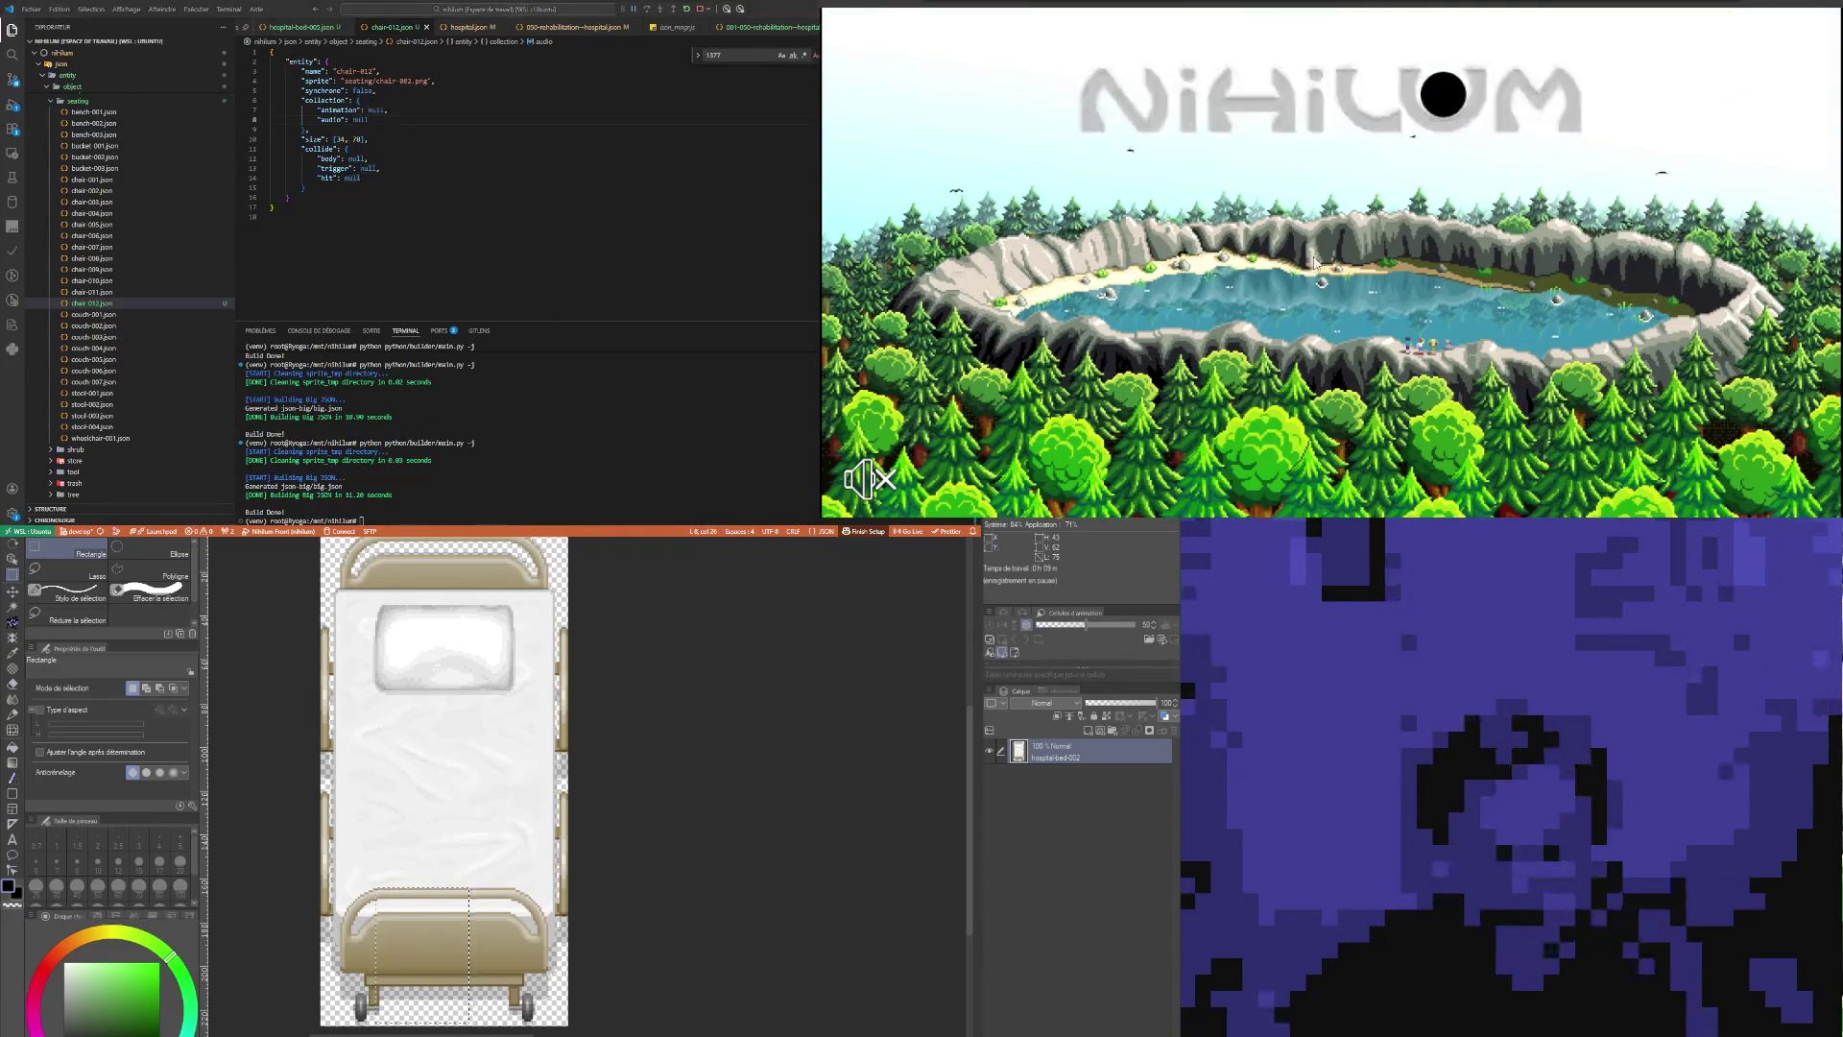
{"action": "key", "text": "F5"}
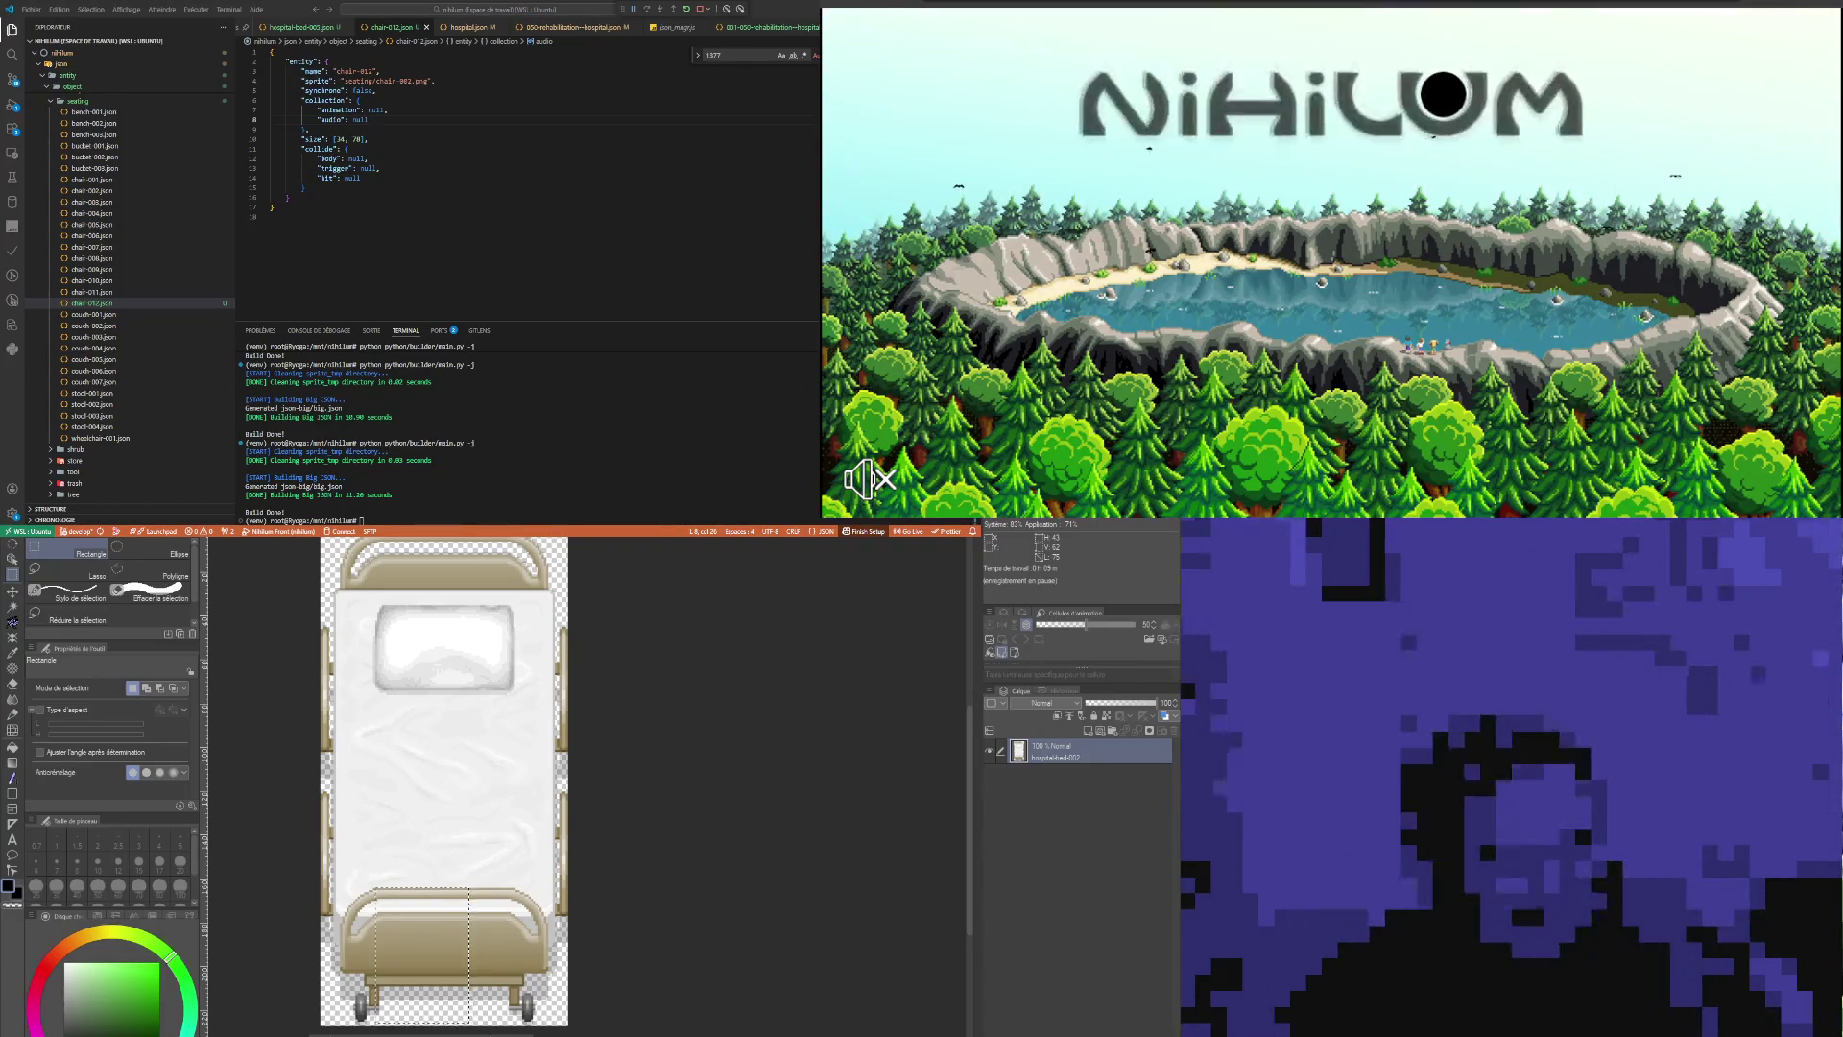
Step: Start the game into its loading screen while checking the chair's collection, audio and collide settings
{"action": "left_click", "coordinate": [361, 109]}
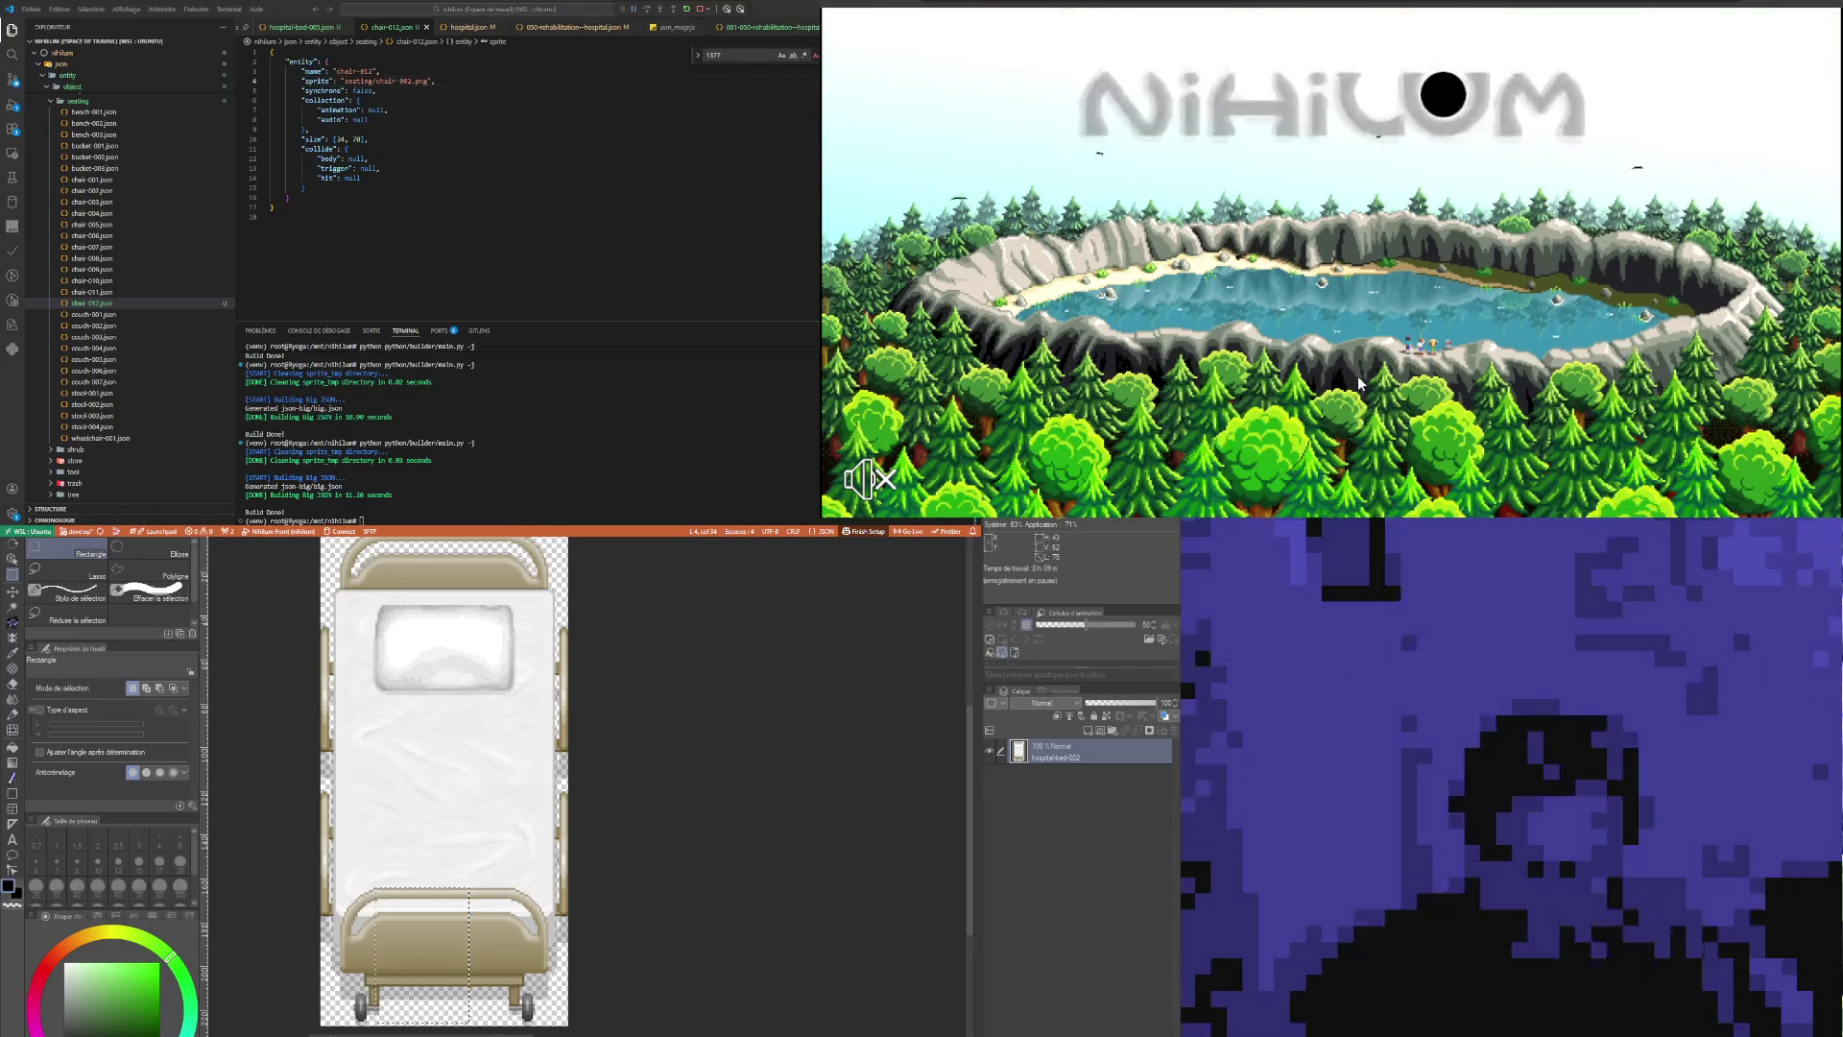
{"action": "left_click", "coordinate": [1357, 377]}
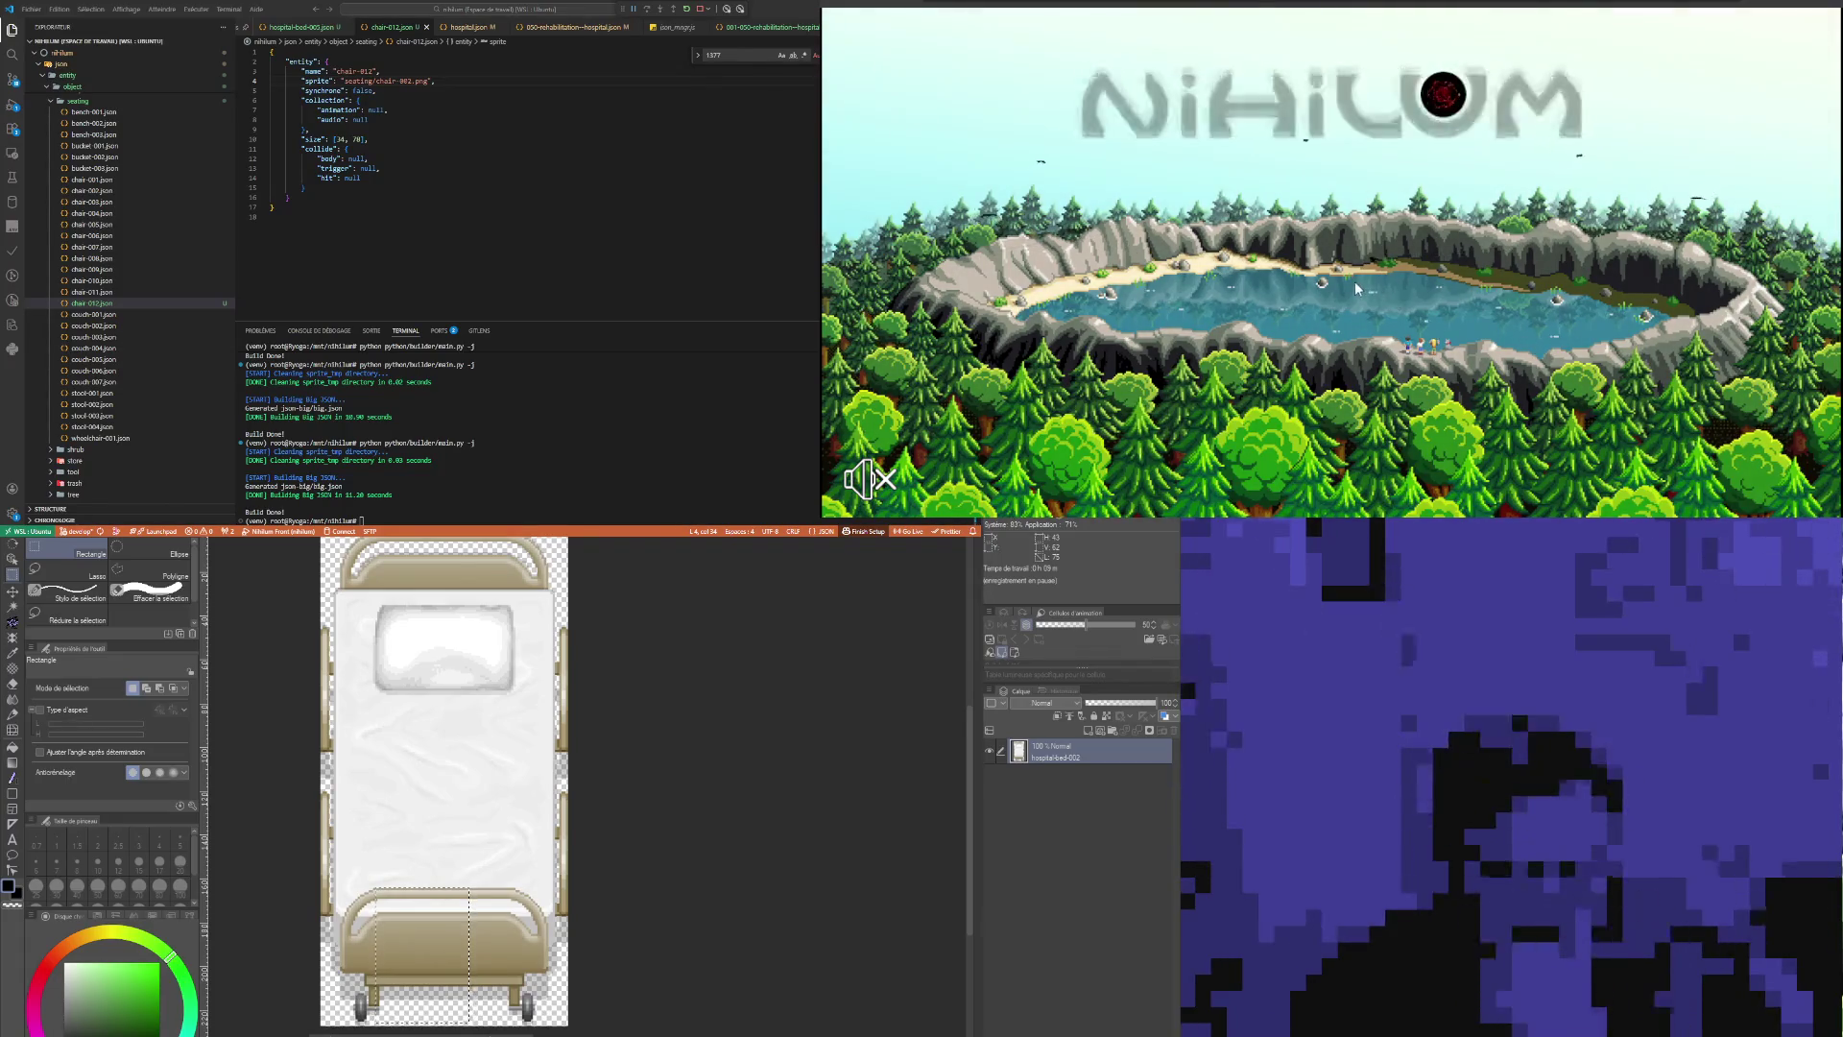
{"action": "left_click", "coordinate": [1425, 95]}
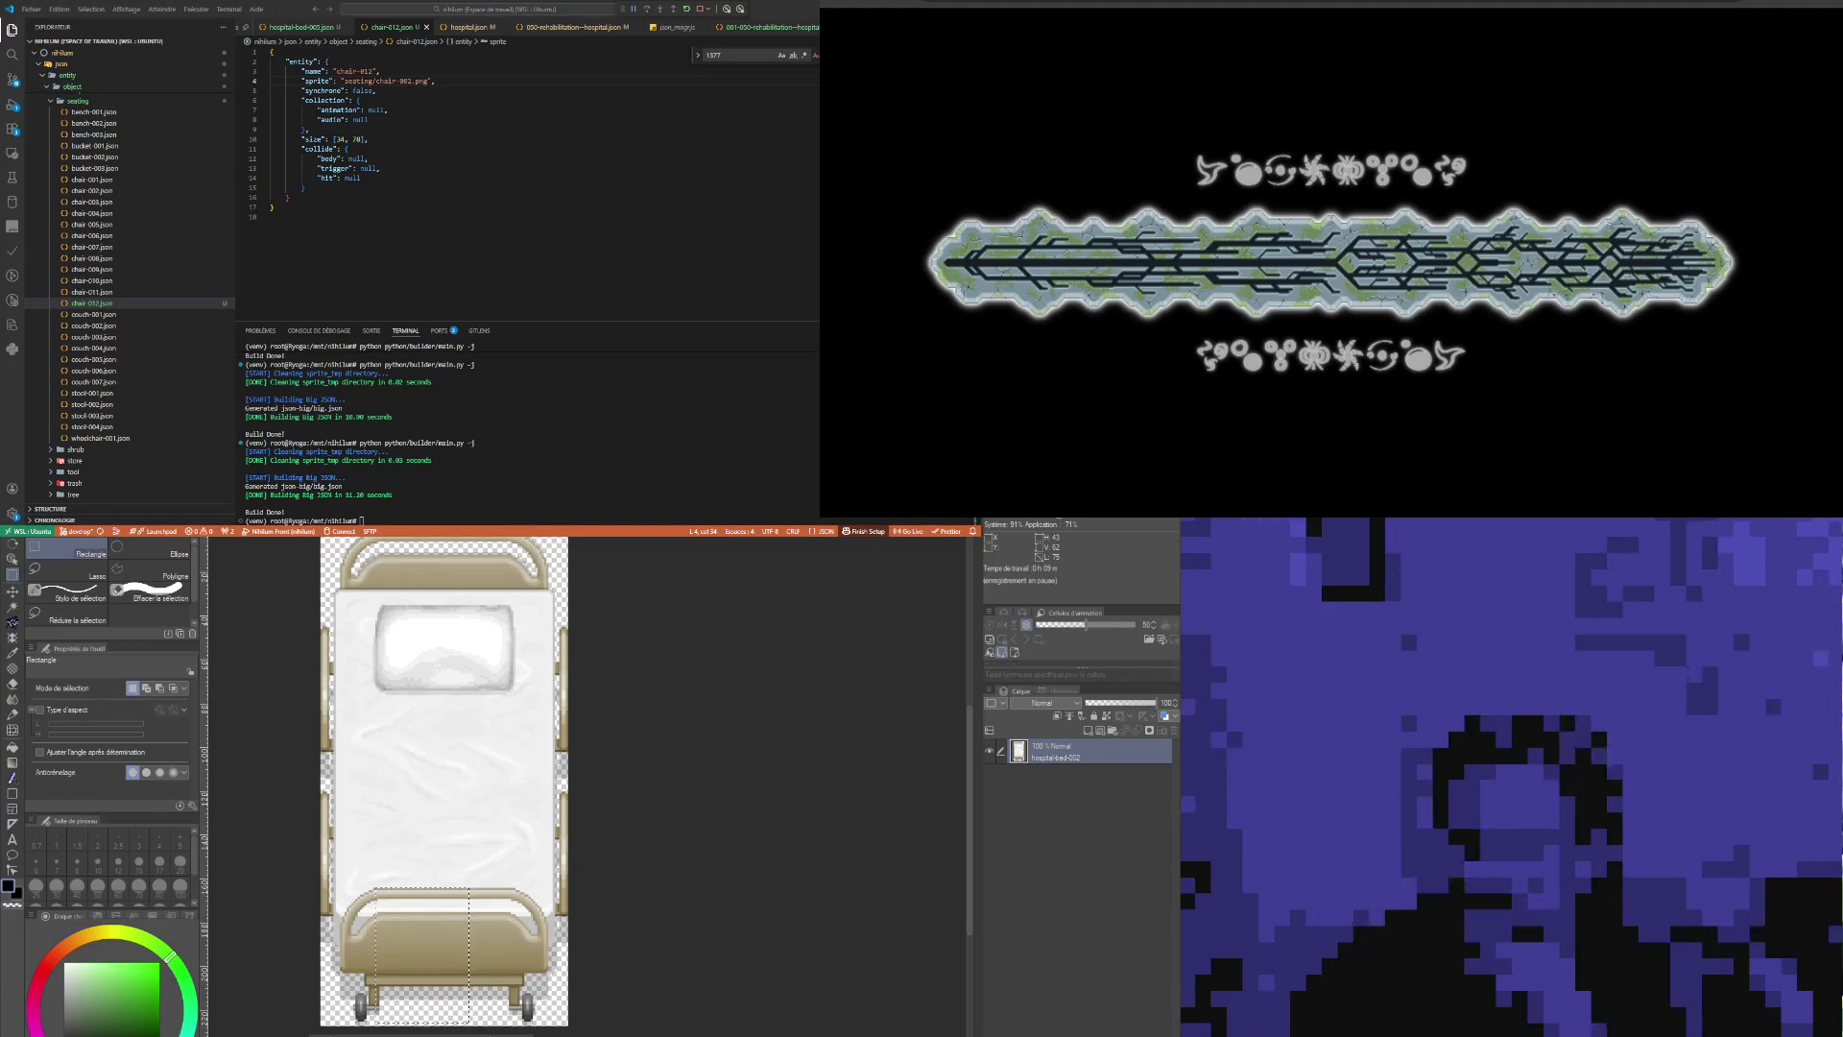
{"action": "left_click", "coordinate": [384, 100]}
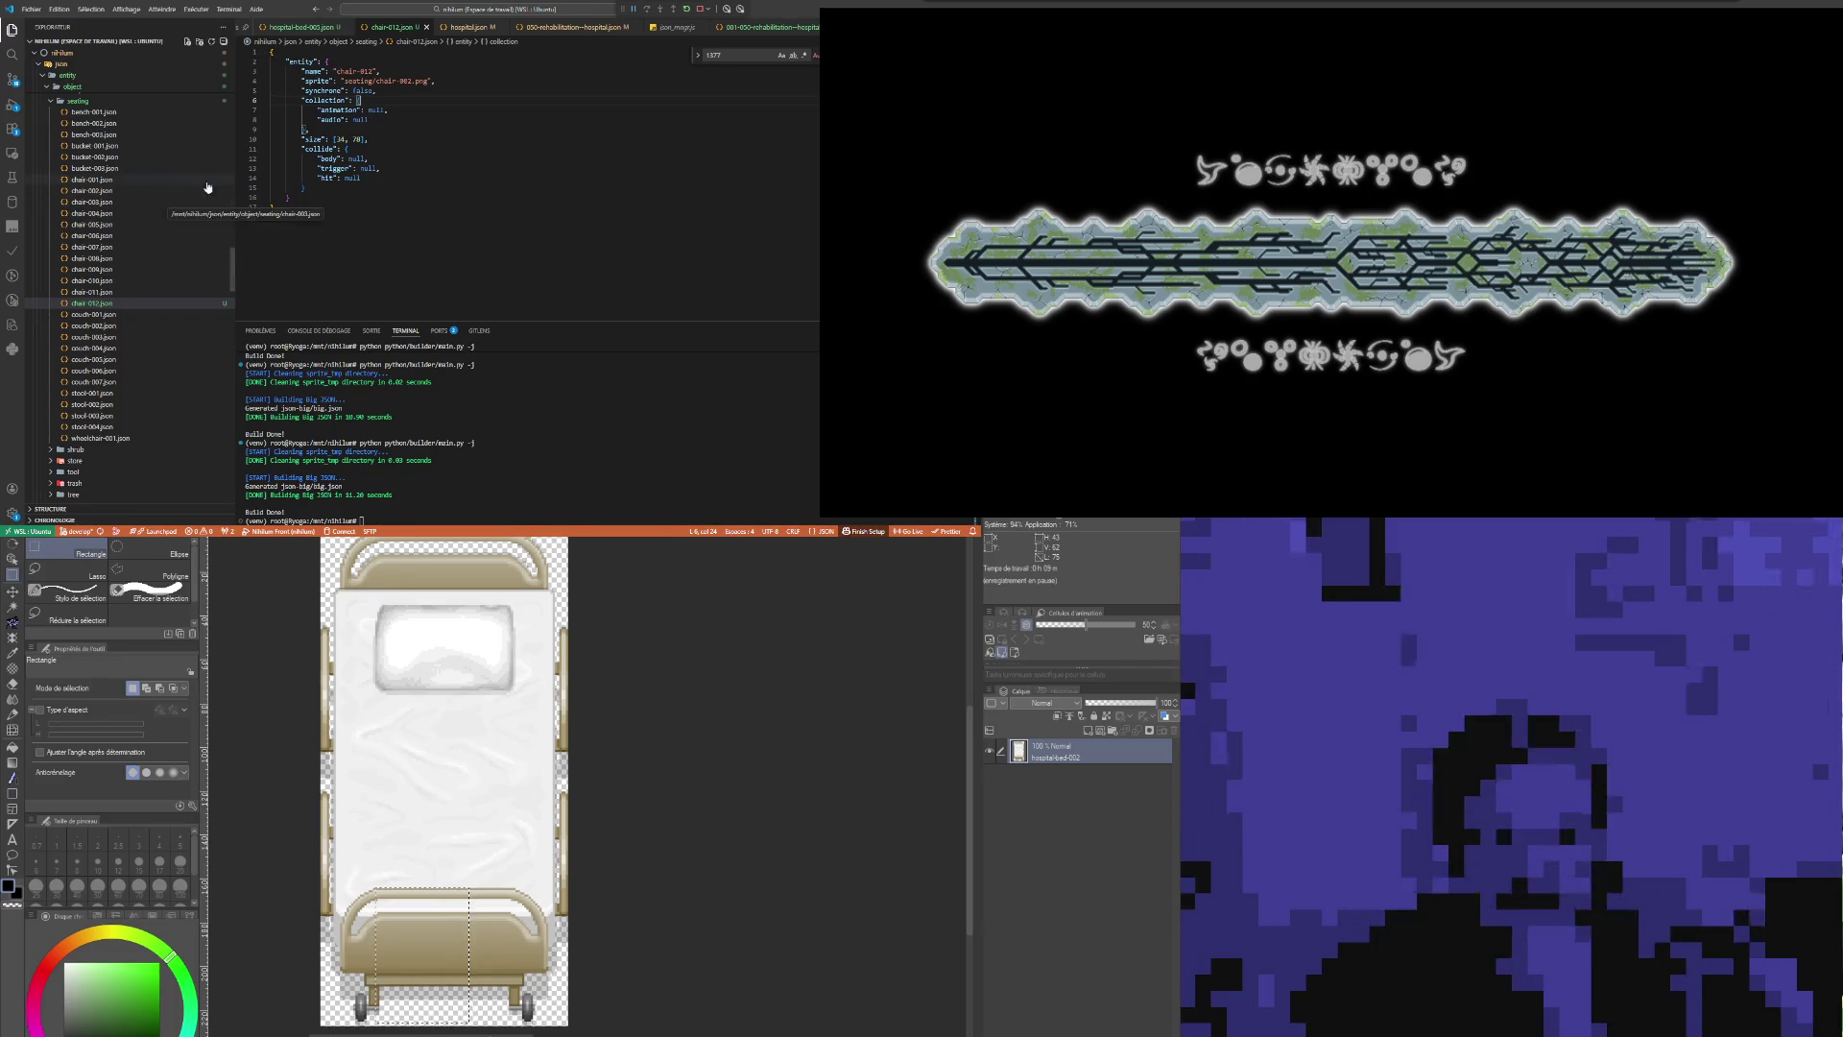
{"action": "left_click", "coordinate": [352, 119]}
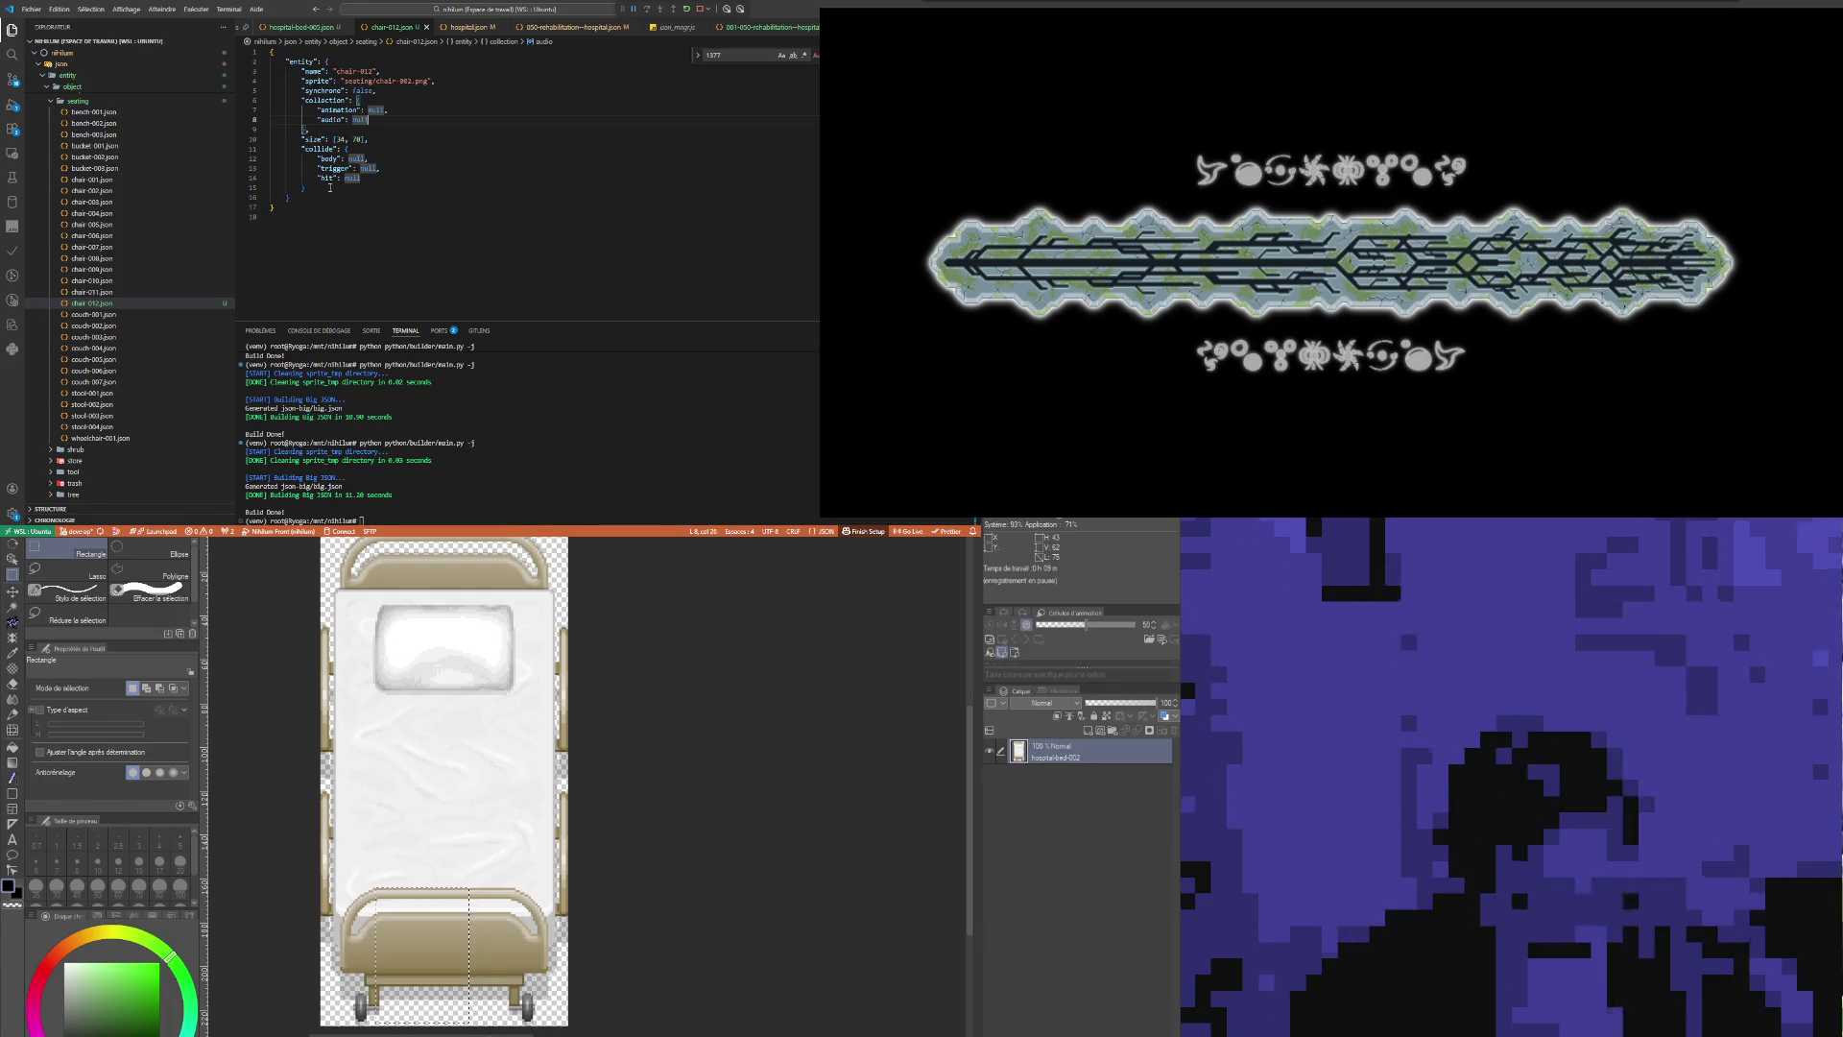
{"action": "left_click", "coordinate": [1638, 102]}
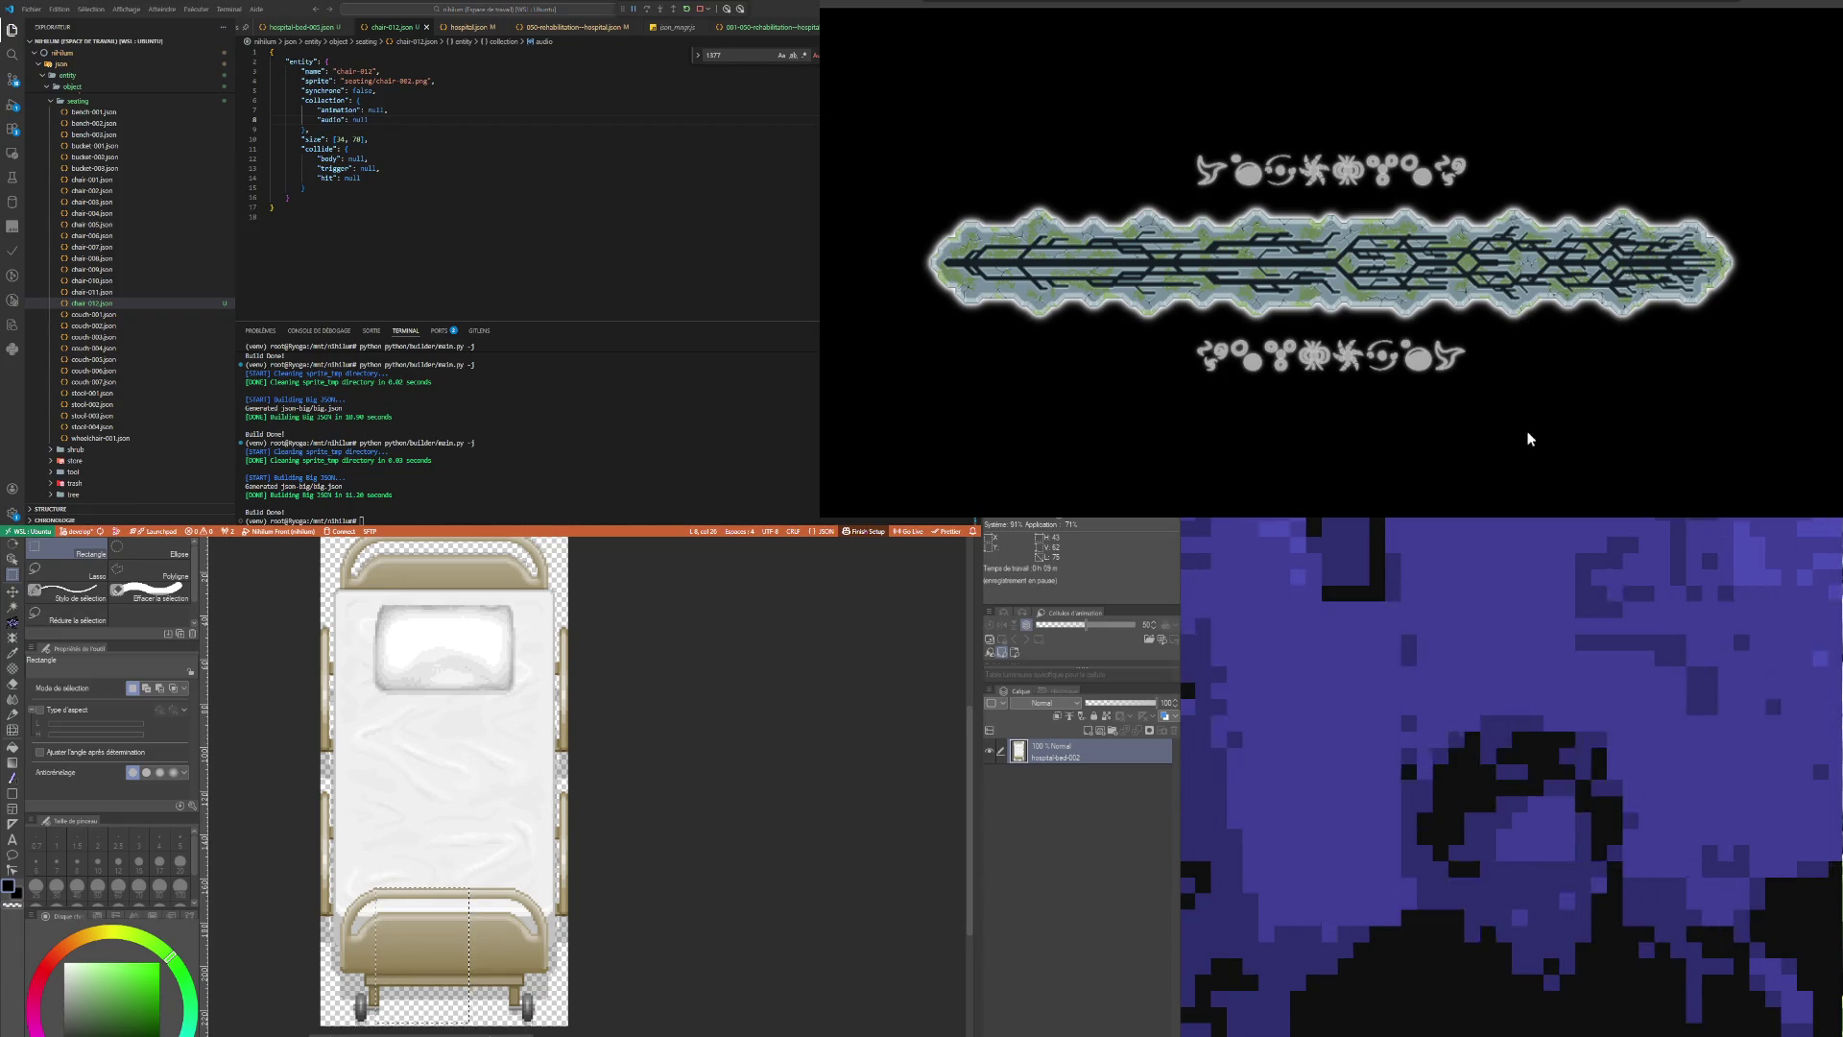
{"action": "left_click", "coordinate": [188, 185]}
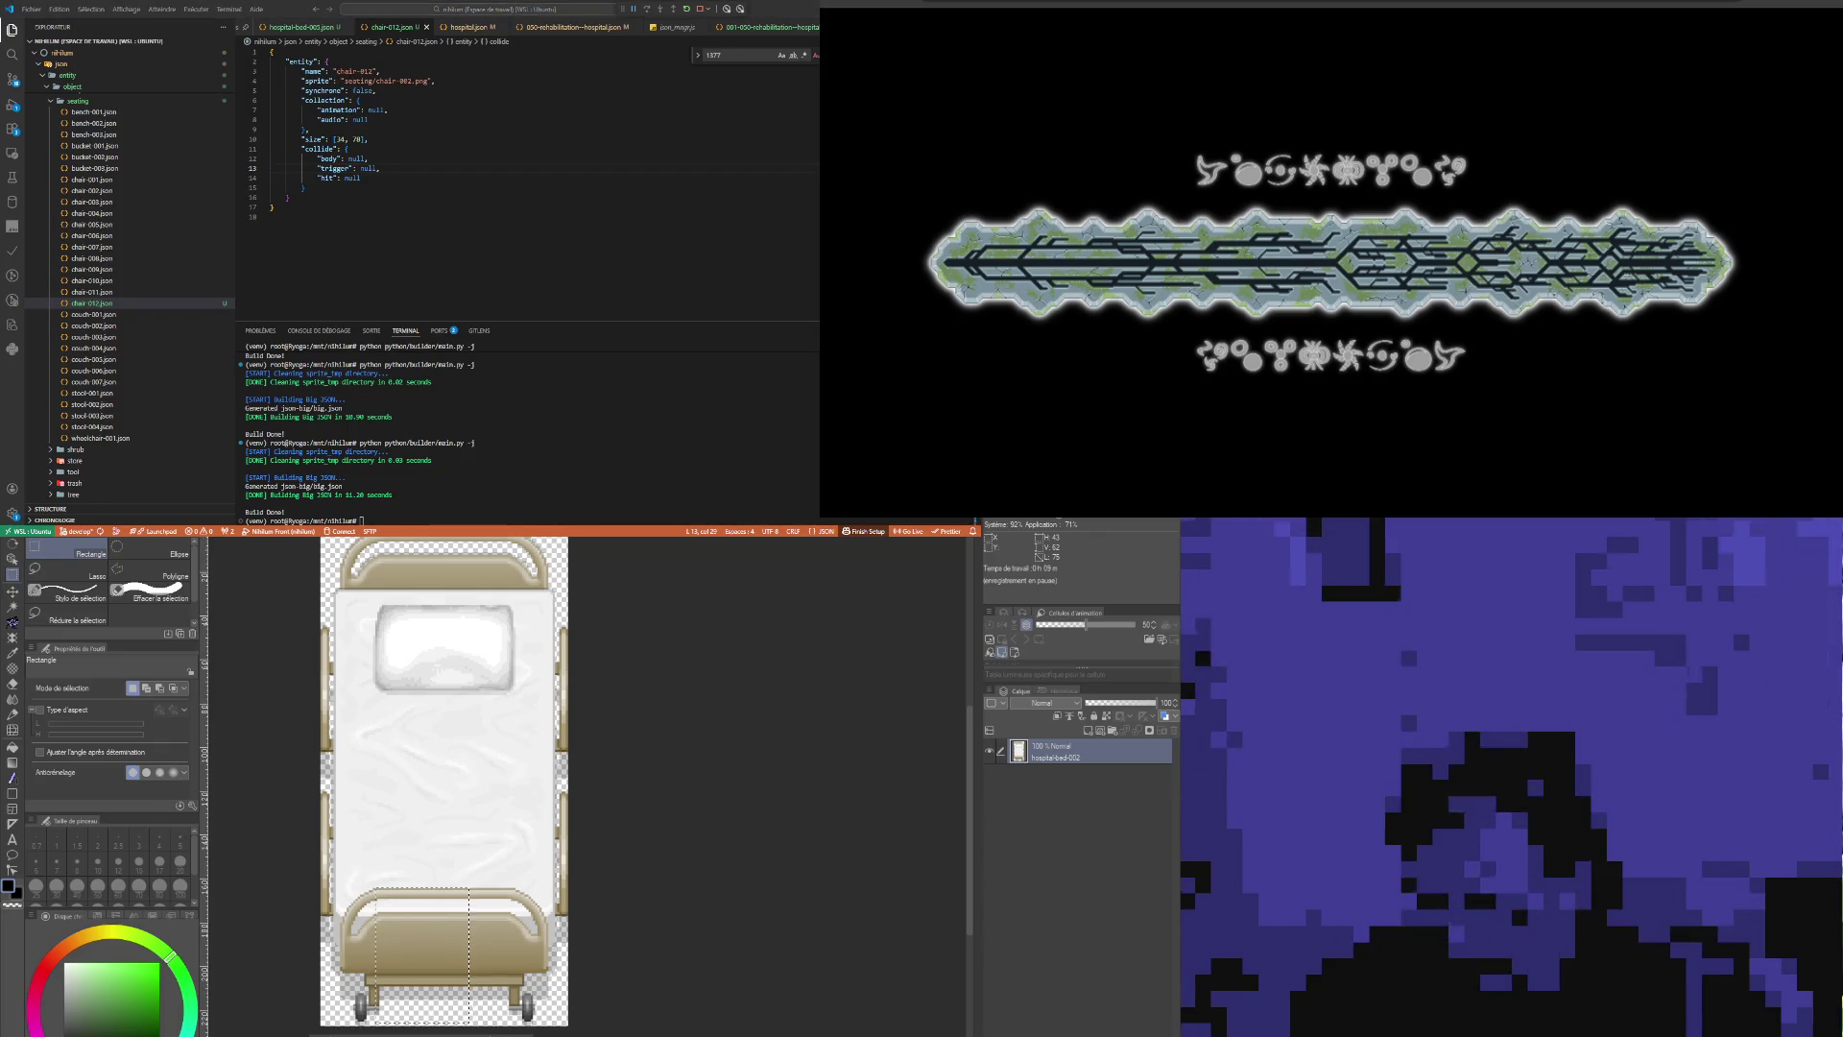
{"action": "key", "text": "ctrl+Tab"}
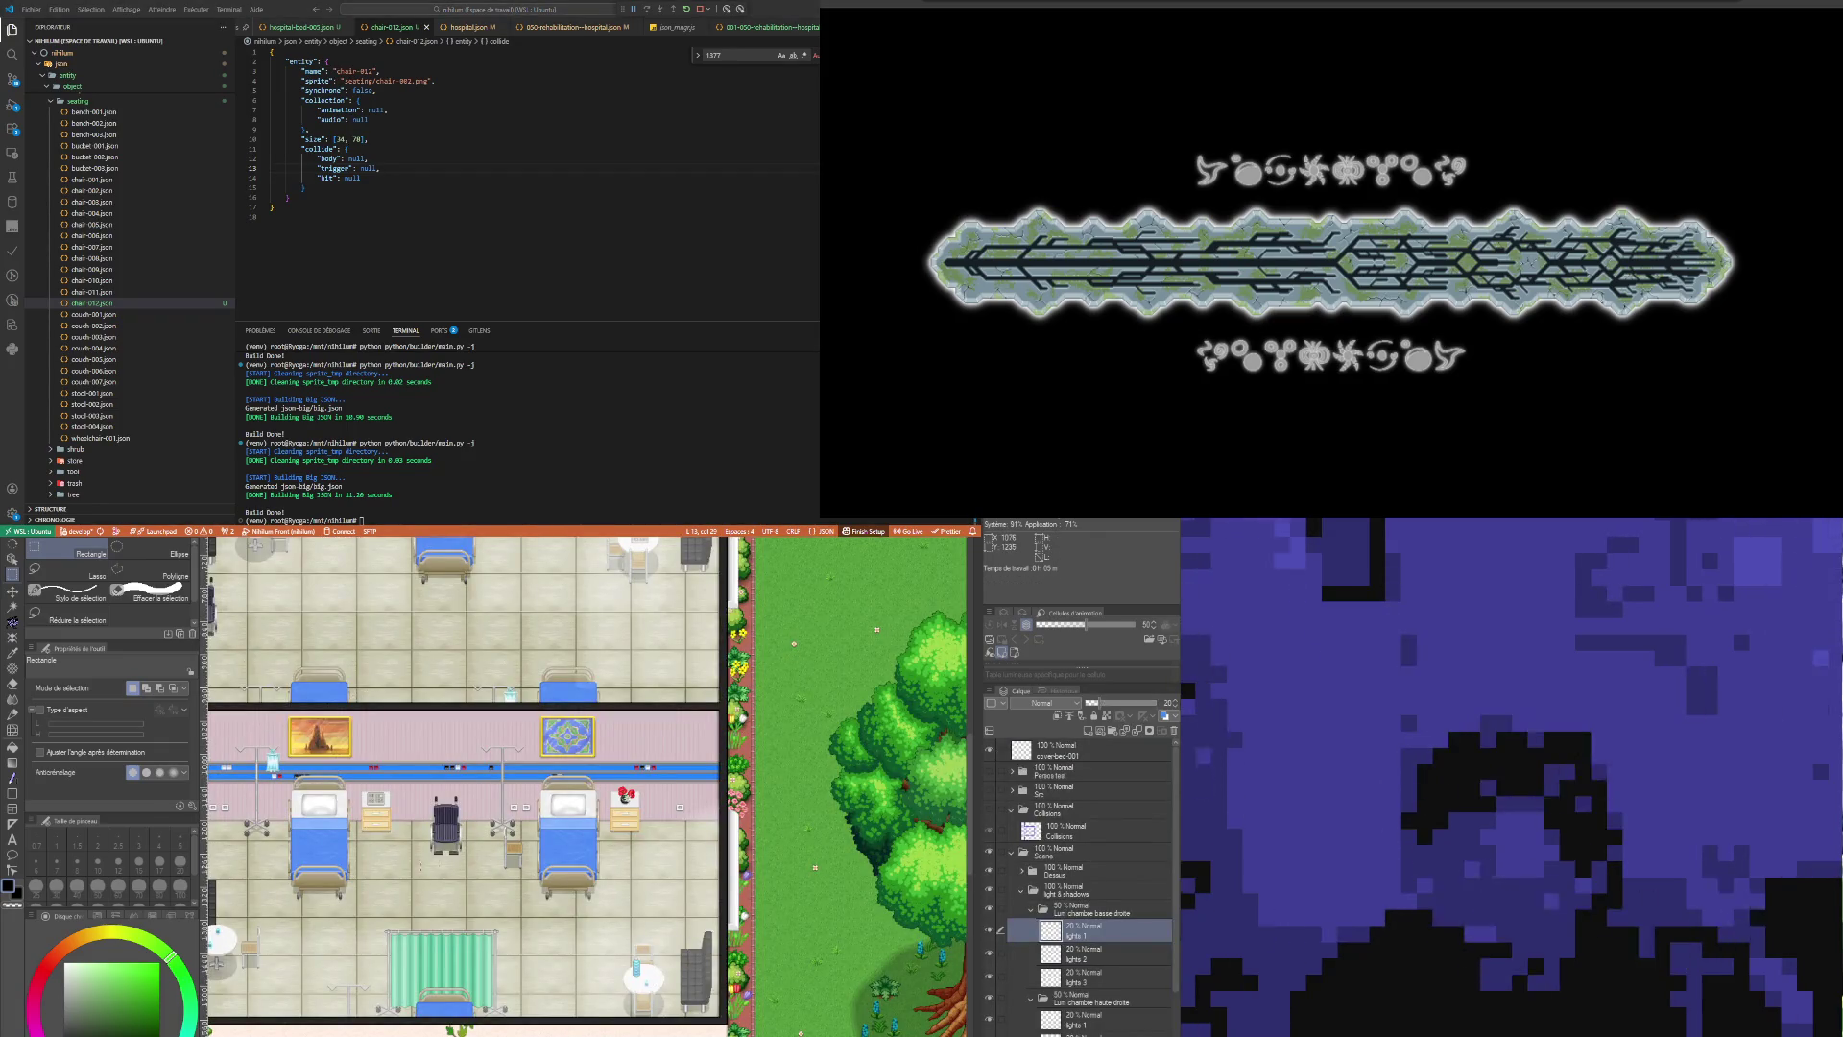
Step: Zoom the hospital map canvas out and back in to view its wards, beds and garden
{"action": "scroll", "coordinate": [512, 802], "scroll_direction": "down", "scroll_amount": 3}
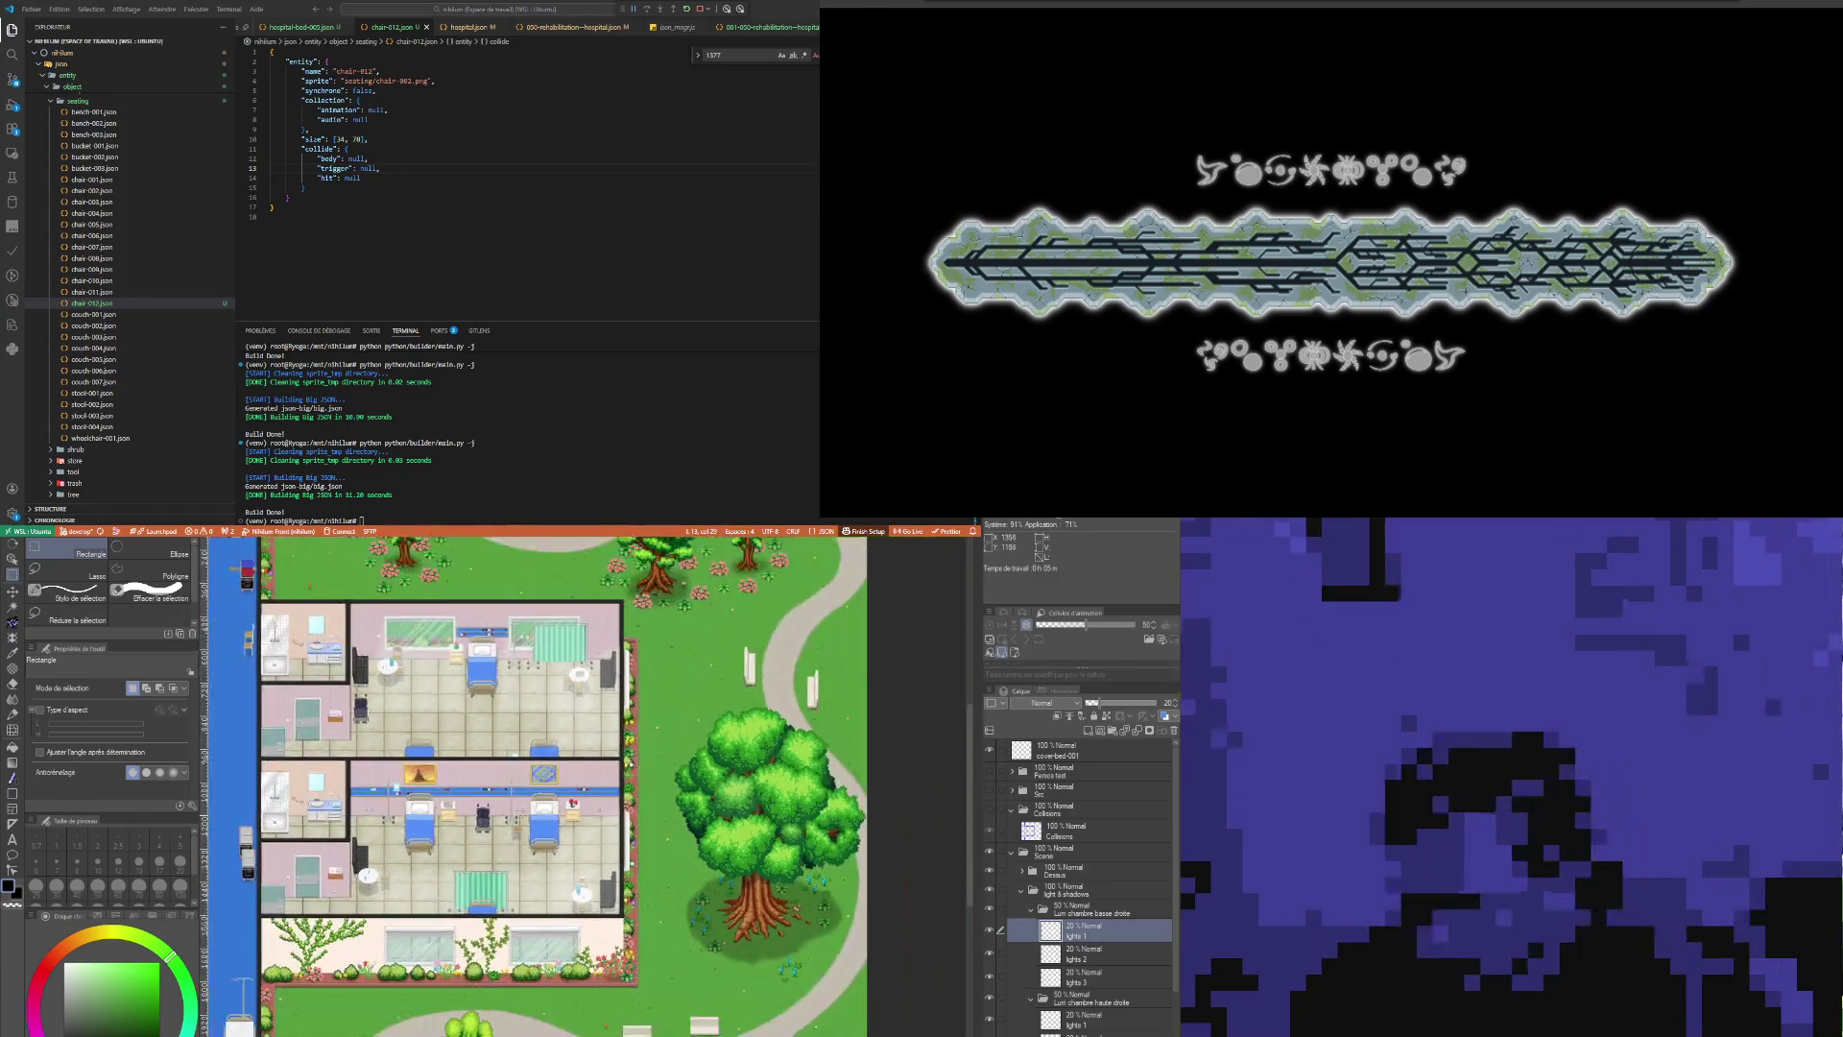
{"action": "scroll", "coordinate": [511, 802], "scroll_direction": "up", "scroll_amount": 2}
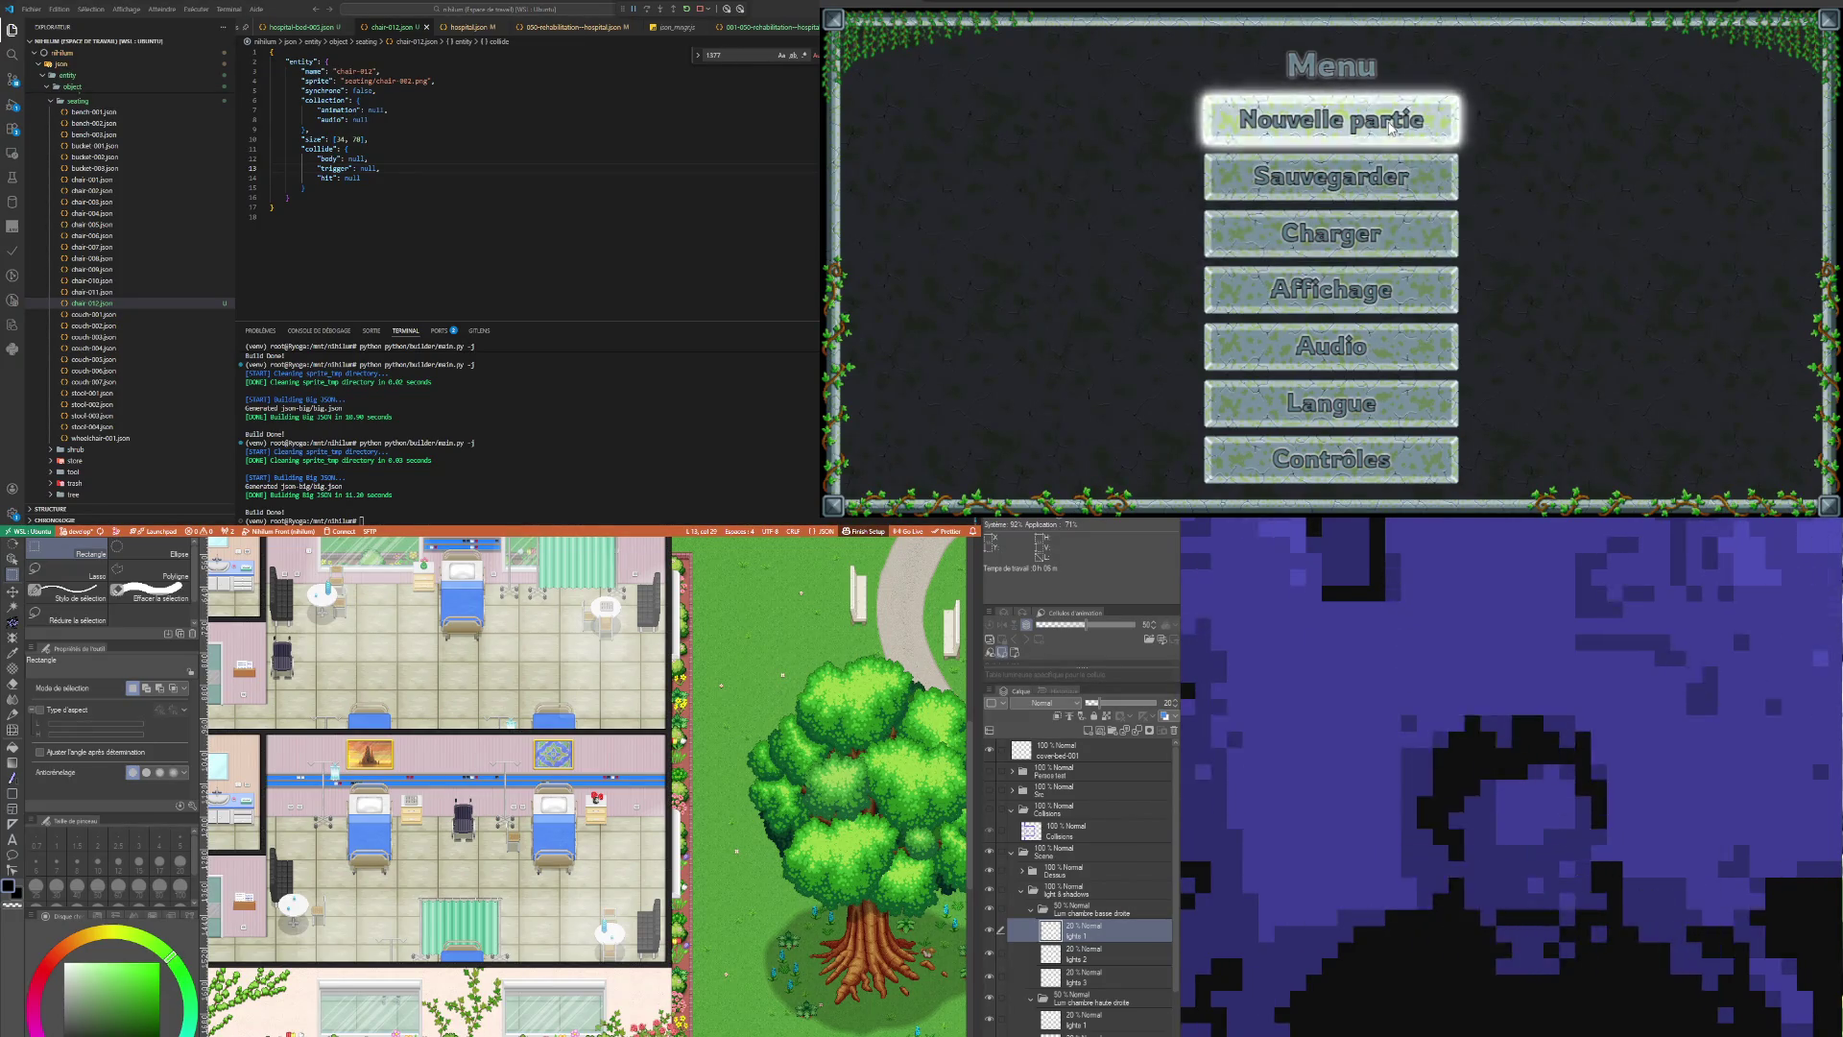
Step: Start a Nouvelle partie and walk right through the ward to check beds, wheelchair and patient
{"action": "left_click", "coordinate": [1390, 124]}
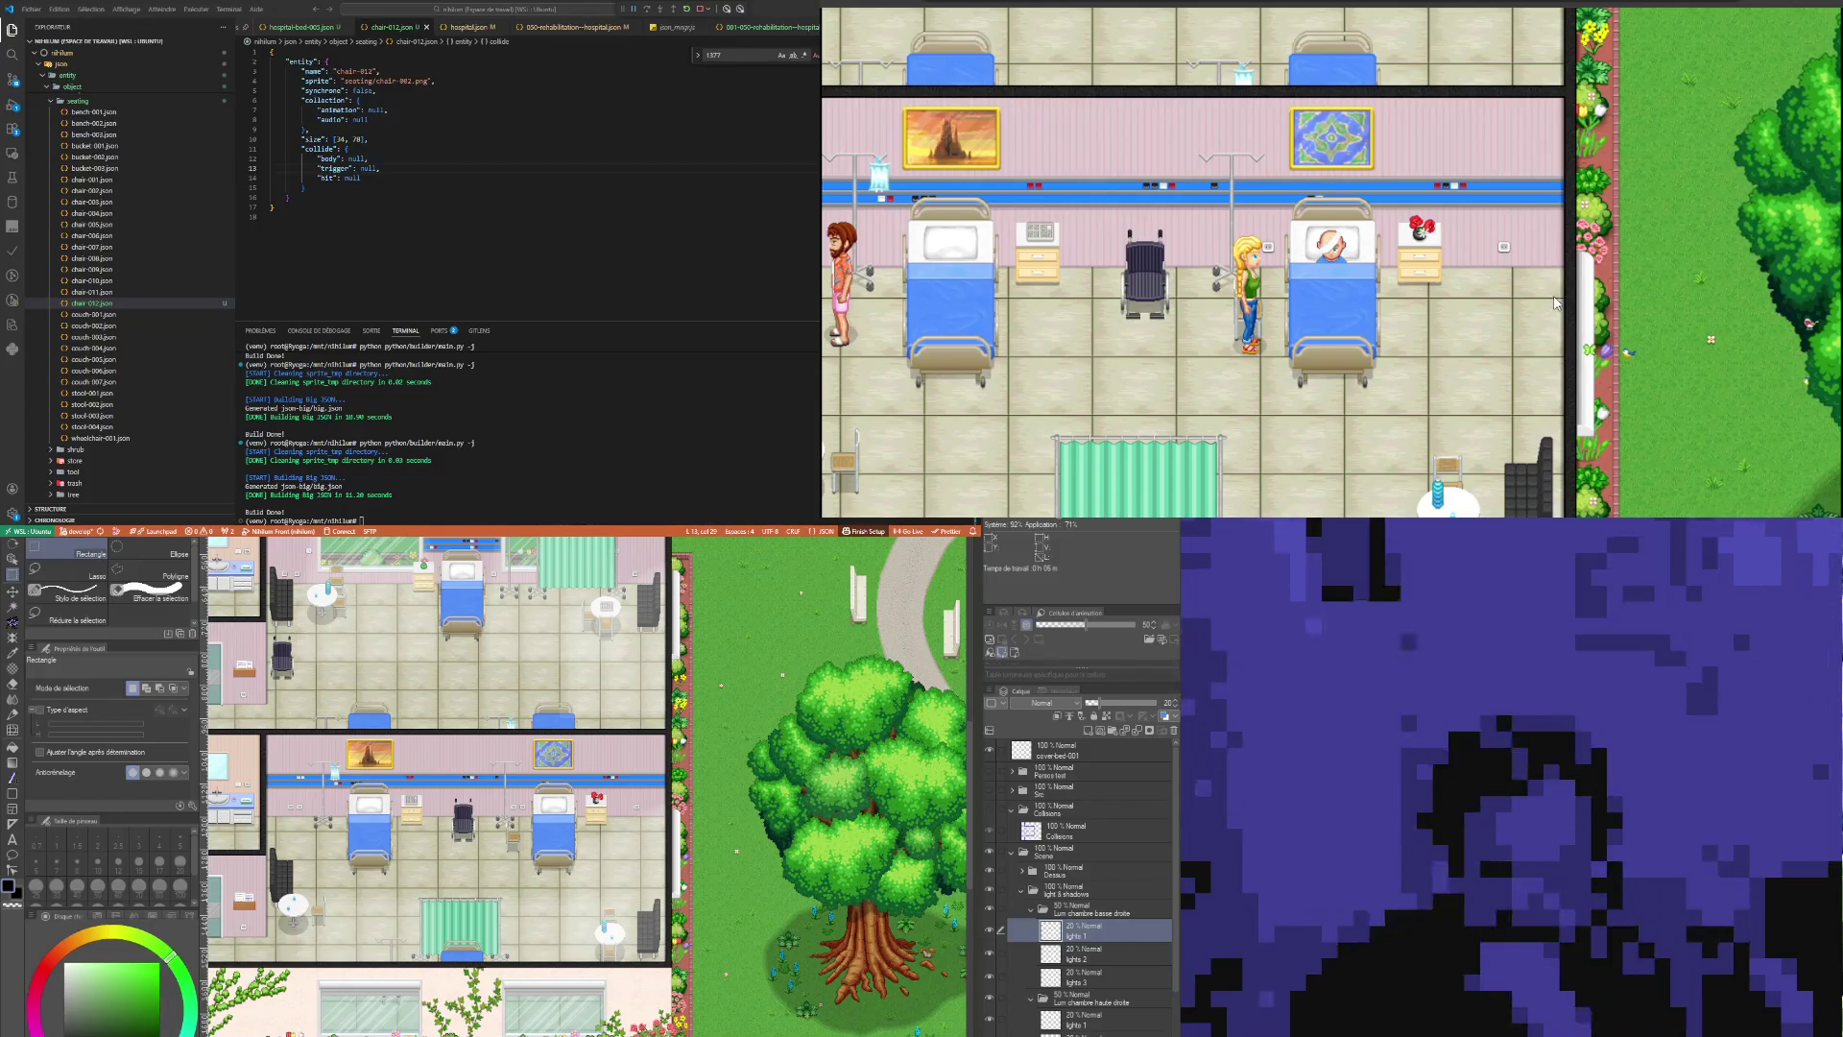
{"action": "key", "text": "Right"}
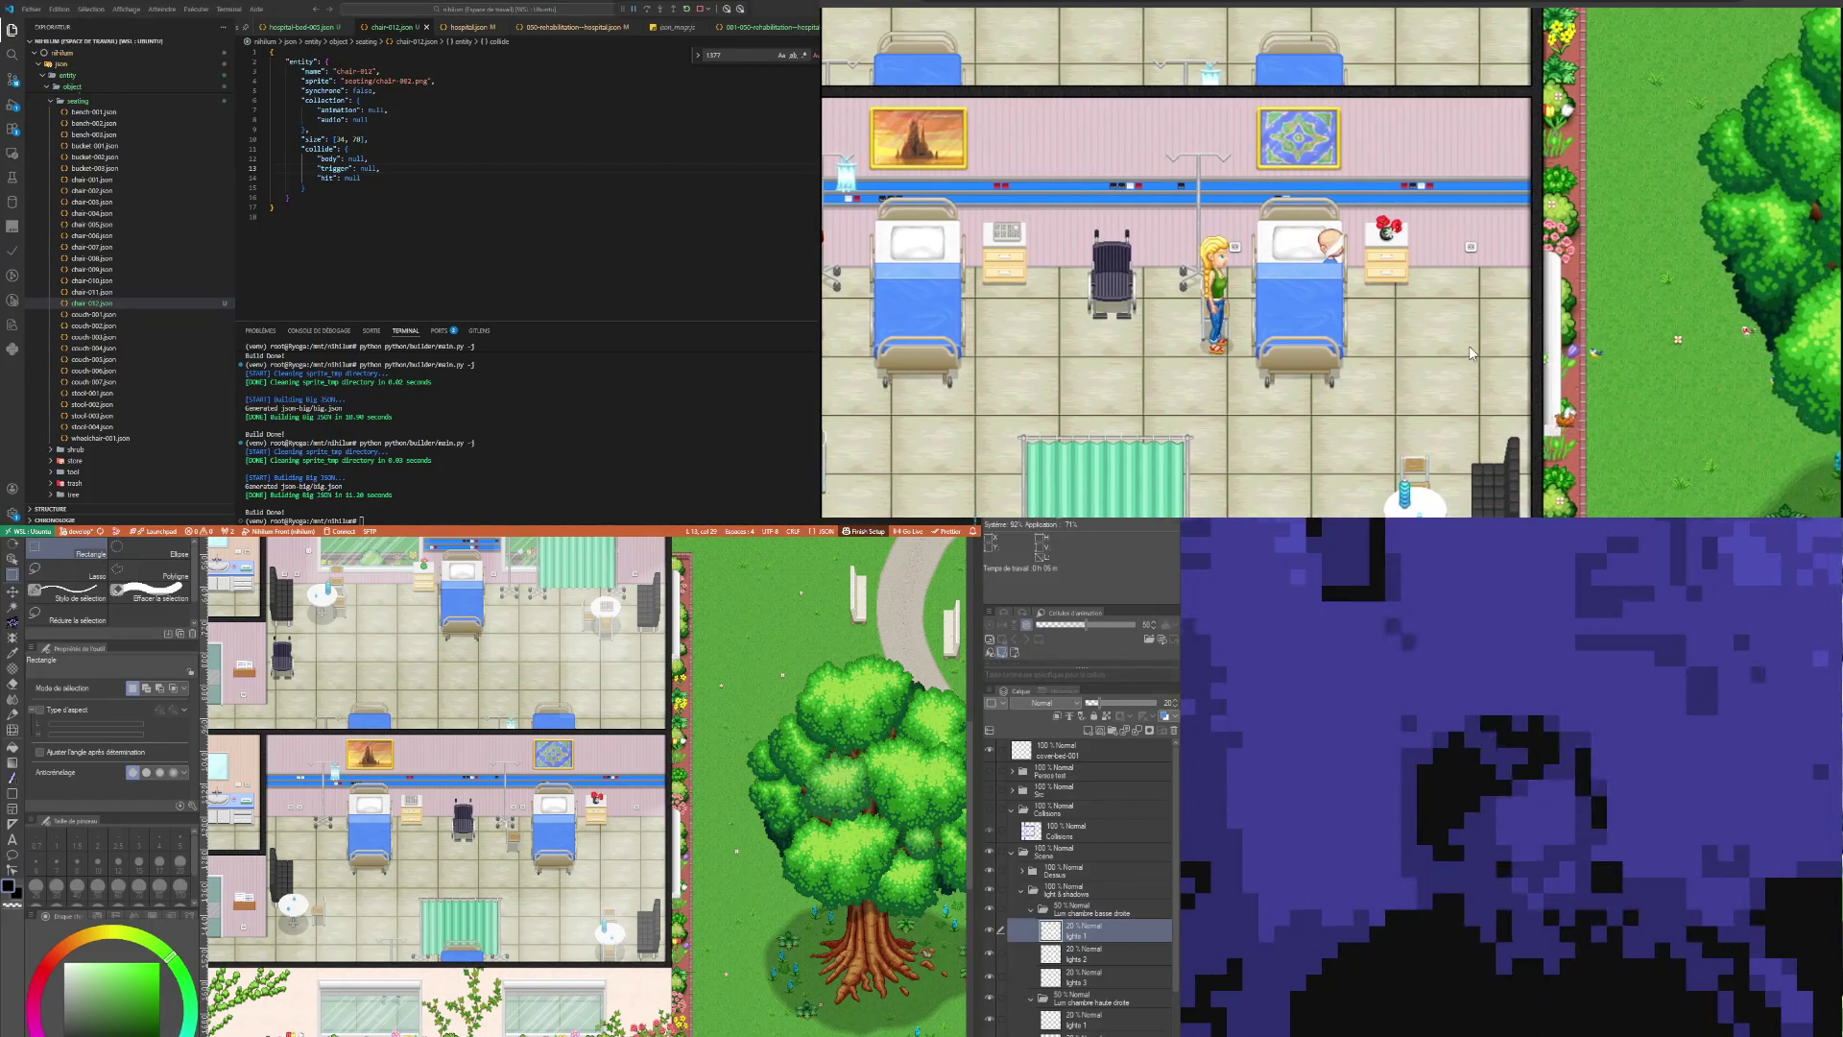
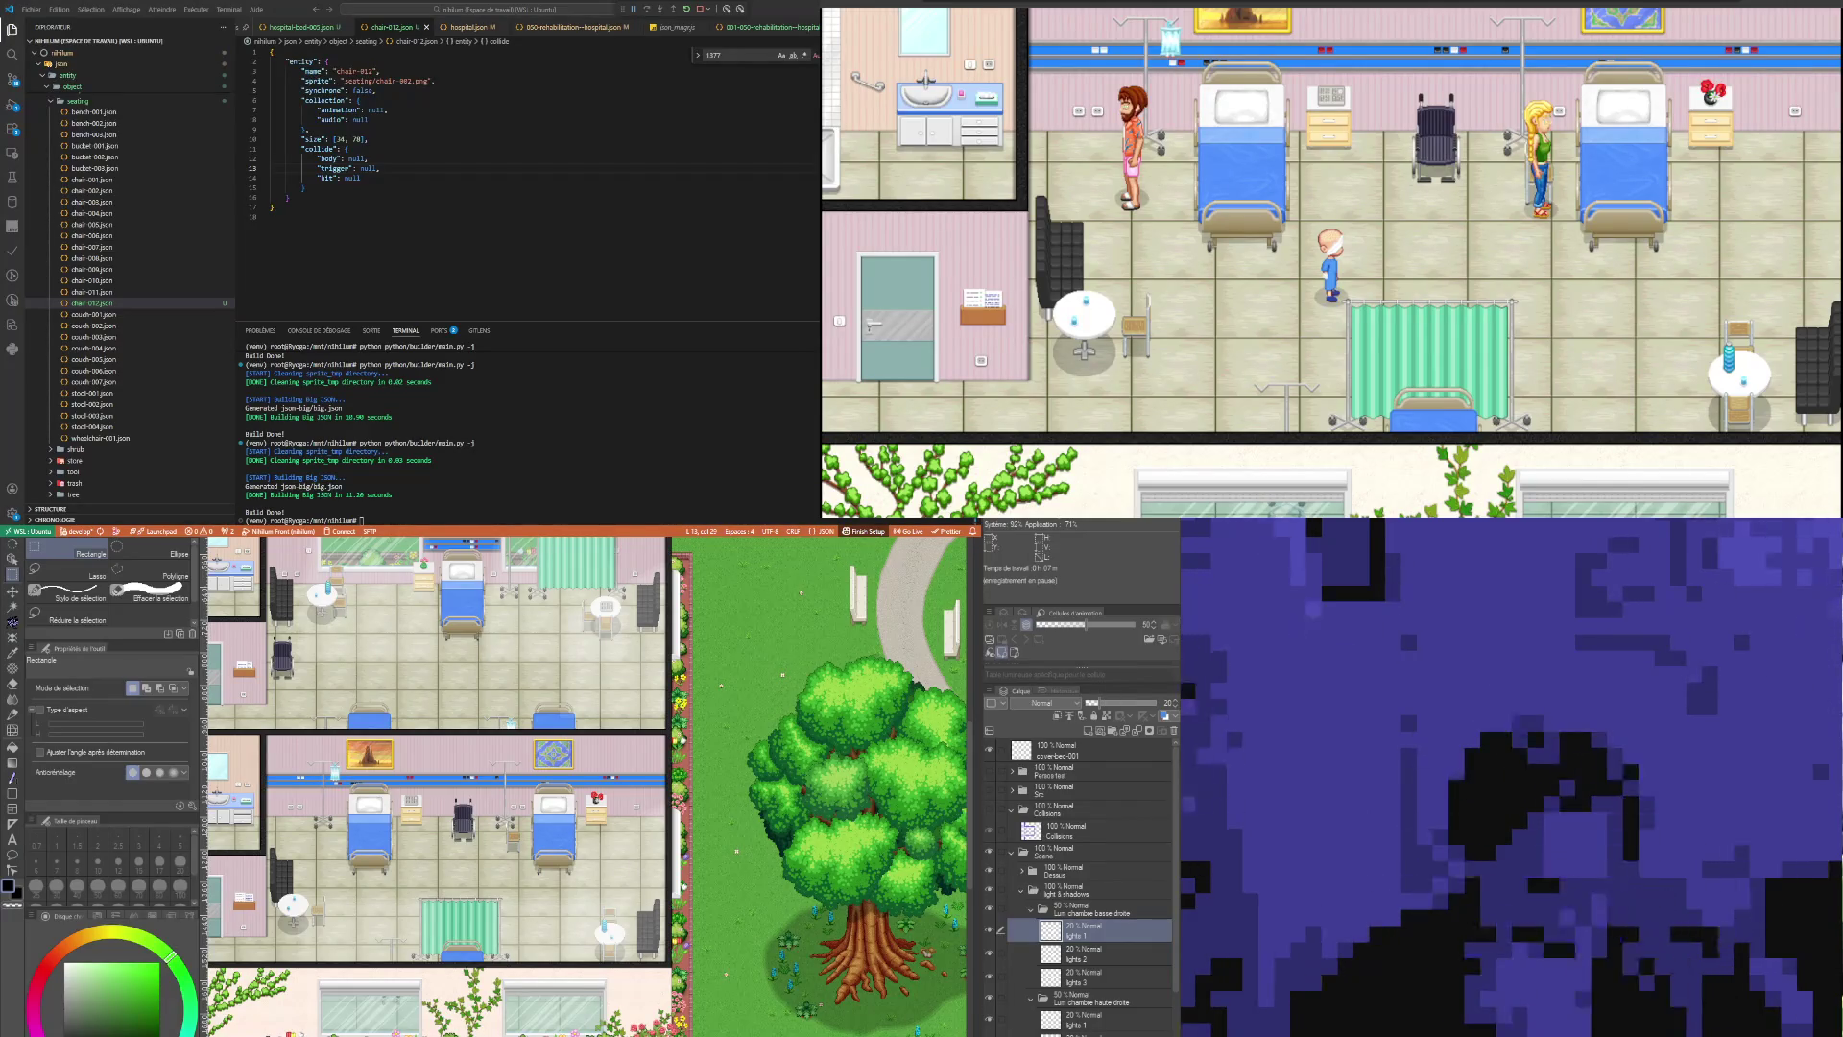
Step: Collapse the object sprite folder in the Explorer
{"action": "scroll", "coordinate": [130, 288], "scroll_direction": "down", "scroll_amount": 5}
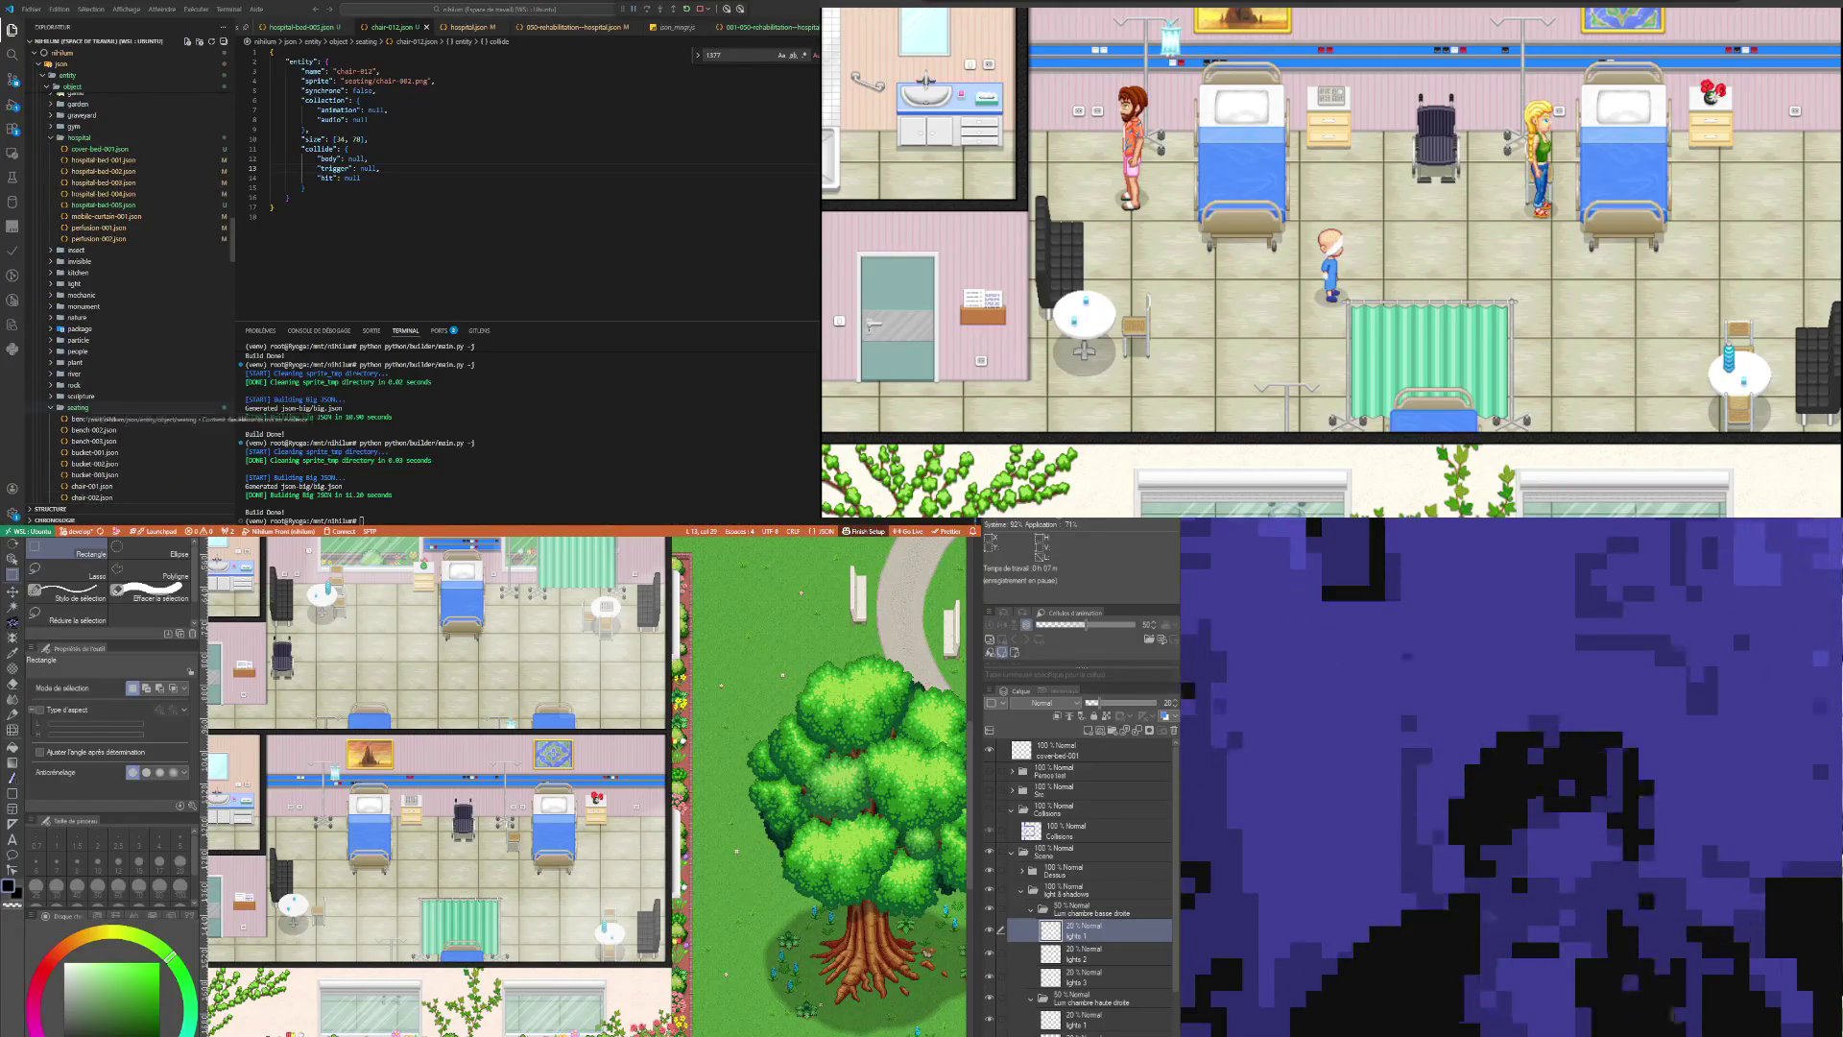
{"action": "scroll", "coordinate": [130, 288], "scroll_direction": "down", "scroll_amount": 5}
{"action": "scroll", "coordinate": [130, 288], "scroll_direction": "down", "scroll_amount": 5}
{"action": "scroll", "coordinate": [130, 288], "scroll_direction": "down", "scroll_amount": 5}
{"action": "scroll", "coordinate": [129, 288], "scroll_direction": "down", "scroll_amount": 5}
{"action": "scroll", "coordinate": [130, 288], "scroll_direction": "down", "scroll_amount": 5}
{"action": "scroll", "coordinate": [130, 288], "scroll_direction": "down", "scroll_amount": 5}
{"action": "scroll", "coordinate": [129, 288], "scroll_direction": "up", "scroll_amount": 5}
{"action": "scroll", "coordinate": [129, 288], "scroll_direction": "up", "scroll_amount": 5}
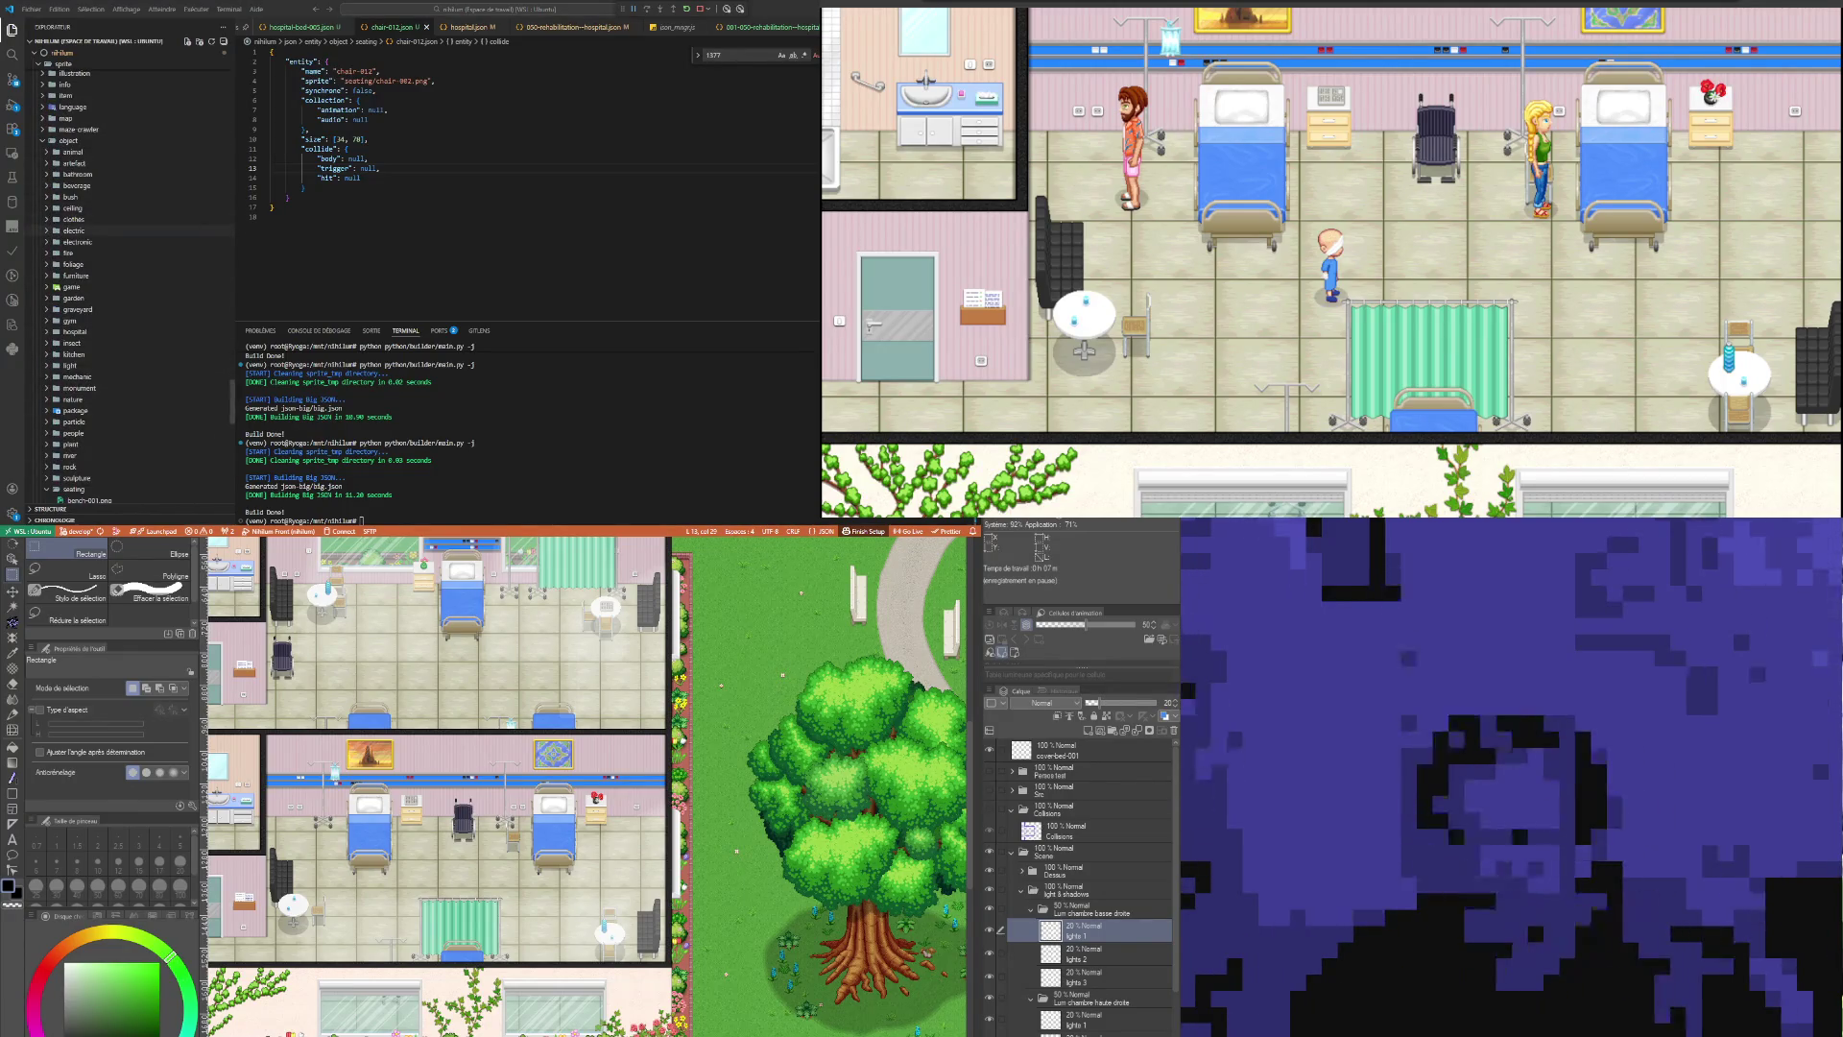
{"action": "scroll", "coordinate": [96, 240], "scroll_direction": "up", "scroll_amount": 3}
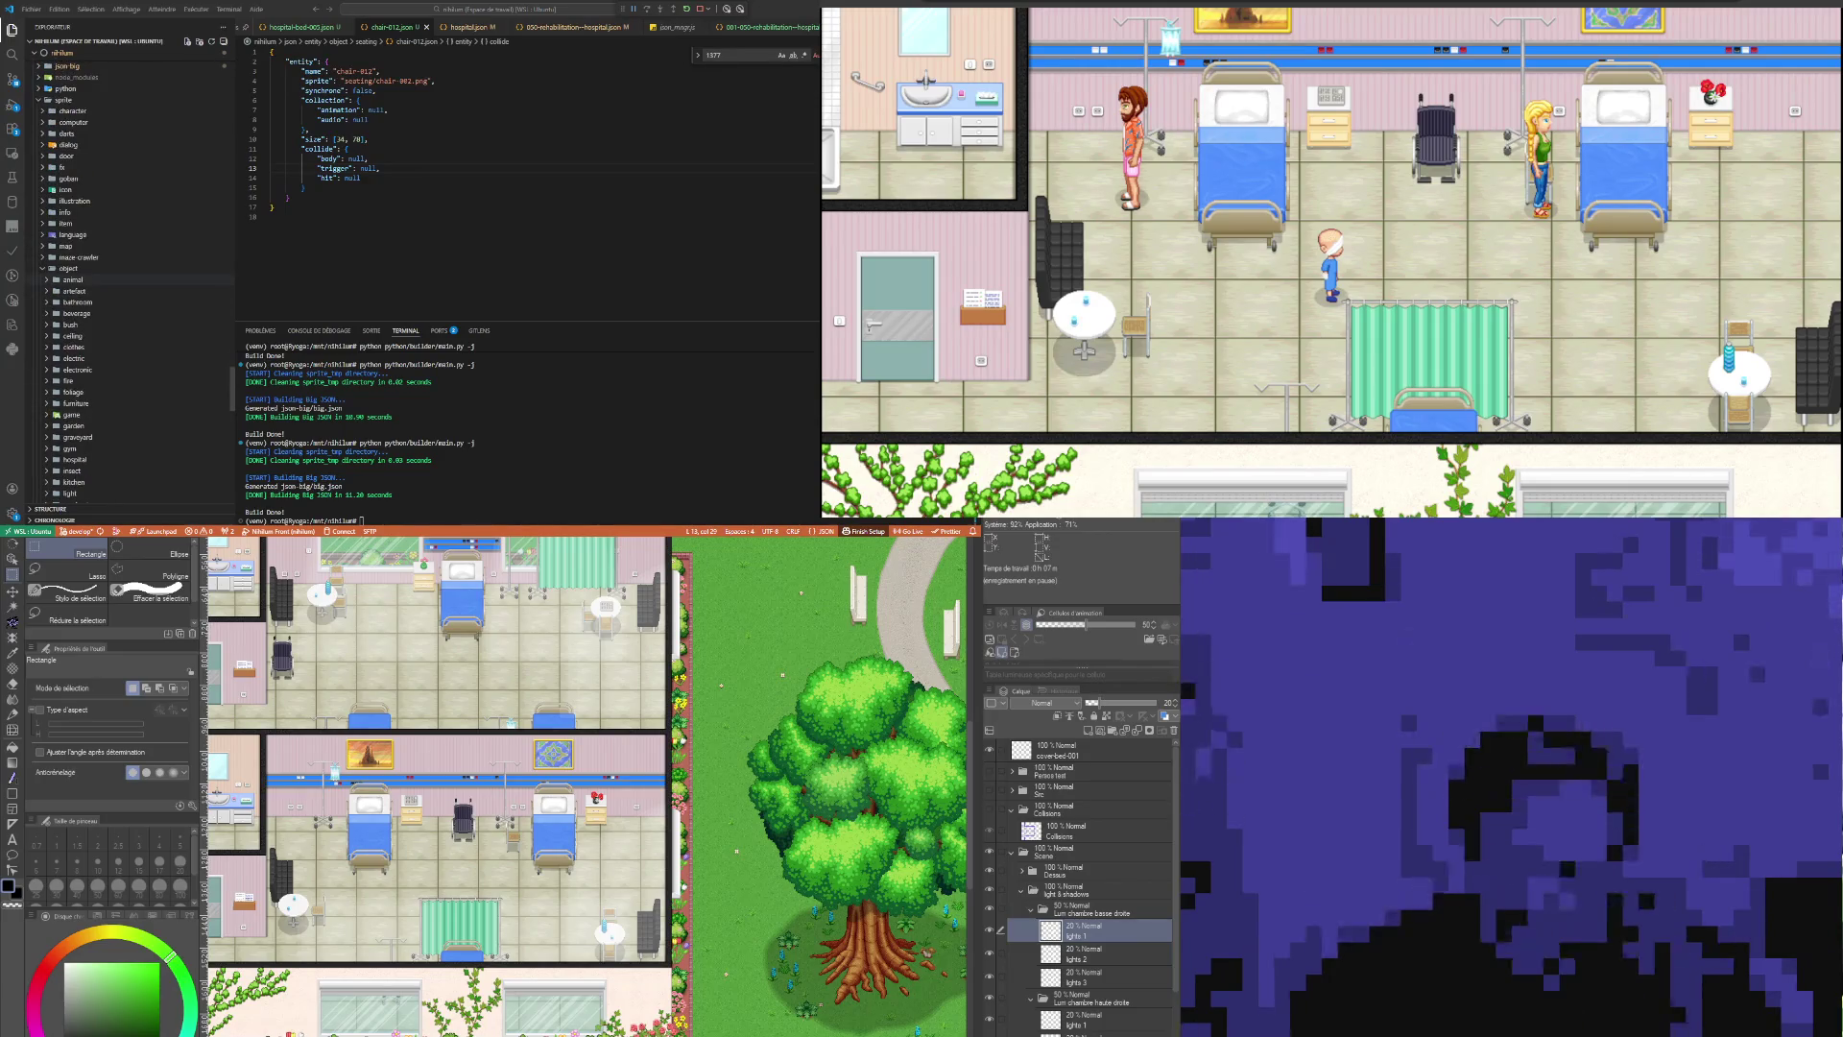
{"action": "left_click", "coordinate": [72, 269]}
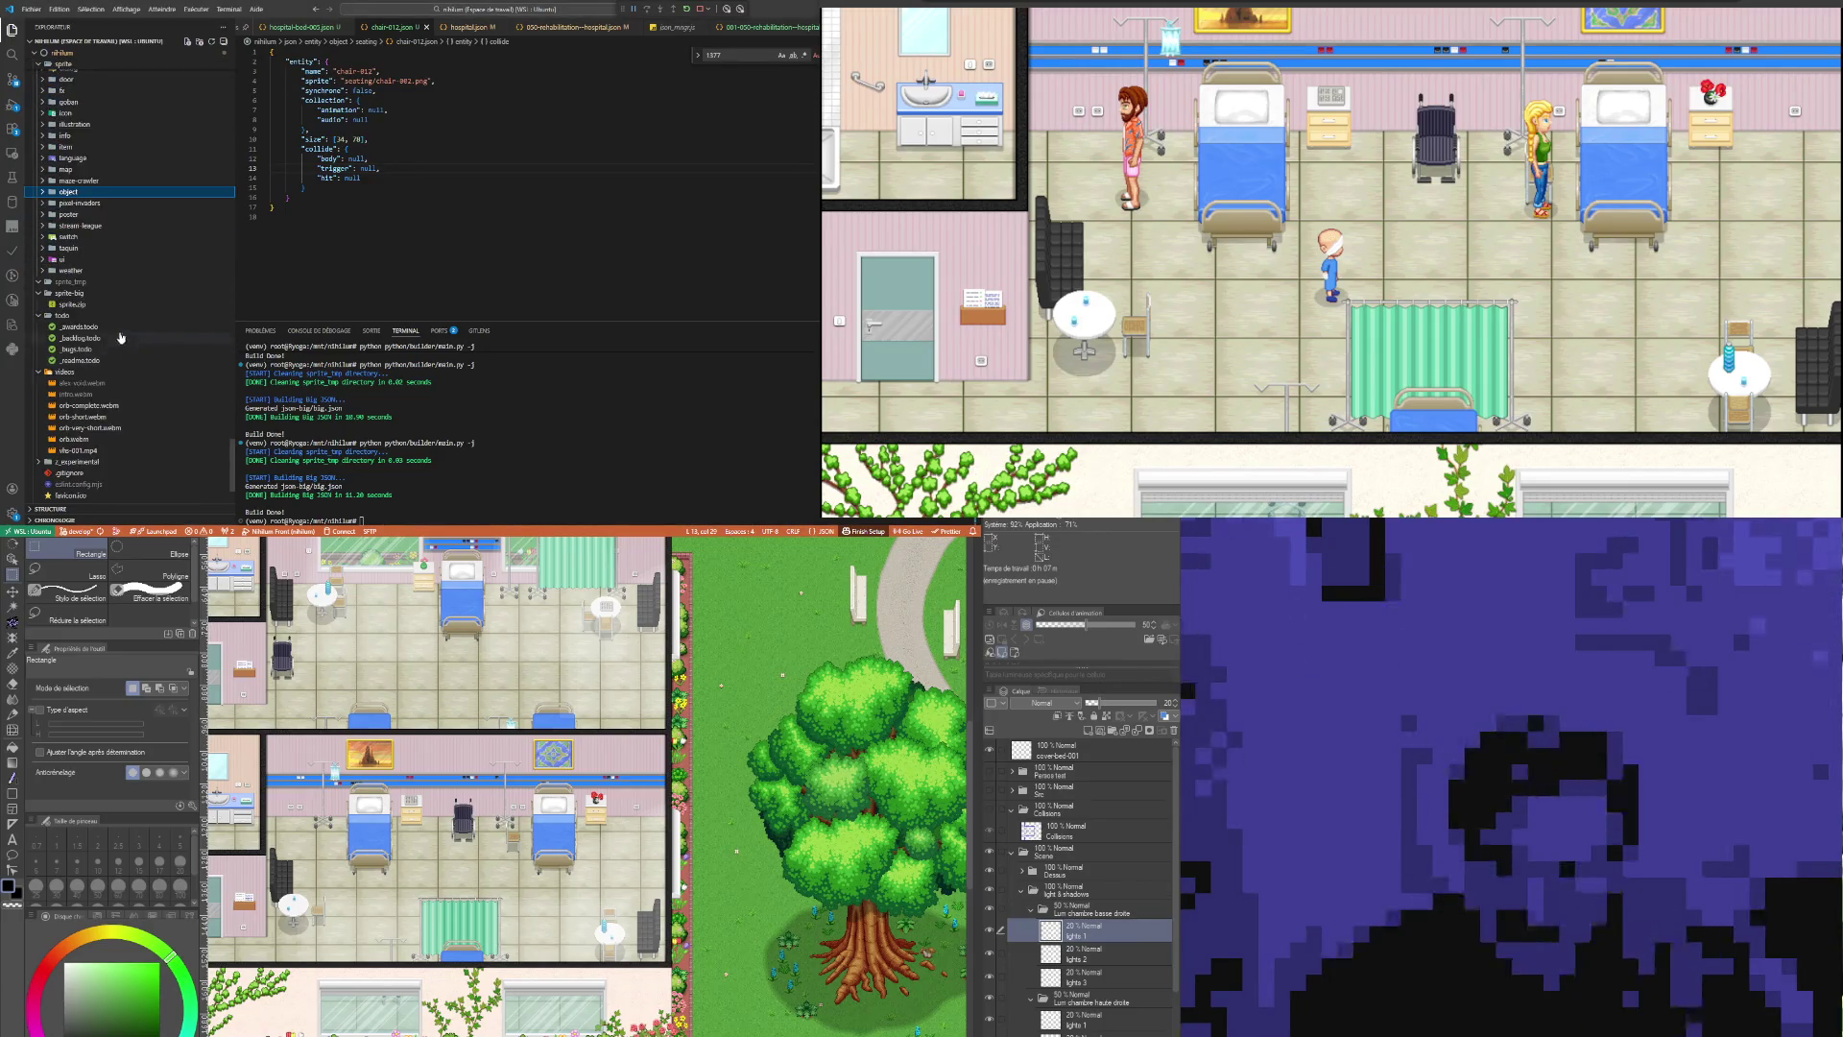
Step: Expand the character sprites folder and preview claire.png
{"action": "scroll", "coordinate": [111, 322], "scroll_direction": "up", "scroll_amount": 3}
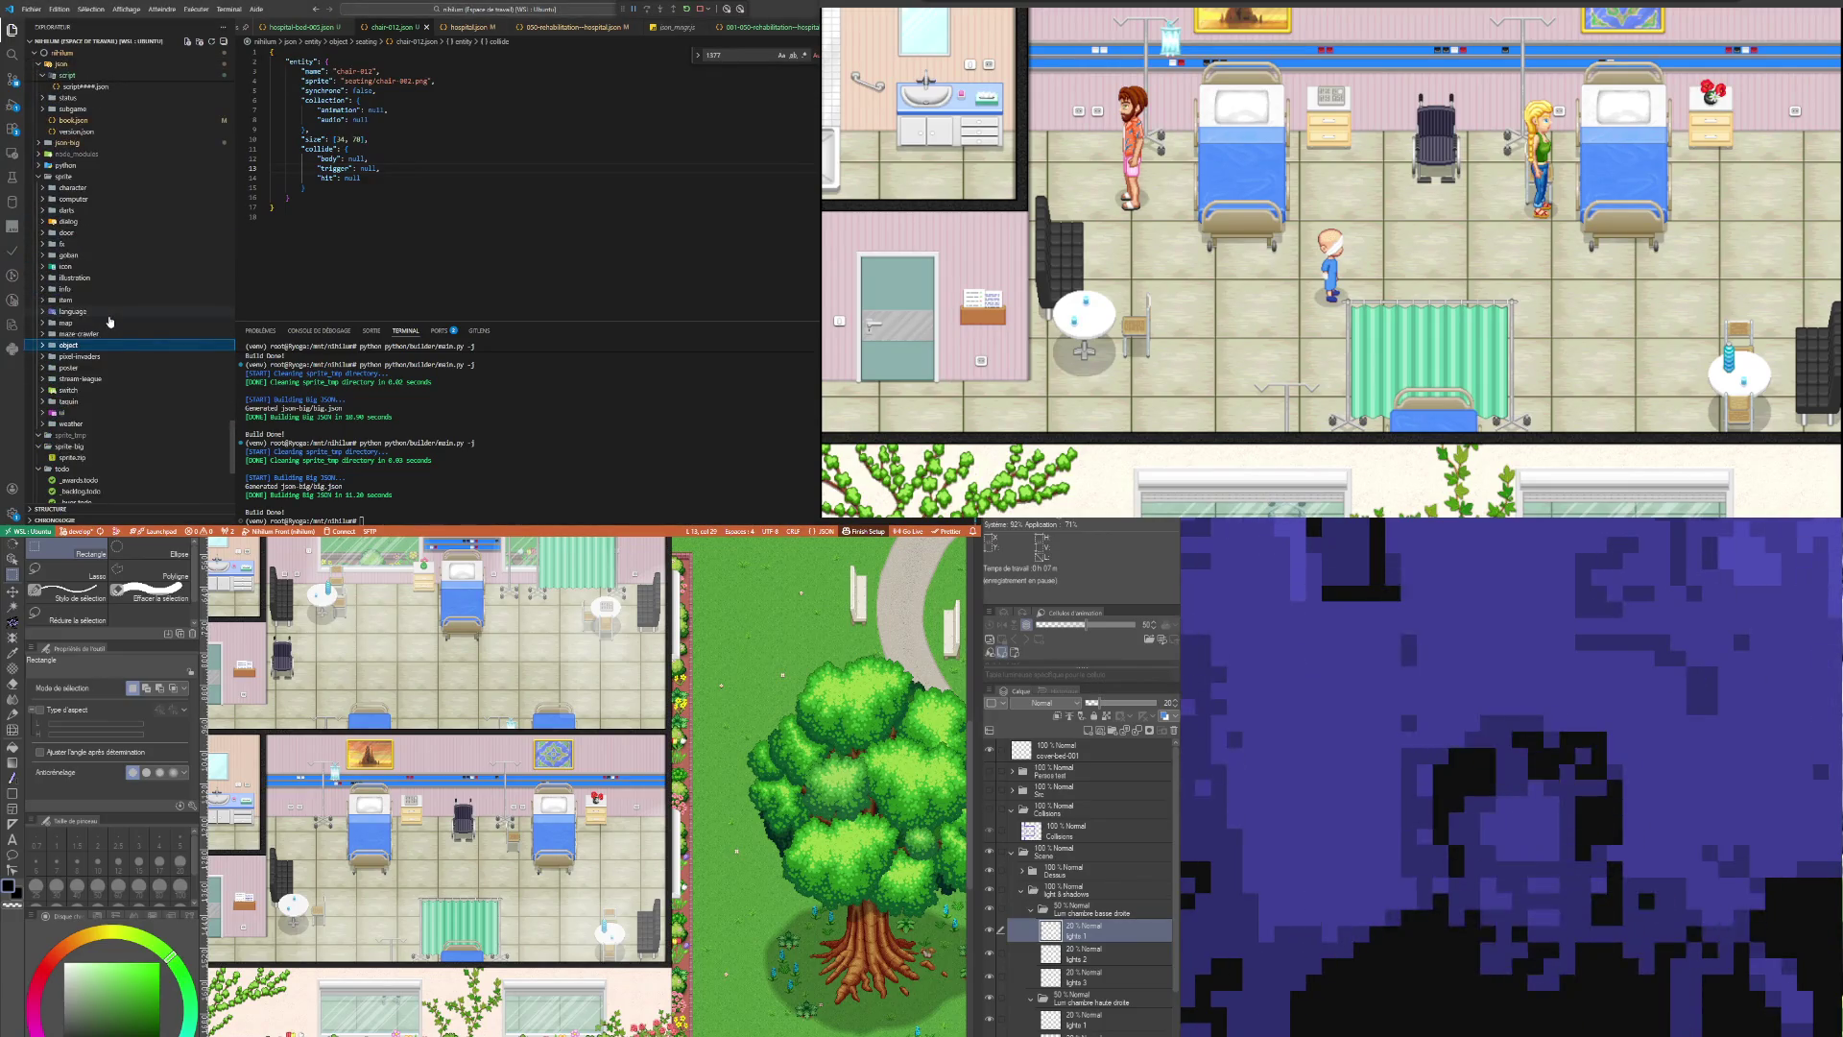
{"action": "left_click", "coordinate": [83, 189]}
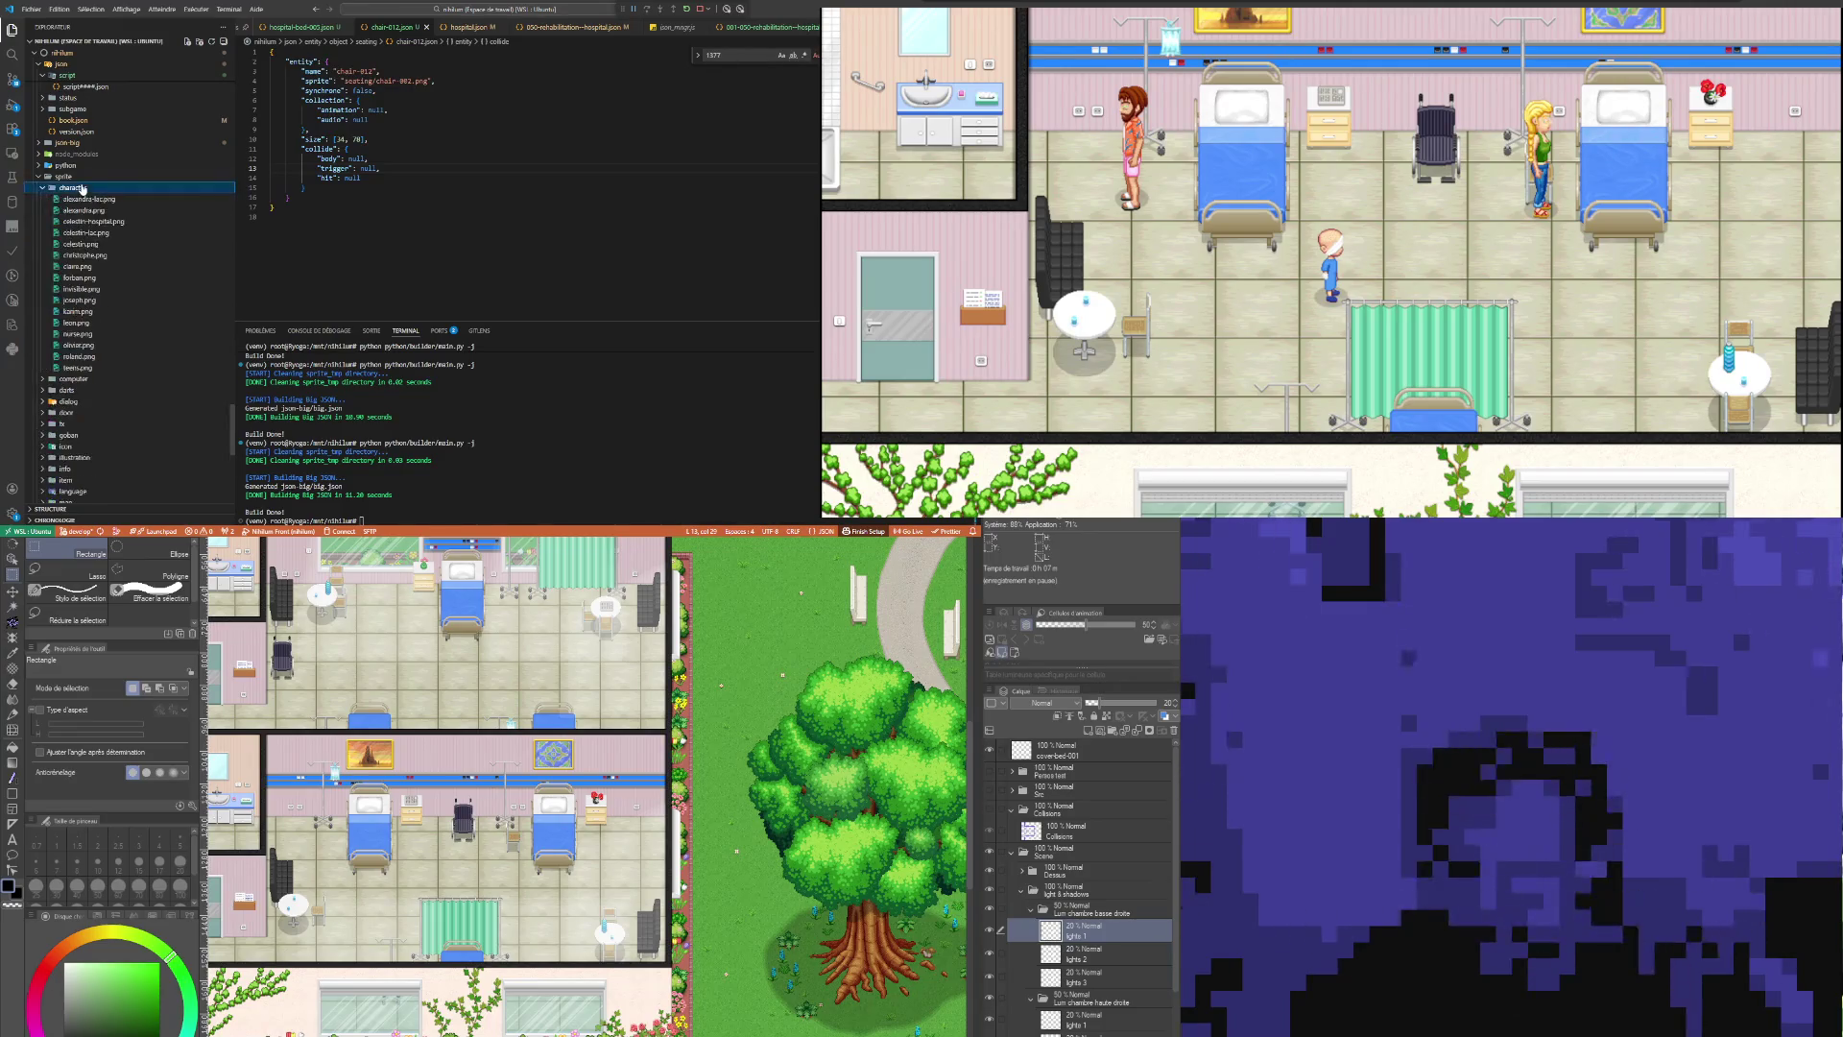
{"action": "left_click", "coordinate": [74, 267]}
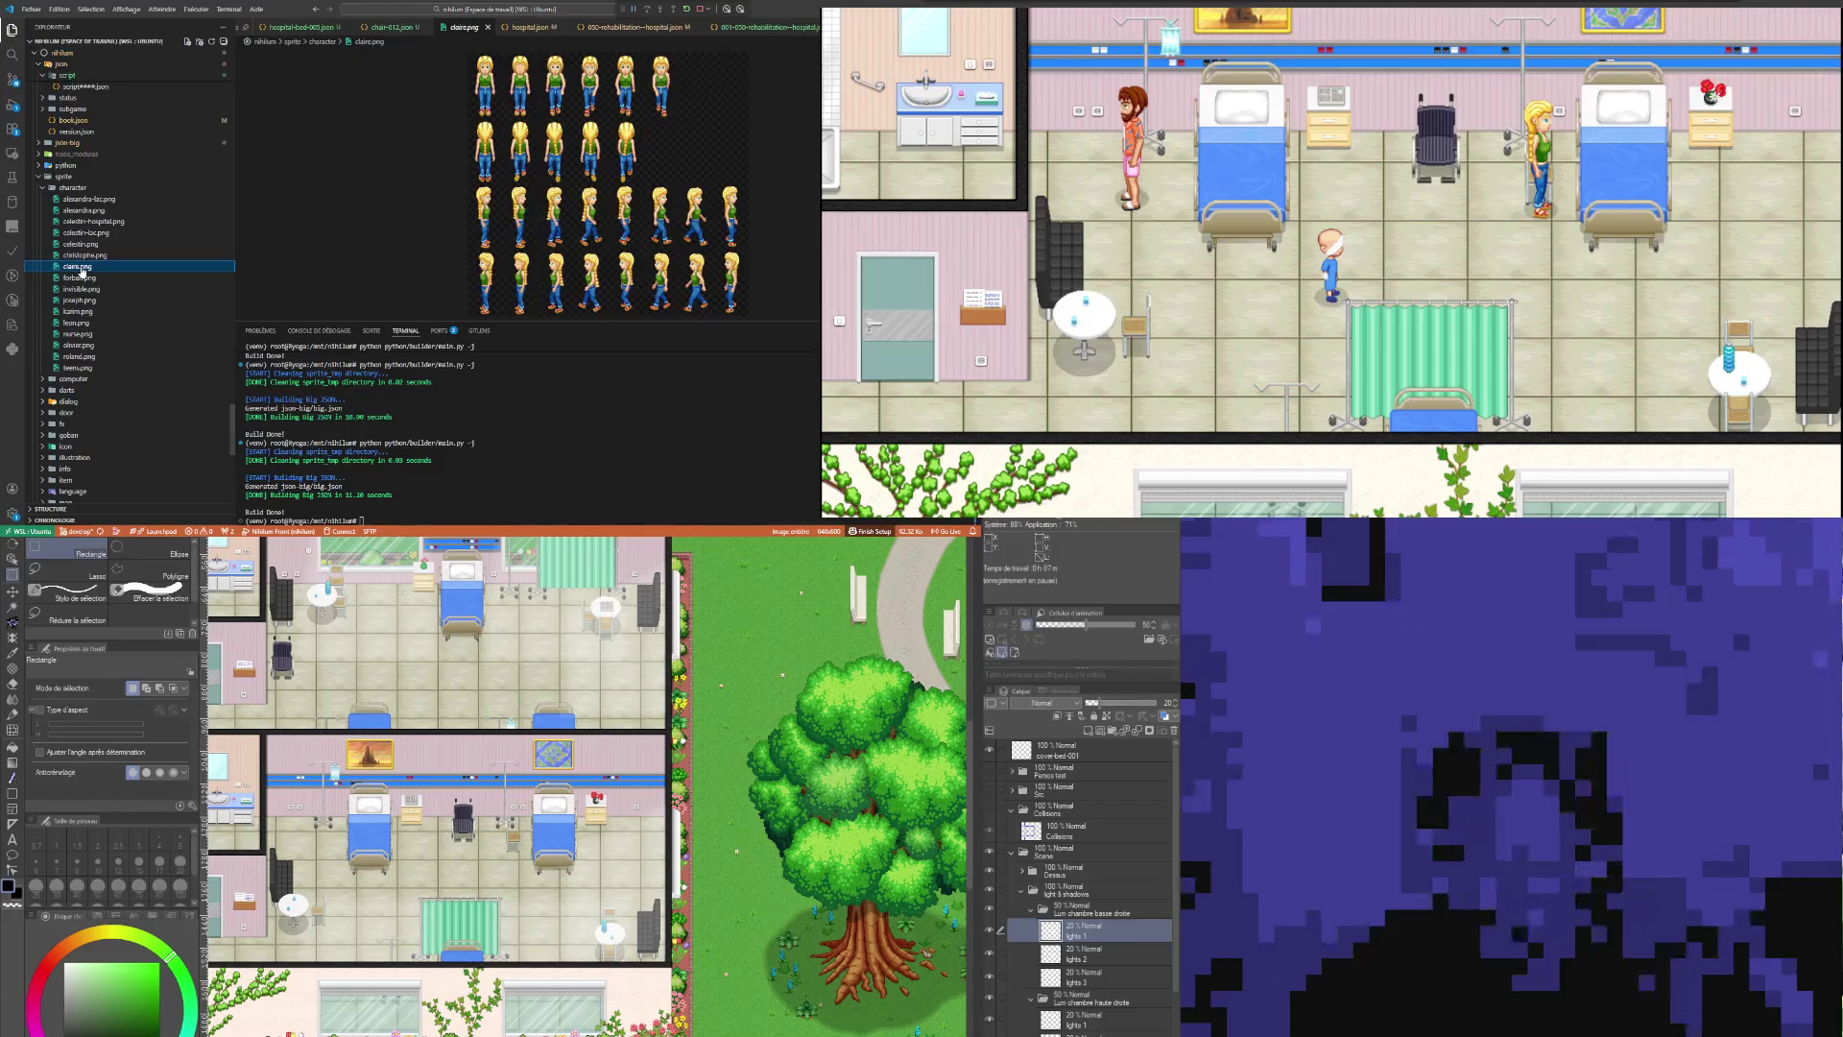
Step: Preview celestin.png and zoom into its sprite sheet frames
{"action": "left_click", "coordinate": [84, 245]}
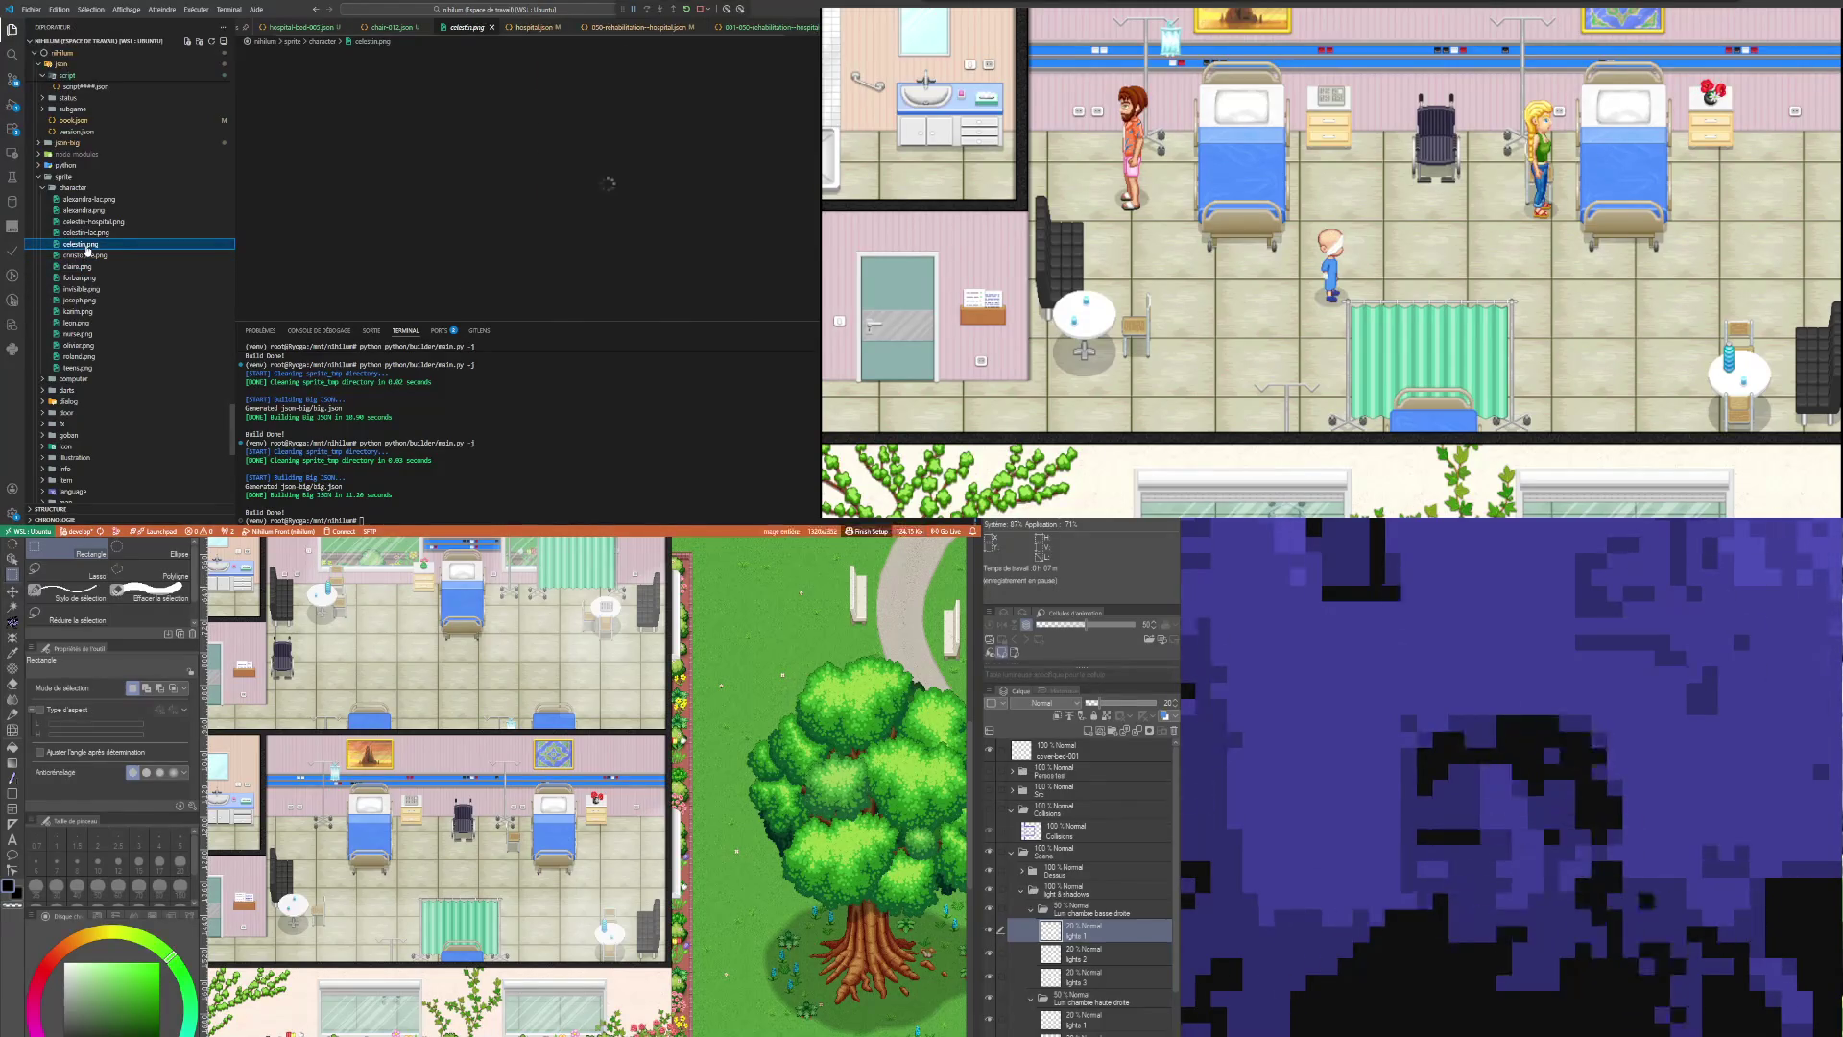
{"action": "left_click", "coordinate": [611, 83]}
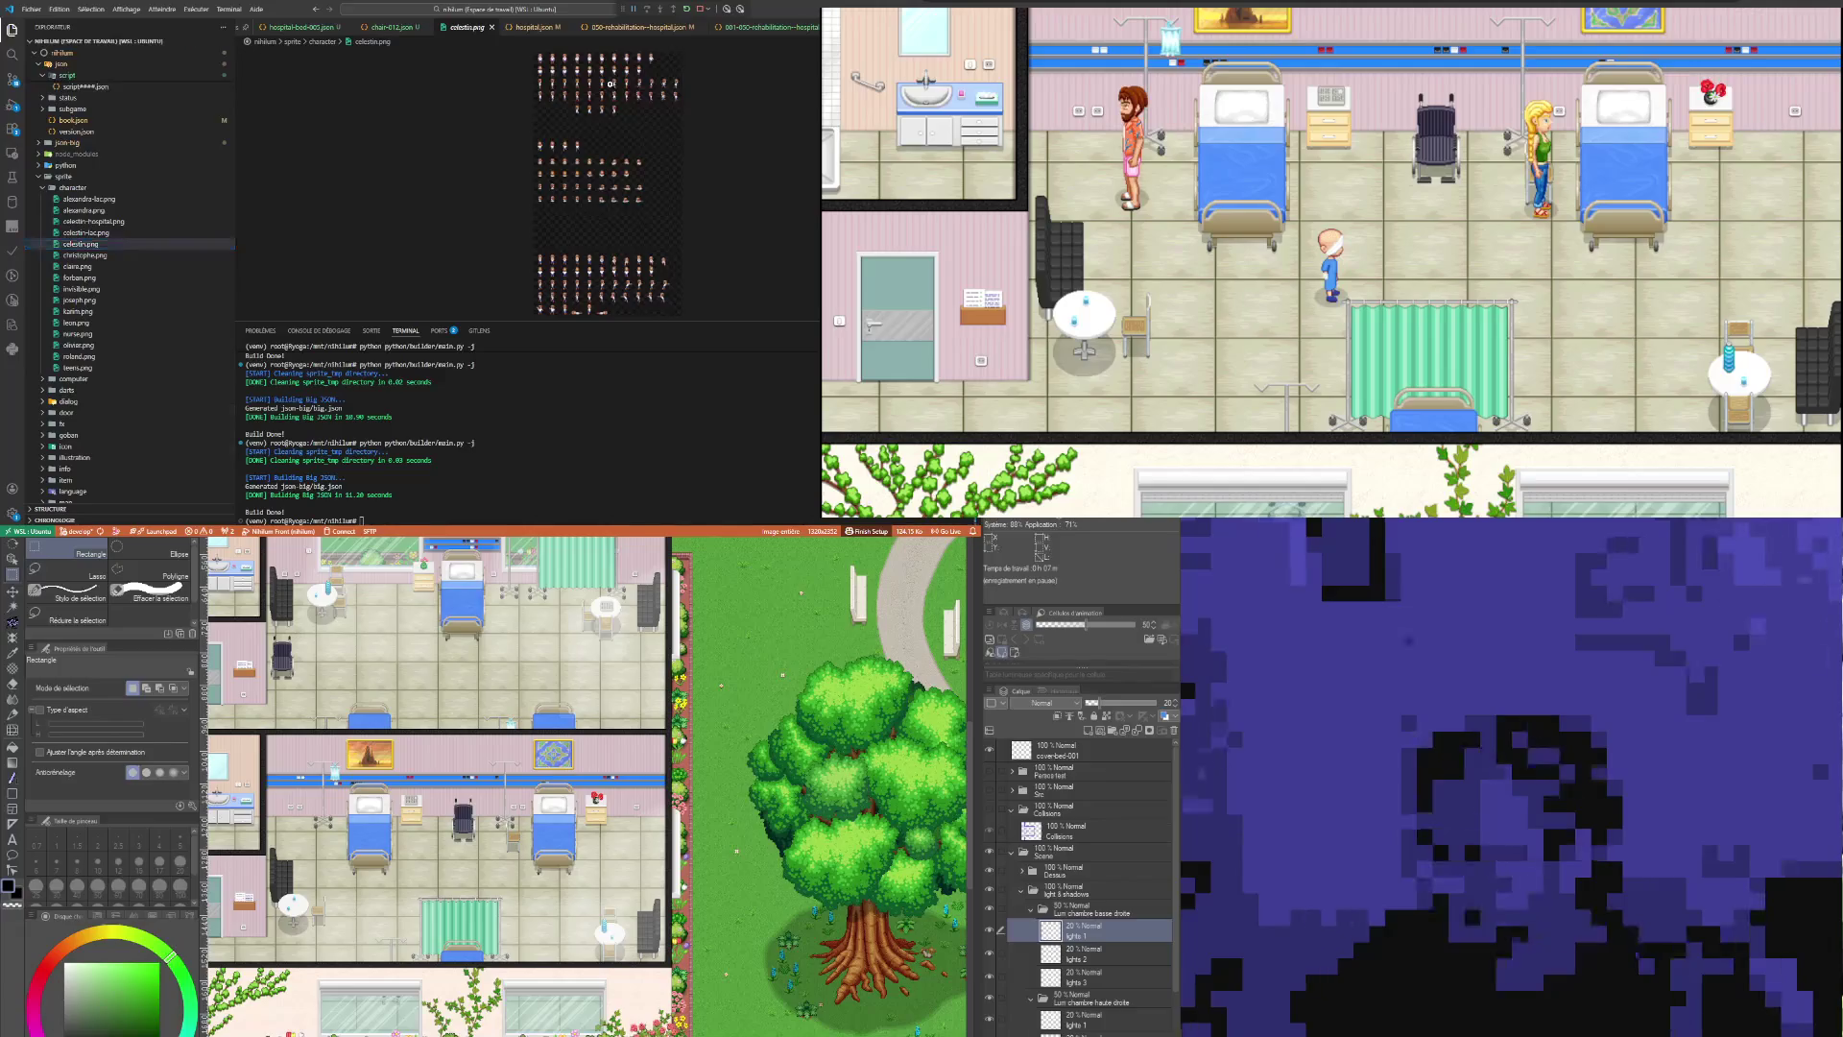
{"action": "scroll", "coordinate": [506, 184], "scroll_direction": "up", "scroll_amount": 4}
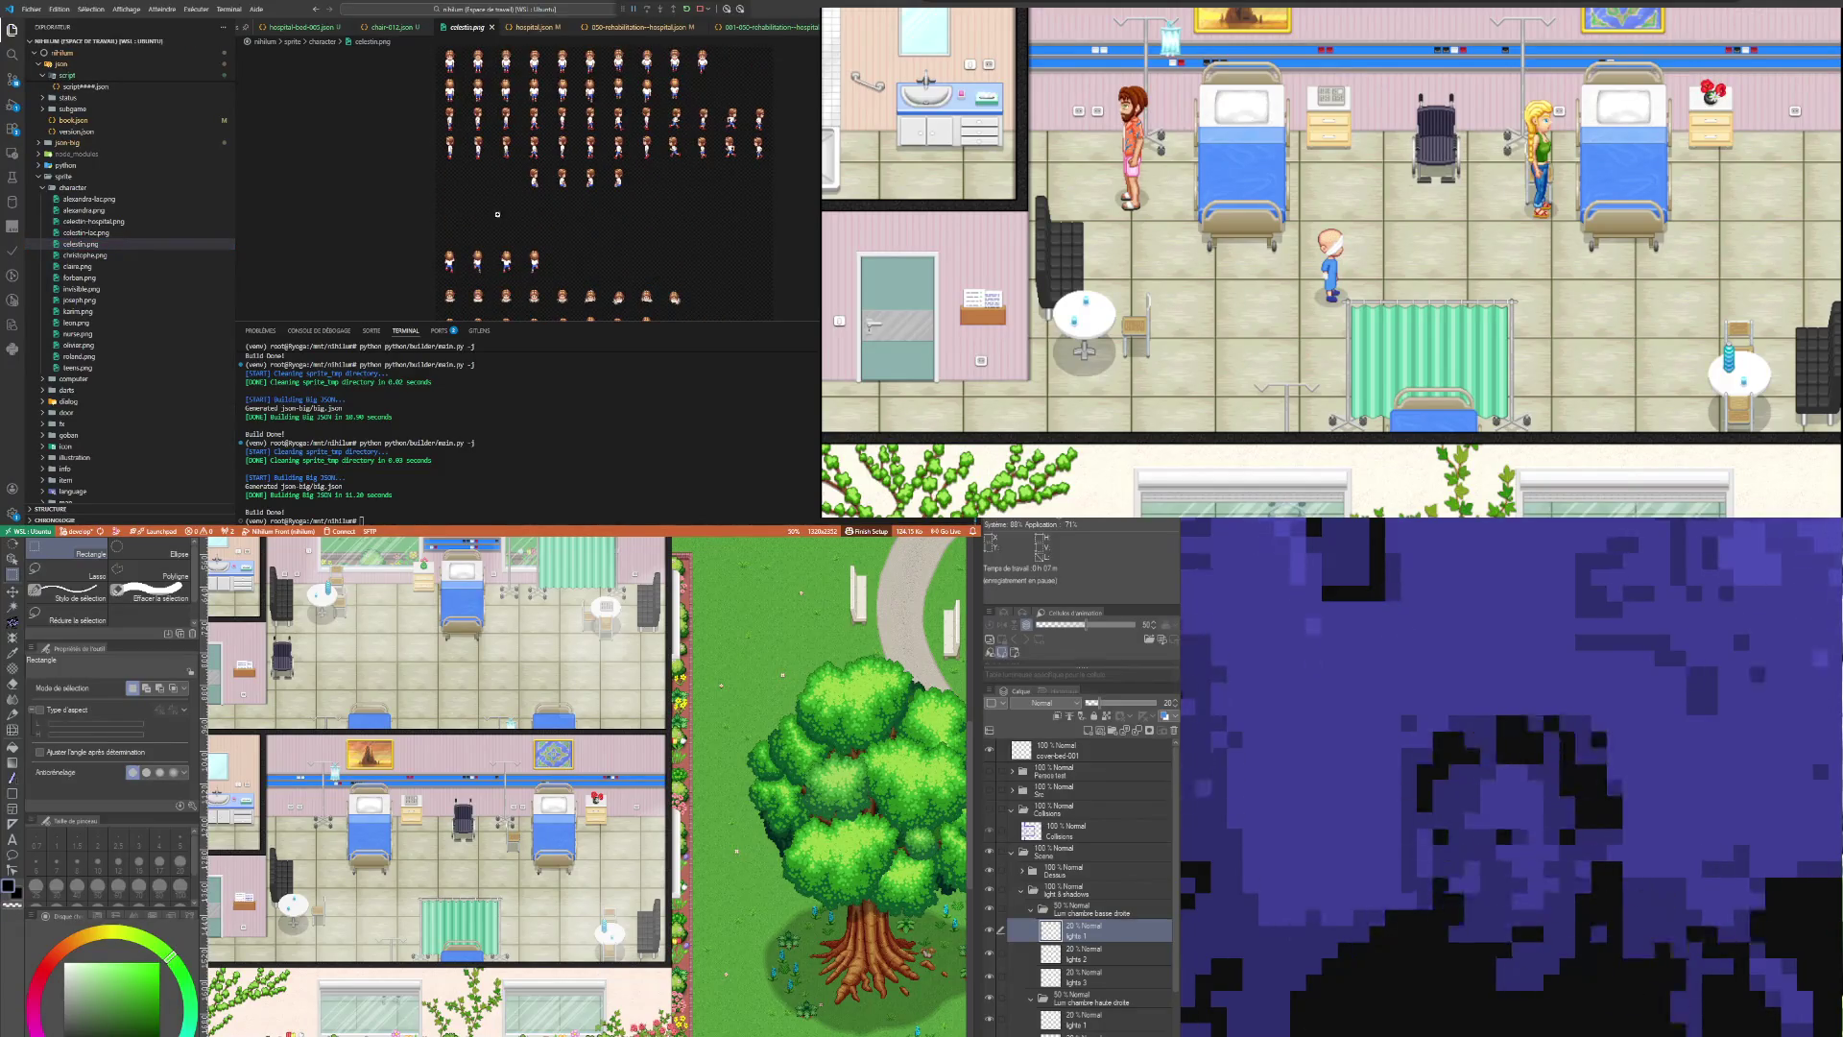
{"action": "scroll", "coordinate": [570, 173], "scroll_direction": "up", "scroll_amount": 1}
{"action": "scroll", "coordinate": [585, 115], "scroll_direction": "up", "scroll_amount": 1}
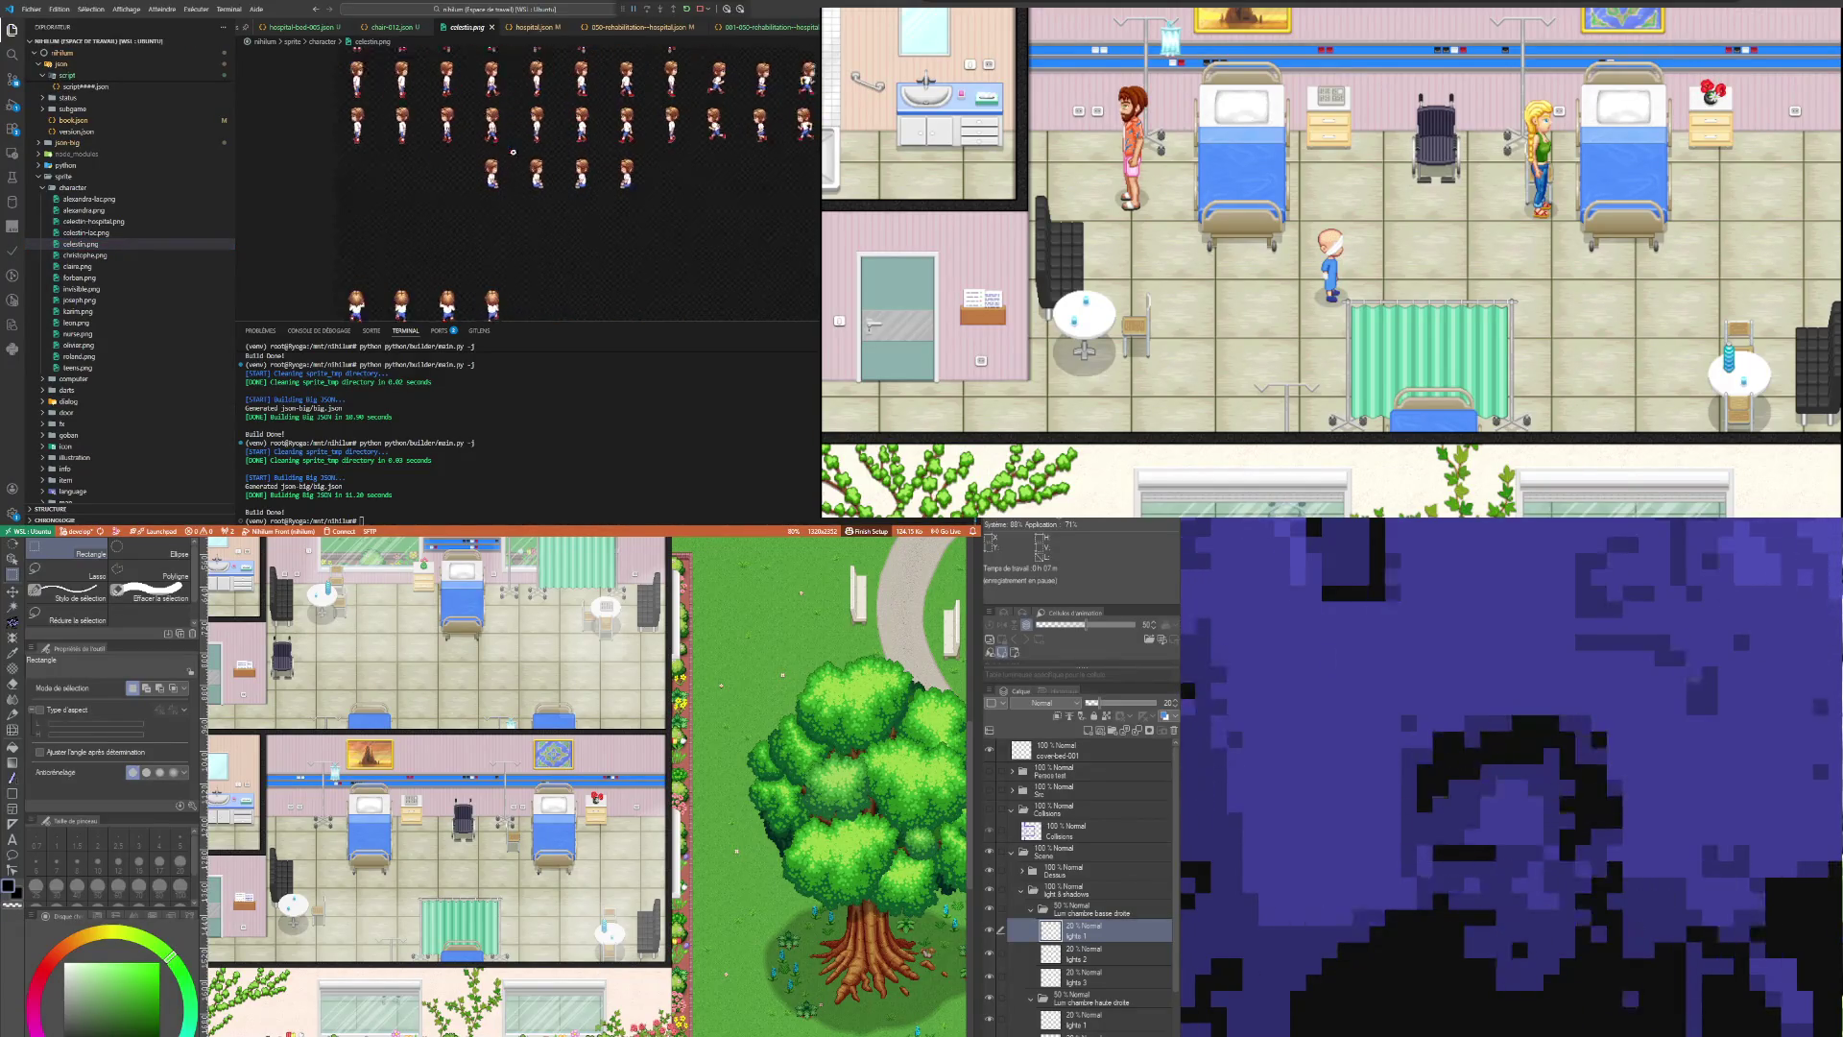
{"action": "scroll", "coordinate": [512, 170], "scroll_direction": "up", "scroll_amount": 1}
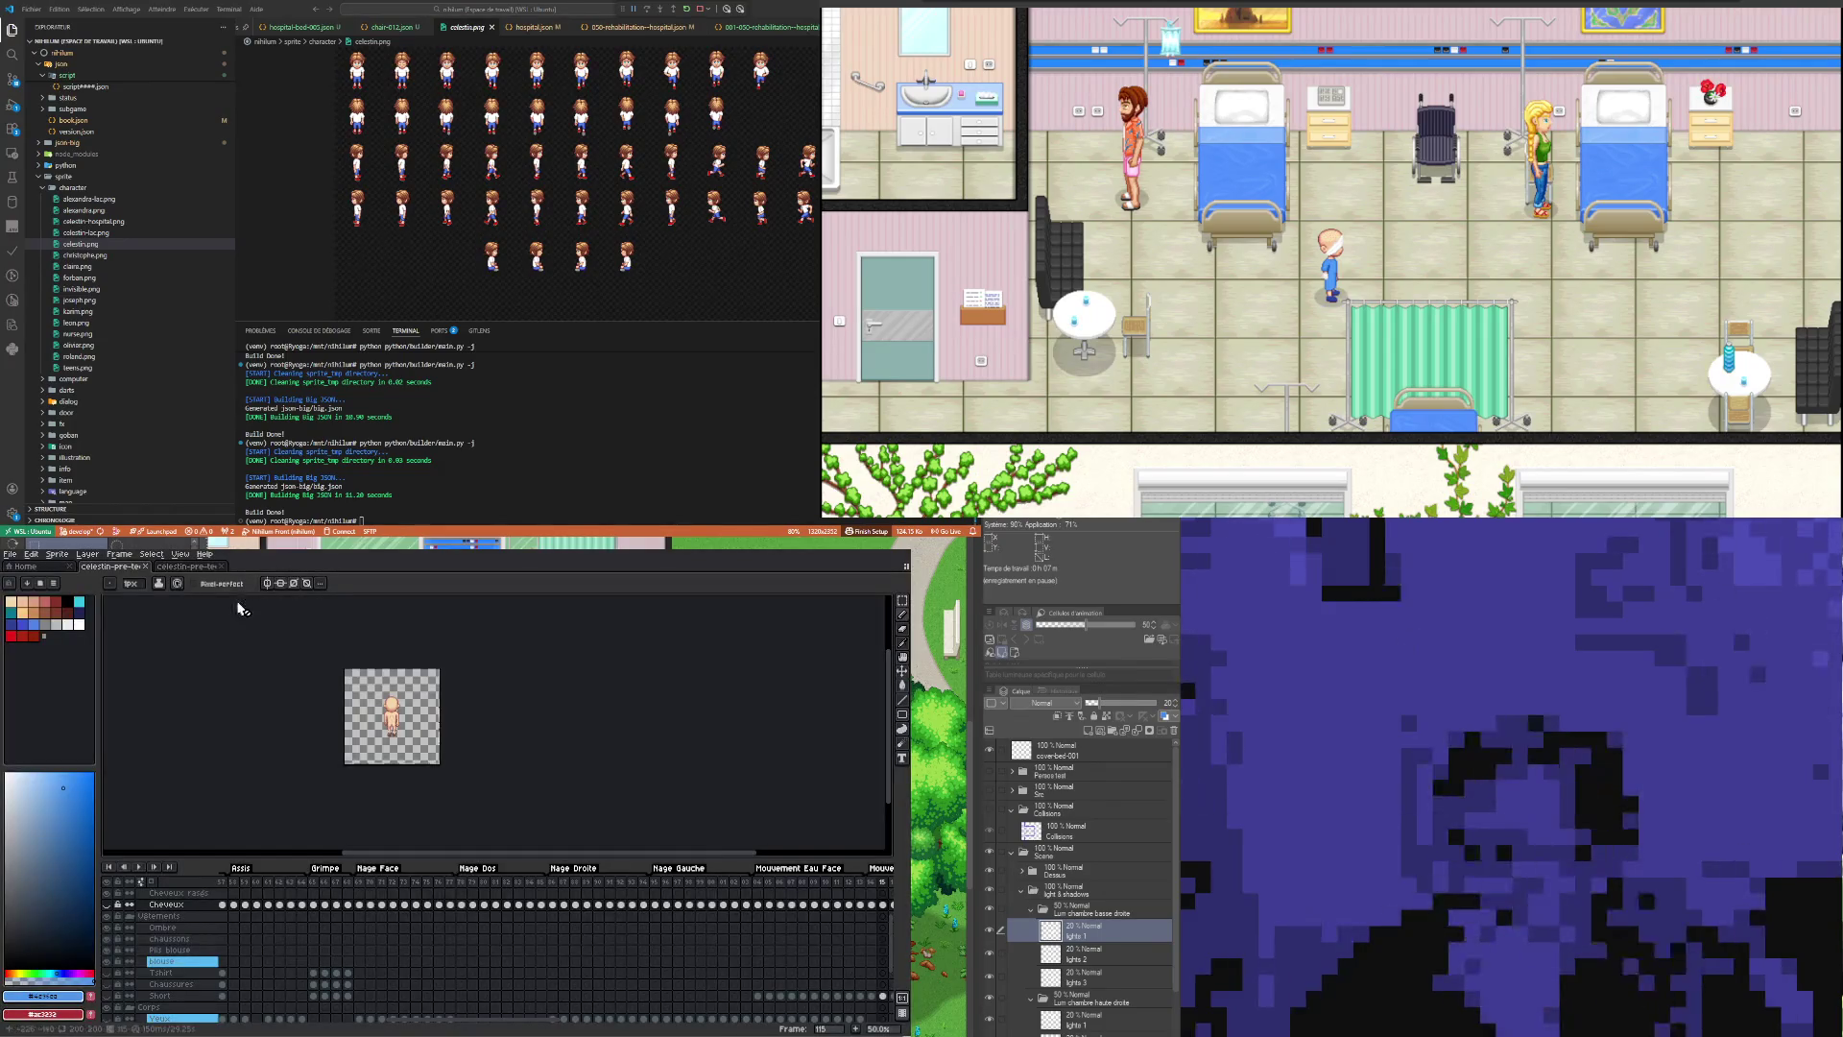
Step: Open claire.aseprite from the Characters folder, one level above forExport
{"action": "left_click", "coordinate": [12, 555]}
{"action": "mouse_move", "coordinate": [36, 587]}
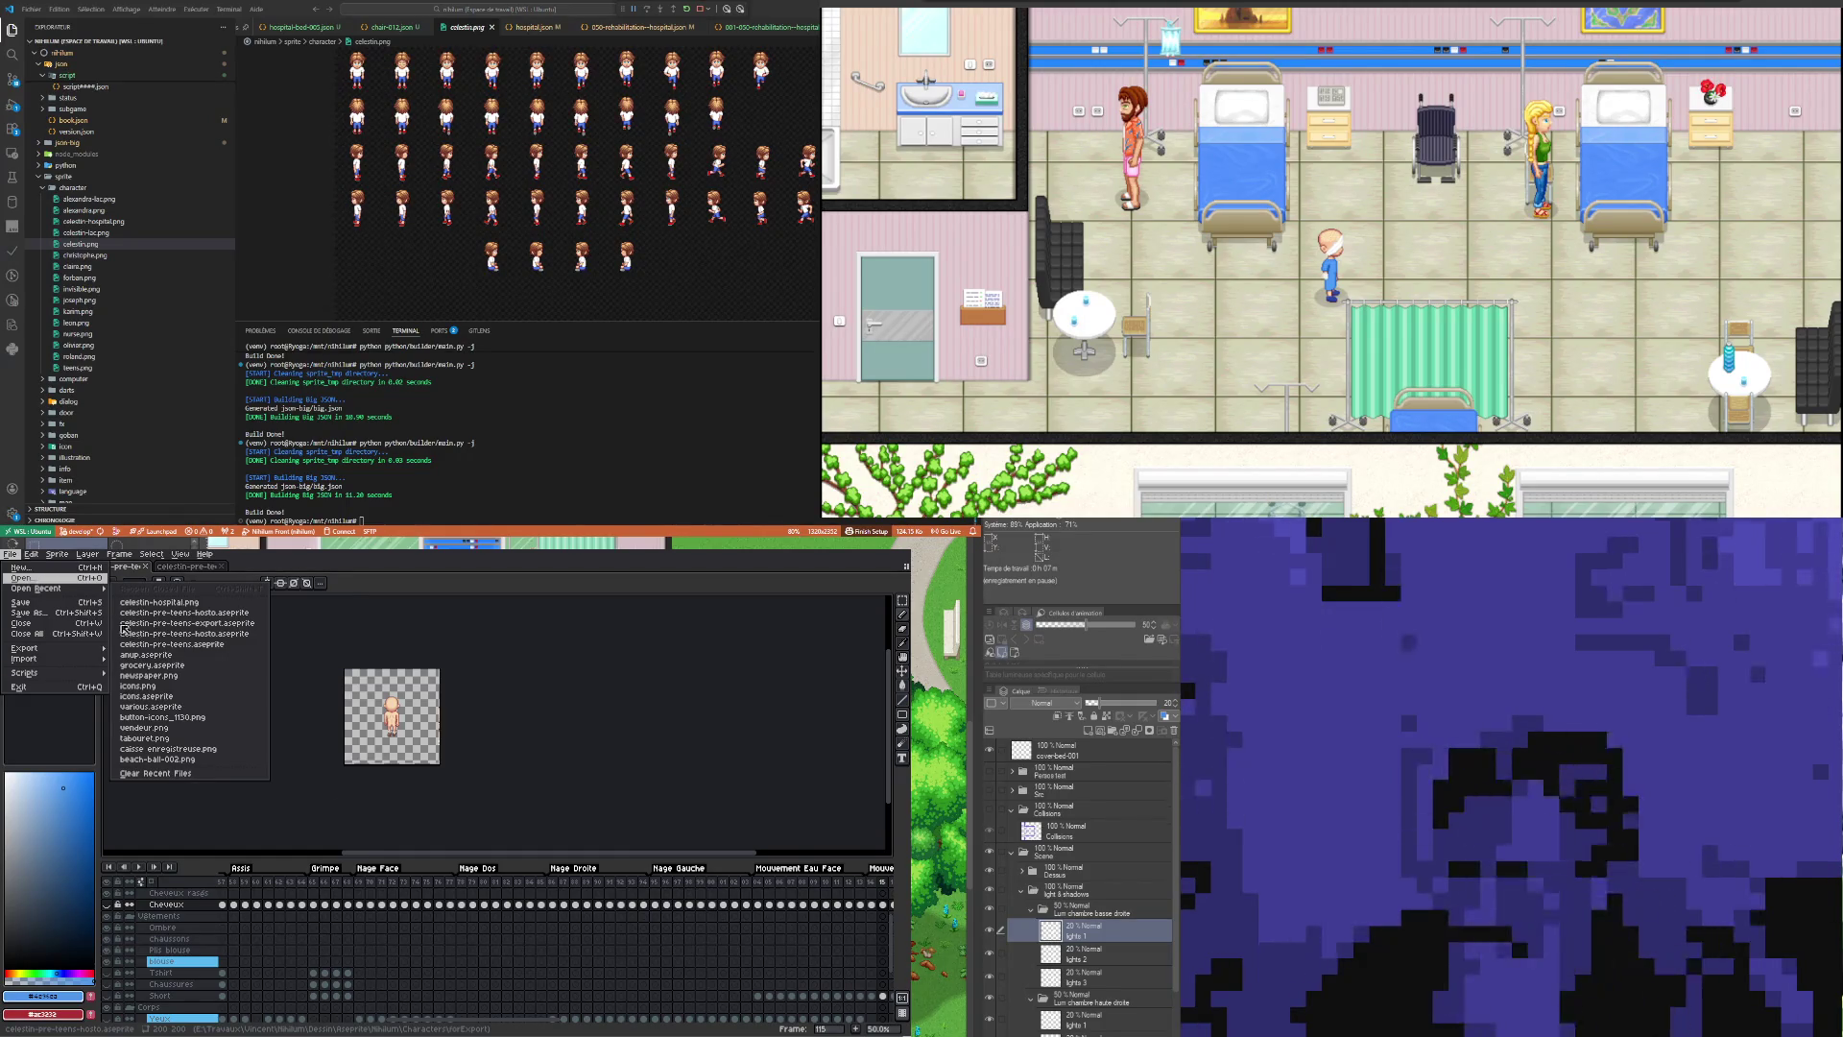
{"action": "left_click", "coordinate": [21, 579]}
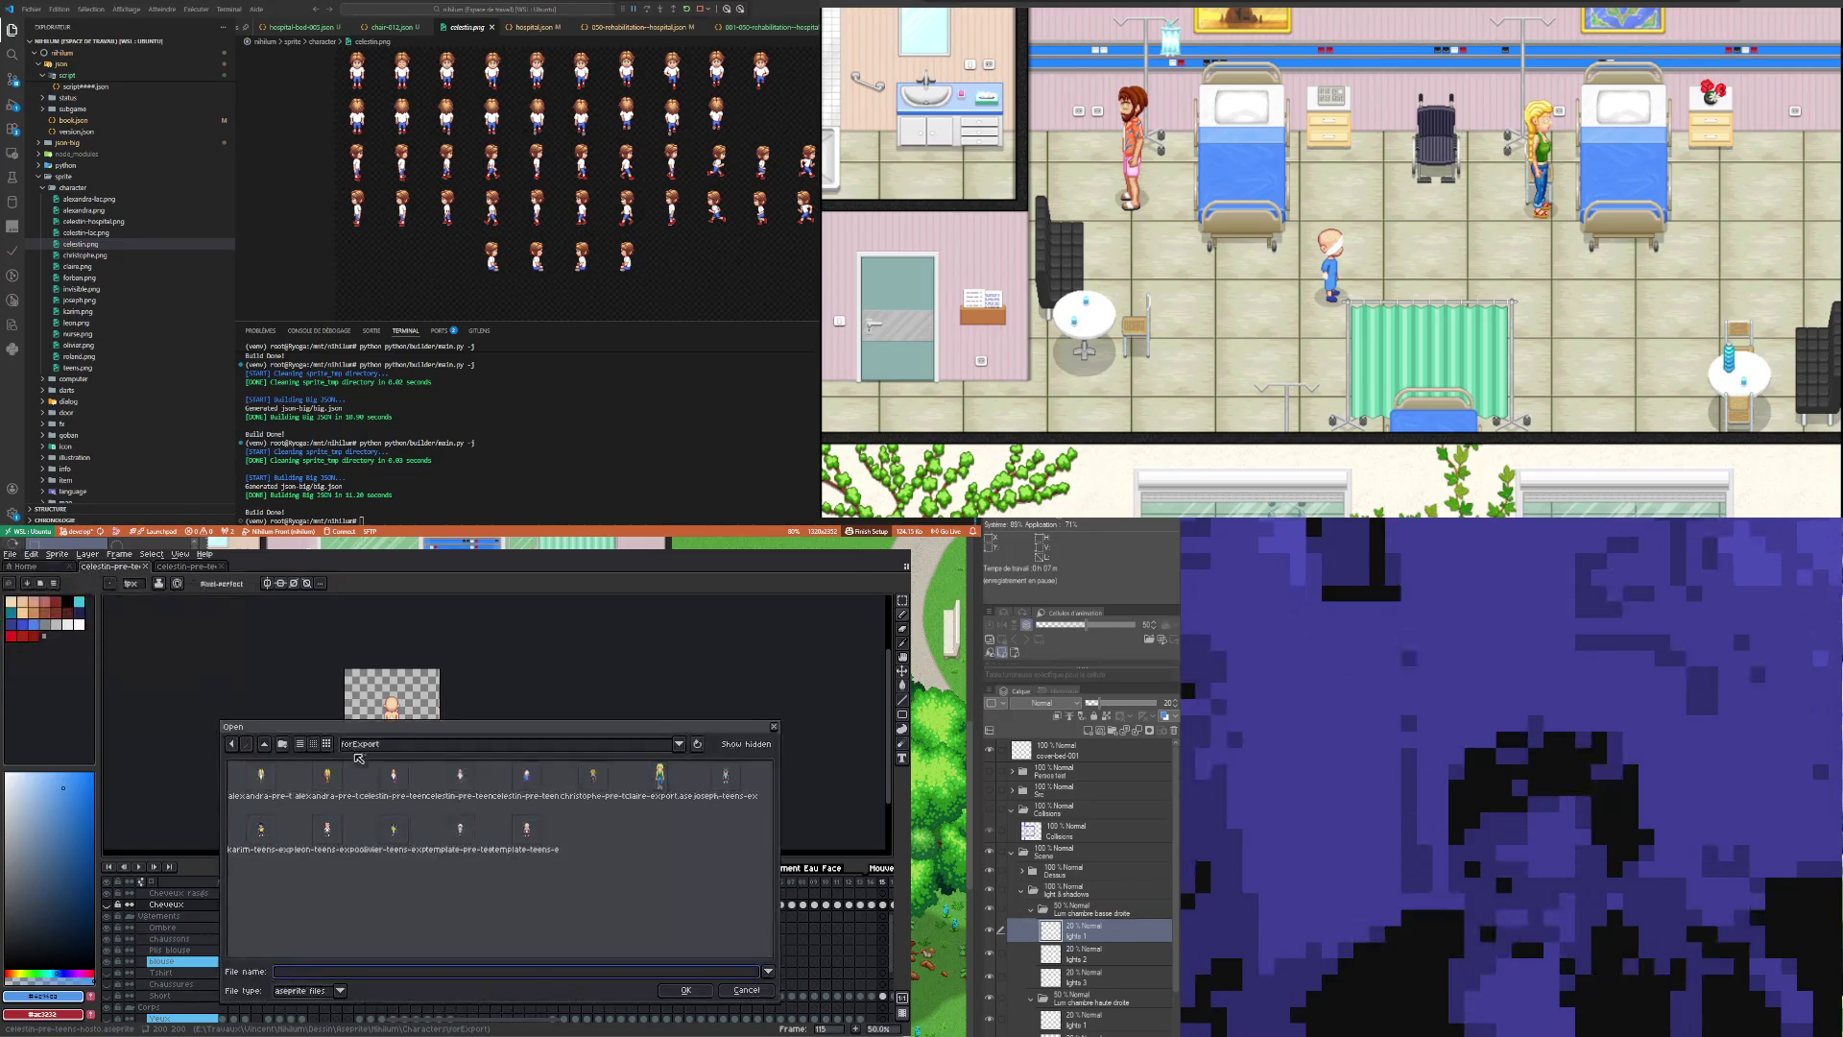
{"action": "left_click", "coordinate": [658, 777]}
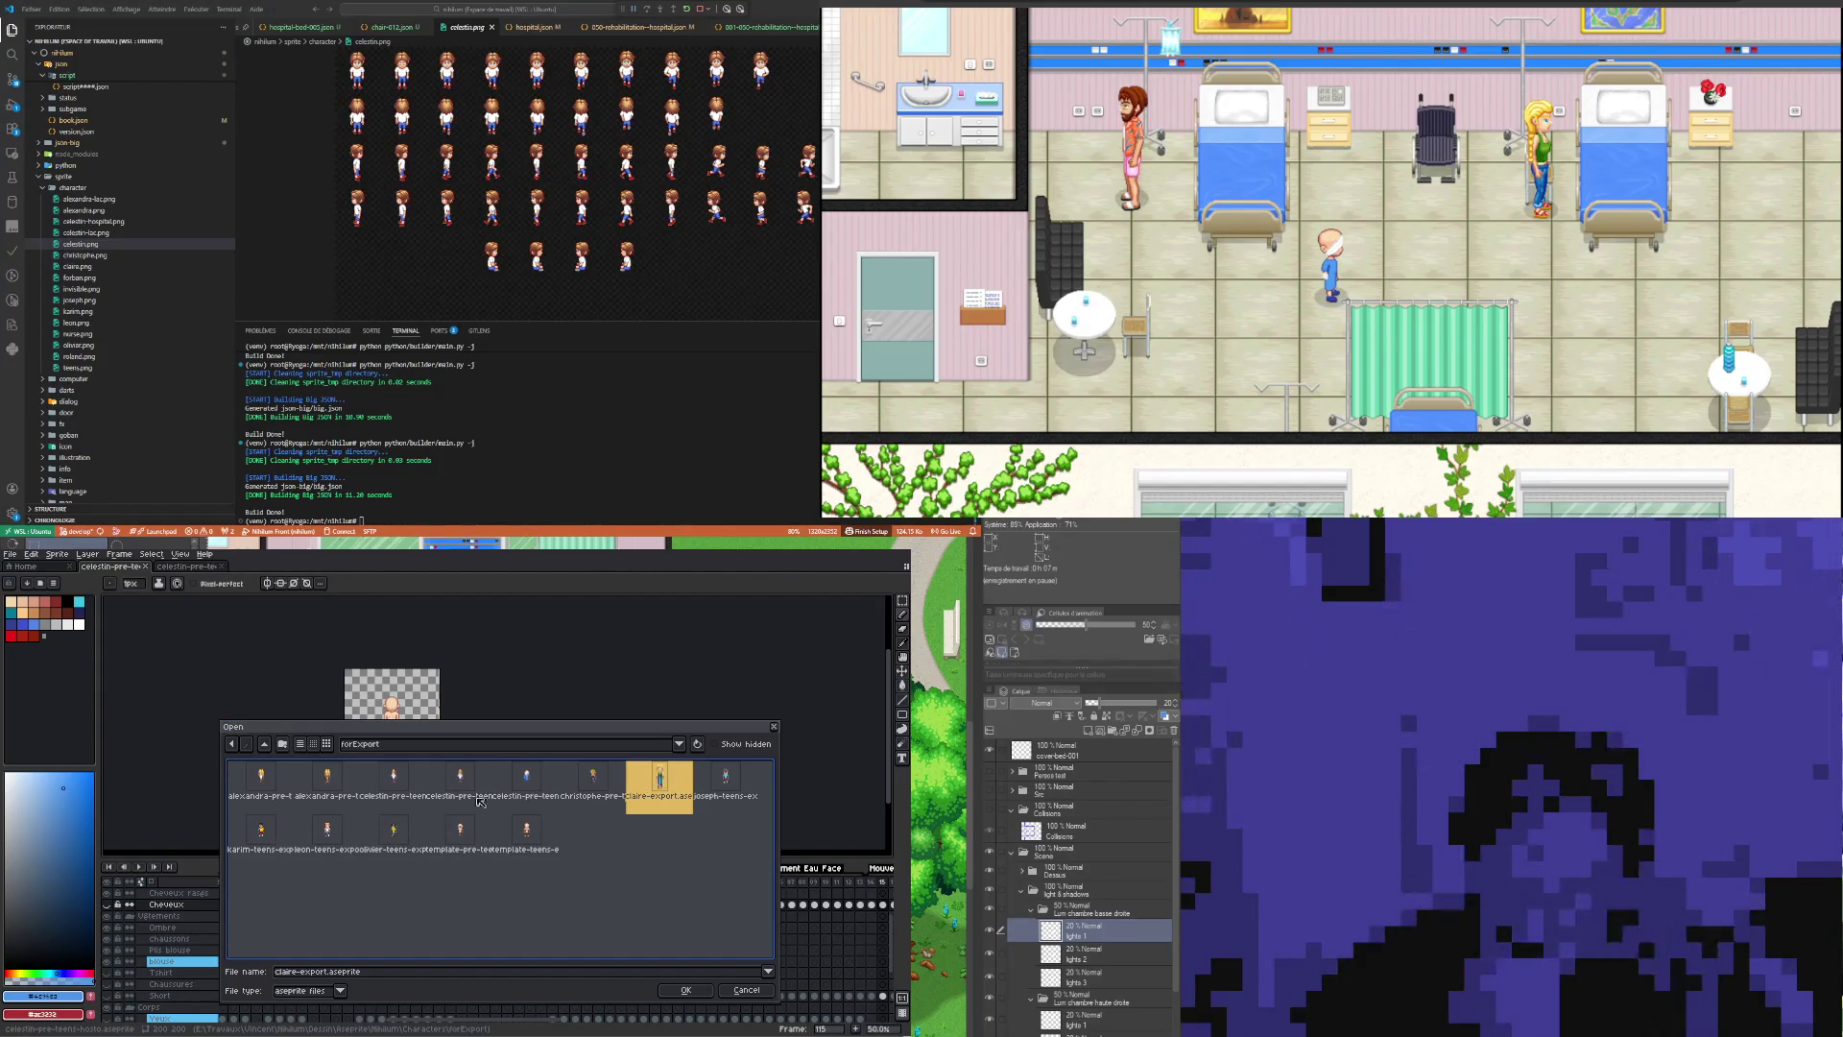
{"action": "left_click", "coordinate": [264, 744]}
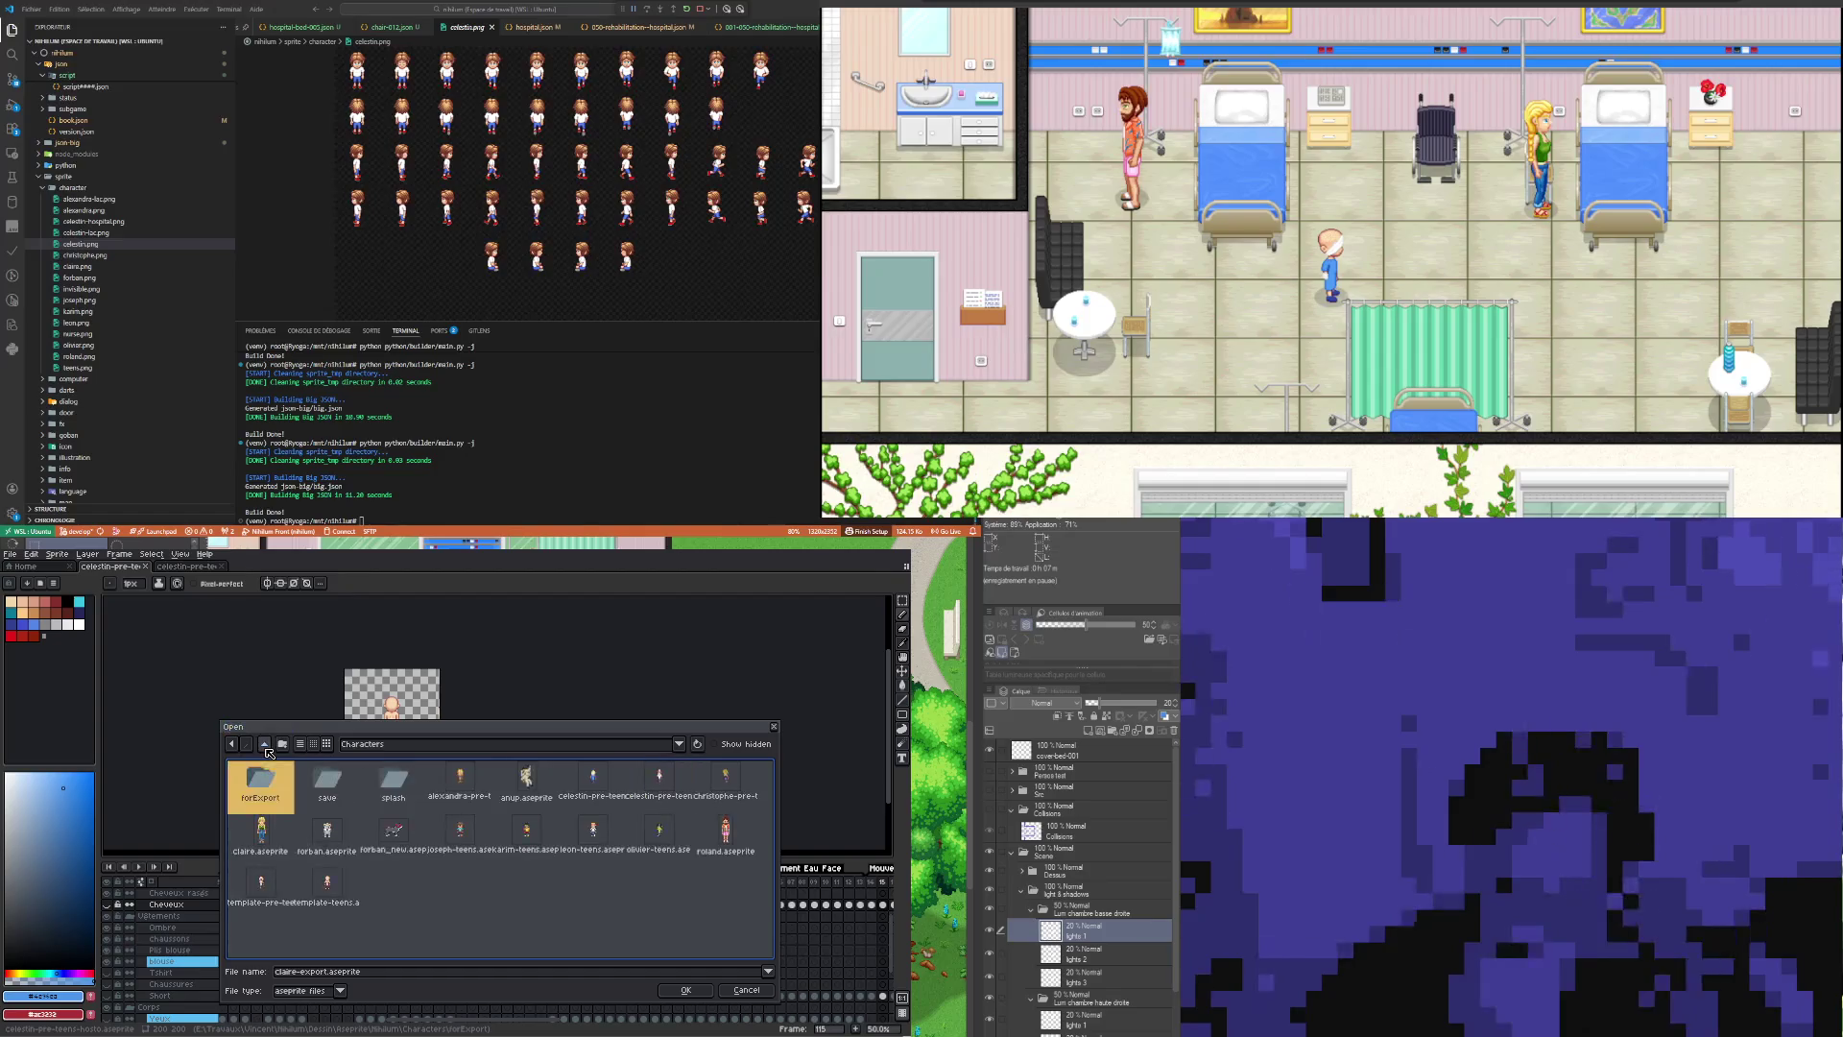
{"action": "left_click", "coordinate": [265, 833]}
{"action": "double_click", "coordinate": [266, 835]}
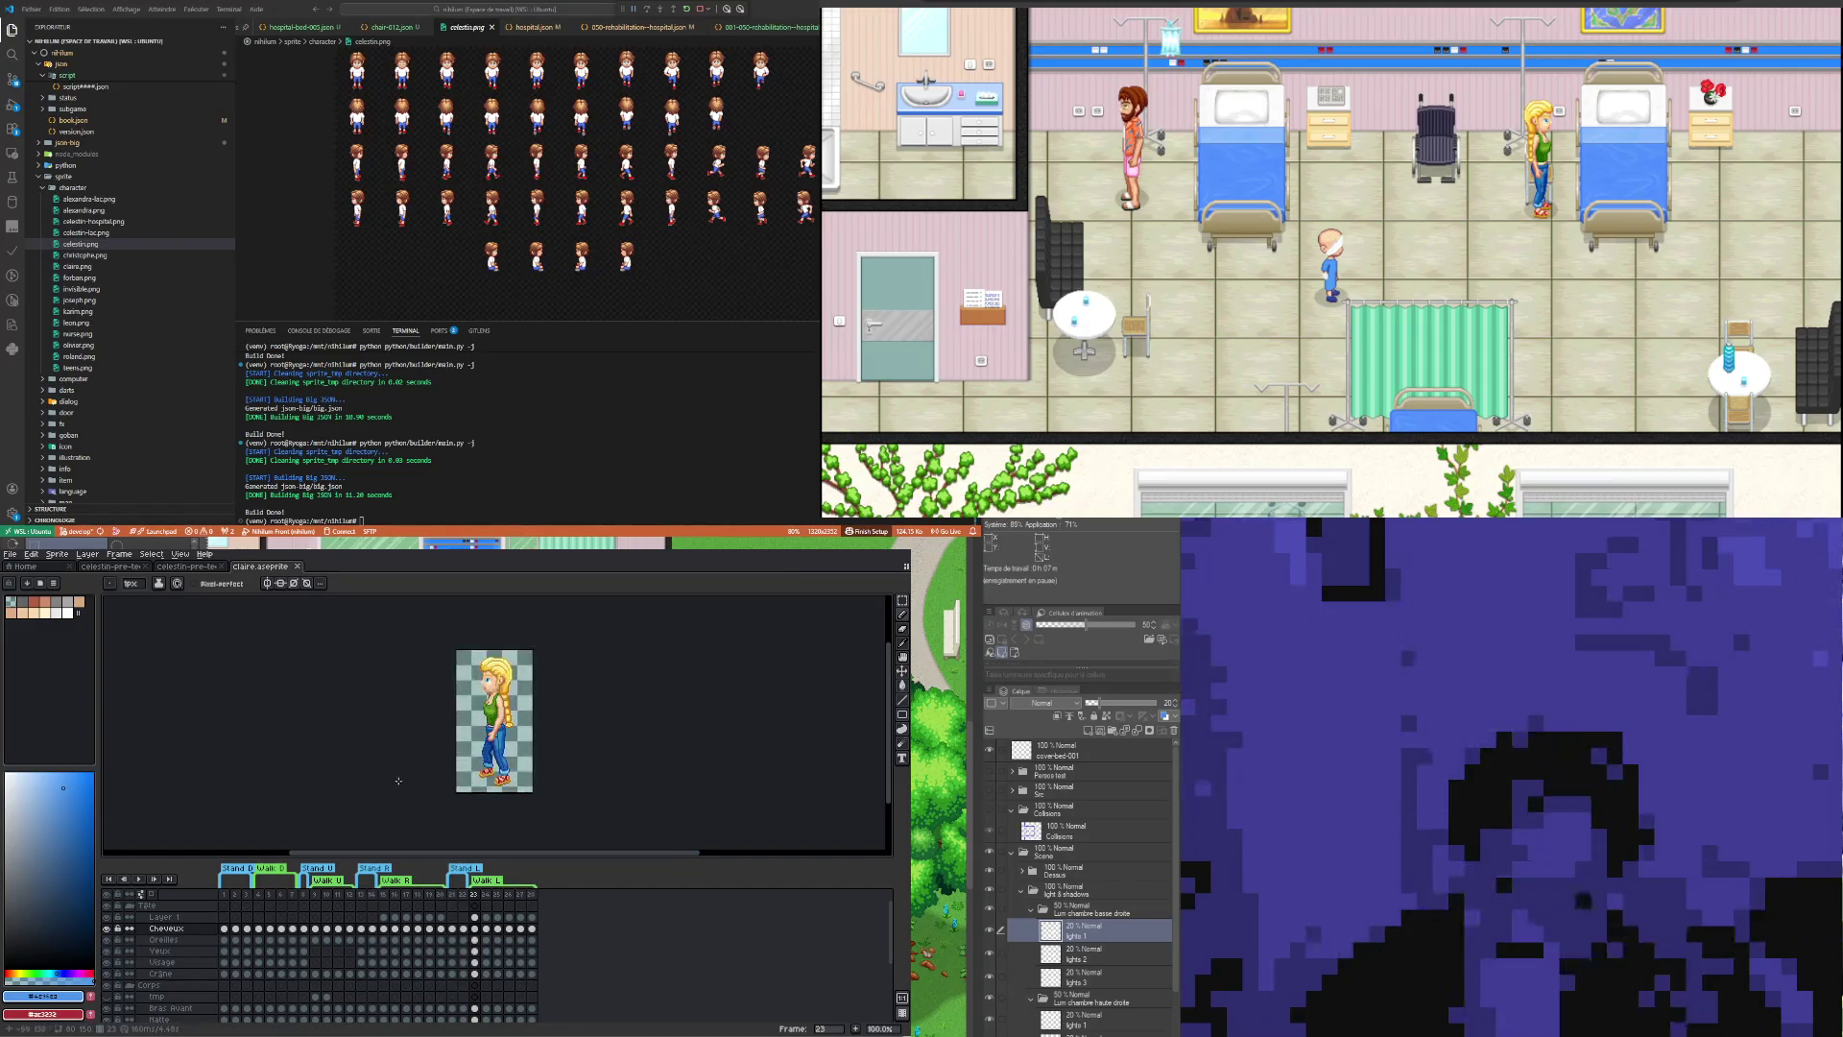
Step: Review Claire's front, walking and back poses at frames 1, 4, 5 and 9
{"action": "left_click", "coordinate": [534, 917]}
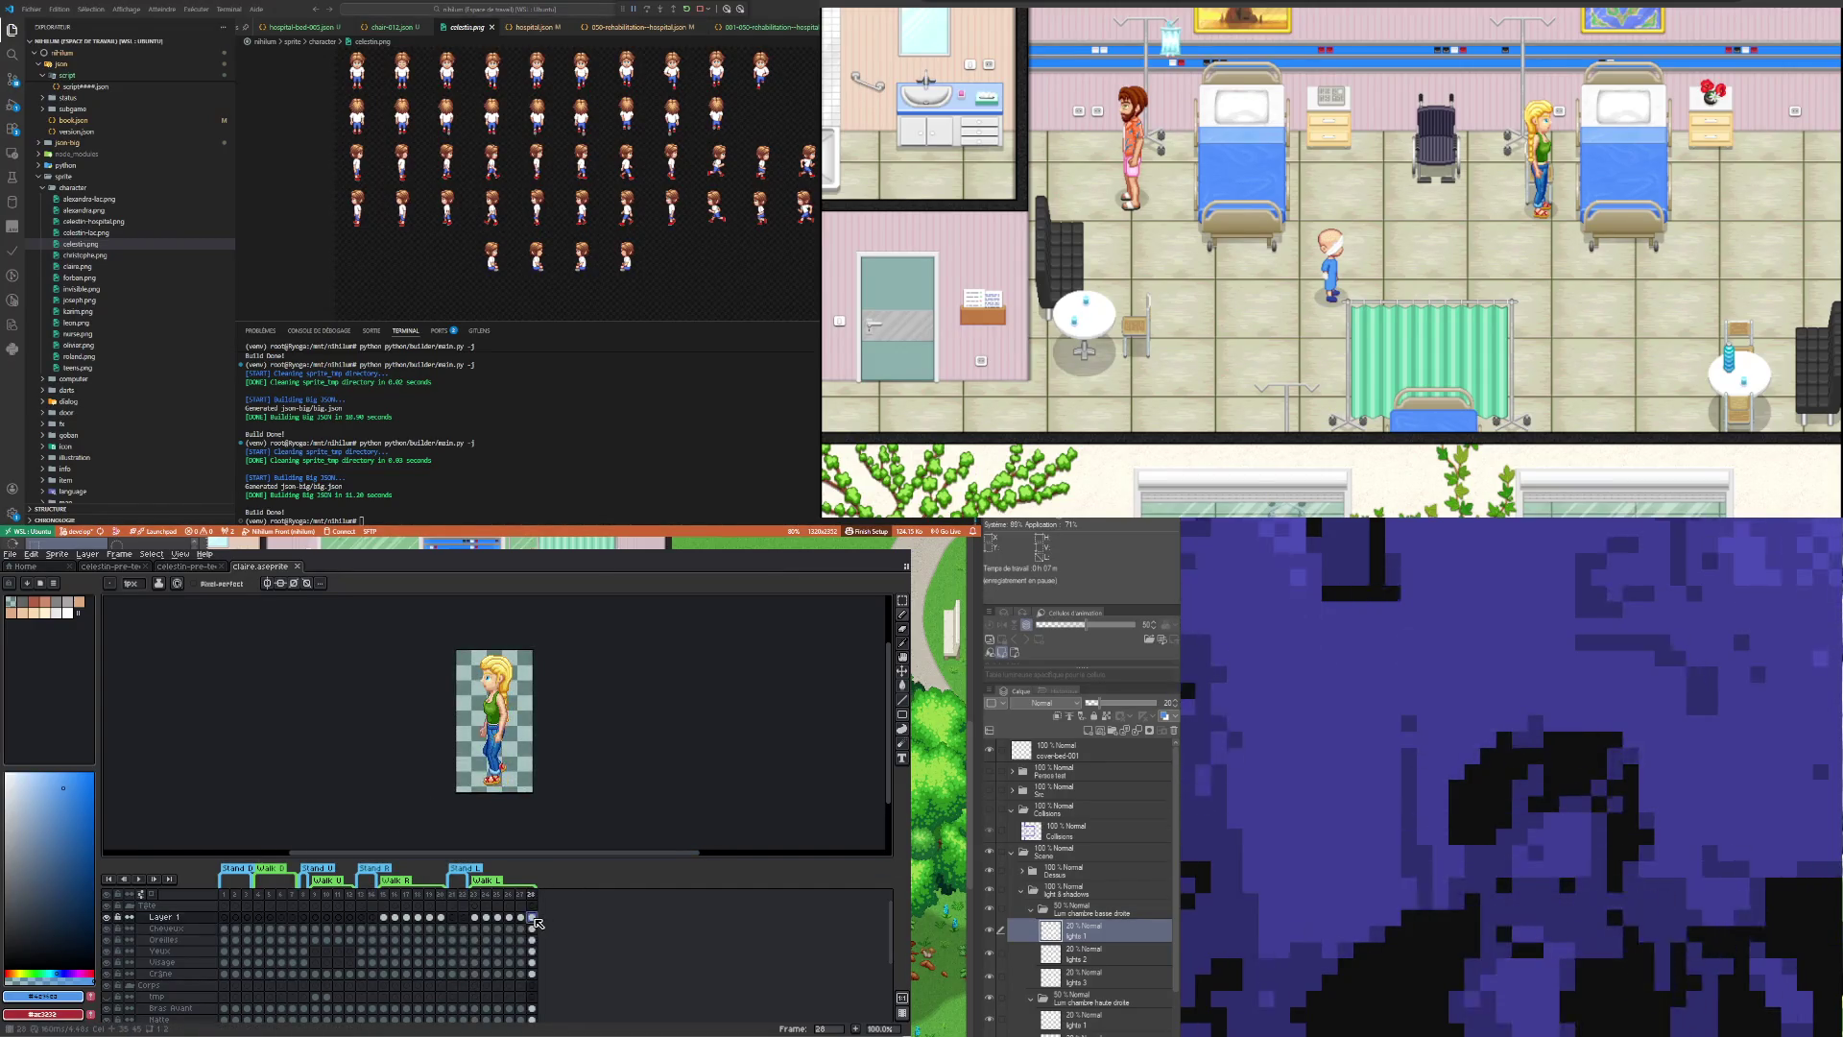
{"action": "left_click", "coordinate": [227, 917]}
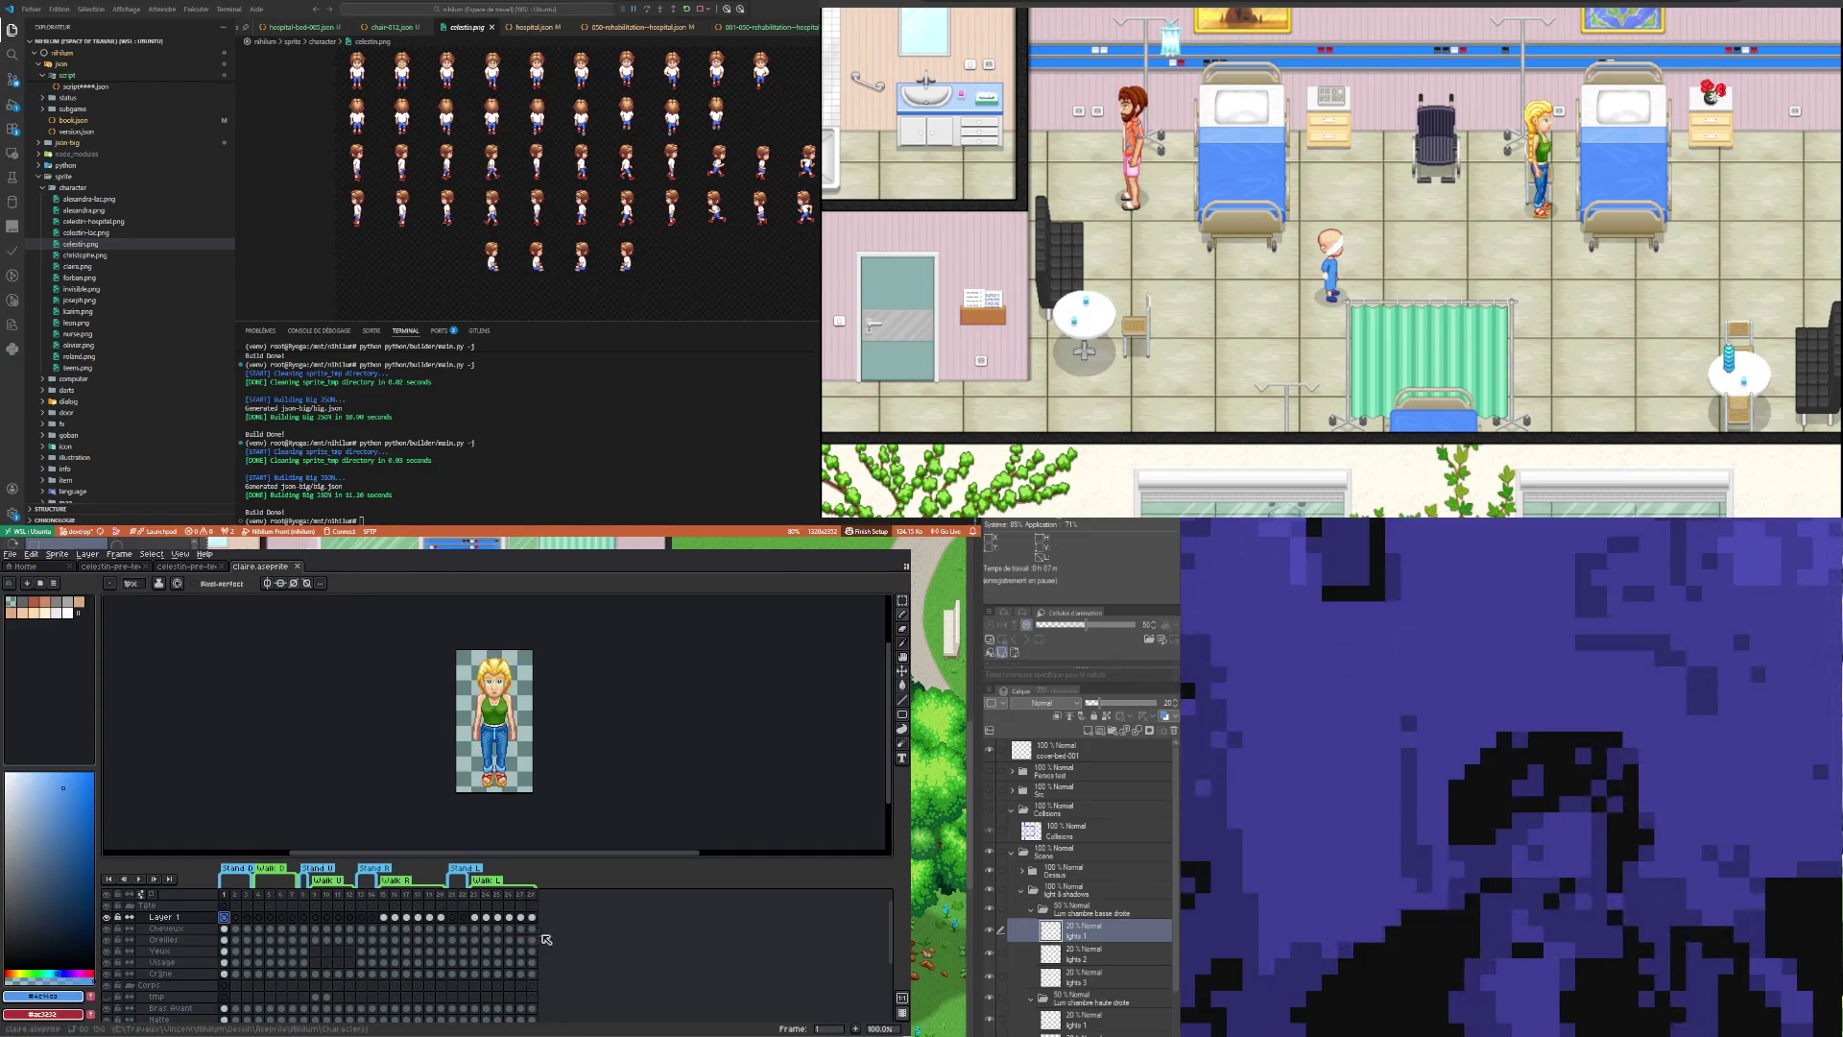
{"action": "left_click", "coordinate": [273, 919]}
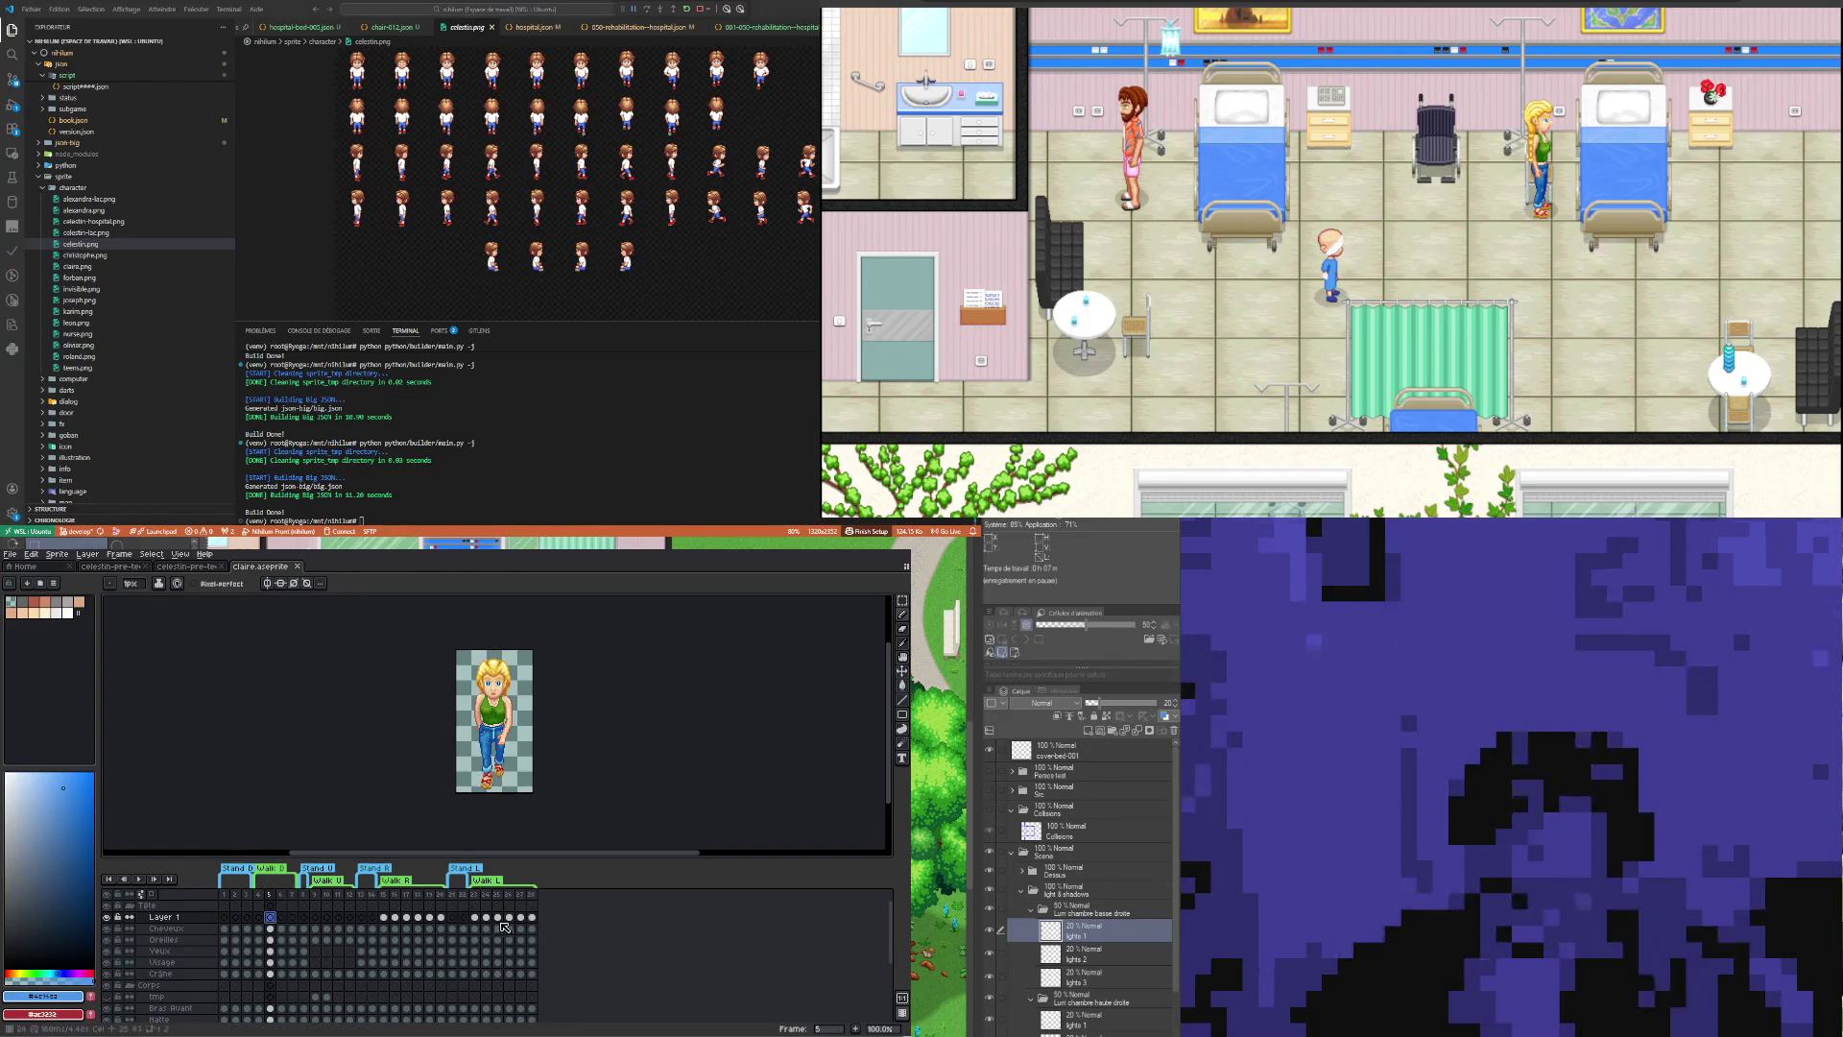
{"action": "key", "text": "Left"}
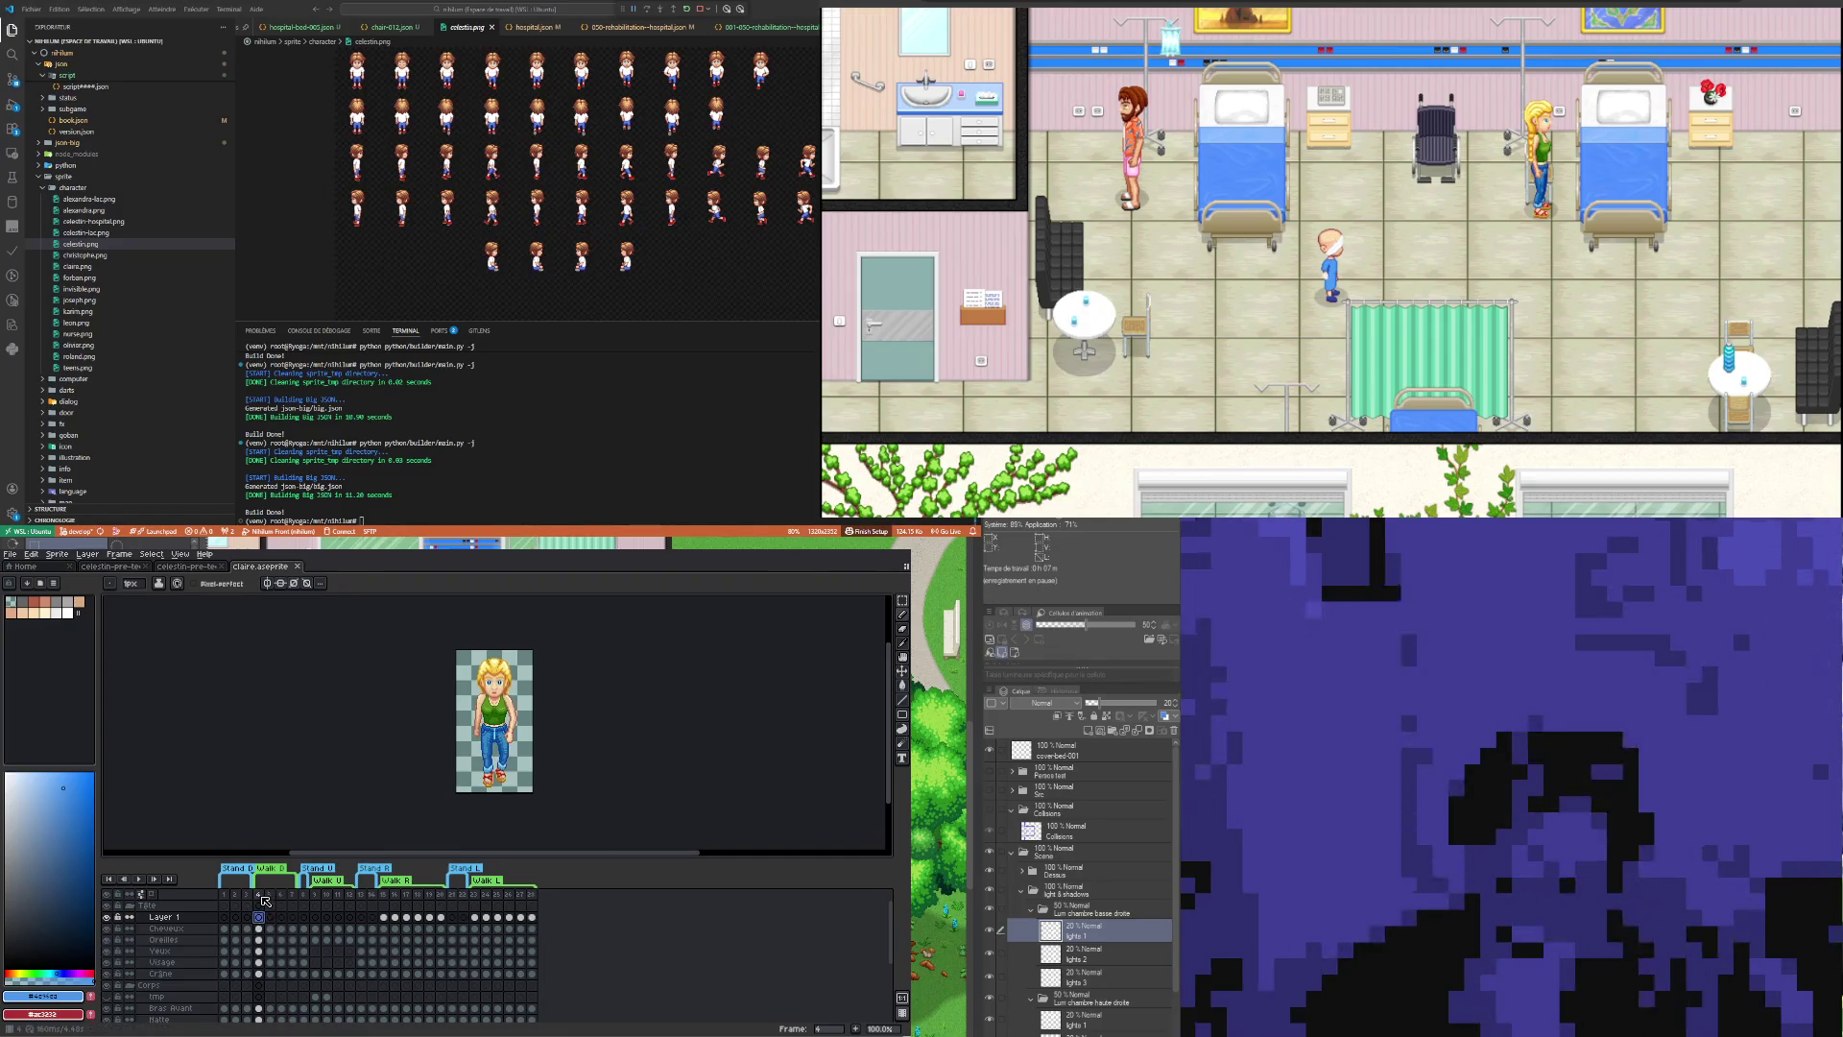
{"action": "left_click", "coordinate": [317, 919]}
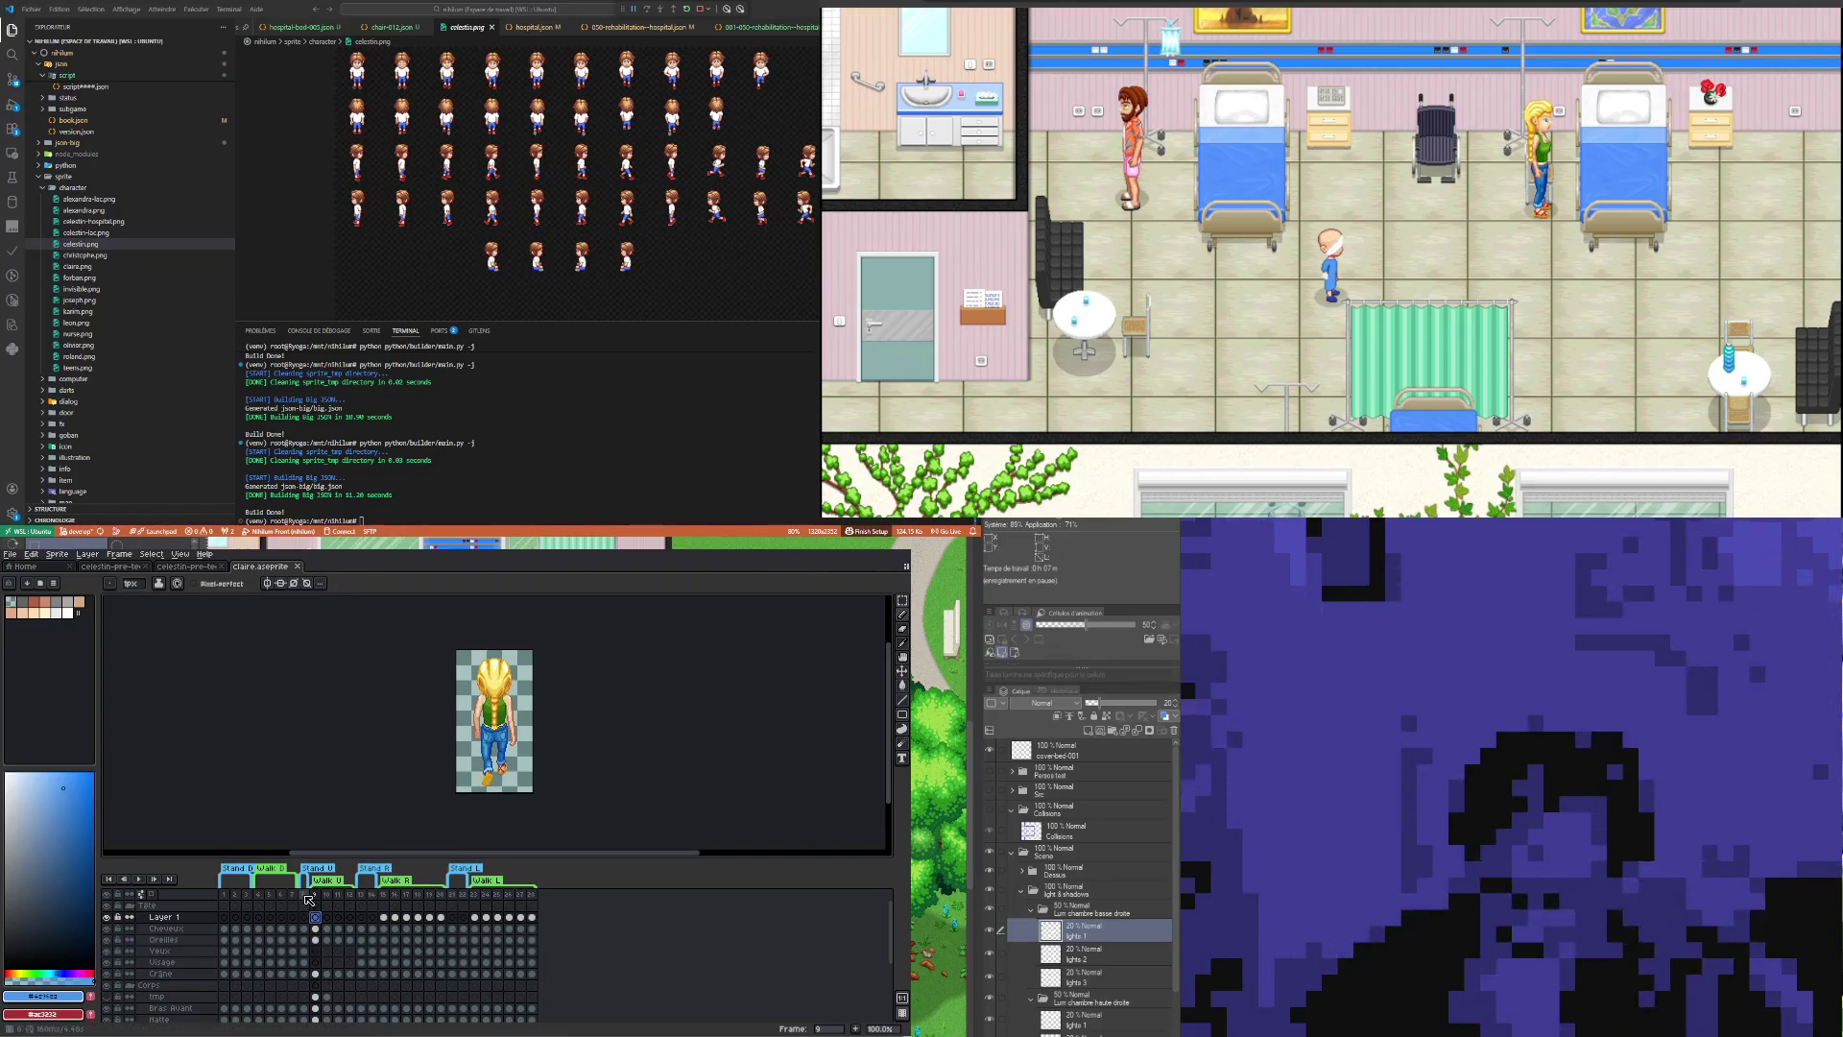
Step: Go to frame 28, append a new frame 29, and return to the Celestin file
{"action": "left_click", "coordinate": [532, 919]}
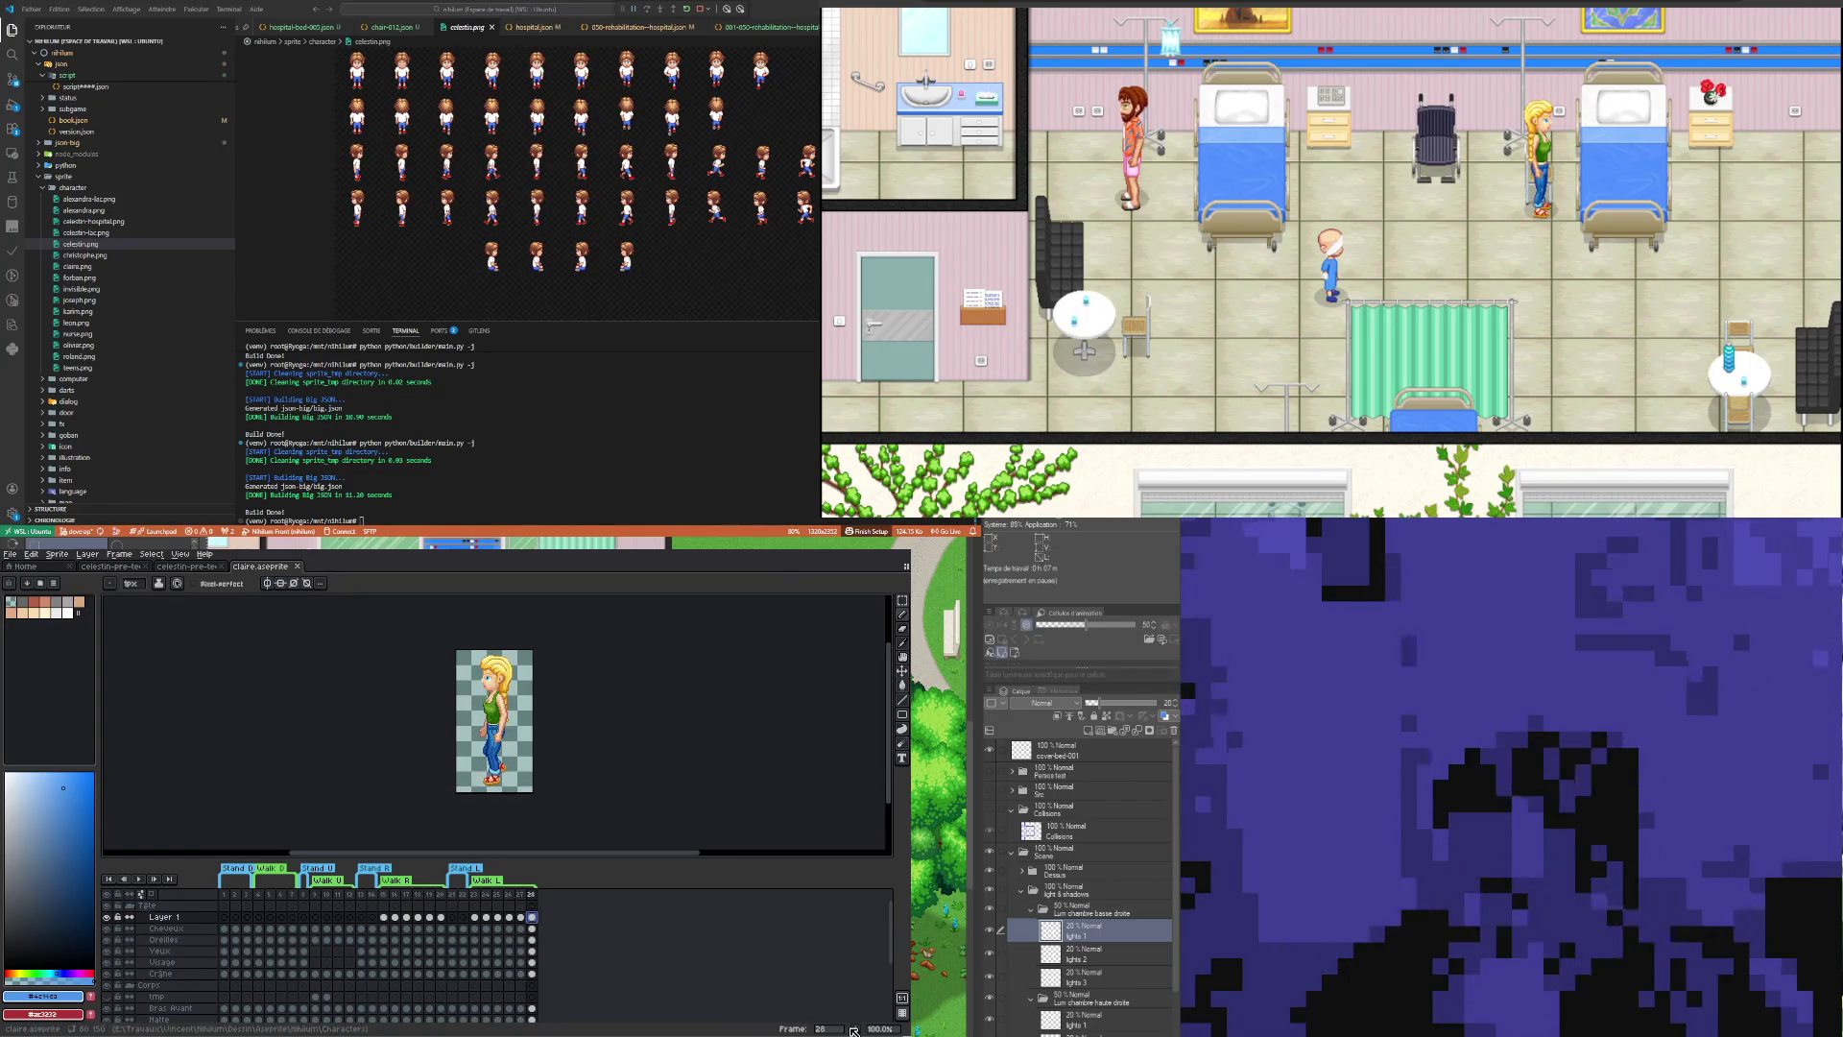
{"action": "left_click", "coordinate": [853, 1029]}
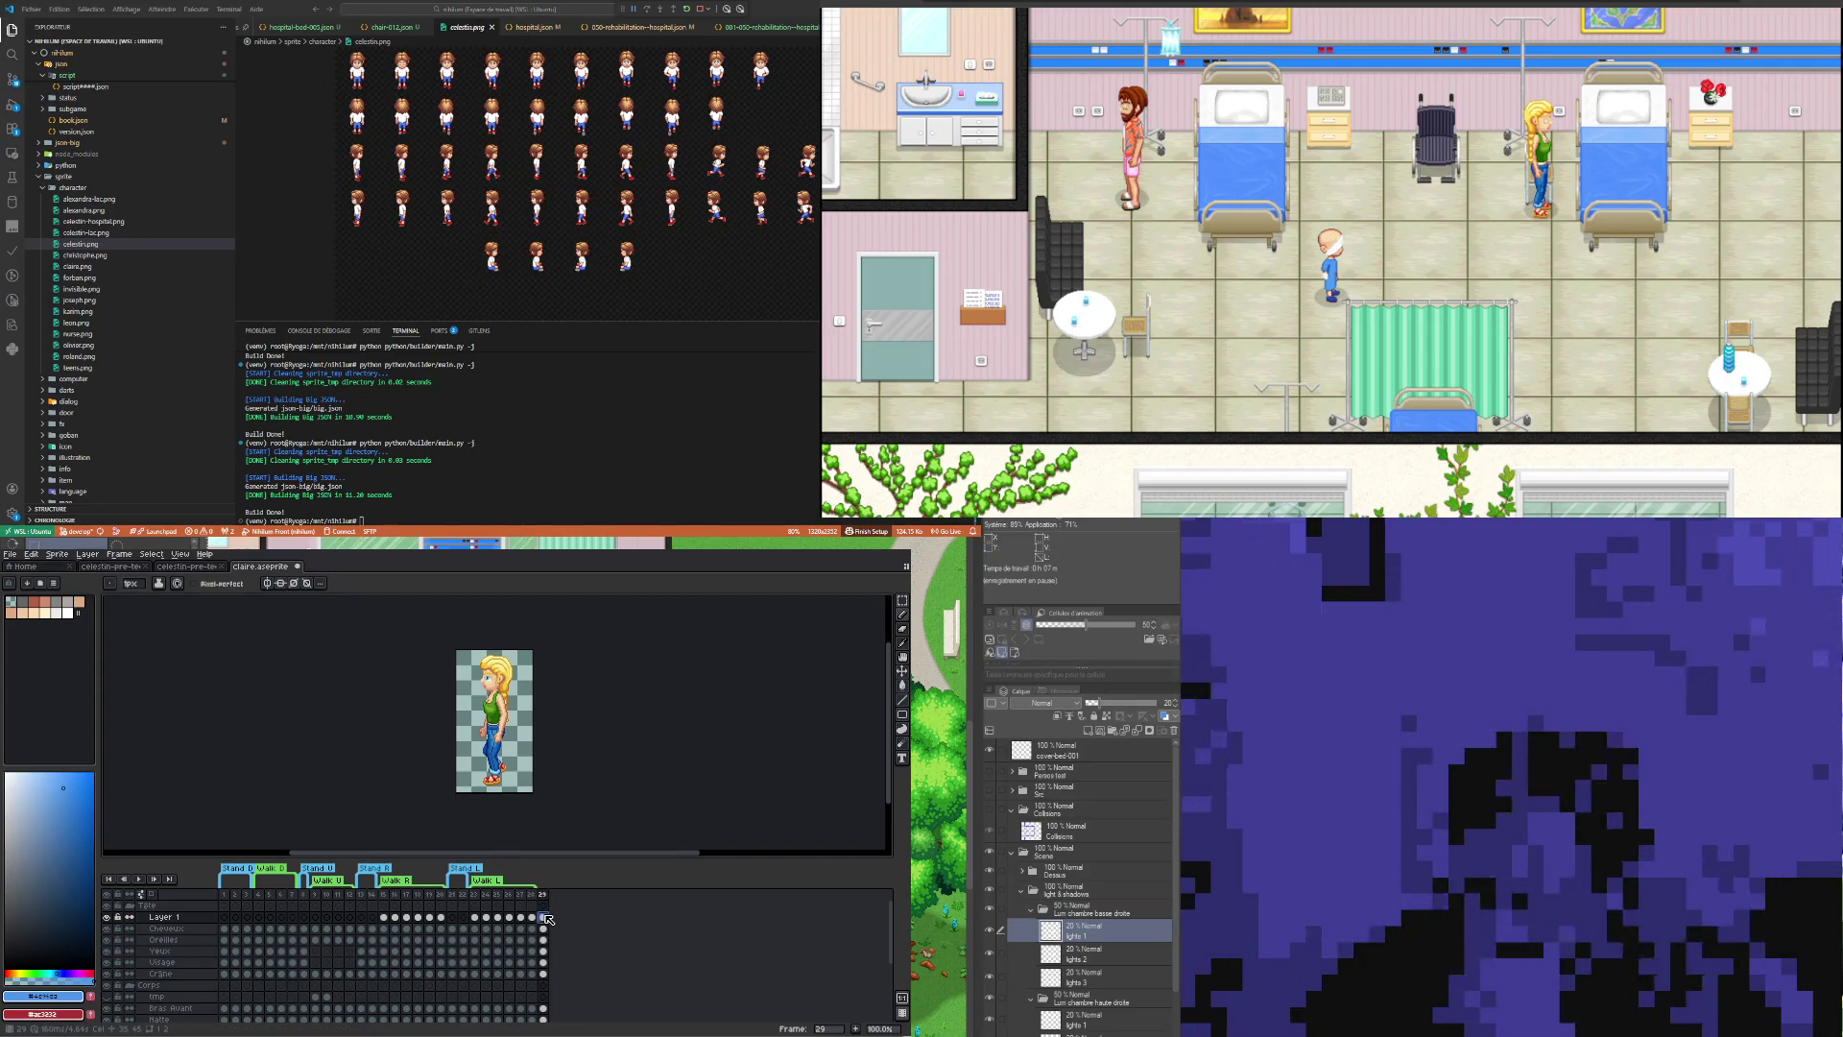
{"action": "left_click", "coordinate": [194, 568]}
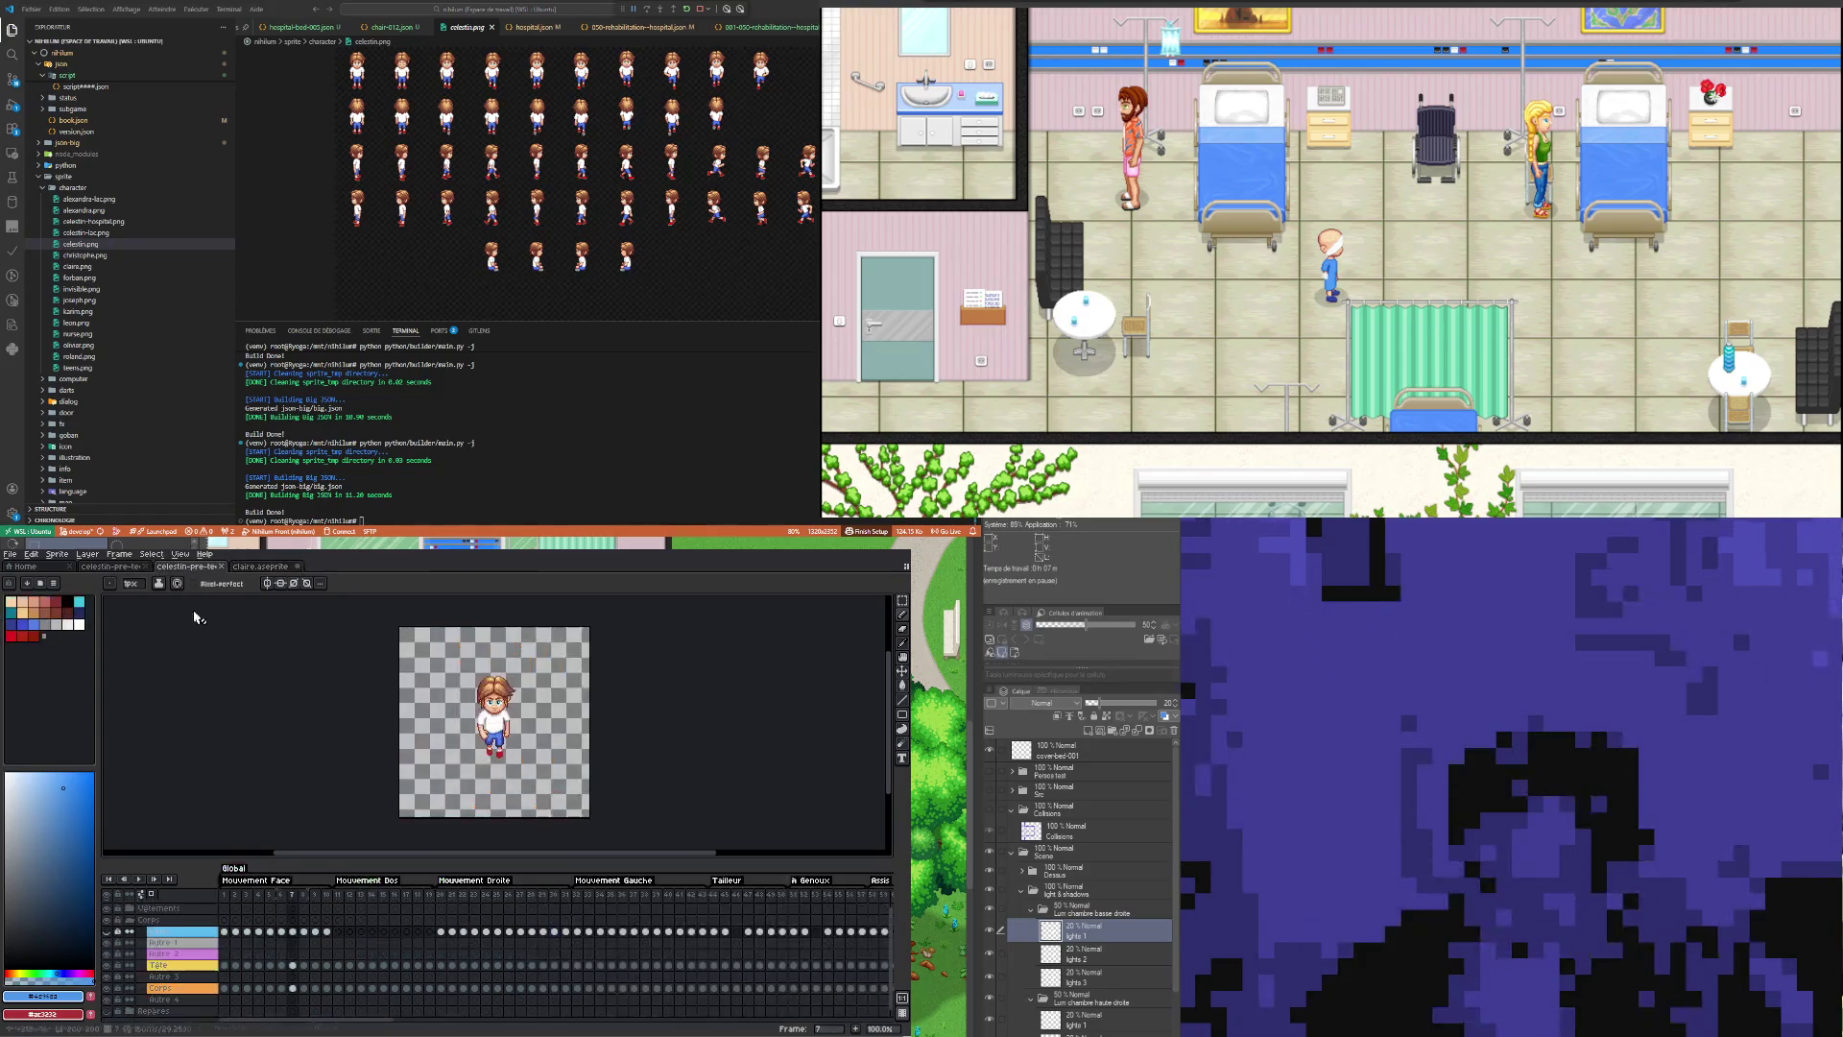
Step: Close the duplicate Celestin file and scroll the timeline
{"action": "mouse_move", "coordinate": [112, 566]}
{"action": "left_click", "coordinate": [222, 566]}
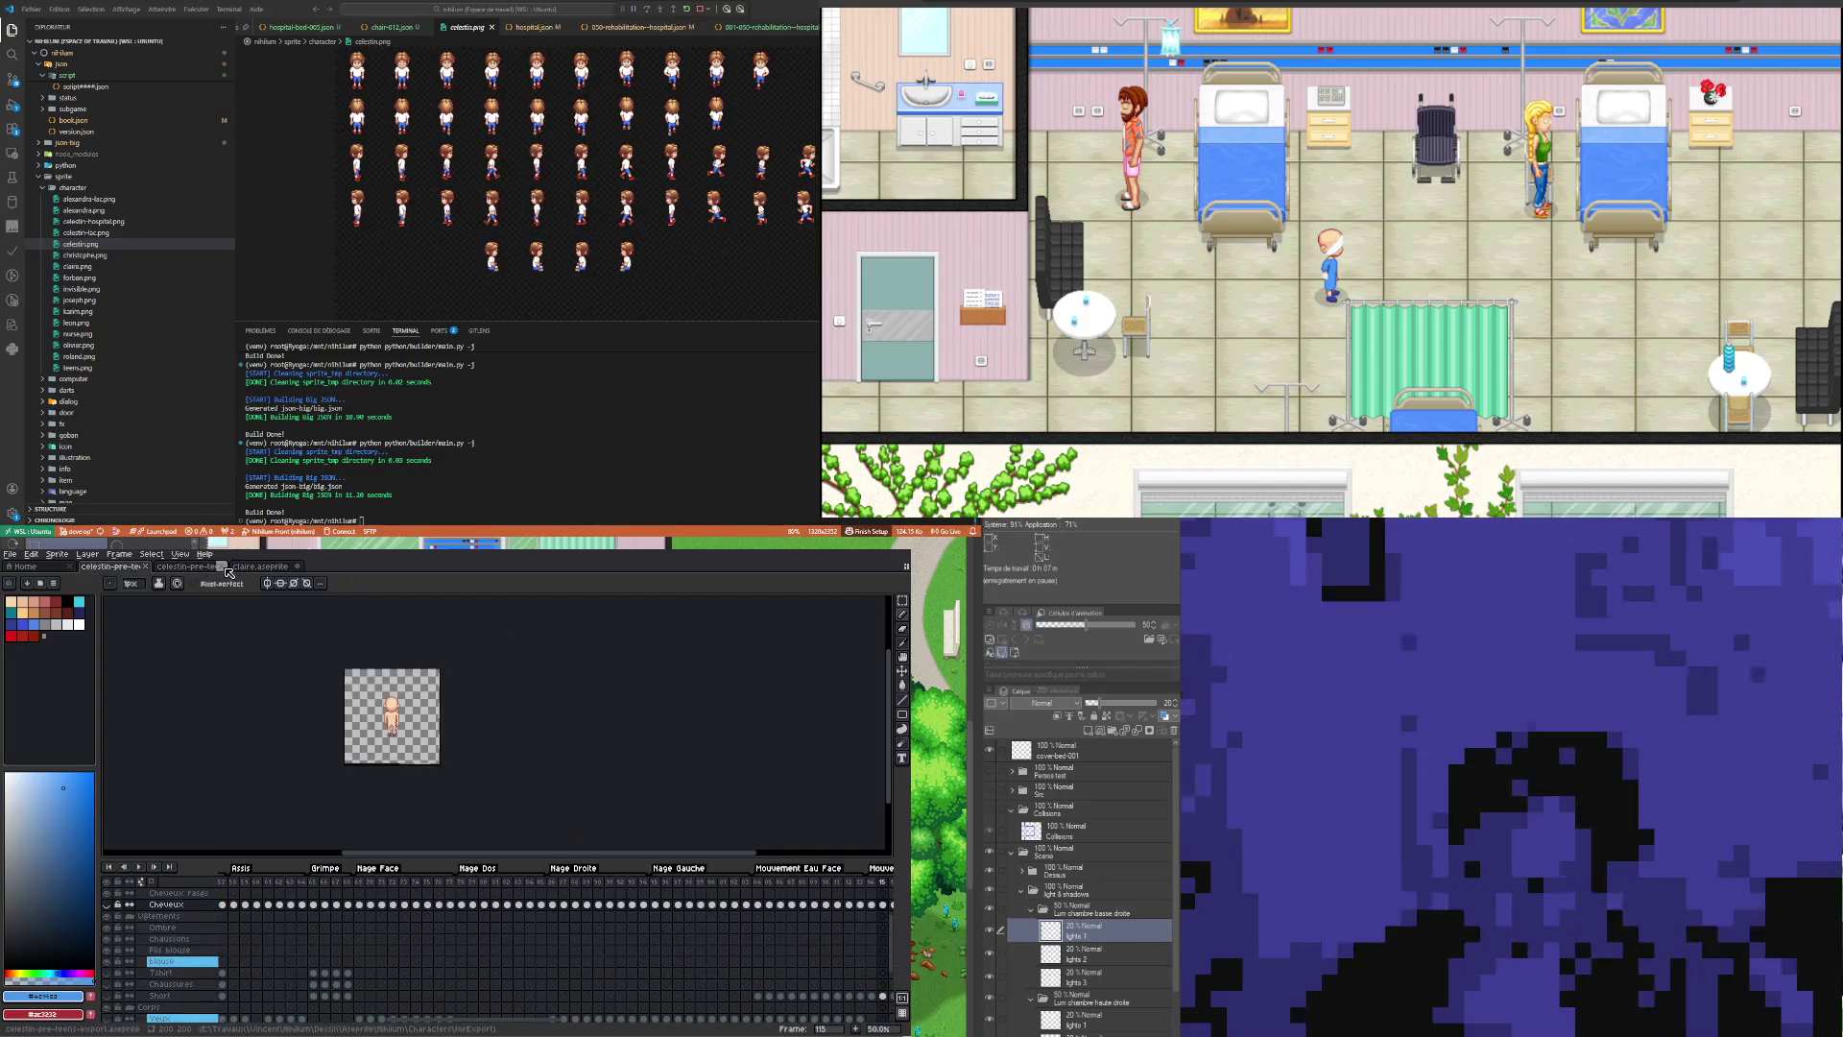
{"action": "left_click", "coordinate": [224, 568]}
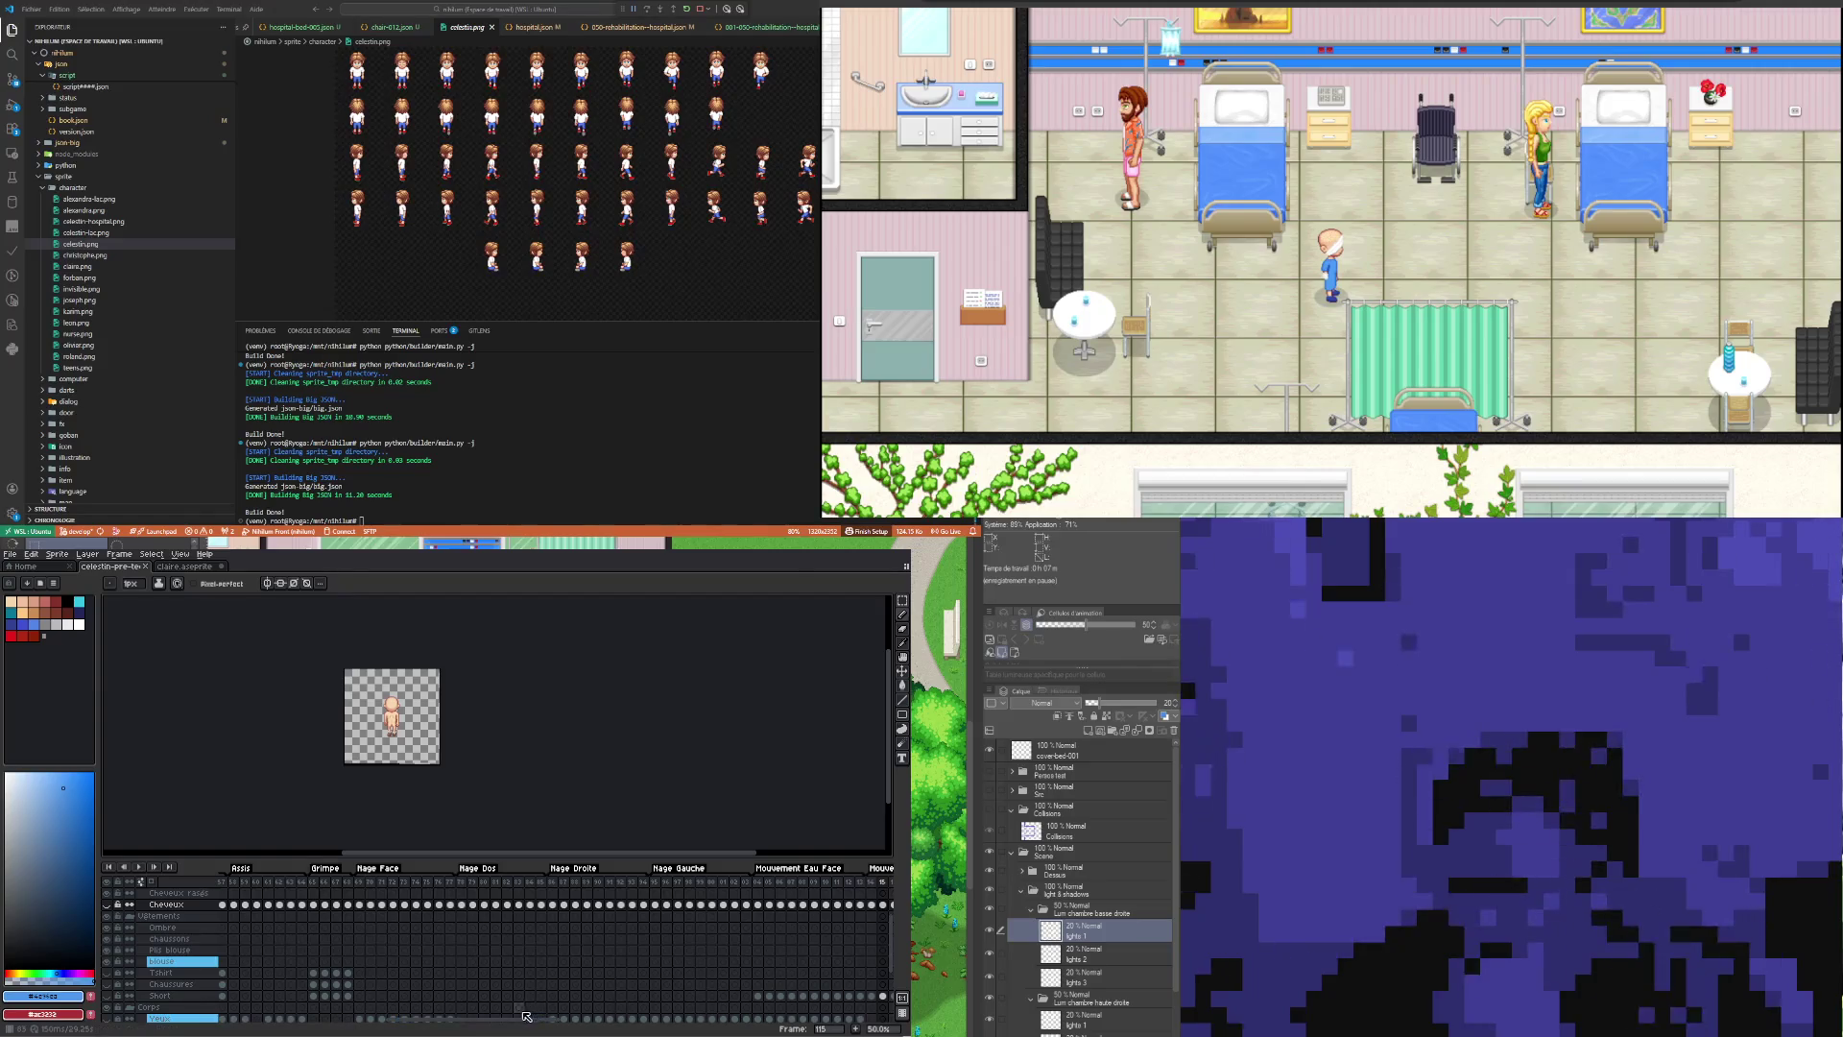
{"action": "left_click_drag", "start_coordinate": [520, 1020], "coordinate": [355, 1020]}
{"action": "scroll", "coordinate": [331, 963], "scroll_direction": "up", "scroll_amount": 3}
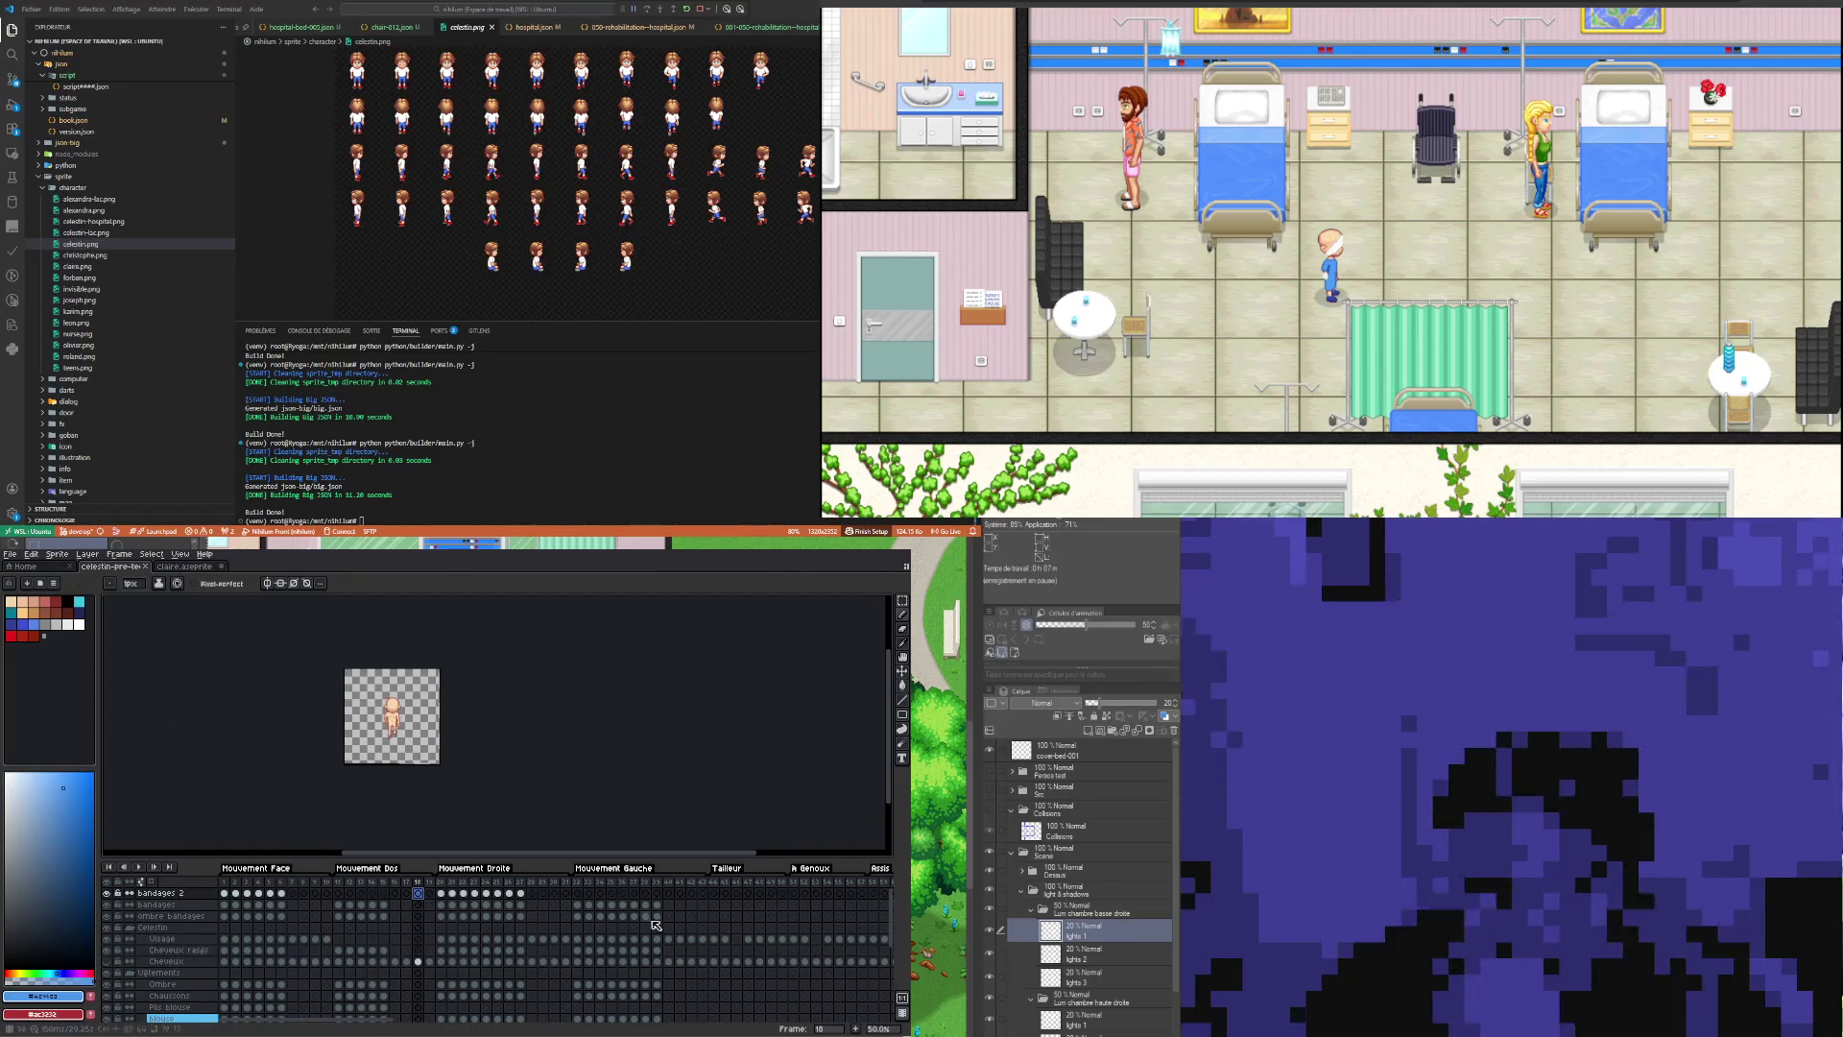
Step: Check the bandages and ombre bandages cels across frames 44–67, then return to claire.aseprite
{"action": "left_click", "coordinate": [715, 904]}
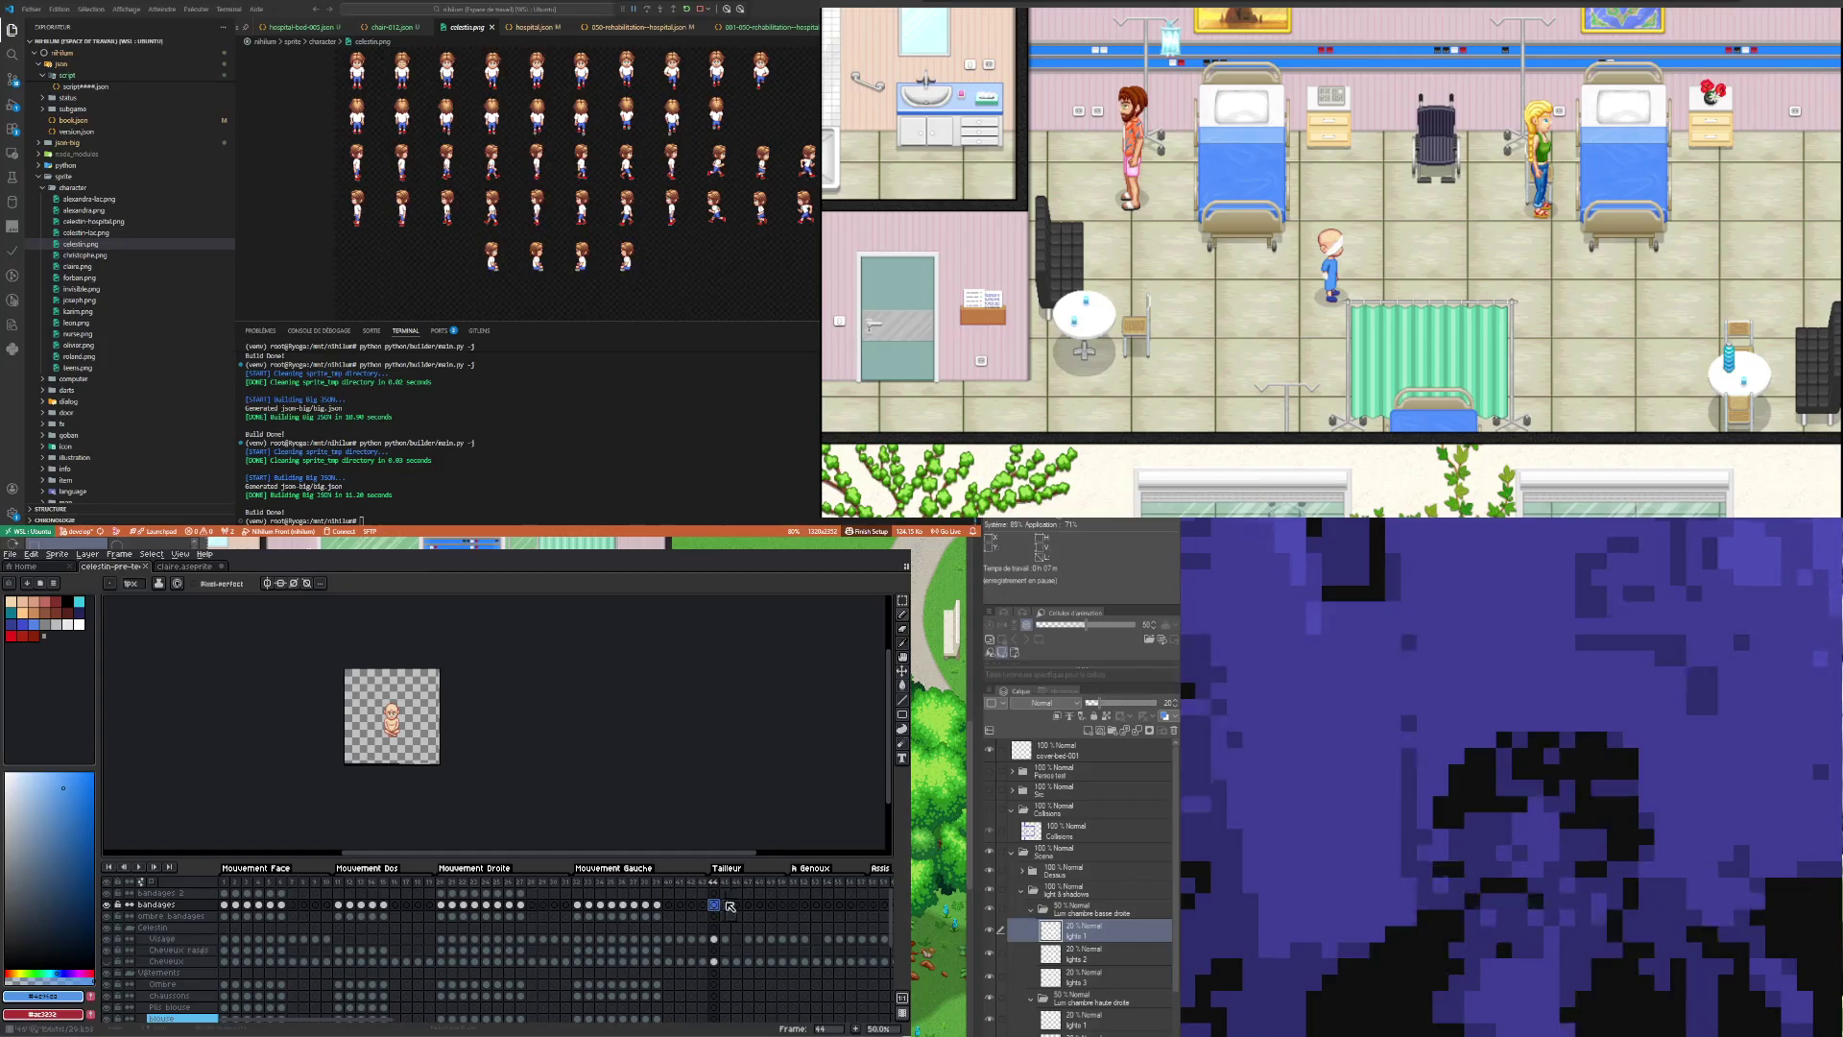
{"action": "left_click", "coordinate": [804, 894]}
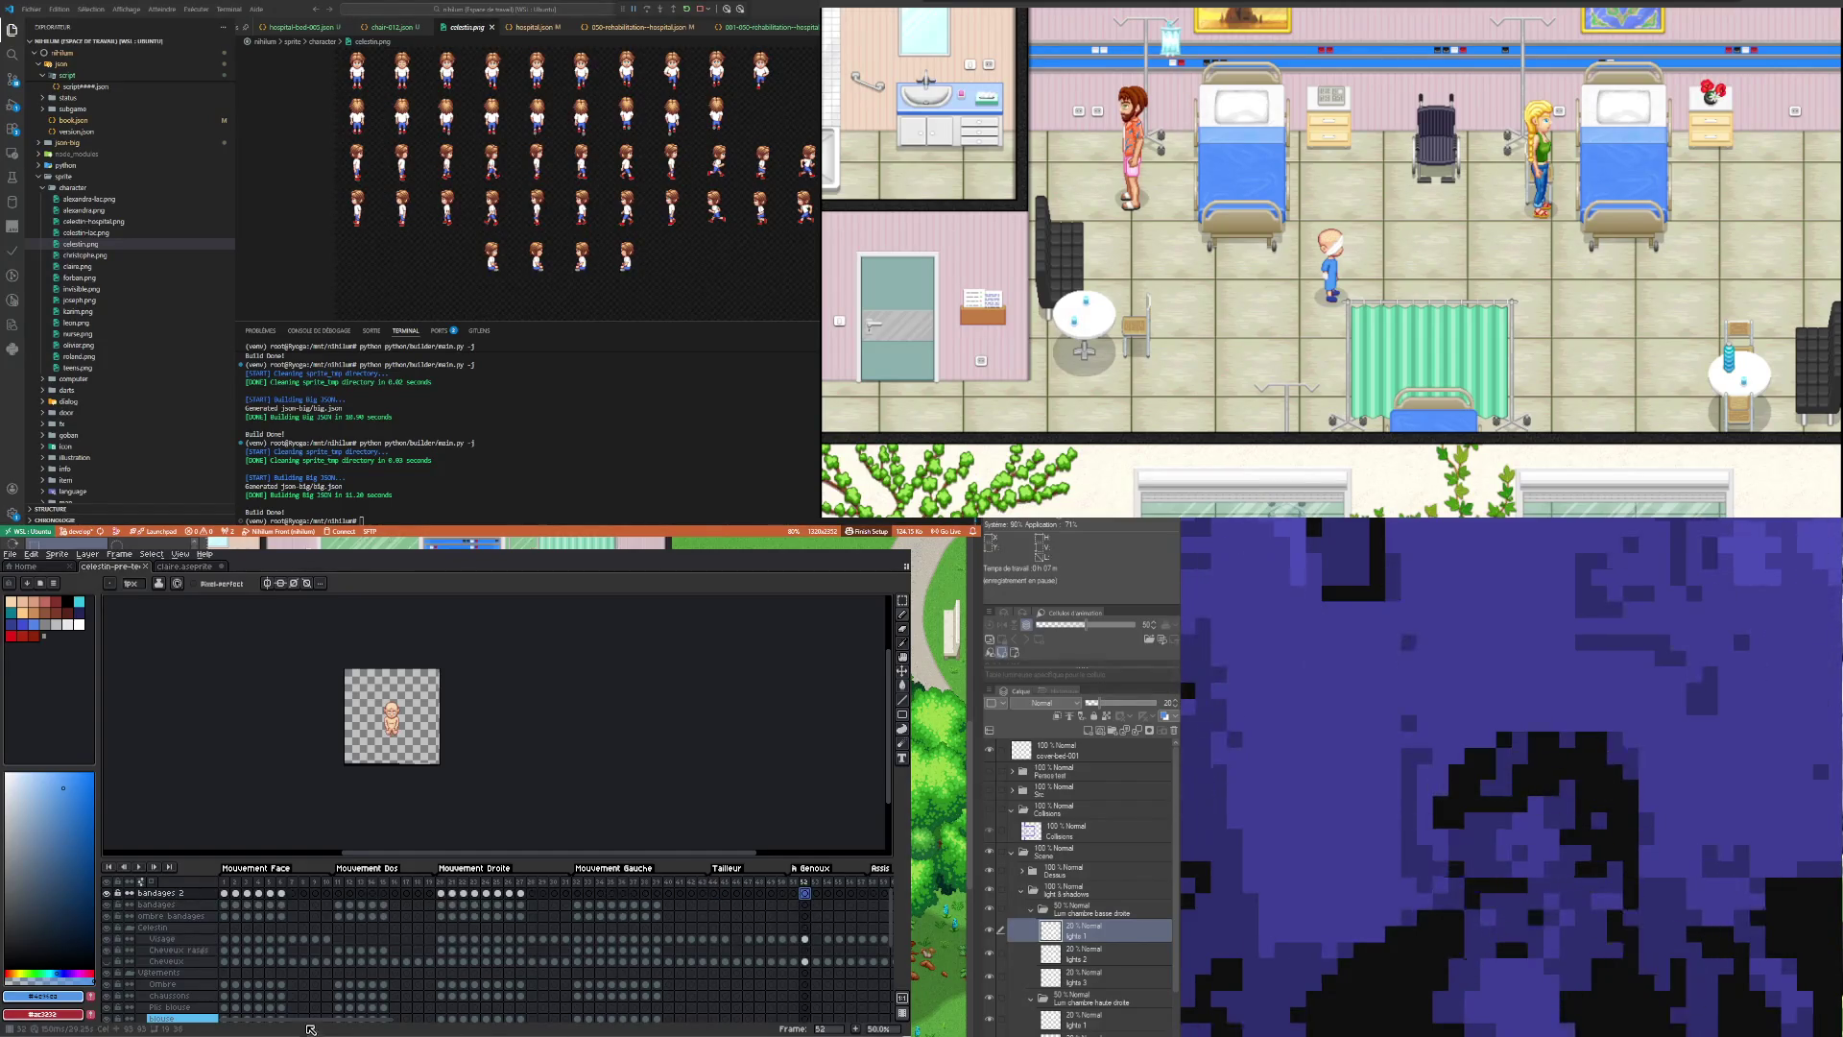
{"action": "mouse_move", "coordinate": [313, 1027]}
{"action": "left_mouse_down"}
{"action": "mouse_move", "coordinate": [450, 1032]}
{"action": "mouse_move", "coordinate": [435, 1031]}
{"action": "left_mouse_up"}
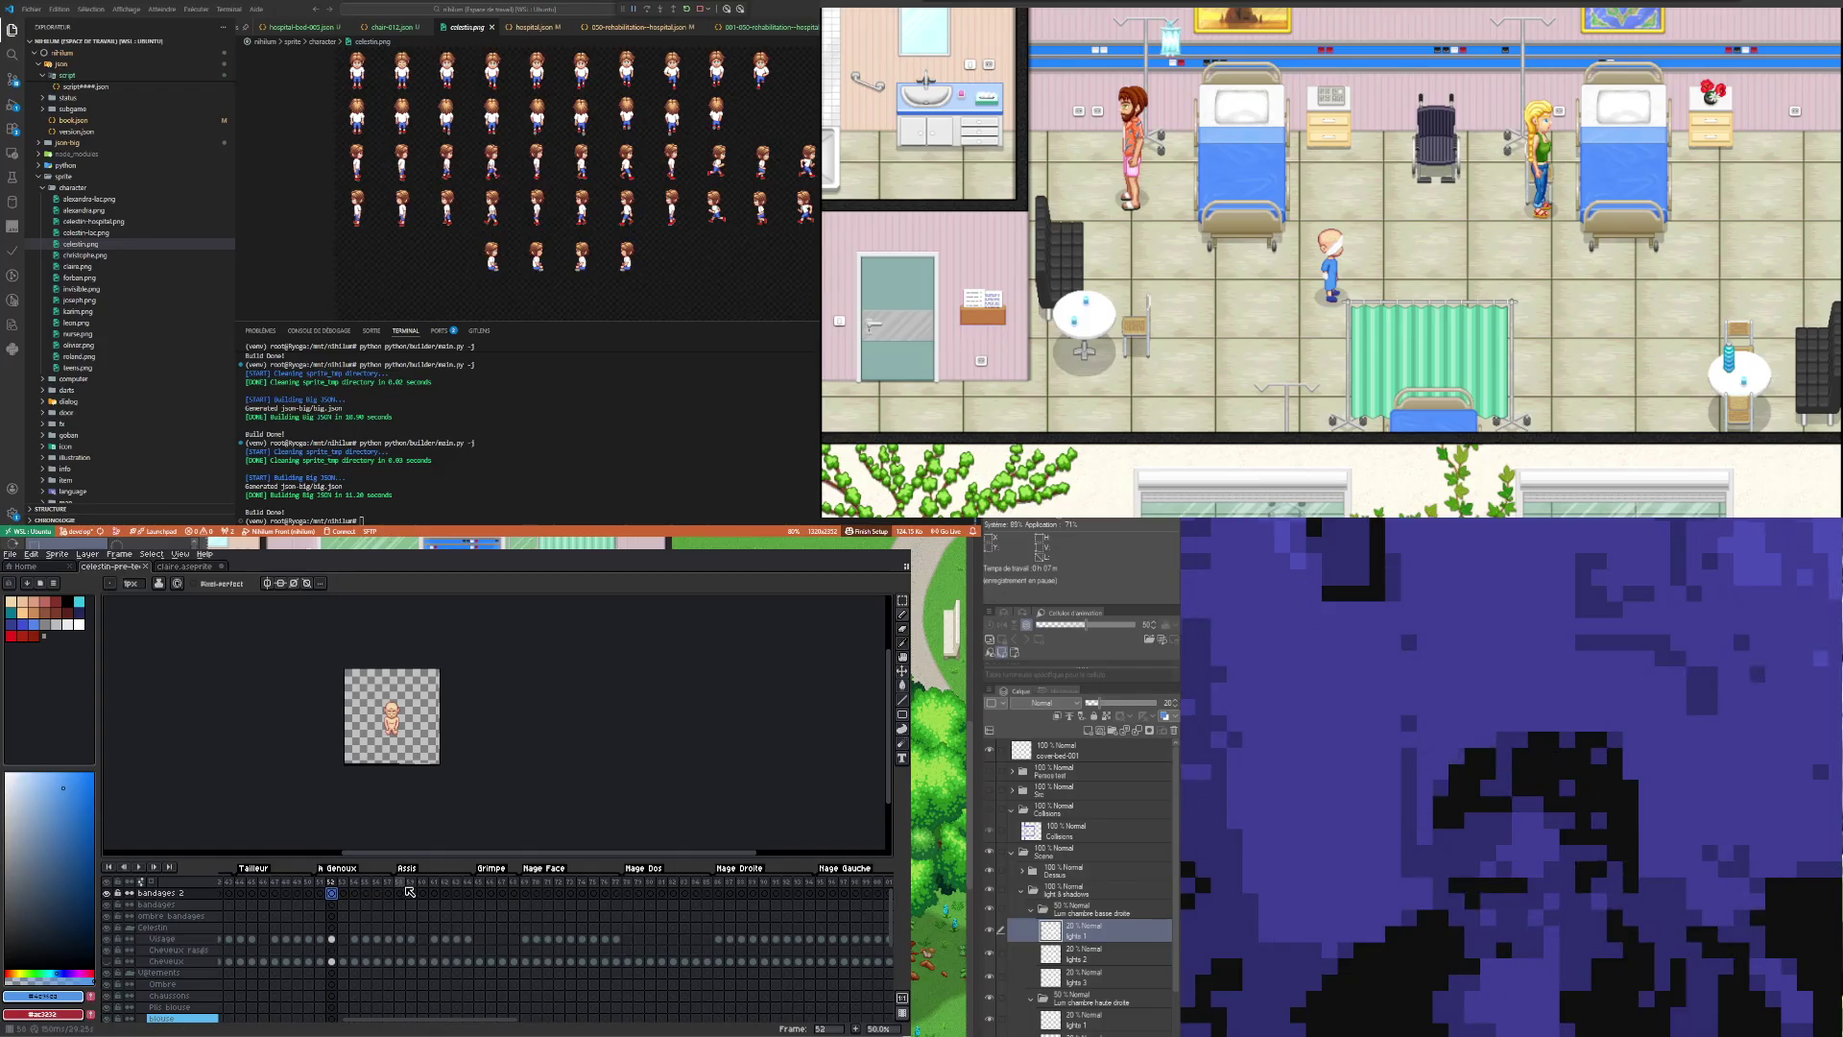
{"action": "left_click", "coordinate": [413, 920]}
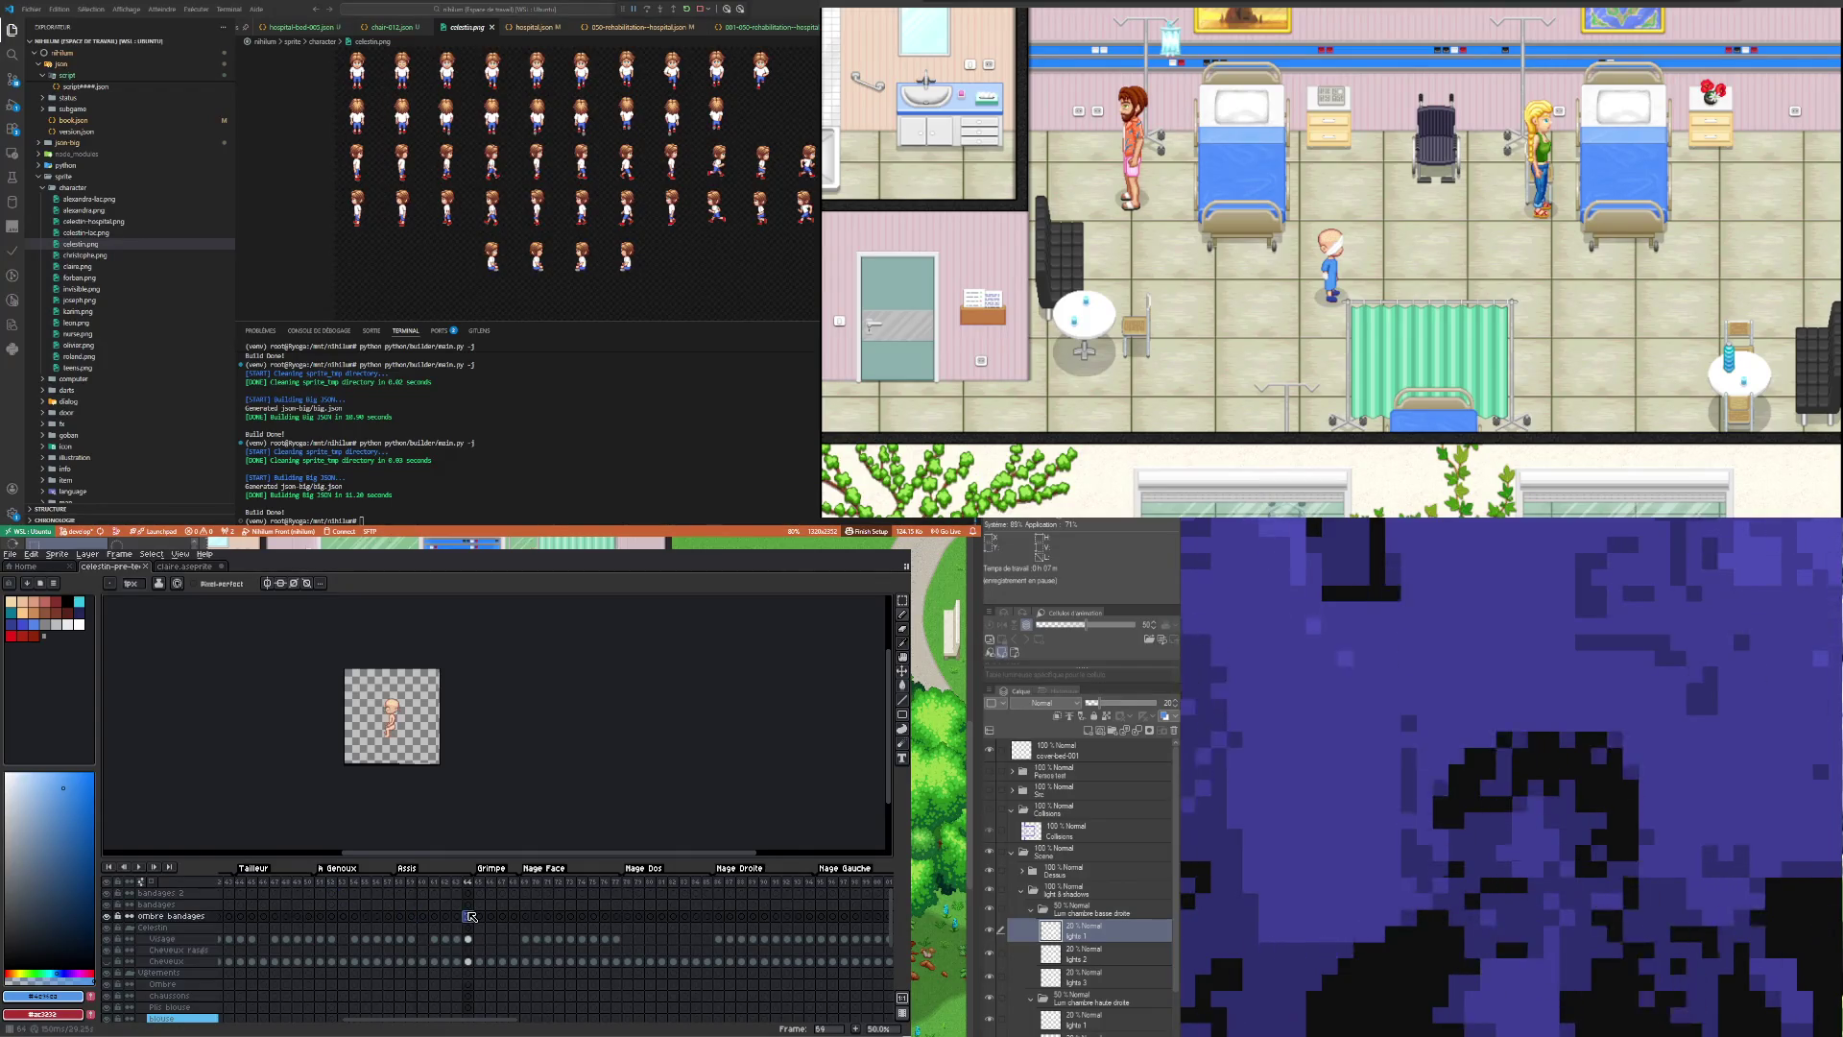
{"action": "left_click", "coordinate": [505, 916]}
{"action": "left_click", "coordinate": [321, 917]}
{"action": "left_click", "coordinate": [411, 917]}
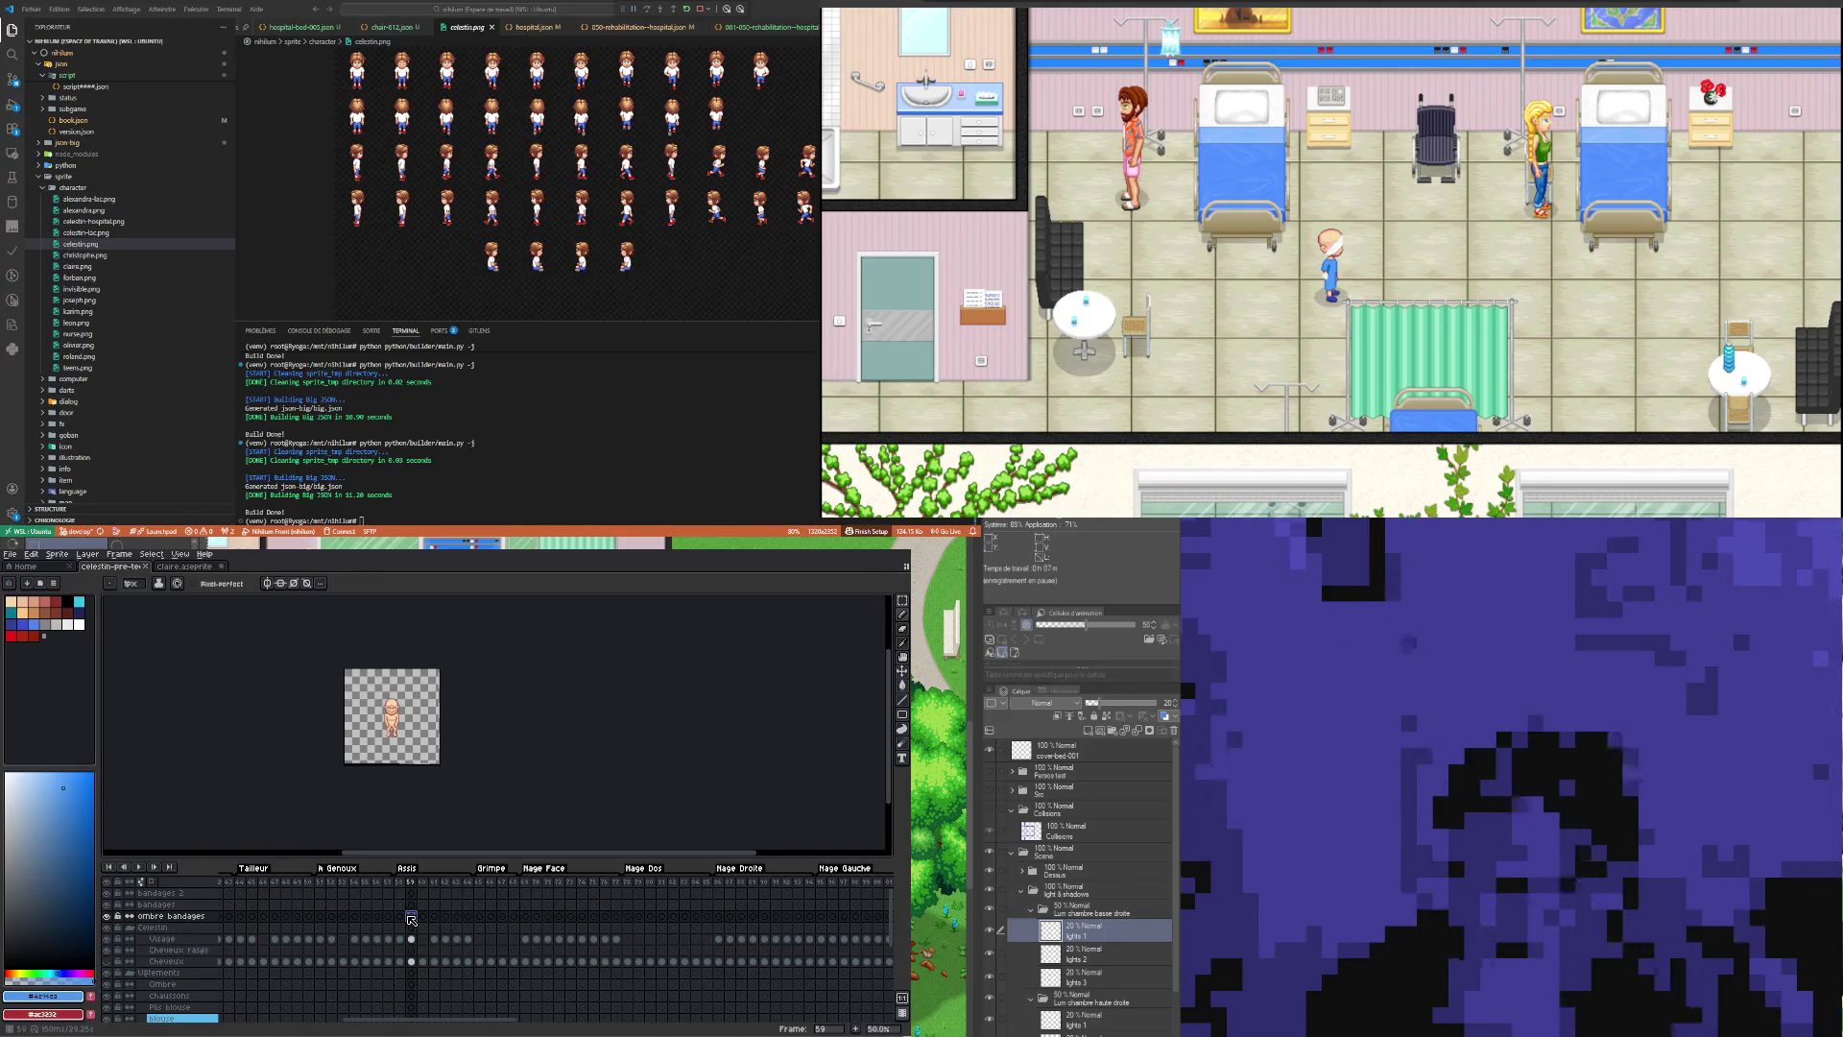
{"action": "left_click", "coordinate": [422, 916]}
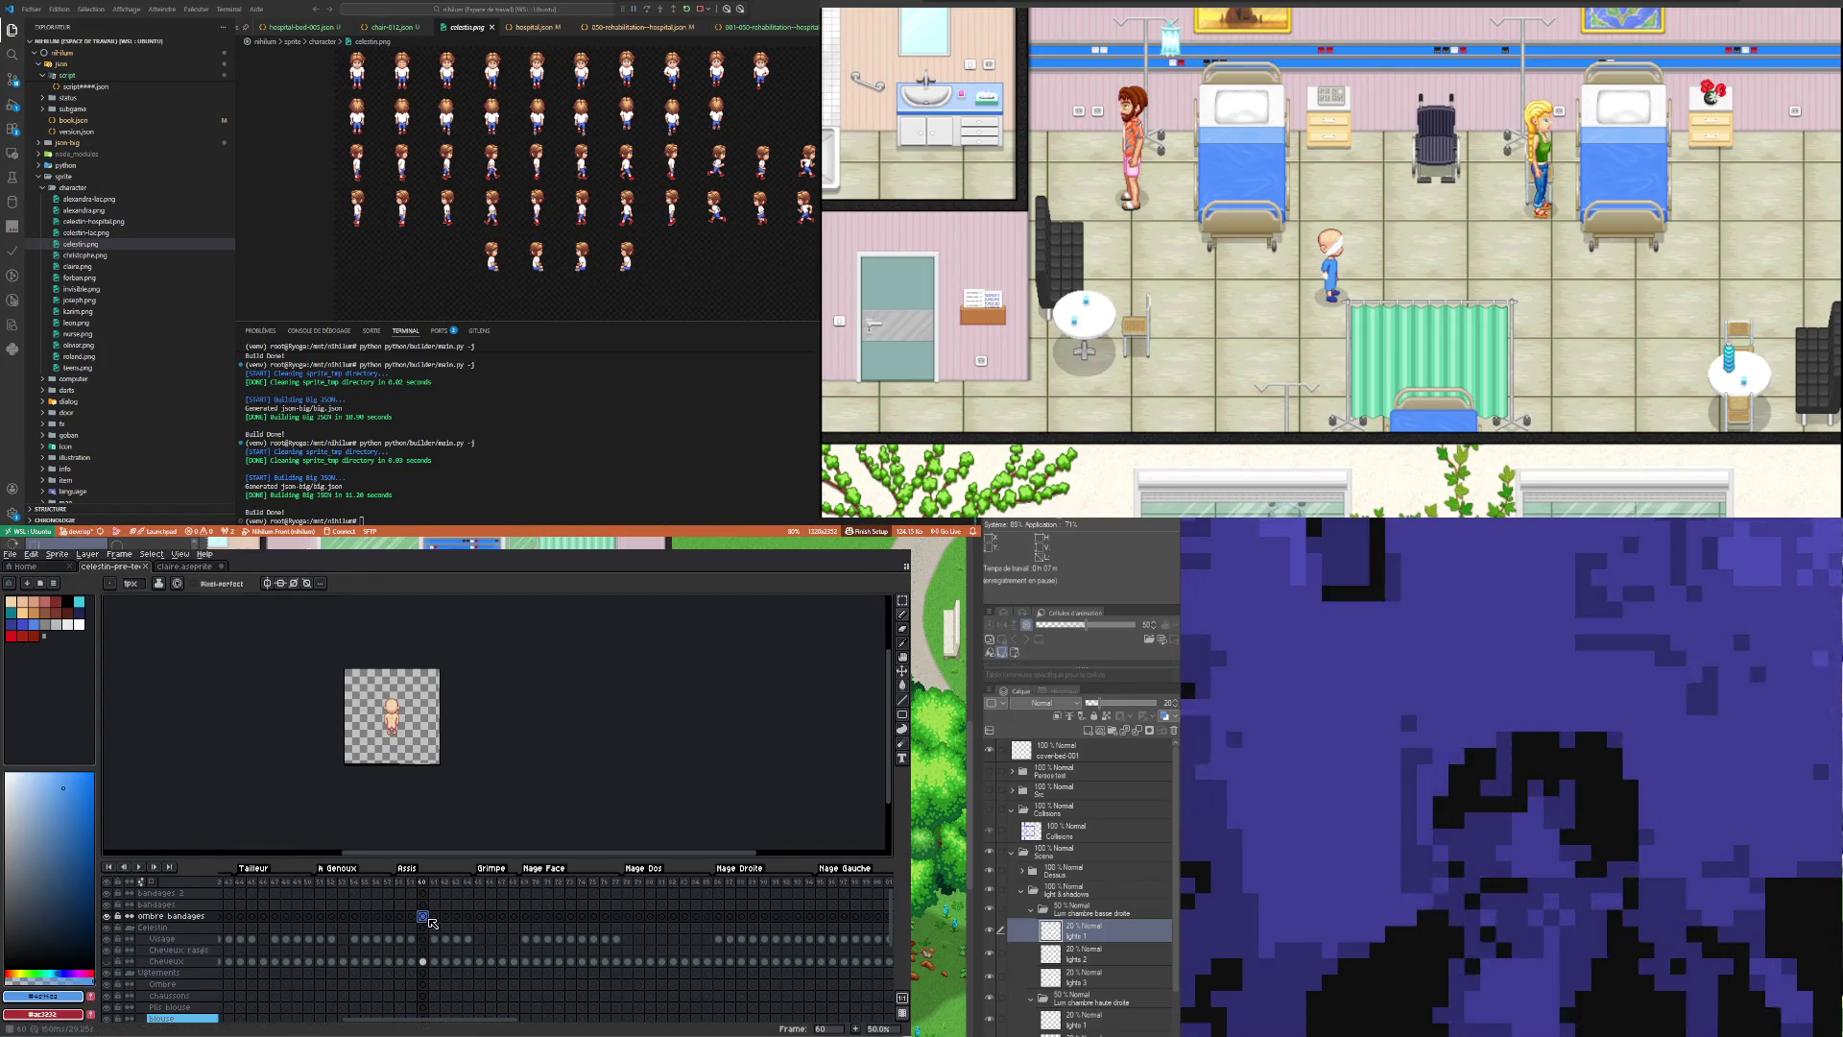
{"action": "left_click", "coordinate": [434, 917]}
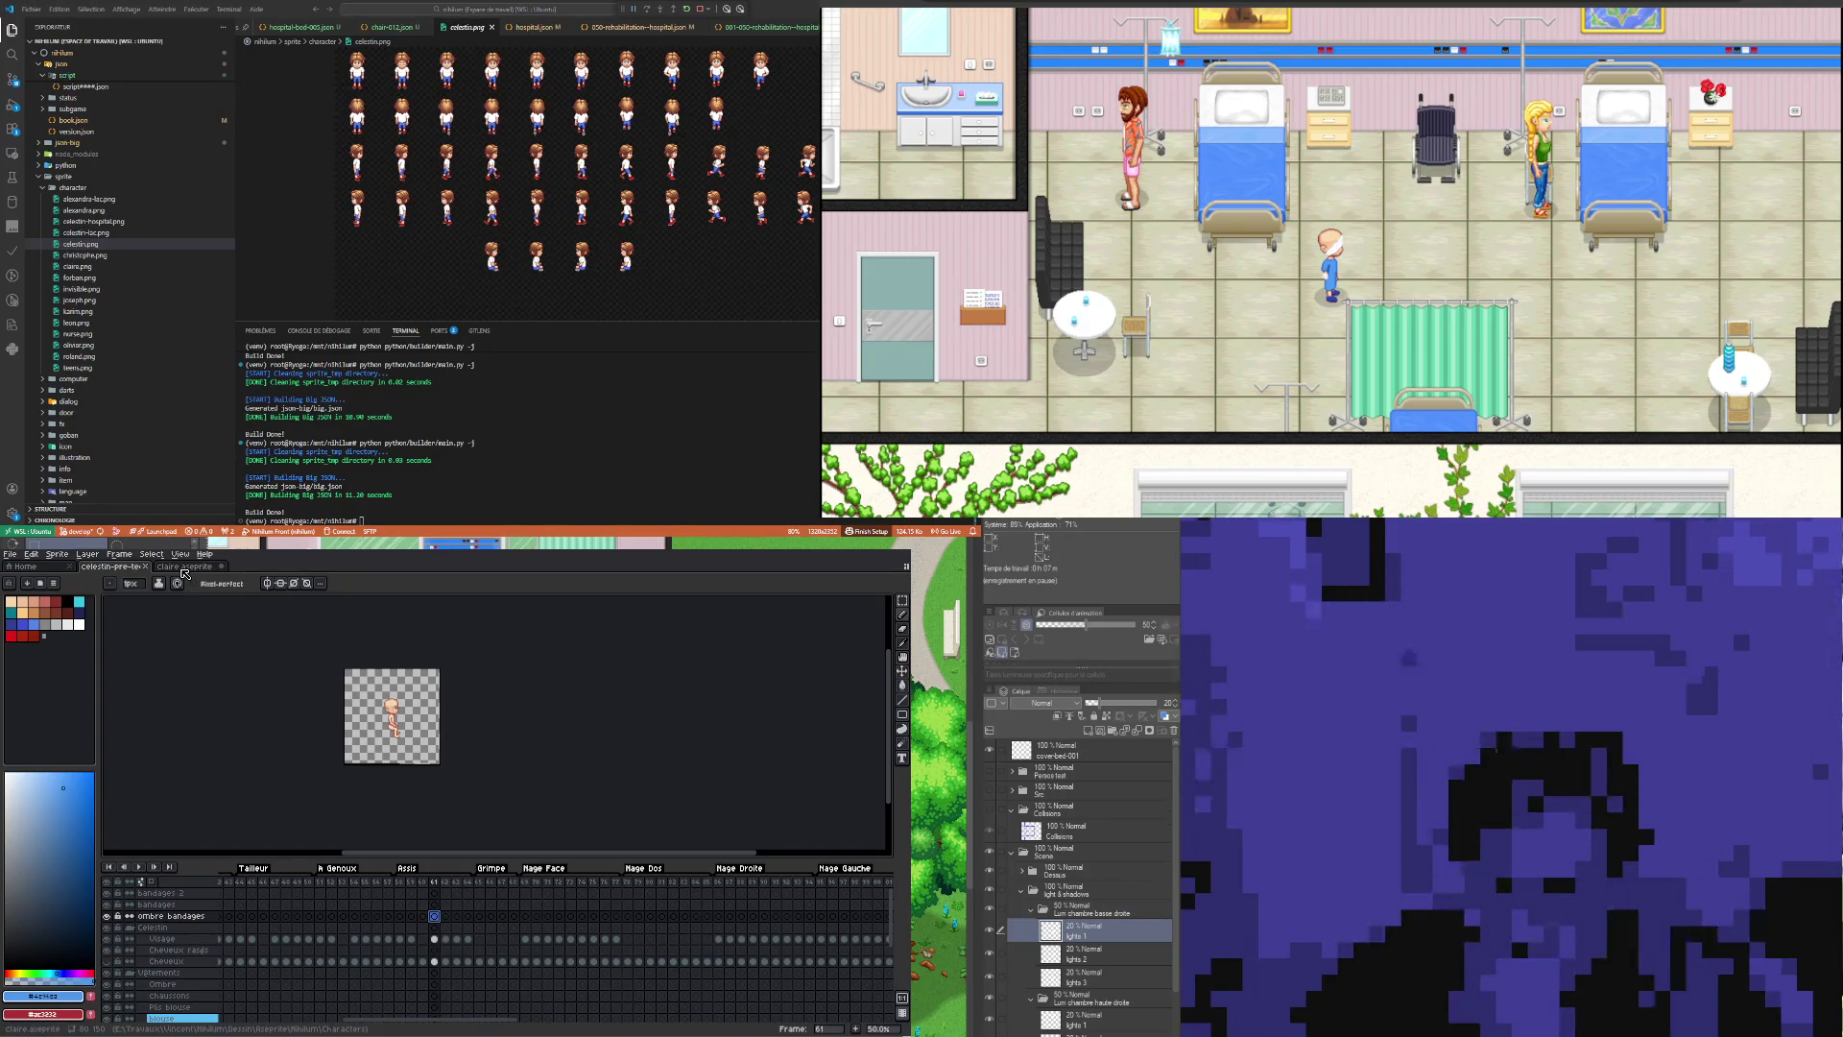
{"action": "left_click", "coordinate": [183, 568]}
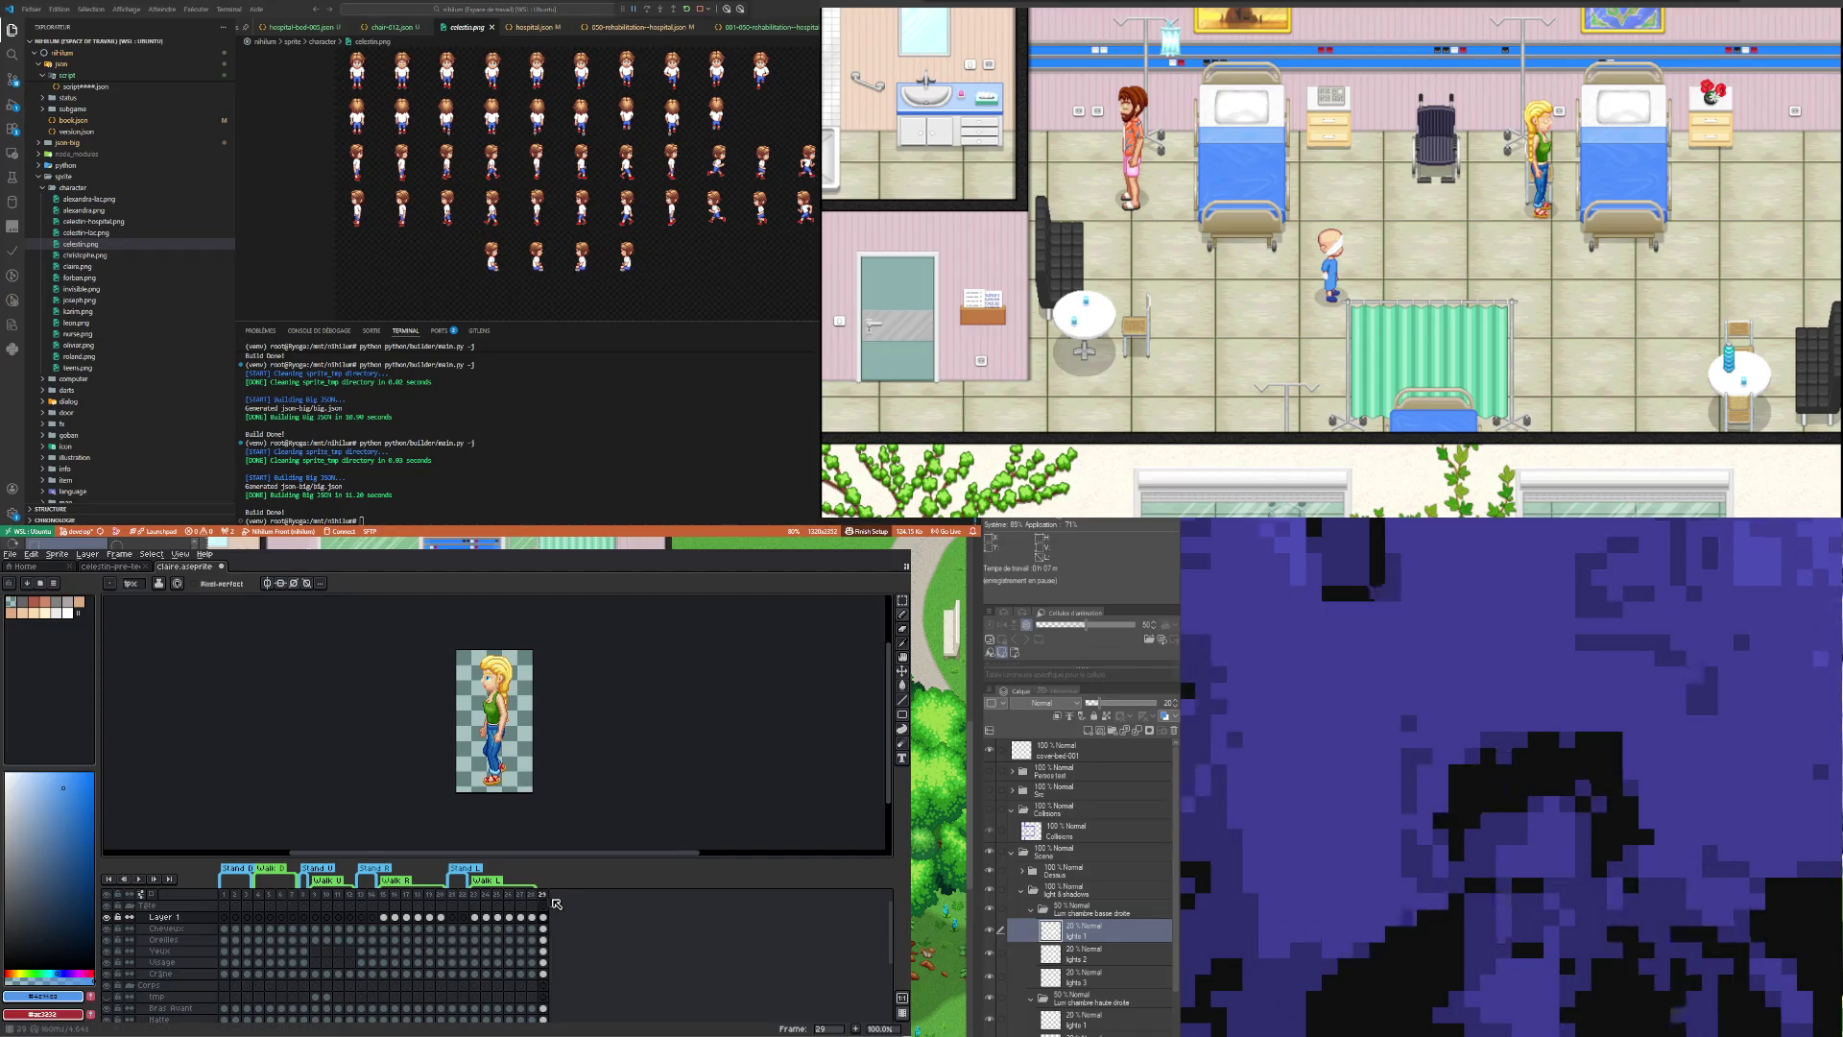
Step: Tag frame 29 with a new tag named Assise
{"action": "left_click", "coordinate": [545, 895]}
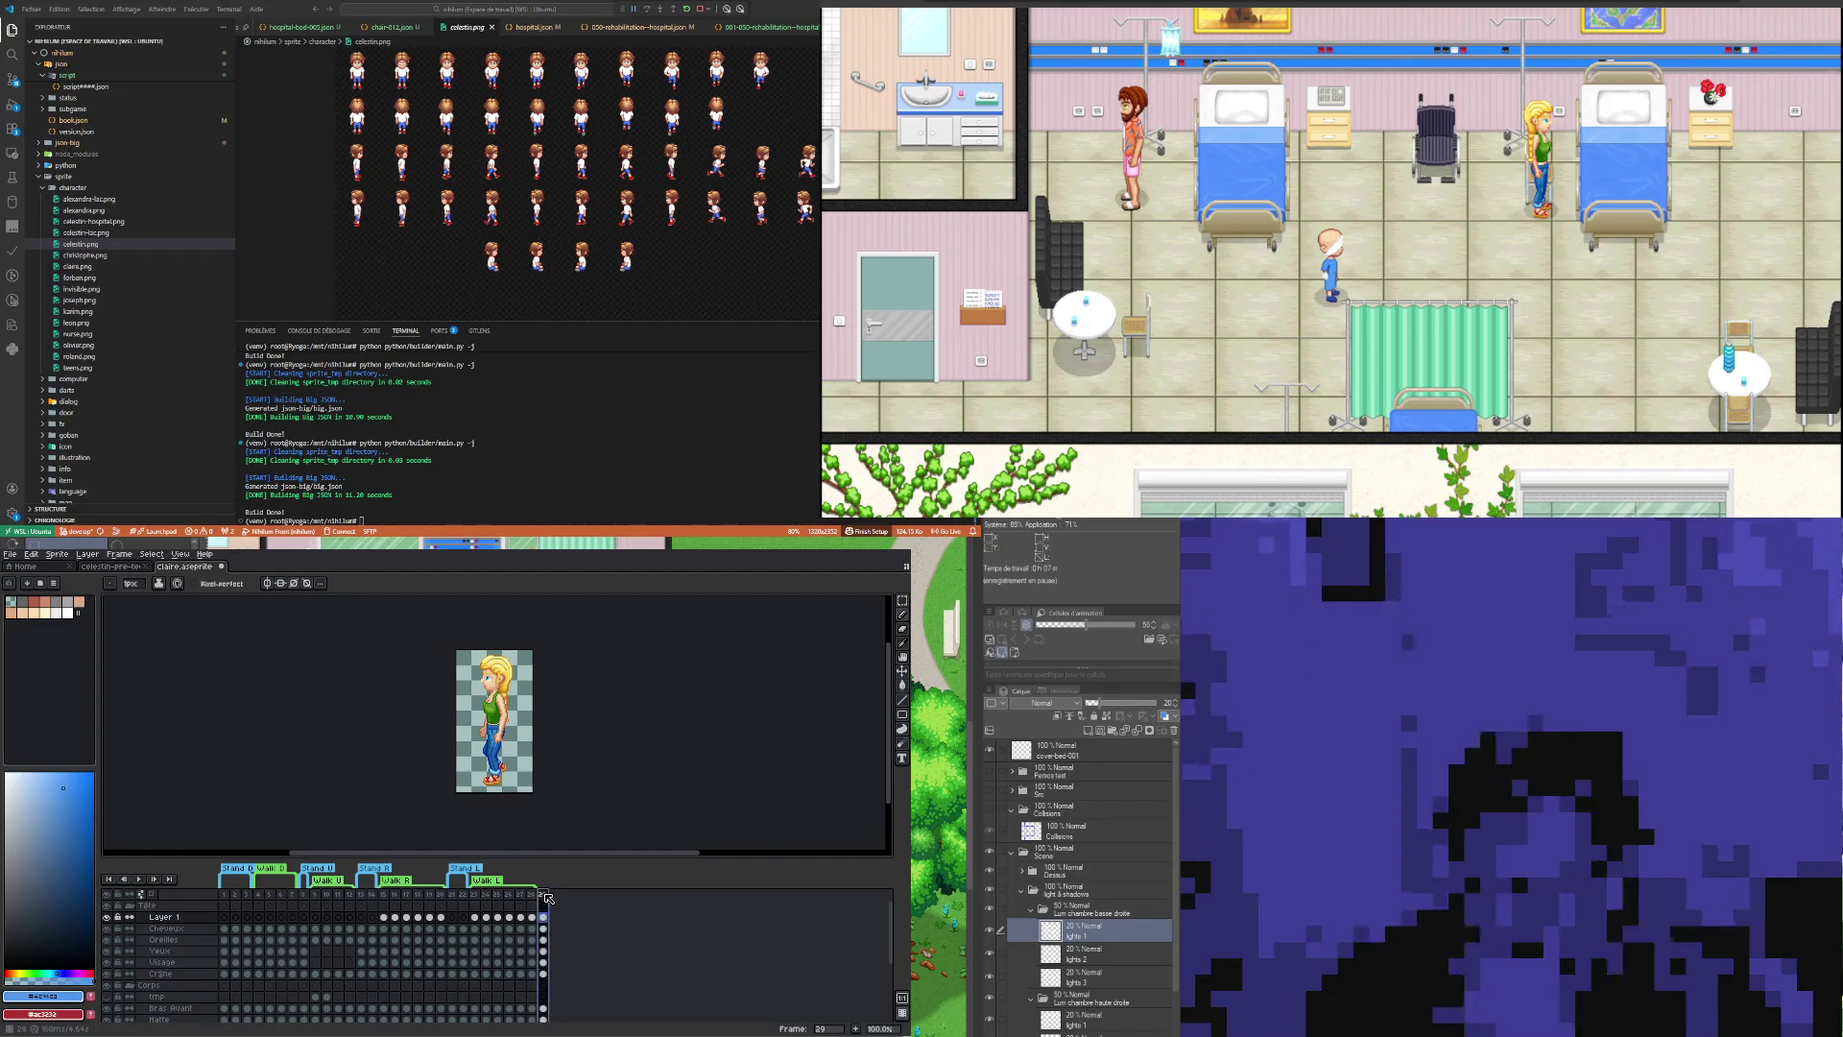
{"action": "right_click", "coordinate": [548, 897]}
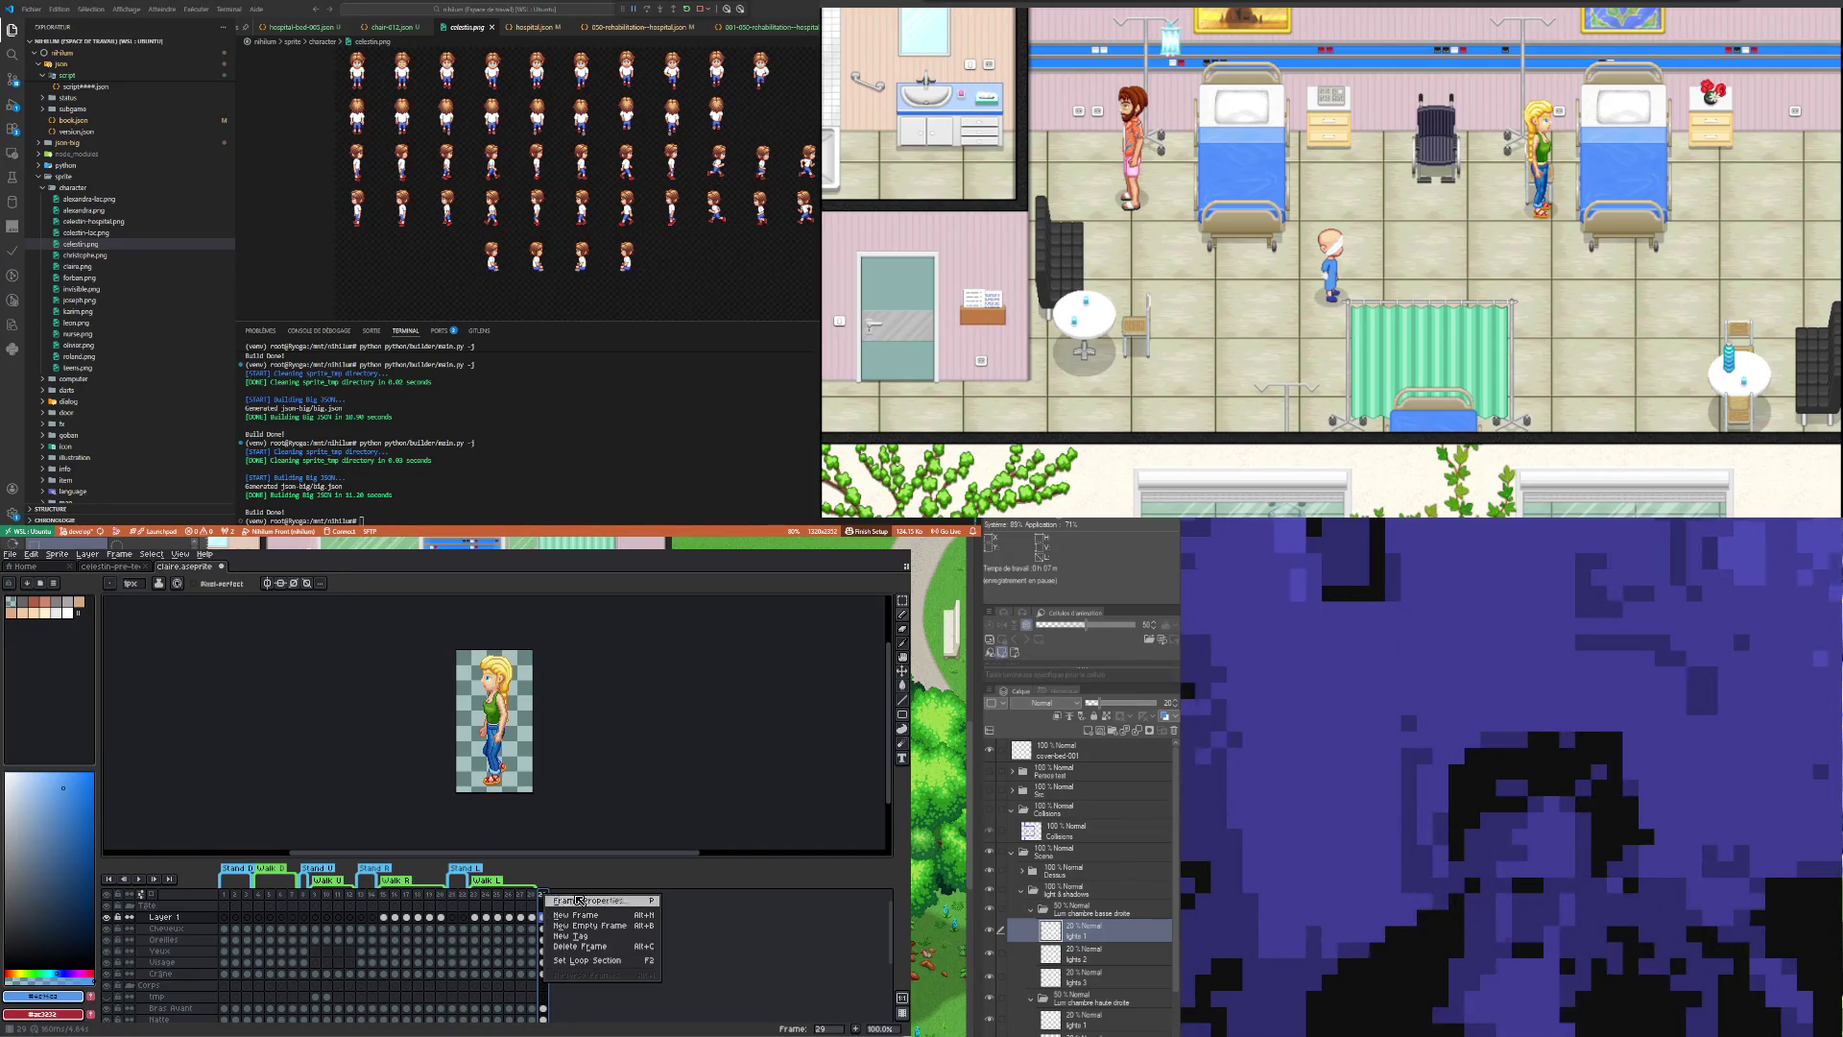
{"action": "left_click", "coordinate": [634, 937]}
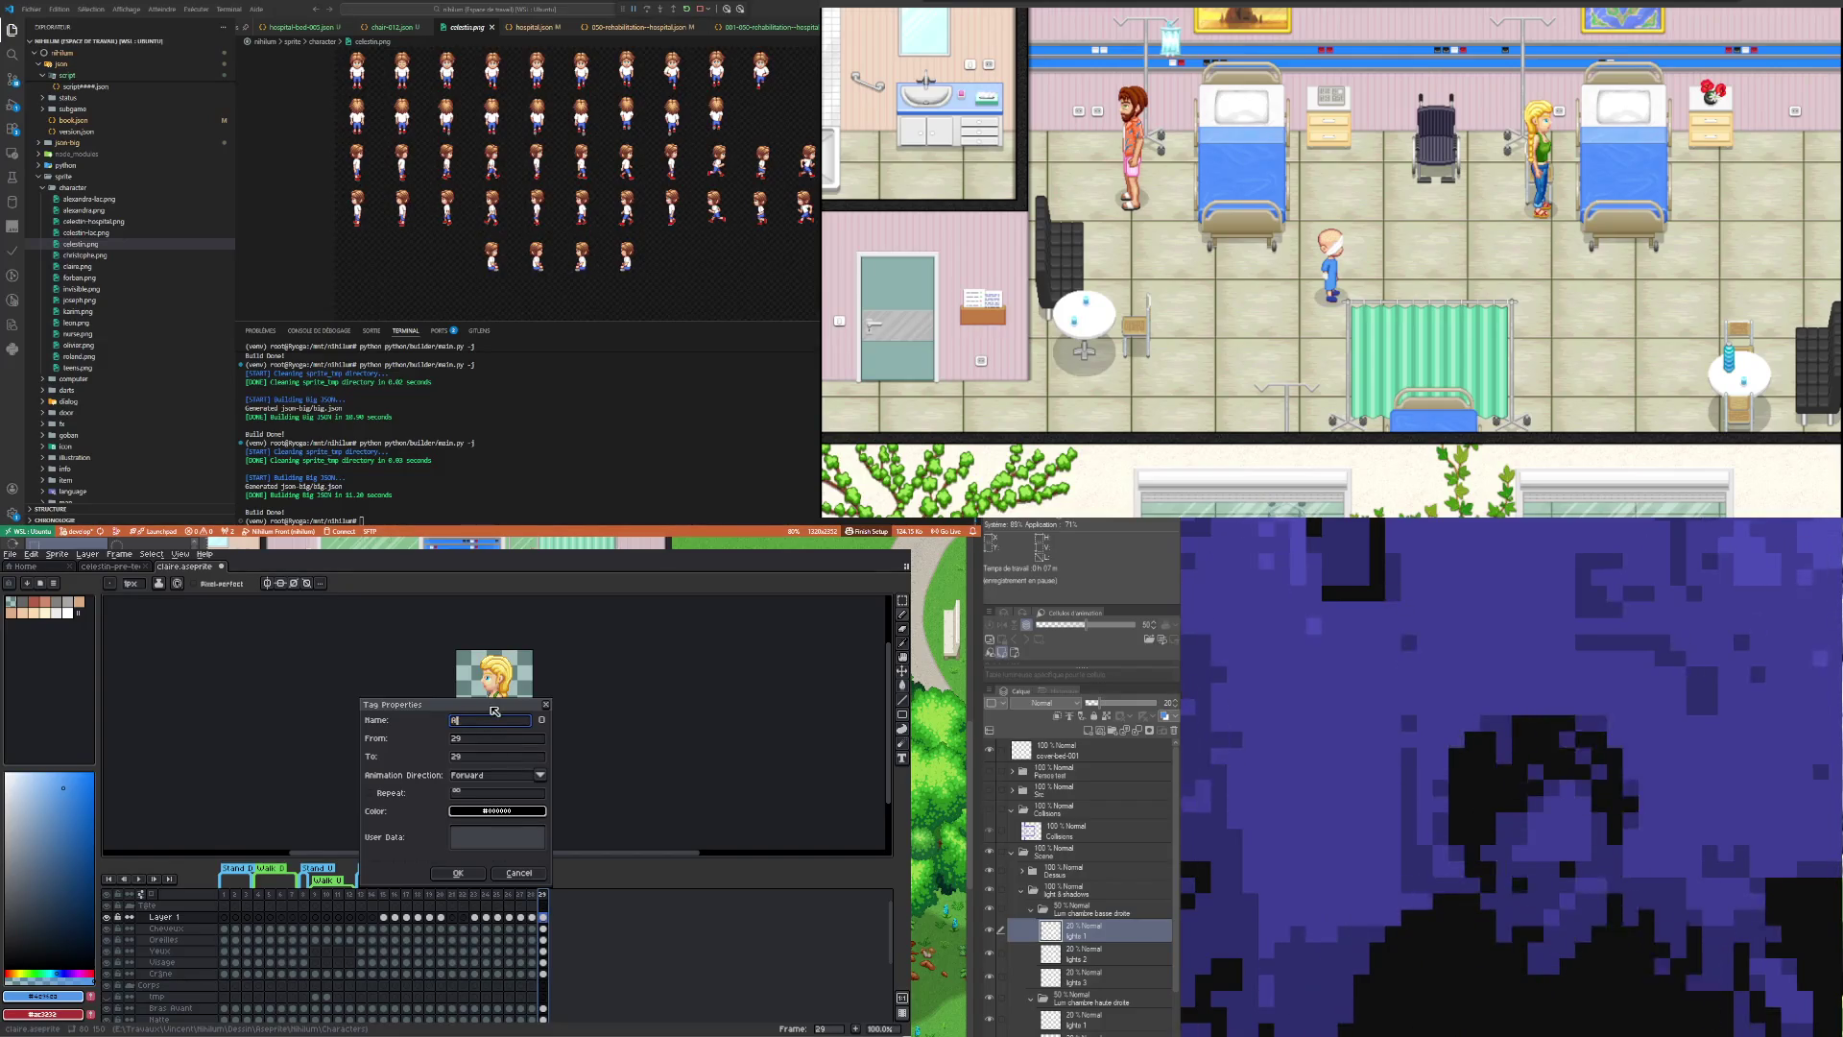
{"action": "type", "text": "ssise"}
{"action": "key", "text": "Return"}
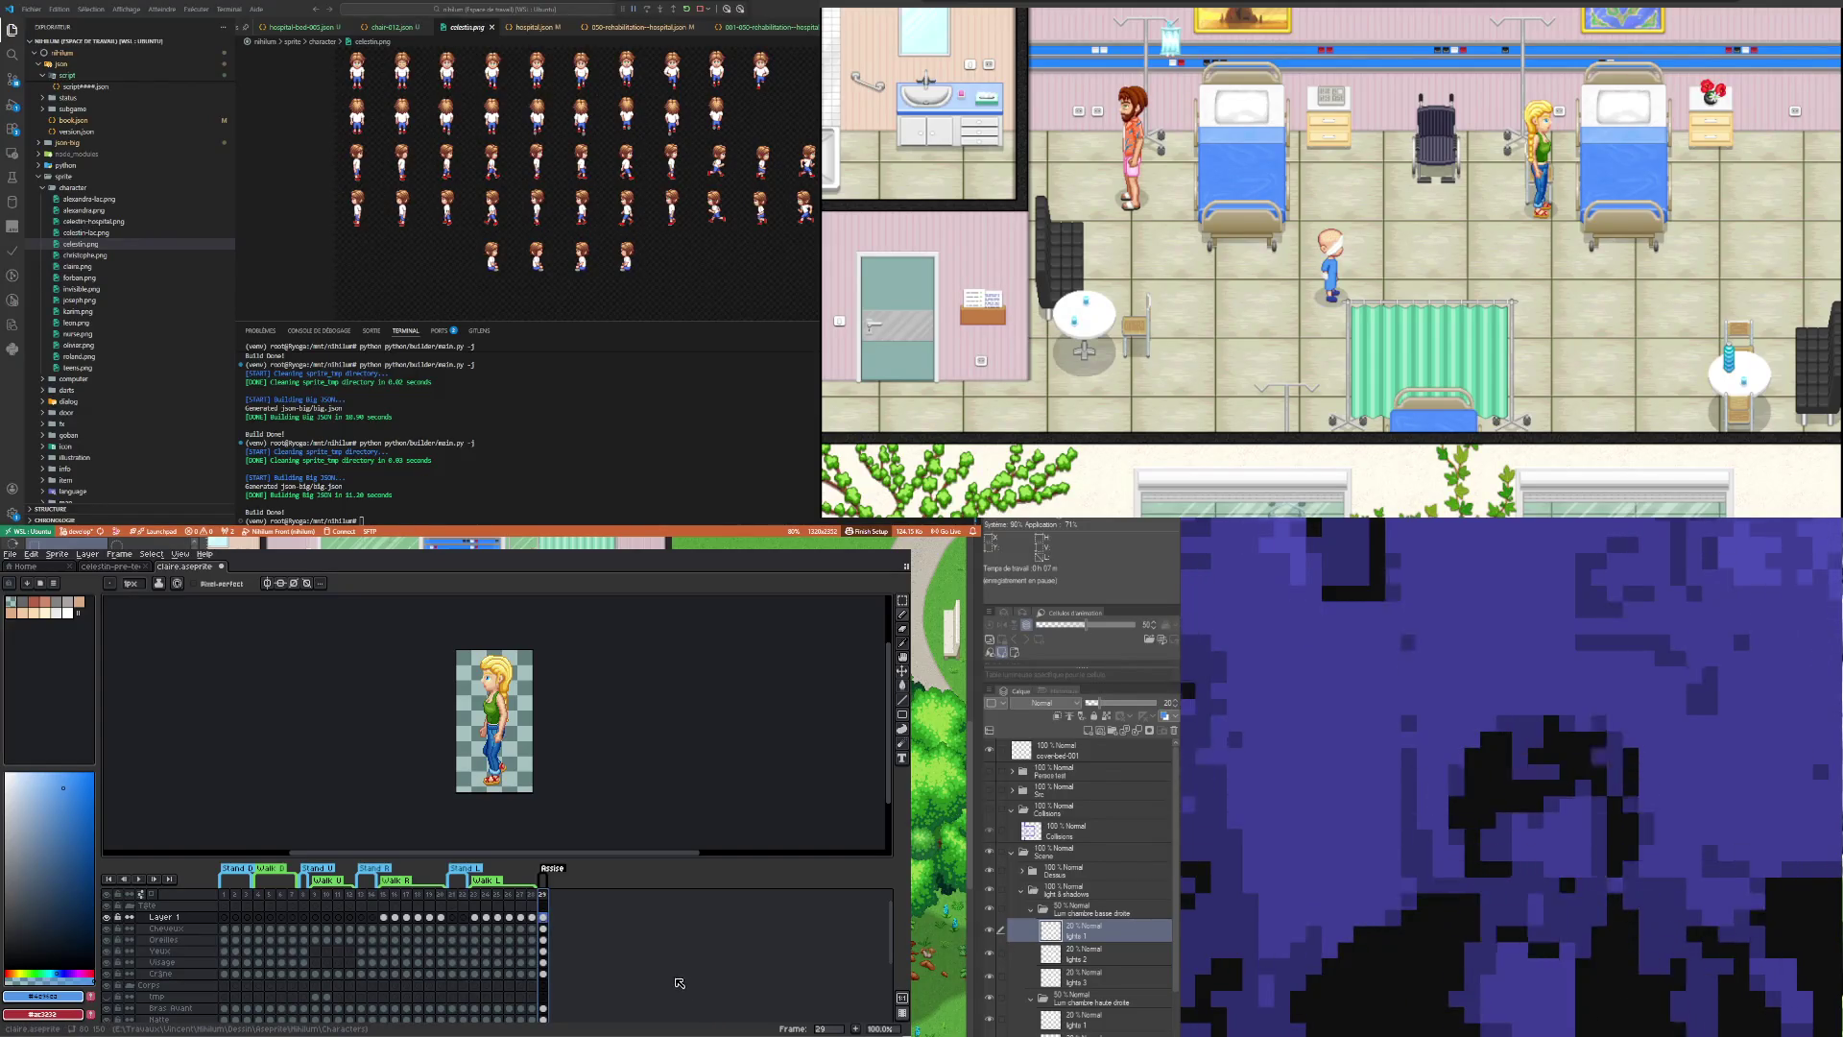
Step: Review poses at frames 4, 9 and 15, then undo a copied frames 13–14 range
{"action": "left_click", "coordinate": [258, 928]}
{"action": "left_click", "coordinate": [315, 928]}
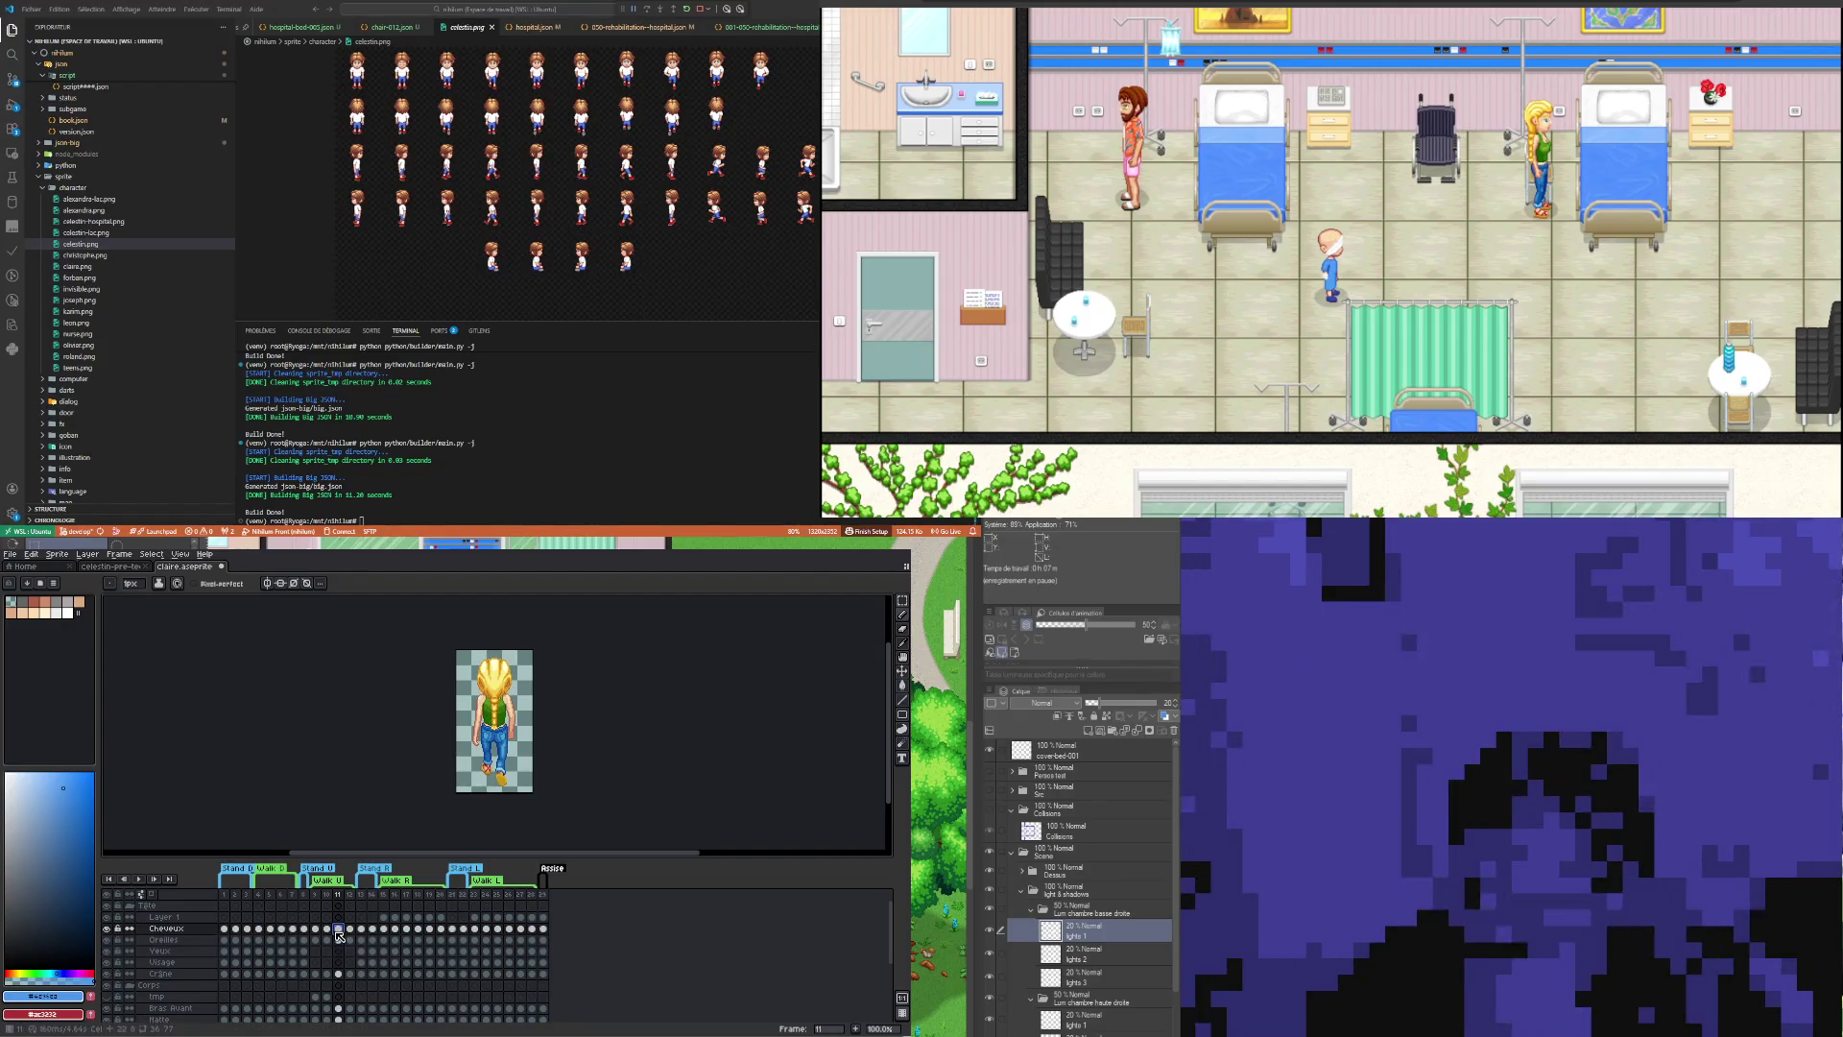
{"action": "left_click", "coordinate": [383, 928]}
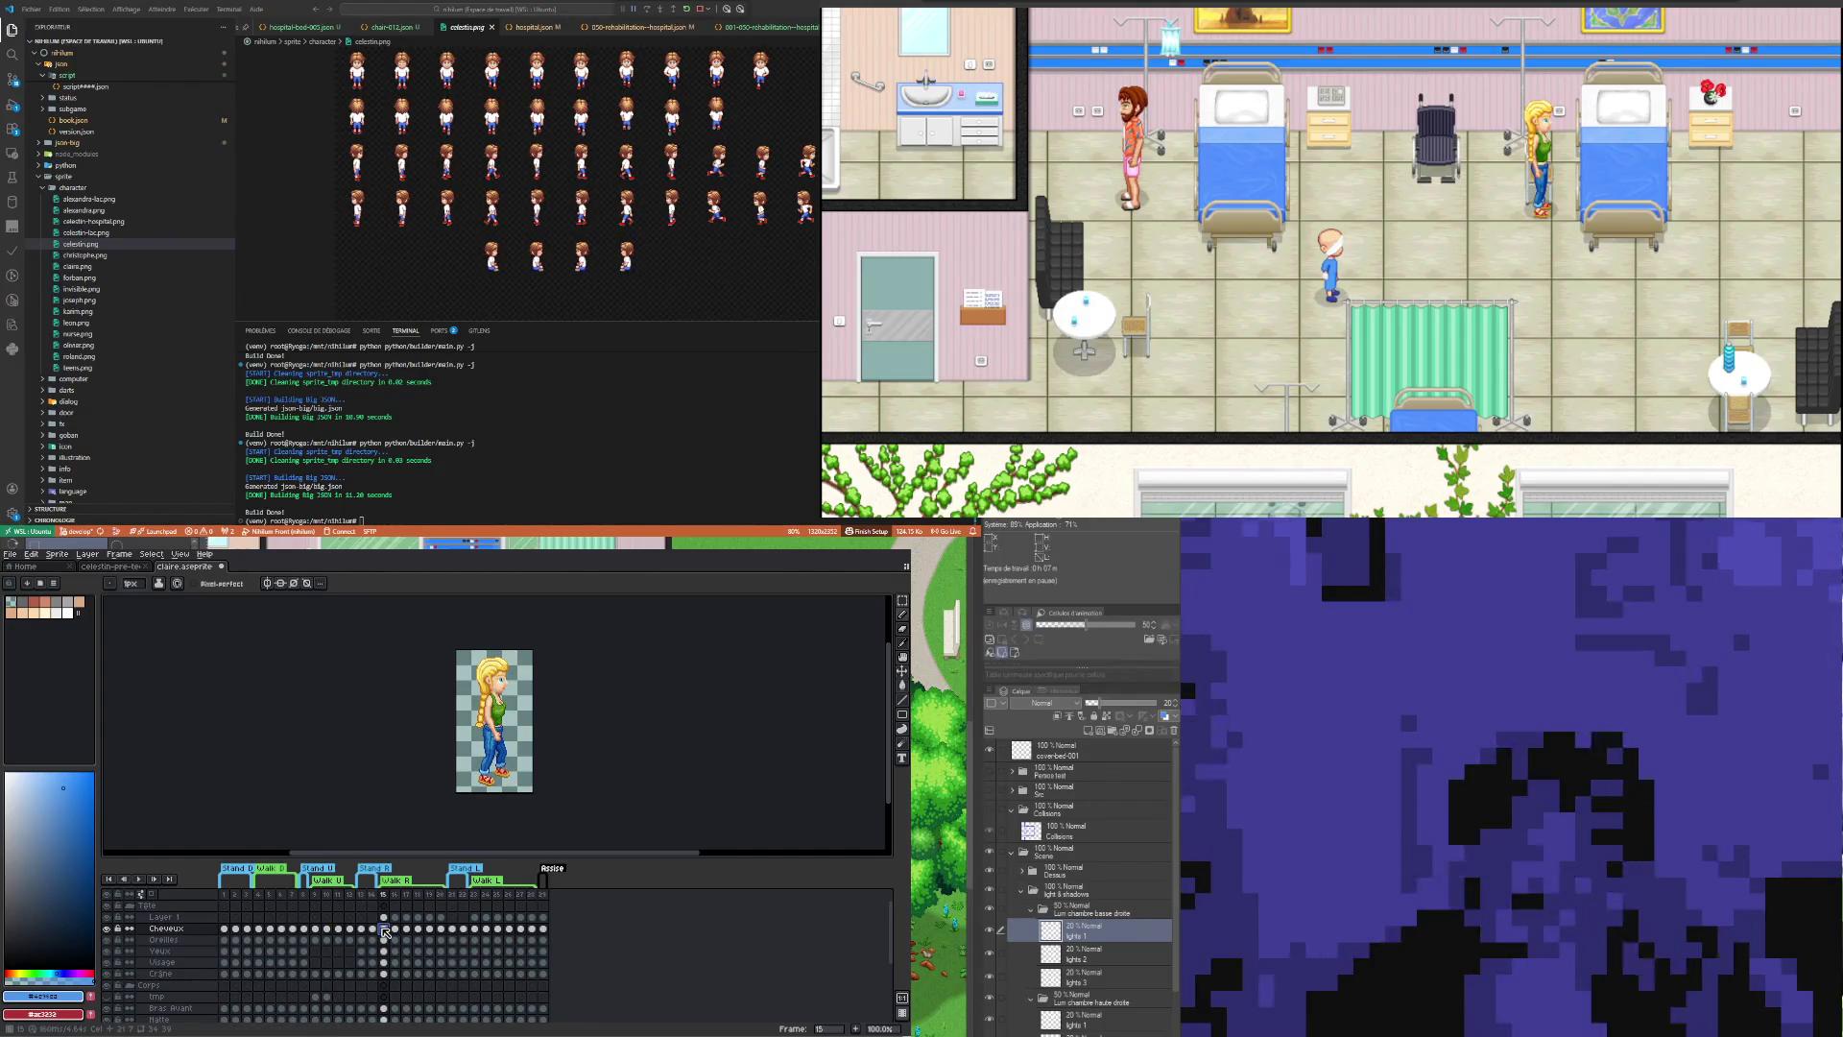
{"action": "left_click", "coordinate": [362, 905]}
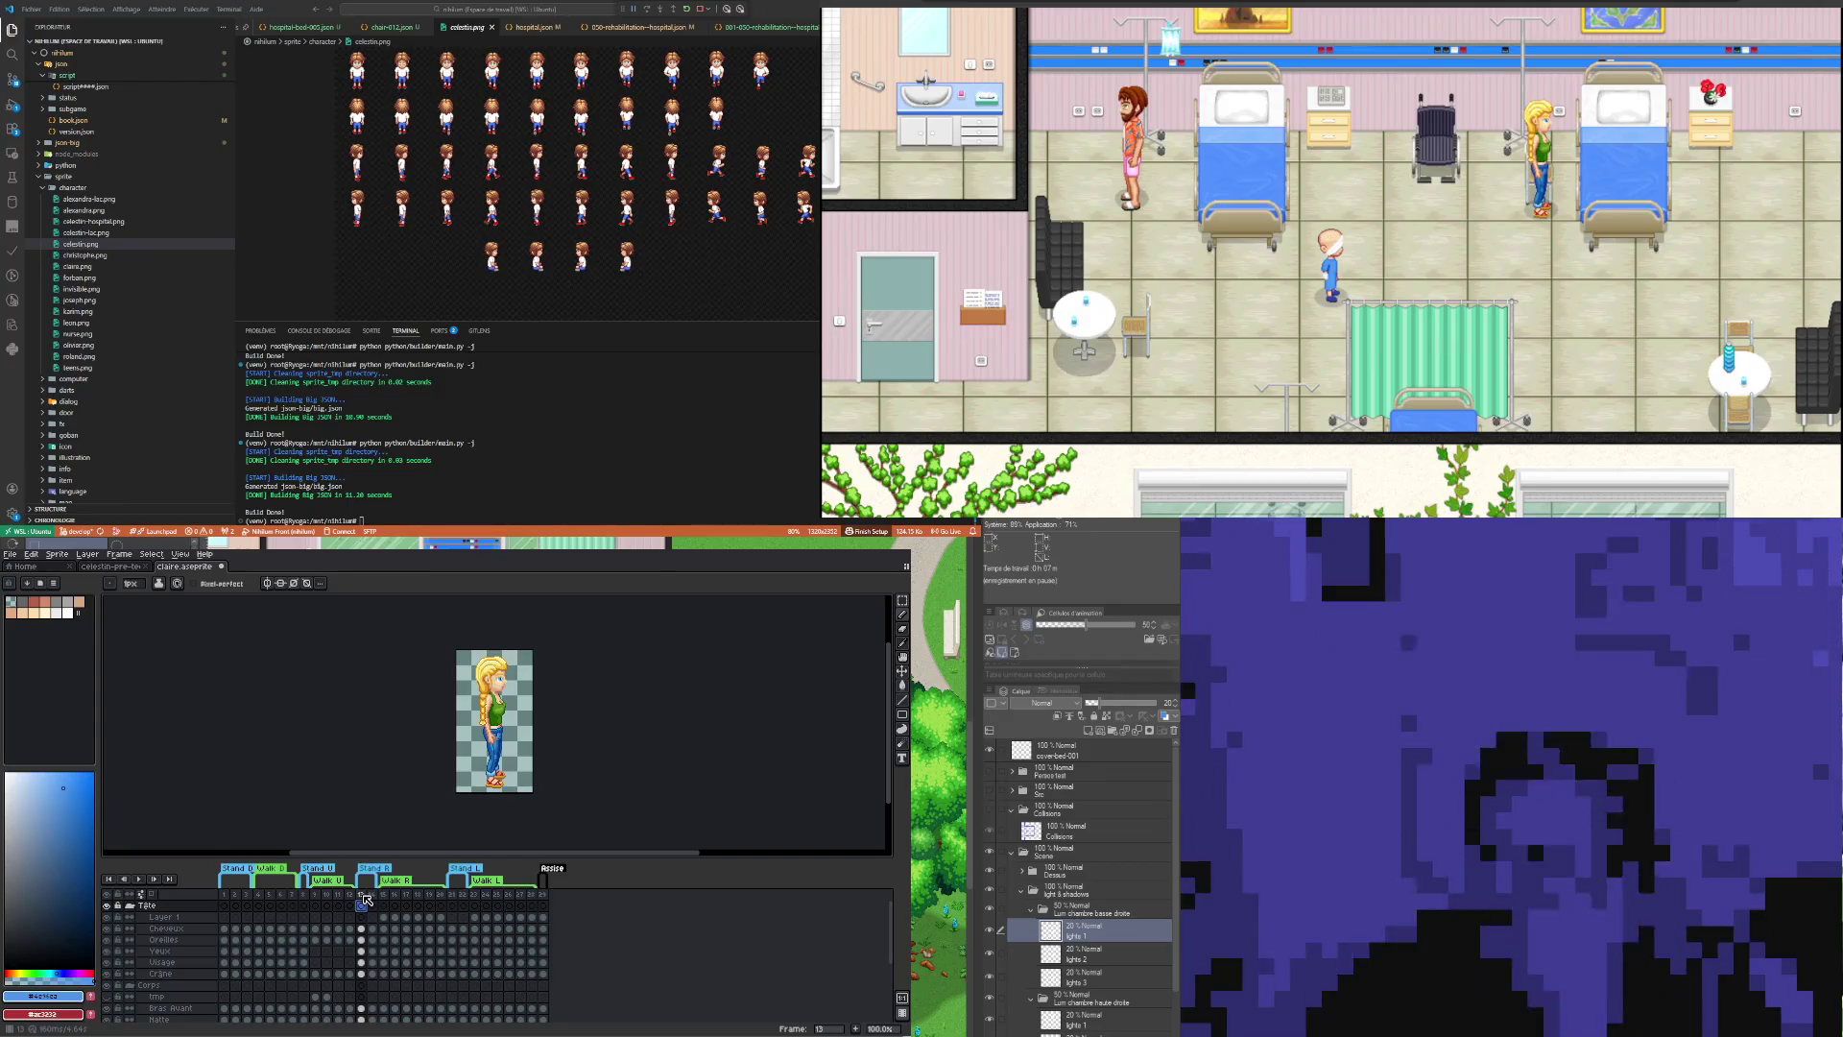
{"action": "left_click_drag", "start_coordinate": [366, 898], "coordinate": [558, 899]}
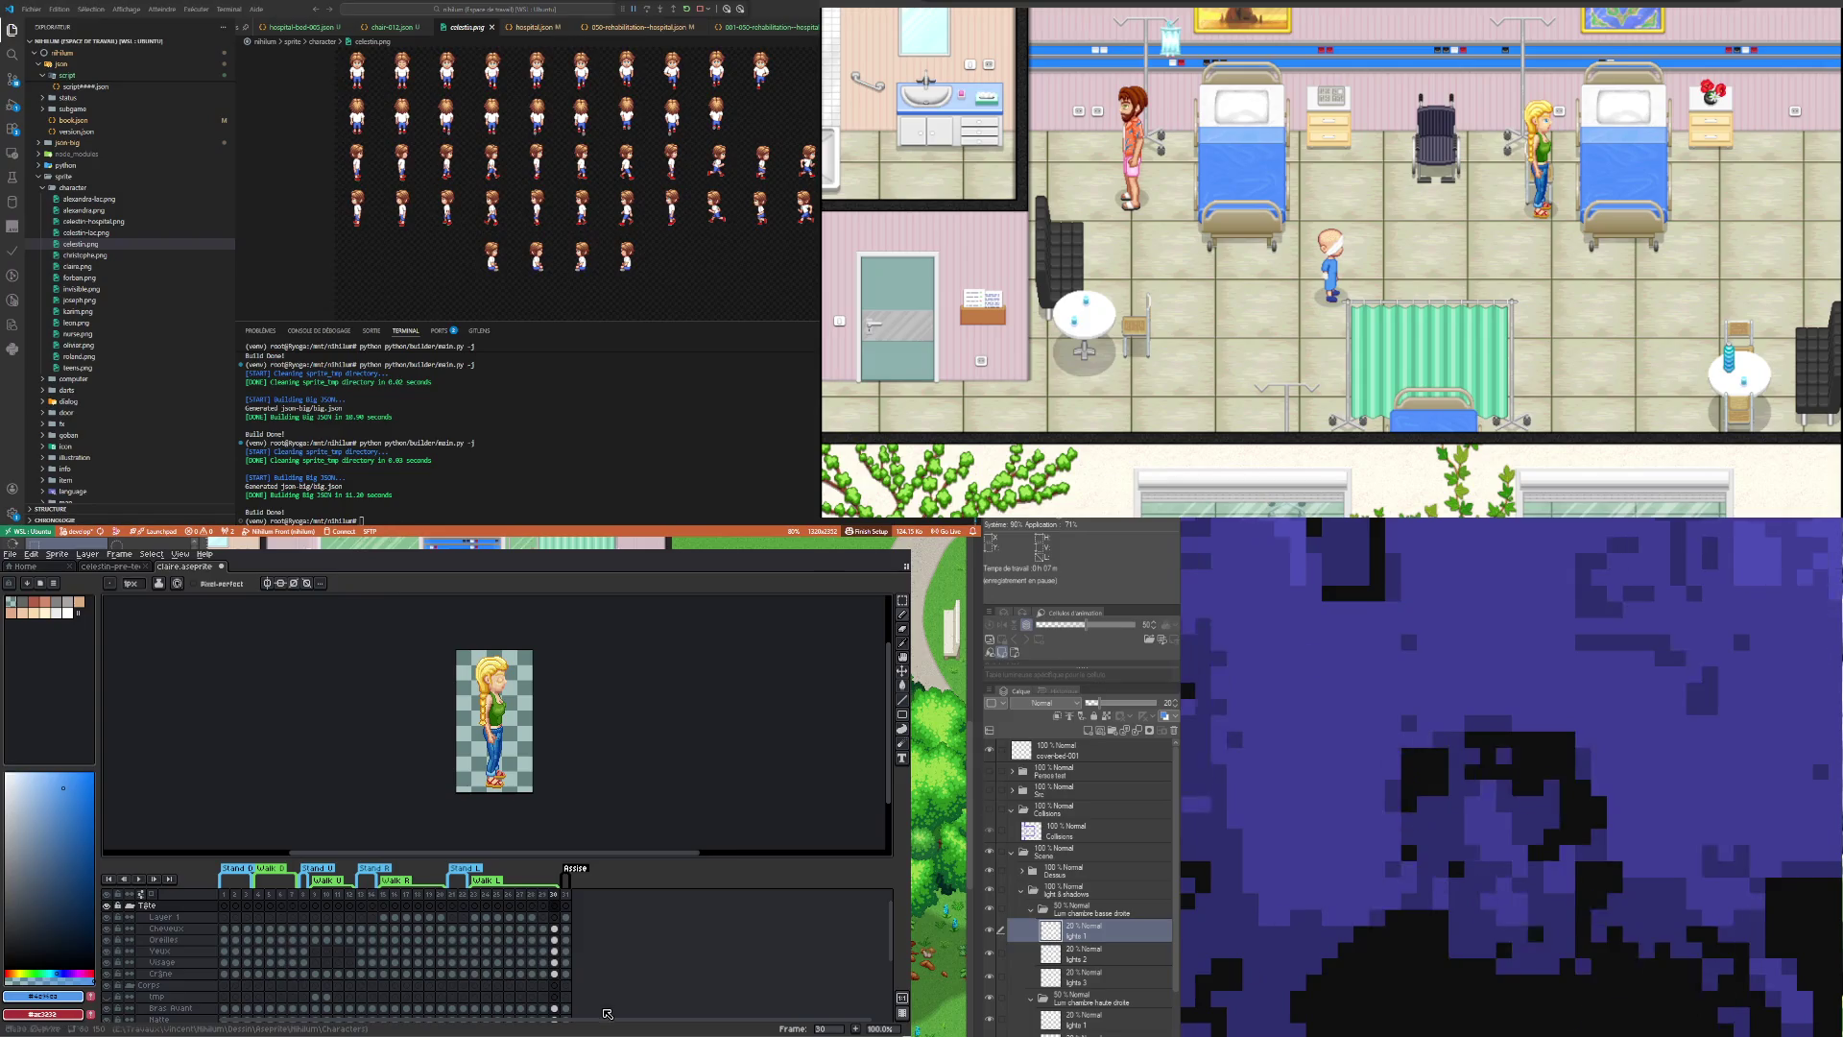
{"action": "key", "text": "ctrl+z"}
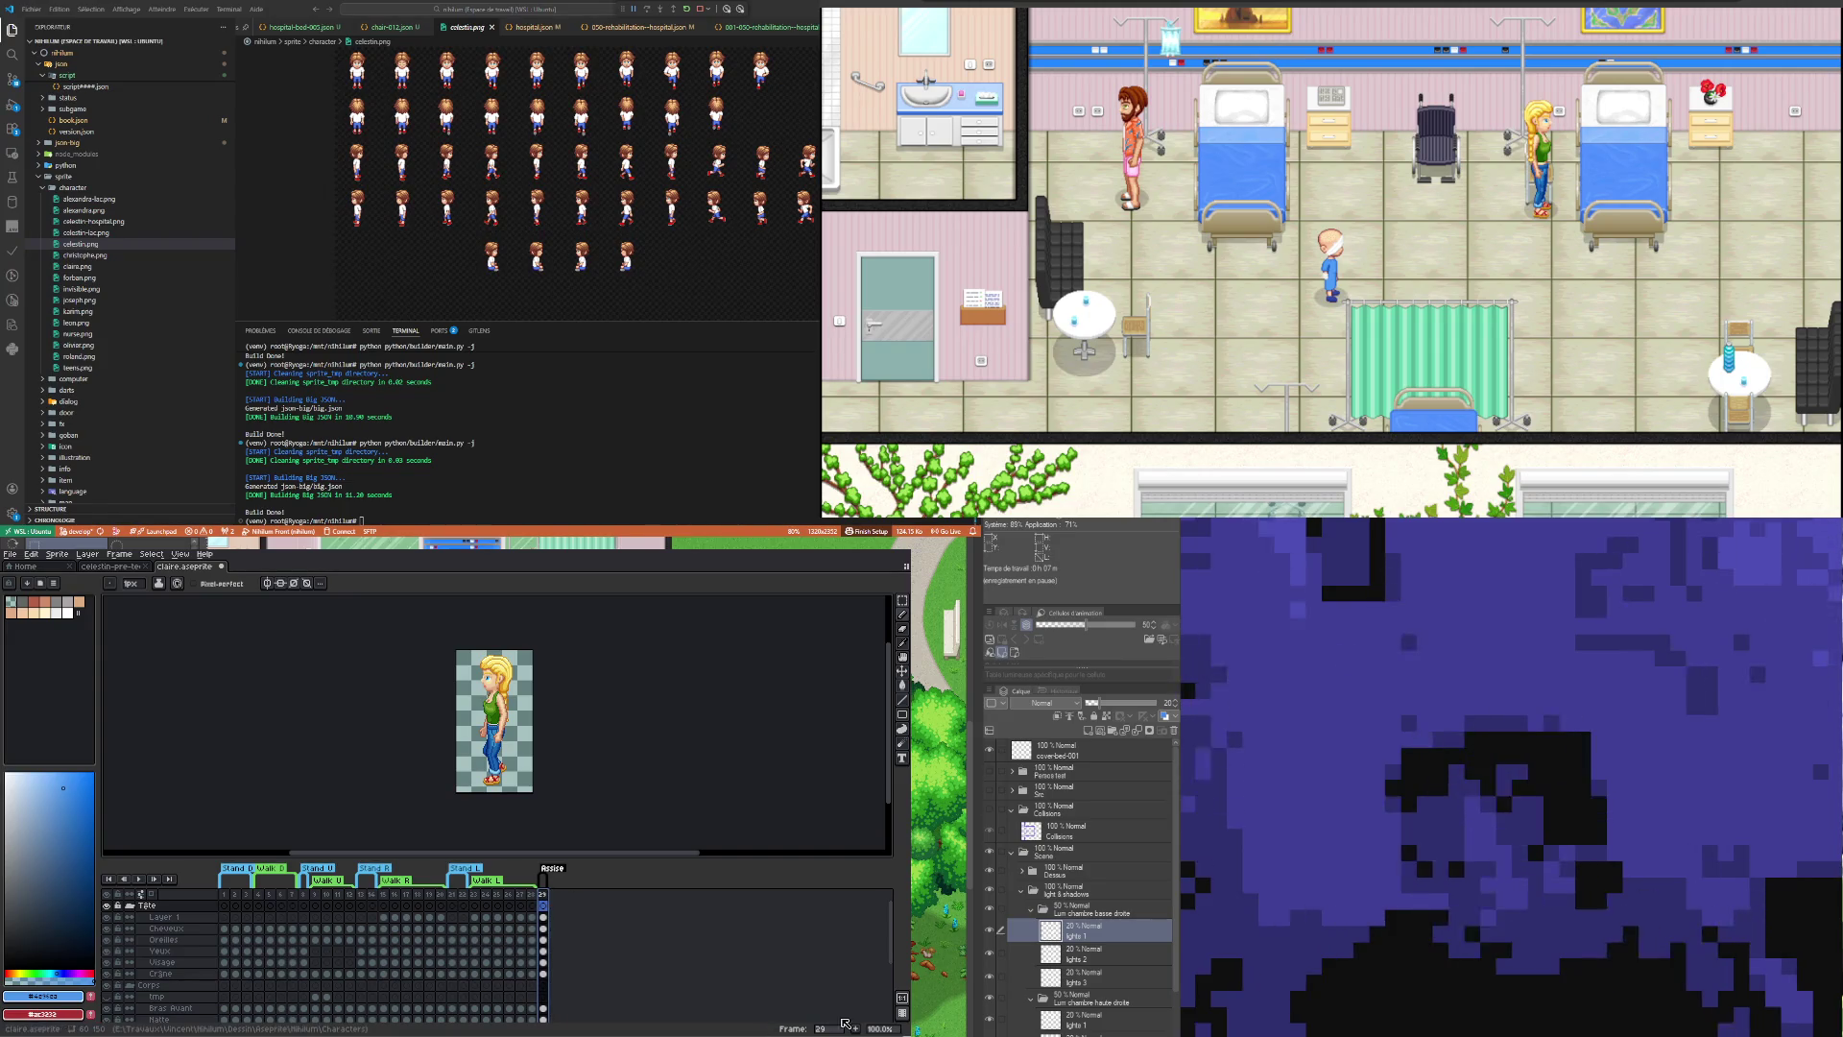
Step: Add a new frame 30 after frame 29
{"action": "key", "text": "alt+n"}
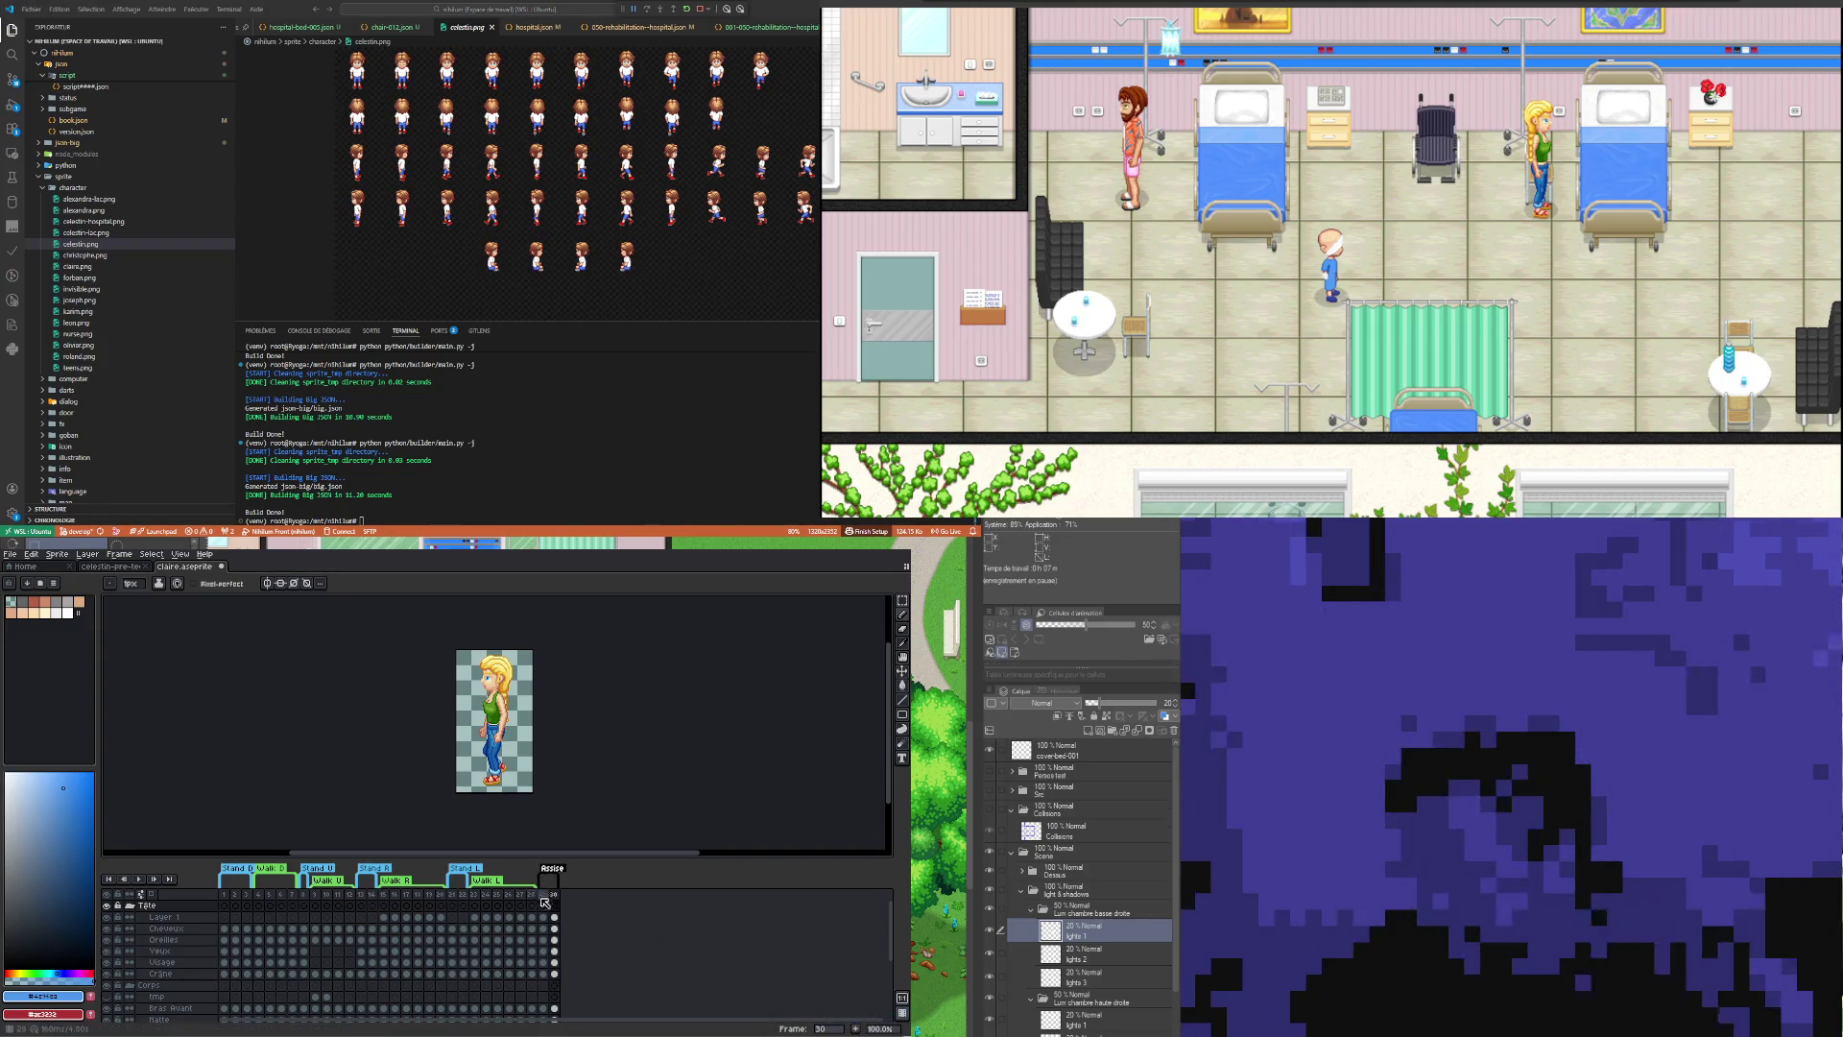
{"action": "key", "text": "Left"}
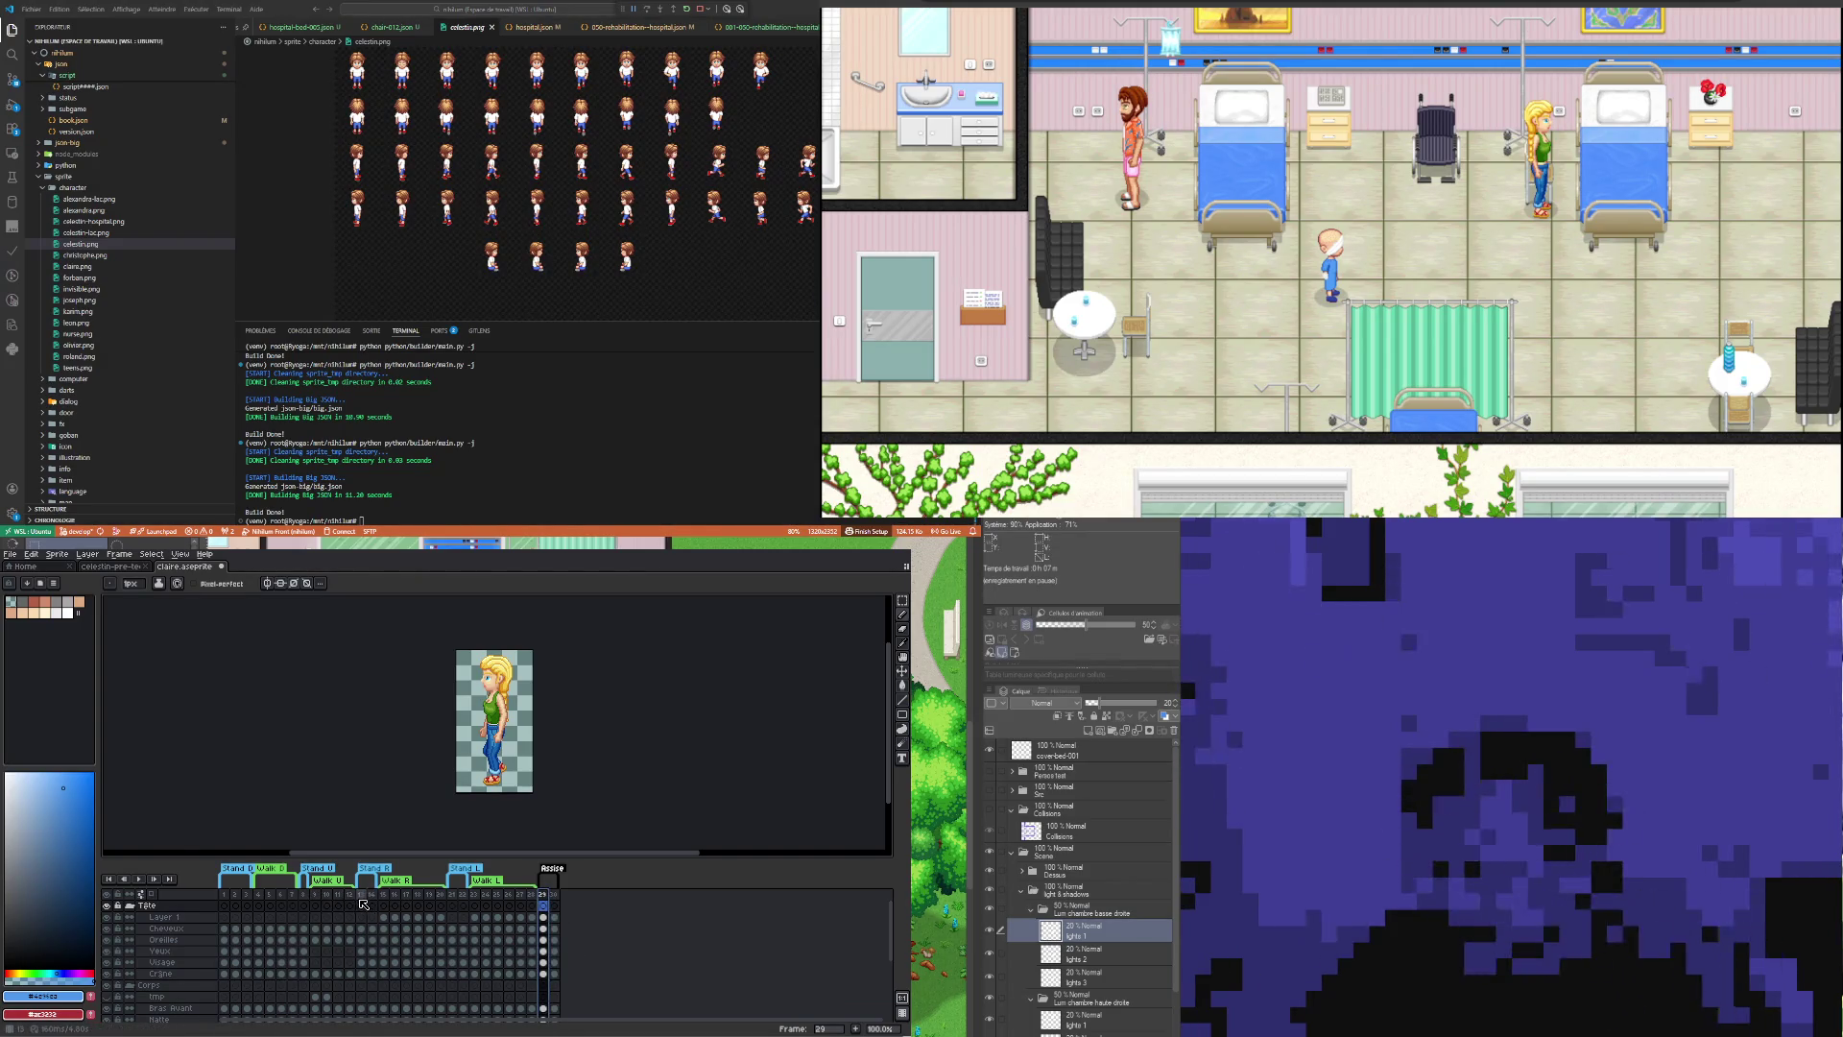
{"action": "left_click_drag", "start_coordinate": [362, 894], "coordinate": [373, 895]}
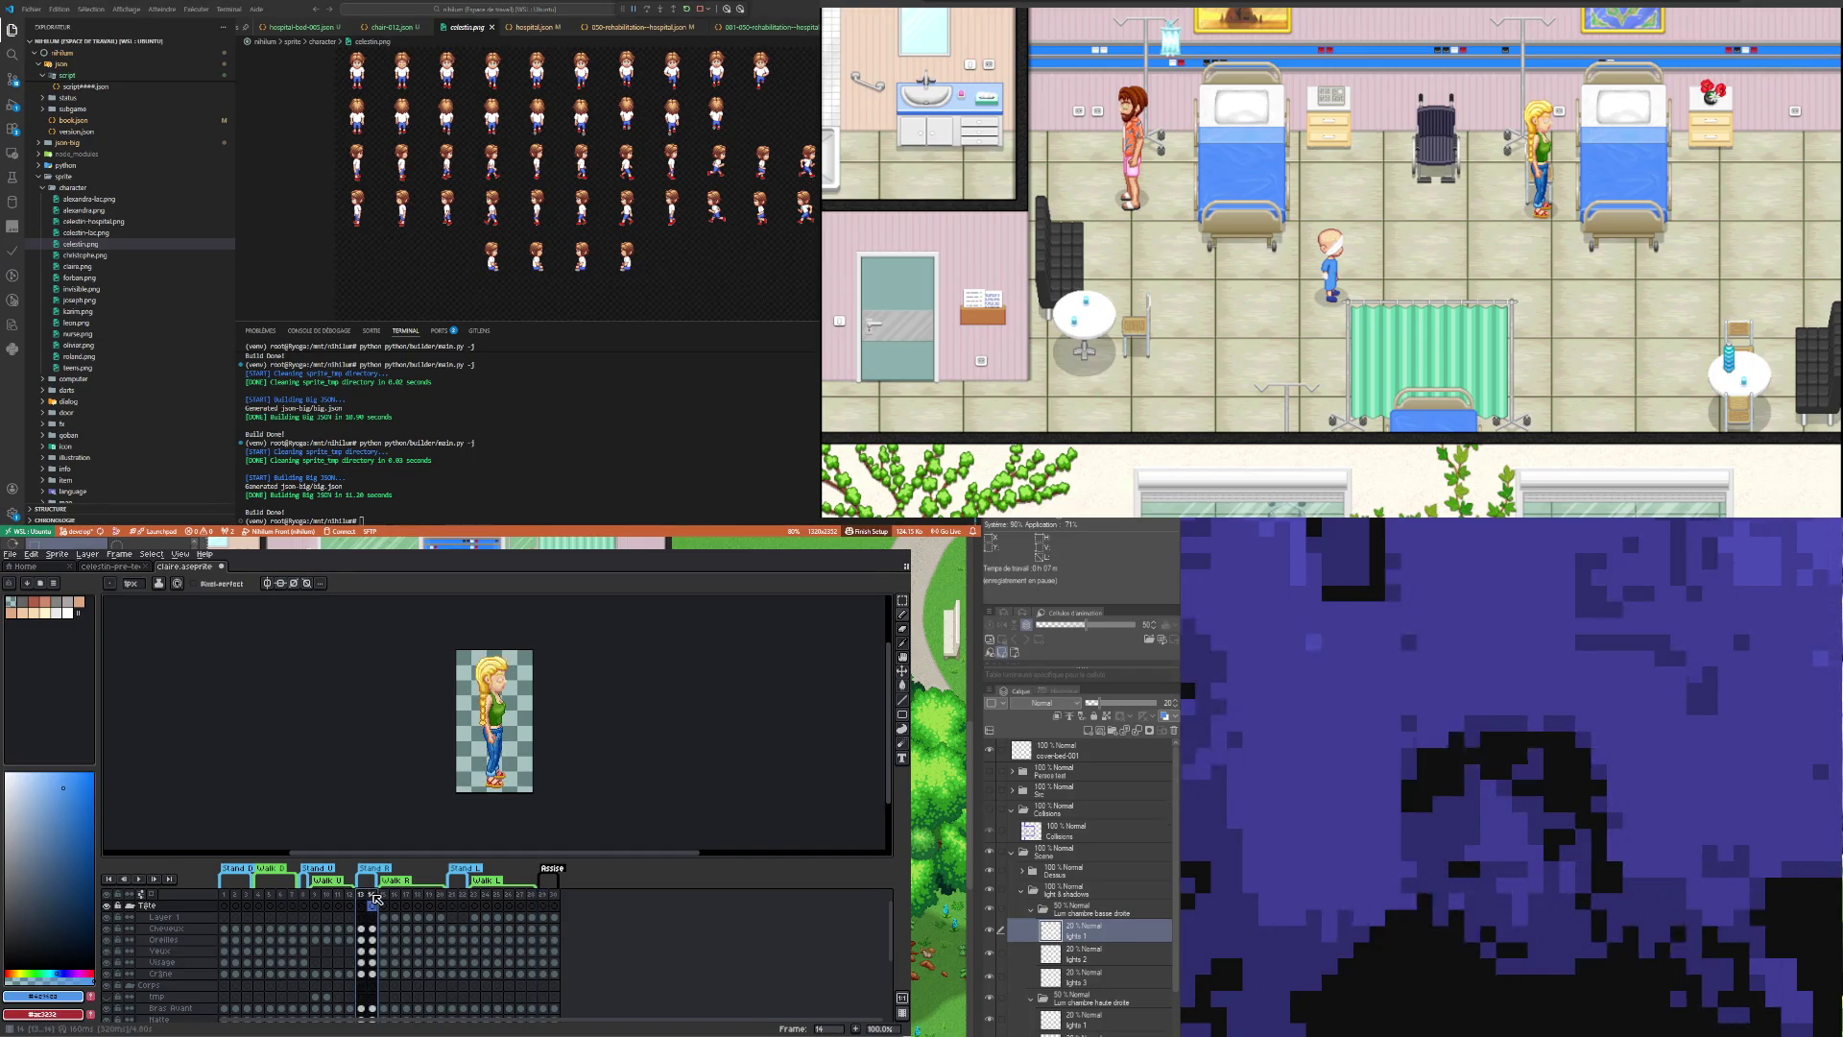
{"action": "key", "text": "ctrl+z"}
Step: Inspect the Tête, Tronc and Bras Arrière cels, then the Oreilles cels at frames 29 and 30
{"action": "left_click", "coordinate": [360, 906]}
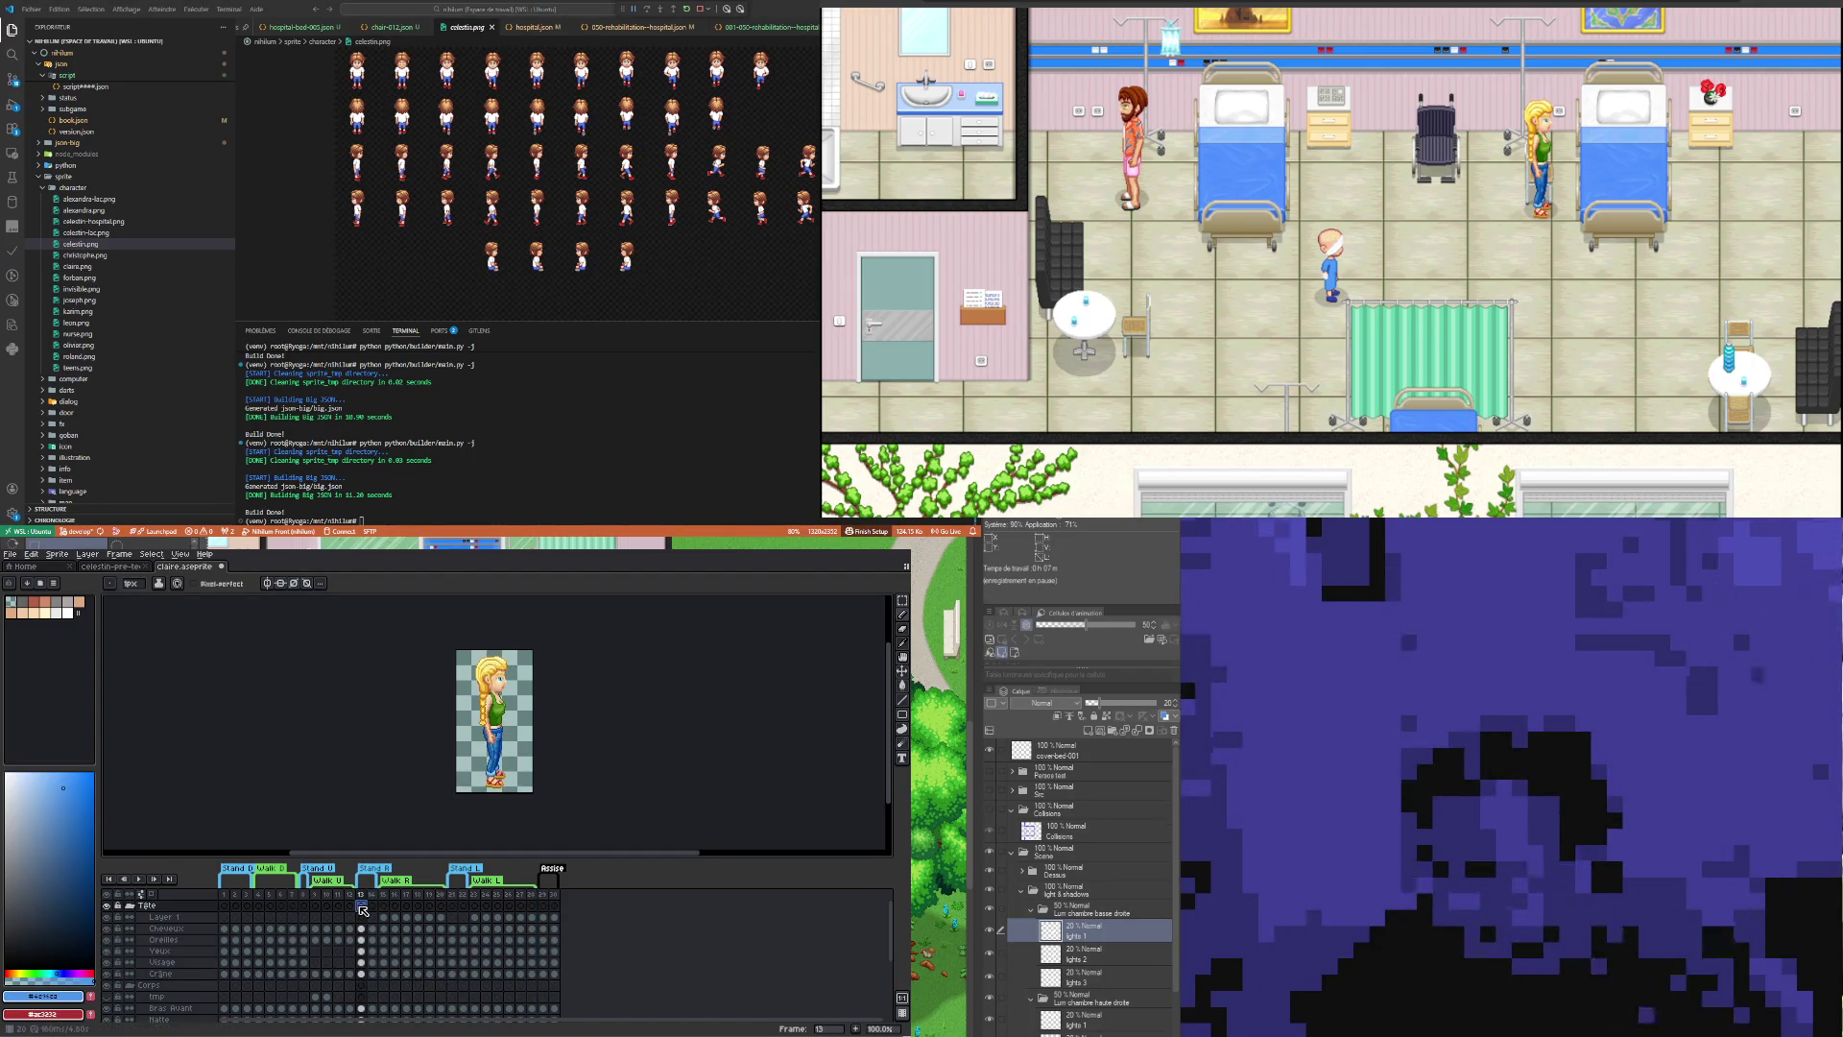
{"action": "key", "text": "Down"}
{"action": "key", "text": "Down"}
{"action": "key", "text": "Down"}
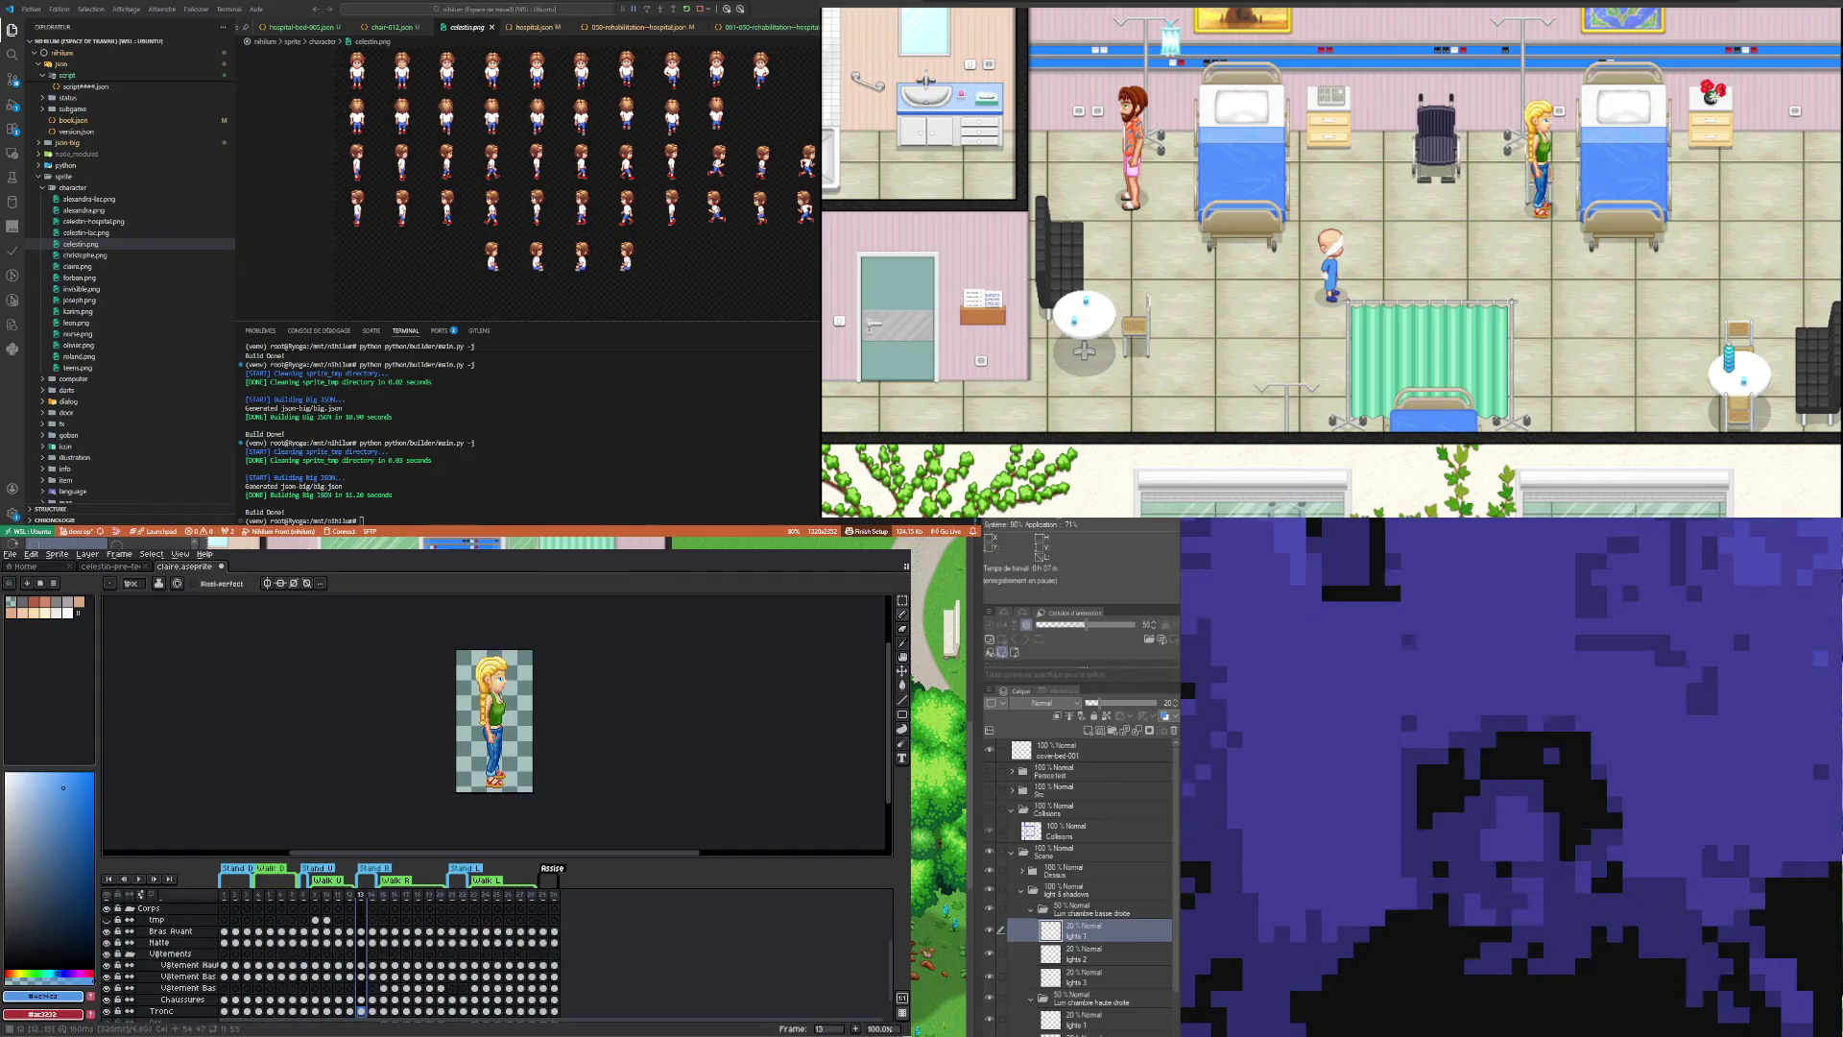
{"action": "key", "text": "Down"}
{"action": "key", "text": "Down"}
{"action": "key", "text": "shift+Right"}
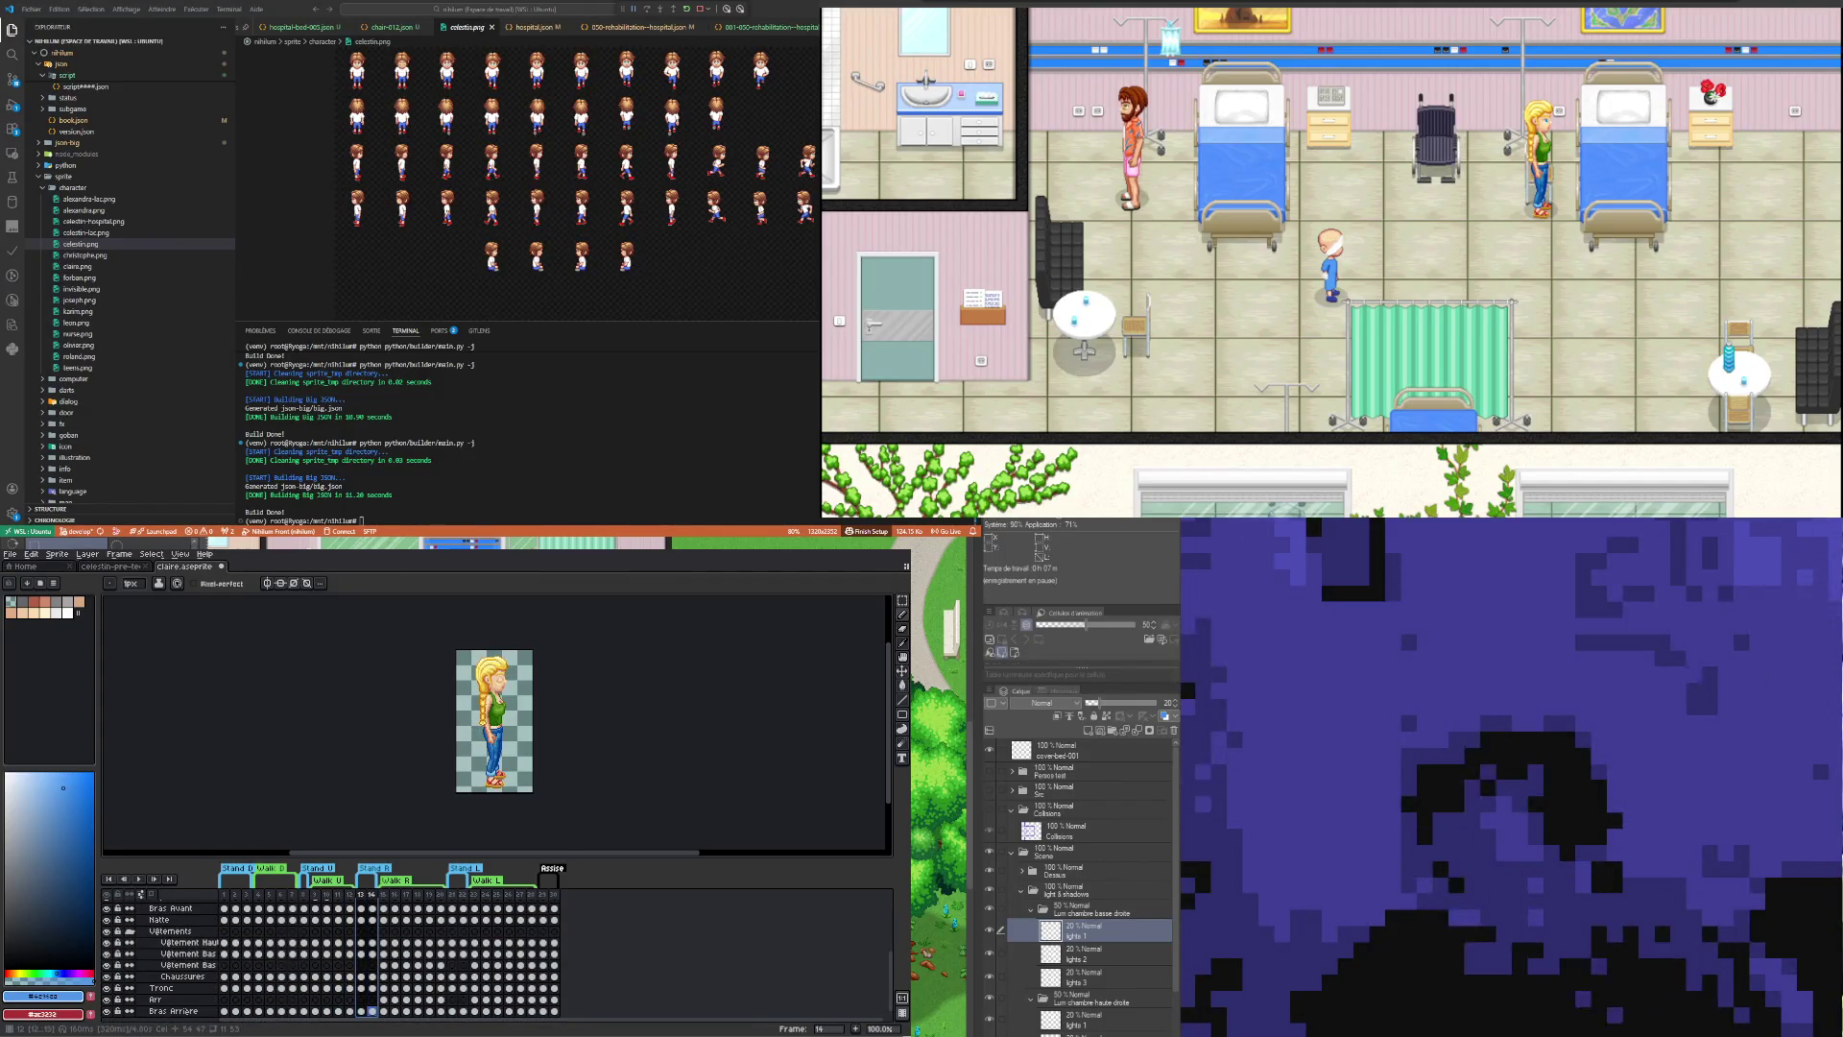
{"action": "scroll", "coordinate": [527, 931], "scroll_direction": "up", "scroll_amount": 5}
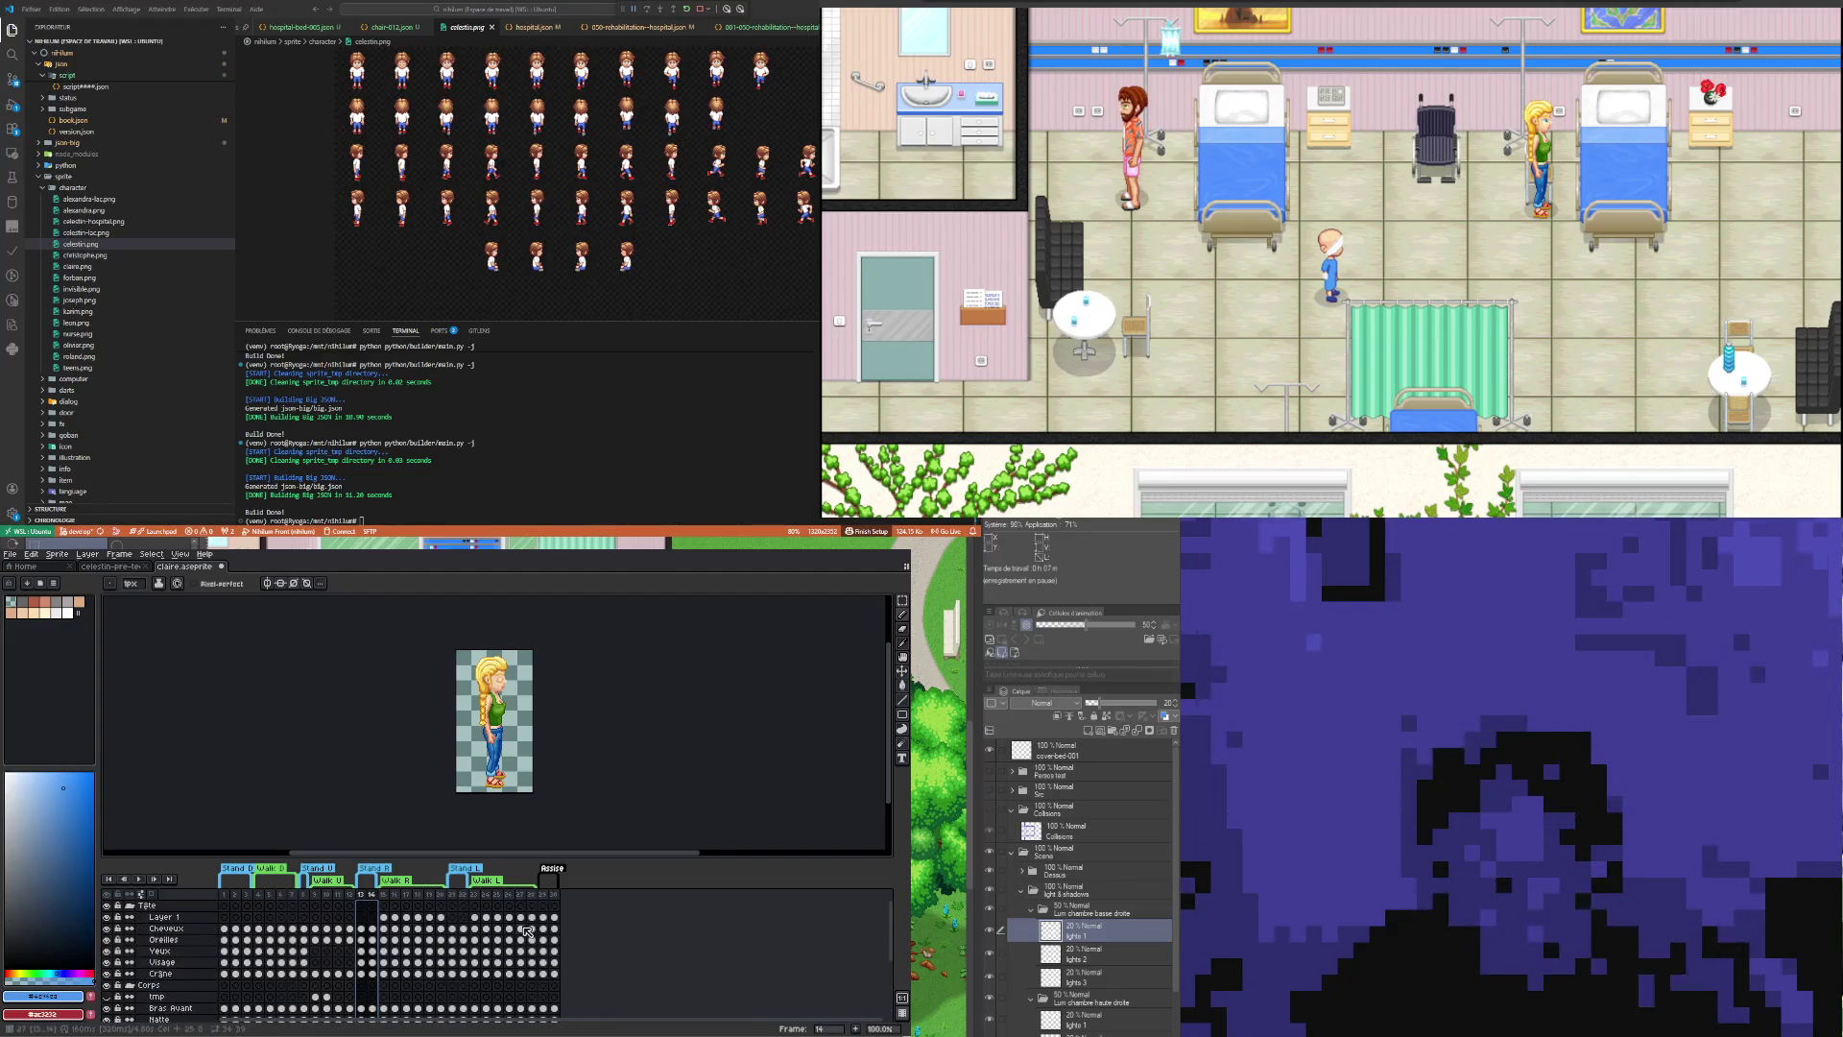
{"action": "left_click", "coordinate": [543, 905]}
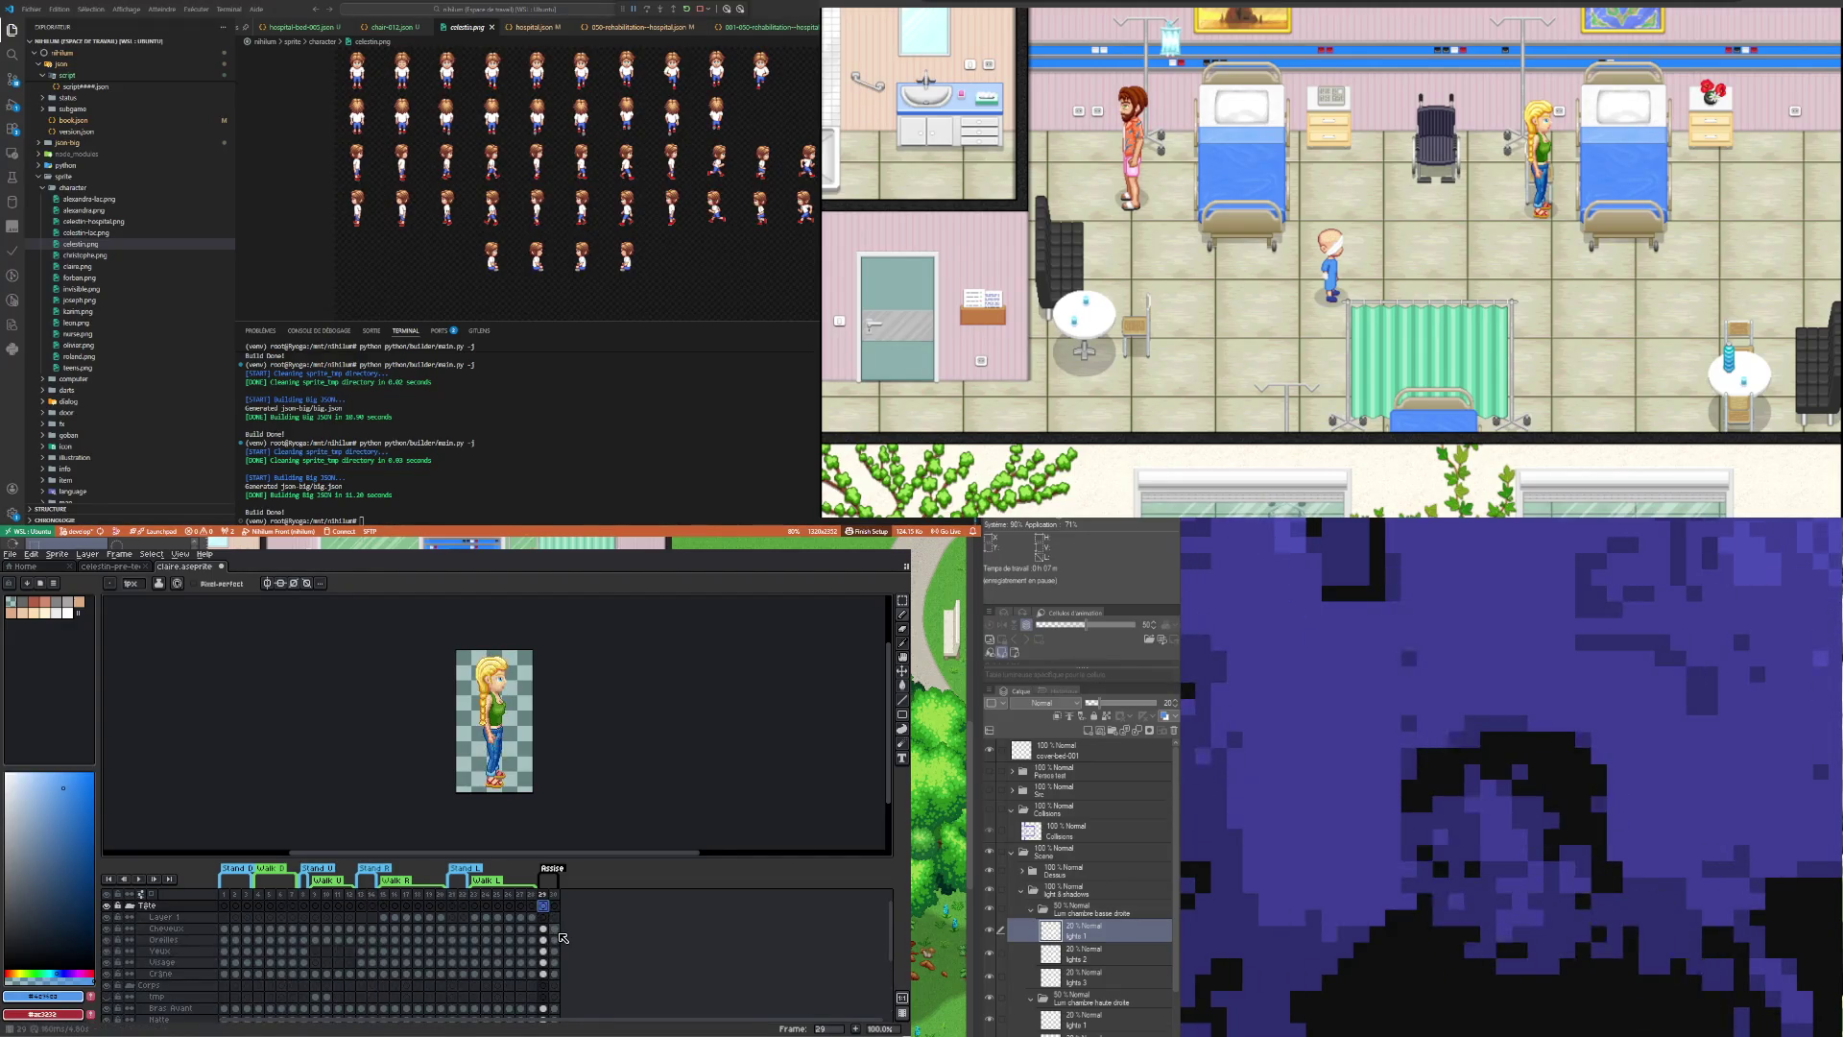
{"action": "left_click", "coordinate": [554, 939]}
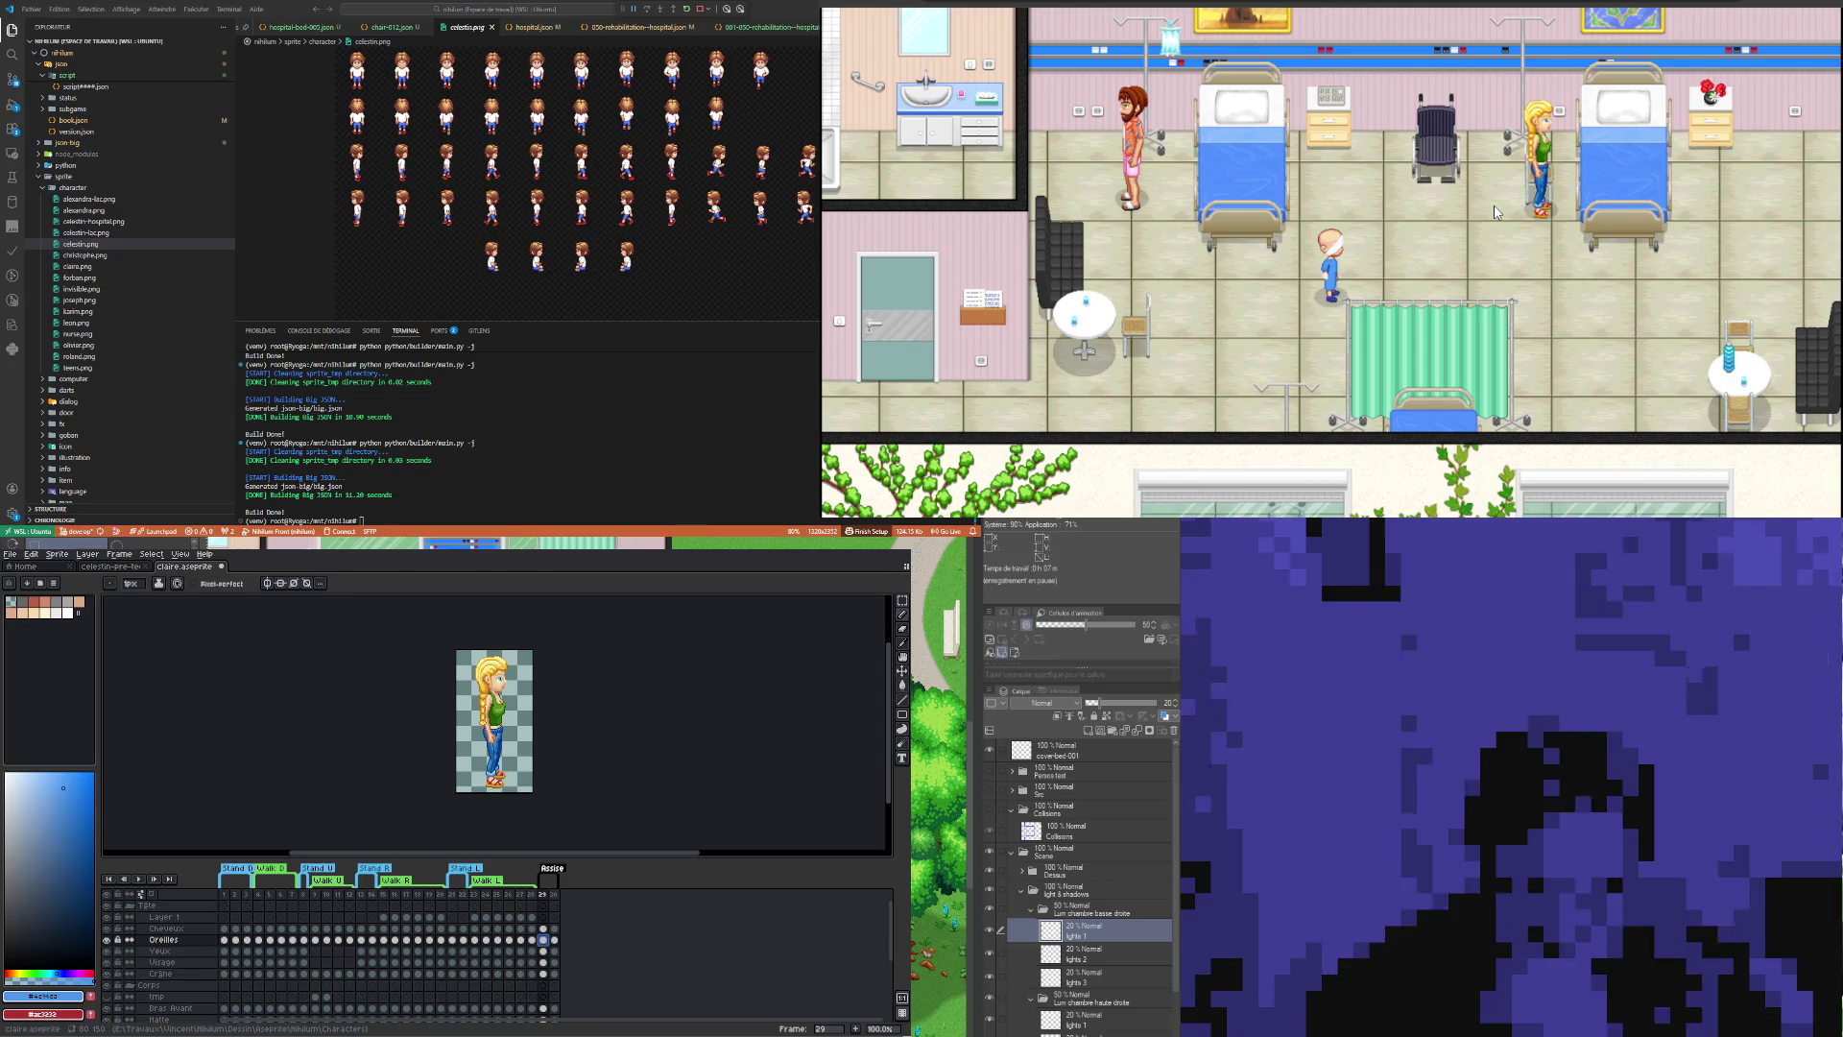
{"action": "left_click", "coordinate": [544, 939]}
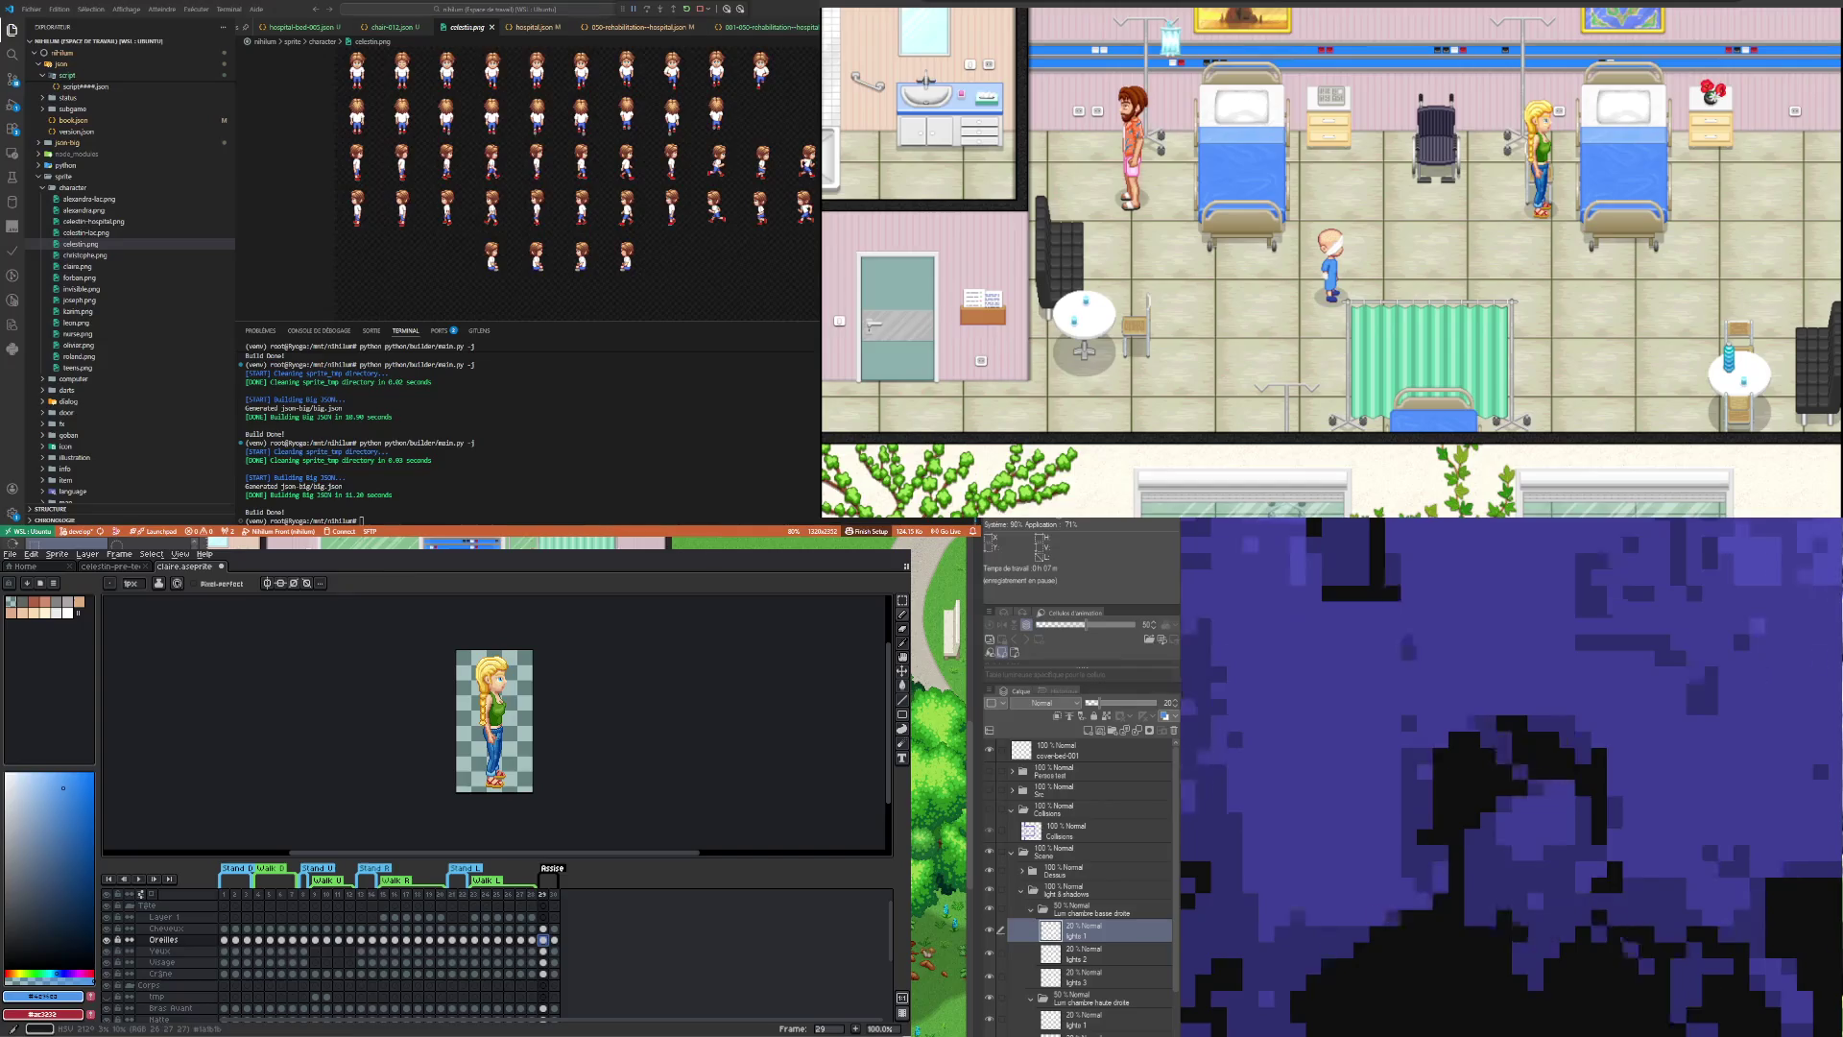
Step: Go to frame 30, then show the game's F3 debug overlay and cycle its F4 views
{"action": "left_click", "coordinate": [550, 929]}
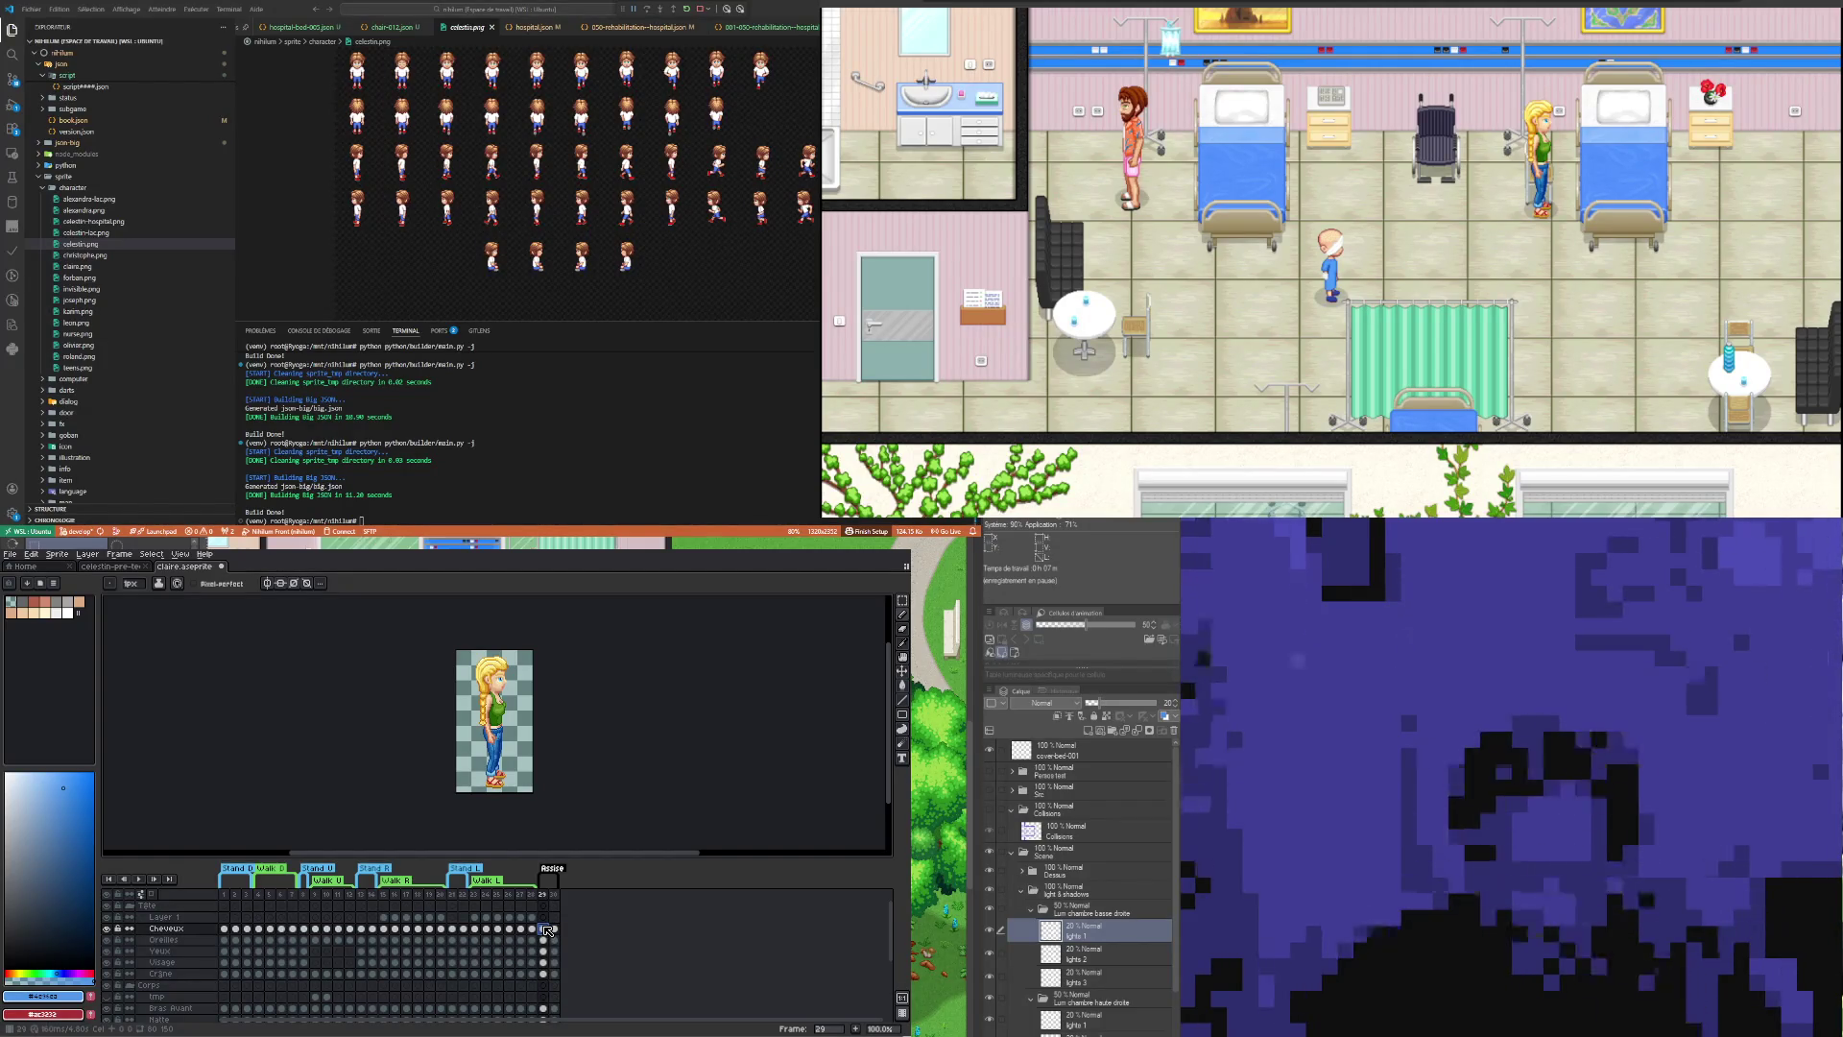
{"action": "left_click", "coordinate": [554, 929]}
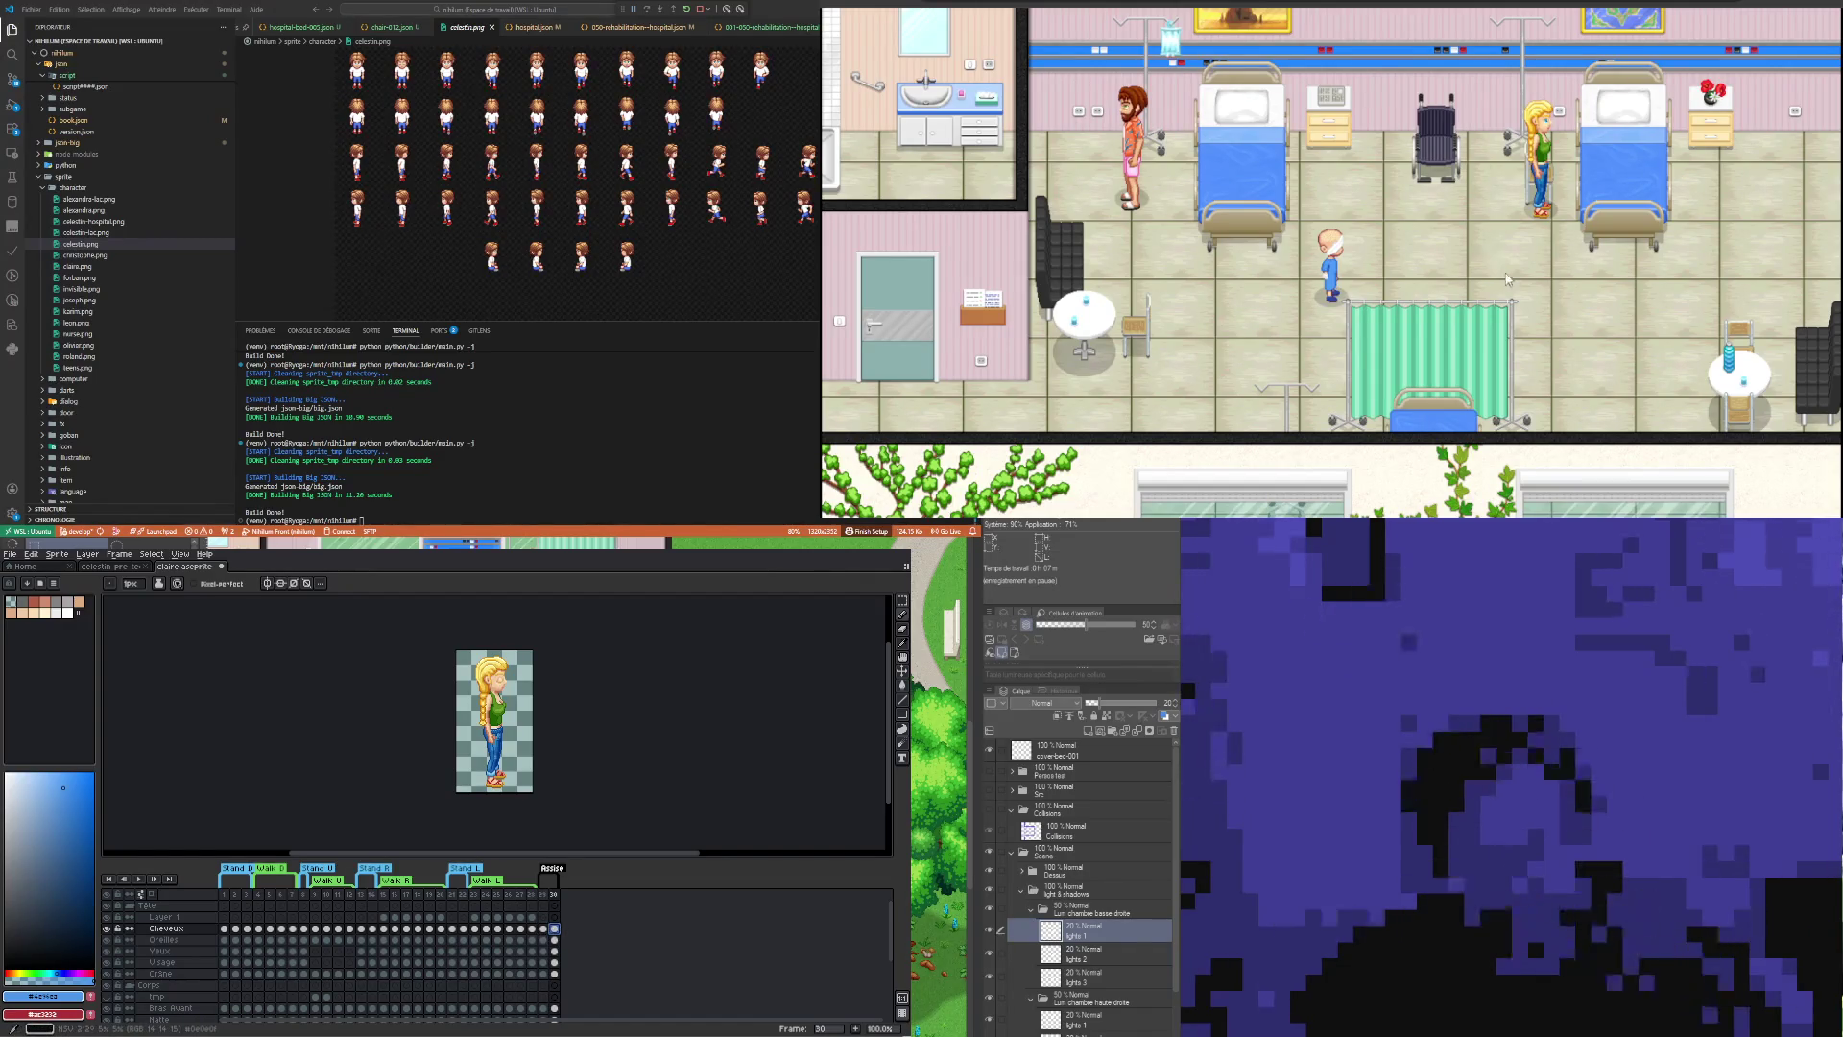
{"action": "left_click", "coordinate": [1557, 264]}
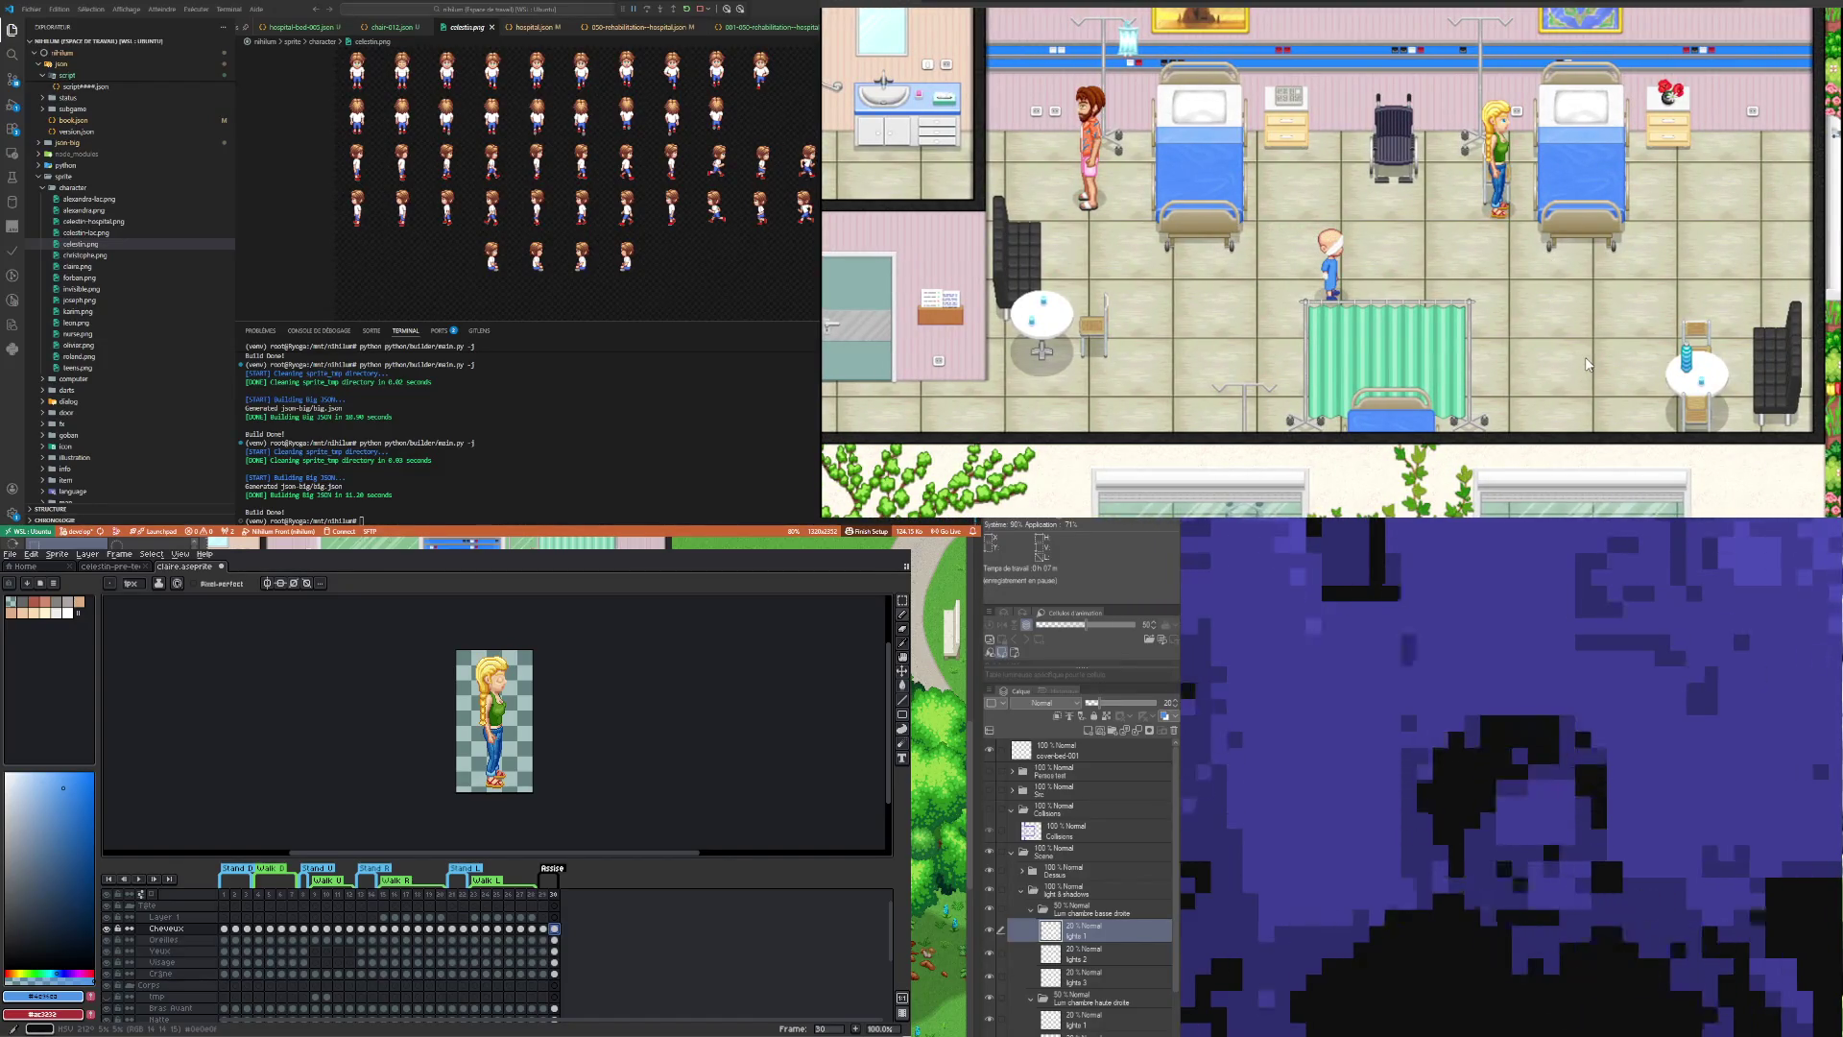
{"action": "key", "text": "F3"}
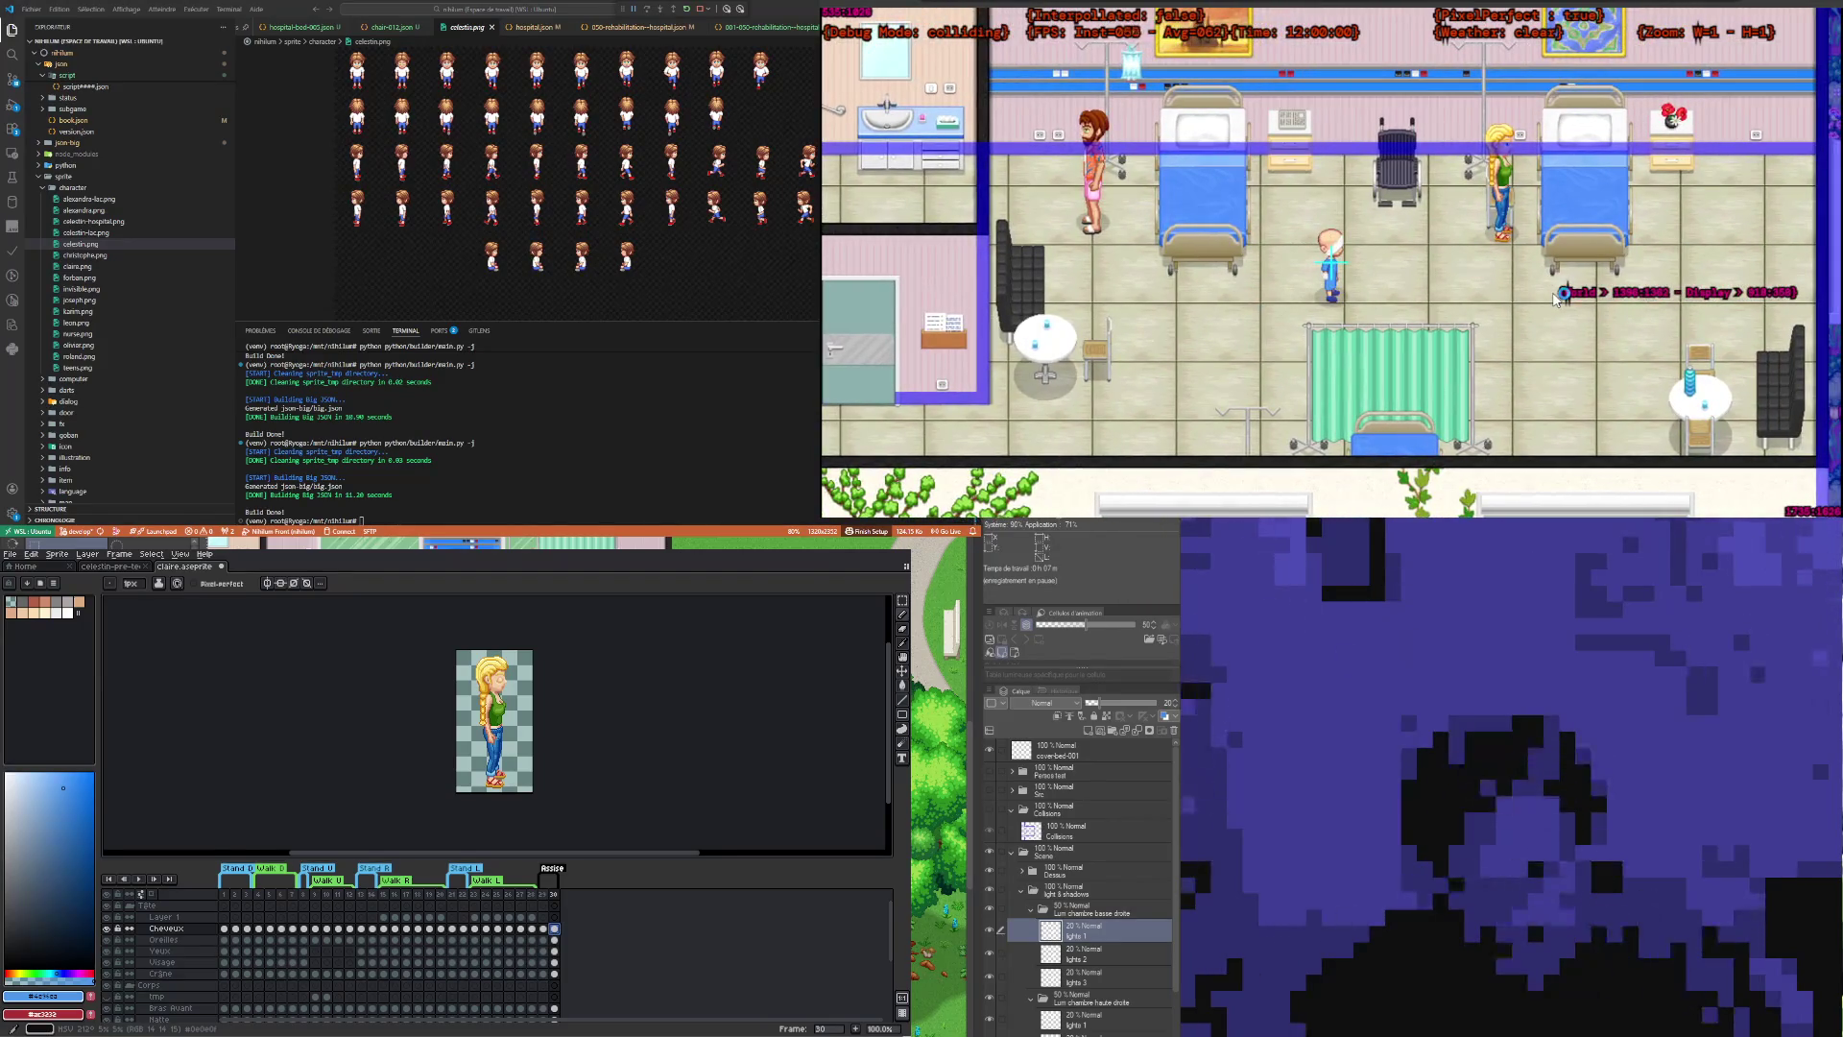
{"action": "key", "text": "F4"}
{"action": "key", "text": "F4"}
{"action": "key", "text": "F4"}
{"action": "key", "text": "F4"}
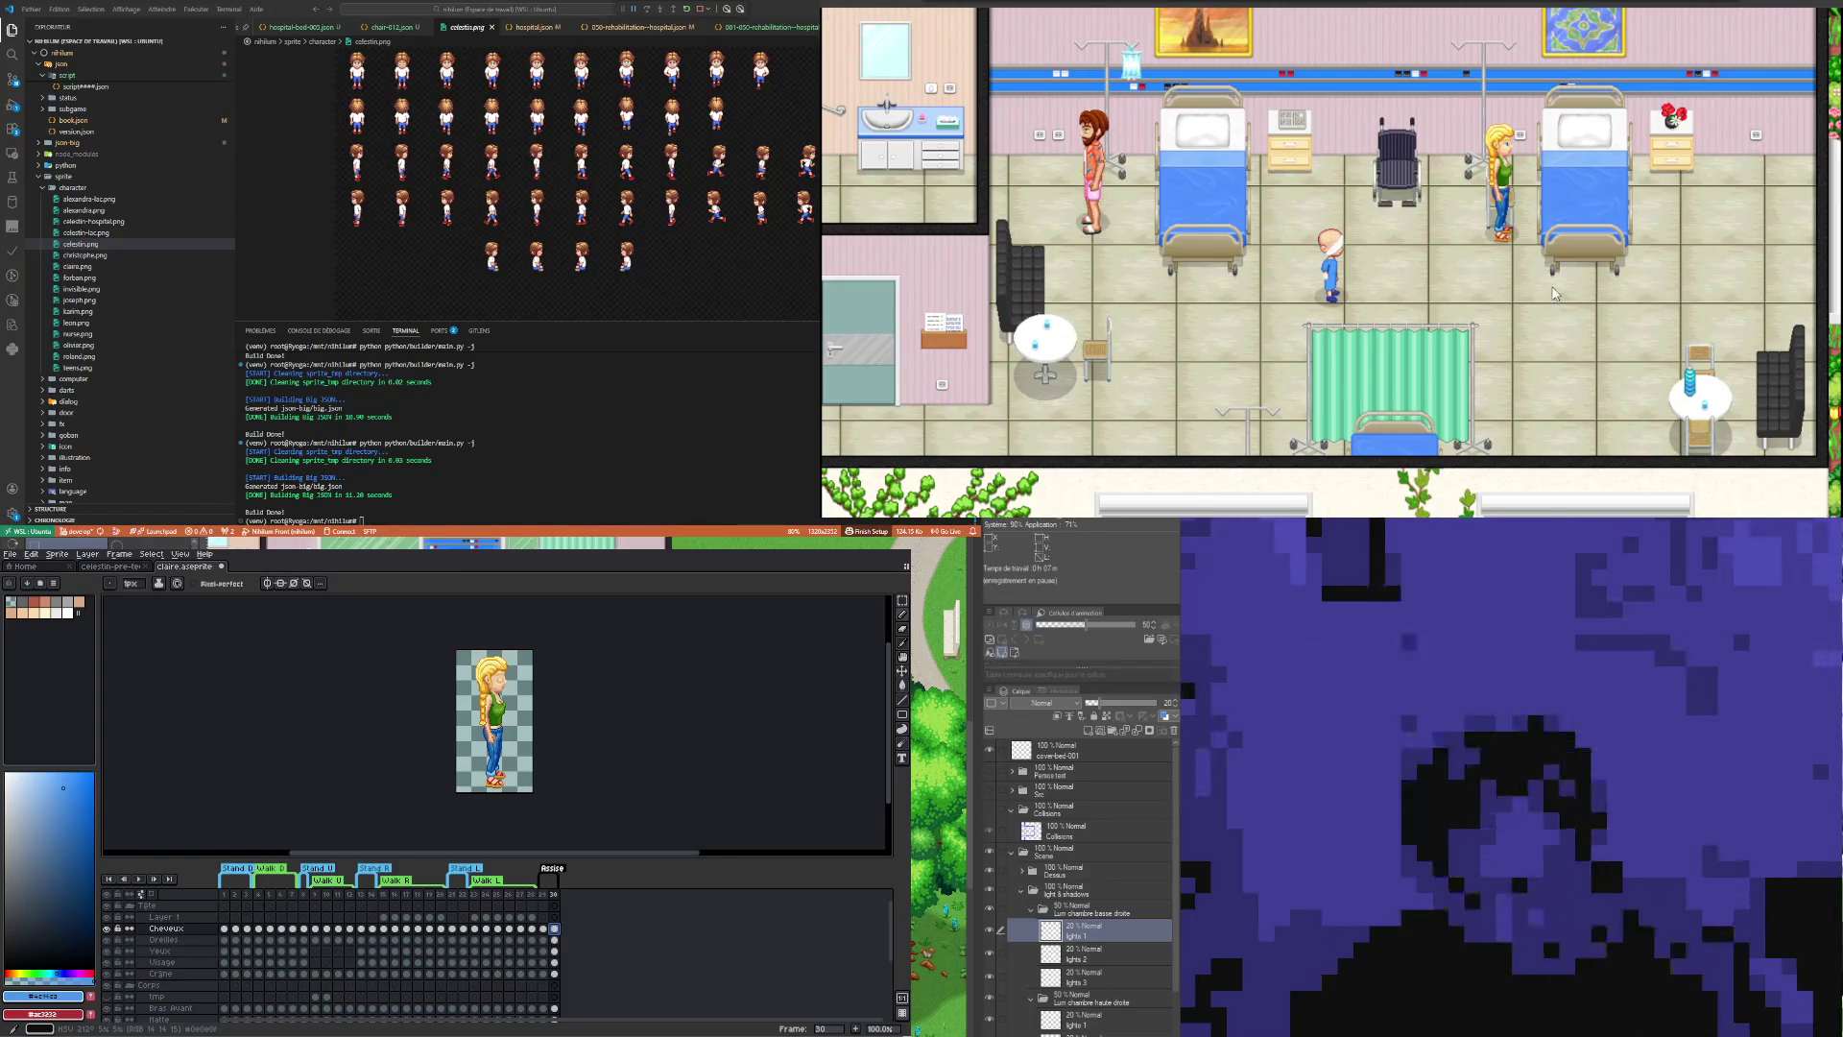
{"action": "key", "text": "F4"}
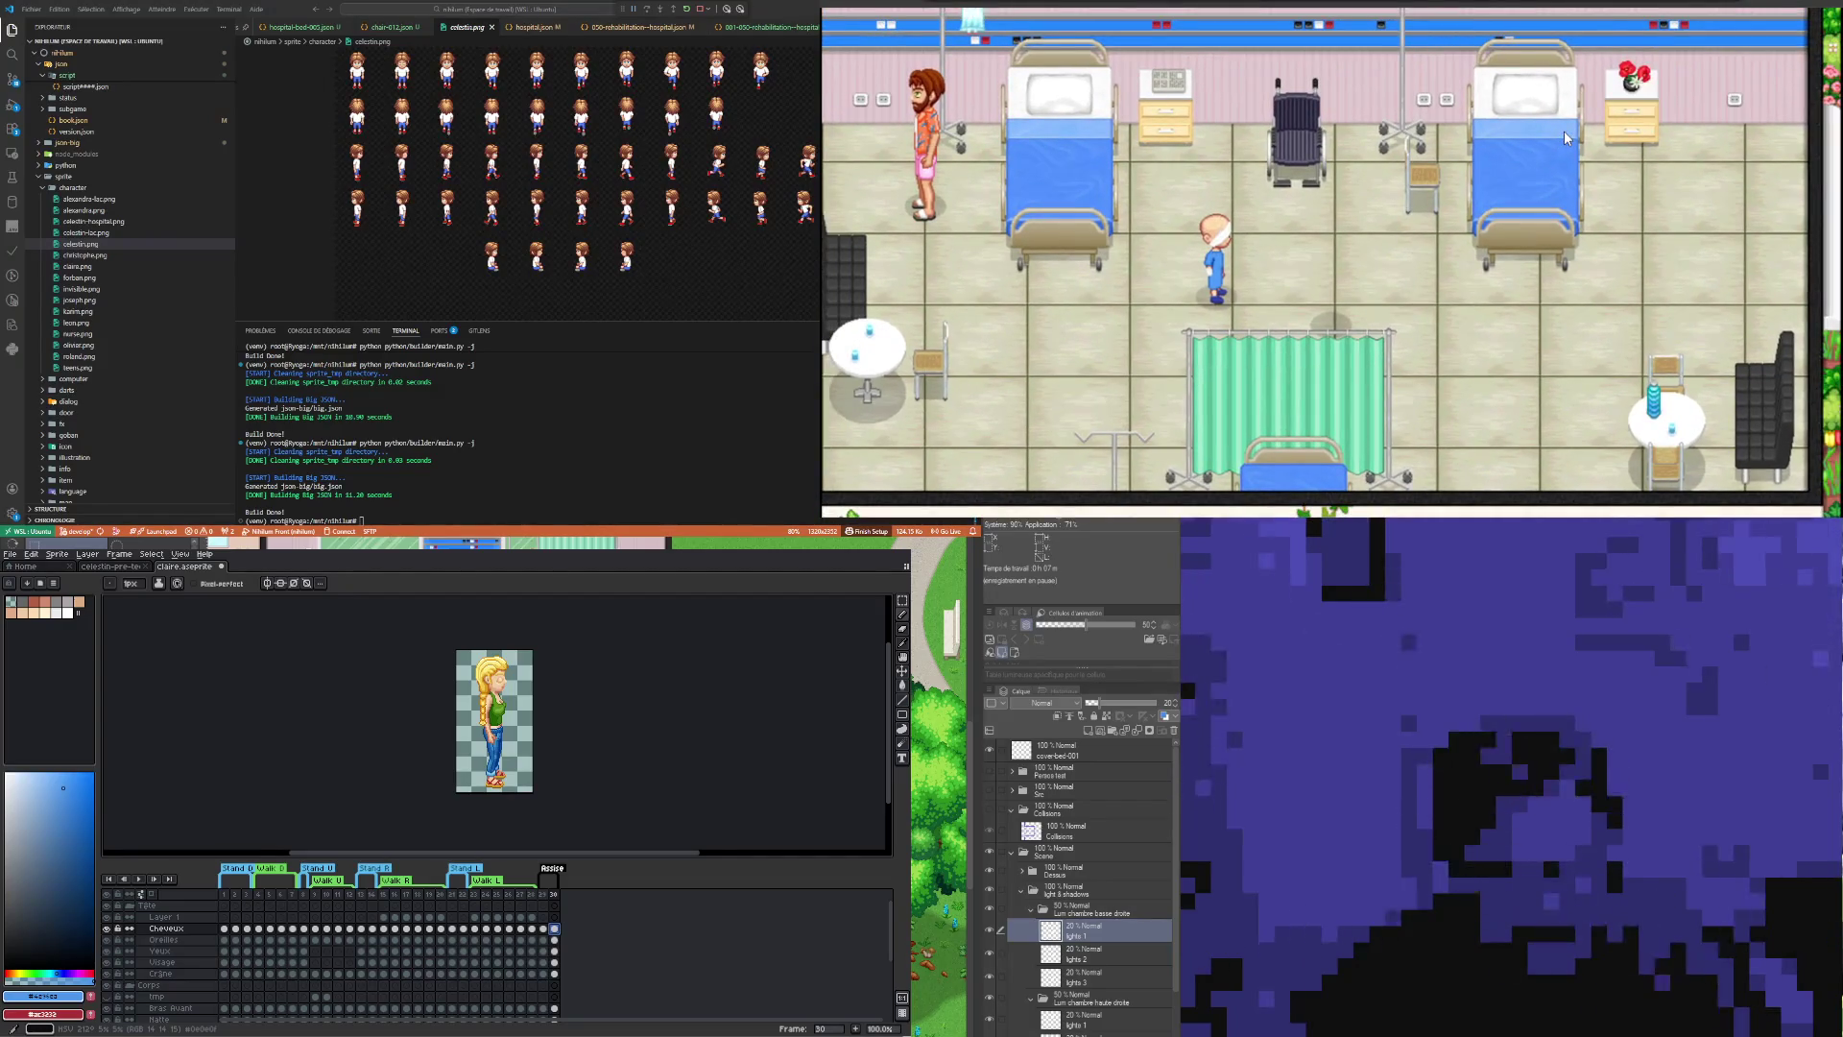
Step: Cycle the F1 collision box overlay, then turn the debug display off
{"action": "key", "text": "F1"}
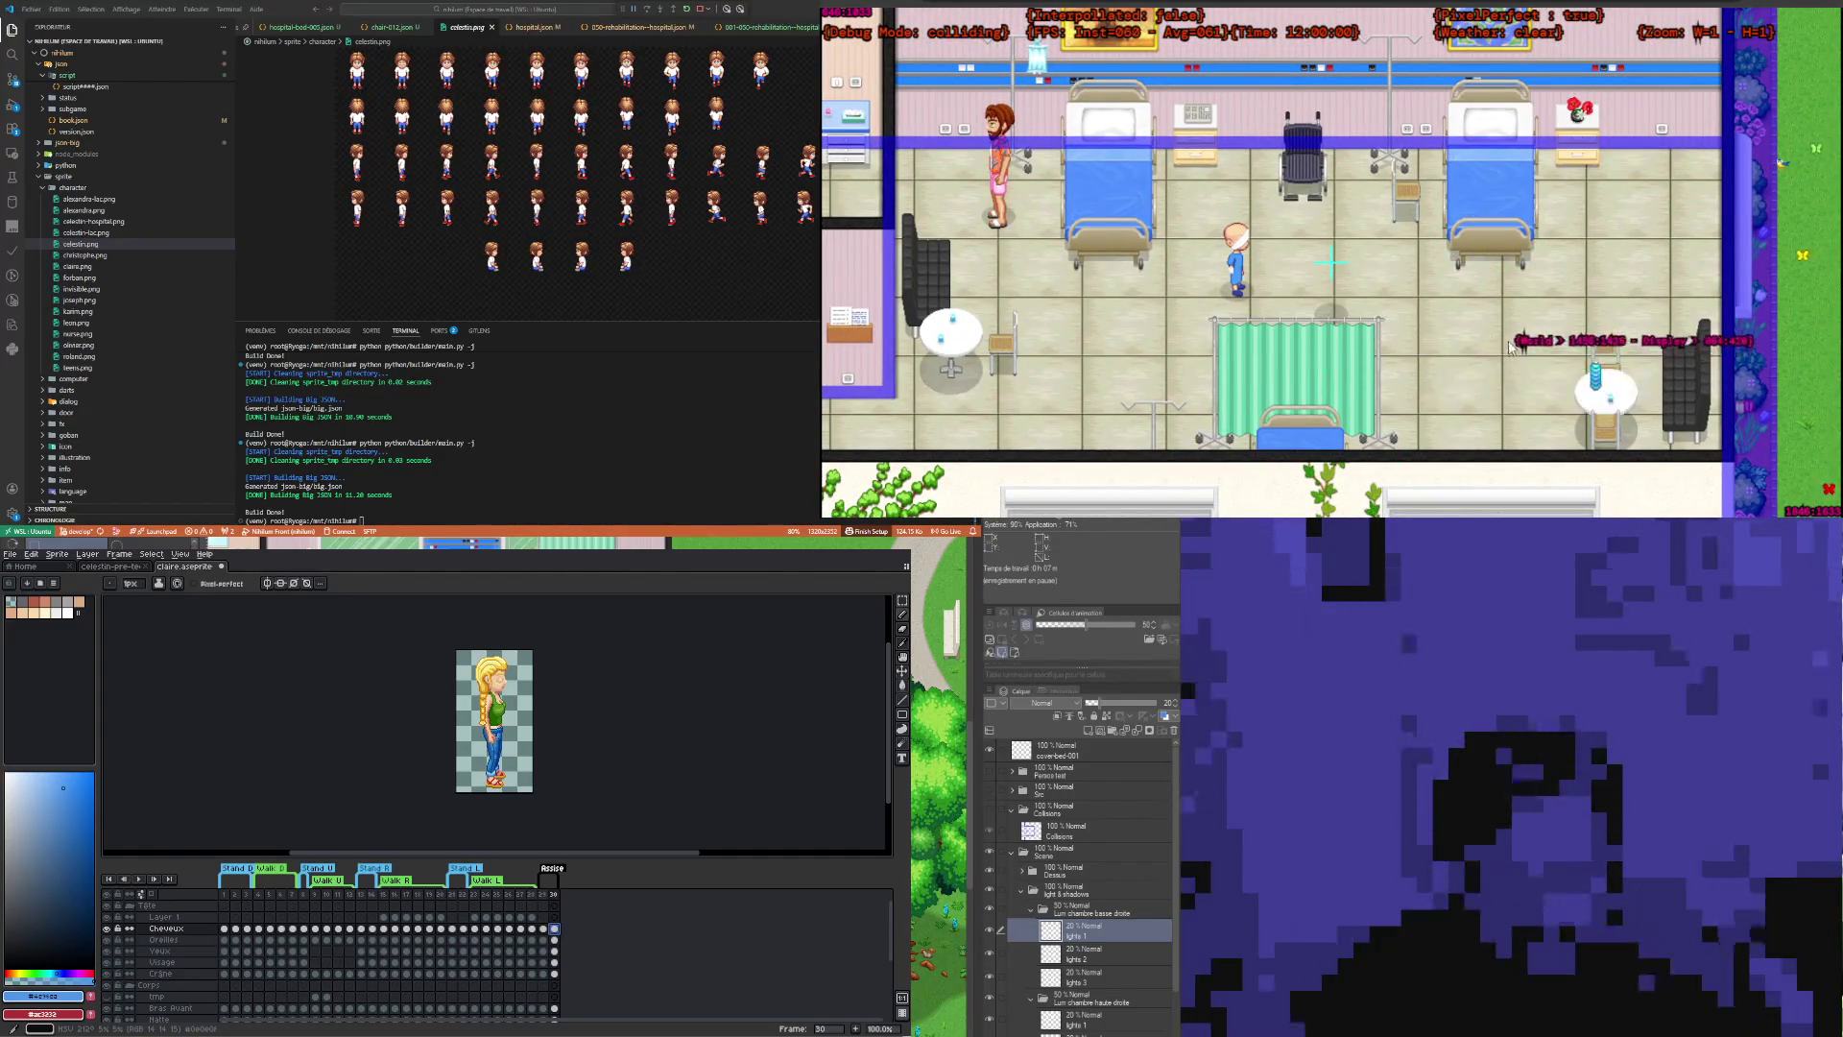
{"action": "key", "text": "F1"}
{"action": "key", "text": "F1"}
{"action": "key", "text": "F1"}
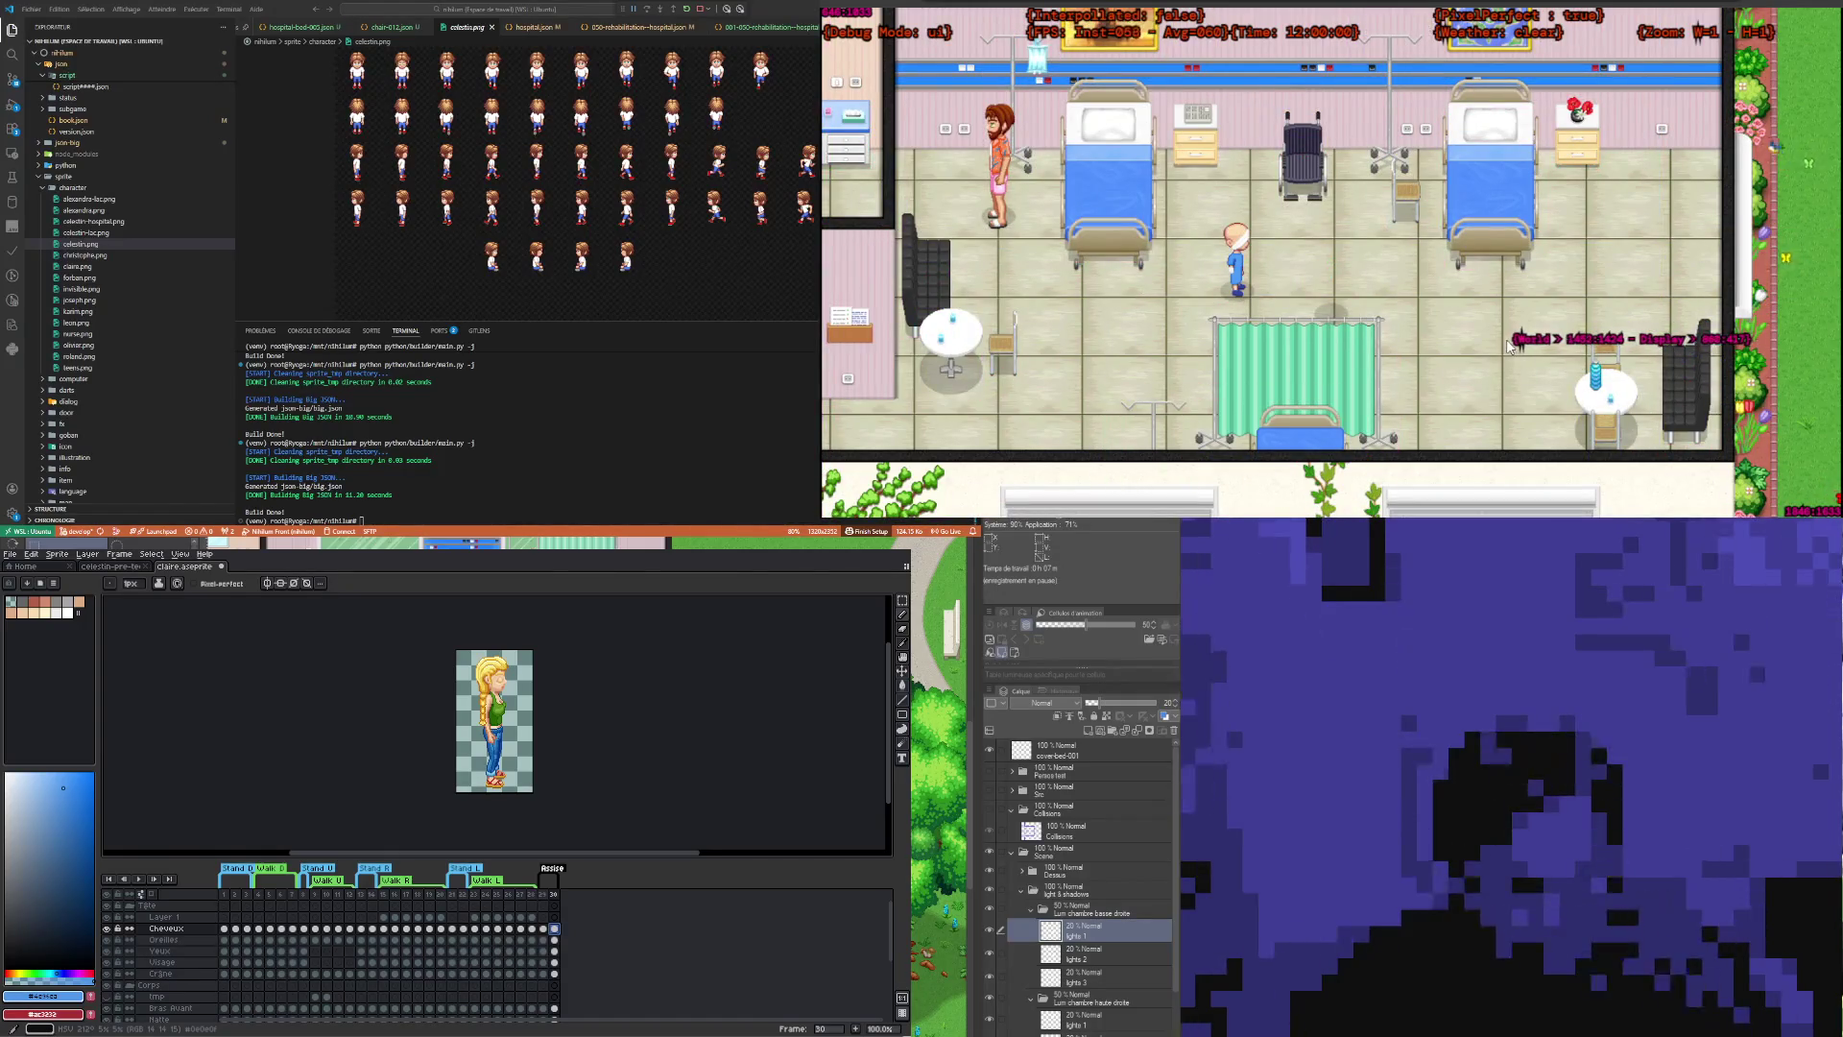
{"action": "key", "text": "F1"}
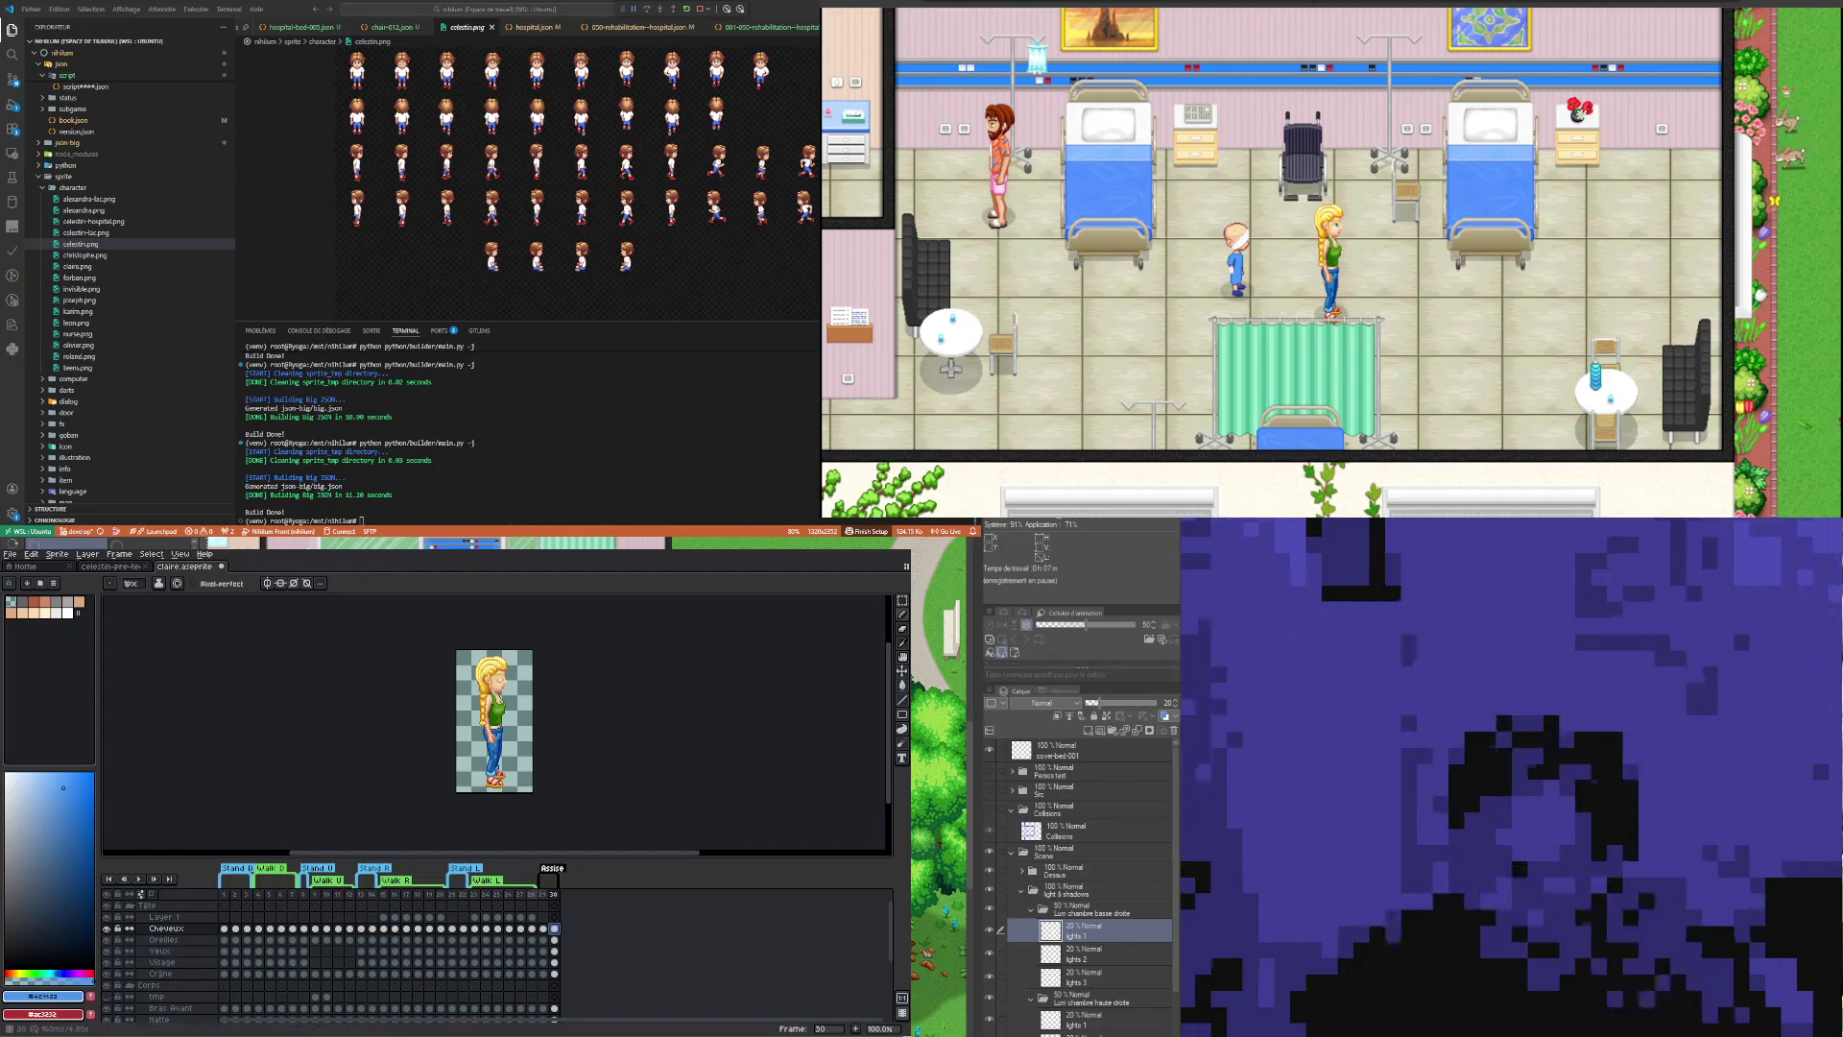
Step: Create a layer named Fond below Bras Arrière and paste the hospital background into frame 29
{"action": "scroll", "coordinate": [141, 894], "scroll_direction": "down", "scroll_amount": 3}
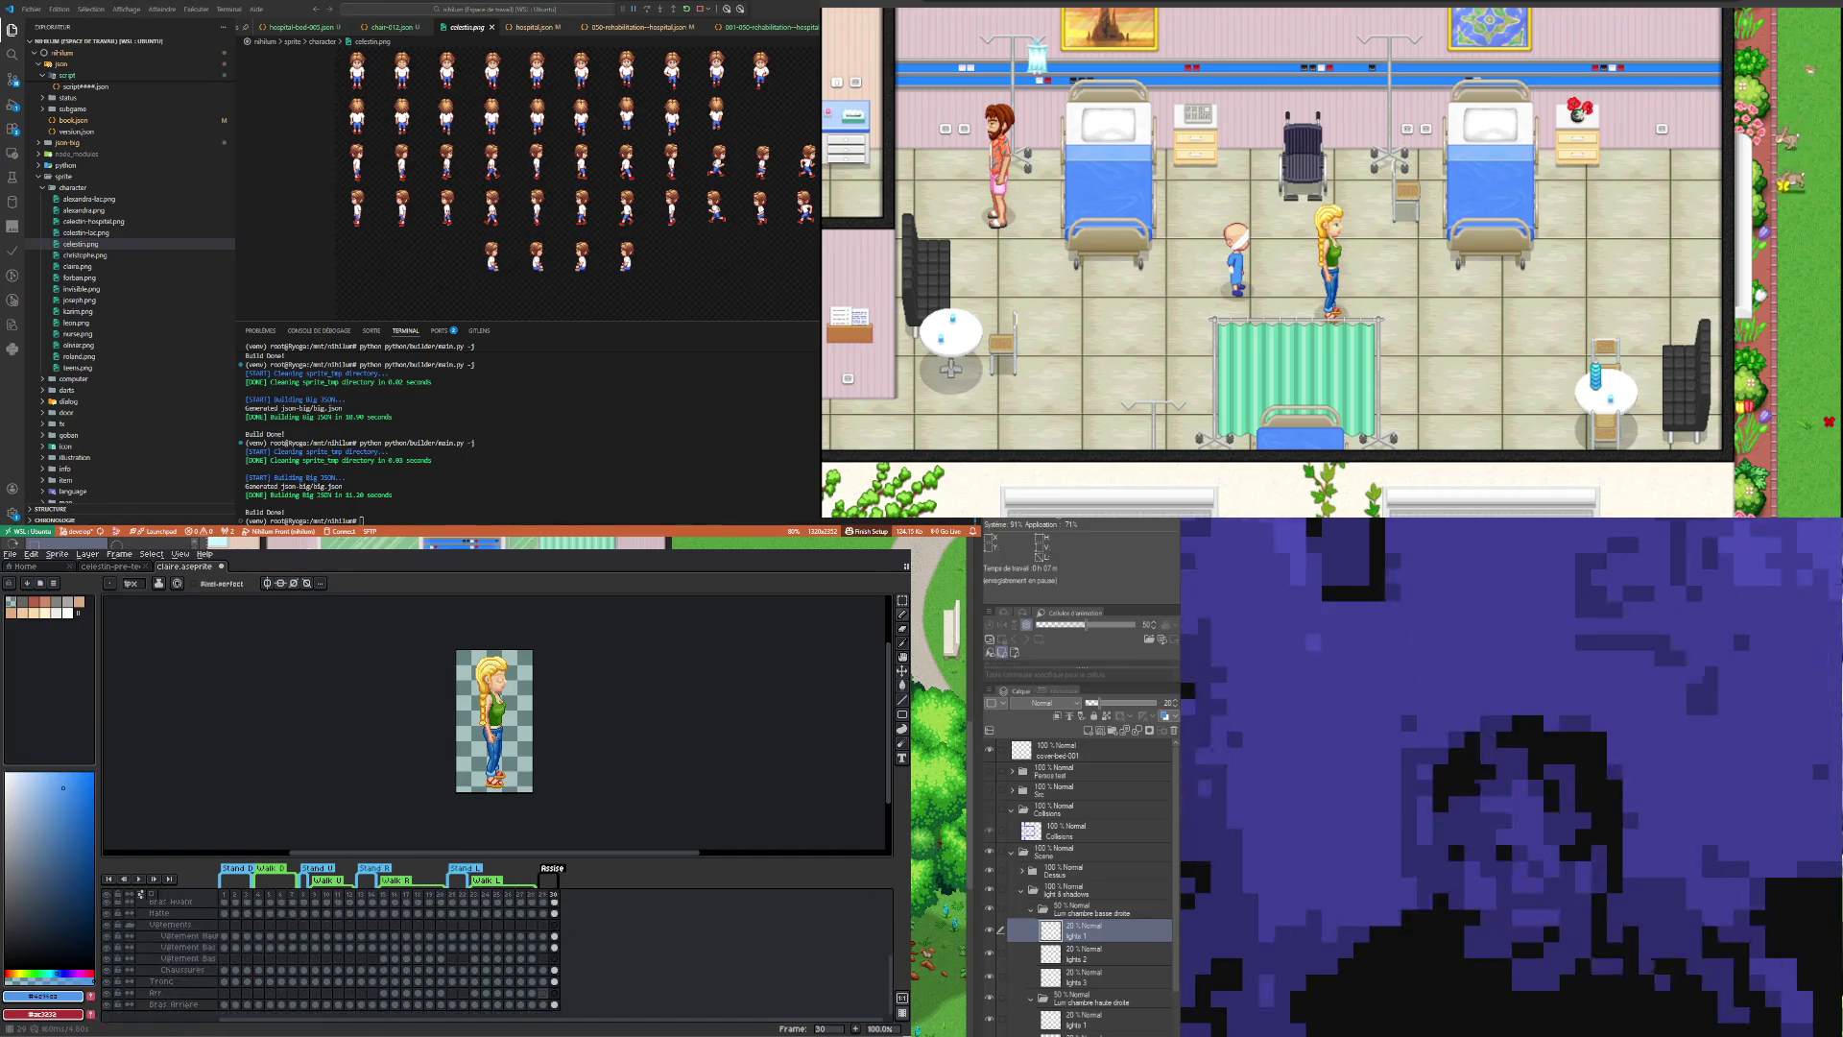
{"action": "right_click", "coordinate": [158, 1004]}
{"action": "mouse_move", "coordinate": [187, 962]}
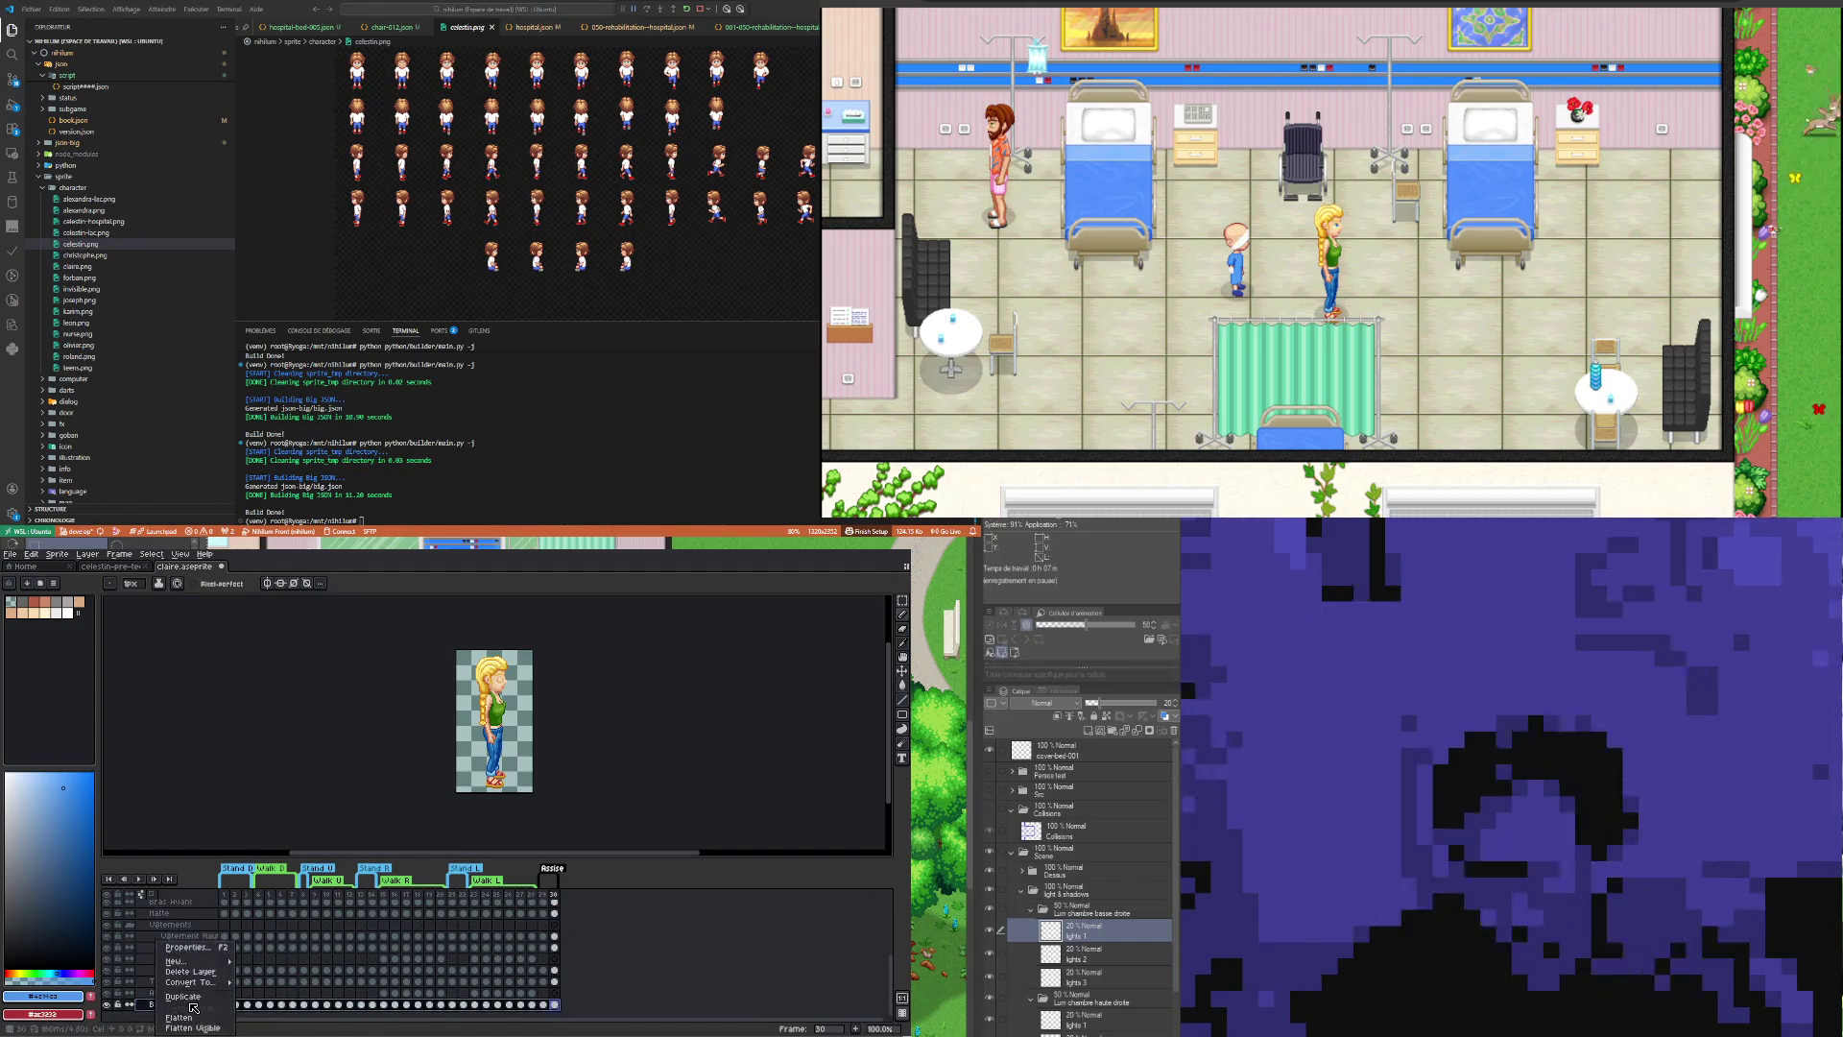
{"action": "left_click", "coordinate": [263, 962]}
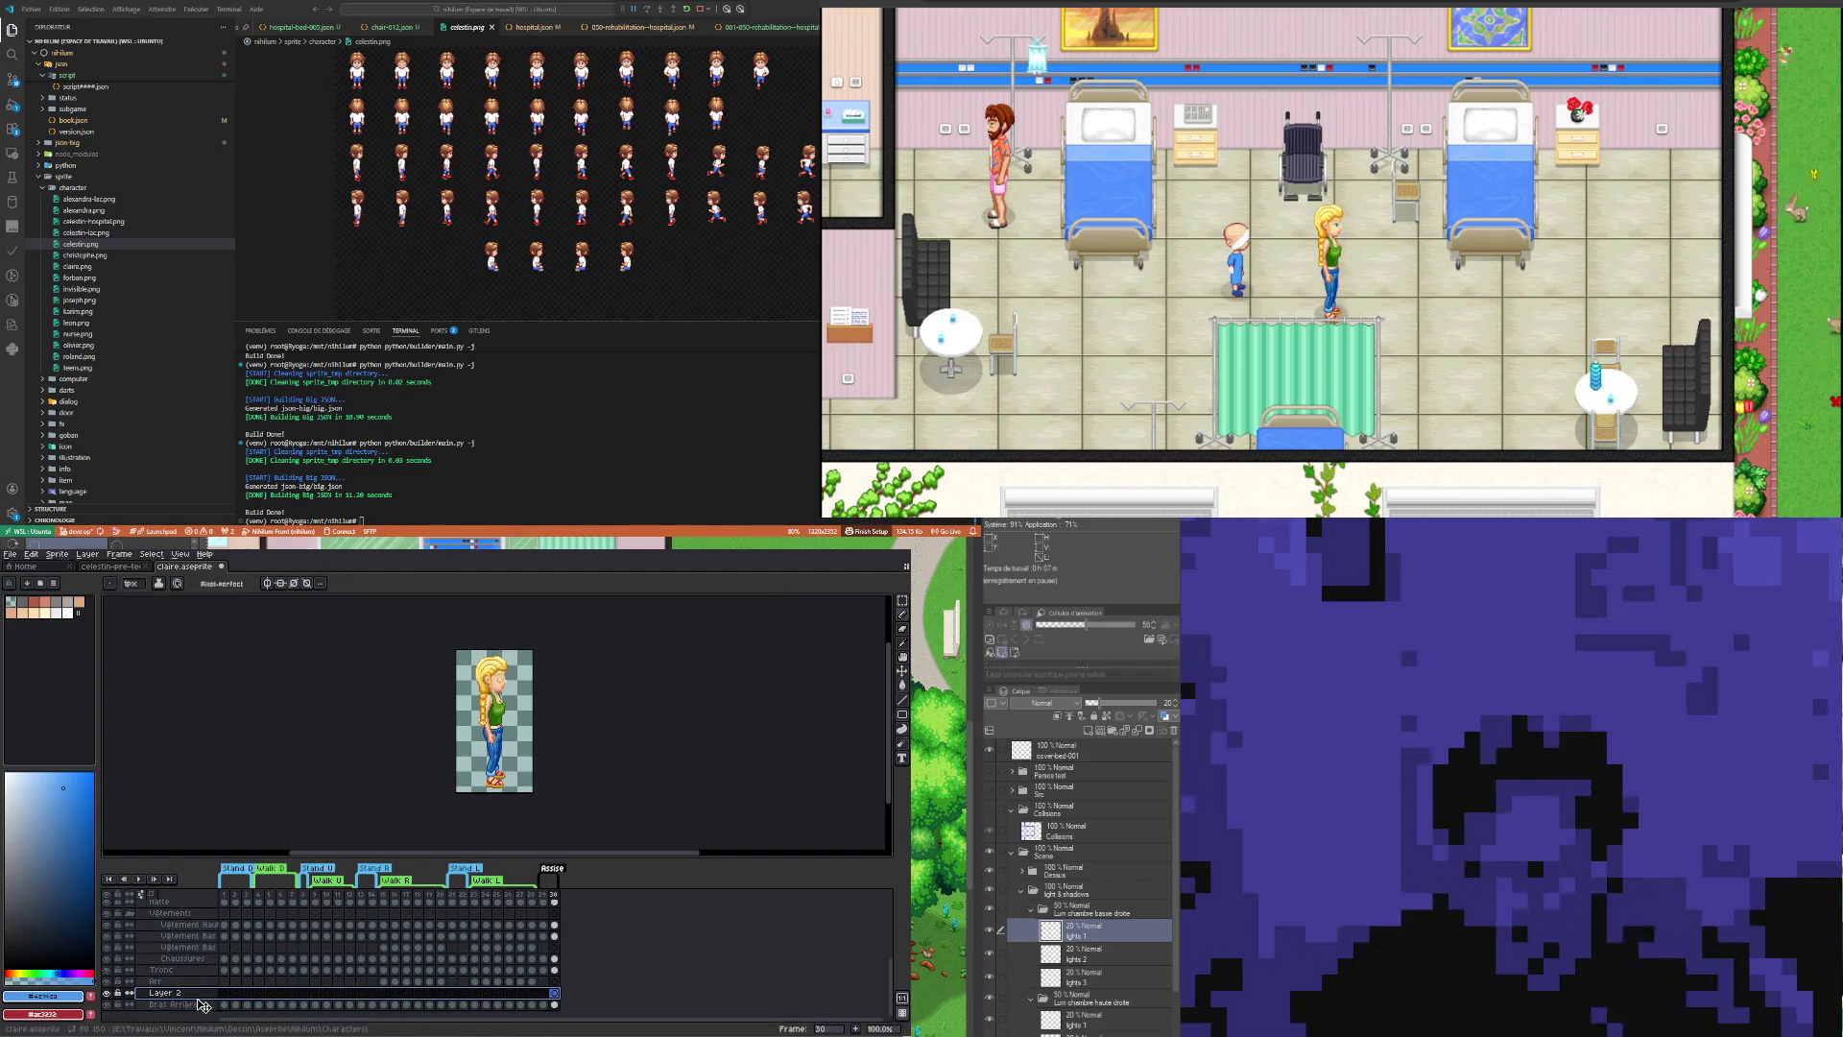
{"action": "left_click_drag", "start_coordinate": [192, 992], "coordinate": [188, 1005]}
{"action": "double_click", "coordinate": [186, 1005]}
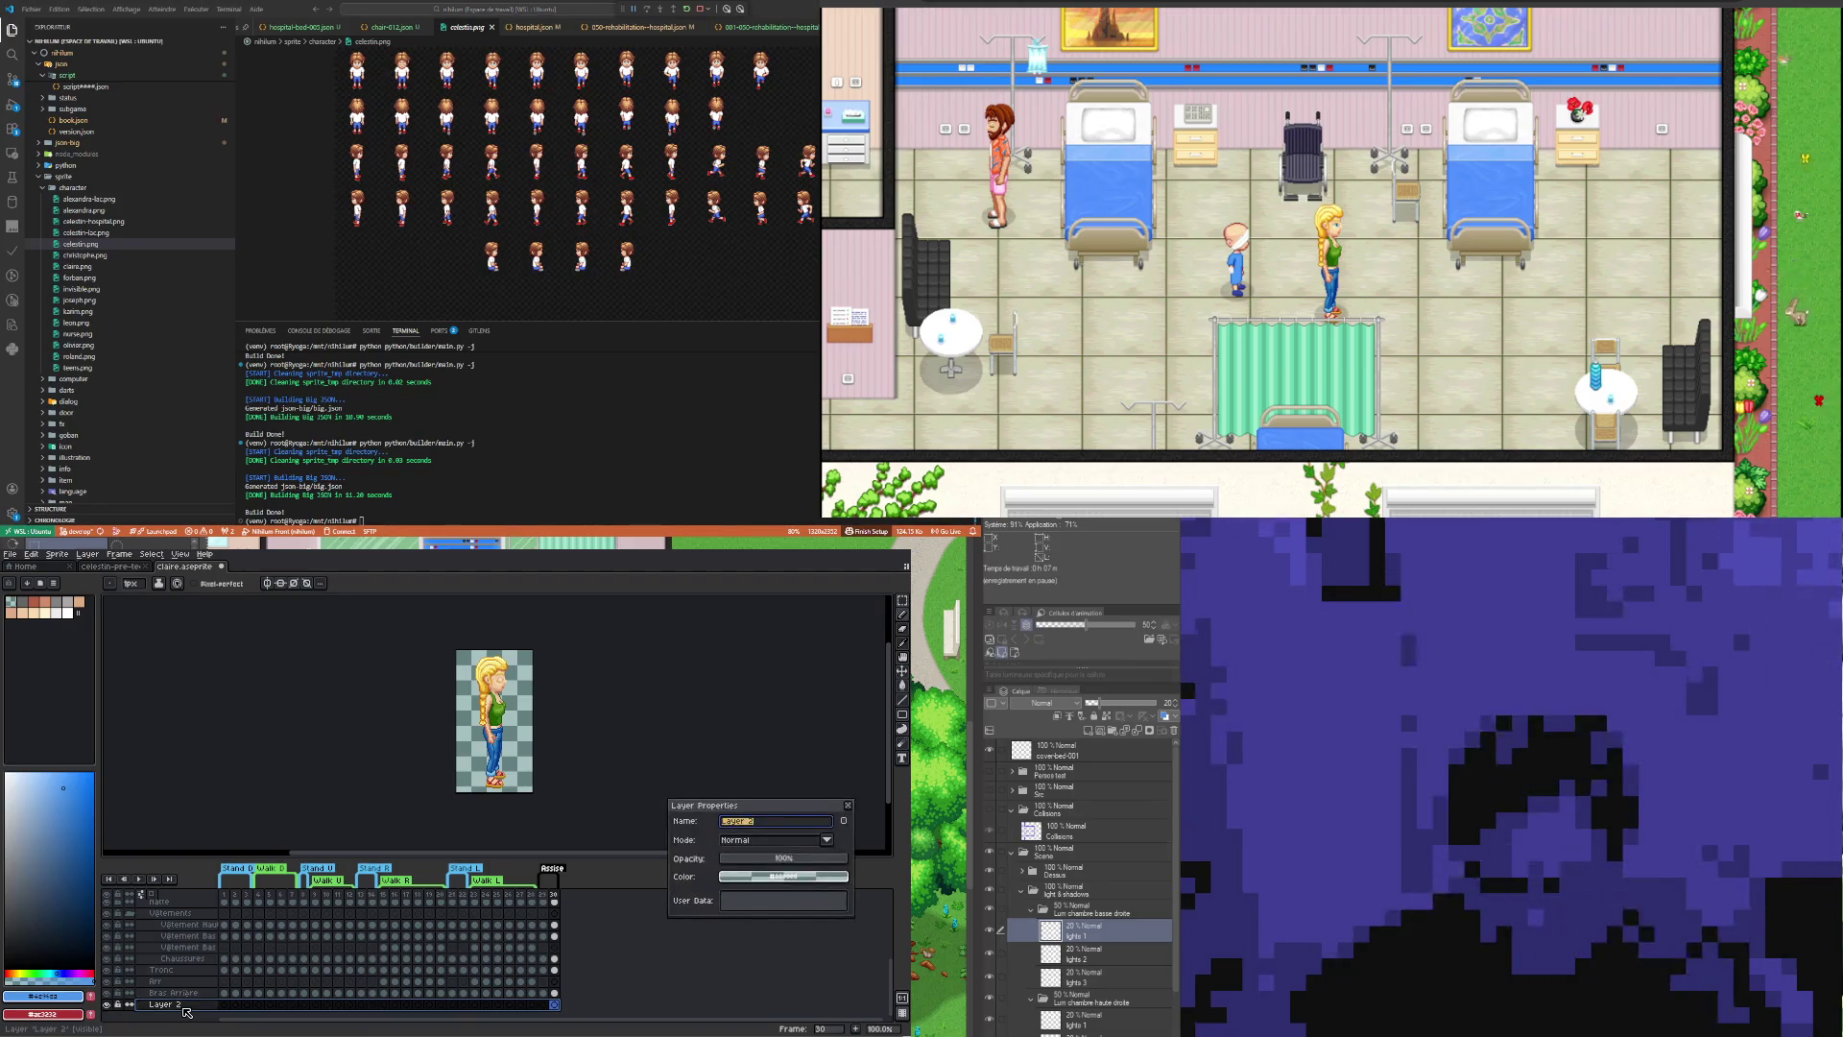
{"action": "type", "text": "Fond"}
{"action": "key", "text": "Return"}
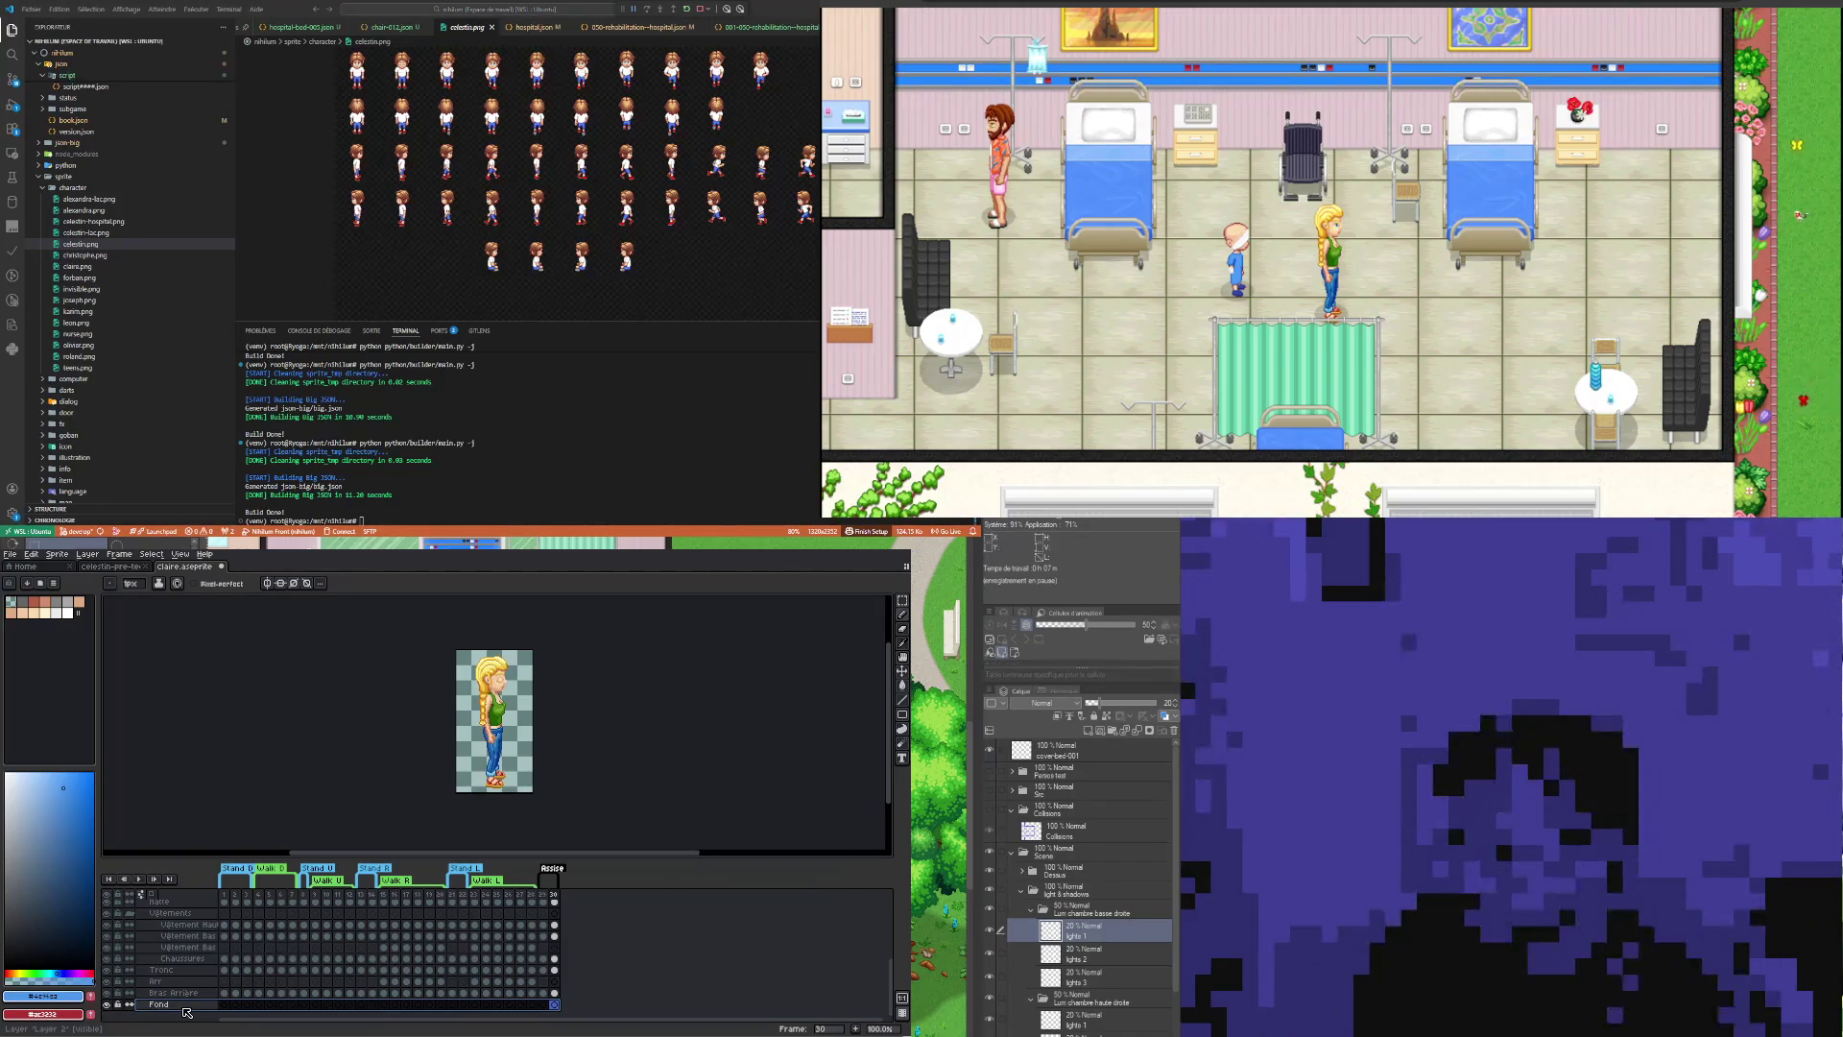
{"action": "left_click", "coordinate": [544, 1004]}
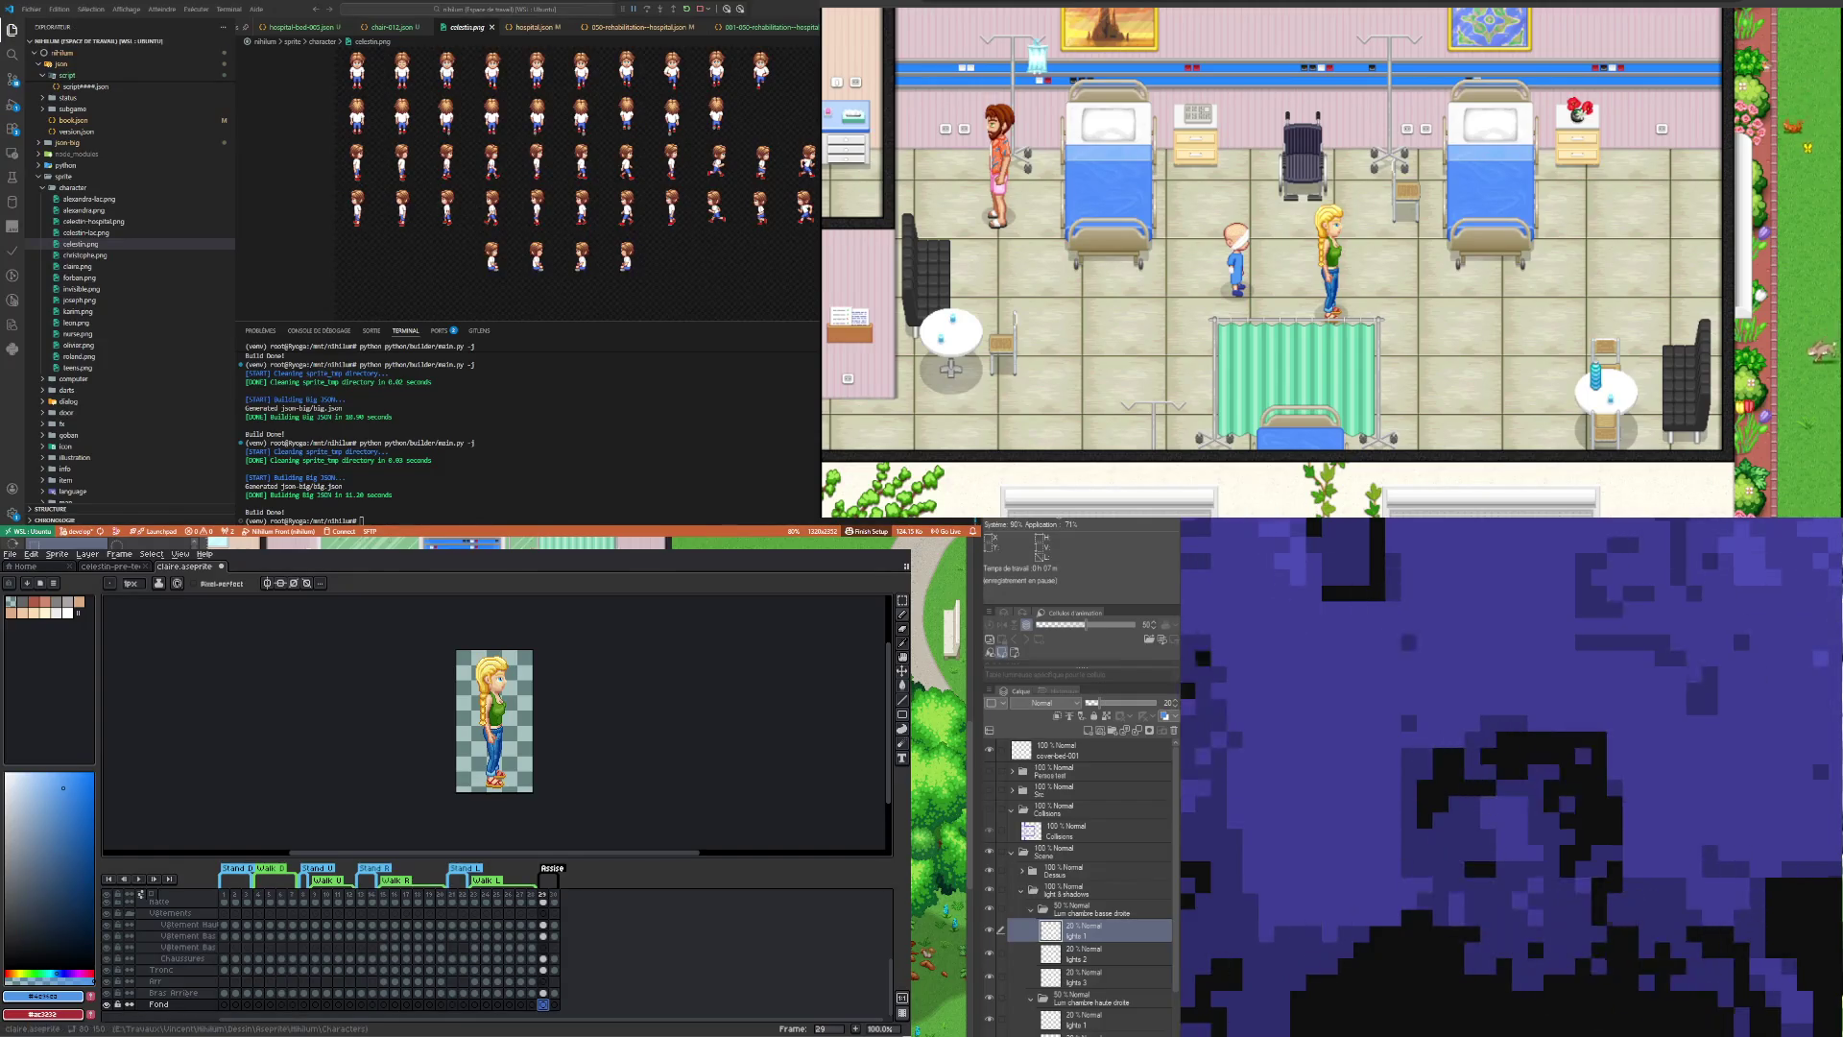
{"action": "key", "text": "ctrl+v"}
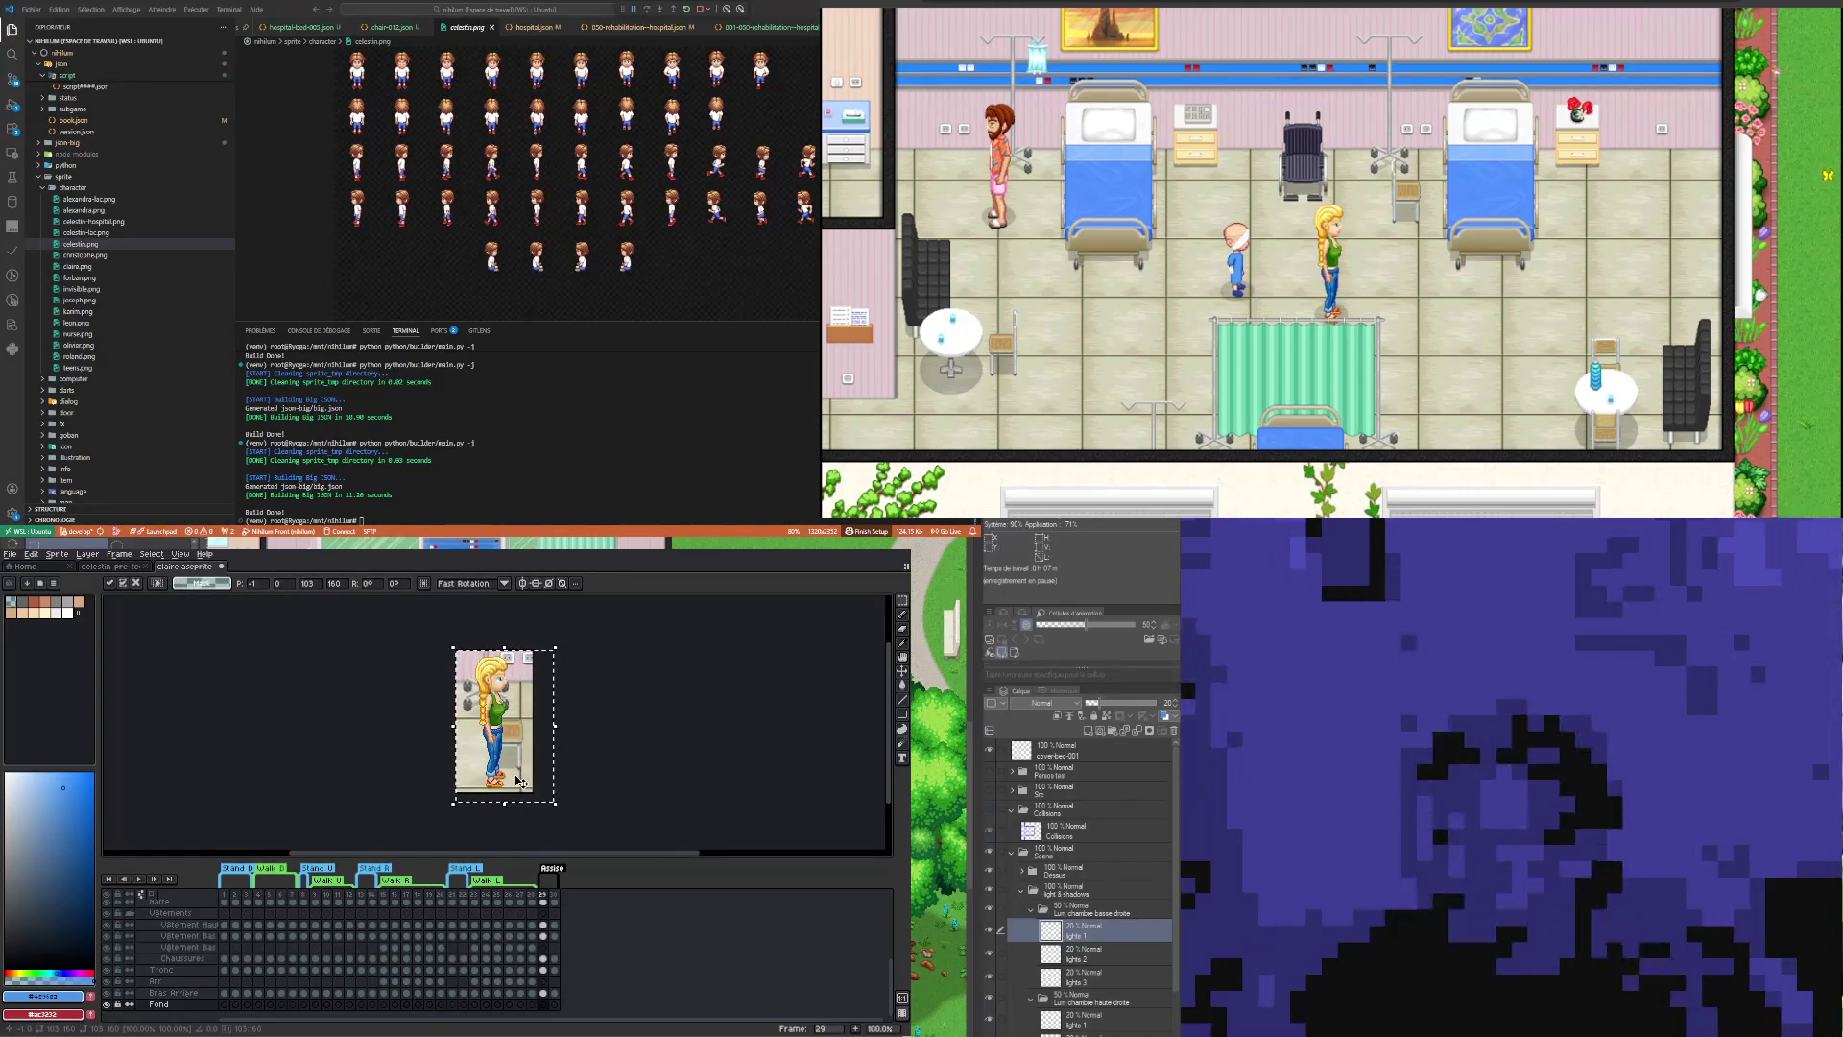
Step: Nudge the pasted background into alignment behind Claire and commit it
{"action": "key", "text": "shift+Left"}
{"action": "key", "text": "shift+Left"}
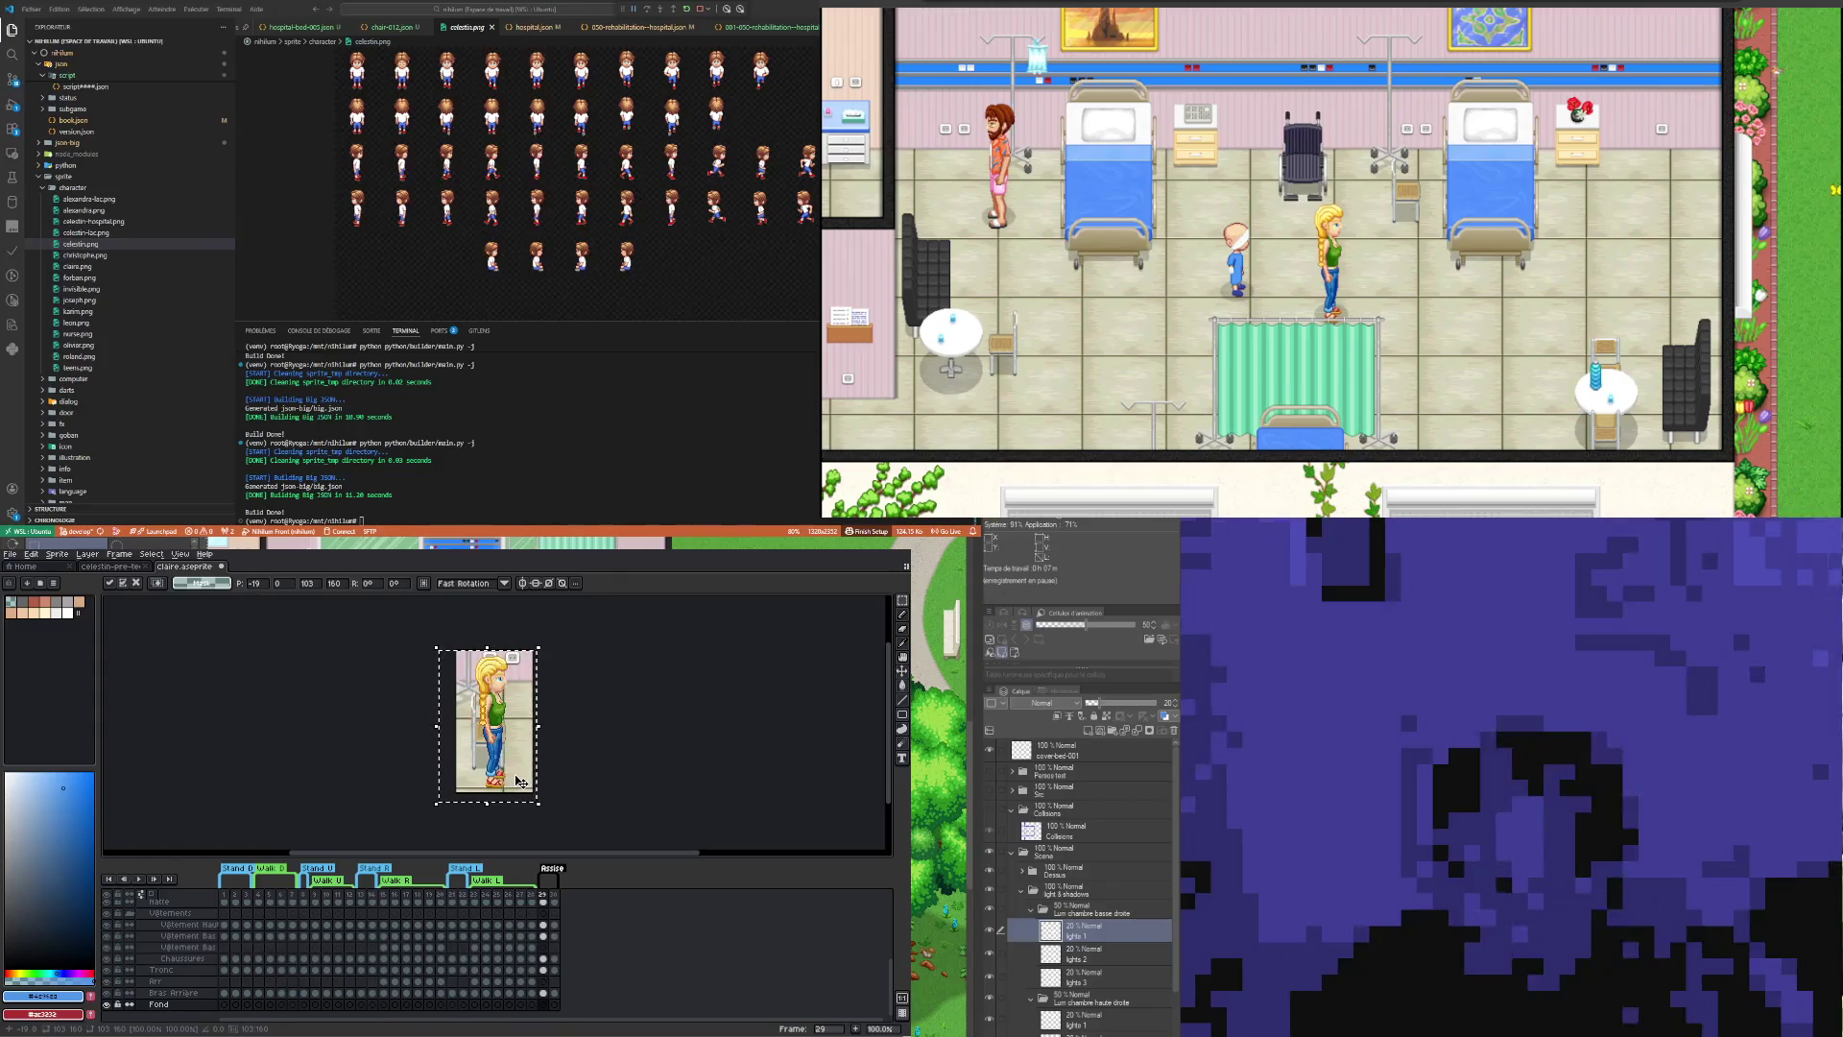
{"action": "key", "text": "Right"}
{"action": "key", "text": "Right"}
{"action": "key", "text": "Down"}
{"action": "key", "text": "Down"}
{"action": "key", "text": "Down"}
{"action": "key", "text": "Down"}
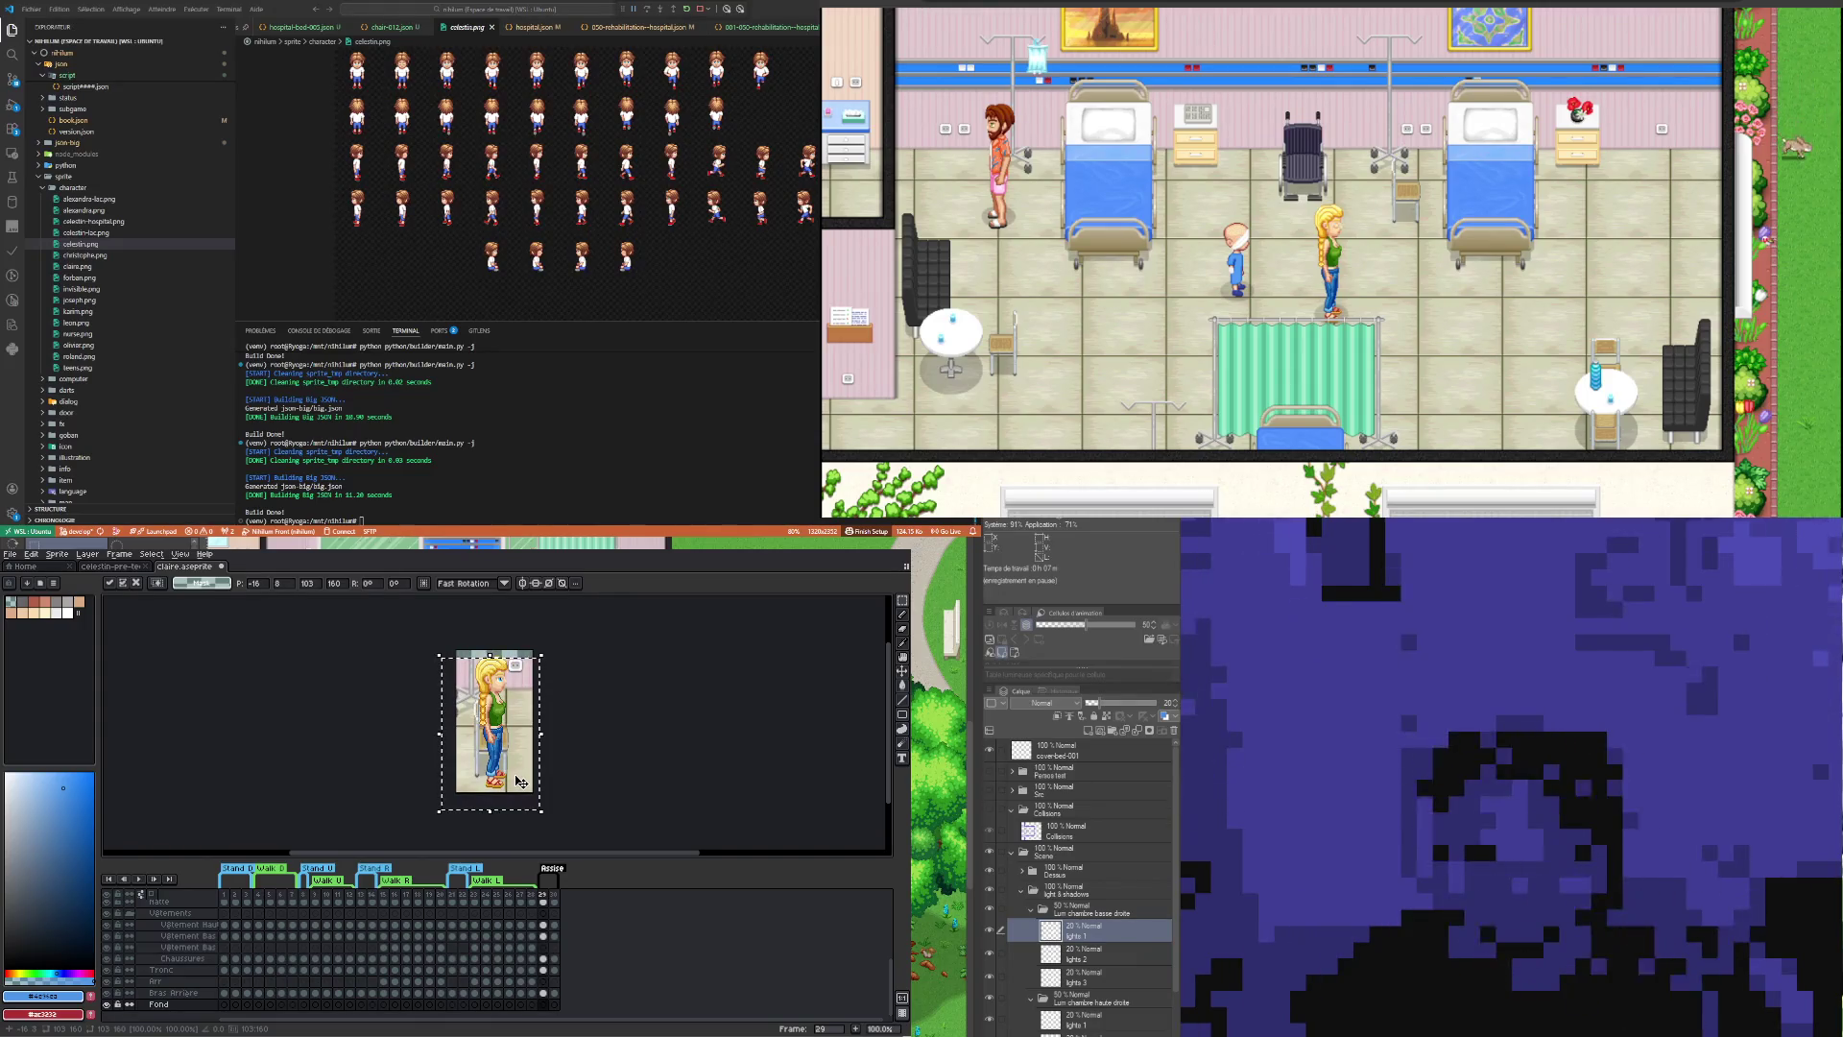
{"action": "key", "text": "Down"}
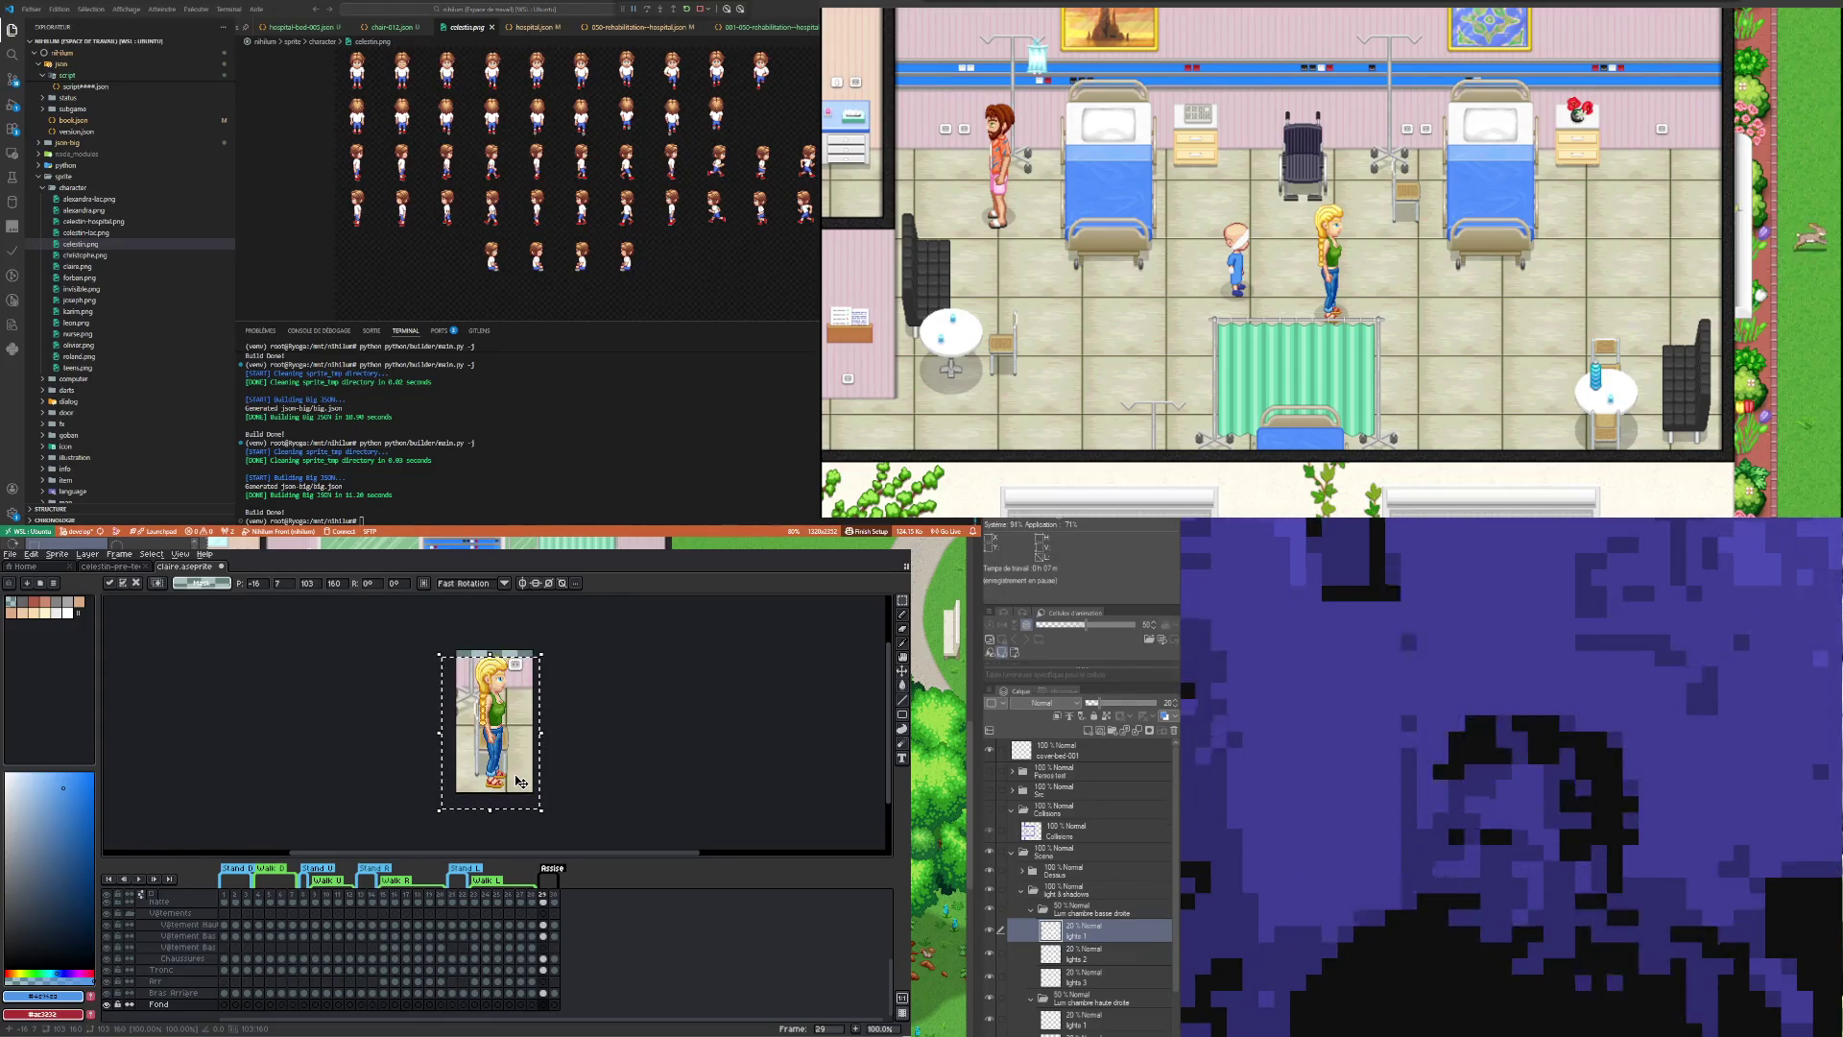
{"action": "key", "text": "Left"}
{"action": "key", "text": "Up"}
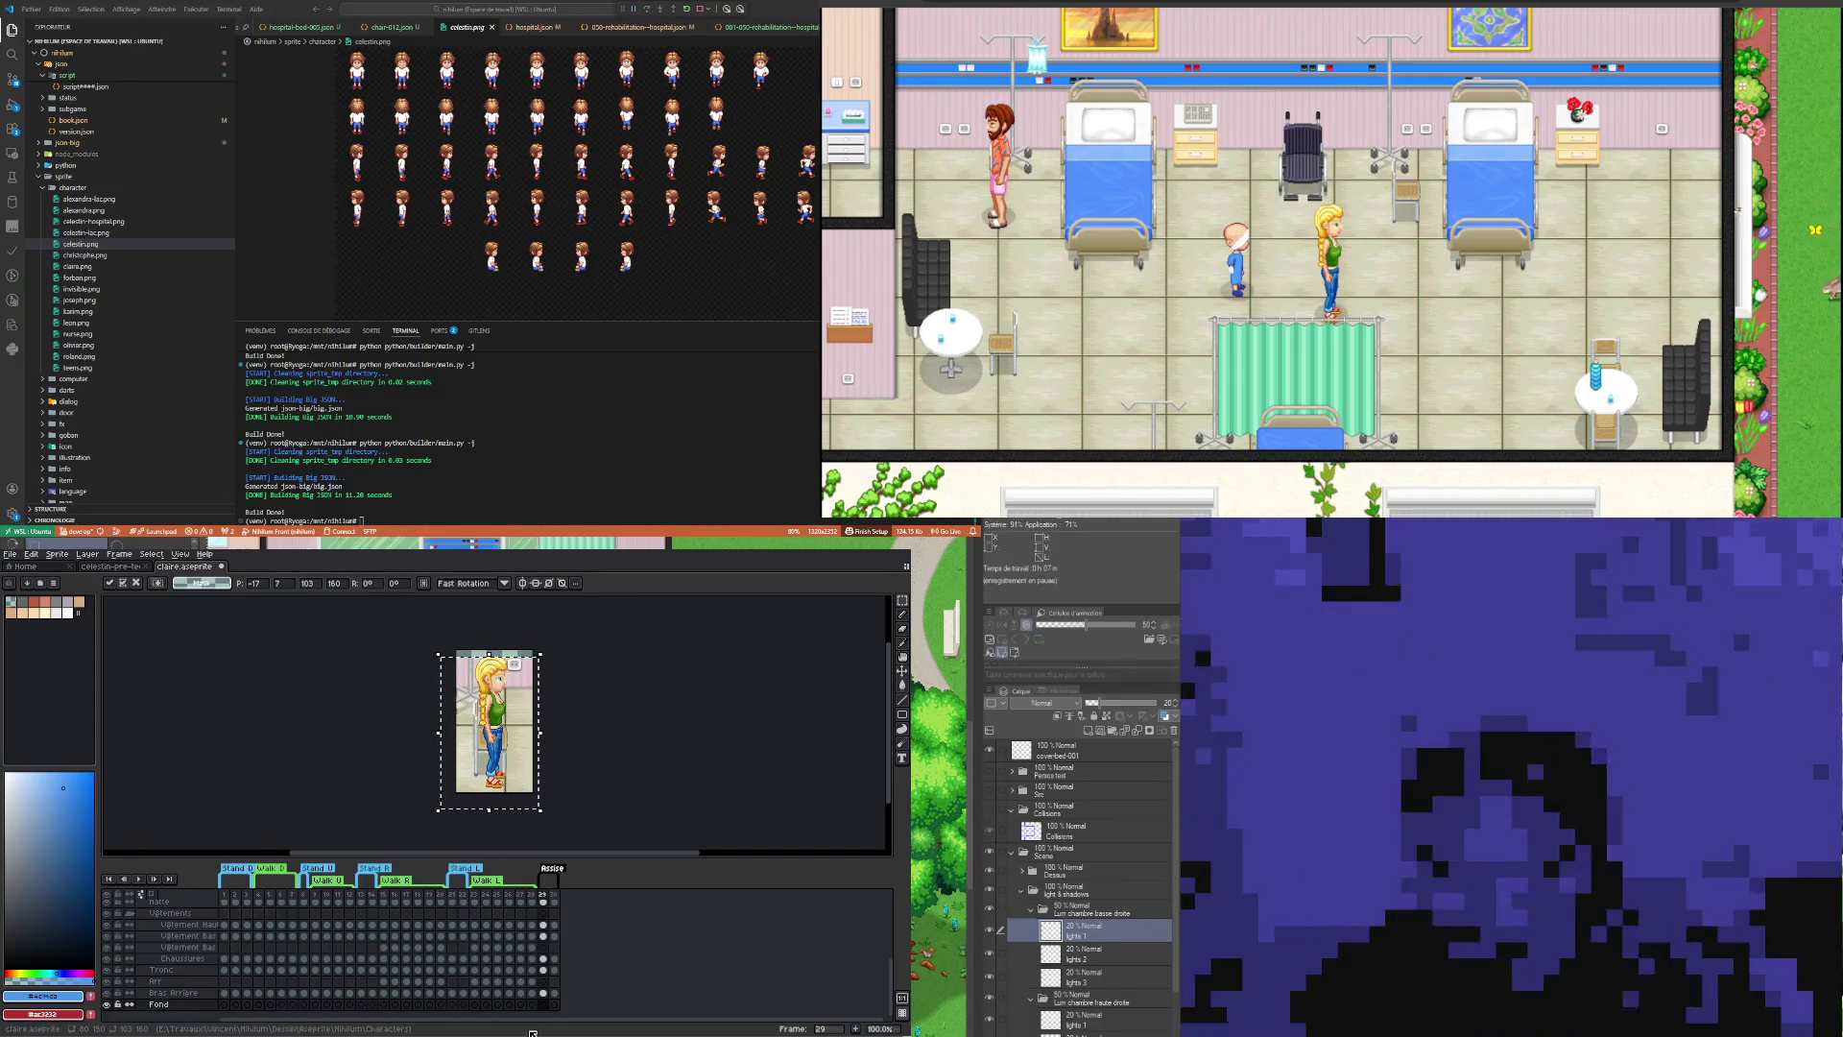
{"action": "left_click", "coordinate": [543, 1004]}
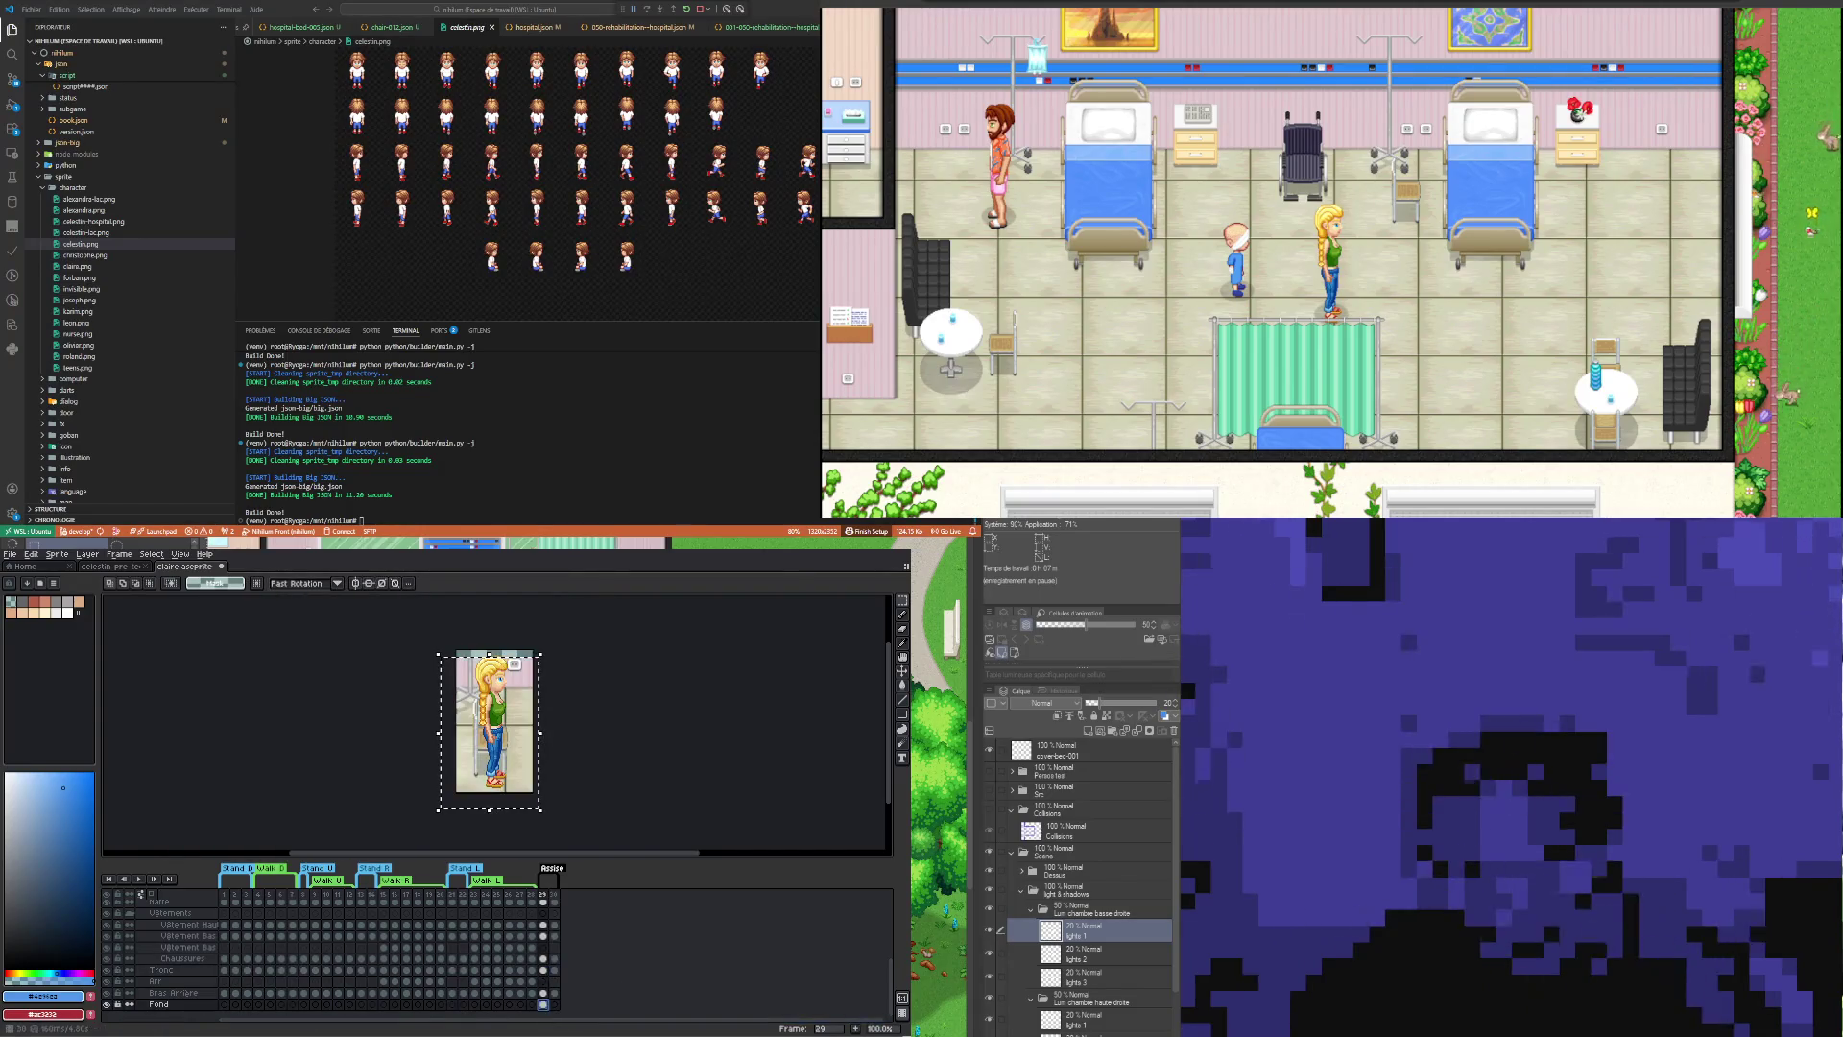
Step: Compare frame 29 with the background against frame 30 without it
{"action": "left_click", "coordinate": [554, 1004]}
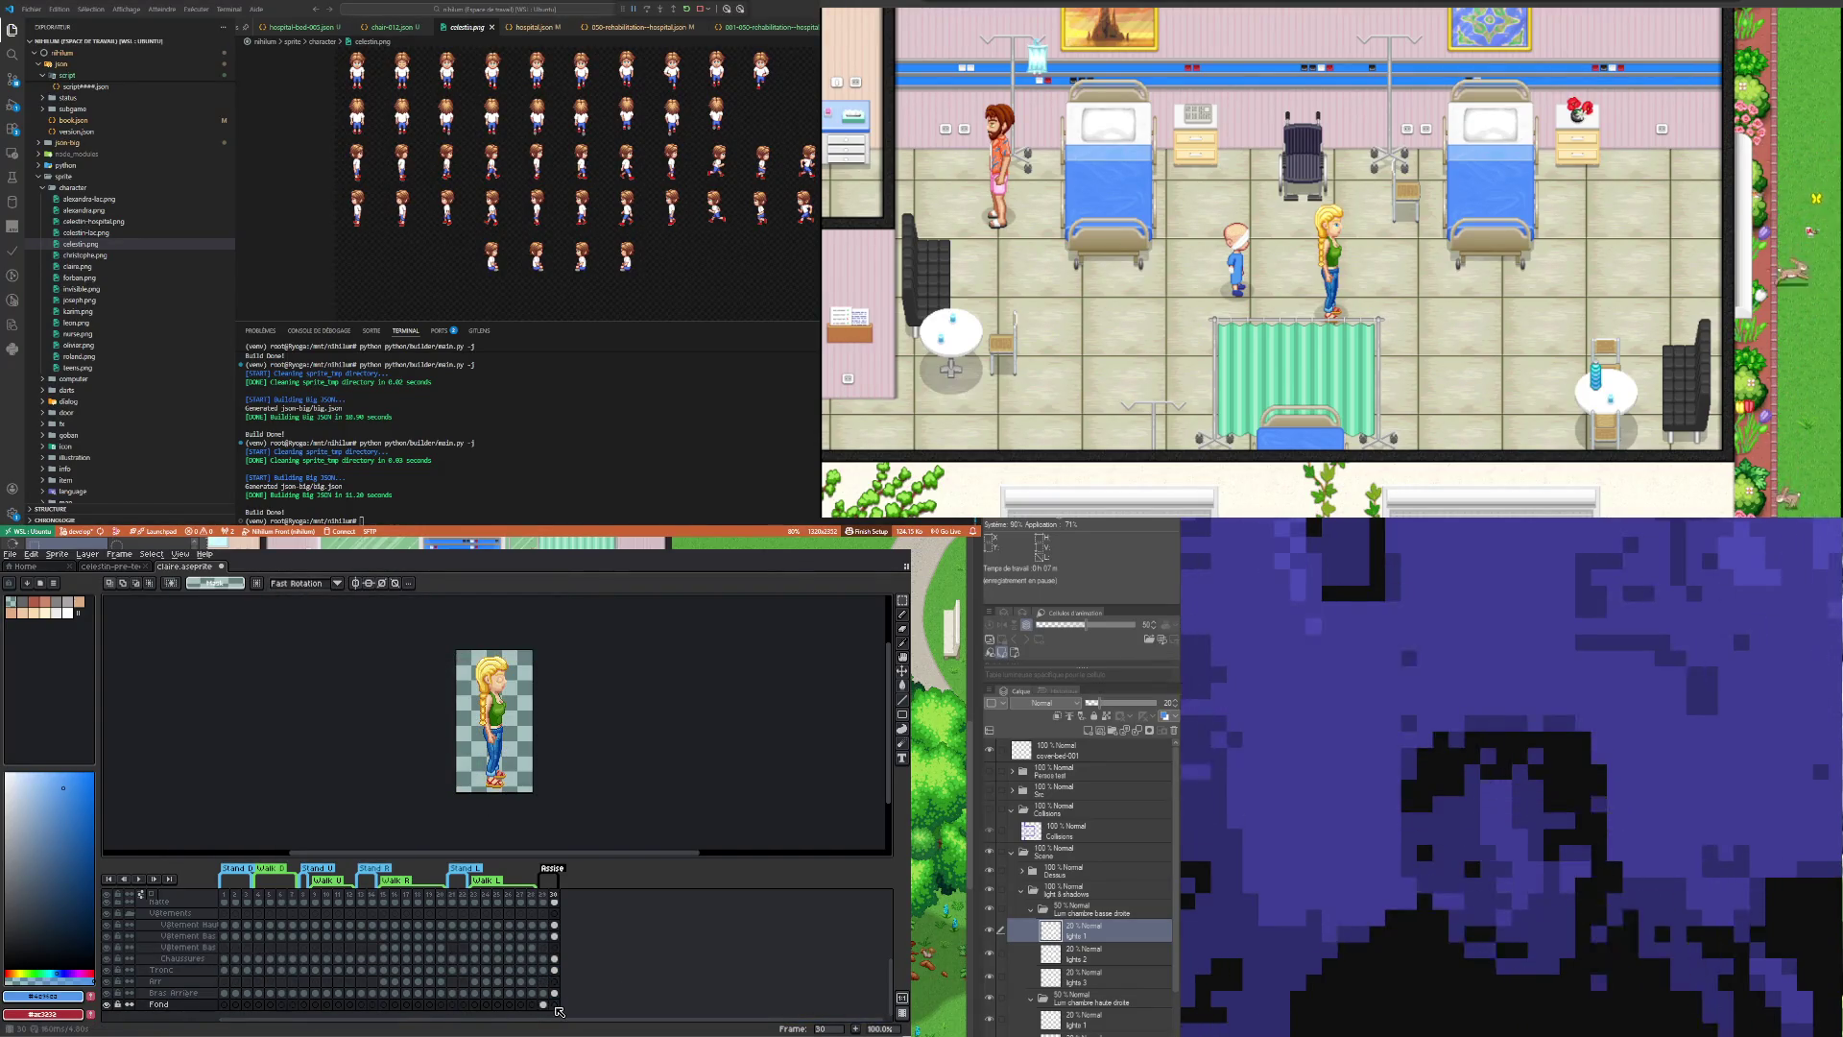
{"action": "left_click", "coordinate": [544, 1004]}
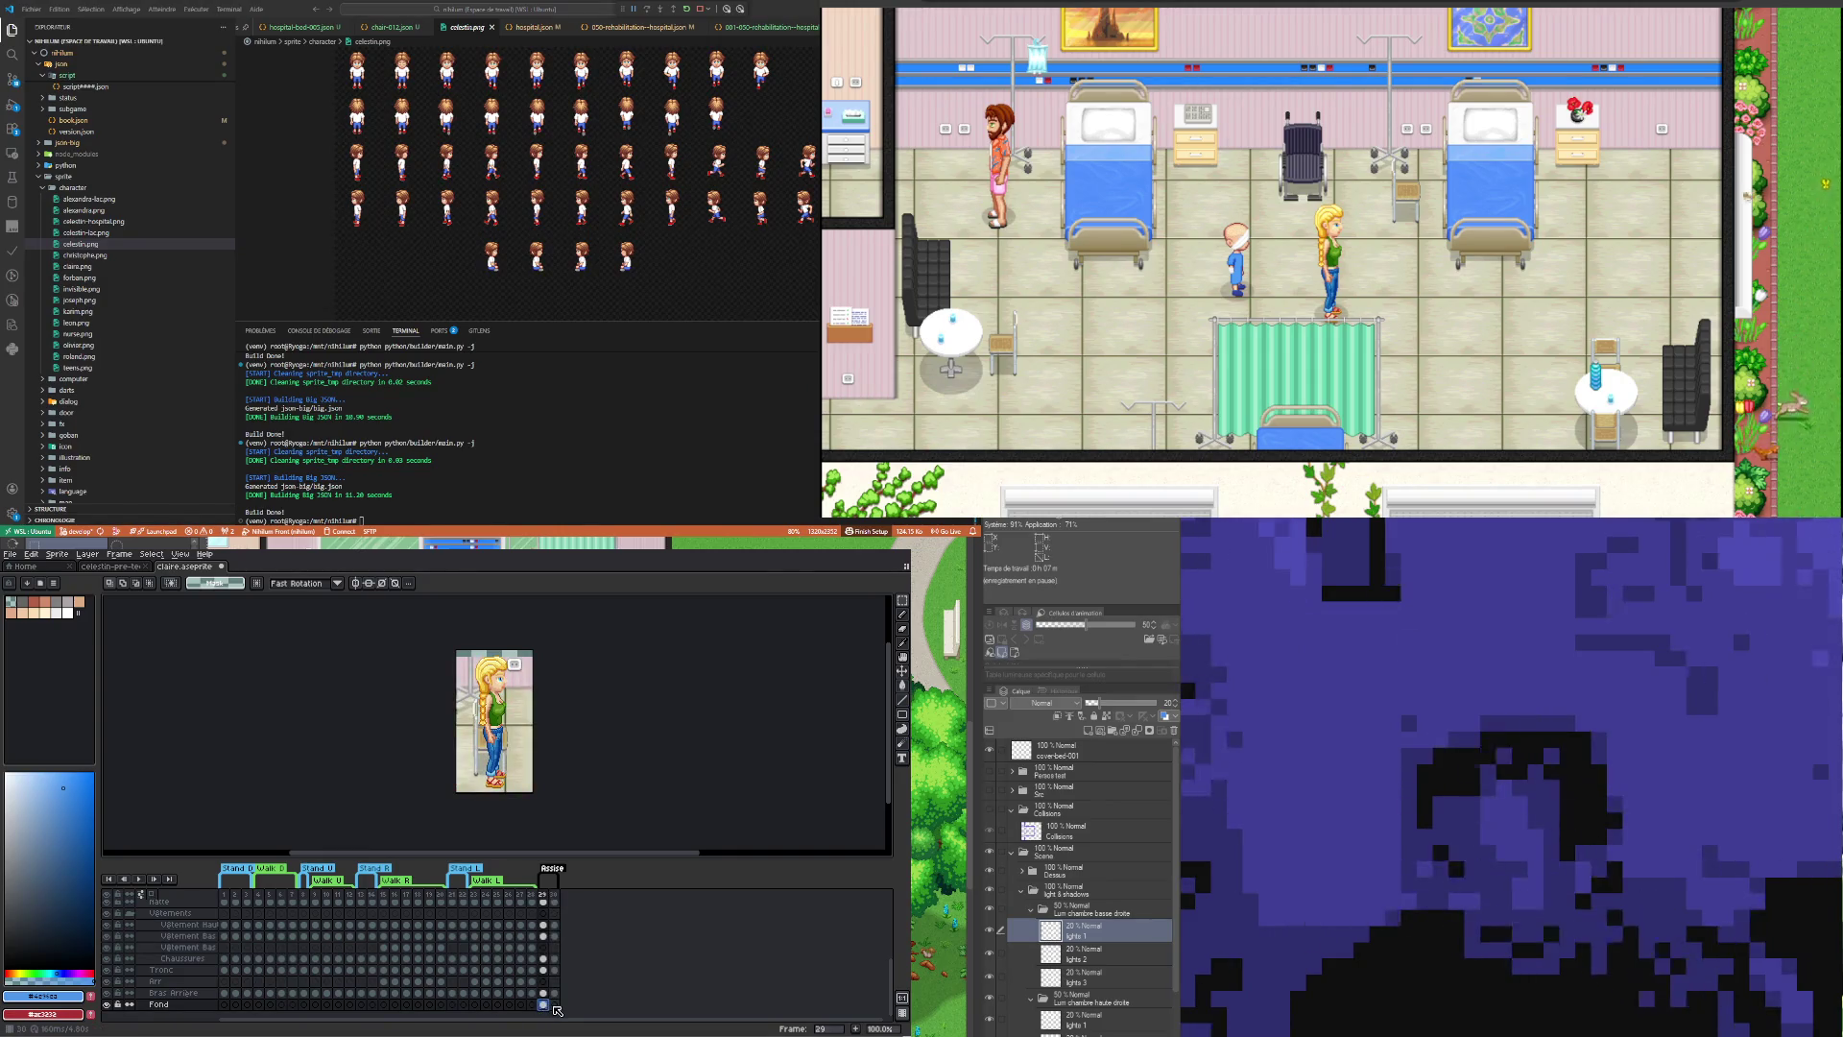
{"action": "left_click", "coordinate": [554, 1004]}
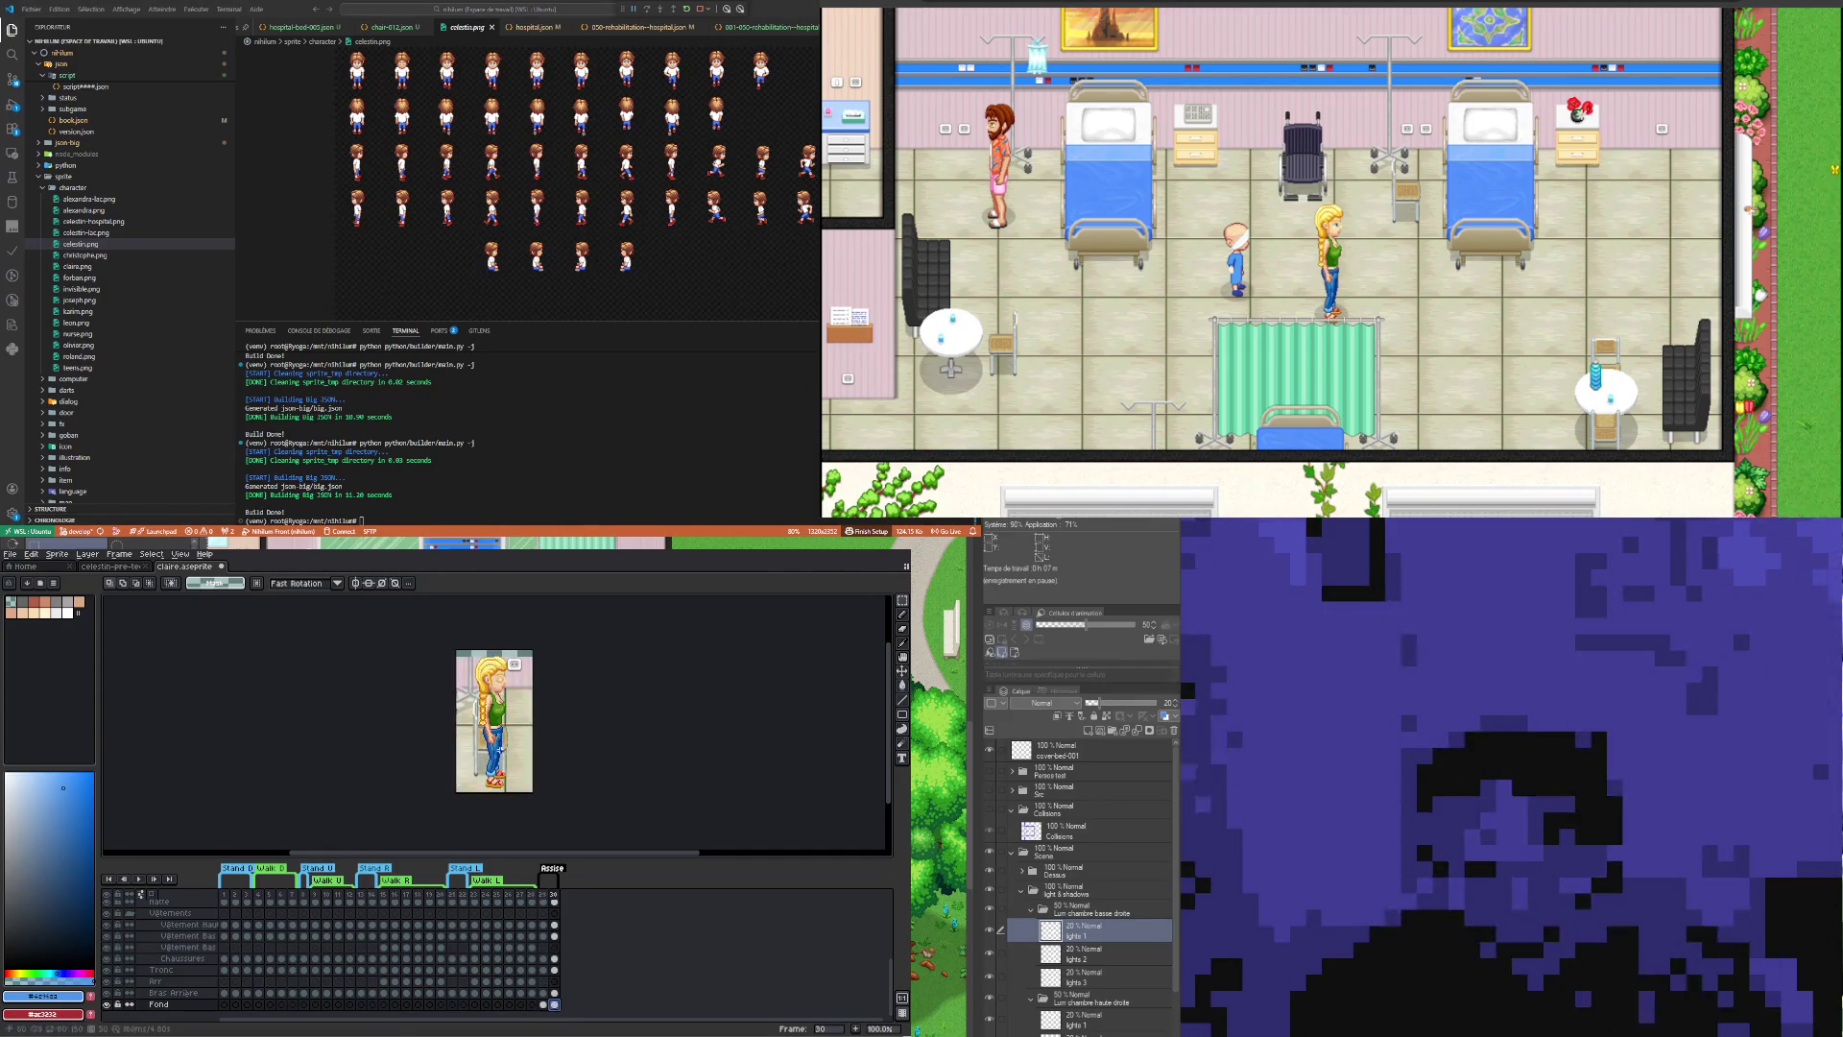
{"action": "left_click", "coordinate": [544, 1004]}
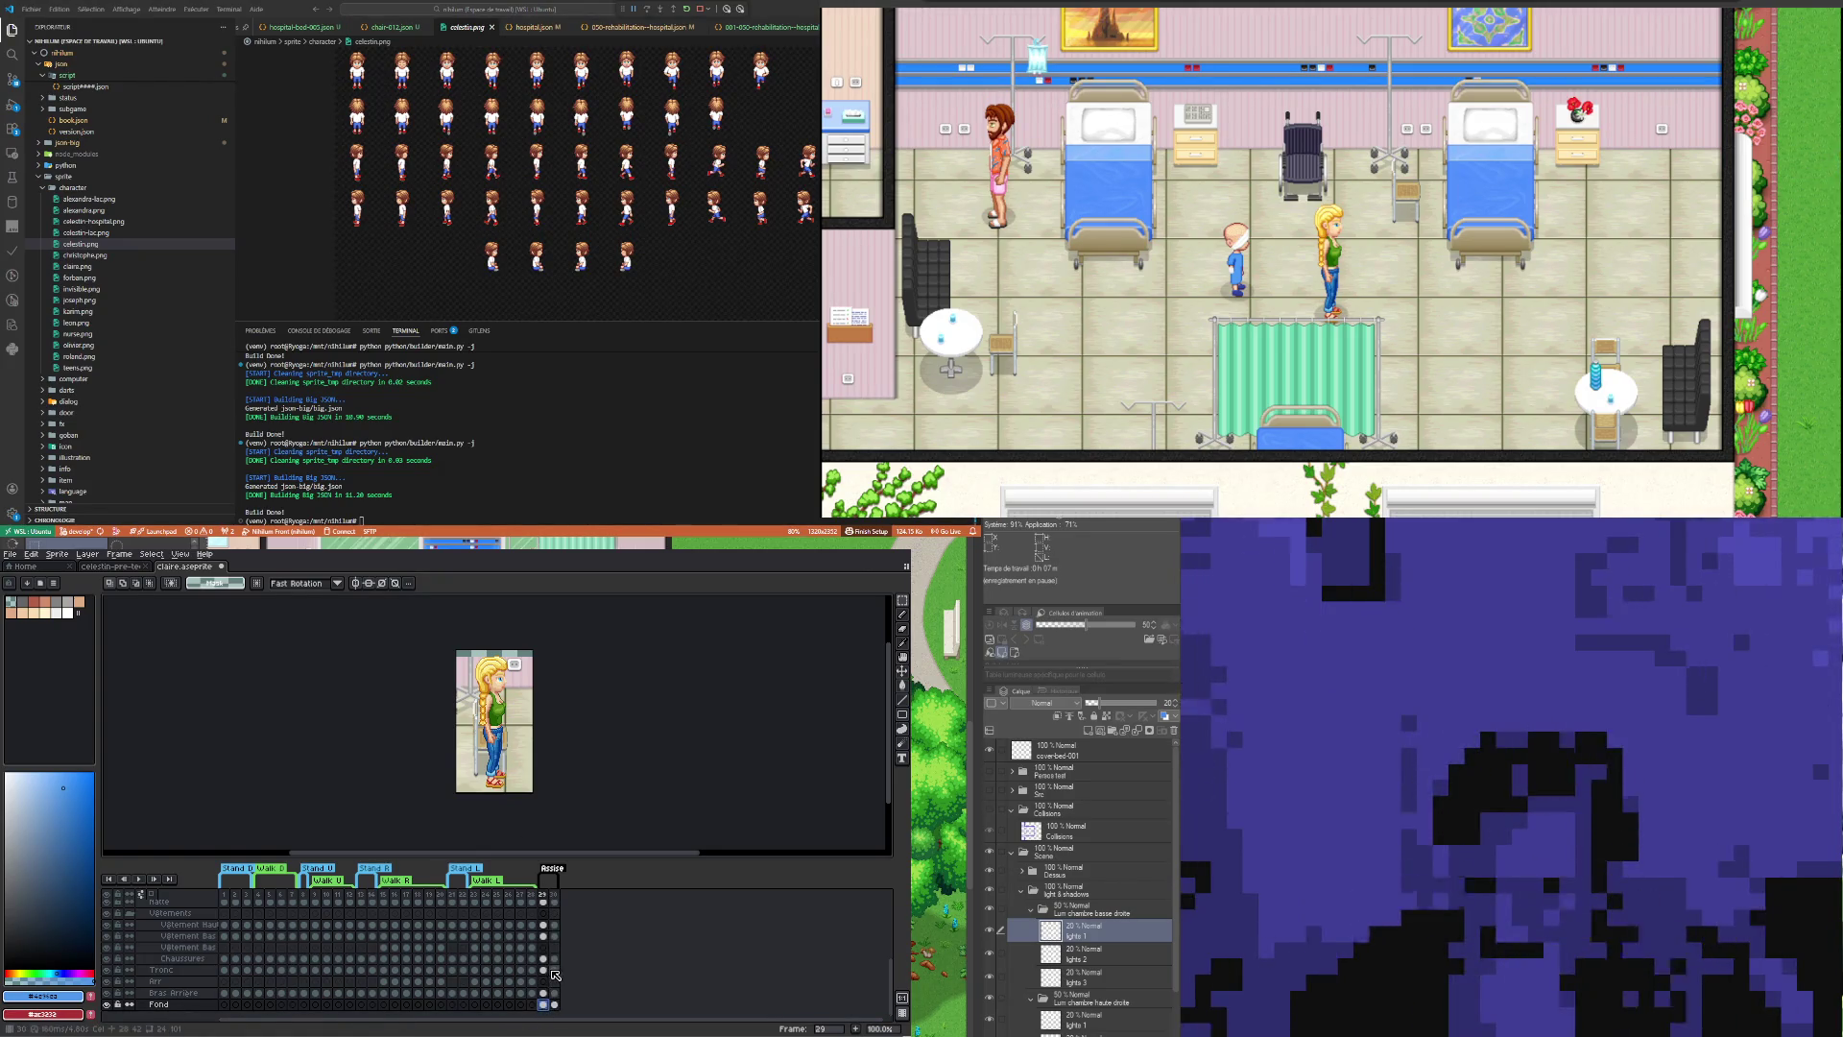
Step: Pick the Tronc cel, toggle the clothing's visibility, and select the Vêtement Haut cel in frame 29
{"action": "left_click", "coordinate": [544, 969]}
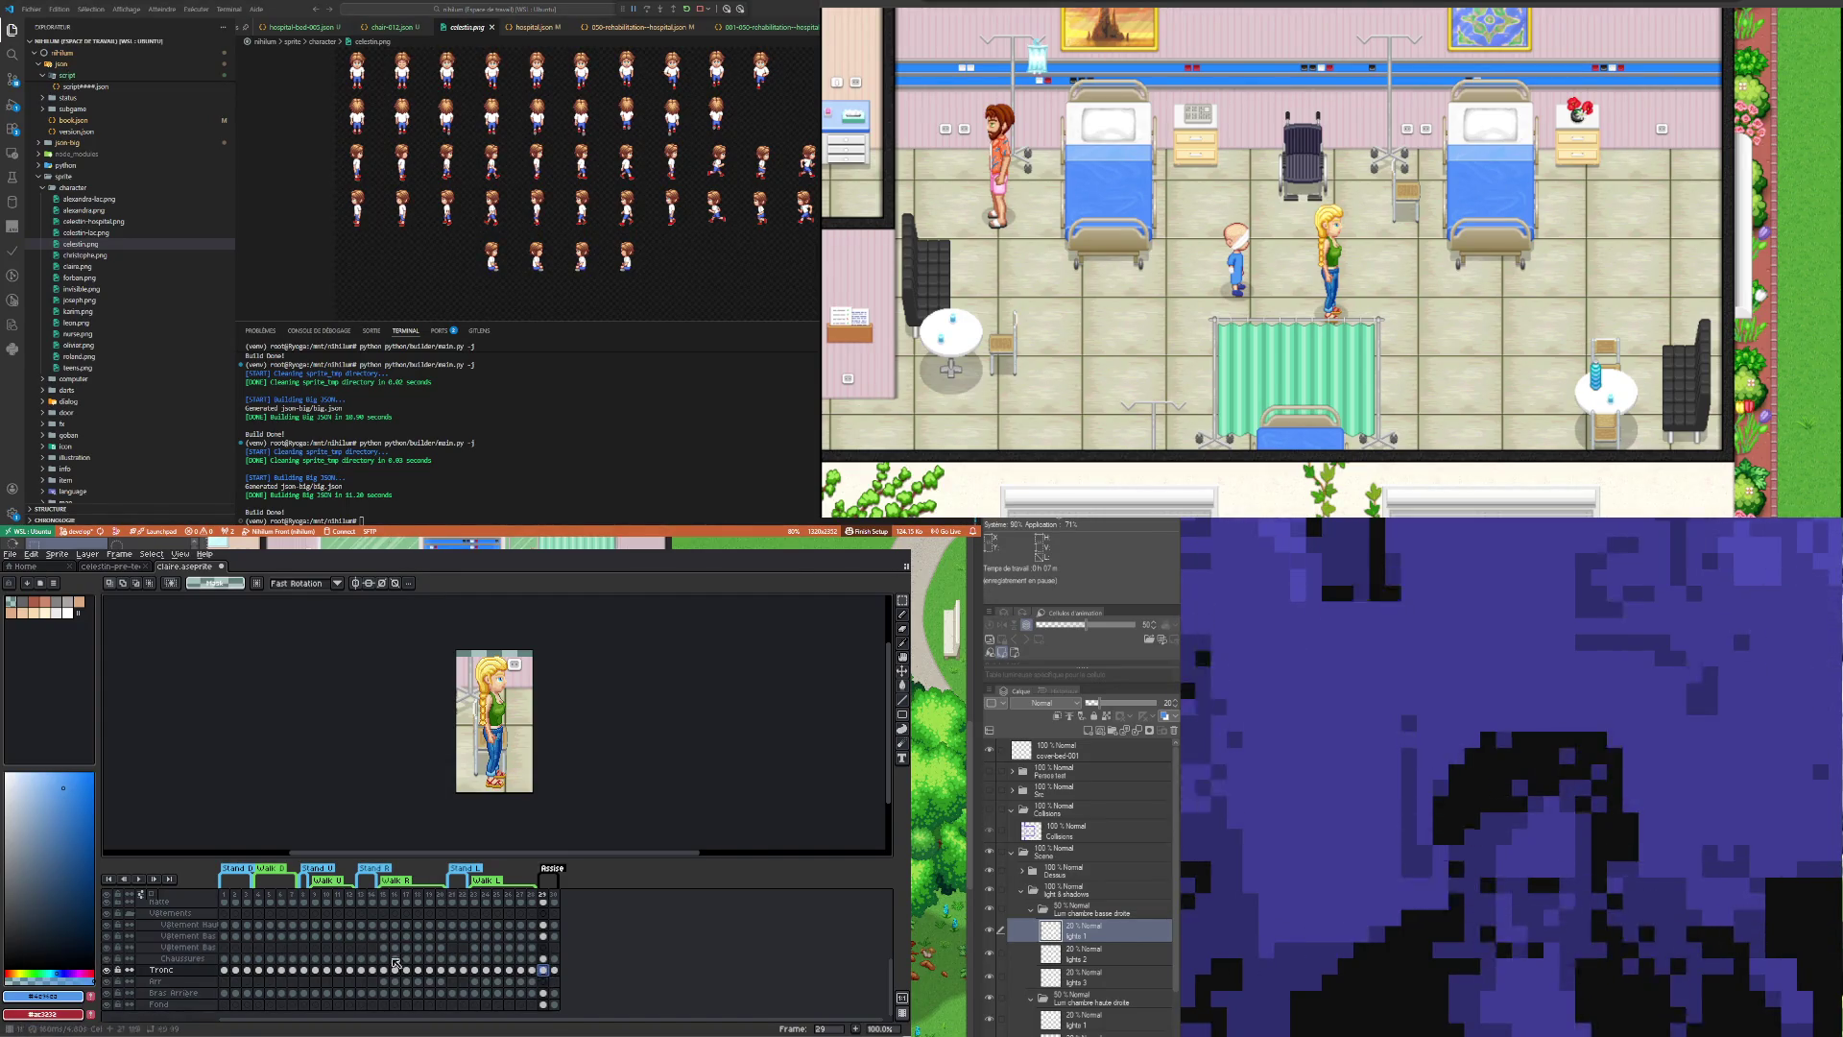
{"action": "left_click", "coordinate": [107, 916]}
{"action": "left_click", "coordinate": [107, 916]}
{"action": "left_click", "coordinate": [545, 928]}
{"action": "scroll", "coordinate": [538, 955], "scroll_direction": "up", "scroll_amount": 2}
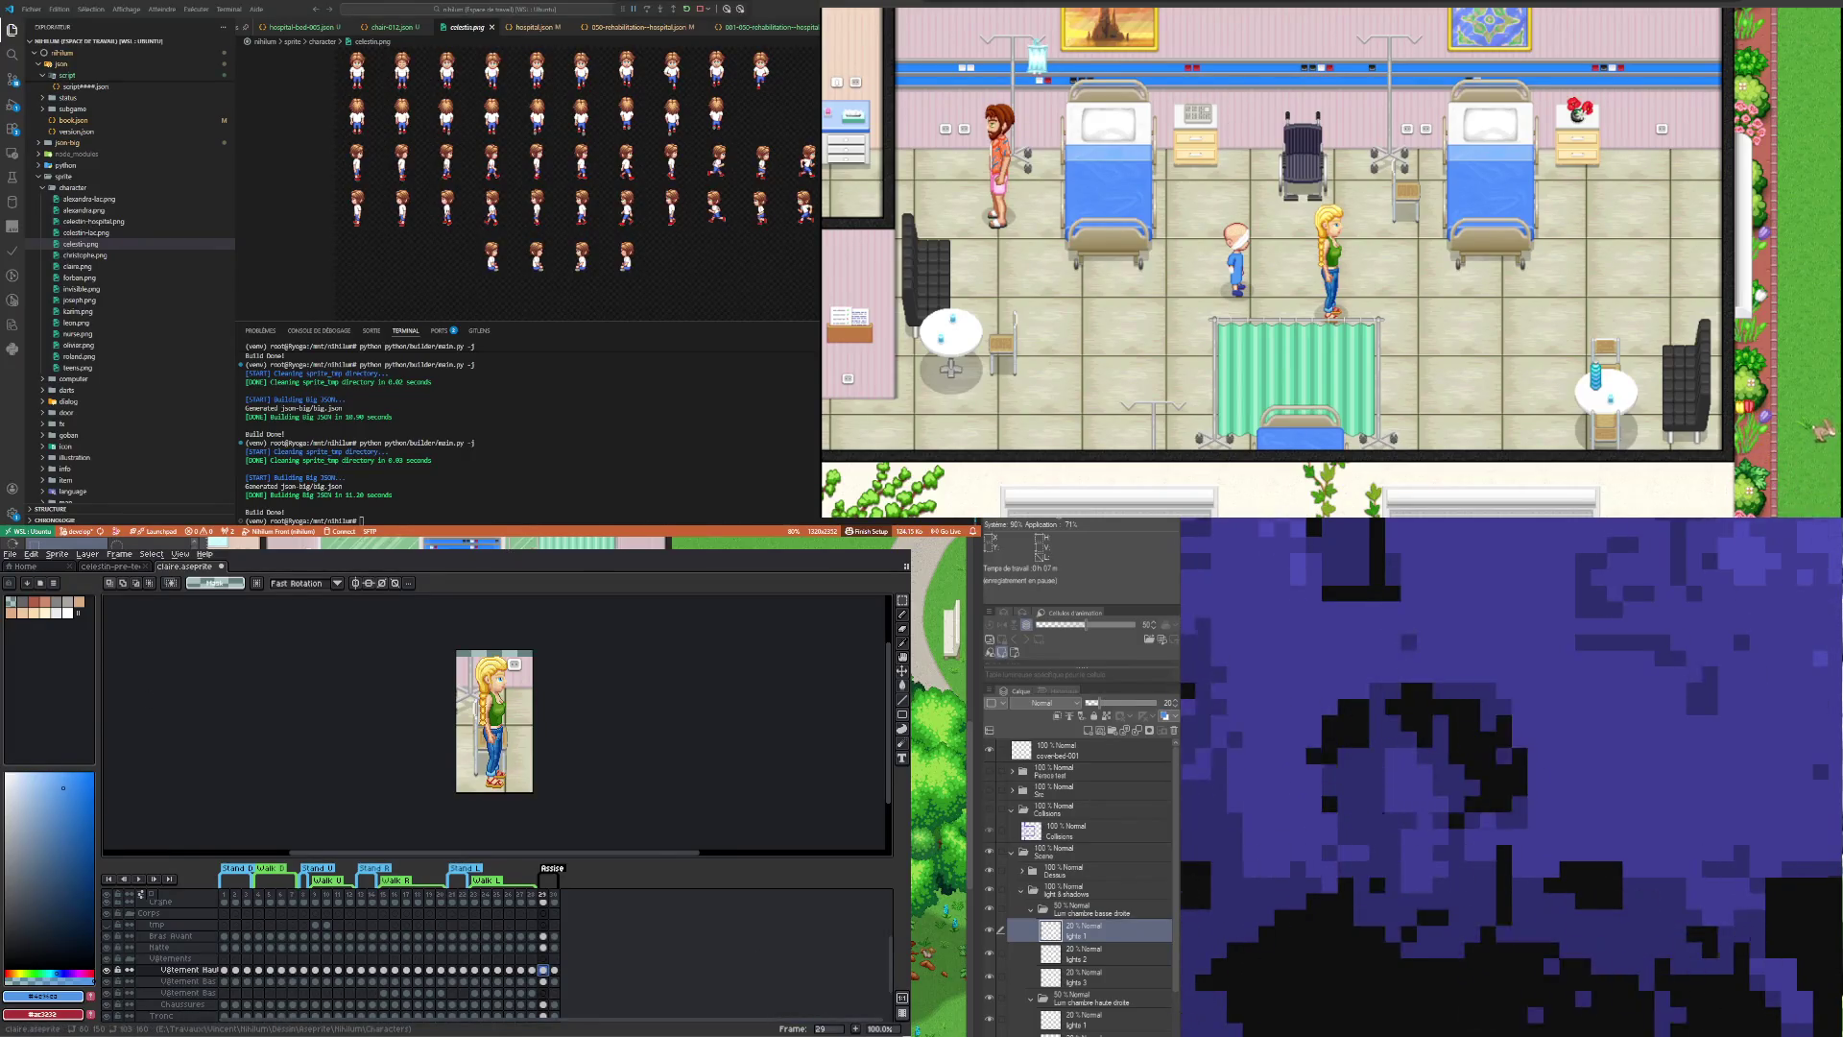
Step: Save the Claire sprite file
{"action": "left_click_drag", "start_coordinate": [912, 1034], "coordinate": [841, 963]}
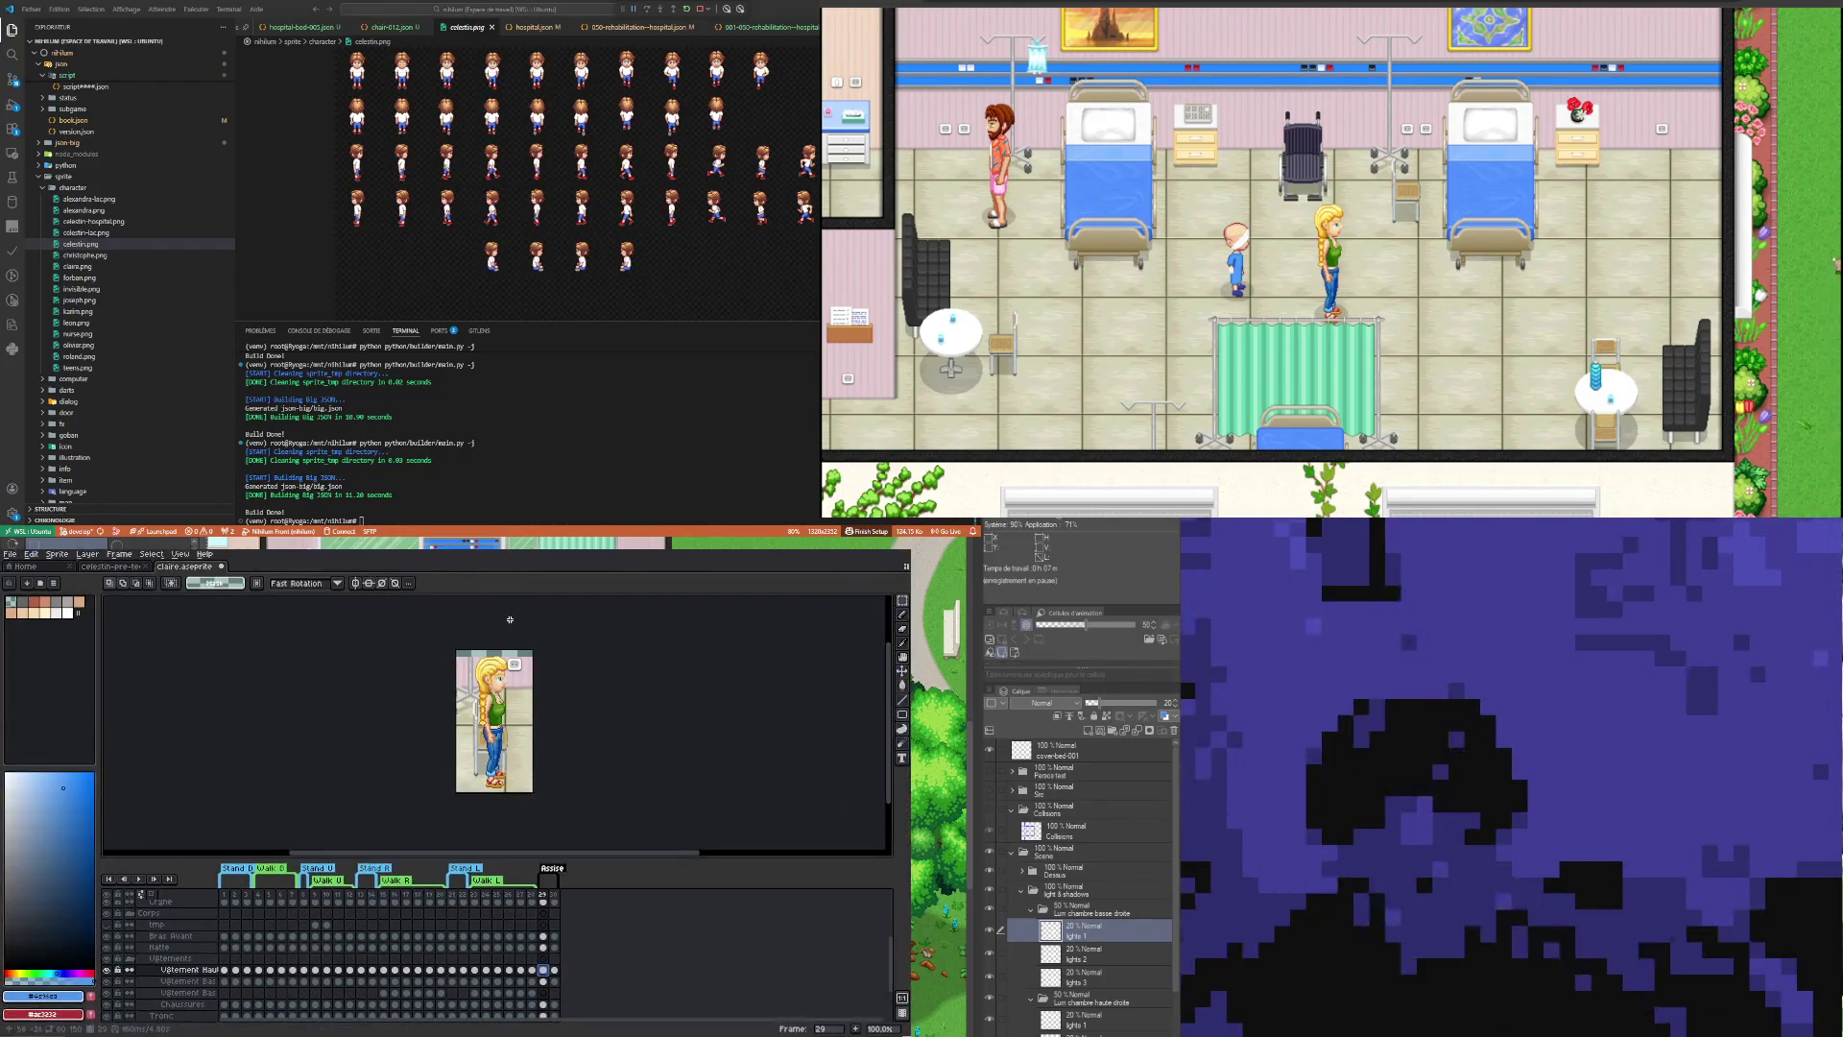
{"action": "key", "text": "ctrl+s"}
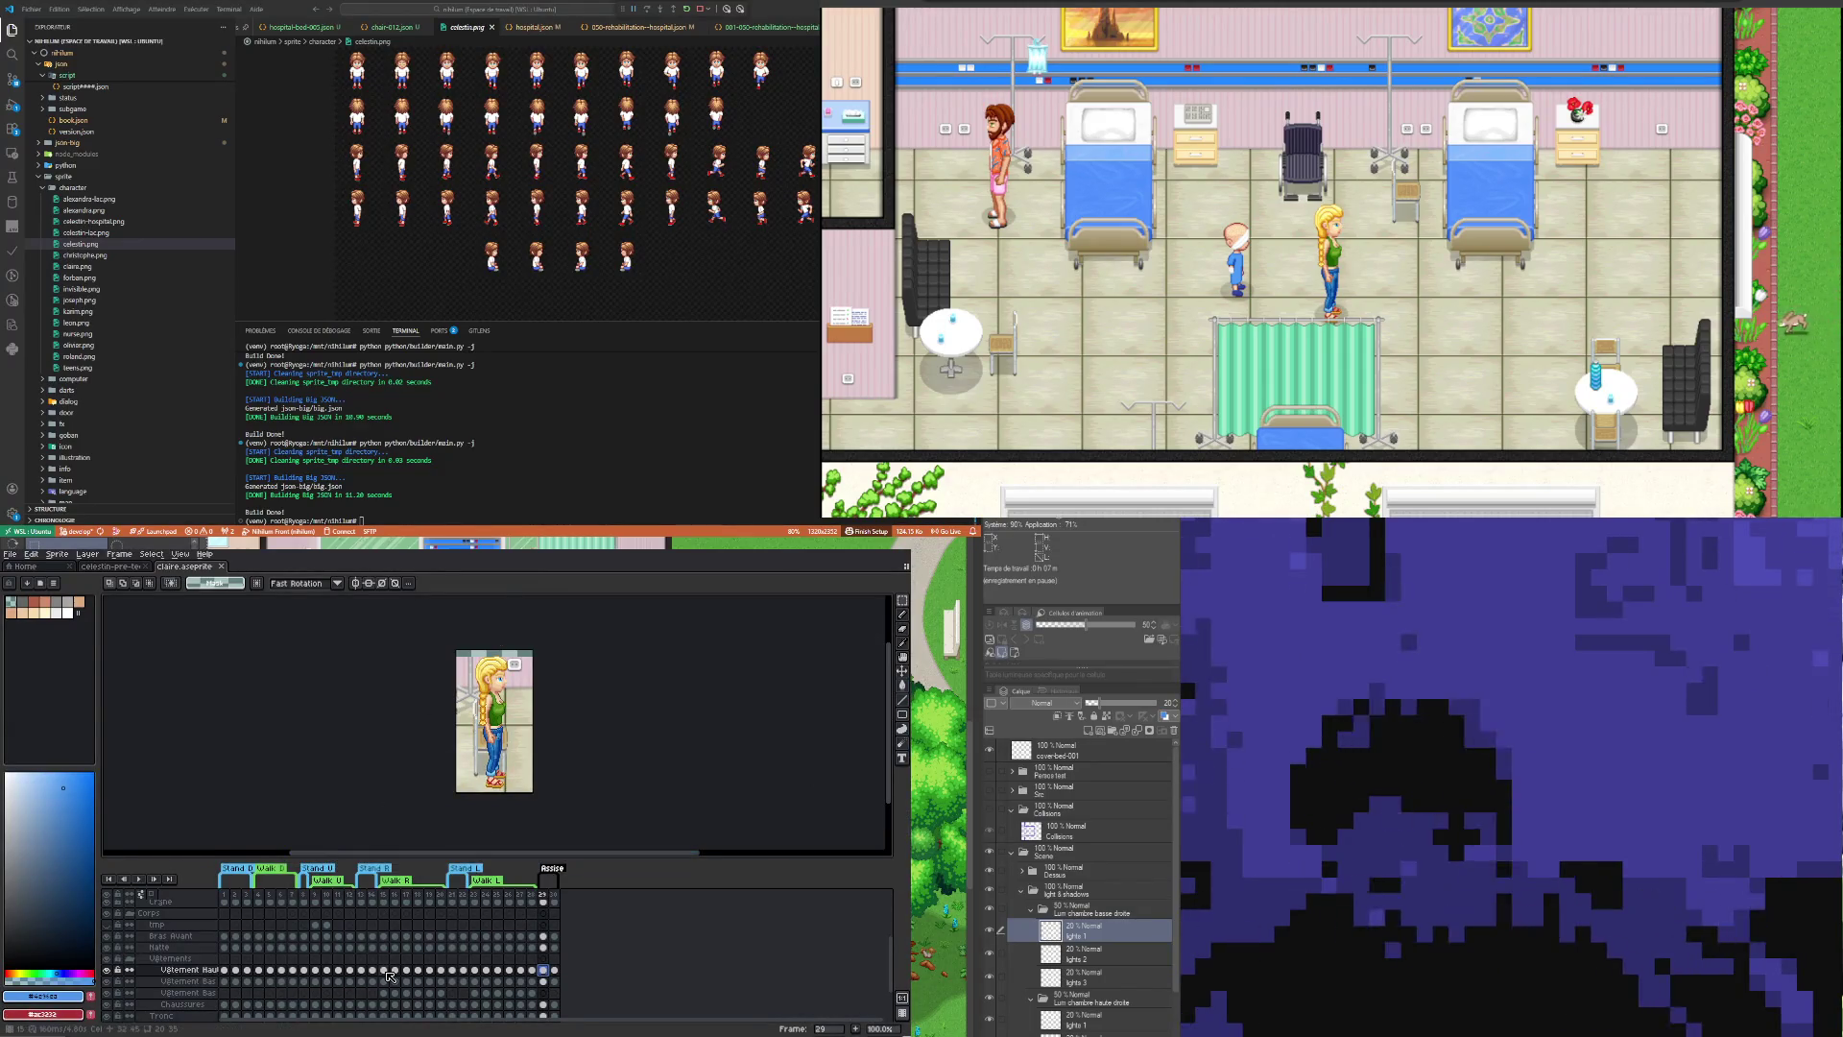
{"action": "scroll", "coordinate": [516, 750], "scroll_direction": "down", "scroll_amount": 1}
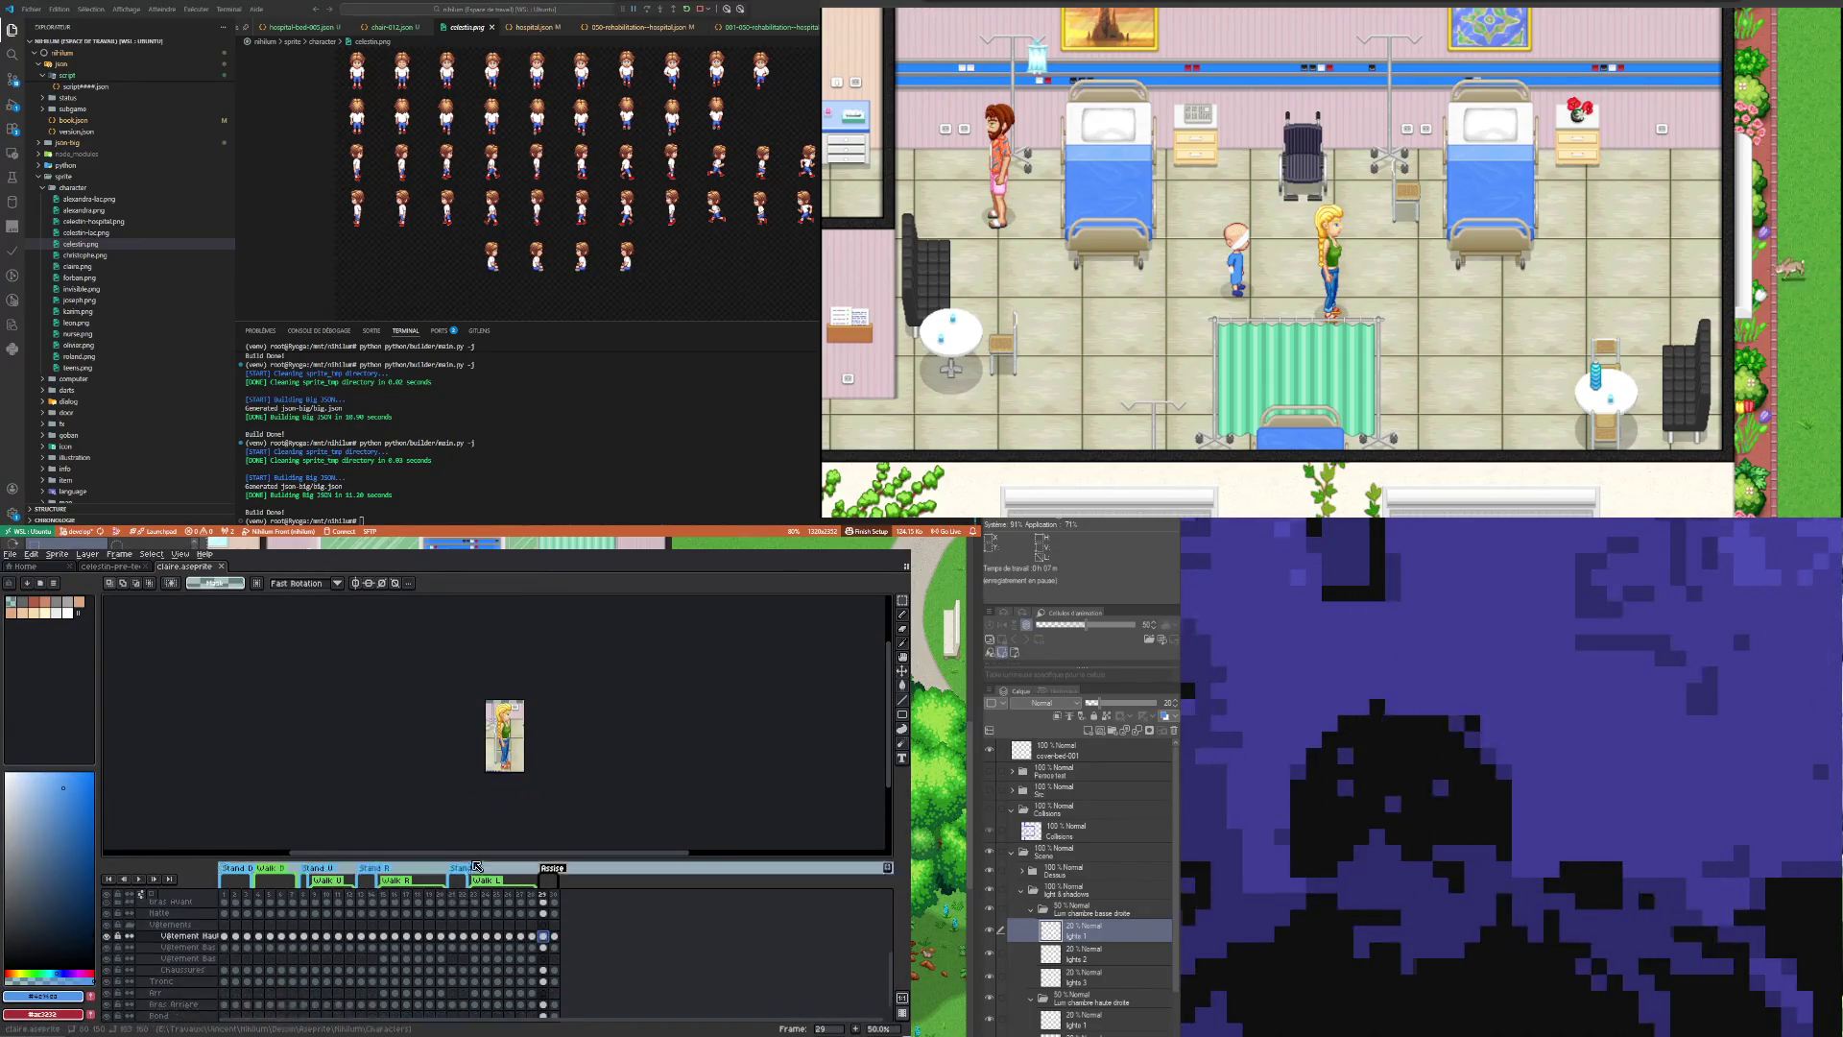
{"action": "scroll", "coordinate": [476, 936], "scroll_direction": "down", "scroll_amount": 2}
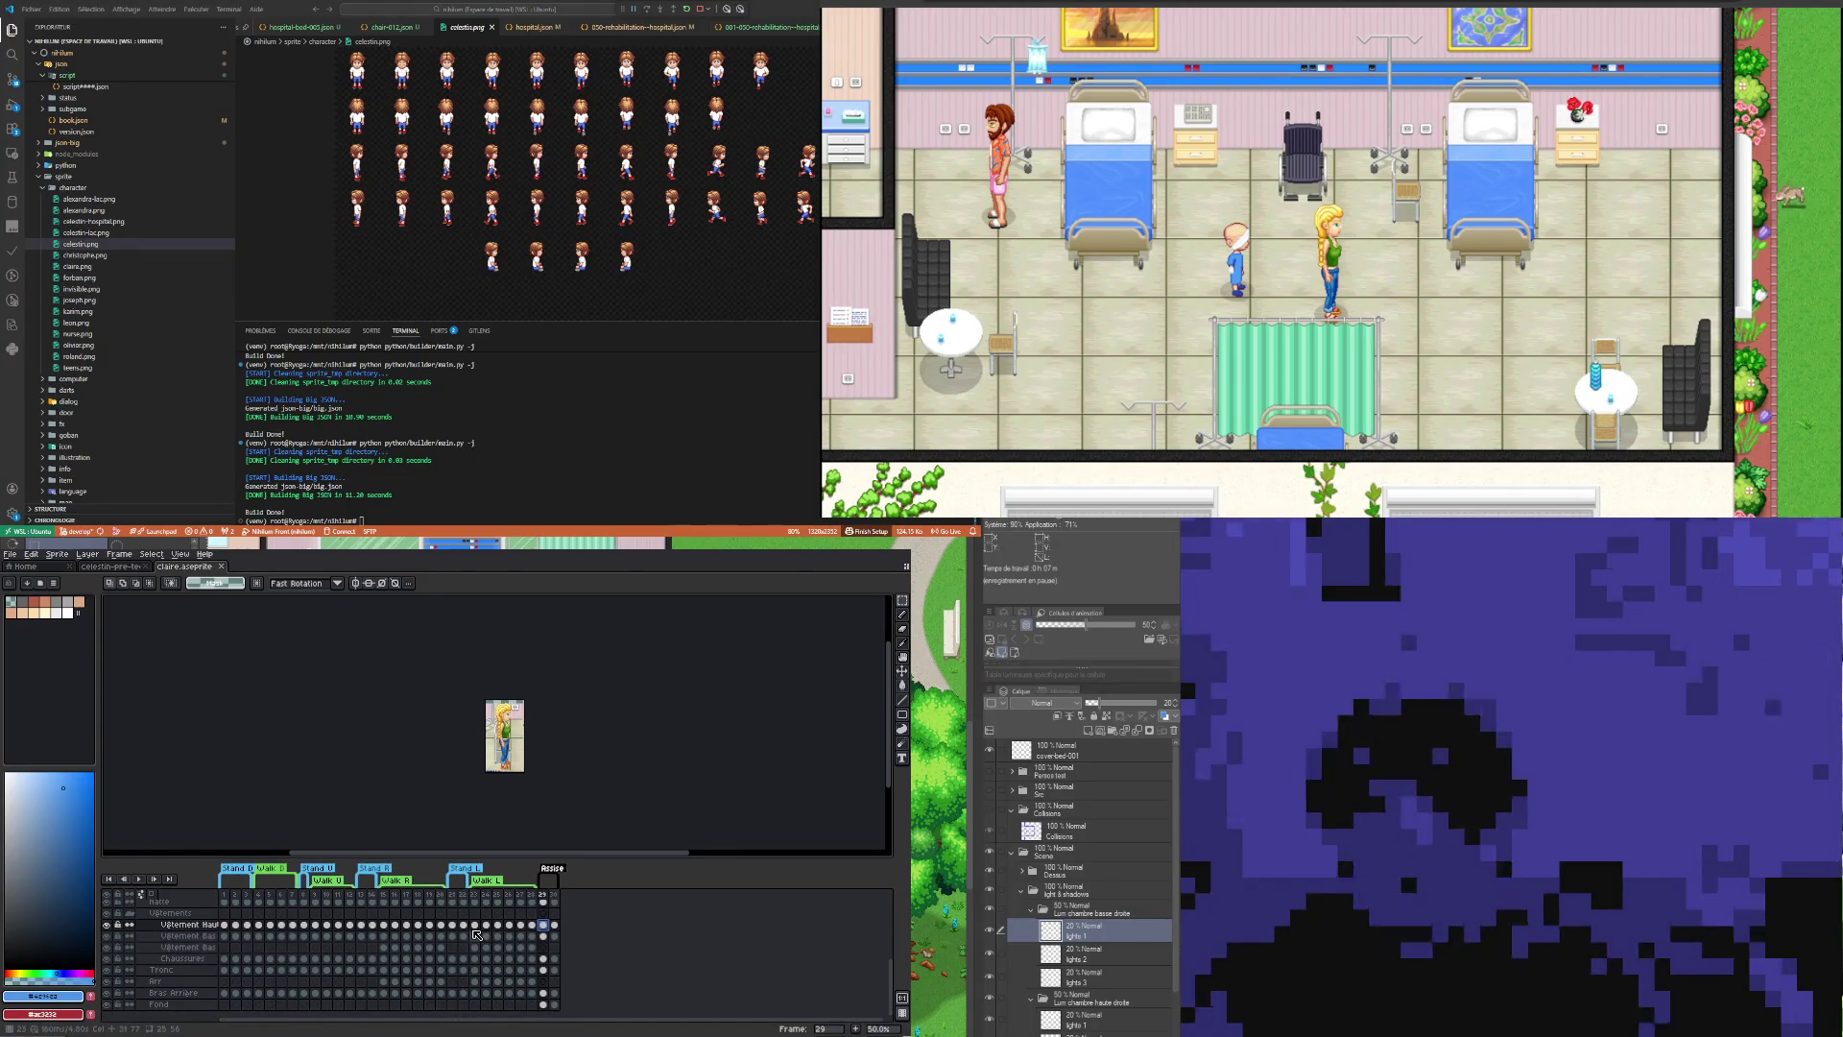
{"action": "scroll", "coordinate": [511, 808], "scroll_direction": "up", "scroll_amount": 1}
{"action": "scroll", "coordinate": [511, 807], "scroll_direction": "up", "scroll_amount": 1}
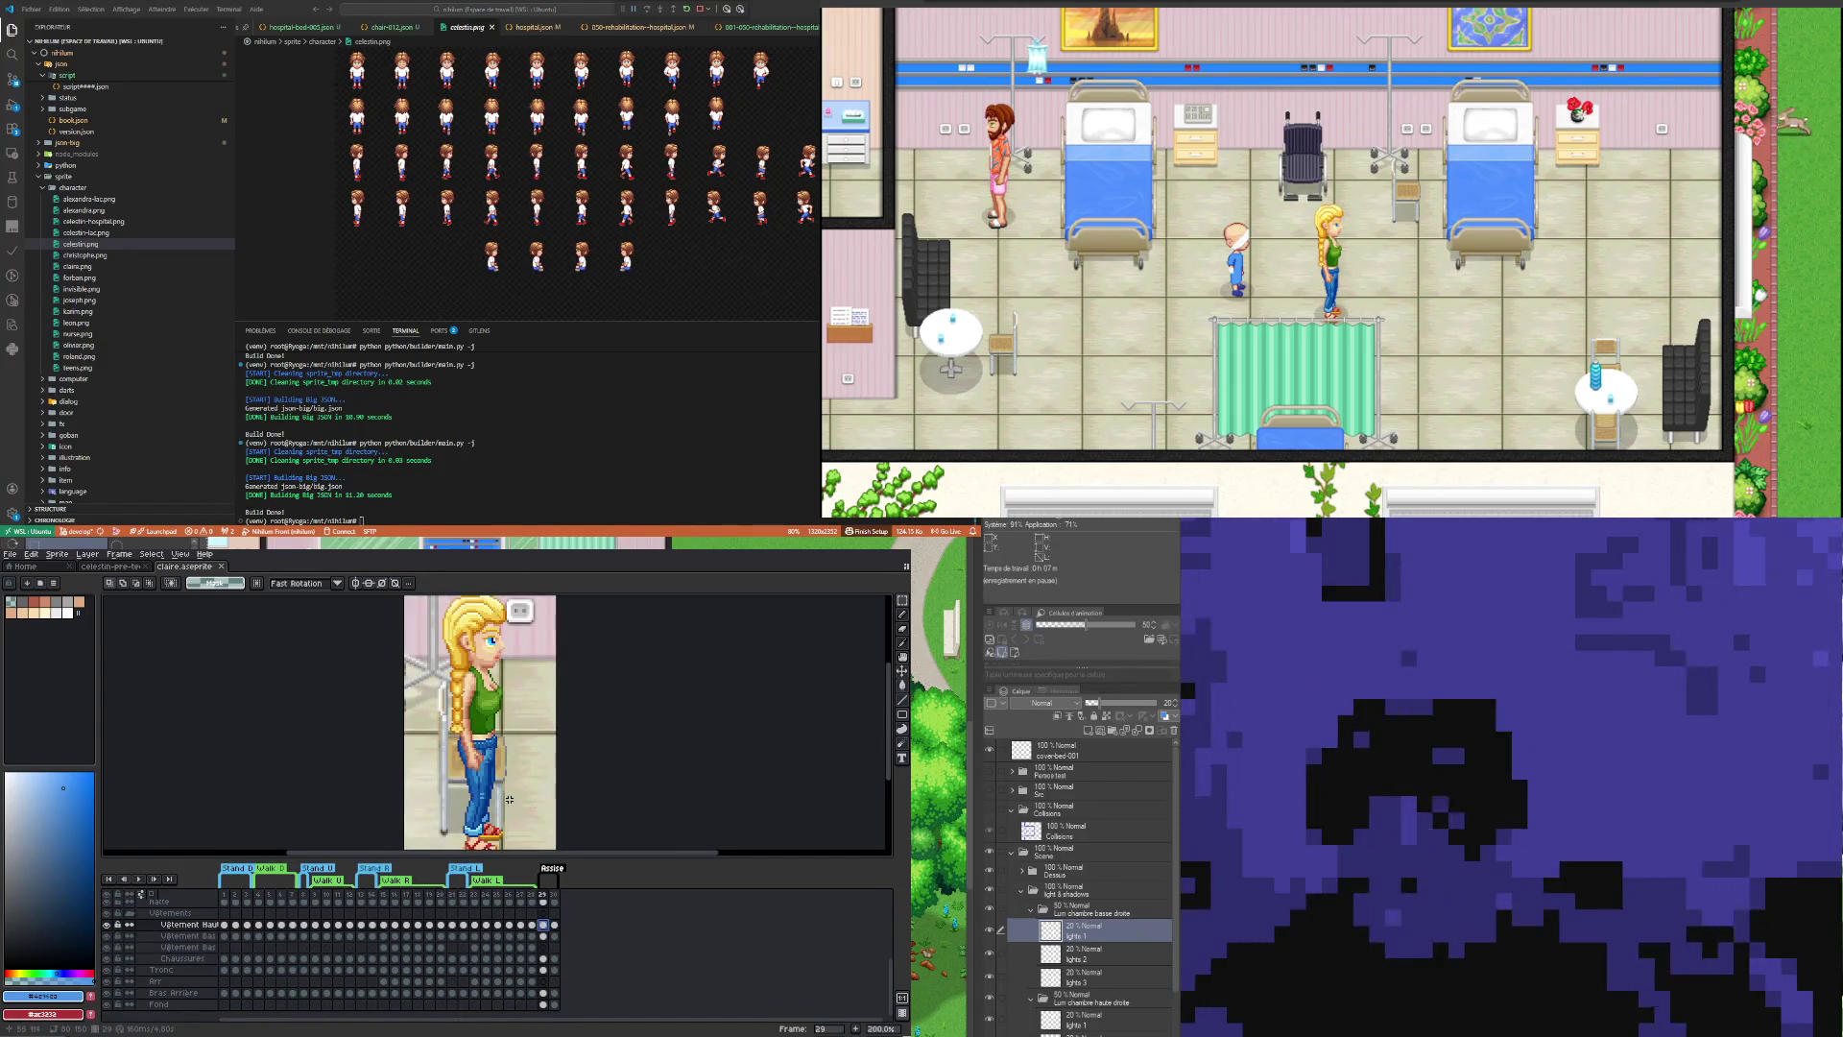
{"action": "scroll", "coordinate": [505, 796], "scroll_direction": "down", "scroll_amount": 1}
{"action": "scroll", "coordinate": [525, 812], "scroll_direction": "up", "scroll_amount": 1}
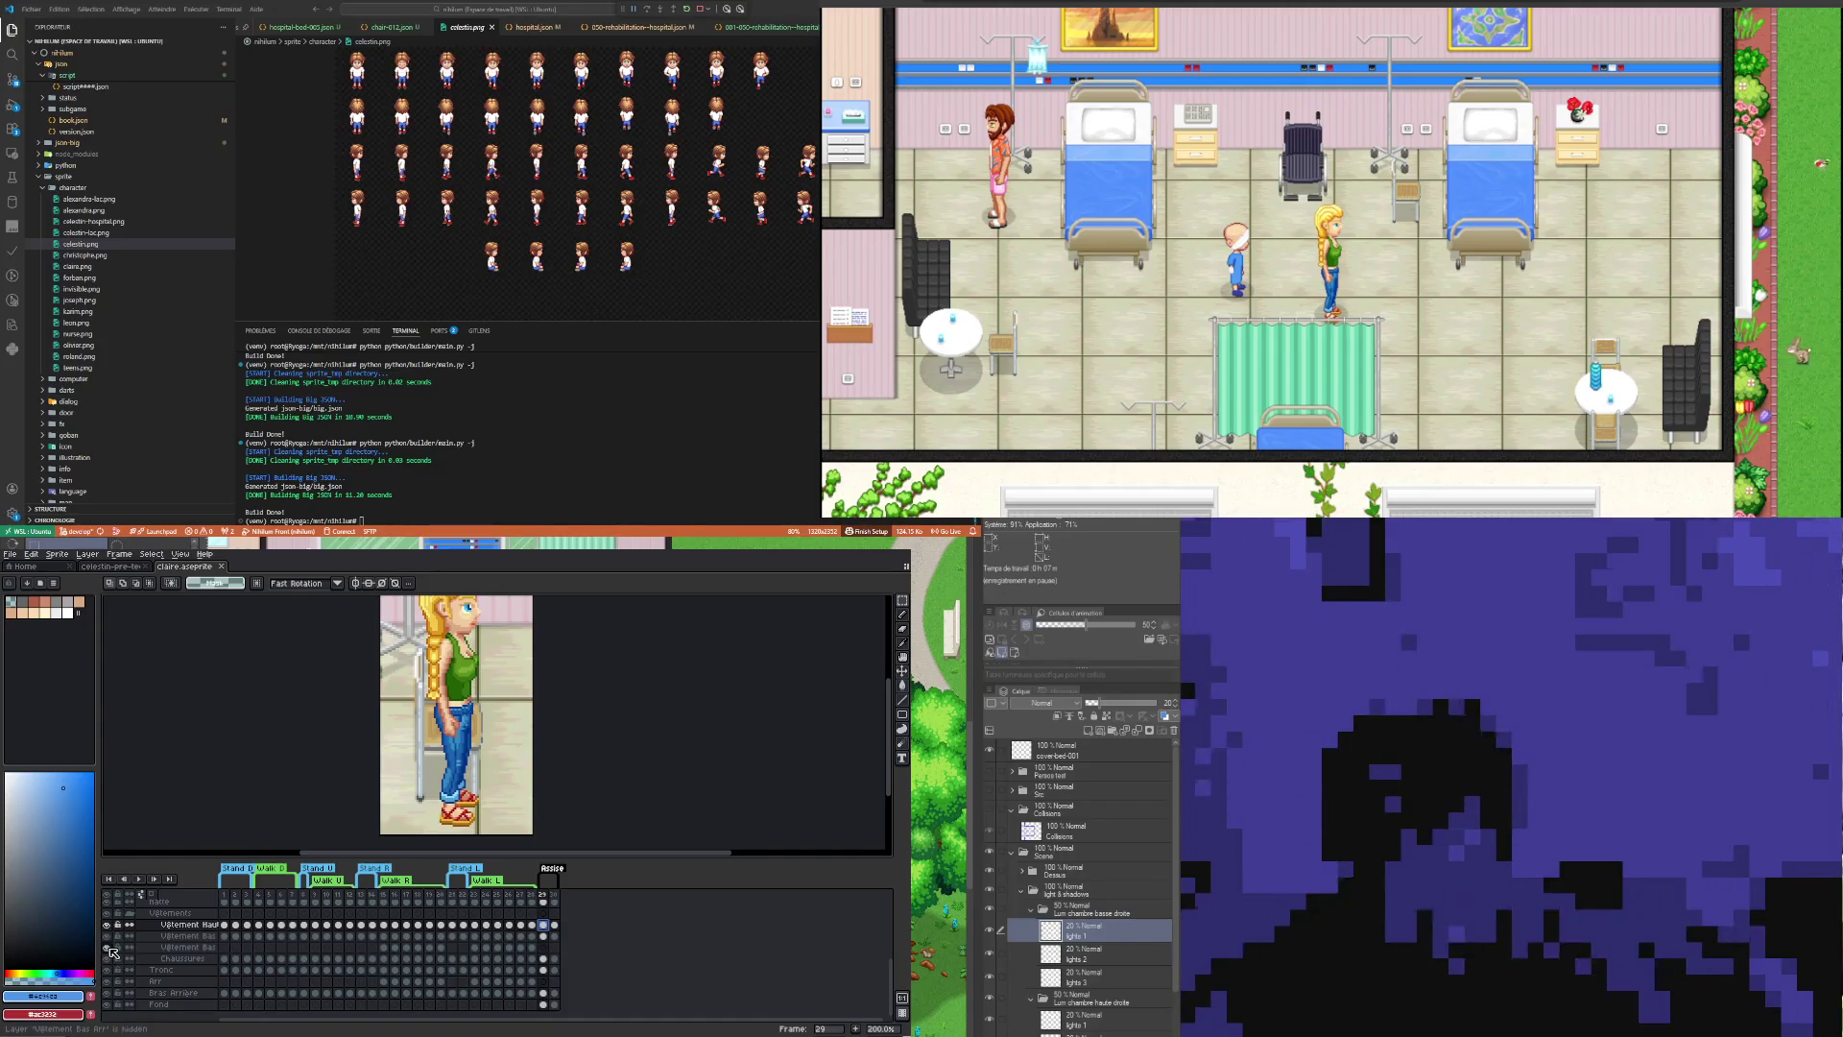
Step: Hide the Vêtement Bas pants layer and select the Tronc cel in frame 29
{"action": "left_click", "coordinate": [112, 949]}
{"action": "left_click", "coordinate": [111, 938]}
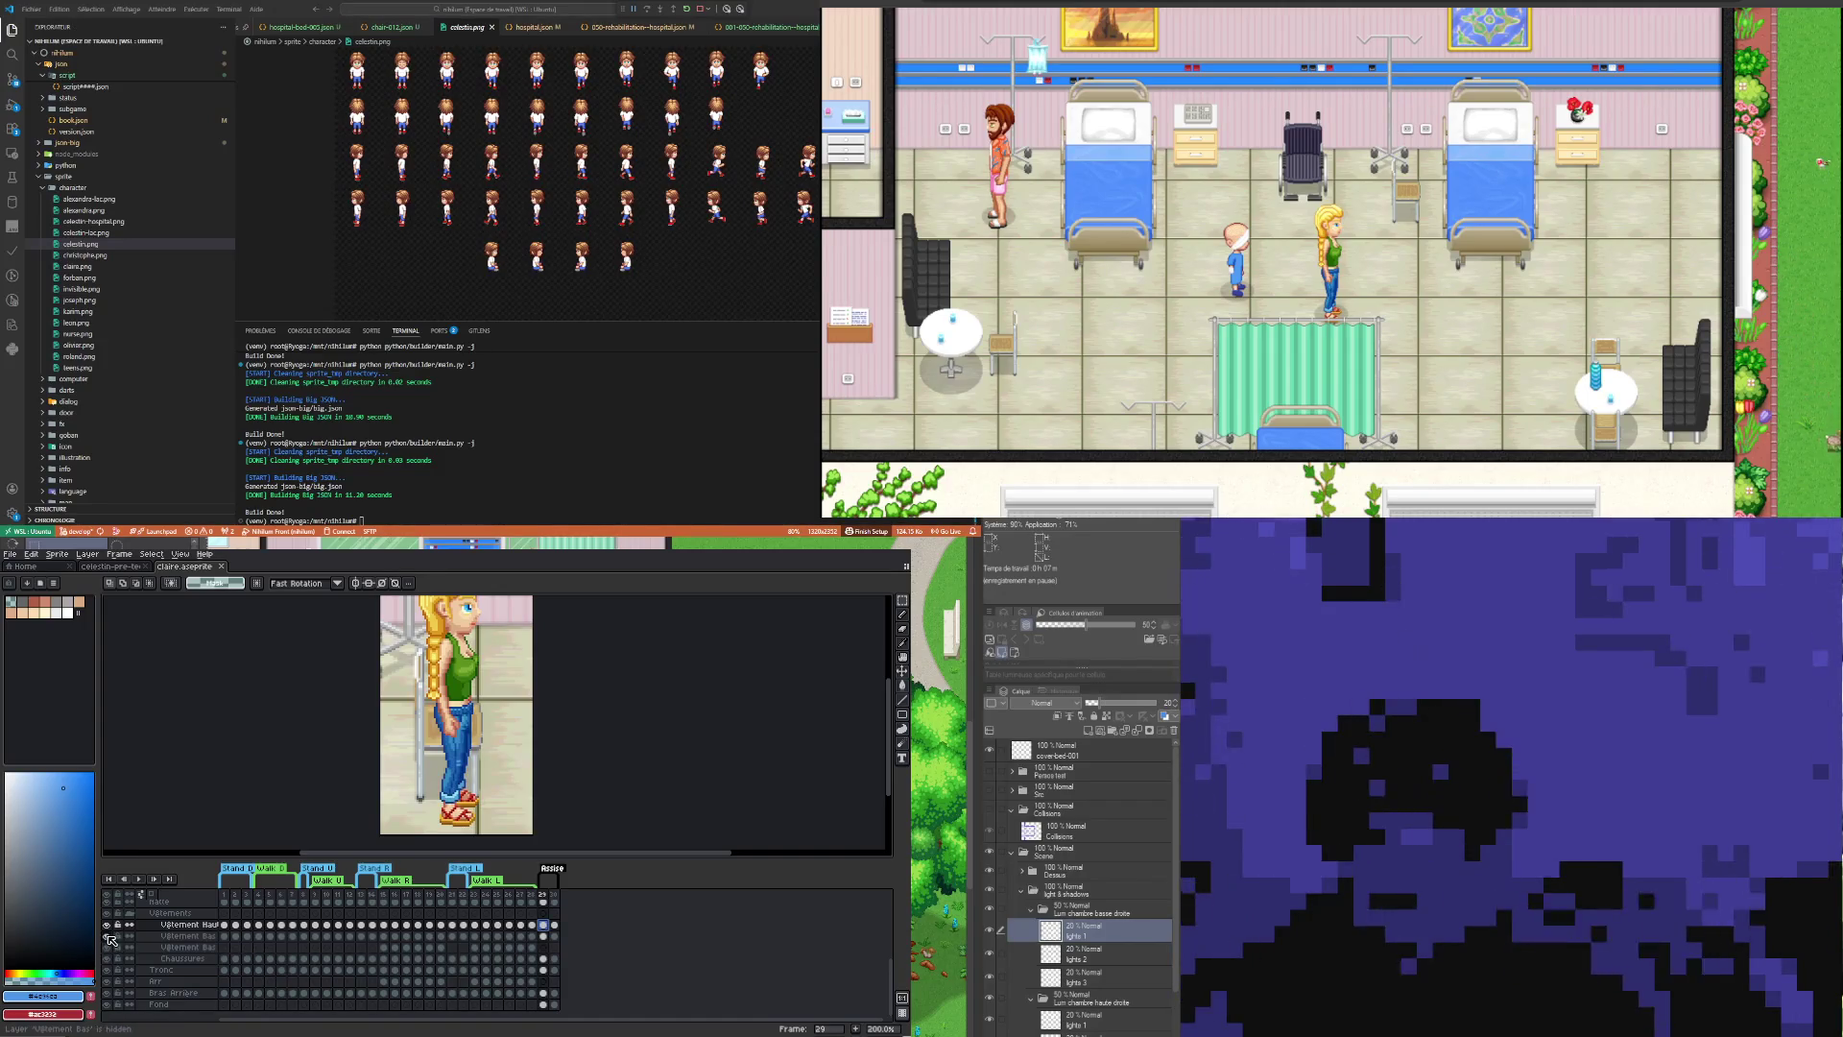
{"action": "left_click", "coordinate": [111, 939]}
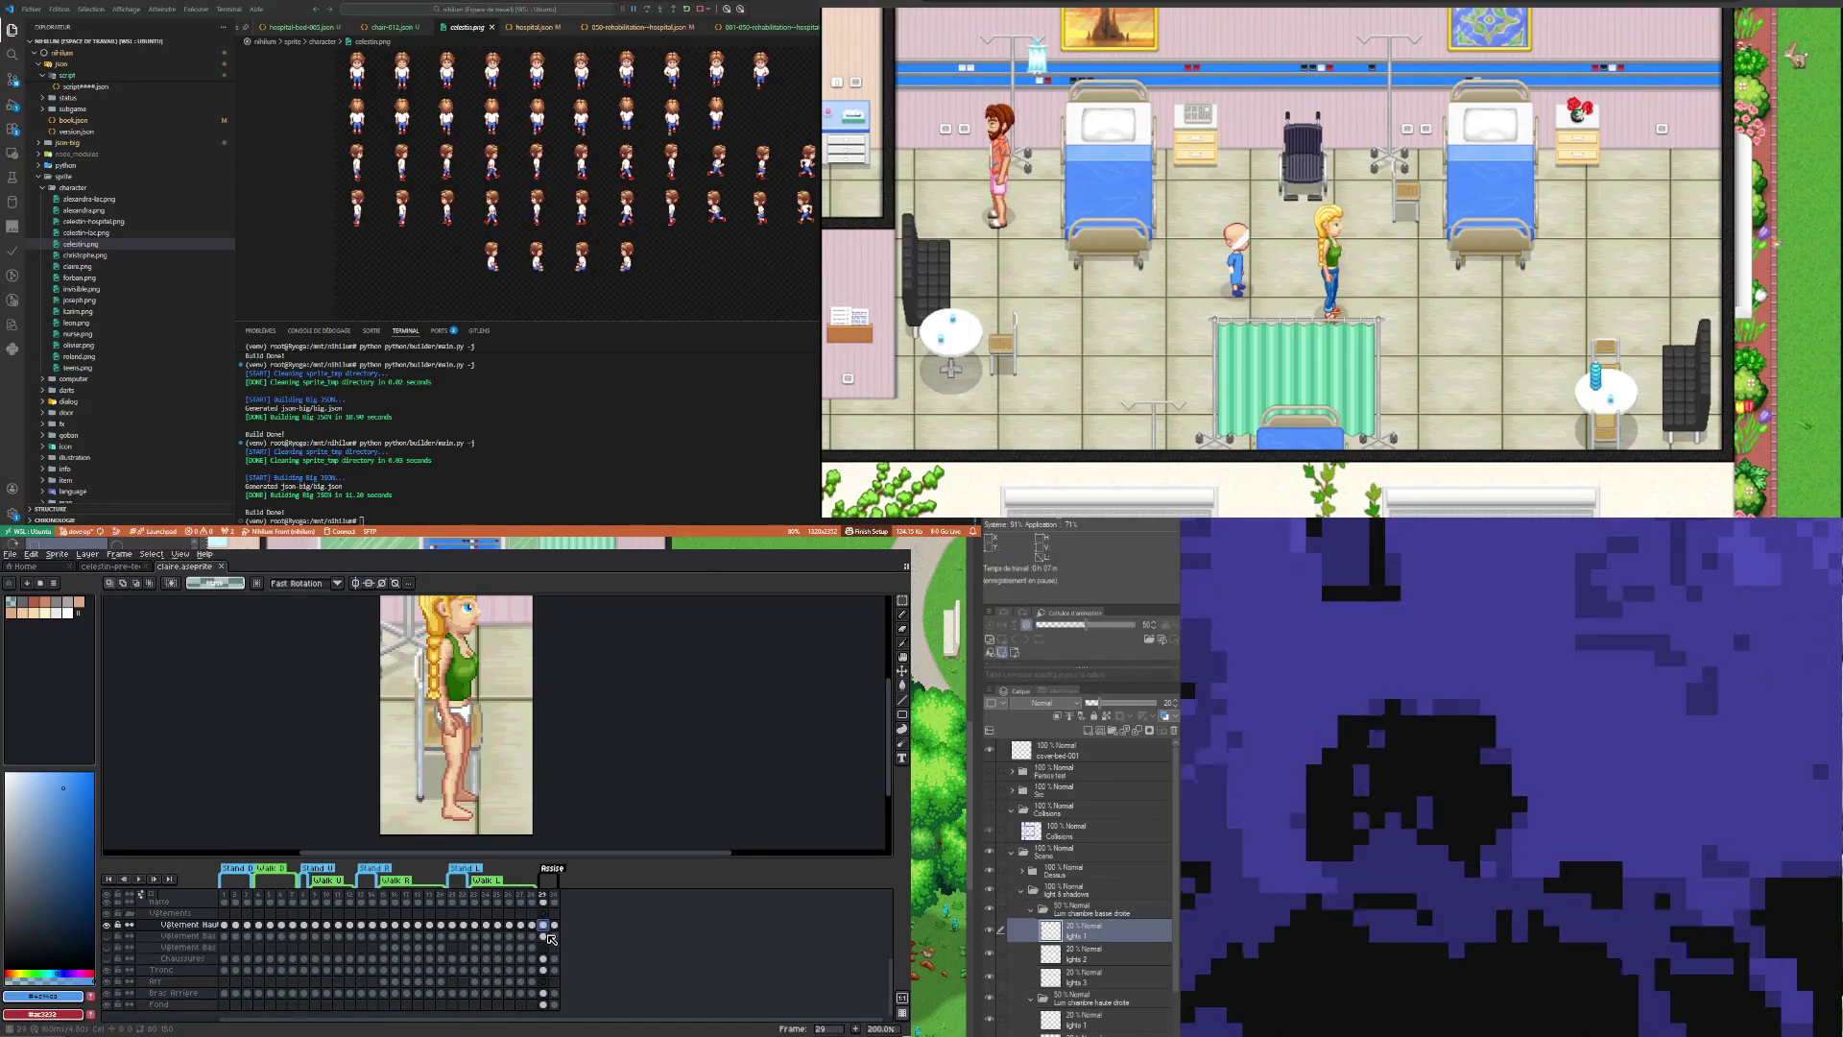
{"action": "scroll", "coordinate": [507, 948], "scroll_direction": "up", "scroll_amount": 1}
{"action": "scroll", "coordinate": [507, 949], "scroll_direction": "down", "scroll_amount": 1}
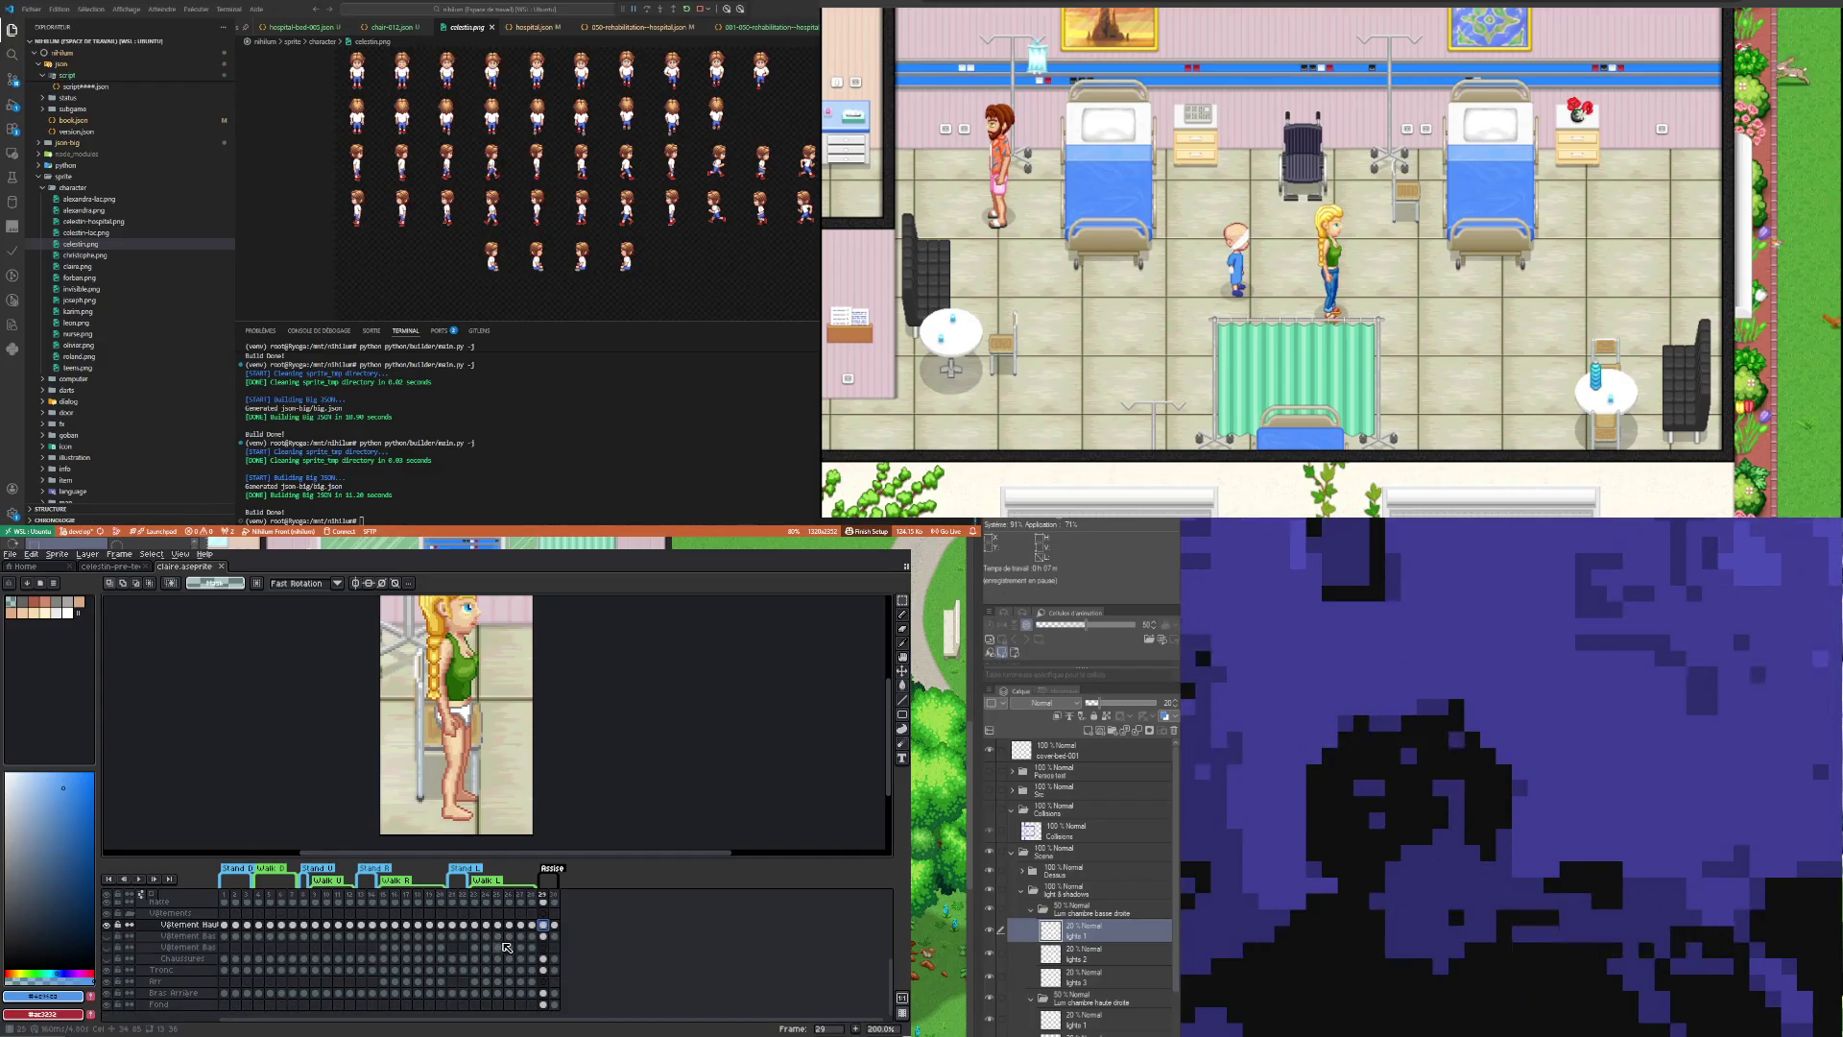
{"action": "left_click", "coordinate": [542, 970]}
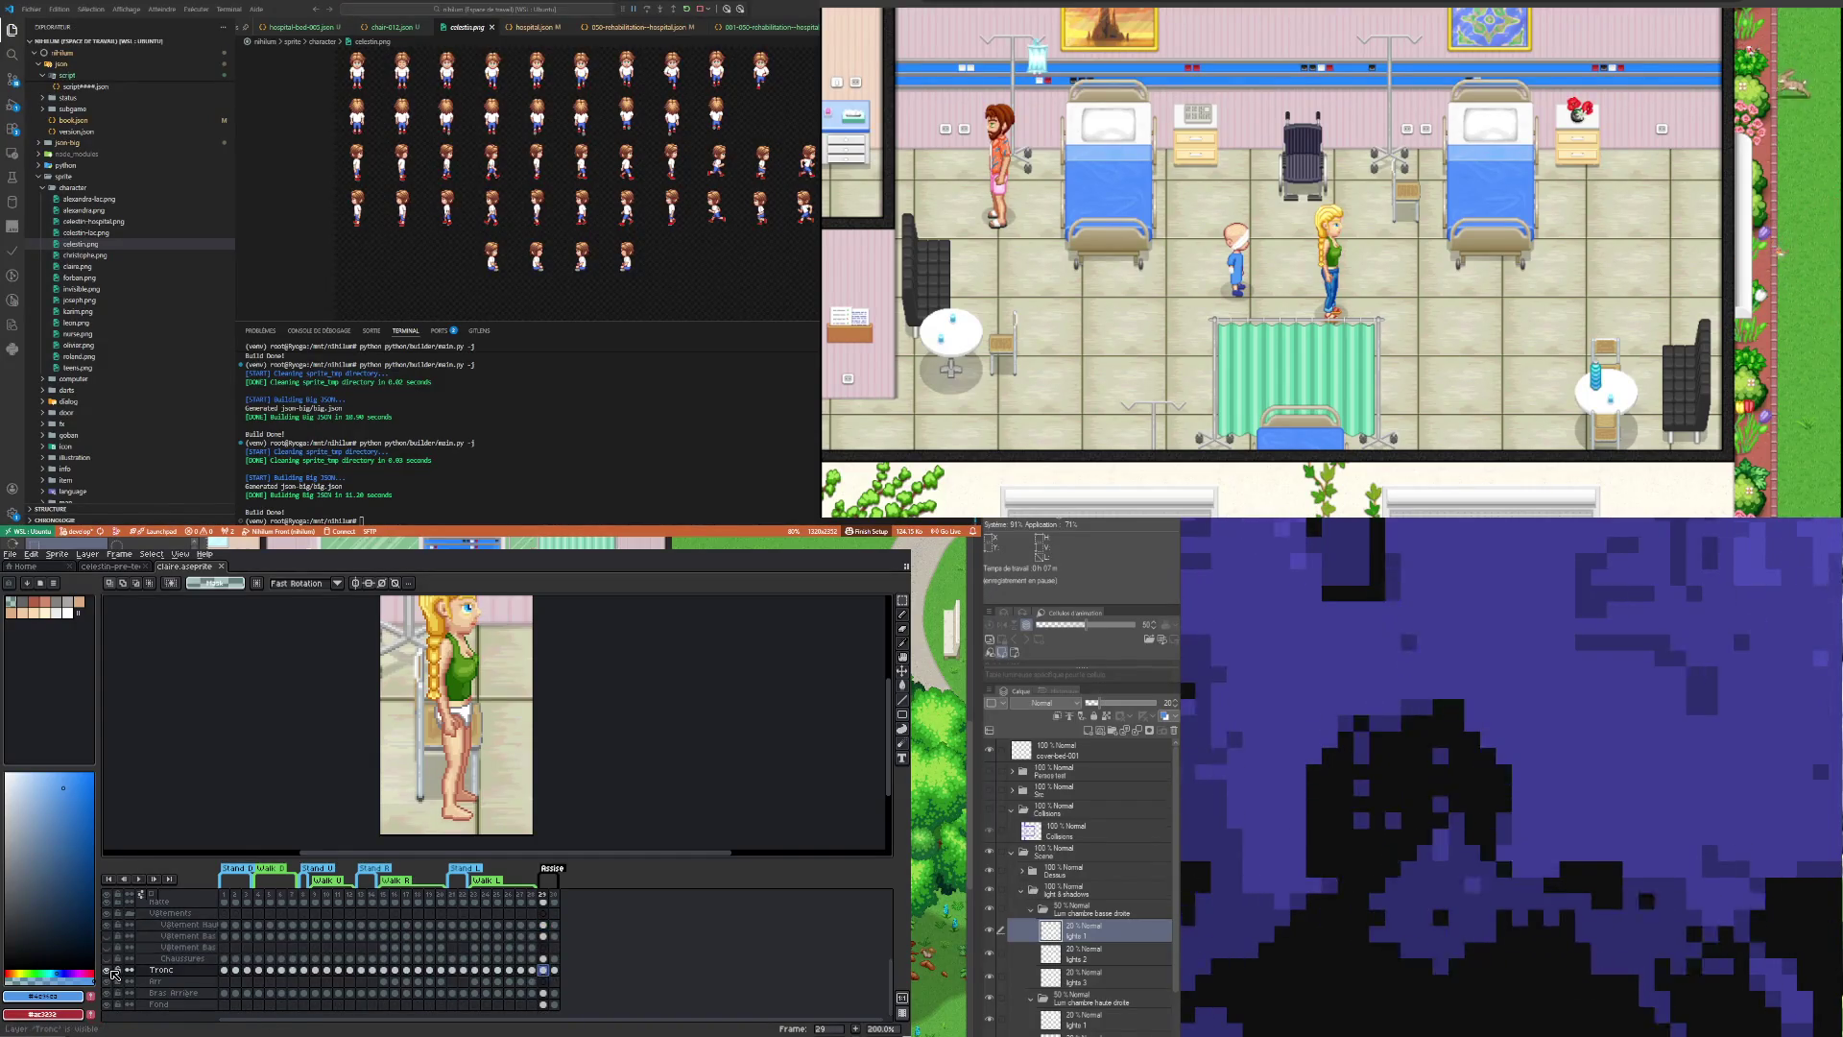
{"action": "left_click", "coordinate": [108, 970]}
{"action": "left_click", "coordinate": [107, 970]}
{"action": "left_click", "coordinate": [107, 970]}
{"action": "left_click", "coordinate": [108, 970]}
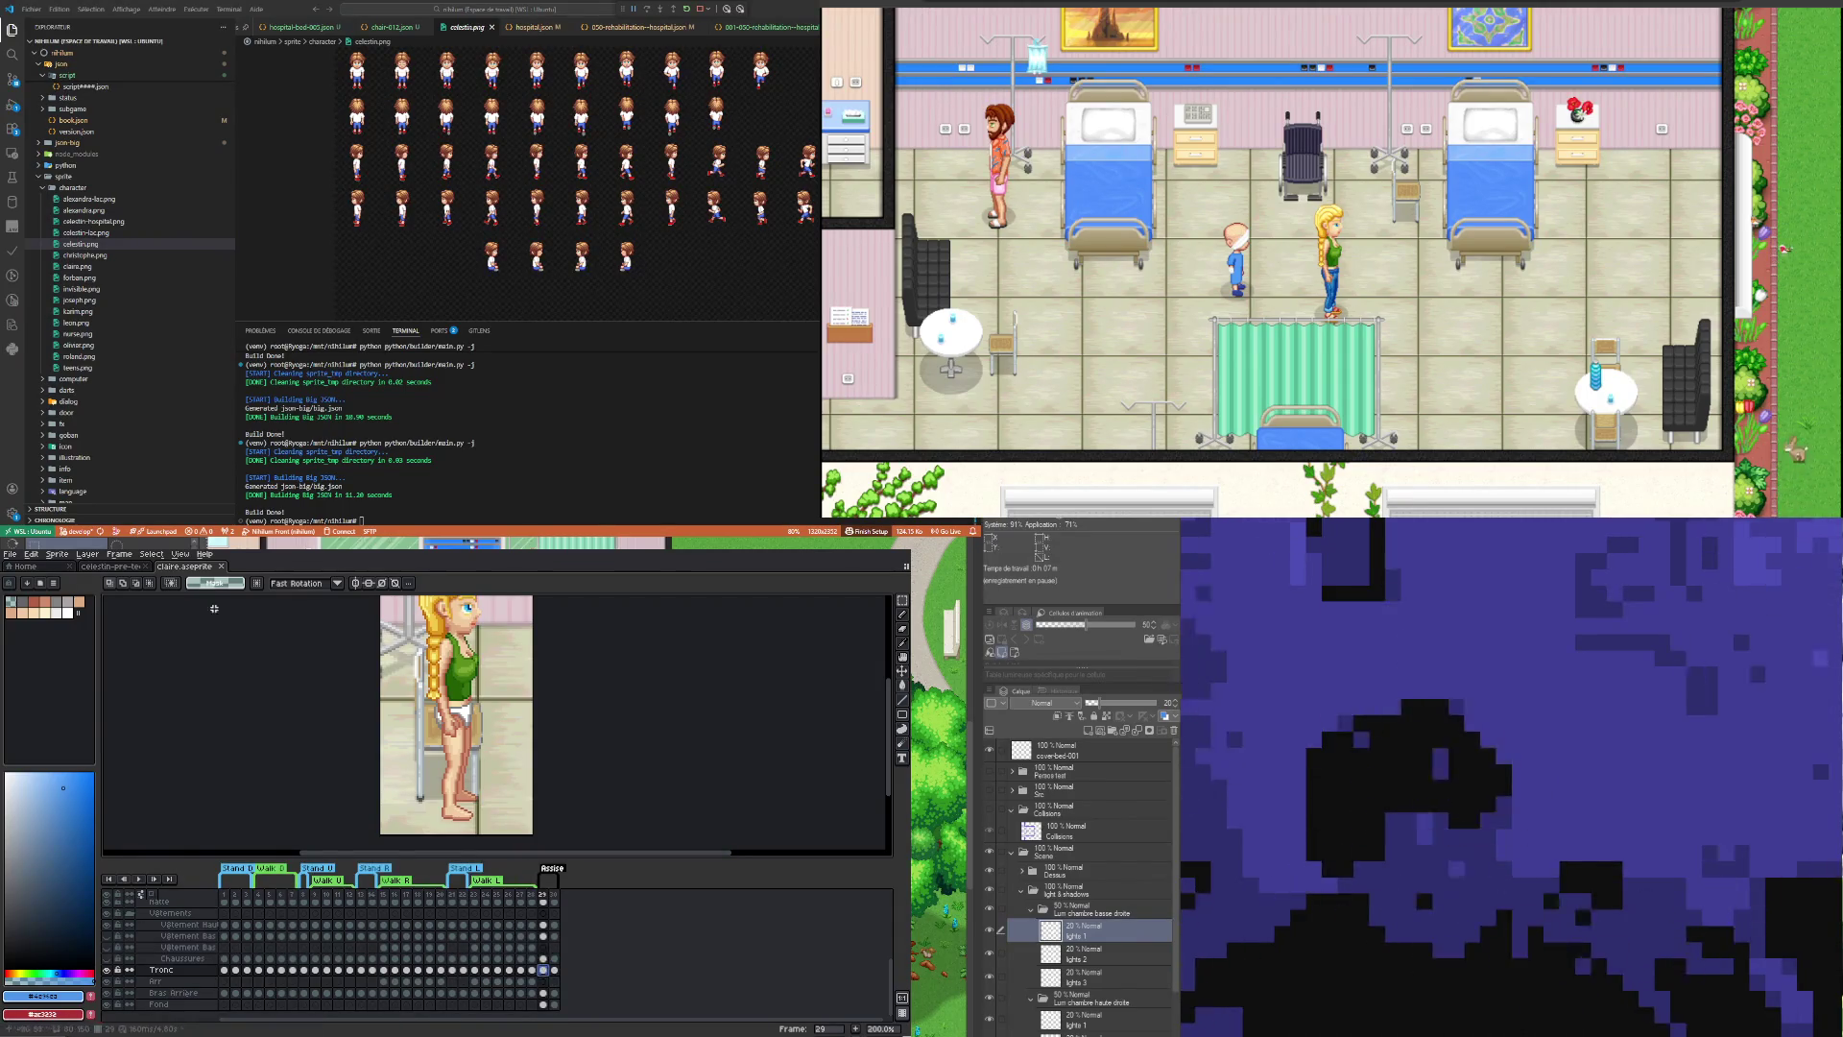
Step: Move Claire's feet and lower legs down and right with the Rectangular Marquee
{"action": "left_click", "coordinate": [903, 644]}
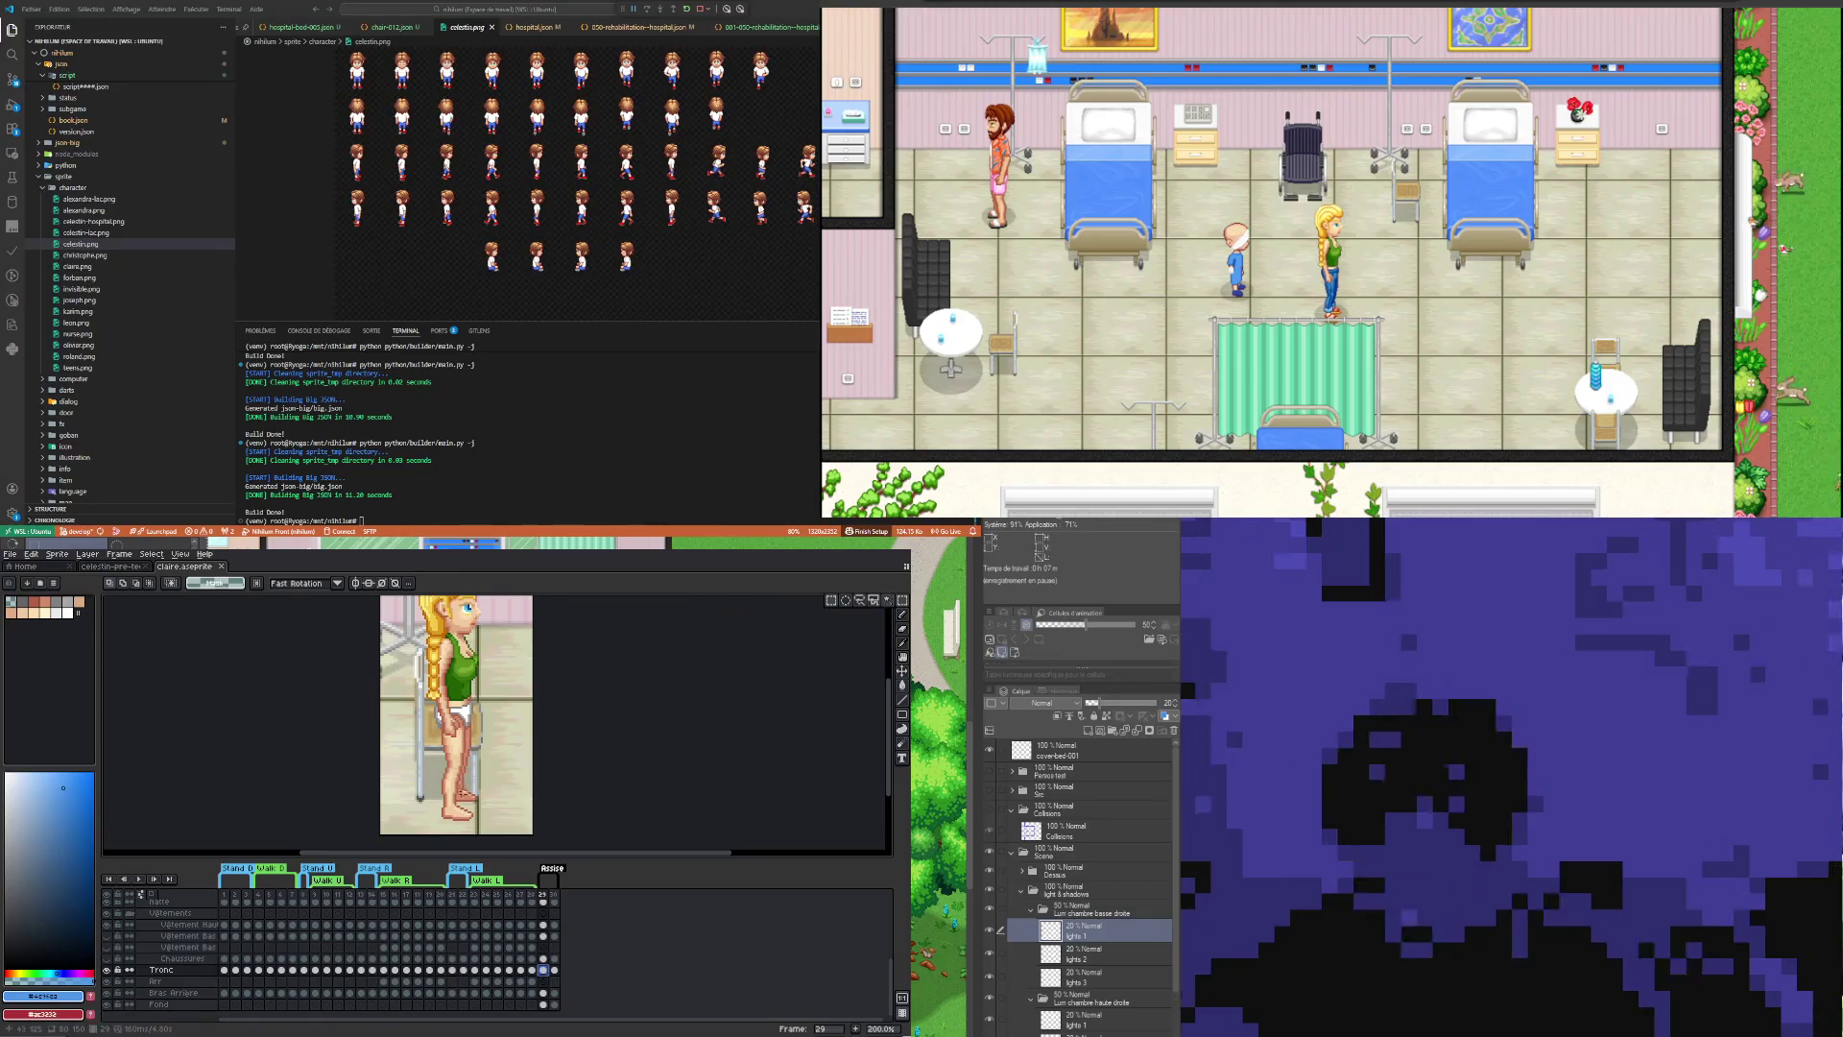
{"action": "mouse_move", "coordinate": [423, 821]}
{"action": "left_mouse_down"}
{"action": "mouse_move", "coordinate": [485, 764]}
{"action": "mouse_move", "coordinate": [510, 765]}
{"action": "mouse_move", "coordinate": [474, 810]}
{"action": "left_mouse_up"}
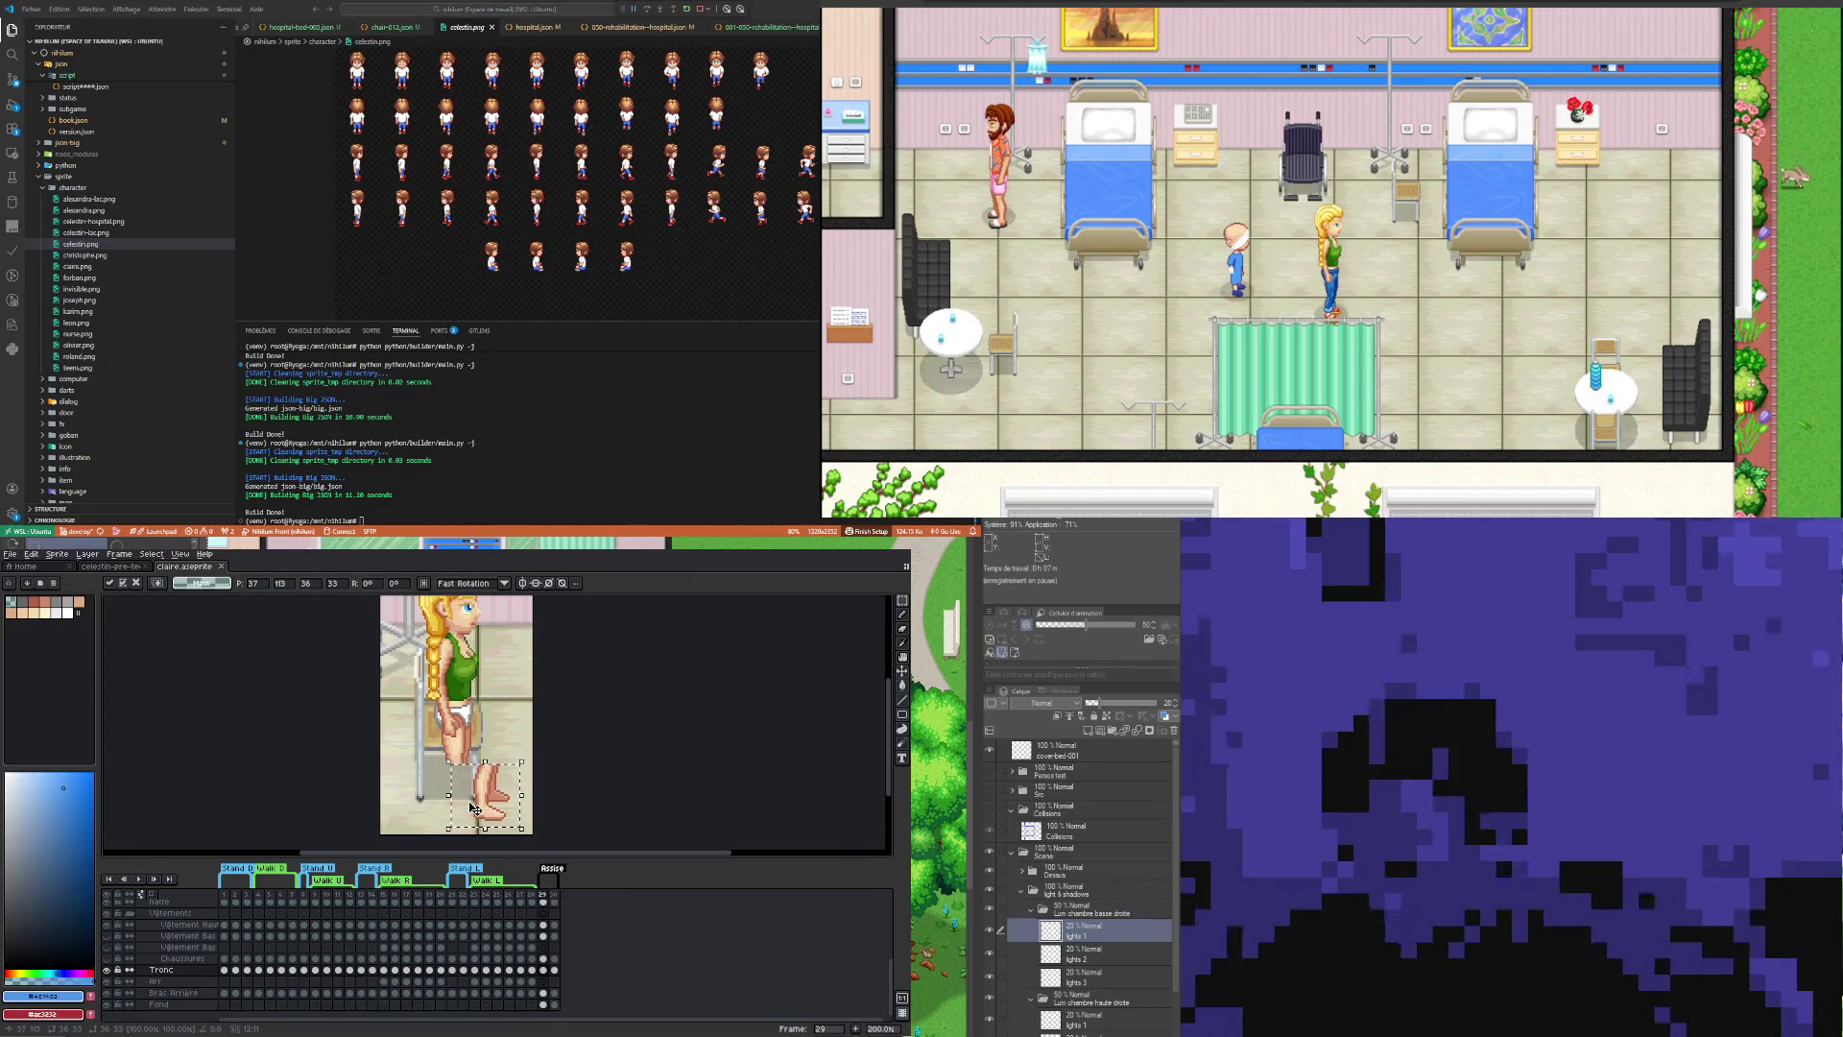
{"action": "key", "text": "ctrl+d"}
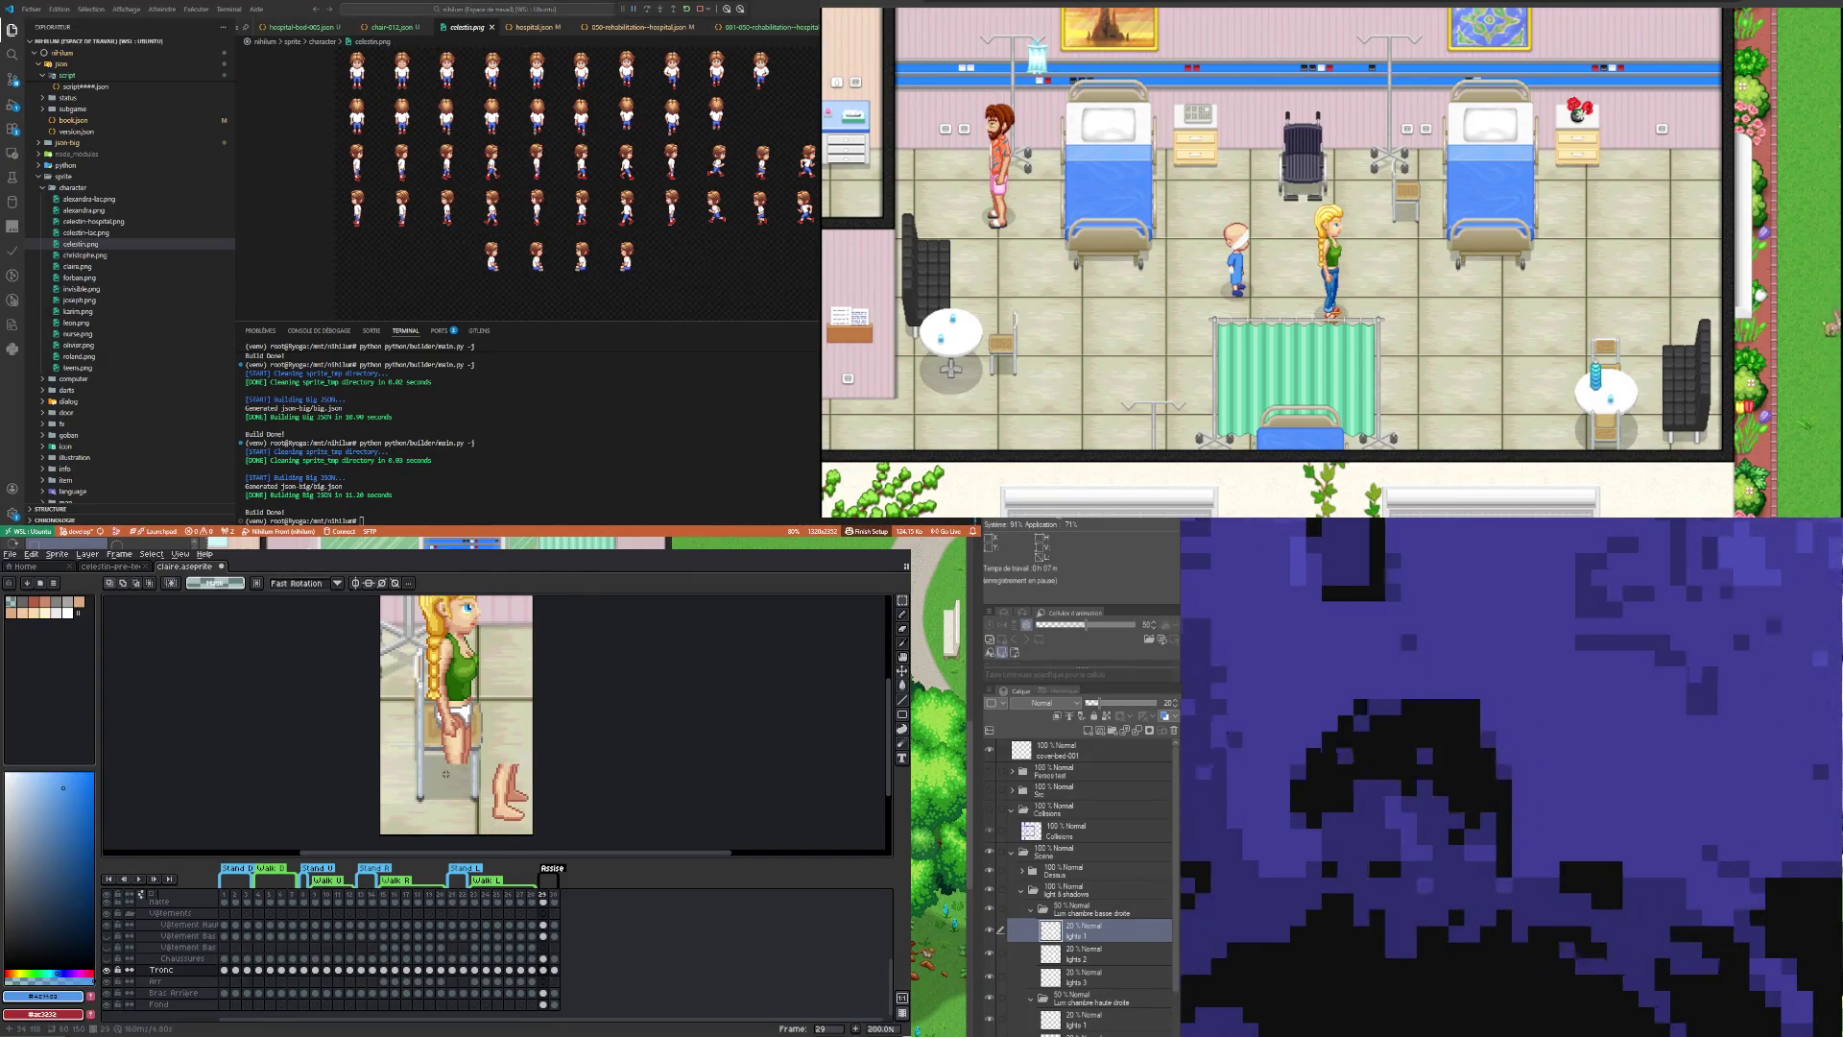
{"action": "left_click_drag", "start_coordinate": [441, 773], "coordinate": [474, 735]}
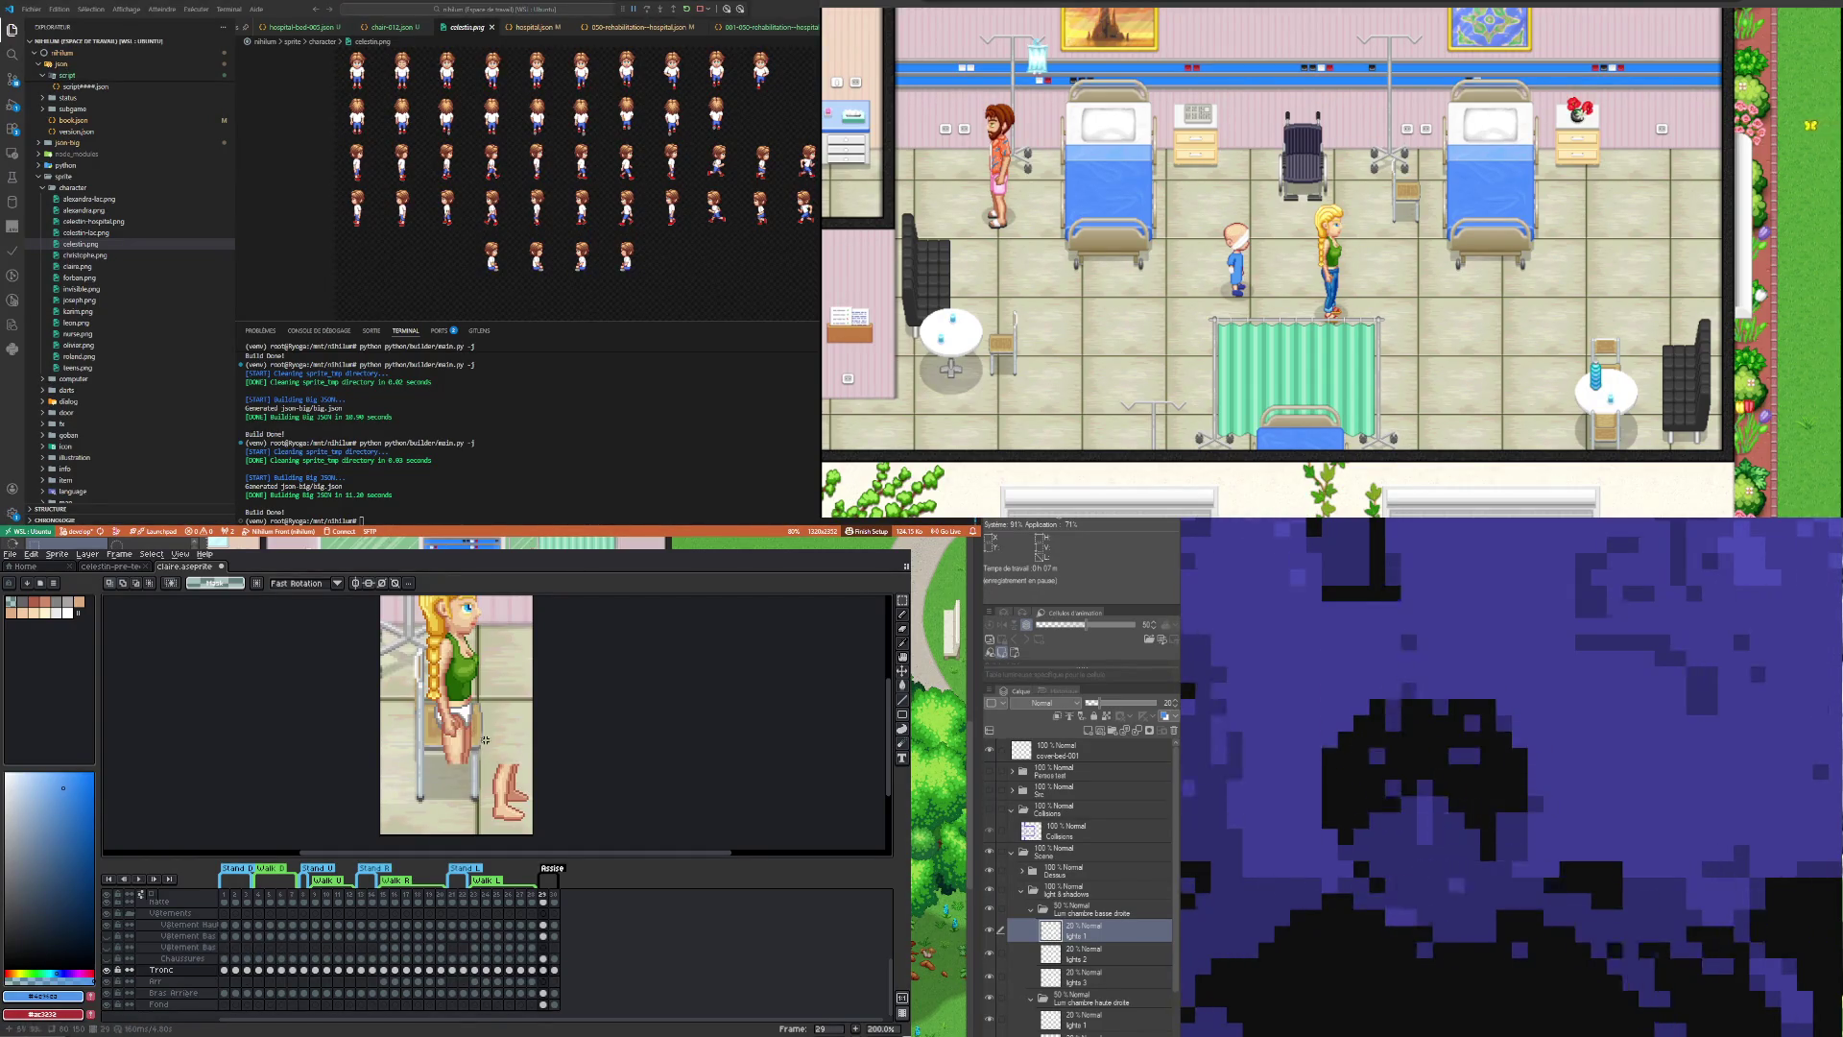
{"action": "scroll", "coordinate": [475, 739], "scroll_direction": "up", "scroll_amount": 2}
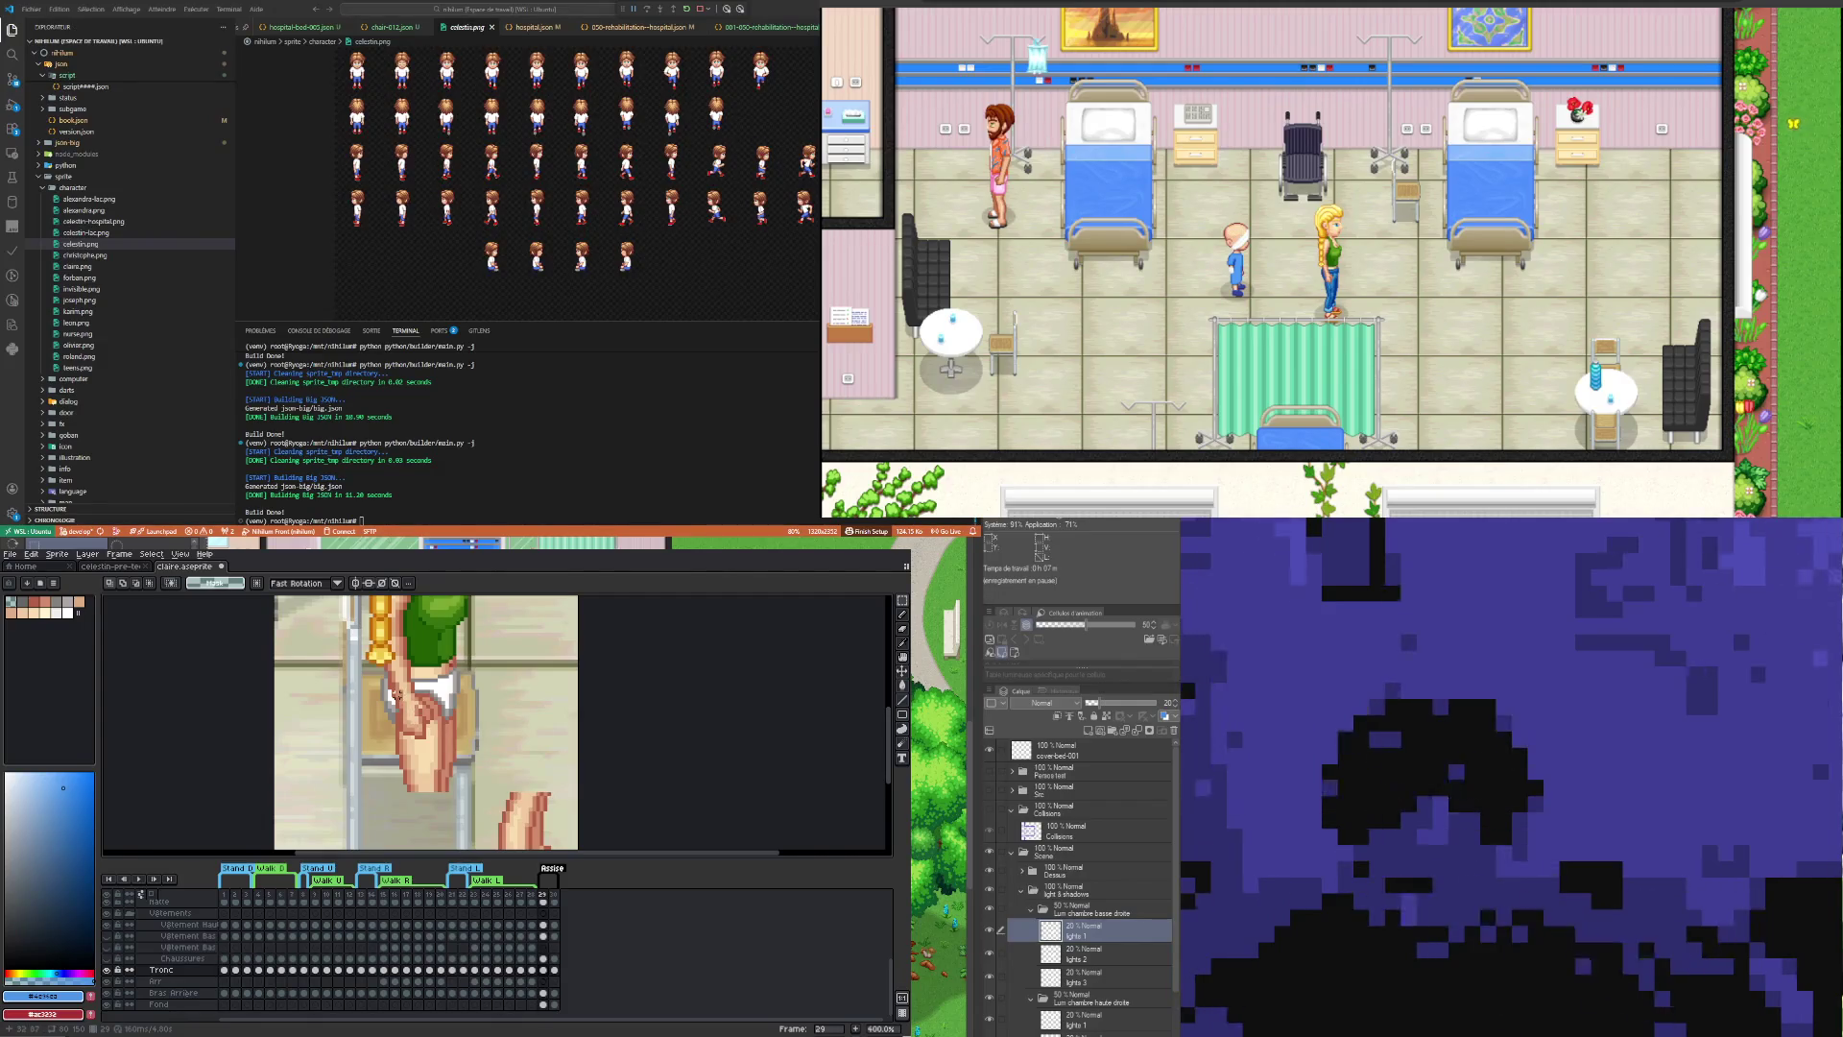
Step: Select the thigh piece to pull it out sideways
{"action": "left_click", "coordinate": [106, 971]}
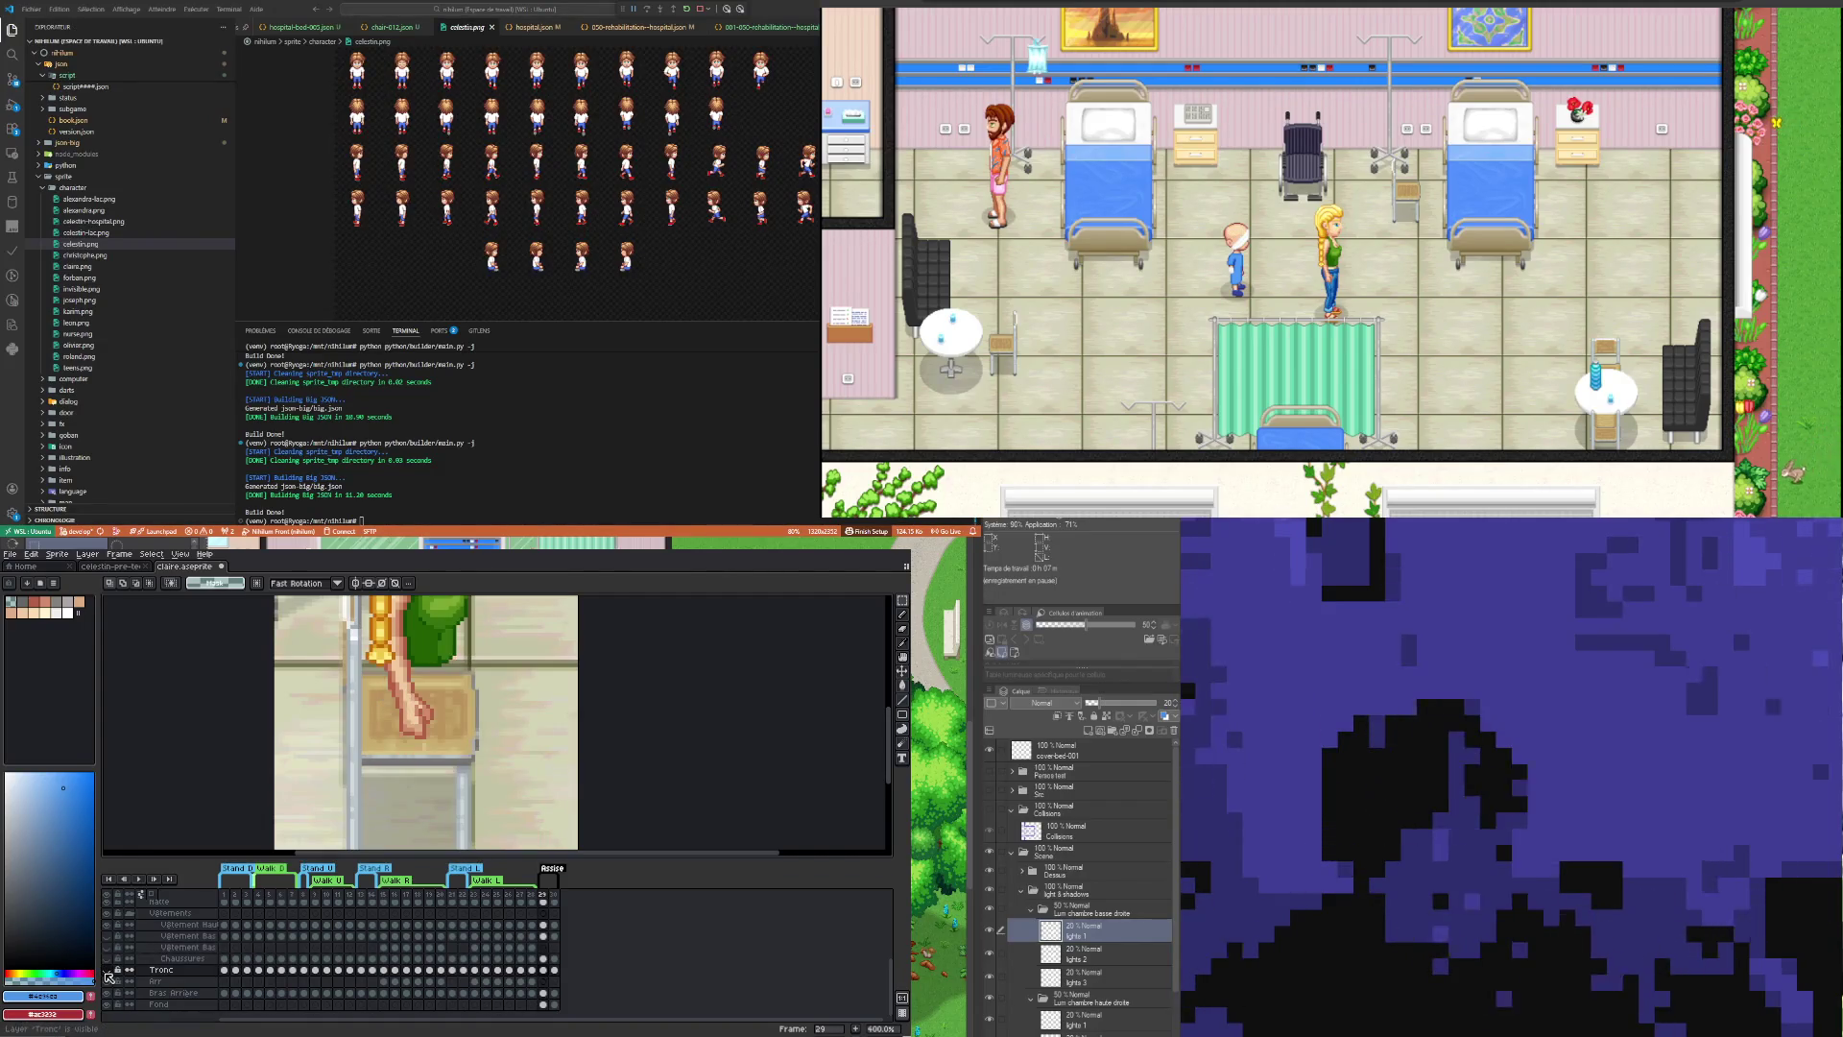
{"action": "left_click", "coordinate": [107, 970]}
{"action": "left_click", "coordinate": [107, 971]}
{"action": "left_click", "coordinate": [107, 971]}
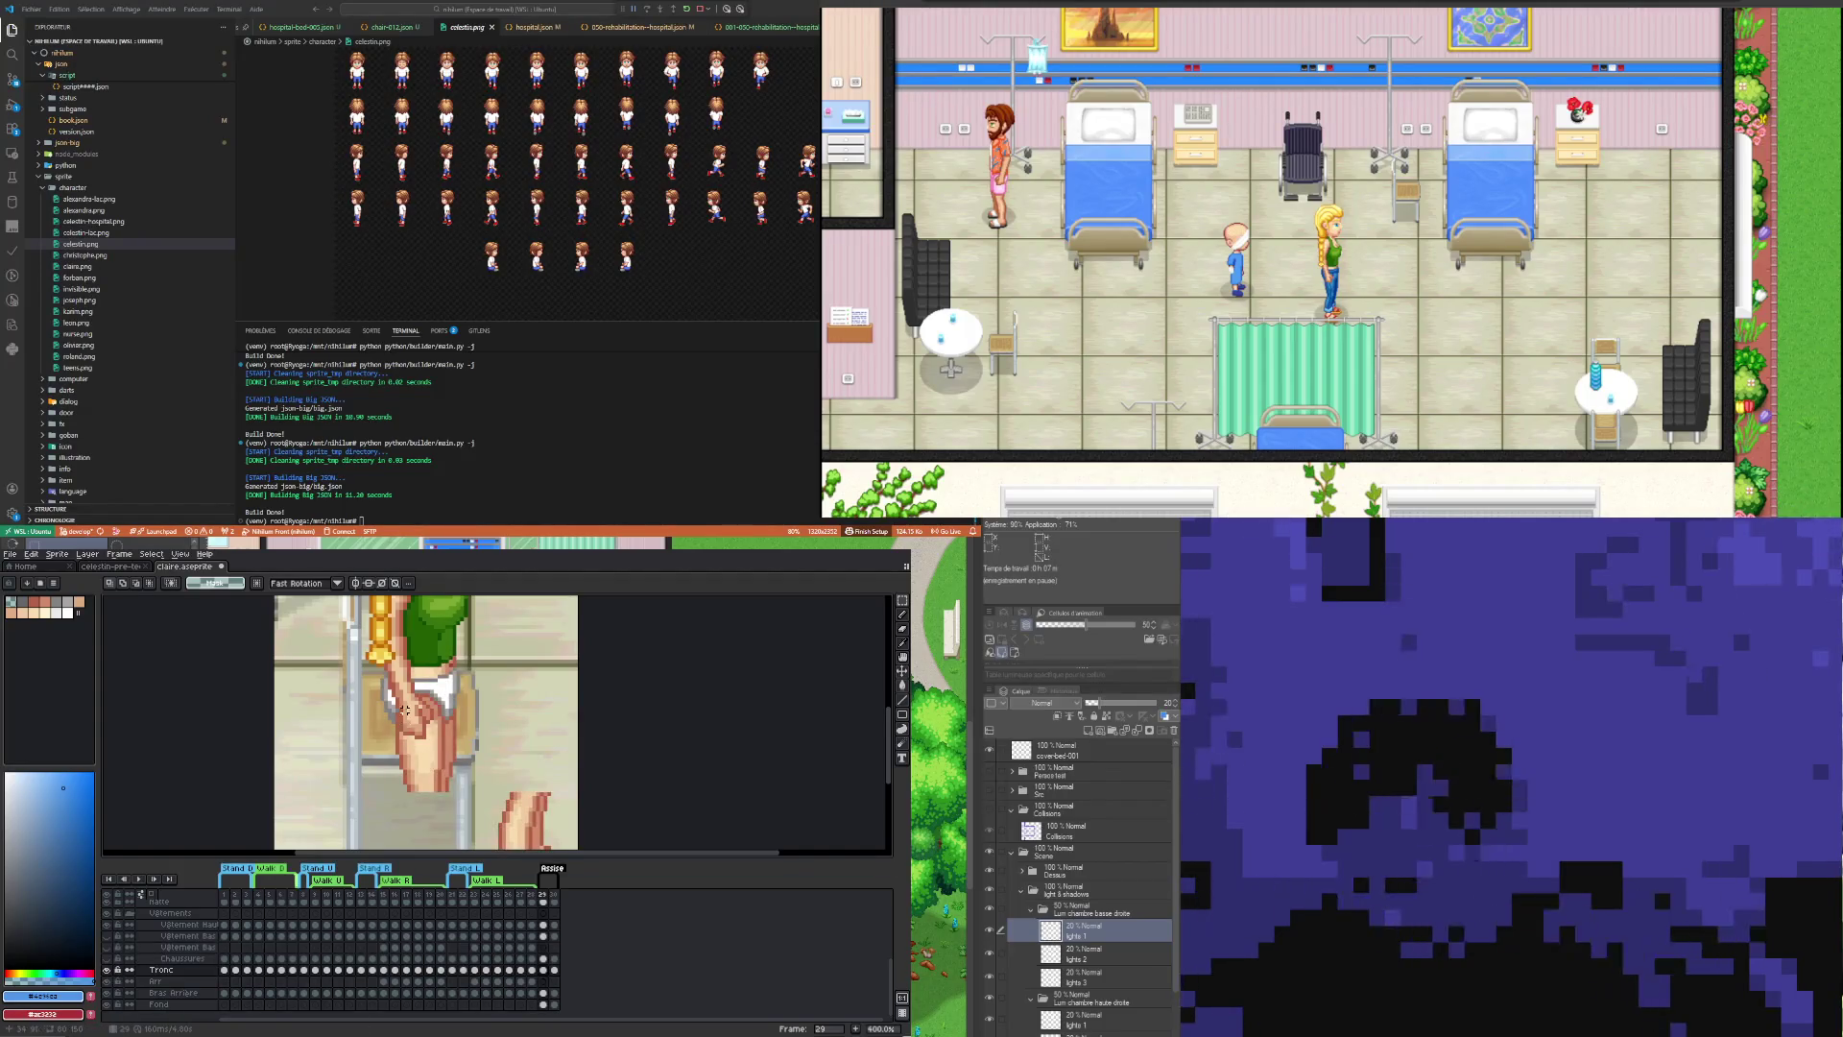
{"action": "mouse_move", "coordinate": [397, 691]}
{"action": "left_mouse_down"}
{"action": "mouse_move", "coordinate": [462, 804]}
{"action": "mouse_move", "coordinate": [360, 797]}
{"action": "mouse_move", "coordinate": [497, 739]}
{"action": "mouse_move", "coordinate": [474, 730]}
{"action": "mouse_move", "coordinate": [394, 770]}
{"action": "left_mouse_up"}
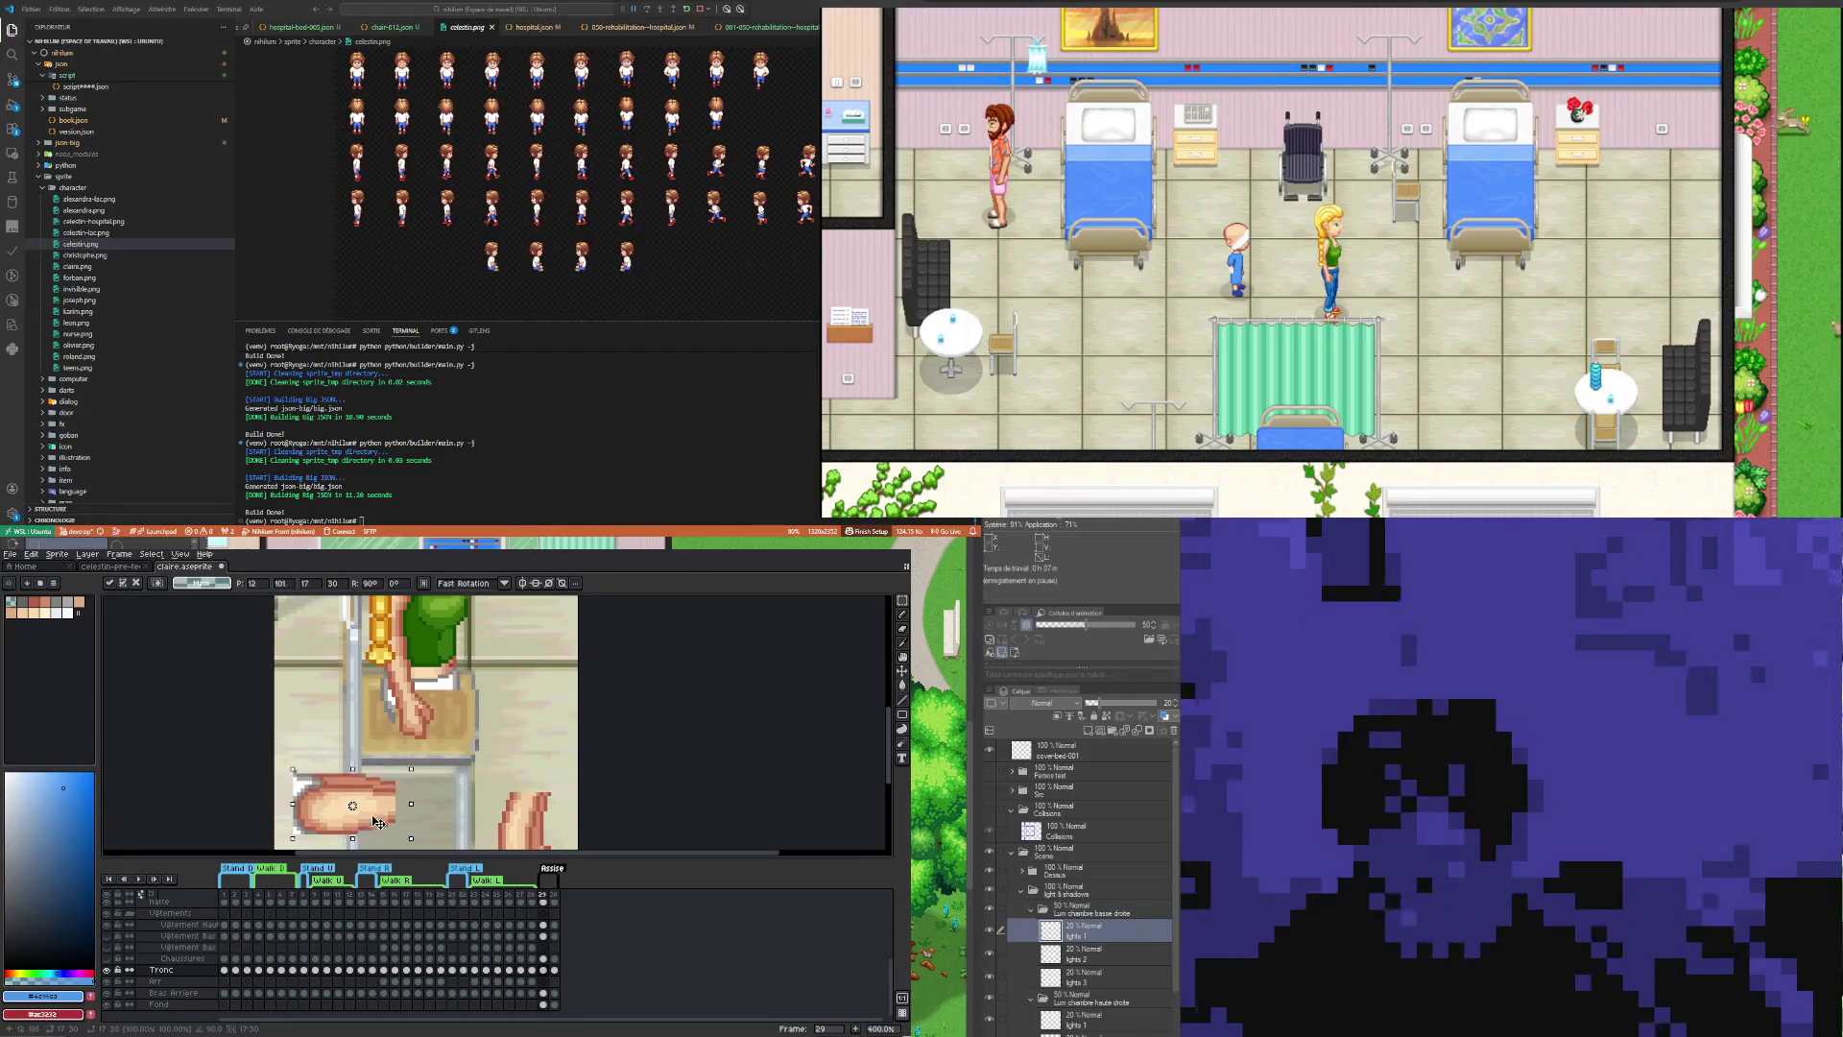
Step: Commit the previous move and marquee the detached thigh, extending the selection upward and rightward
{"action": "left_click_drag", "start_coordinate": [294, 728], "coordinate": [330, 827]}
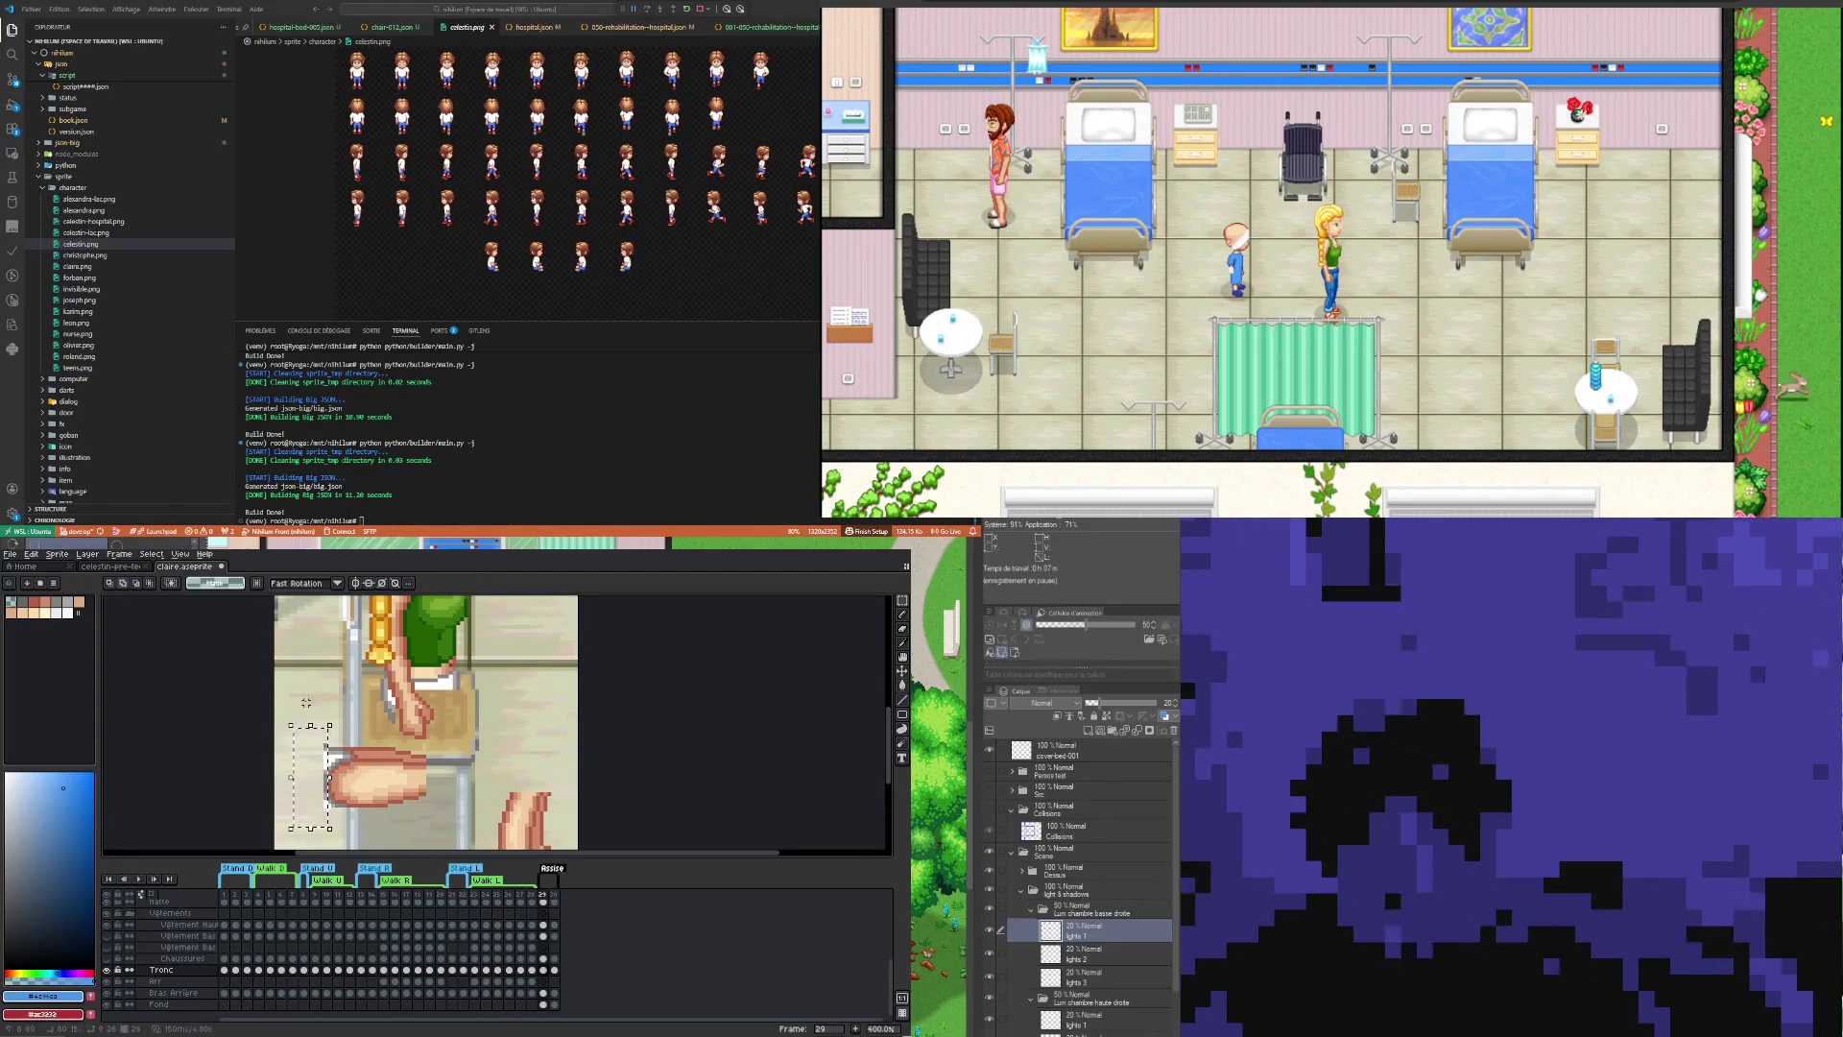
{"action": "scroll", "coordinate": [316, 730], "scroll_direction": "up", "scroll_amount": 5}
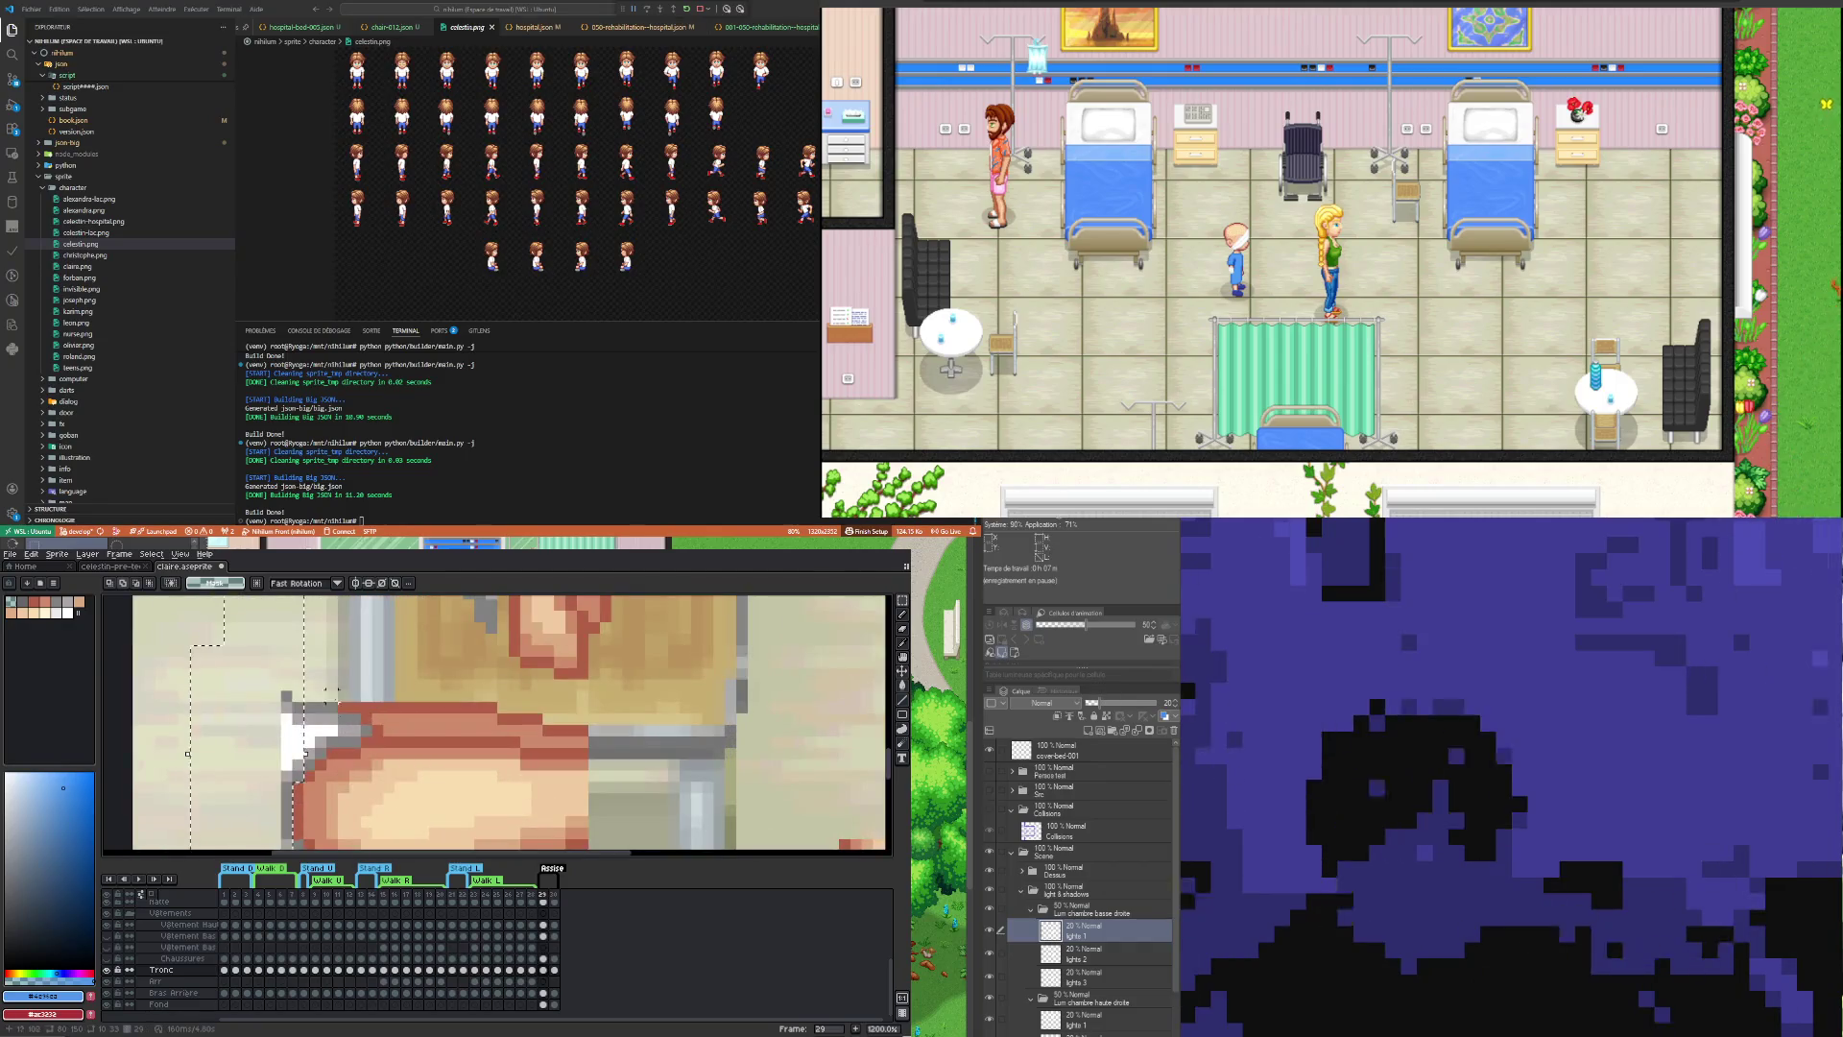
{"action": "left_click_drag", "start_coordinate": [315, 747], "coordinate": [313, 658]}
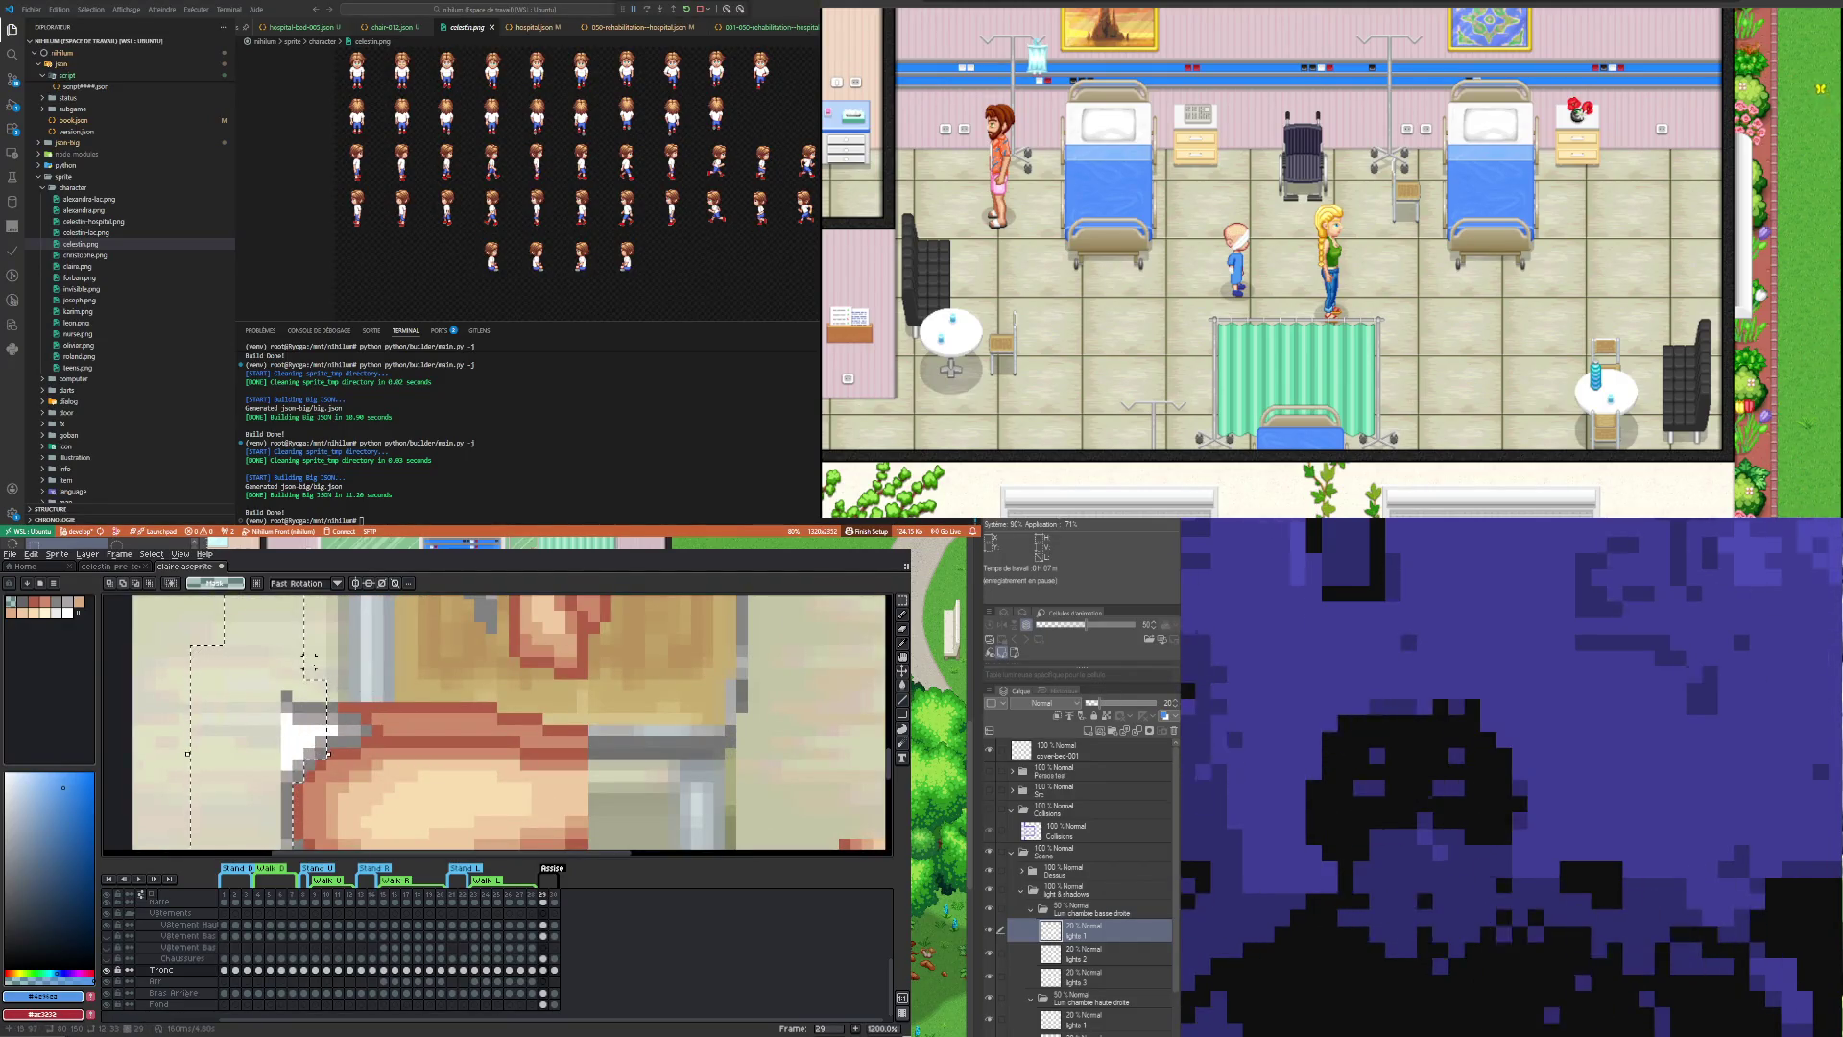
{"action": "left_click_drag", "start_coordinate": [327, 753], "coordinate": [343, 683]}
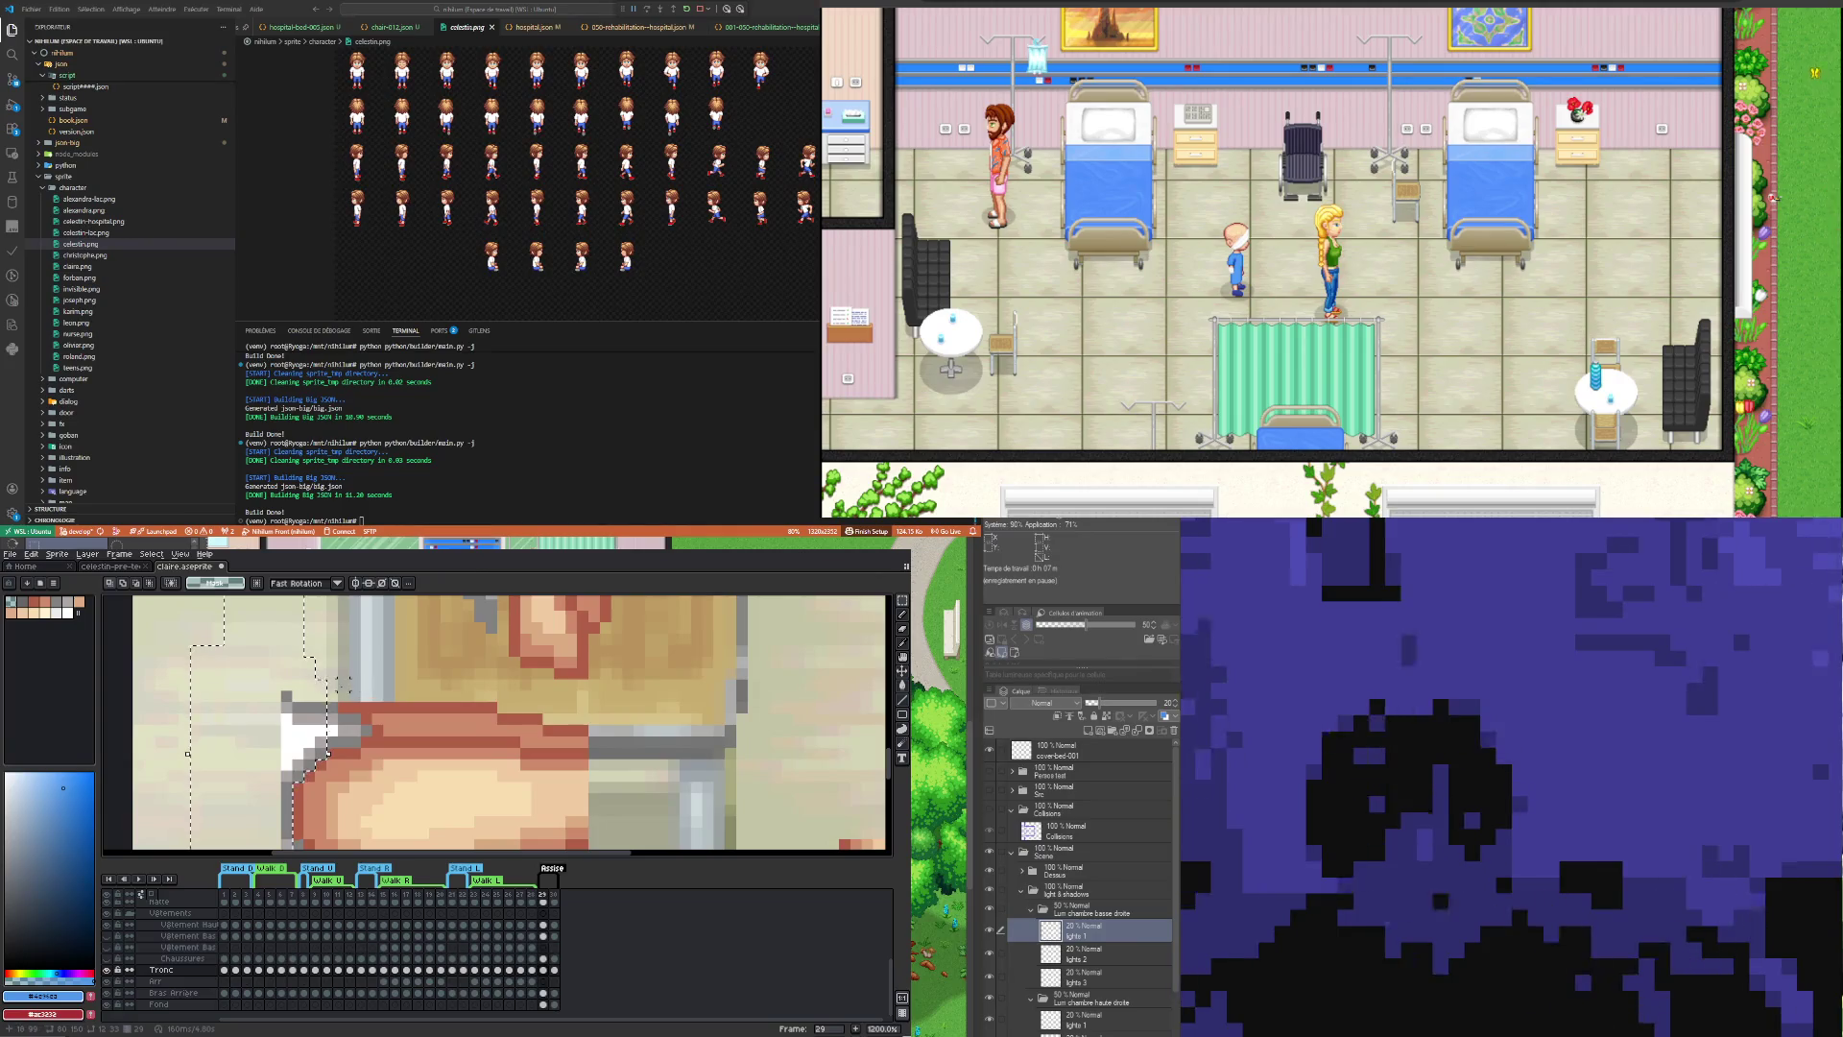
{"action": "left_click", "coordinate": [328, 754]}
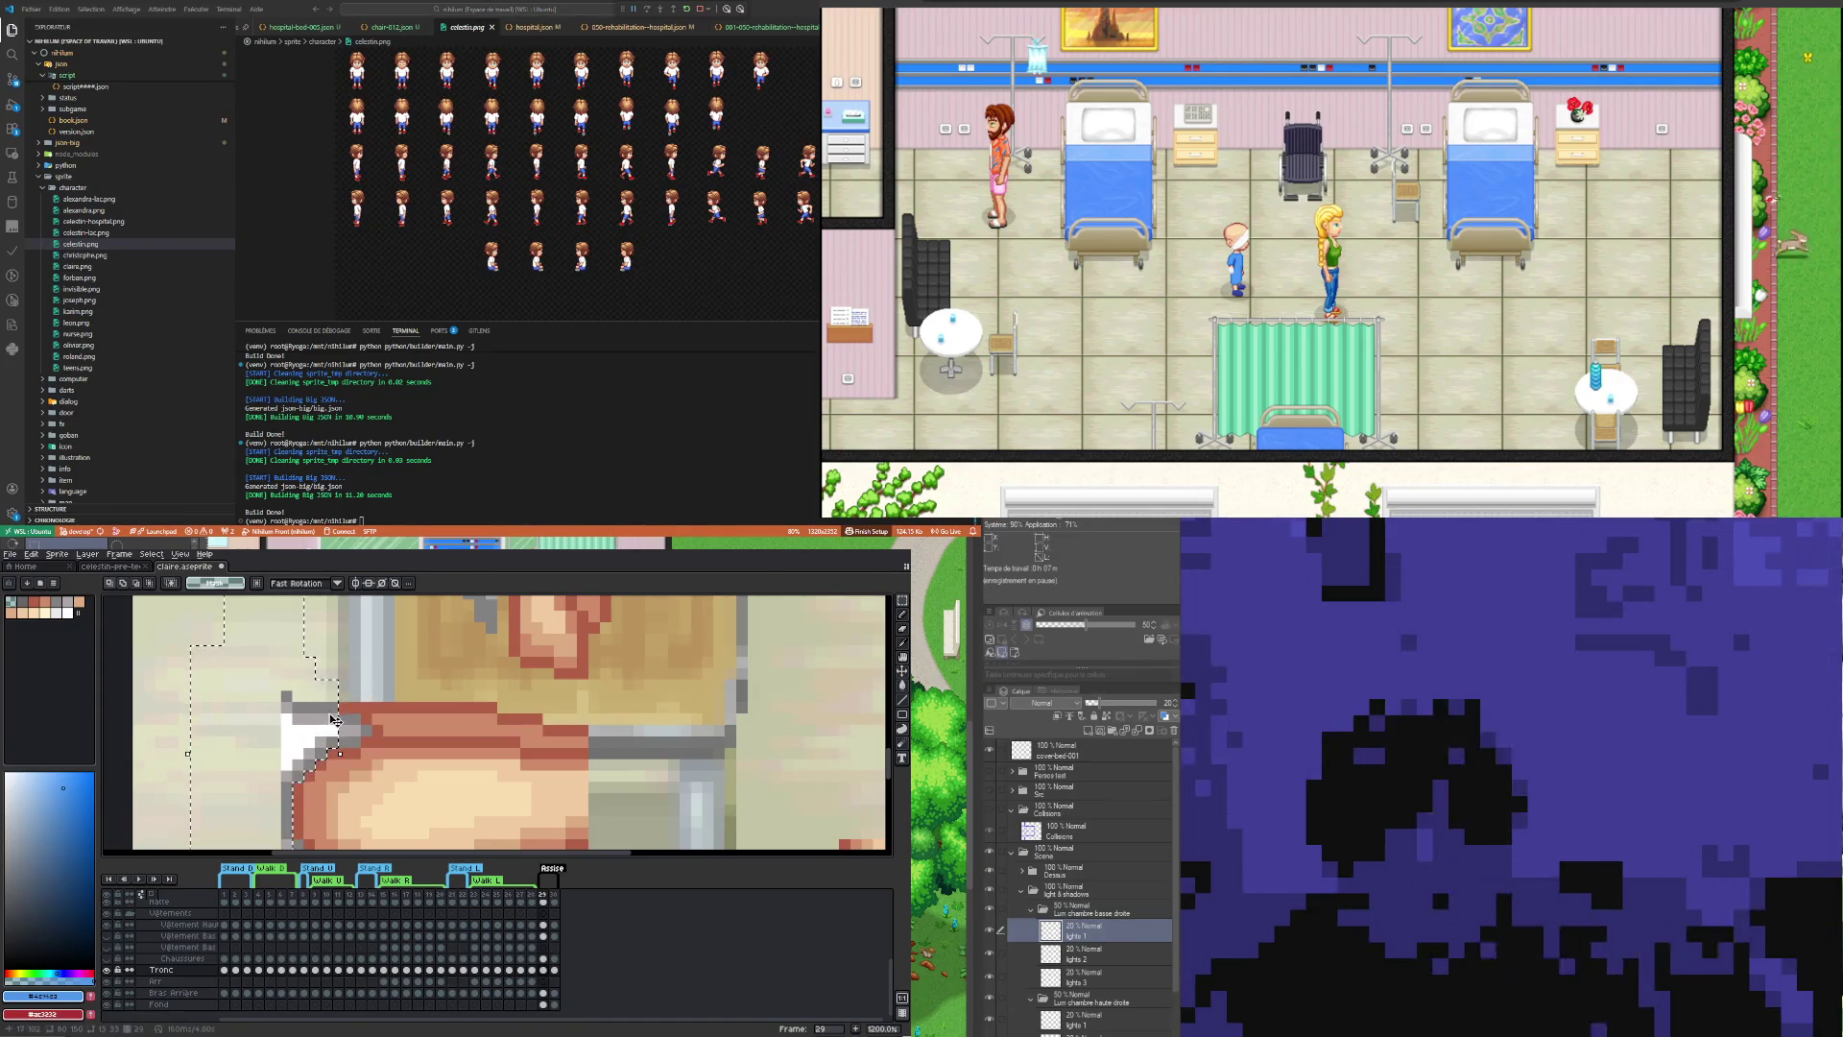
{"action": "left_click_drag", "start_coordinate": [329, 753], "coordinate": [357, 739]}
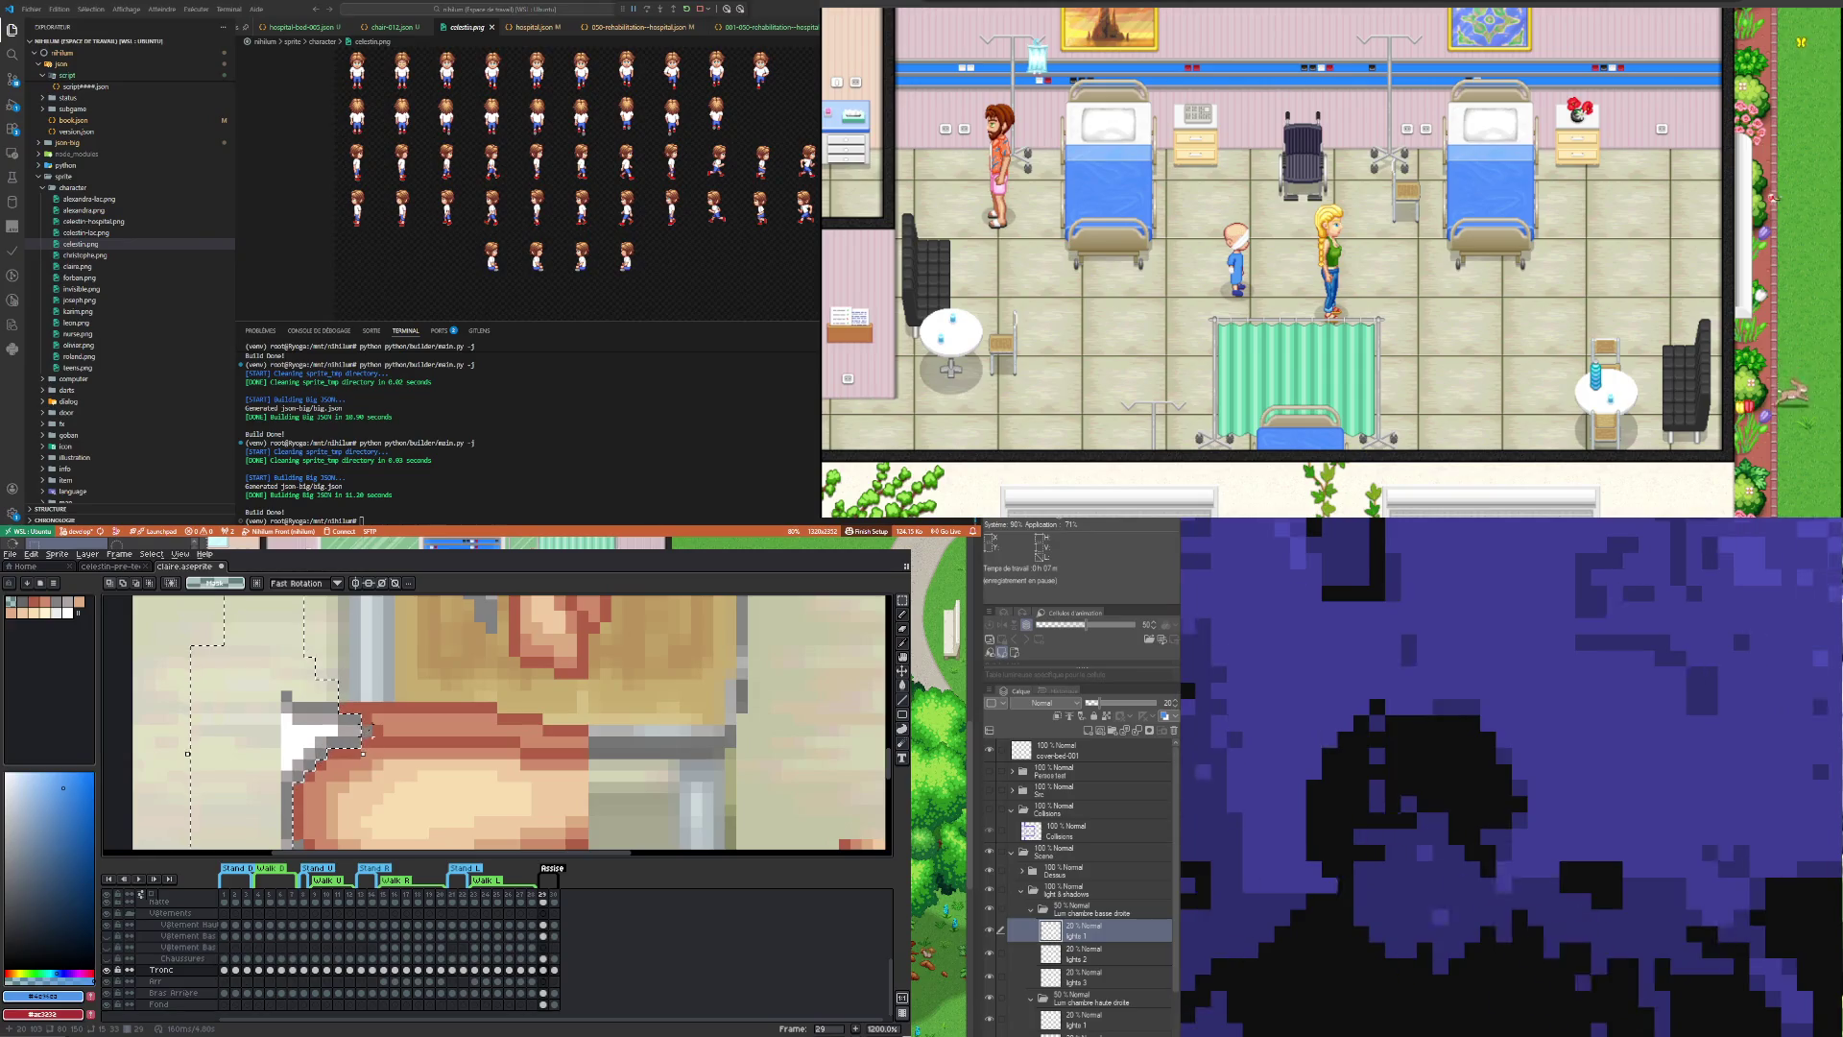
Step: Extend the selection over the lower thigh and lift the piece up across the chair seat
{"action": "scroll", "coordinate": [288, 732], "scroll_direction": "down", "scroll_amount": 4}
{"action": "scroll", "coordinate": [276, 772], "scroll_direction": "up", "scroll_amount": 2}
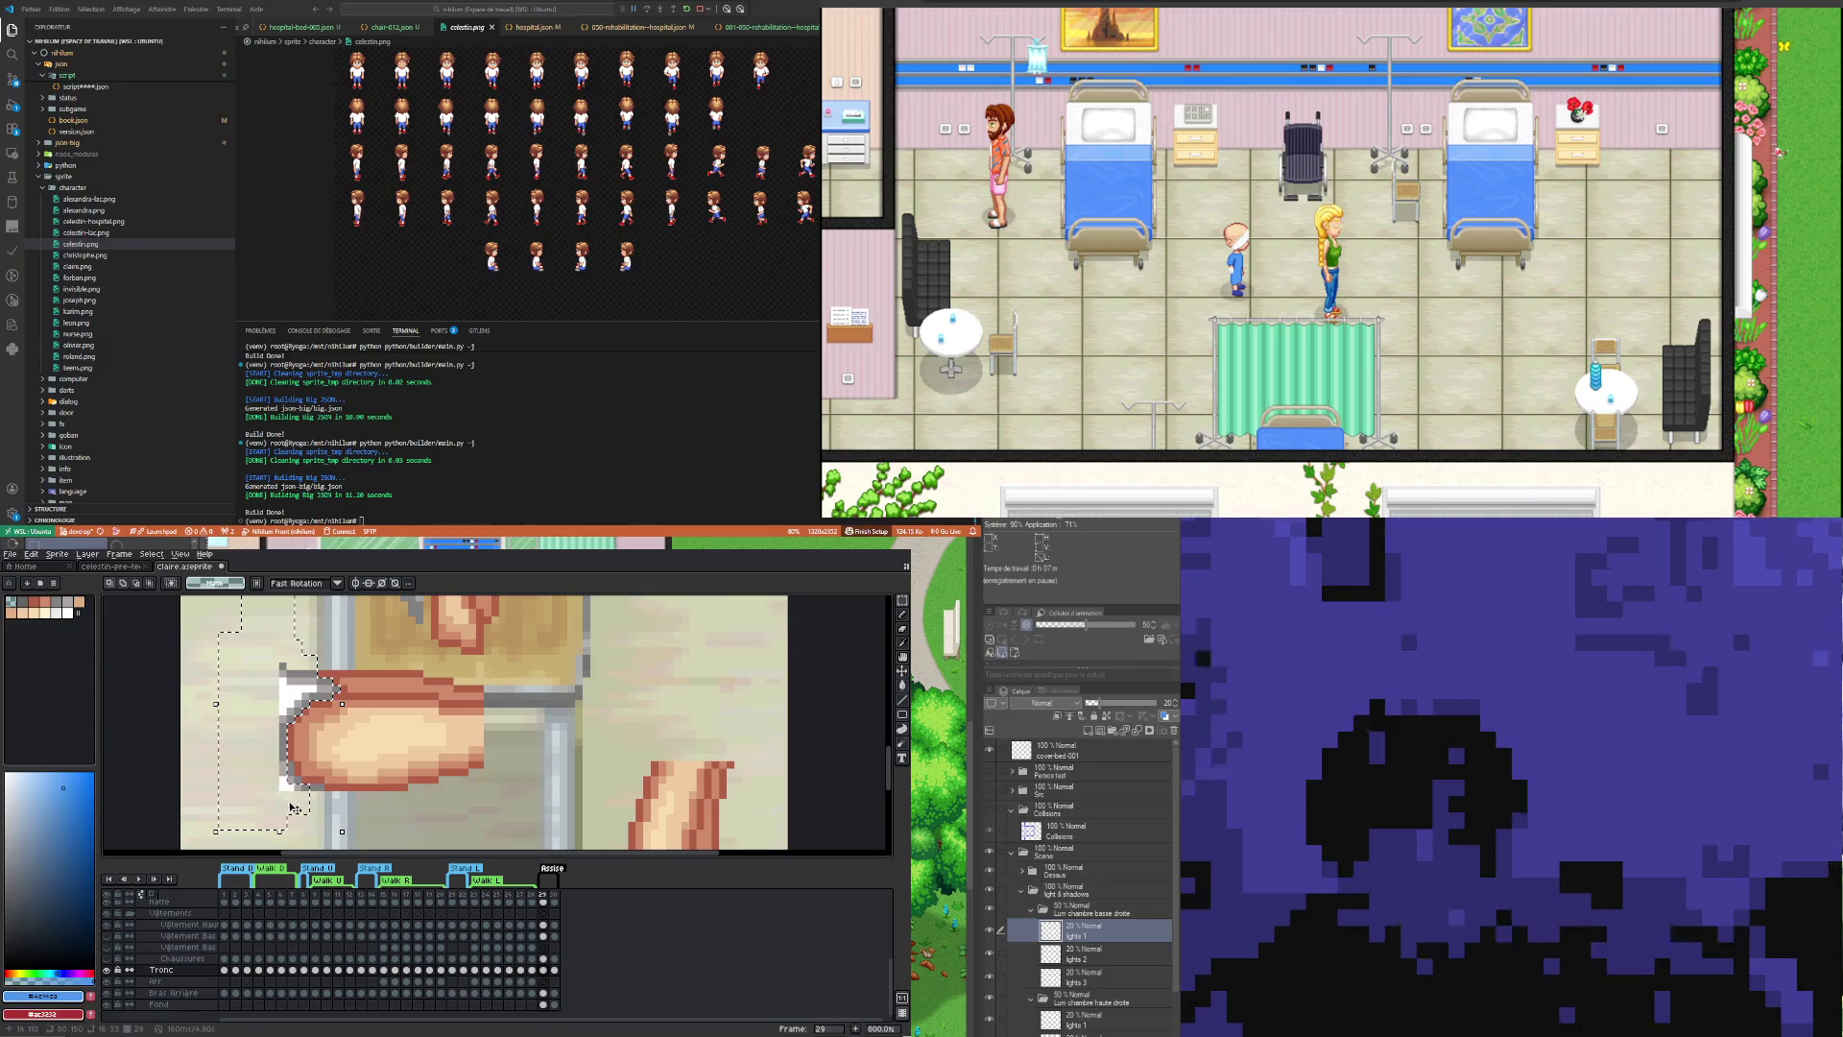
{"action": "left_click_drag", "start_coordinate": [286, 801], "coordinate": [299, 820]}
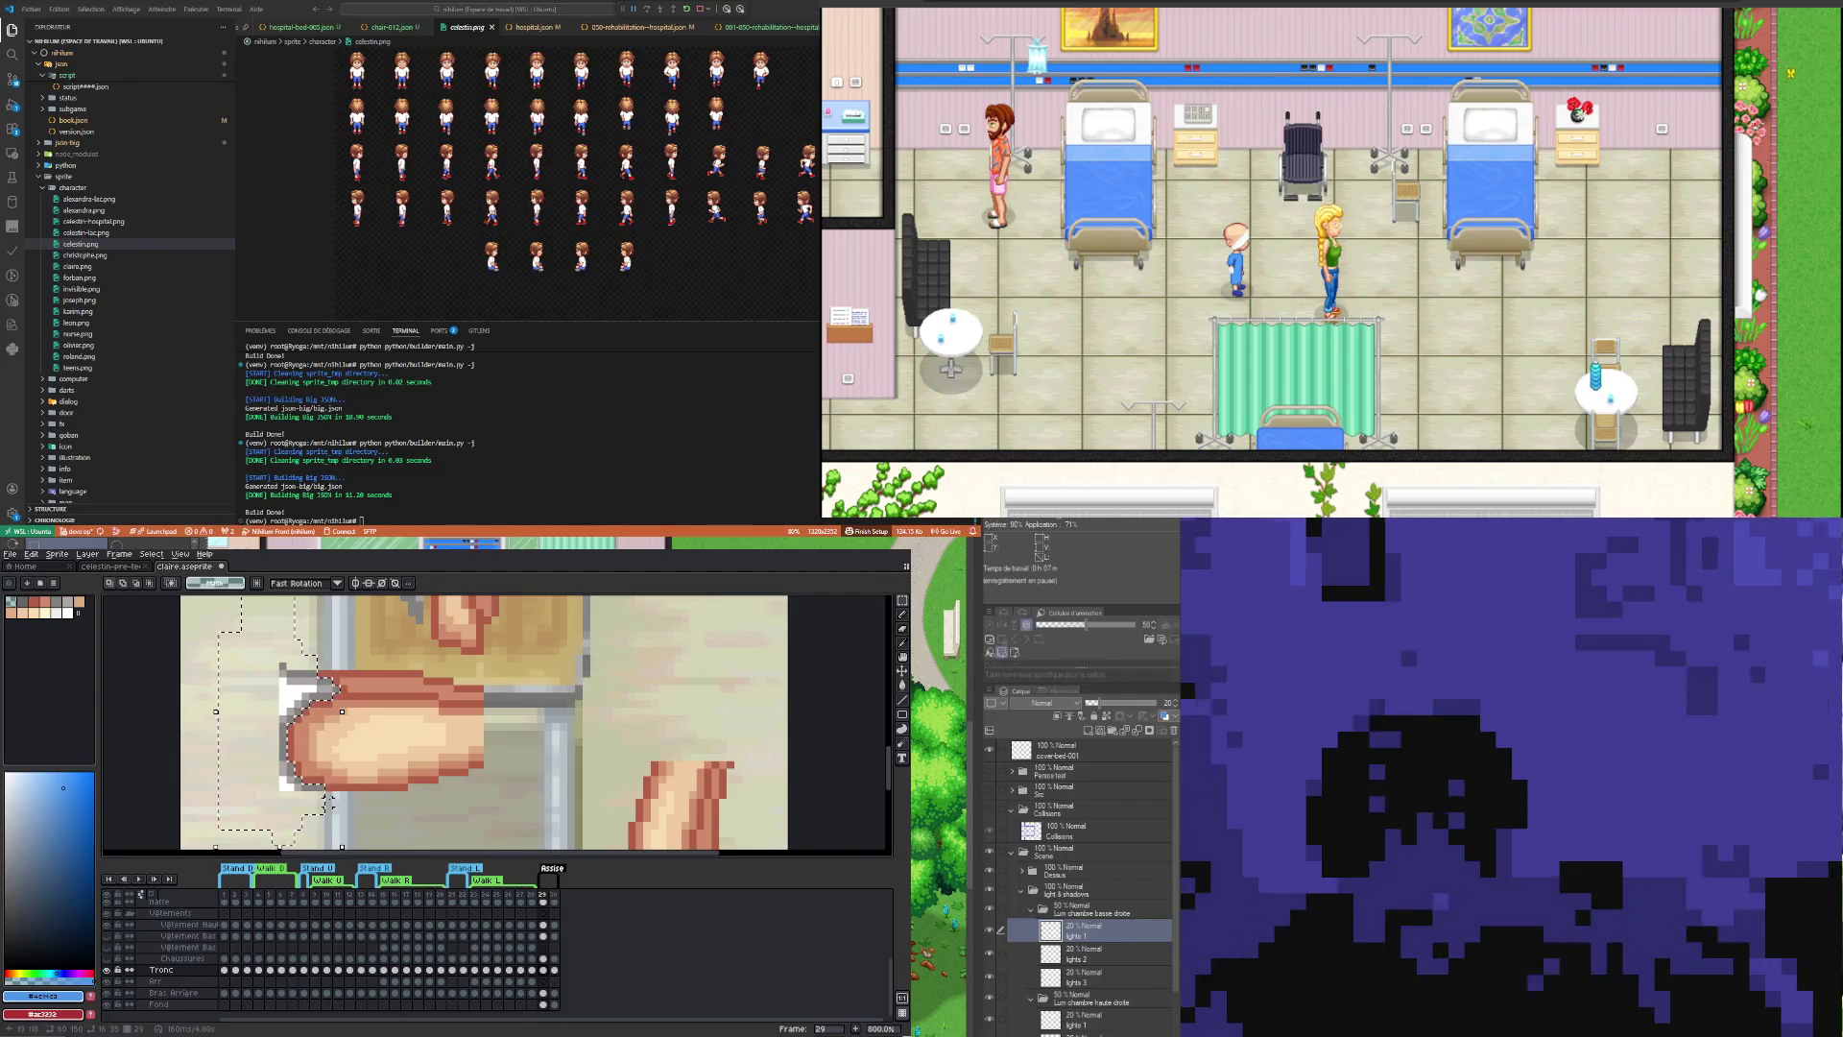
{"action": "scroll", "coordinate": [325, 808], "scroll_direction": "down", "scroll_amount": 2}
{"action": "mouse_move", "coordinate": [288, 672]}
{"action": "left_mouse_down"}
{"action": "mouse_move", "coordinate": [272, 657]}
{"action": "mouse_move", "coordinate": [495, 838]}
{"action": "mouse_move", "coordinate": [538, 696]}
{"action": "mouse_move", "coordinate": [439, 785]}
{"action": "mouse_move", "coordinate": [373, 785]}
{"action": "mouse_move", "coordinate": [497, 676]}
{"action": "left_mouse_up"}
{"action": "left_click", "coordinate": [396, 838]}
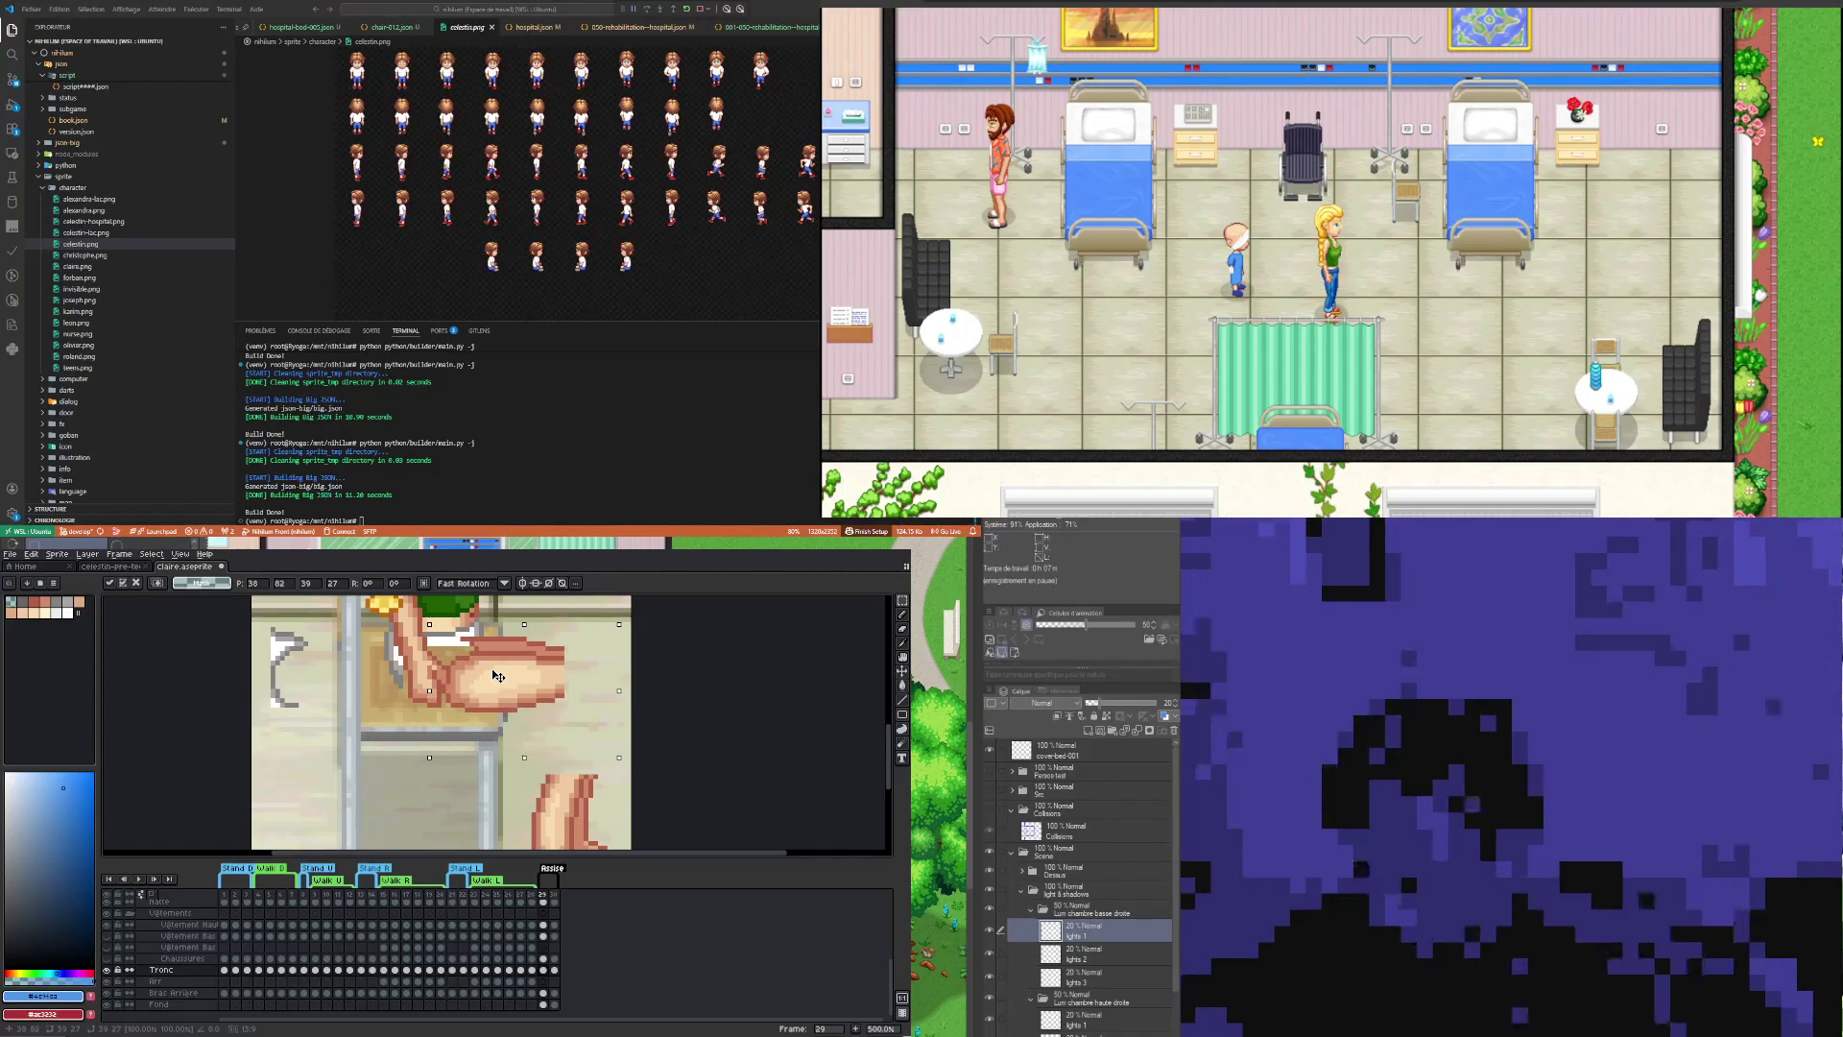
Step: Nudge the selected leg piece and reposition it onto the seat, committing it
{"action": "scroll", "coordinate": [482, 706], "scroll_direction": "down", "scroll_amount": 2}
{"action": "scroll", "coordinate": [482, 706], "scroll_direction": "down", "scroll_amount": 2}
{"action": "scroll", "coordinate": [480, 705], "scroll_direction": "up", "scroll_amount": 2}
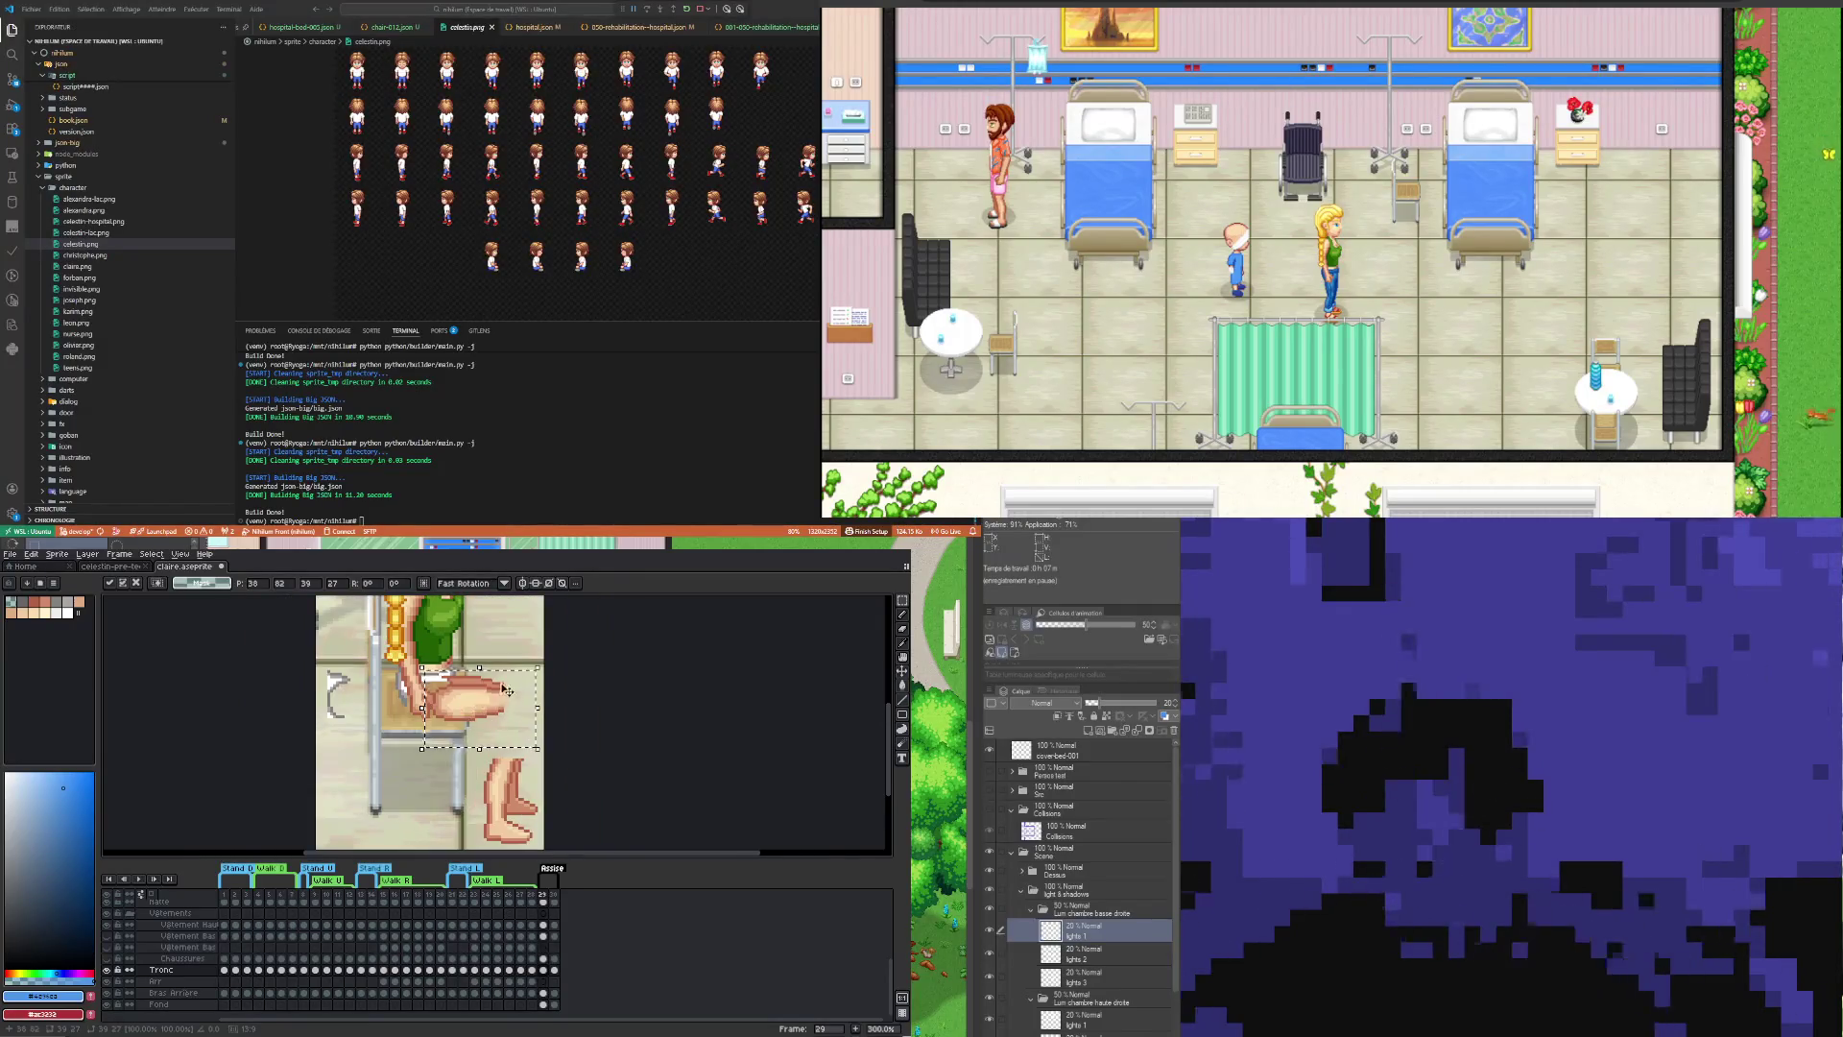
{"action": "scroll", "coordinate": [477, 706], "scroll_direction": "up", "scroll_amount": 1}
{"action": "left_click_drag", "start_coordinate": [477, 706], "coordinate": [373, 802]}
{"action": "left_click", "coordinate": [319, 738]}
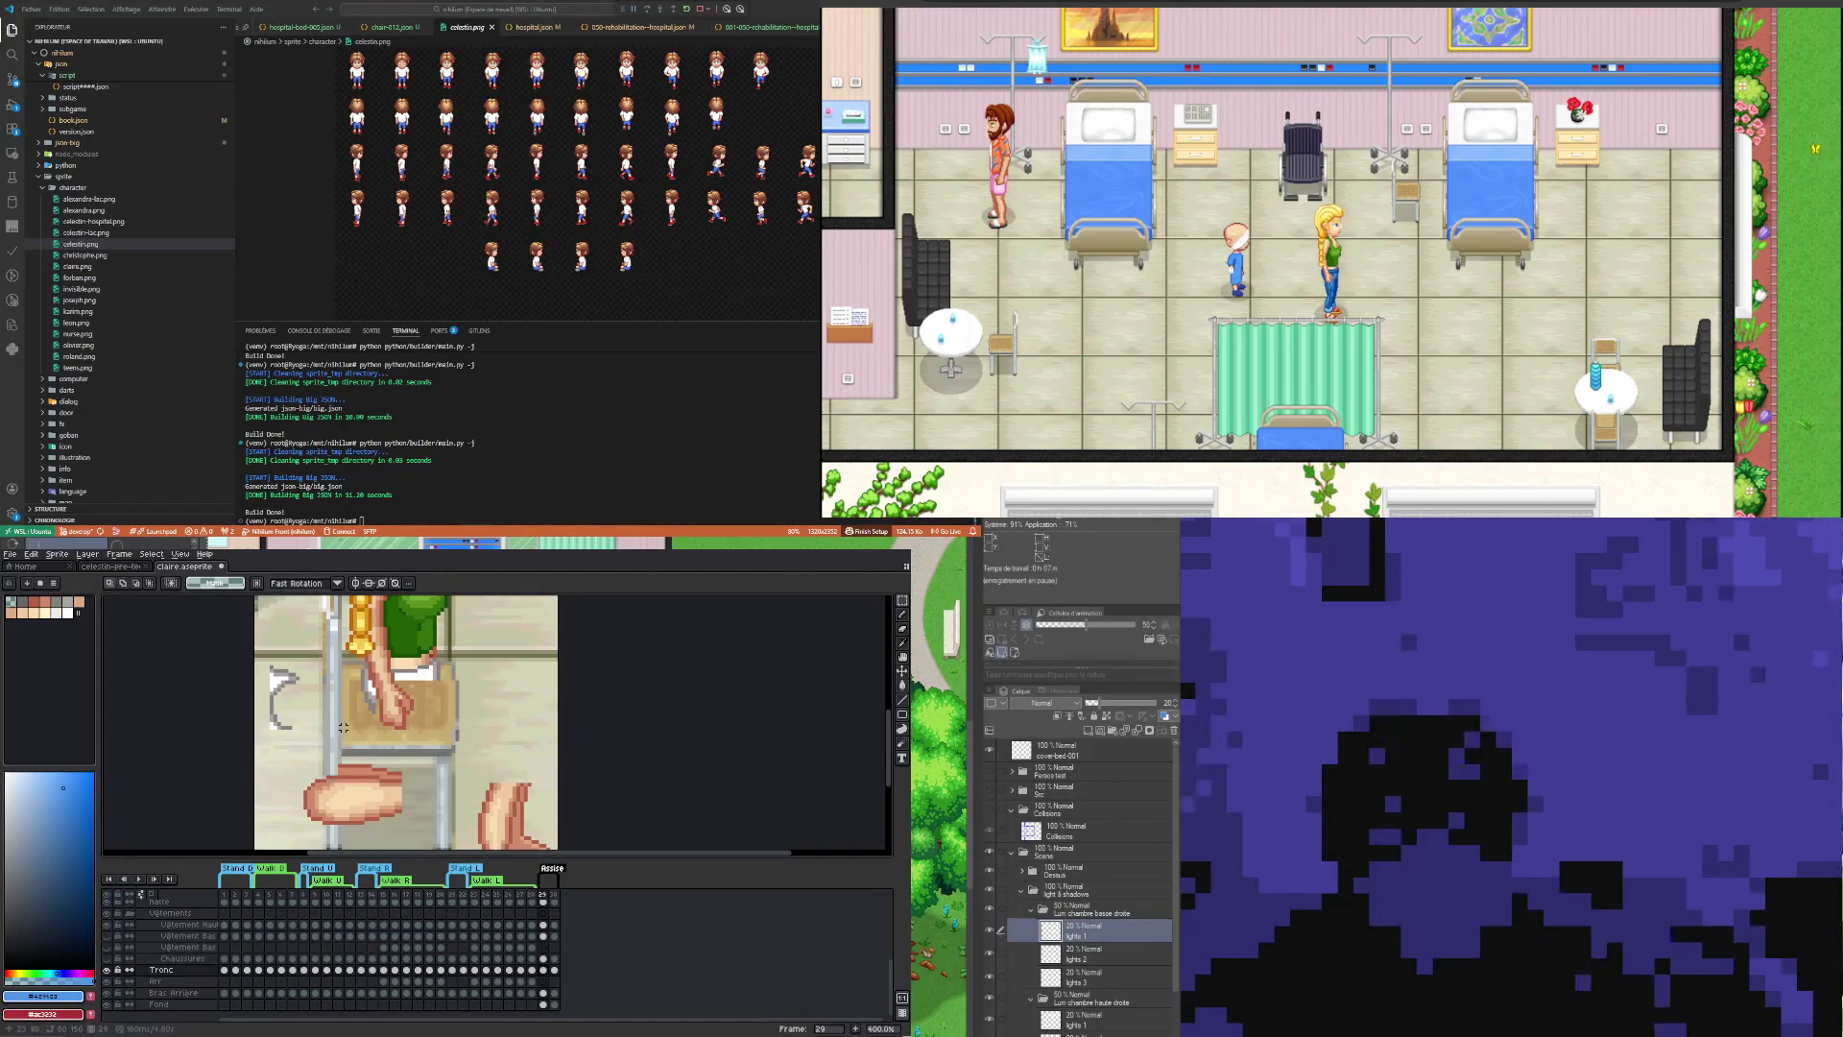
{"action": "mouse_move", "coordinate": [360, 801]}
{"action": "left_mouse_down"}
{"action": "mouse_move", "coordinate": [456, 710]}
{"action": "mouse_move", "coordinate": [344, 802]}
{"action": "left_mouse_up"}
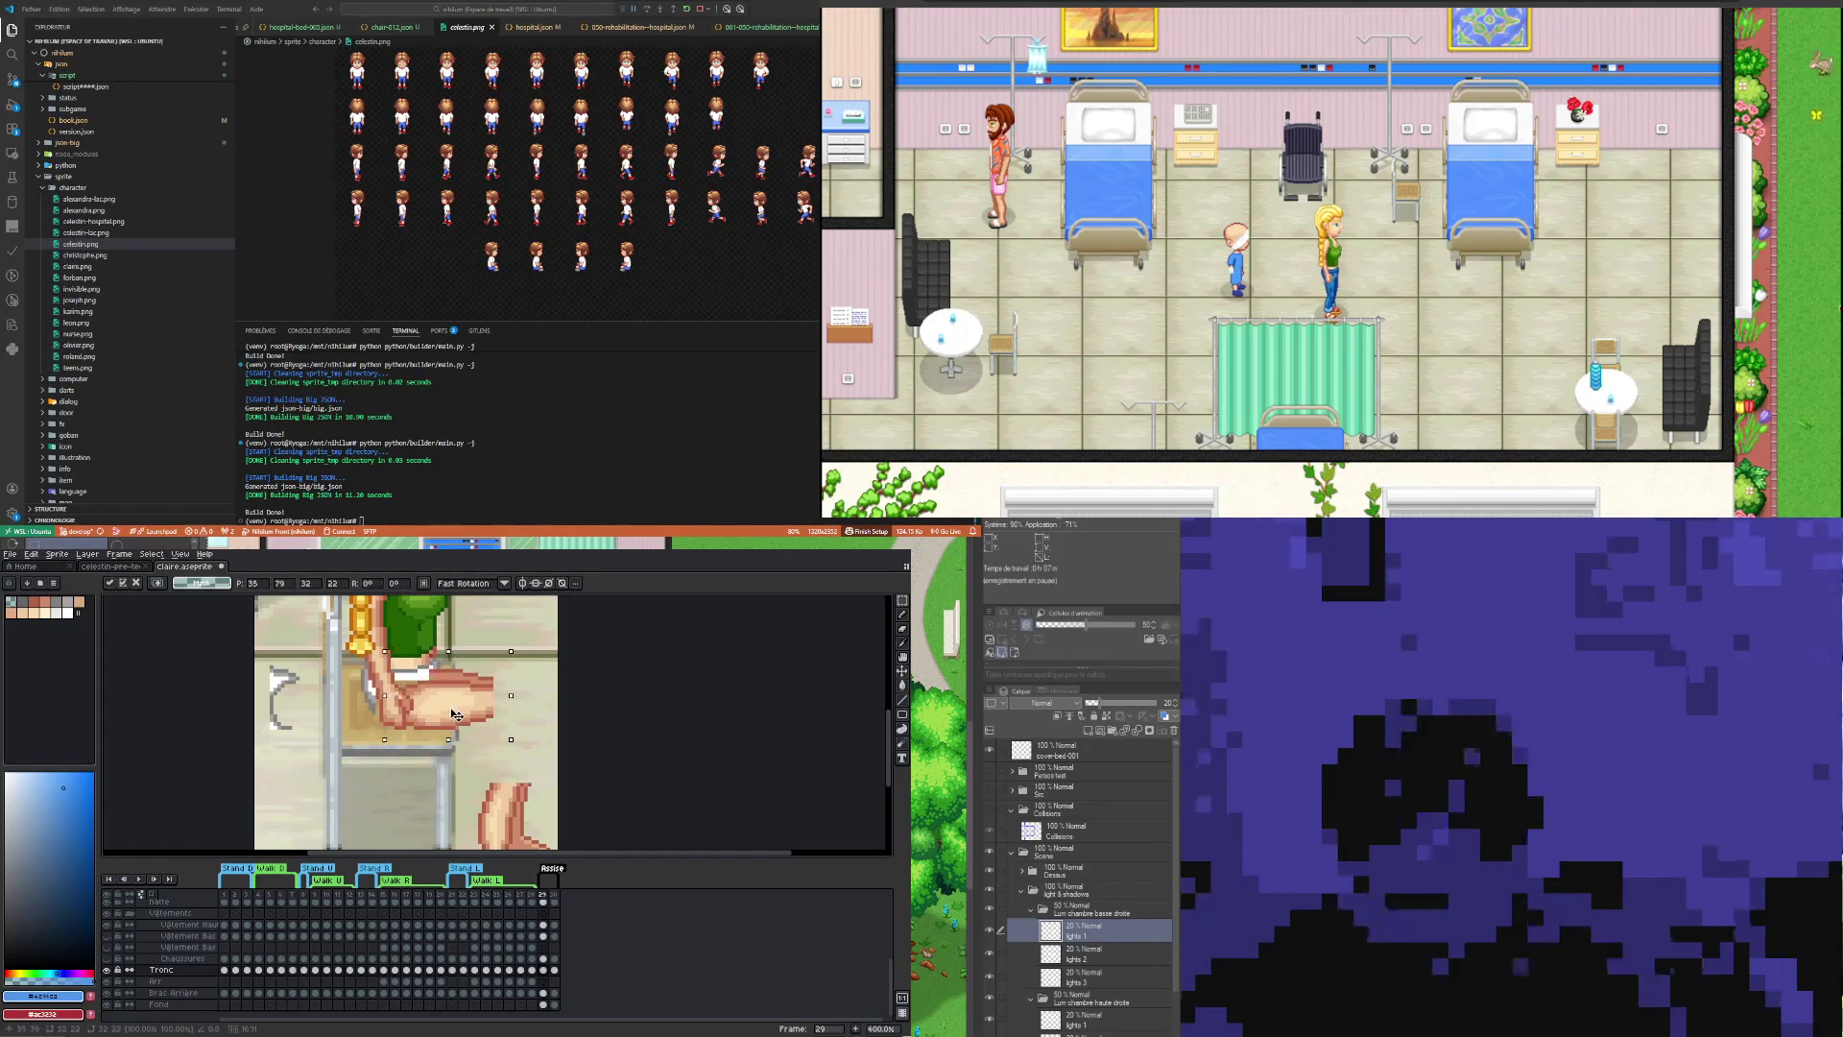
{"action": "left_click", "coordinate": [314, 740]}
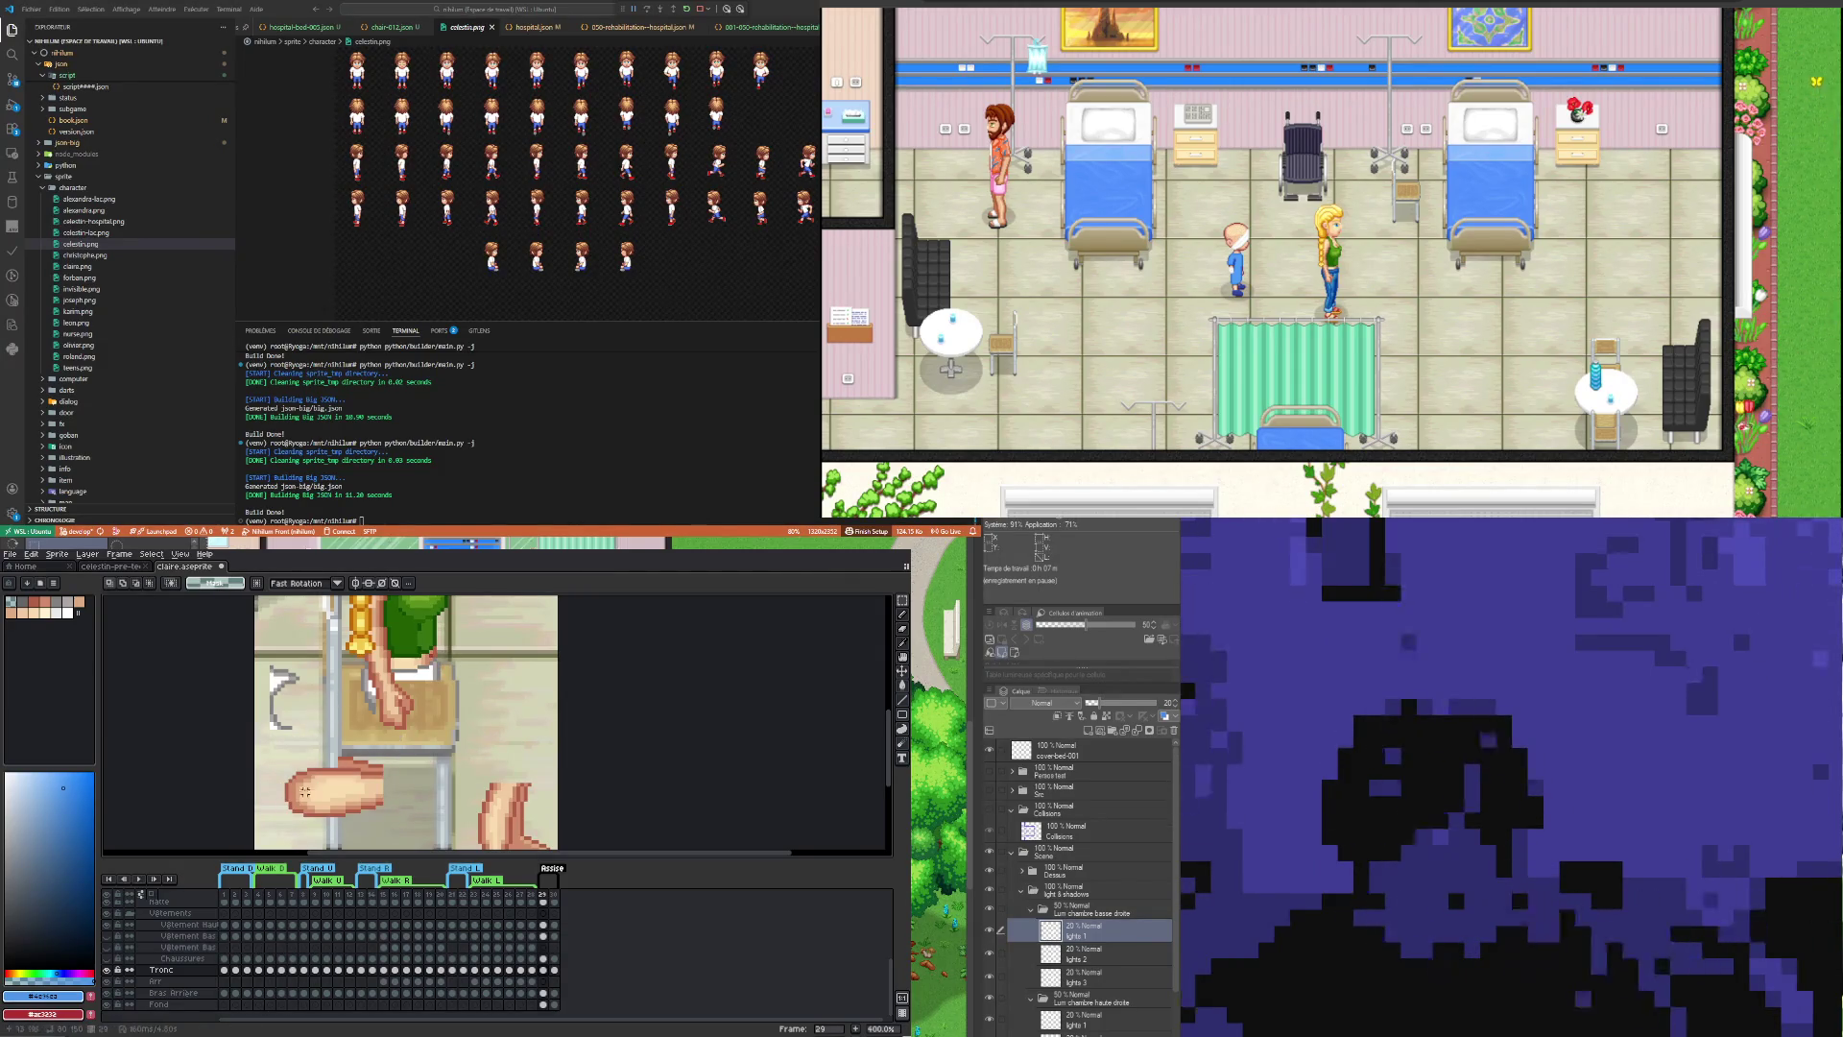
Step: Lift the lower piece onto the seat, enlarge the selection around the thigh and commit it
{"action": "mouse_move", "coordinate": [282, 746]}
{"action": "left_mouse_down"}
{"action": "mouse_move", "coordinate": [395, 827]}
{"action": "mouse_move", "coordinate": [455, 711]}
{"action": "left_mouse_up"}
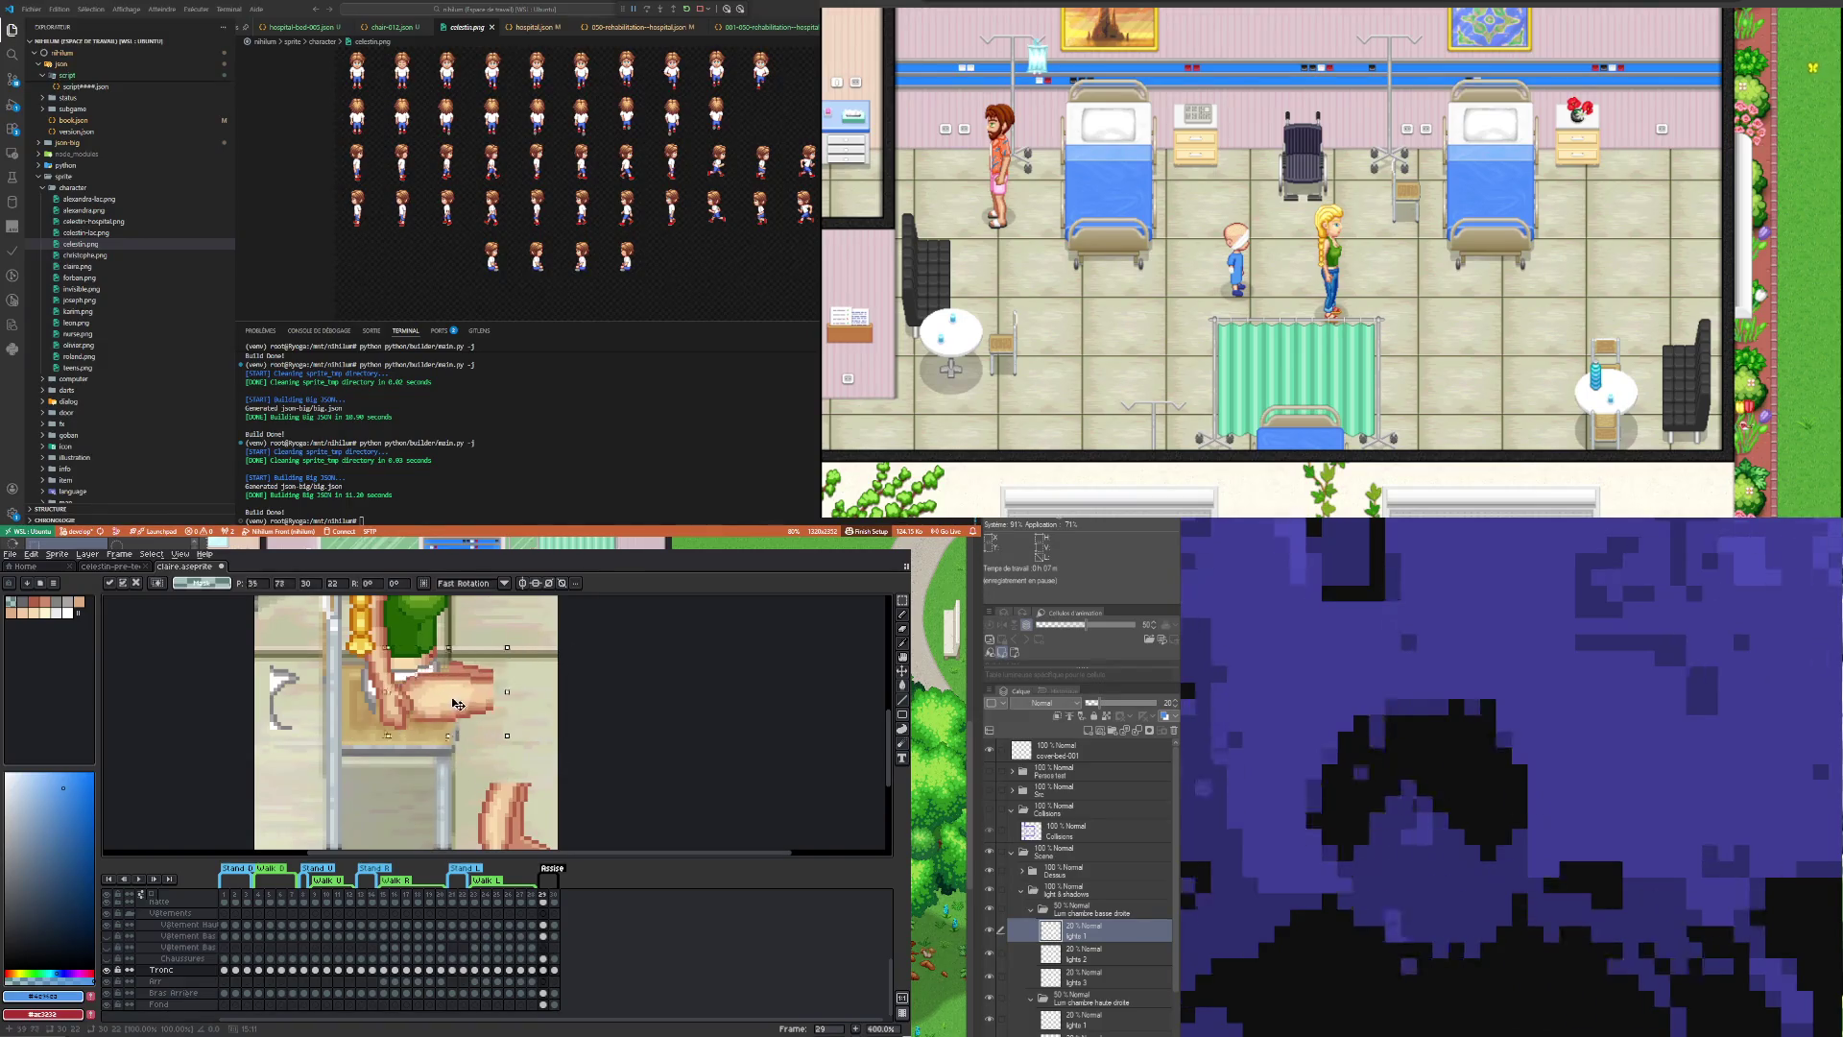
{"action": "scroll", "coordinate": [451, 711], "scroll_direction": "down", "scroll_amount": 2}
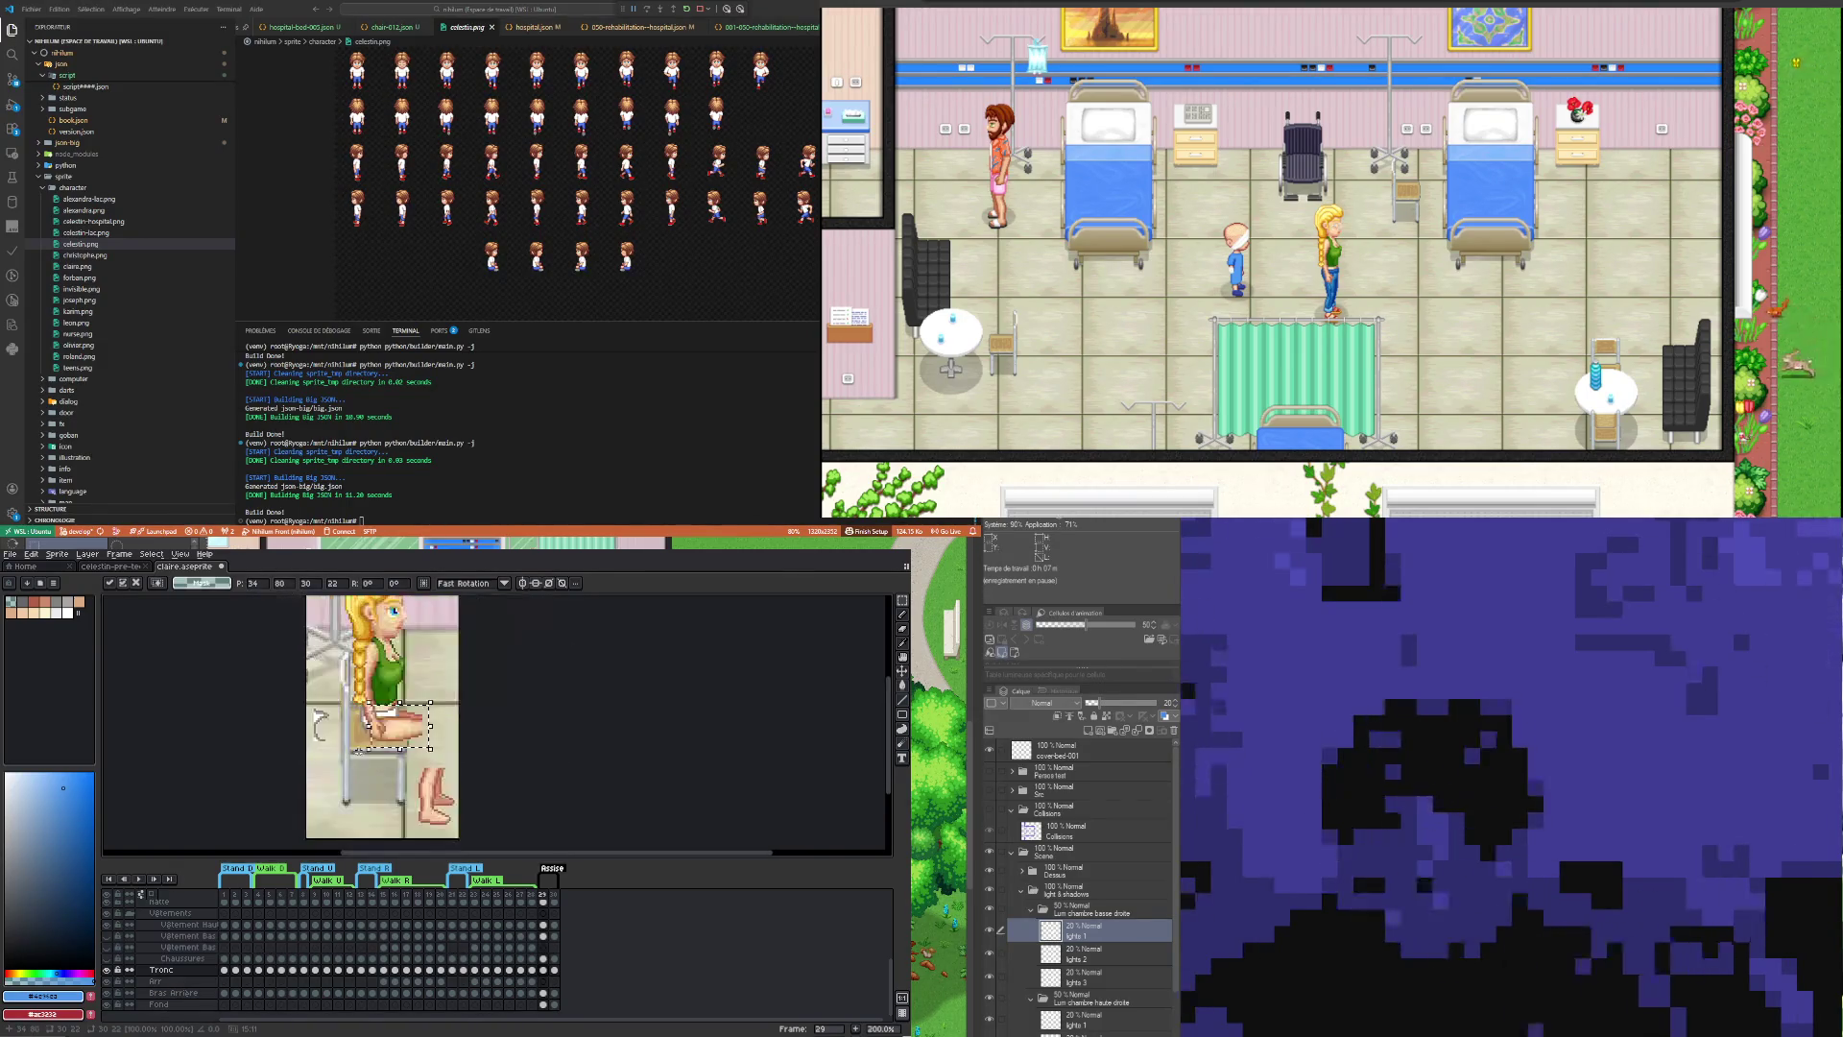
{"action": "scroll", "coordinate": [423, 749], "scroll_direction": "up", "scroll_amount": 1}
{"action": "scroll", "coordinate": [409, 761], "scroll_direction": "up", "scroll_amount": 1}
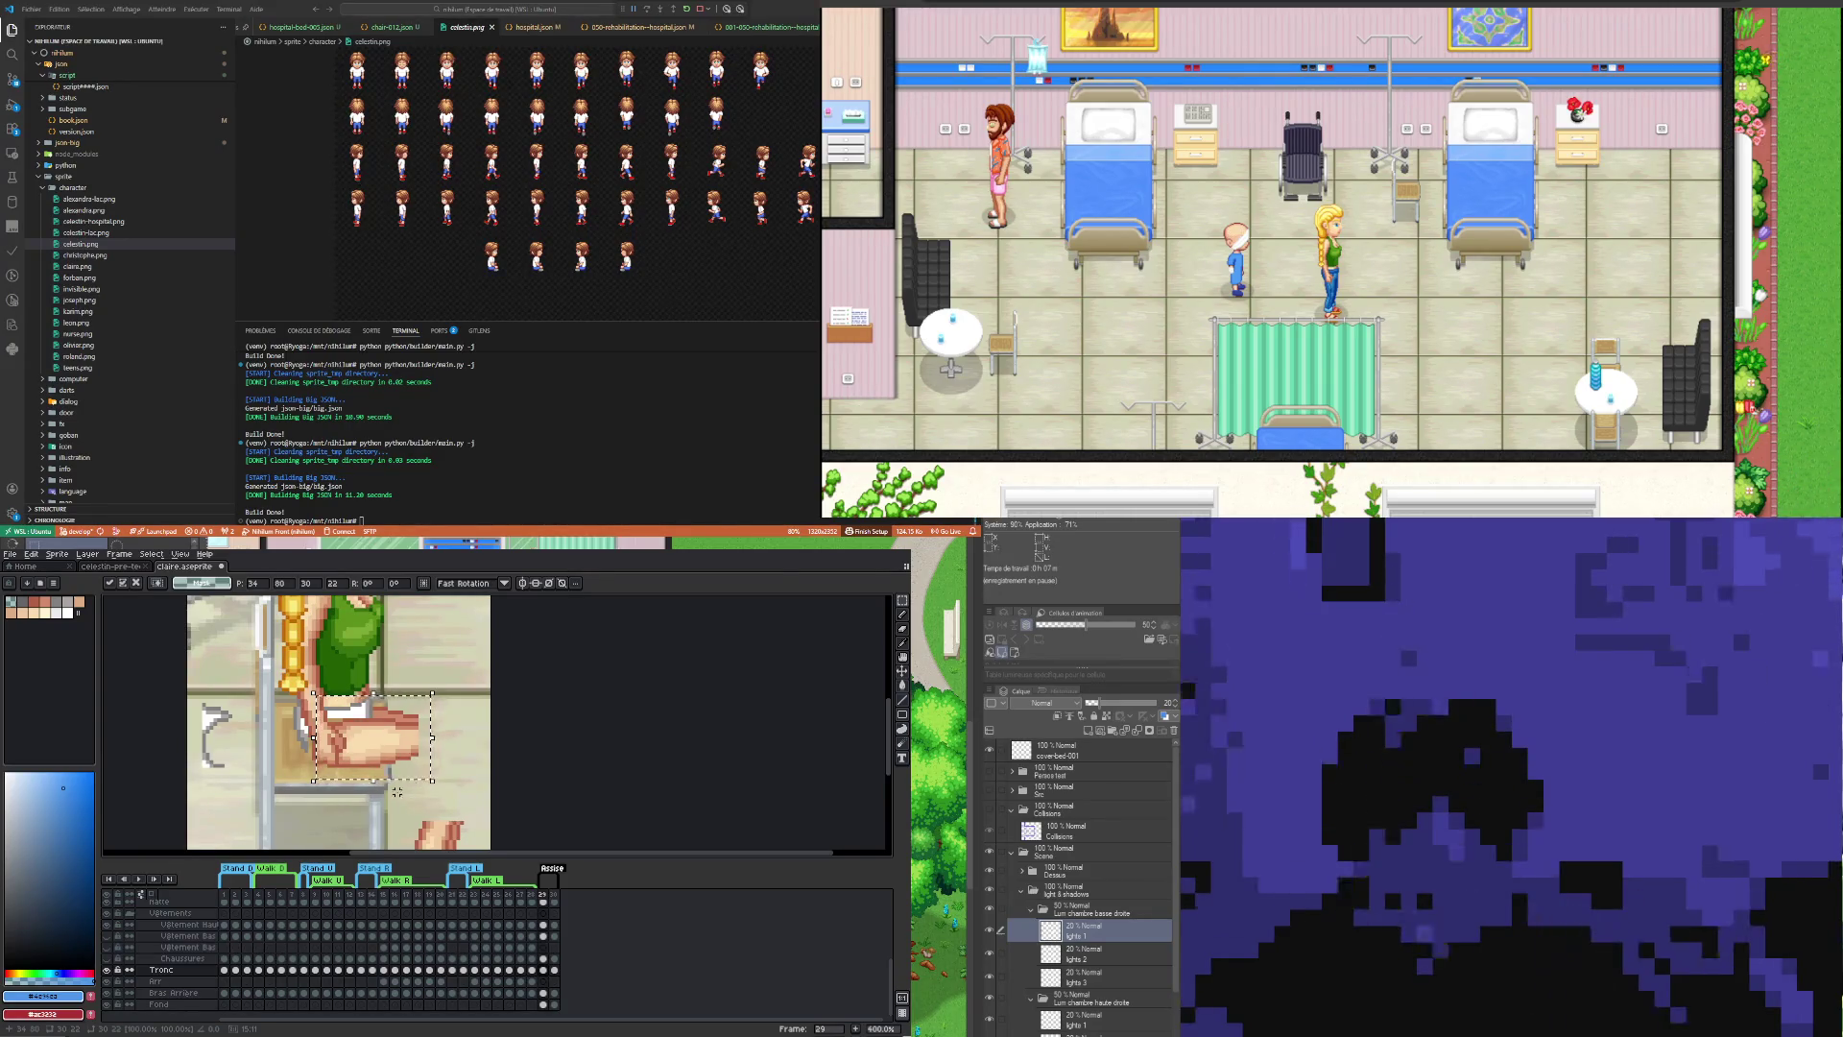
{"action": "left_click", "coordinate": [397, 792]}
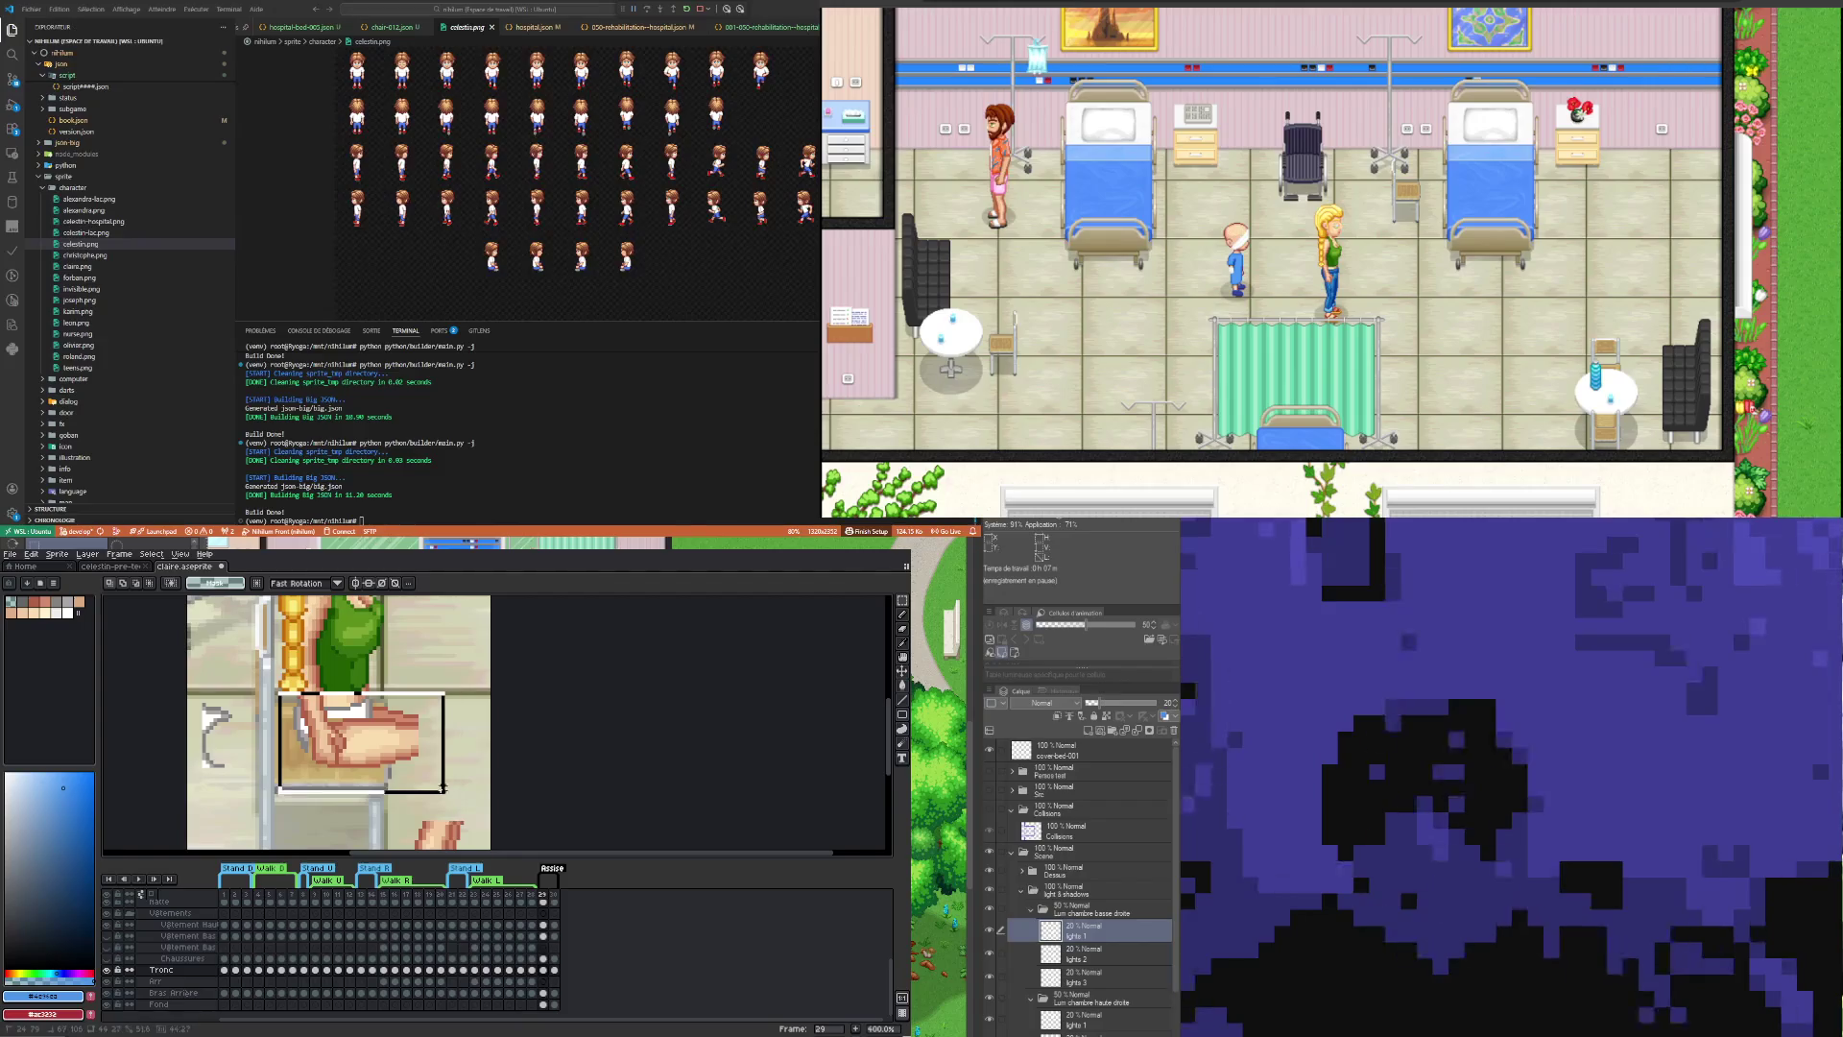
{"action": "left_click_drag", "start_coordinate": [336, 714], "coordinate": [444, 794]}
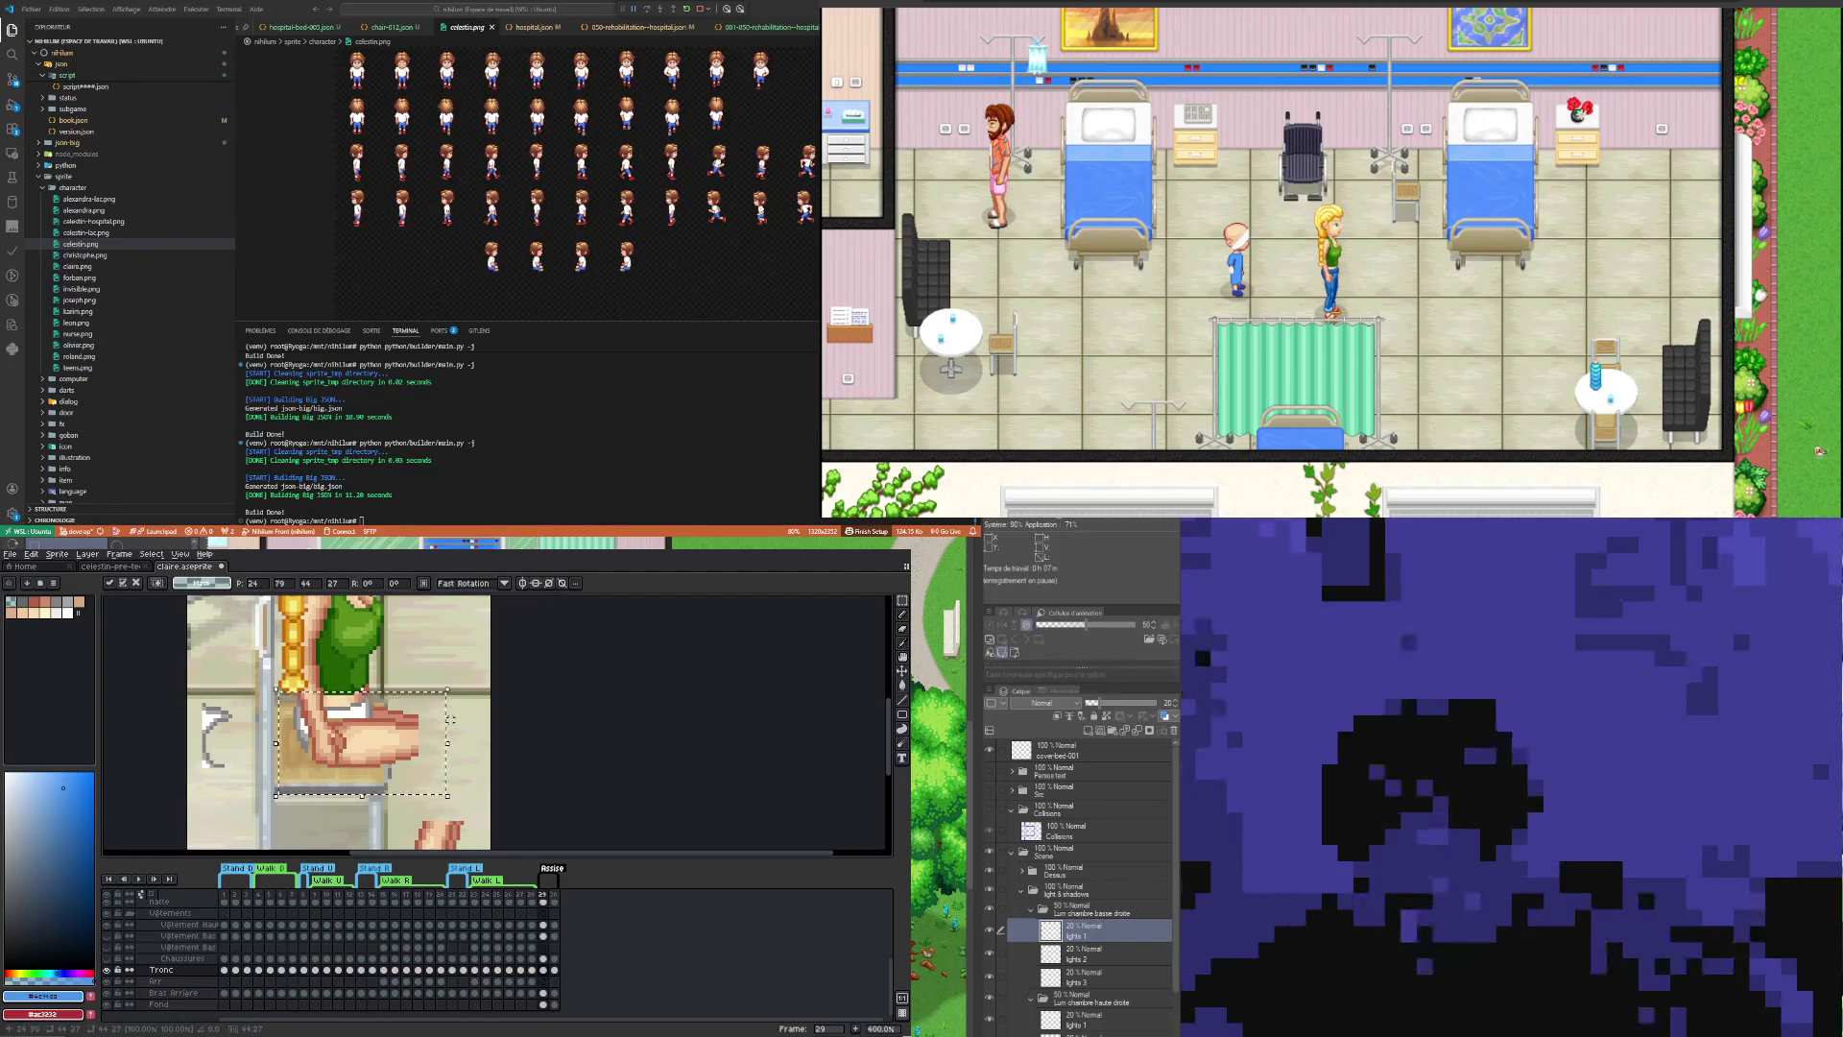
{"action": "left_click", "coordinate": [446, 754]}
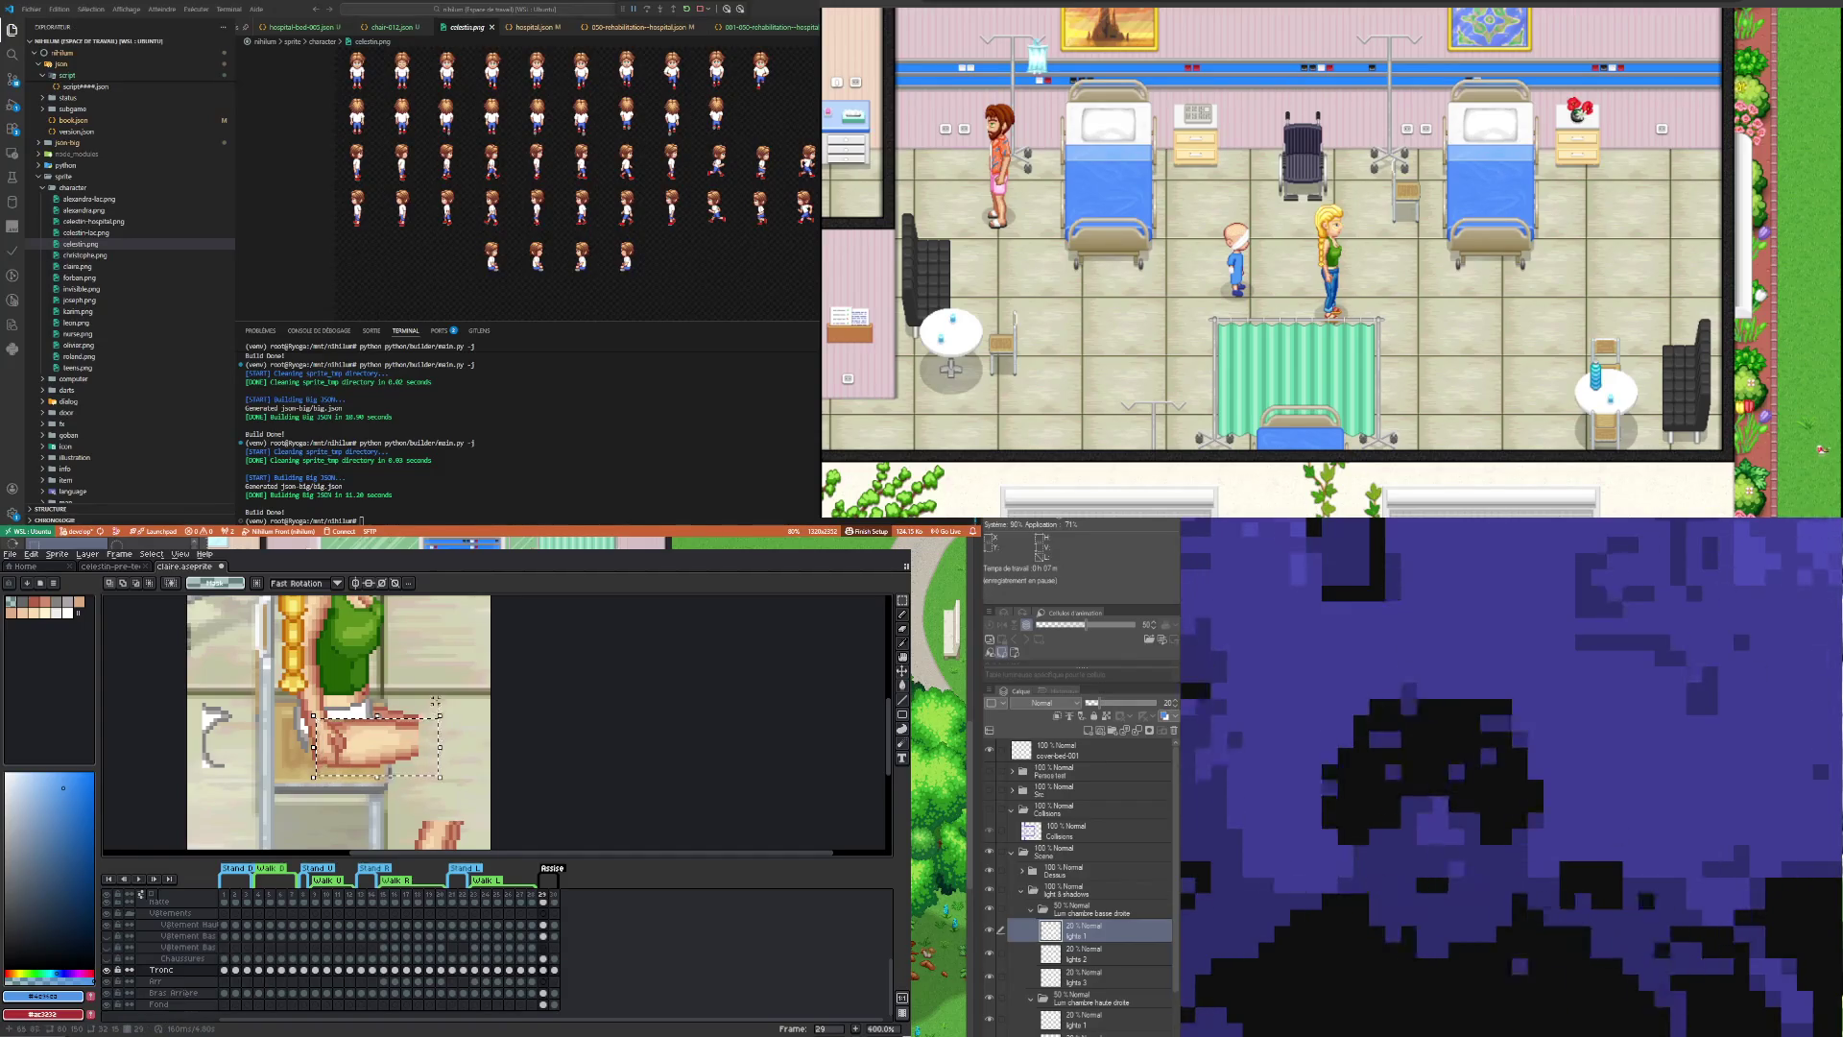
Step: Shift-add the lower leg to the selection and start transforming the leg area
{"action": "left_click_drag", "start_coordinate": [447, 686], "coordinate": [382, 731]}
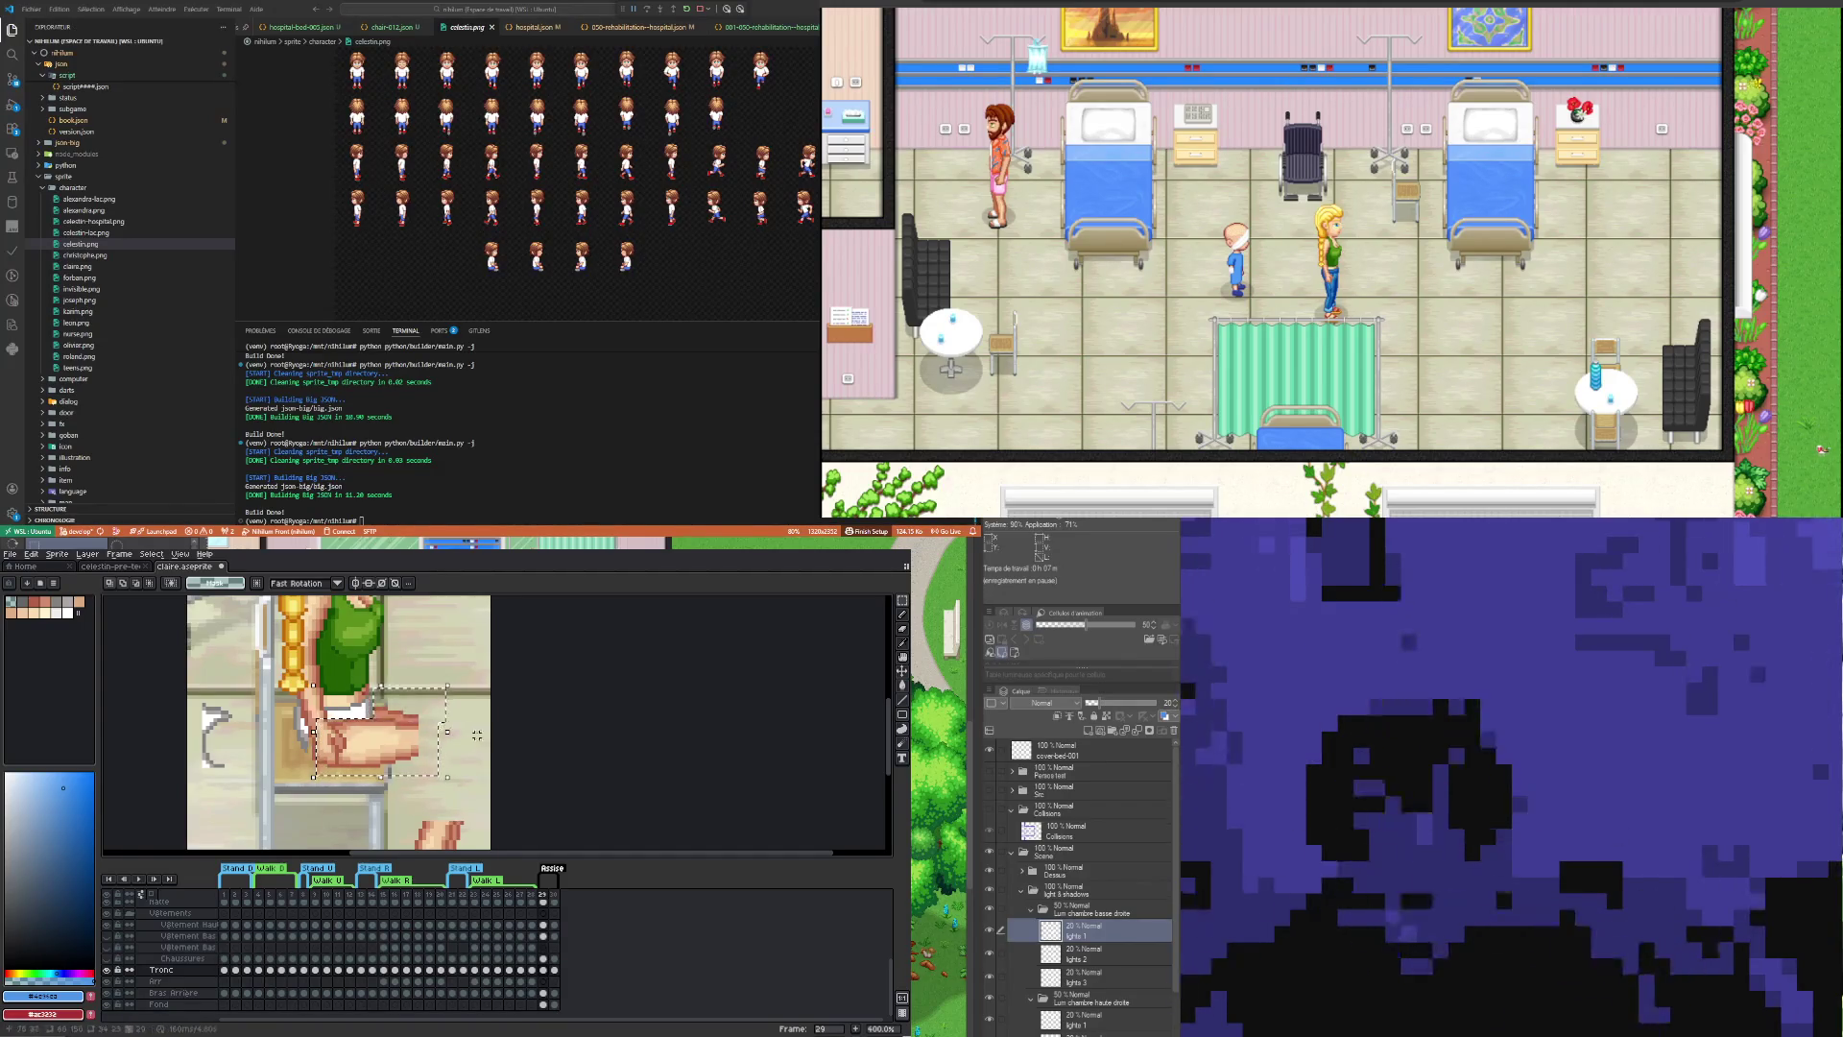
{"action": "left_click", "coordinate": [384, 729]}
{"action": "scroll", "coordinate": [345, 683], "scroll_direction": "down", "scroll_amount": 3}
{"action": "scroll", "coordinate": [346, 682], "scroll_direction": "up", "scroll_amount": 1}
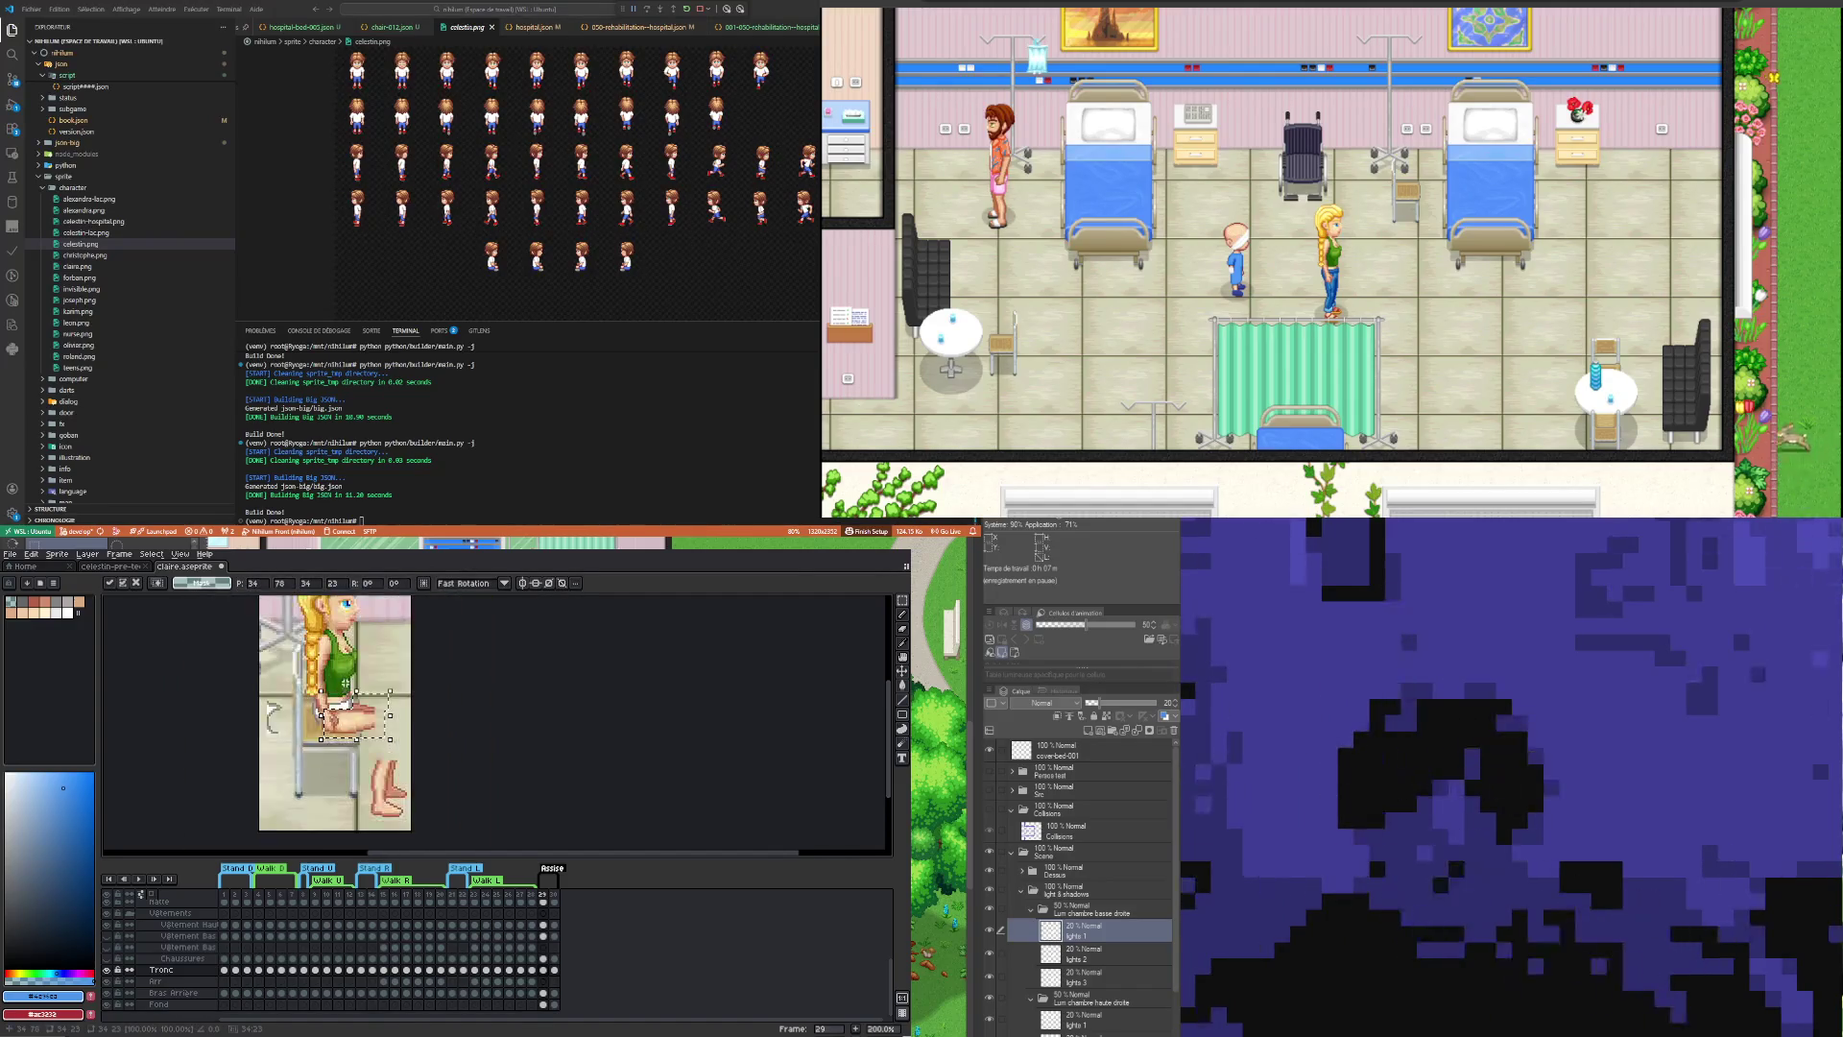
Step: Marquee the feet and shift them one pixel left and two pixels down
{"action": "mouse_move", "coordinate": [367, 751]}
{"action": "left_mouse_down"}
{"action": "mouse_move", "coordinate": [412, 812]}
{"action": "mouse_move", "coordinate": [392, 768]}
{"action": "left_mouse_up"}
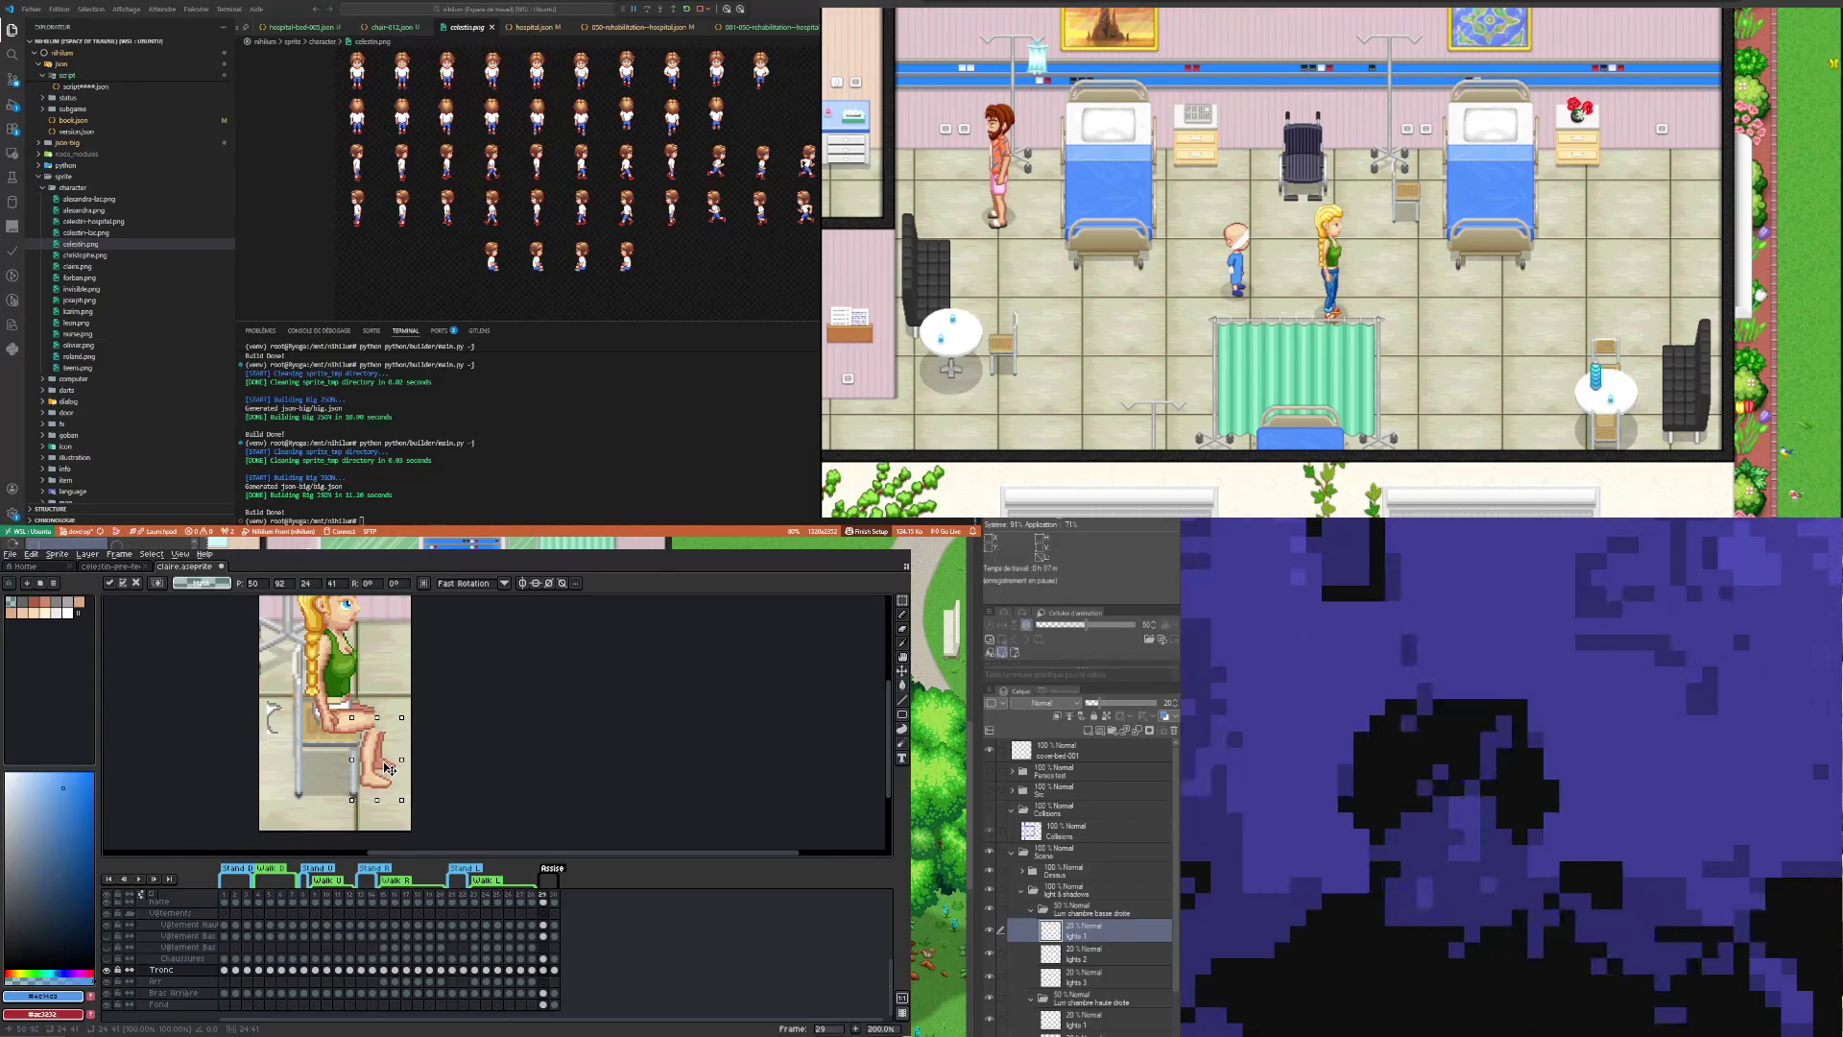
{"action": "key", "text": "Left"}
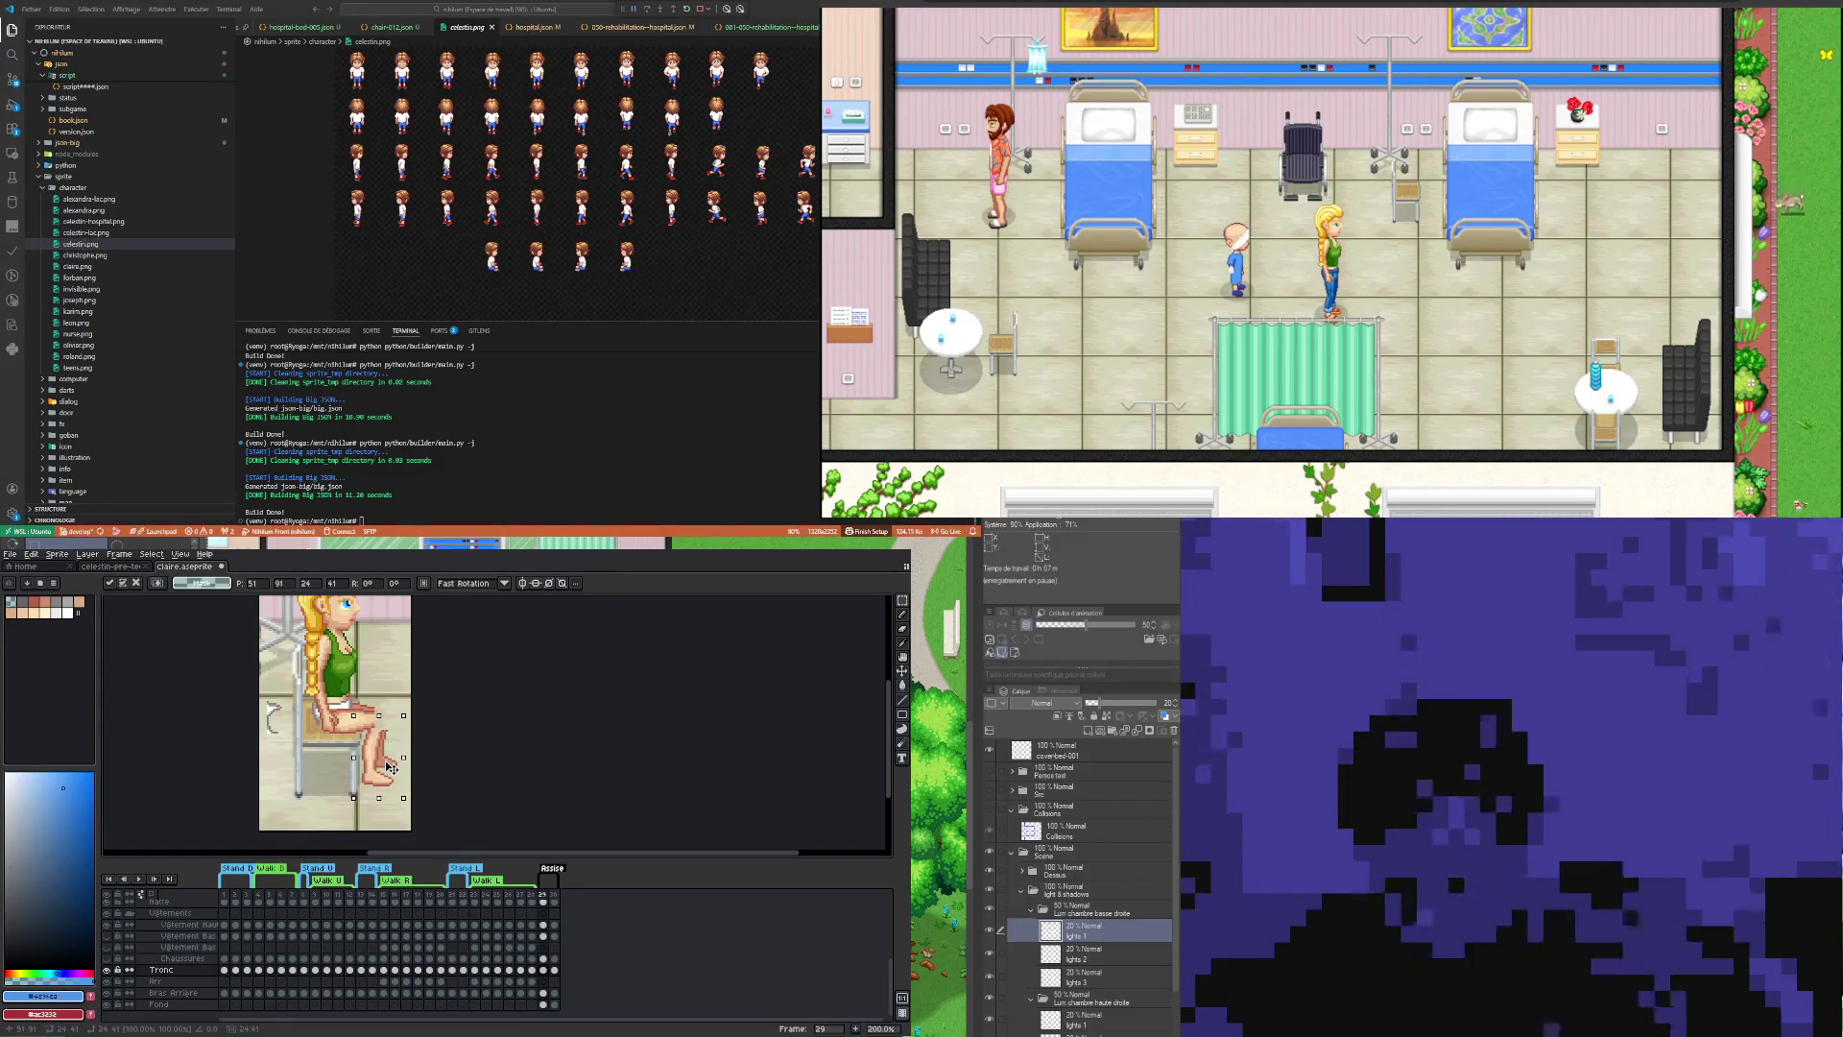
{"action": "left_click_drag", "start_coordinate": [392, 766], "coordinate": [392, 770]}
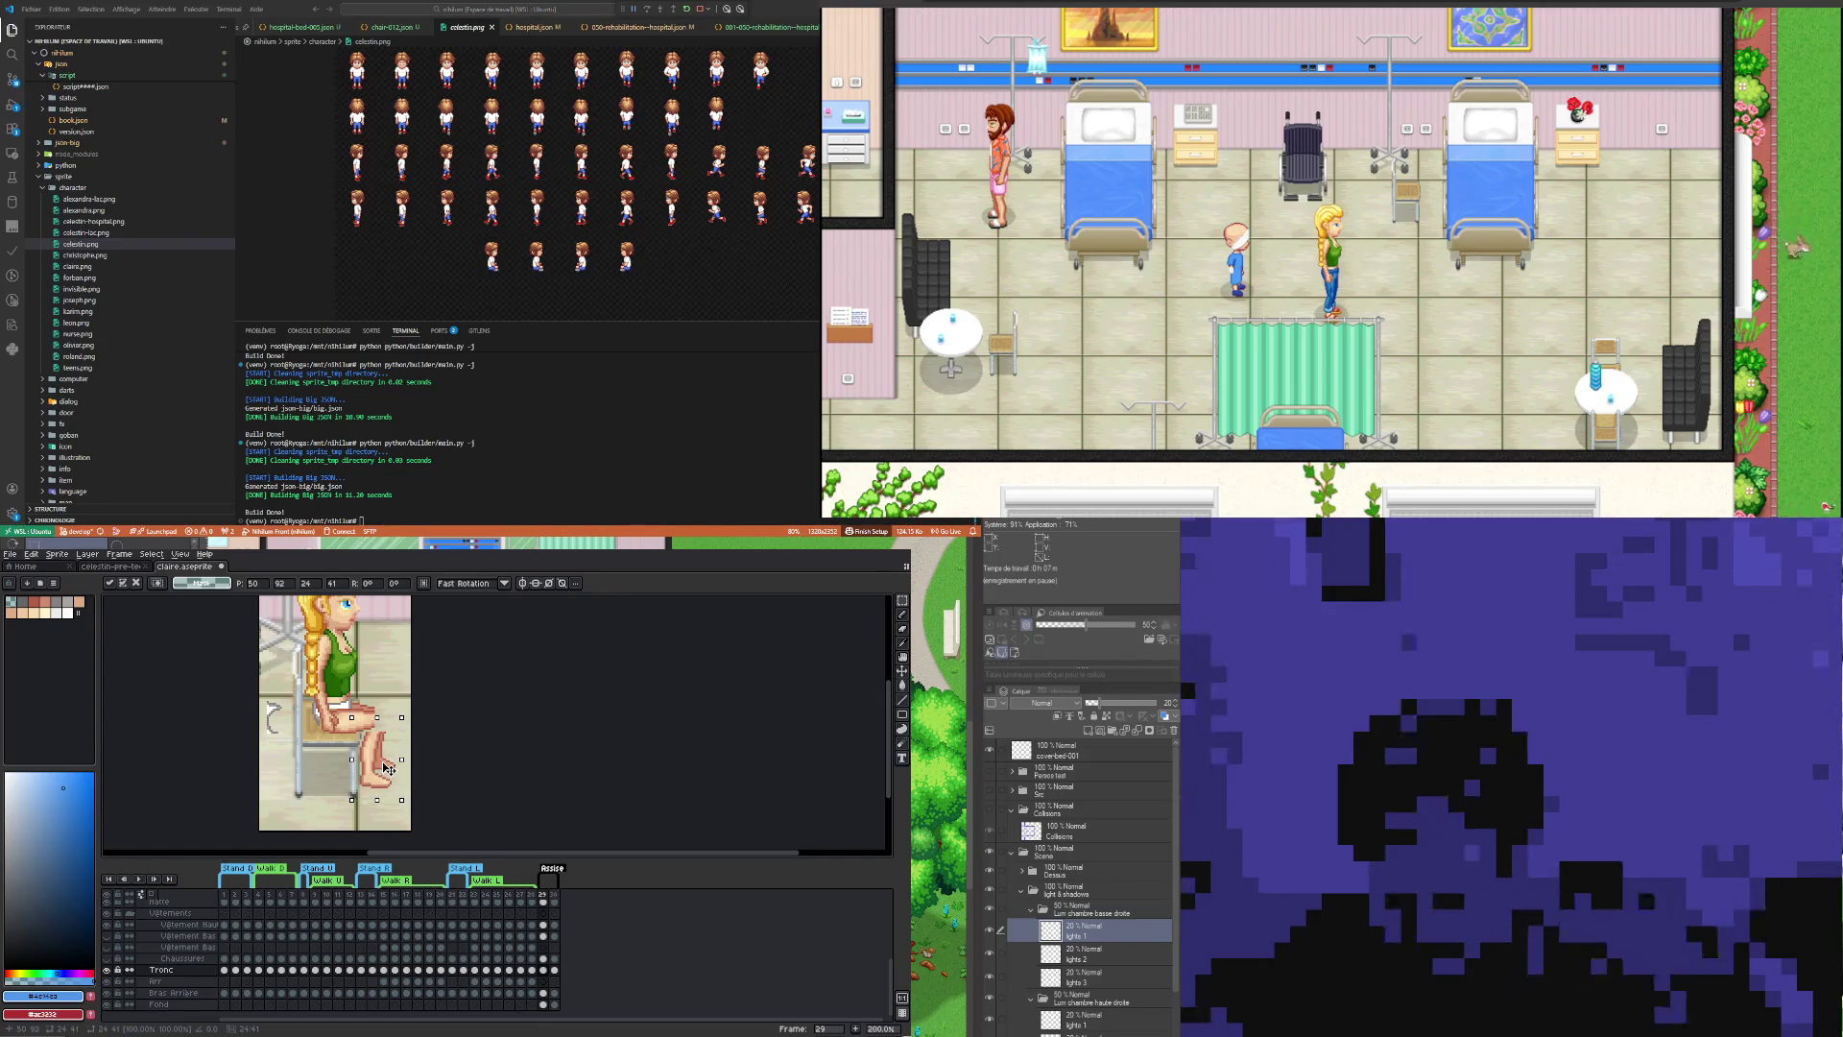
{"action": "key", "text": "ctrl+z"}
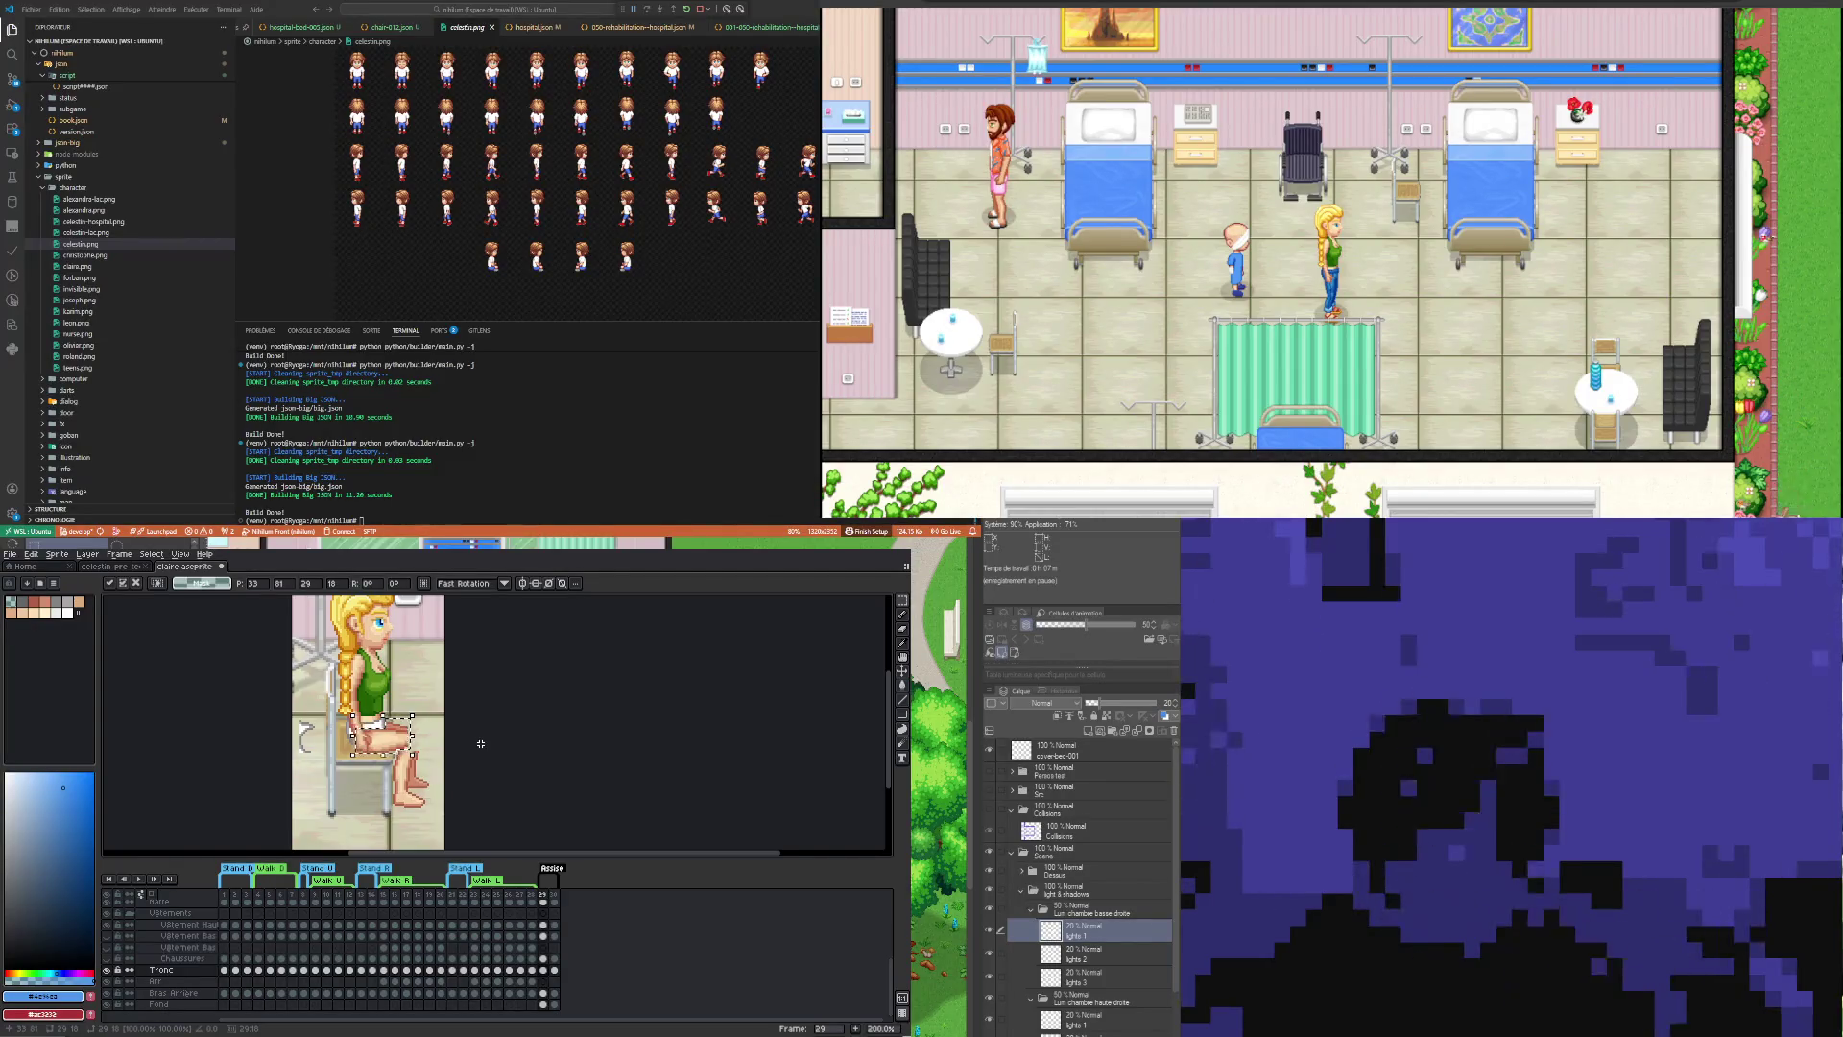
Step: Nudge the thigh one pixel left and rotate it about -8.6°, applying the rotation
{"action": "key", "text": "Left"}
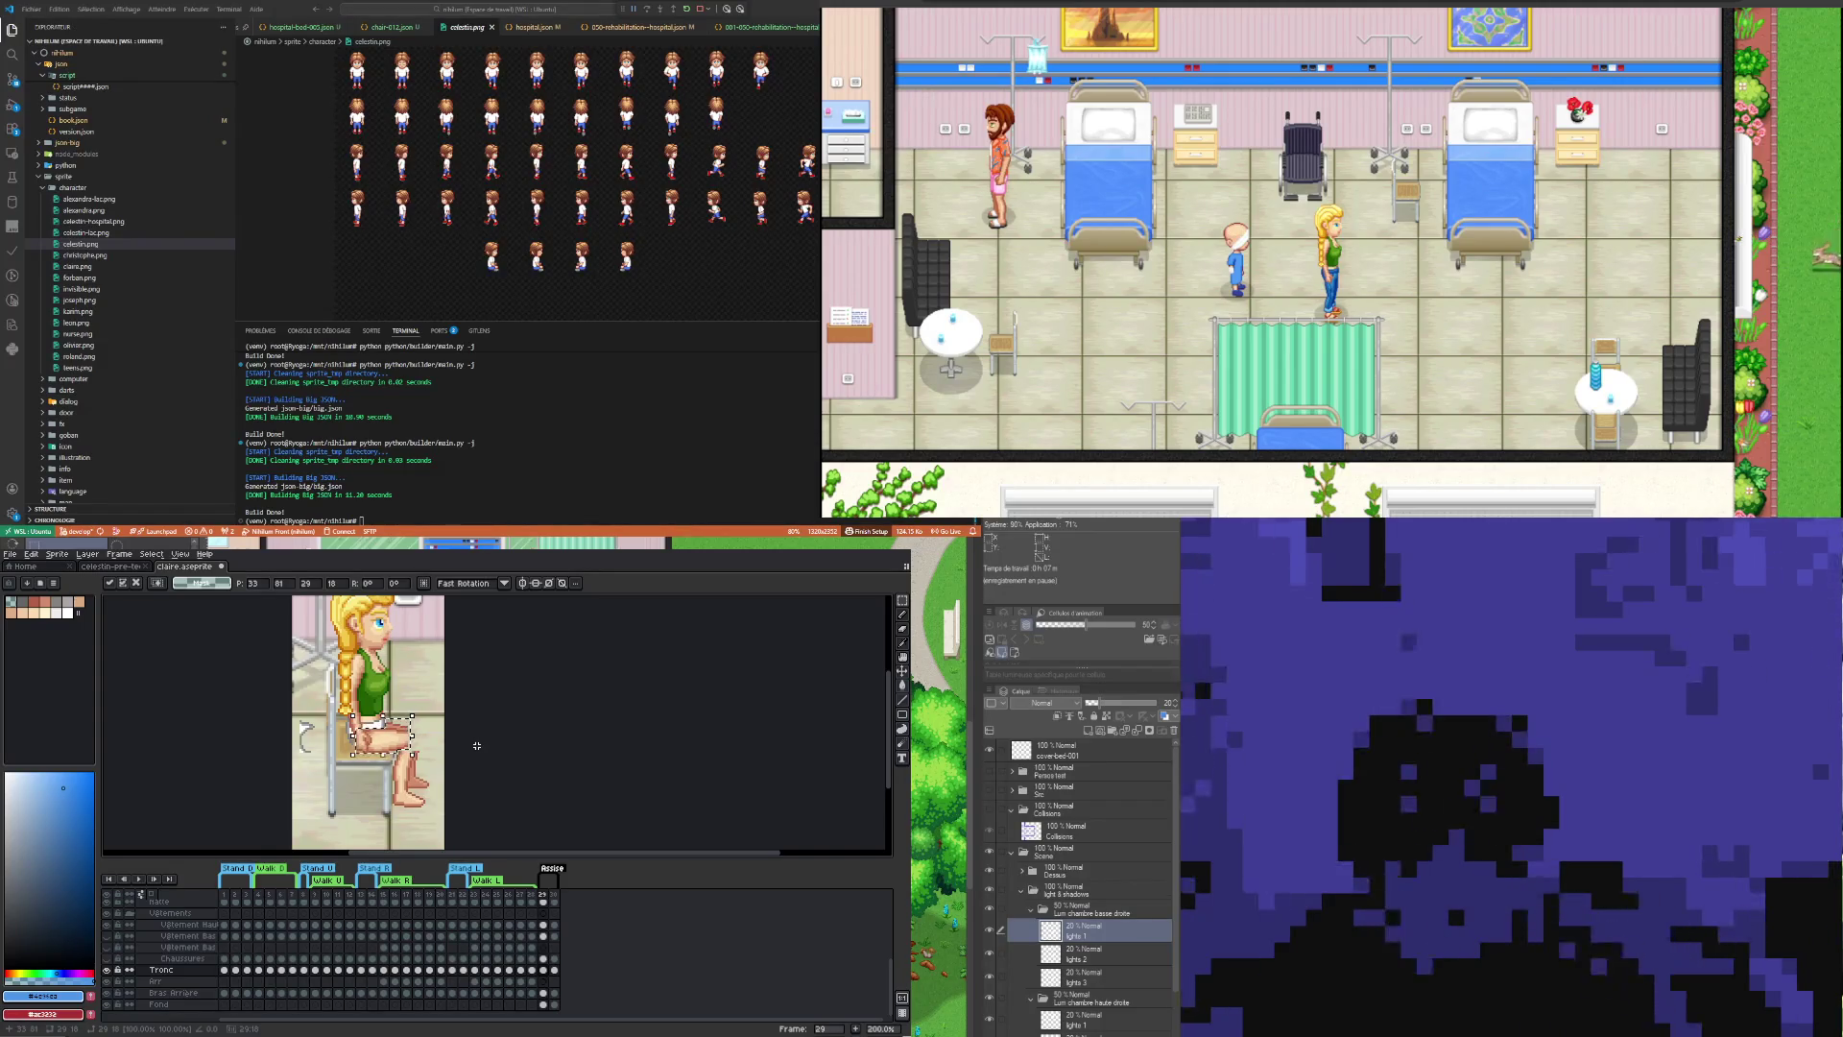
{"action": "scroll", "coordinate": [425, 736], "scroll_direction": "up", "scroll_amount": 3}
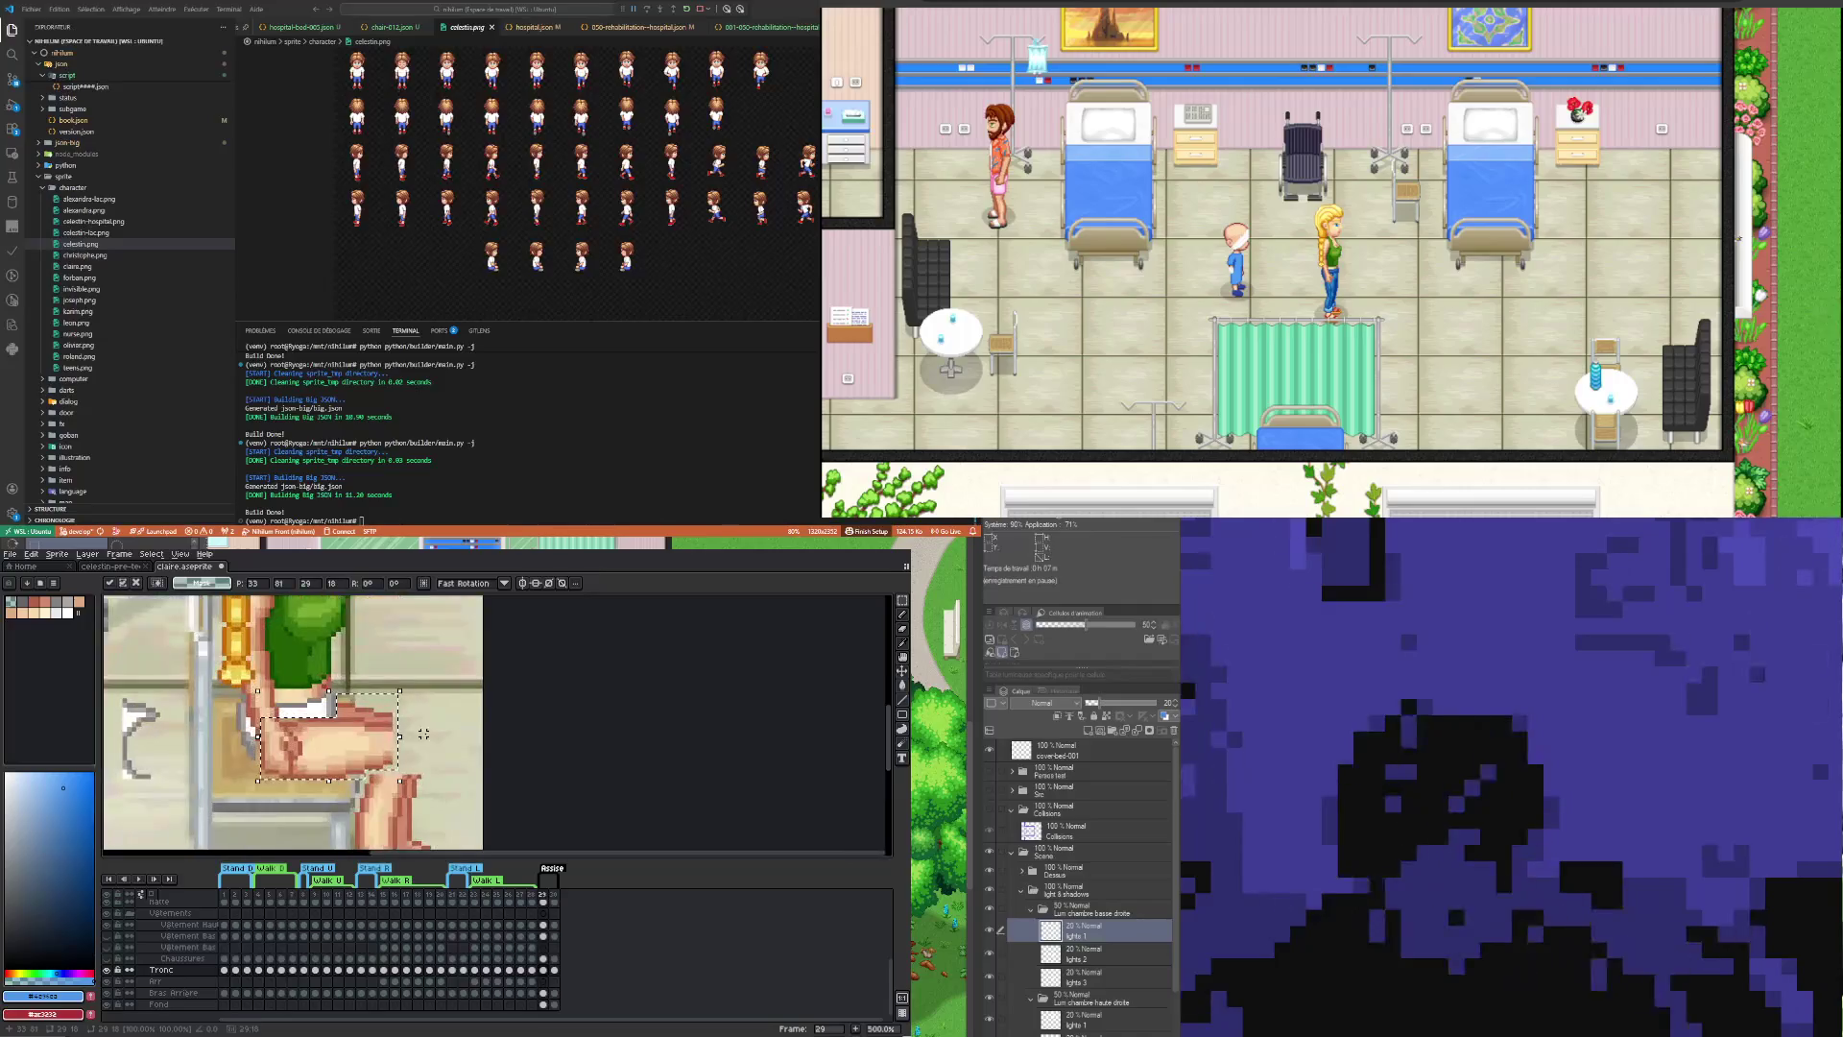
{"action": "mouse_move", "coordinate": [408, 736]}
{"action": "left_mouse_down"}
{"action": "mouse_move", "coordinate": [415, 754]}
{"action": "mouse_move", "coordinate": [419, 738]}
{"action": "left_mouse_up"}
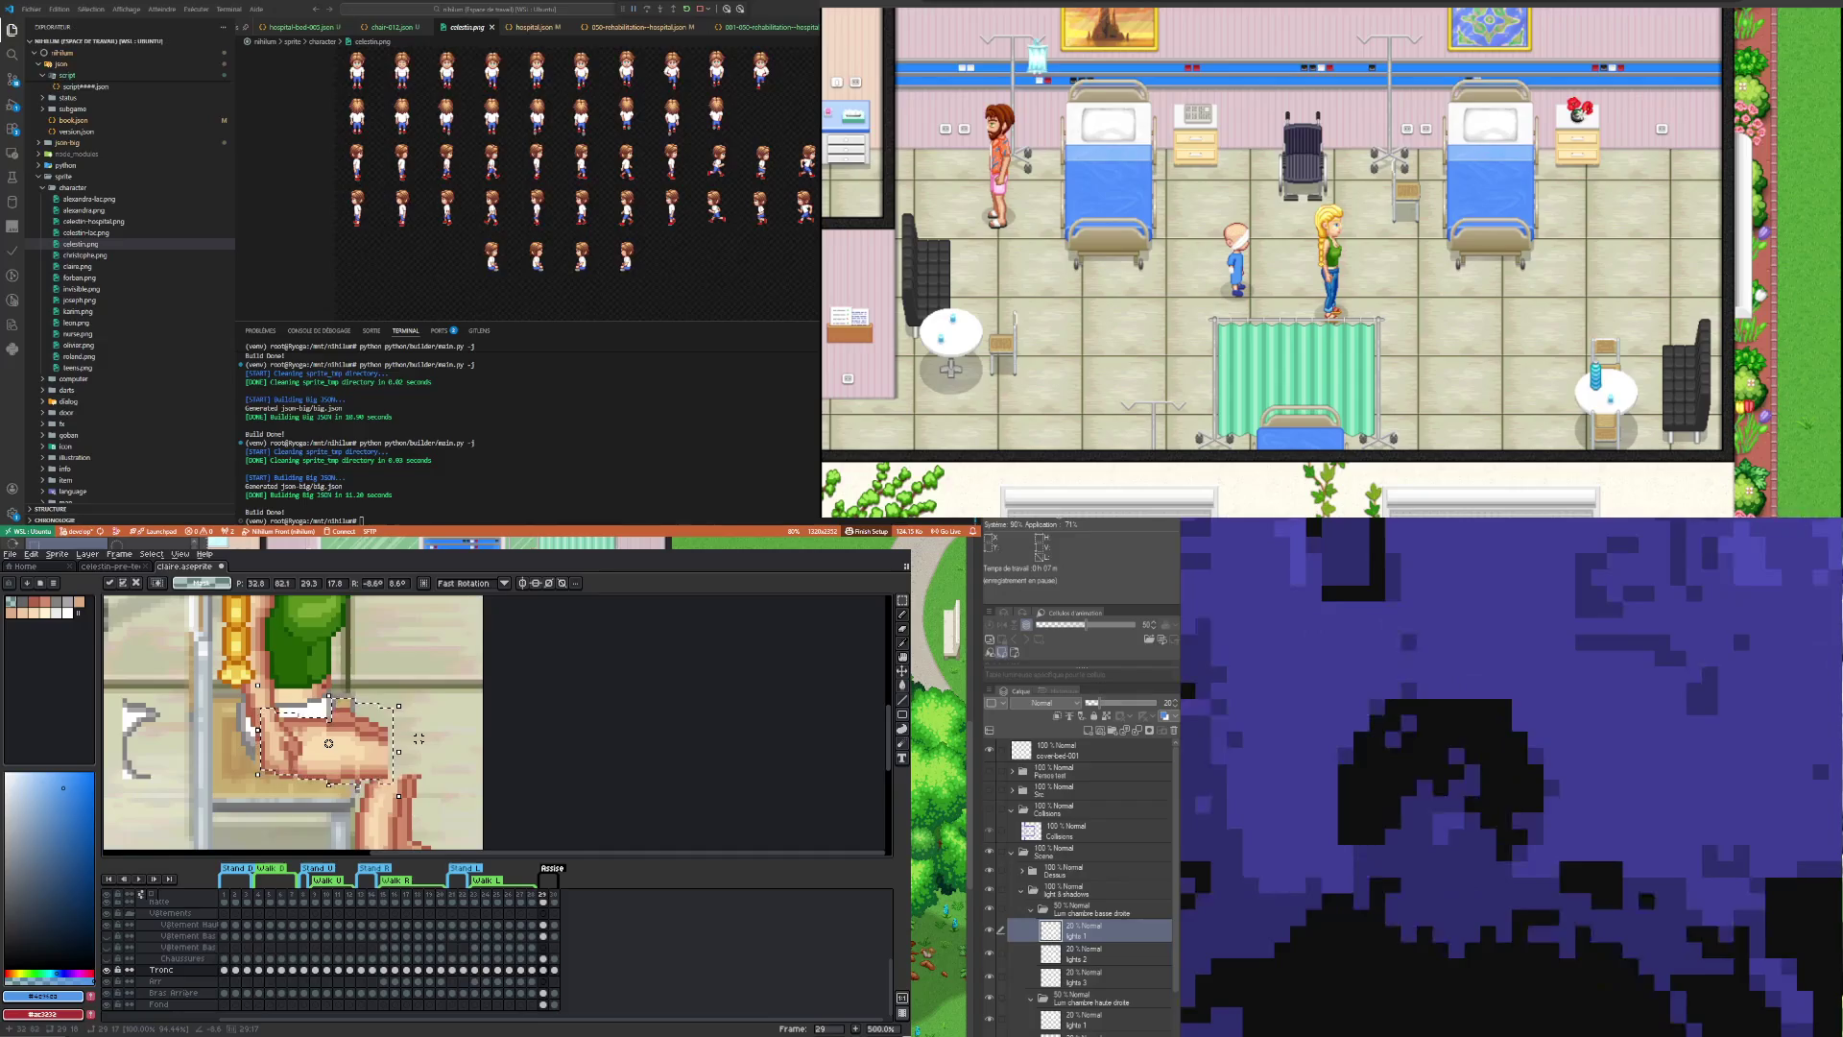
{"action": "scroll", "coordinate": [423, 738], "scroll_direction": "down", "scroll_amount": 2}
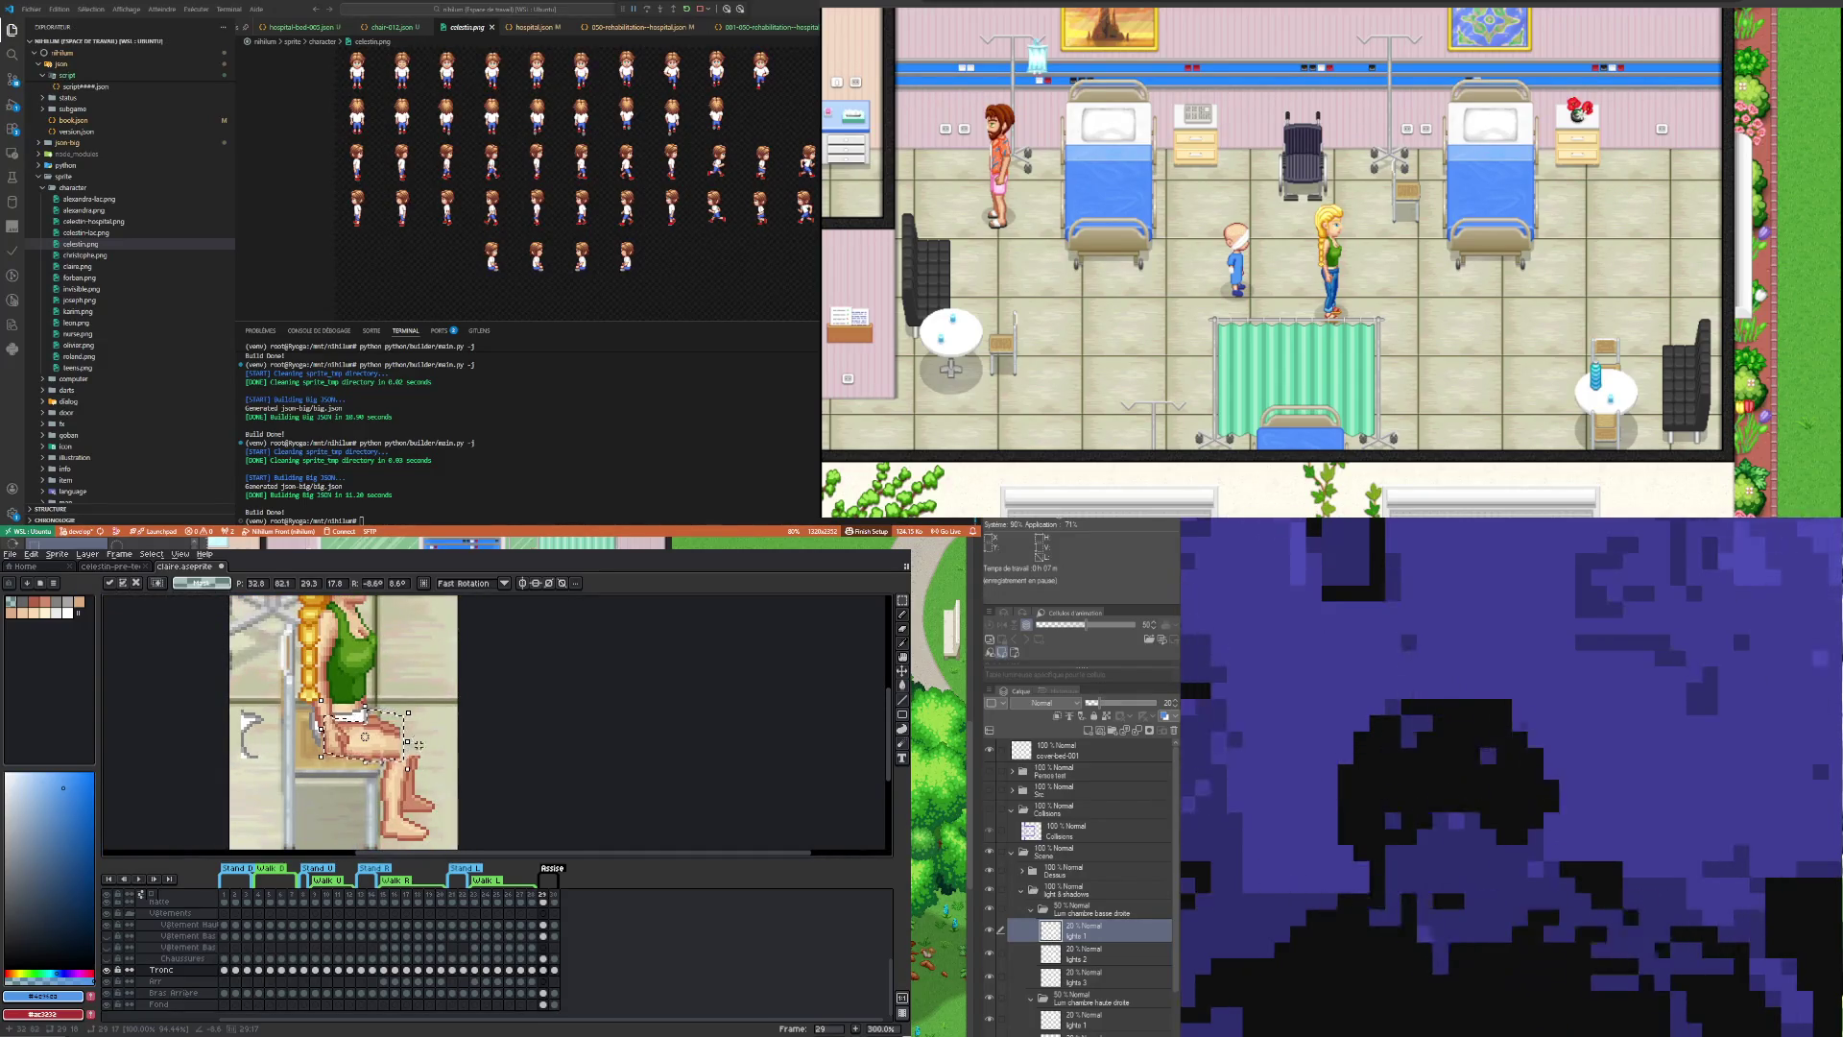
{"action": "key", "text": "Return"}
{"action": "scroll", "coordinate": [396, 731], "scroll_direction": "down", "scroll_amount": 2}
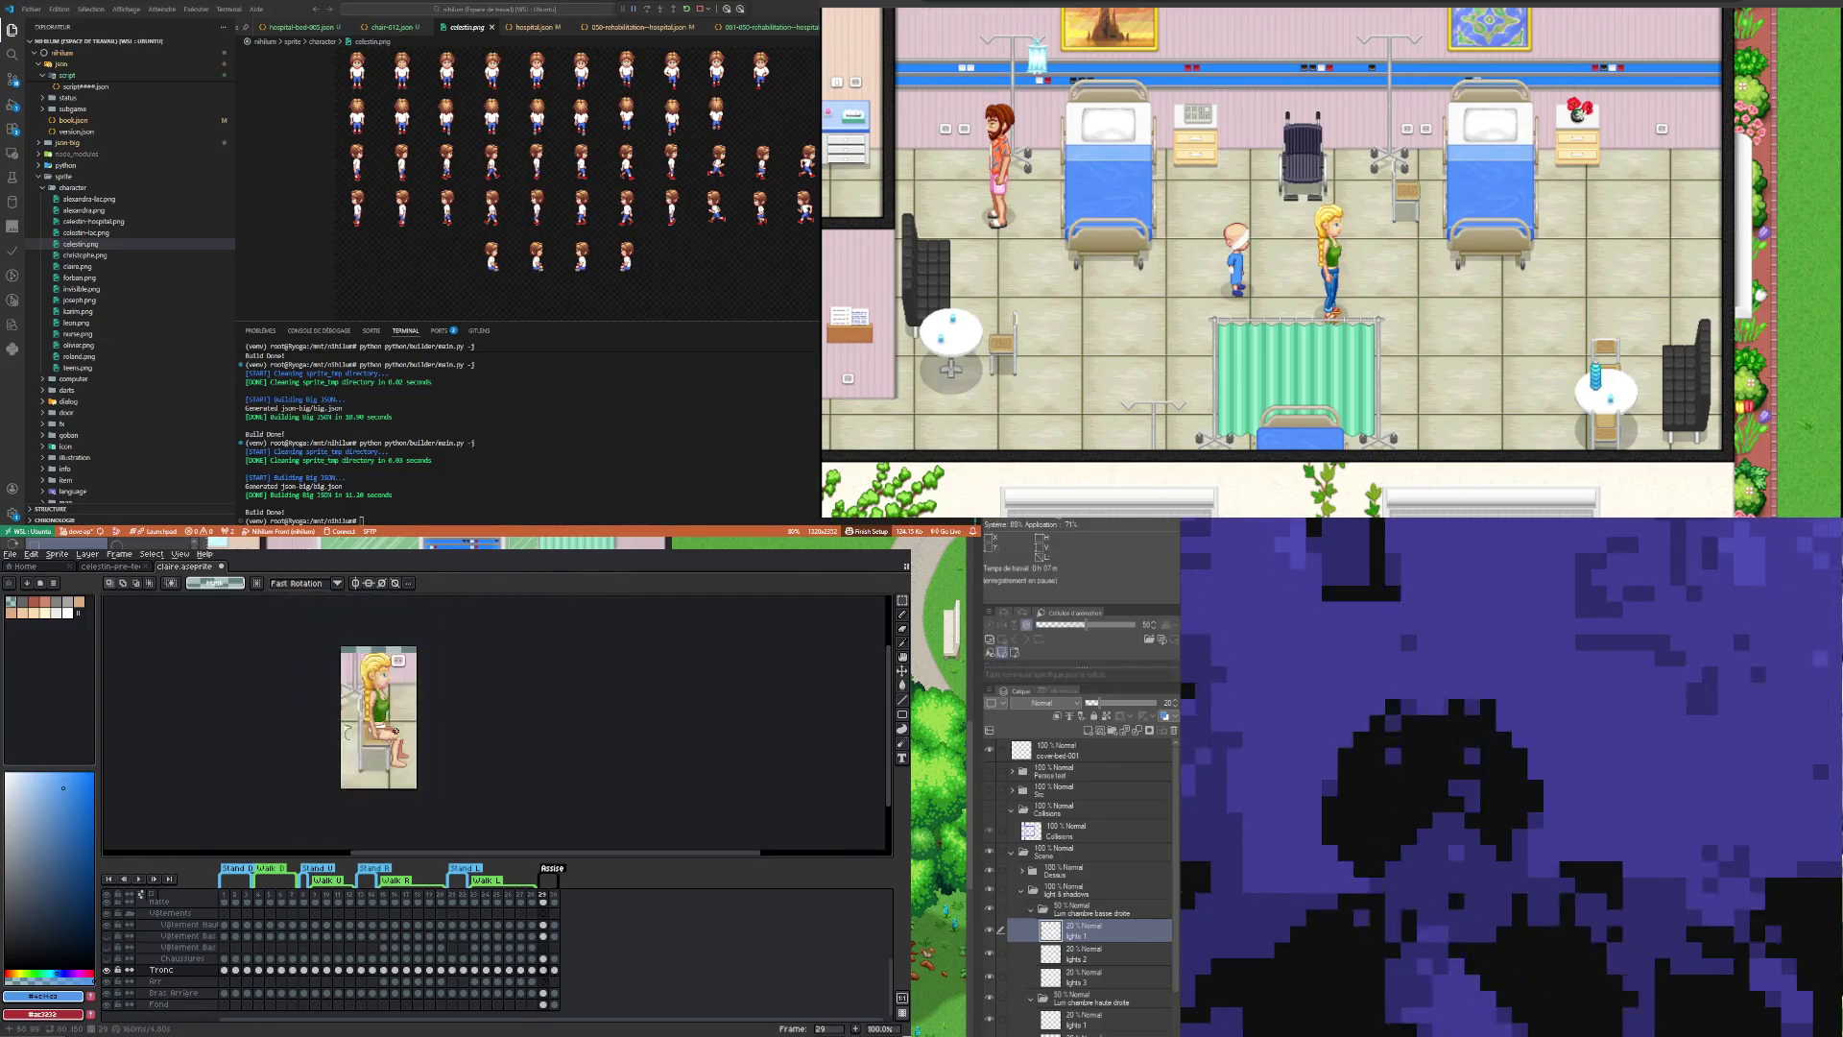
{"action": "scroll", "coordinate": [398, 758], "scroll_direction": "up", "scroll_amount": 4}
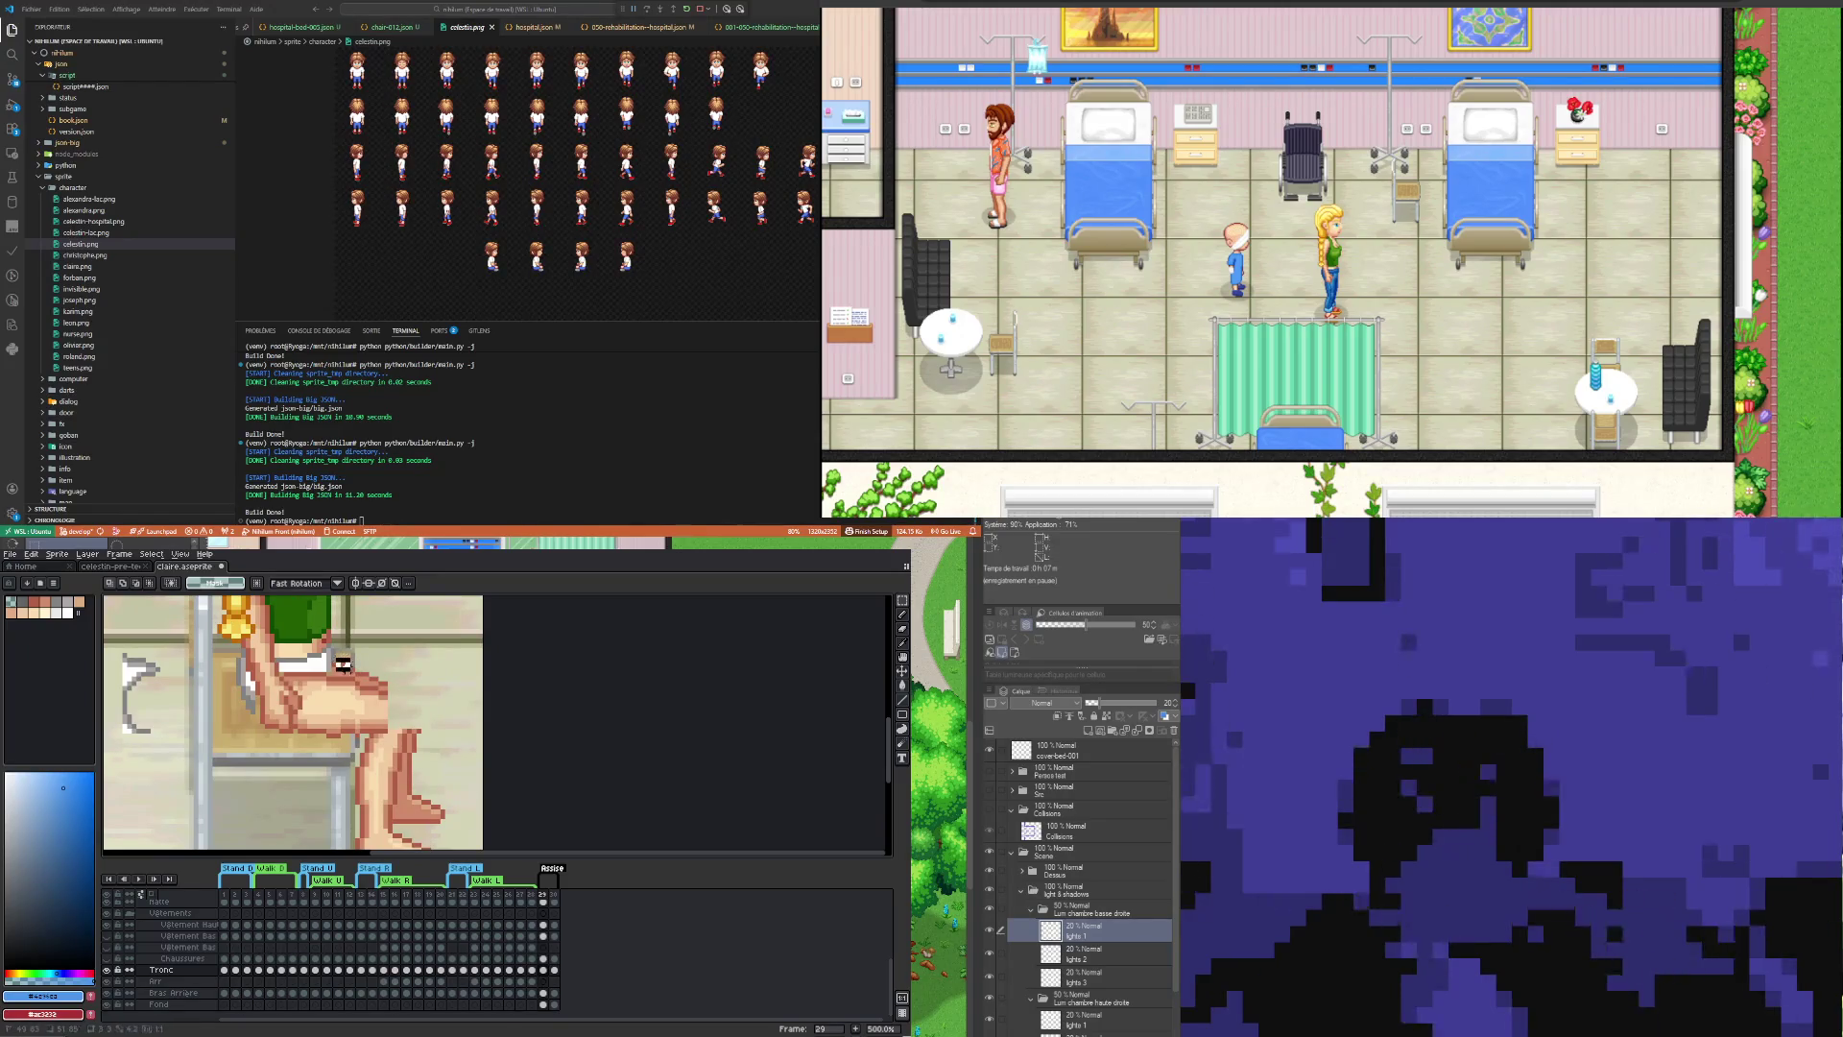
Step: Clear the selection and sample the thigh's light skin tone and dark red outline for the Pencil
{"action": "key", "text": "ctrl+d"}
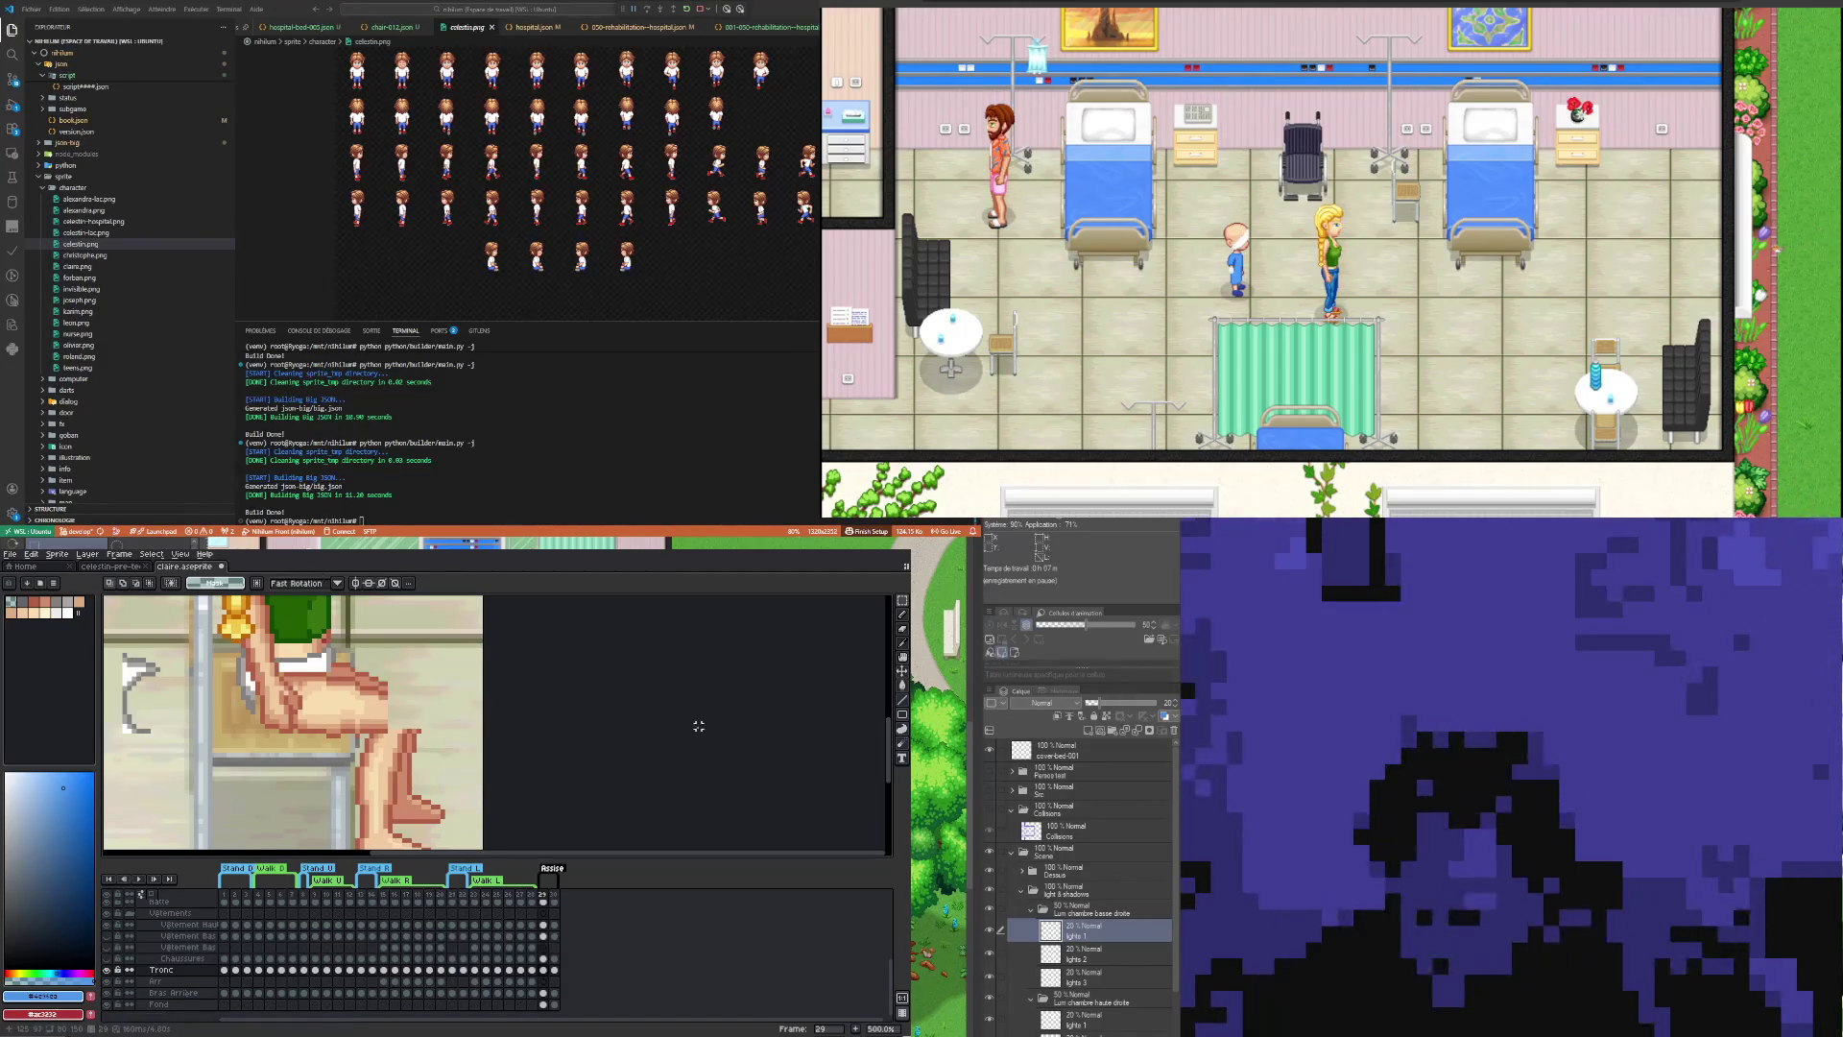
{"action": "key", "text": "i"}
{"action": "left_click", "coordinate": [389, 707]}
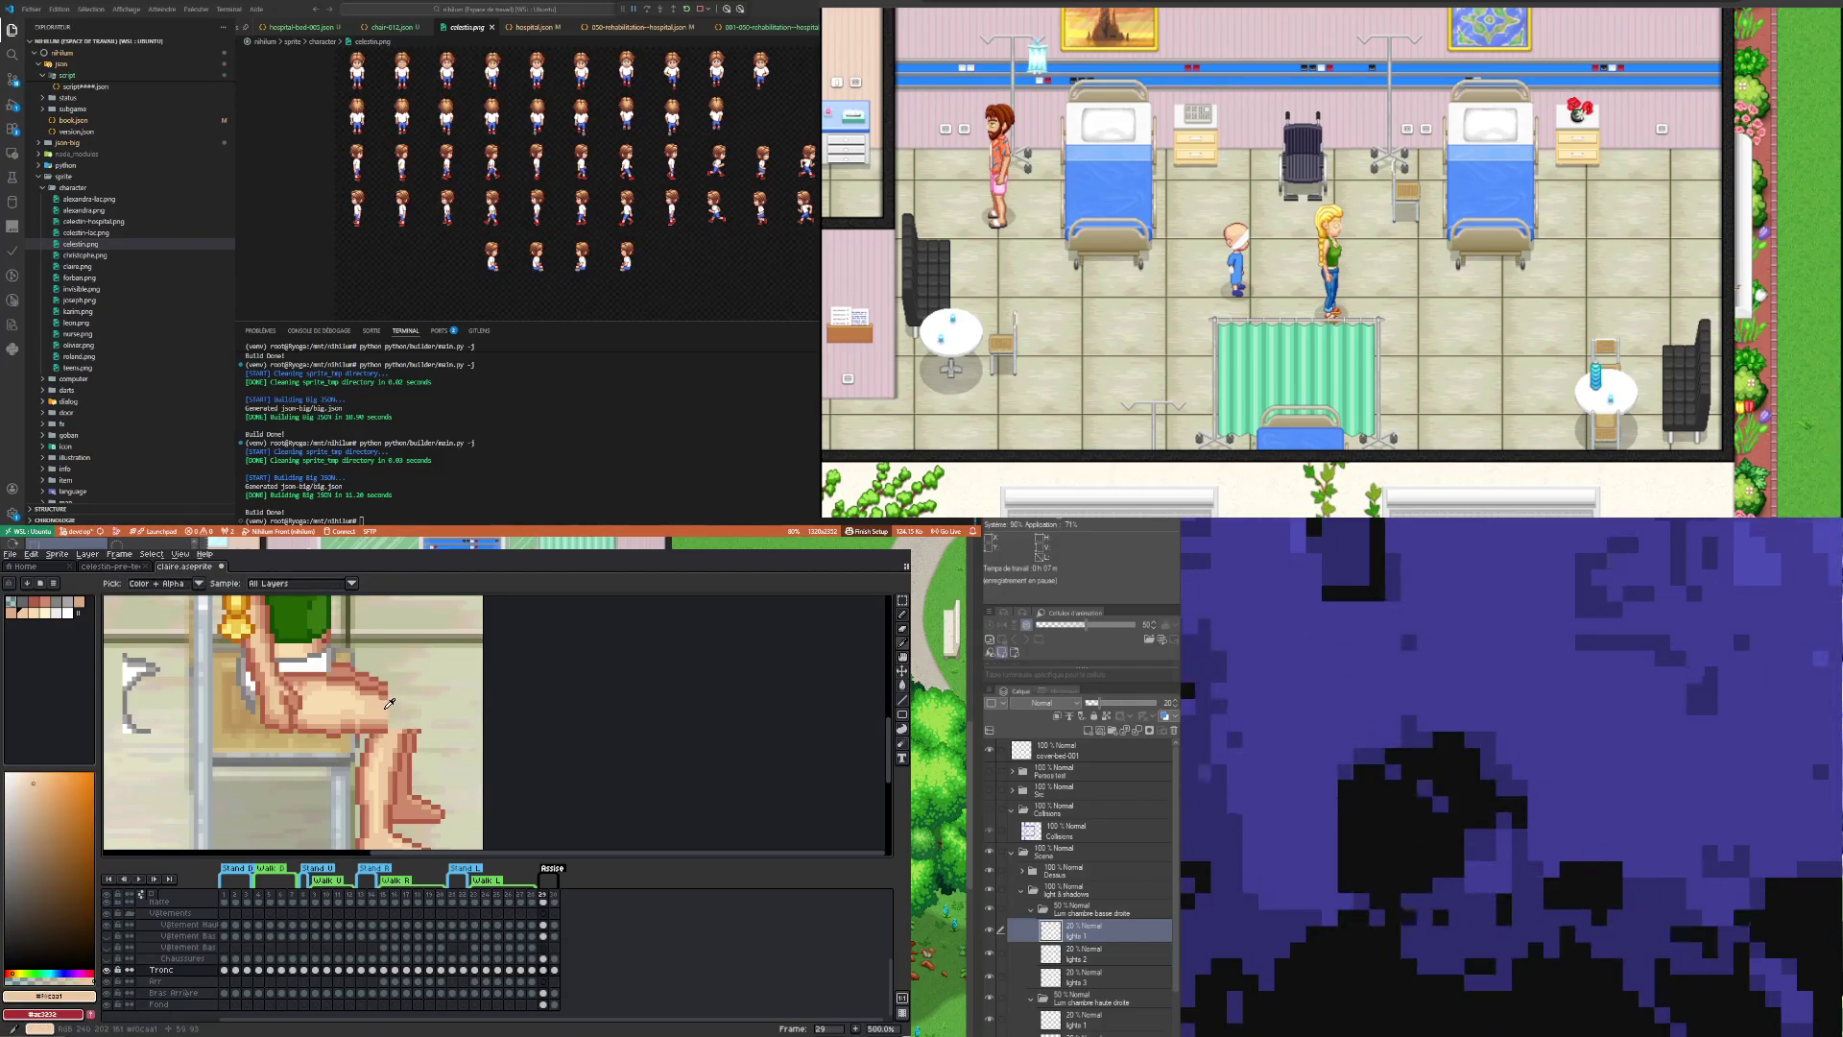
{"action": "left_click", "coordinate": [384, 689]}
{"action": "key", "text": "b"}
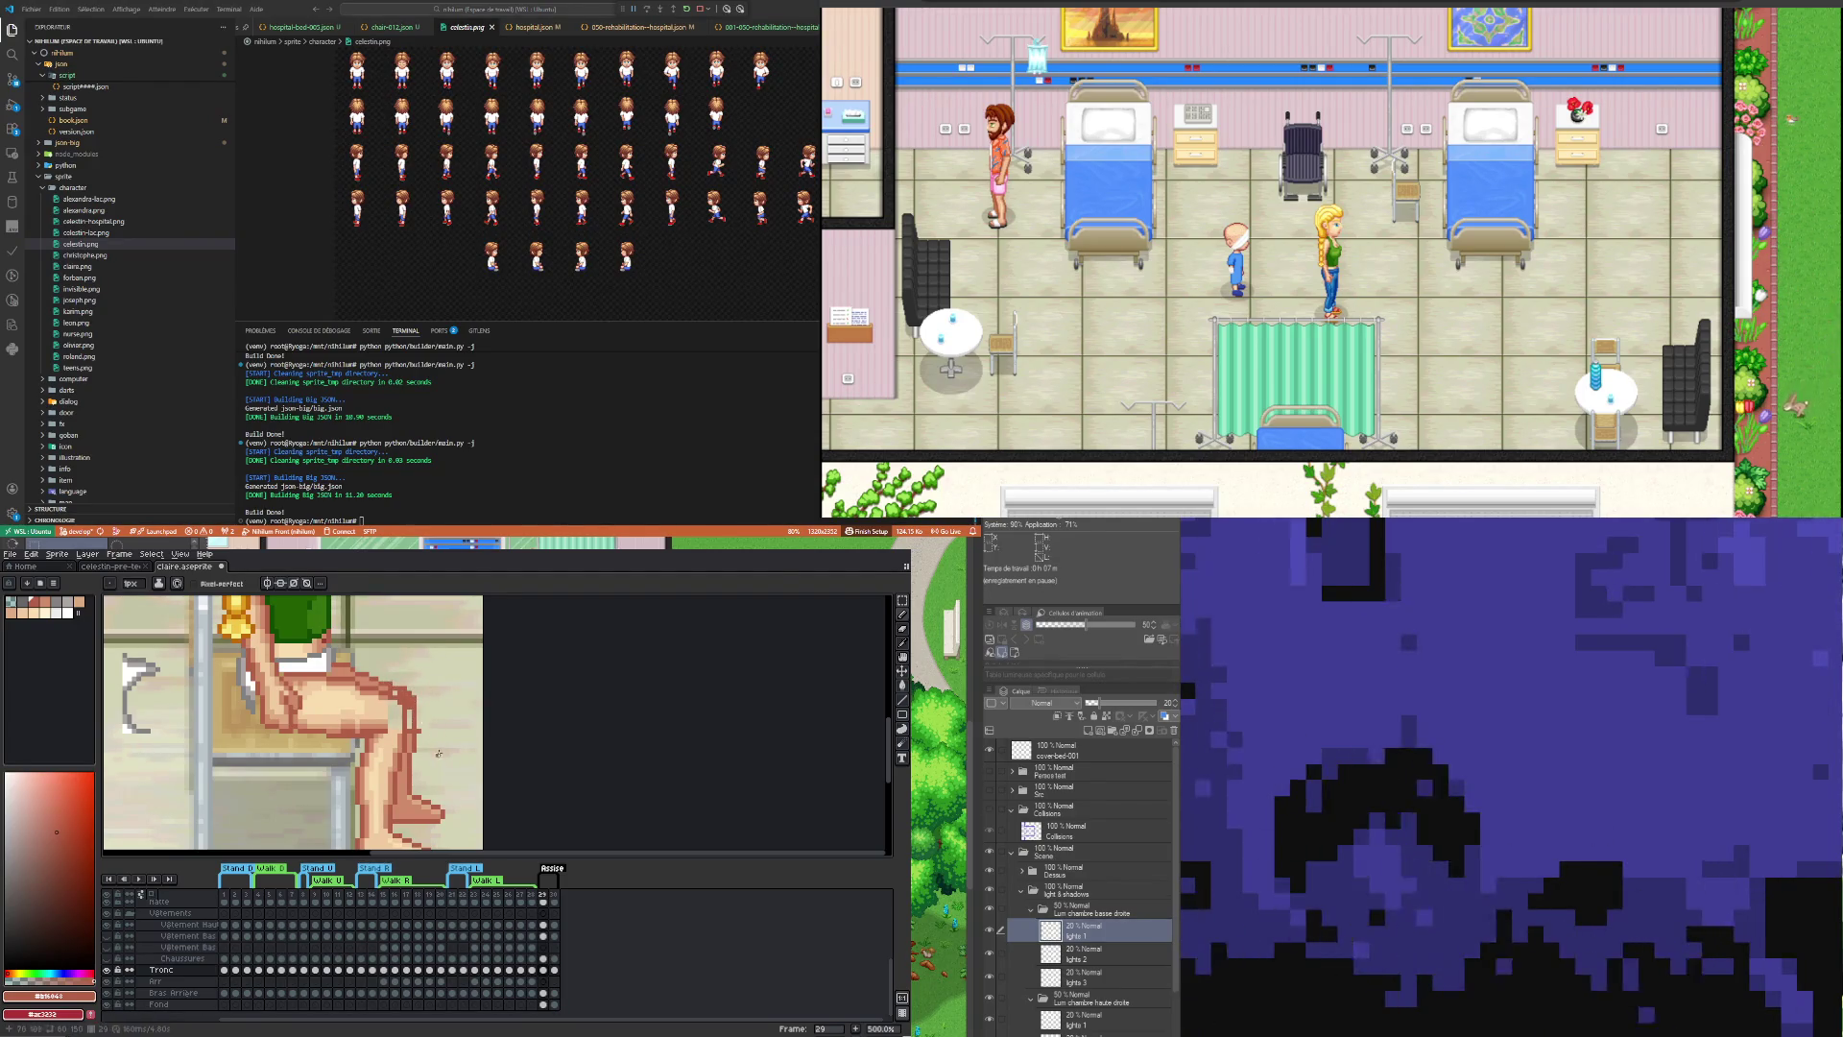
Step: Erase stray pixels and repaint the leg with its light skin tone, zooming in to check
{"action": "key", "text": "e"}
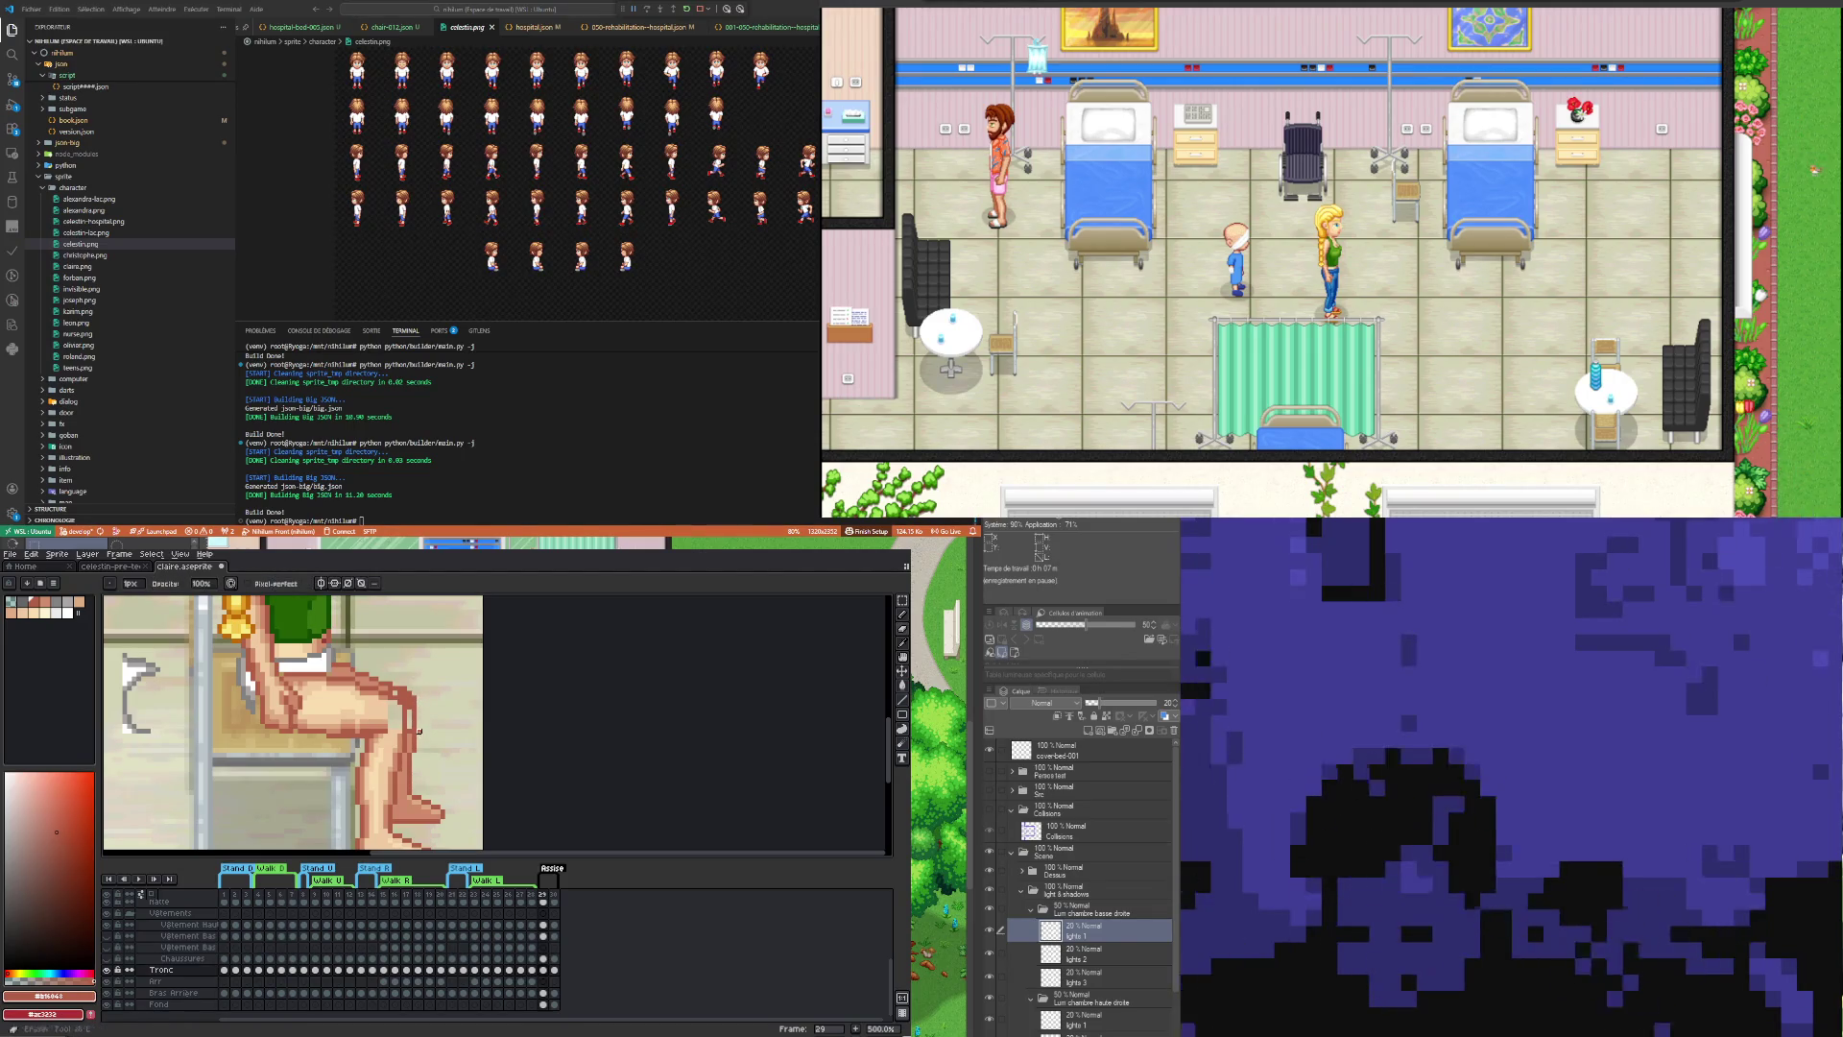
{"action": "key", "text": "i"}
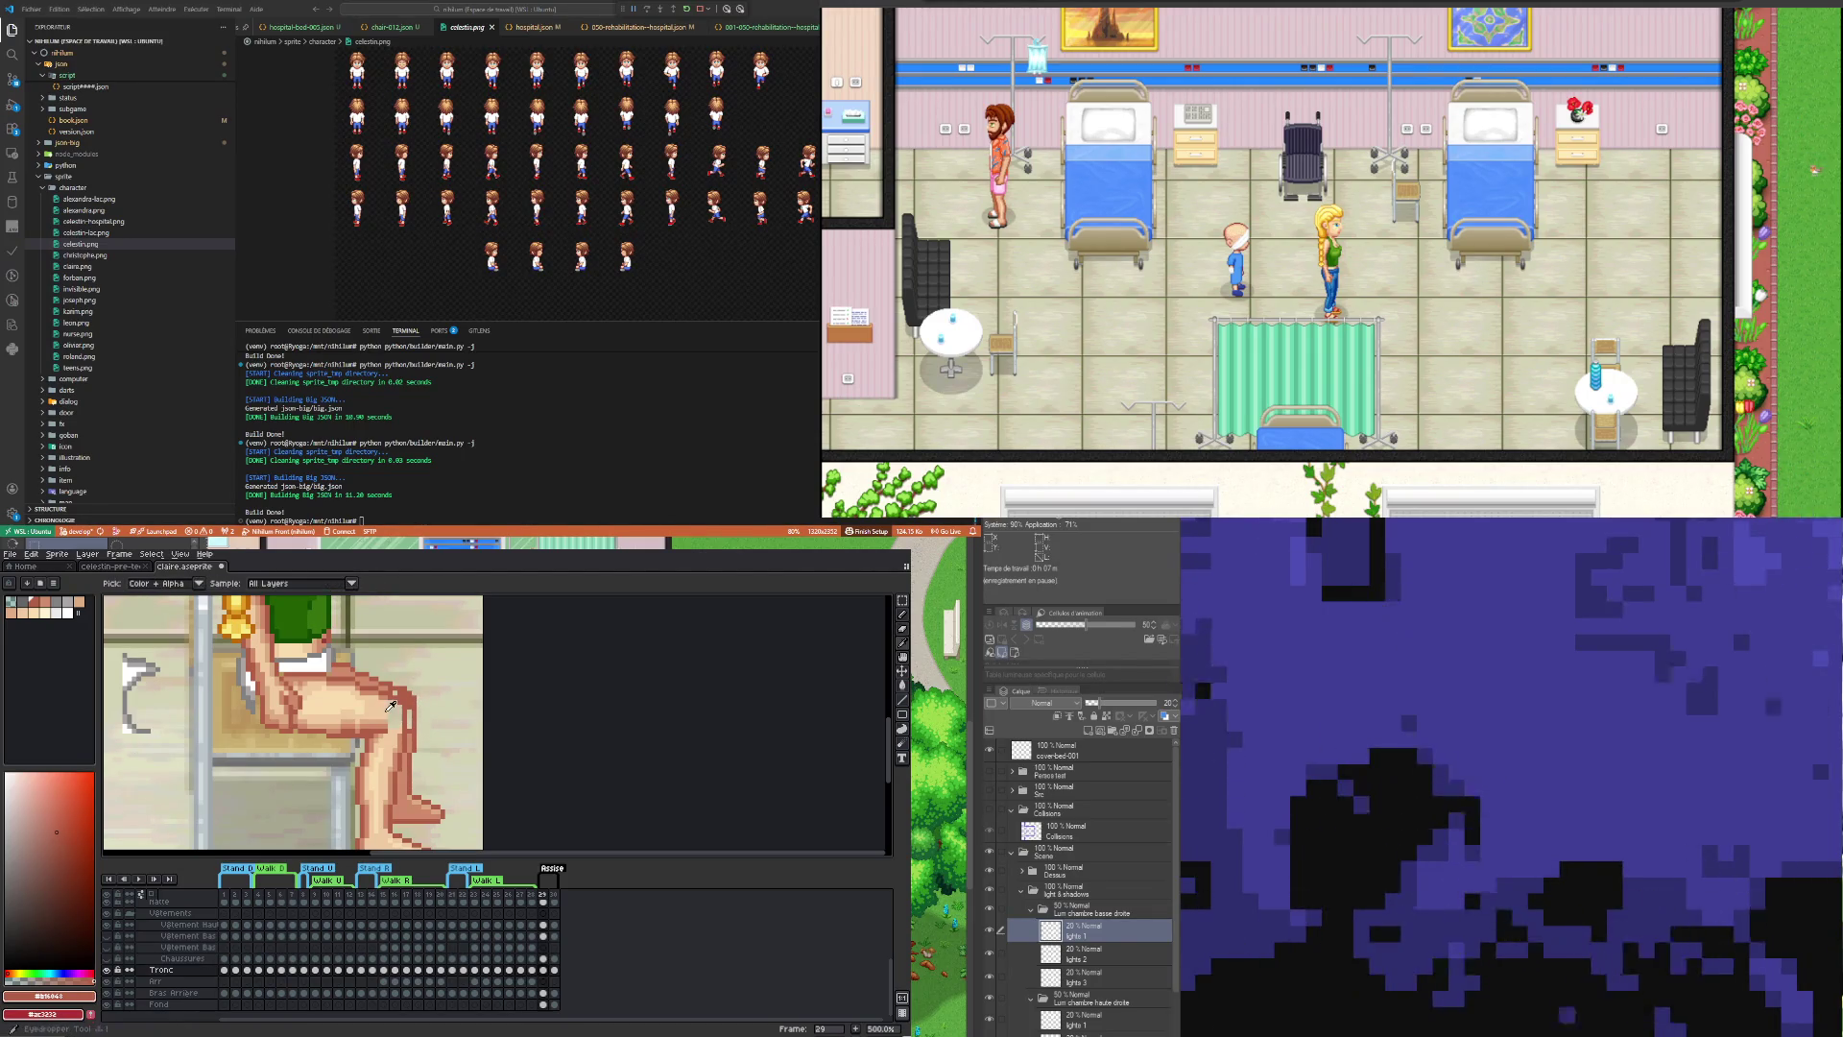
{"action": "left_click", "coordinate": [387, 705]}
{"action": "key", "text": "b"}
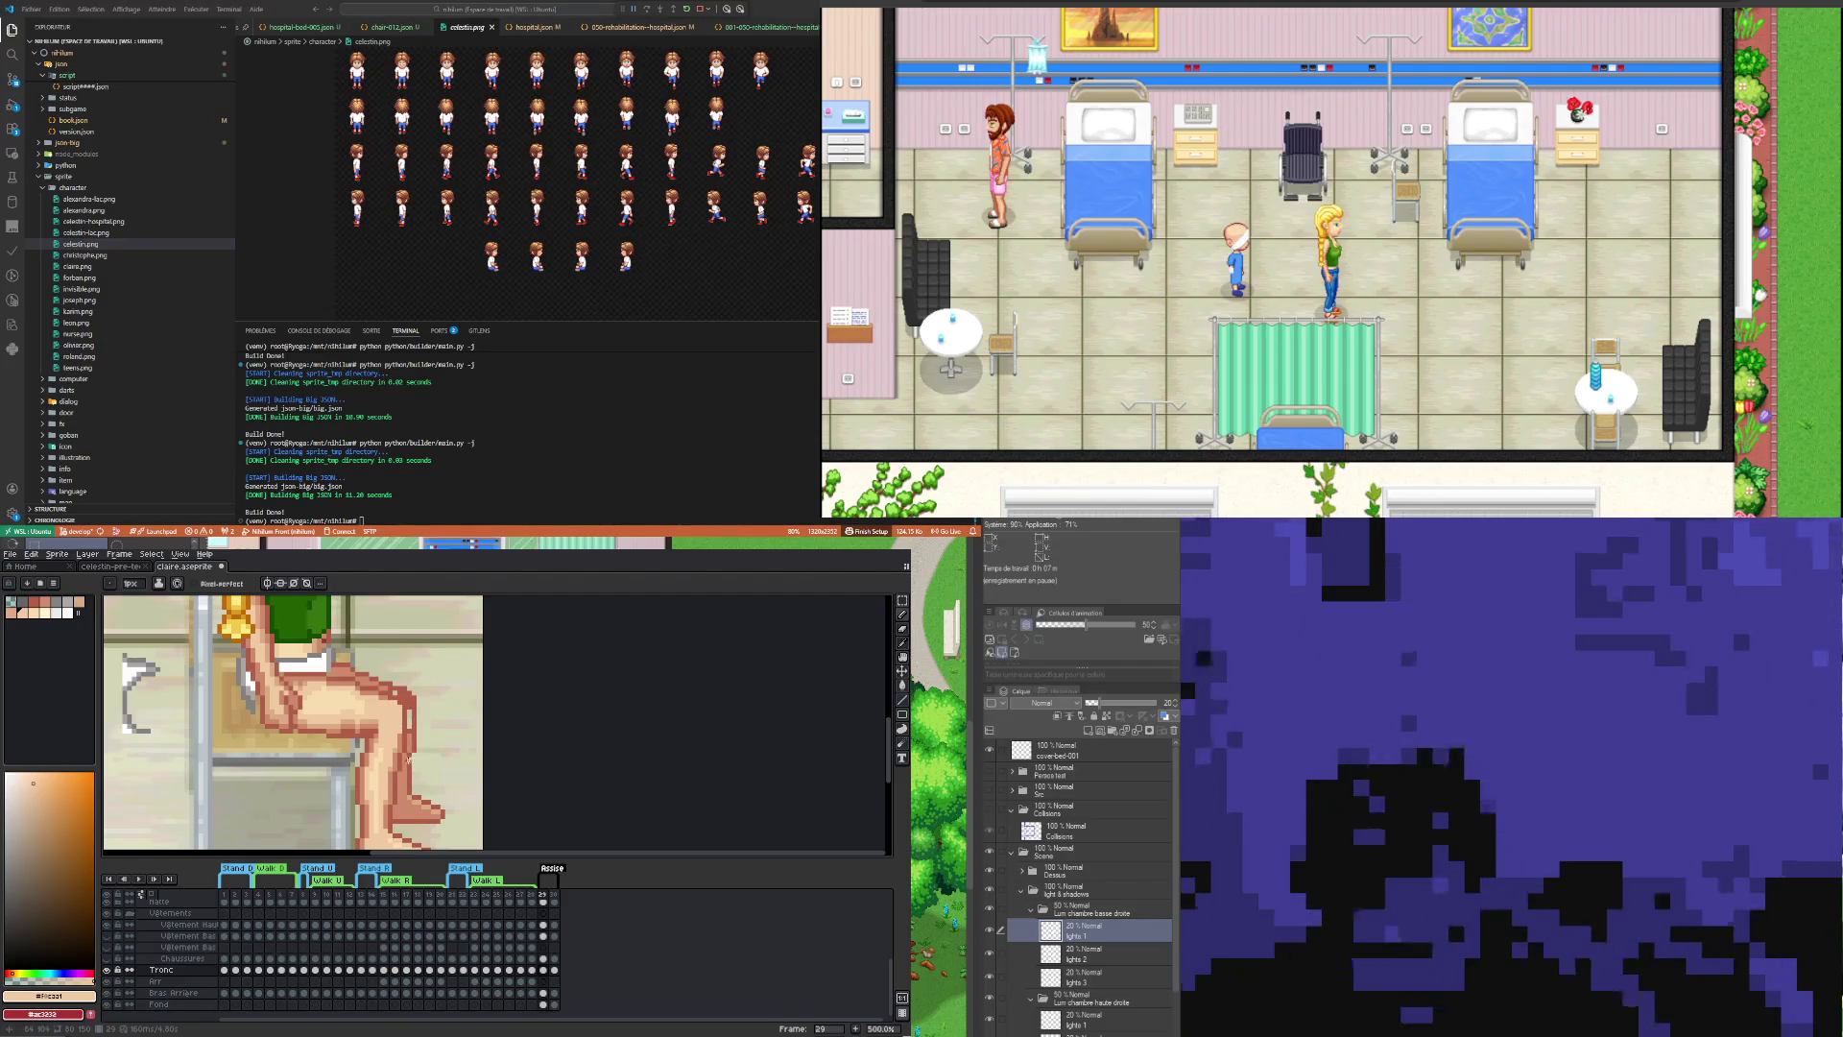
{"action": "left_click", "coordinate": [407, 722], "text": "alt"}
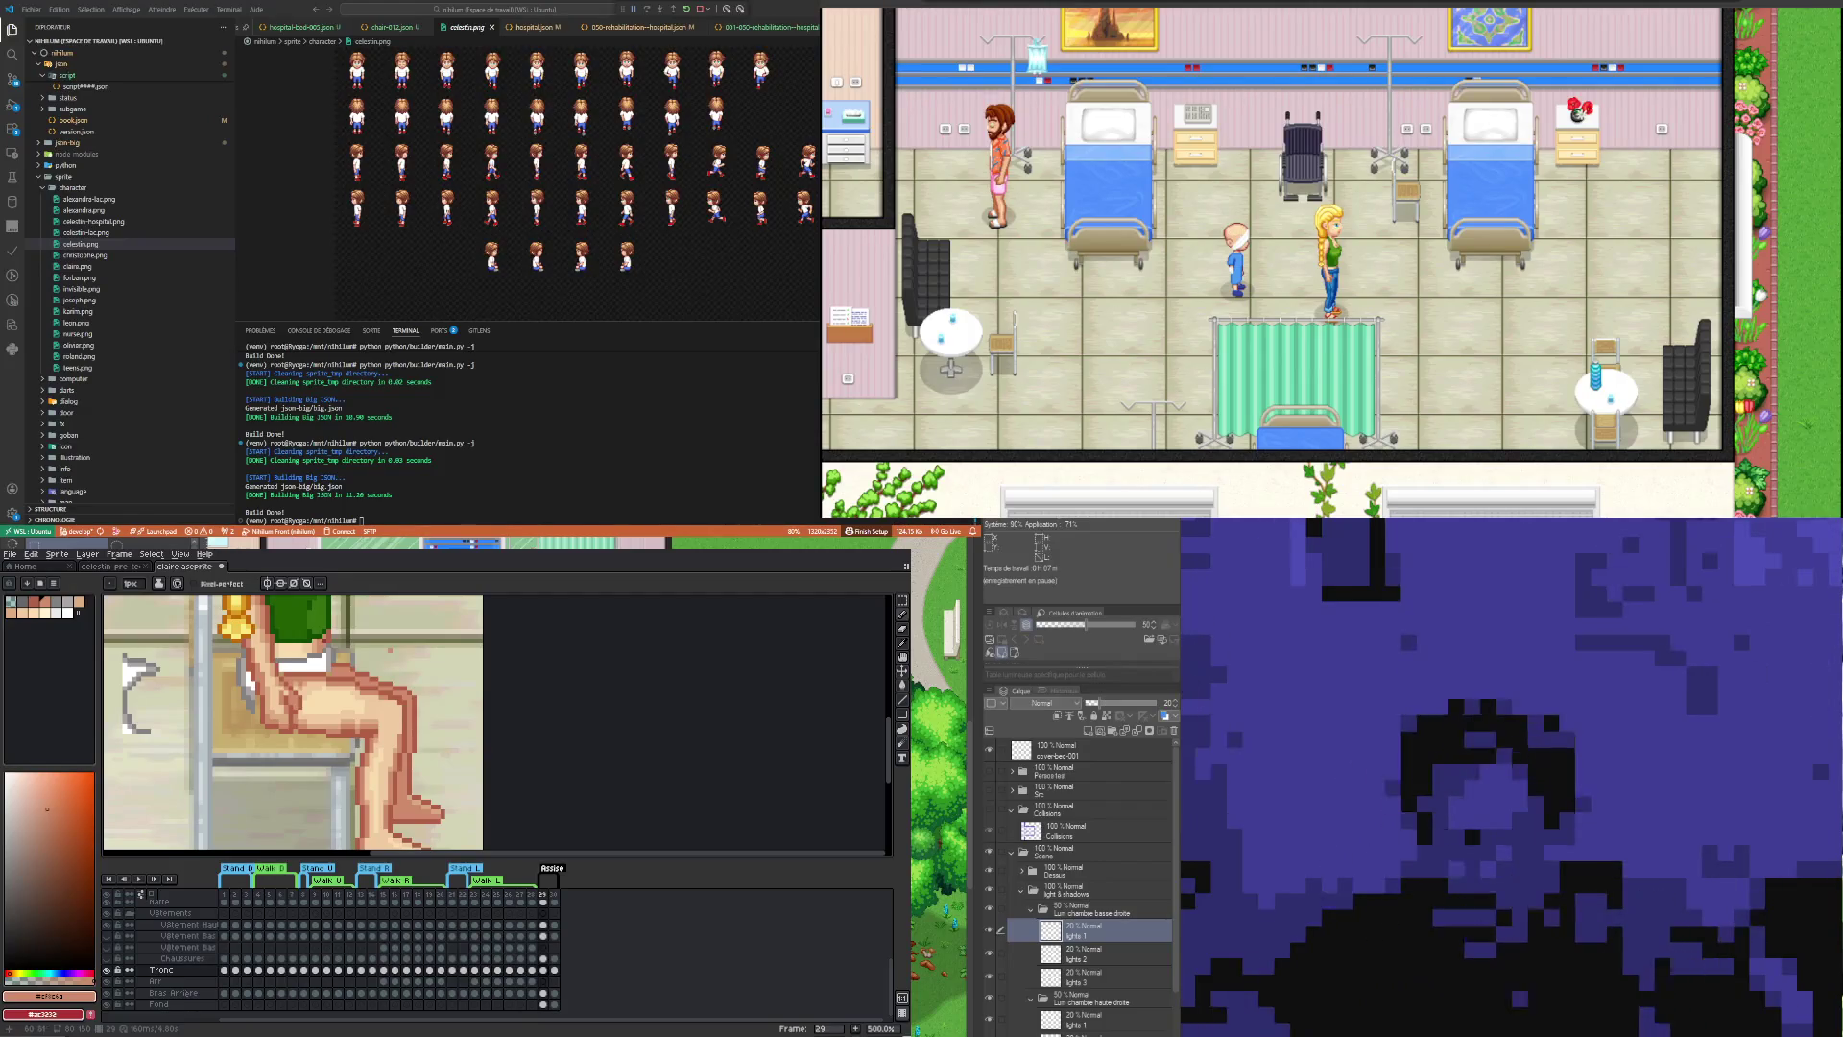
{"action": "scroll", "coordinate": [313, 727], "scroll_direction": "down", "scroll_amount": 2}
{"action": "scroll", "coordinate": [313, 727], "scroll_direction": "down", "scroll_amount": 4}
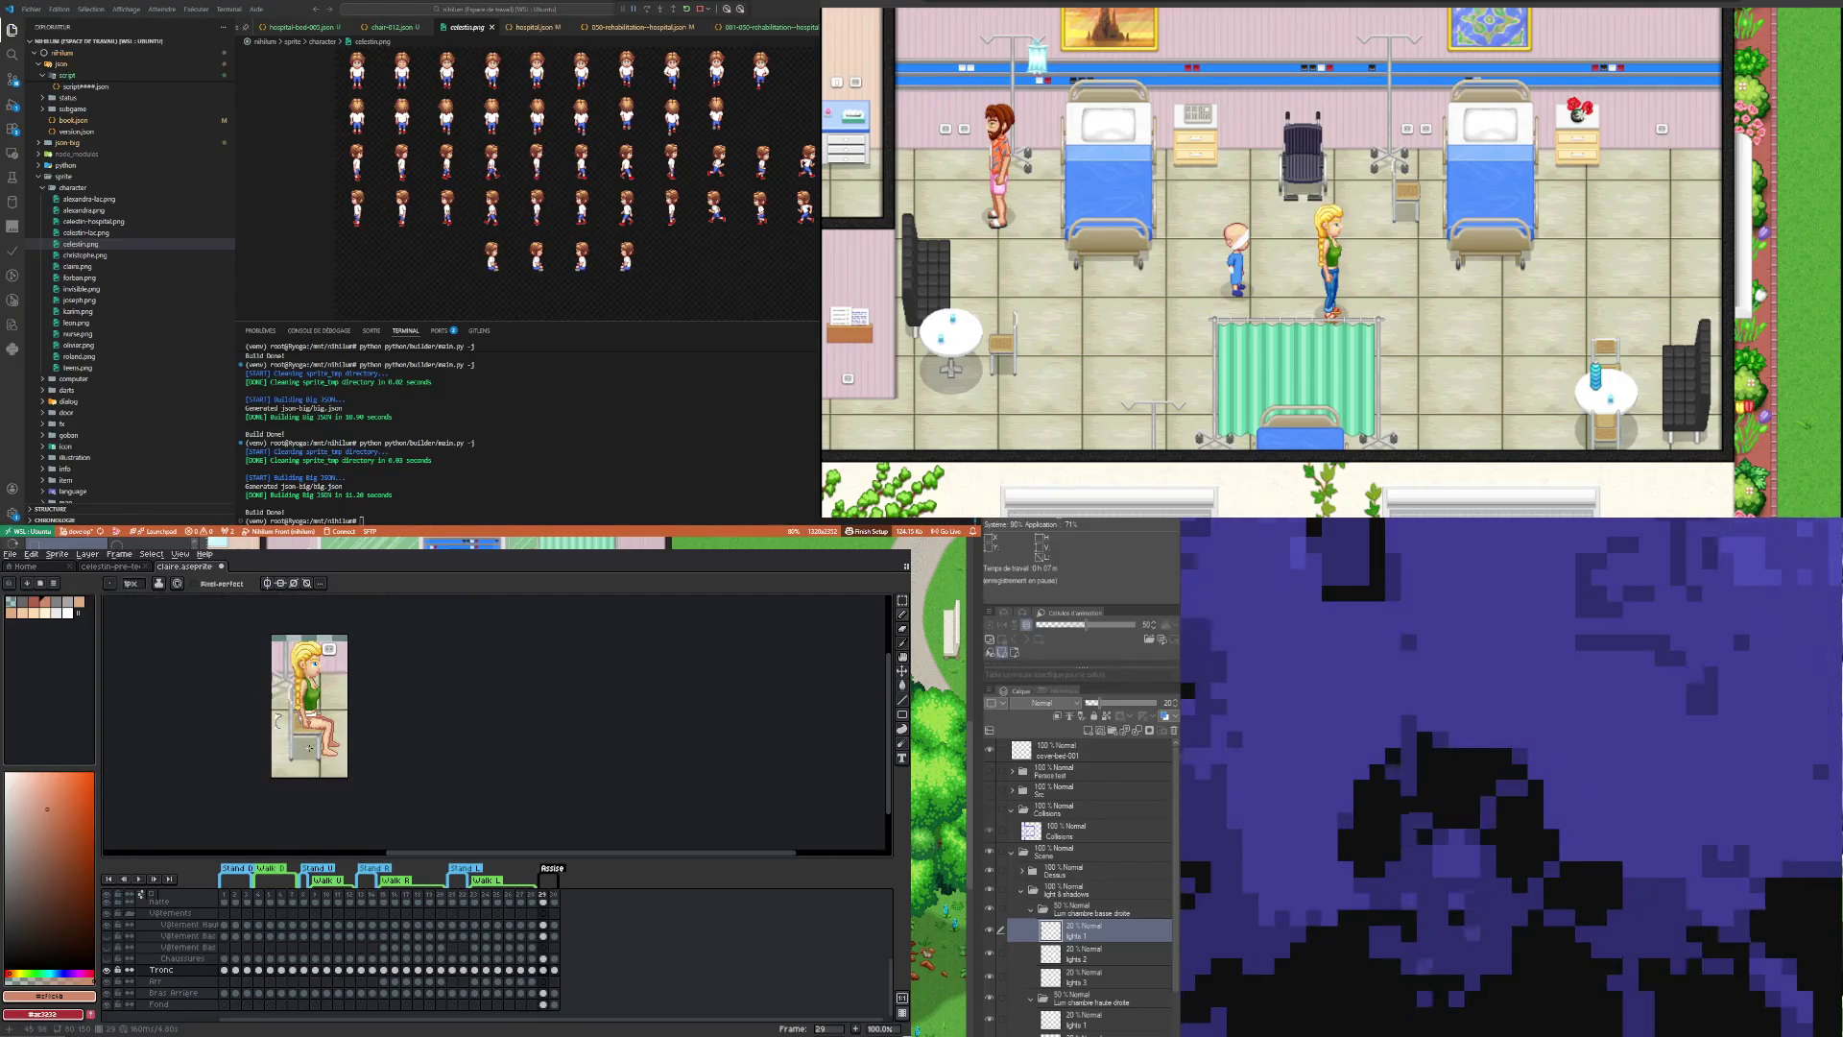
{"action": "scroll", "coordinate": [314, 722], "scroll_direction": "up", "scroll_amount": 4}
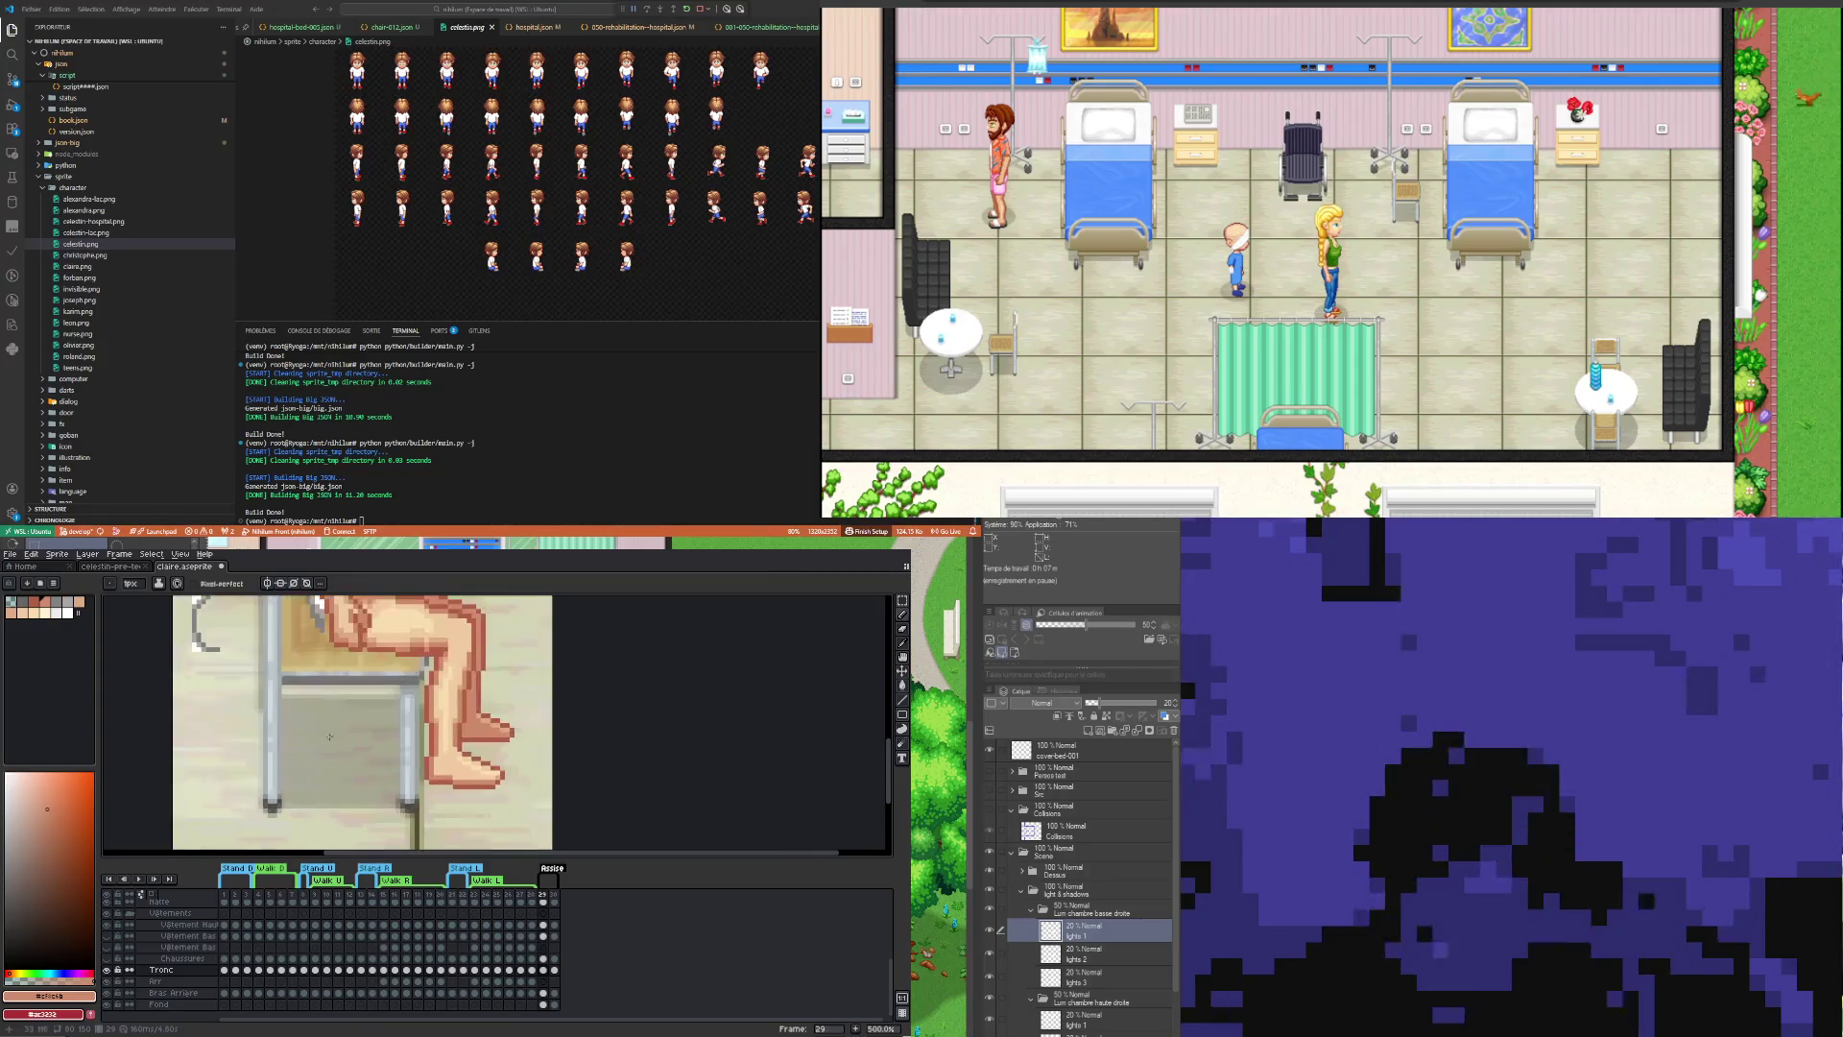
{"action": "scroll", "coordinate": [445, 667], "scroll_direction": "down", "scroll_amount": 2}
{"action": "scroll", "coordinate": [445, 667], "scroll_direction": "down", "scroll_amount": 2}
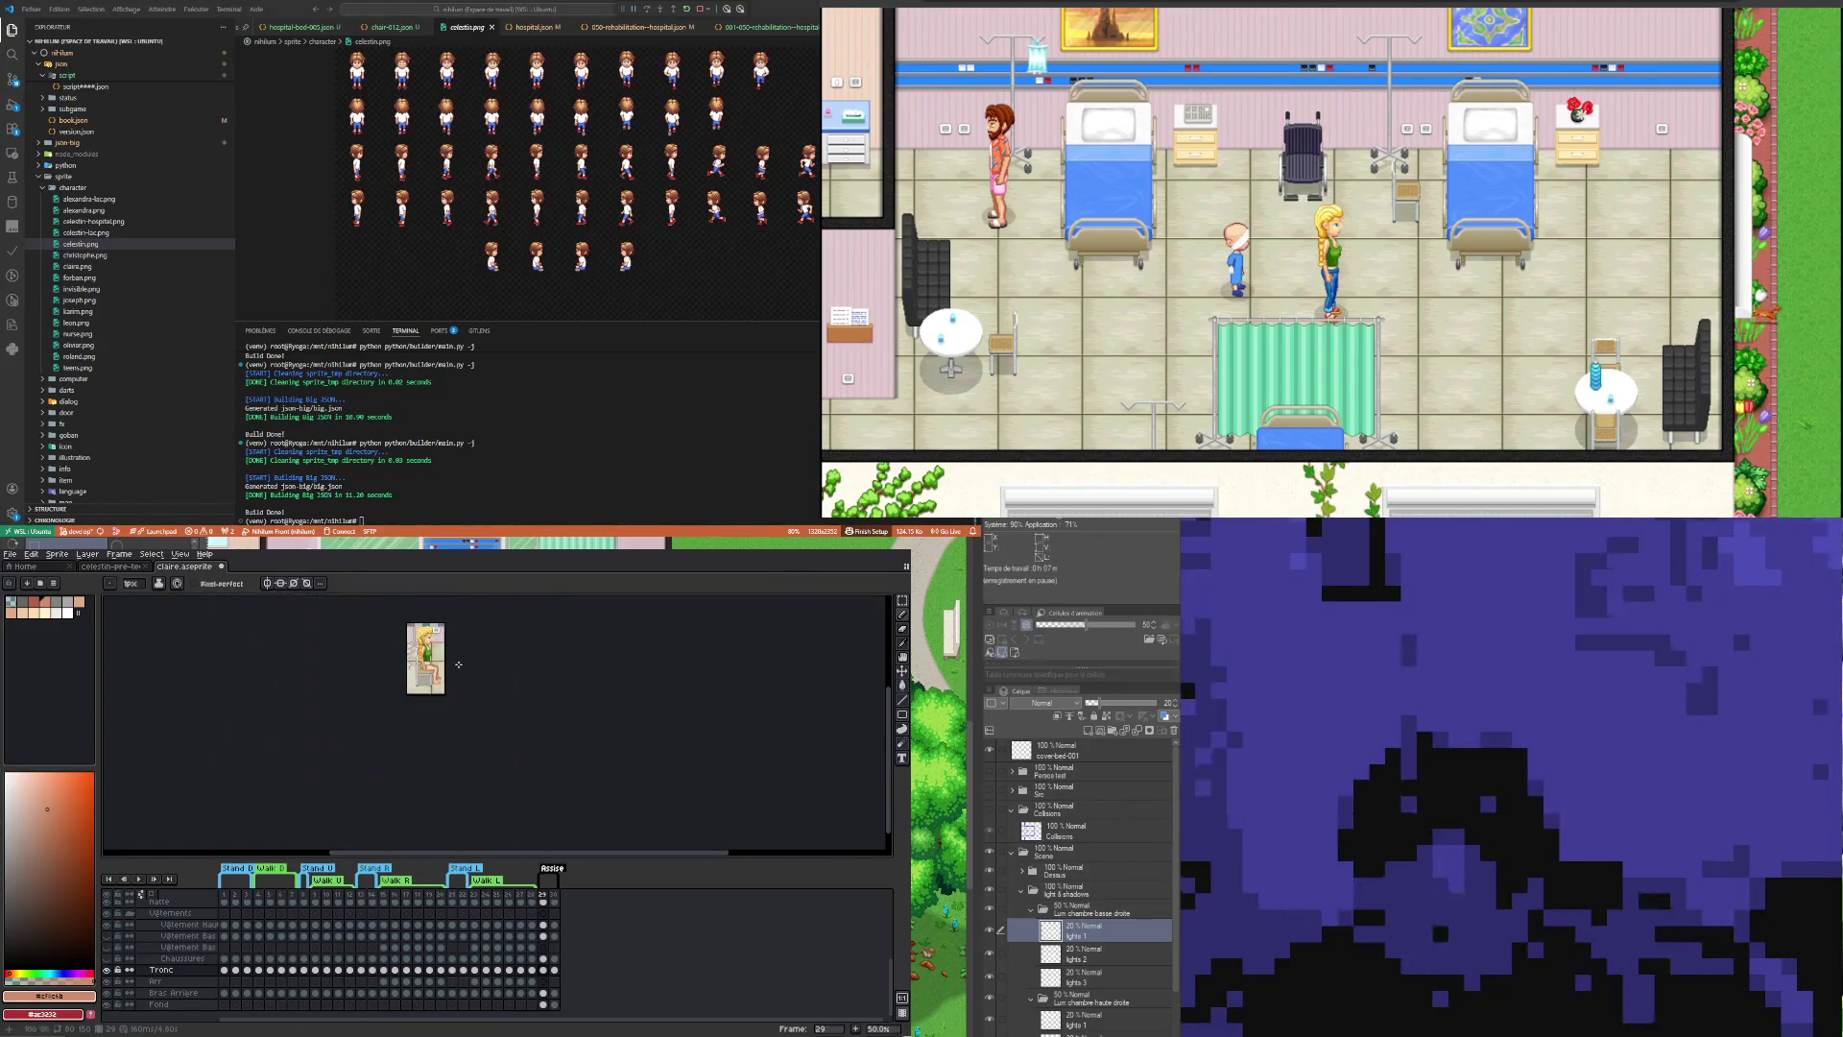
{"action": "scroll", "coordinate": [462, 620], "scroll_direction": "up", "scroll_amount": 1}
{"action": "scroll", "coordinate": [426, 671], "scroll_direction": "up", "scroll_amount": 1}
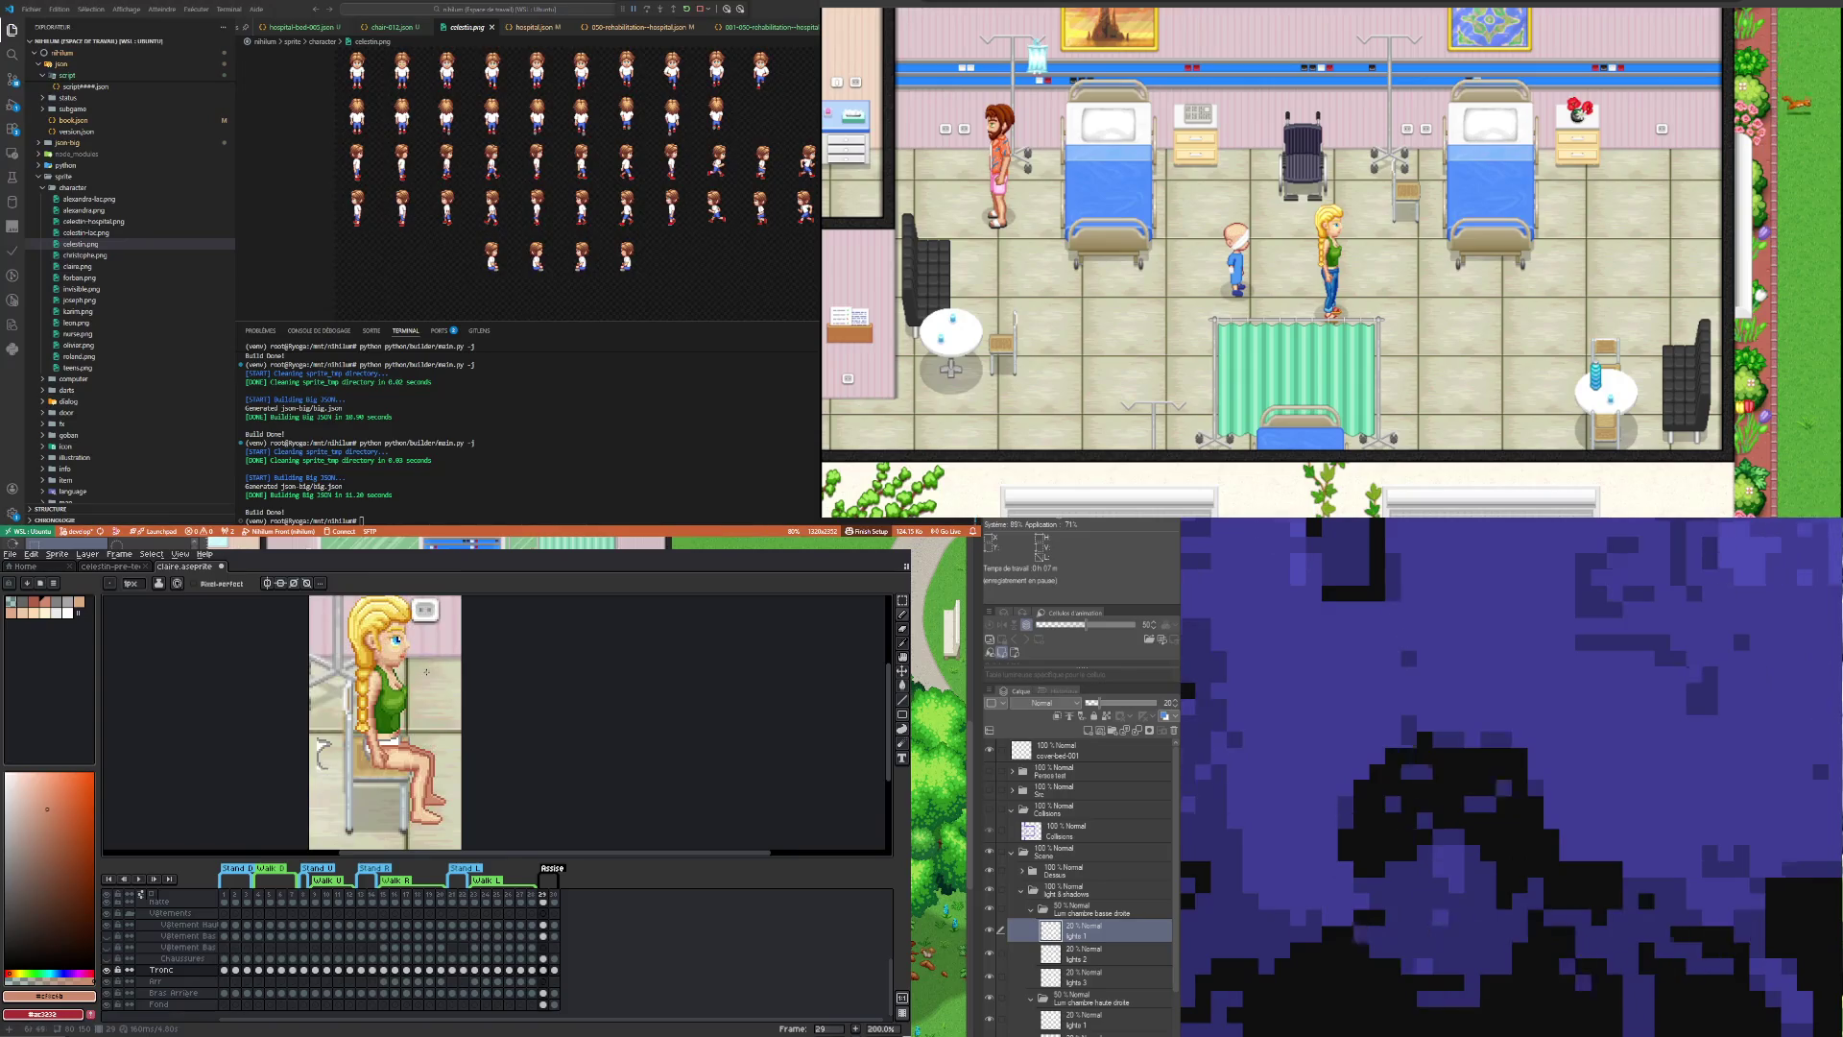
{"action": "scroll", "coordinate": [431, 758], "scroll_direction": "down", "scroll_amount": 1}
{"action": "scroll", "coordinate": [447, 783], "scroll_direction": "up", "scroll_amount": 1}
{"action": "scroll", "coordinate": [445, 786], "scroll_direction": "up", "scroll_amount": 1}
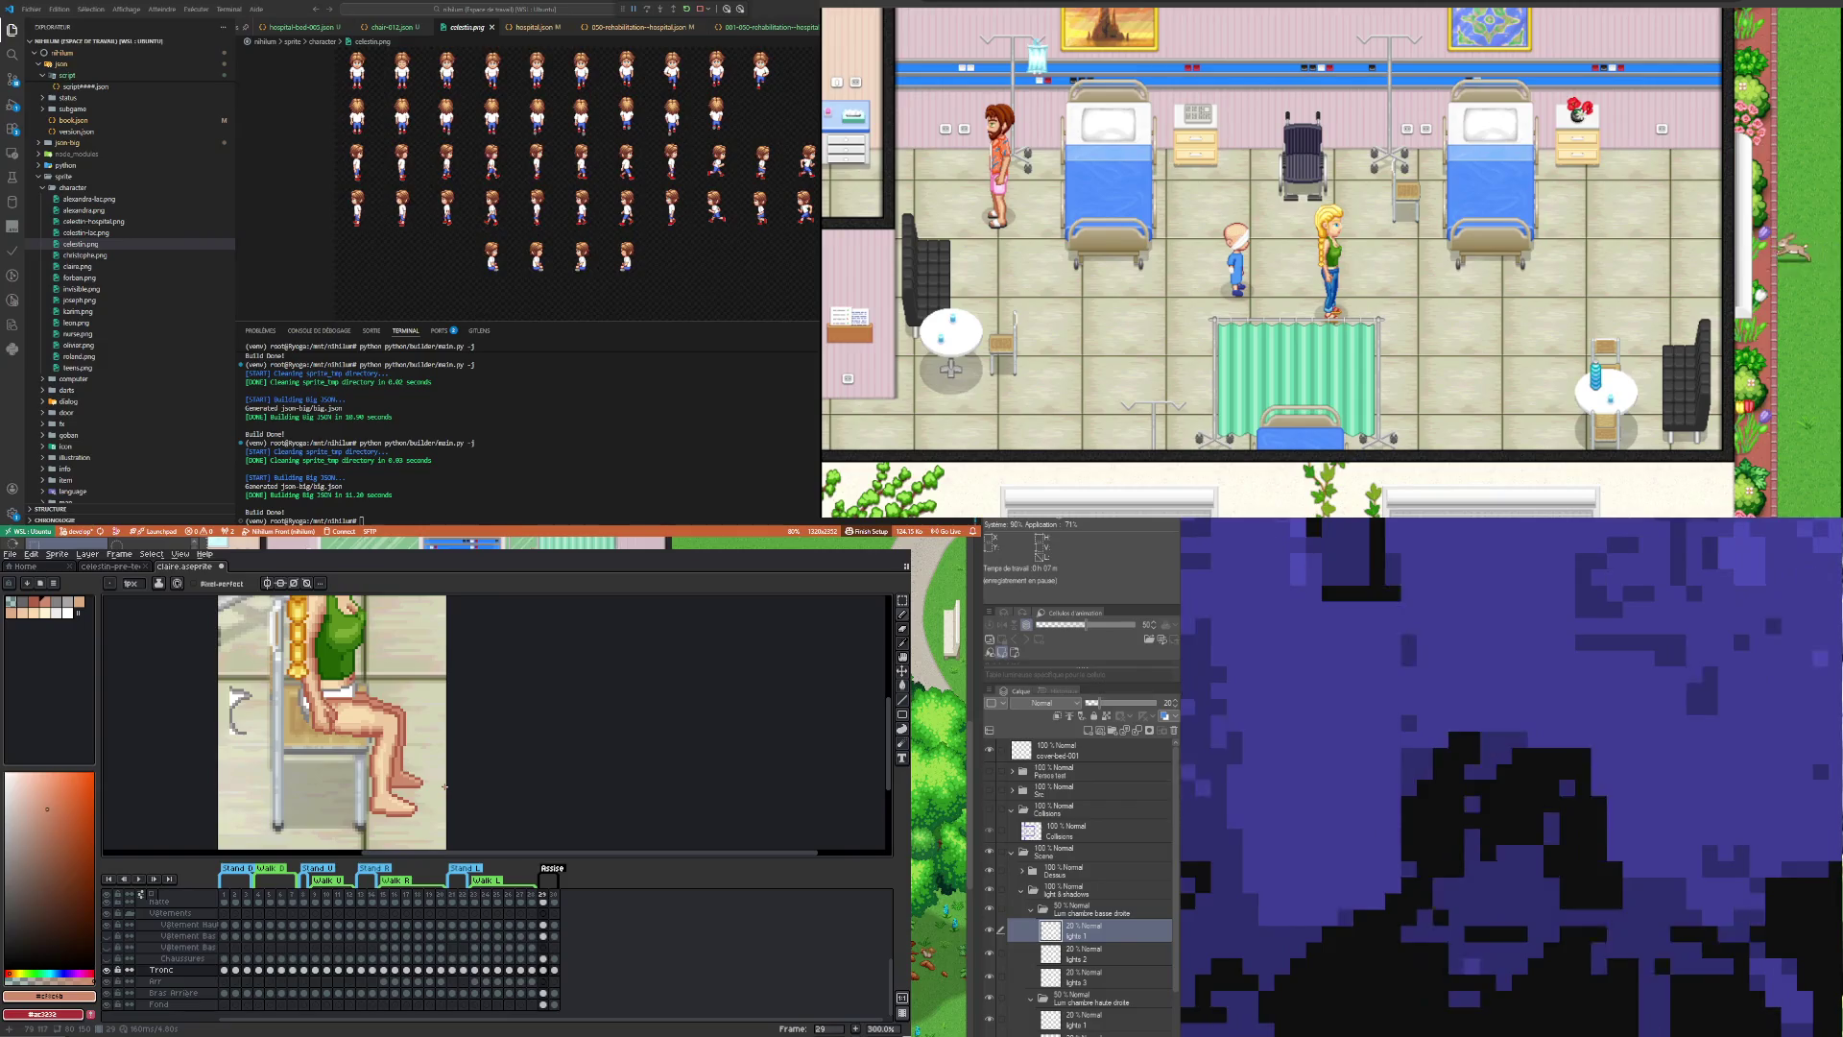
Step: Repaint the thigh and knee with sampled light beige and darker skin shades, then zoom out
{"action": "key", "text": "i"}
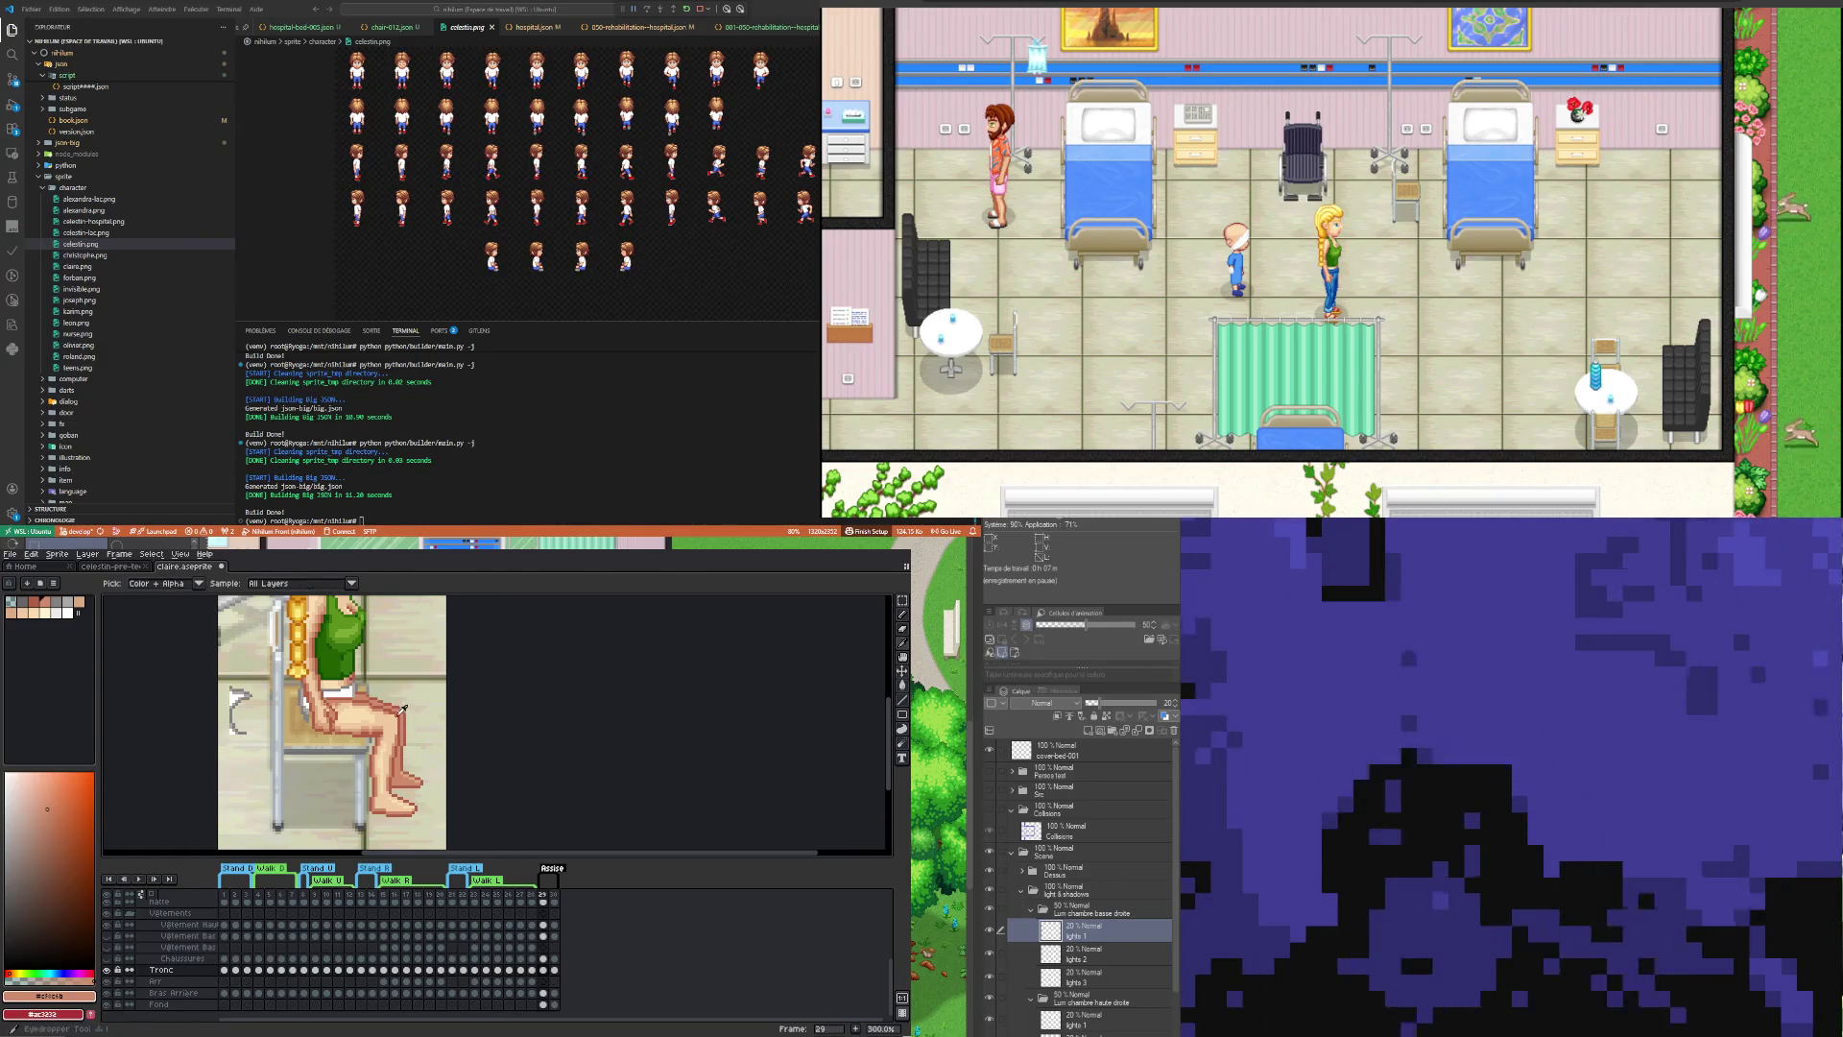
{"action": "left_click", "coordinate": [409, 699]}
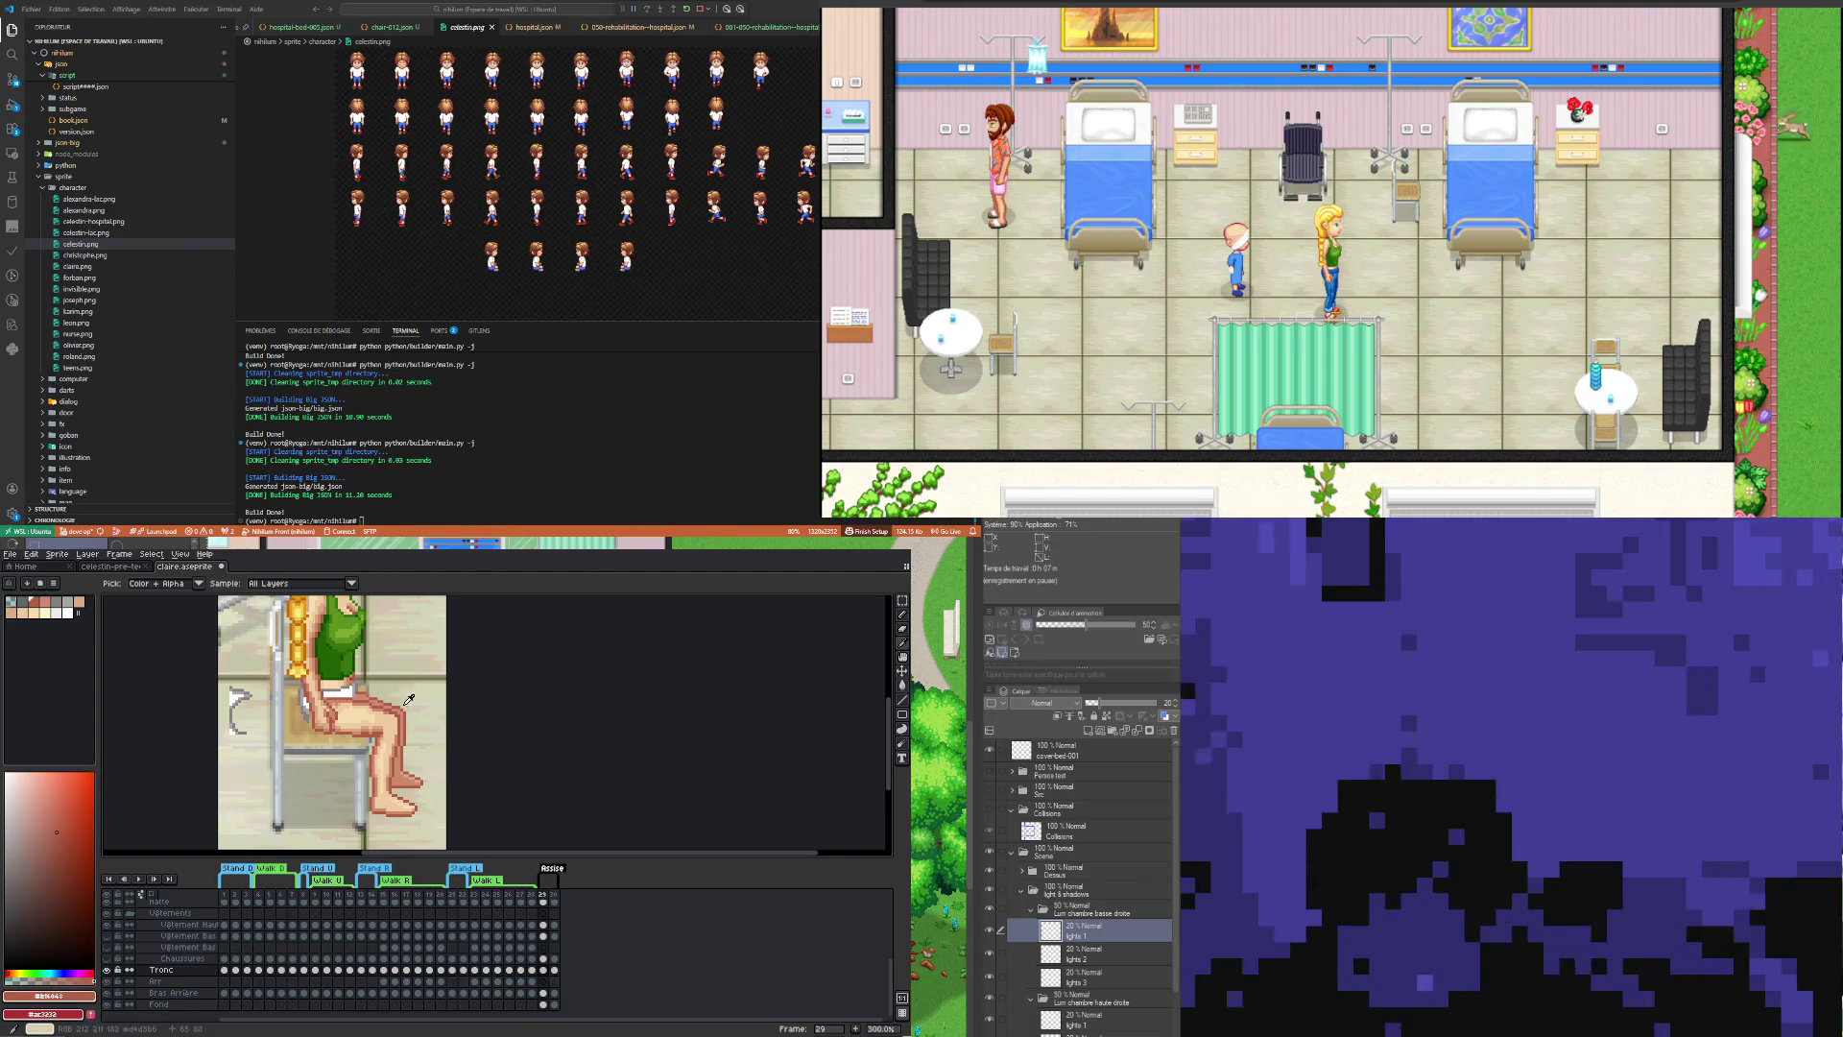
{"action": "key", "text": "b"}
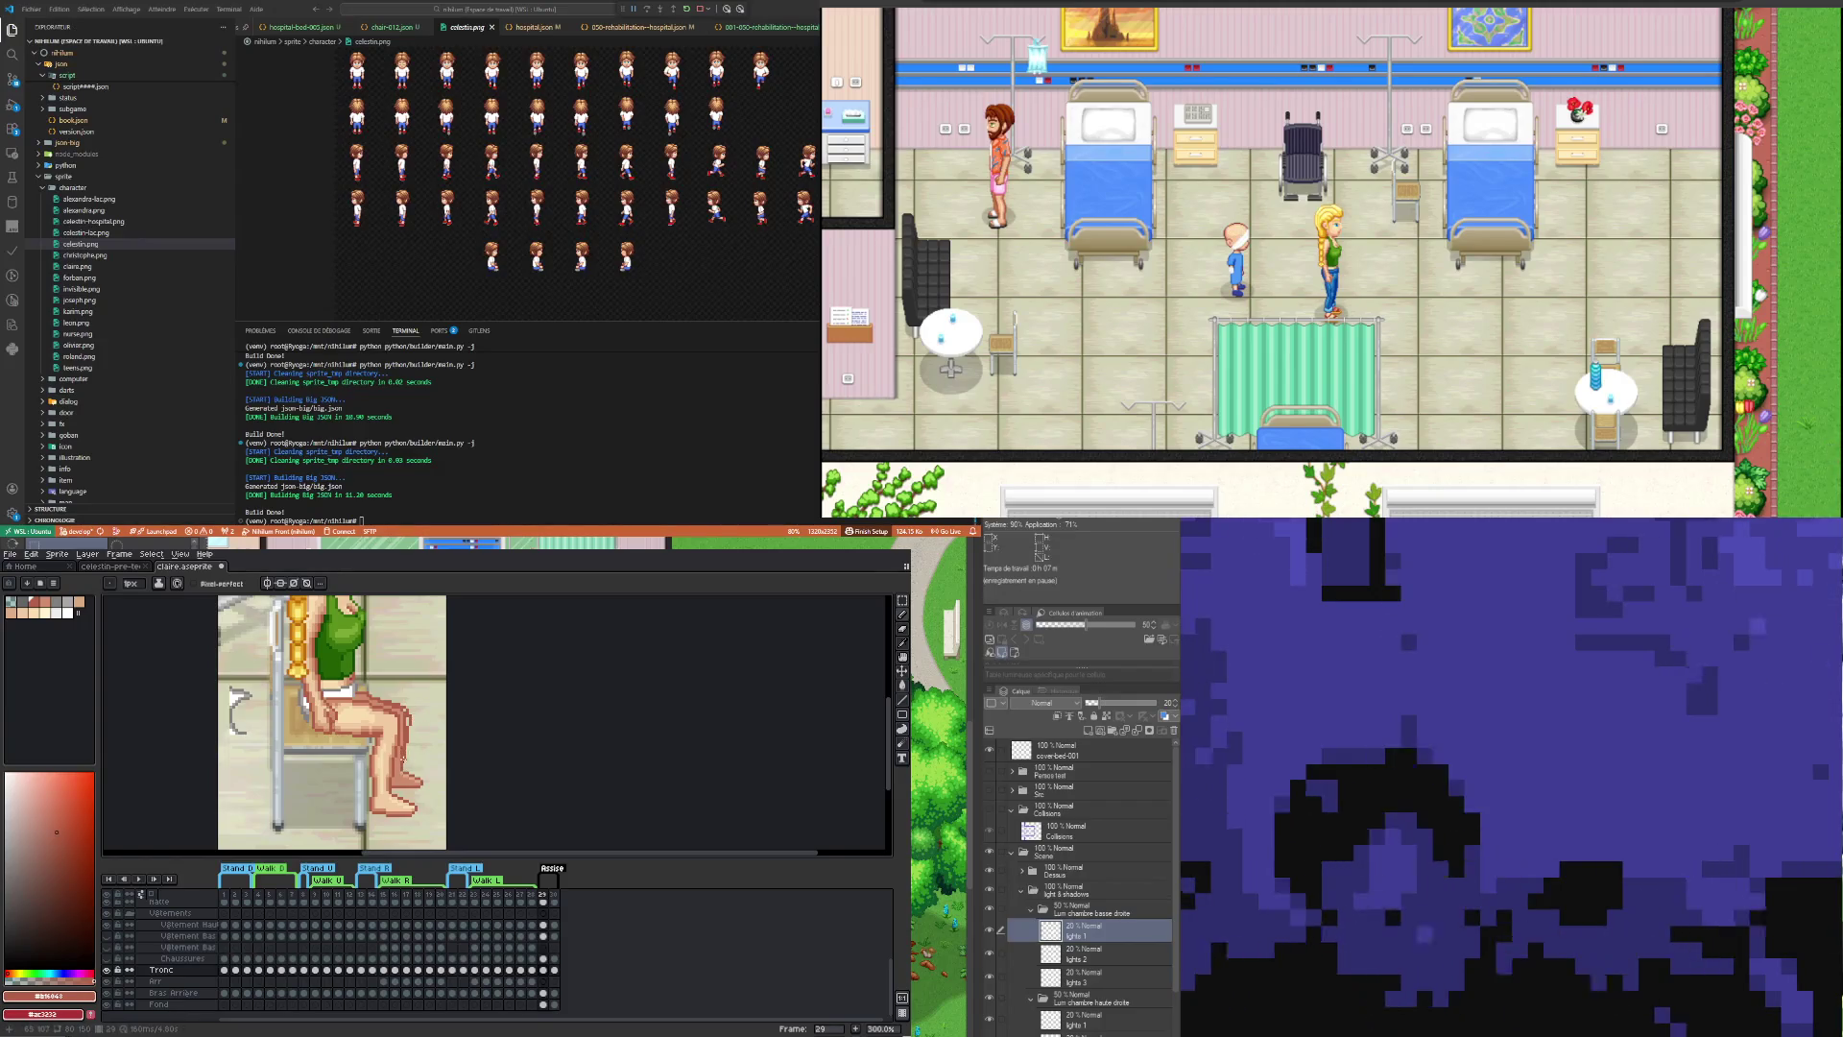
{"action": "key", "text": "i"}
{"action": "left_click", "coordinate": [407, 765], "text": "alt"}
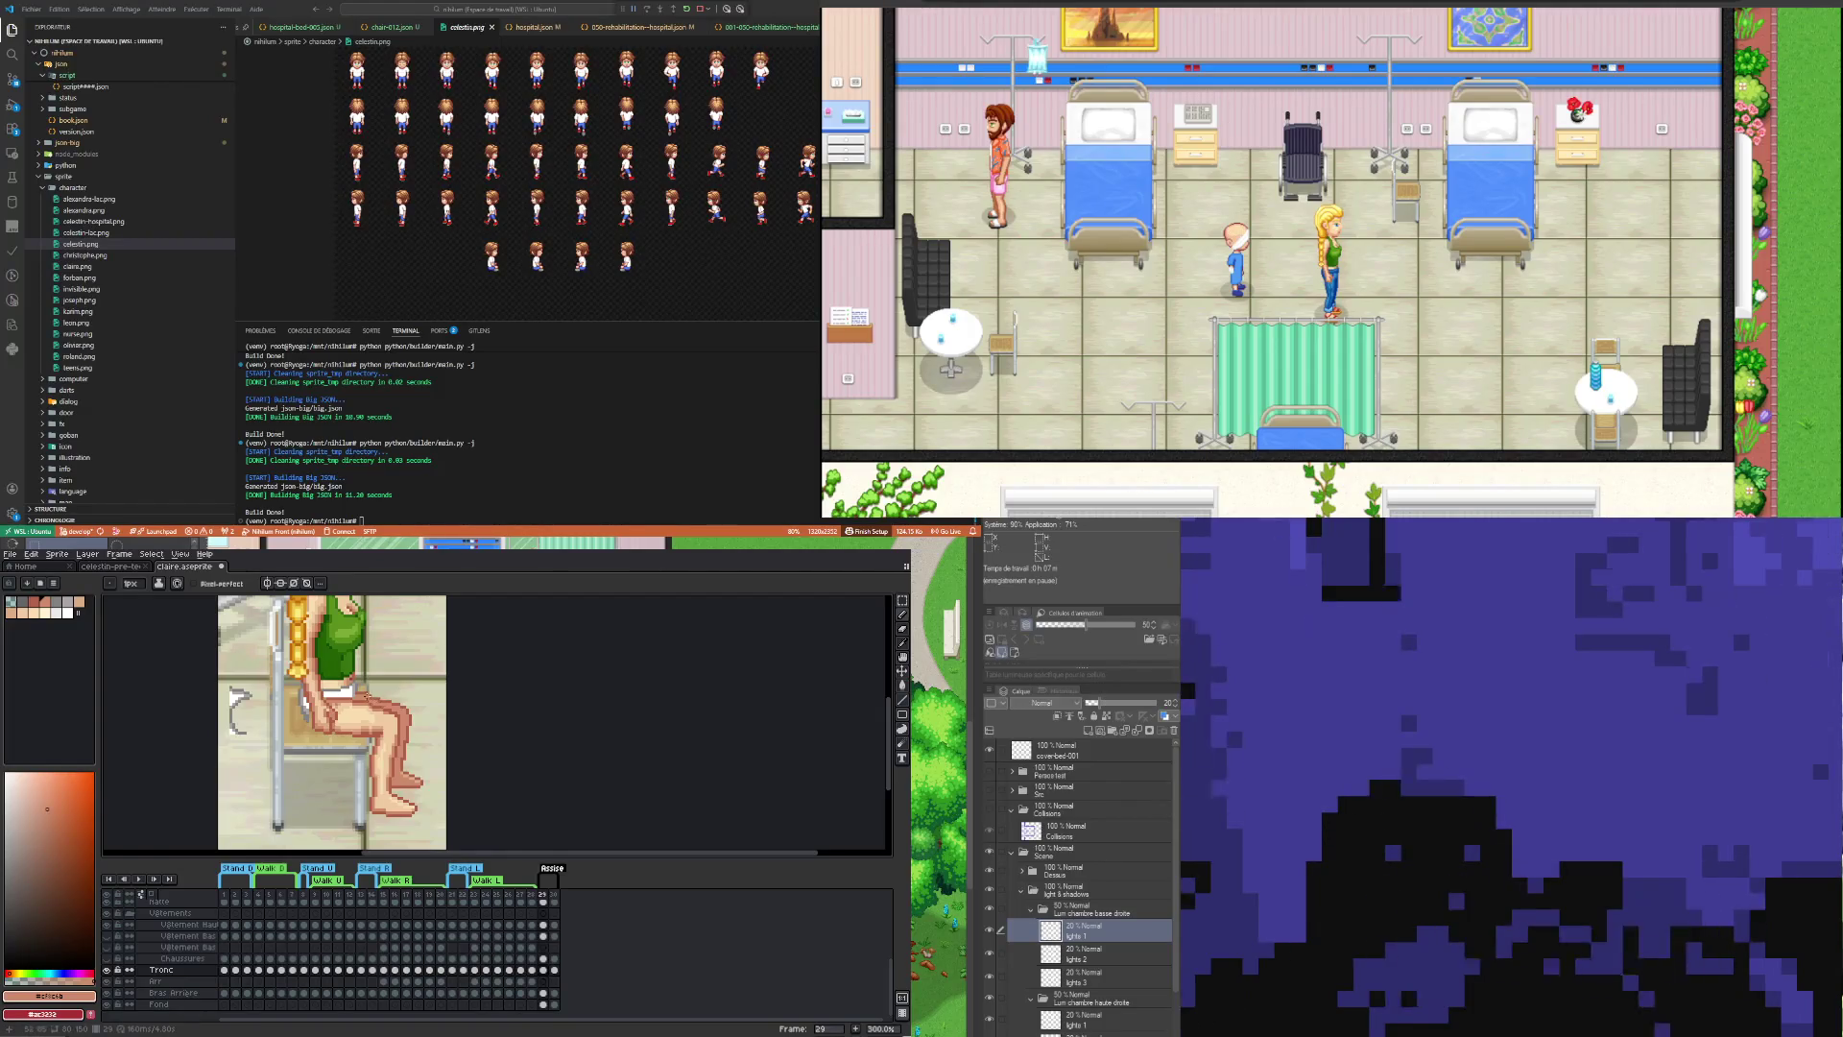
{"action": "key", "text": "i"}
{"action": "left_click", "coordinate": [367, 687]}
{"action": "key", "text": "b"}
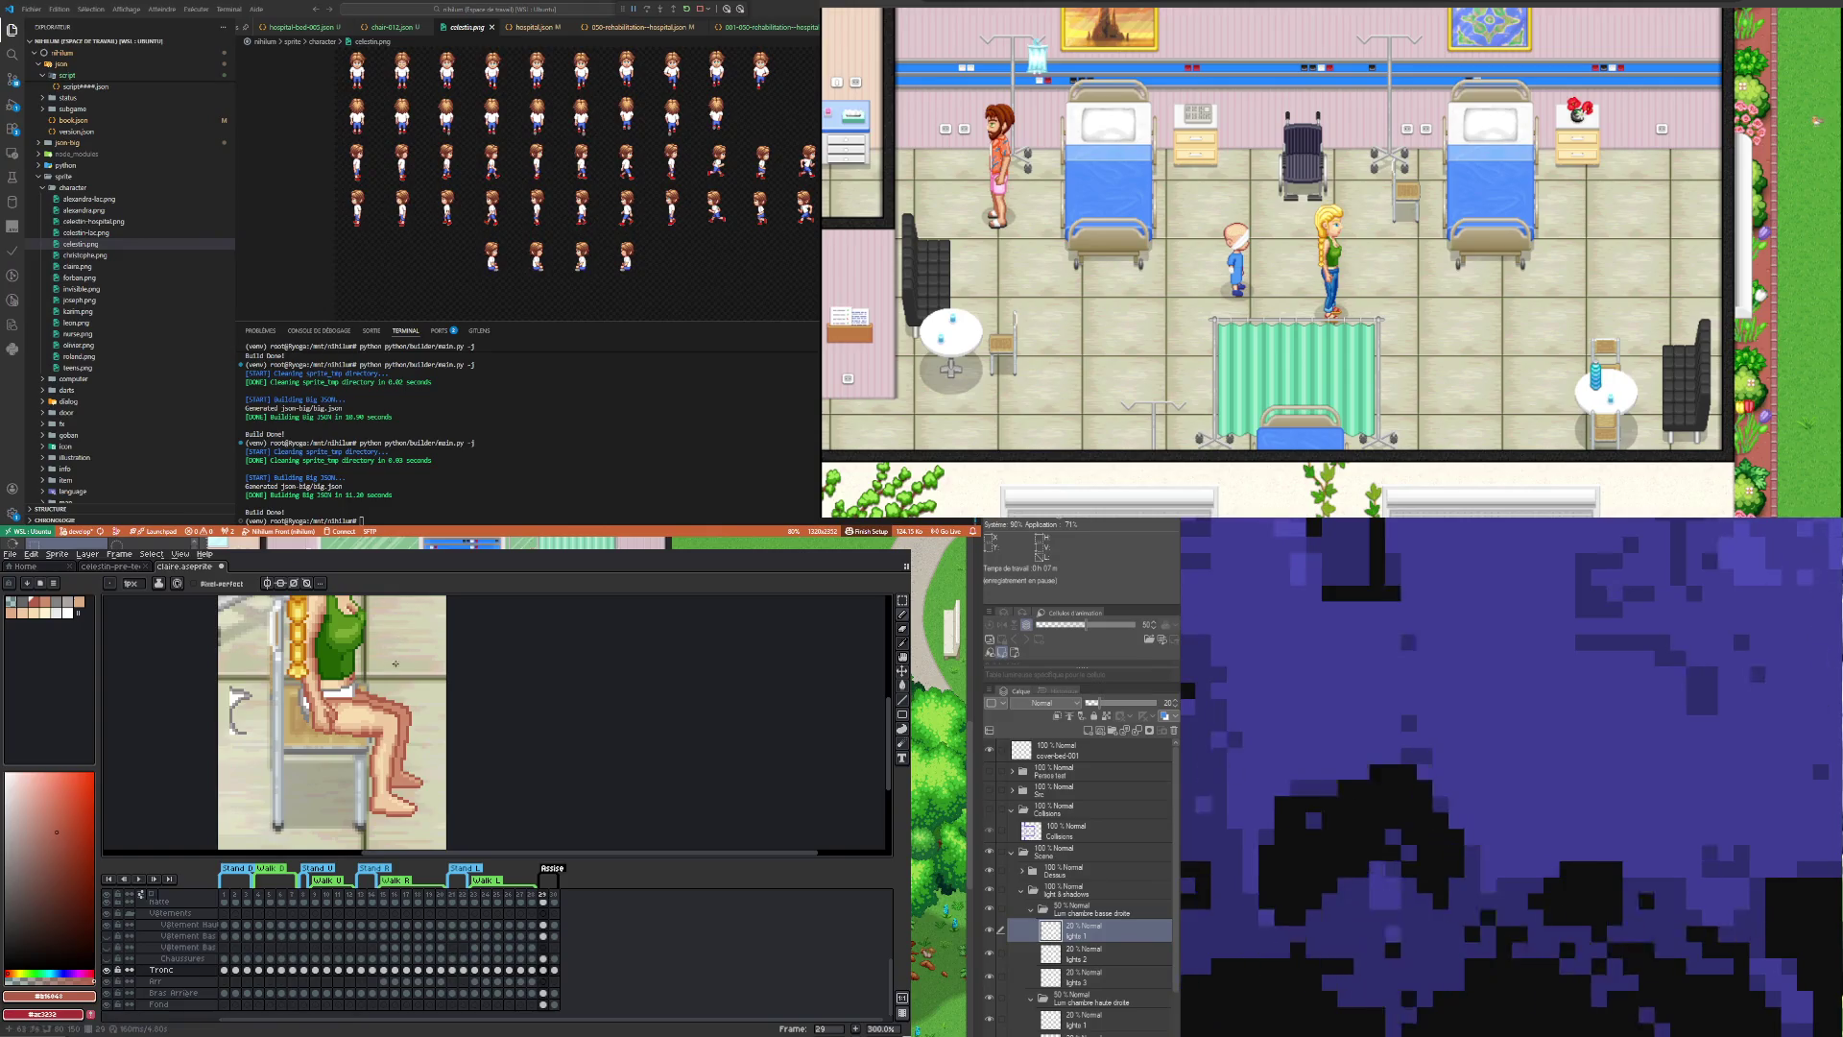
{"action": "key", "text": "i"}
{"action": "left_click", "coordinate": [369, 690]}
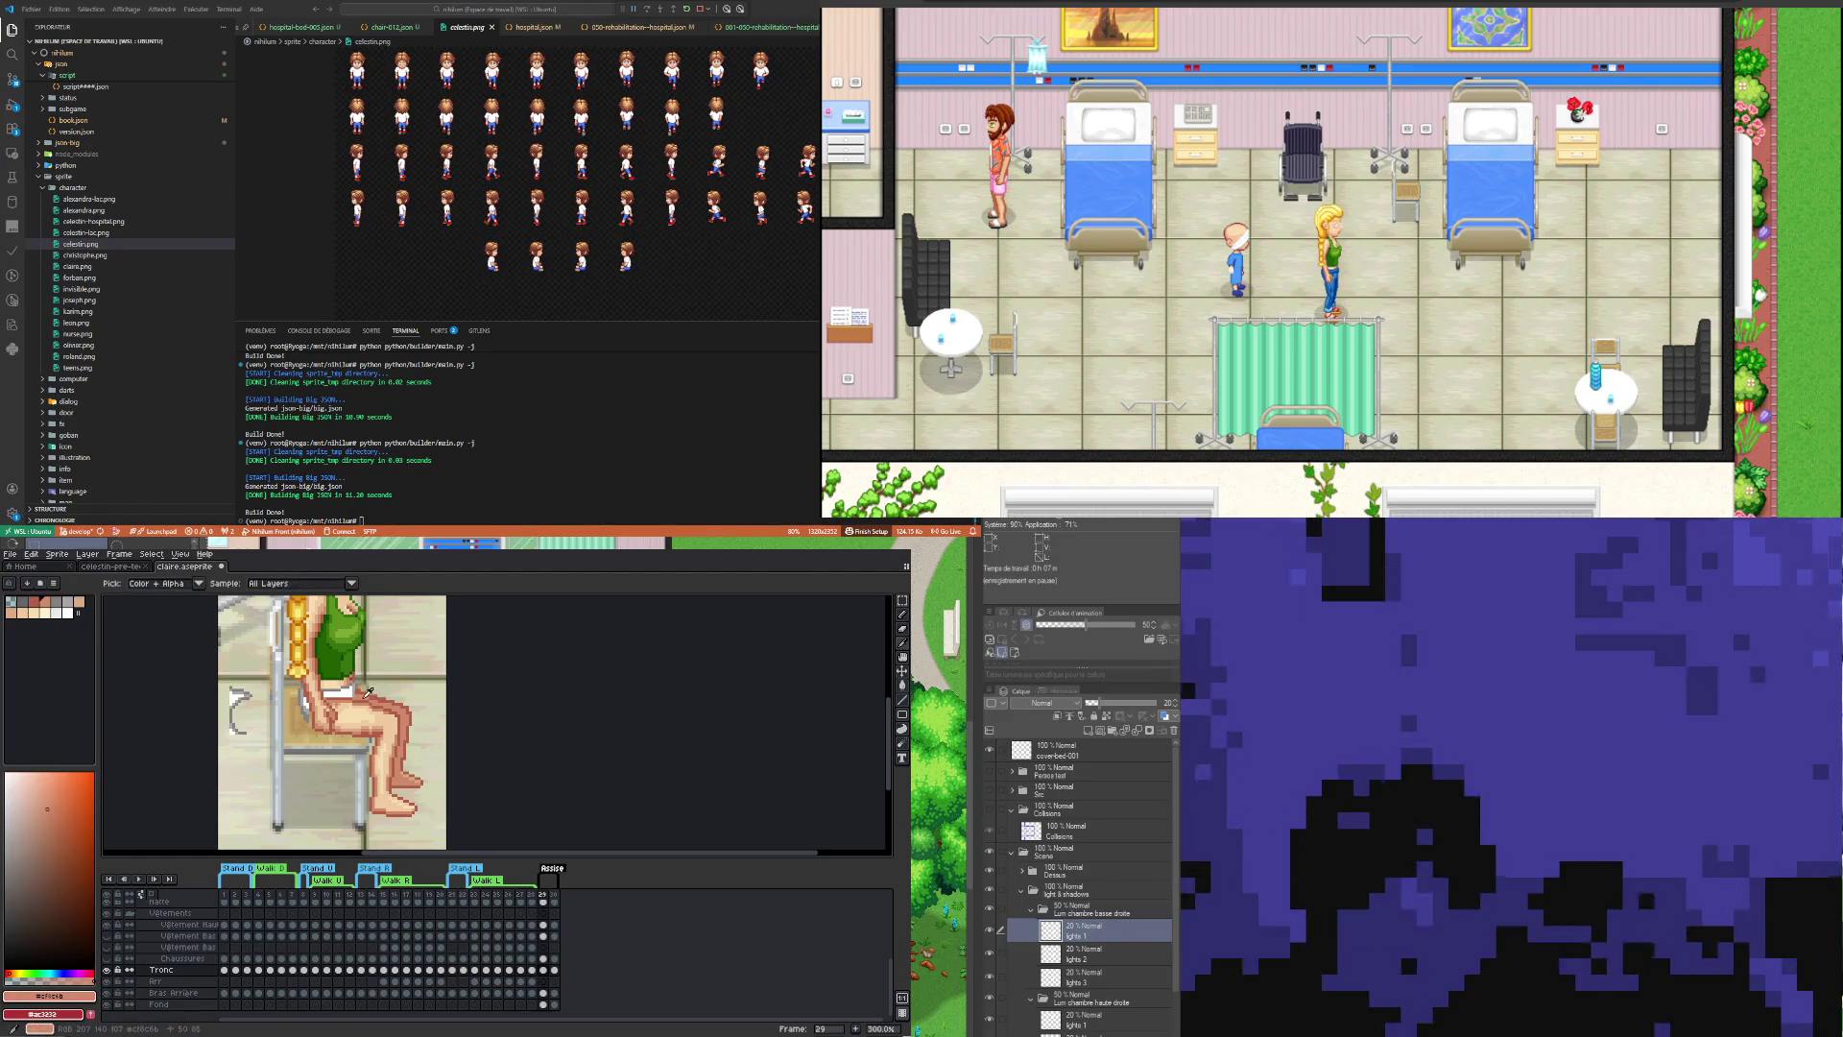
{"action": "key", "text": "b"}
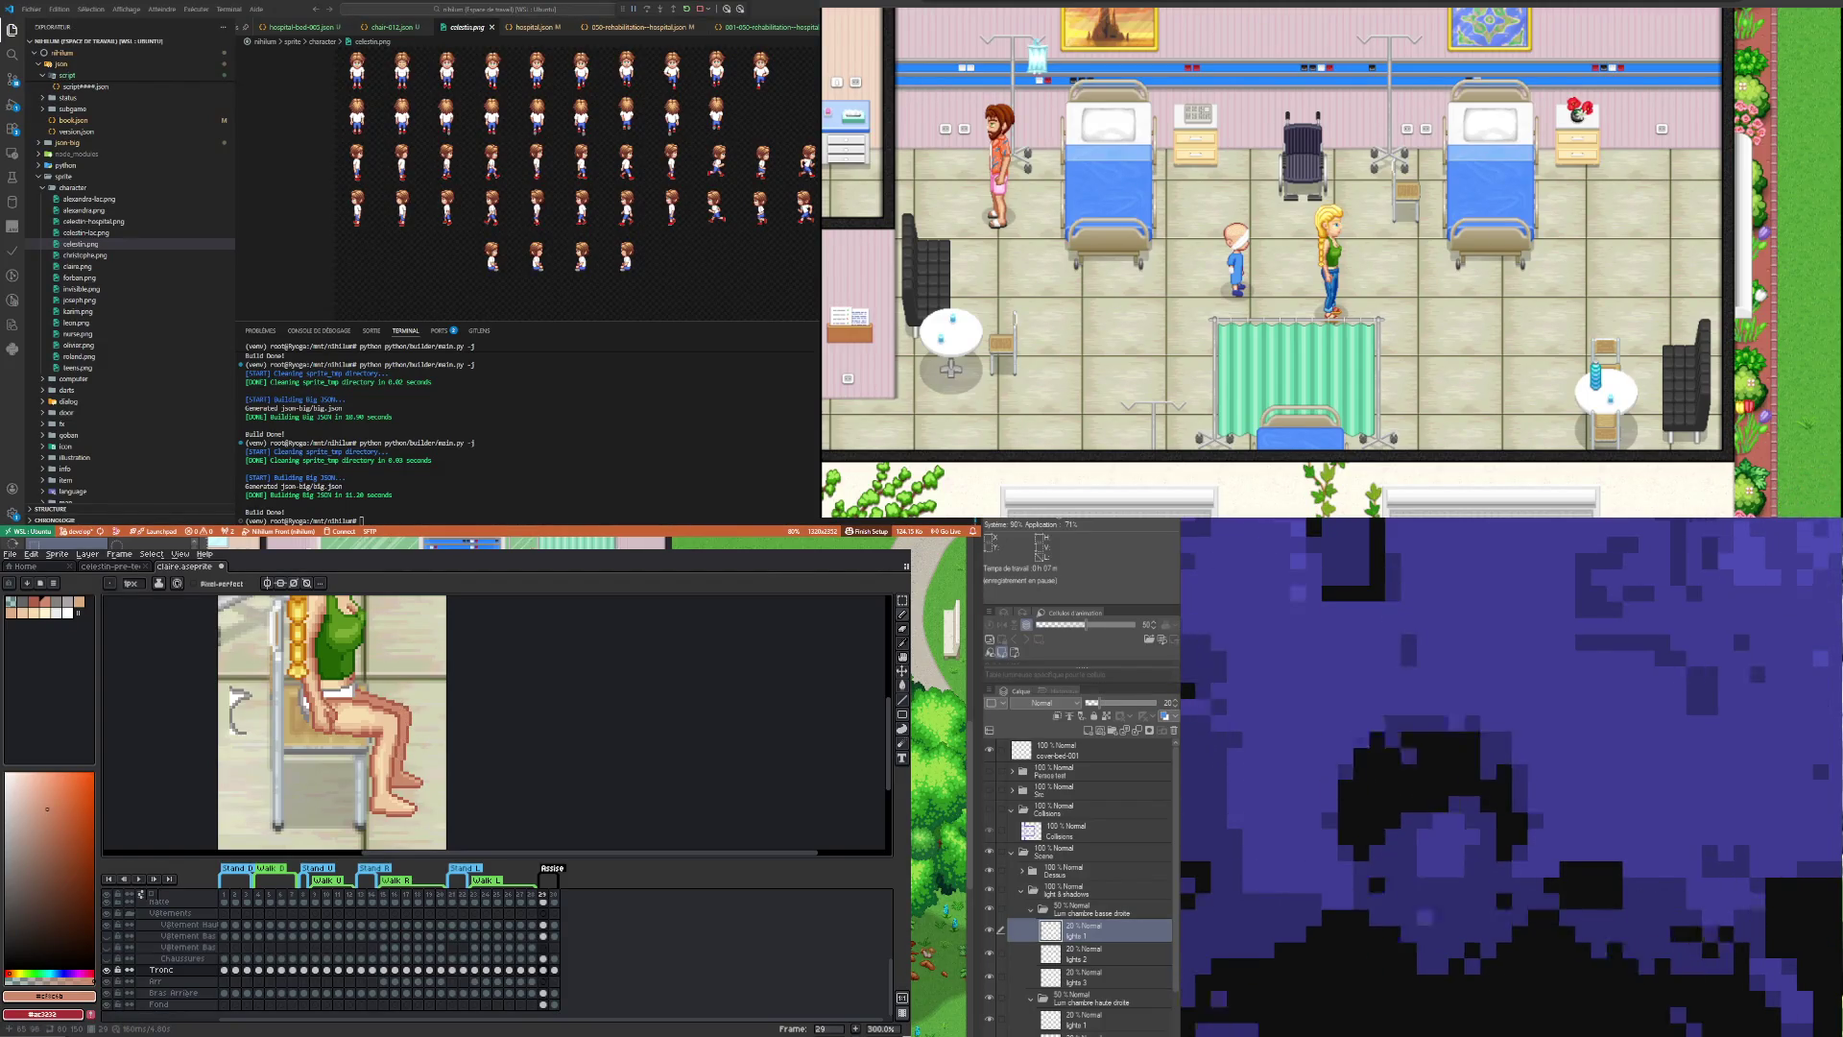
{"action": "scroll", "coordinate": [383, 757], "scroll_direction": "down", "scroll_amount": 2}
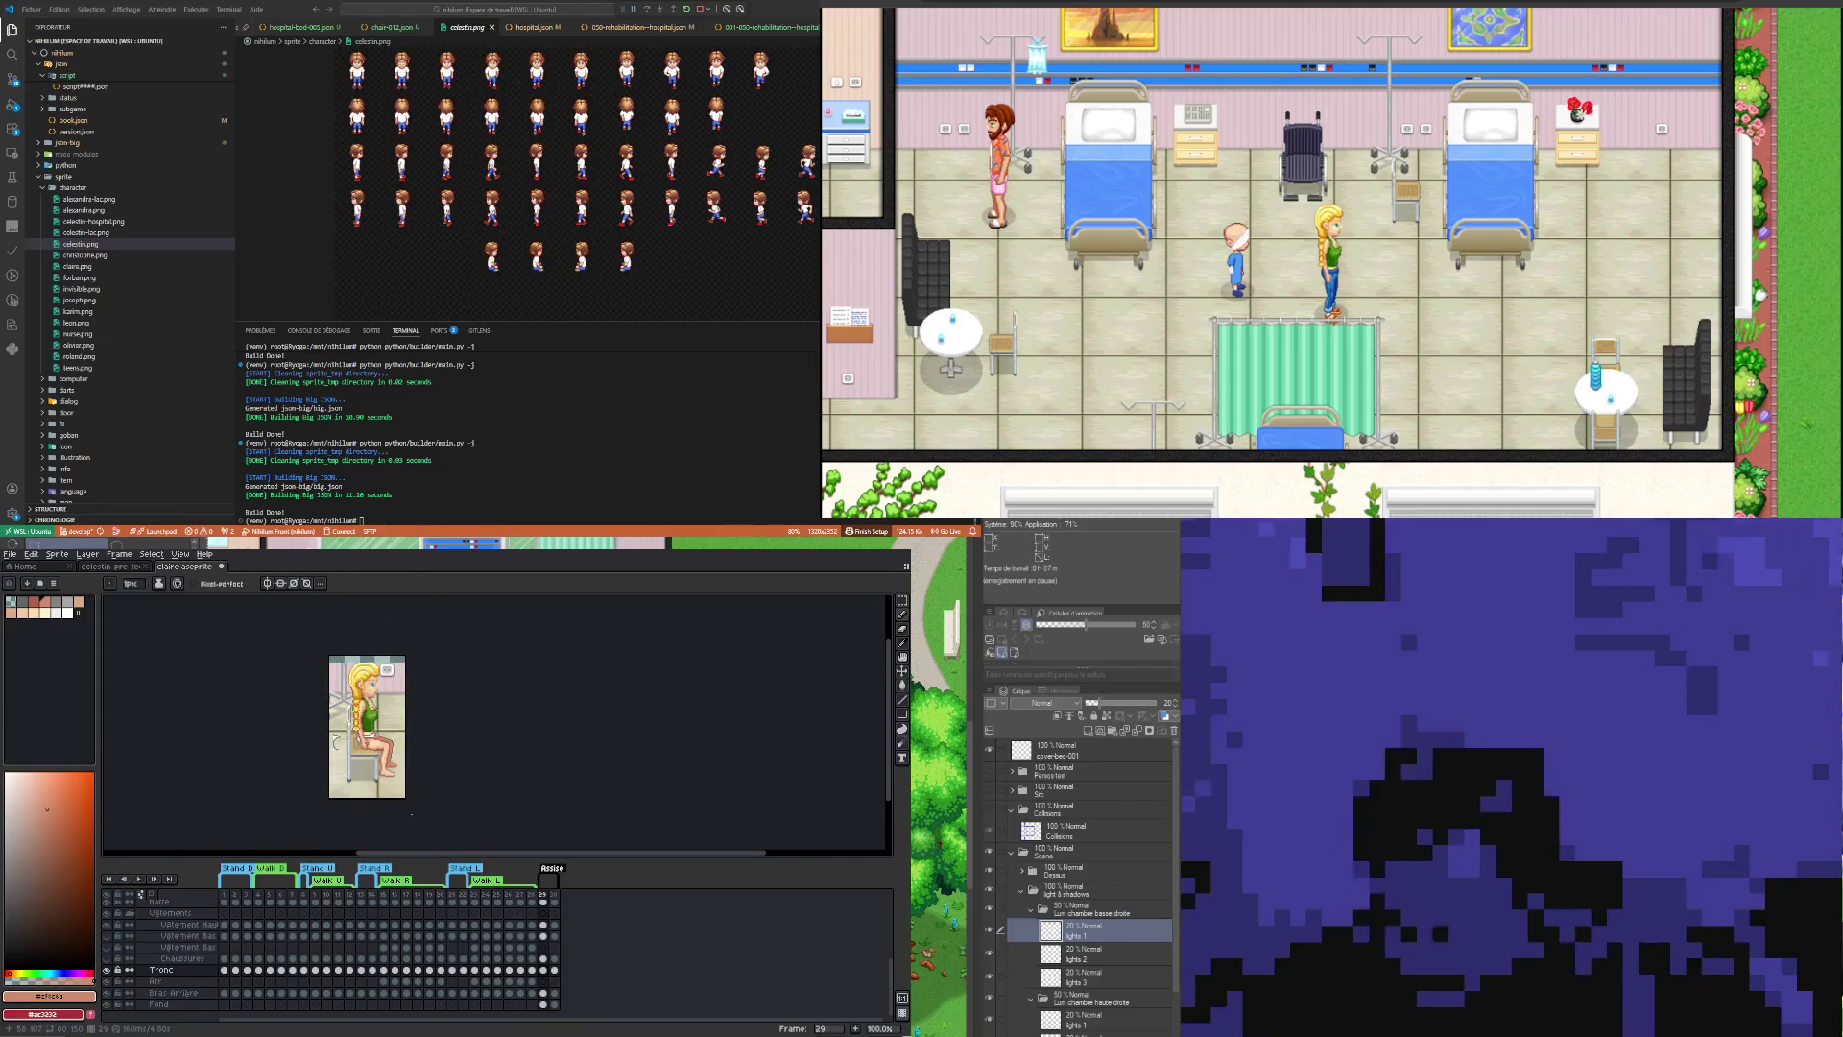
Step: Marquee the shin, nudge it up one pixel and deselect
{"action": "scroll", "coordinate": [396, 753], "scroll_direction": "up", "scroll_amount": 1}
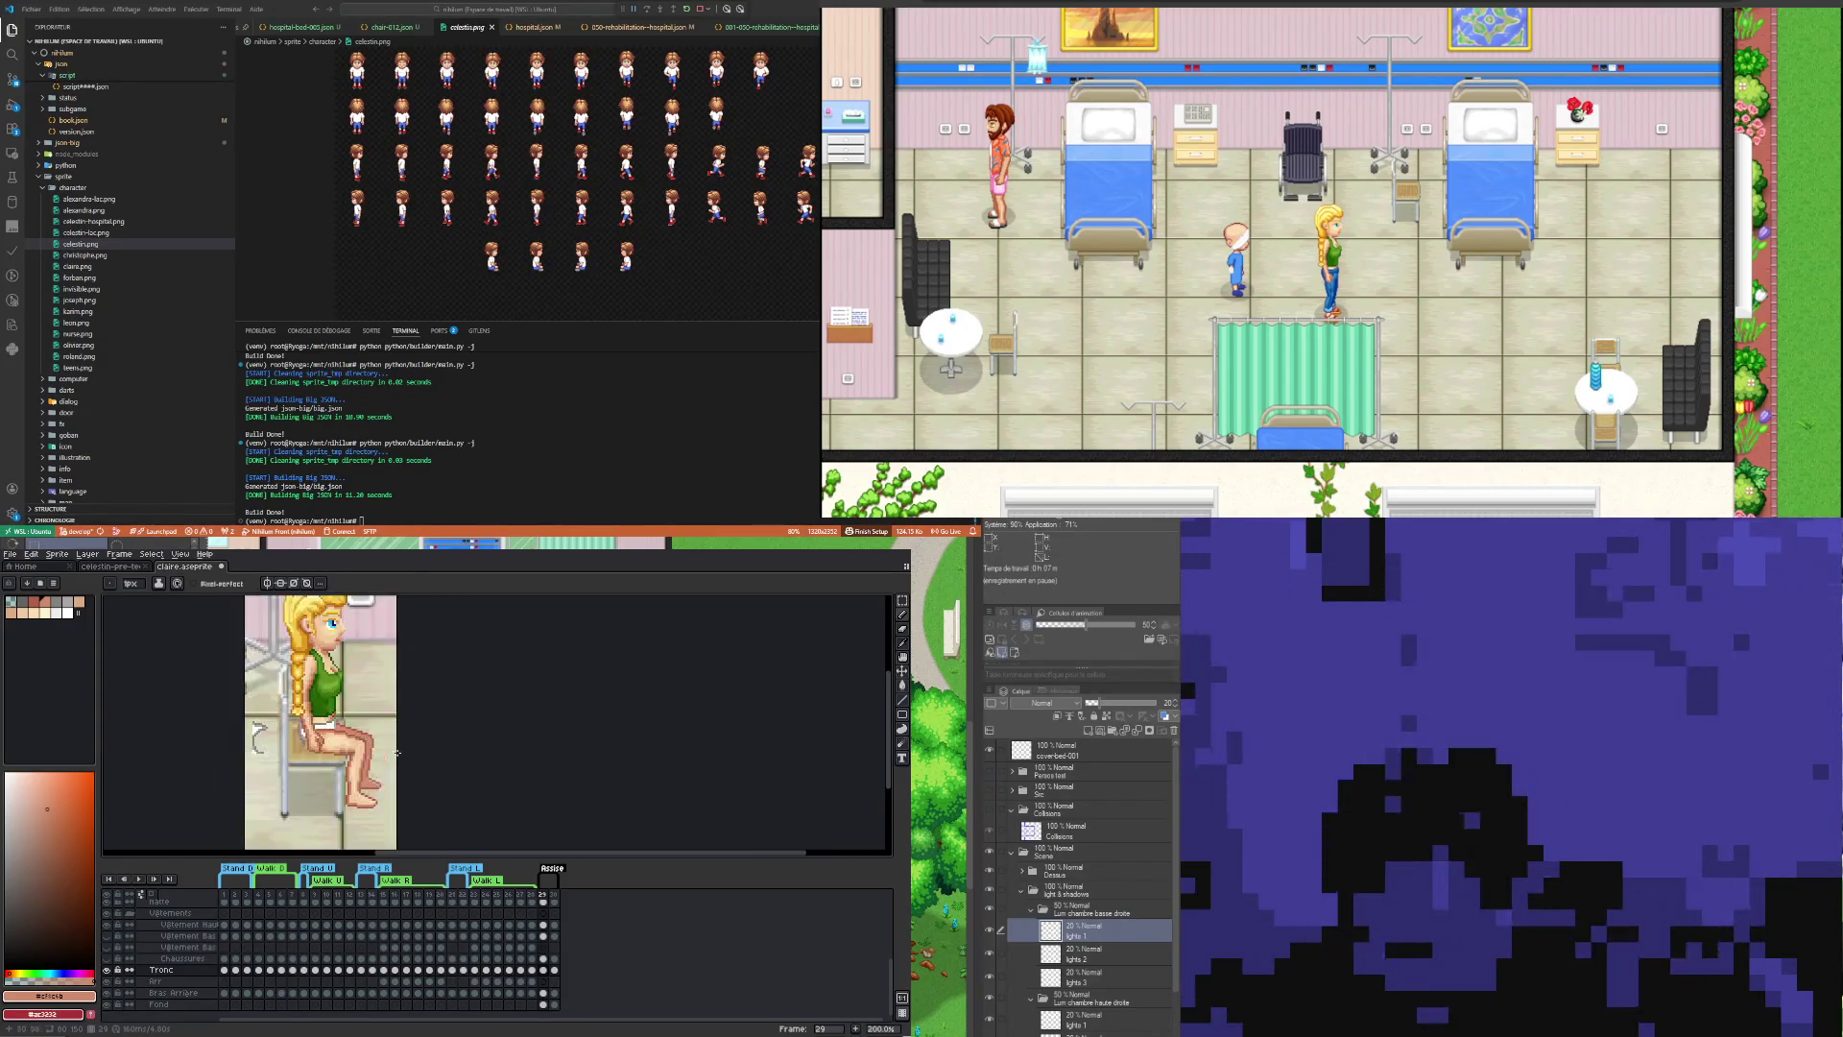
{"action": "scroll", "coordinate": [384, 755], "scroll_direction": "up", "scroll_amount": 1}
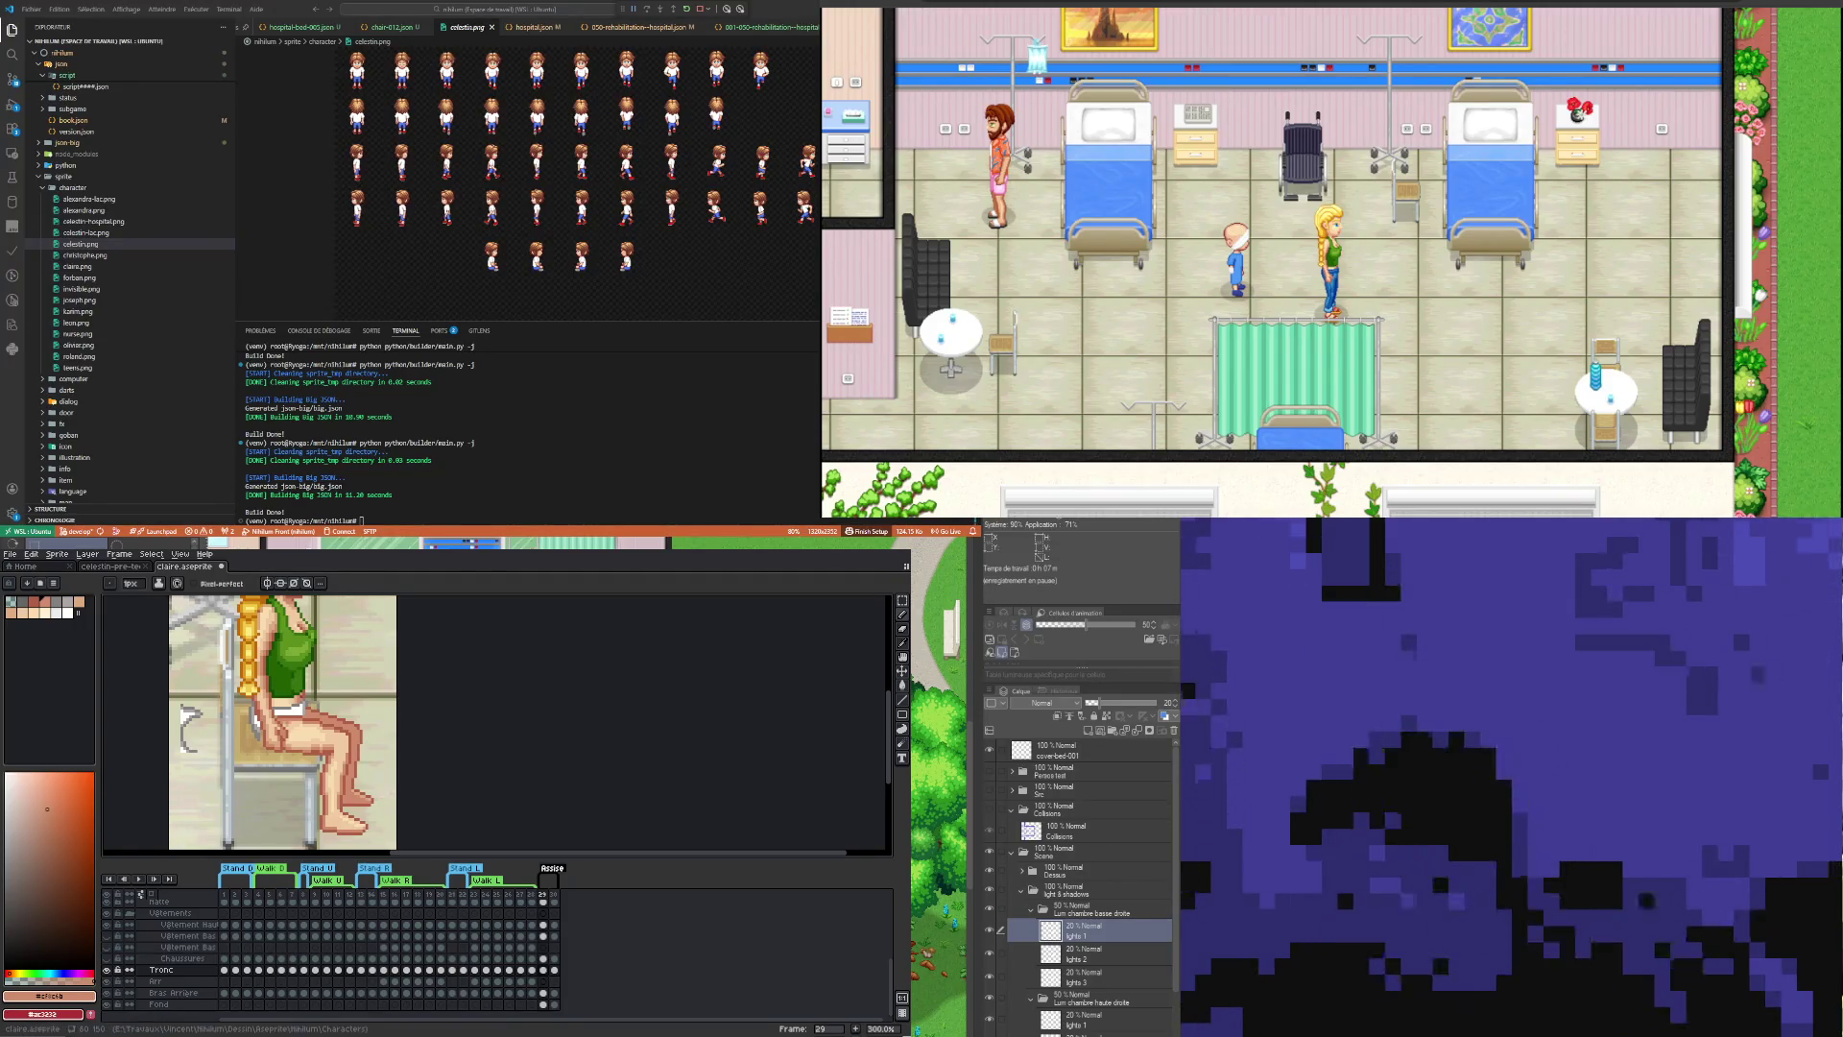
{"action": "left_click", "coordinate": [902, 600]}
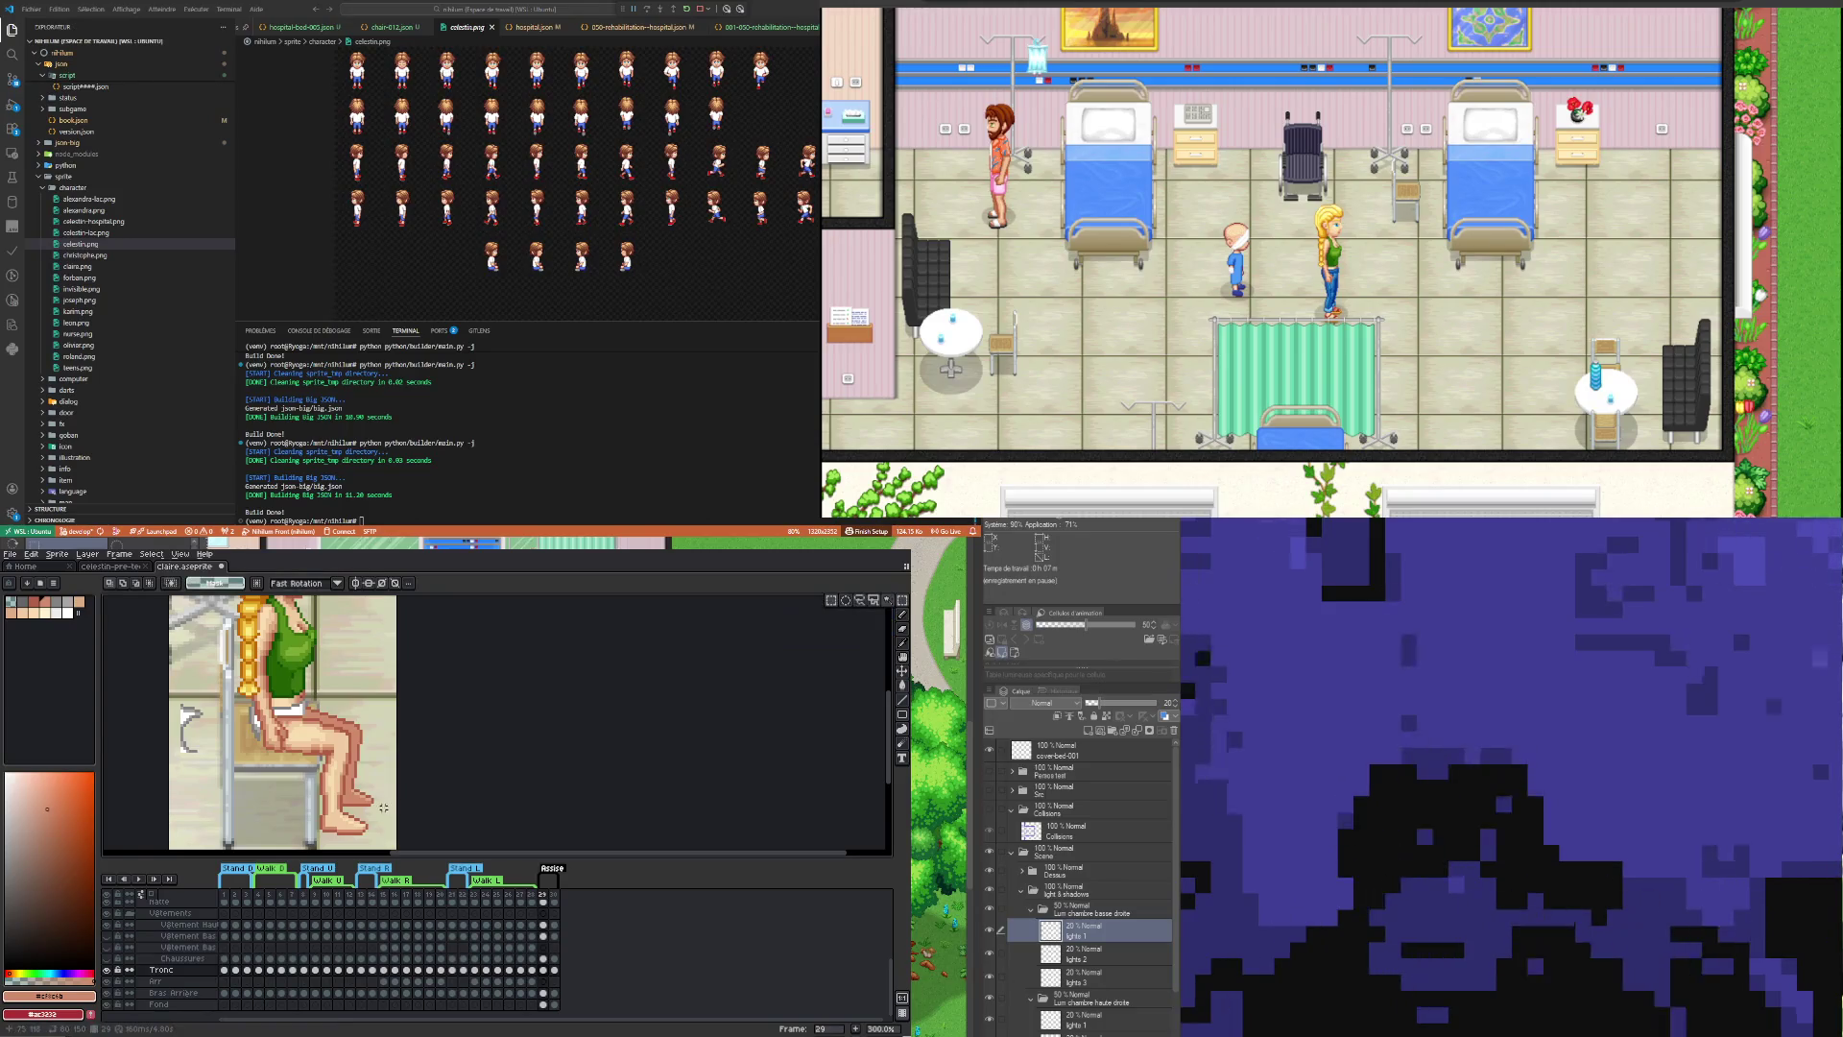
{"action": "left_click_drag", "start_coordinate": [383, 807], "coordinate": [351, 808]}
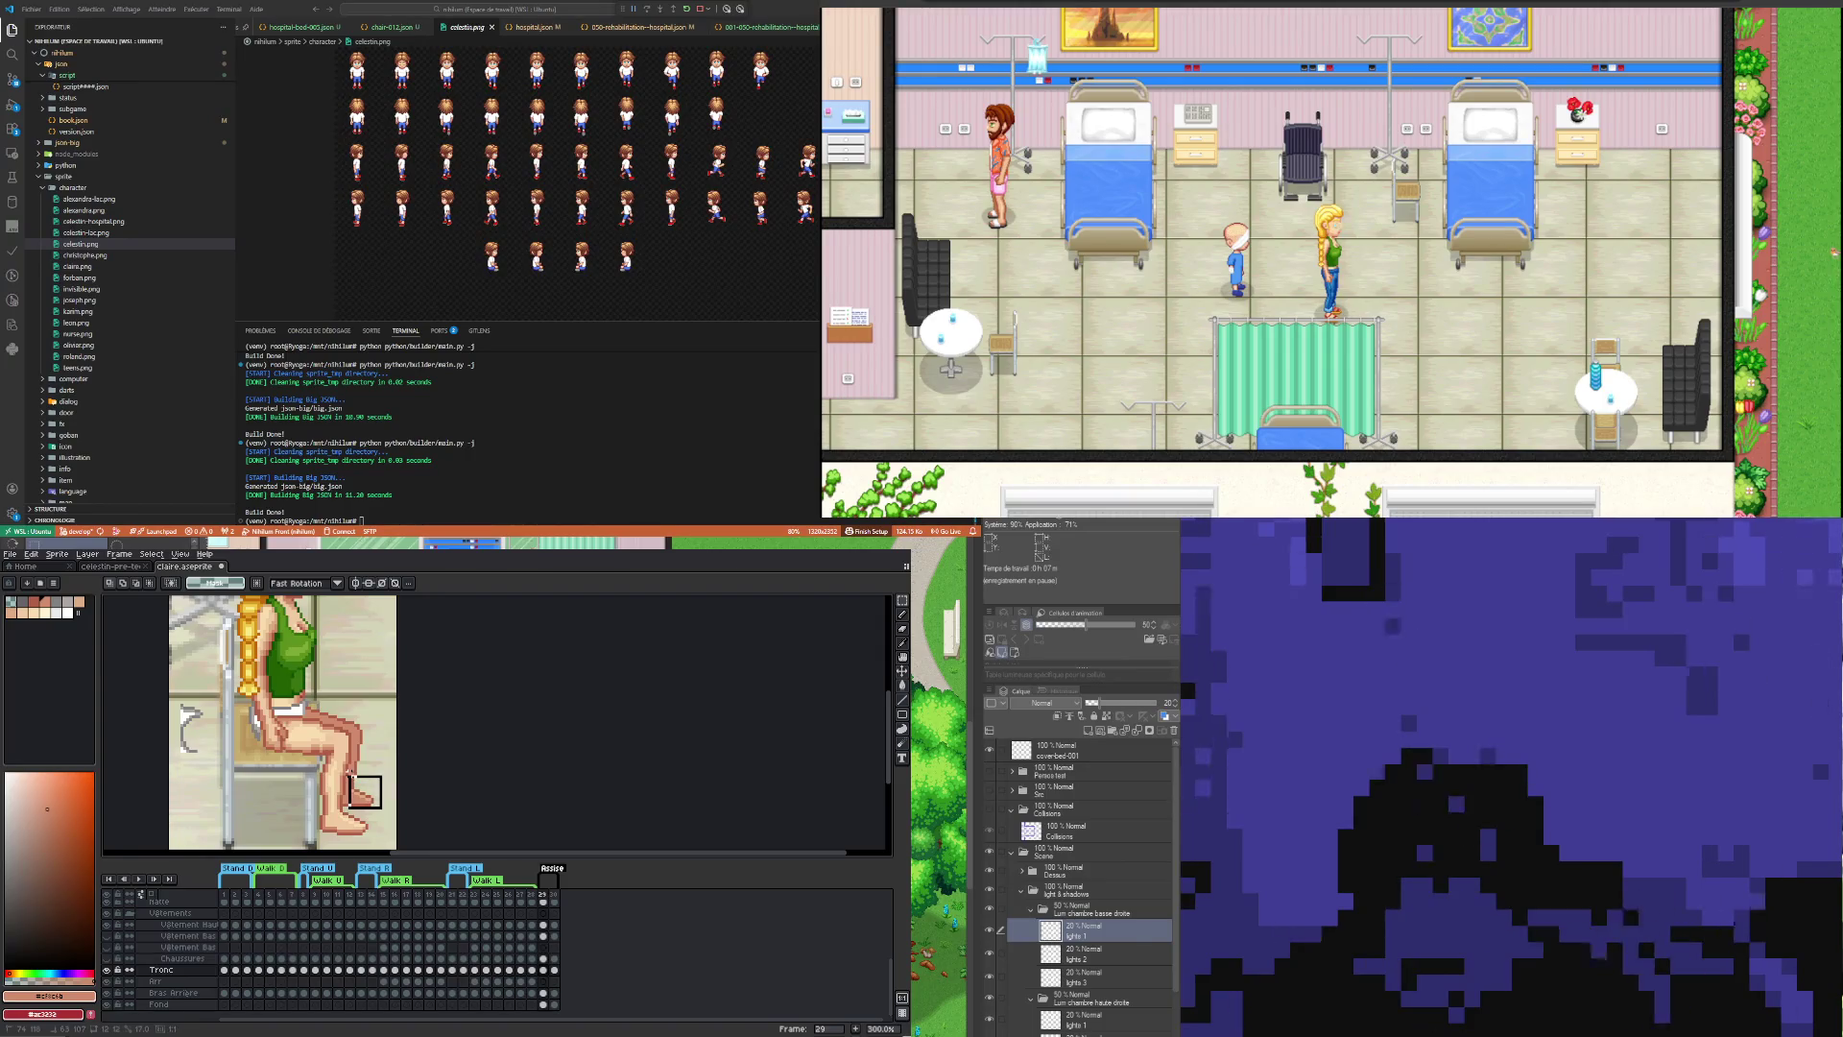
{"action": "left_click_drag", "start_coordinate": [349, 767], "coordinate": [354, 771]}
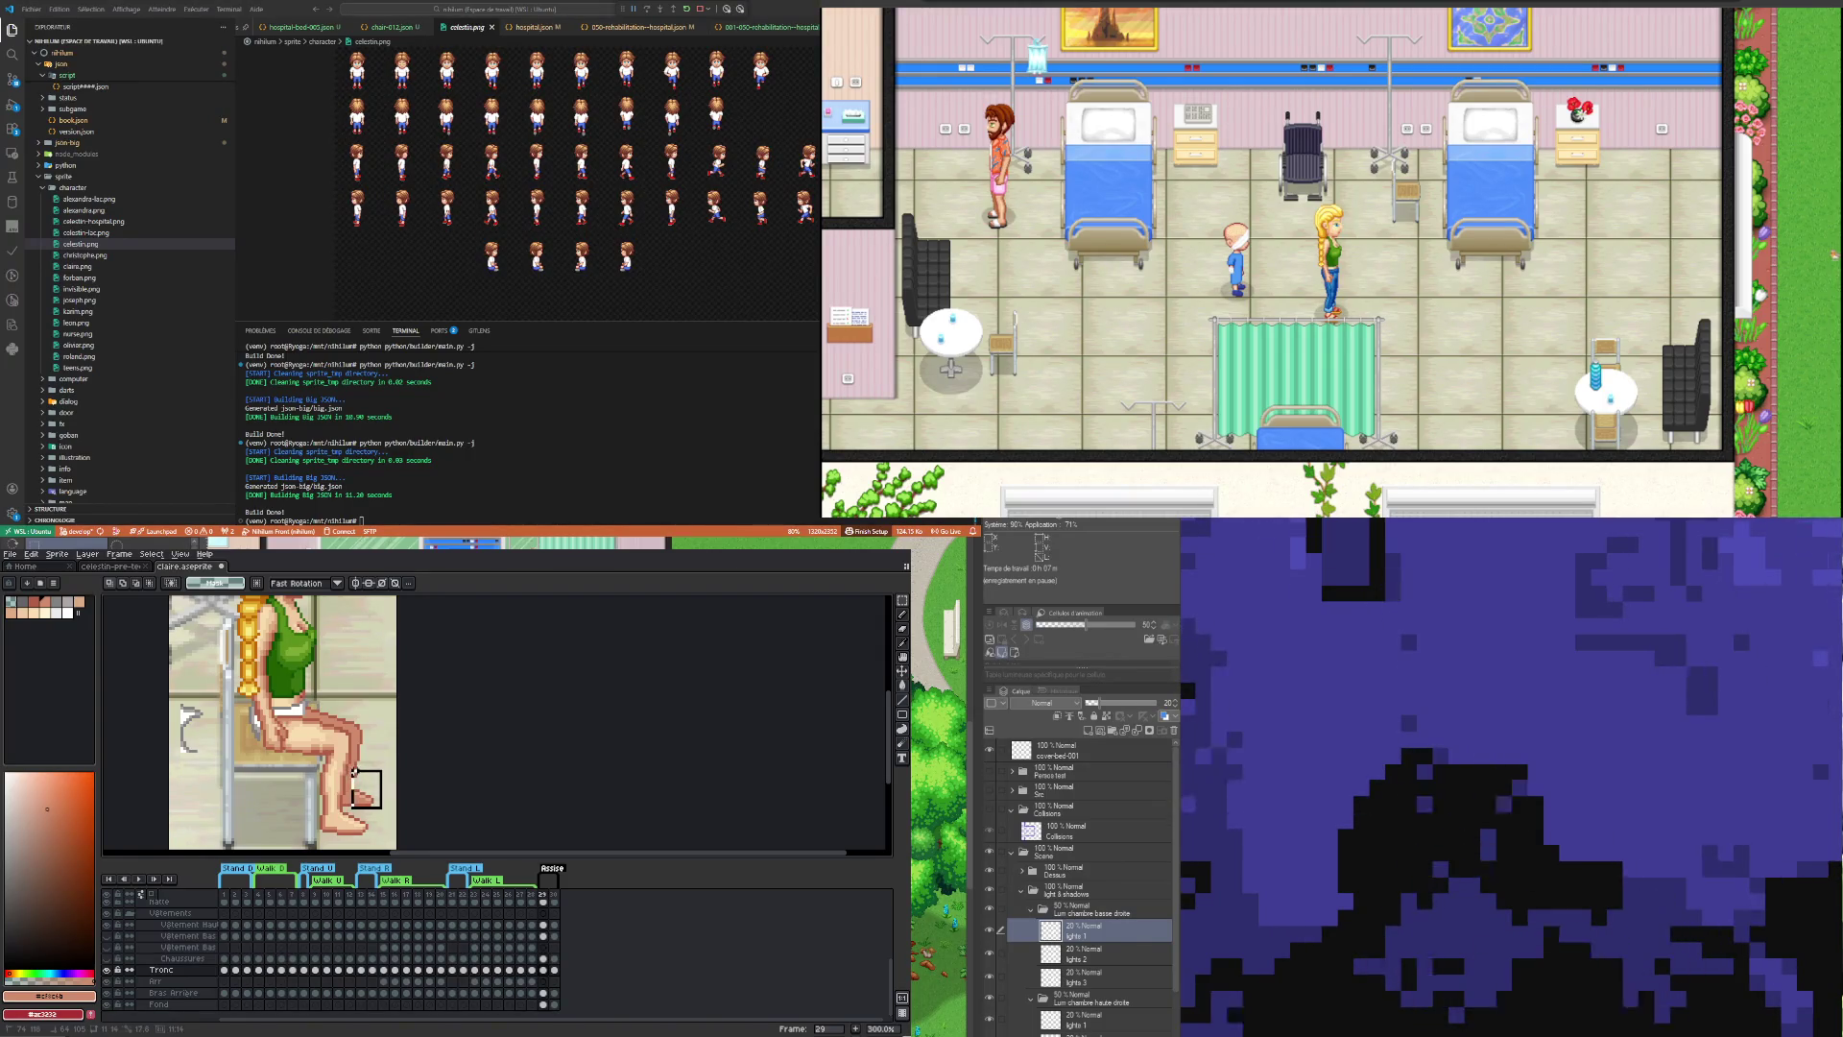
{"action": "left_click_drag", "start_coordinate": [361, 707], "coordinate": [354, 706]}
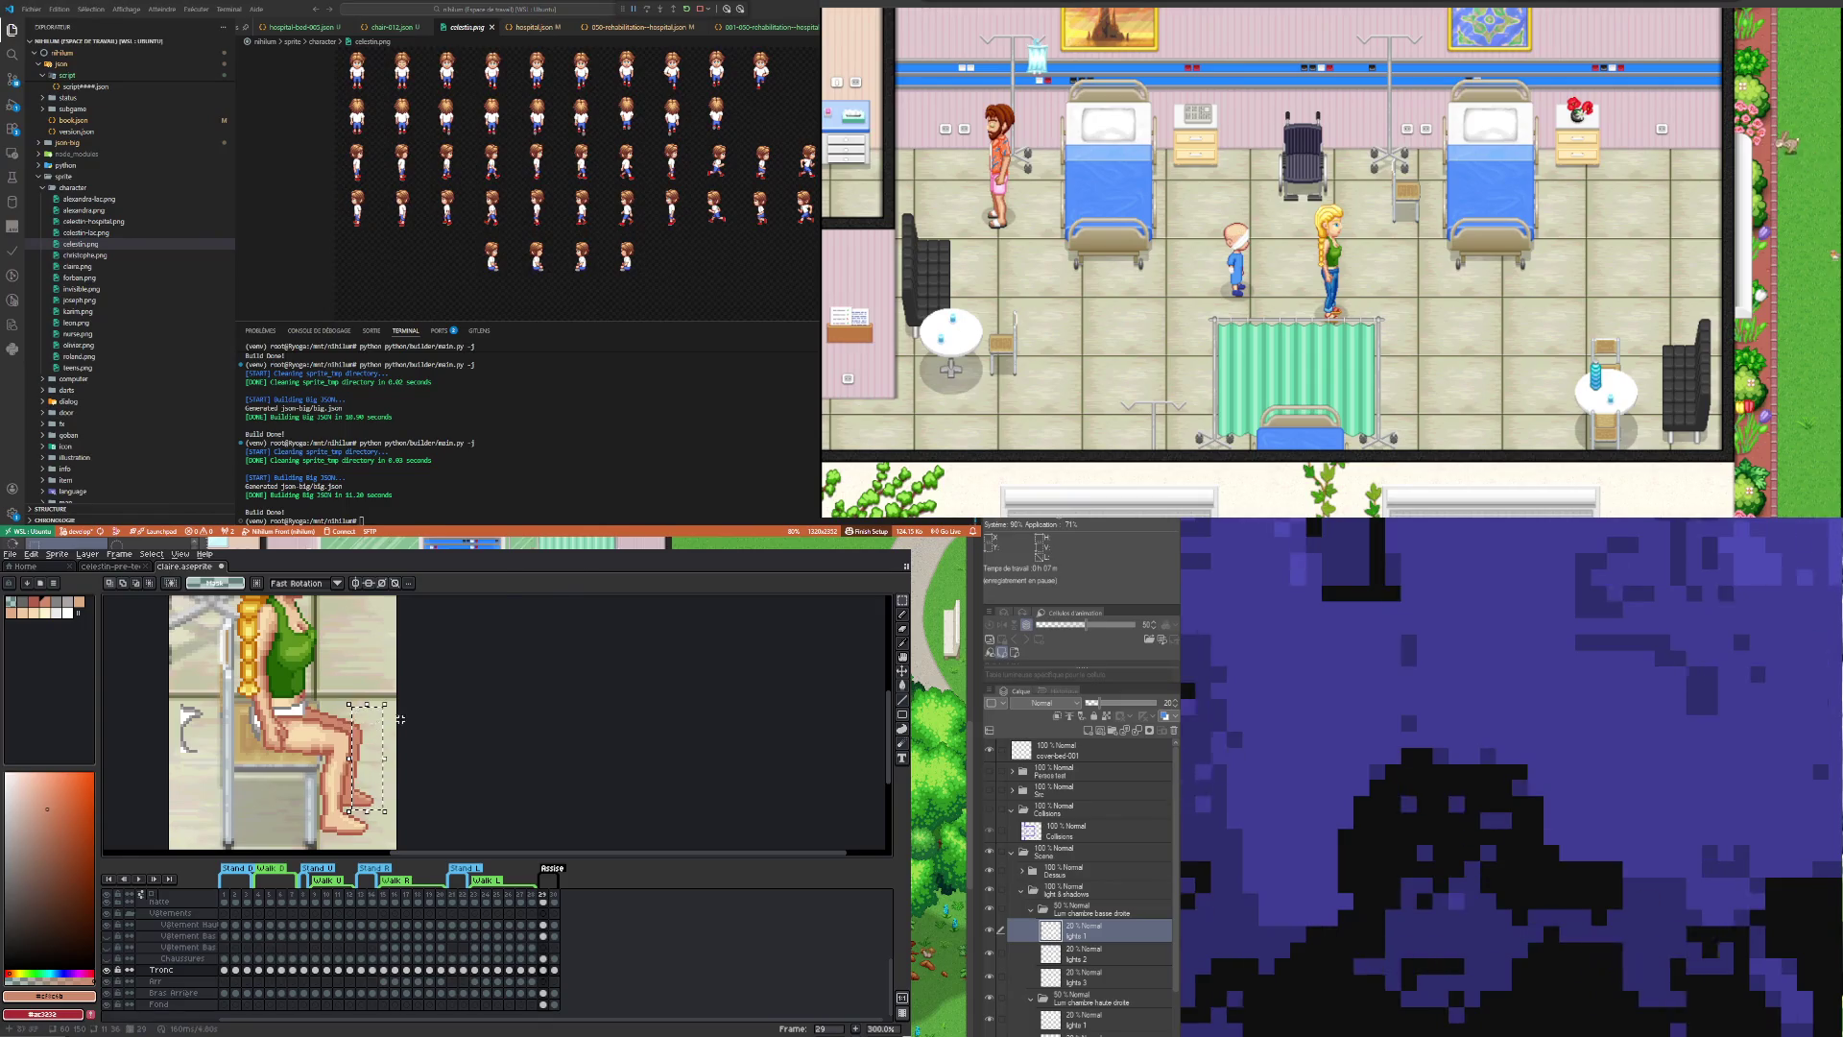
{"action": "key", "text": "Up"}
{"action": "key", "text": "Up"}
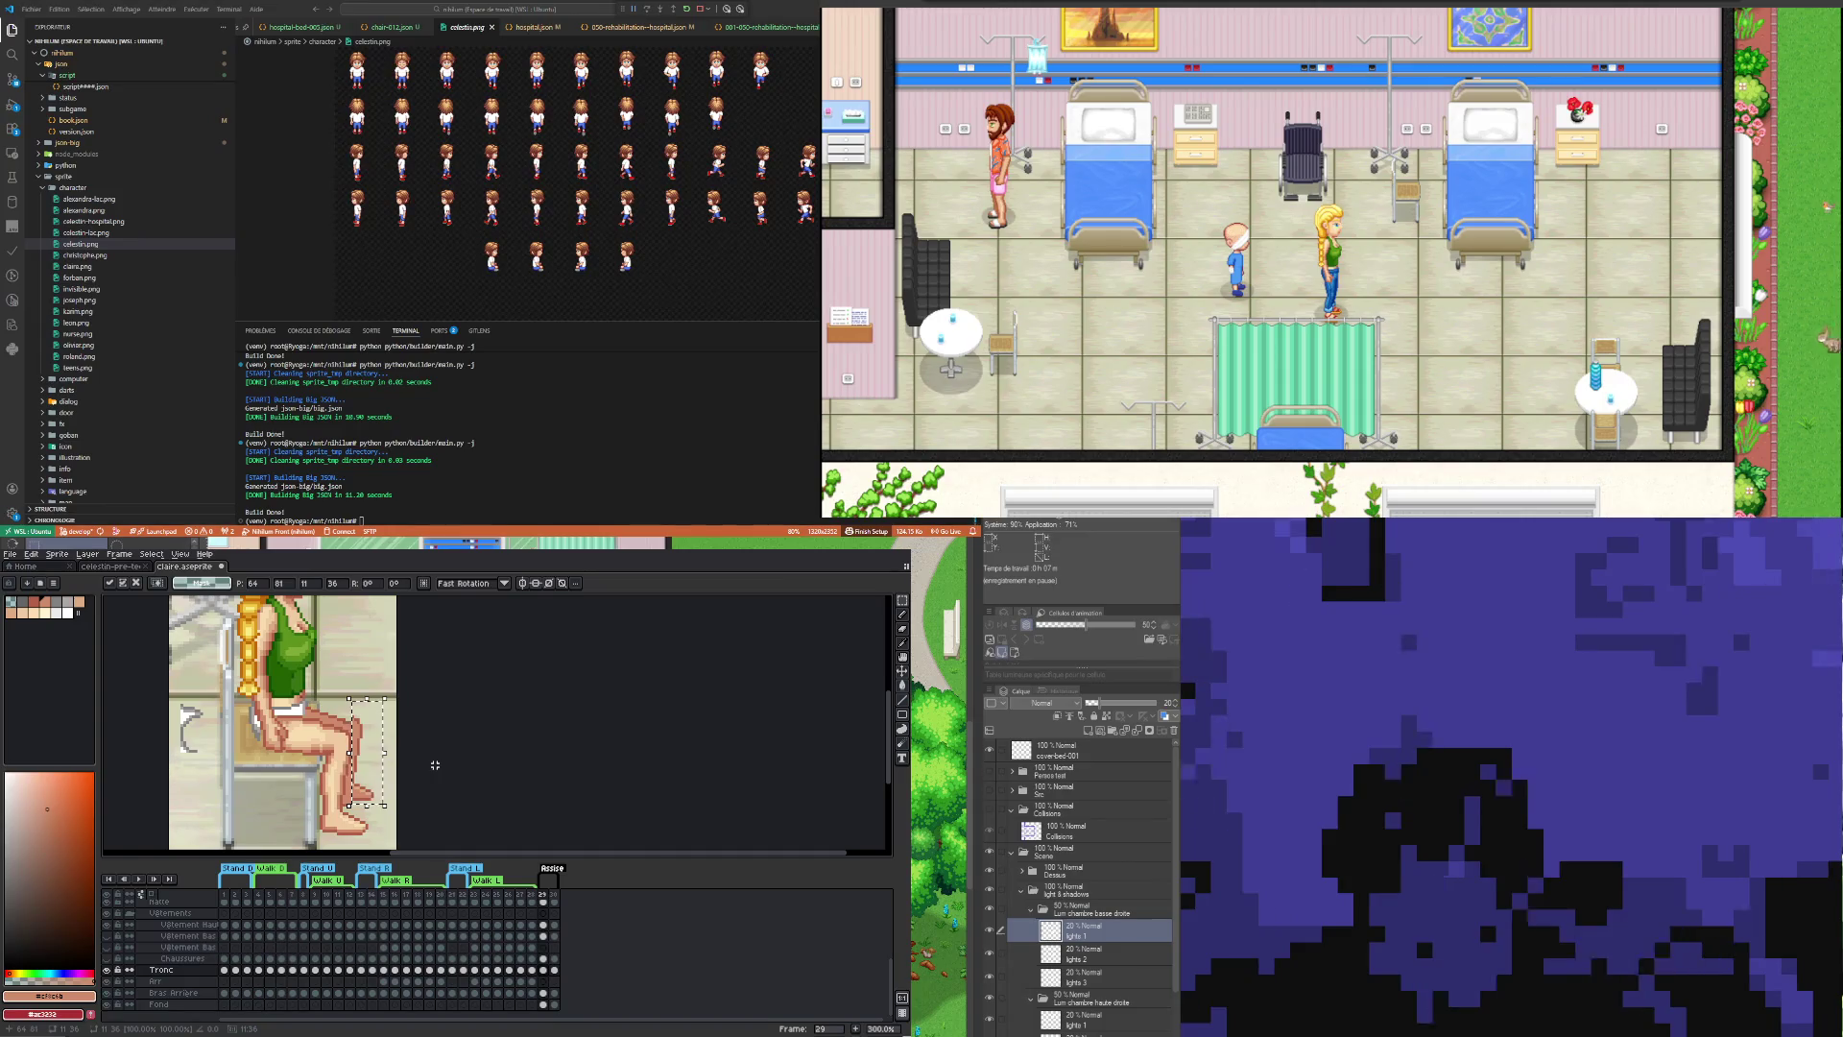
{"action": "key", "text": "ctrl+d"}
Step: Select the top edge of the thigh, drag it up a few pixels and commit
{"action": "scroll", "coordinate": [354, 805], "scroll_direction": "up", "scroll_amount": 1}
{"action": "scroll", "coordinate": [354, 804], "scroll_direction": "up", "scroll_amount": 2}
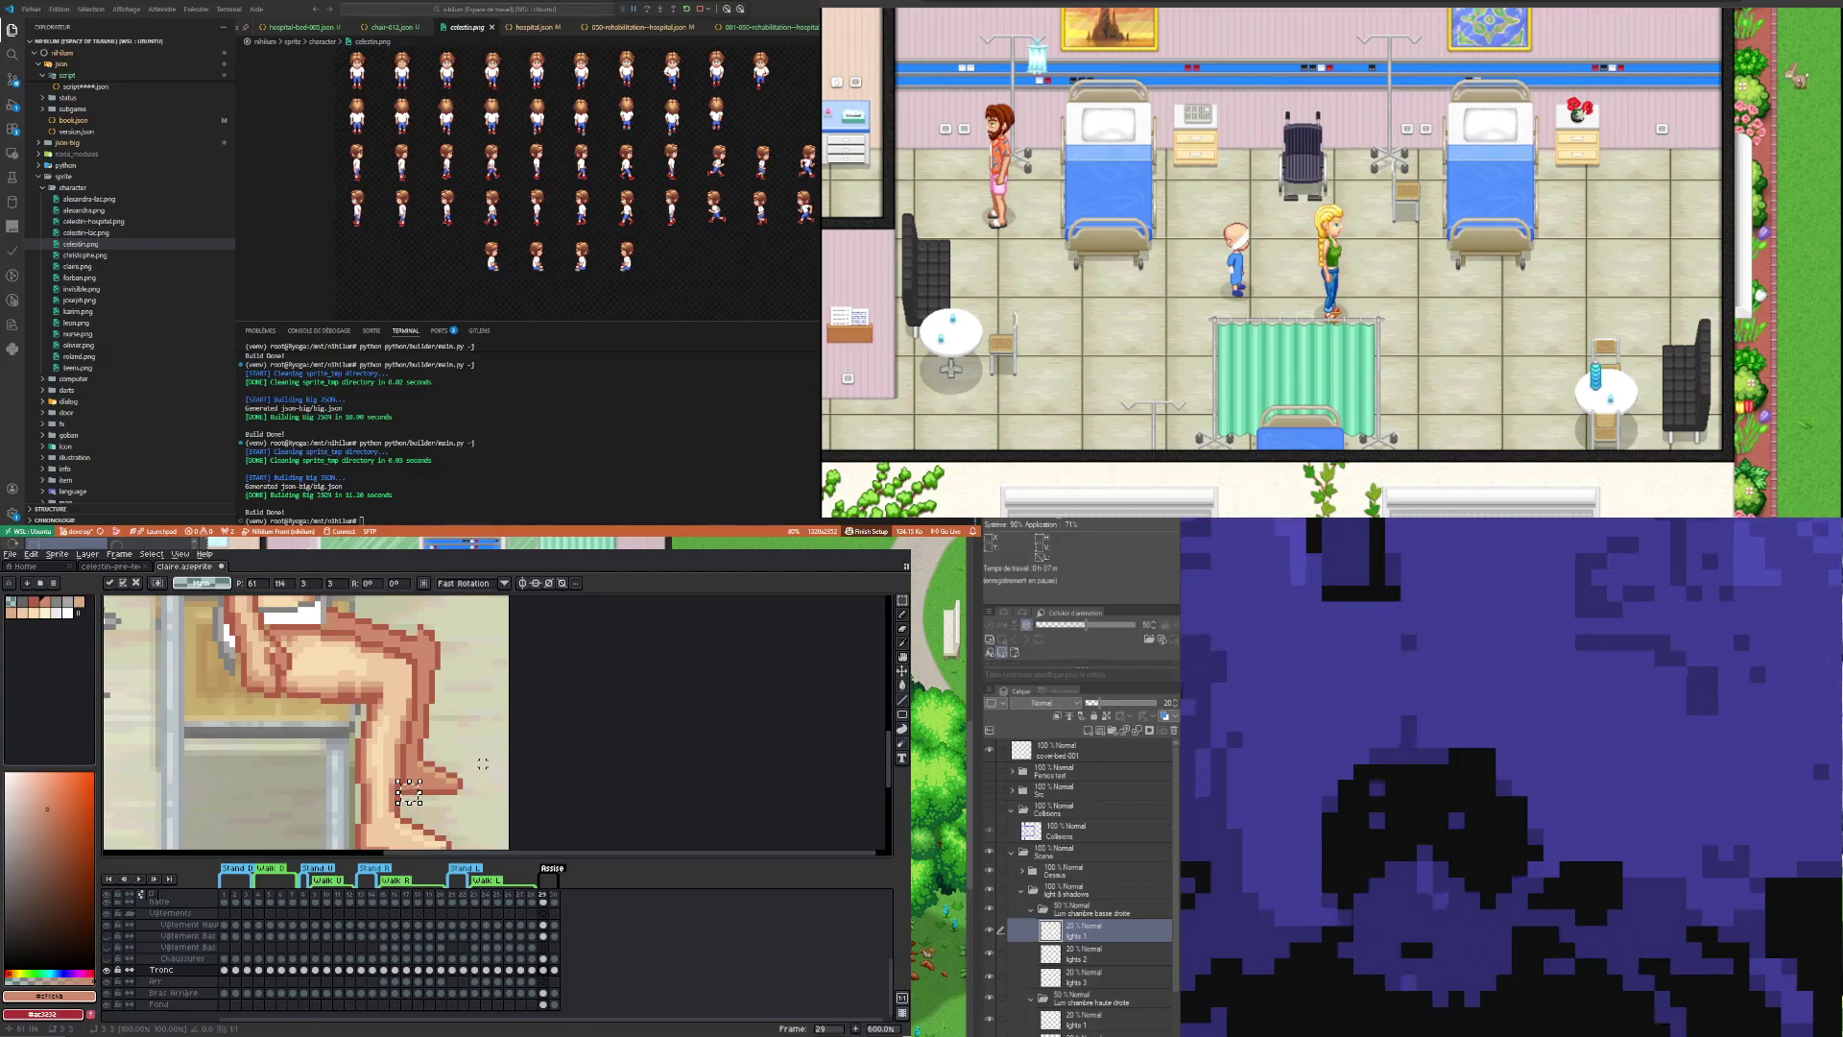
{"action": "left_click_drag", "start_coordinate": [416, 632], "coordinate": [386, 628]}
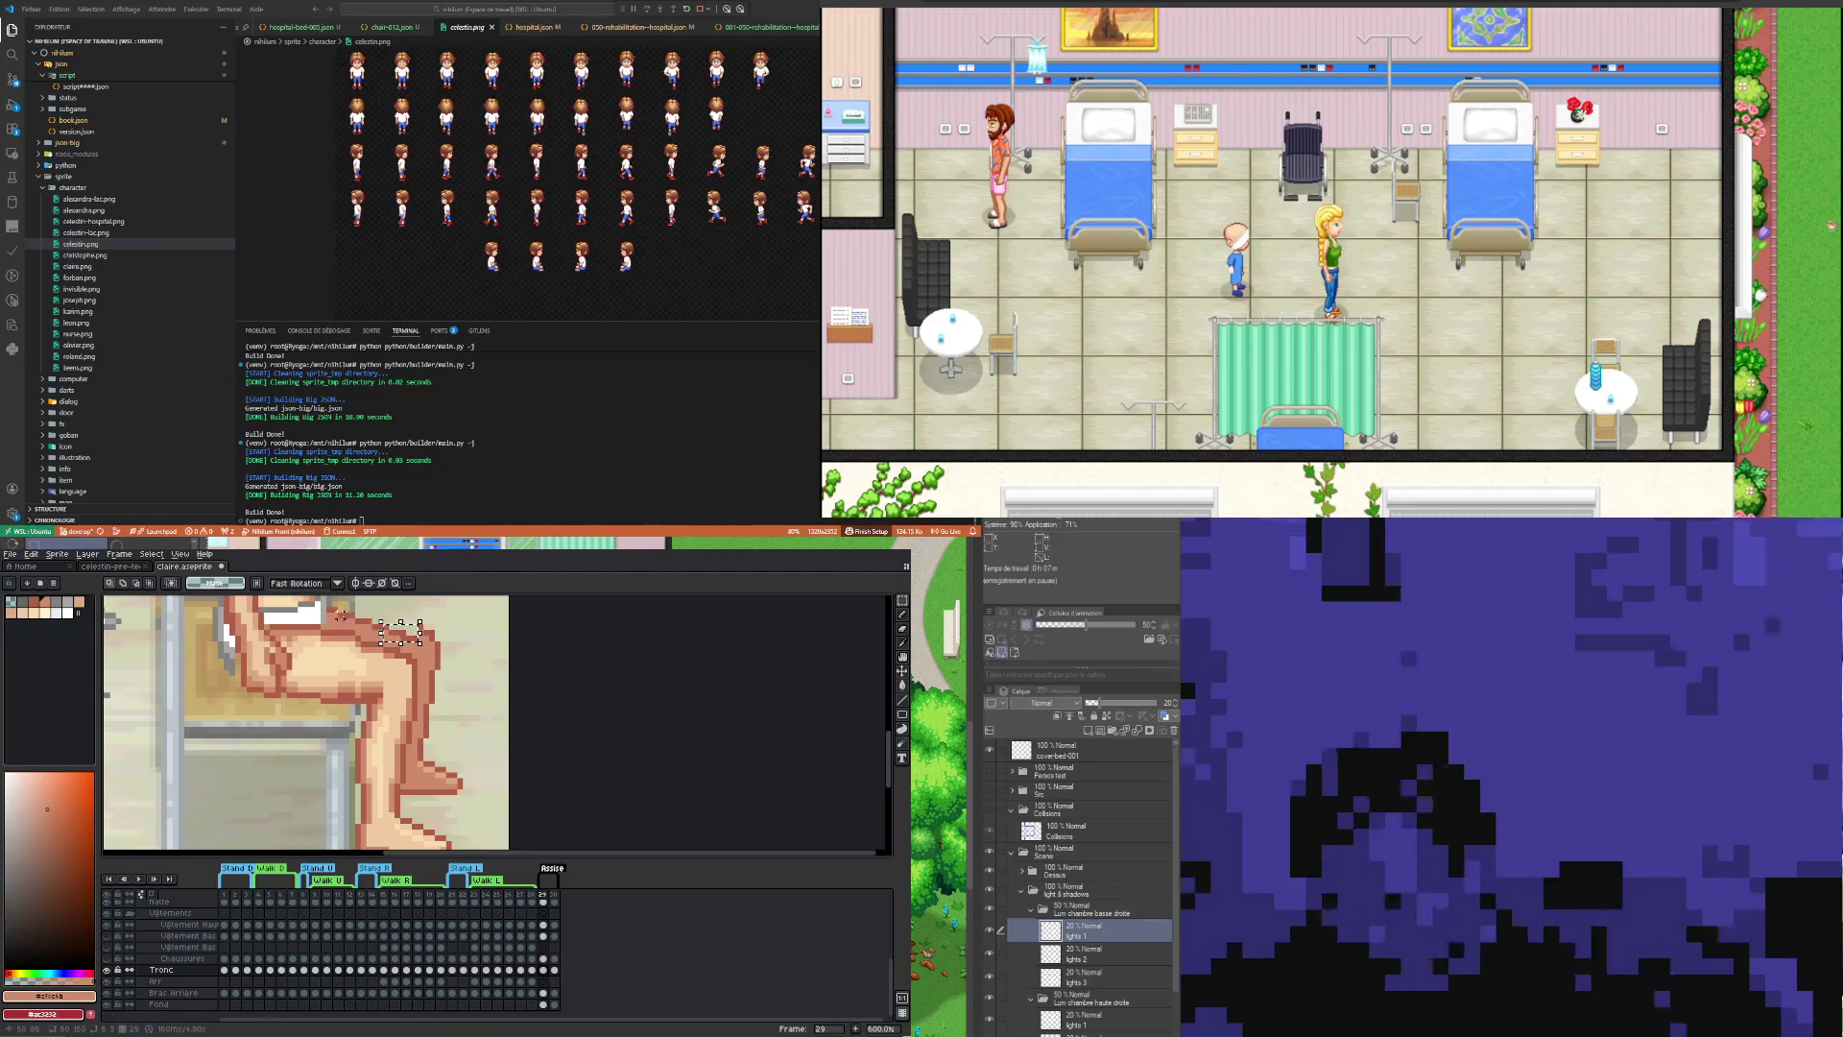
{"action": "mouse_move", "coordinate": [341, 615]}
{"action": "left_mouse_down"}
{"action": "mouse_move", "coordinate": [381, 624]}
{"action": "mouse_move", "coordinate": [338, 624]}
{"action": "left_mouse_up"}
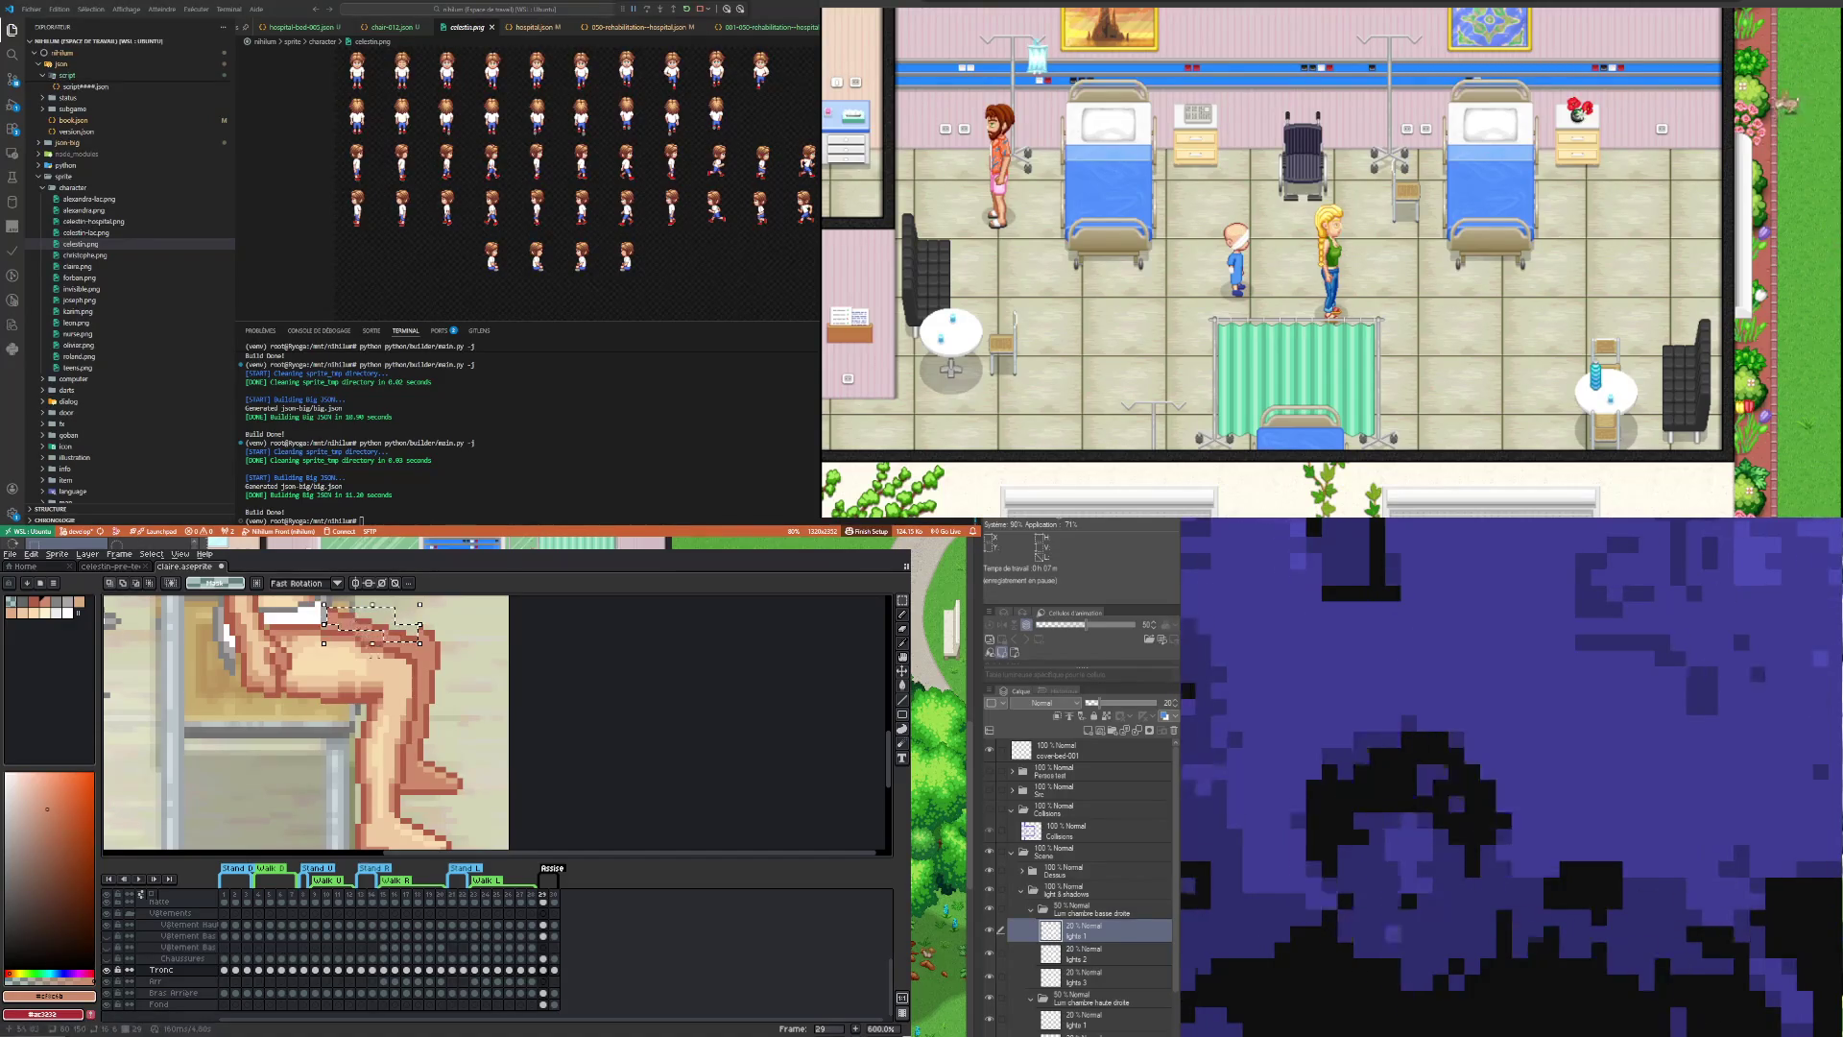
{"action": "scroll", "coordinate": [368, 620], "scroll_direction": "down", "scroll_amount": 3}
{"action": "left_click_drag", "start_coordinate": [398, 661], "coordinate": [398, 656]}
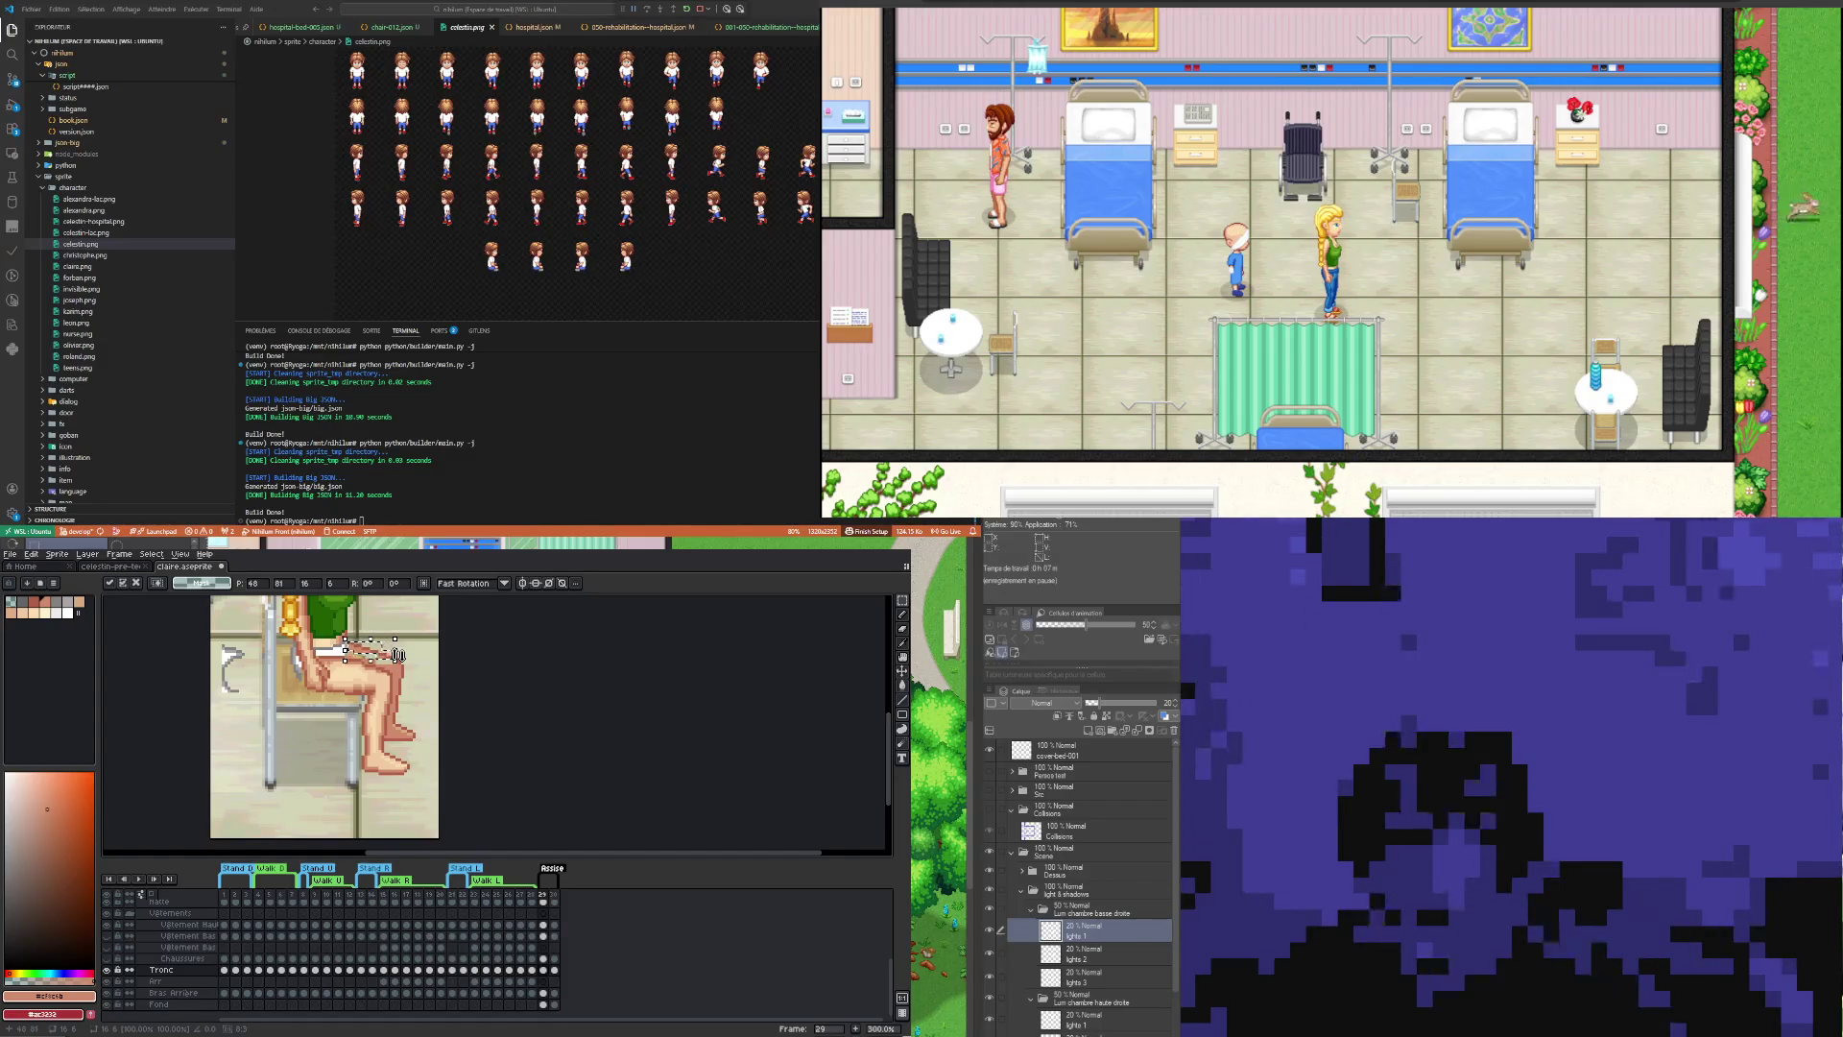
{"action": "key", "text": "Return"}
{"action": "scroll", "coordinate": [449, 688], "scroll_direction": "down", "scroll_amount": 3}
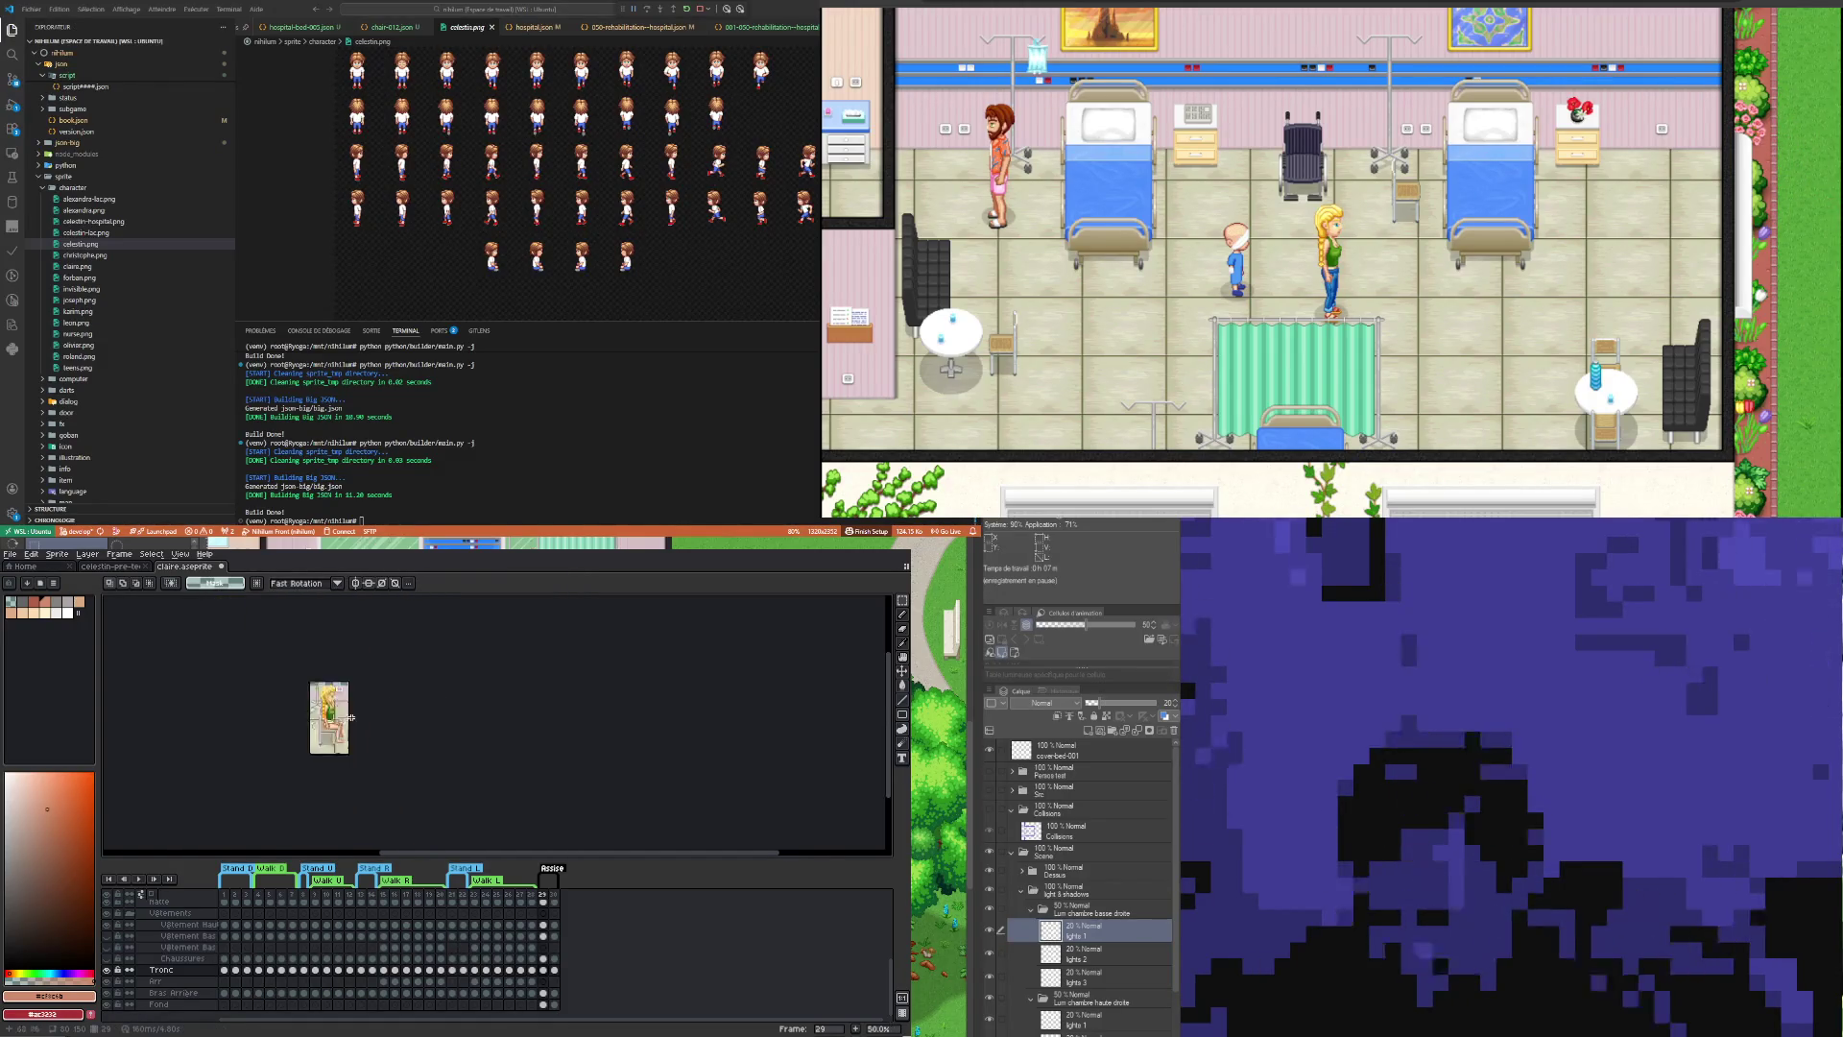
Step: Zoom around the seated legs while toggling between Eyedropper and Pencil
{"action": "scroll", "coordinate": [322, 724], "scroll_direction": "up", "scroll_amount": 3}
{"action": "scroll", "coordinate": [322, 723], "scroll_direction": "up", "scroll_amount": 2}
{"action": "key", "text": "i"}
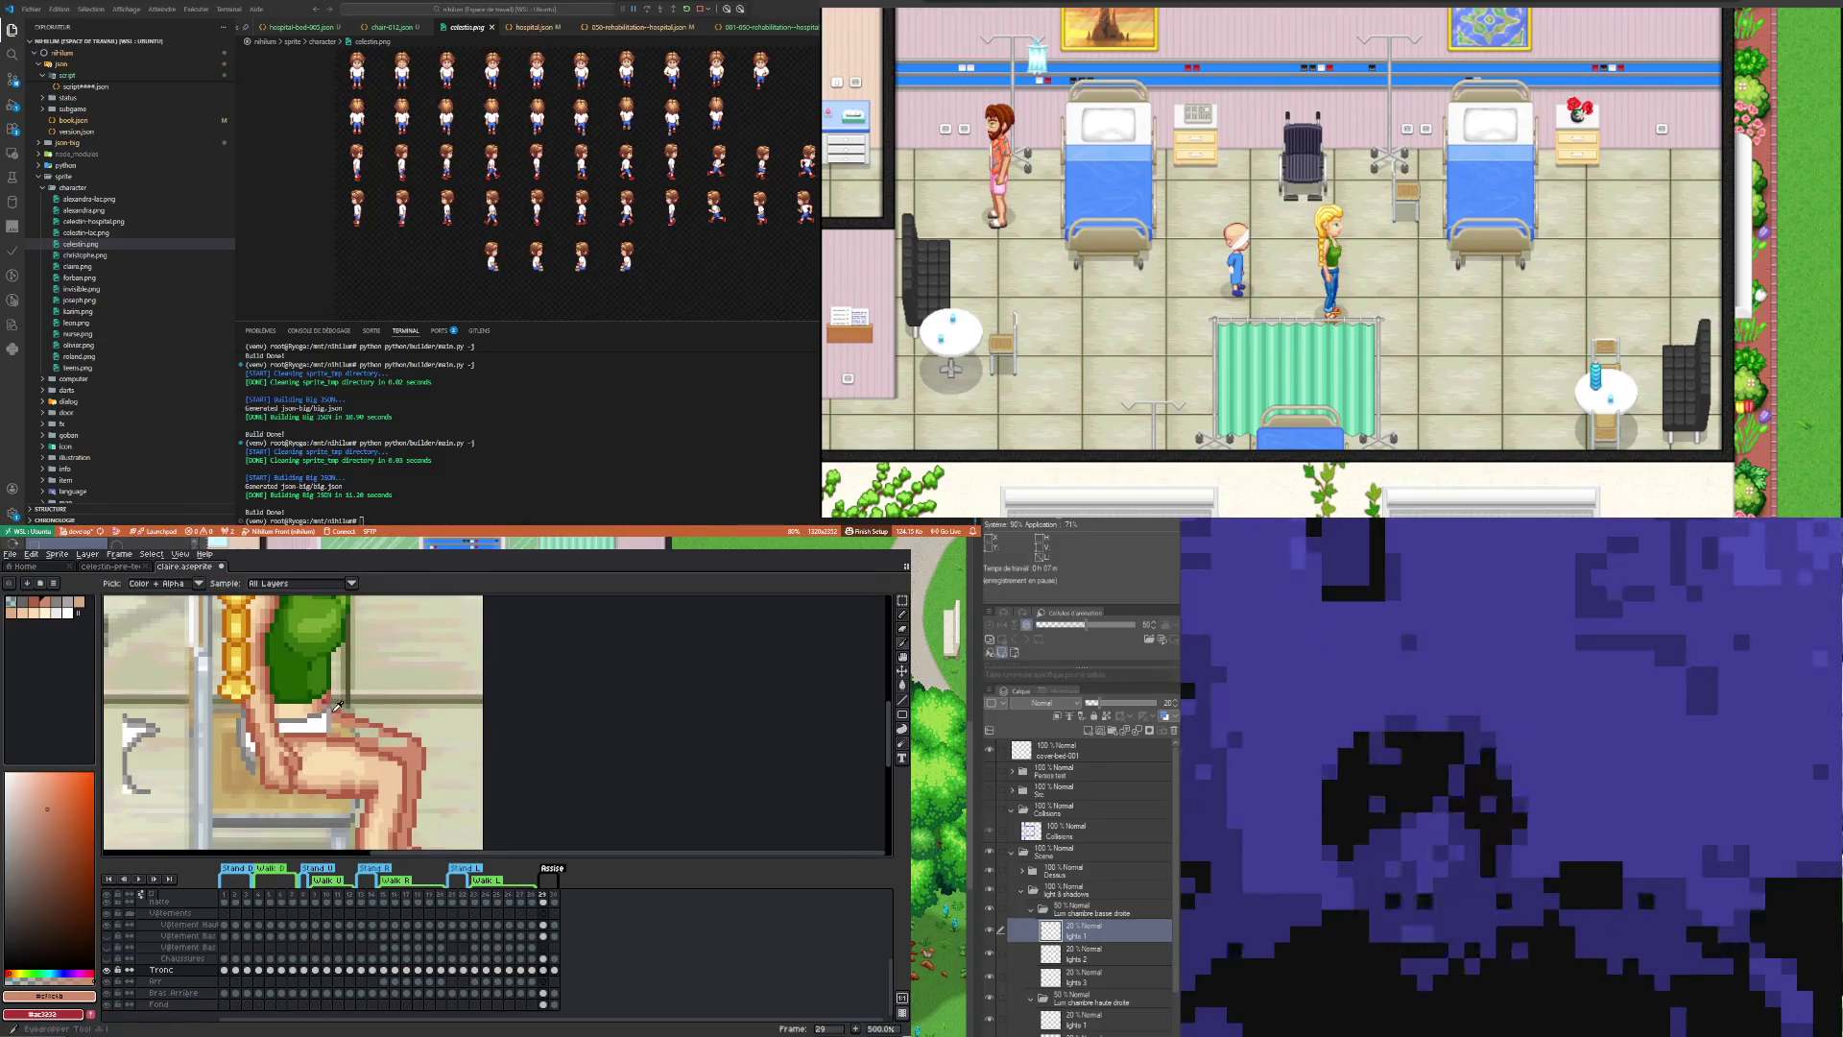
{"action": "key", "text": "b"}
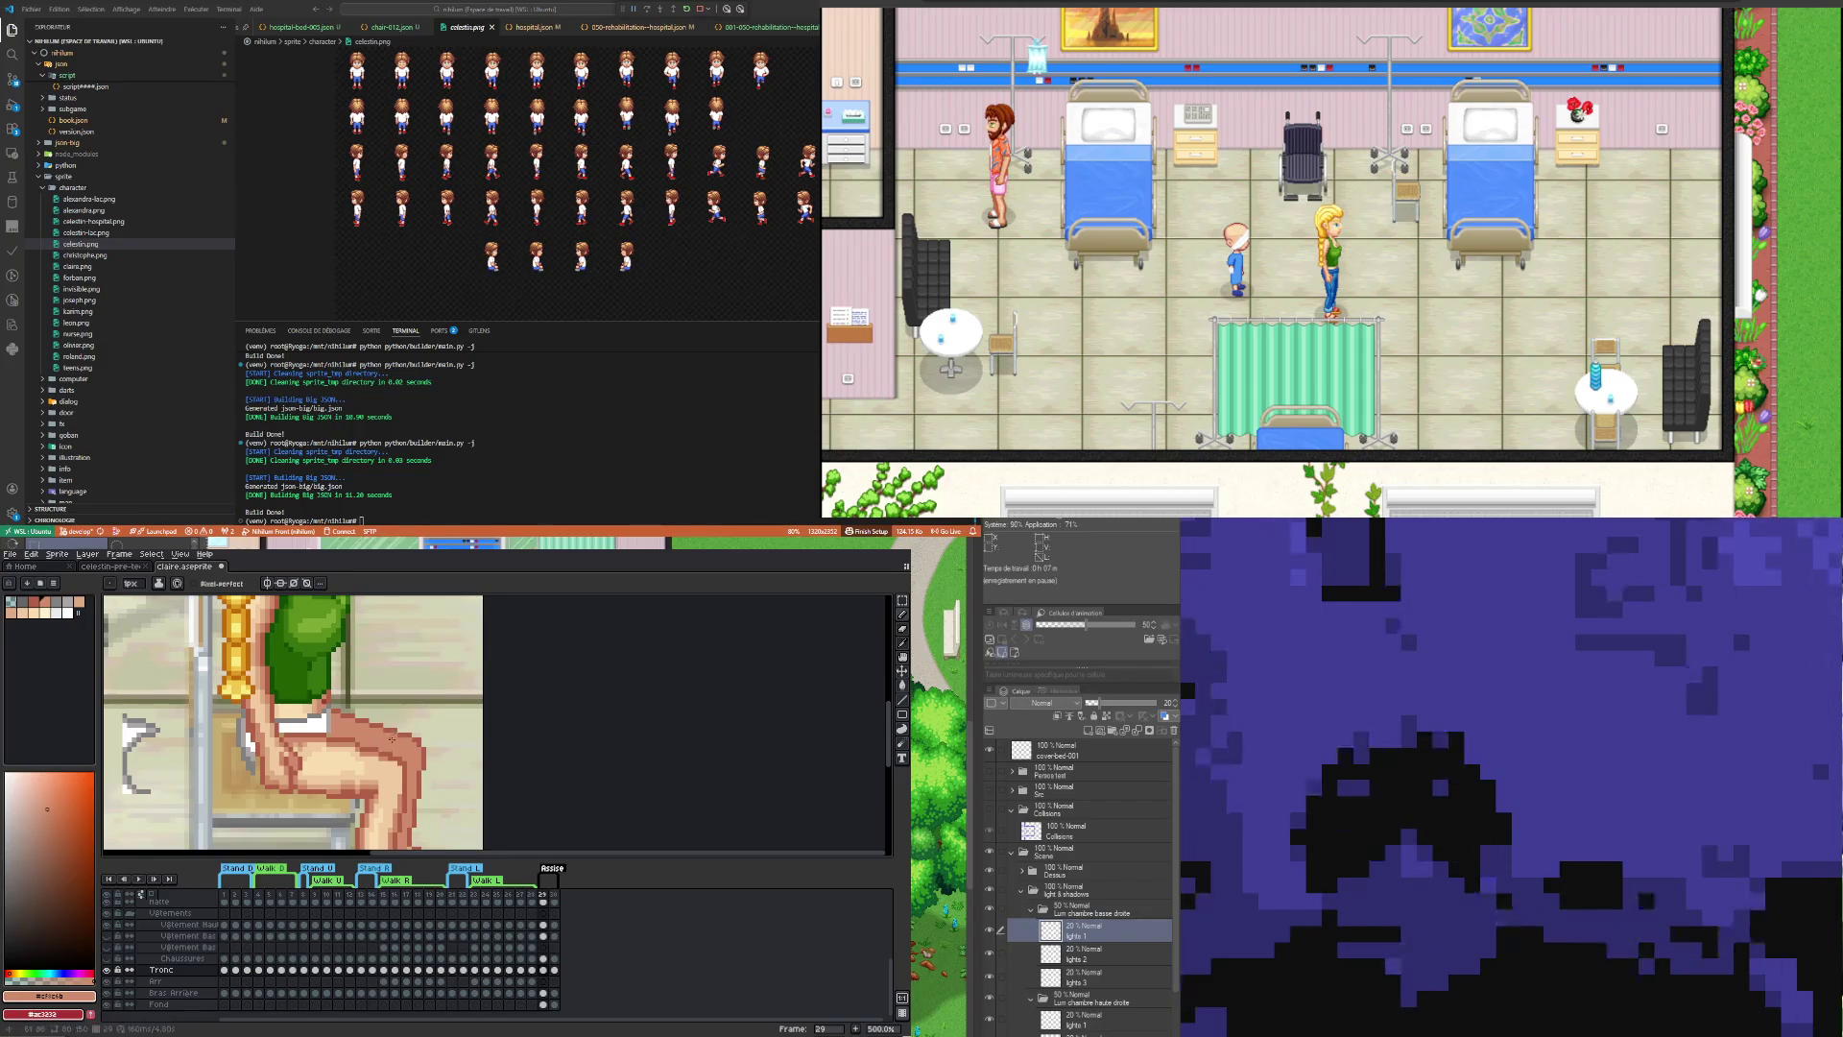
{"action": "scroll", "coordinate": [392, 738], "scroll_direction": "down", "scroll_amount": 3}
{"action": "scroll", "coordinate": [391, 732], "scroll_direction": "up", "scroll_amount": 2}
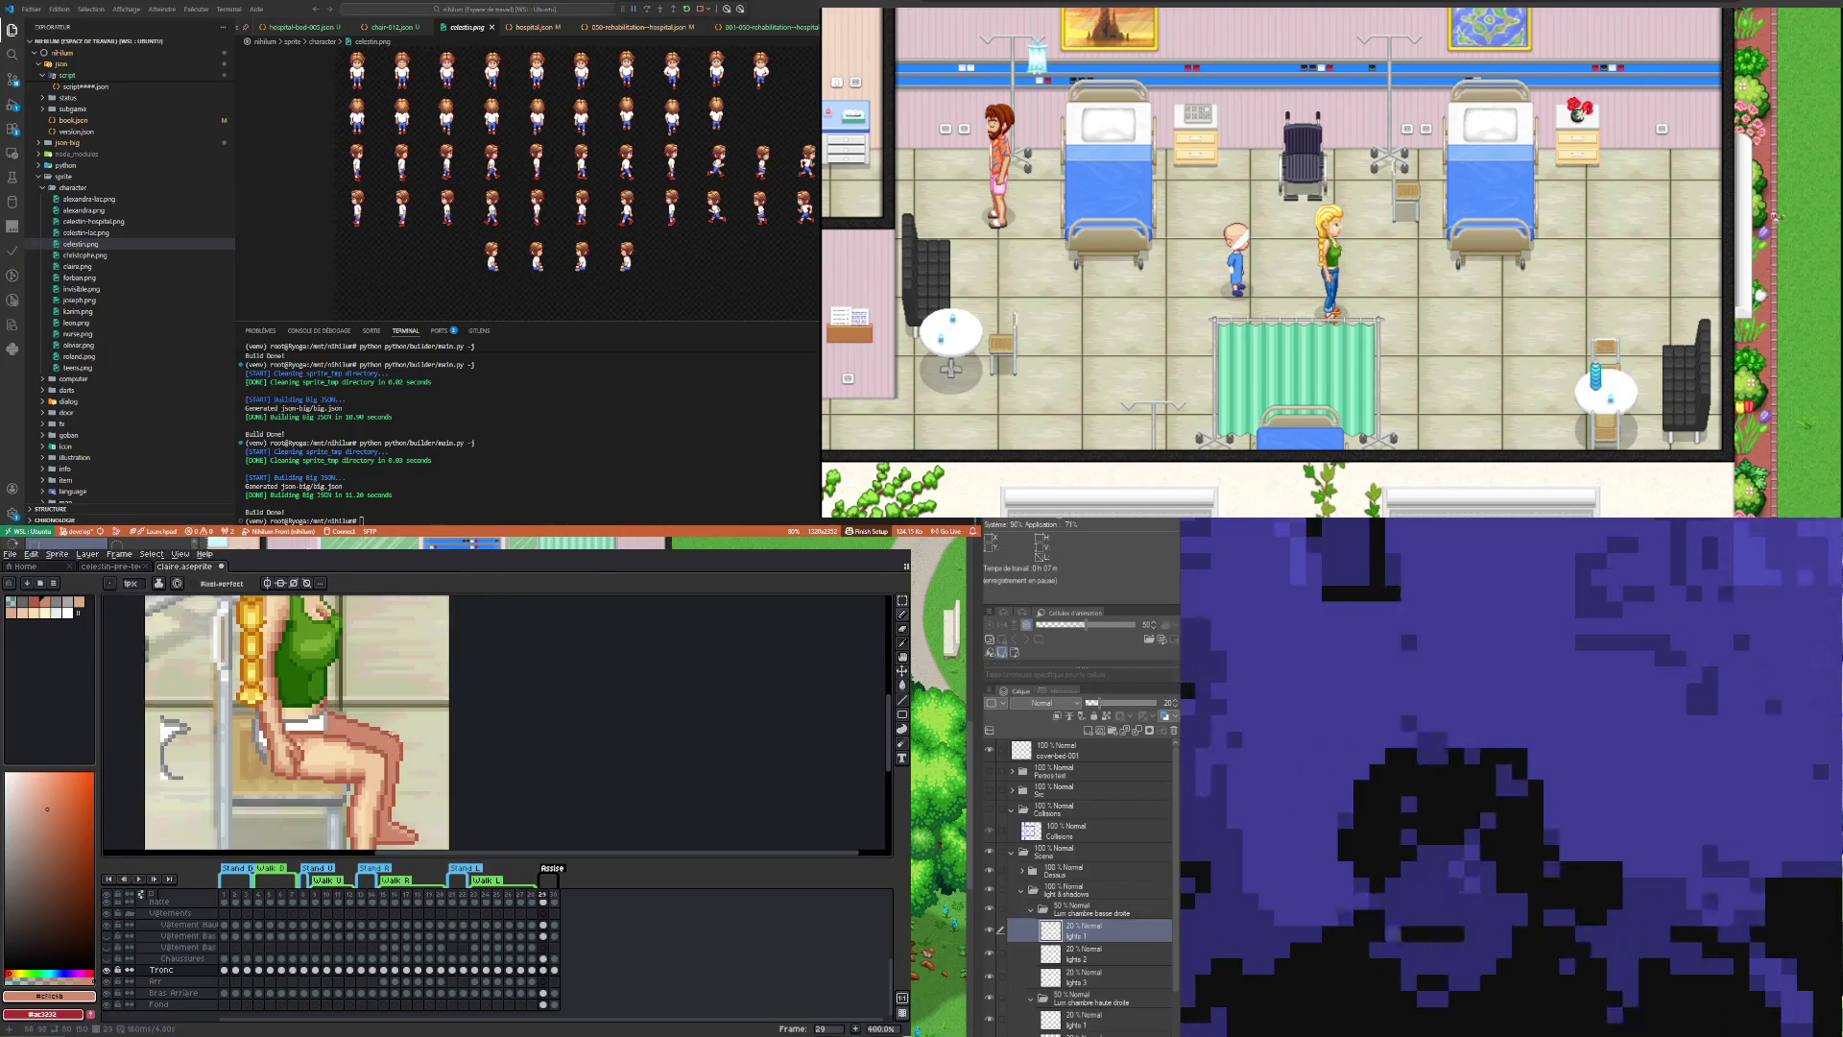
{"action": "scroll", "coordinate": [325, 737], "scroll_direction": "down", "scroll_amount": 1}
{"action": "scroll", "coordinate": [324, 737], "scroll_direction": "down", "scroll_amount": 2}
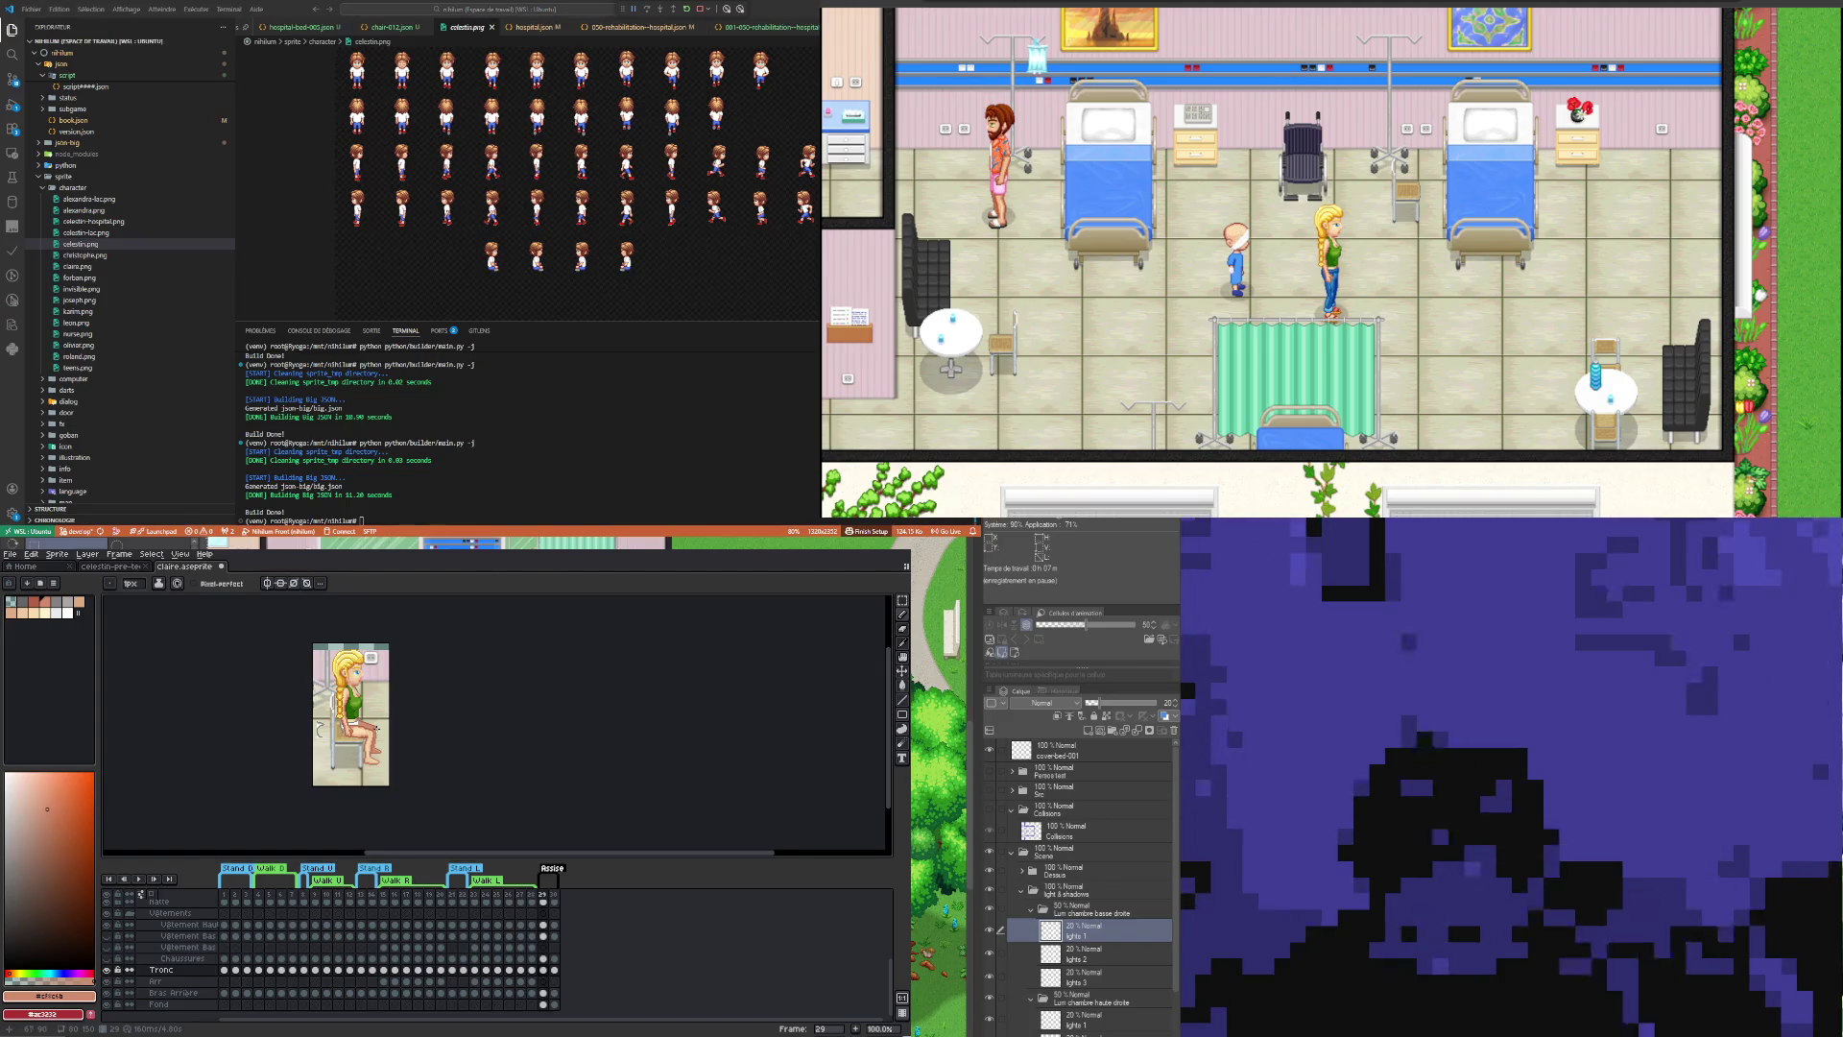
{"action": "scroll", "coordinate": [375, 752], "scroll_direction": "up", "scroll_amount": 2}
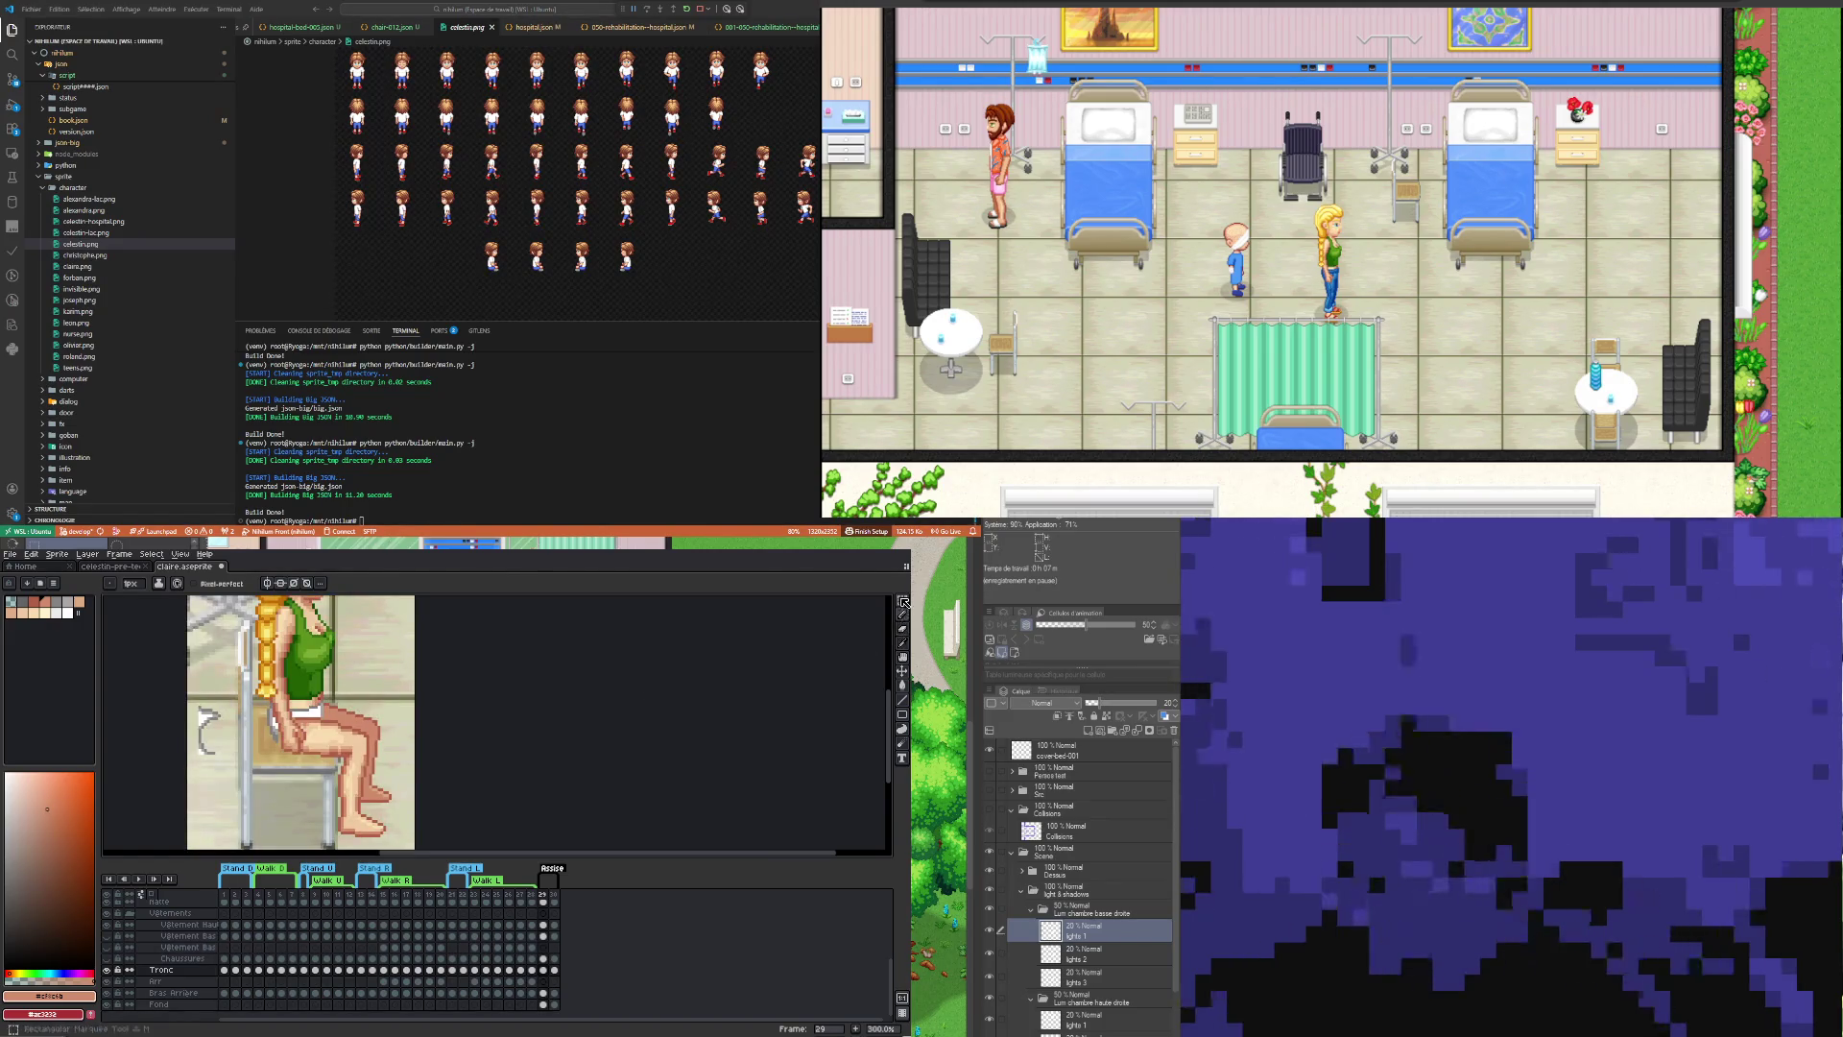
Step: Marquee the shin and feet, release them unchanged, and review the seated pose at 200%
{"action": "key", "text": "m"}
{"action": "left_click_drag", "start_coordinate": [411, 806], "coordinate": [374, 707]}
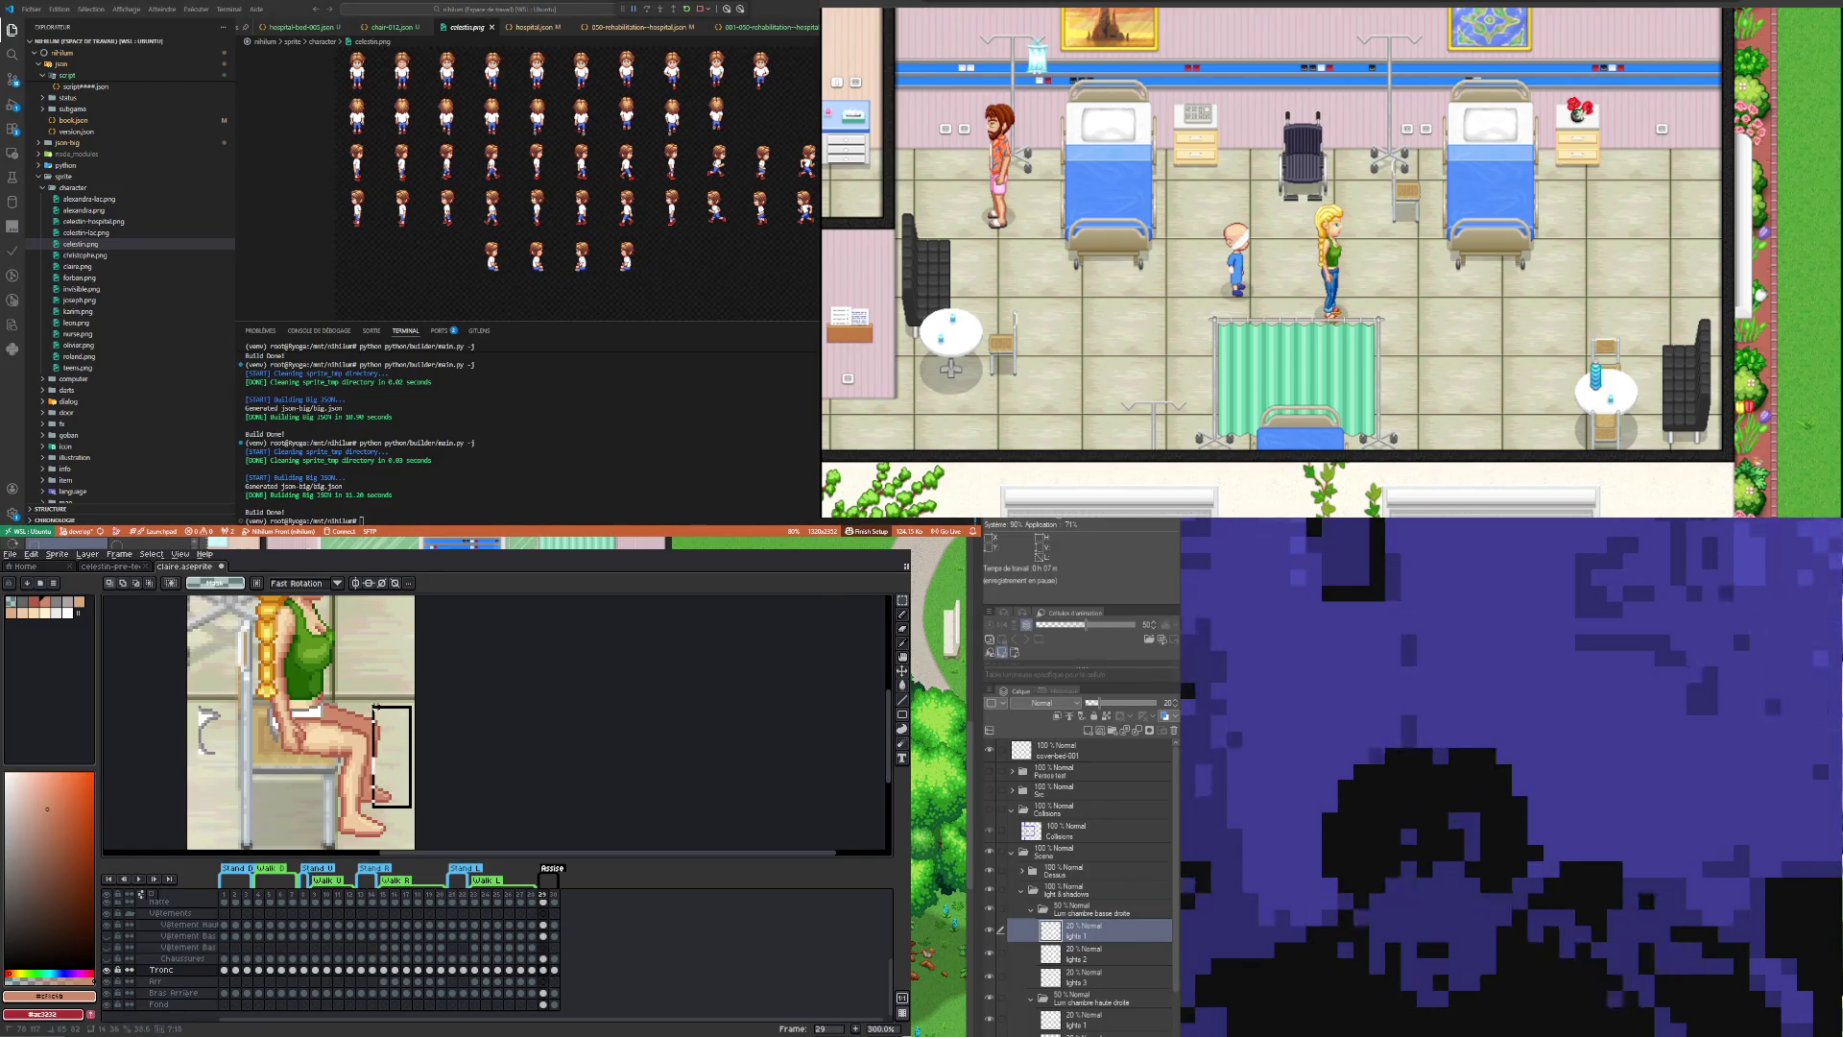
{"action": "left_click", "coordinate": [404, 807]}
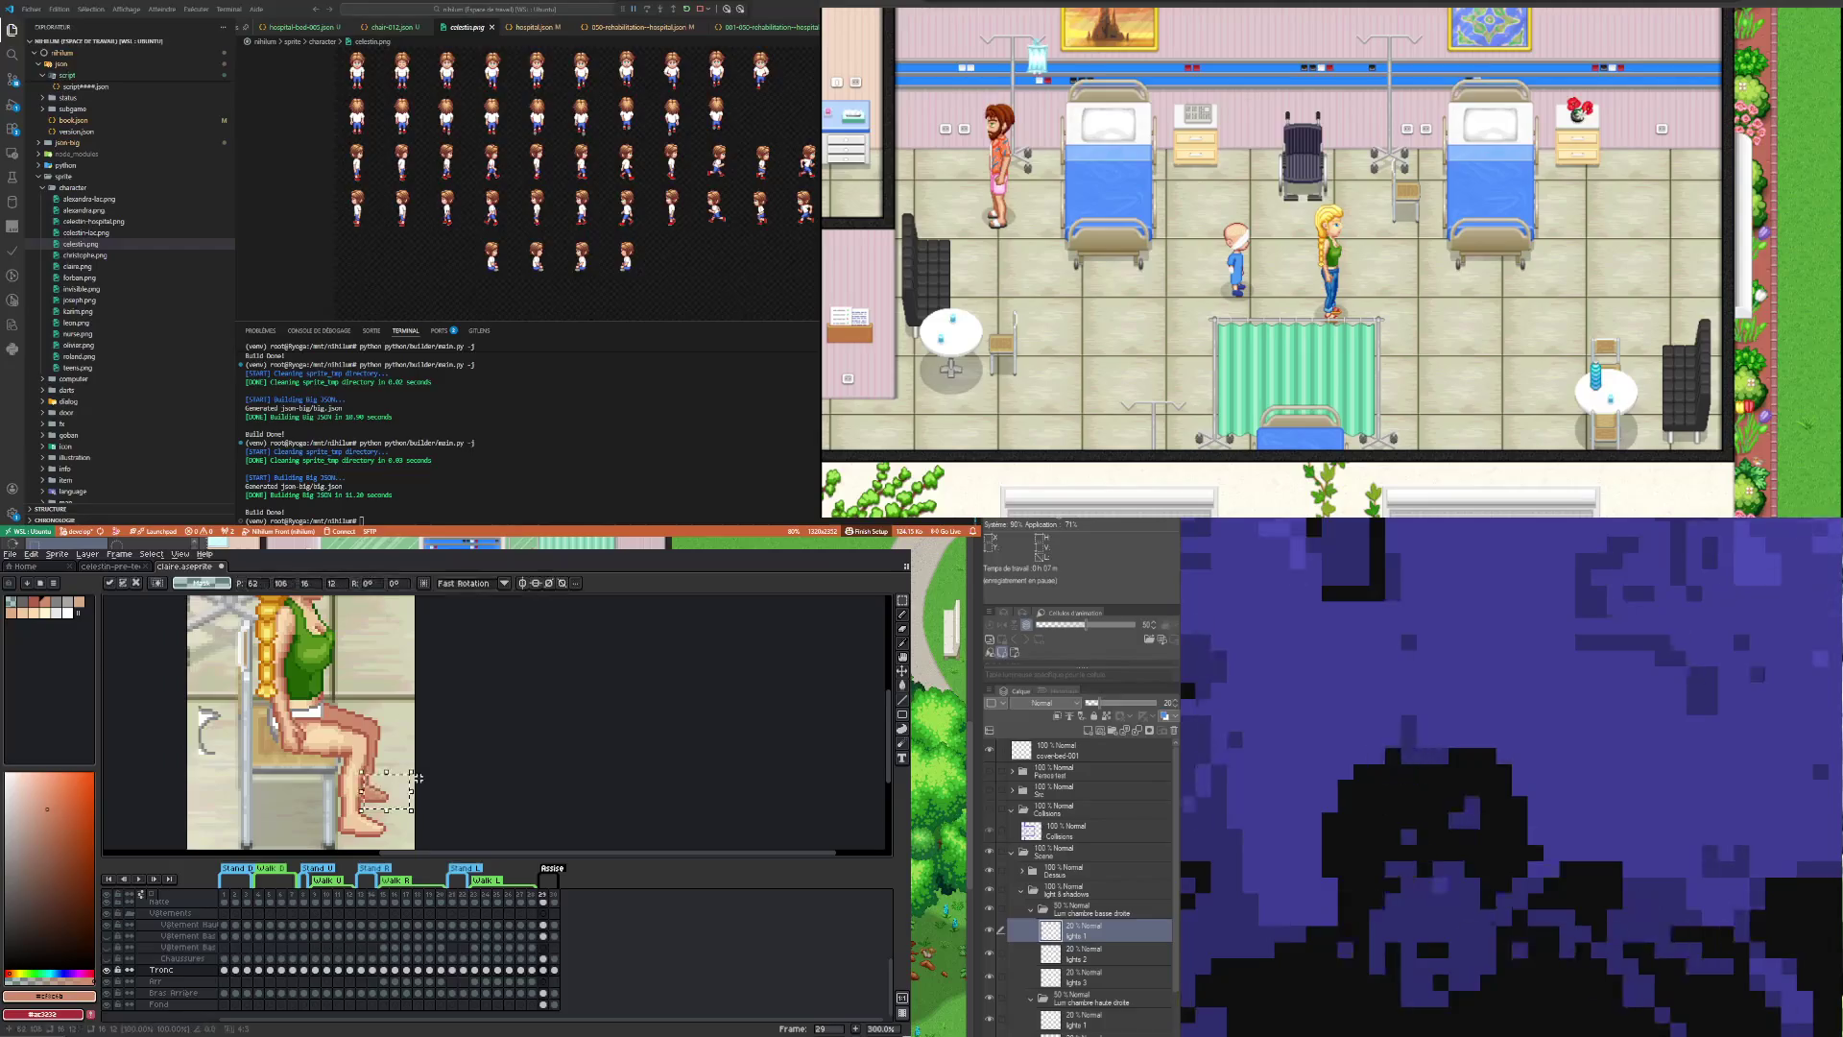
{"action": "left_click_drag", "start_coordinate": [401, 775], "coordinate": [370, 710]}
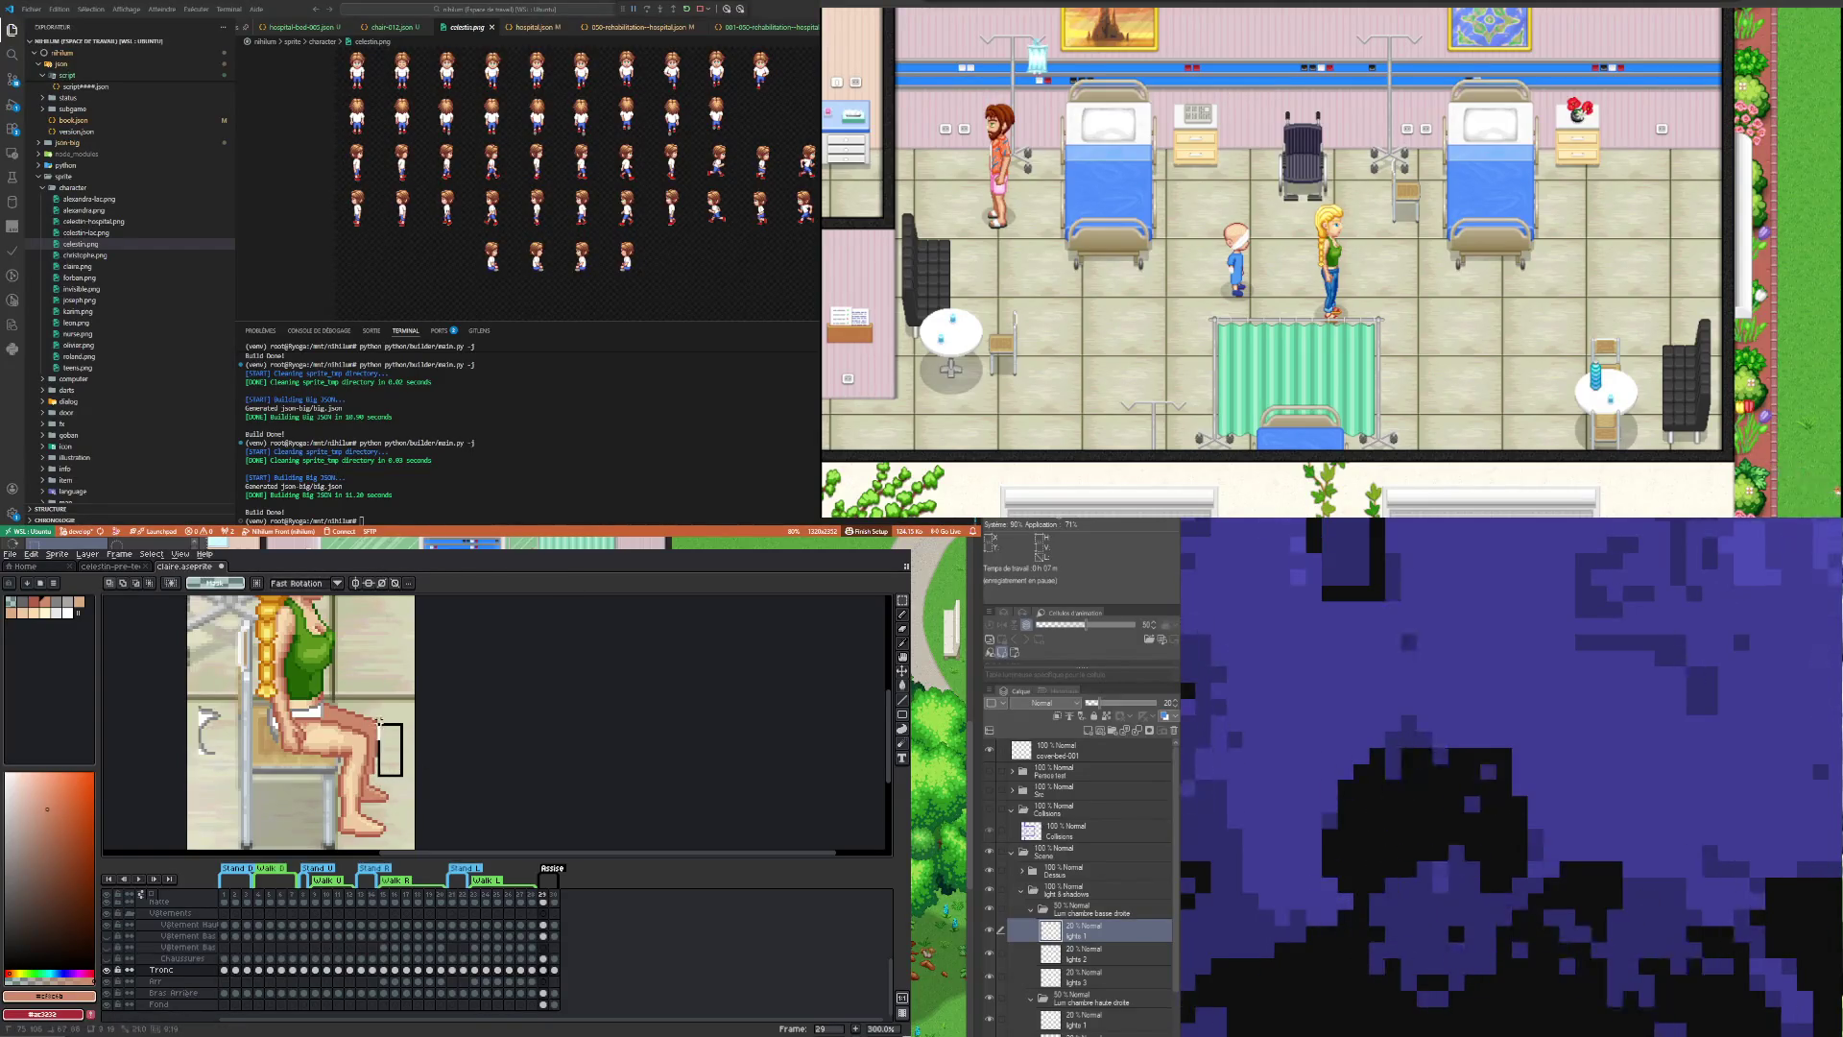
{"action": "left_click", "coordinate": [405, 743]}
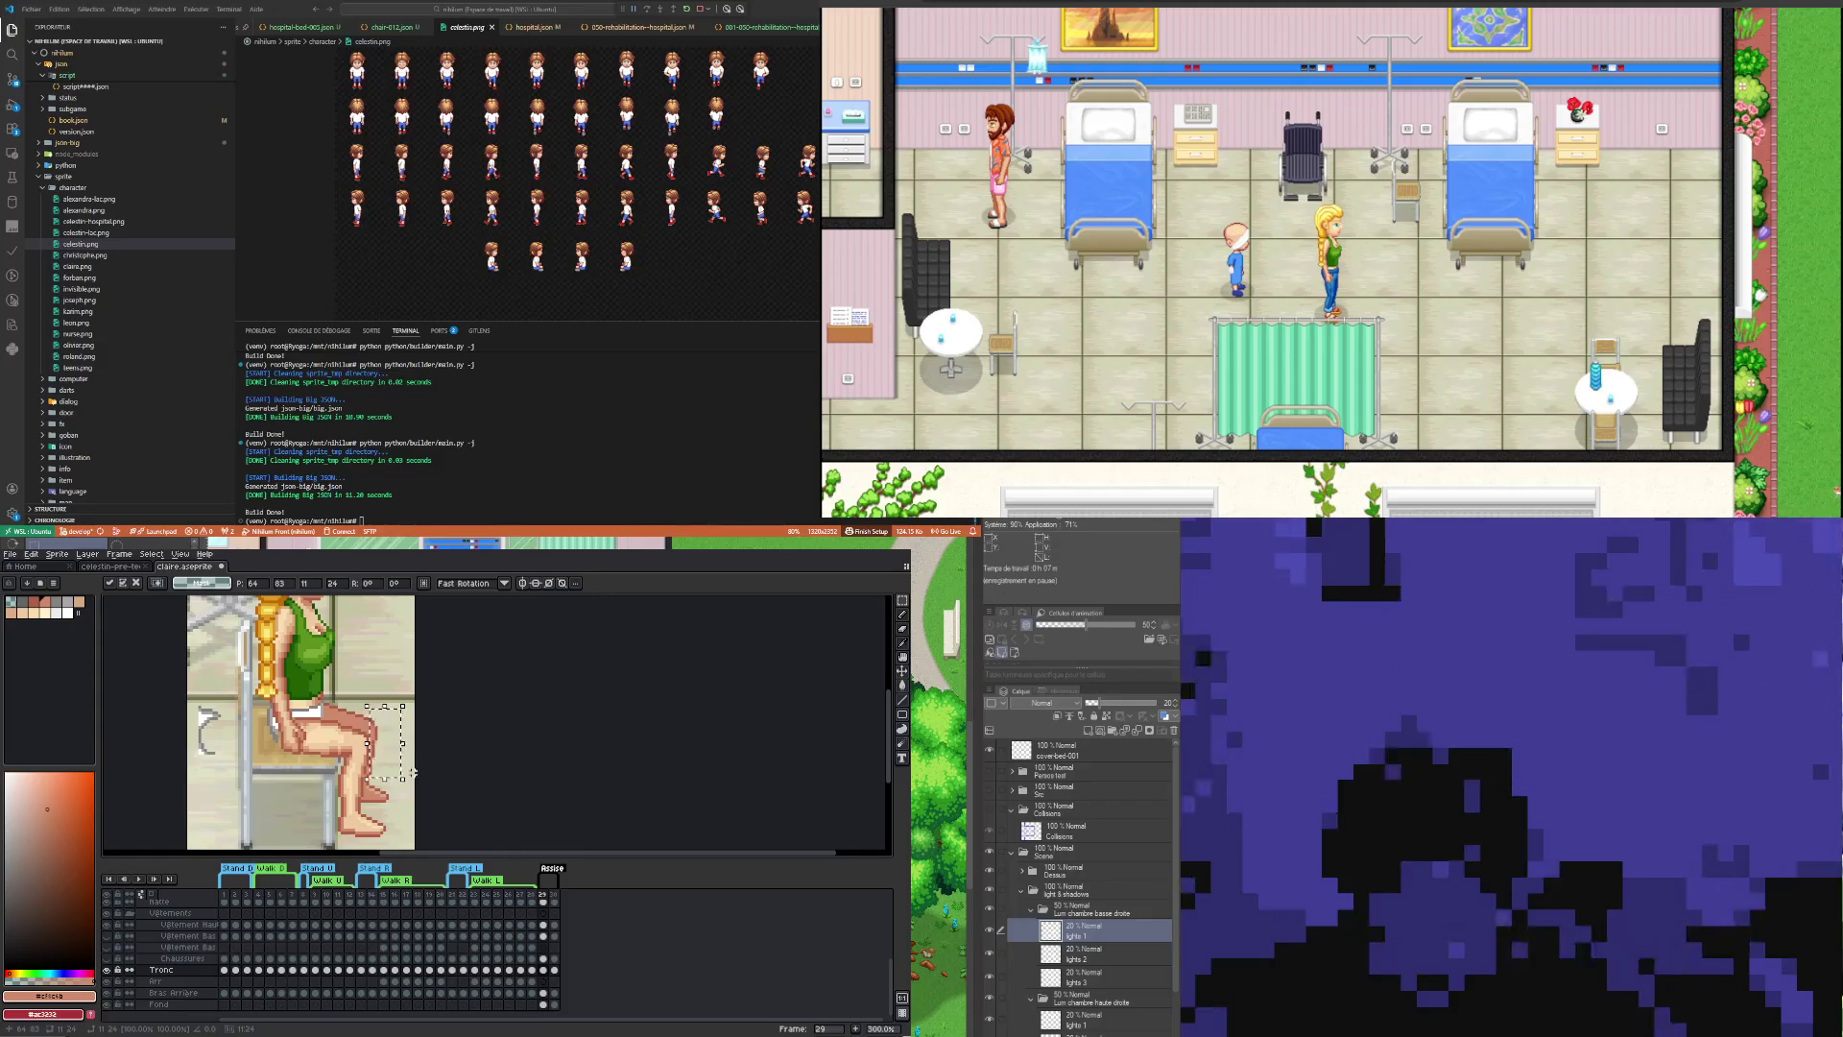
{"action": "left_click", "coordinate": [441, 772]}
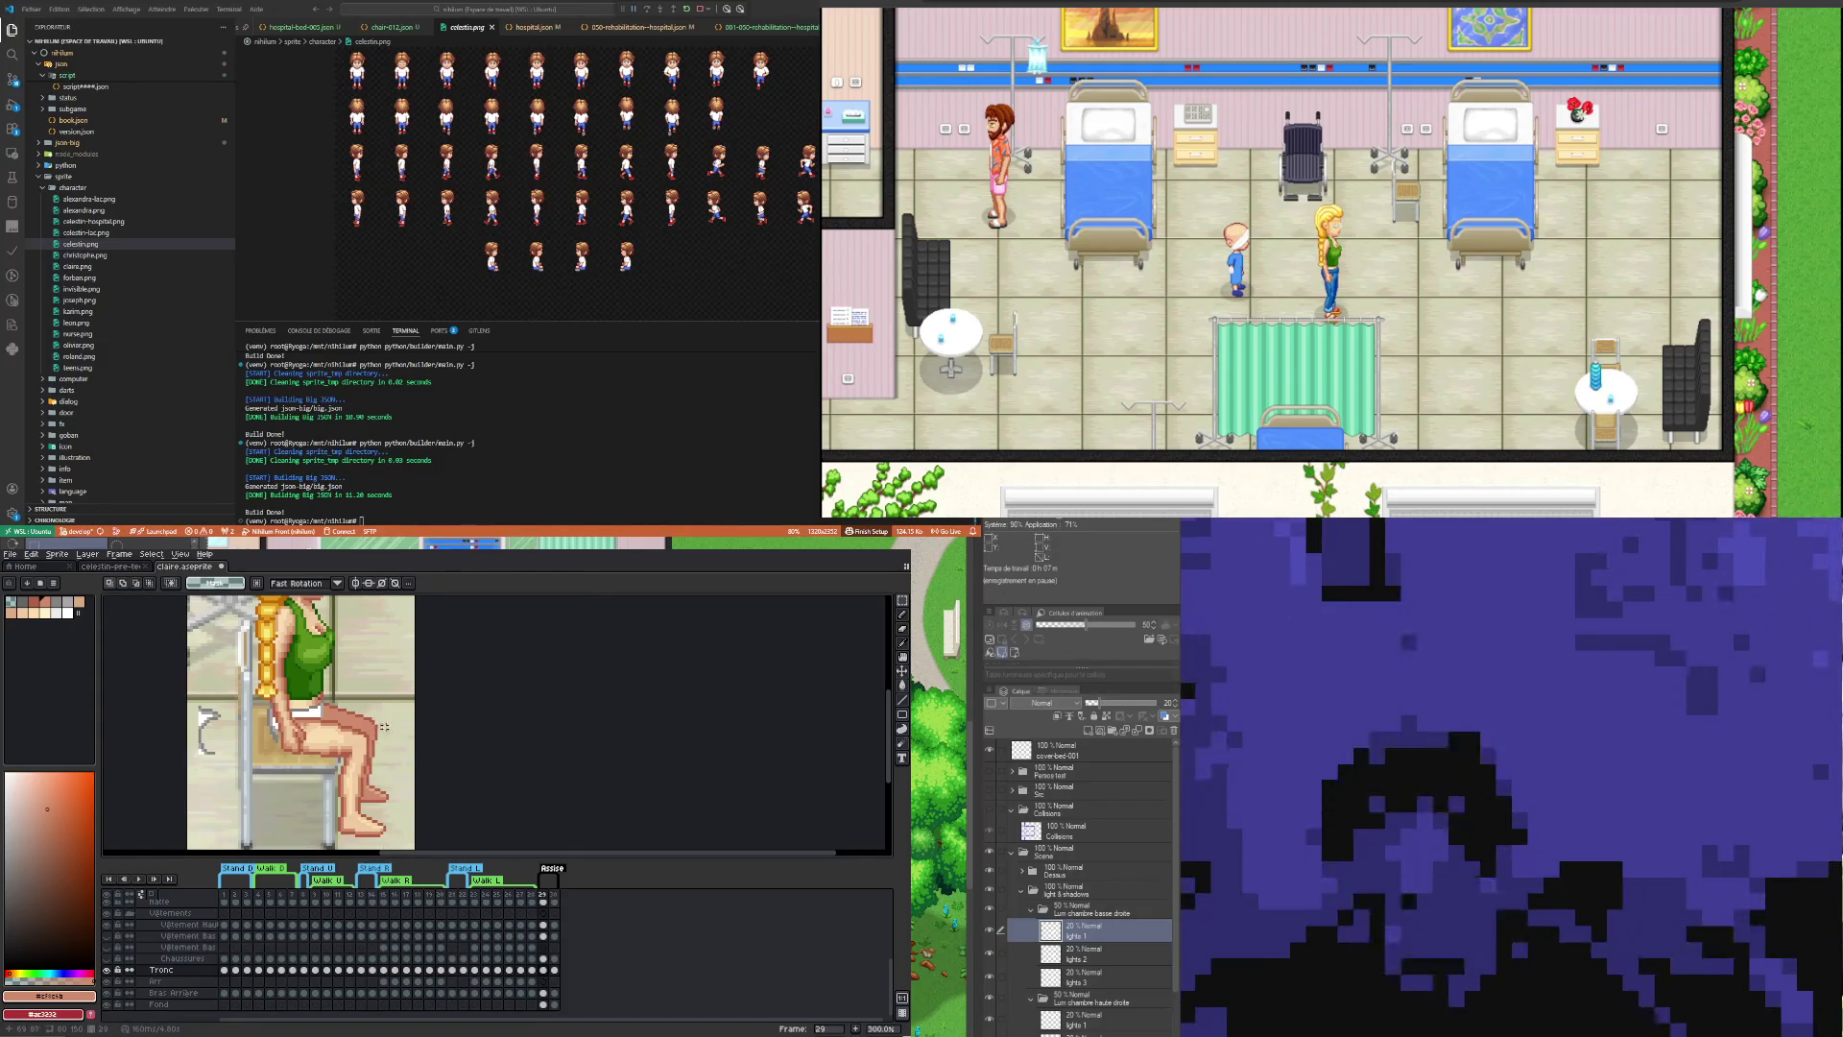
{"action": "scroll", "coordinate": [384, 723], "scroll_direction": "down", "scroll_amount": 2}
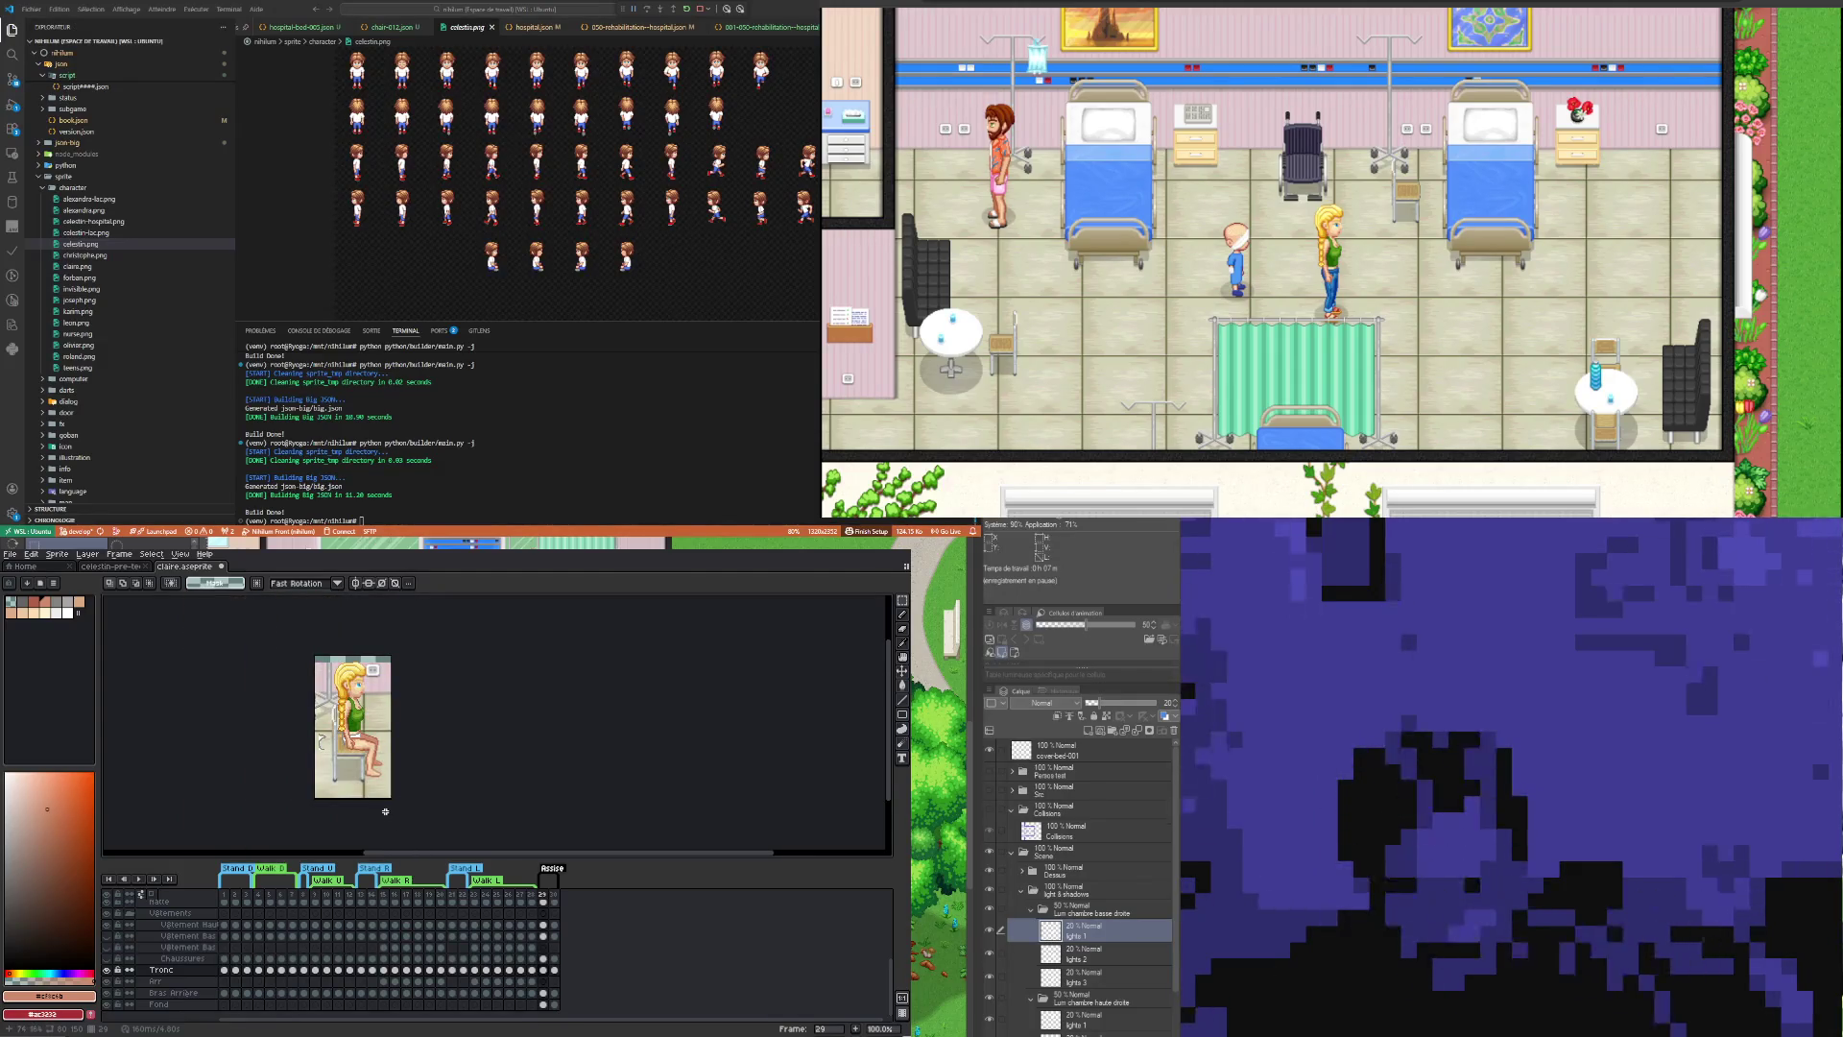
{"action": "scroll", "coordinate": [355, 784], "scroll_direction": "up", "scroll_amount": 1}
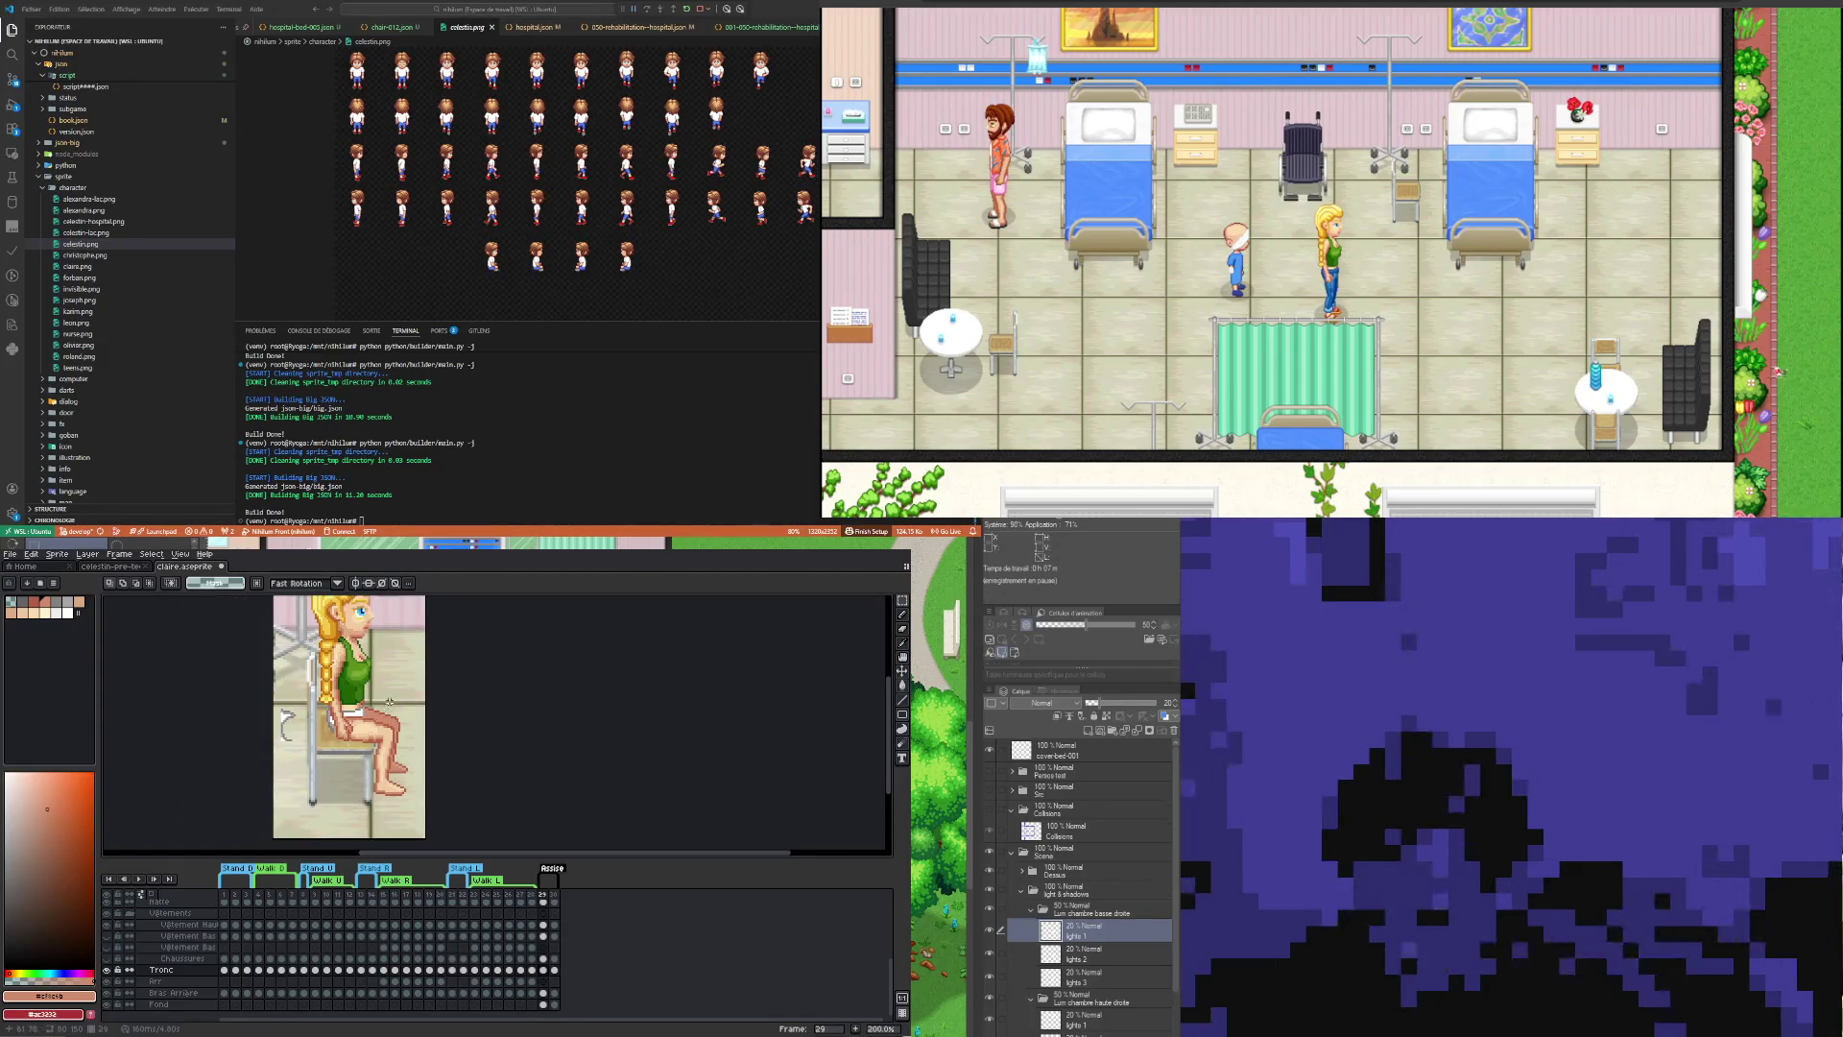
{"action": "scroll", "coordinate": [389, 701], "scroll_direction": "down", "scroll_amount": 1}
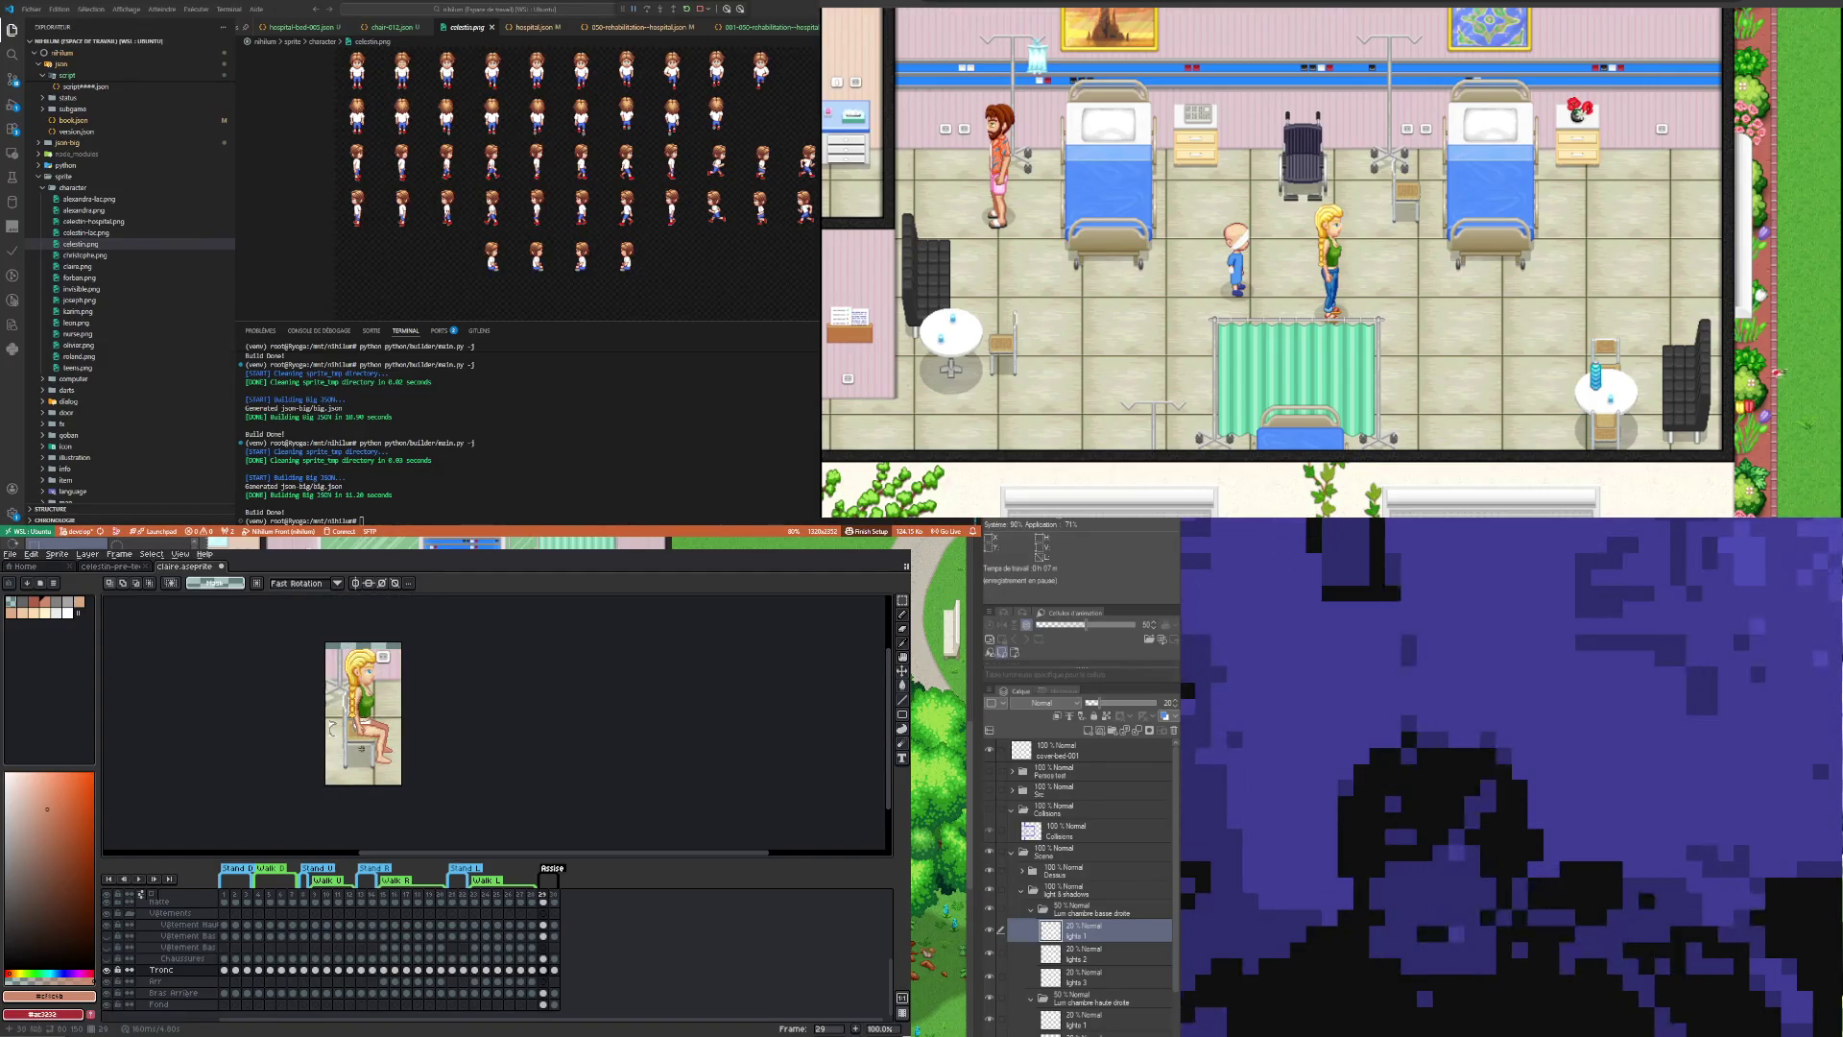
{"action": "scroll", "coordinate": [363, 711], "scroll_direction": "up", "scroll_amount": 2}
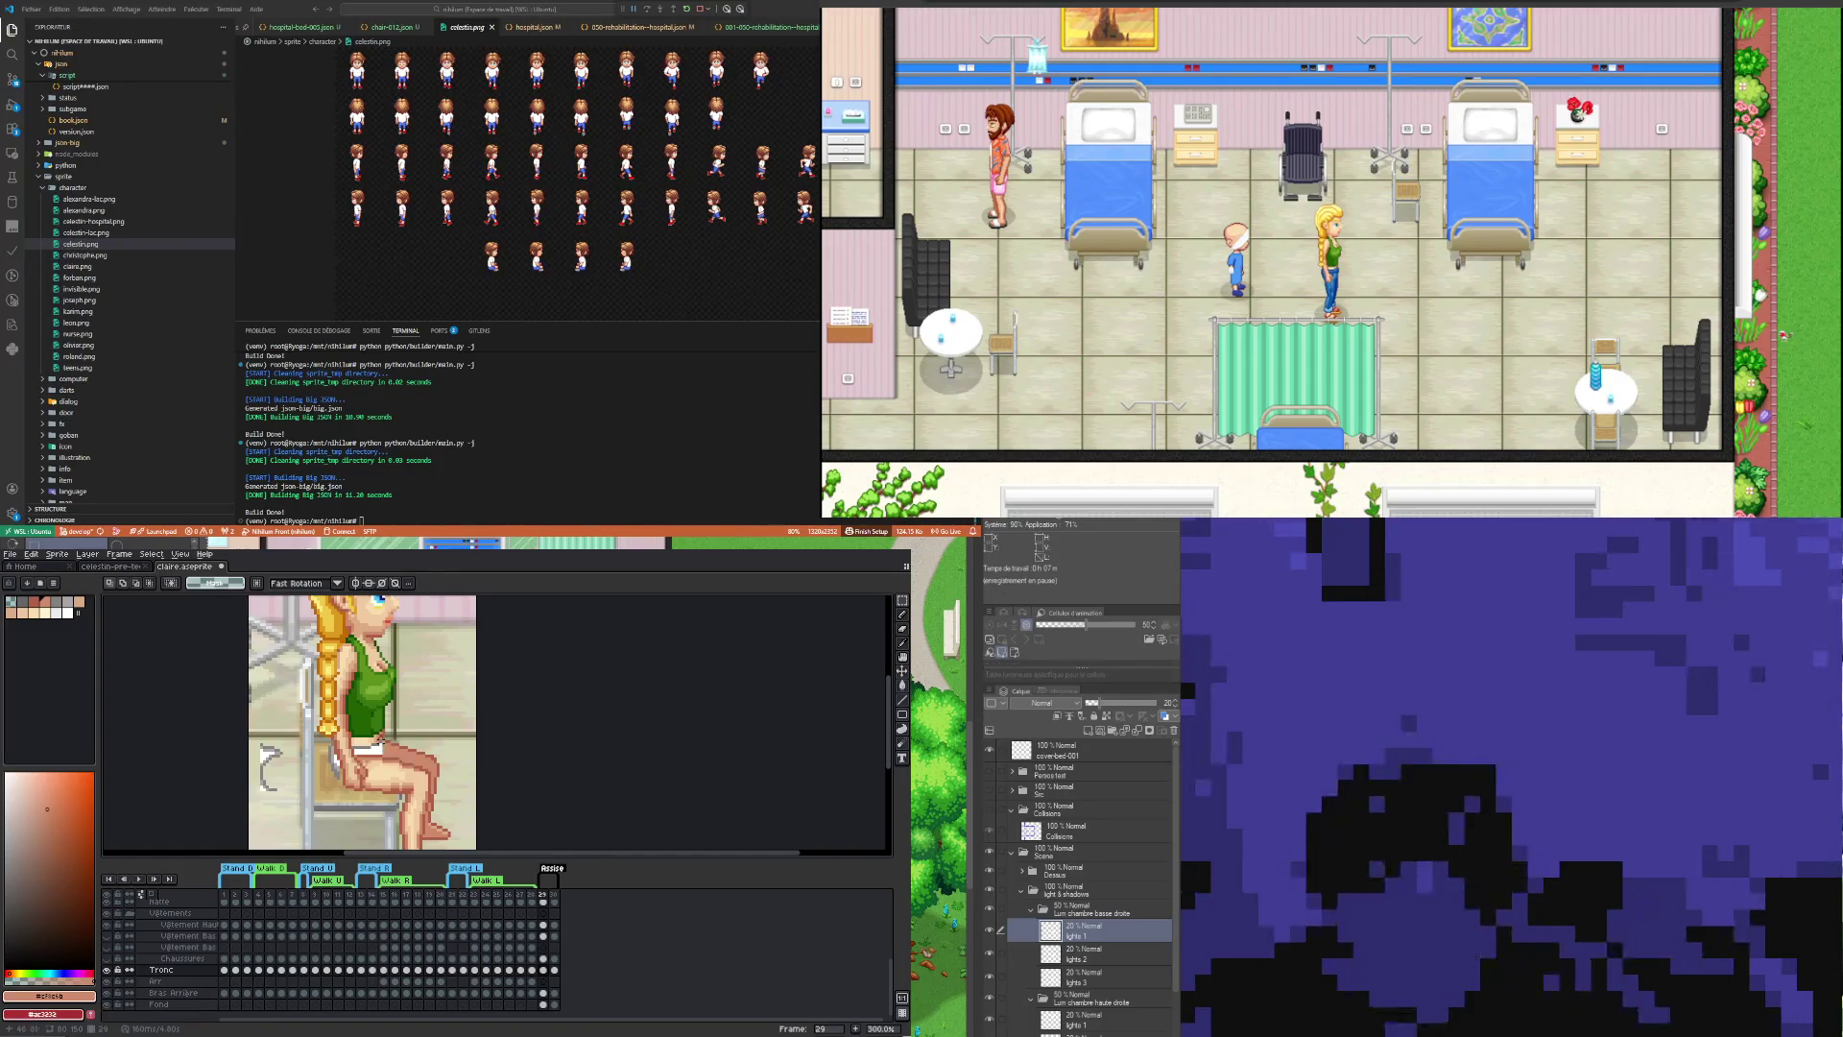
{"action": "scroll", "coordinate": [381, 741], "scroll_direction": "down", "scroll_amount": 2}
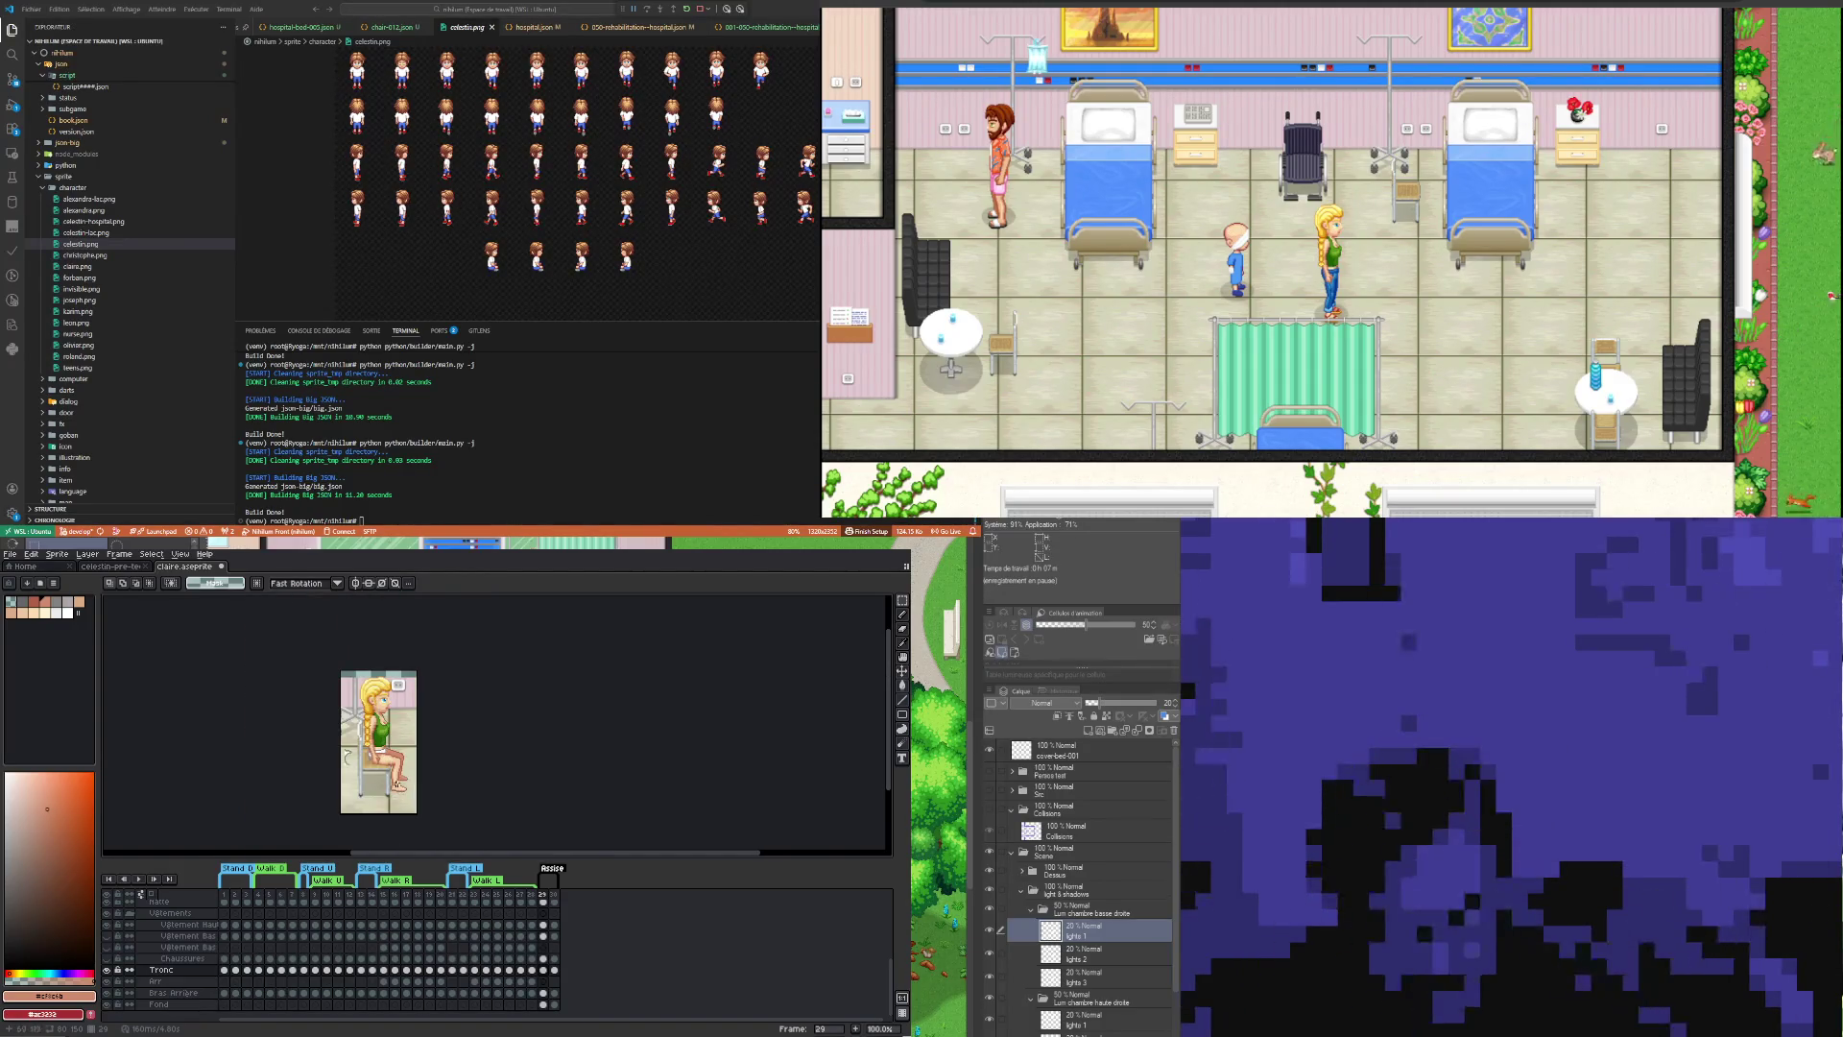
{"action": "scroll", "coordinate": [396, 778], "scroll_direction": "up", "scroll_amount": 1}
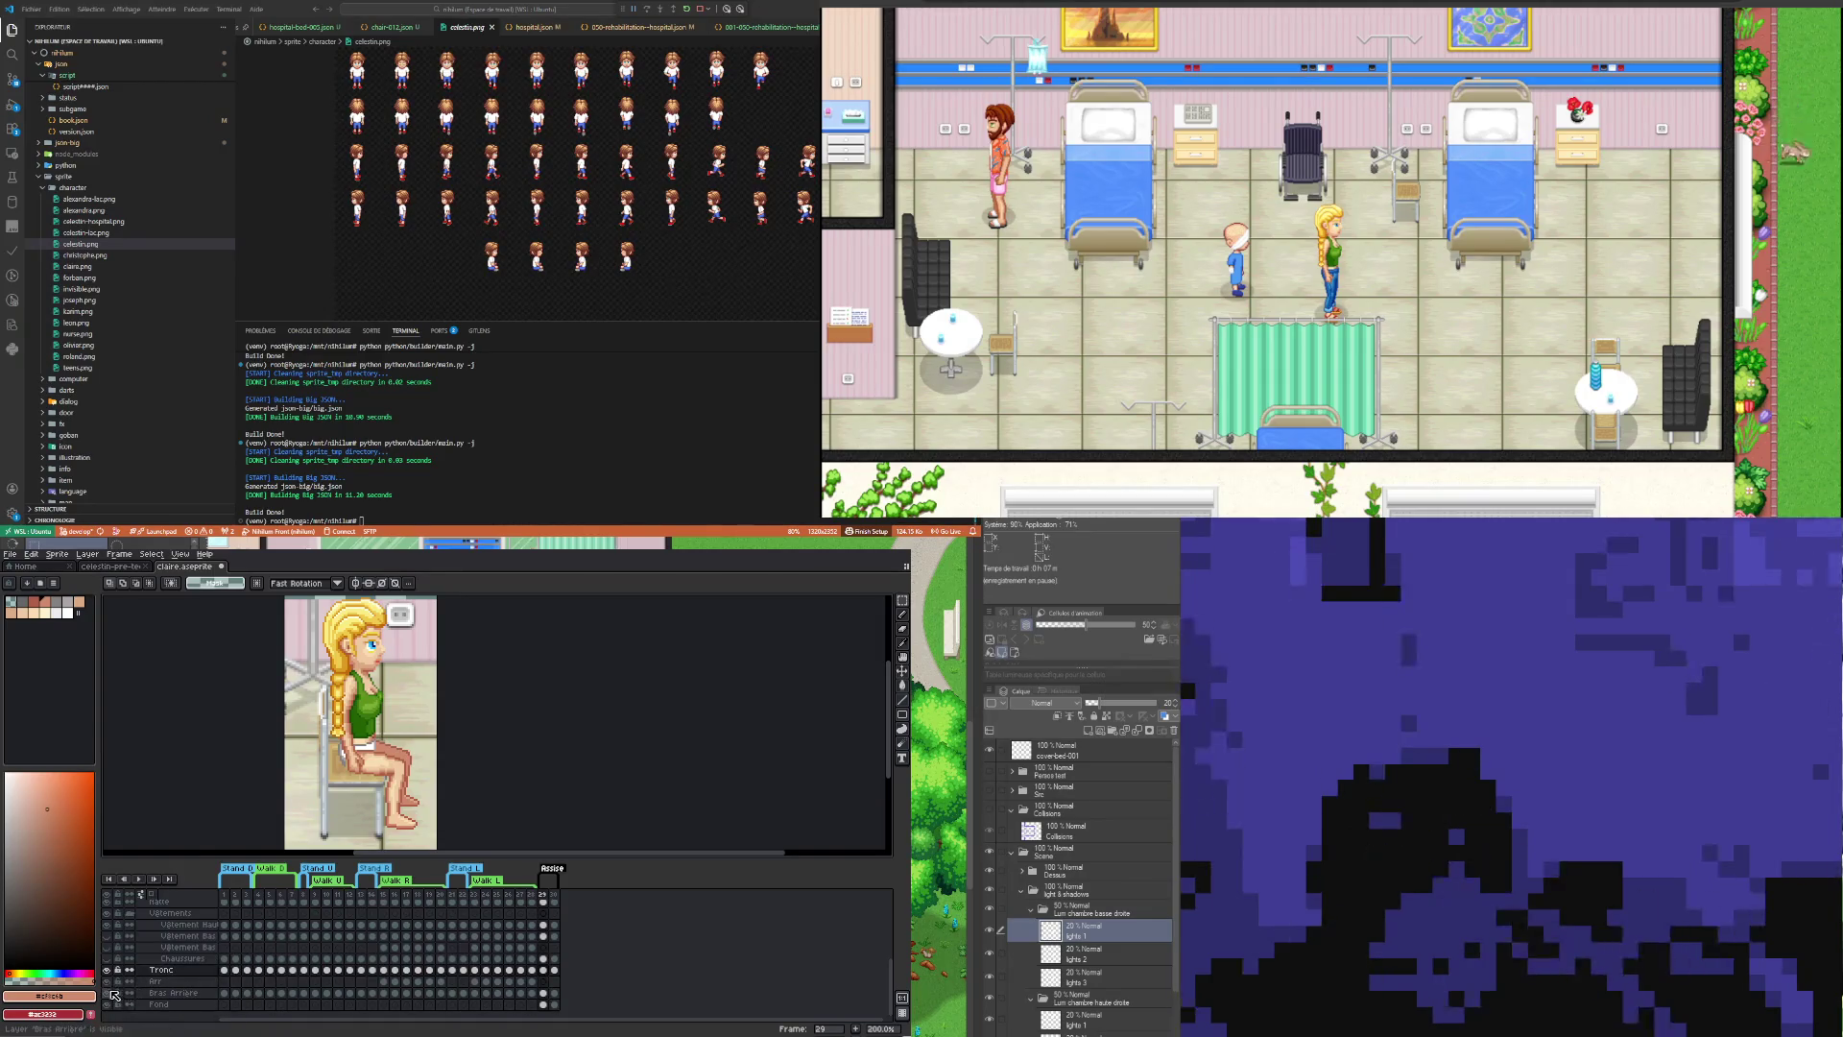
{"action": "scroll", "coordinate": [125, 979], "scroll_direction": "up", "scroll_amount": 3}
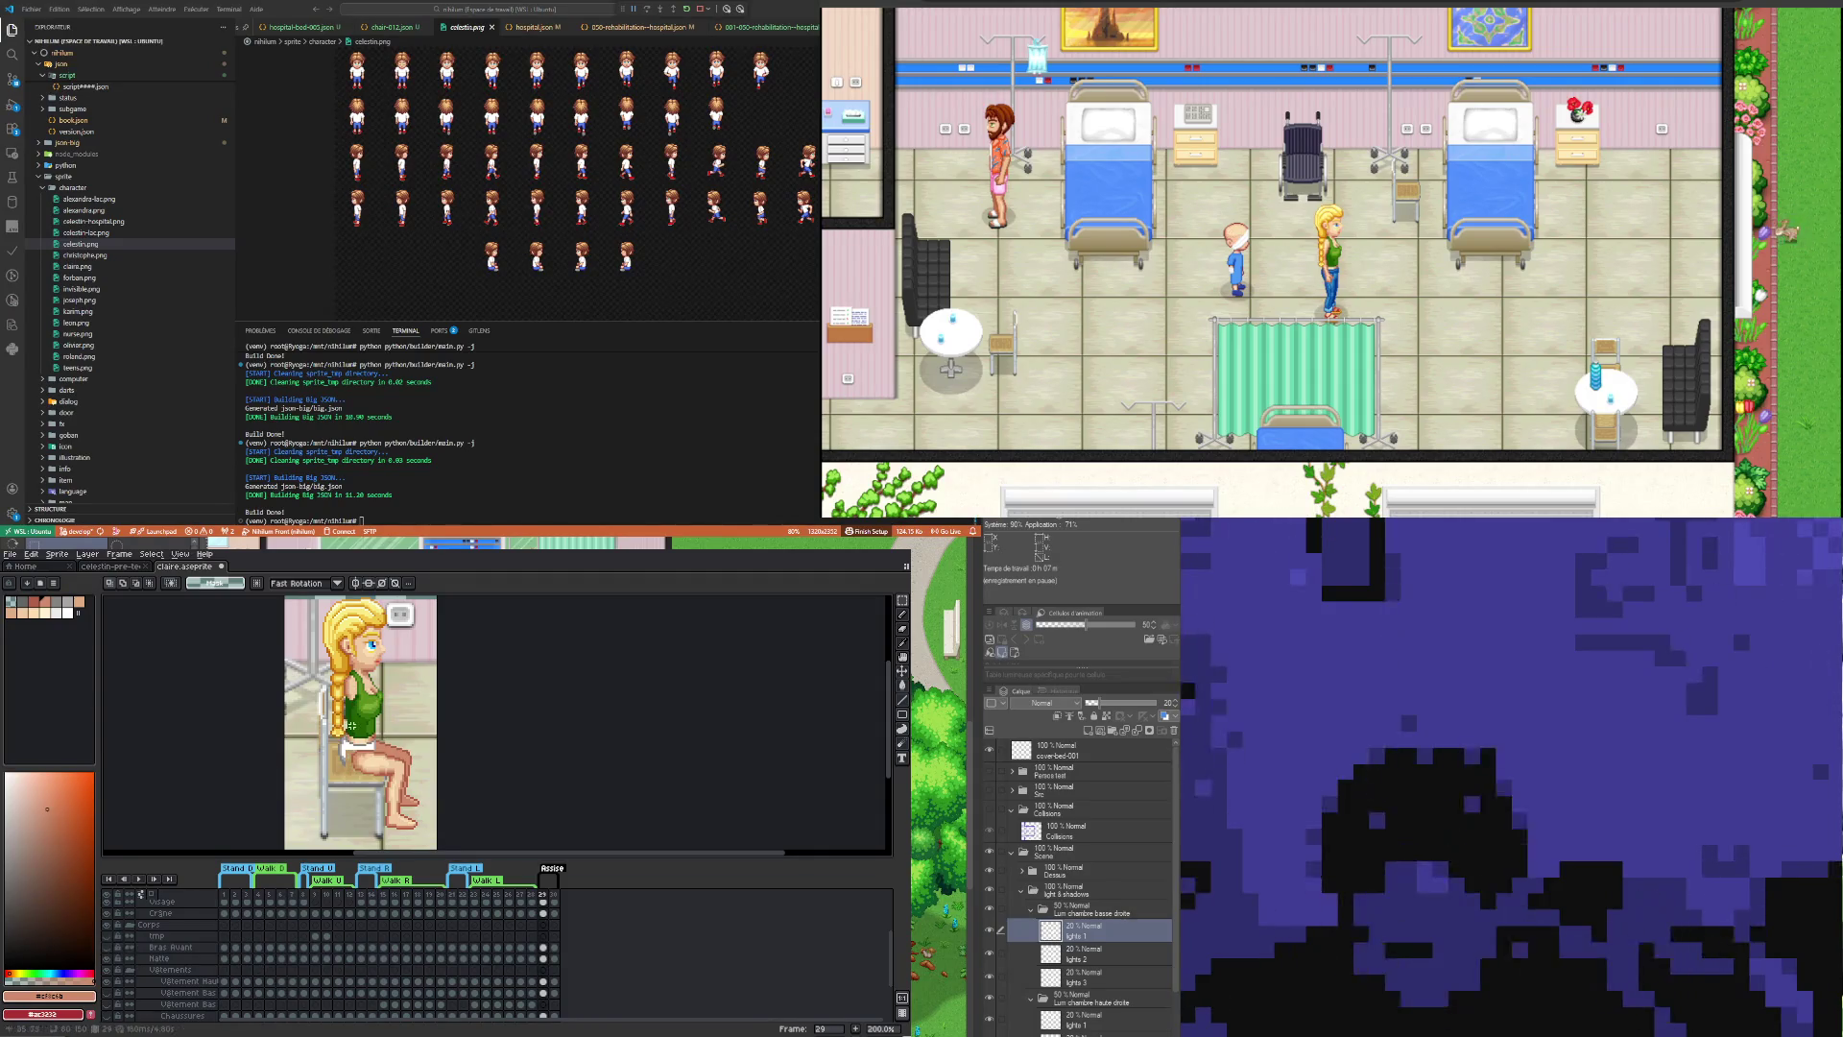
Step: Zoom into the legs, select the Tronc cel in frame 29 and sample the thigh's skin tone
{"action": "scroll", "coordinate": [366, 759], "scroll_direction": "up", "scroll_amount": 2}
{"action": "scroll", "coordinate": [365, 759], "scroll_direction": "down", "scroll_amount": 3}
{"action": "scroll", "coordinate": [355, 710], "scroll_direction": "up", "scroll_amount": 3}
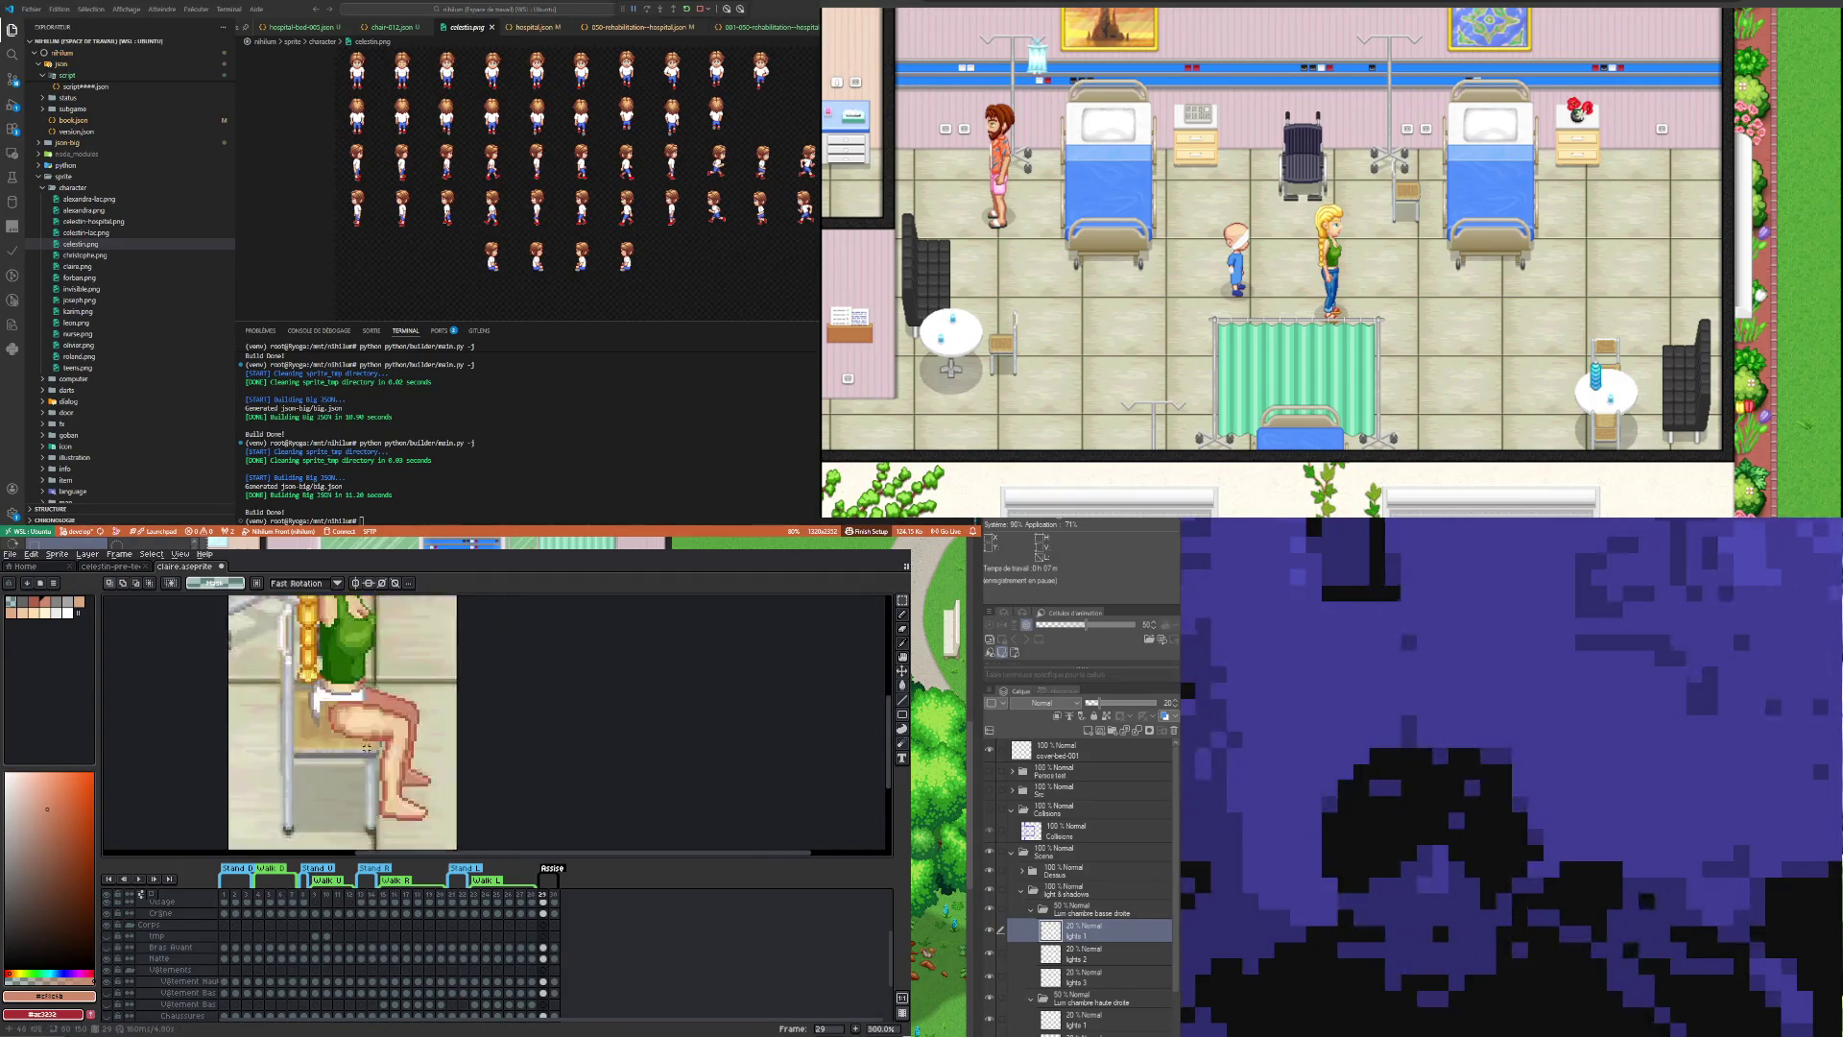
{"action": "scroll", "coordinate": [349, 672], "scroll_direction": "up", "scroll_amount": 1}
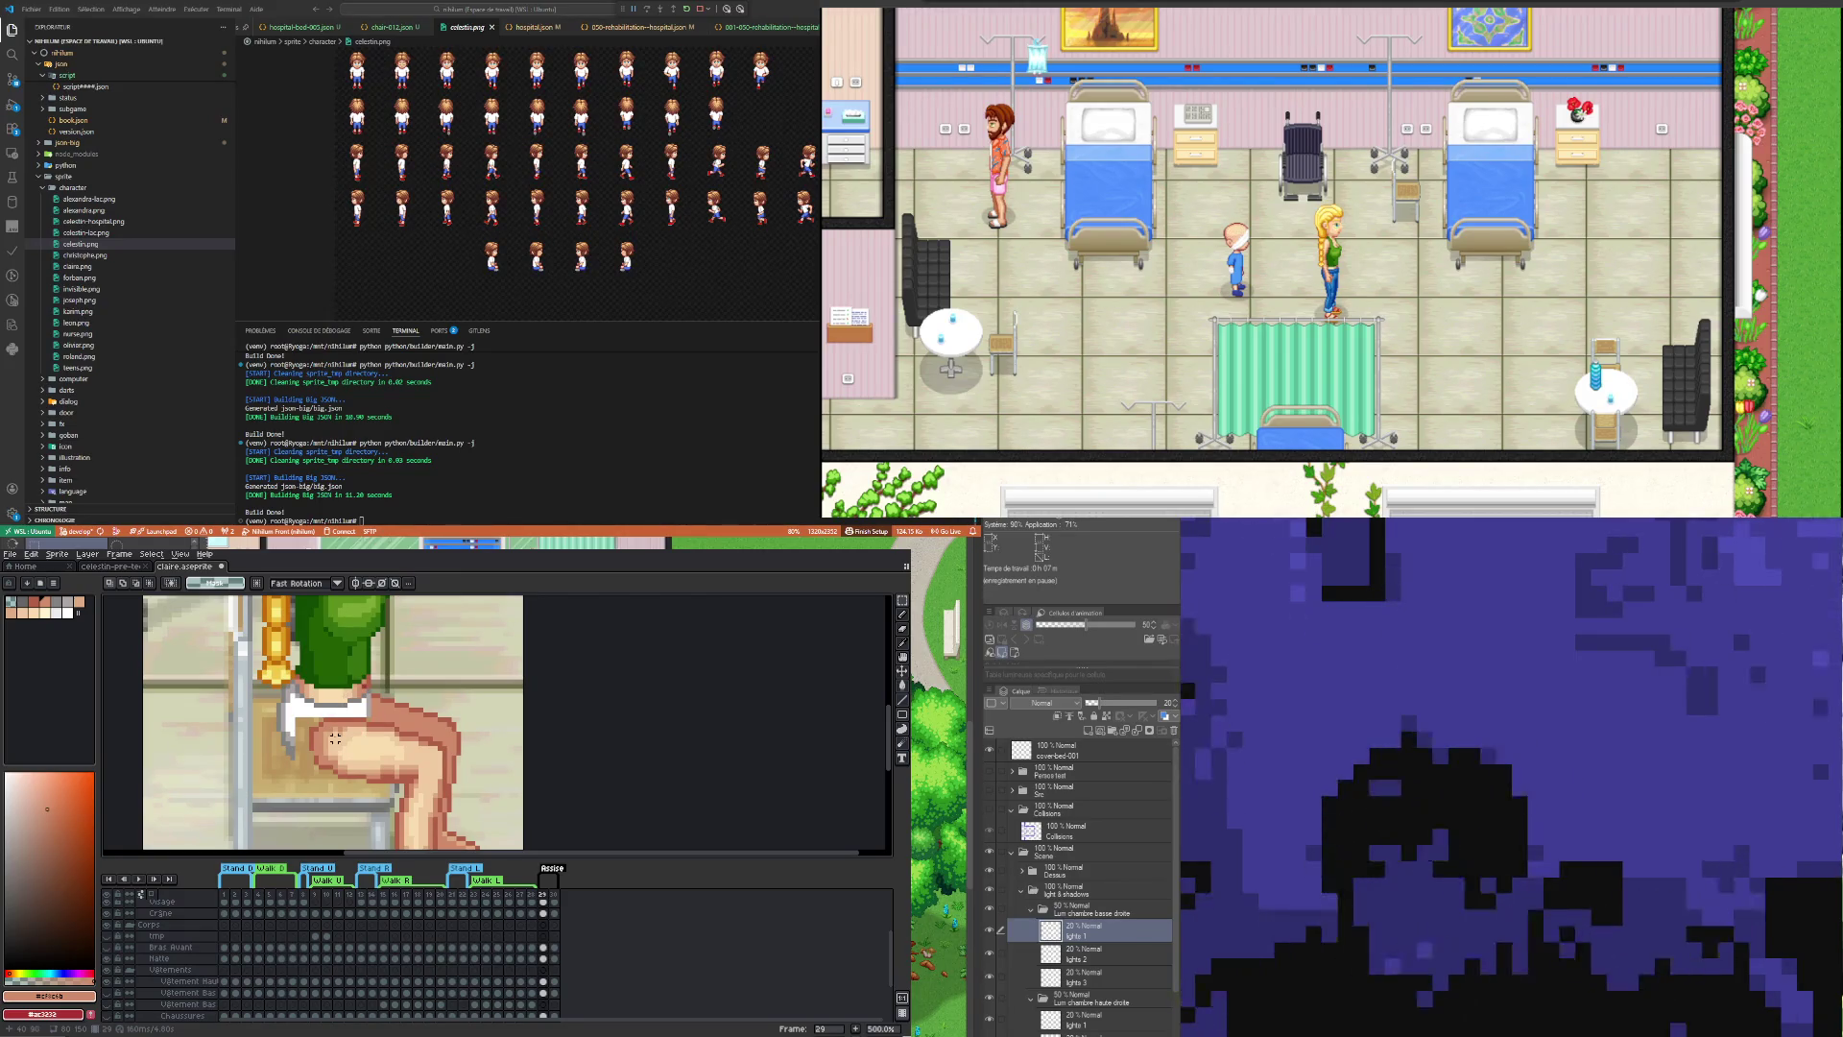
{"action": "scroll", "coordinate": [550, 976], "scroll_direction": "down", "scroll_amount": 2}
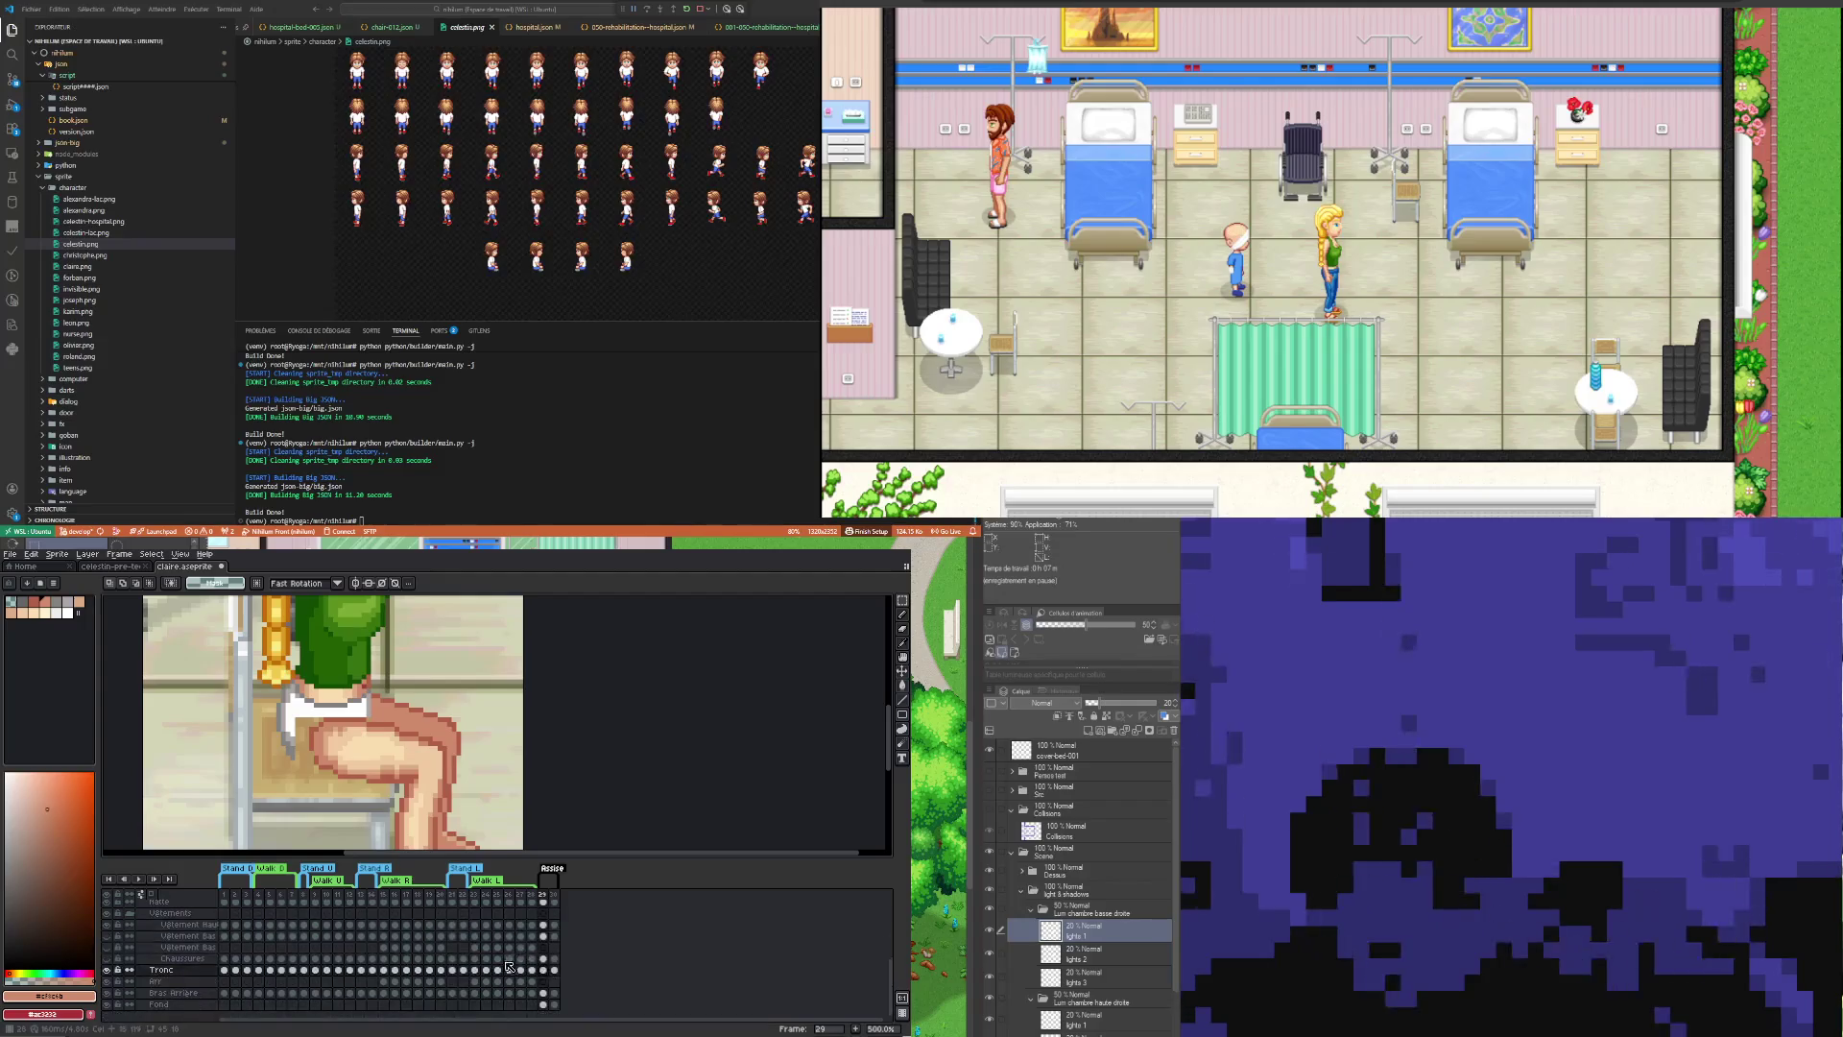
{"action": "left_click", "coordinate": [545, 970]}
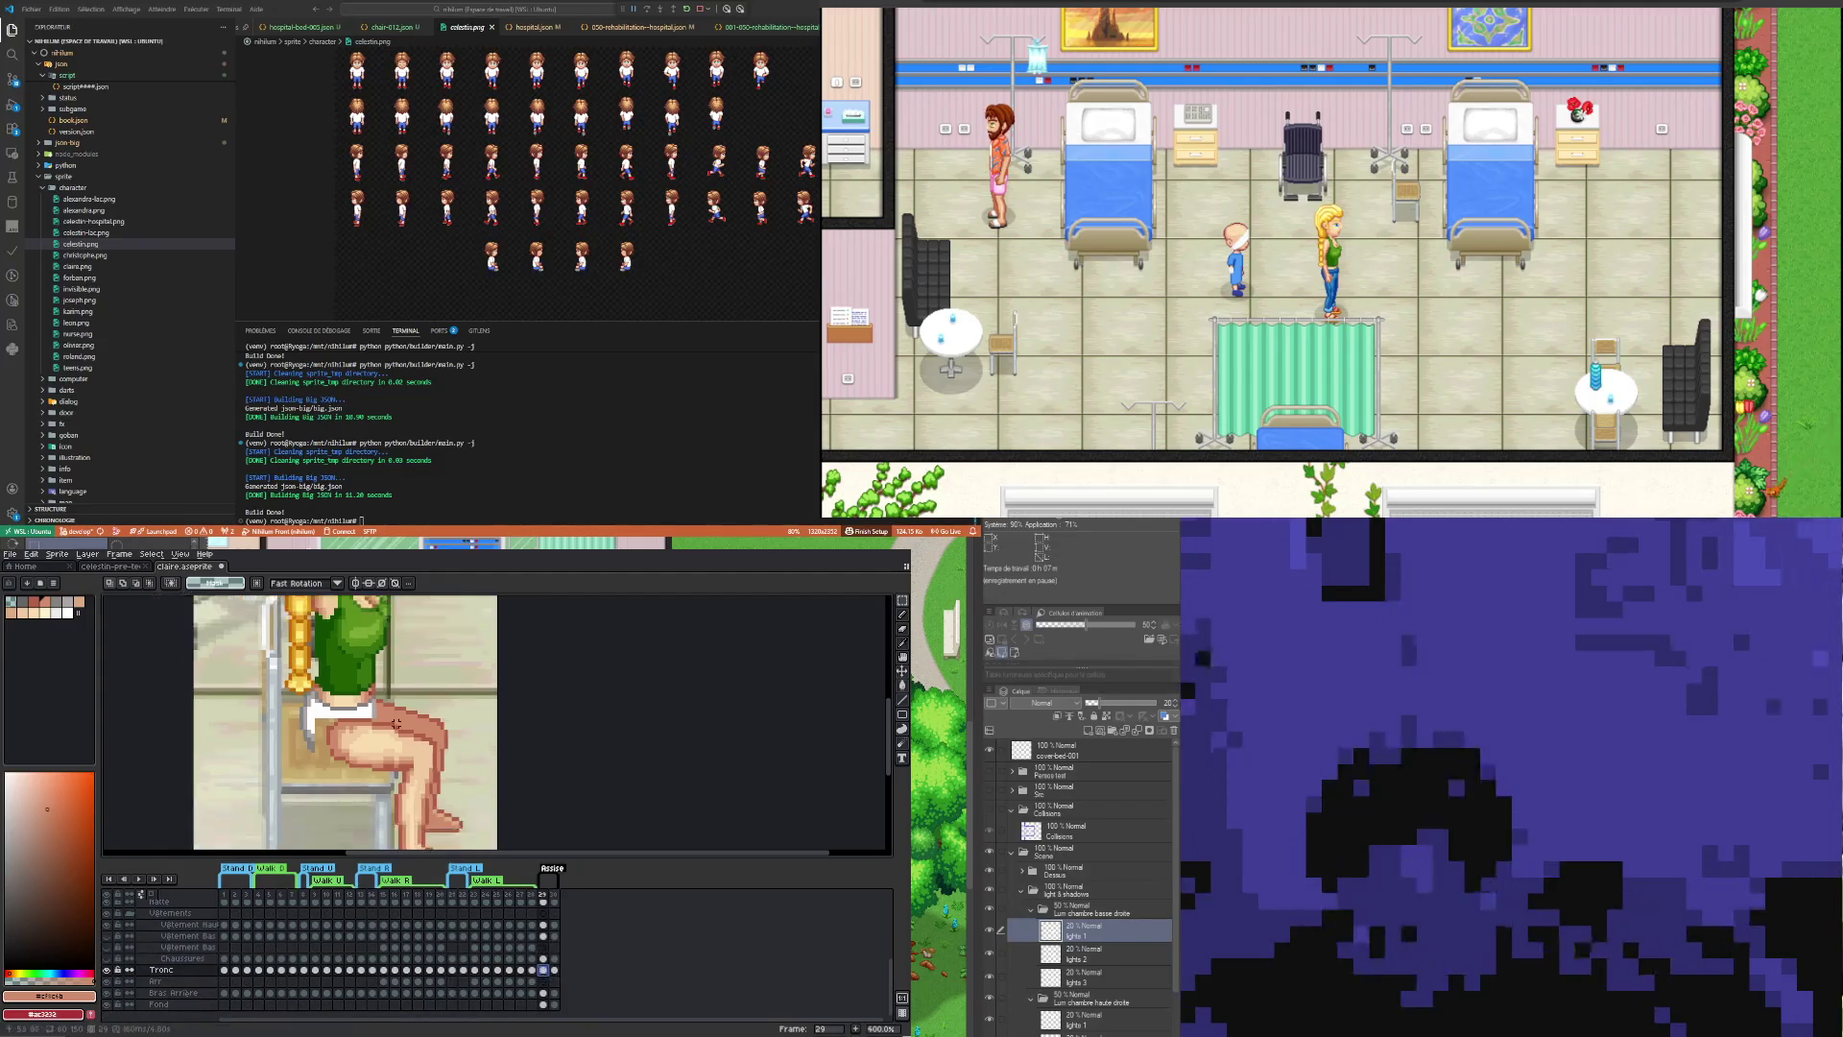
{"action": "key", "text": "i"}
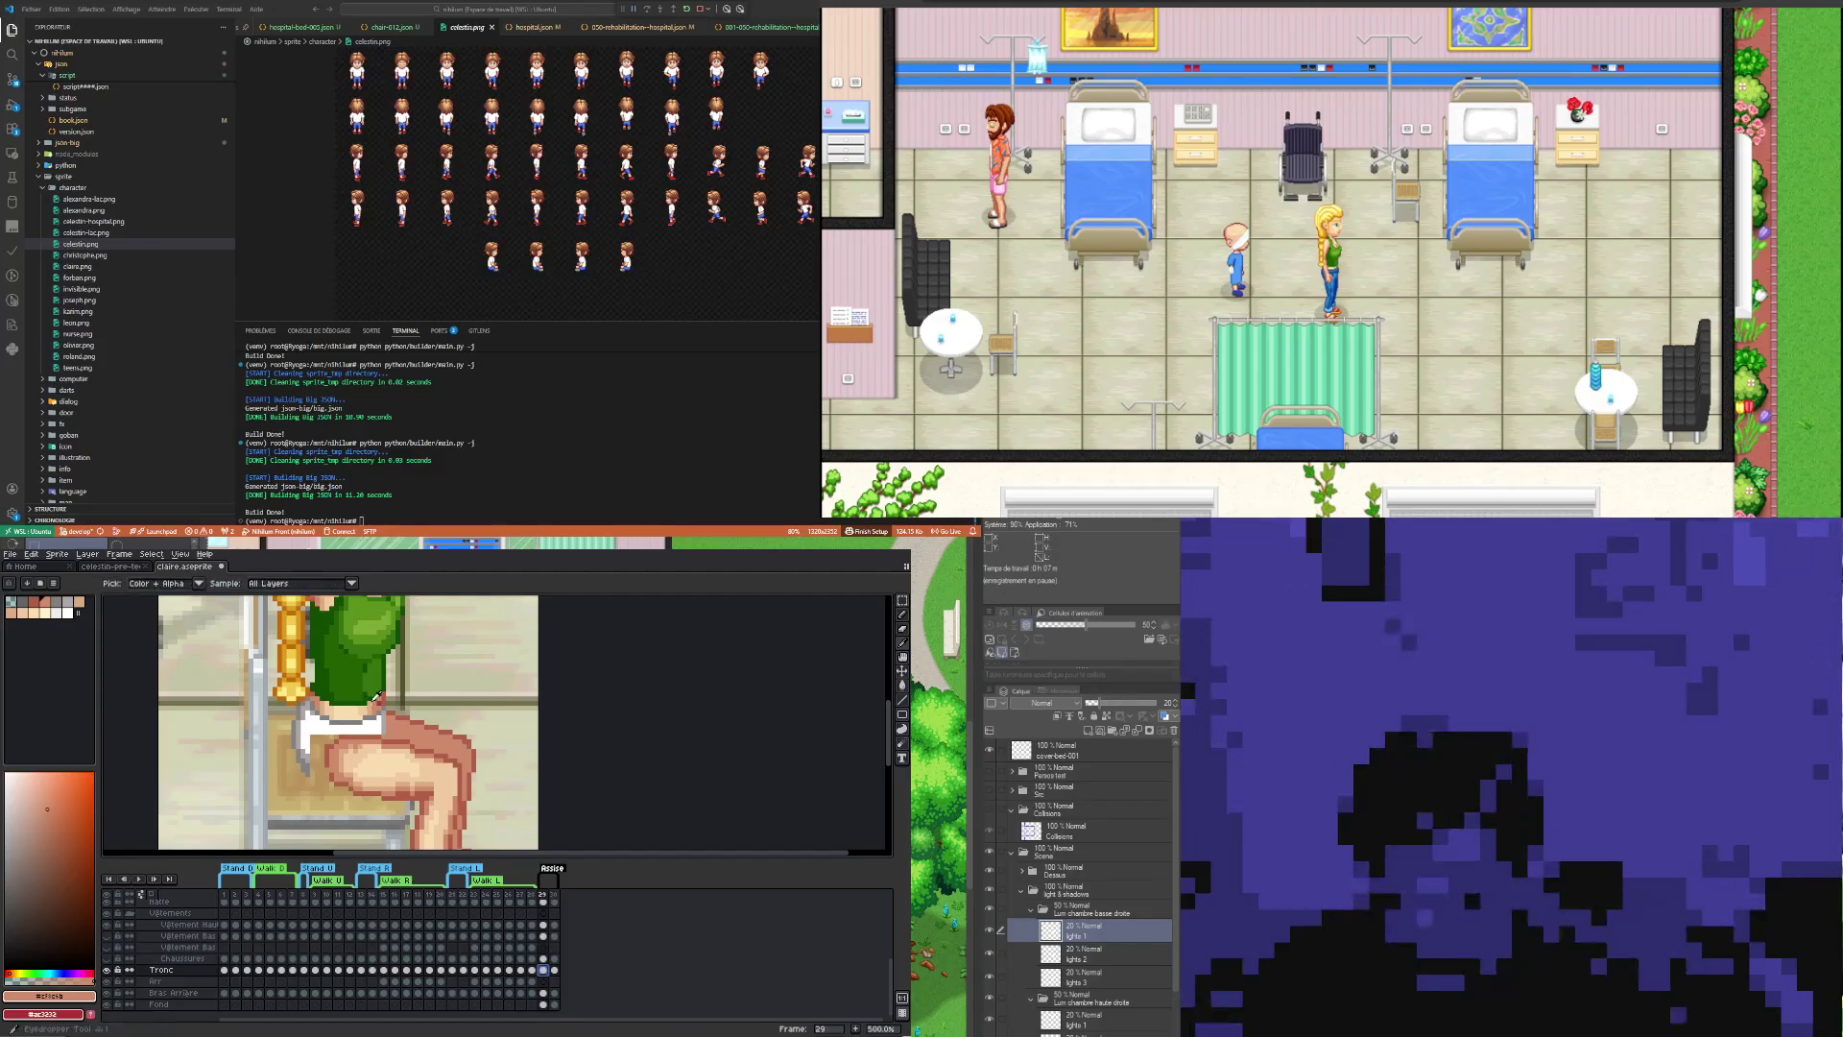
{"action": "left_click", "coordinate": [331, 752]}
{"action": "key", "text": "b"}
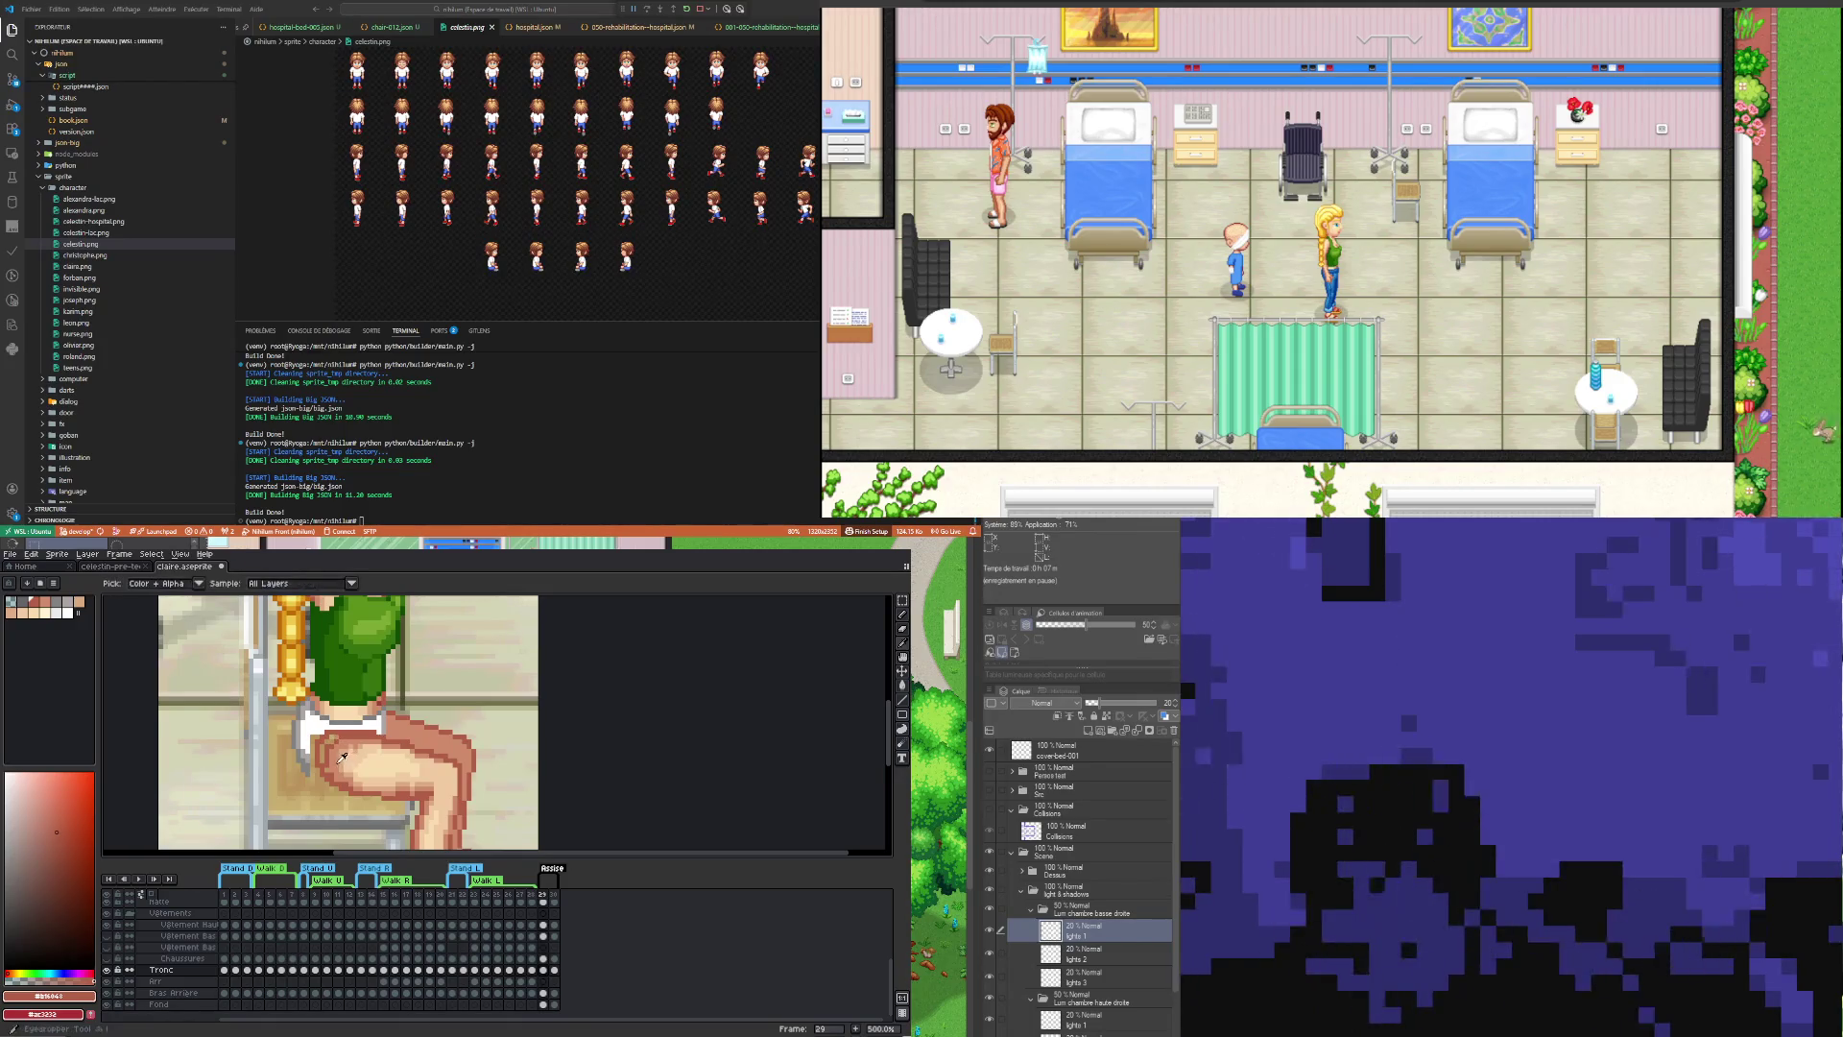
Step: Reshade the thigh and knee using skin tones #dcab81, #f0caa1 and #cf8c6b
{"action": "left_click", "coordinate": [329, 761], "text": "alt"}
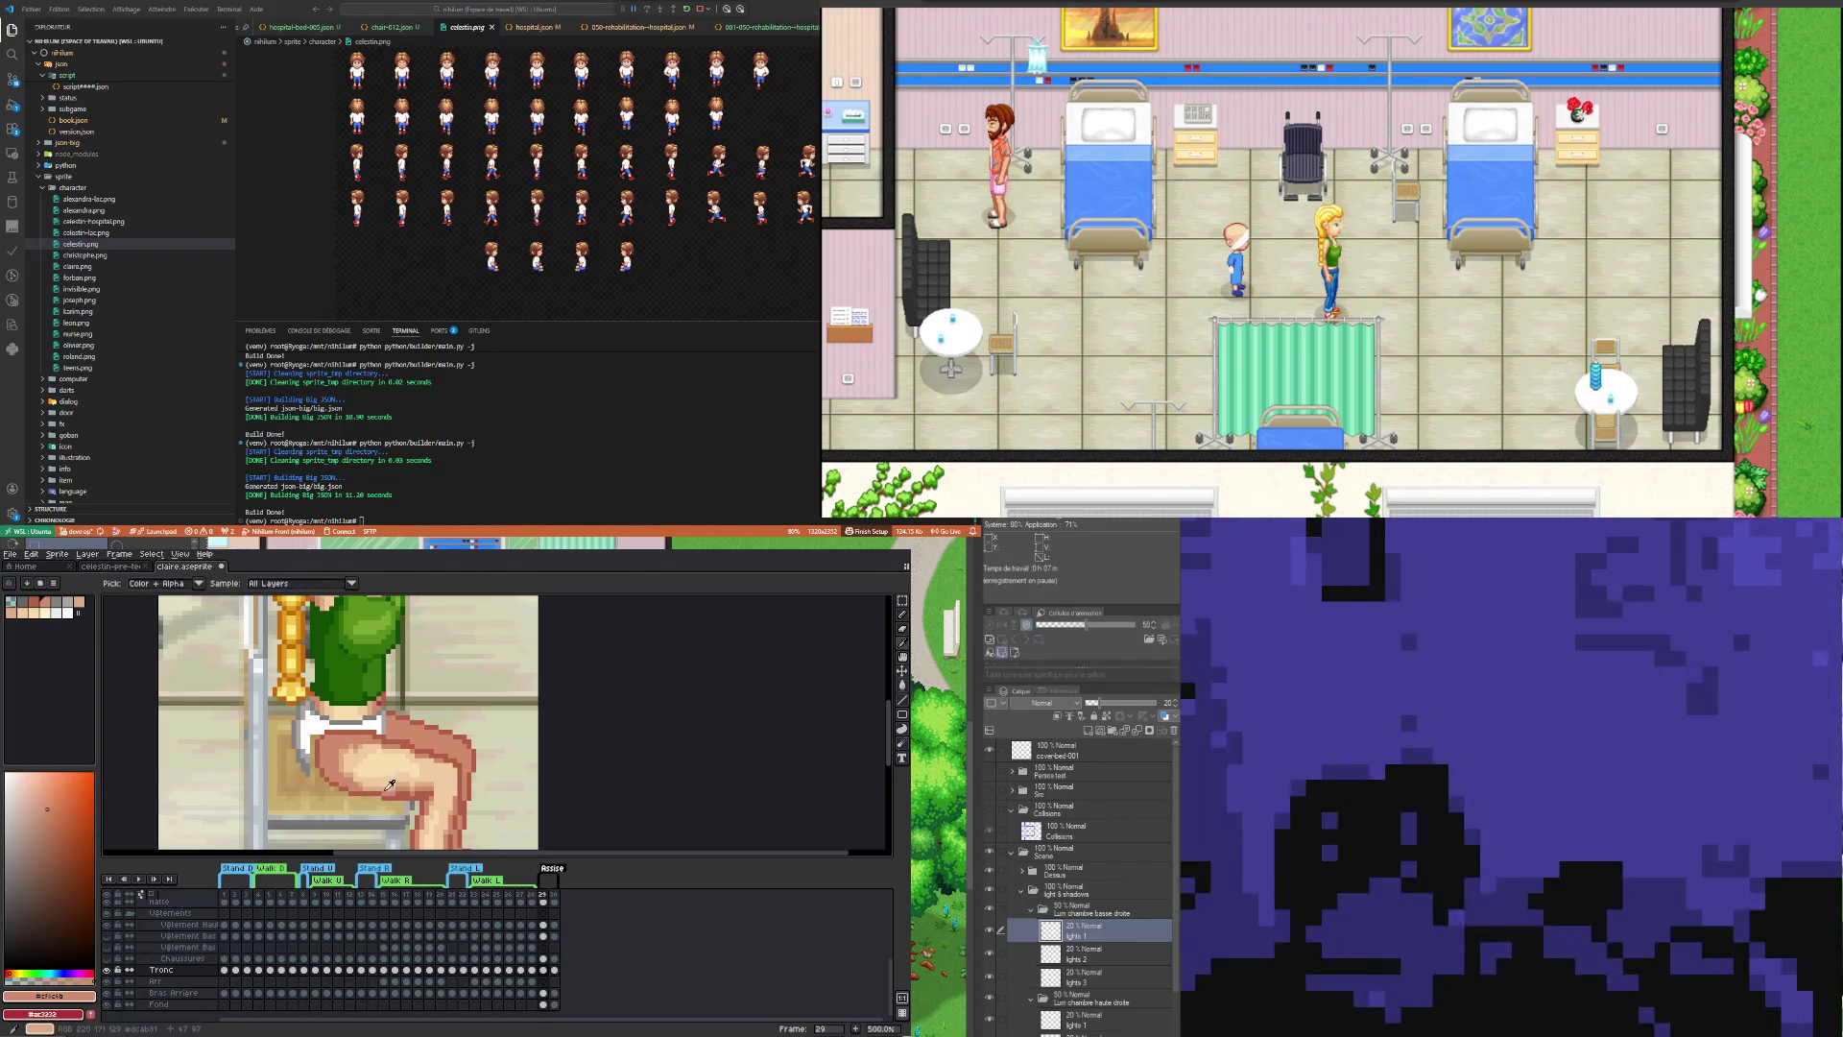
{"action": "left_click", "coordinate": [386, 785], "text": "alt"}
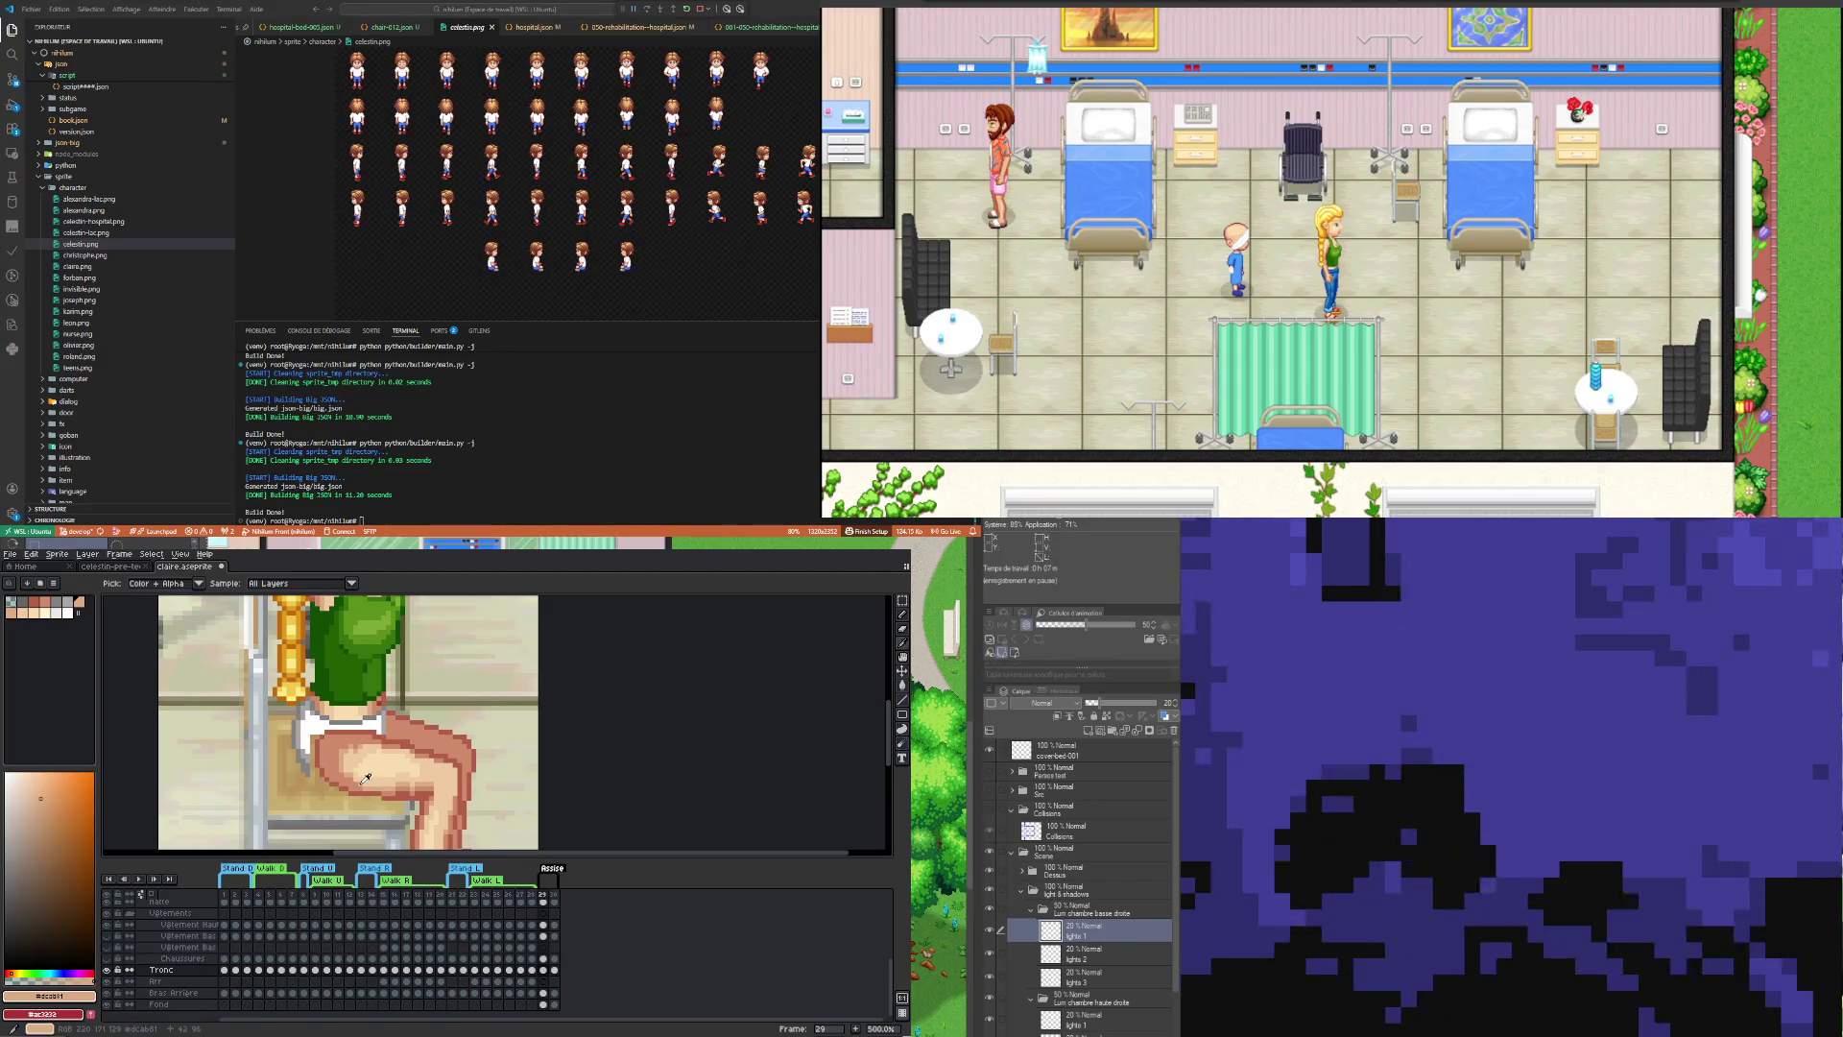
{"action": "key", "text": "b"}
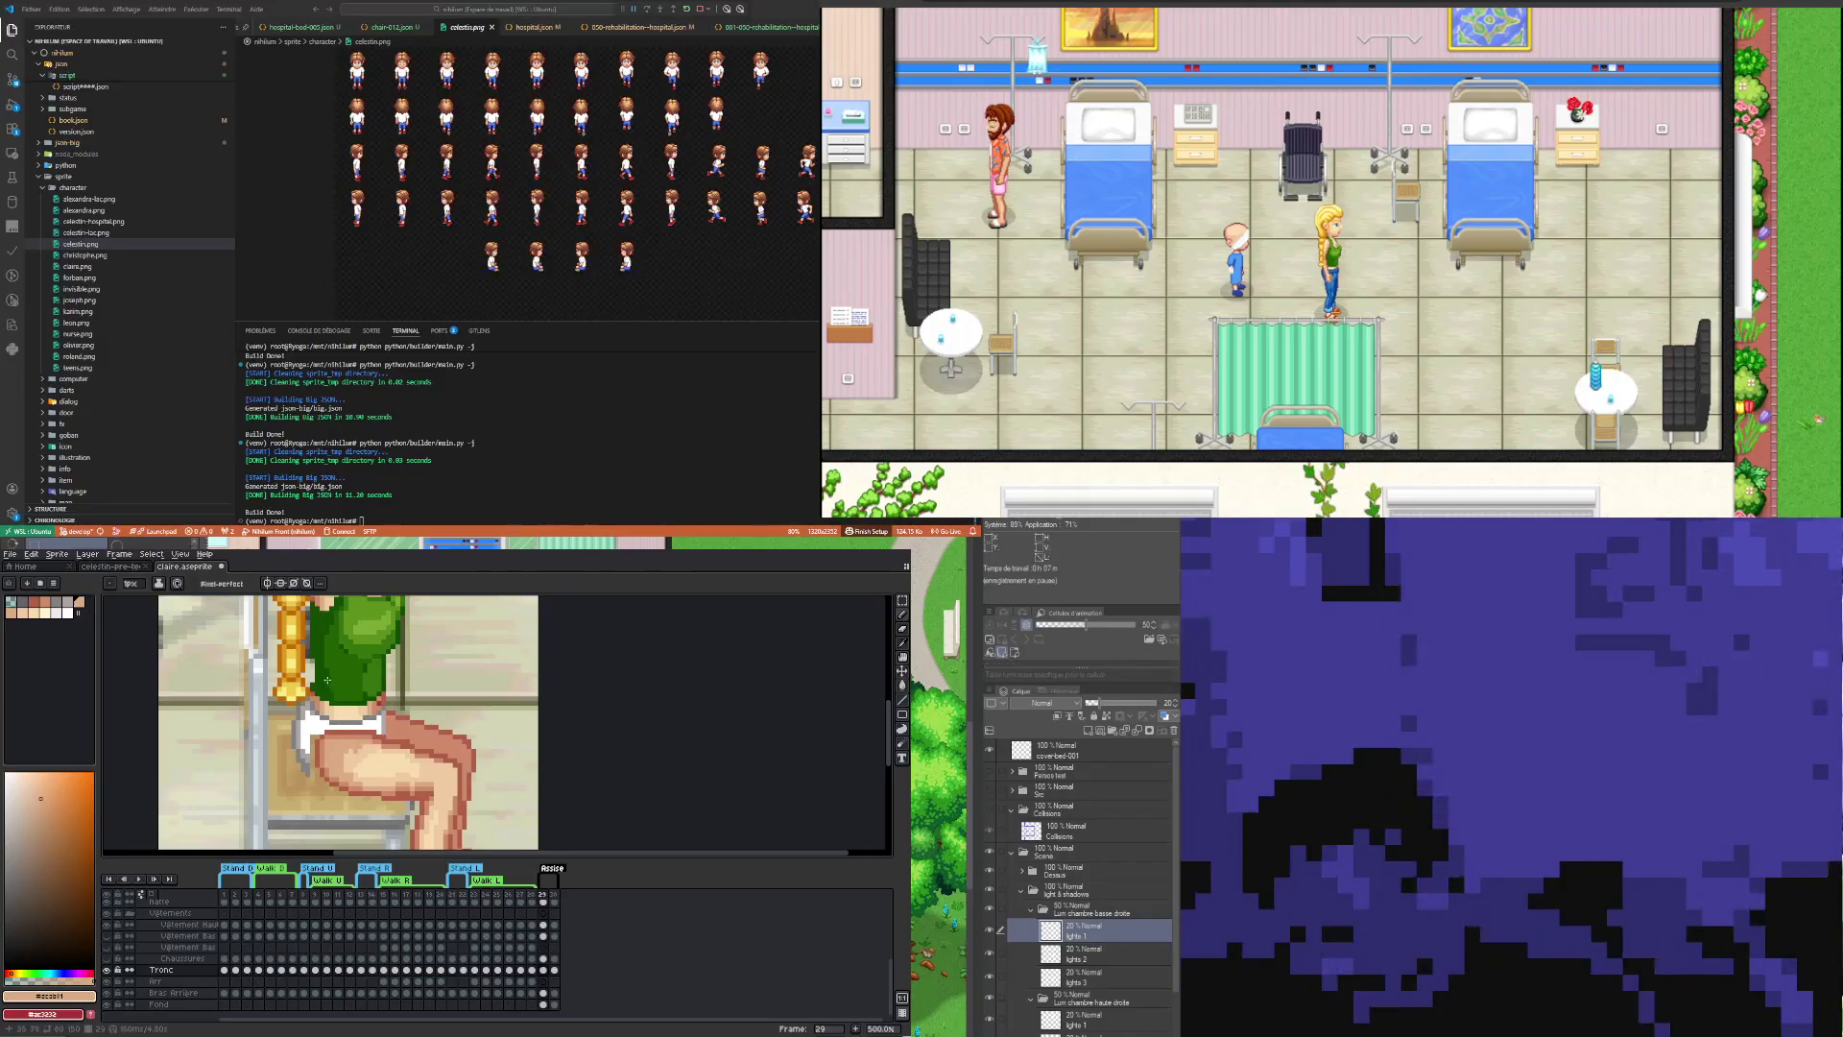
{"action": "left_click", "coordinate": [351, 766], "text": "alt"}
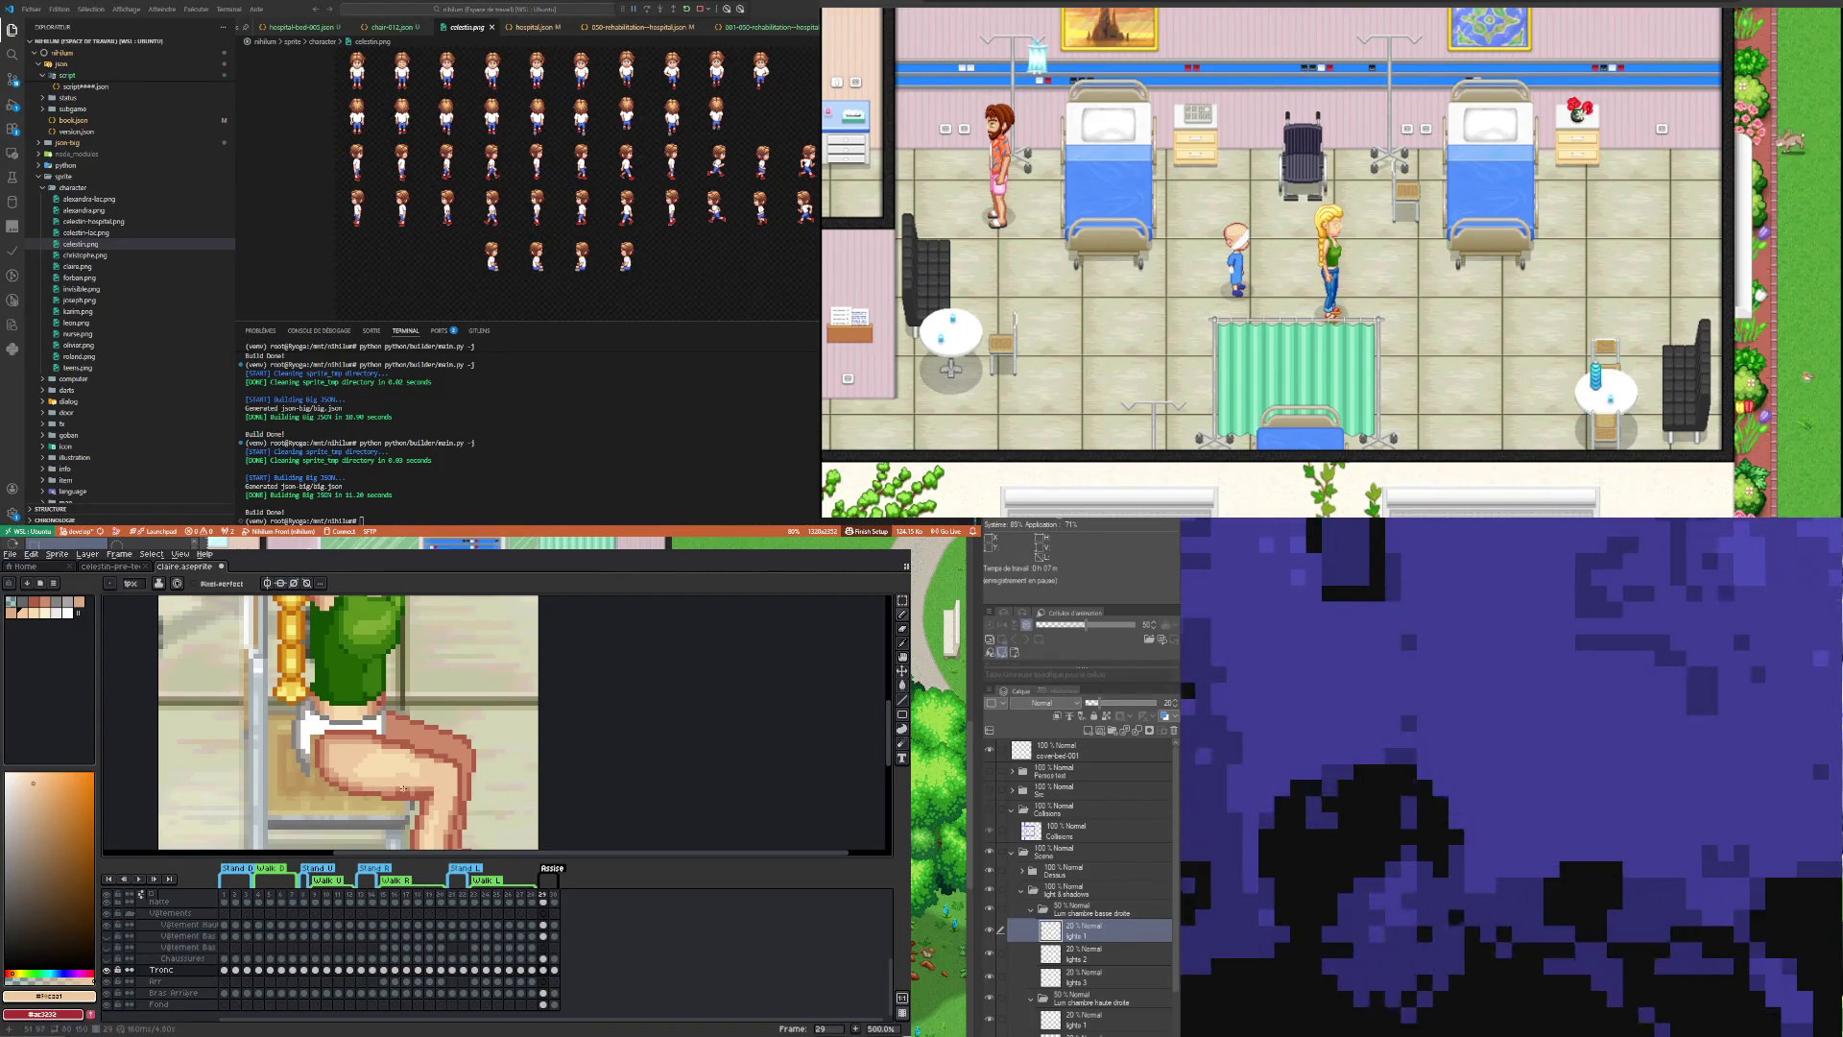
{"action": "left_click", "coordinate": [405, 784], "text": "alt"}
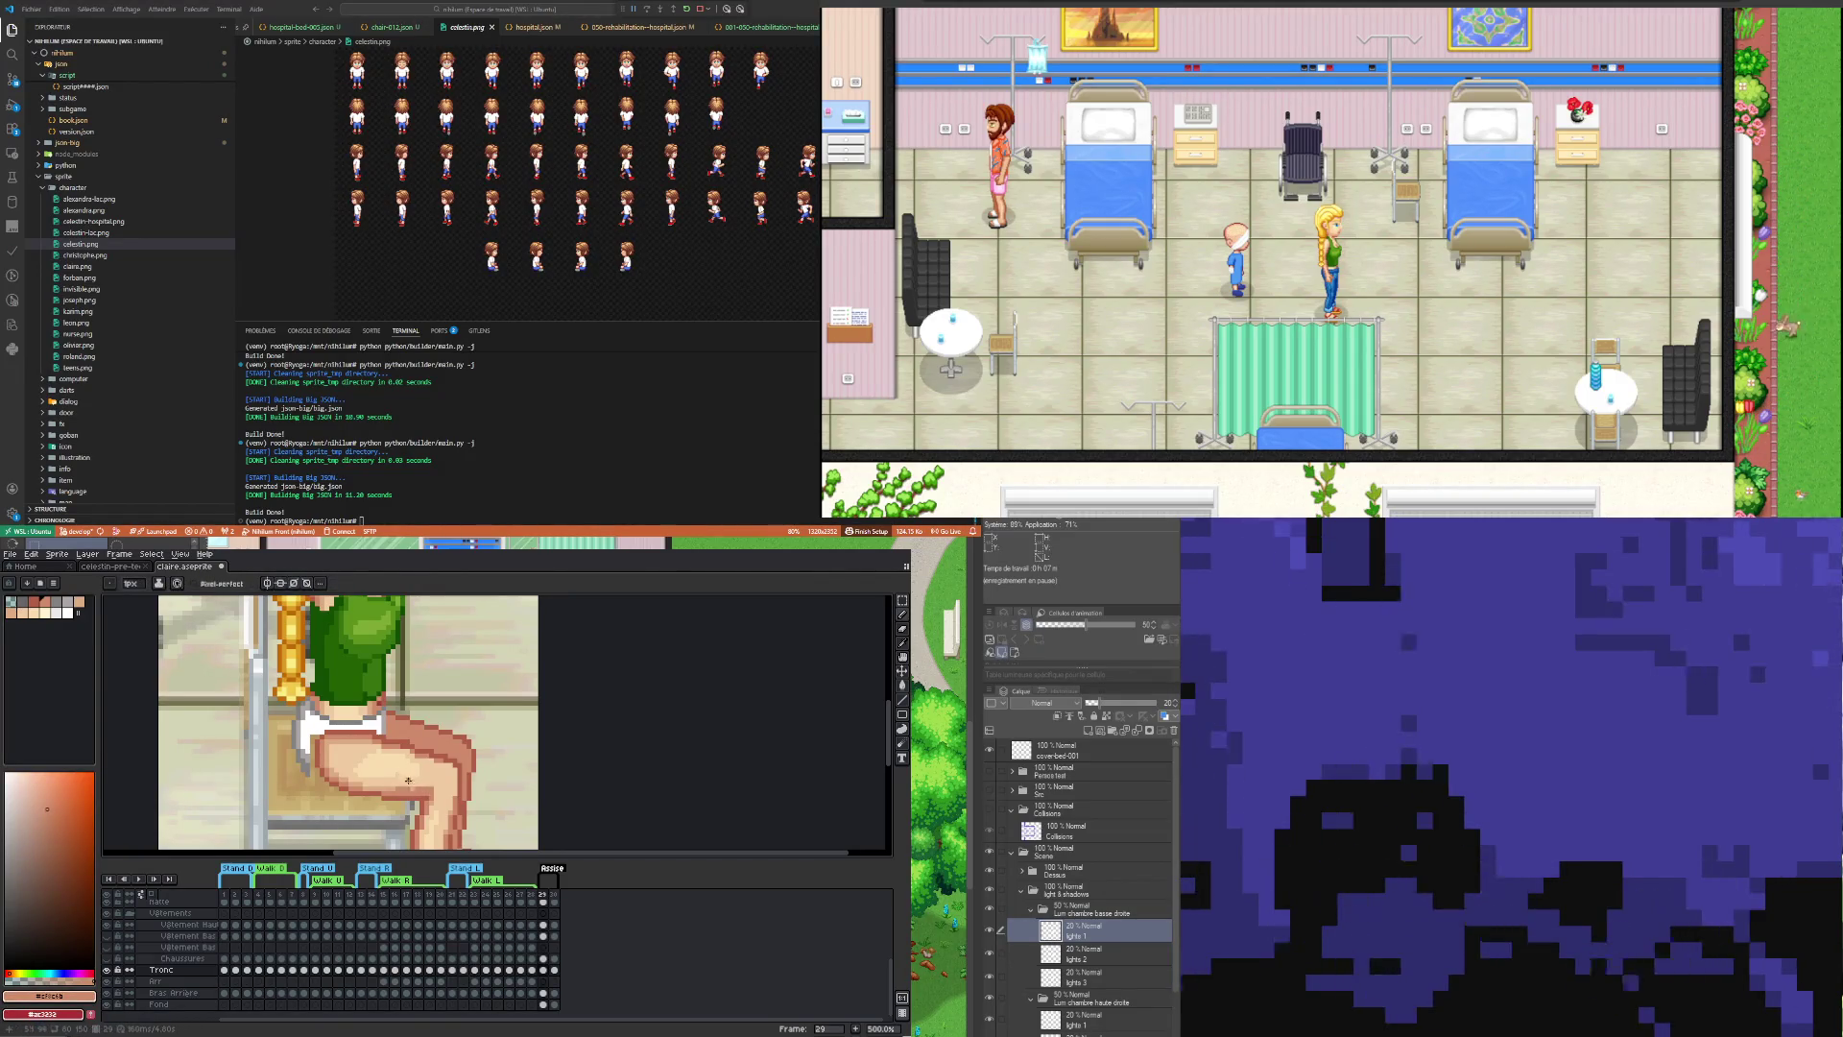
{"action": "left_click", "coordinate": [395, 786], "text": "alt"}
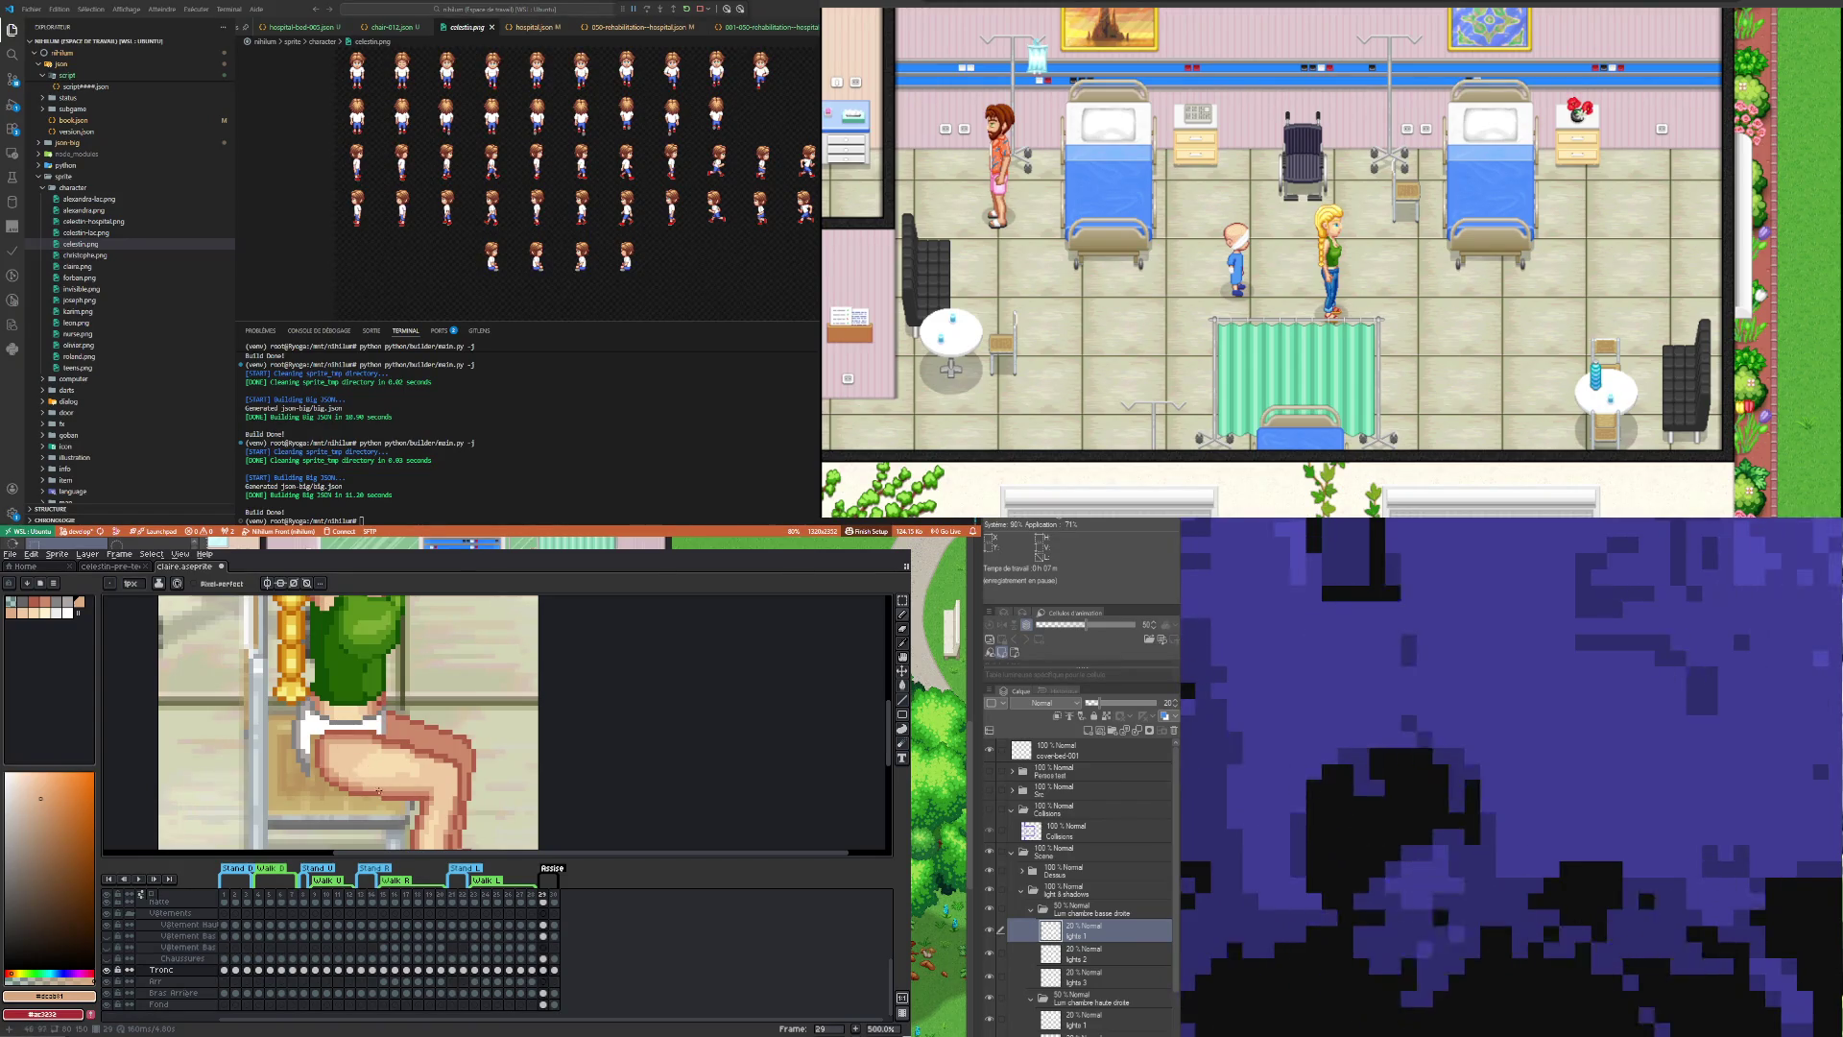
{"action": "left_click", "coordinate": [362, 787], "text": "alt"}
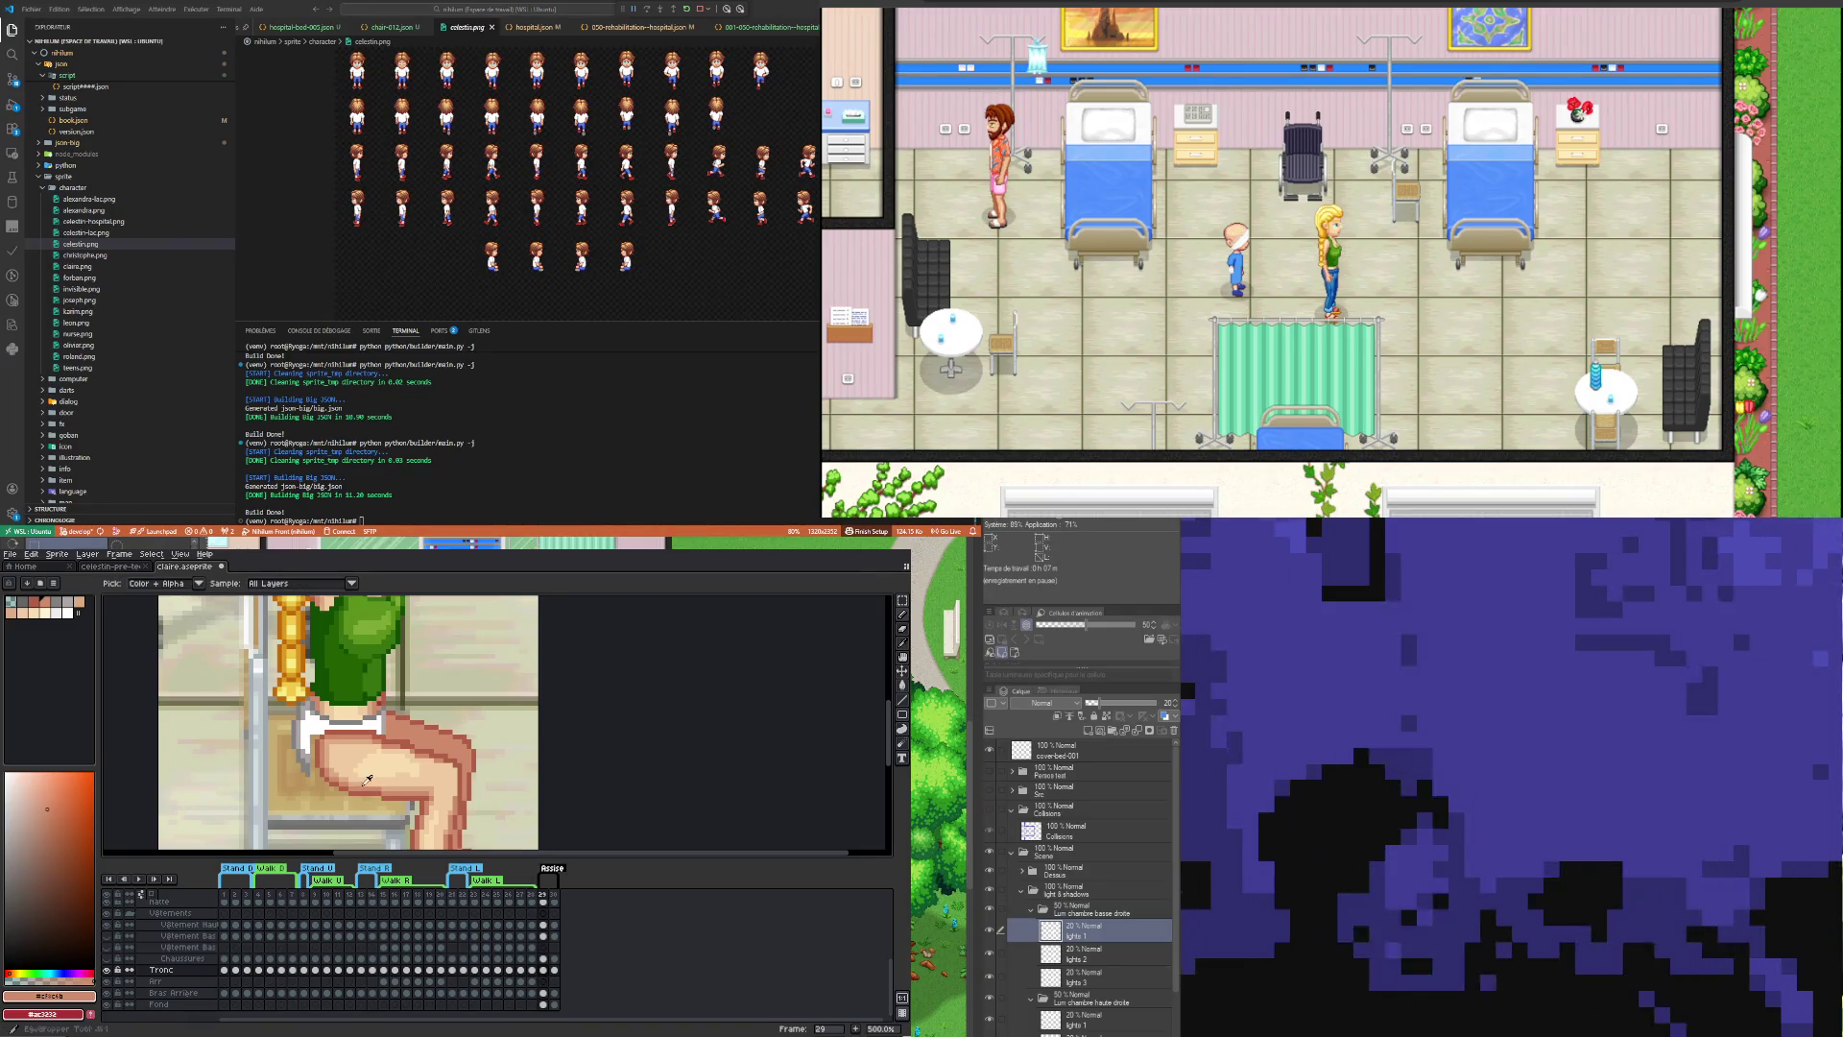
{"action": "left_click", "coordinate": [362, 779], "text": "alt"}
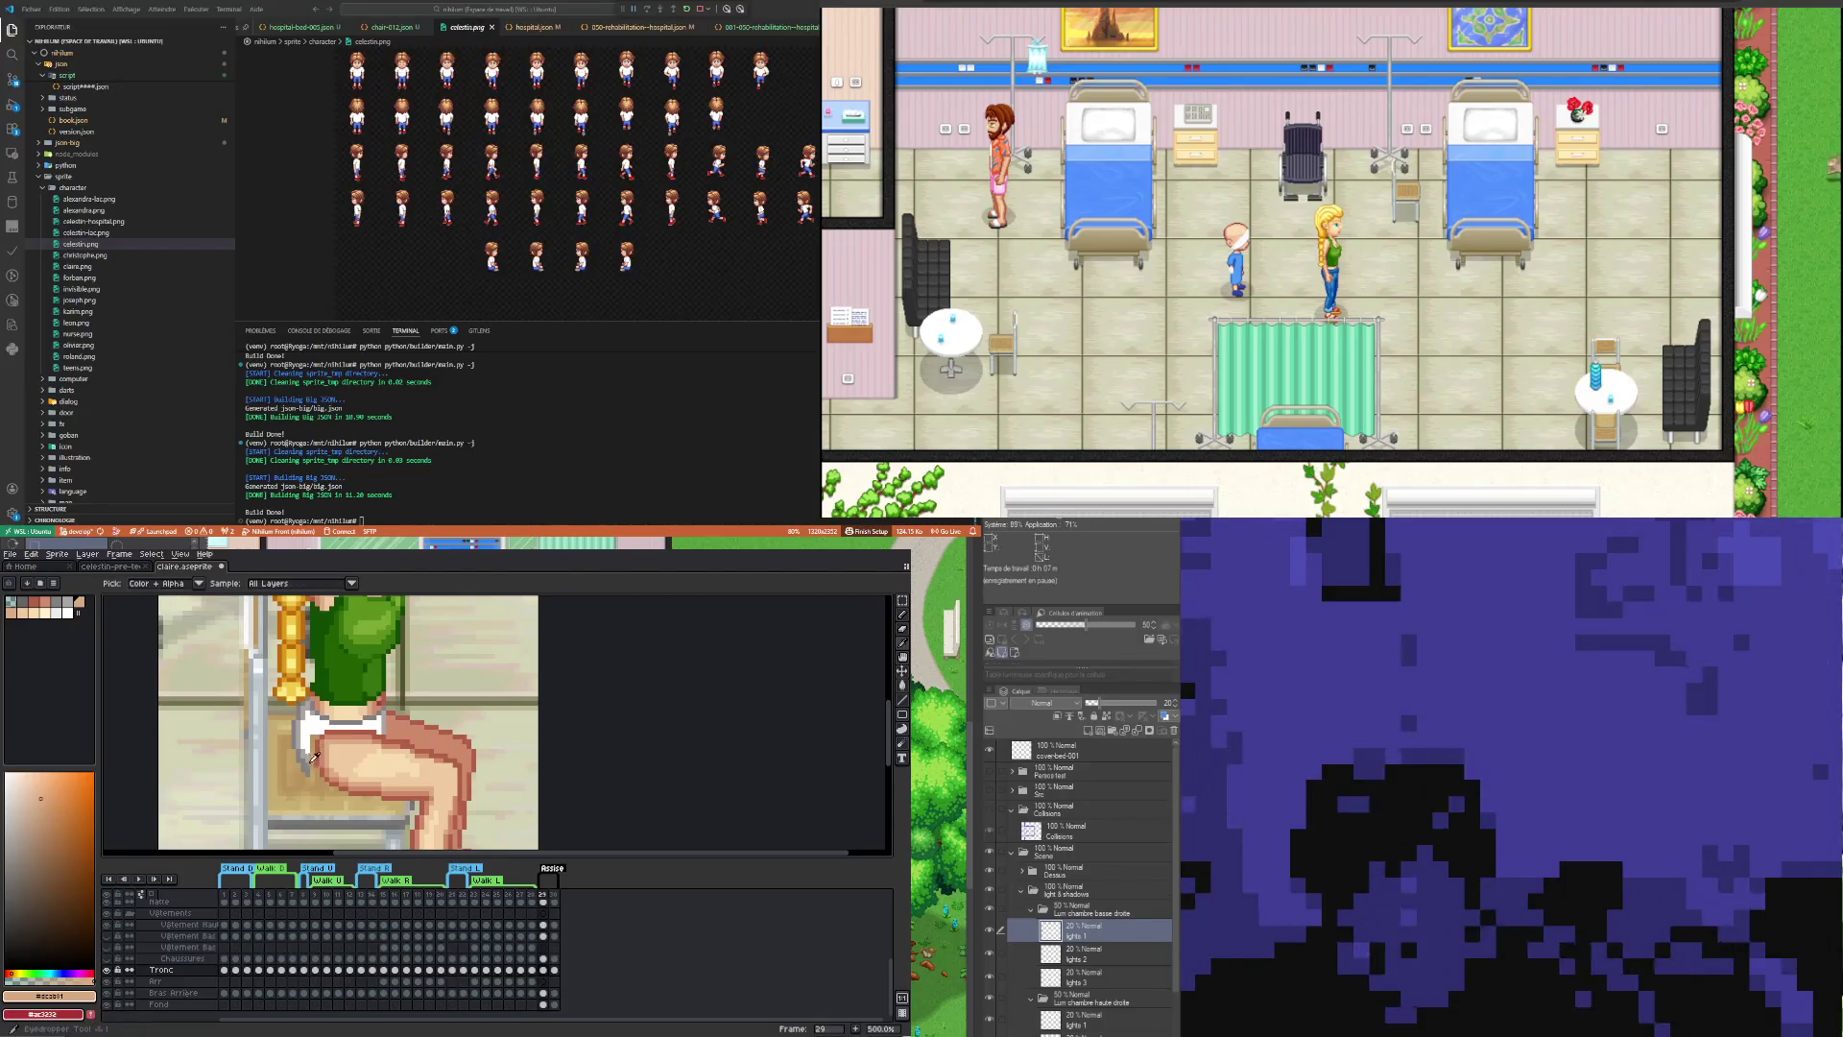
Step: Touch up the chair edge with greys #818181 and #aca5a5 and the shorts with white, then zoom out
{"action": "left_click", "coordinate": [310, 763], "text": "alt"}
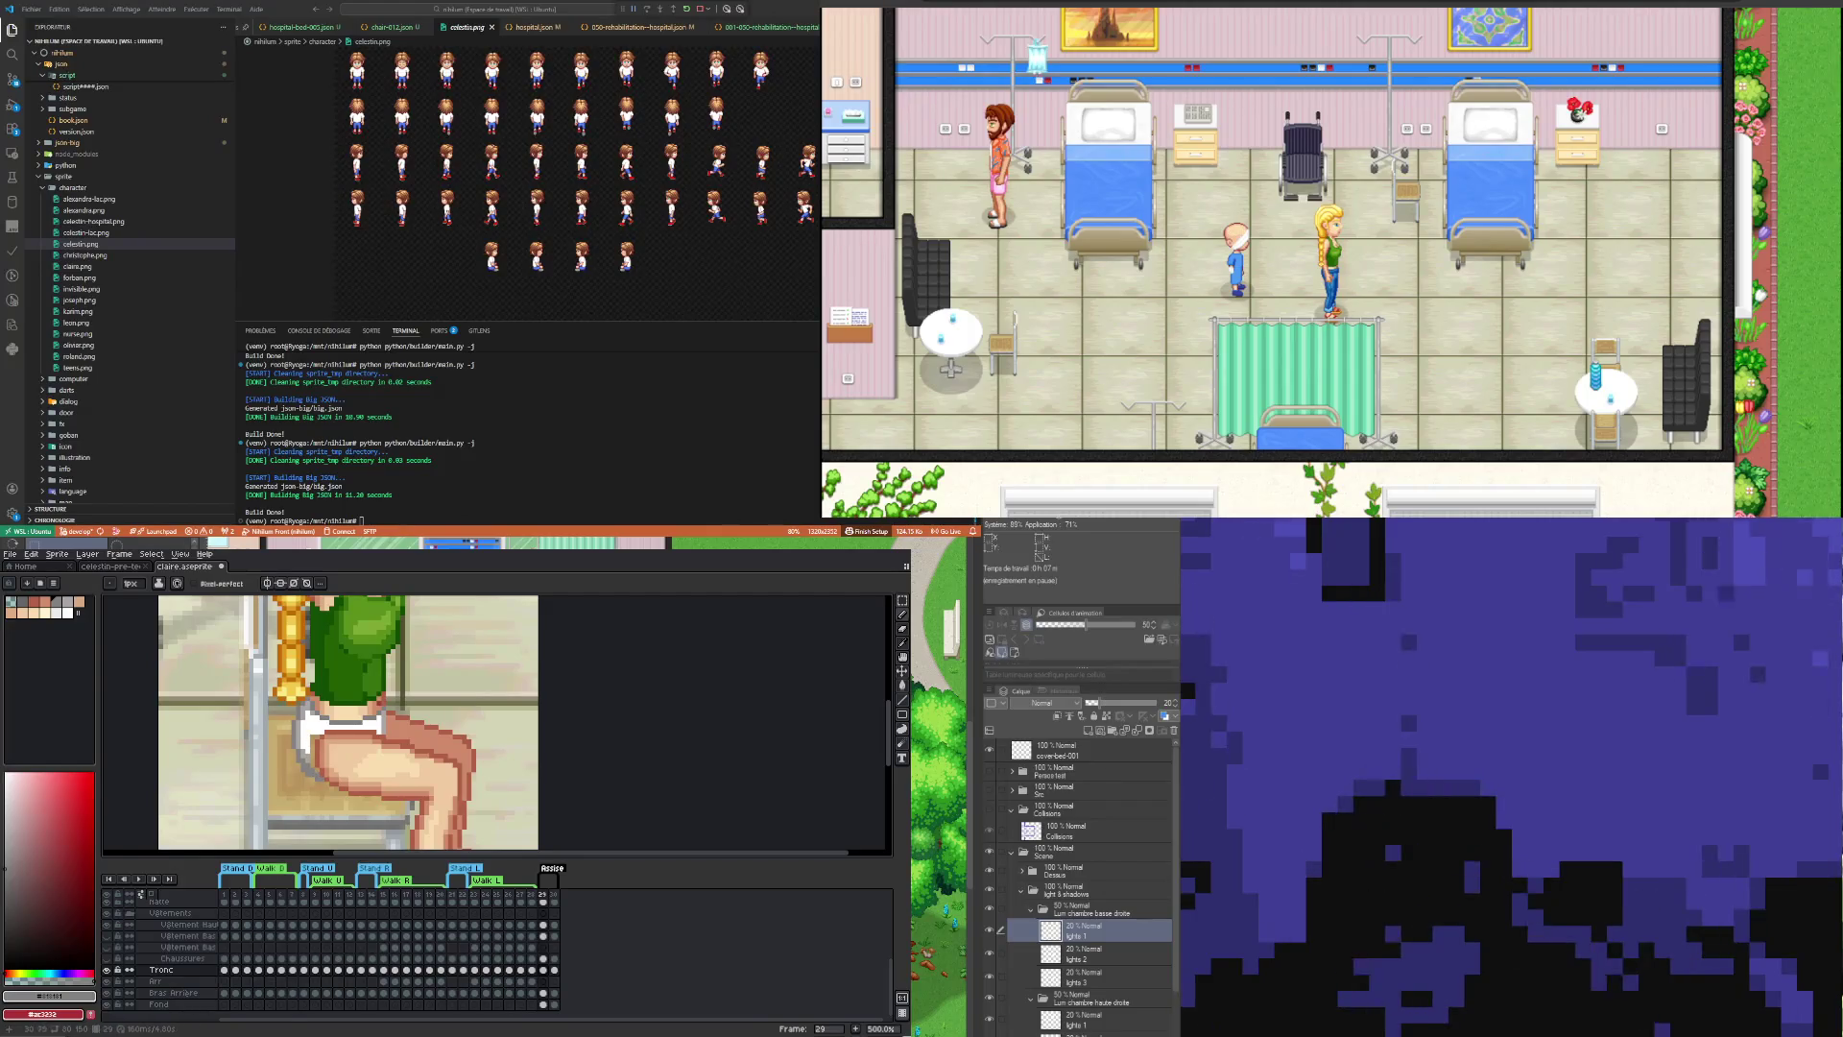
{"action": "left_click", "coordinate": [313, 755], "text": "alt"}
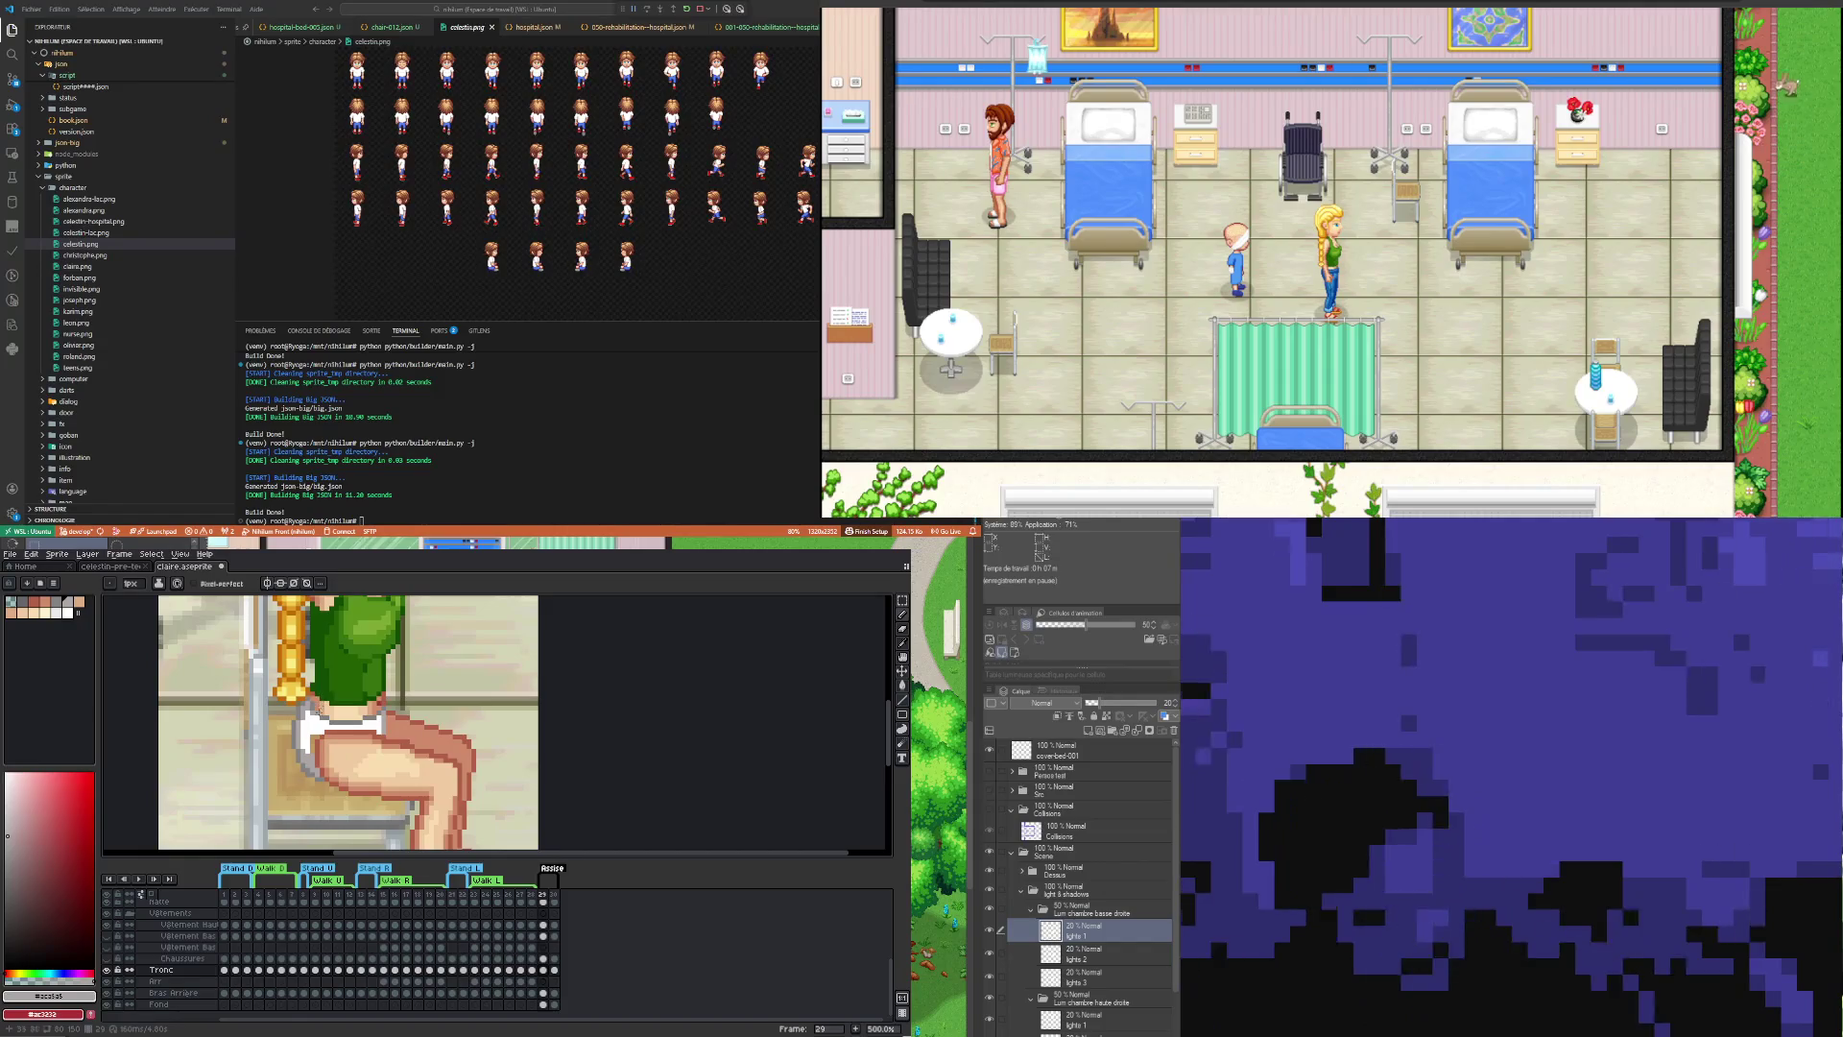
{"action": "left_click", "coordinate": [315, 726], "text": "alt"}
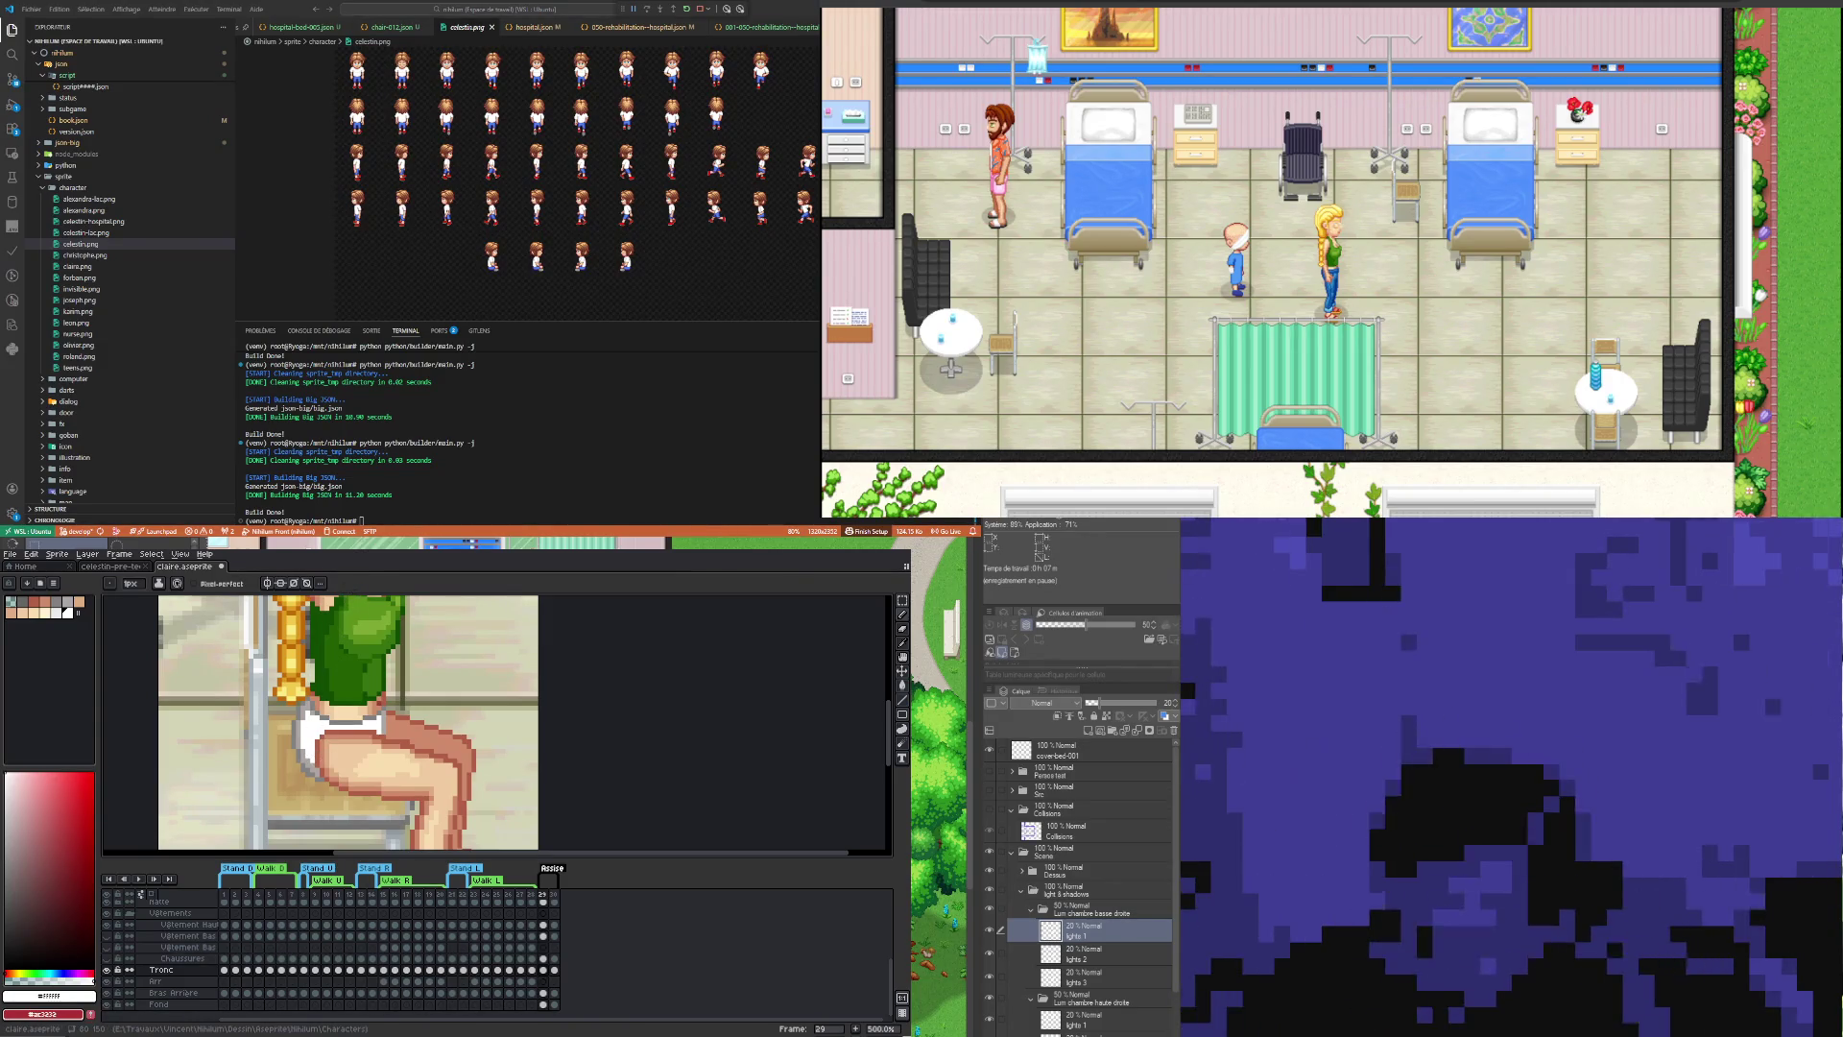
{"action": "scroll", "coordinate": [357, 755], "scroll_direction": "down", "scroll_amount": 3}
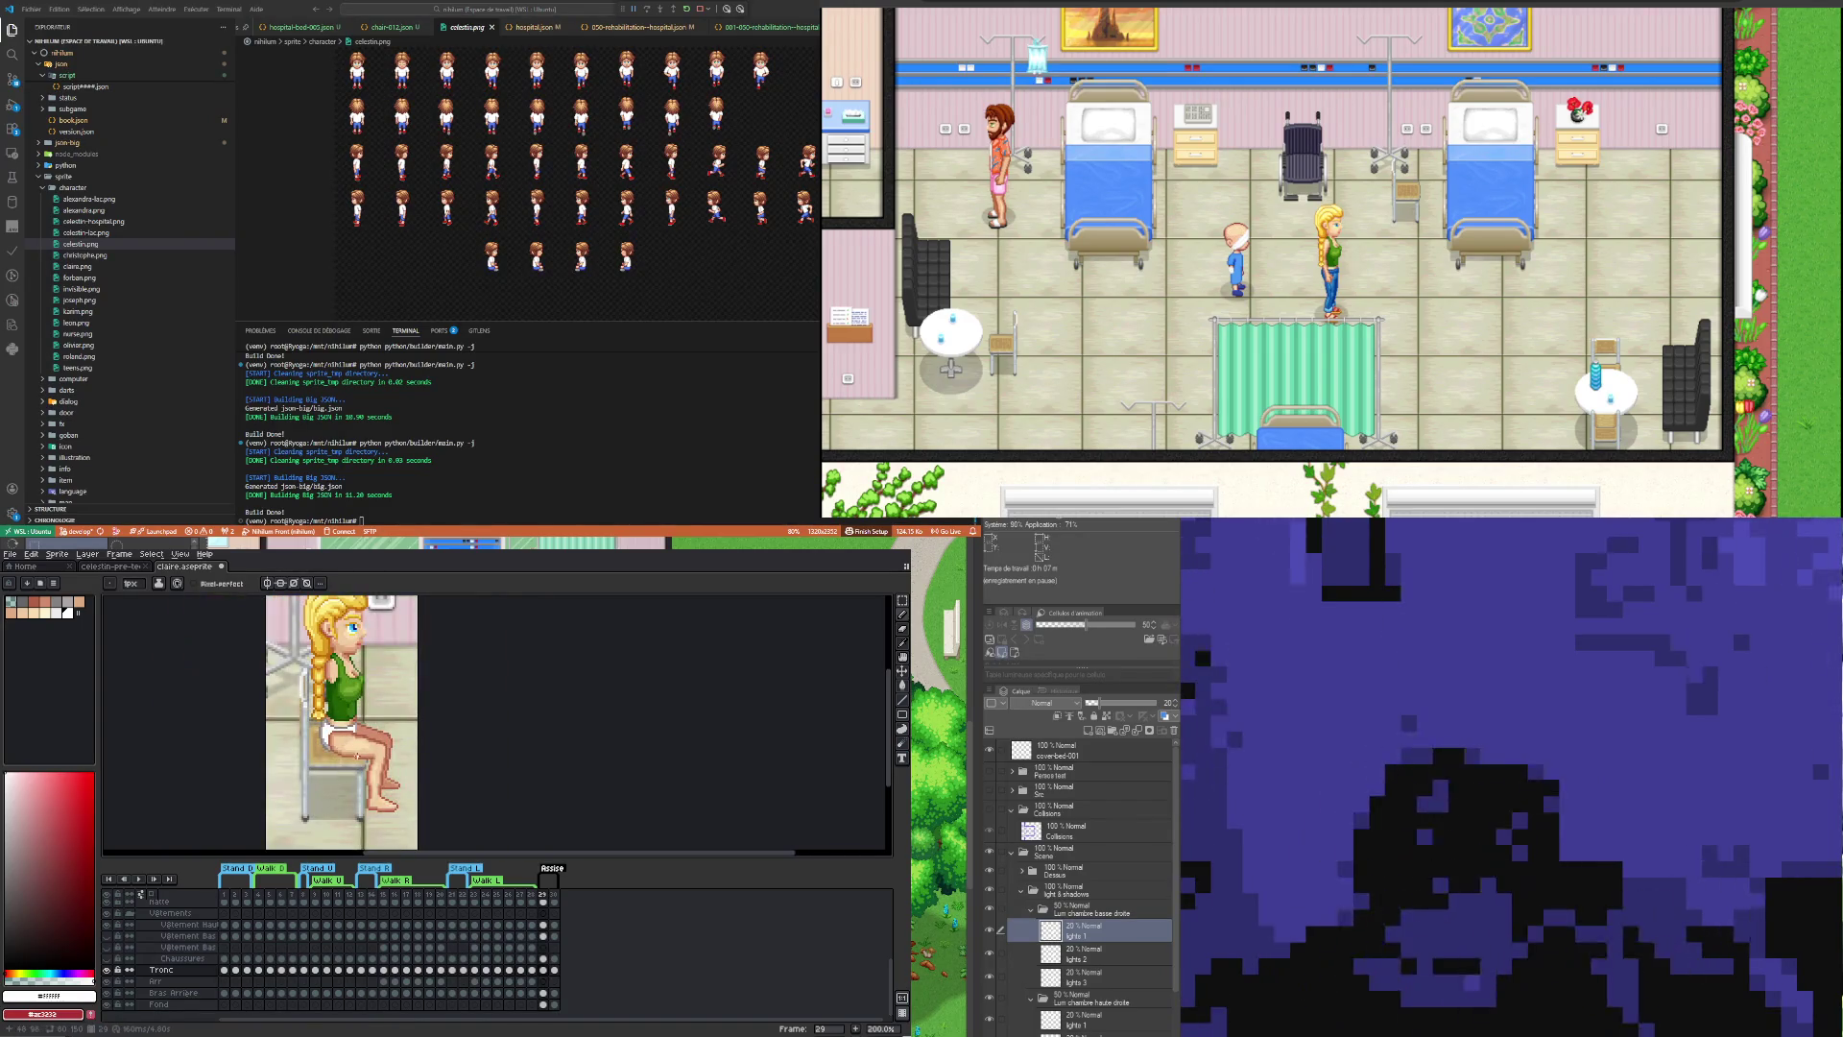
{"action": "scroll", "coordinate": [358, 755], "scroll_direction": "up", "scroll_amount": 1}
{"action": "scroll", "coordinate": [360, 763], "scroll_direction": "down", "scroll_amount": 2}
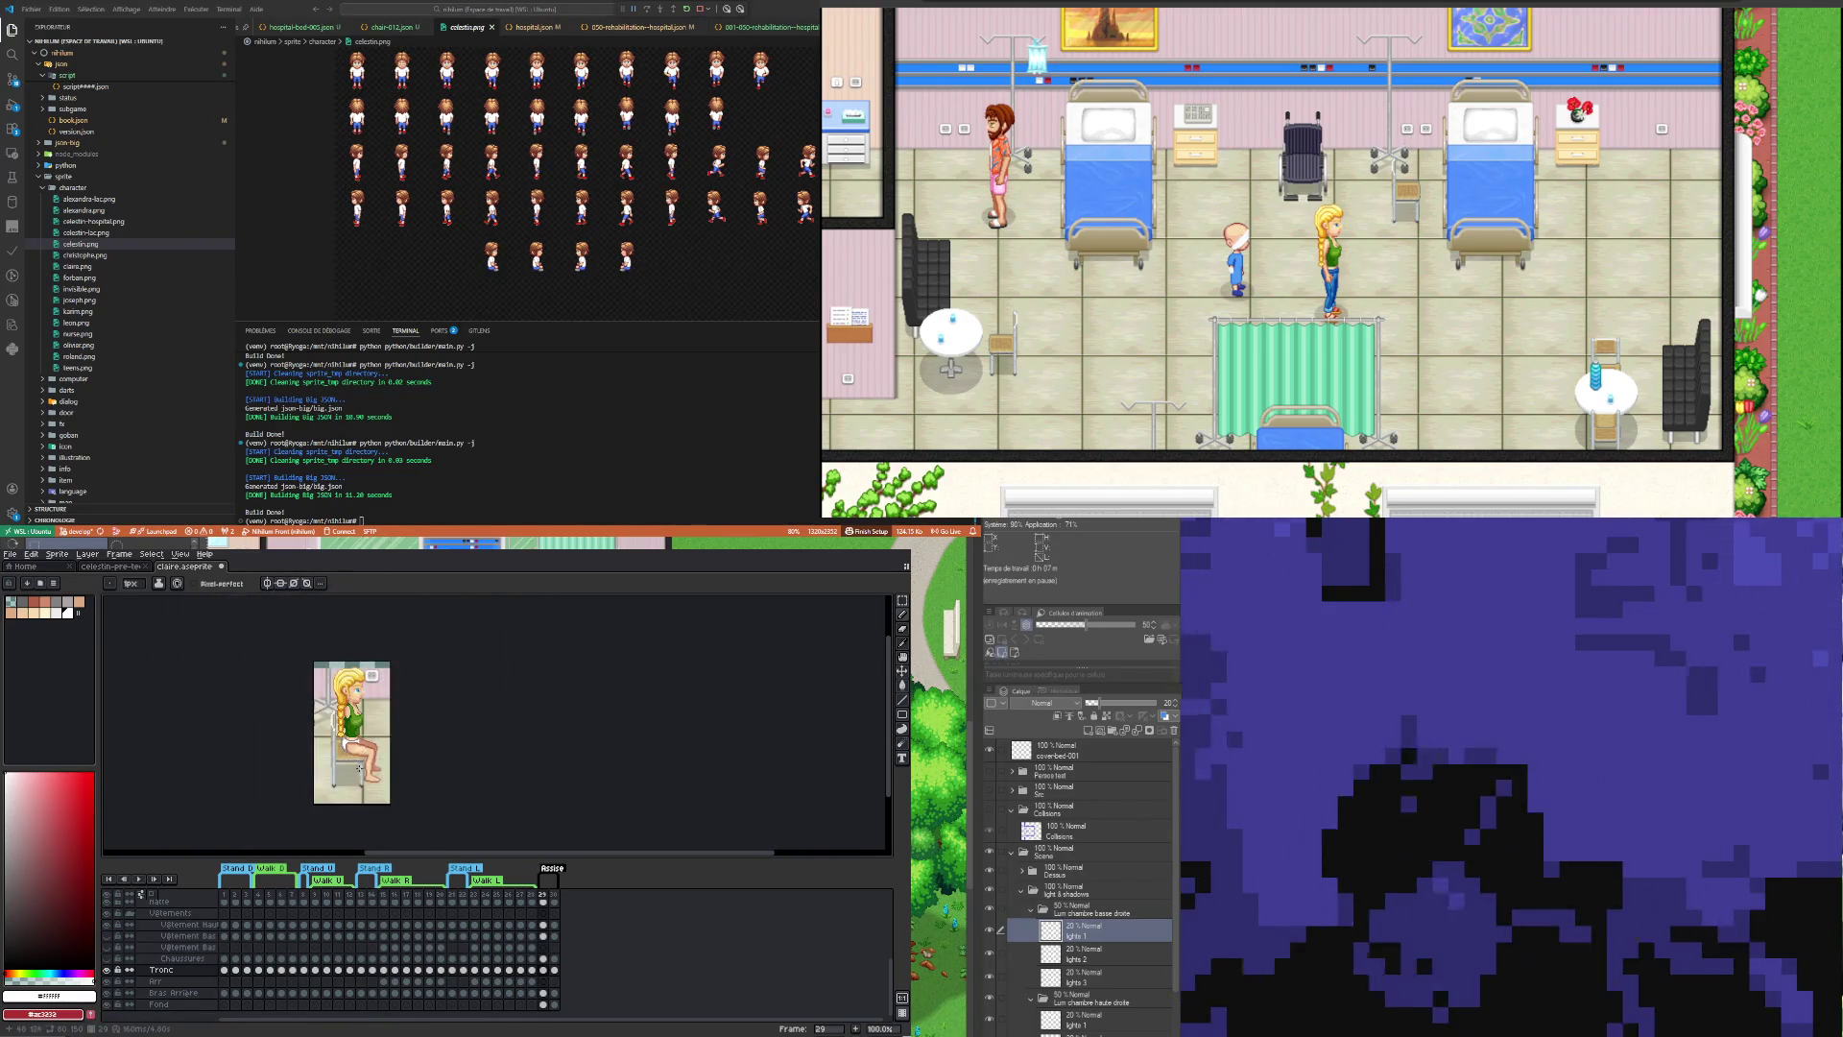
{"action": "scroll", "coordinate": [361, 771], "scroll_direction": "up", "scroll_amount": 3}
{"action": "scroll", "coordinate": [295, 809], "scroll_direction": "up", "scroll_amount": 2}
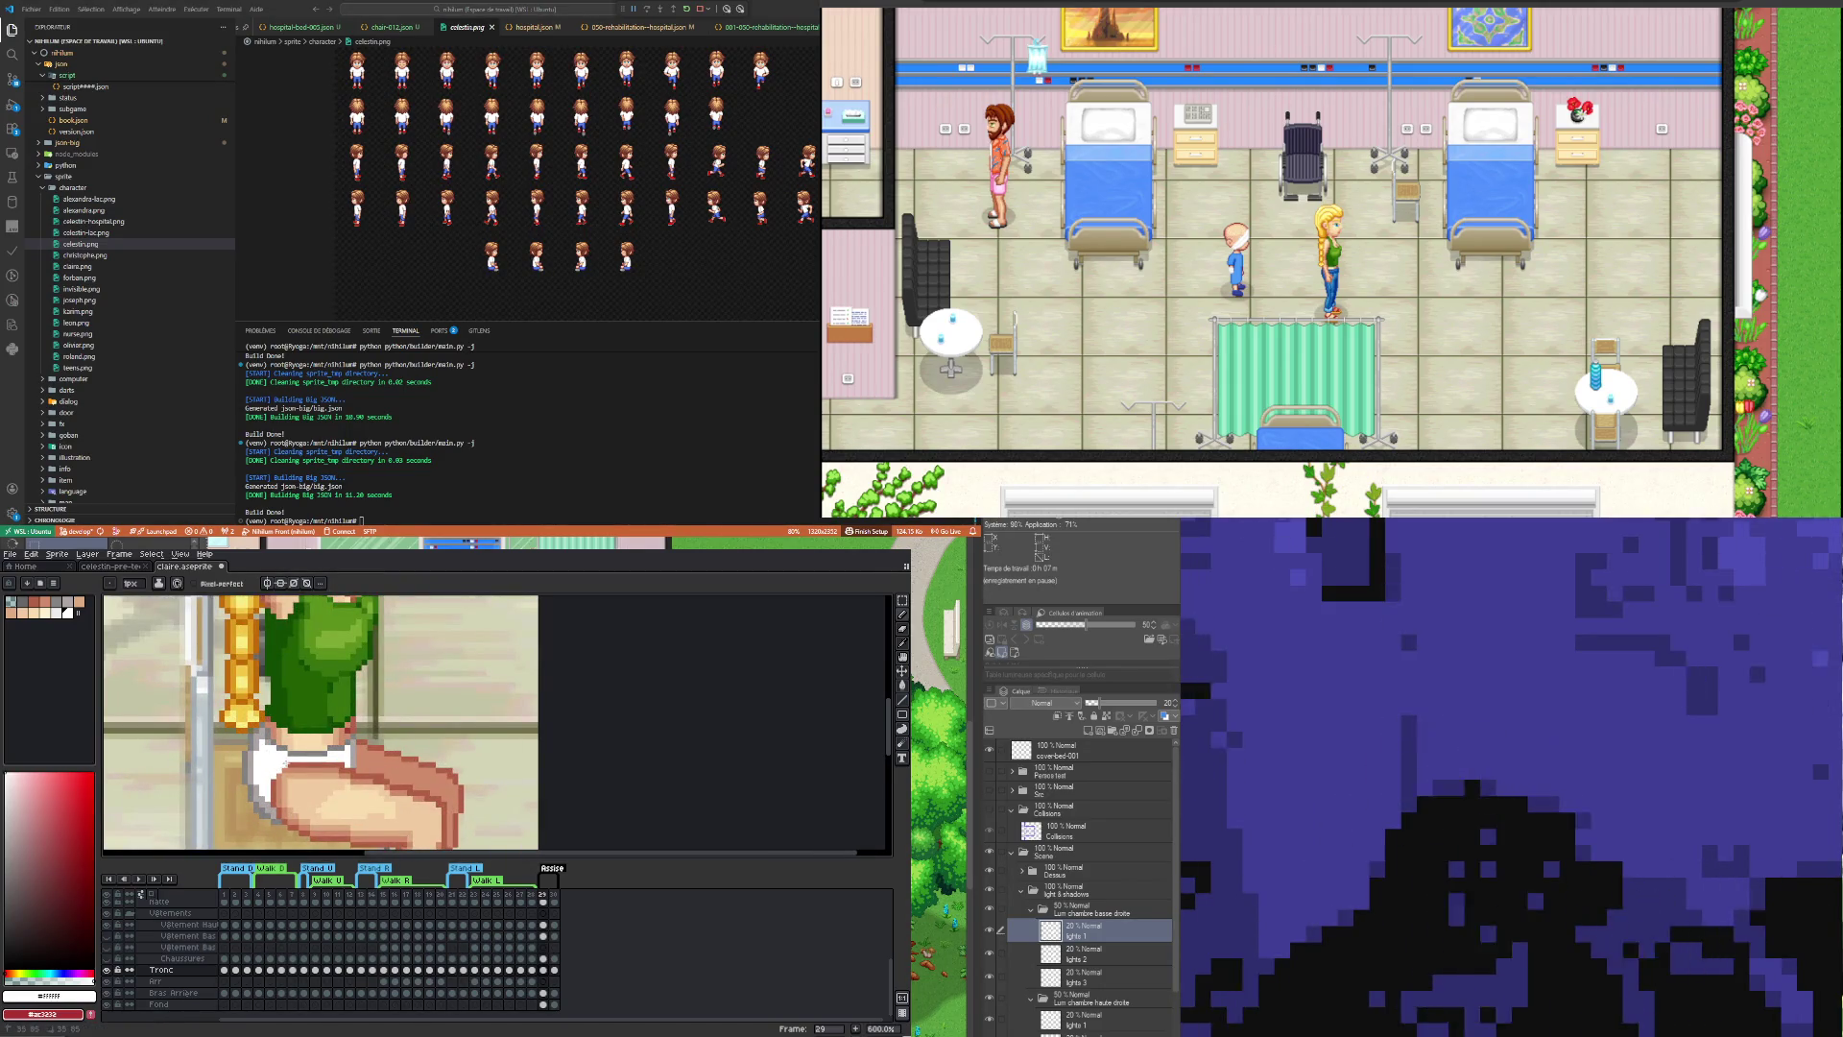
Step: Touch up the leg outline in brown, then paint thigh pixels with skin tone #cf9c6b and a lighter tone
{"action": "key", "text": "i"}
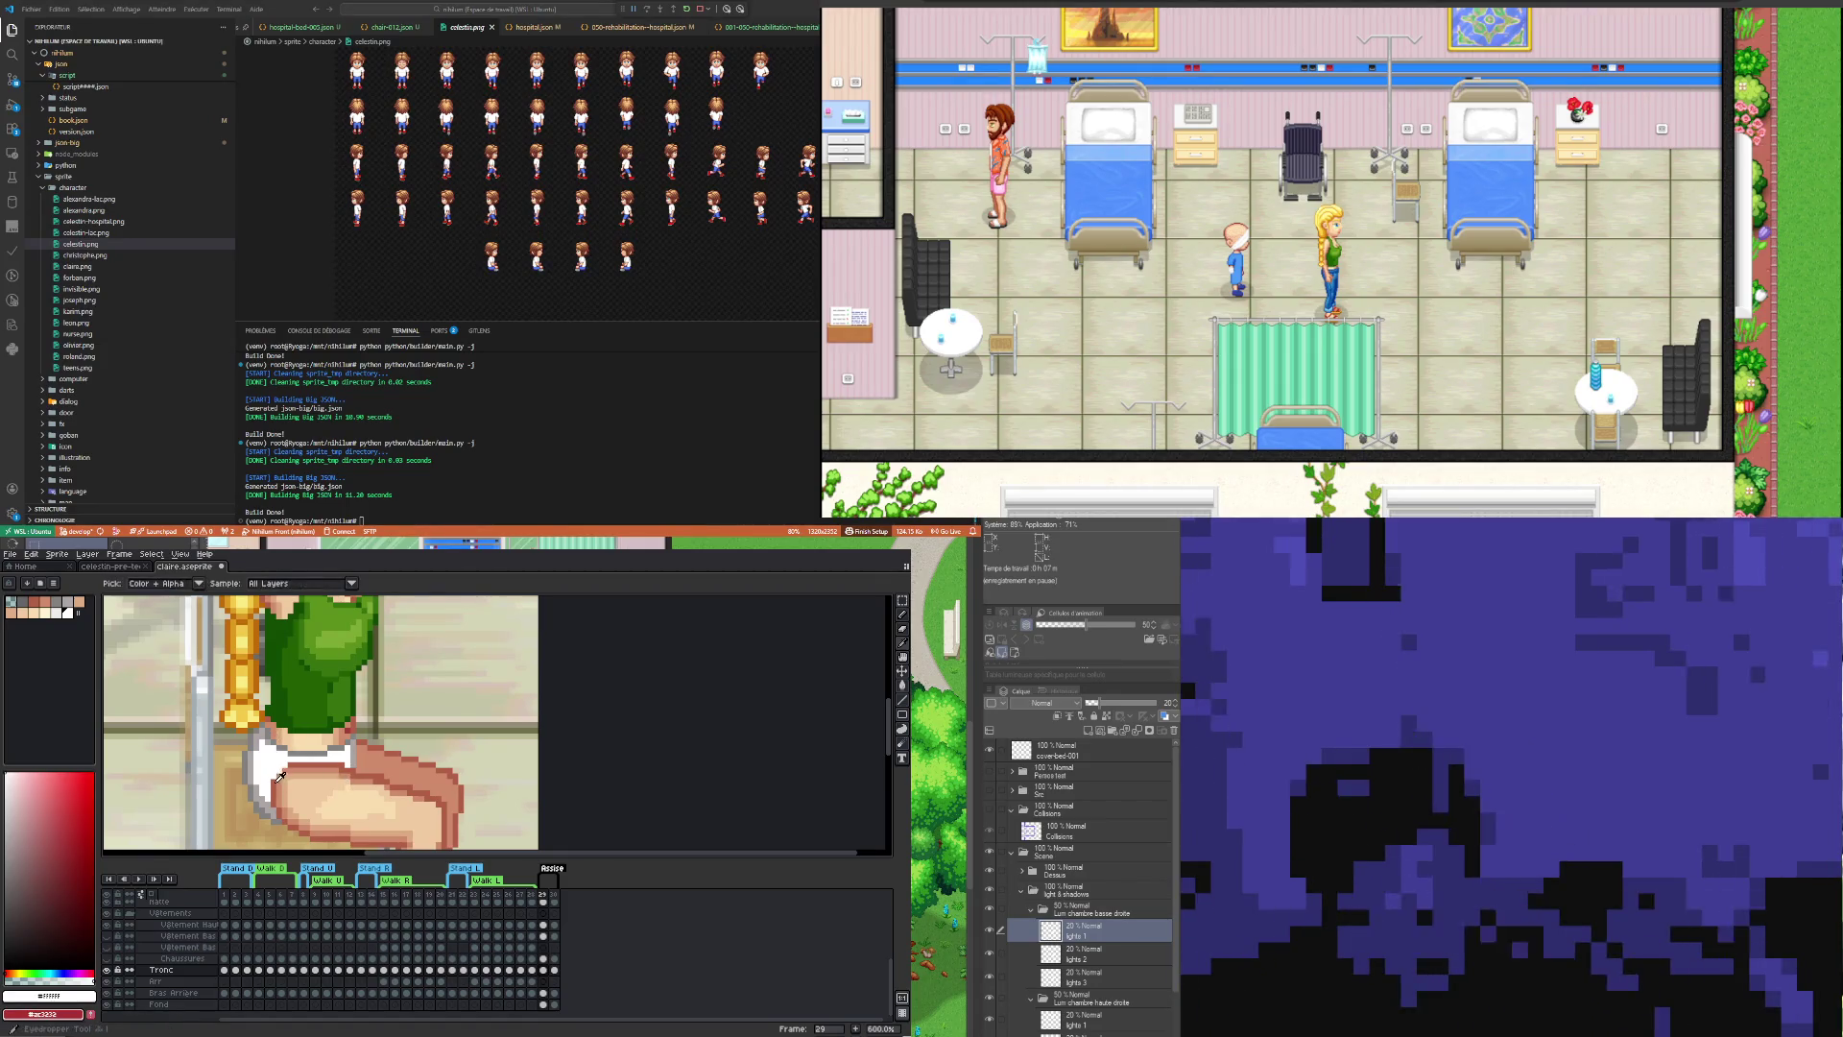
{"action": "left_click", "coordinate": [281, 774]}
{"action": "key", "text": "b"}
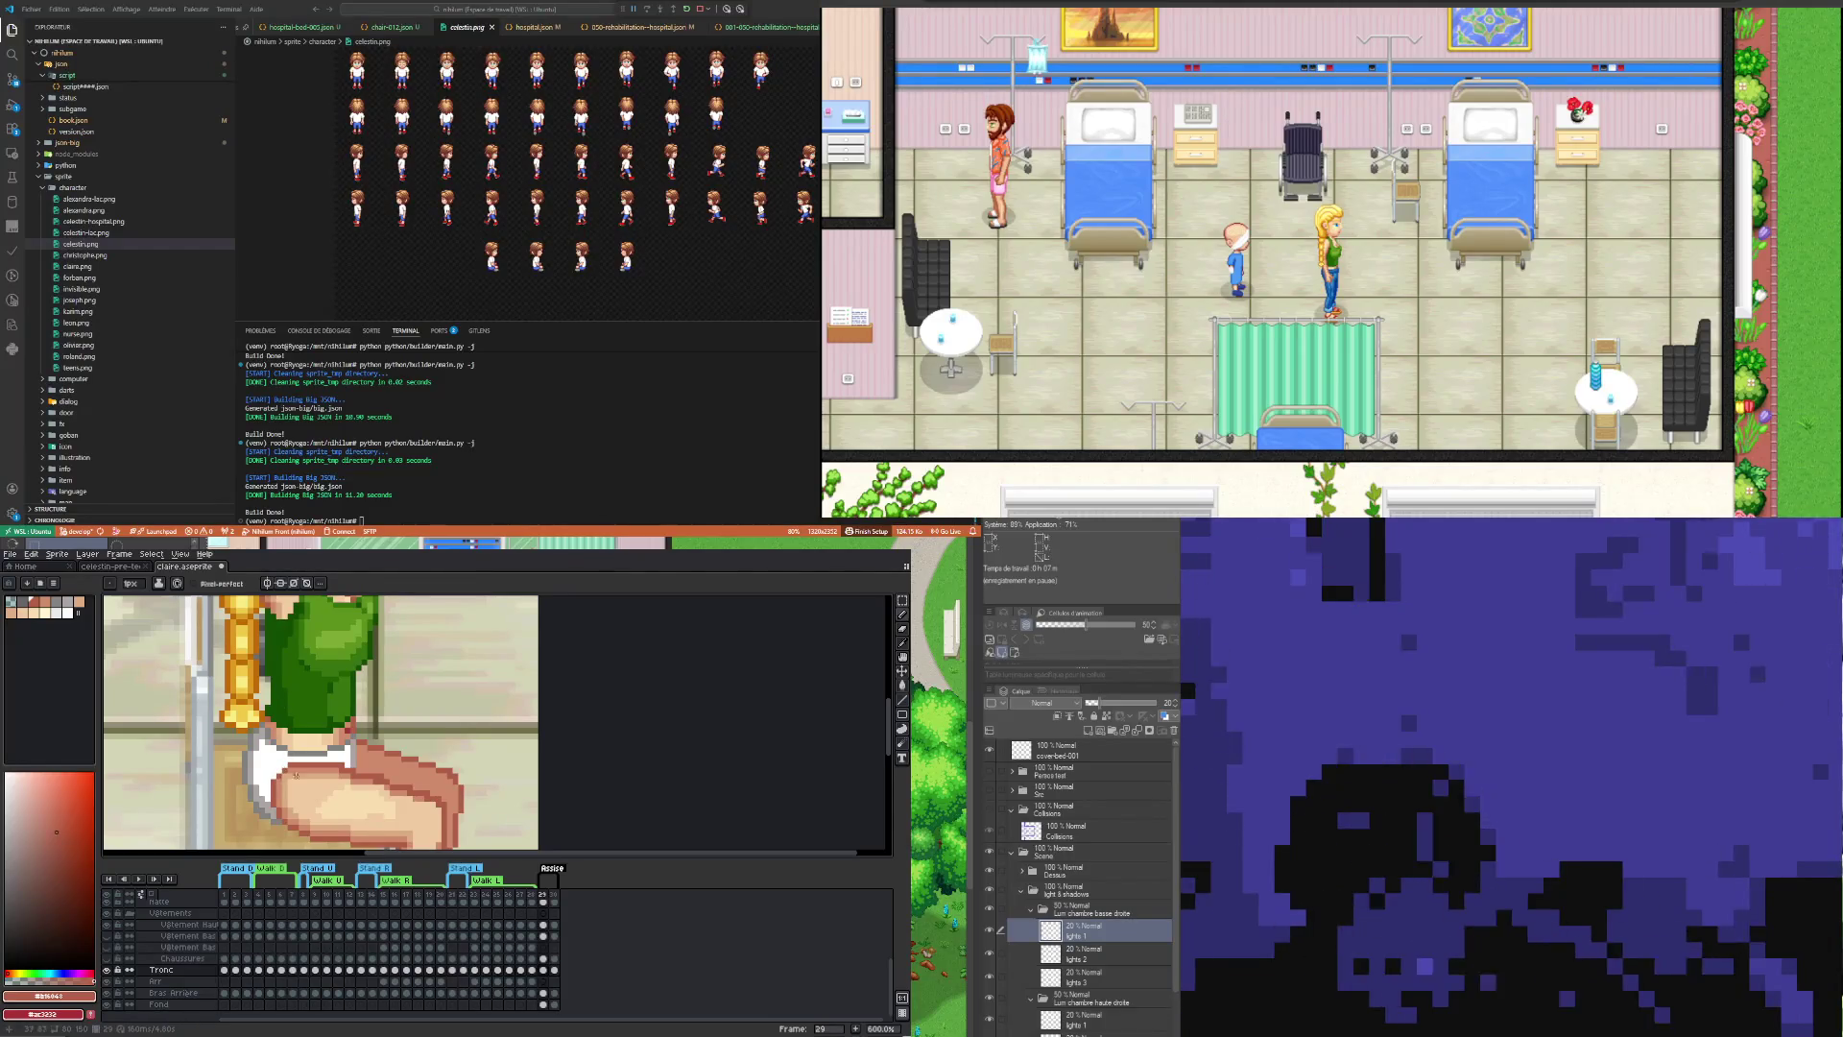
{"action": "key", "text": "i"}
{"action": "left_click", "coordinate": [285, 776]}
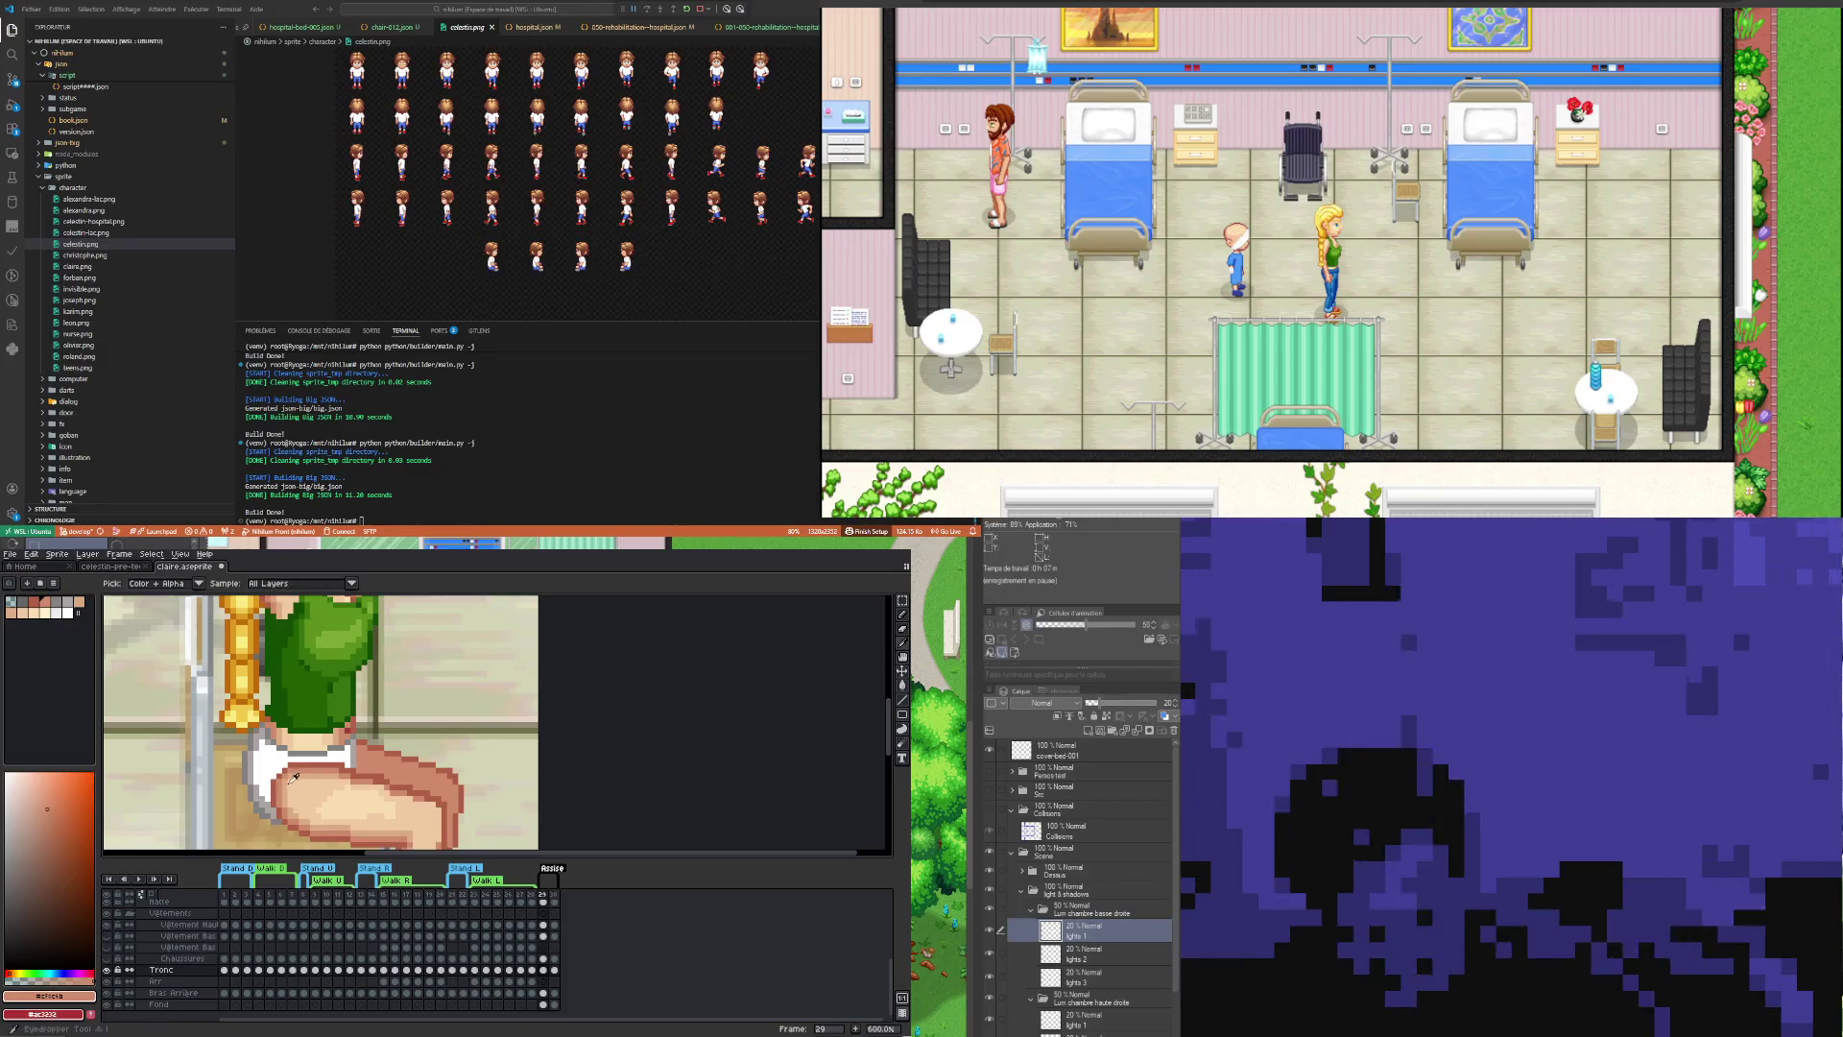
{"action": "left_click", "coordinate": [289, 778]}
{"action": "key", "text": "b"}
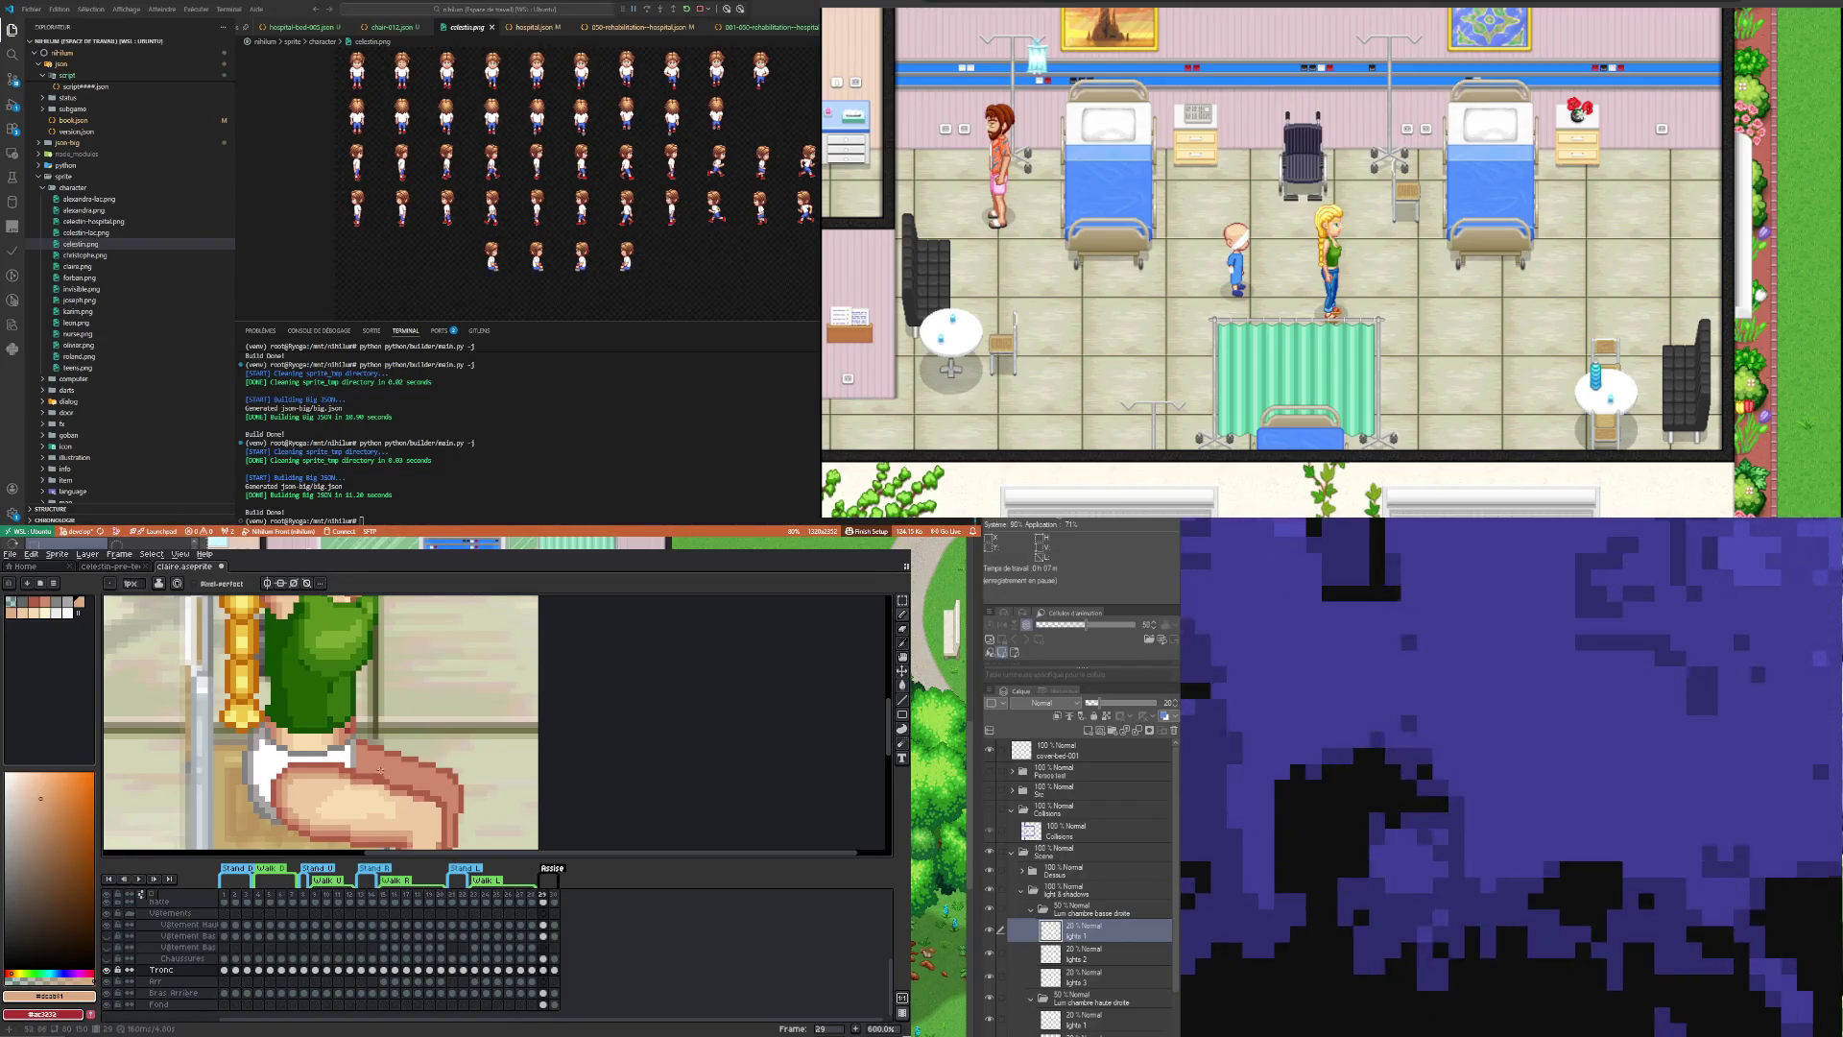
Step: Reshade the thigh with dark outline #b16048, mid shade #cf8c6b and light tone #dcab81
{"action": "key", "text": "i"}
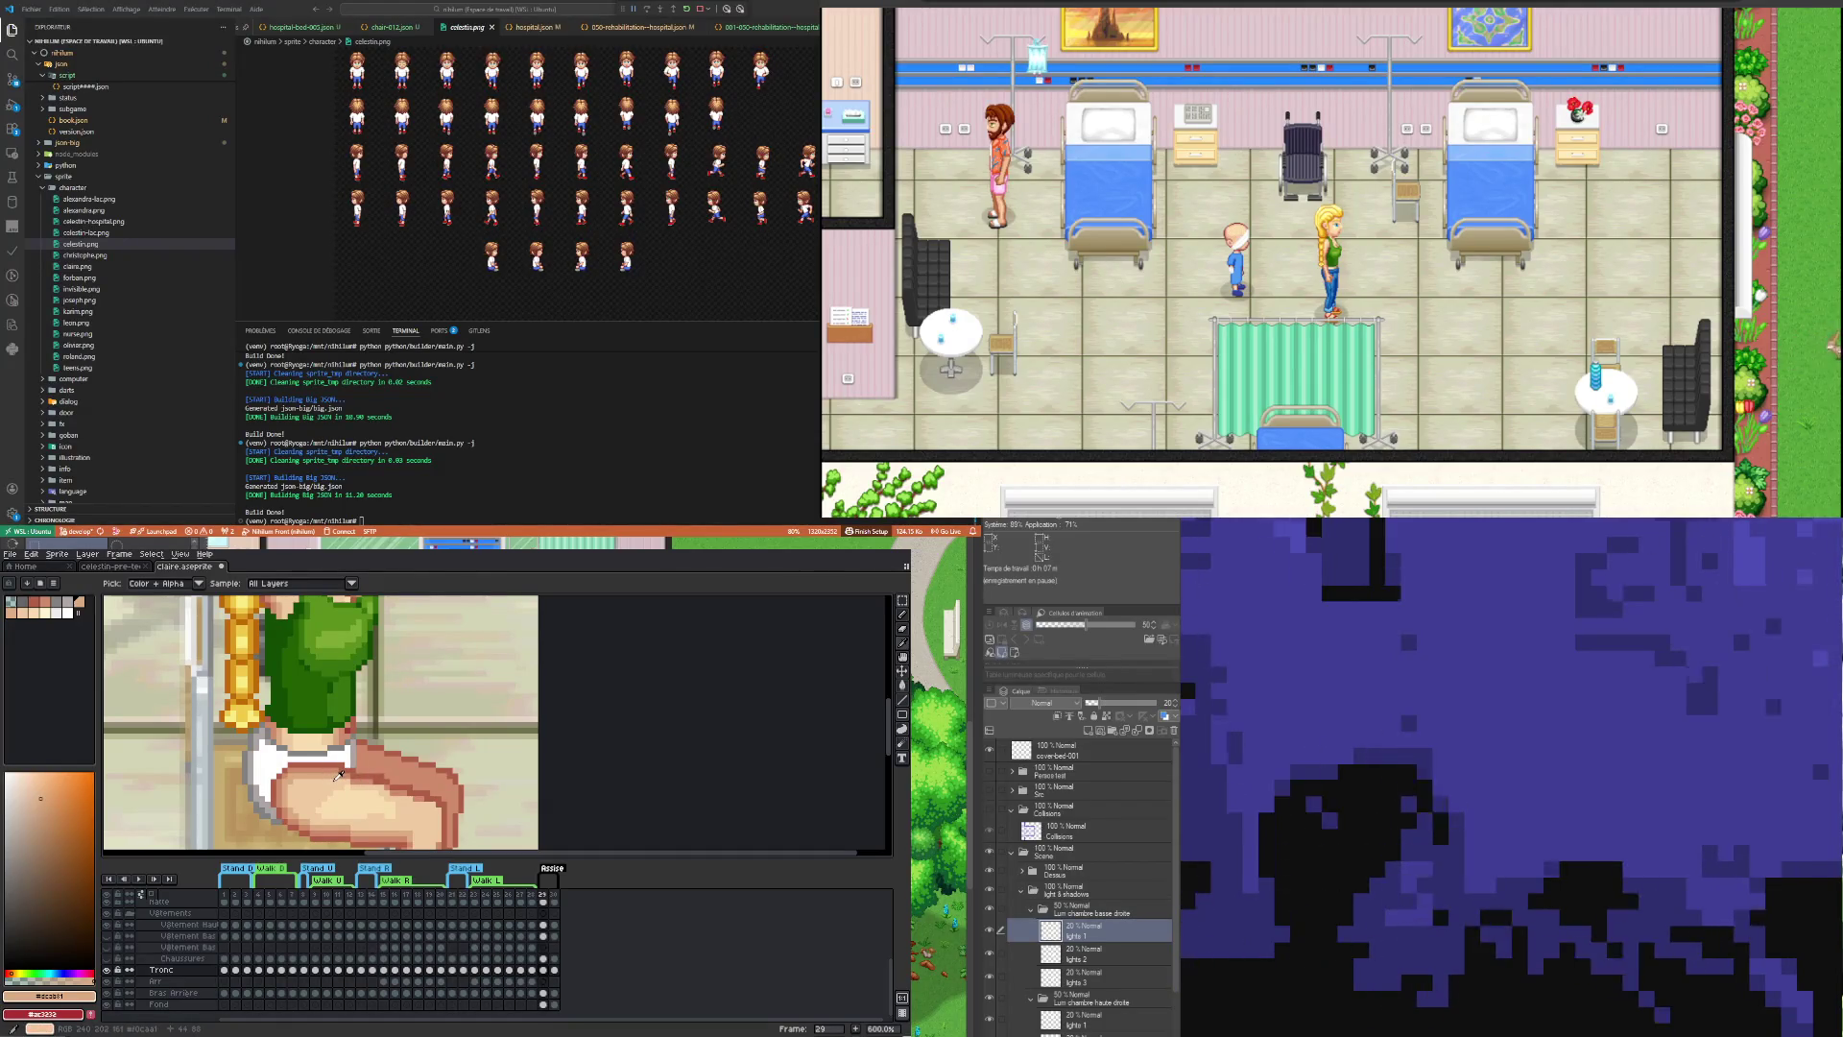
{"action": "left_click", "coordinate": [338, 775], "text": "alt"}
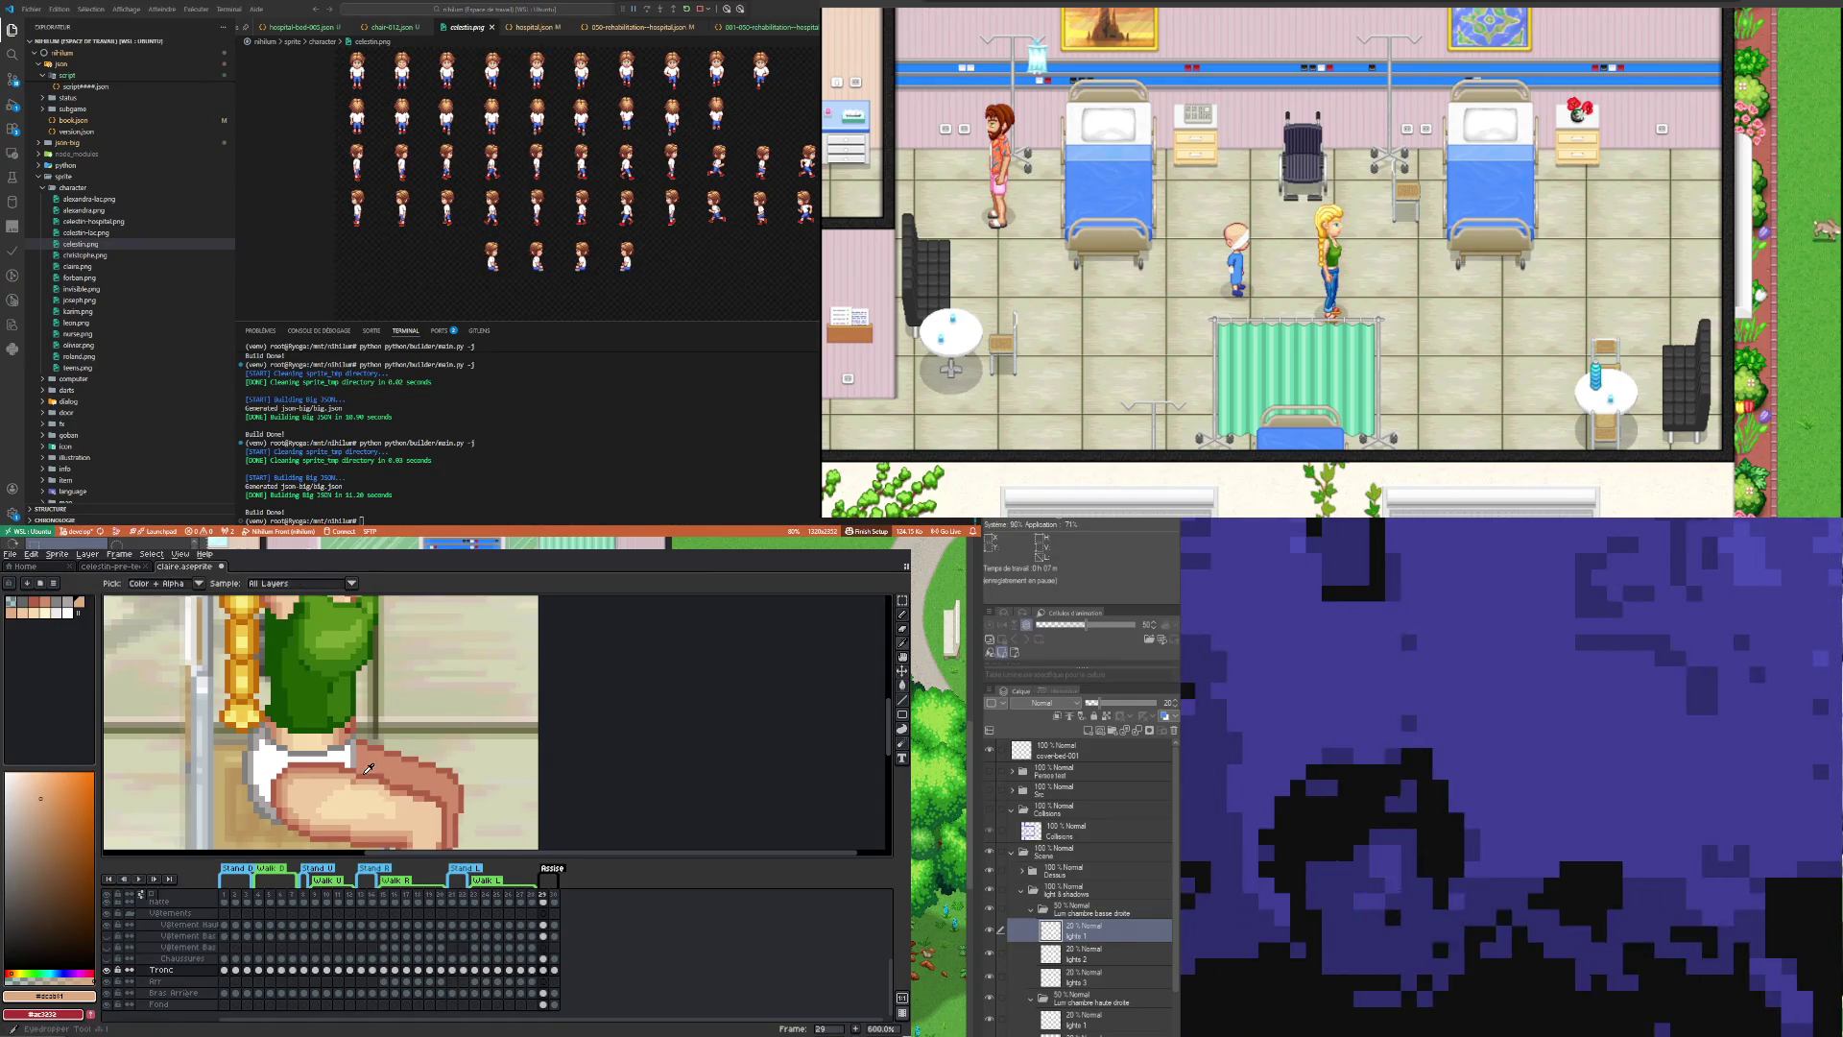
{"action": "left_click", "coordinate": [371, 770], "text": "alt"}
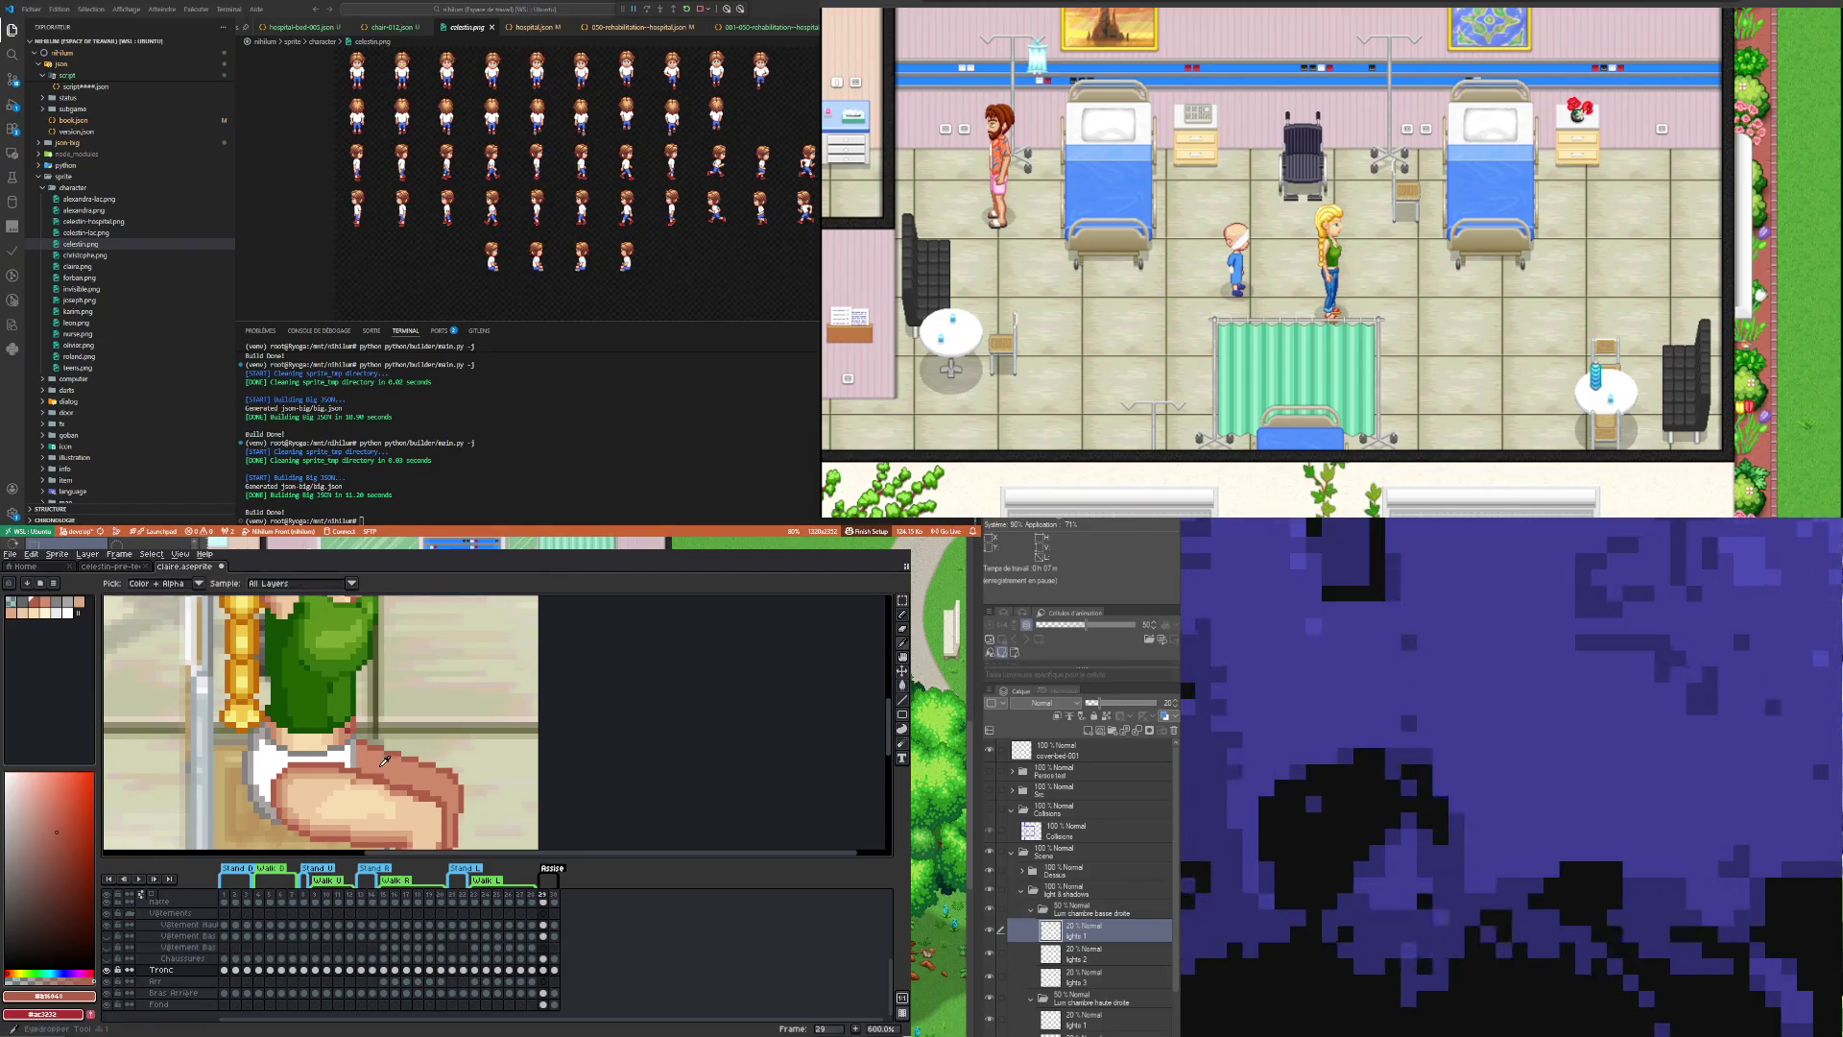
{"action": "left_click", "coordinate": [381, 758], "text": "alt"}
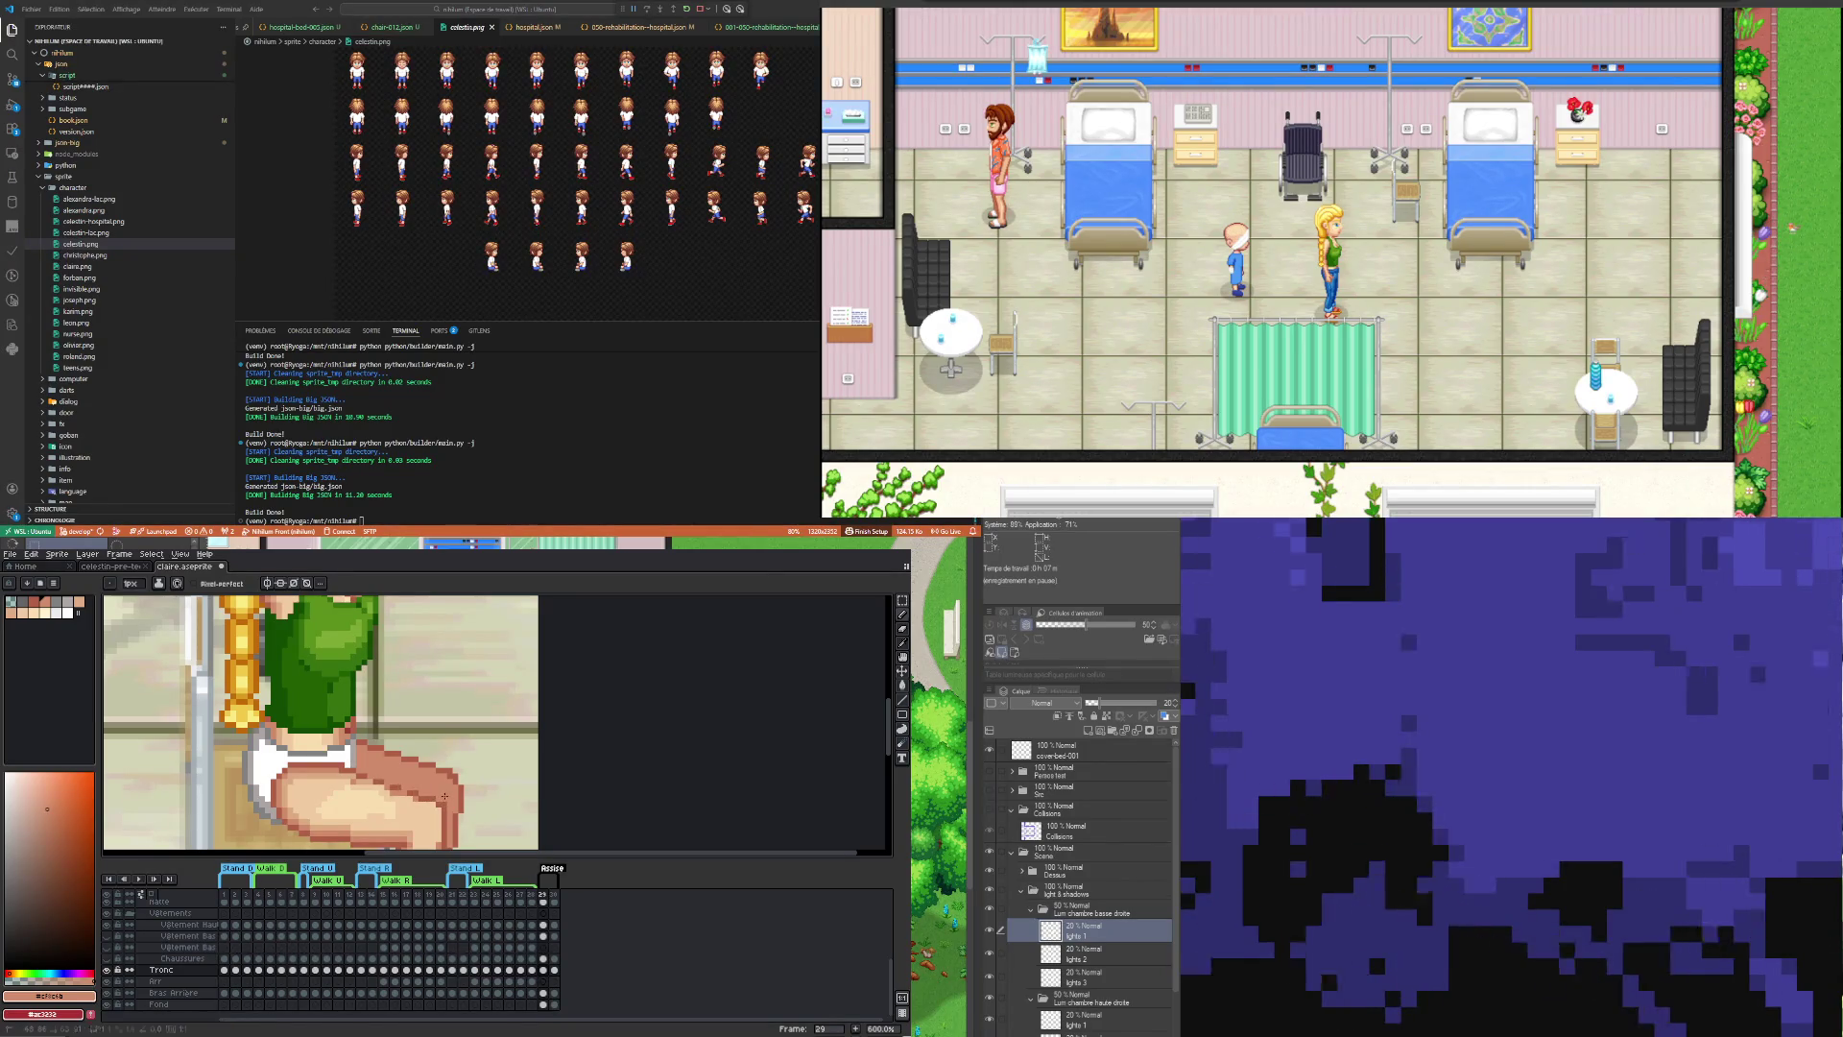
{"action": "left_click", "coordinate": [371, 773], "text": "alt"}
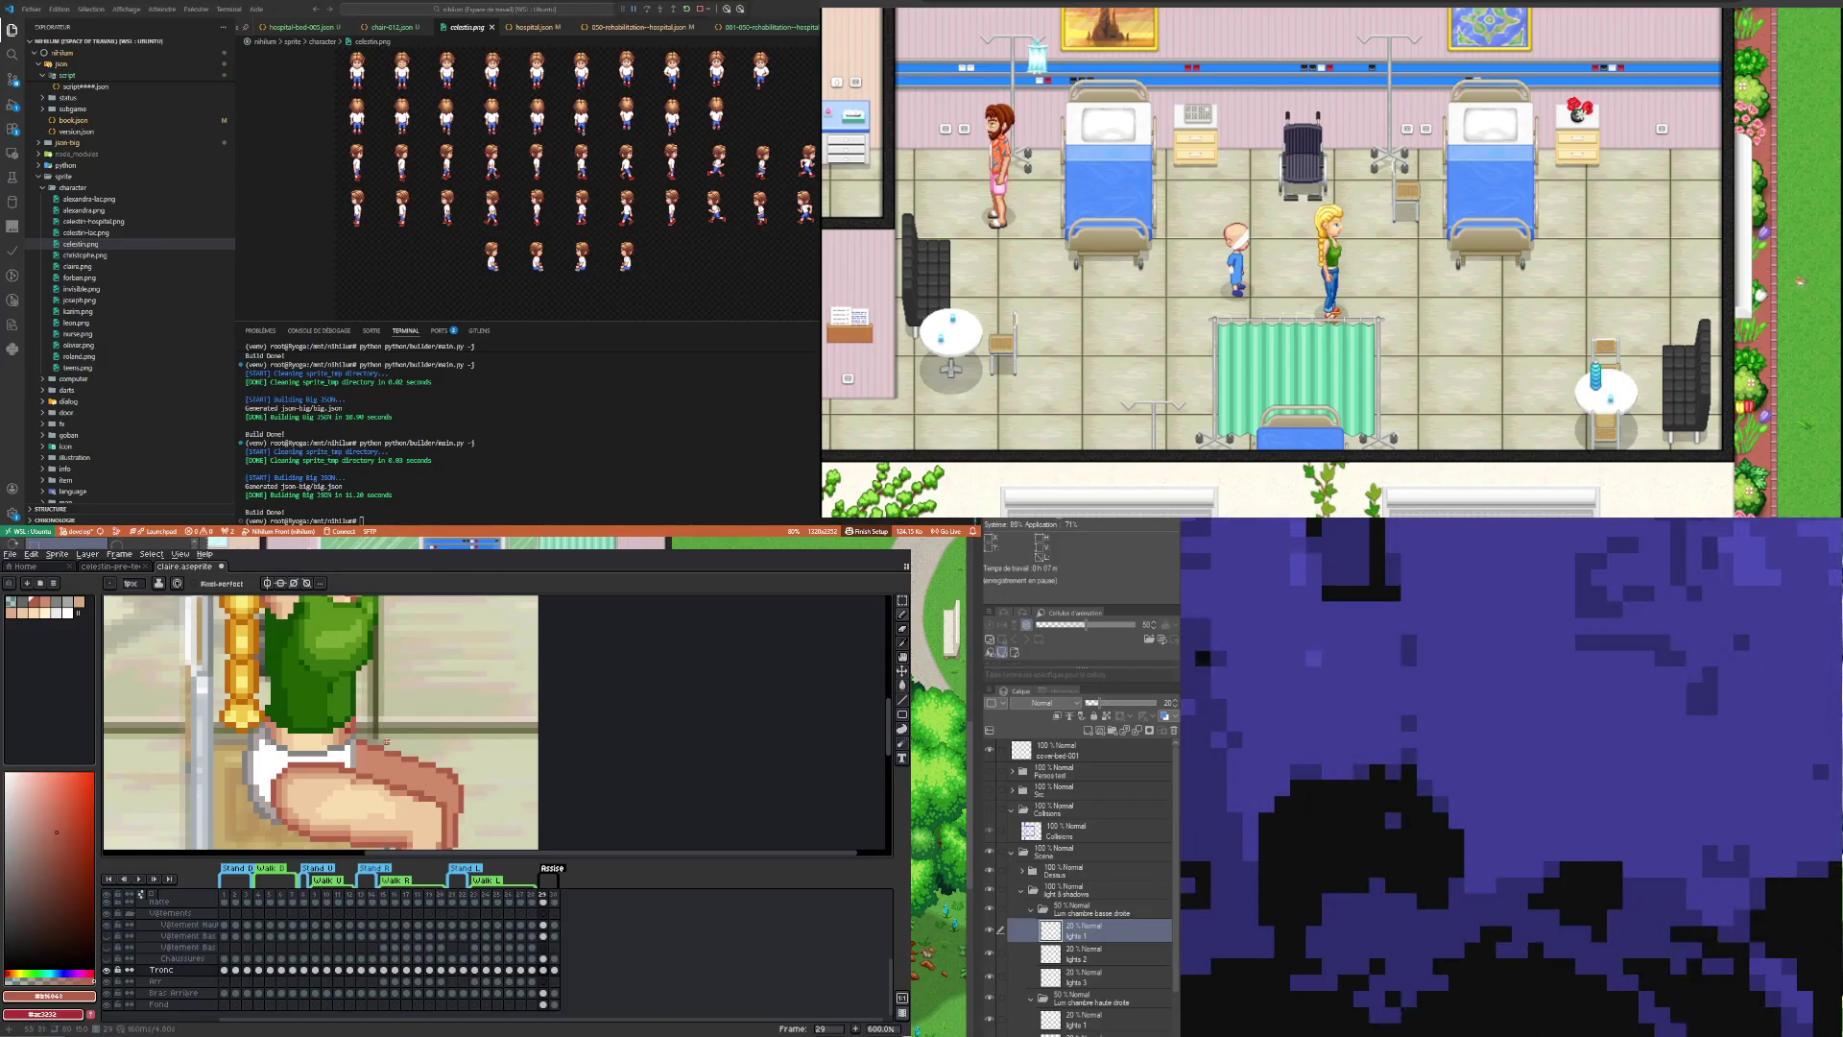
{"action": "left_click", "coordinate": [352, 773], "text": "alt"}
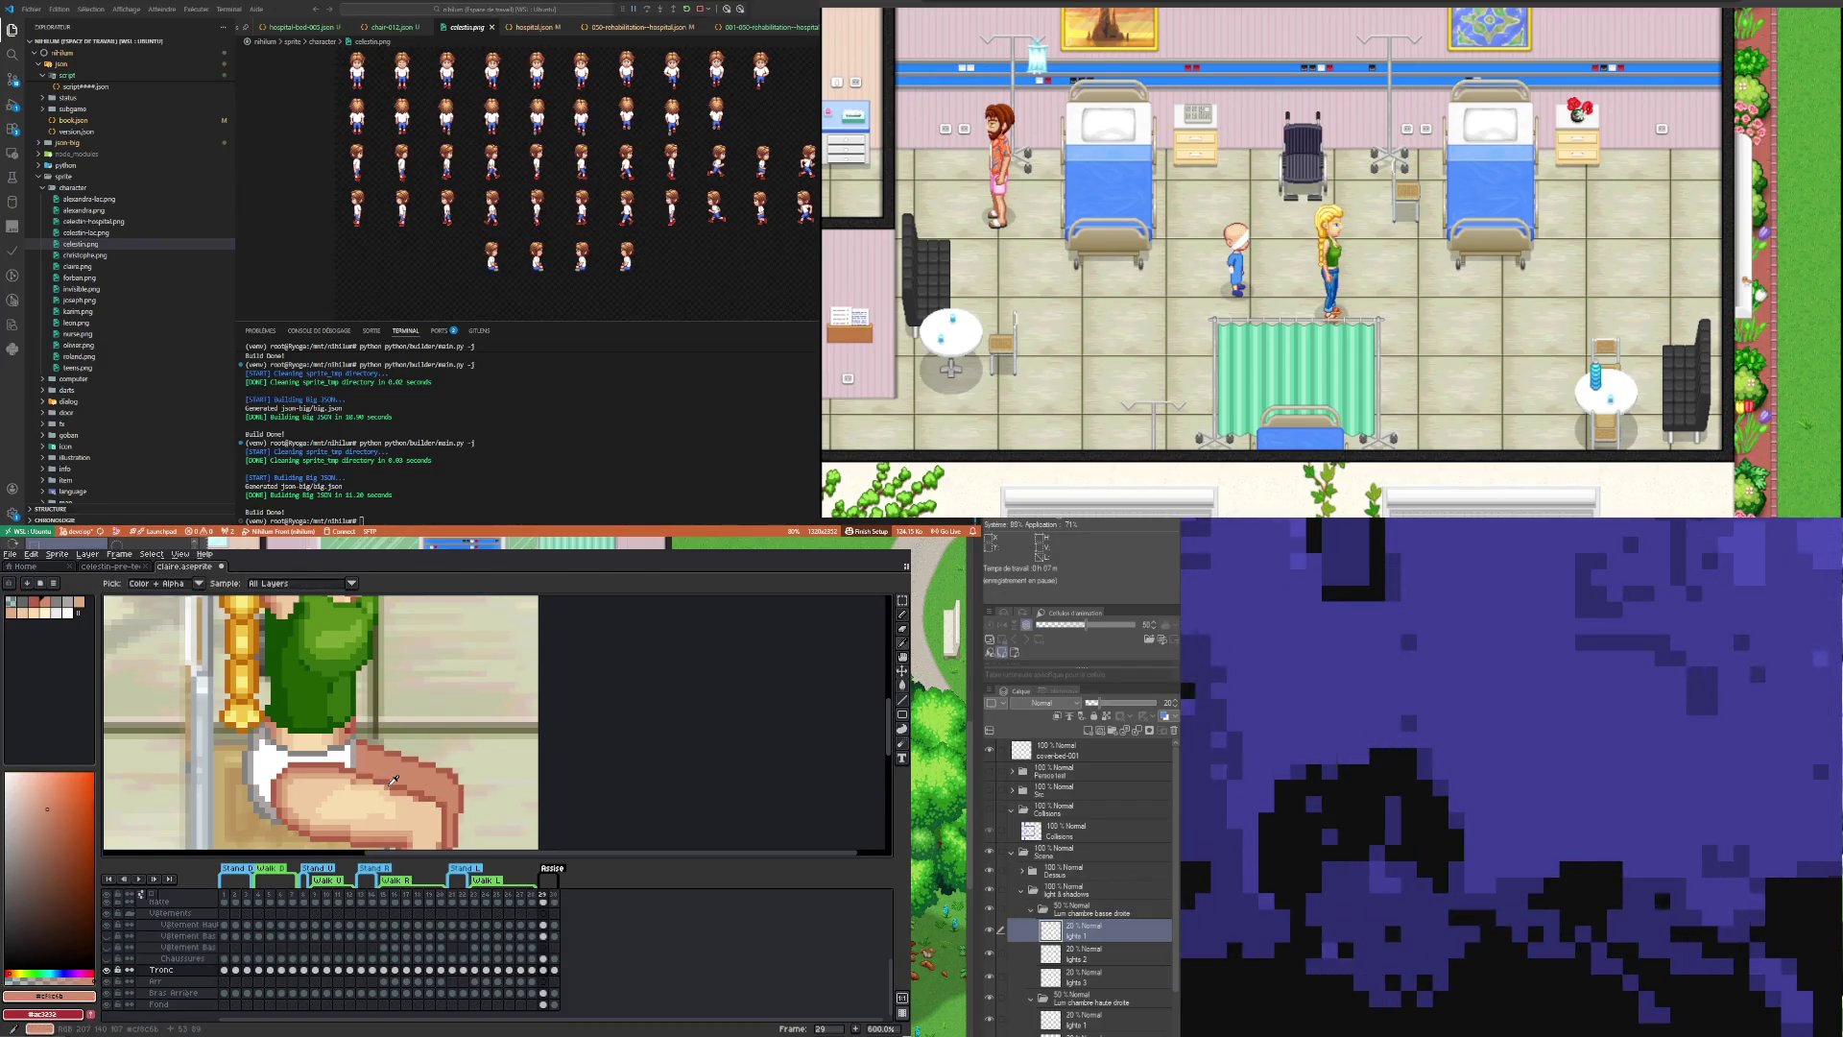
{"action": "left_click", "coordinate": [351, 770]}
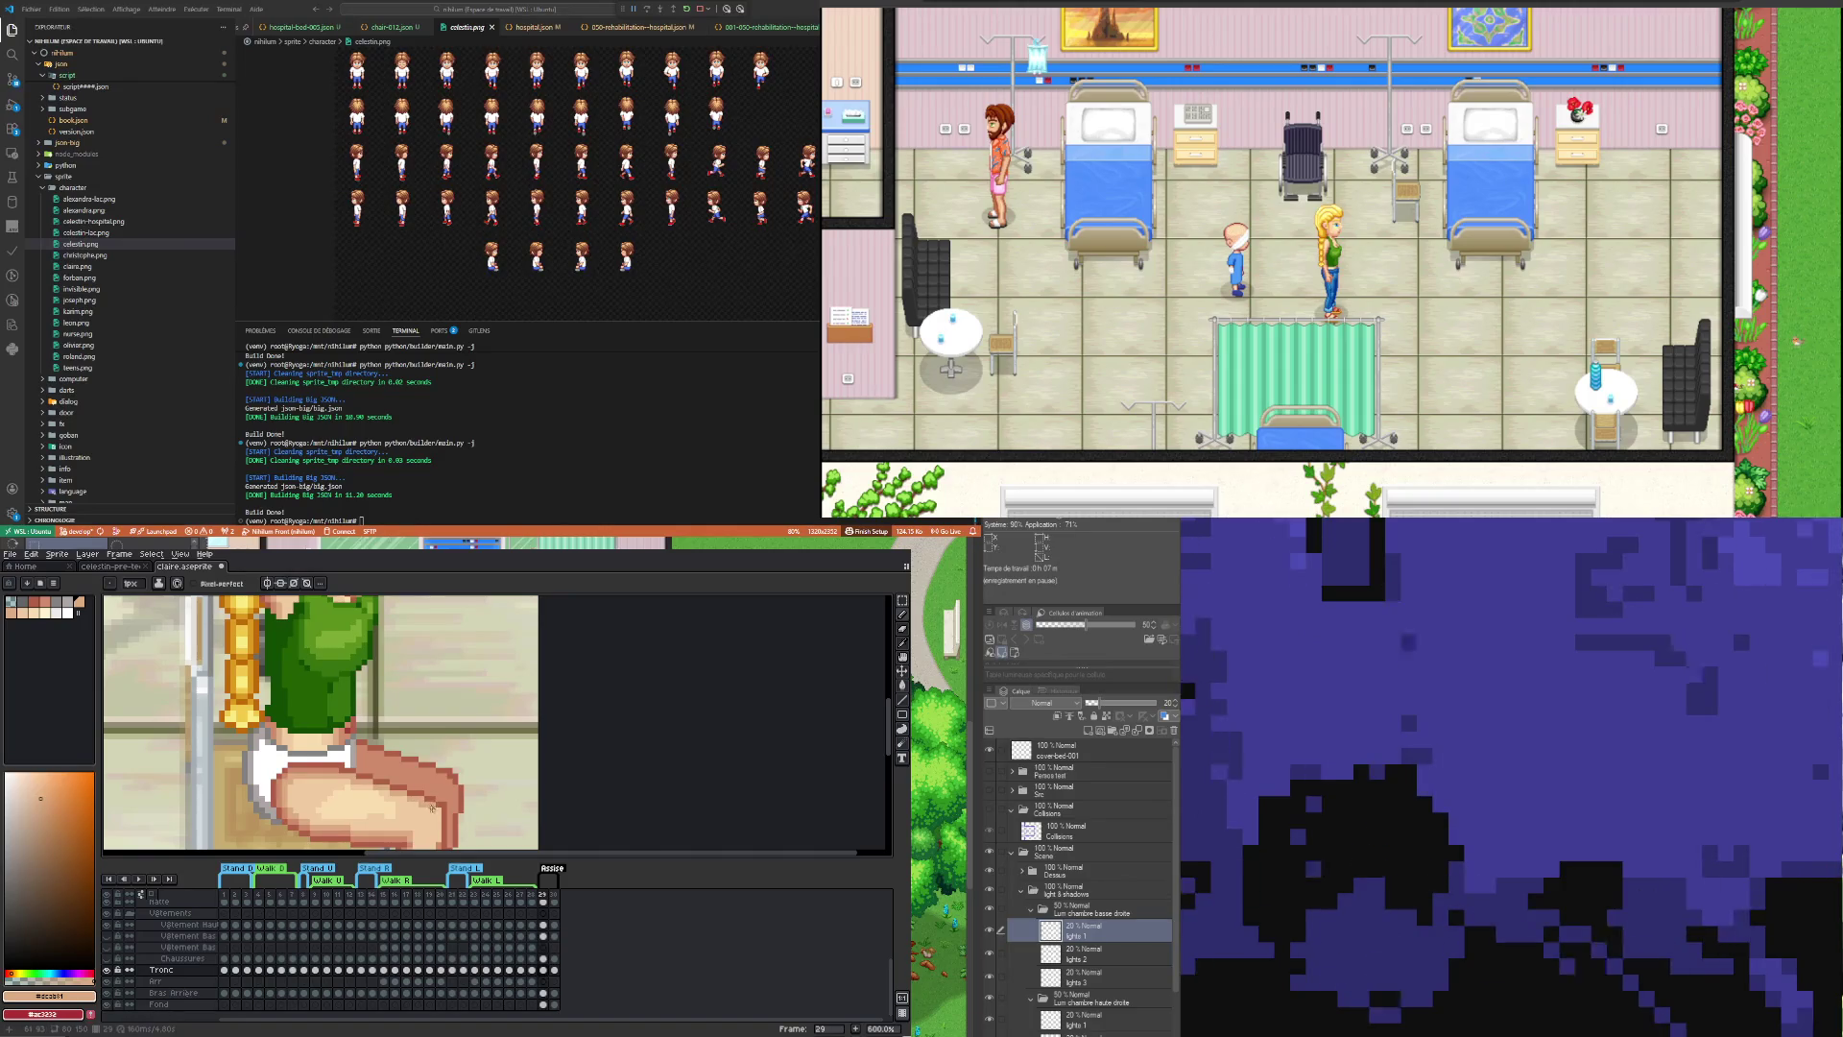
Step: Add light cream and pale #f0caa1 highlights to the thigh and knee
{"action": "key", "text": "i"}
{"action": "left_click", "coordinate": [373, 791]}
{"action": "key", "text": "b"}
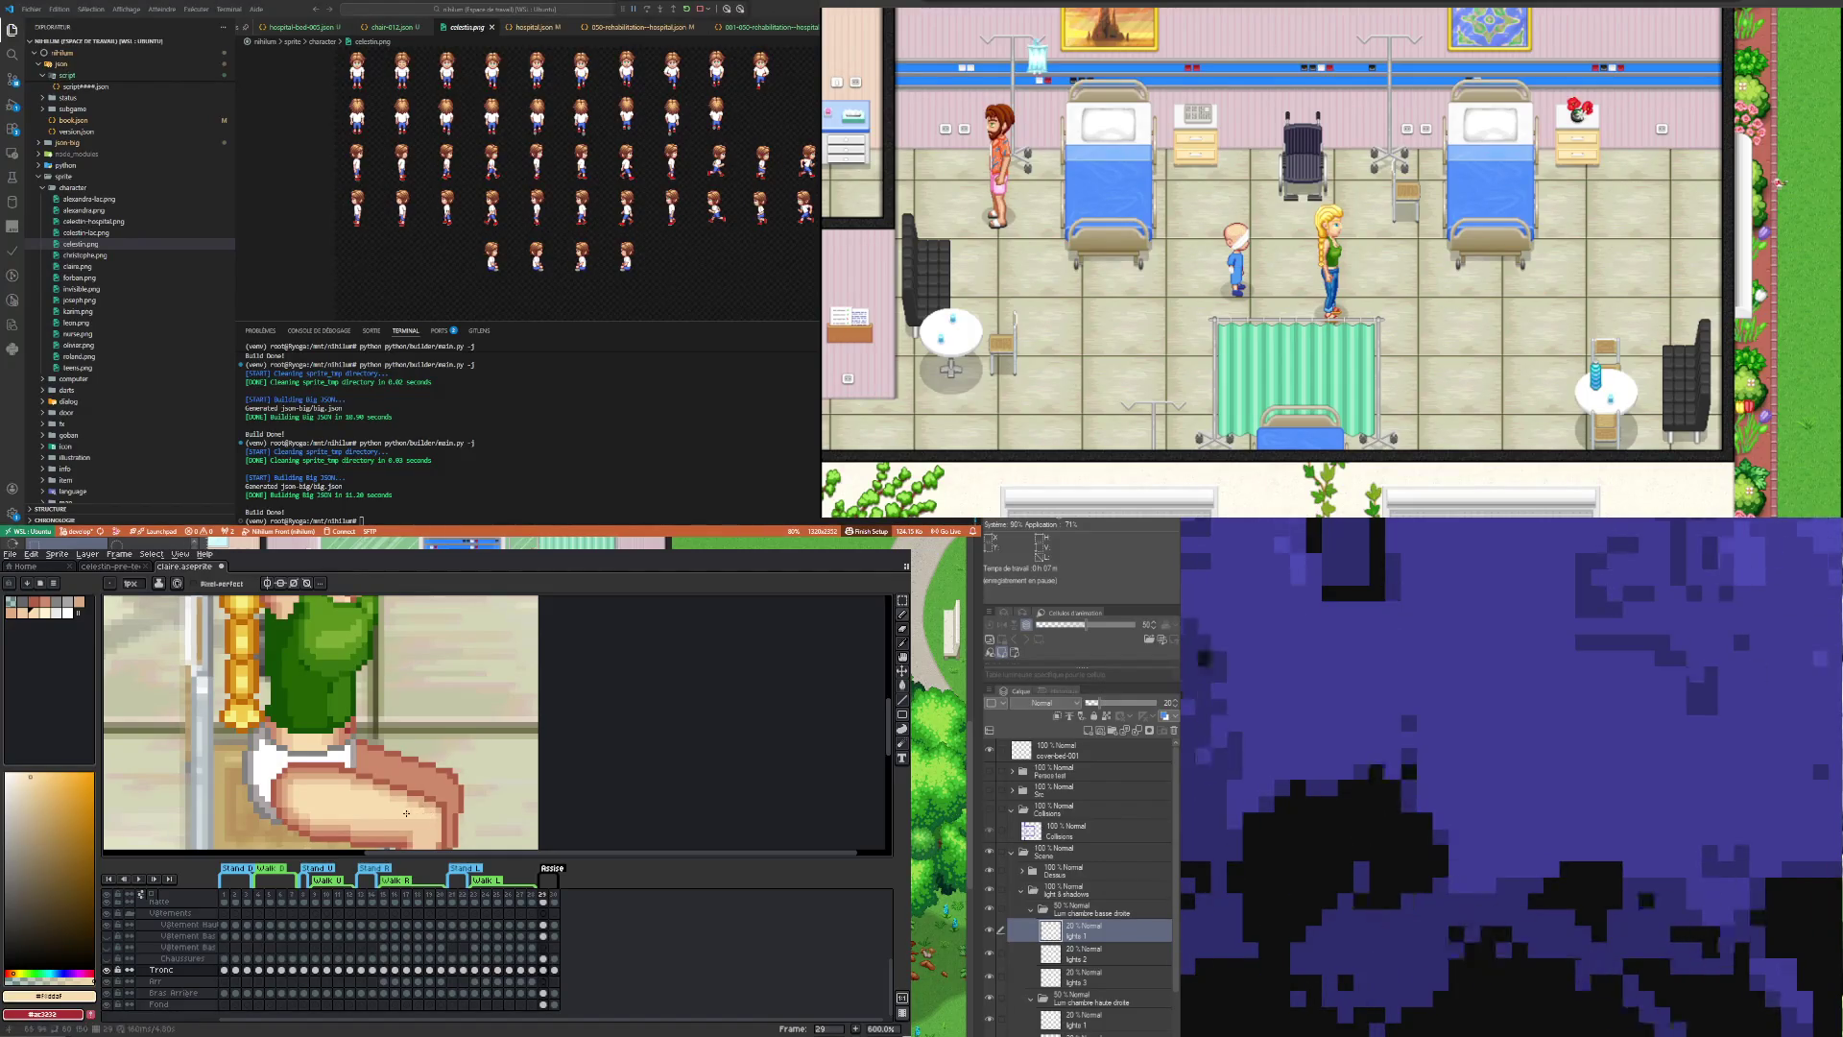
{"action": "key", "text": "i"}
{"action": "left_click", "coordinate": [405, 794]}
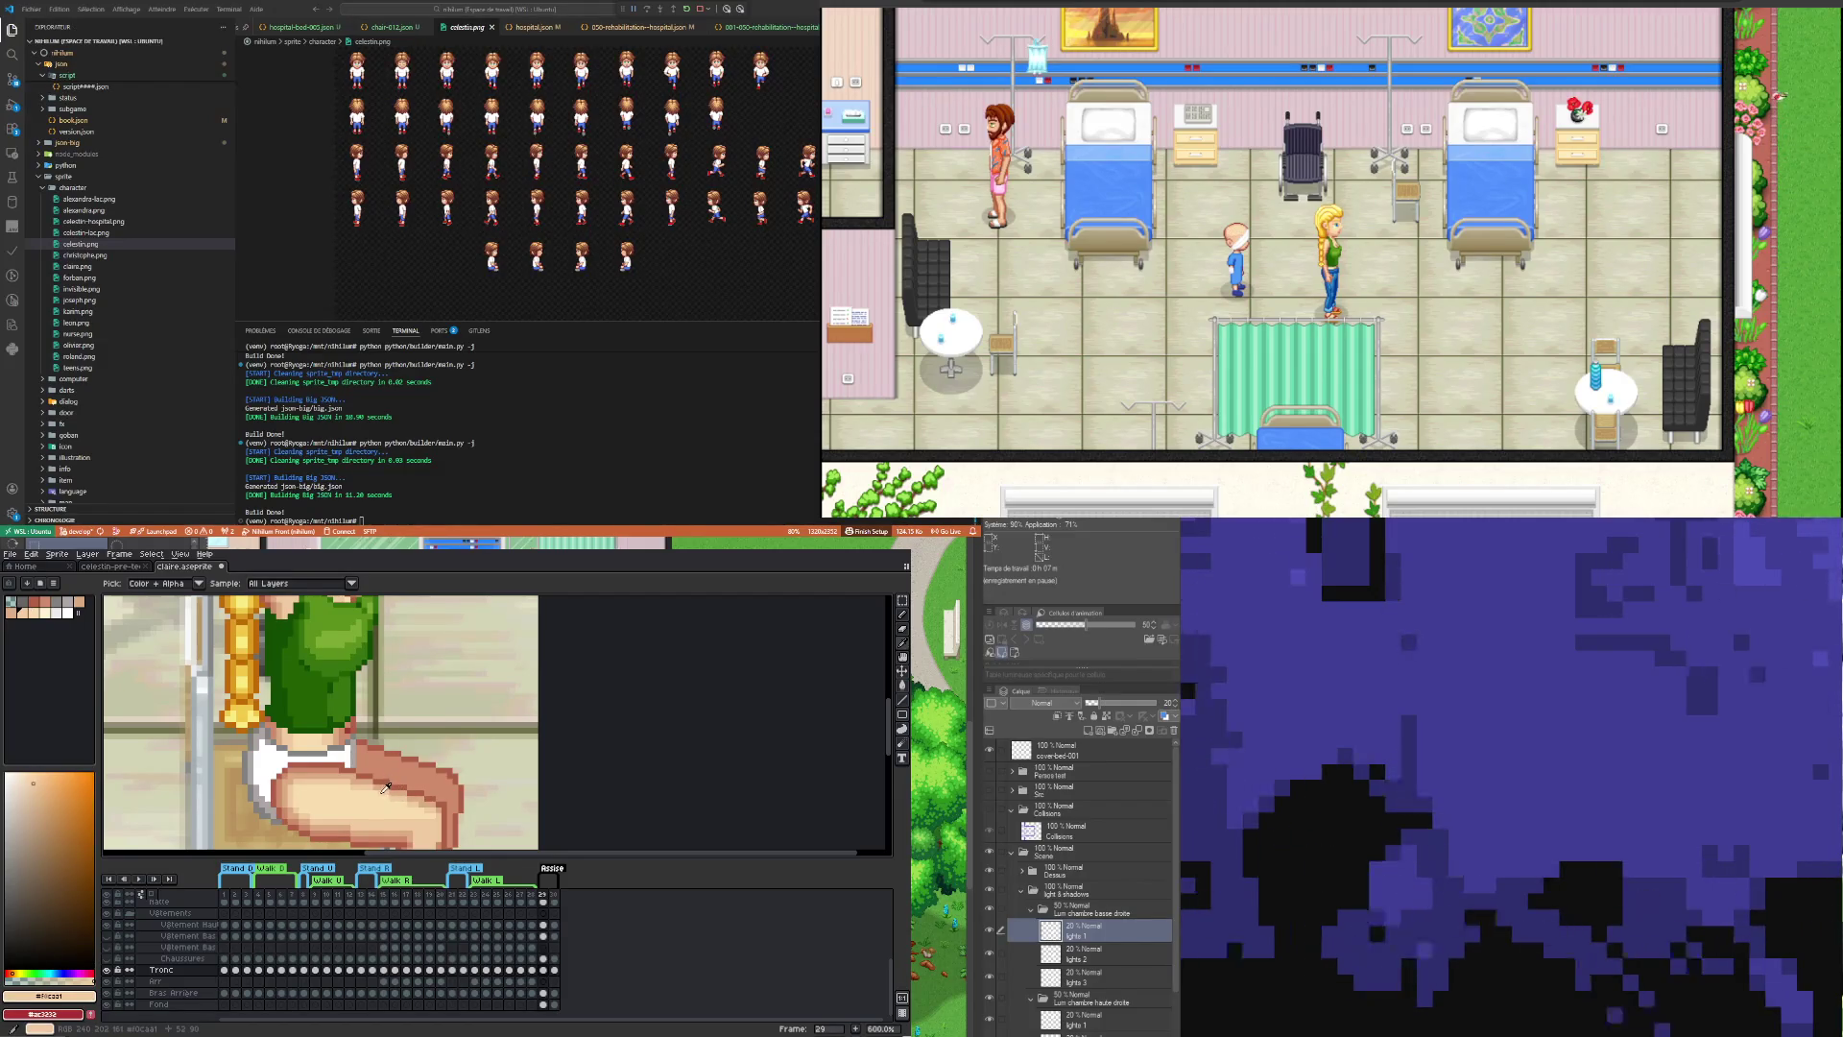
{"action": "key", "text": "b"}
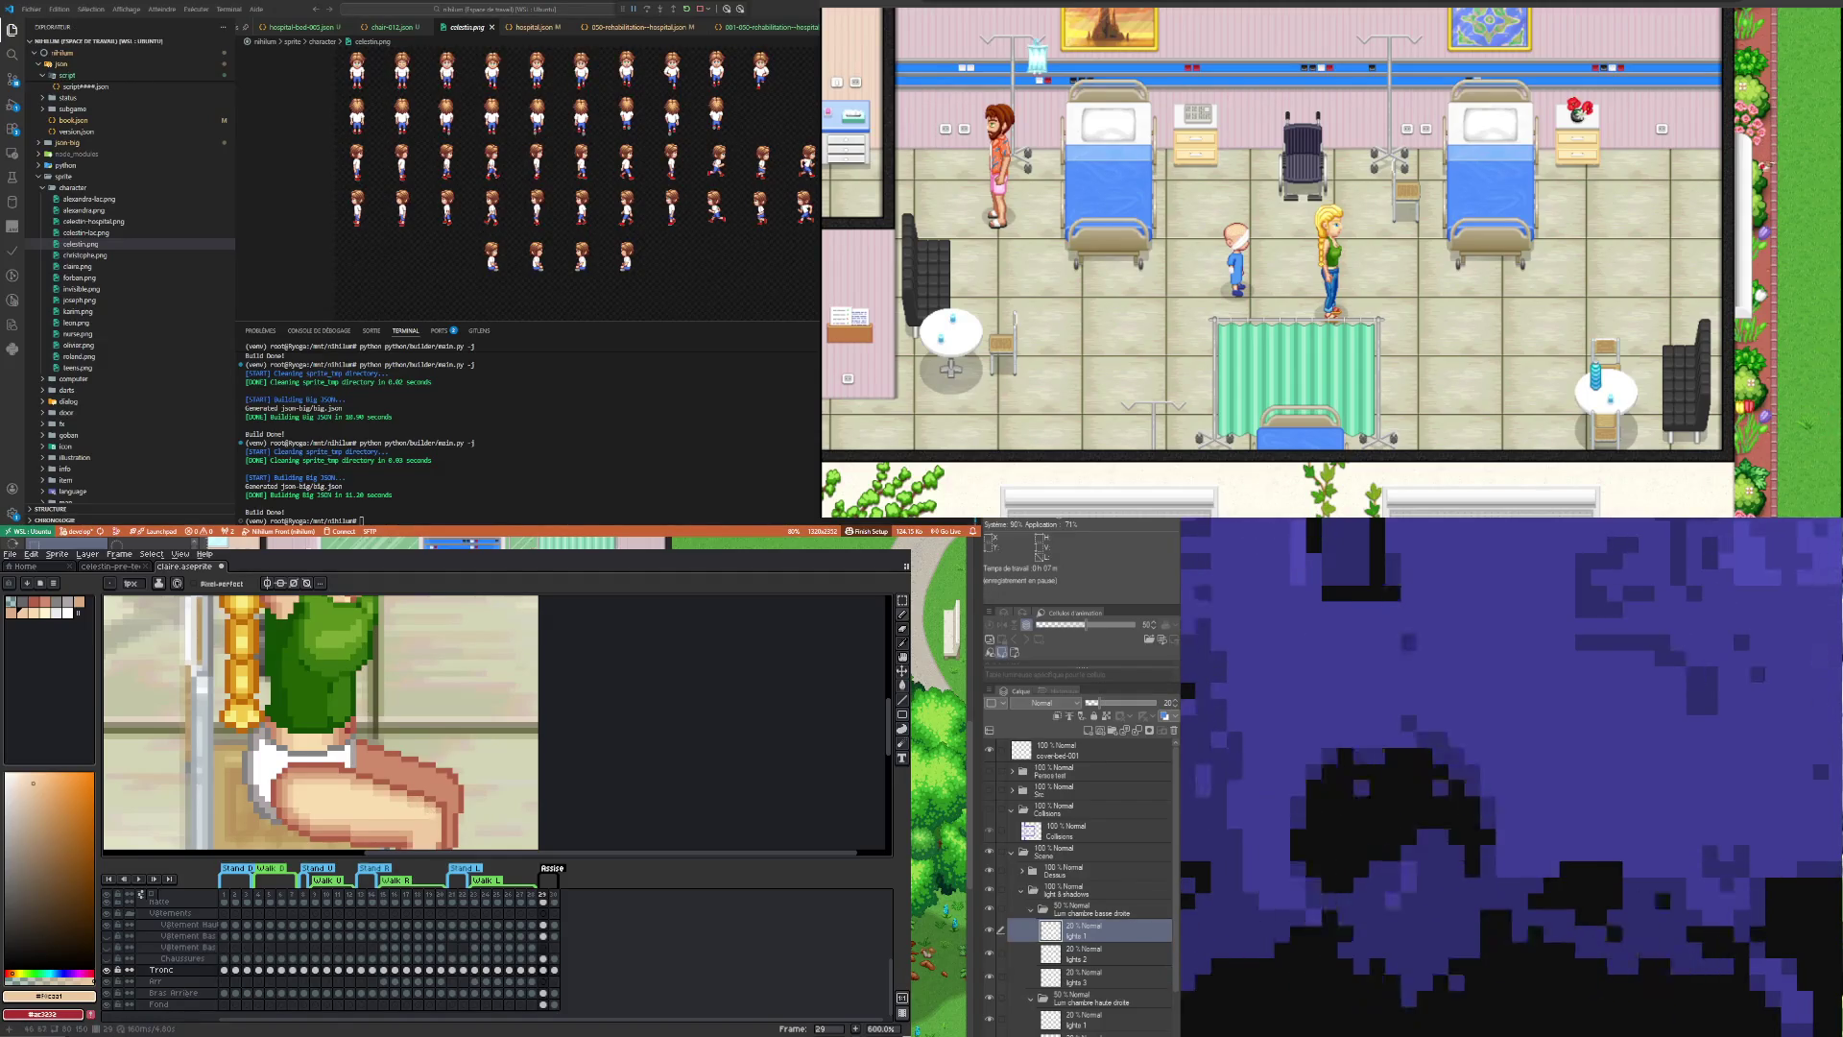
{"action": "scroll", "coordinate": [283, 681], "scroll_direction": "down", "scroll_amount": 5}
Step: Touch up thigh pixels with skin tone #dcab81 and darker shade #cf8c6b
{"action": "scroll", "coordinate": [293, 700], "scroll_direction": "up", "scroll_amount": 2}
{"action": "scroll", "coordinate": [297, 715], "scroll_direction": "up", "scroll_amount": 1}
{"action": "scroll", "coordinate": [305, 728], "scroll_direction": "up", "scroll_amount": 1}
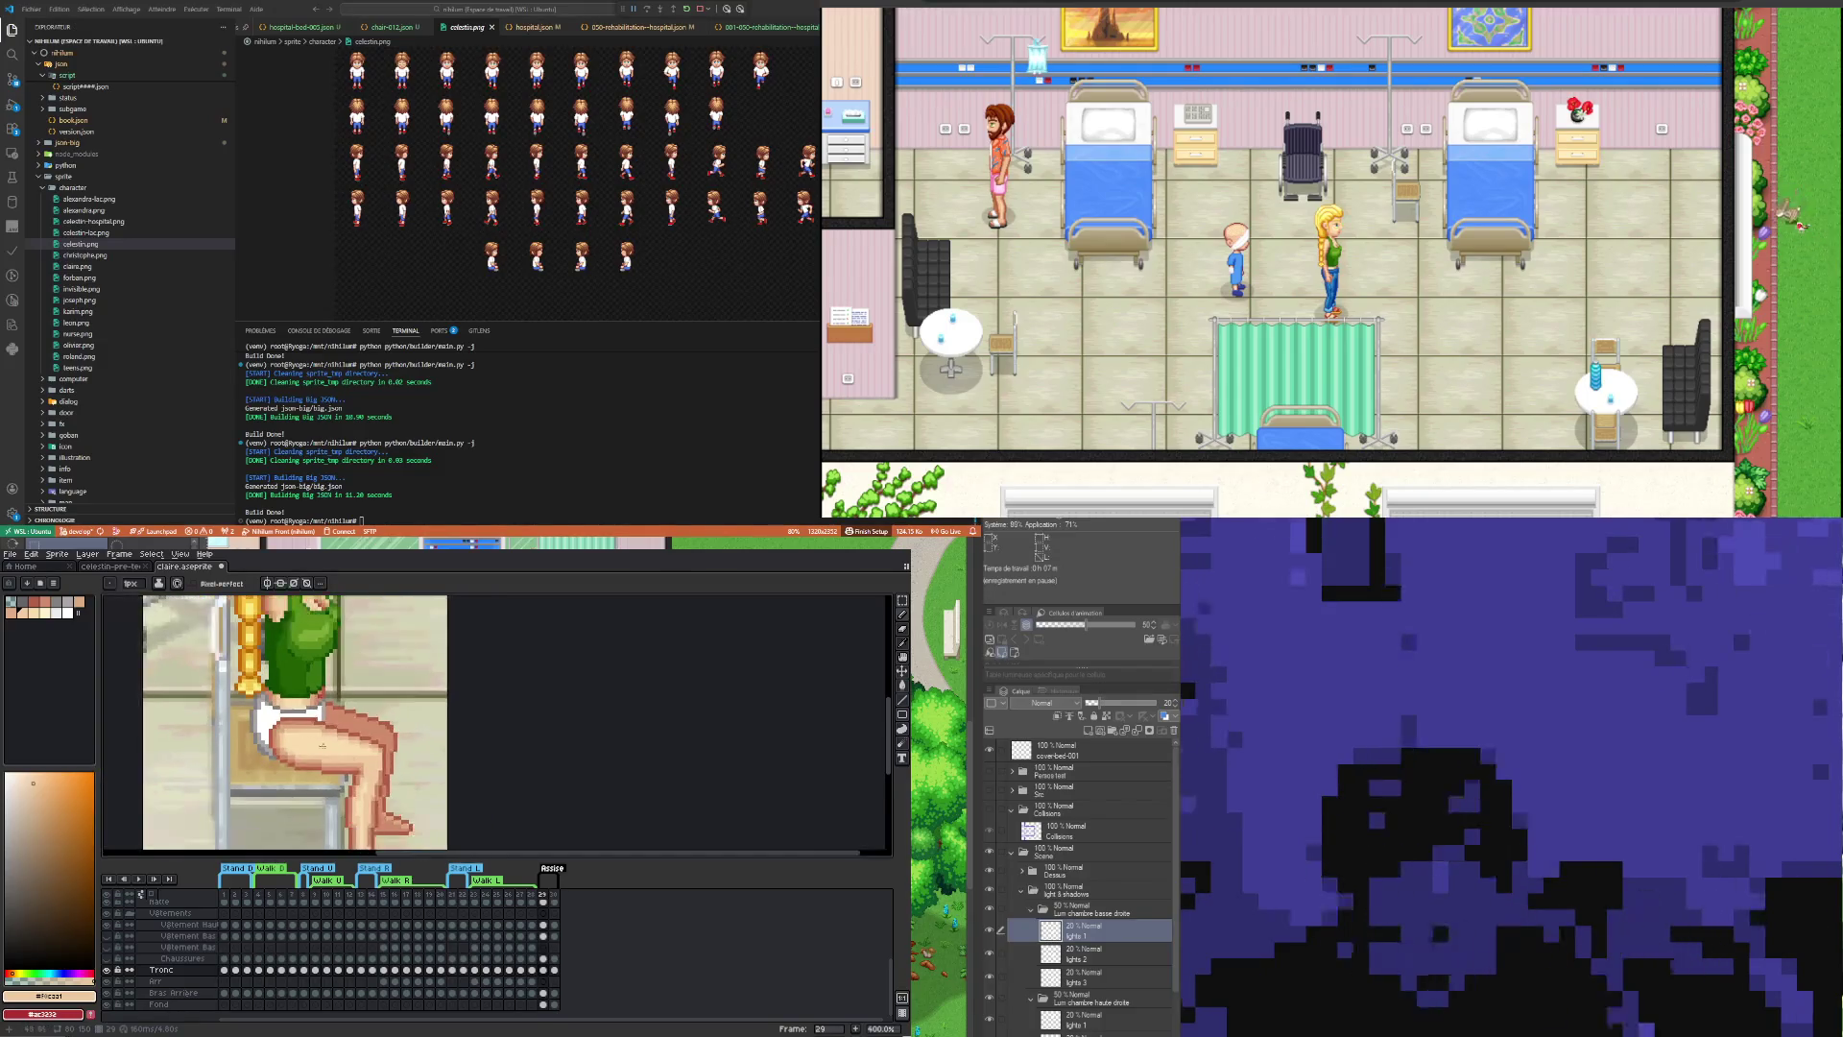
{"action": "scroll", "coordinate": [305, 729], "scroll_direction": "down", "scroll_amount": 3}
{"action": "scroll", "coordinate": [365, 710], "scroll_direction": "up", "scroll_amount": 2}
{"action": "scroll", "coordinate": [375, 707], "scroll_direction": "up", "scroll_amount": 1}
{"action": "scroll", "coordinate": [375, 707], "scroll_direction": "down", "scroll_amount": 3}
{"action": "scroll", "coordinate": [413, 710], "scroll_direction": "up", "scroll_amount": 3}
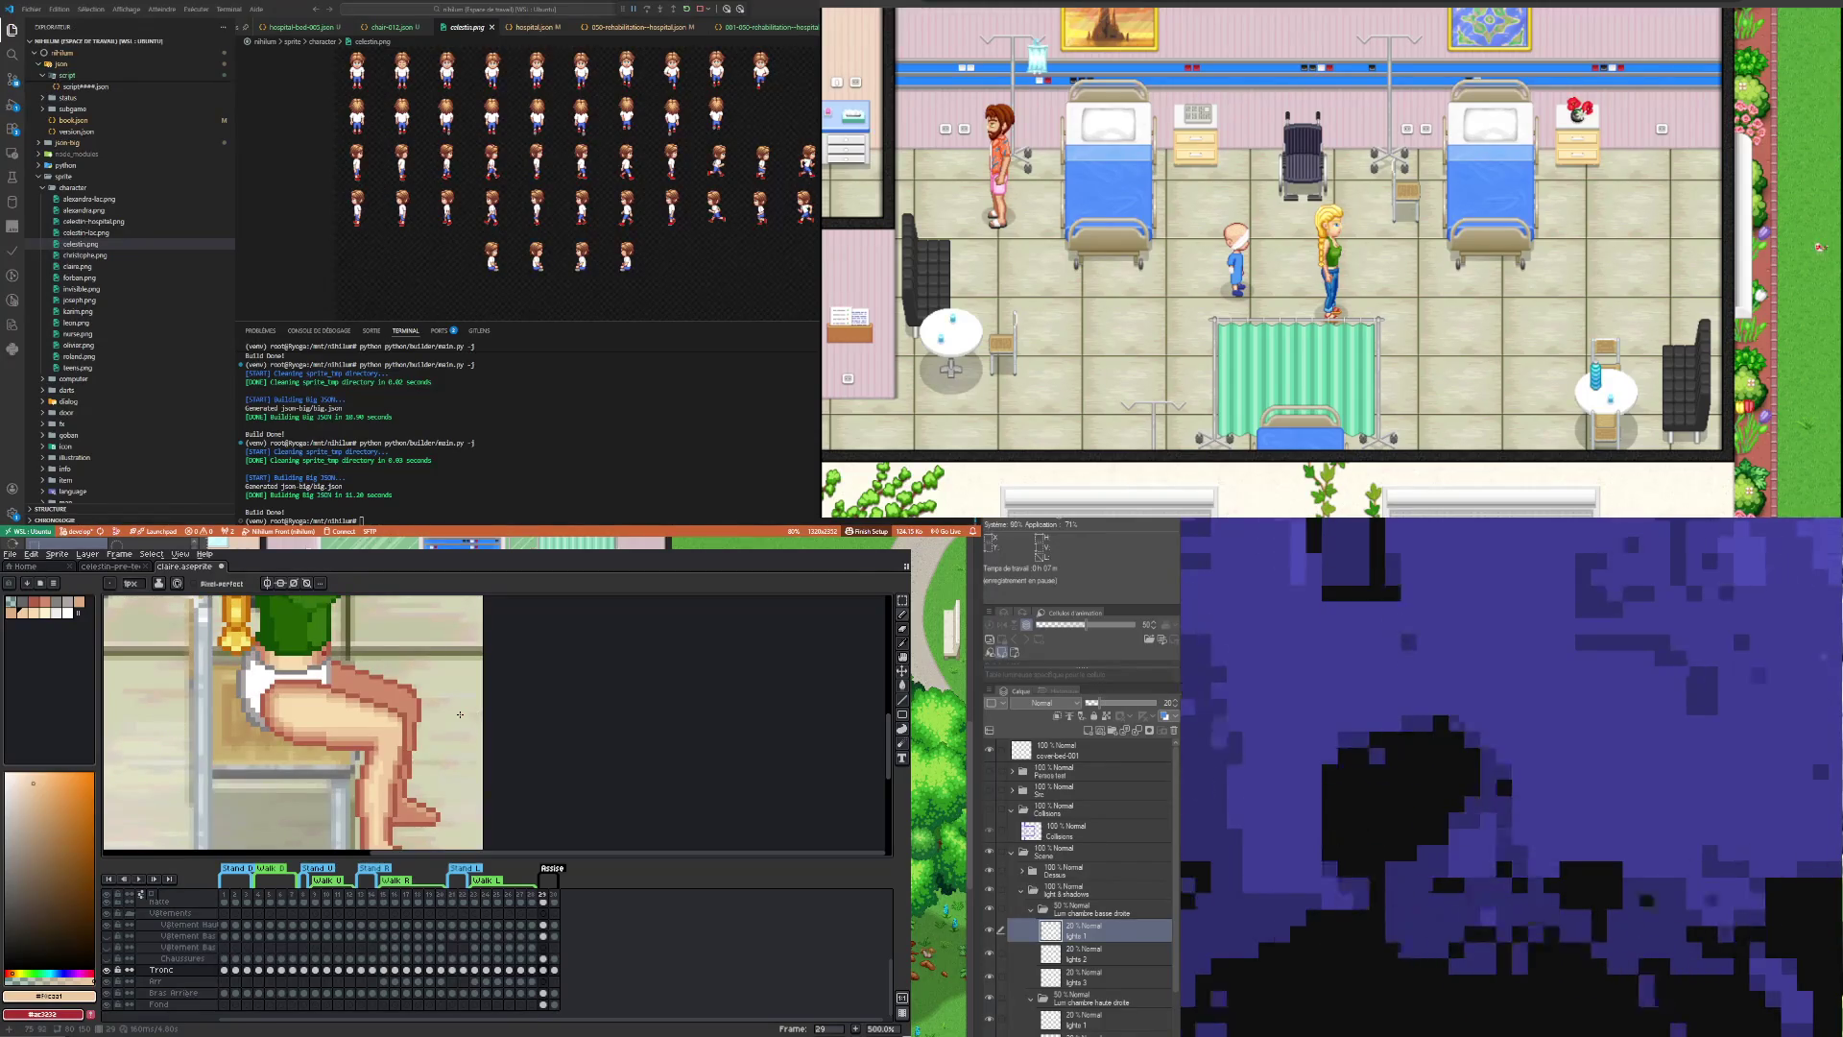
{"action": "key", "text": "i"}
{"action": "left_click", "coordinate": [344, 733]}
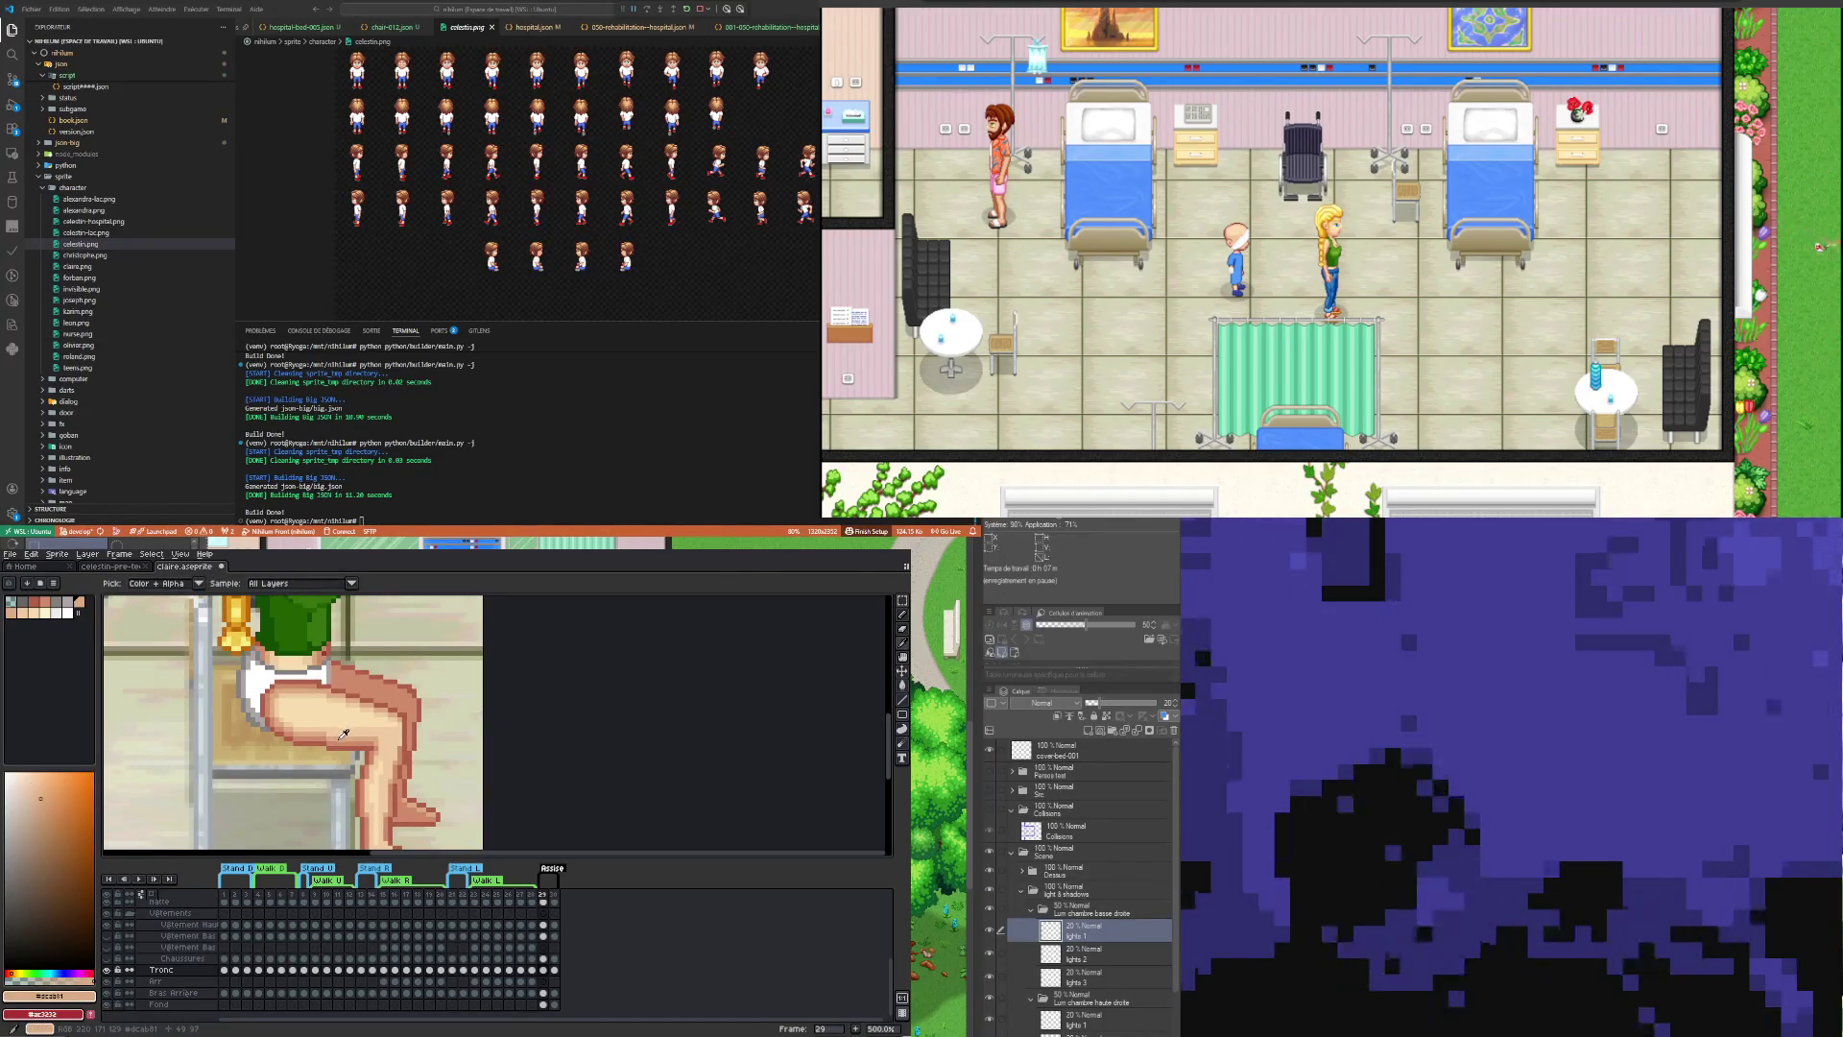
{"action": "key", "text": "b"}
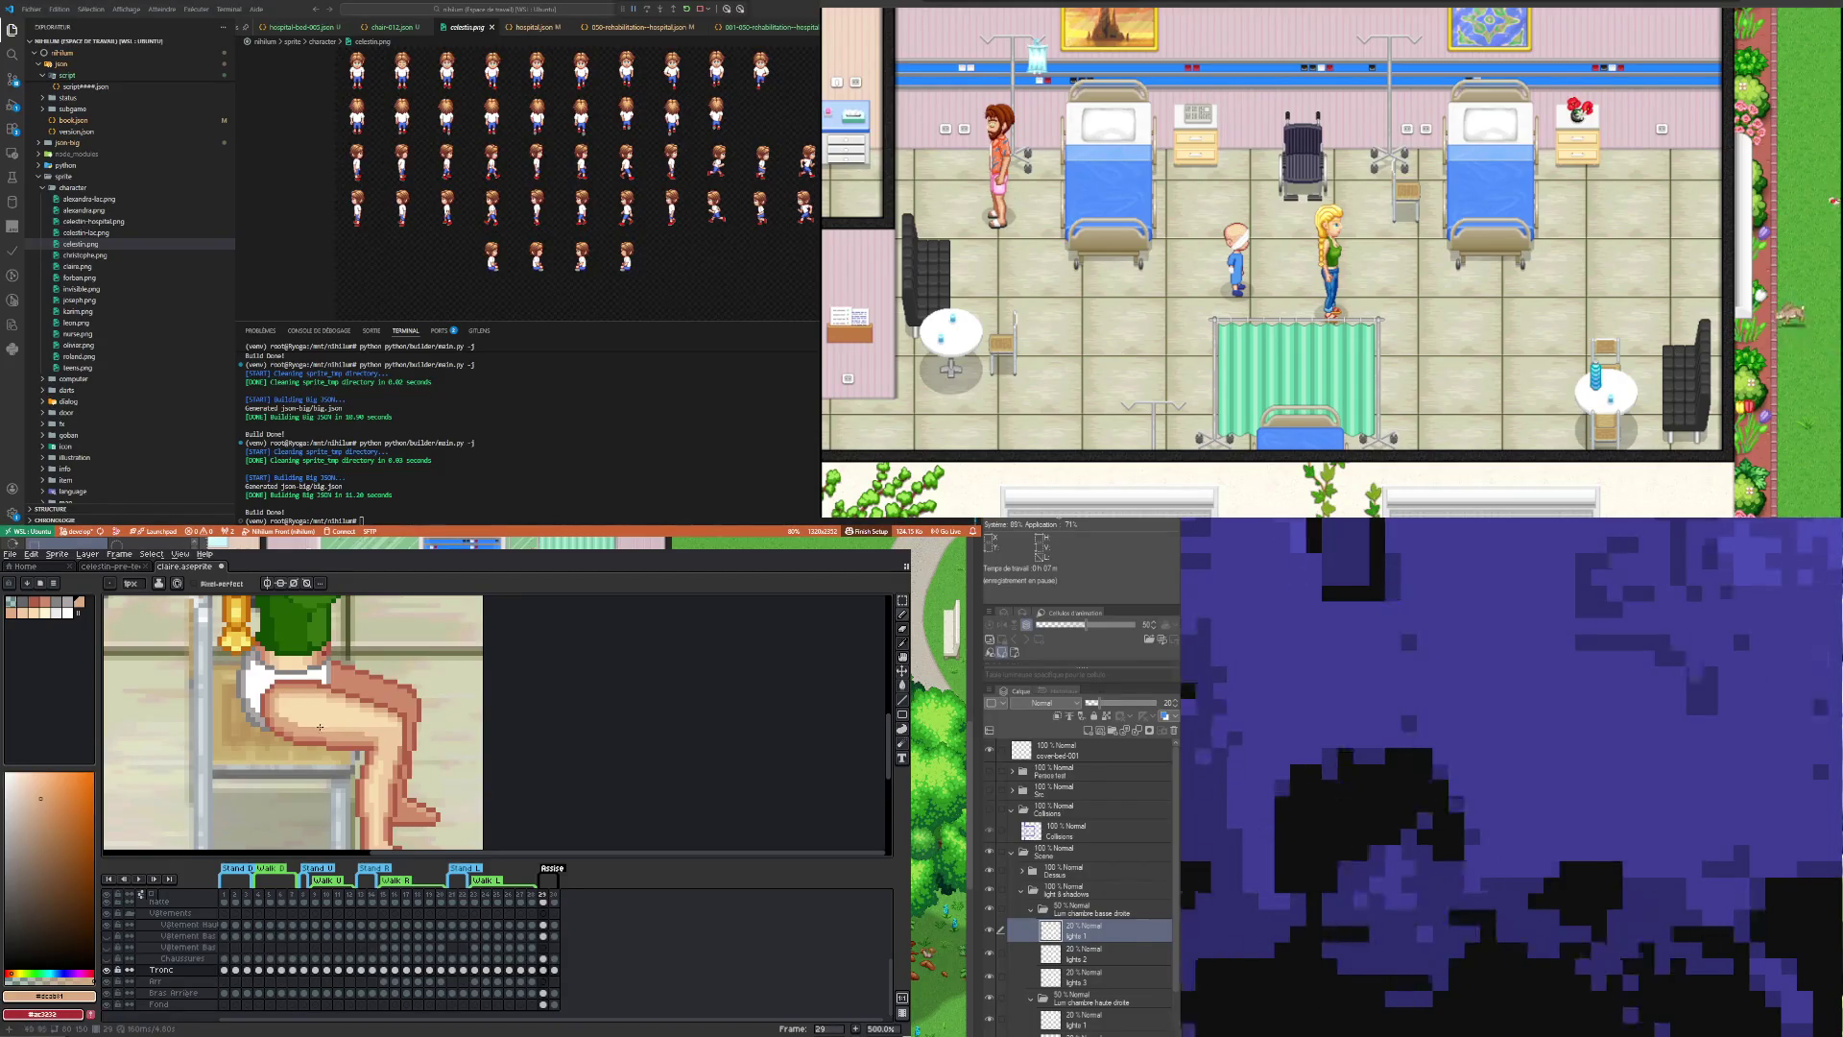
{"action": "left_click", "coordinate": [311, 735], "text": "alt"}
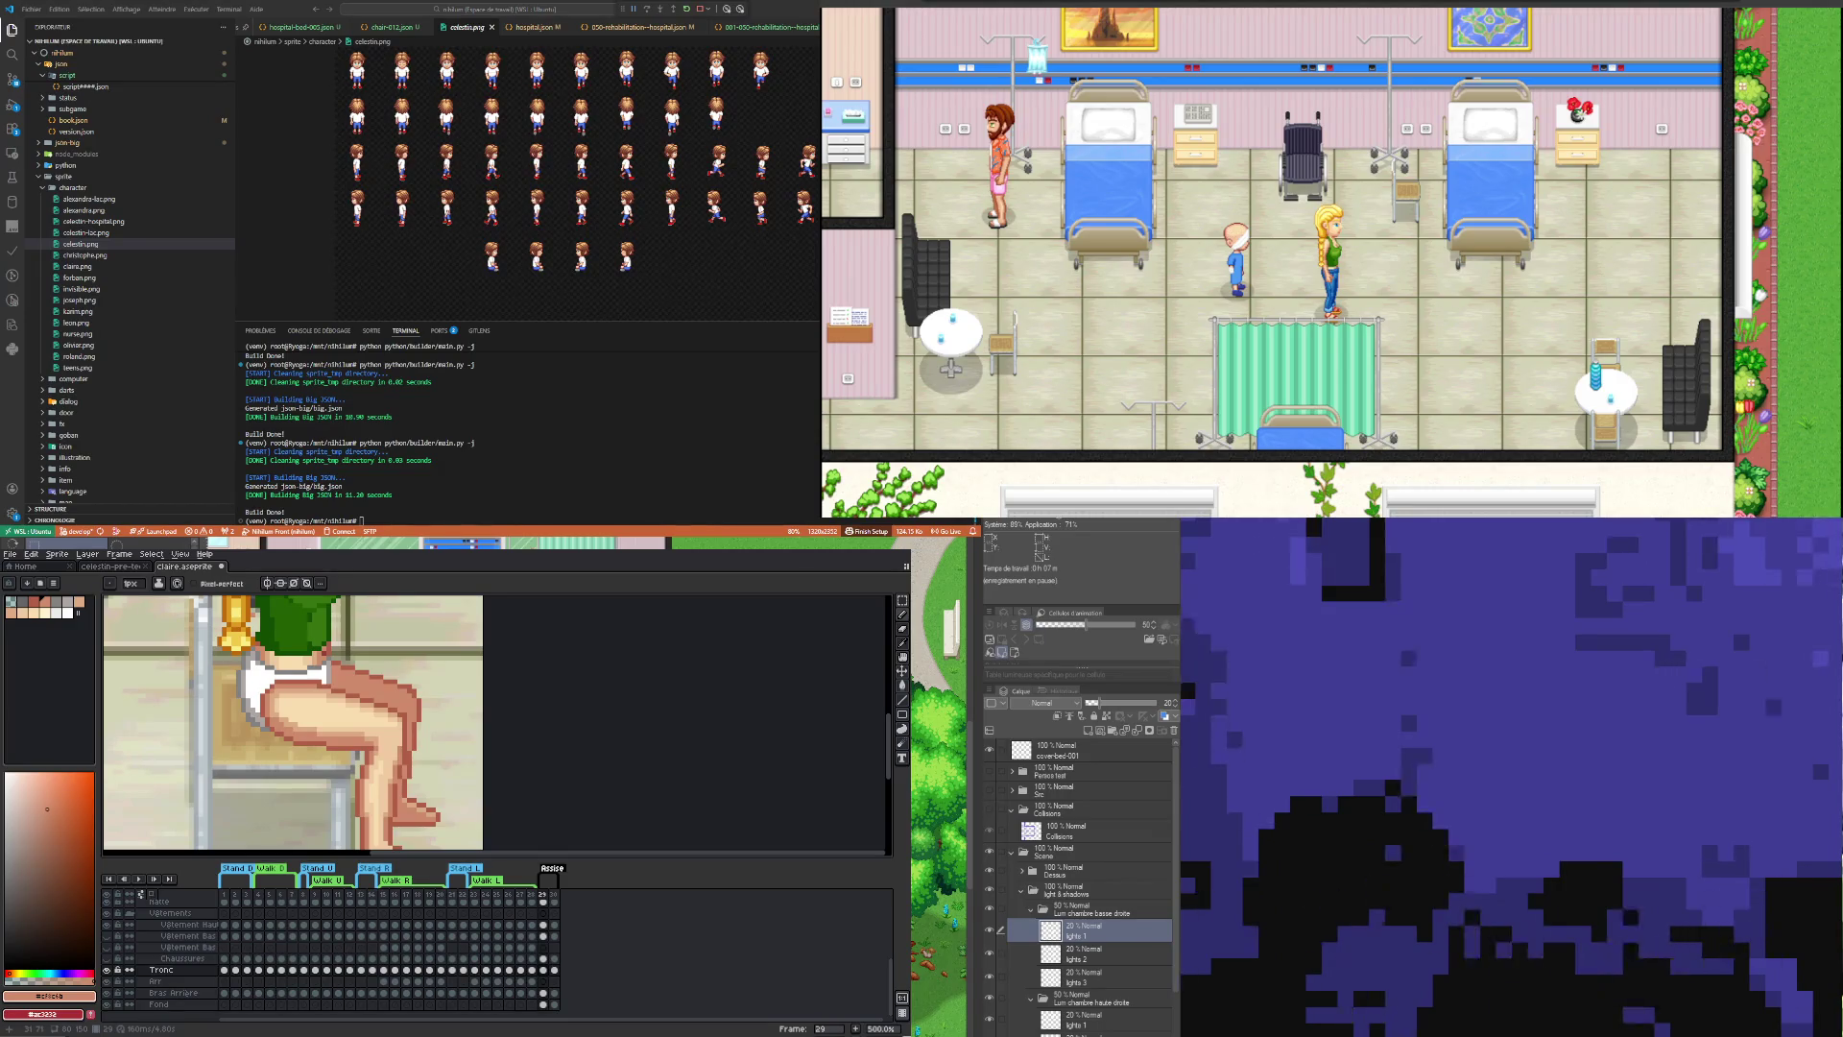
Step: Refine the thigh further with #dcab81, pale #f0caa1 and a lighter highlight tone
{"action": "key", "text": "i"}
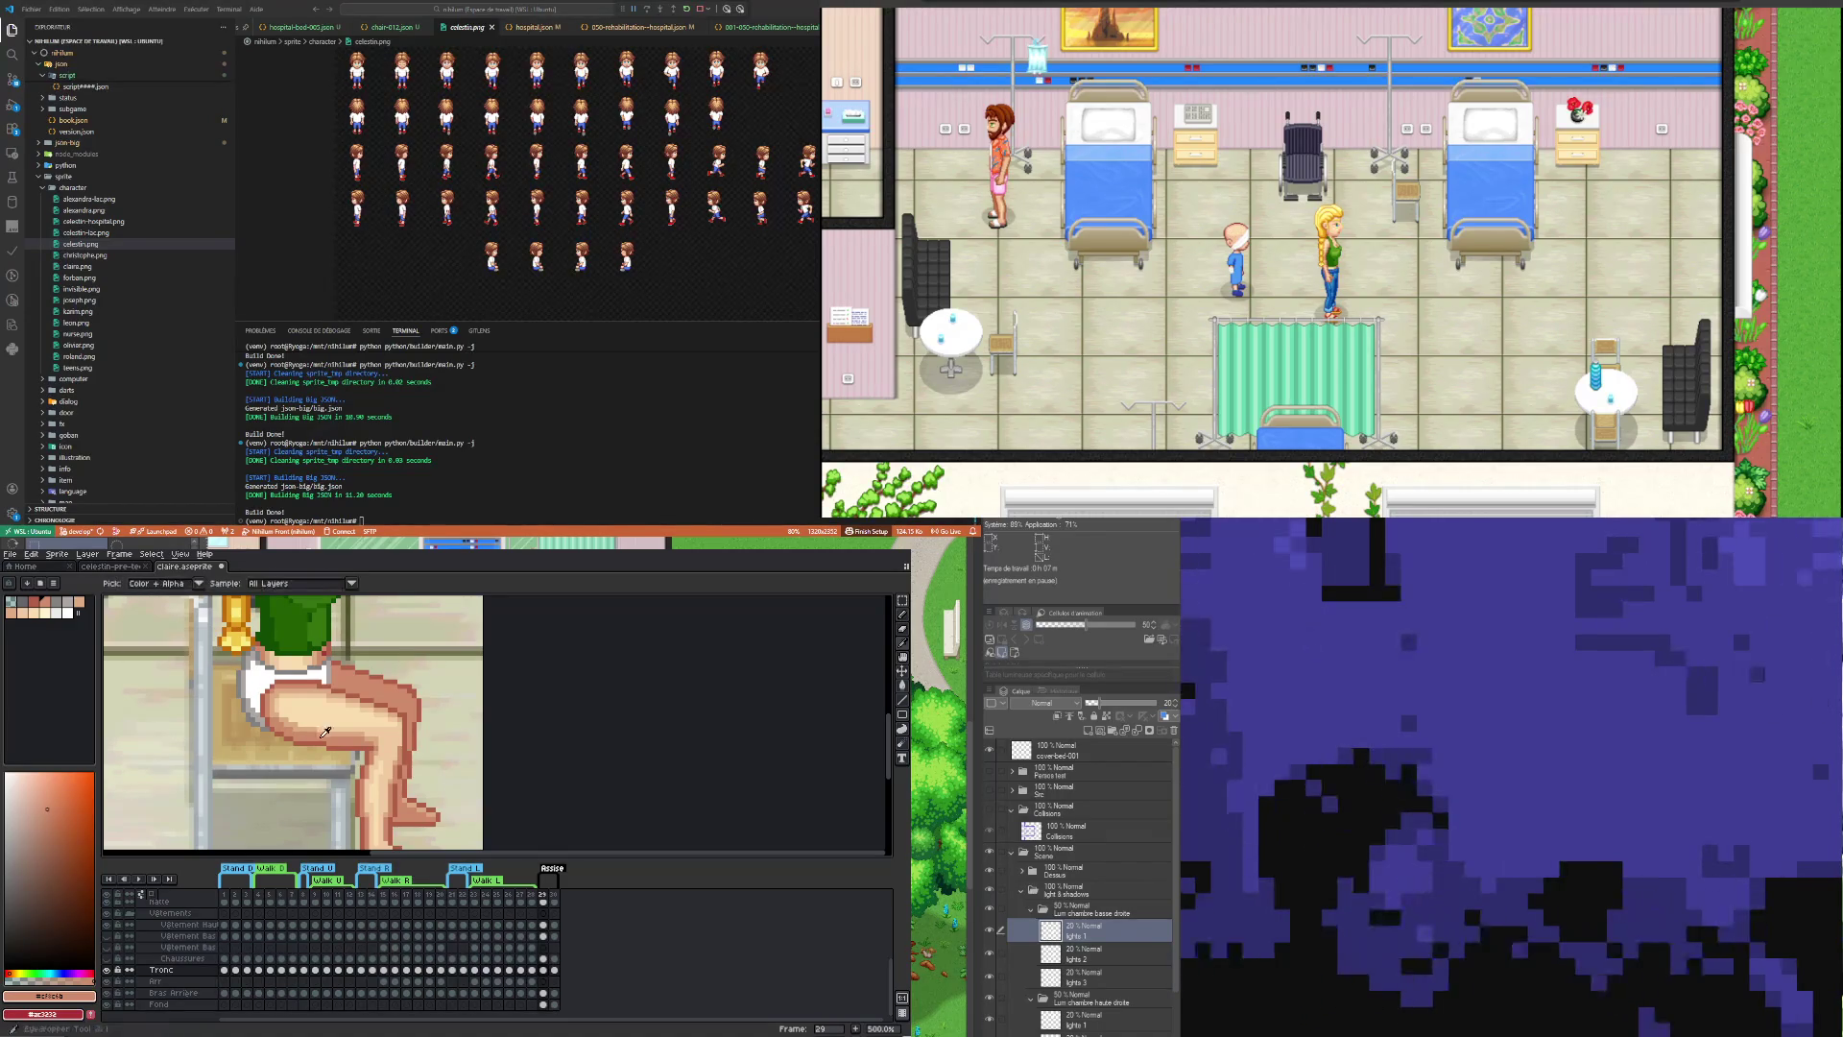
{"action": "left_click", "coordinate": [315, 723]}
{"action": "key", "text": "b"}
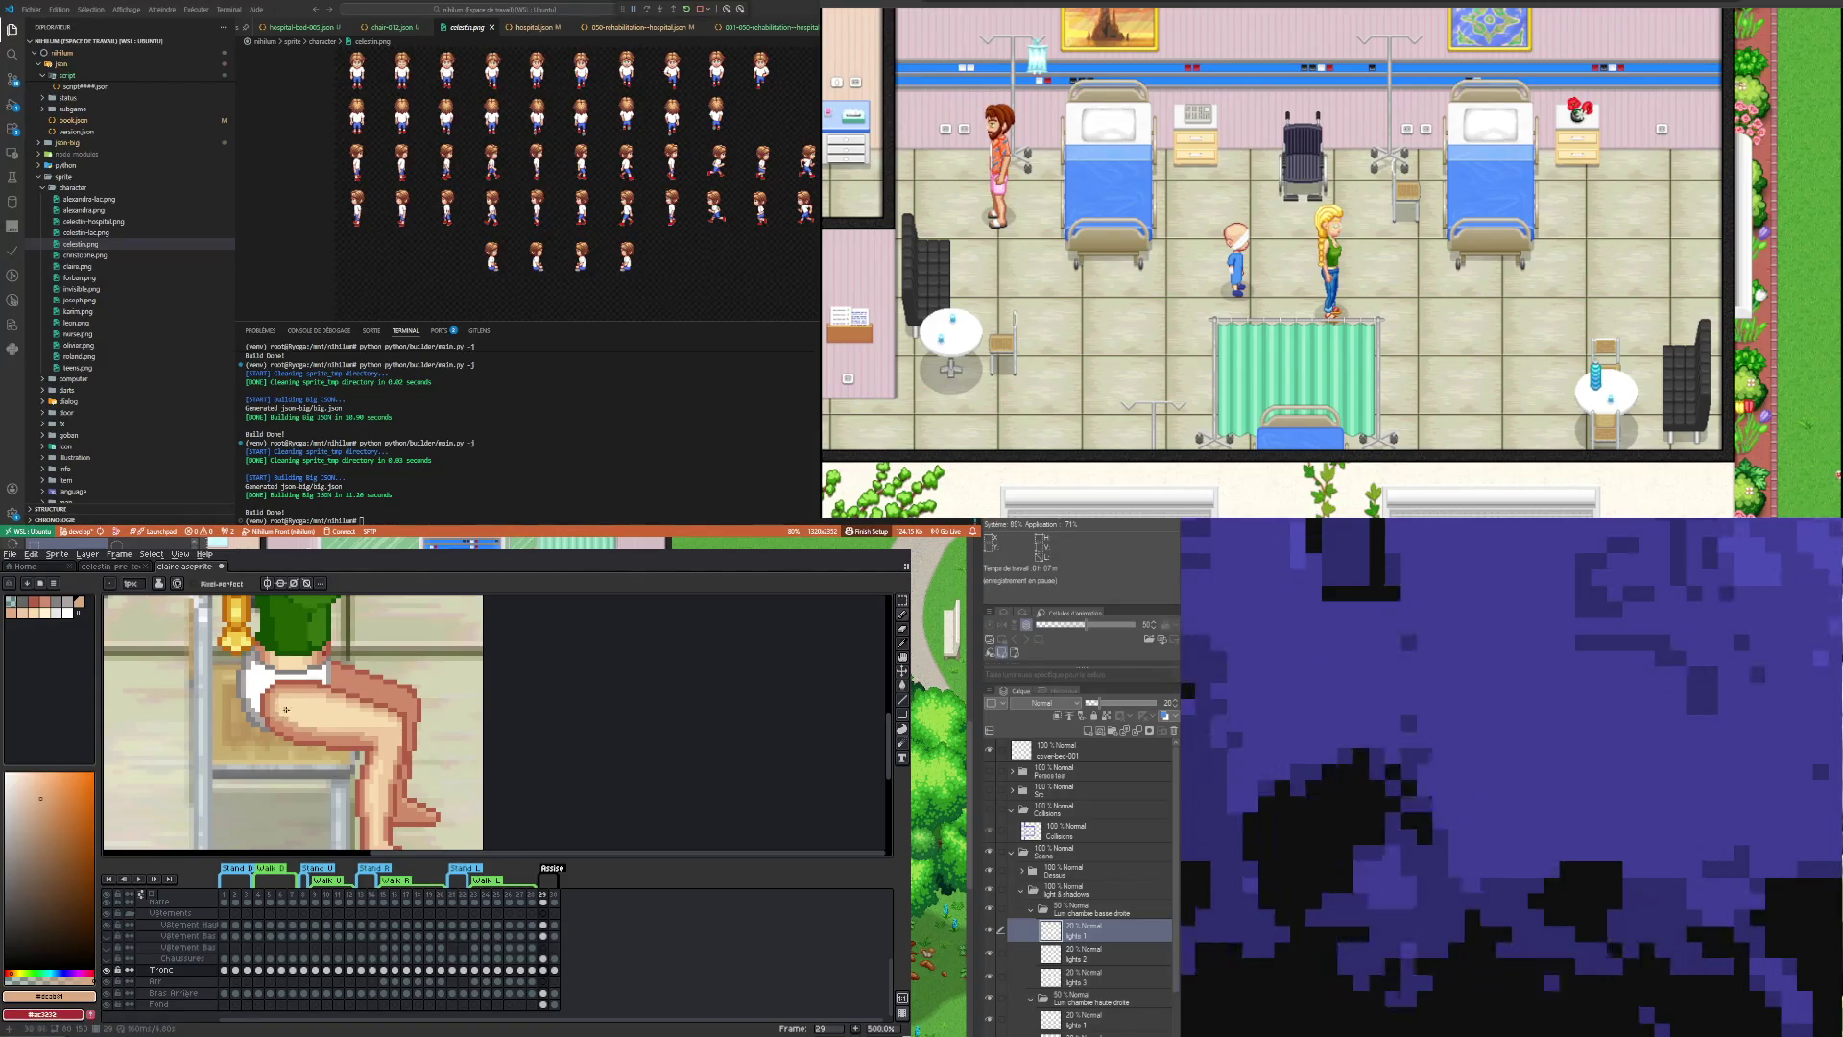
{"action": "key", "text": "i"}
{"action": "left_click", "coordinate": [281, 700]}
{"action": "key", "text": "b"}
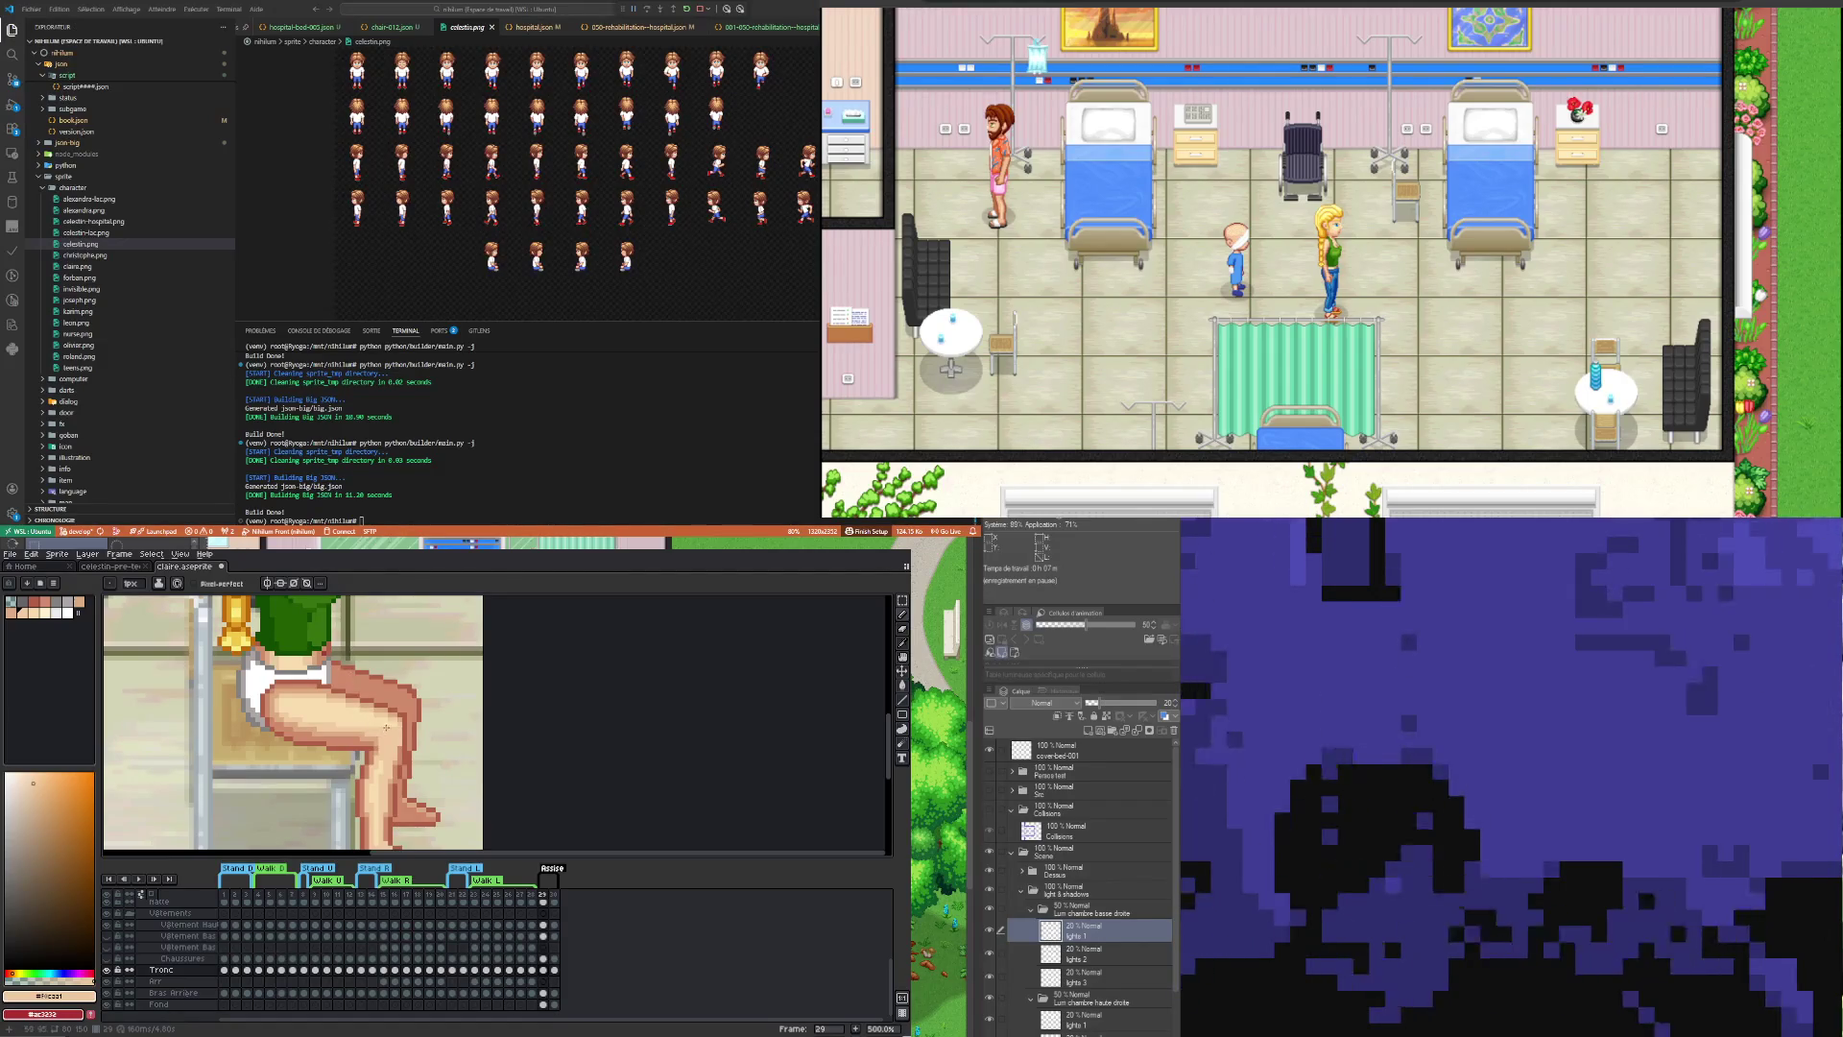
{"action": "key", "text": "i"}
{"action": "left_click", "coordinate": [385, 718]}
{"action": "key", "text": "b"}
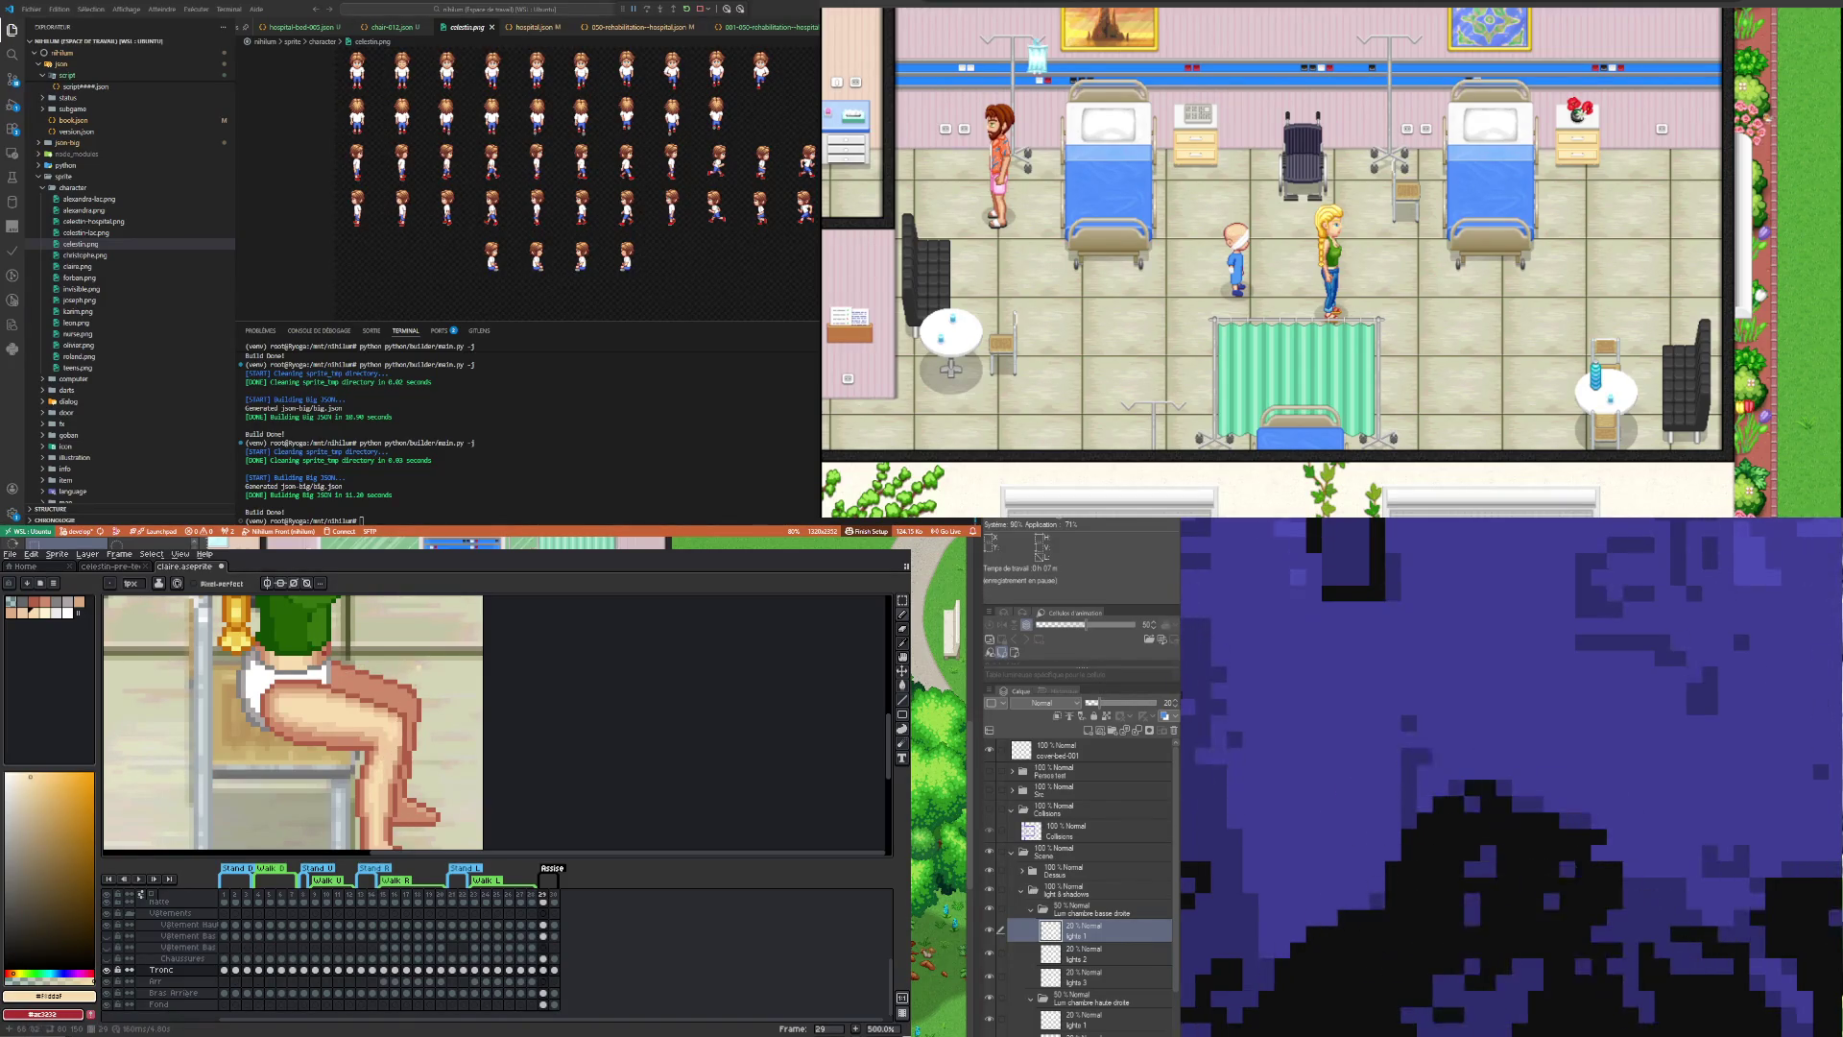
{"action": "scroll", "coordinate": [372, 755], "scroll_direction": "down", "scroll_amount": 3}
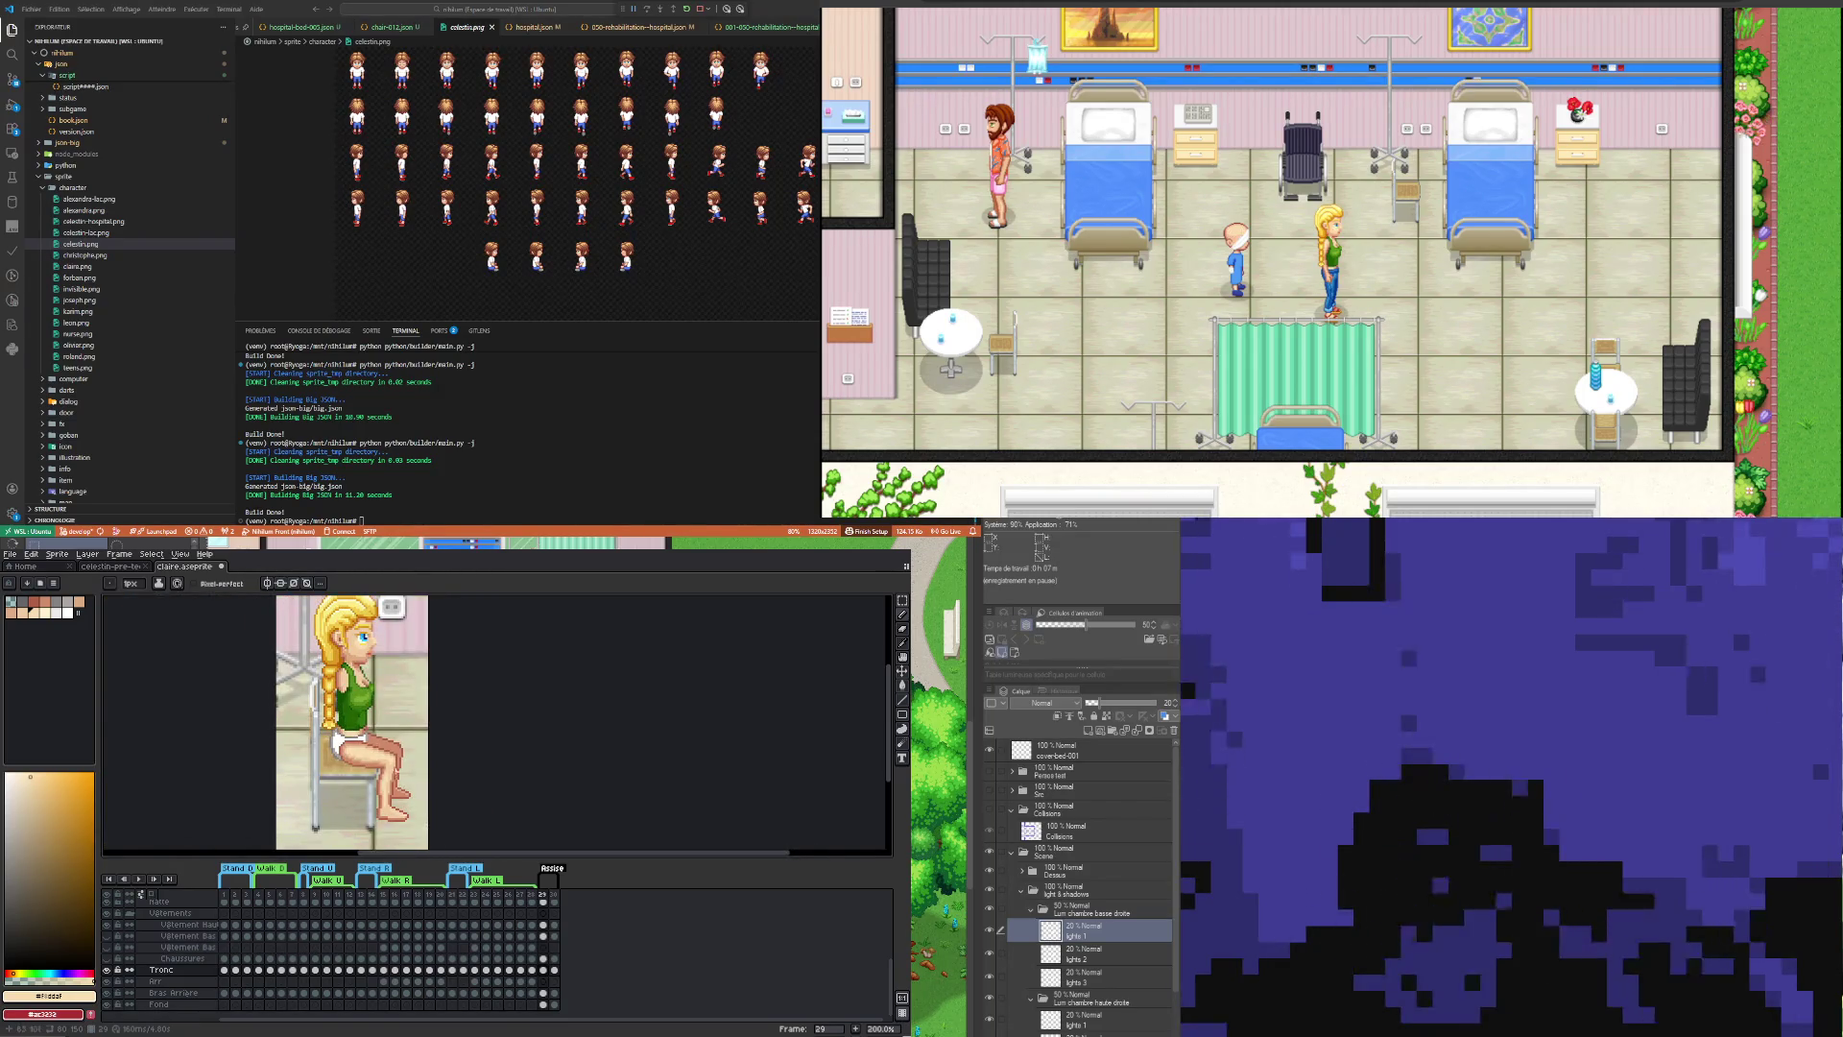
Step: Zoom out to review the full seated sprite, then hide the Bras Avant layer
{"action": "scroll", "coordinate": [393, 797], "scroll_direction": "down", "scroll_amount": 1}
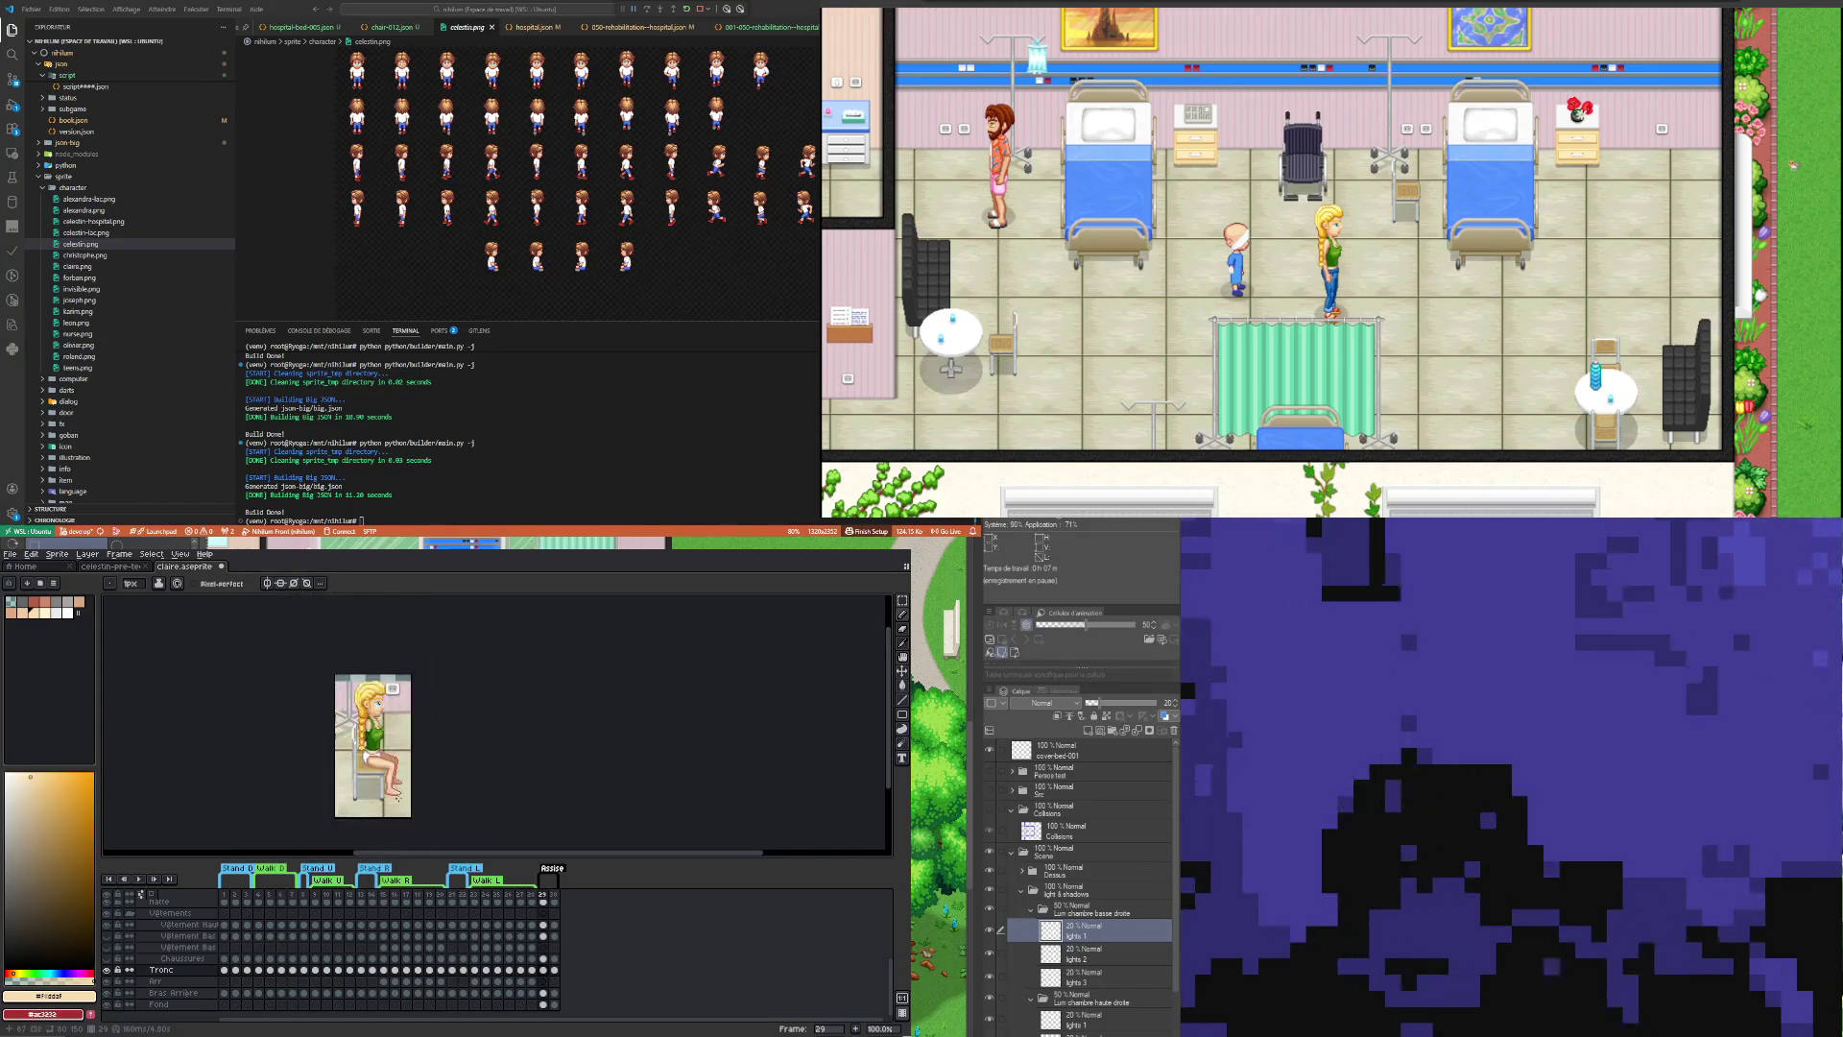
{"action": "scroll", "coordinate": [398, 797], "scroll_direction": "up", "scroll_amount": 1}
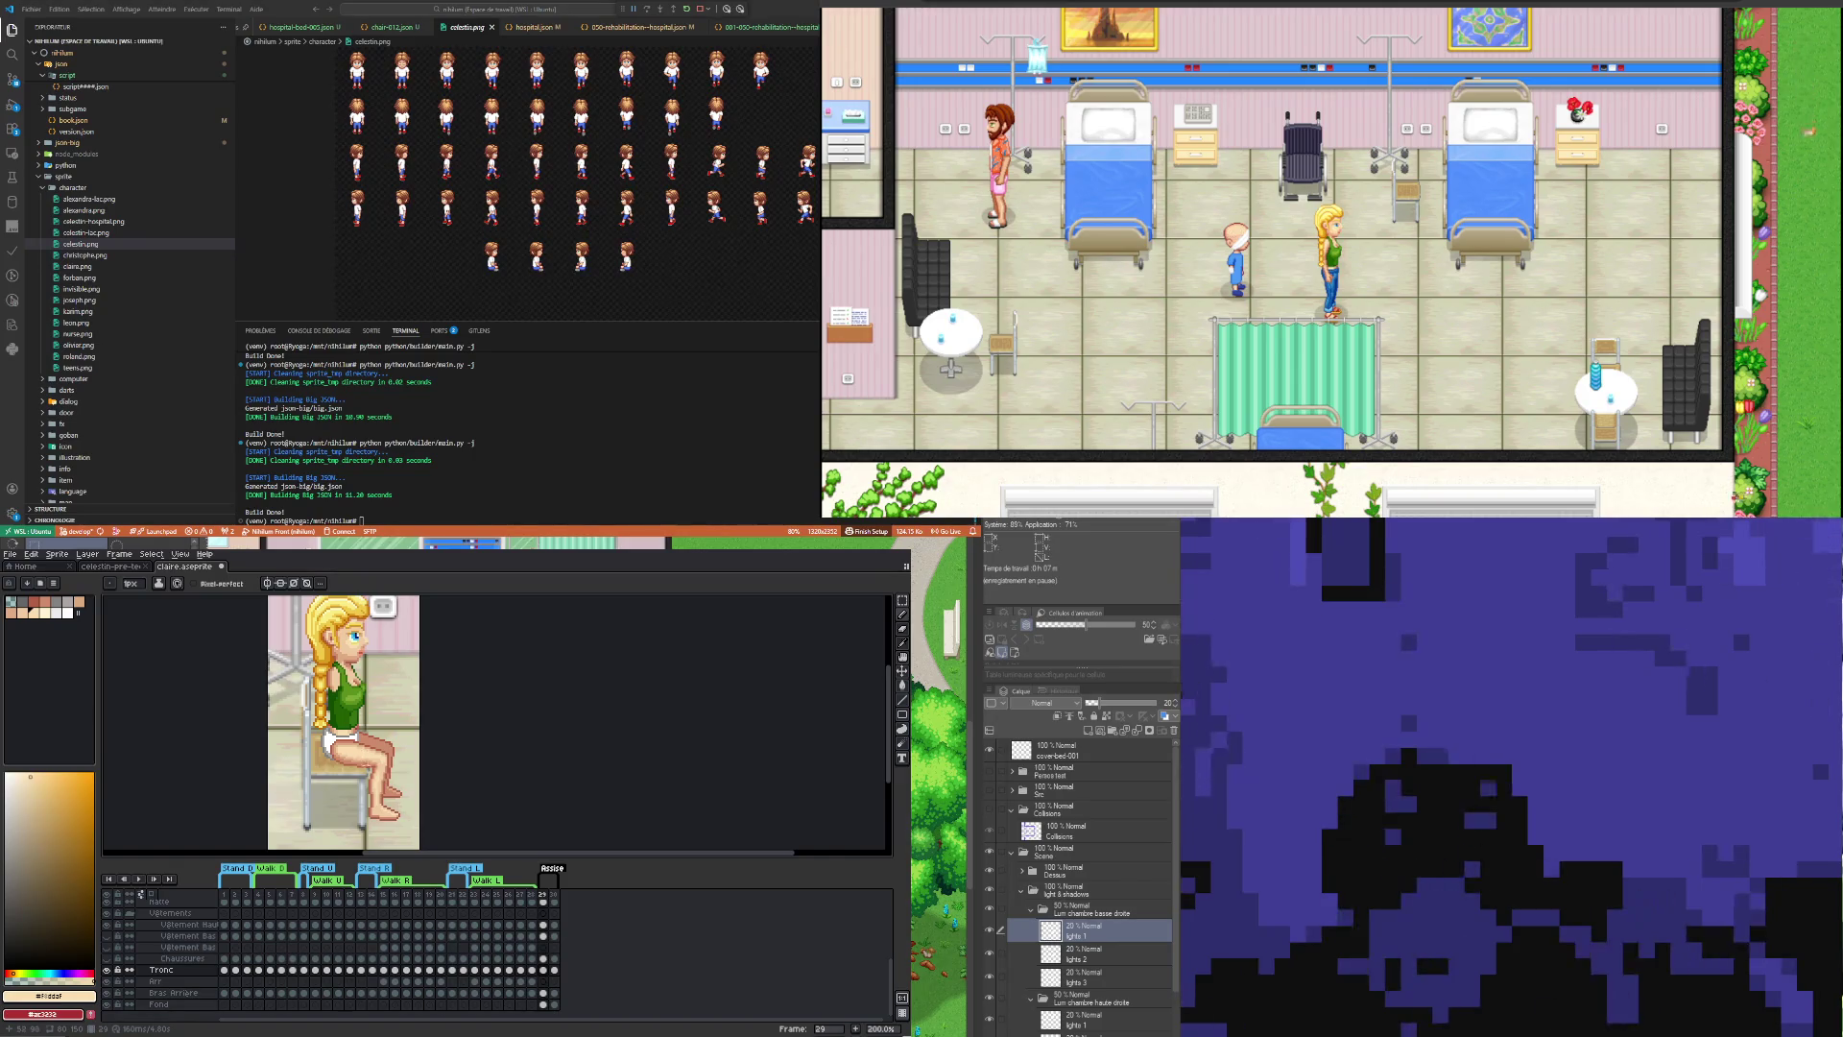
{"action": "scroll", "coordinate": [371, 759], "scroll_direction": "up", "scroll_amount": 2}
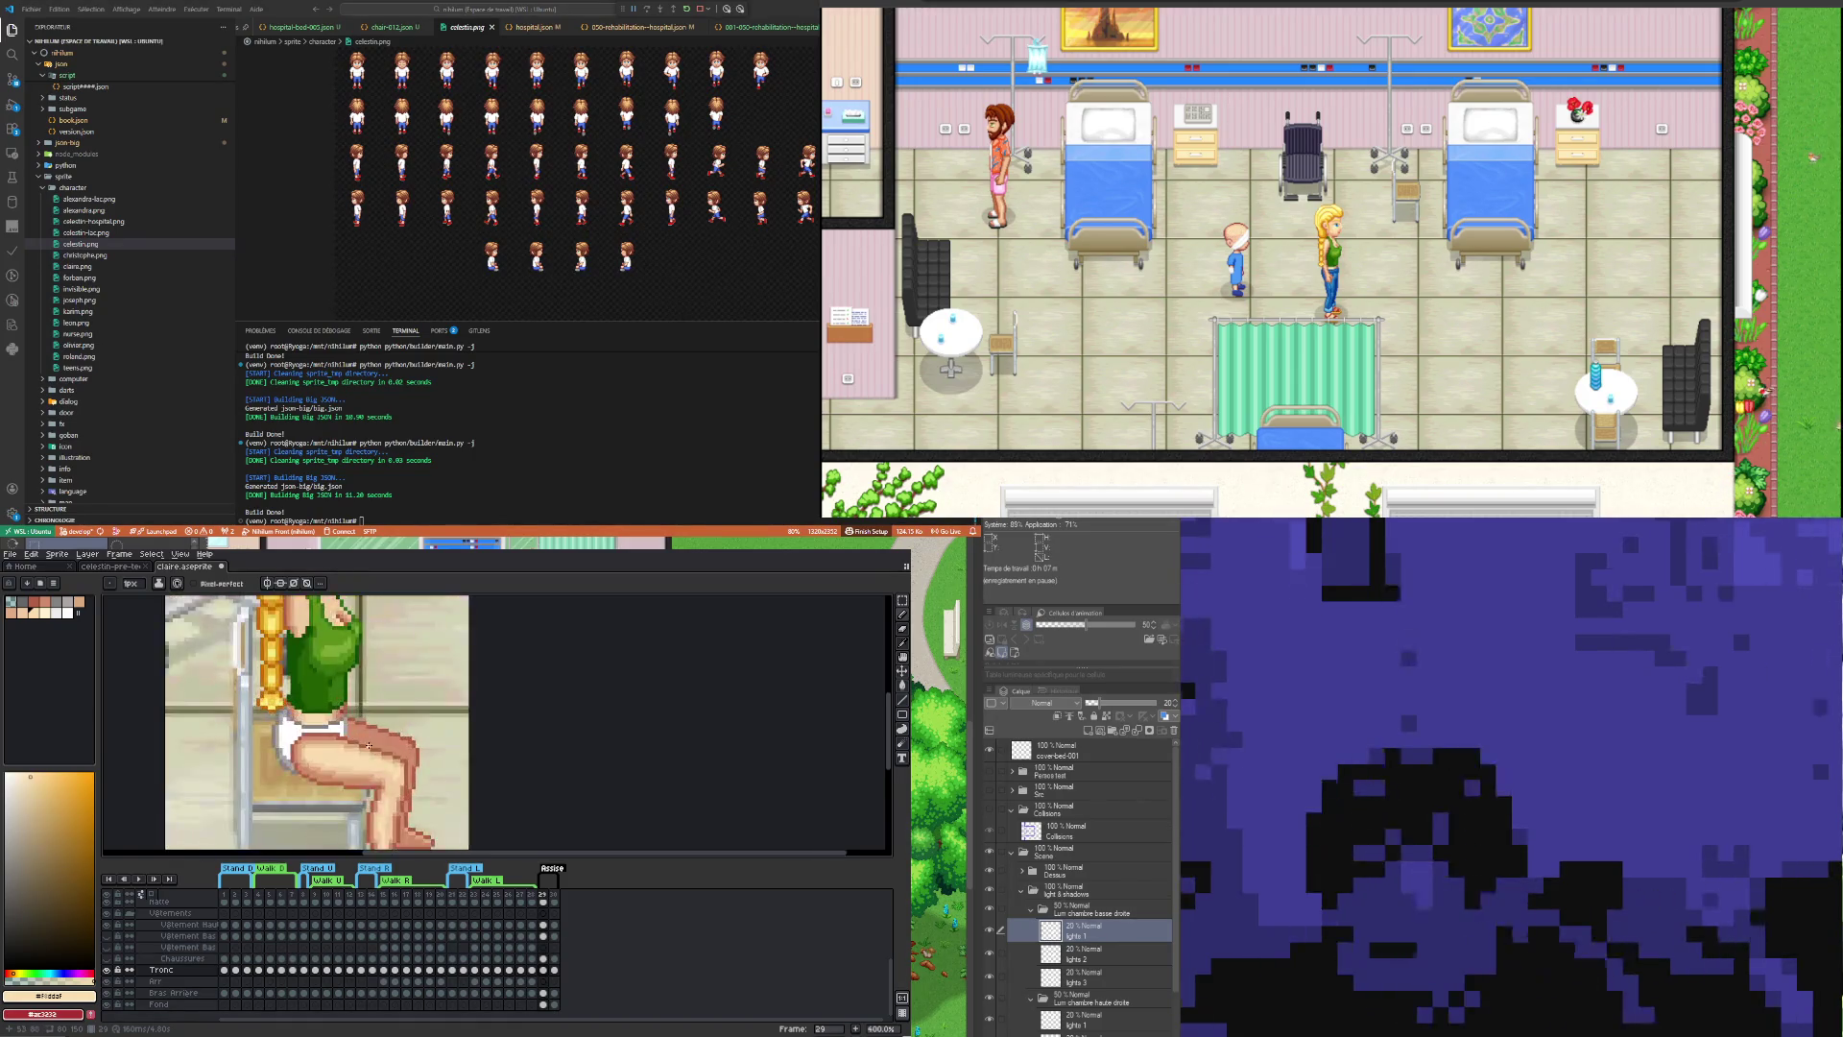
{"action": "scroll", "coordinate": [368, 745], "scroll_direction": "down", "scroll_amount": 4}
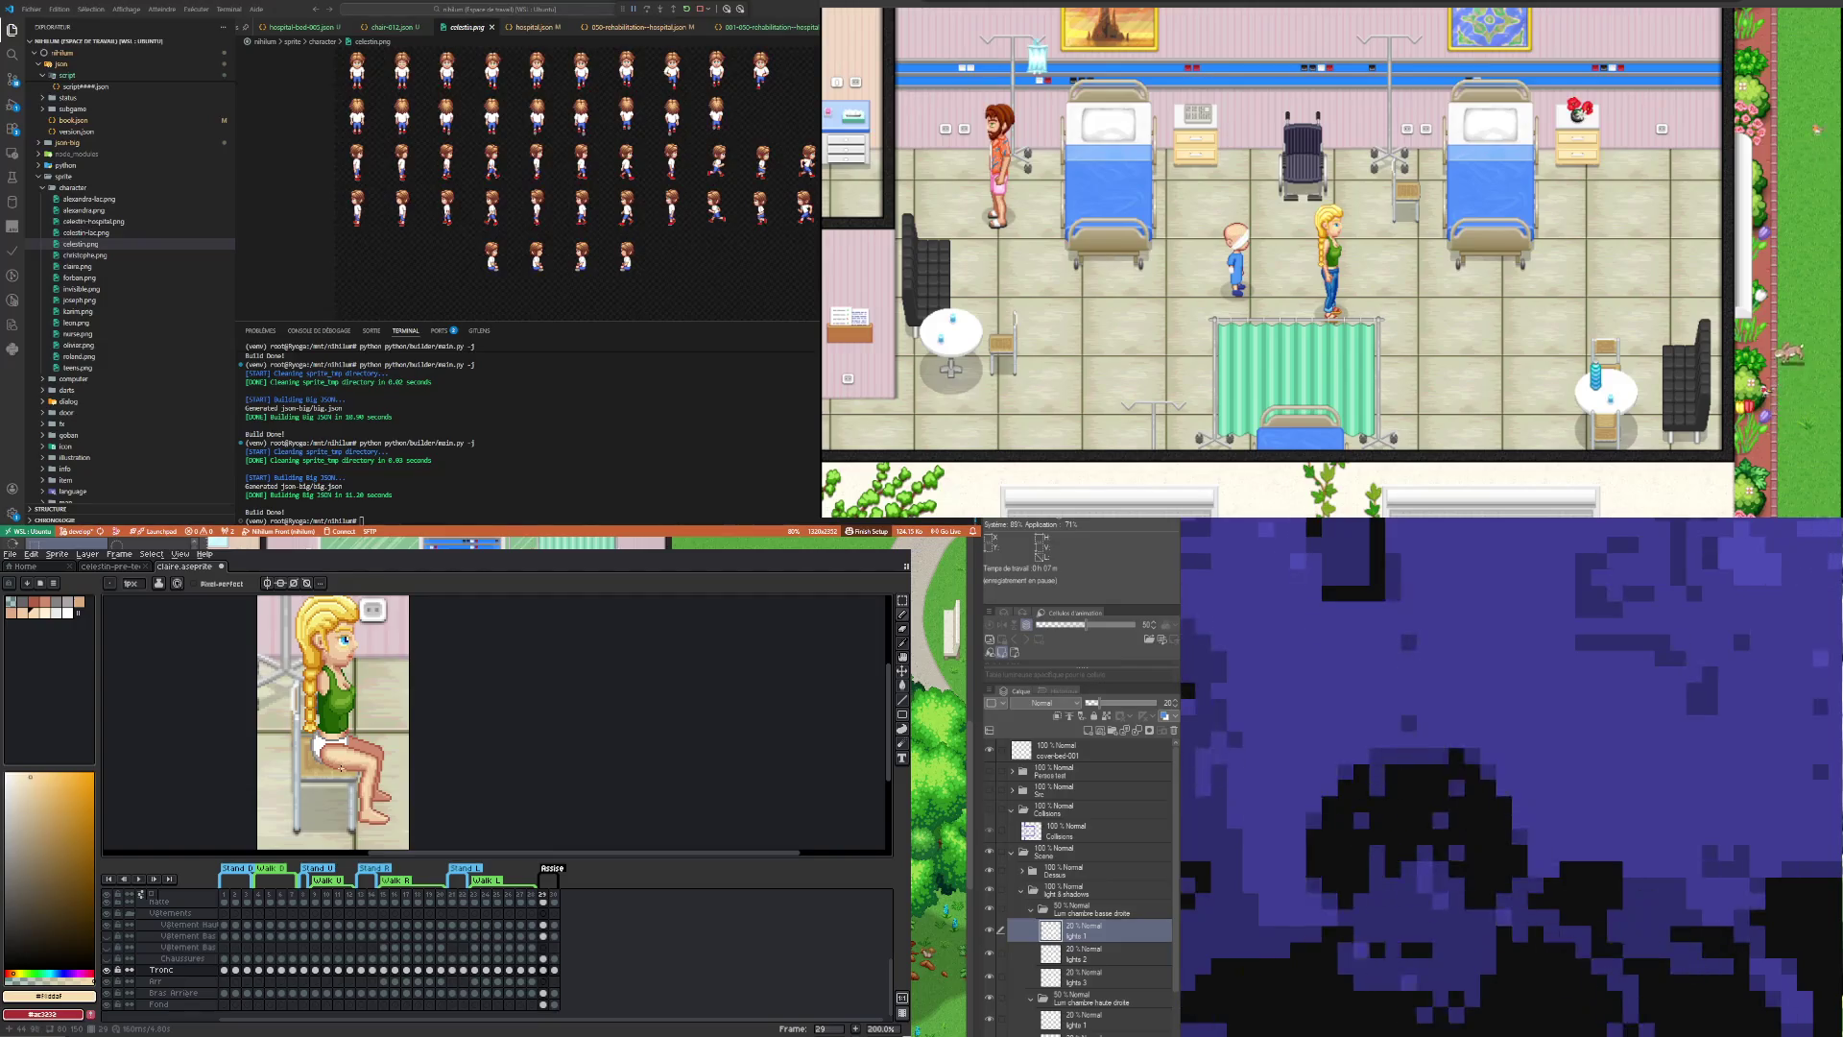
{"action": "scroll", "coordinate": [355, 765], "scroll_direction": "up", "scroll_amount": 1}
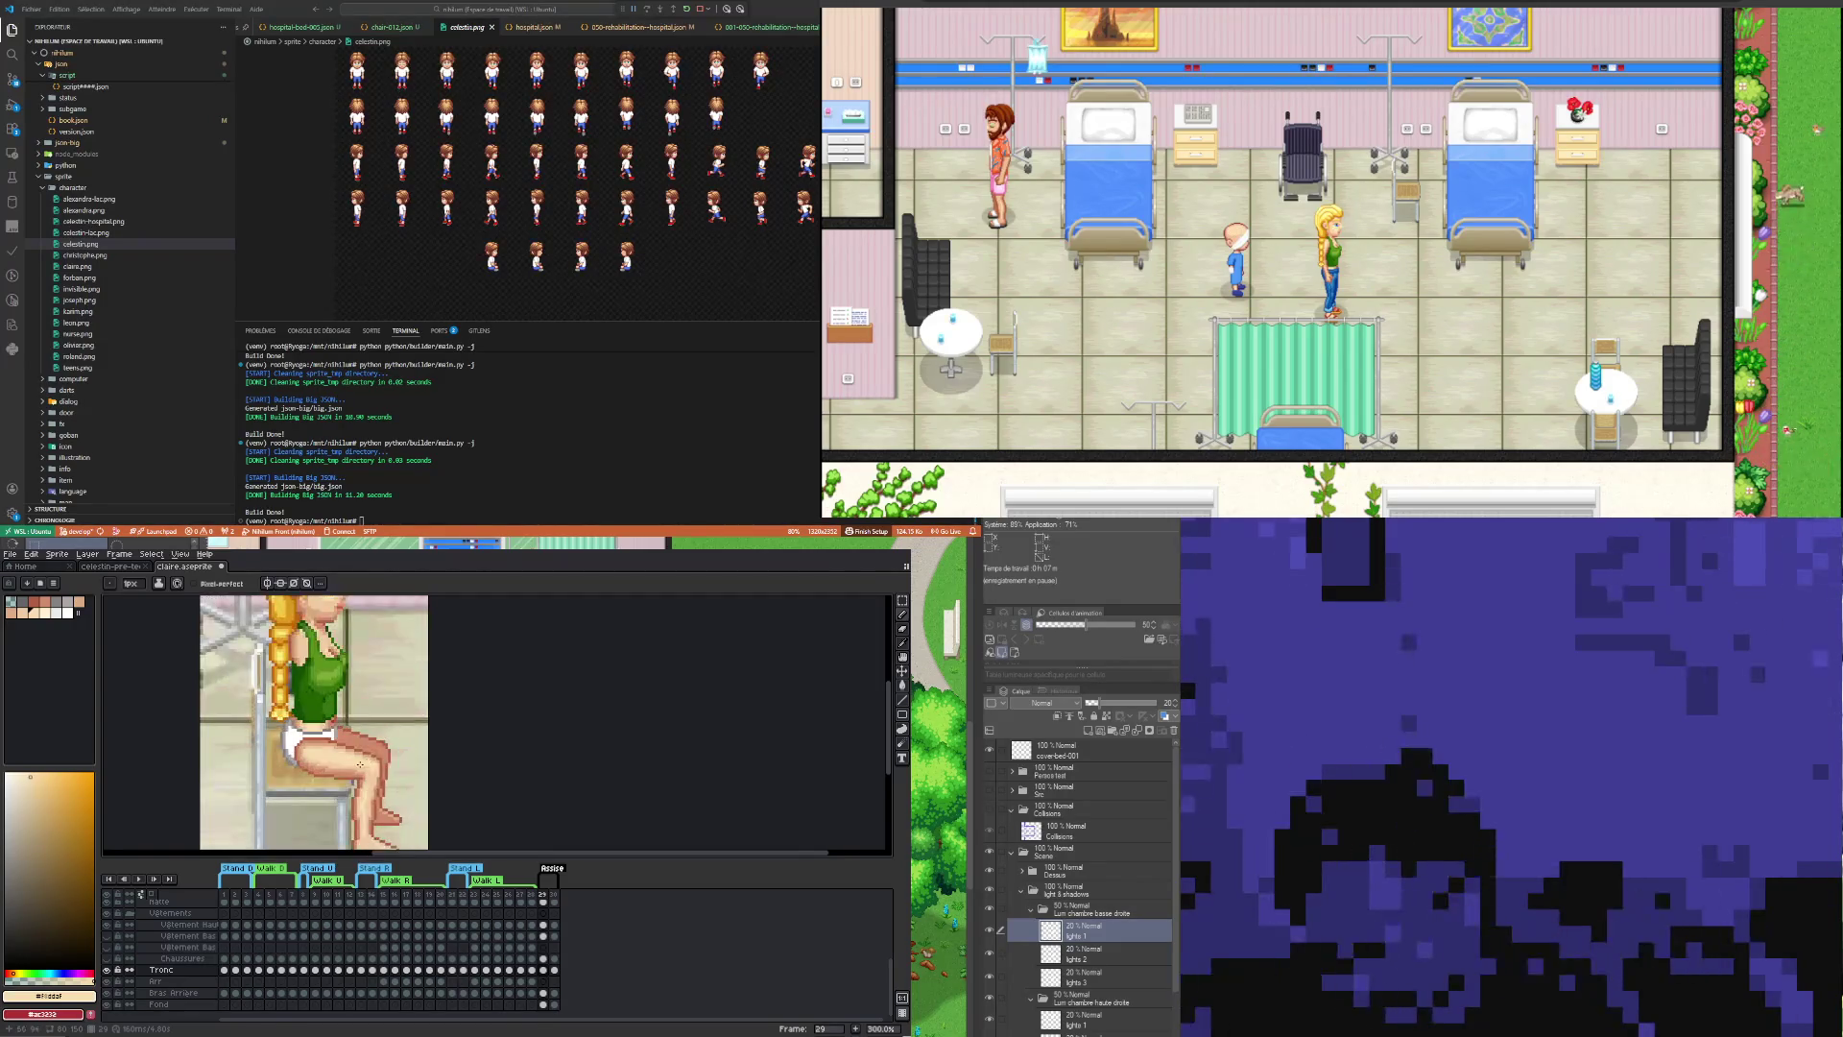
{"action": "scroll", "coordinate": [360, 764], "scroll_direction": "down", "scroll_amount": 2}
{"action": "scroll", "coordinate": [371, 763], "scroll_direction": "up", "scroll_amount": 3}
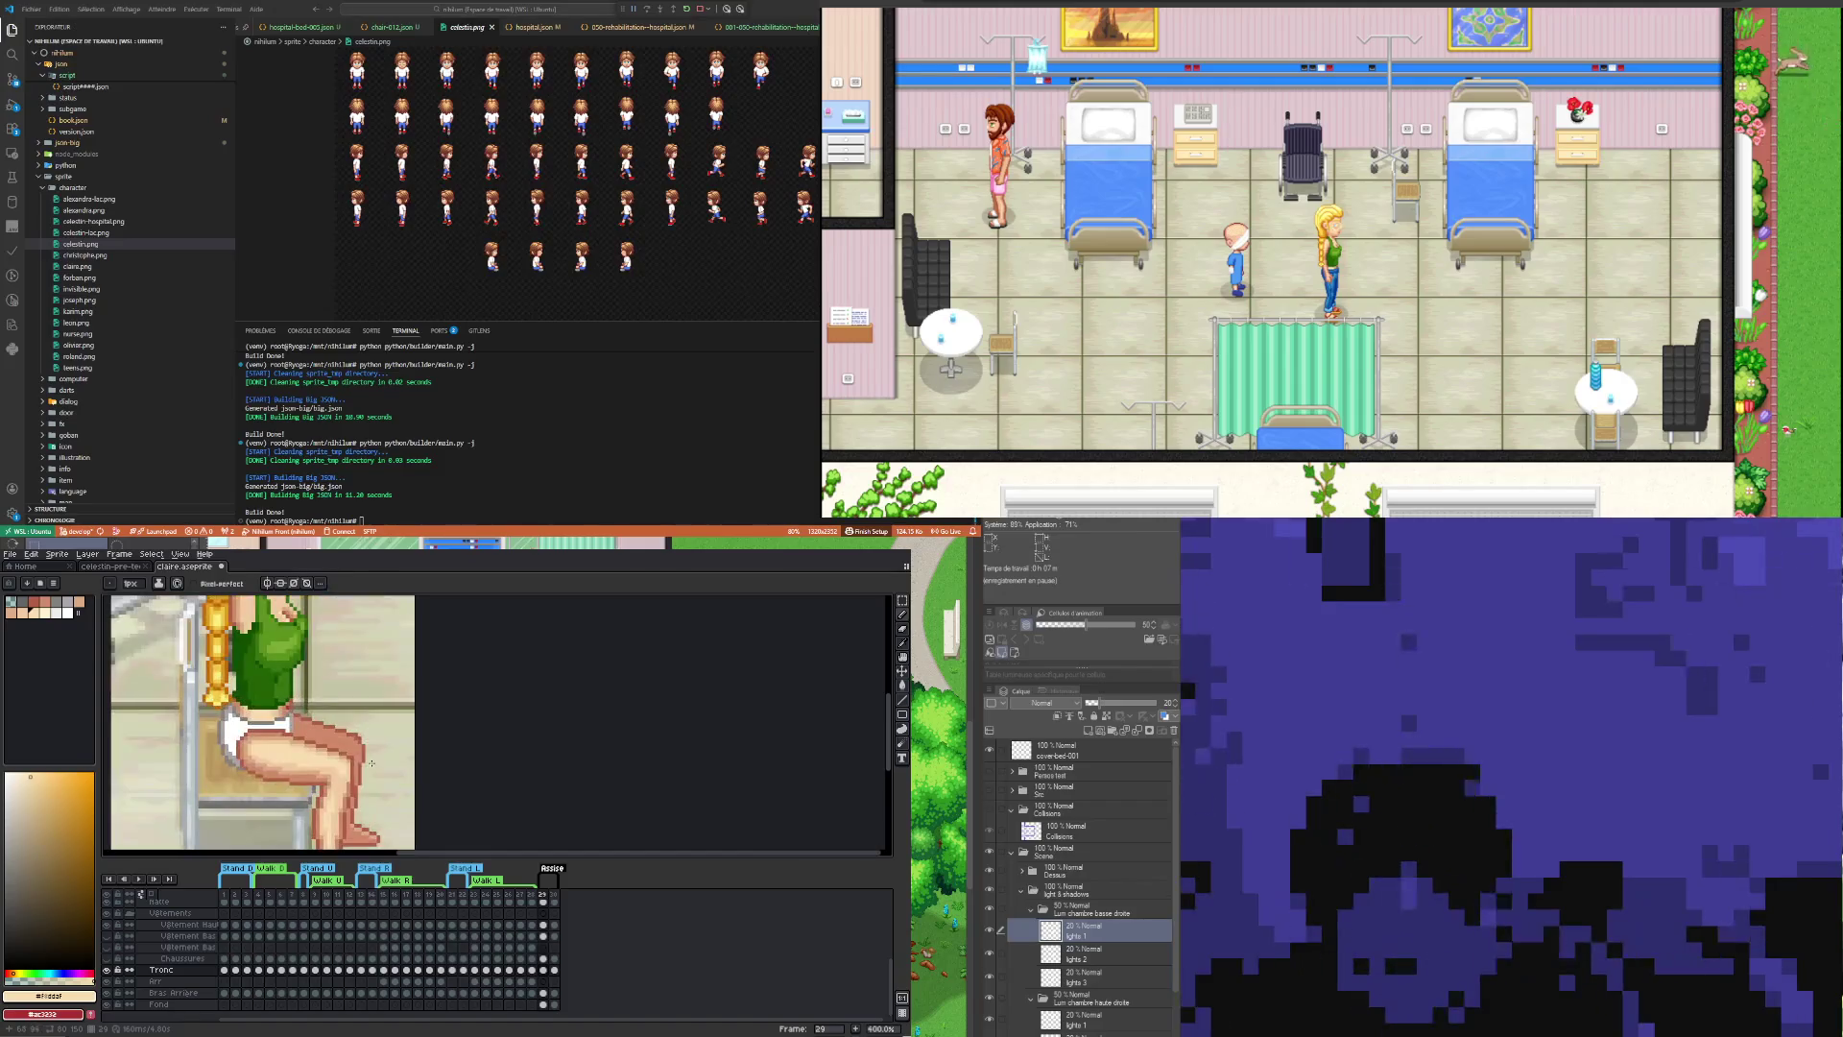
{"action": "scroll", "coordinate": [369, 762], "scroll_direction": "down", "scroll_amount": 1}
{"action": "scroll", "coordinate": [363, 760], "scroll_direction": "down", "scroll_amount": 1}
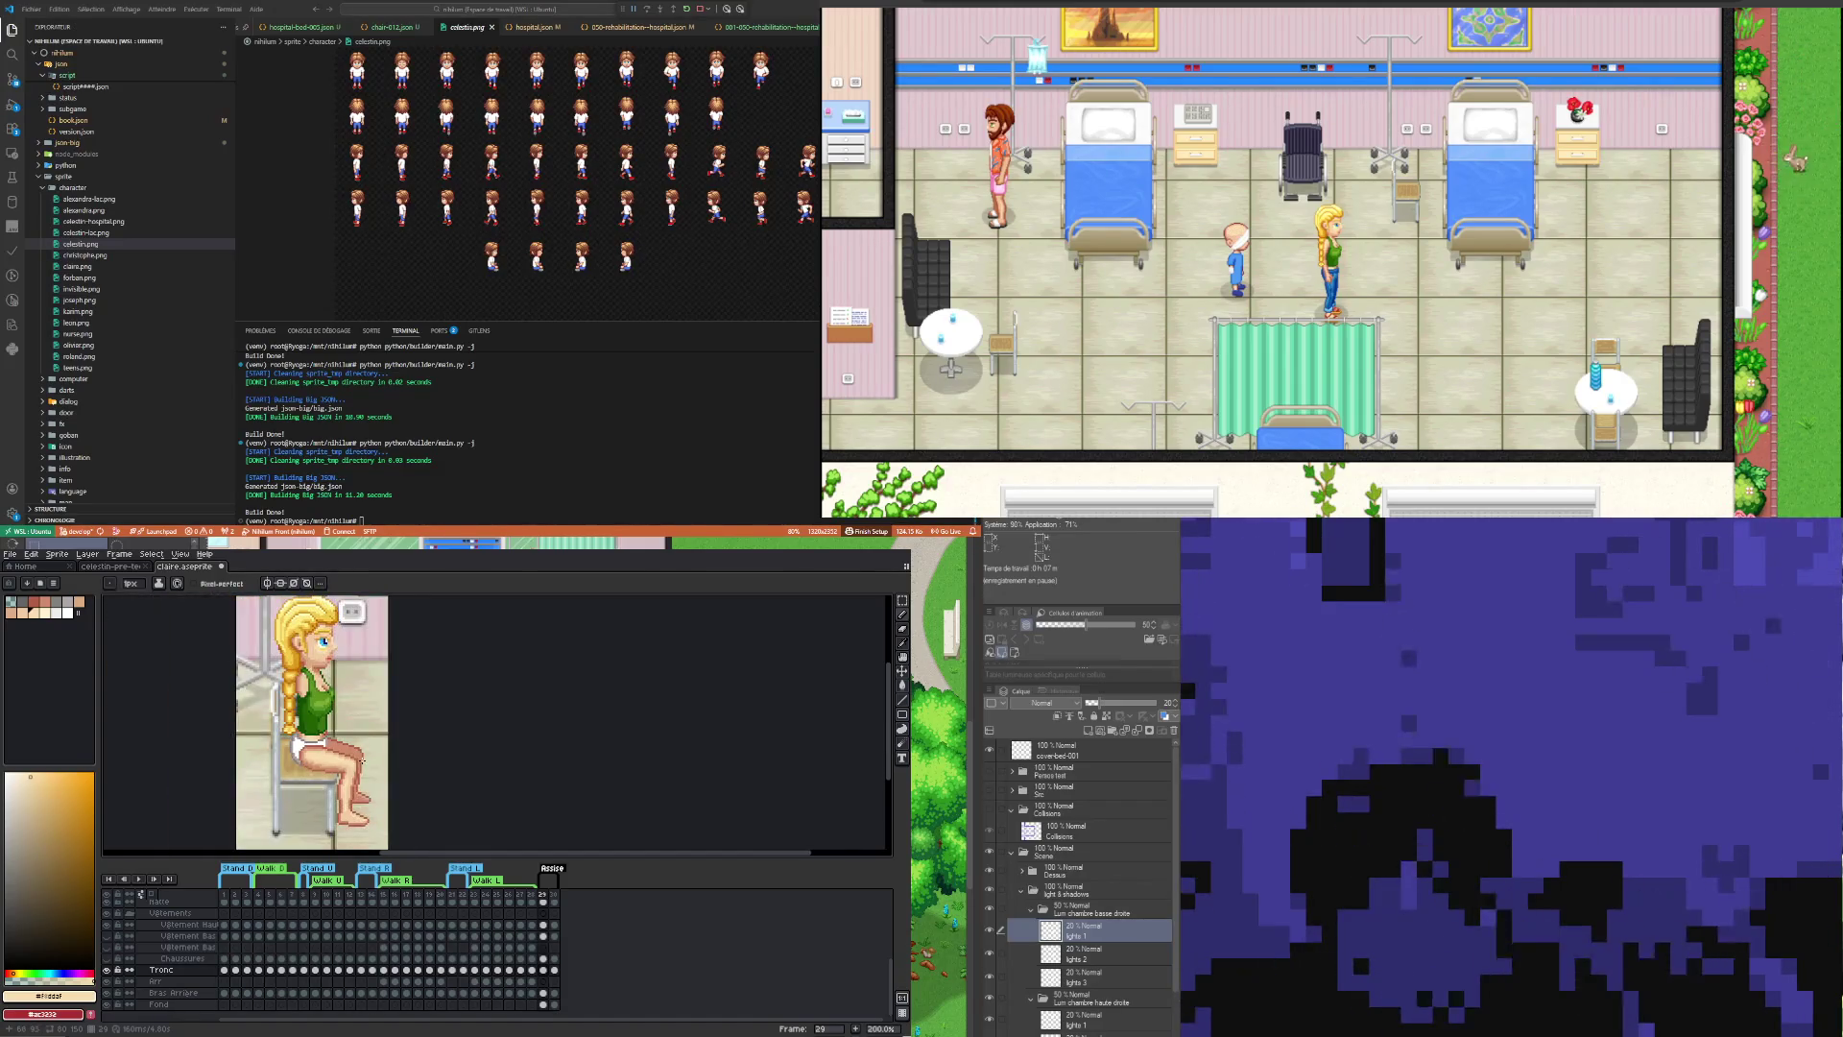
{"action": "scroll", "coordinate": [352, 810], "scroll_direction": "up", "scroll_amount": 1}
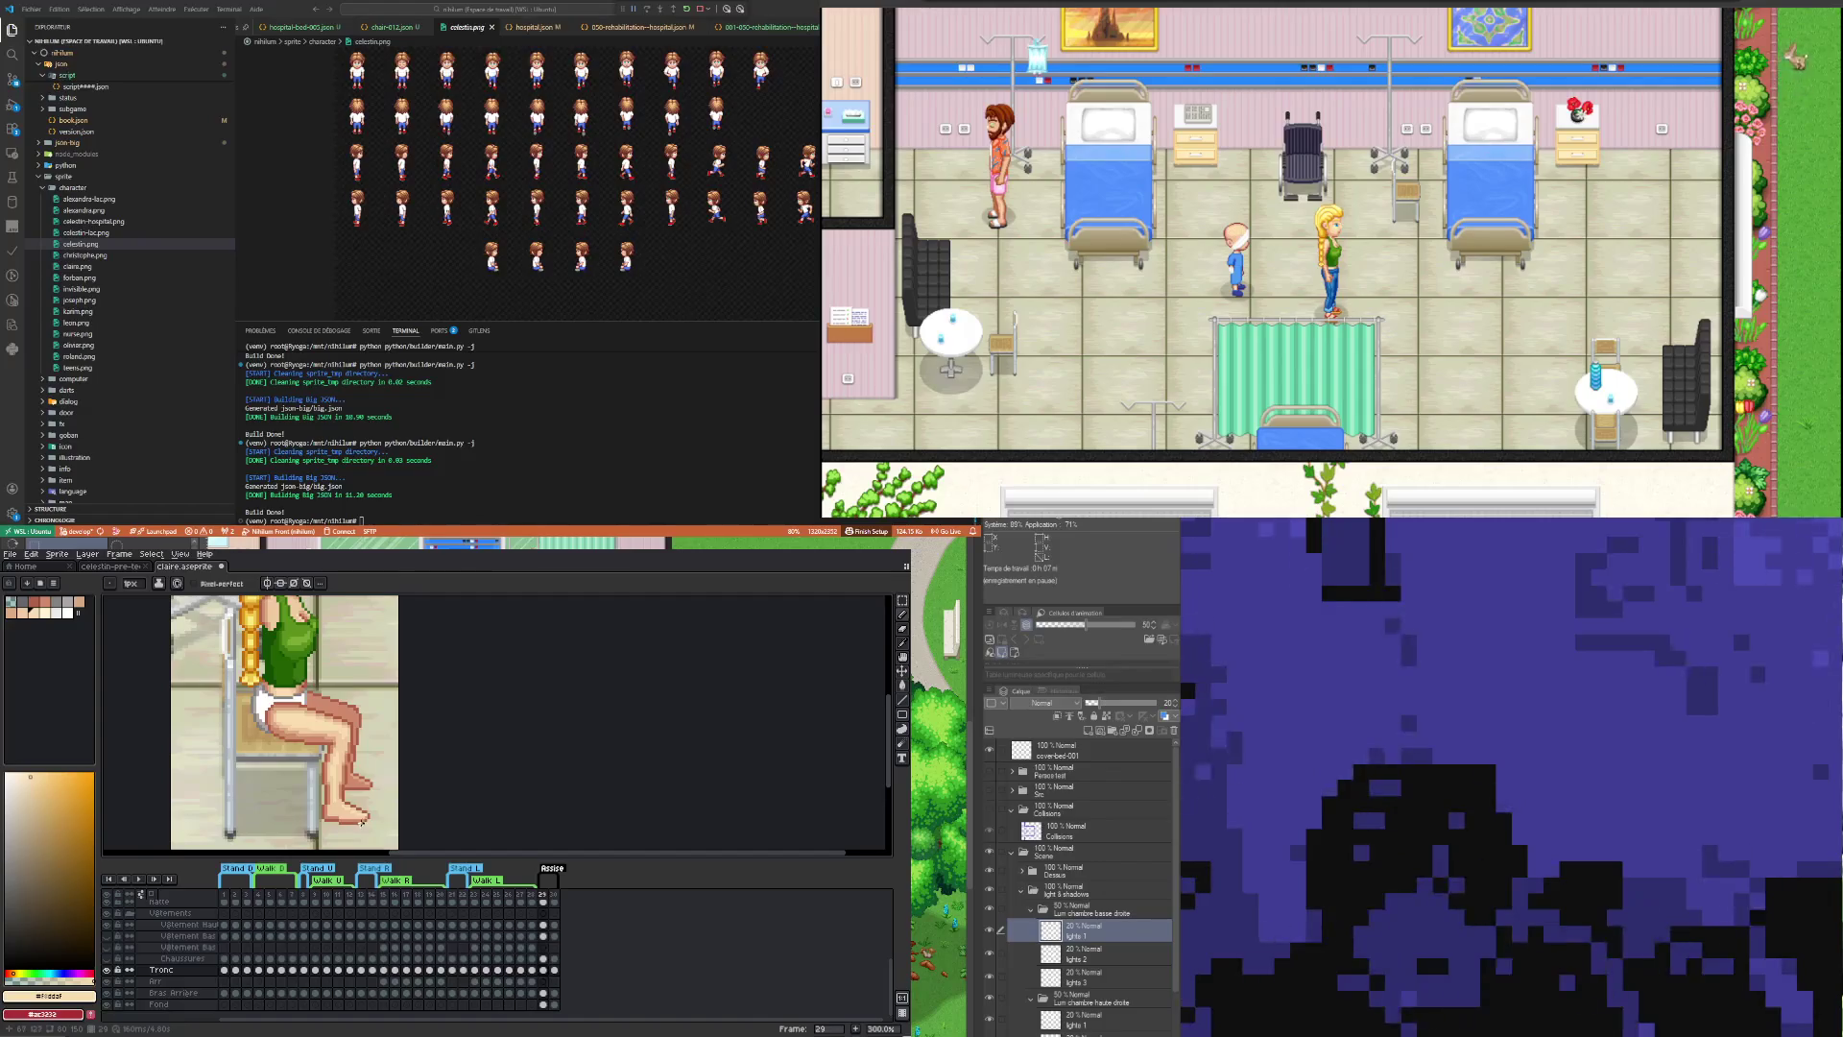
{"action": "scroll", "coordinate": [362, 821], "scroll_direction": "down", "scroll_amount": 2}
{"action": "scroll", "coordinate": [364, 804], "scroll_direction": "up", "scroll_amount": 2}
{"action": "scroll", "coordinate": [363, 805], "scroll_direction": "down", "scroll_amount": 1}
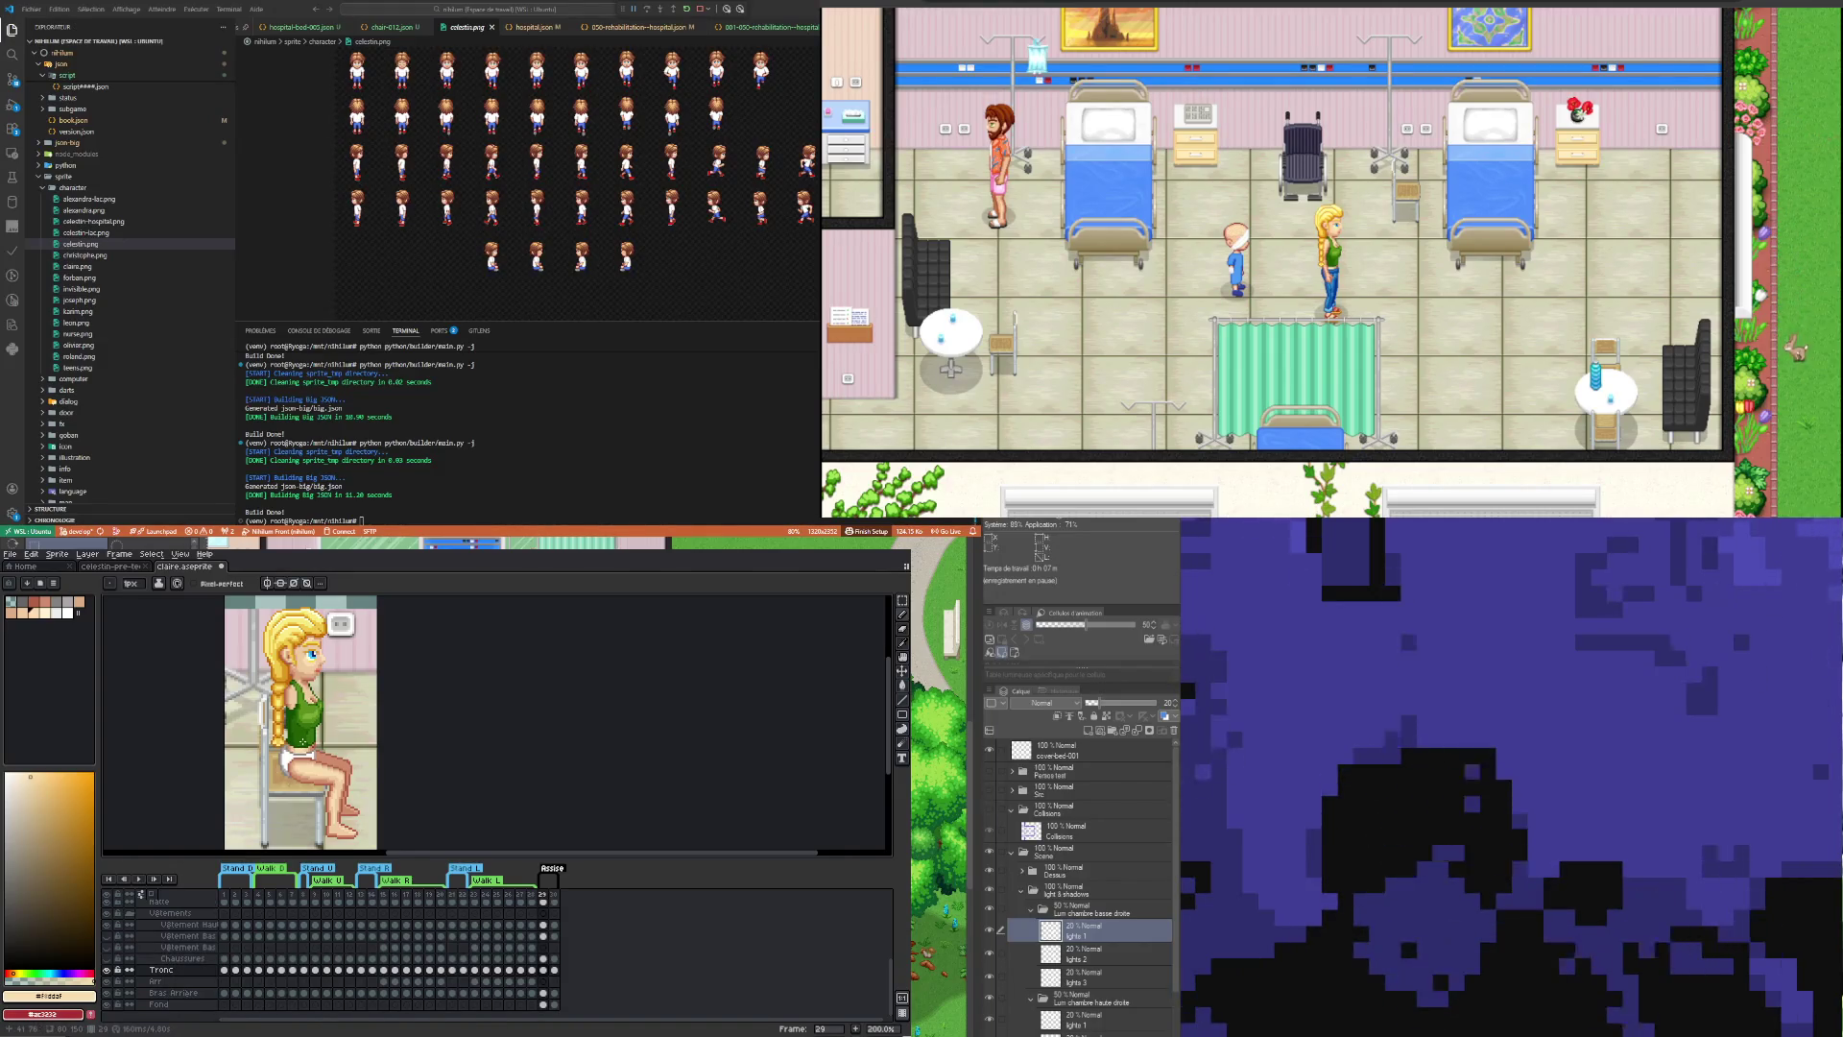
{"action": "scroll", "coordinate": [303, 743], "scroll_direction": "down", "scroll_amount": 1}
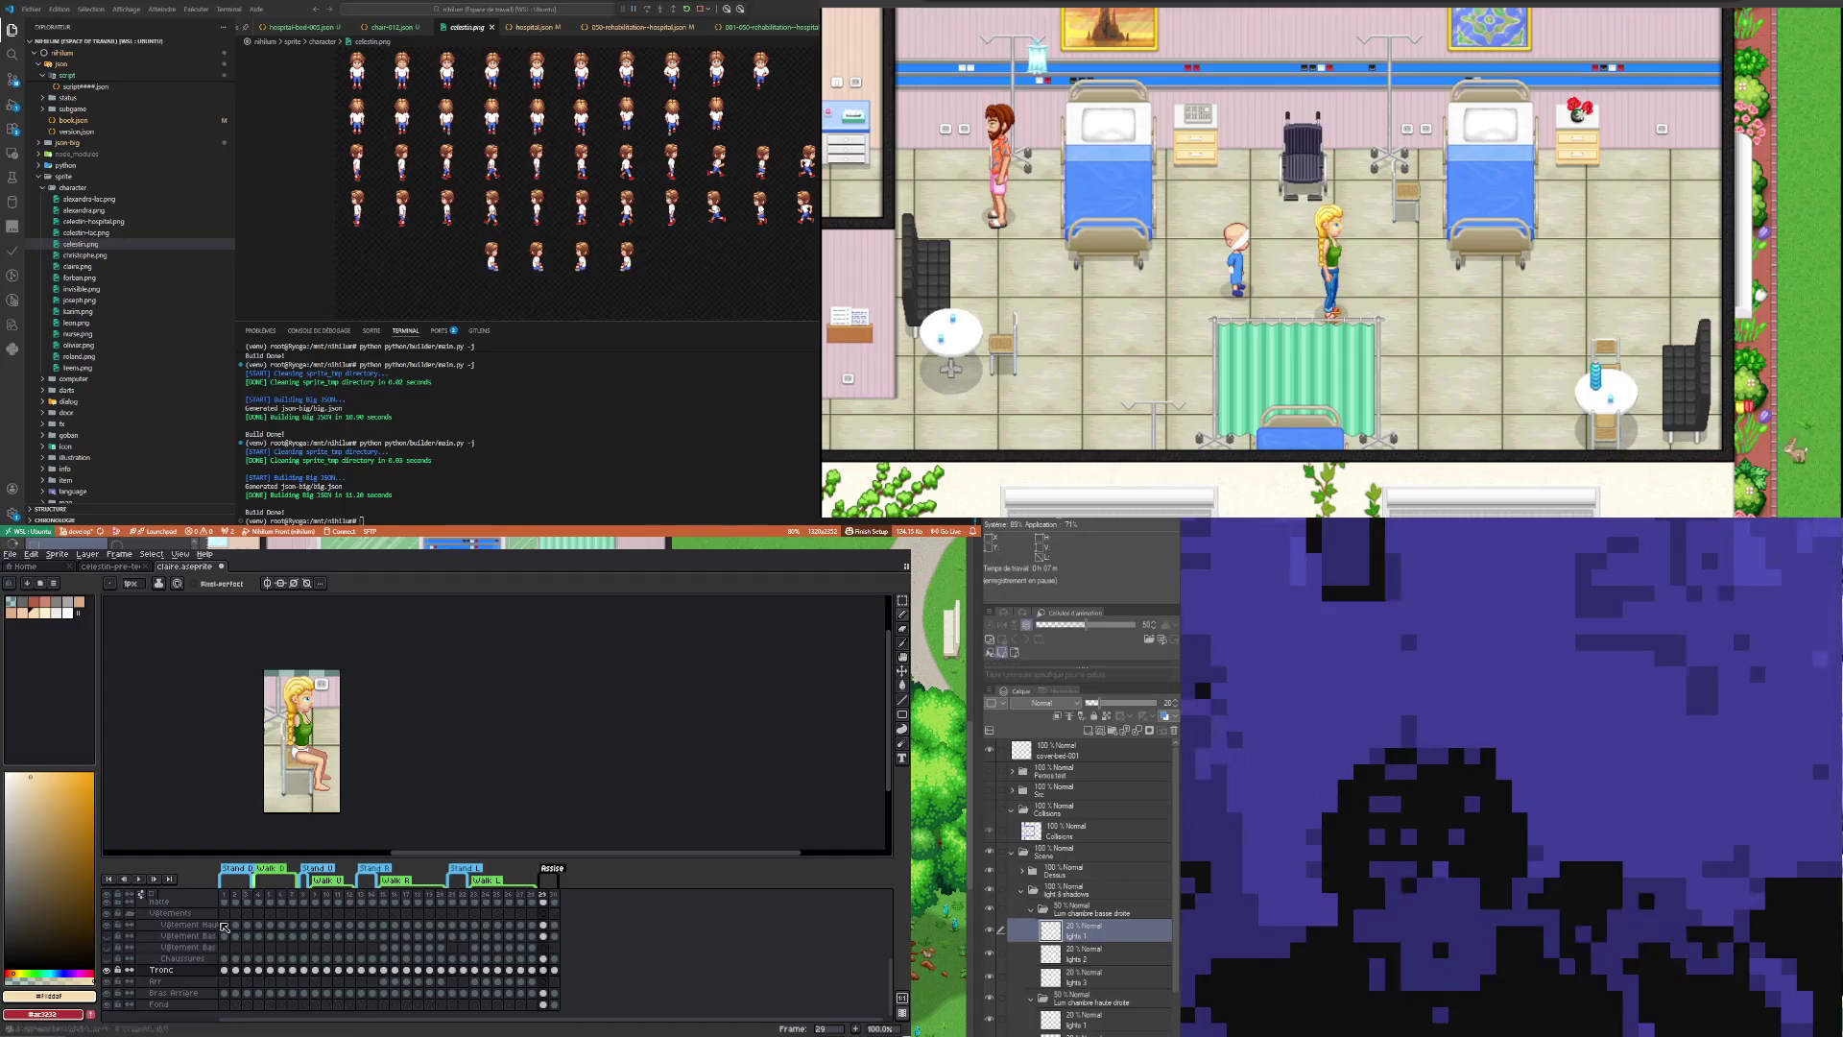
{"action": "scroll", "coordinate": [146, 949], "scroll_direction": "up", "scroll_amount": 1}
{"action": "left_click", "coordinate": [105, 914]}
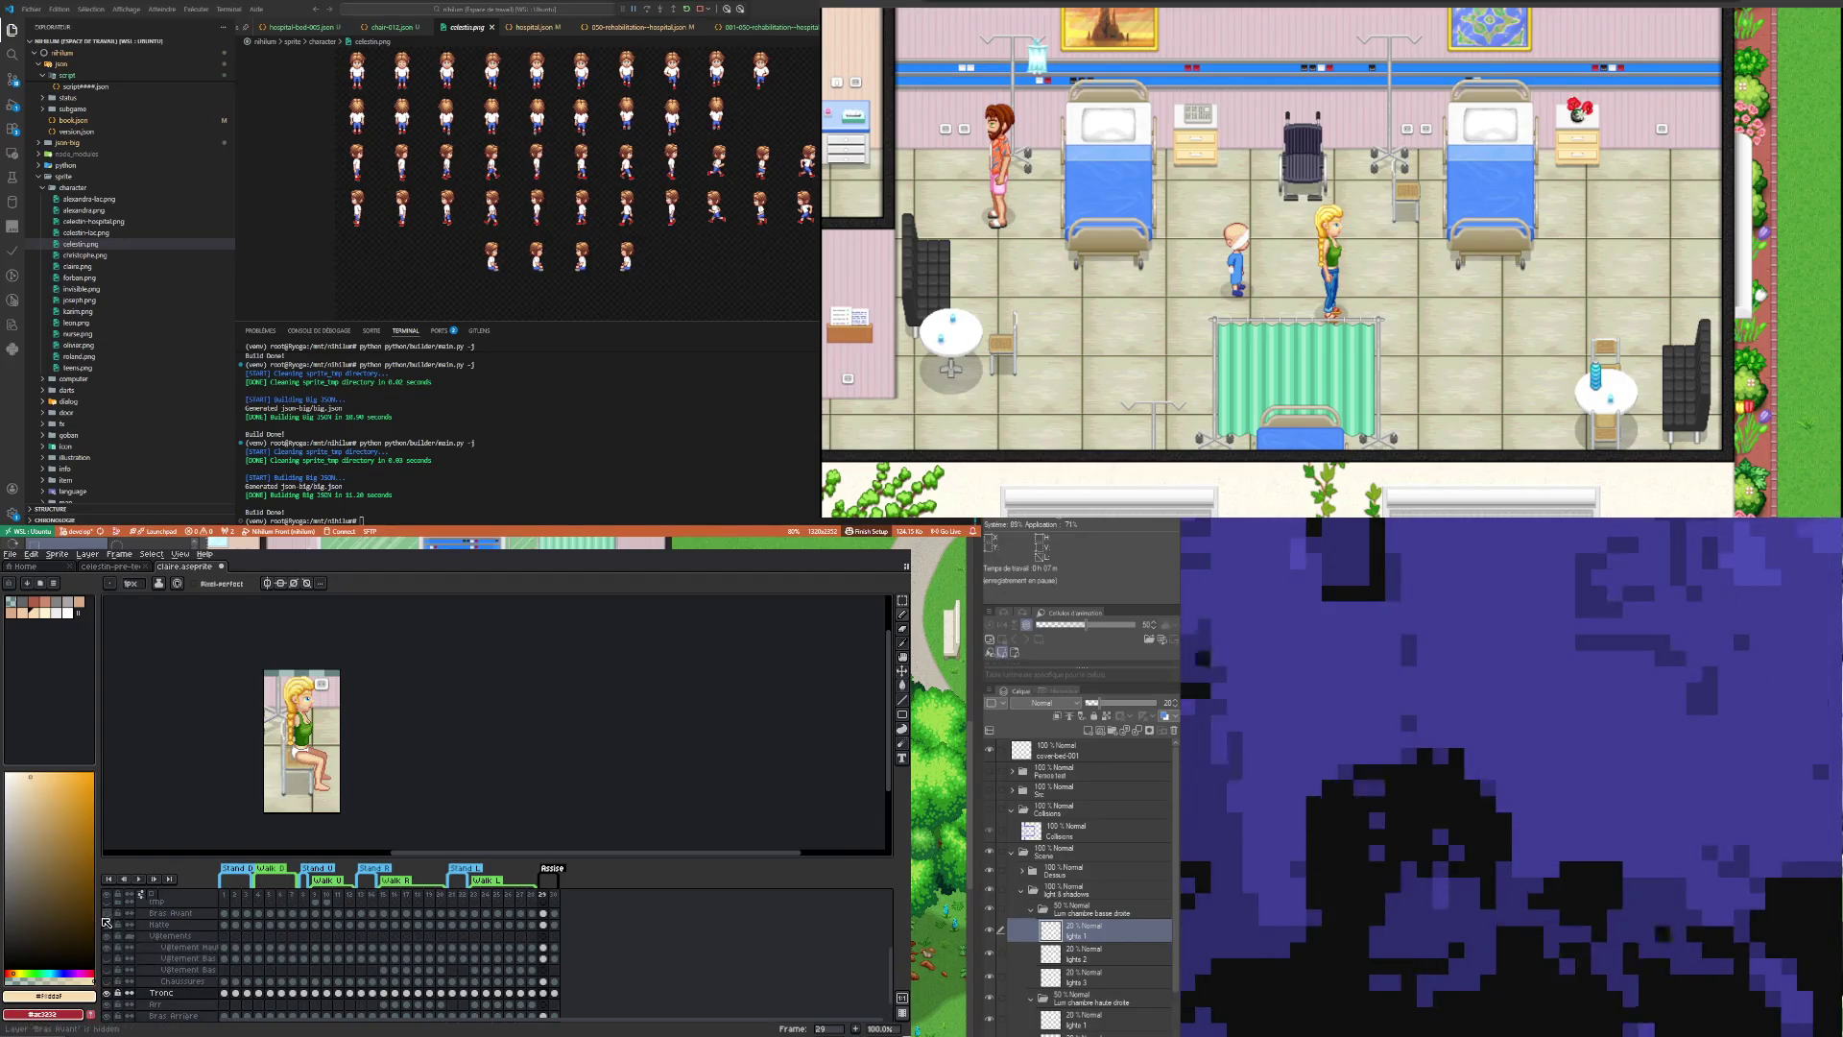
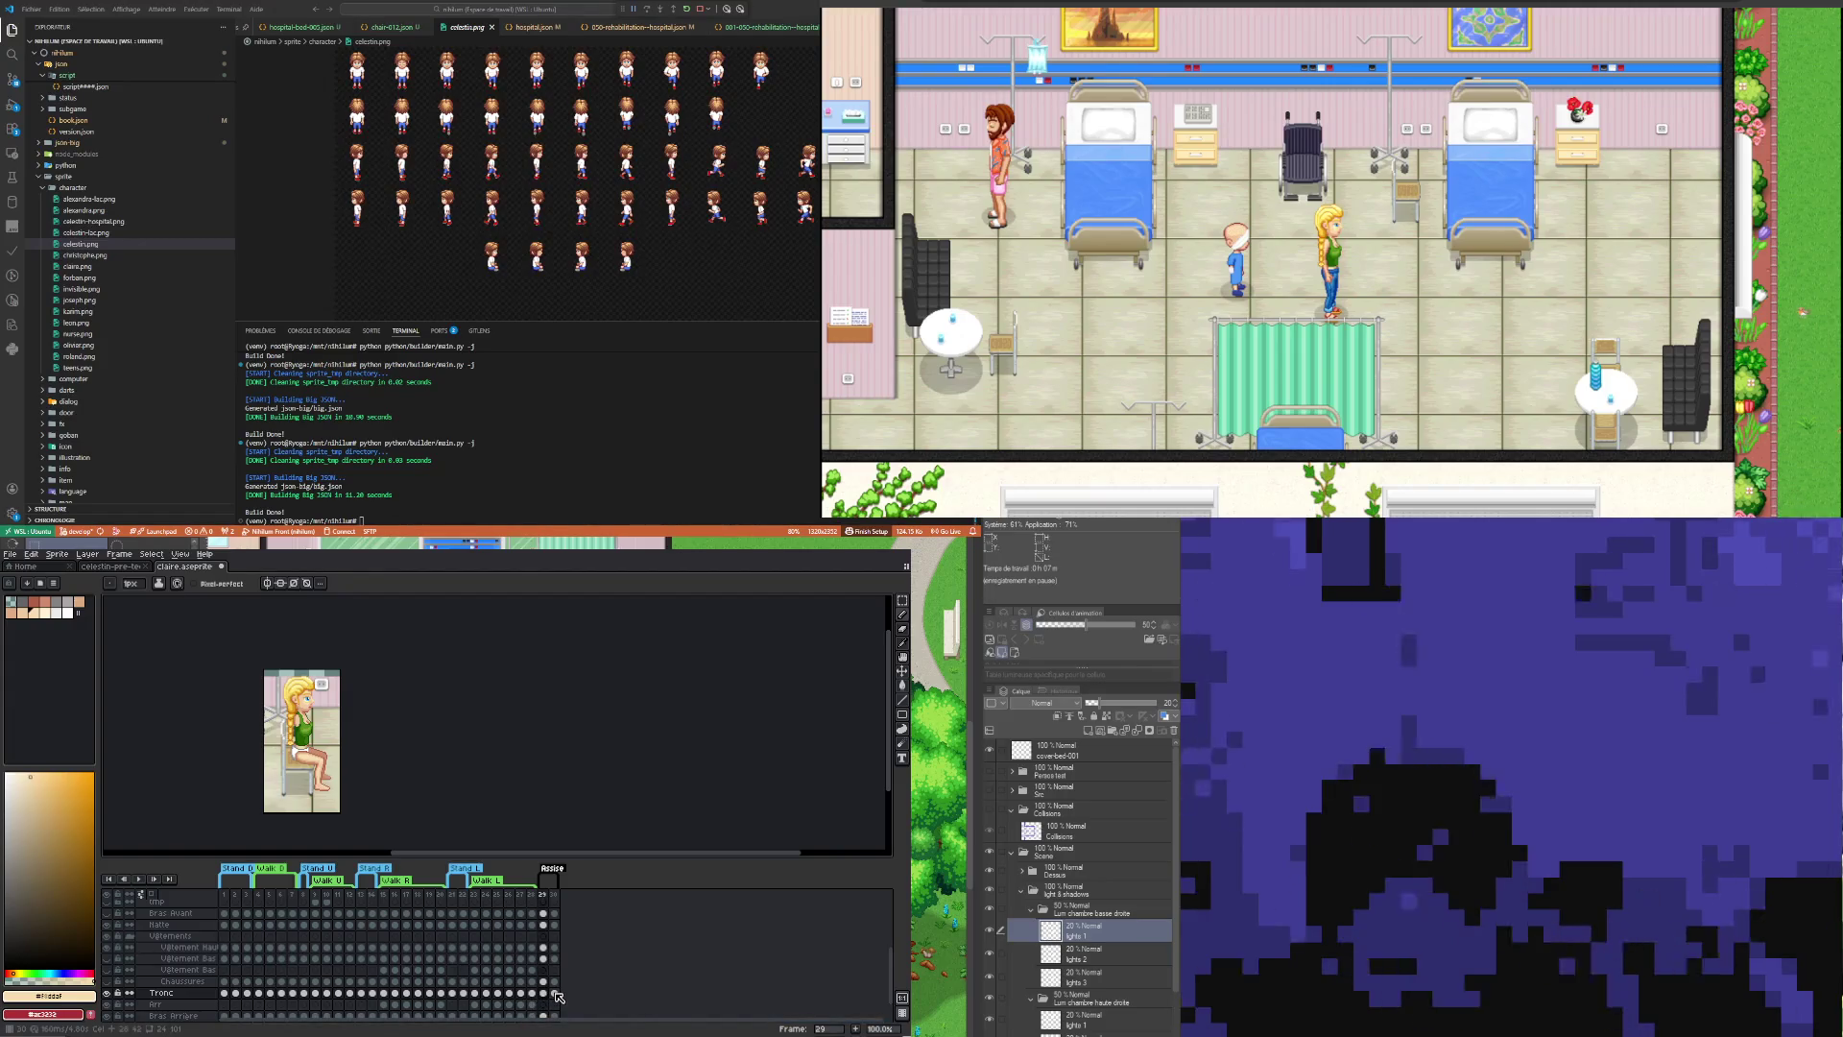
Step: Flip between the standing pose in frame 30 and the seated pose in frame 29 to compare the legs
{"action": "left_click", "coordinate": [554, 993]}
{"action": "left_click", "coordinate": [543, 993]}
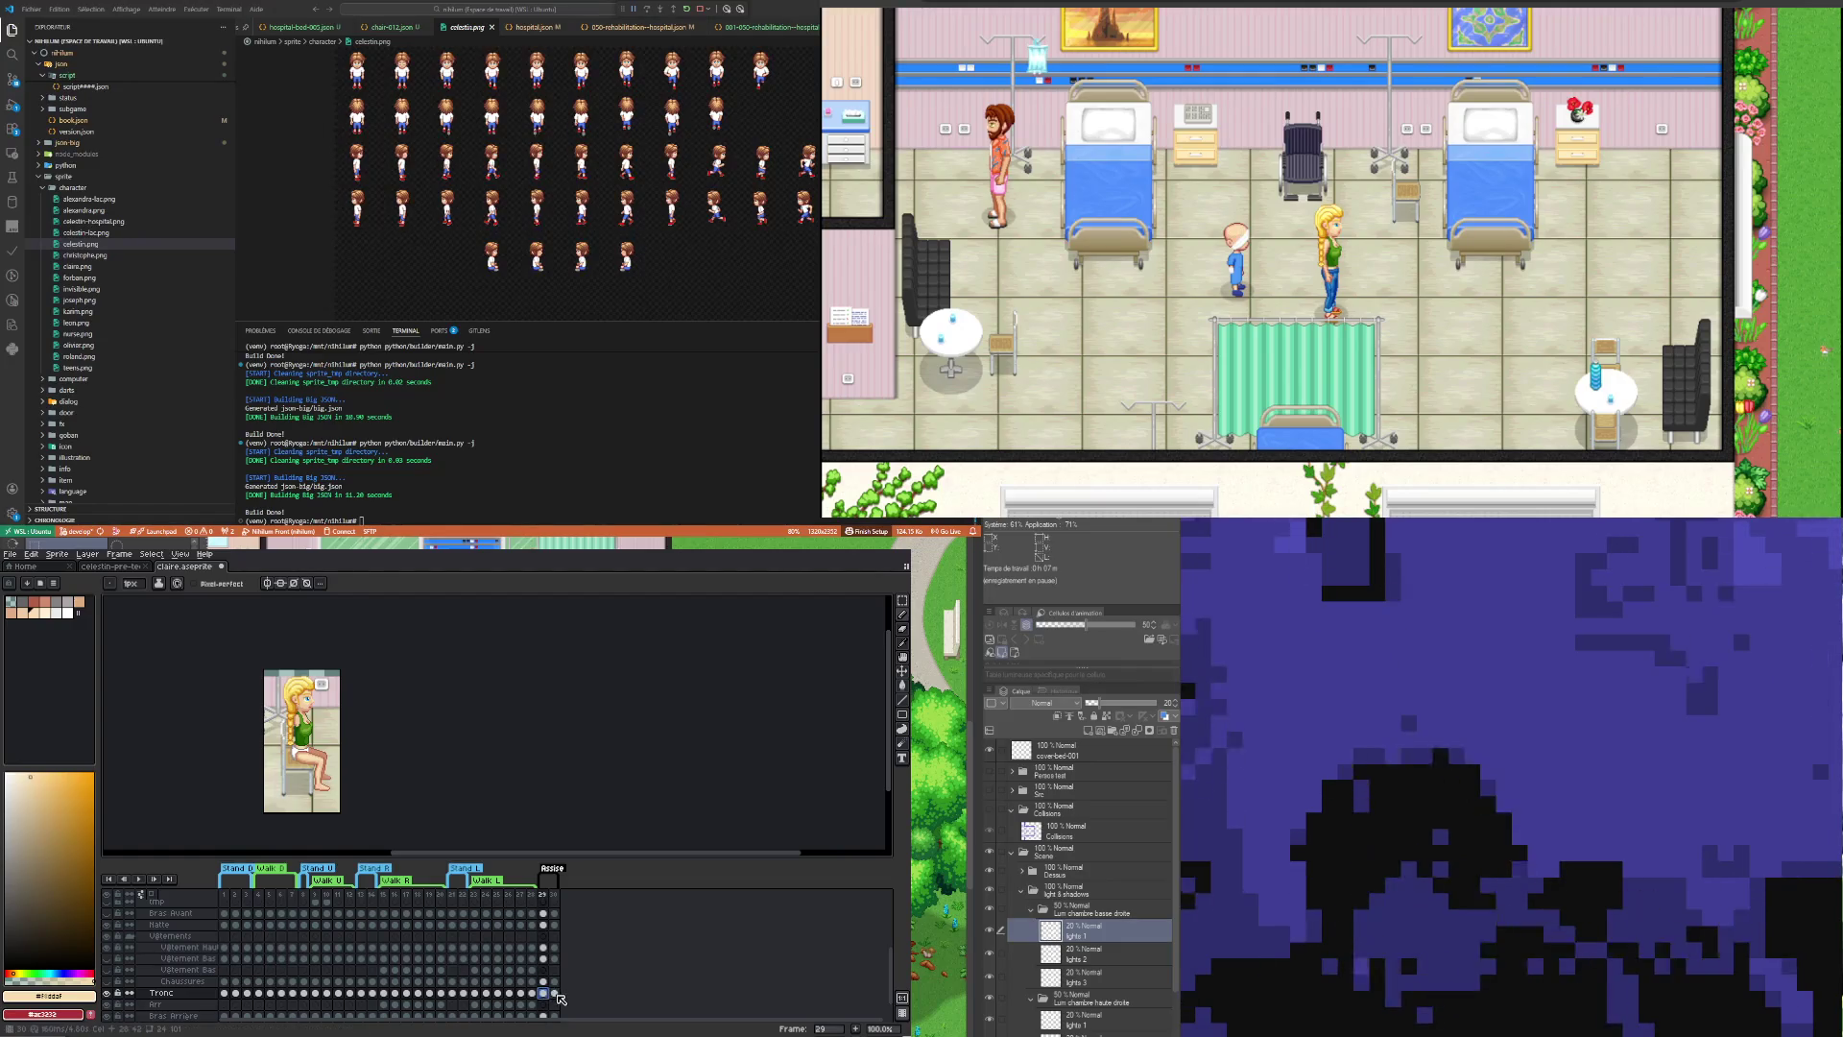
{"action": "left_click", "coordinate": [554, 993]}
{"action": "left_click", "coordinate": [543, 993]}
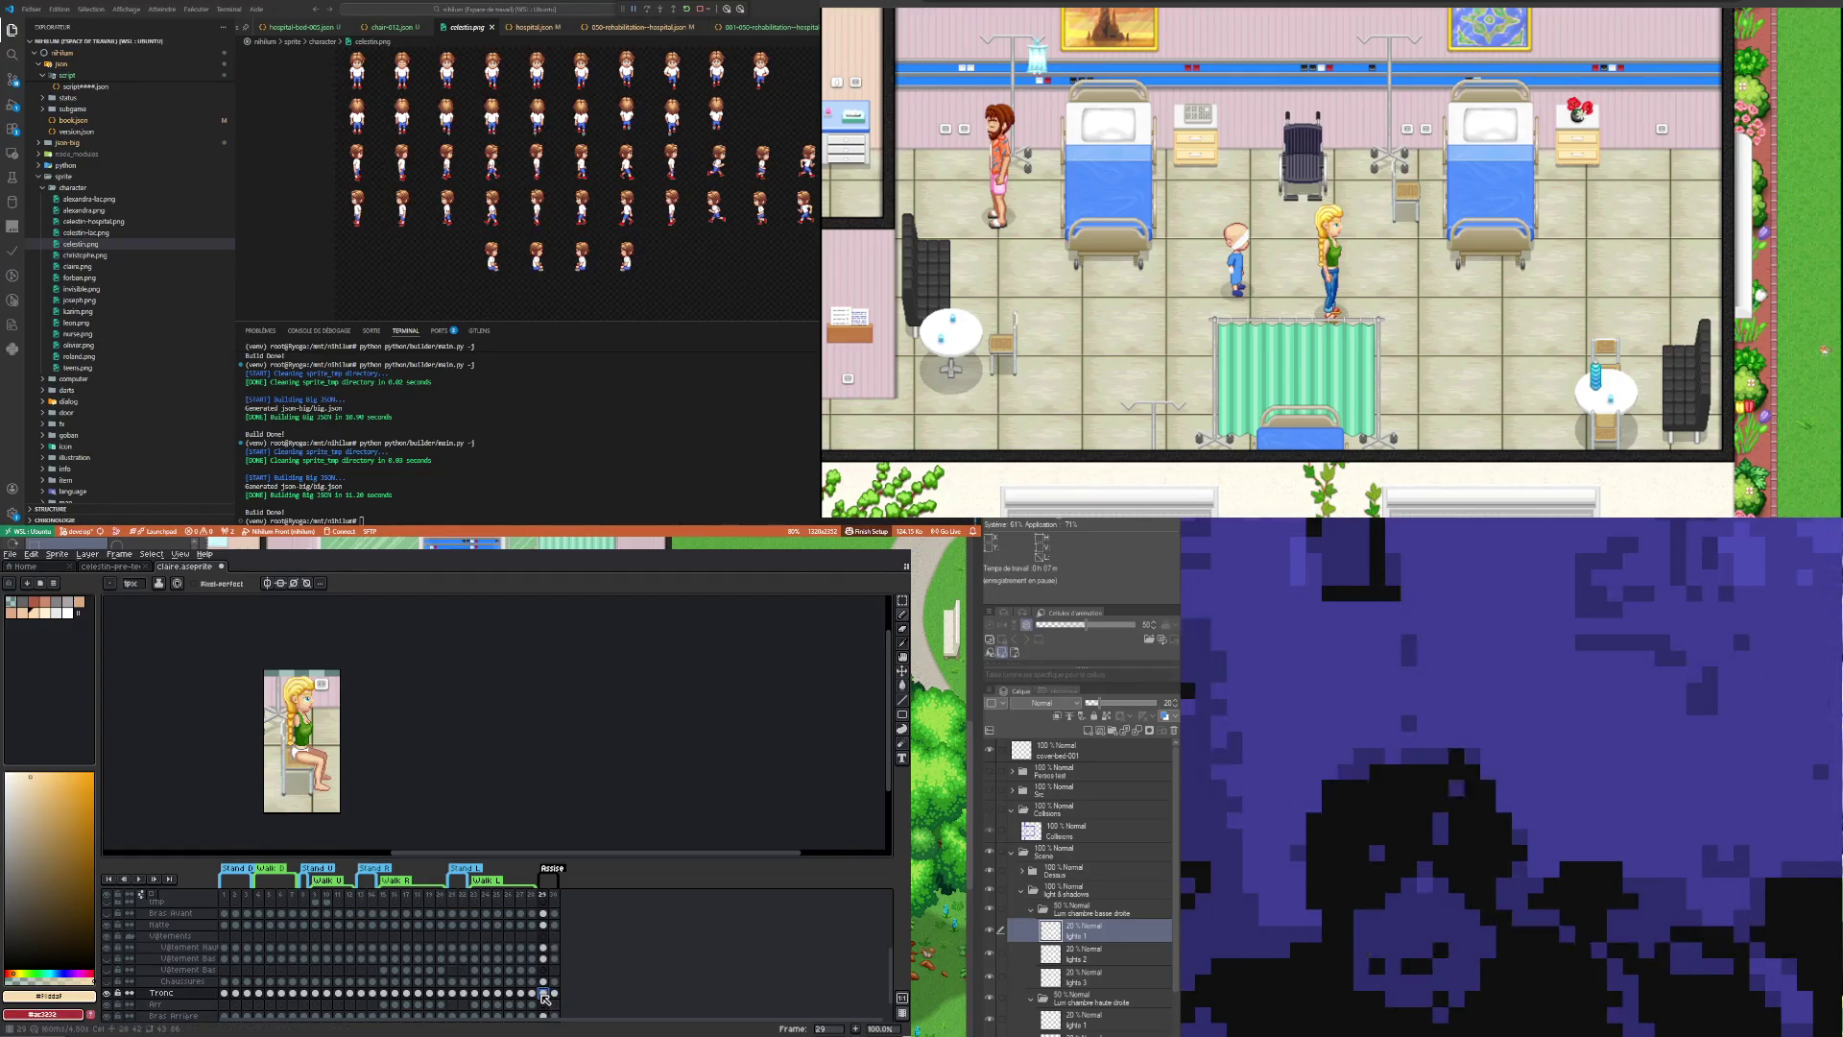
Step: Zoom in and pick the leg's shaded skin tone as the Pencil colour
{"action": "scroll", "coordinate": [325, 763], "scroll_direction": "up", "scroll_amount": 2}
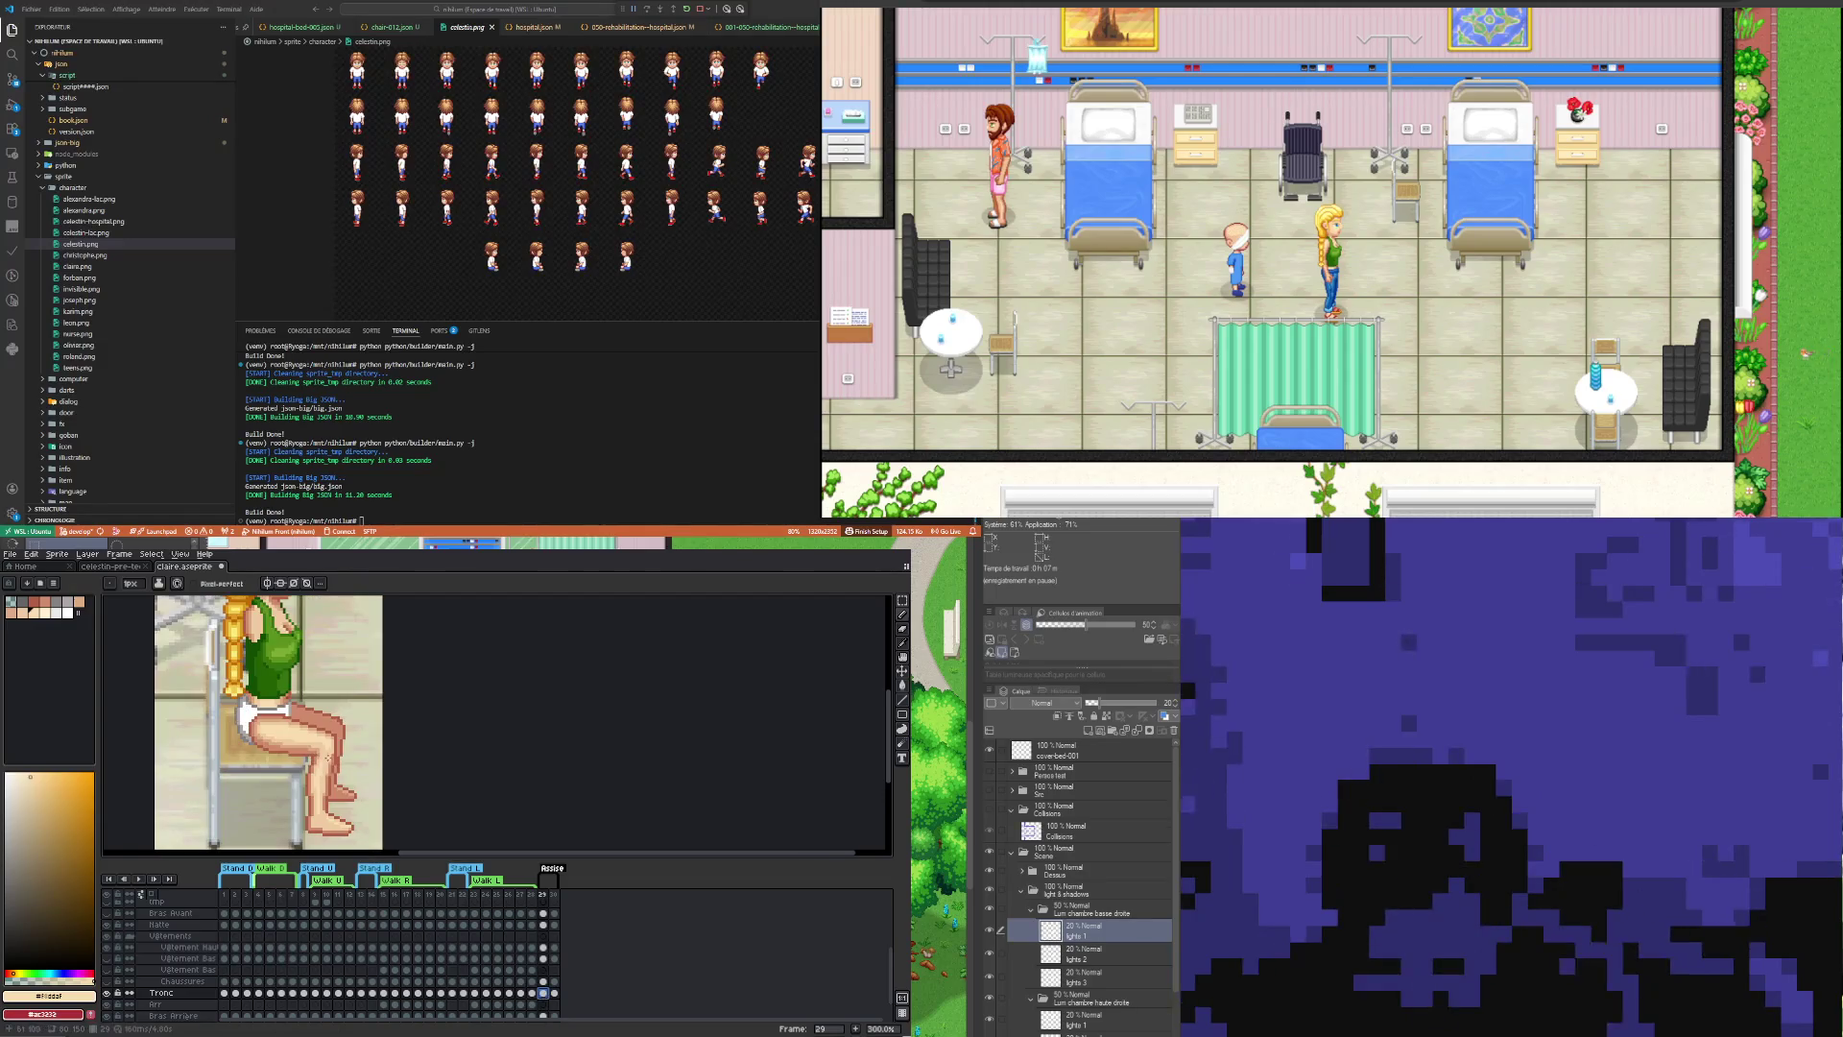
{"action": "scroll", "coordinate": [342, 740], "scroll_direction": "up", "scroll_amount": 2}
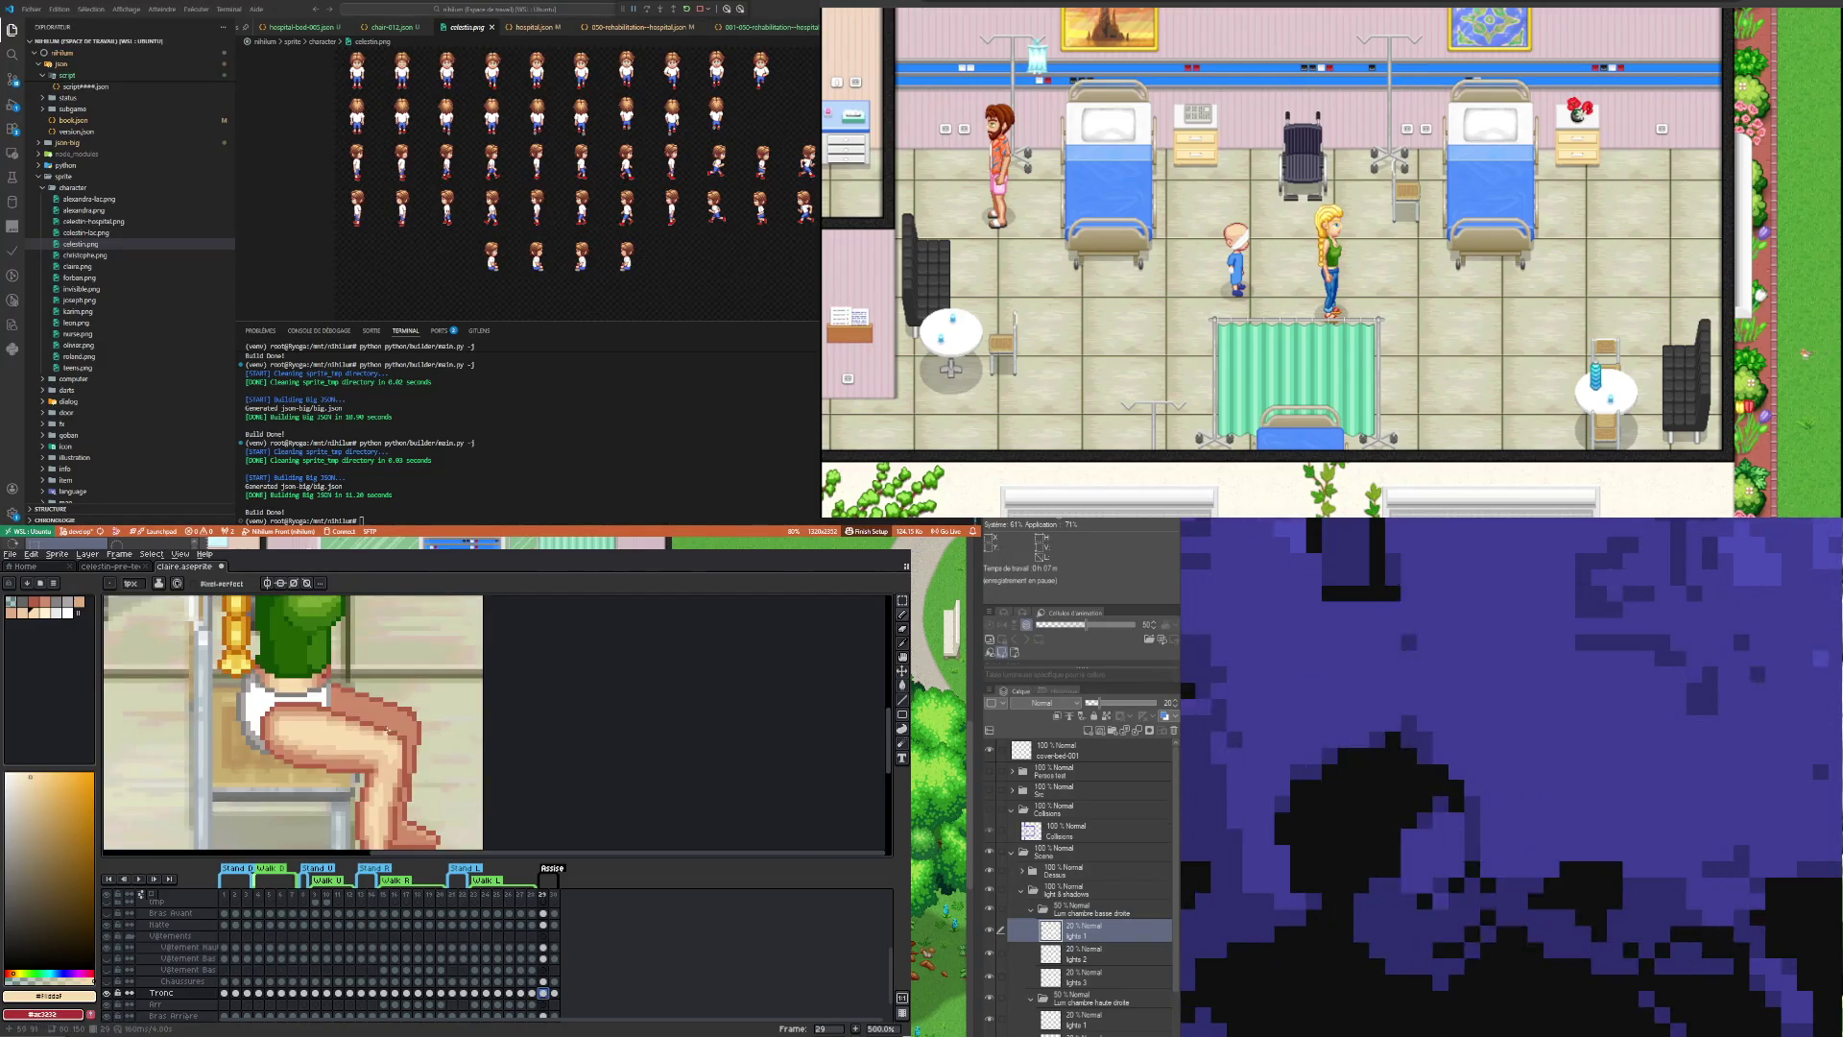
{"action": "key", "text": "i"}
{"action": "left_click", "coordinate": [414, 732]}
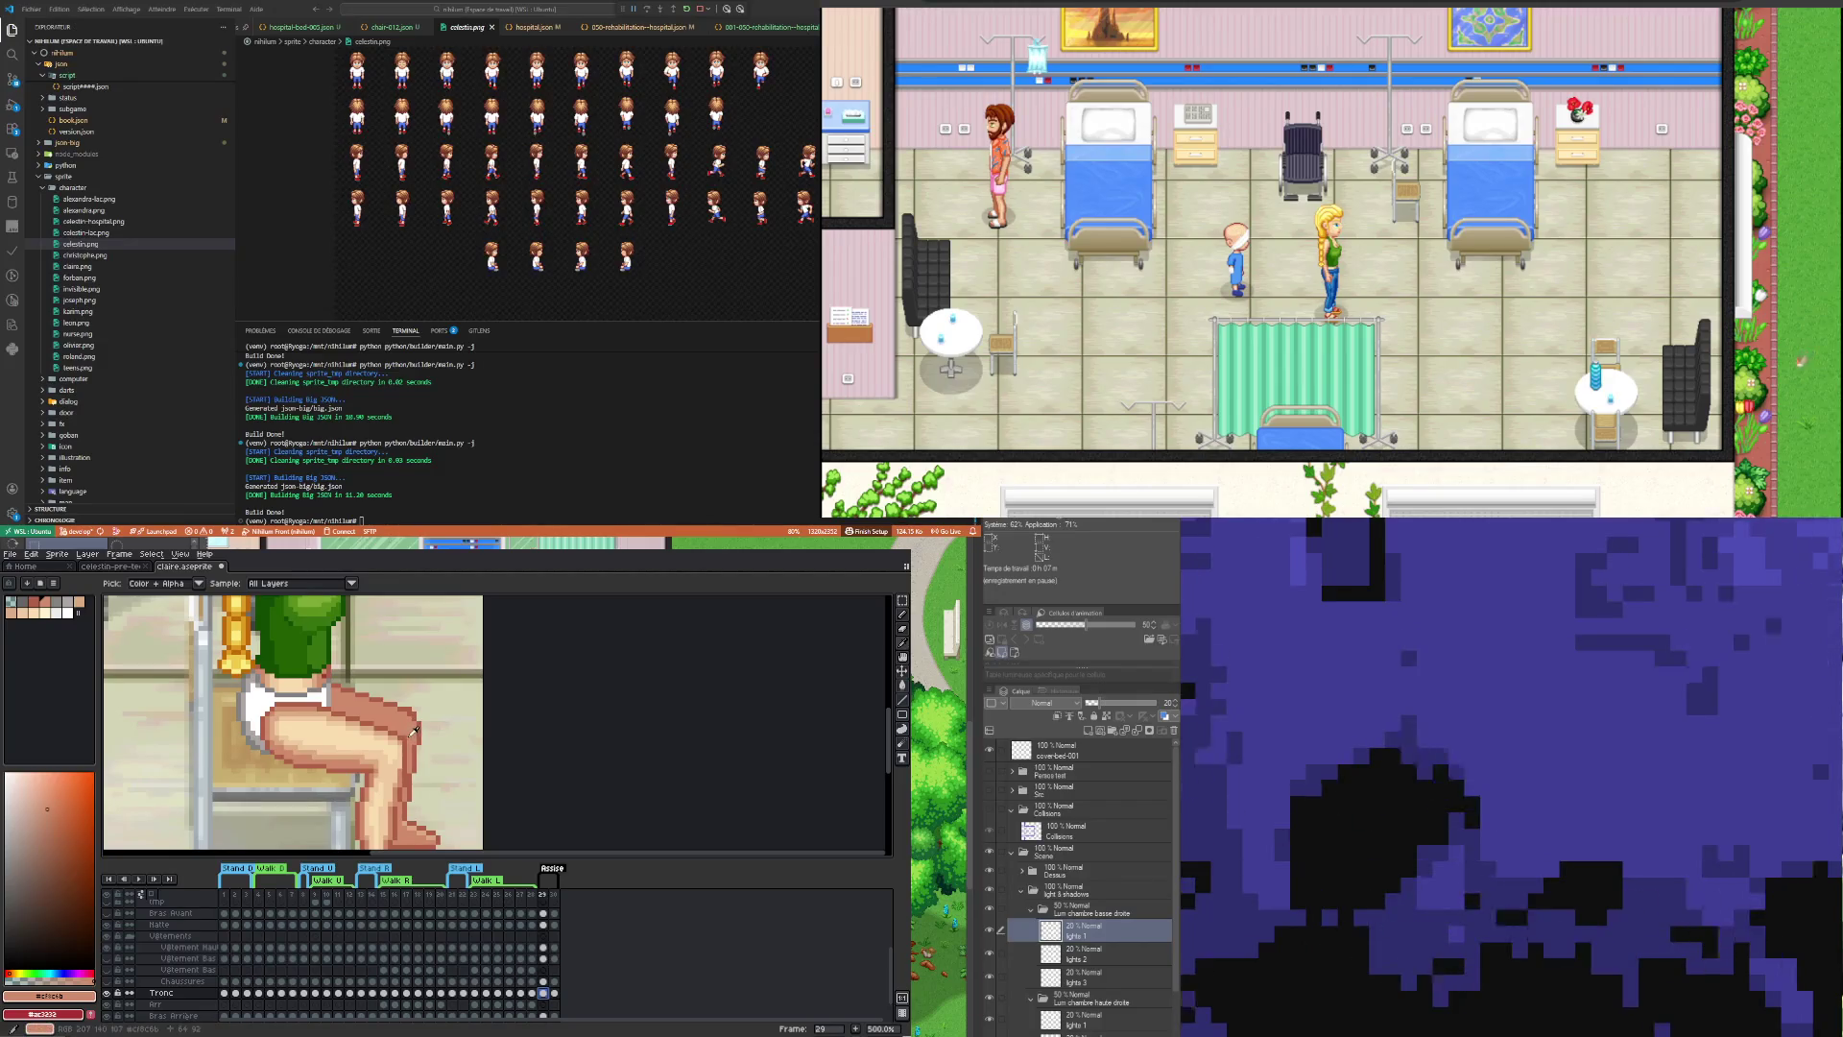
{"action": "key", "text": "b"}
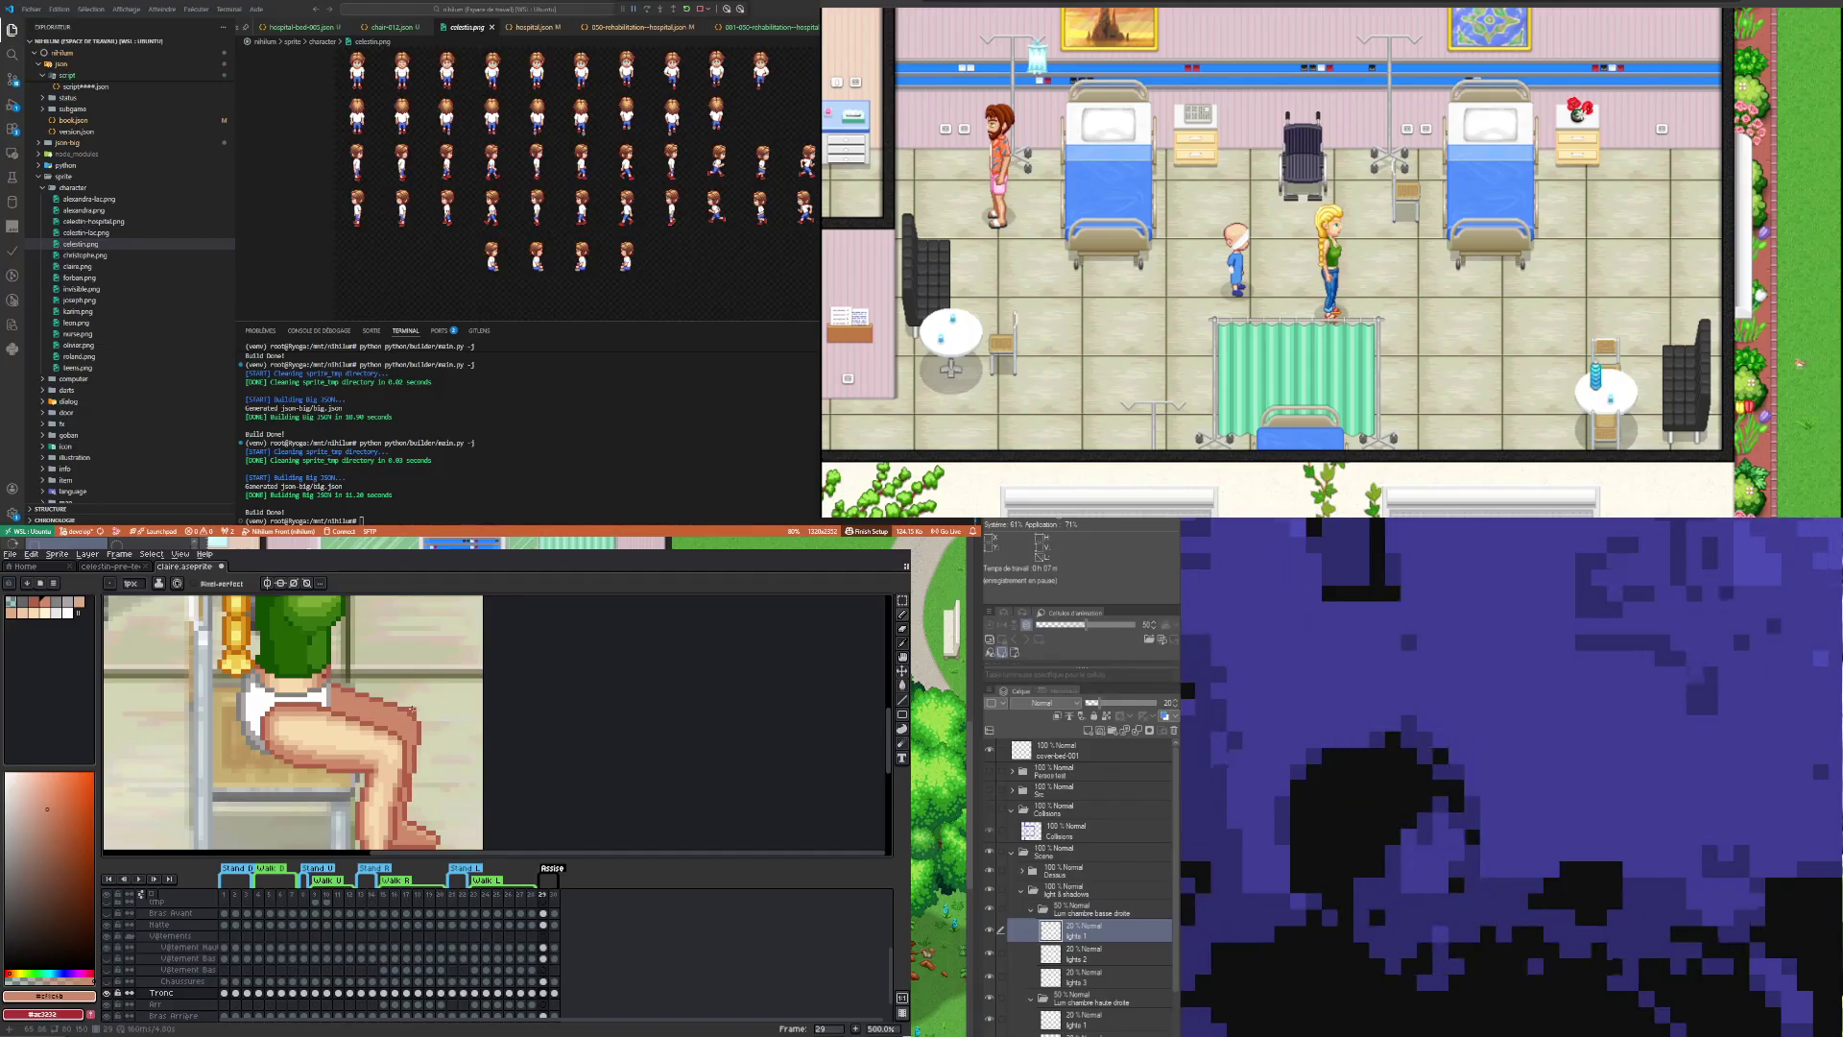
{"action": "key", "text": "i"}
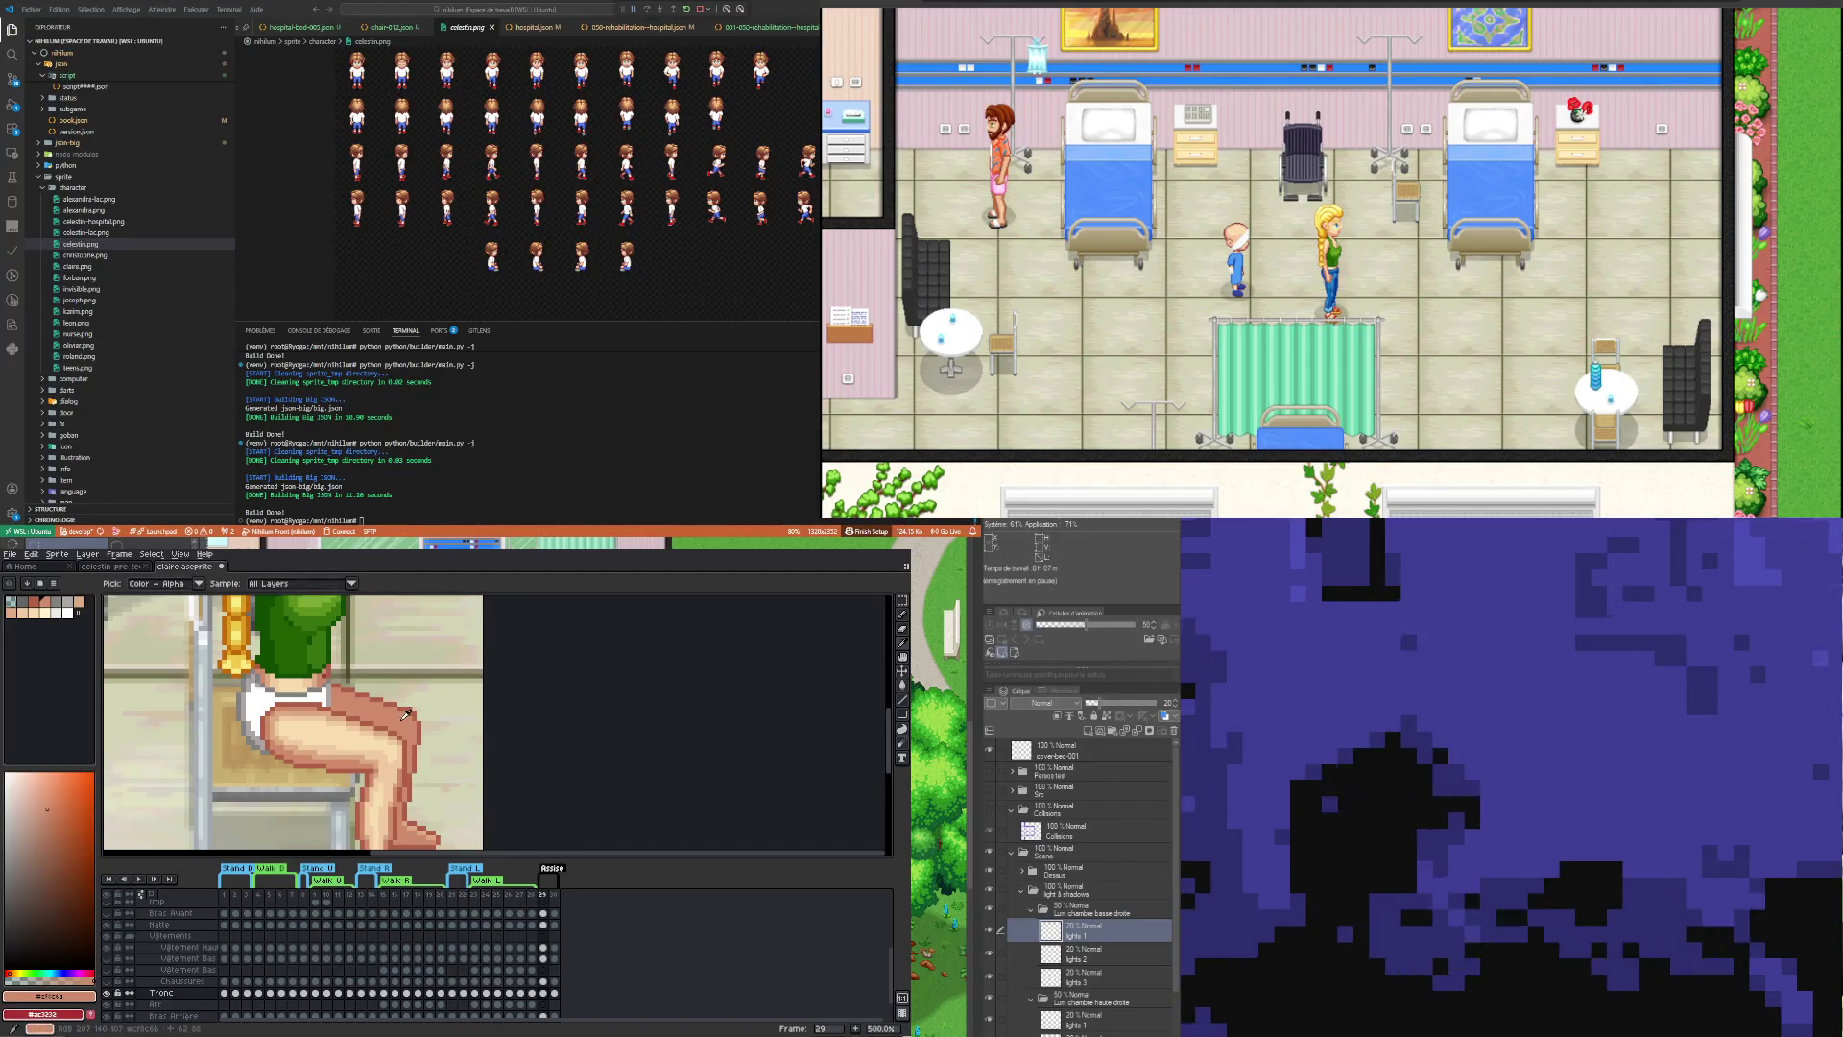
{"action": "key", "text": "b"}
Step: Re-sample the leg's shaded skin tone for the Pencil, then compare against frame 30 again
{"action": "scroll", "coordinate": [402, 717], "scroll_direction": "down", "scroll_amount": 1}
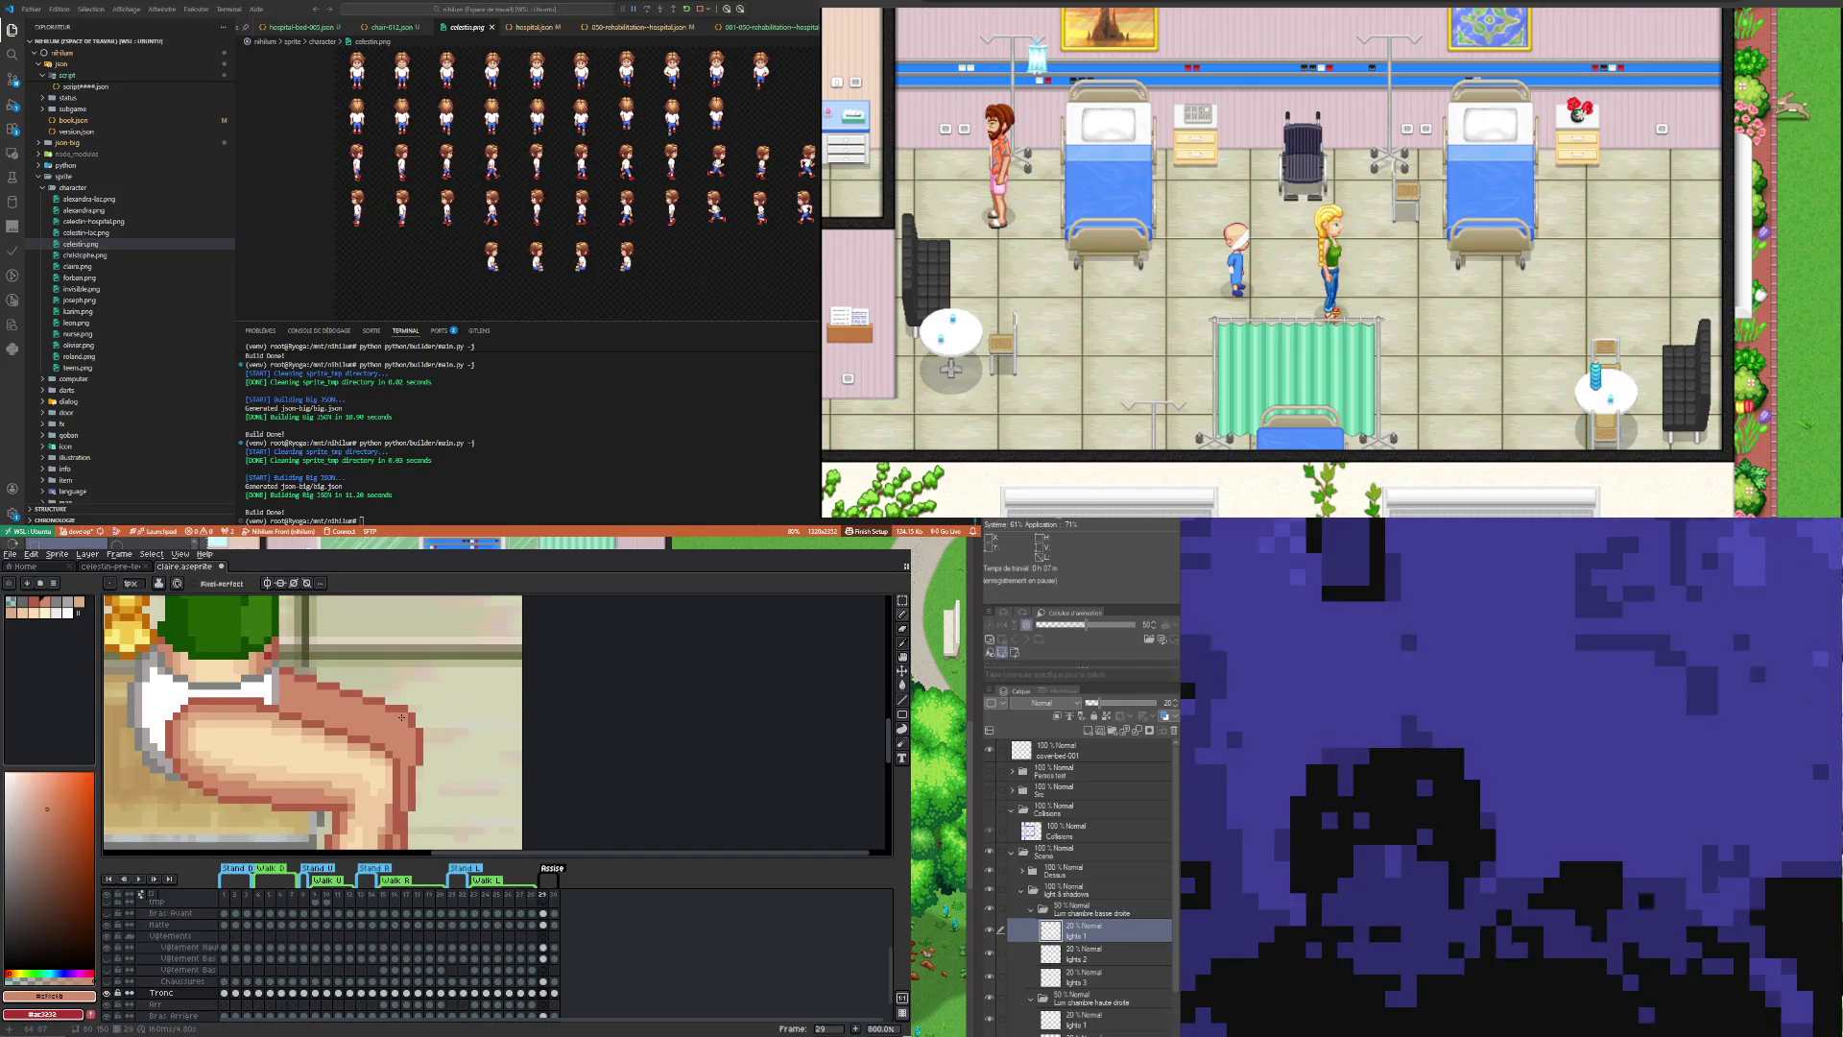
{"action": "scroll", "coordinate": [410, 739], "scroll_direction": "down", "scroll_amount": 1}
{"action": "scroll", "coordinate": [411, 739], "scroll_direction": "up", "scroll_amount": 2}
{"action": "scroll", "coordinate": [417, 734], "scroll_direction": "up", "scroll_amount": 1}
{"action": "key", "text": "i"}
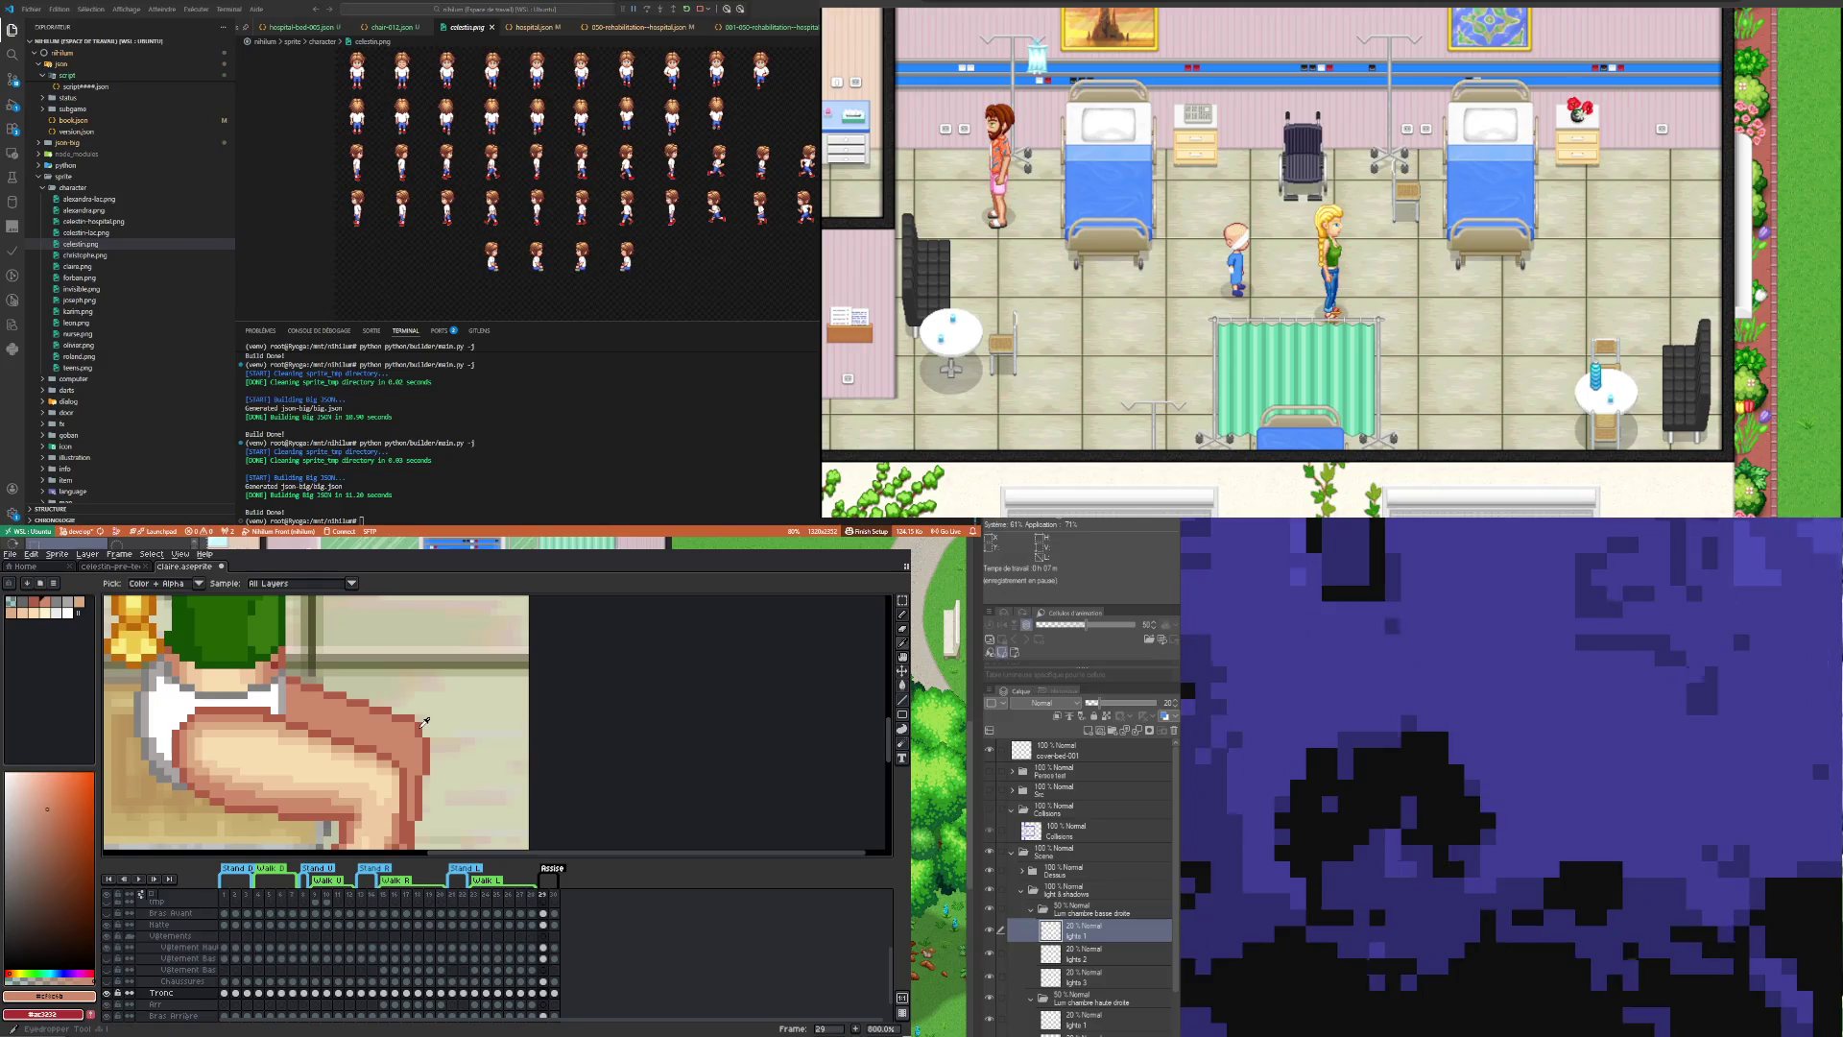
{"action": "left_click", "coordinate": [427, 730]}
{"action": "key", "text": "b"}
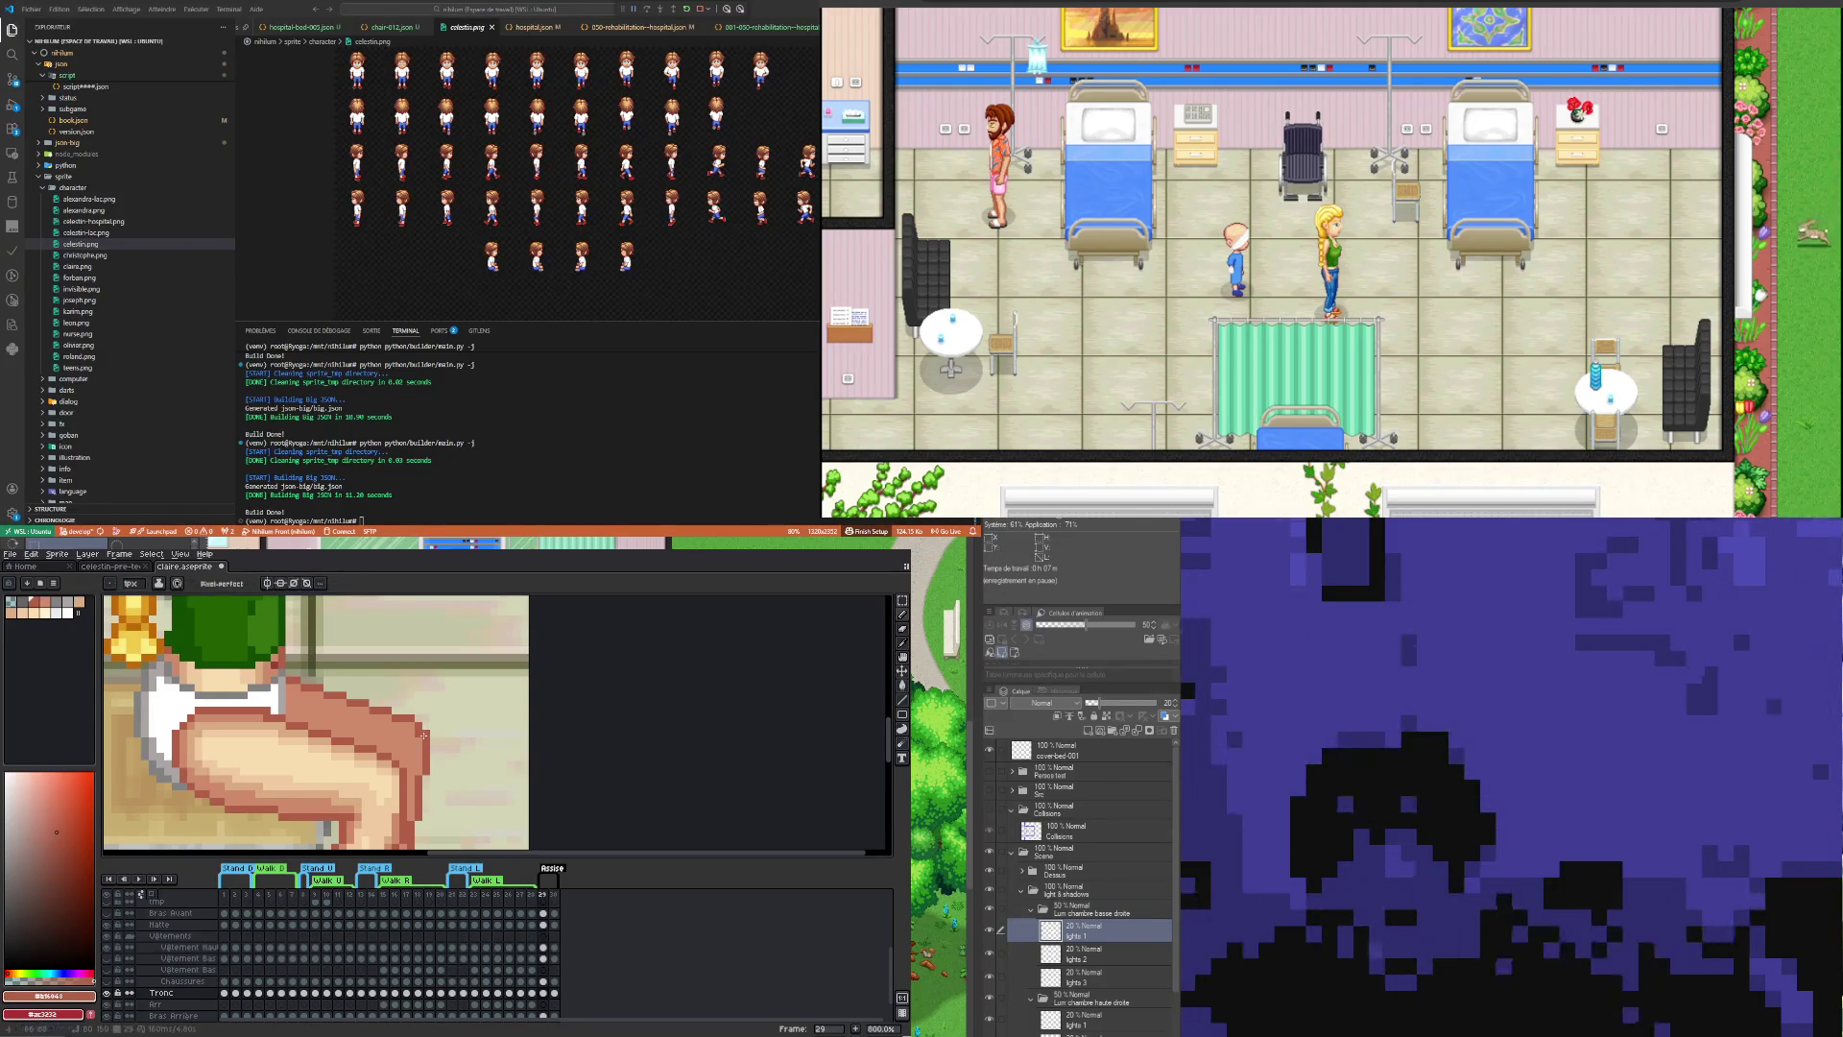
{"action": "key", "text": "i"}
{"action": "left_click", "coordinate": [415, 734]}
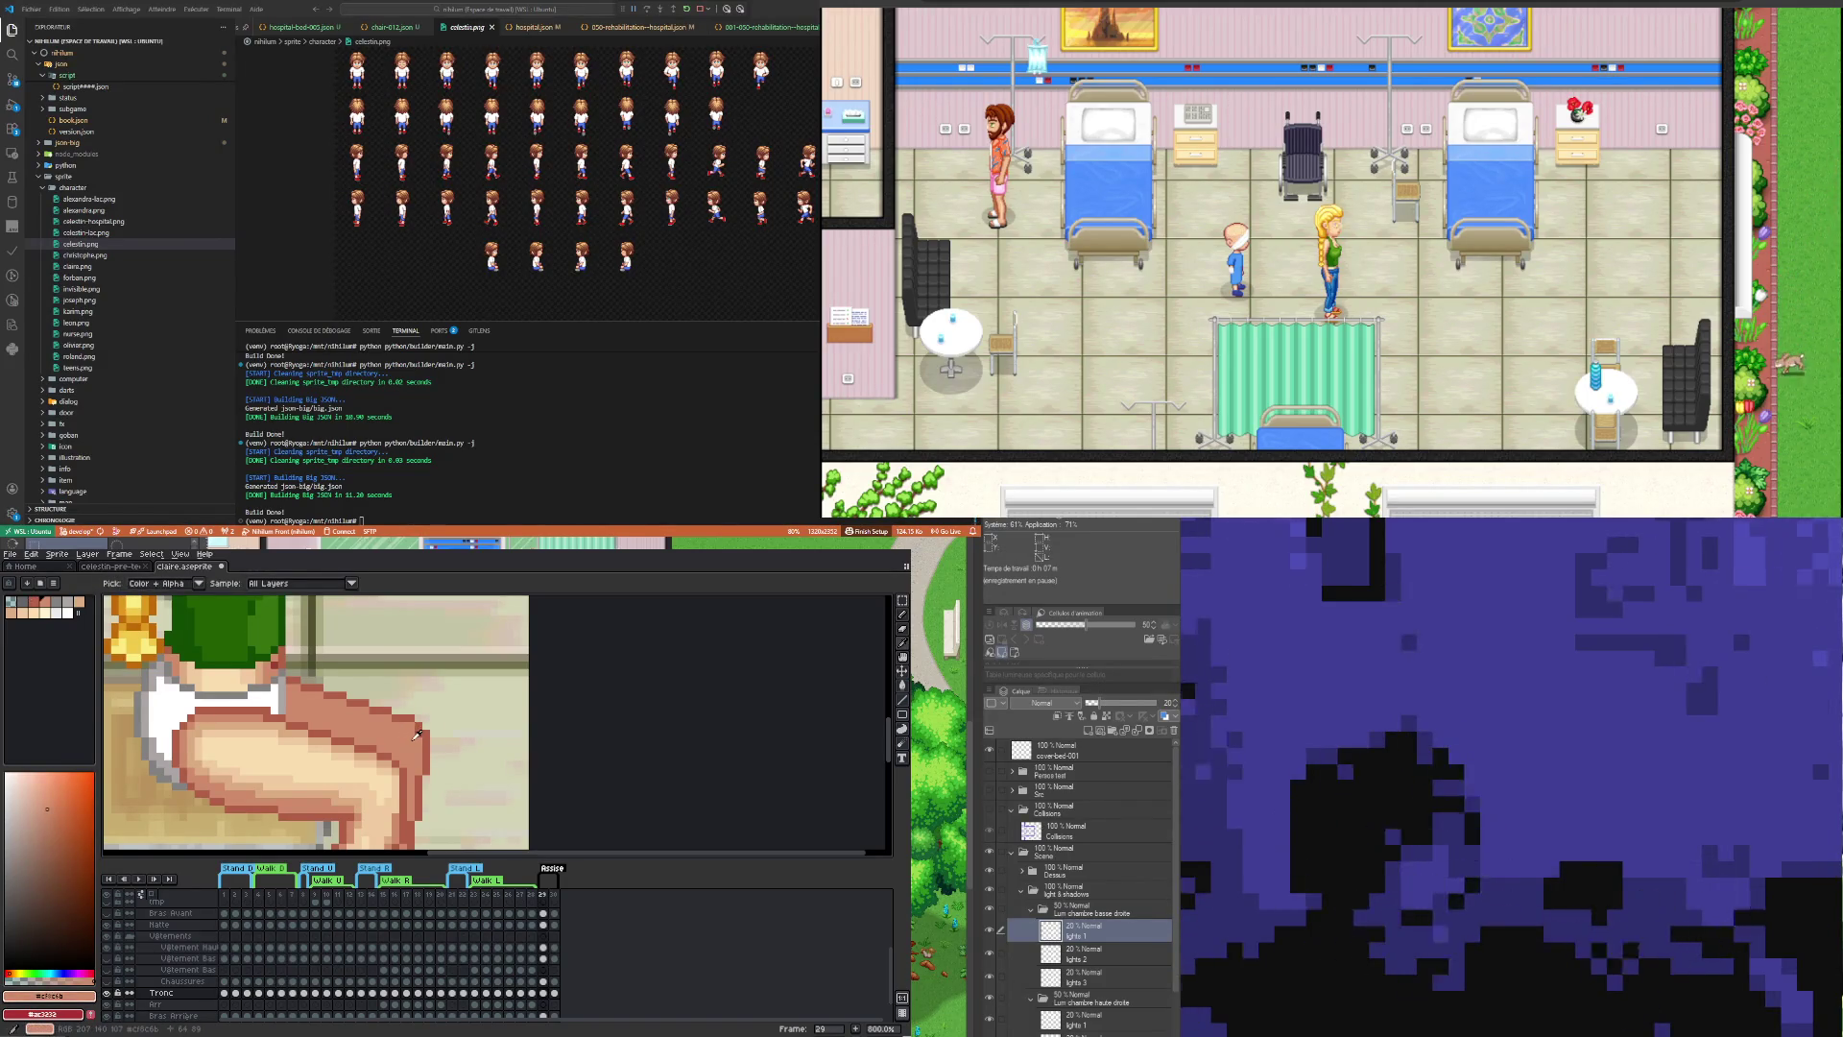
{"action": "key", "text": "b"}
{"action": "scroll", "coordinate": [418, 732], "scroll_direction": "down", "scroll_amount": 5}
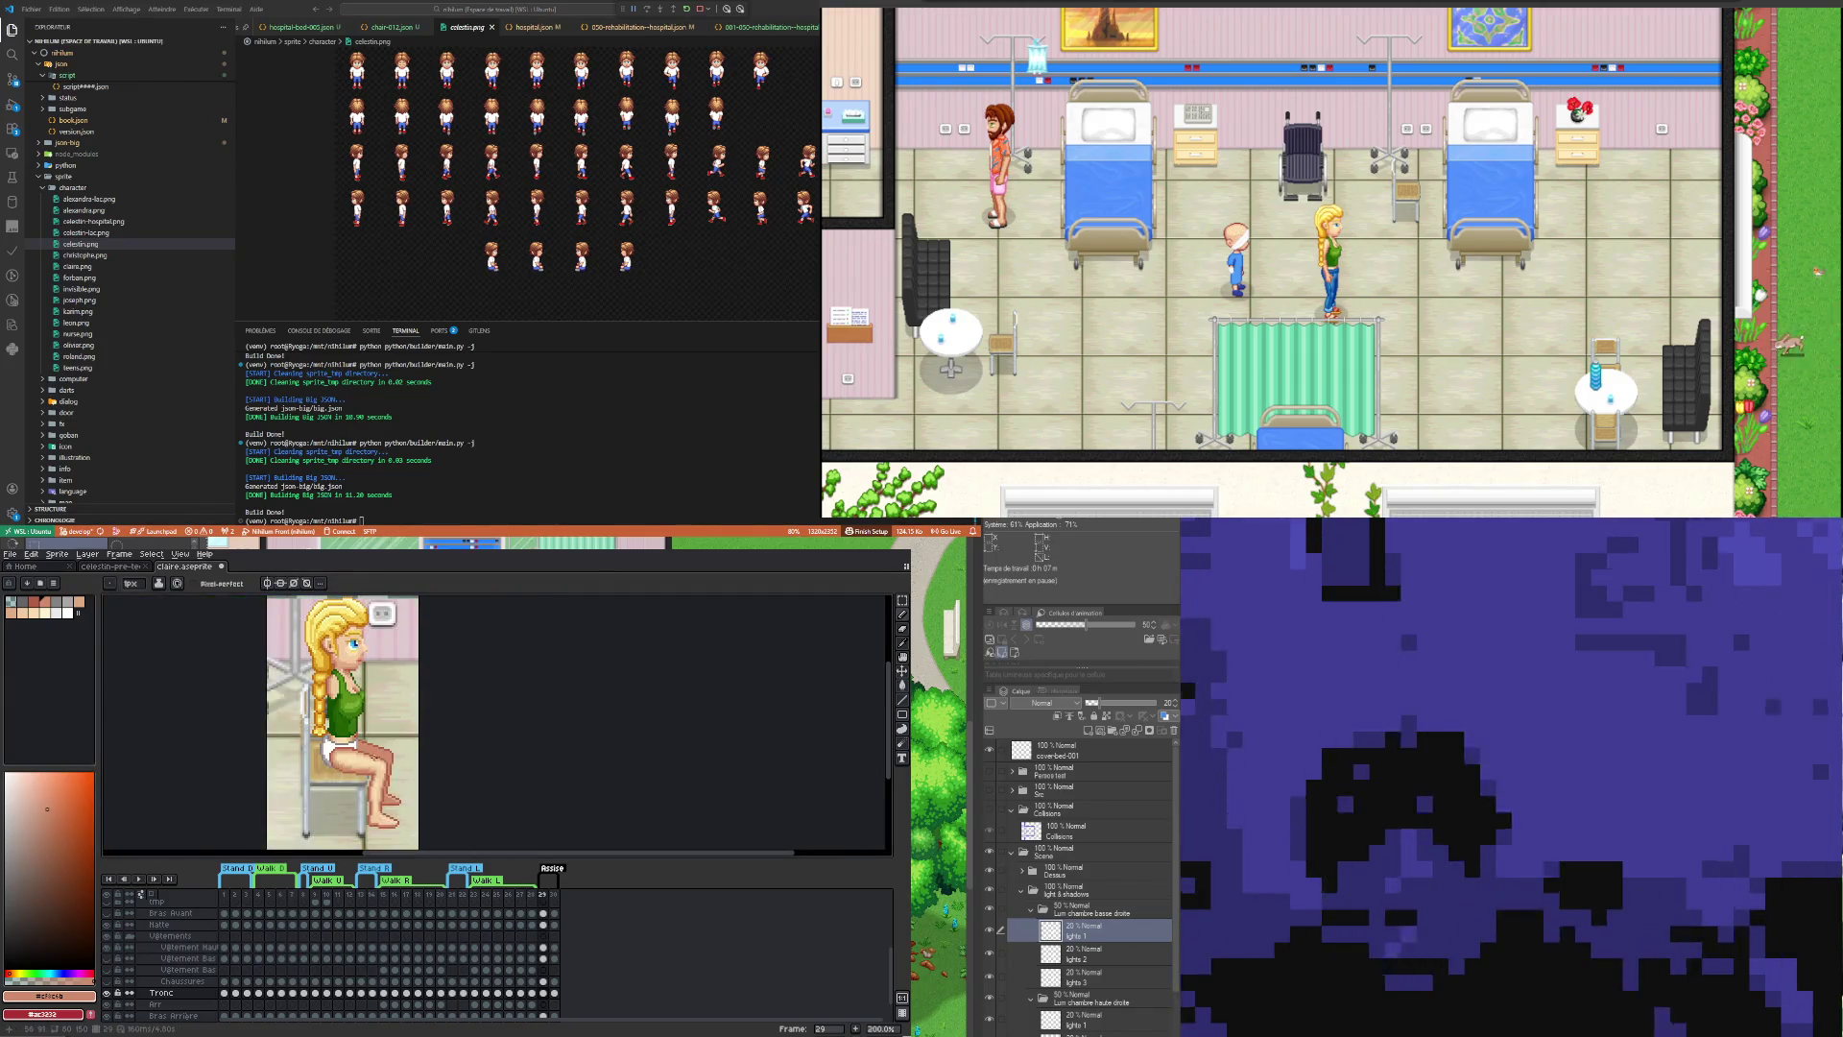
{"action": "scroll", "coordinate": [372, 756], "scroll_direction": "up", "scroll_amount": 3}
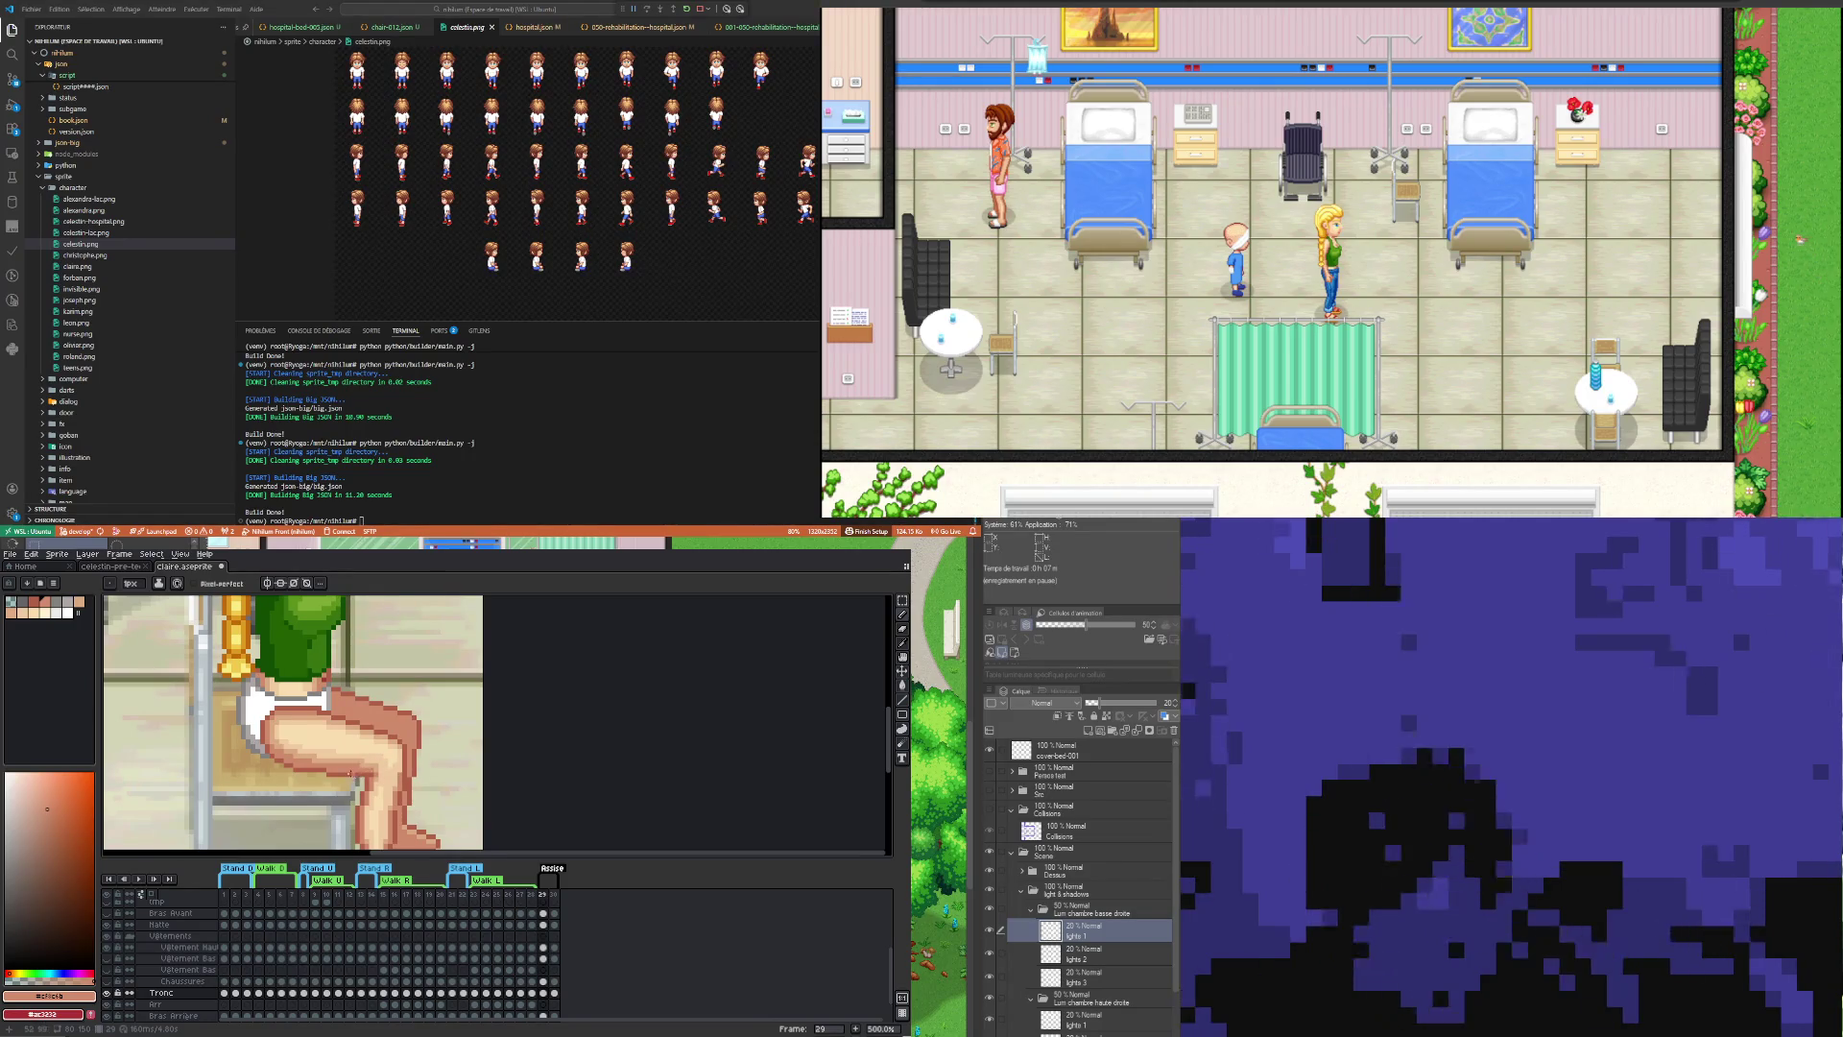
{"action": "scroll", "coordinate": [350, 773], "scroll_direction": "down", "scroll_amount": 3}
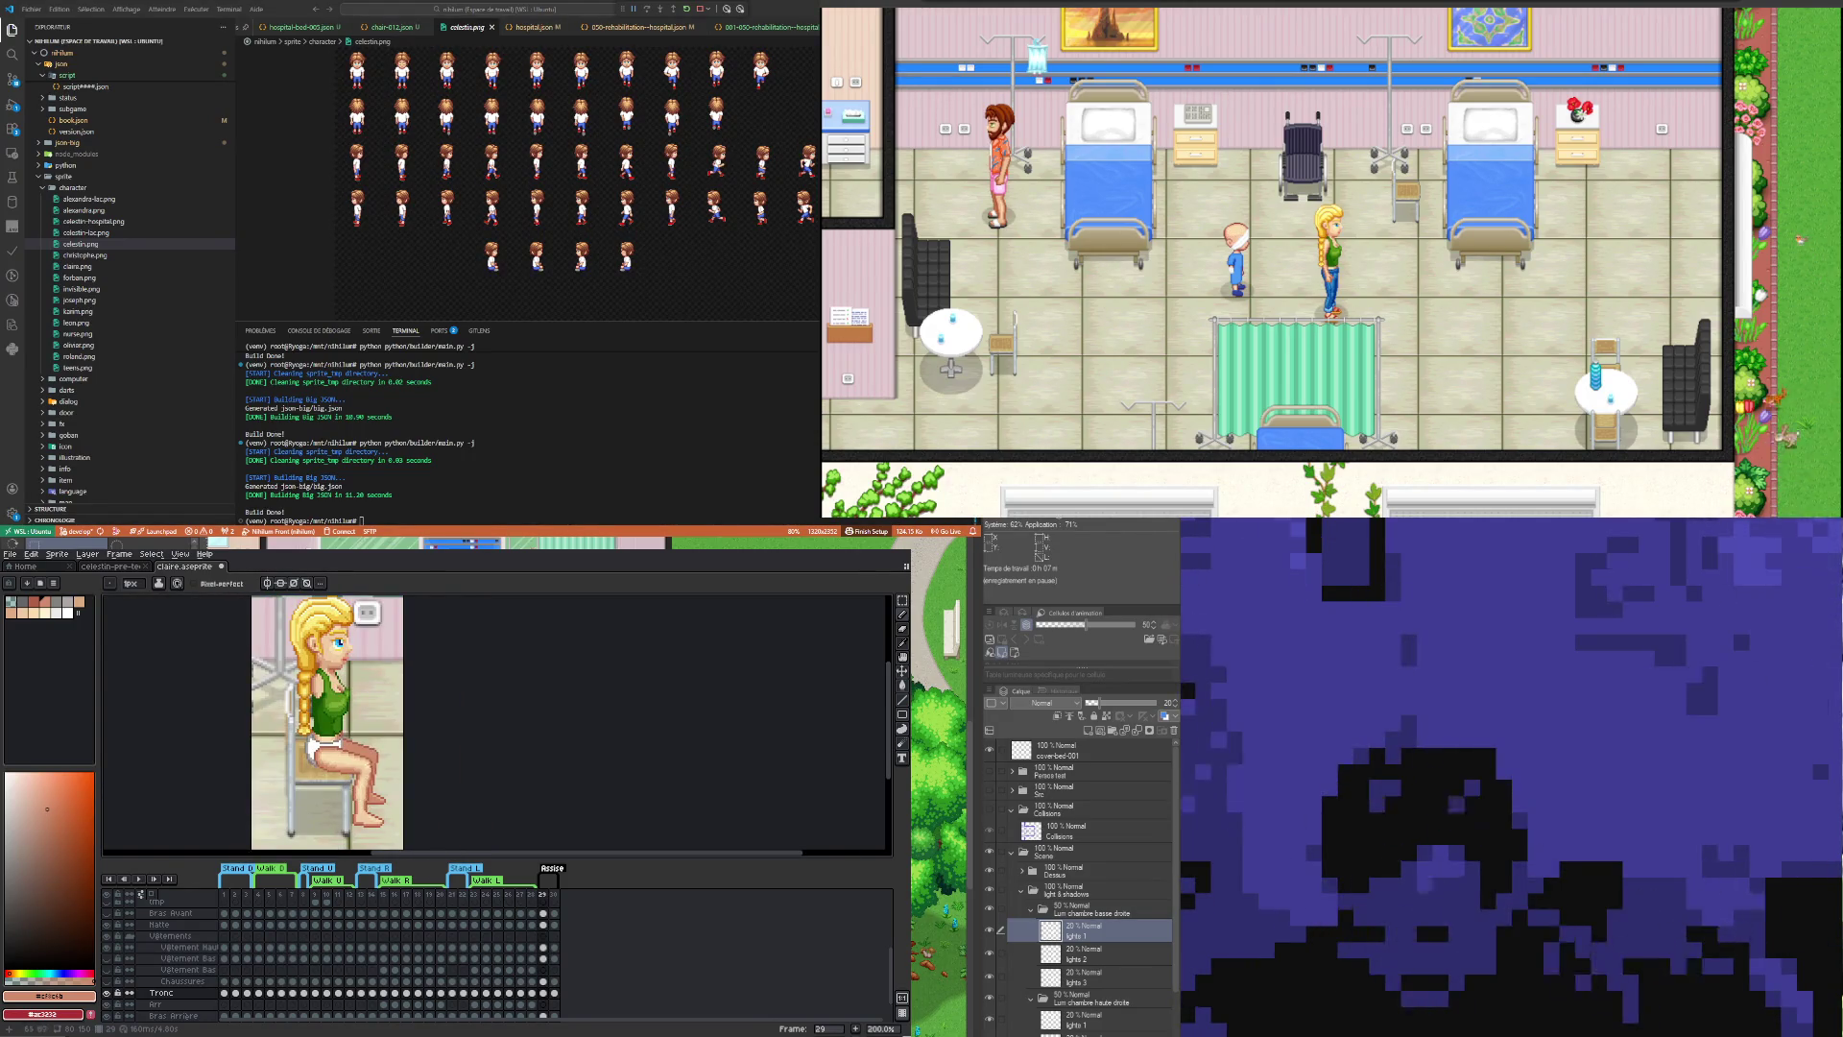
{"action": "left_click", "coordinate": [555, 994]}
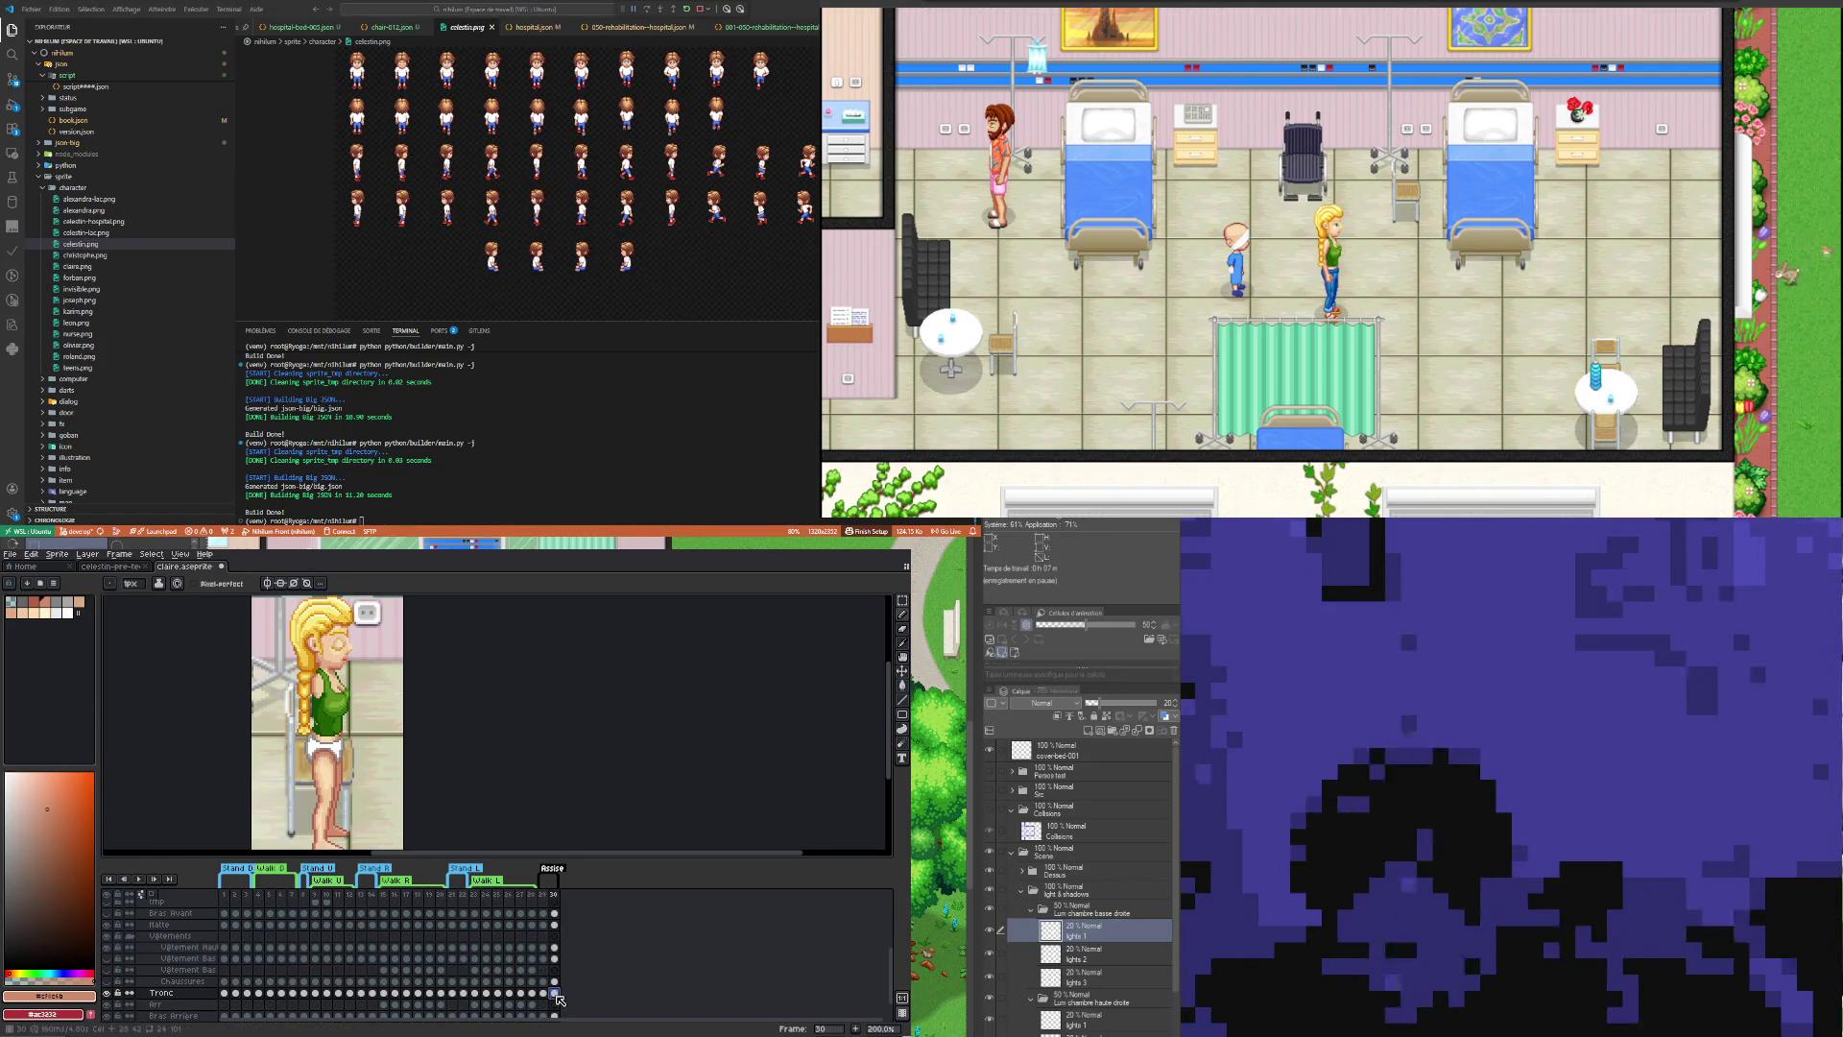
Step: Back on frame 29, zoom into the legs and pick a dark brown from the sprite for the Pencil
{"action": "left_click", "coordinate": [543, 994]}
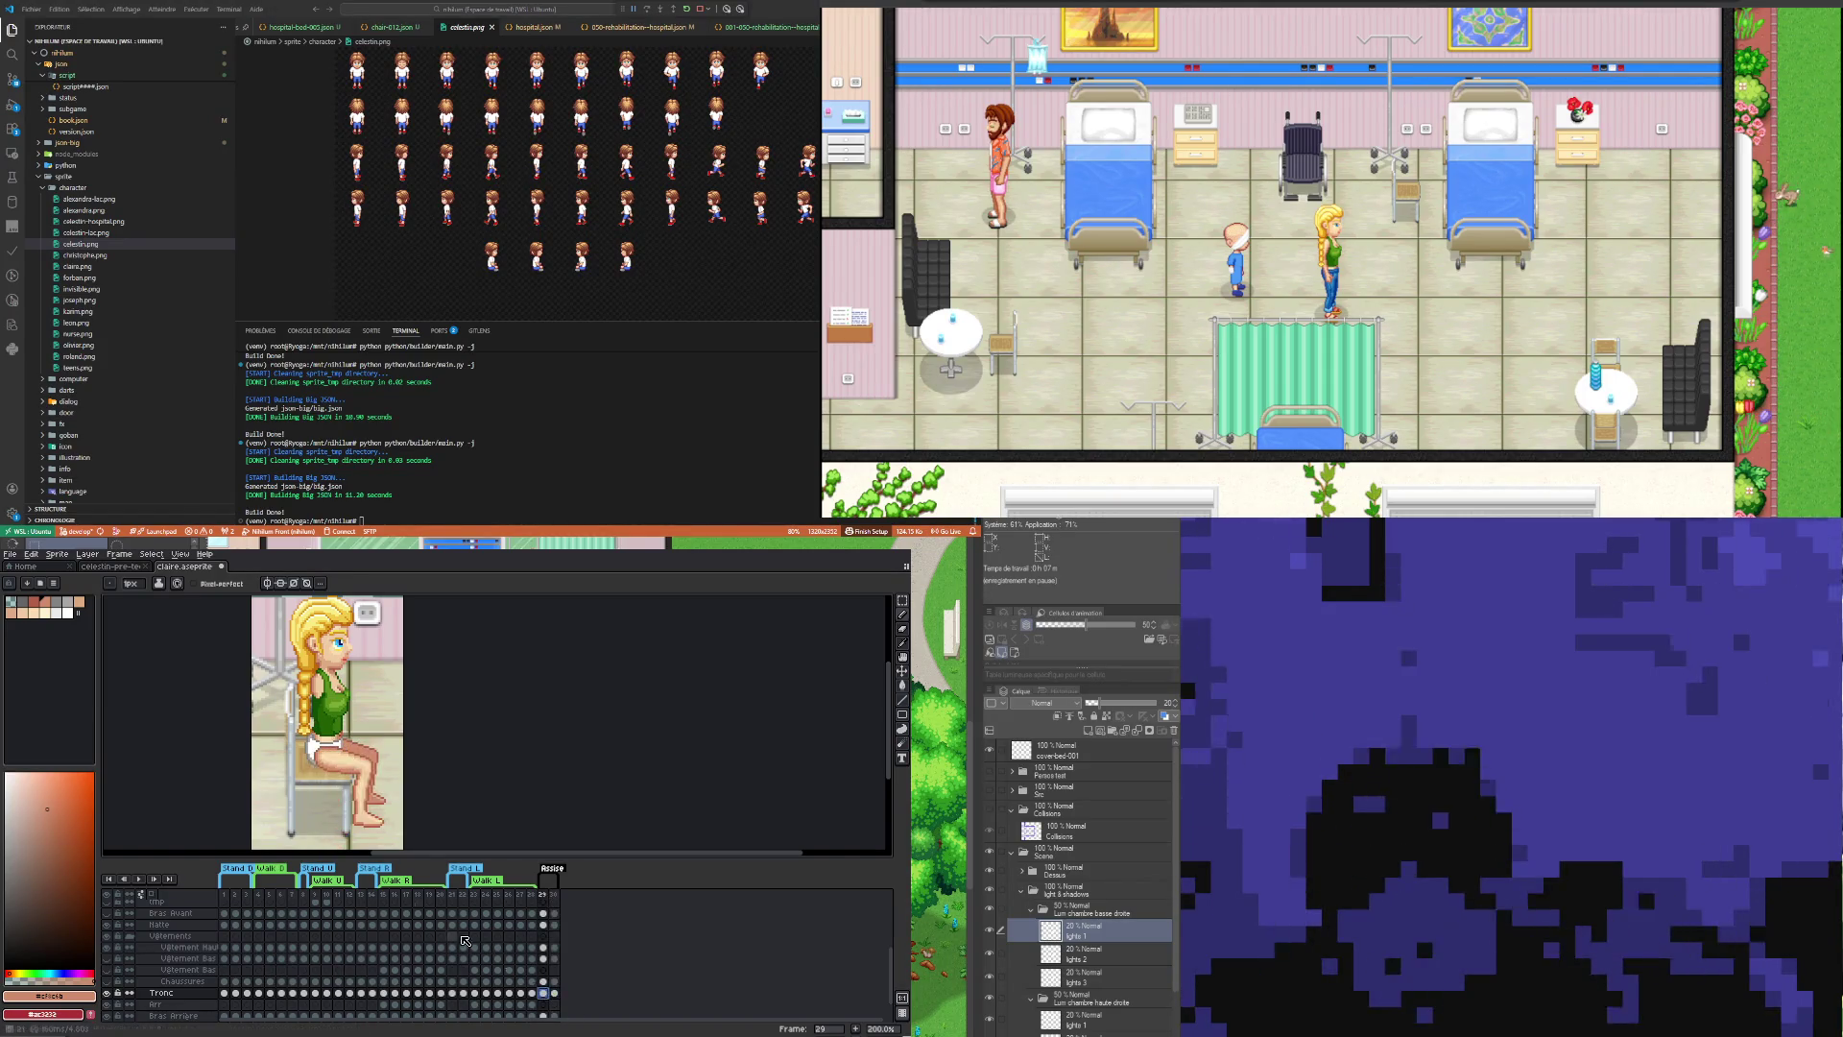
{"action": "scroll", "coordinate": [351, 764], "scroll_direction": "up", "scroll_amount": 2}
{"action": "scroll", "coordinate": [351, 764], "scroll_direction": "up", "scroll_amount": 1}
{"action": "scroll", "coordinate": [351, 764], "scroll_direction": "up", "scroll_amount": 1}
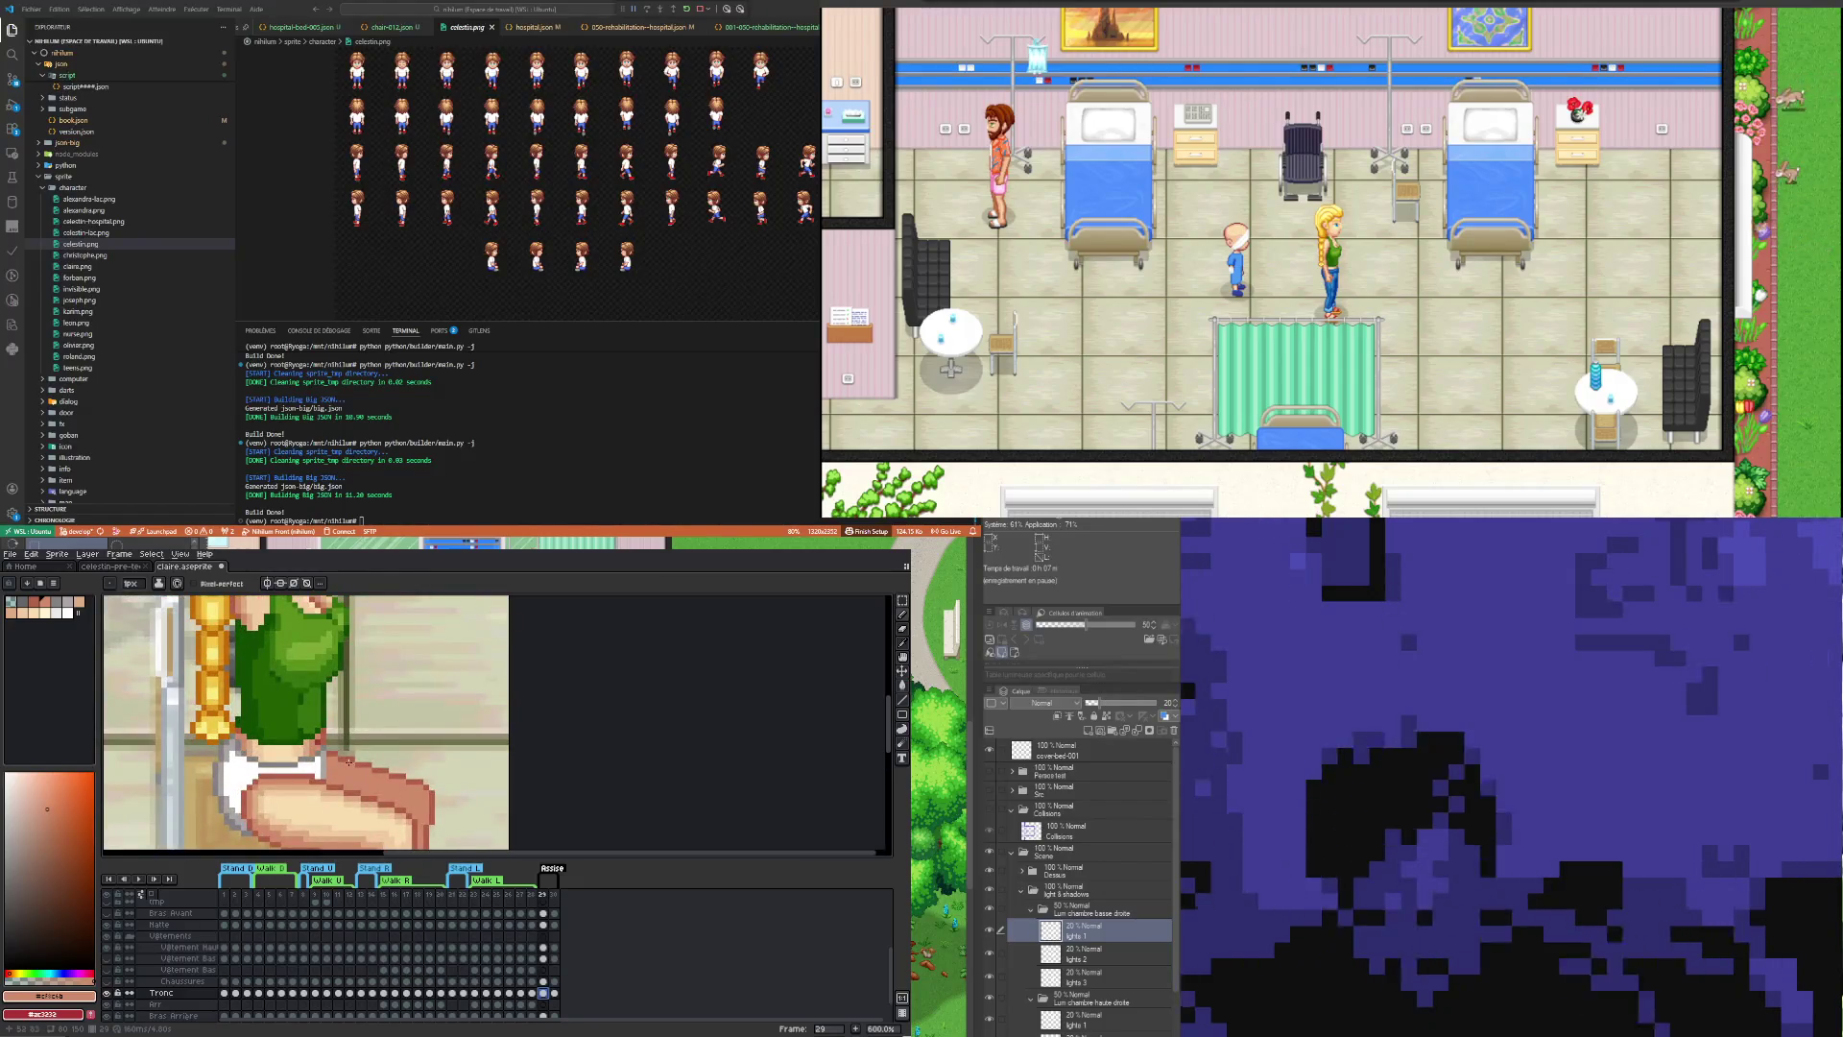
{"action": "key", "text": "i"}
{"action": "left_click", "coordinate": [322, 737]}
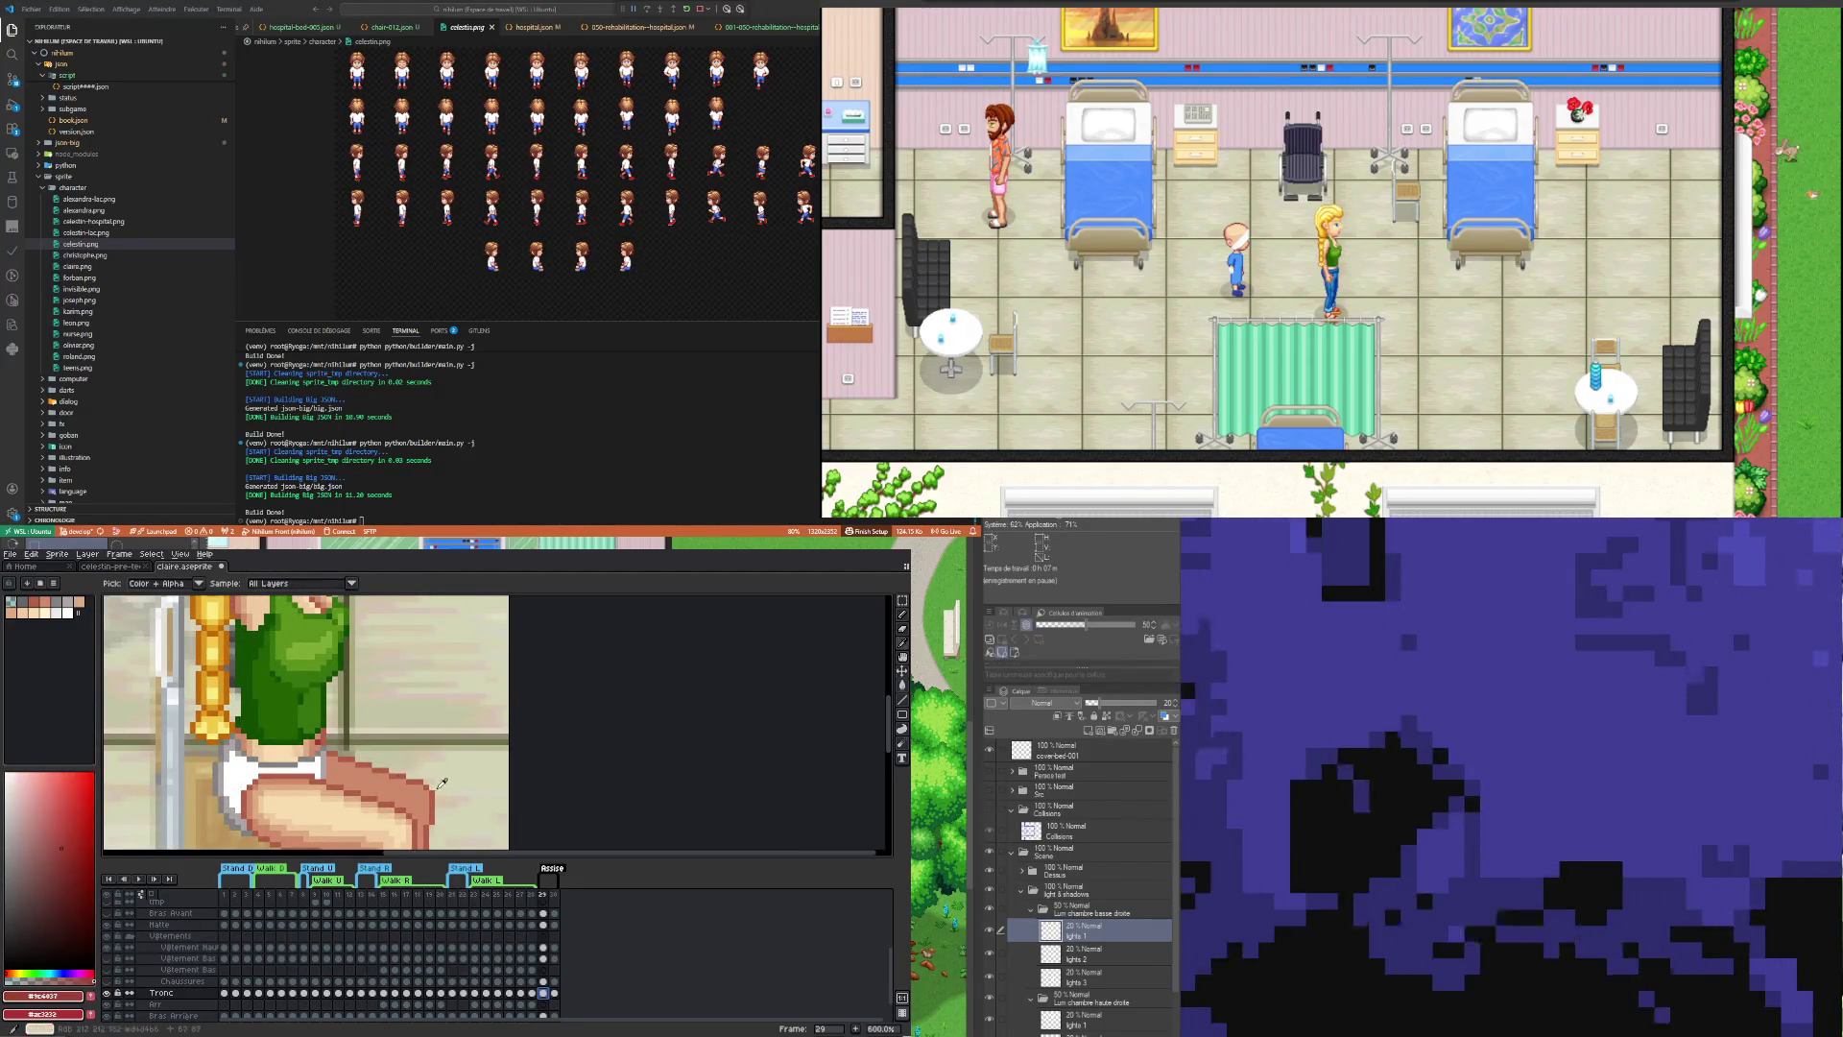
{"action": "key", "text": "b"}
Step: Zoom in and out around the seated legs to inspect their shading
{"action": "scroll", "coordinate": [322, 737], "scroll_direction": "down", "scroll_amount": 3}
{"action": "scroll", "coordinate": [399, 844], "scroll_direction": "up", "scroll_amount": 3}
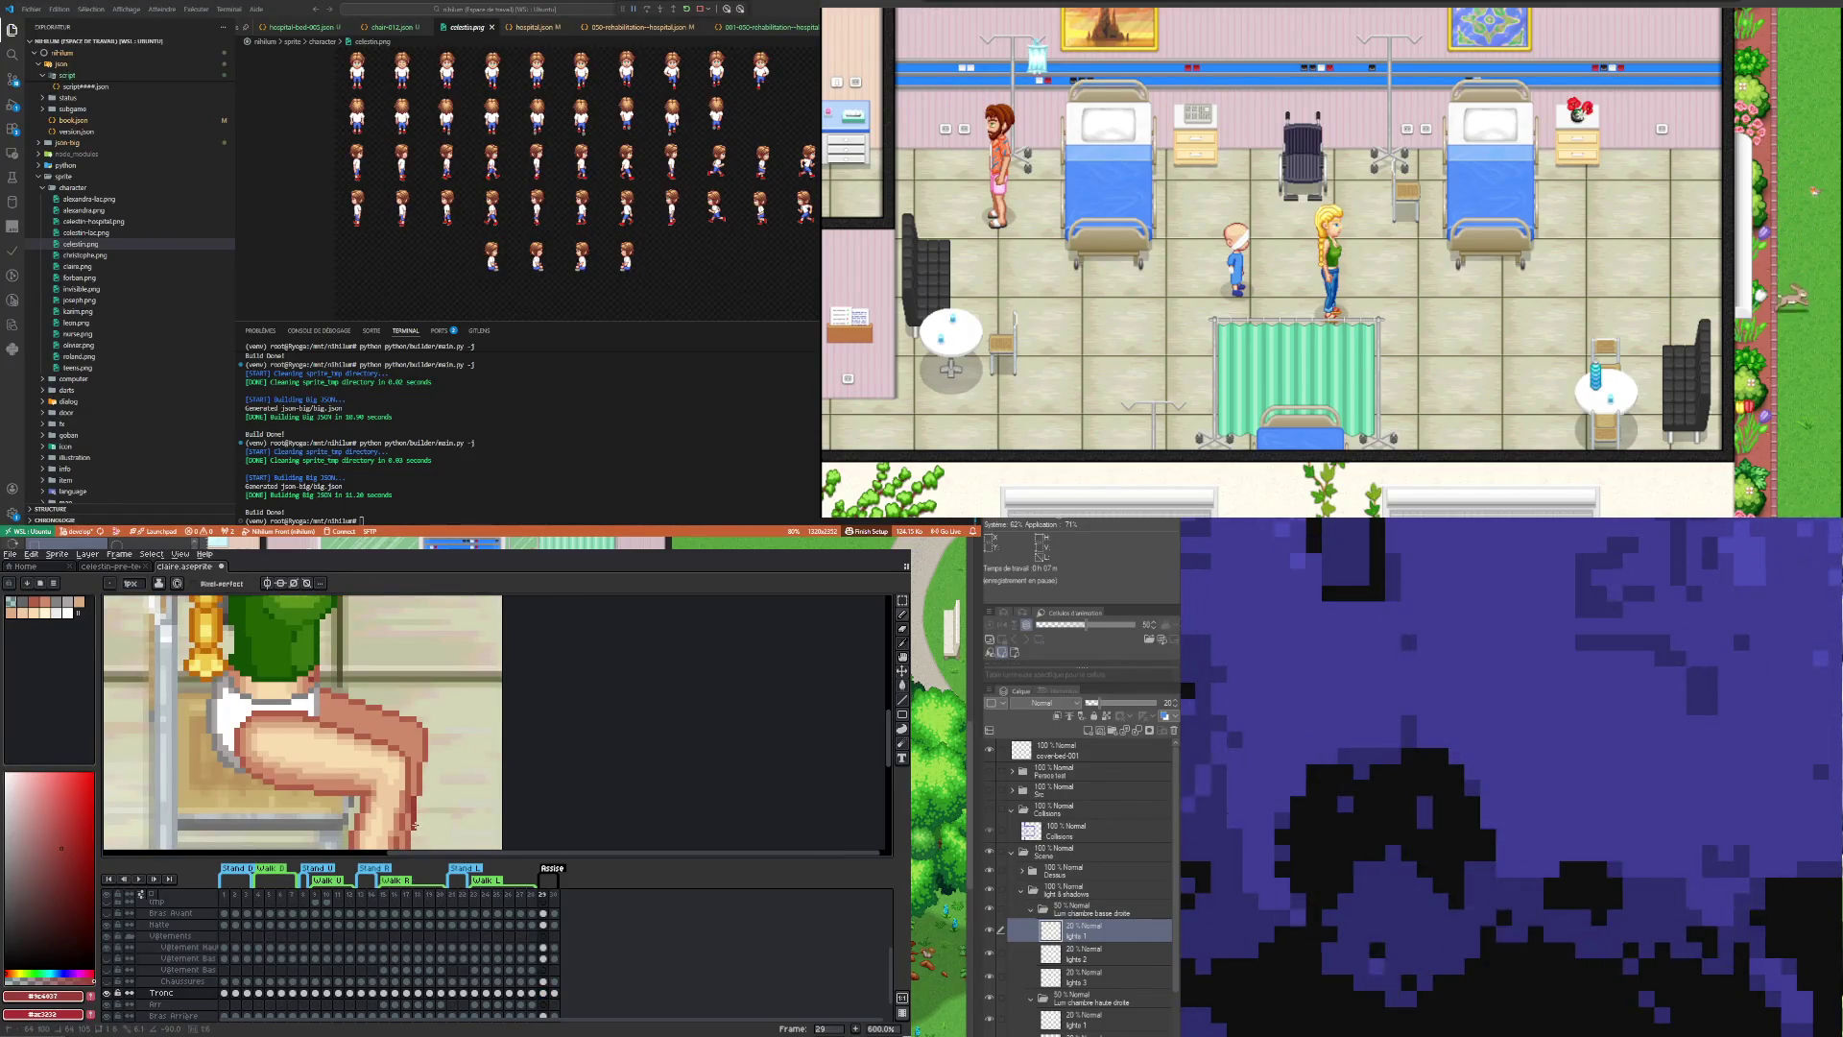
{"action": "scroll", "coordinate": [410, 833], "scroll_direction": "down", "scroll_amount": 3}
{"action": "scroll", "coordinate": [415, 775], "scroll_direction": "up", "scroll_amount": 3}
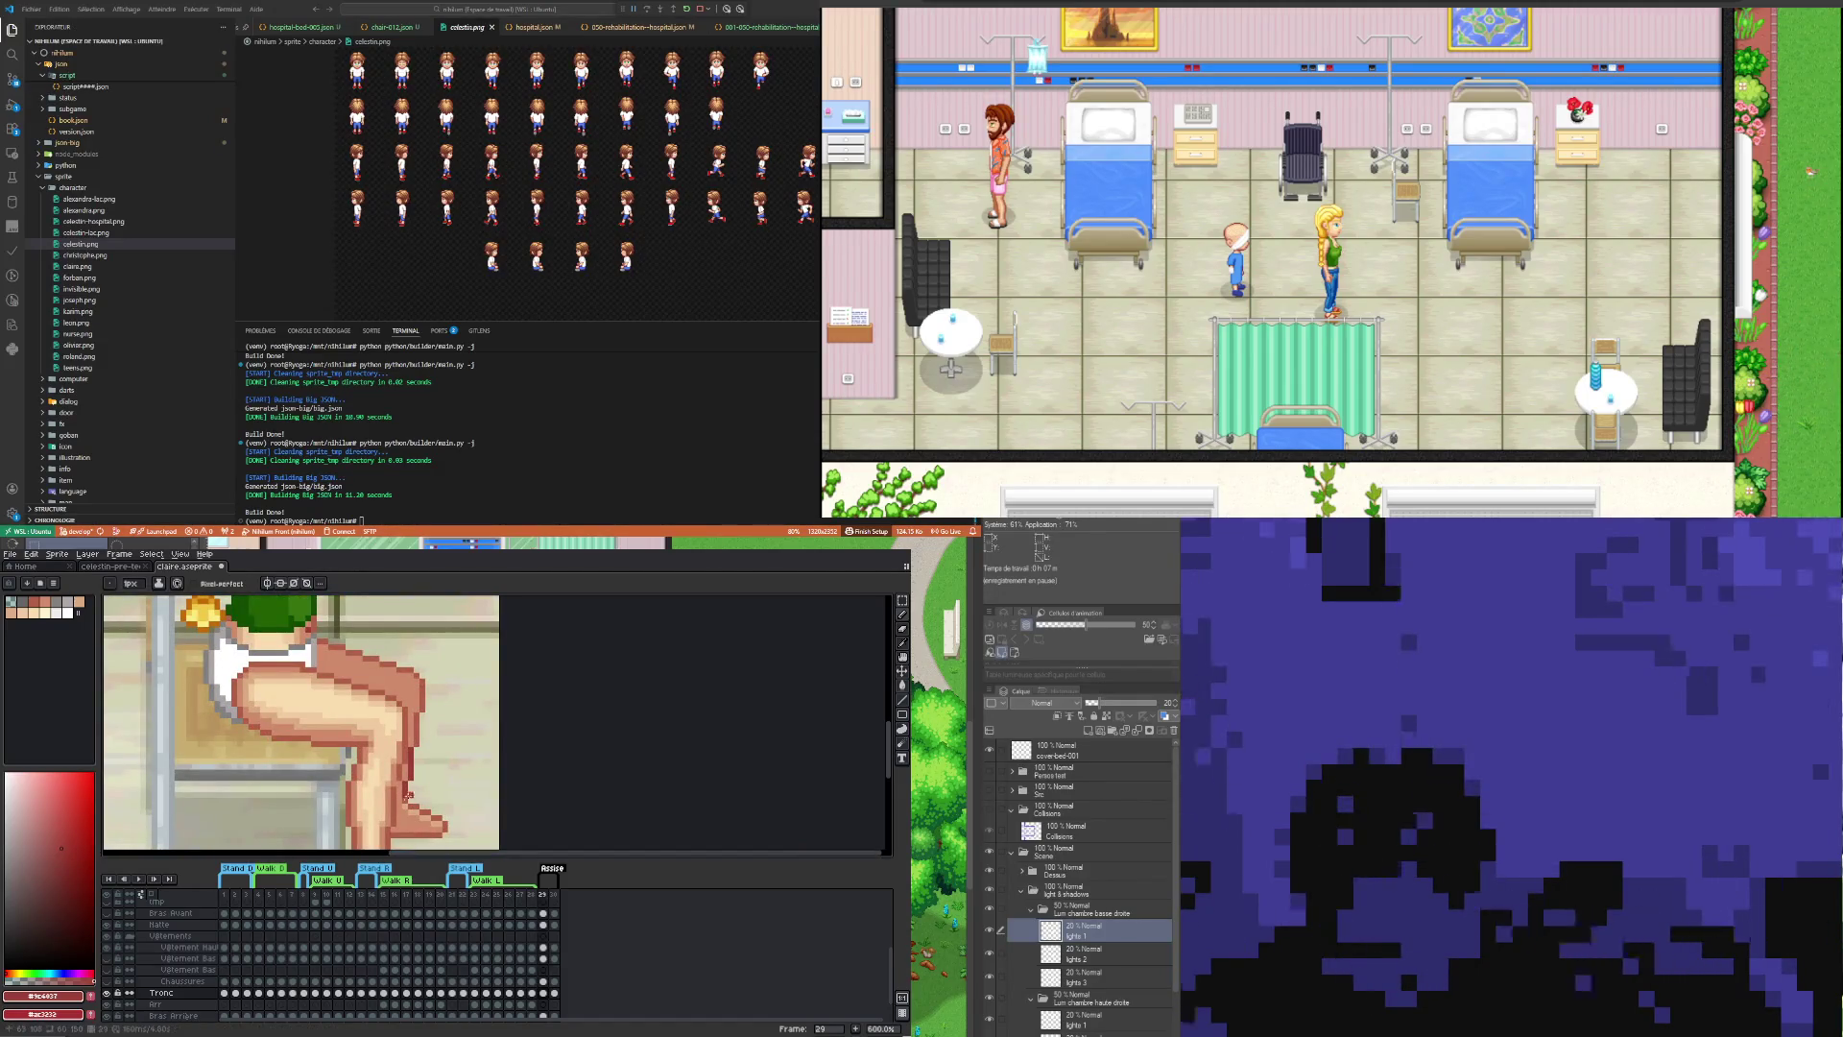
{"action": "scroll", "coordinate": [404, 797], "scroll_direction": "down", "scroll_amount": 3}
{"action": "scroll", "coordinate": [412, 755], "scroll_direction": "up", "scroll_amount": 3}
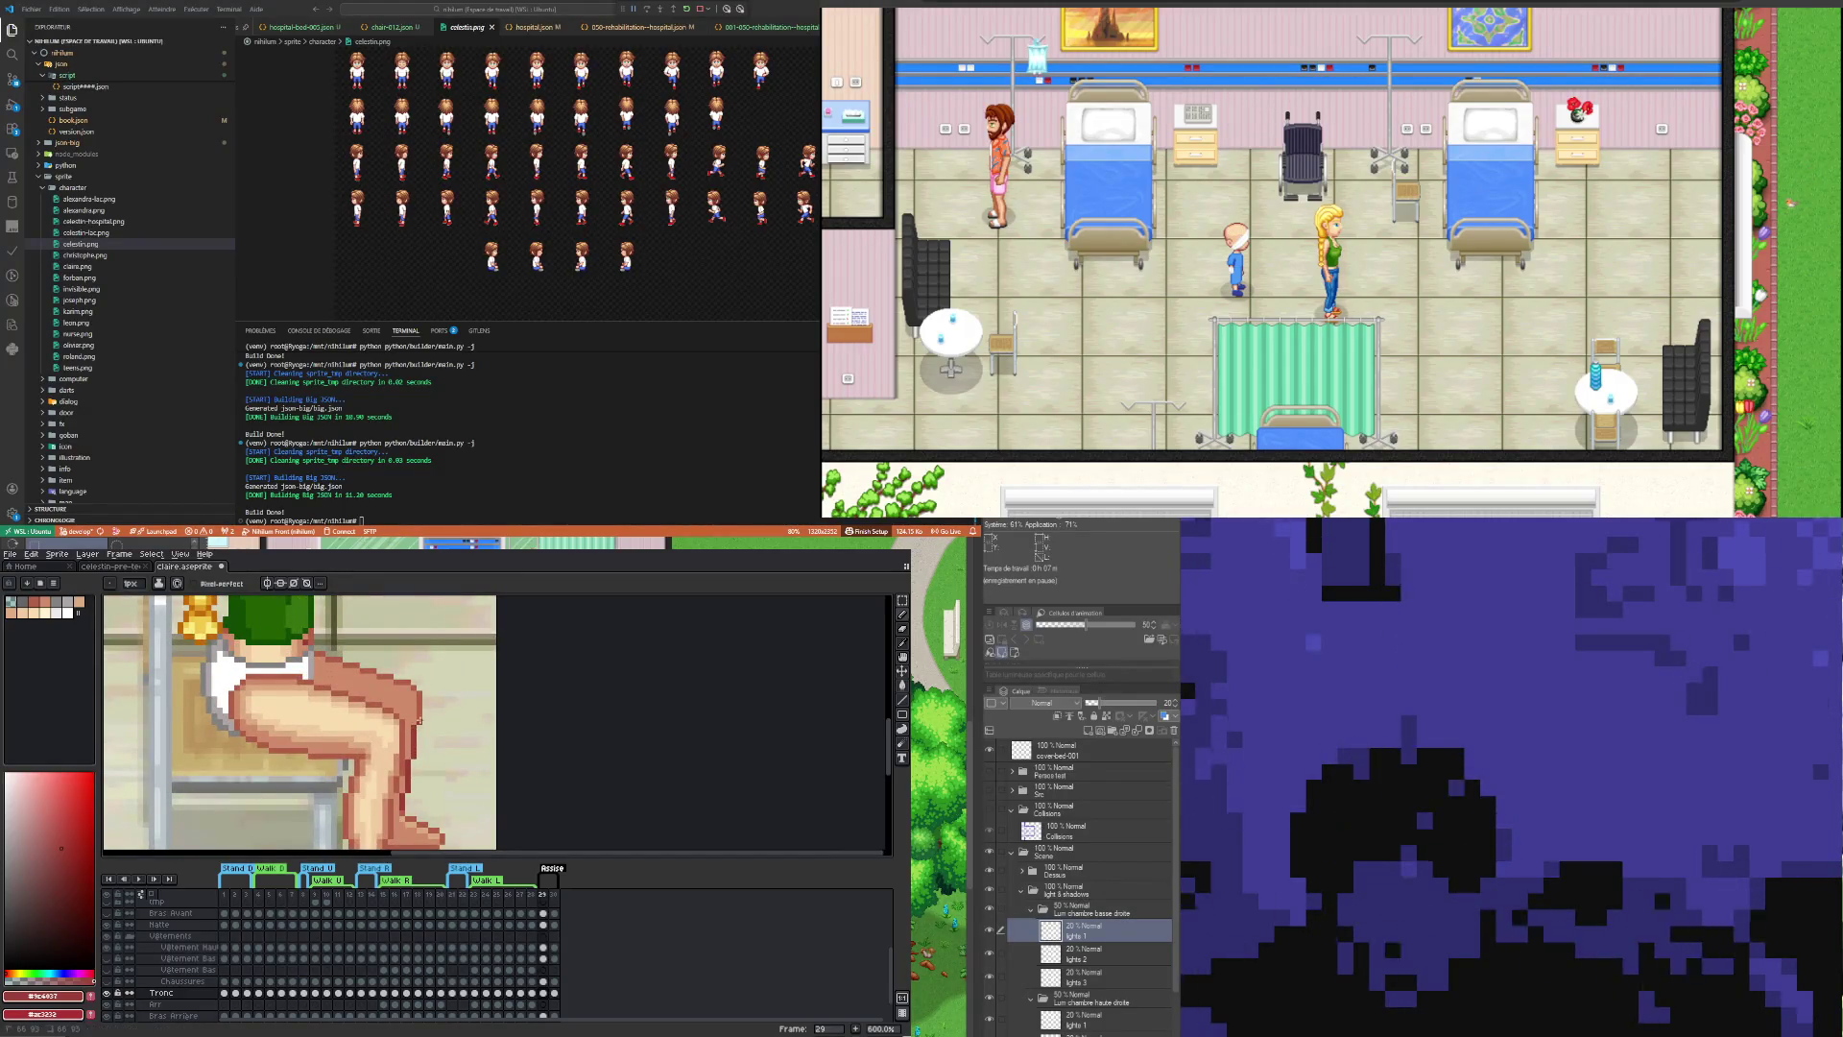
{"action": "scroll", "coordinate": [418, 712], "scroll_direction": "down", "scroll_amount": 3}
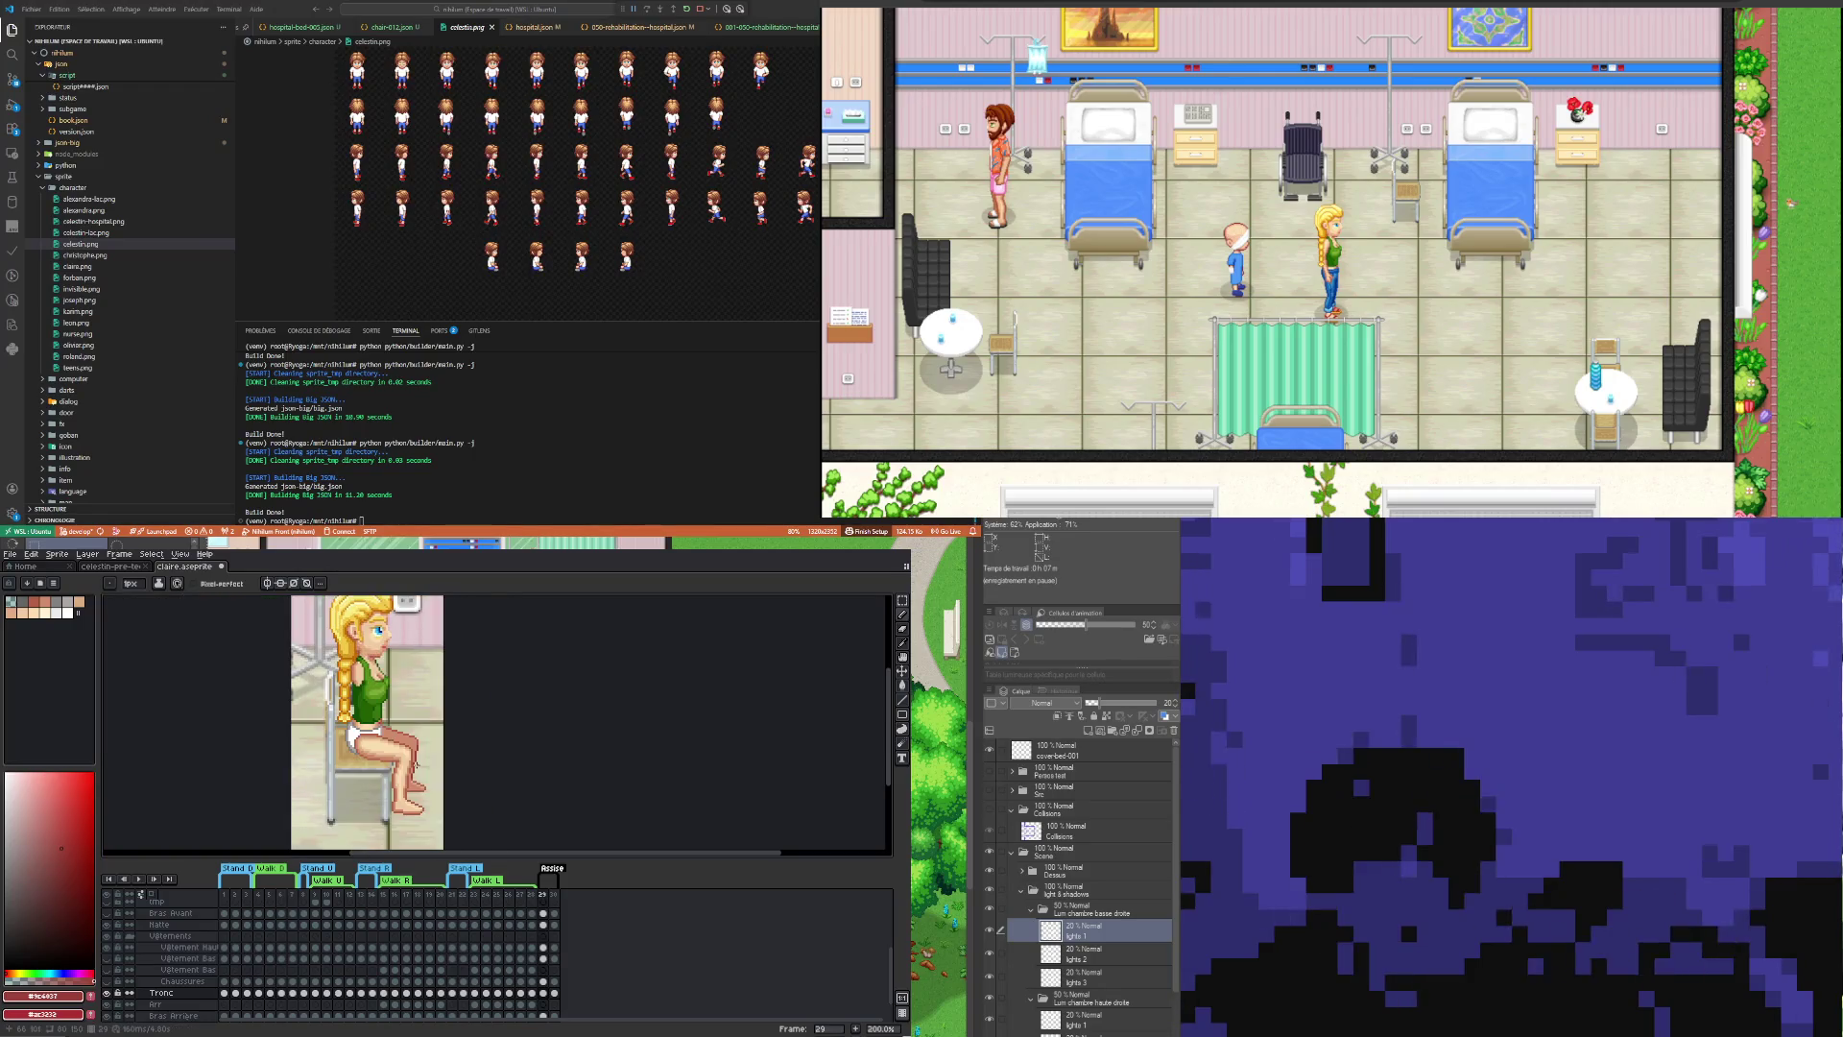
{"action": "scroll", "coordinate": [443, 740], "scroll_direction": "up", "scroll_amount": 3}
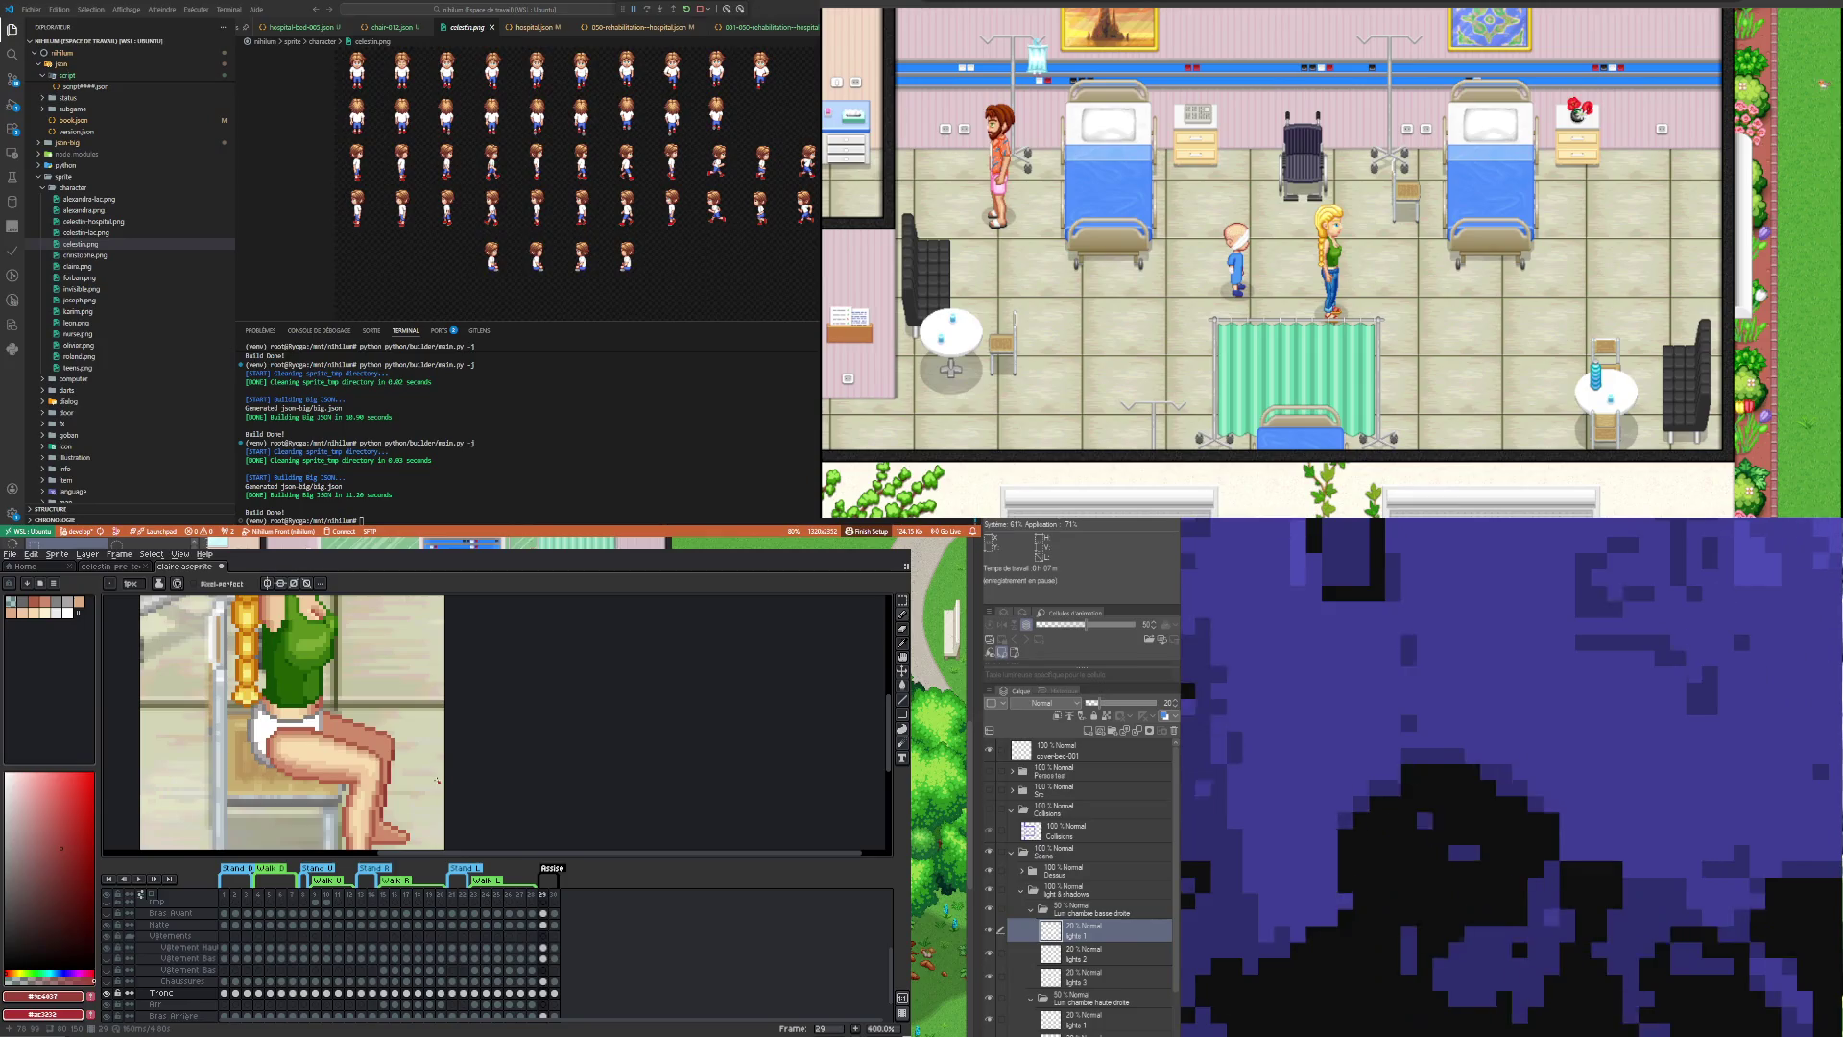
{"action": "scroll", "coordinate": [361, 741], "scroll_direction": "down", "scroll_amount": 2}
{"action": "scroll", "coordinate": [361, 742], "scroll_direction": "up", "scroll_amount": 3}
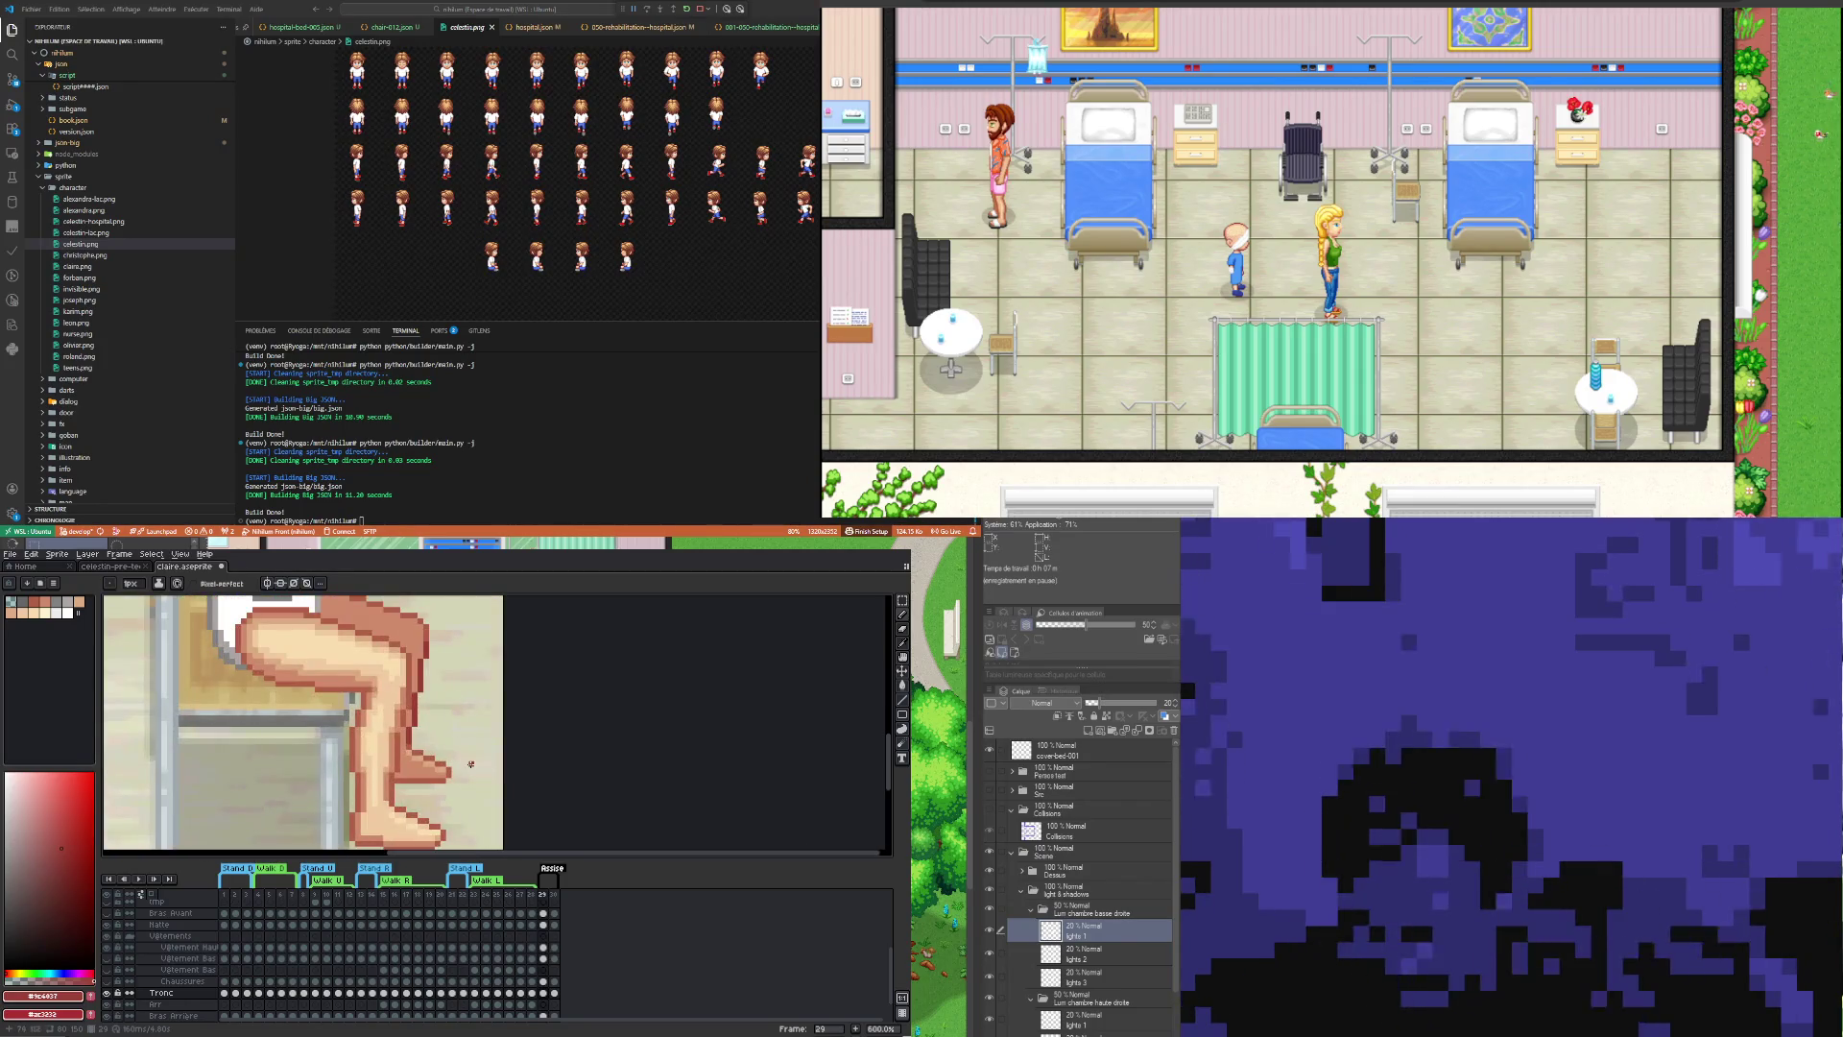
{"action": "scroll", "coordinate": [425, 735], "scroll_direction": "up", "scroll_amount": 1}
{"action": "key", "text": "alt"}
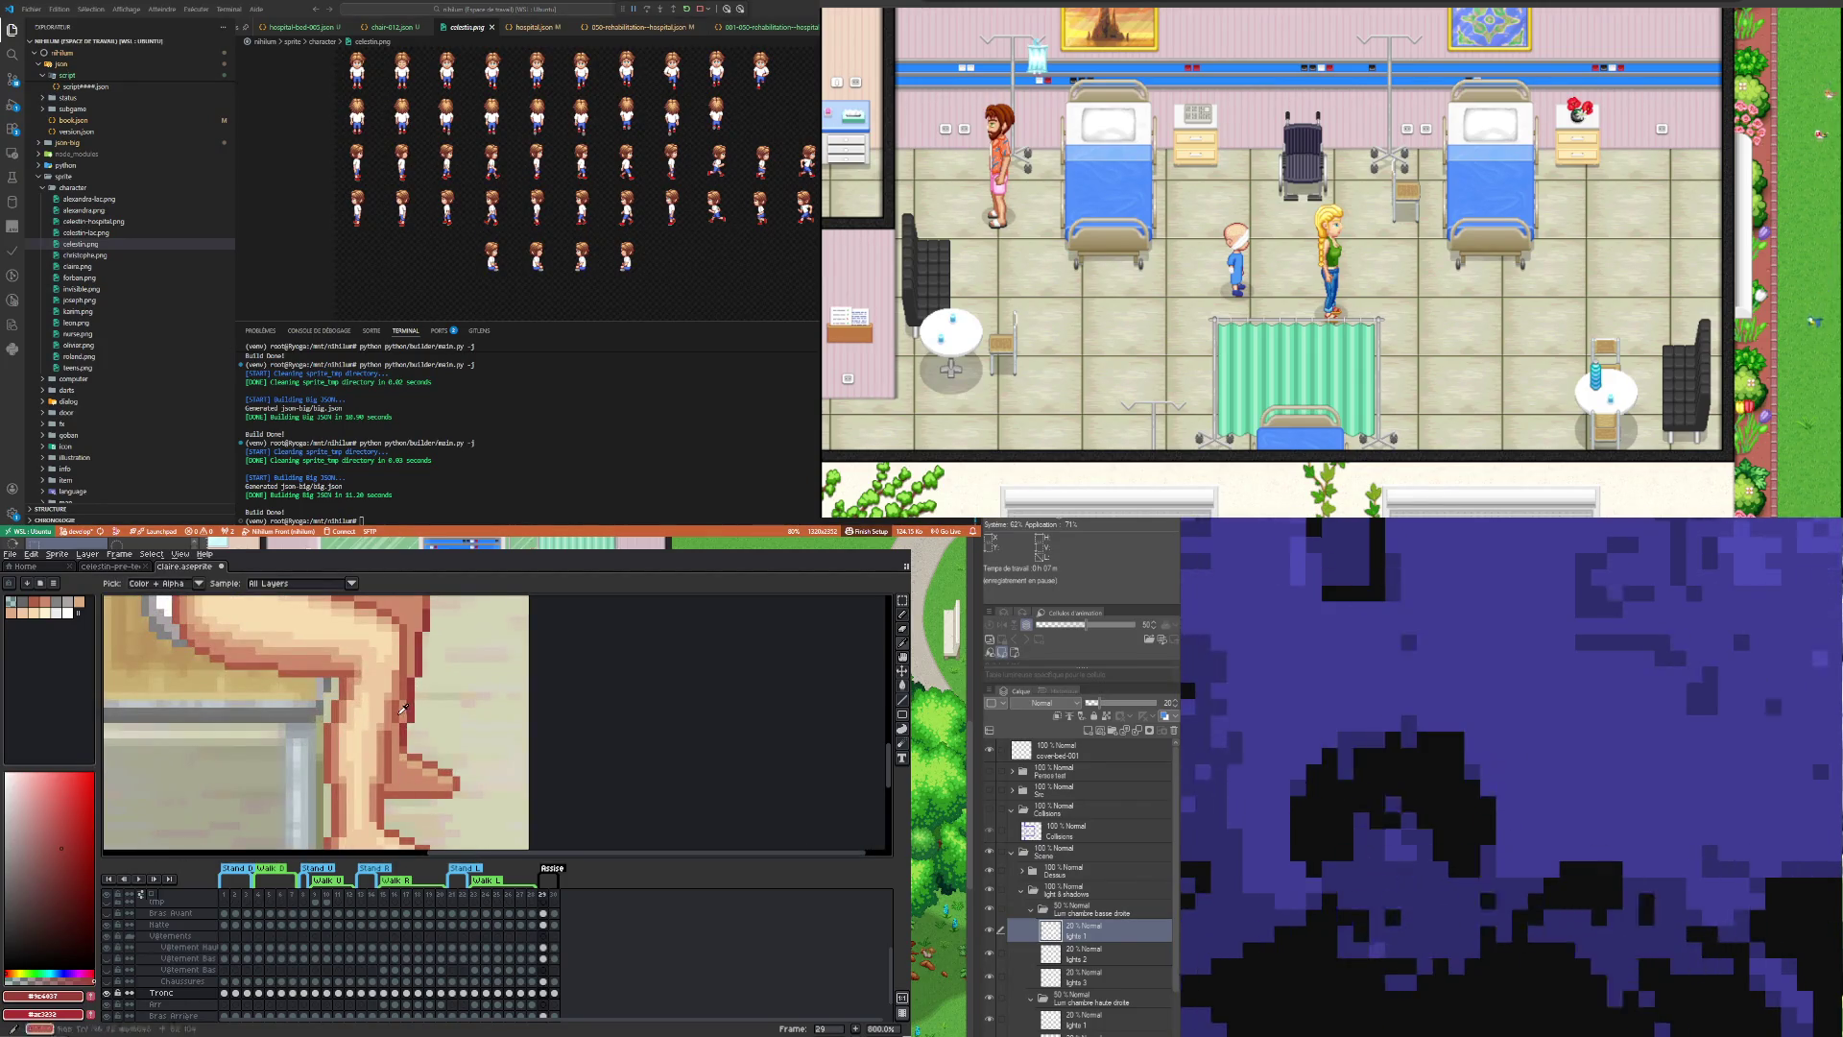
Step: Sample the reddish-brown leg outline, then a lighter skin tone from the leg for the Pencil
{"action": "left_click", "coordinate": [404, 708]}
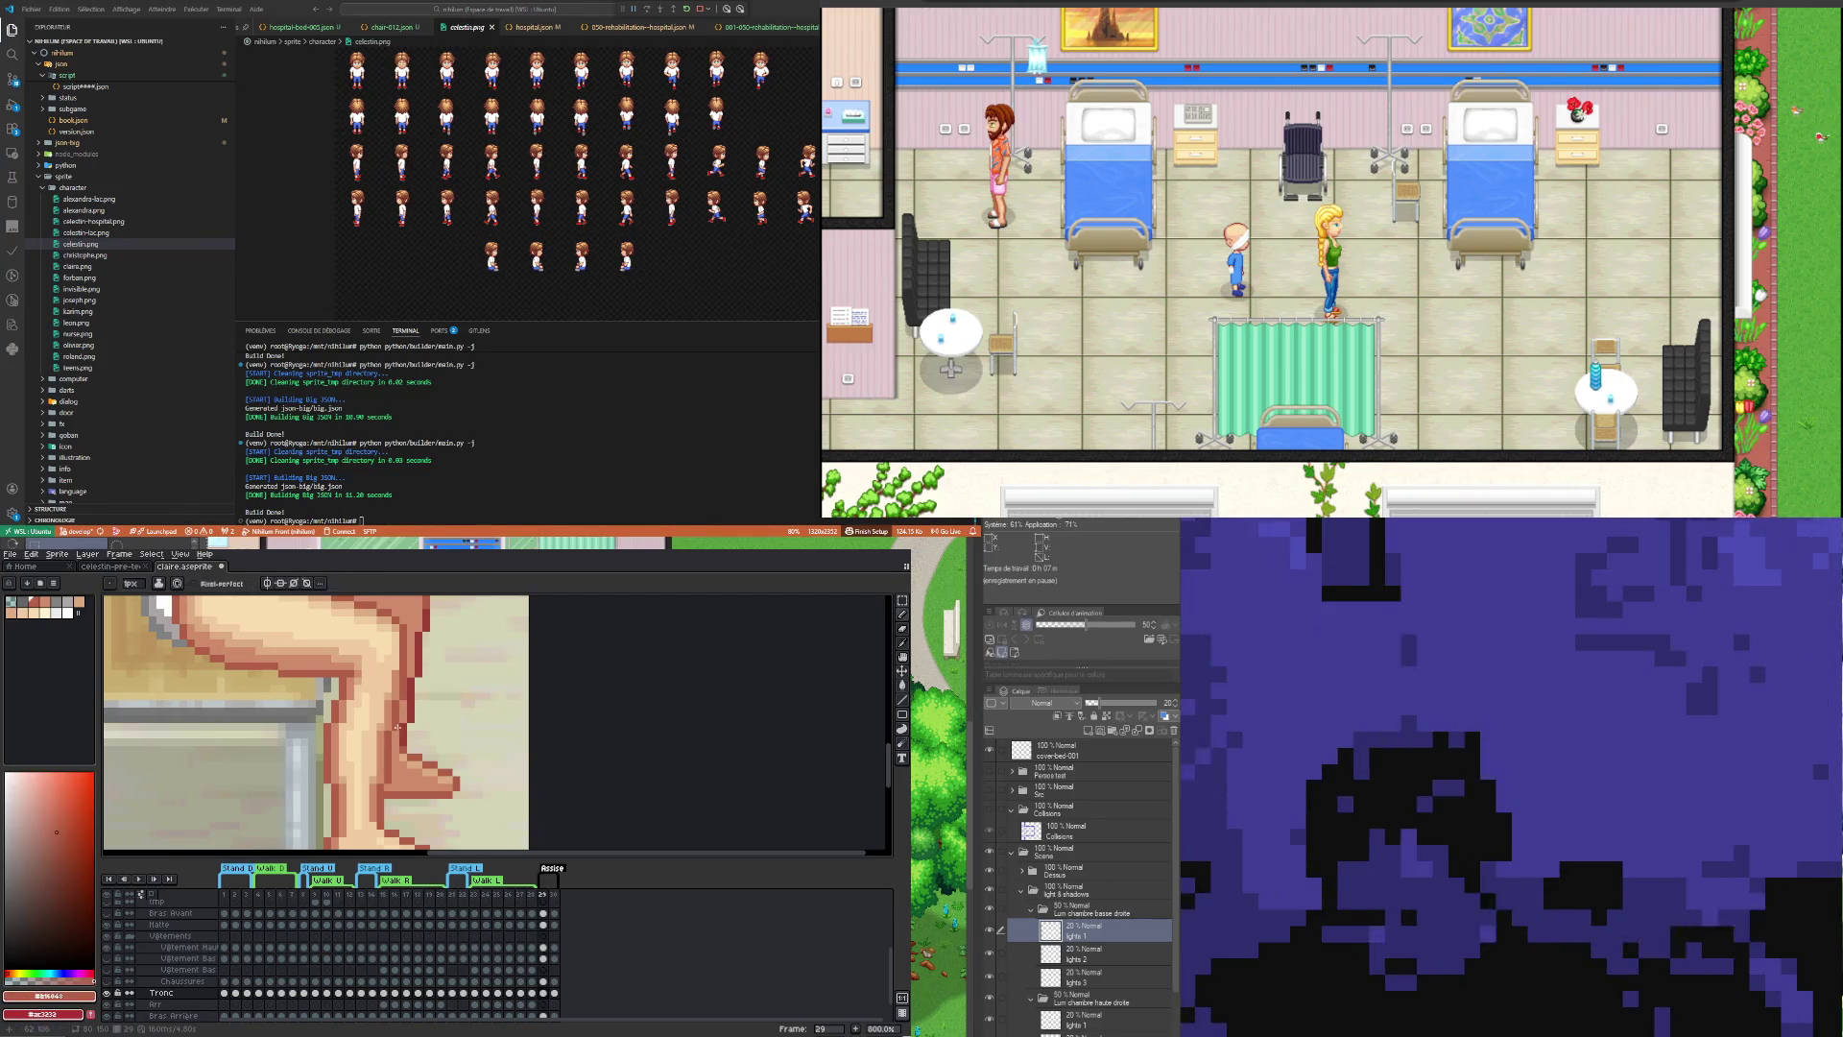
{"action": "scroll", "coordinate": [397, 727], "scroll_direction": "down", "scroll_amount": 4}
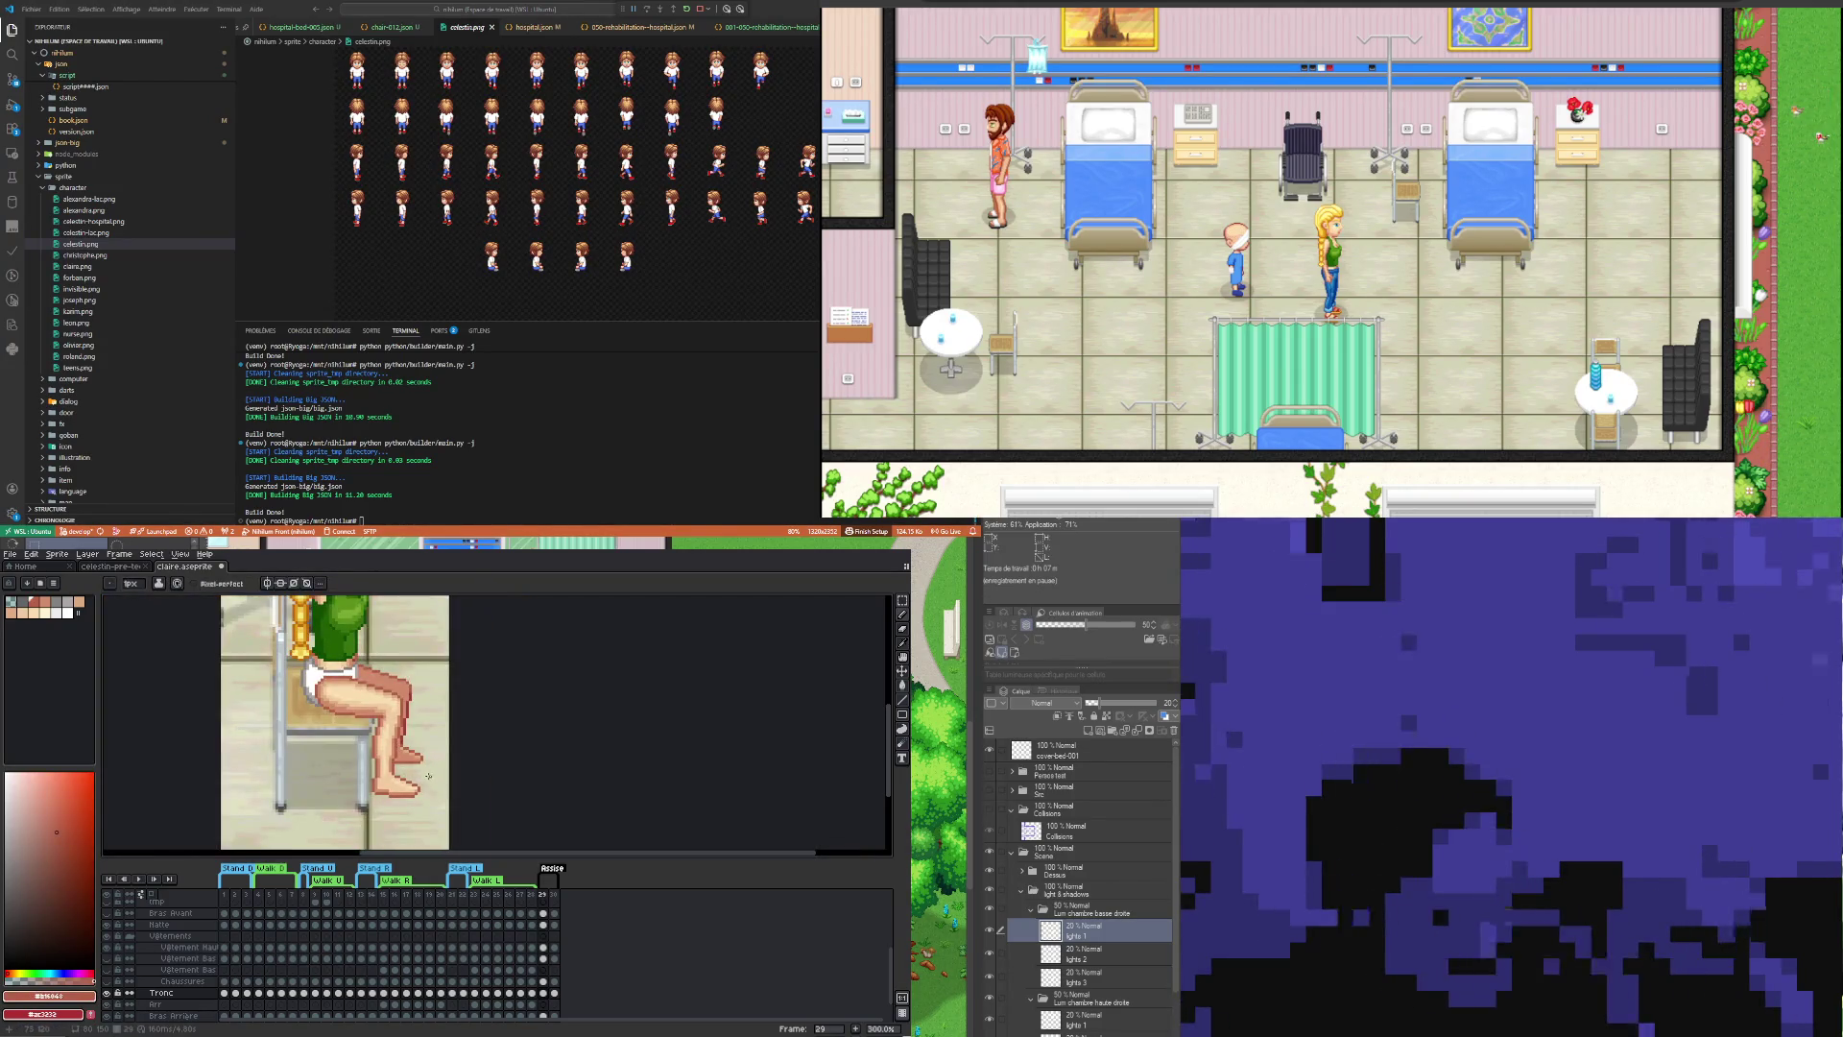
{"action": "scroll", "coordinate": [349, 765], "scroll_direction": "down", "scroll_amount": 1}
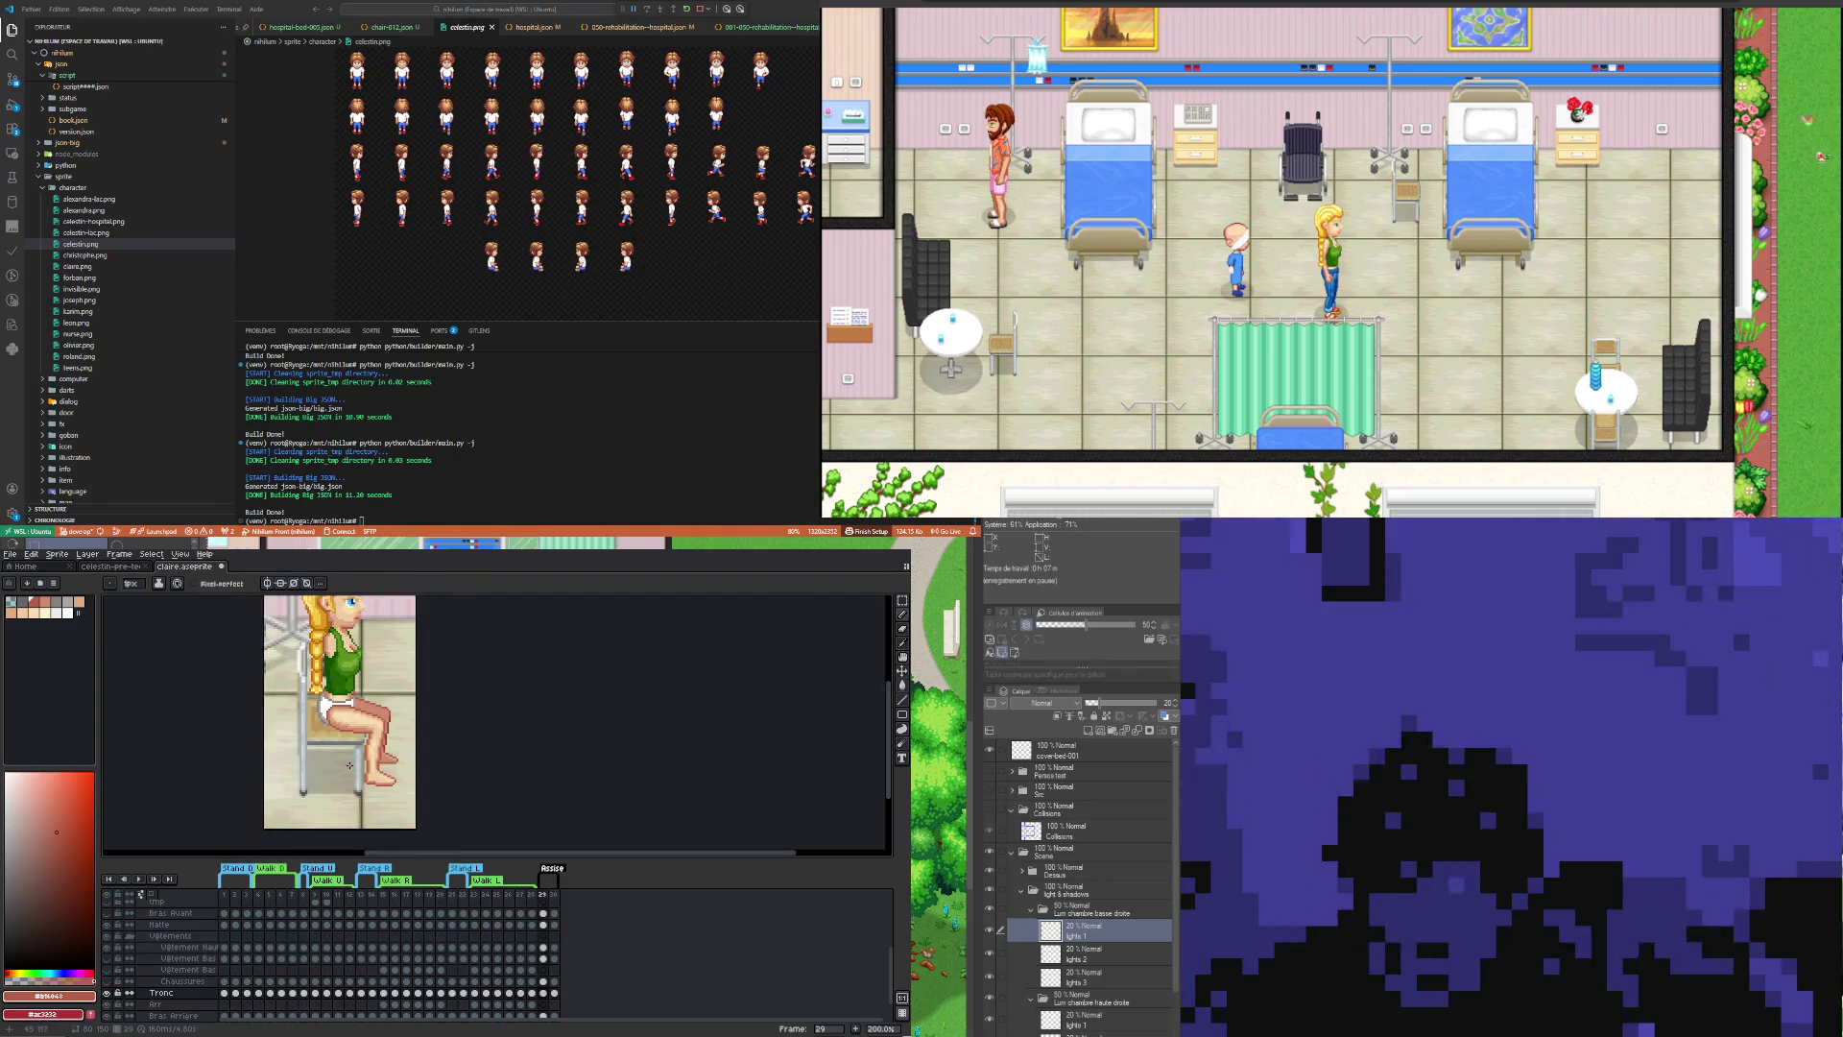
{"action": "scroll", "coordinate": [404, 733], "scroll_direction": "up", "scroll_amount": 3}
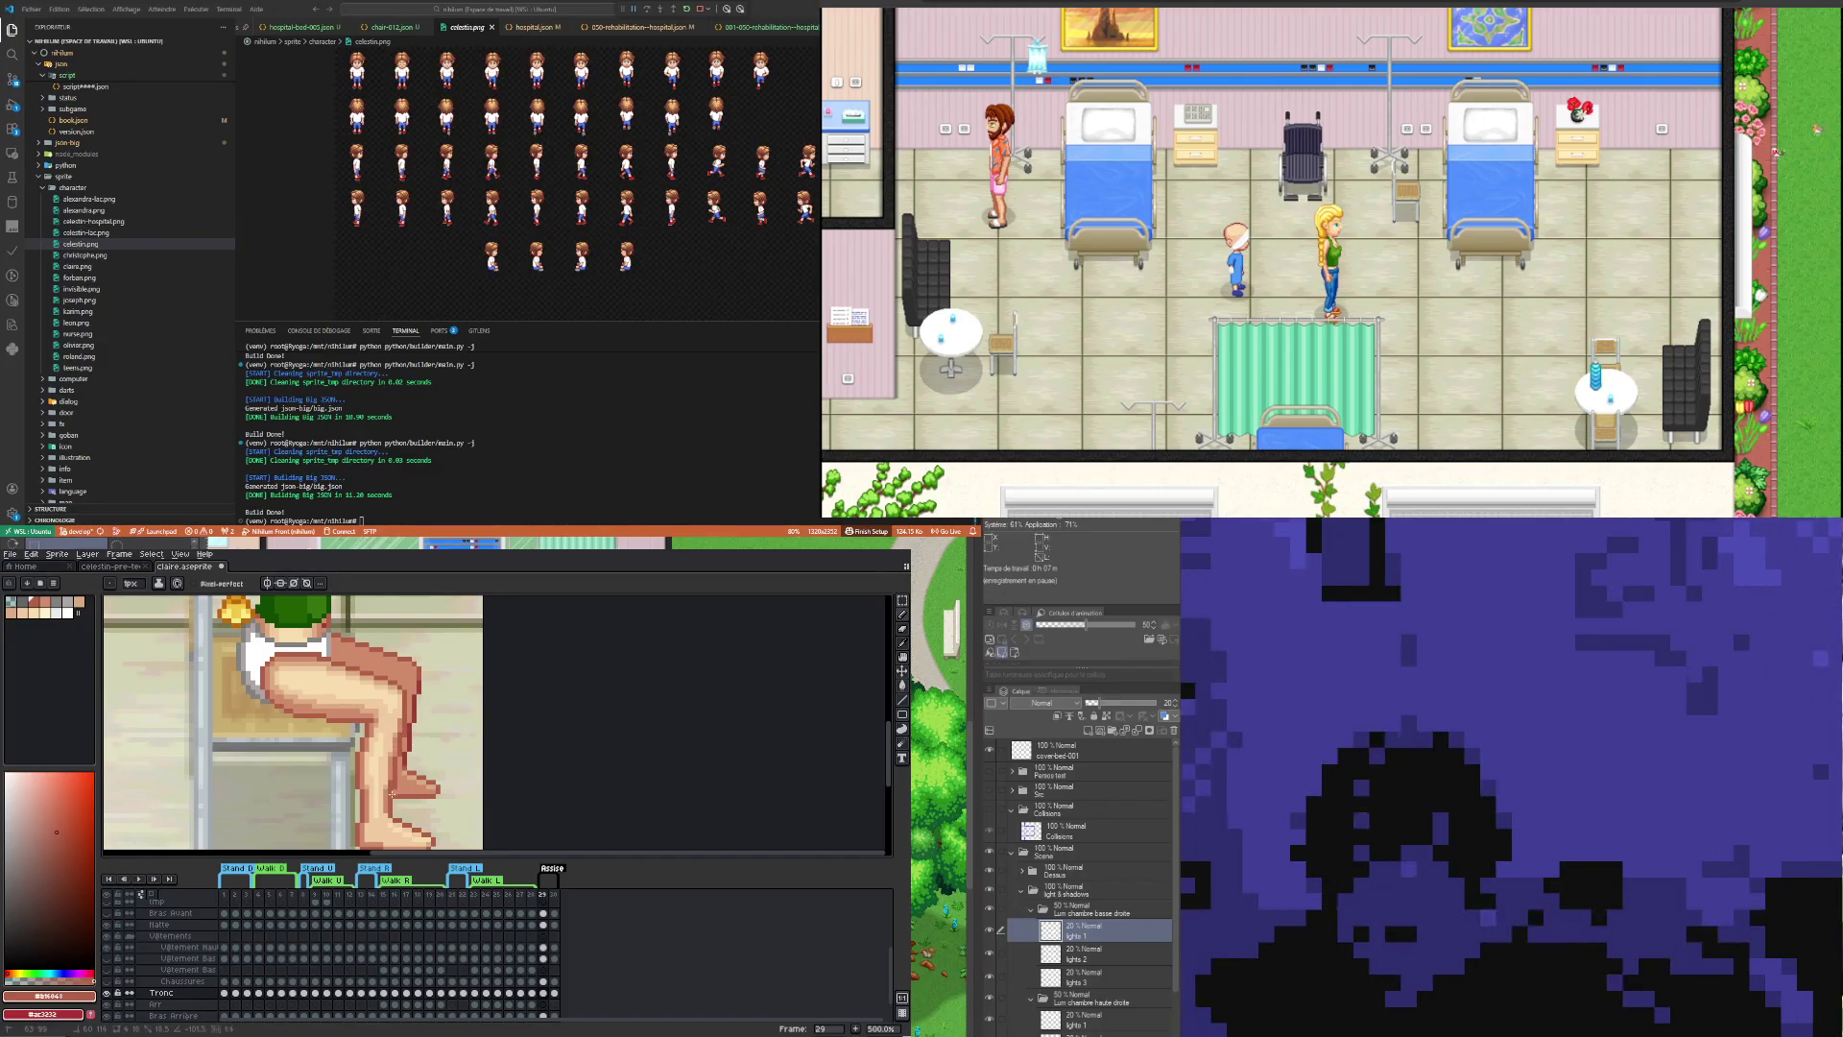
{"action": "scroll", "coordinate": [391, 799], "scroll_direction": "up", "scroll_amount": 2}
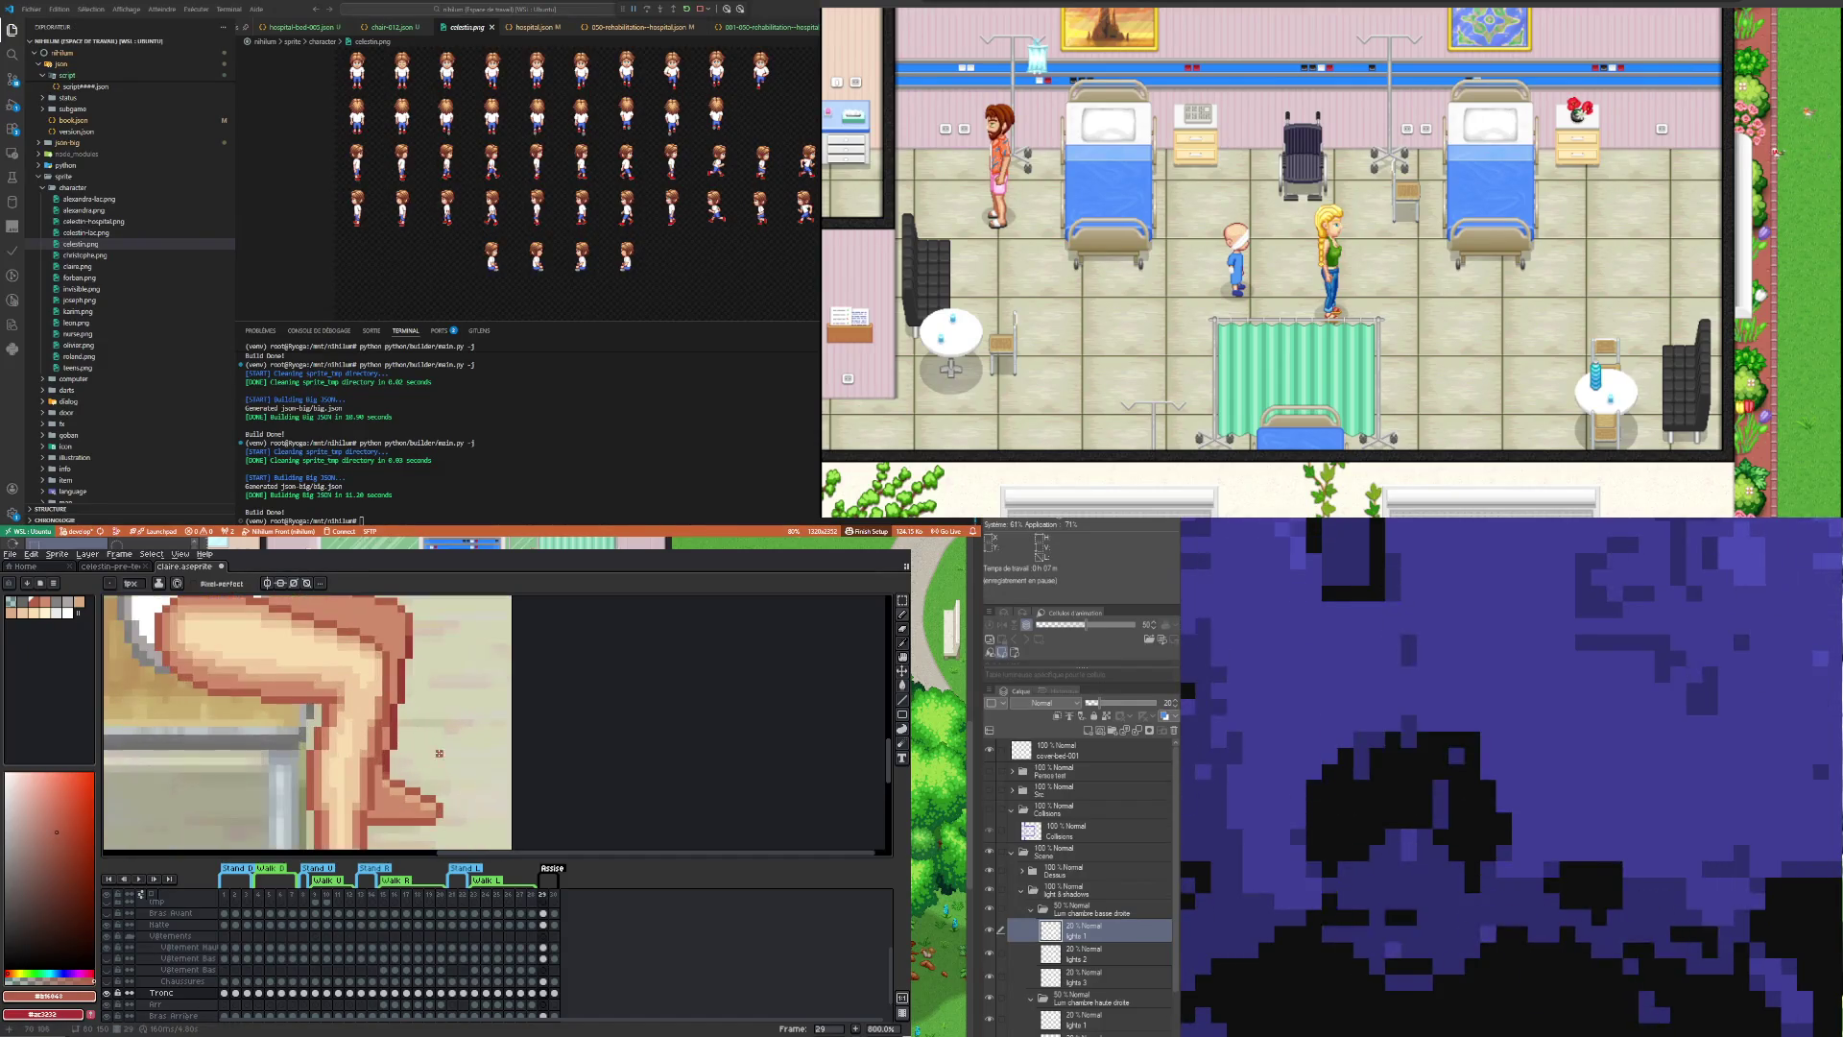
{"action": "key", "text": "i"}
{"action": "left_click", "coordinate": [388, 739]}
{"action": "key", "text": "b"}
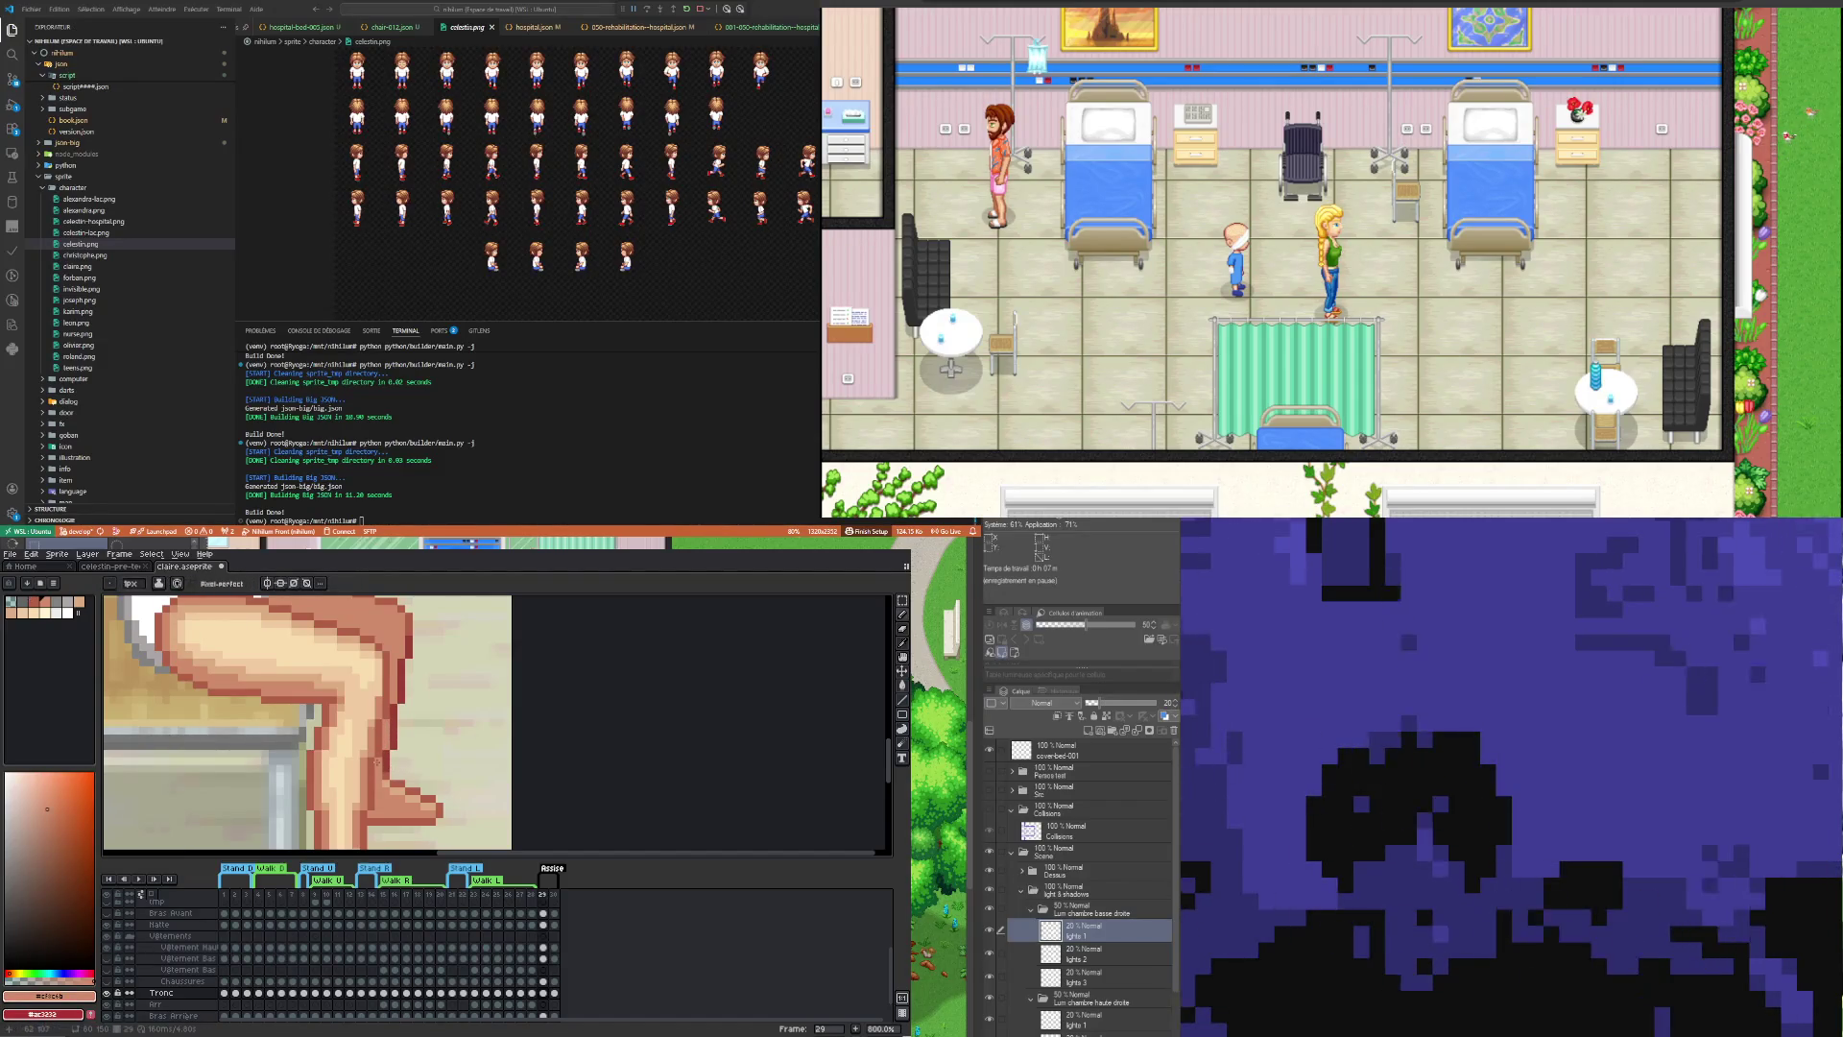
Step: Sample the thigh's skin tone and touch up the leg with lighter skin pixels
{"action": "scroll", "coordinate": [417, 781], "scroll_direction": "down", "scroll_amount": 5}
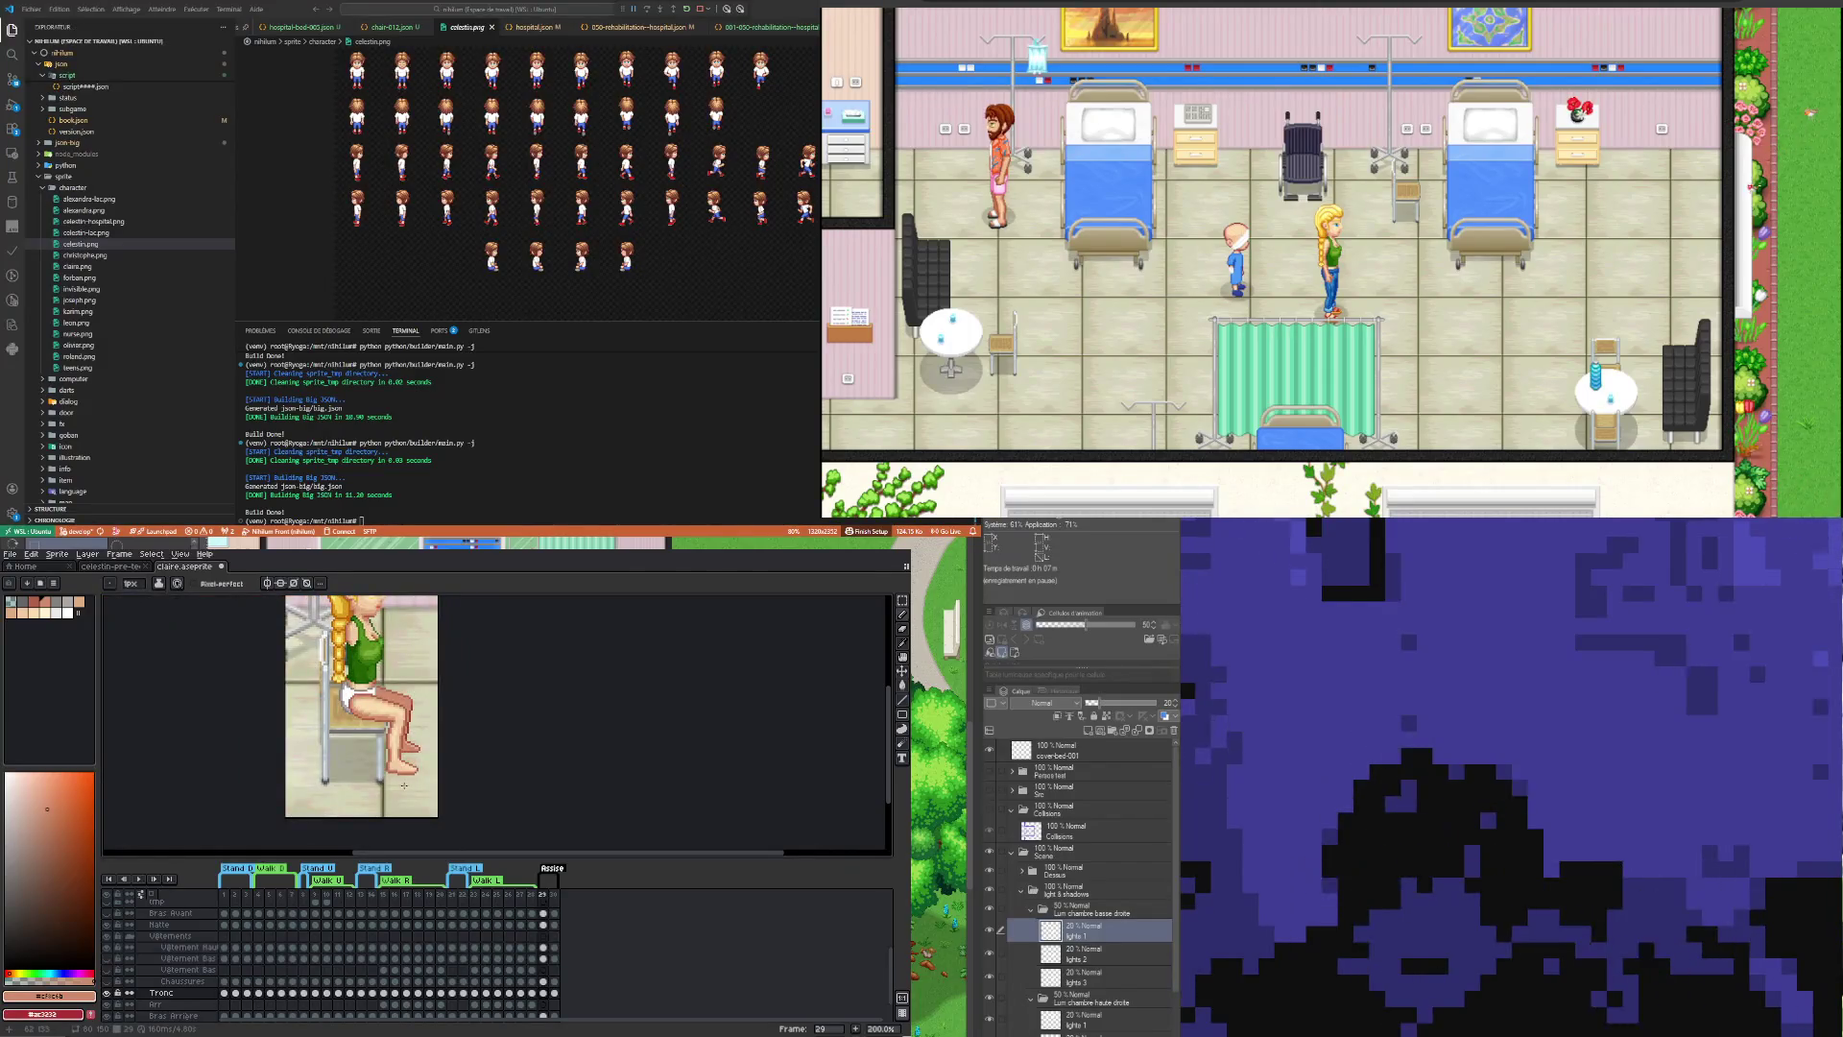
{"action": "scroll", "coordinate": [424, 709], "scroll_direction": "up", "scroll_amount": 3}
{"action": "scroll", "coordinate": [417, 707], "scroll_direction": "up", "scroll_amount": 1}
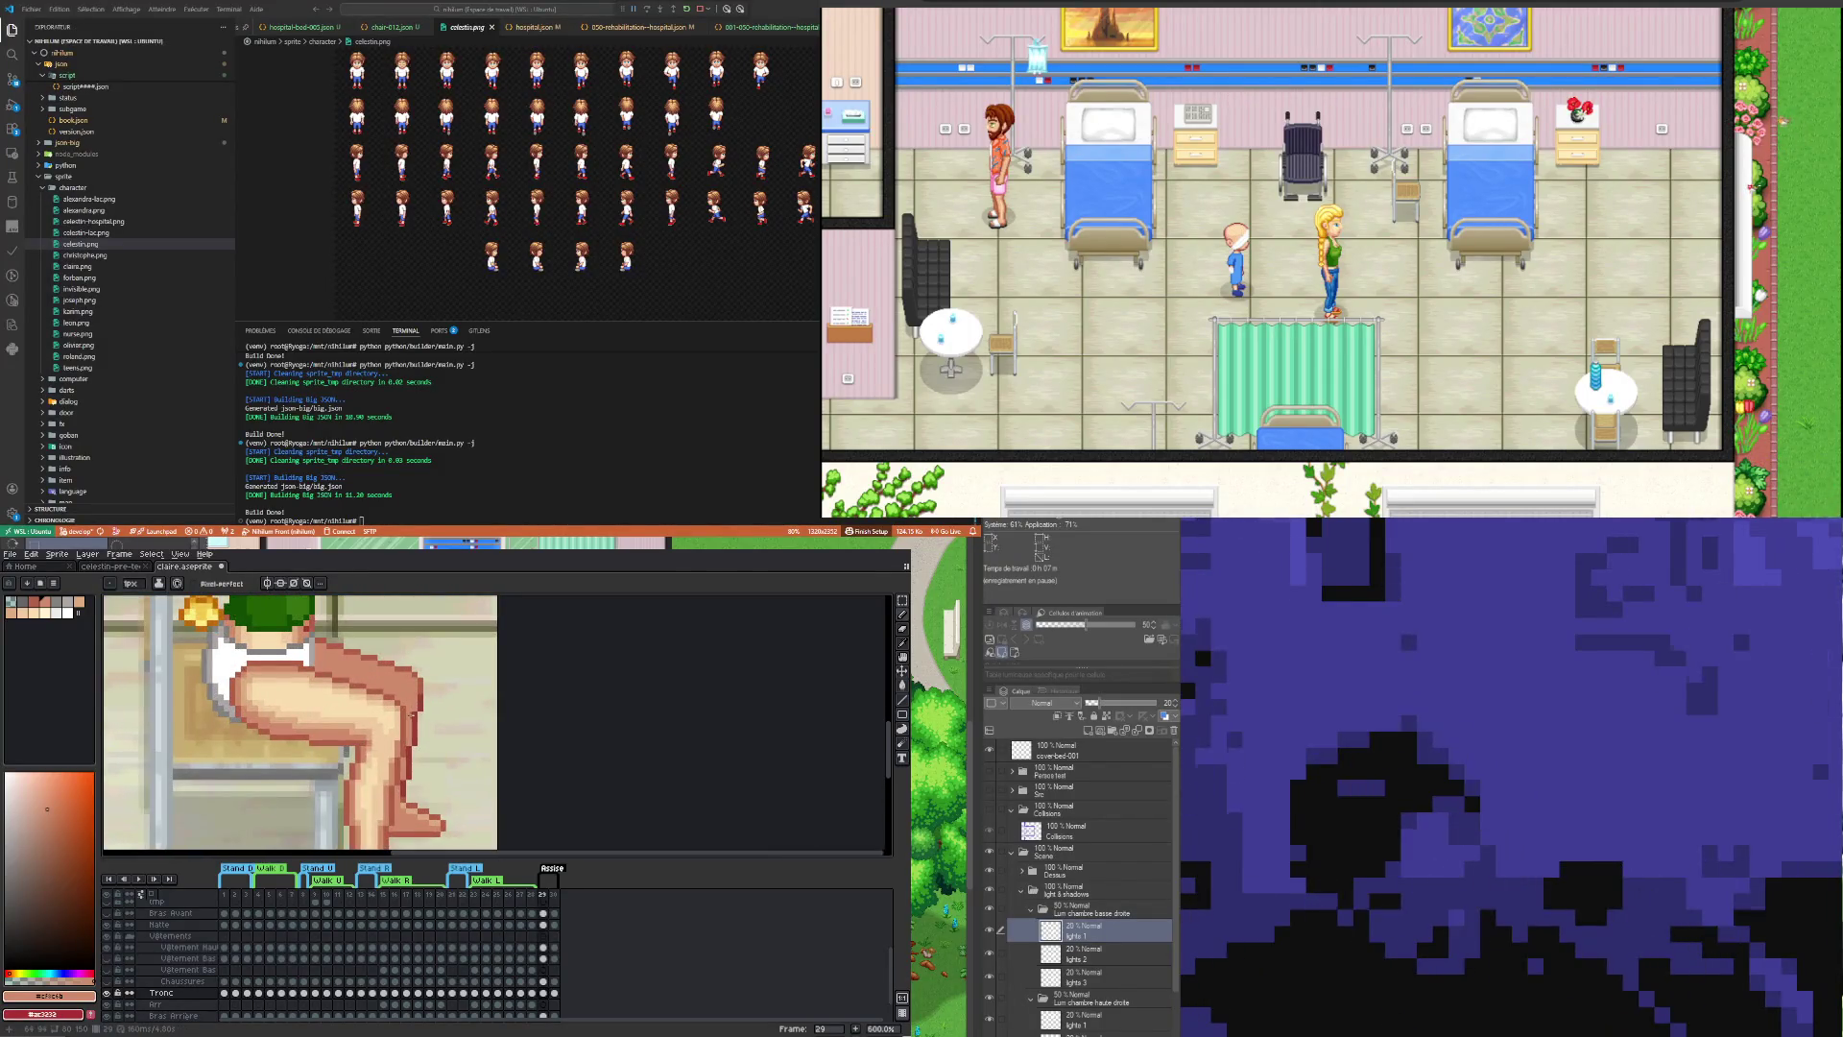
{"action": "key", "text": "i"}
{"action": "left_click", "coordinate": [403, 704]}
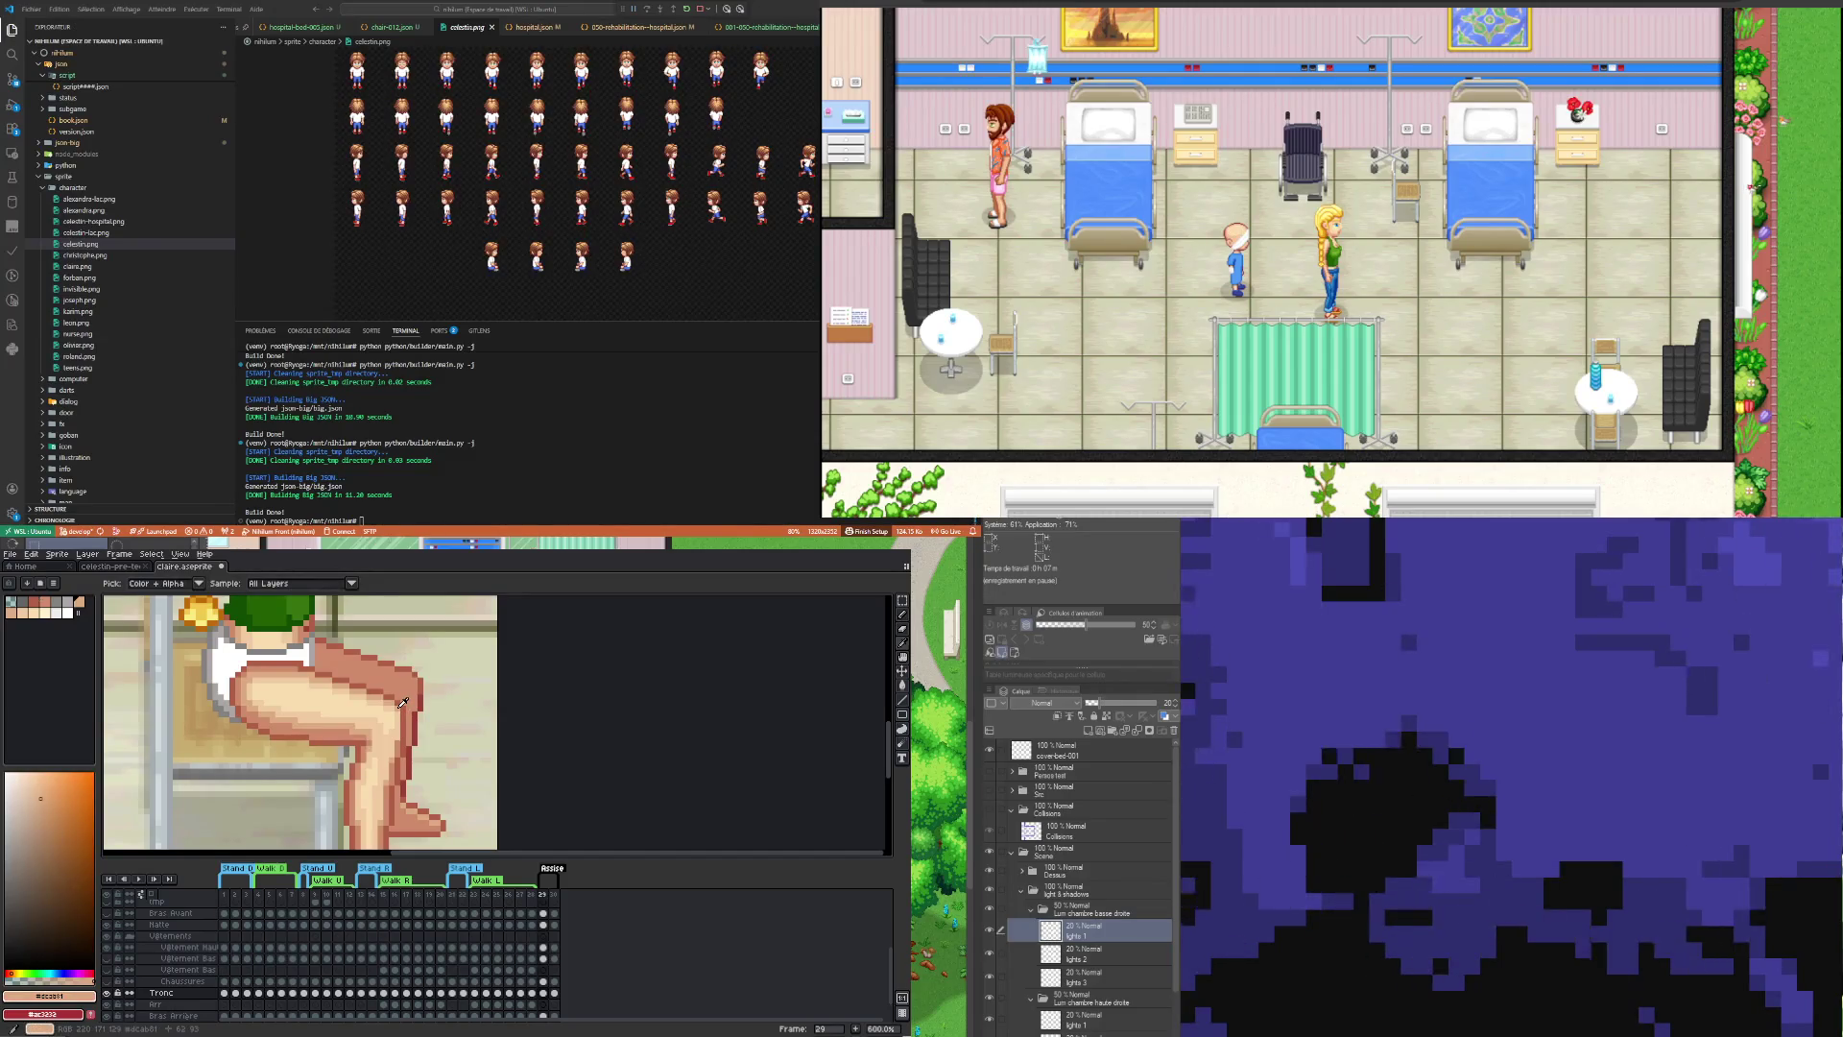
{"action": "key", "text": "v"}
{"action": "key", "text": "b"}
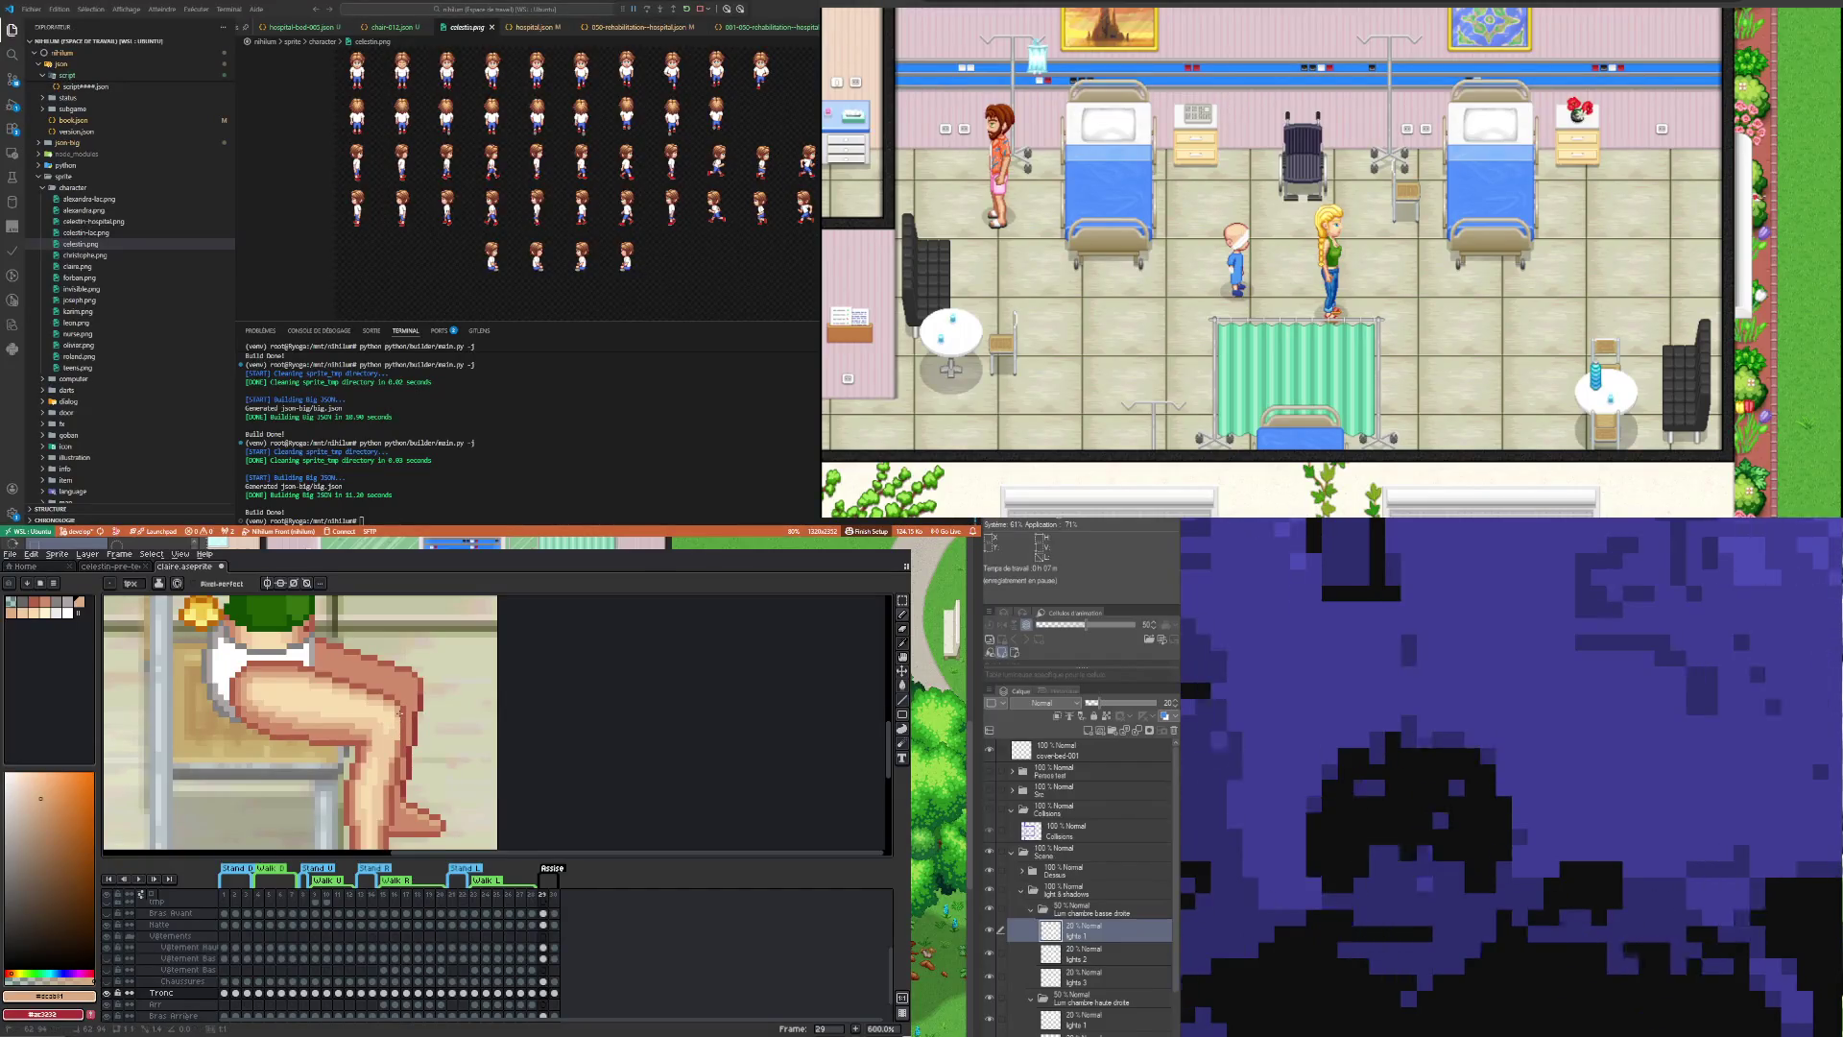
{"action": "left_click", "coordinate": [393, 712], "text": "alt"}
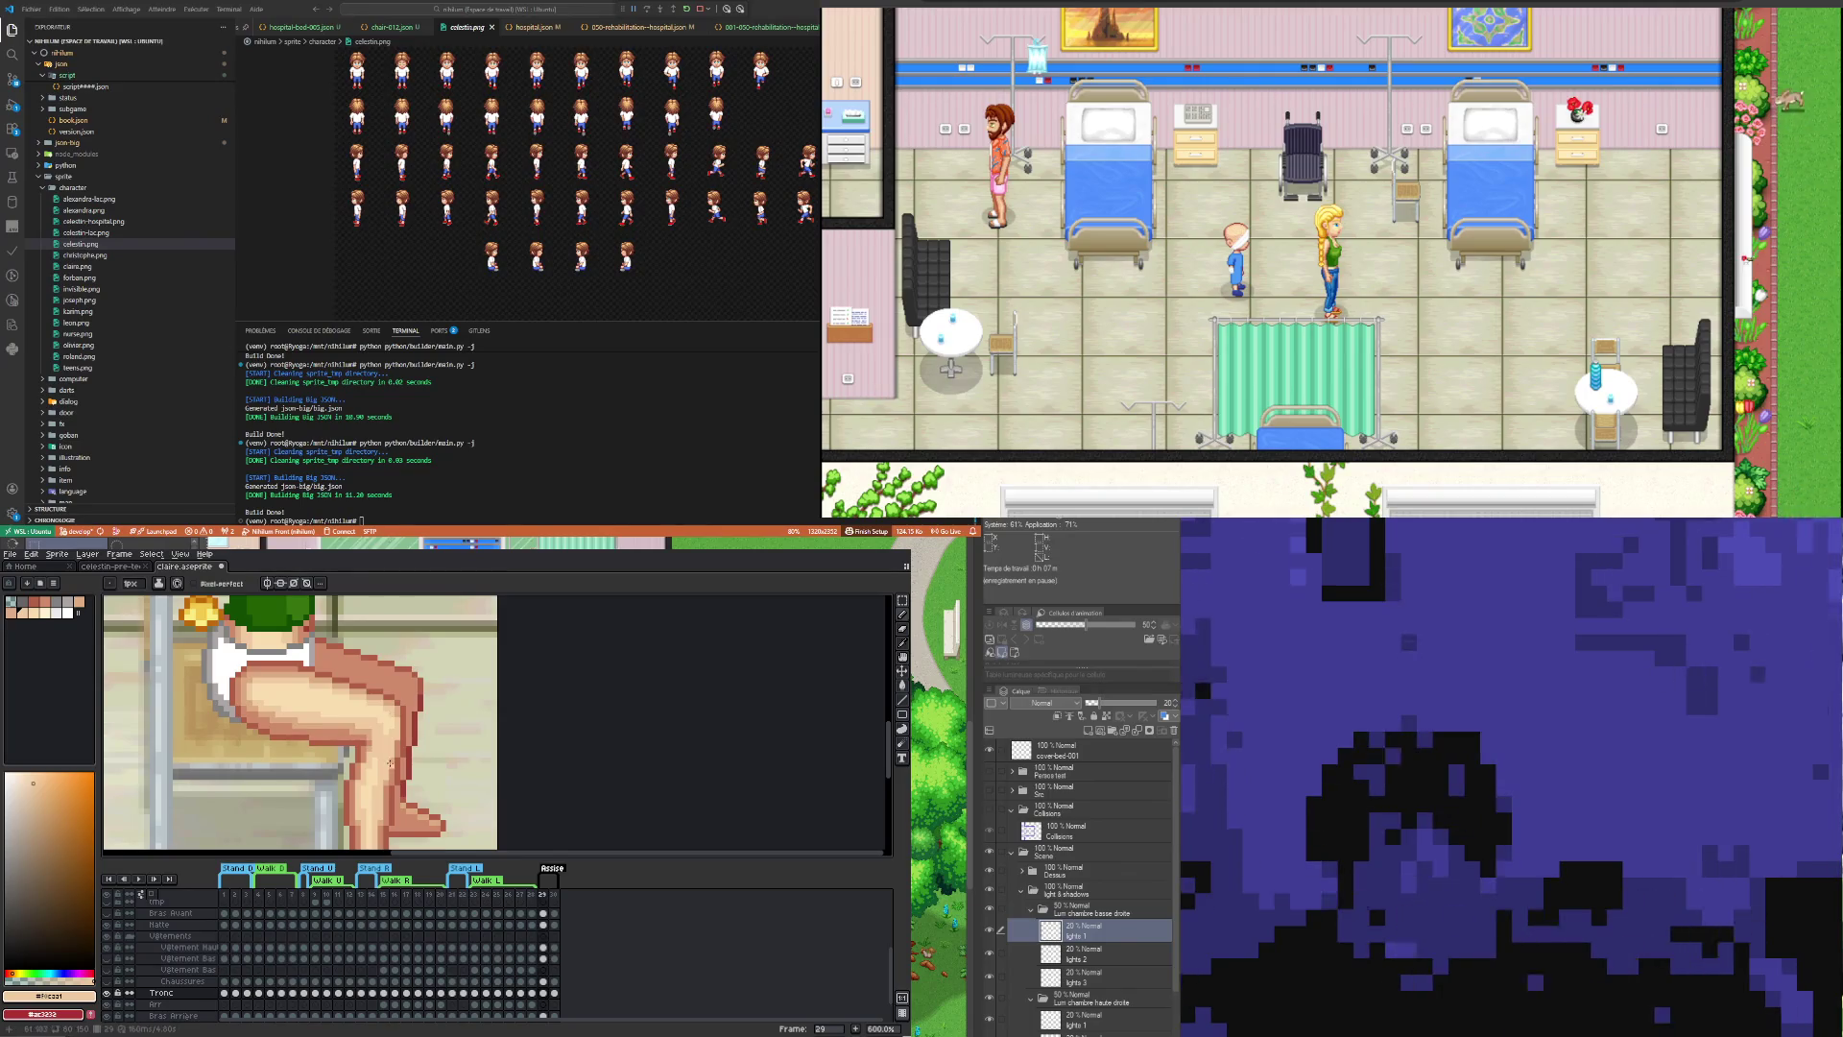
{"action": "scroll", "coordinate": [383, 712], "scroll_direction": "down", "scroll_amount": 3}
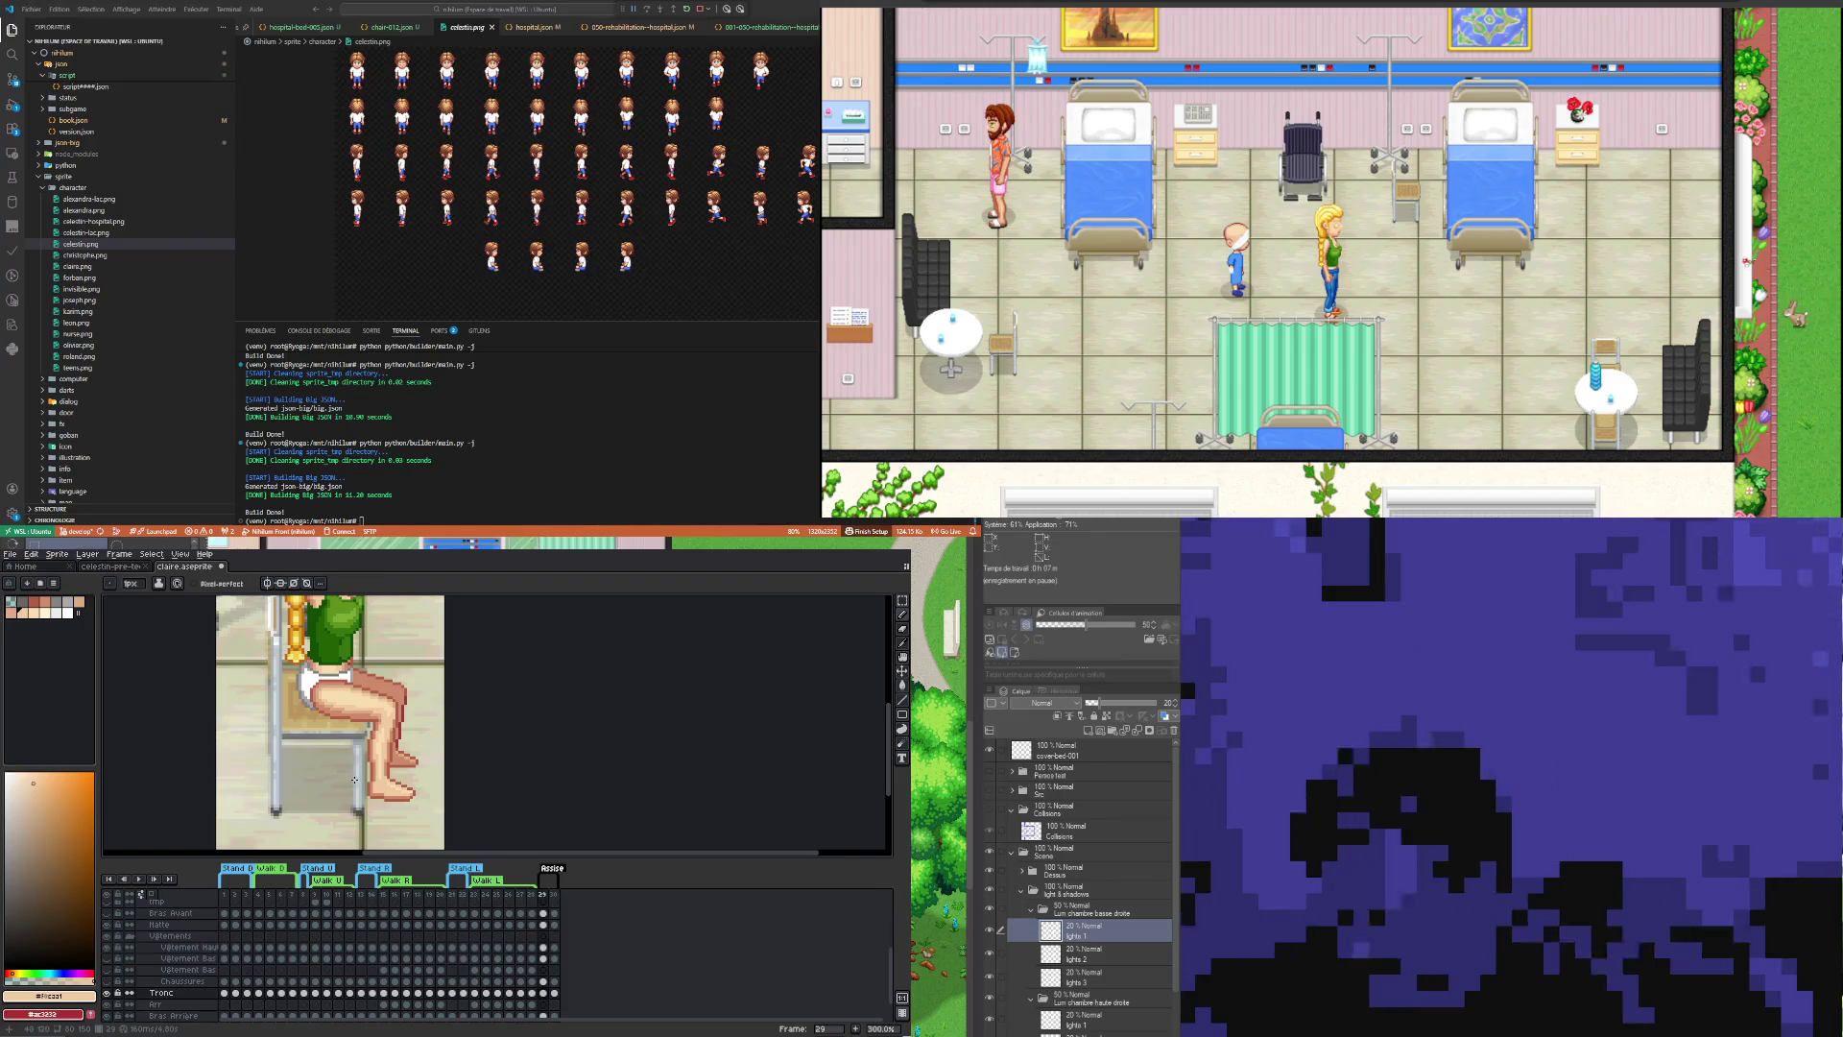
{"action": "scroll", "coordinate": [357, 769], "scroll_direction": "down", "scroll_amount": 1}
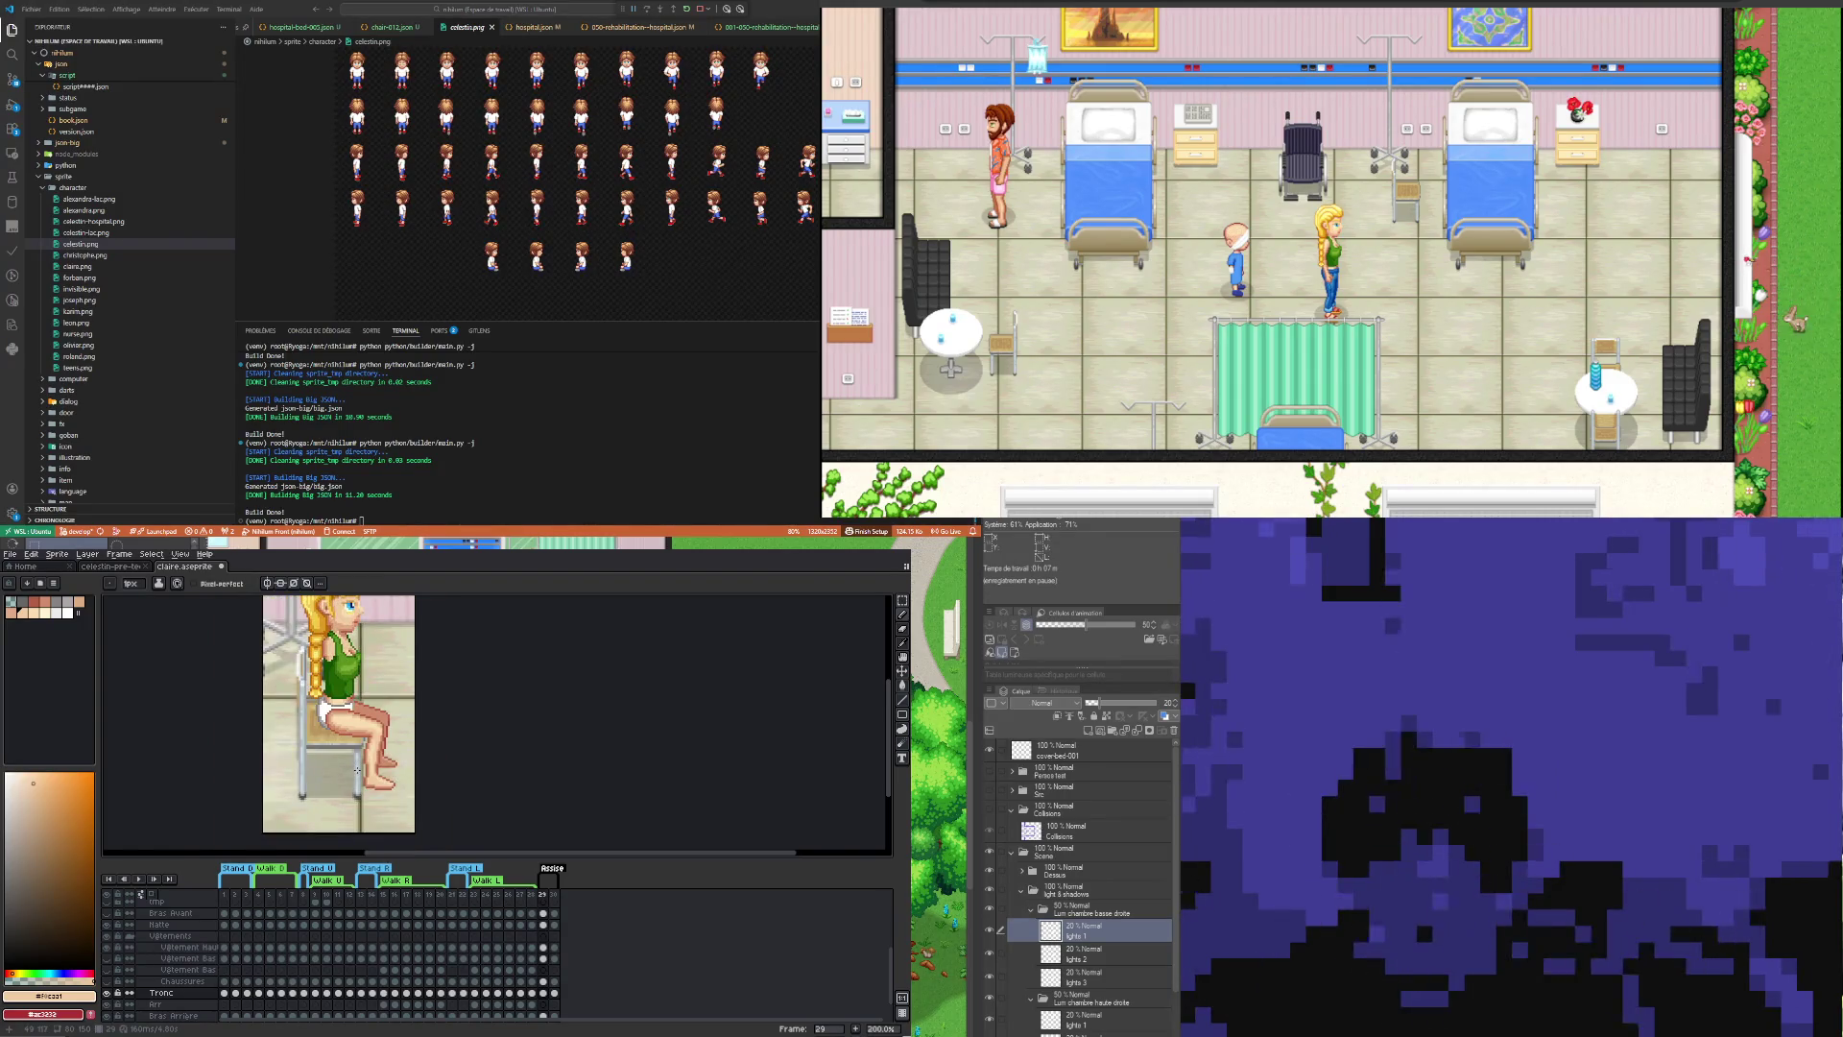
{"action": "scroll", "coordinate": [356, 765], "scroll_direction": "down", "scroll_amount": 1}
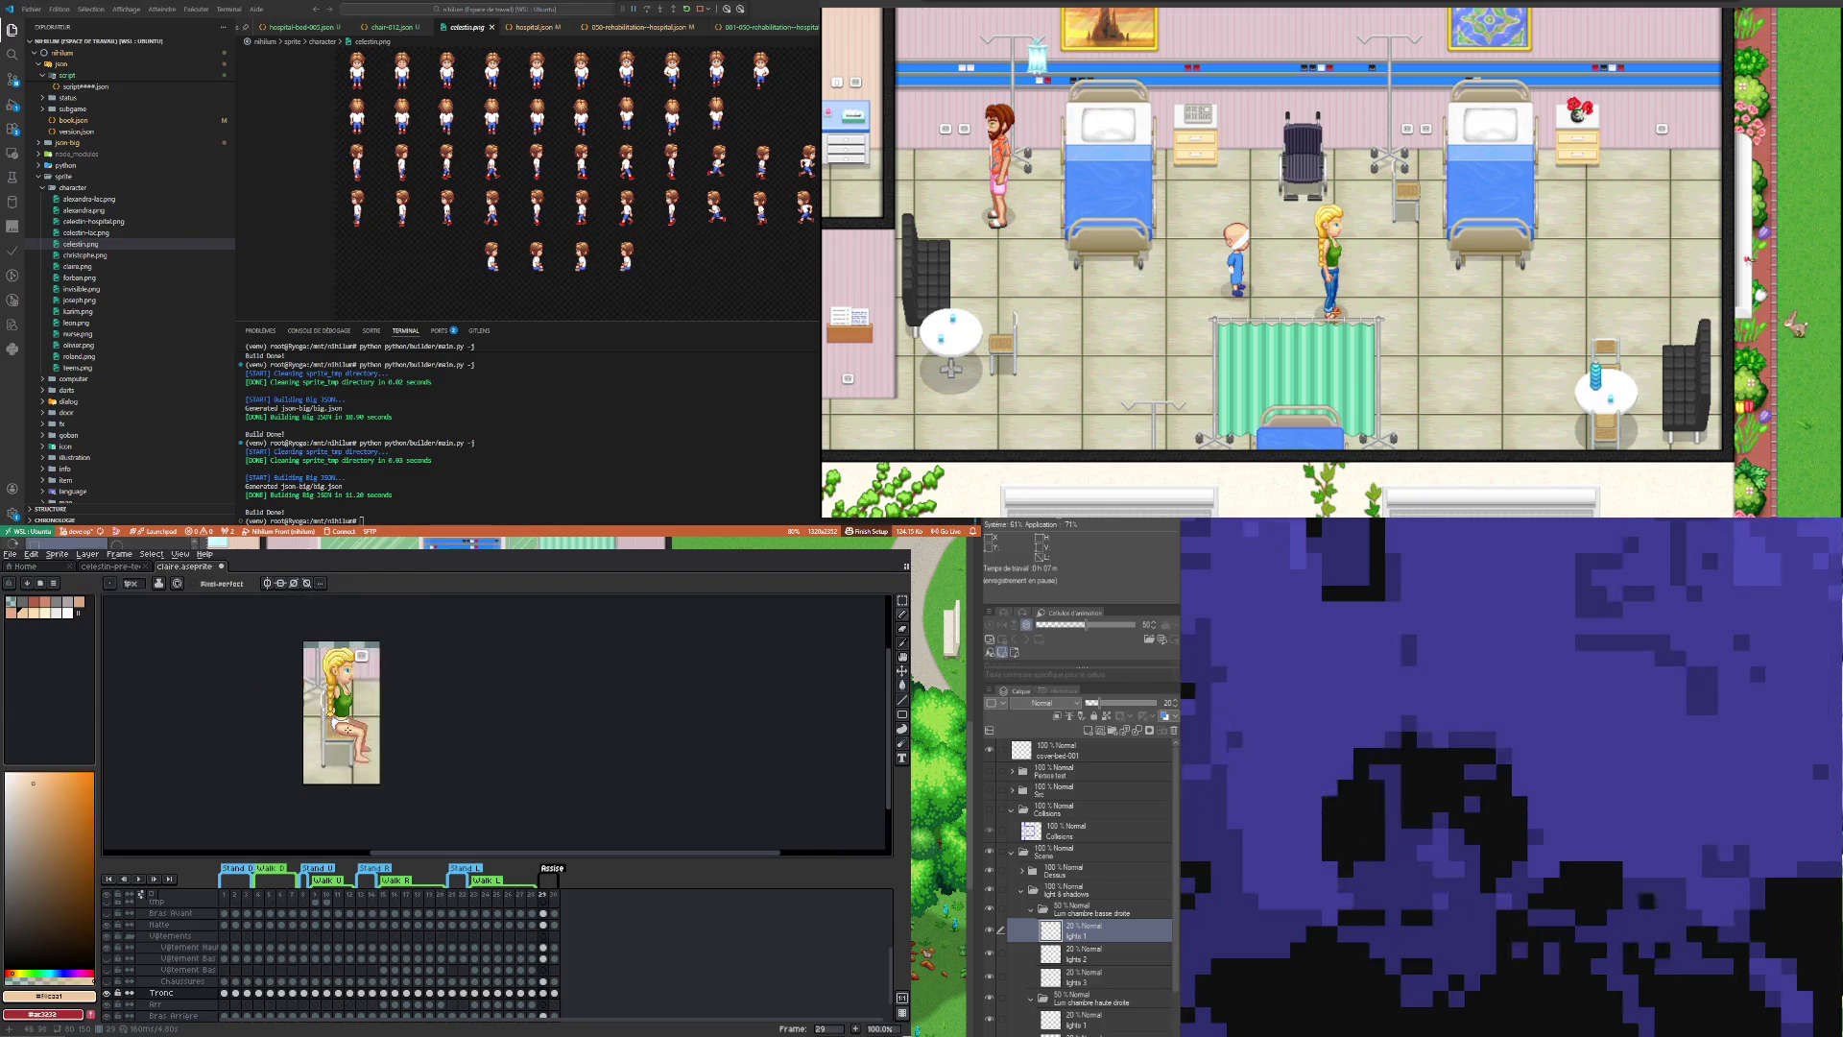
{"action": "scroll", "coordinate": [326, 730], "scroll_direction": "up", "scroll_amount": 1}
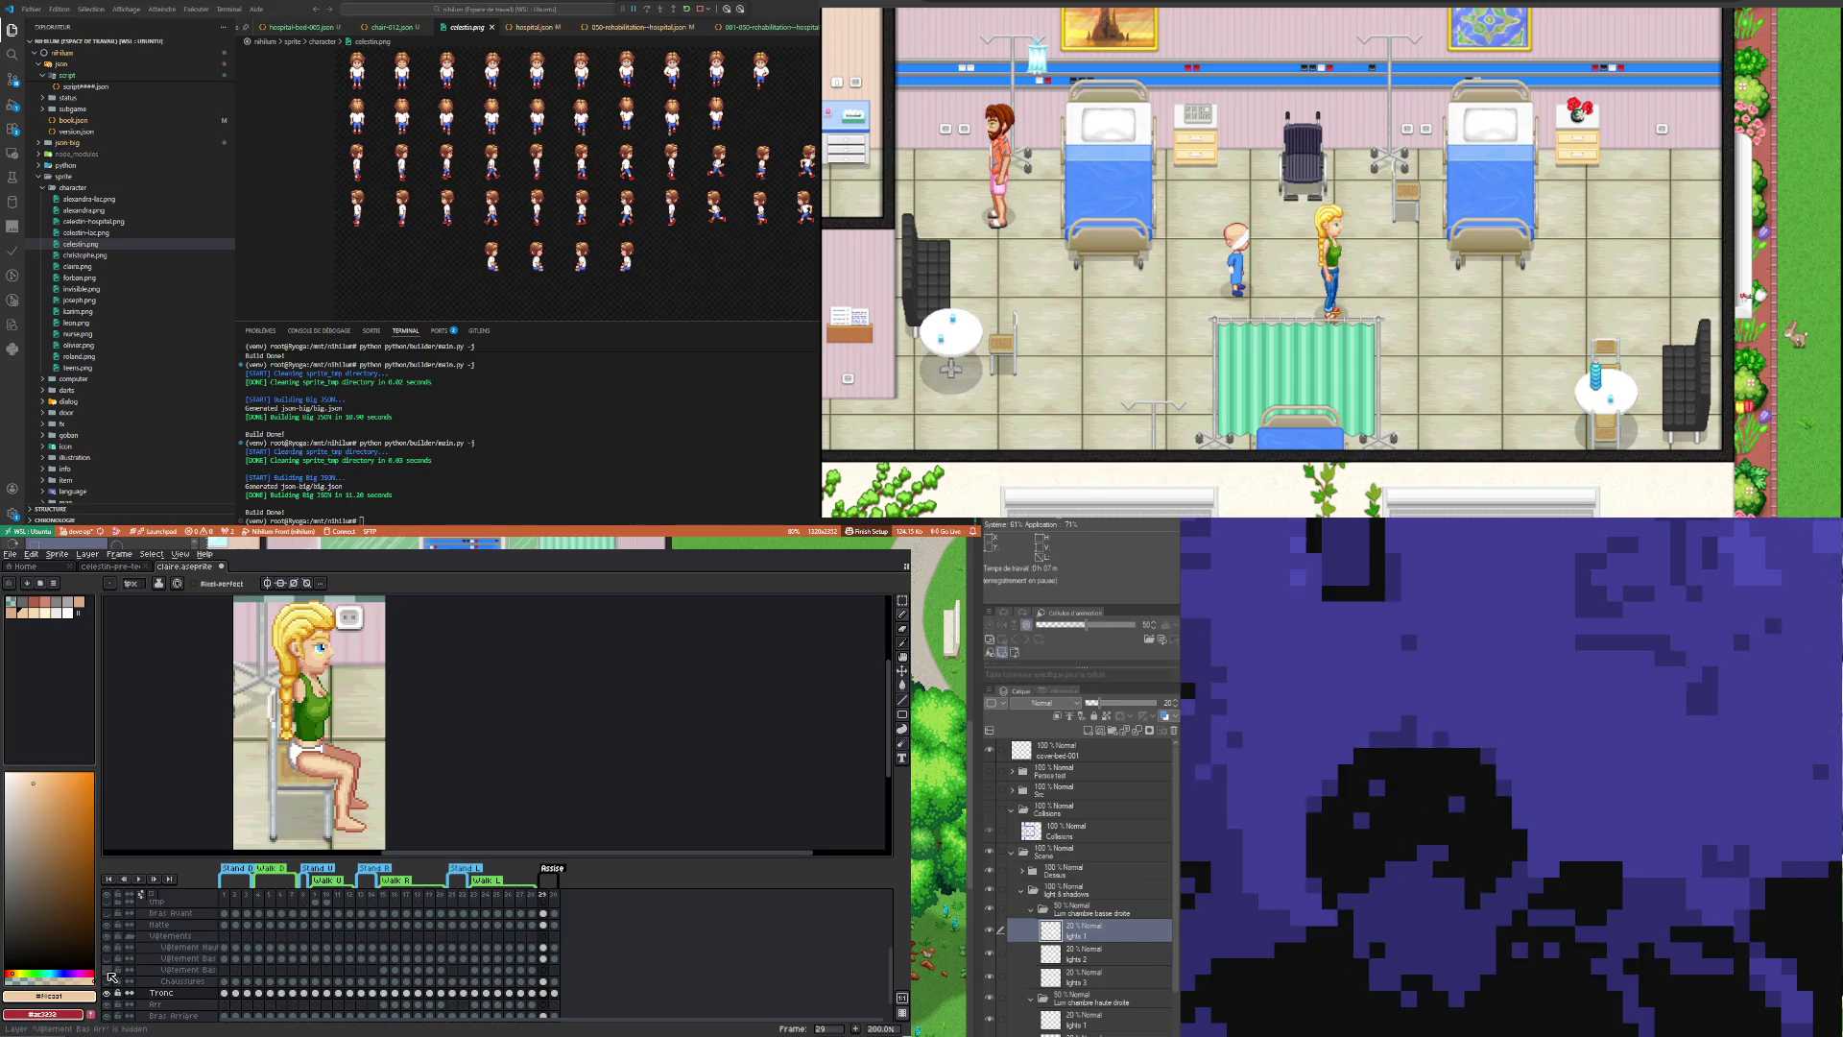
Step: Toggle the jeans layer on and off to compare the legs with and without jeans
{"action": "left_click", "coordinate": [107, 957]}
{"action": "left_click", "coordinate": [107, 958]}
{"action": "left_click", "coordinate": [106, 957]}
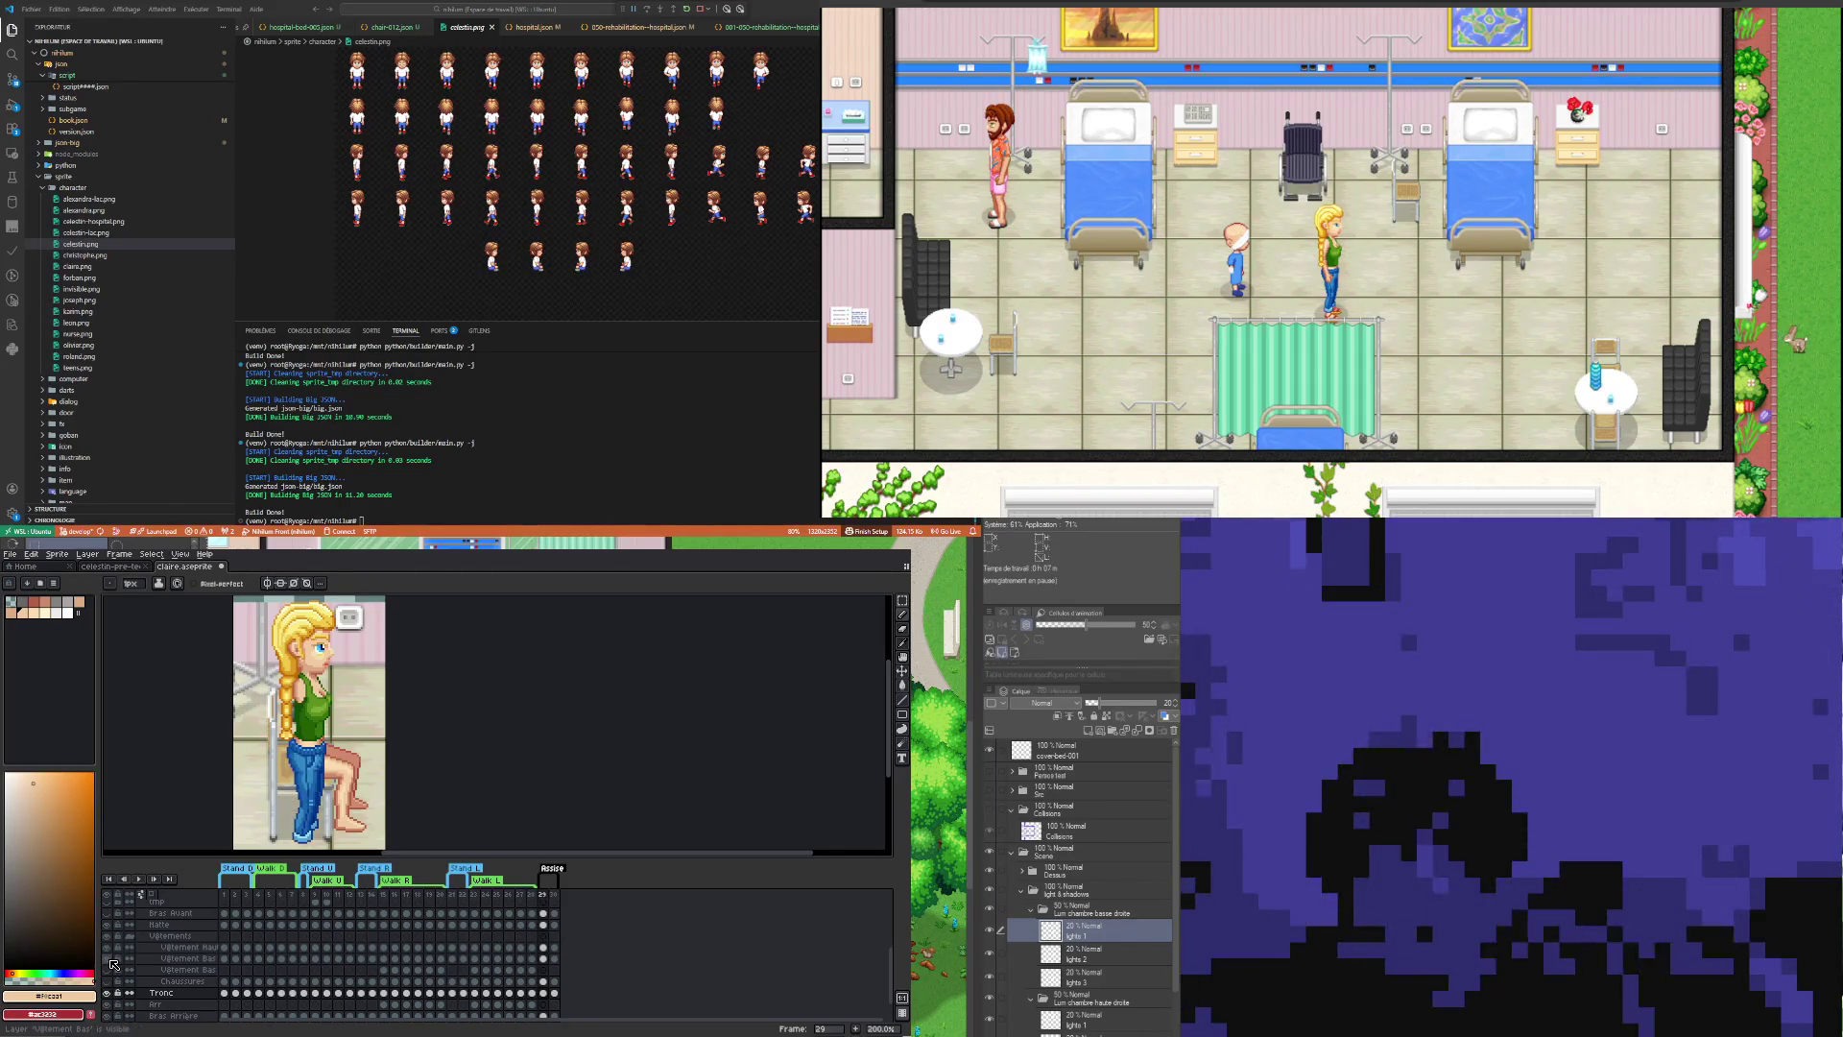
{"action": "left_click", "coordinate": [107, 958]}
{"action": "left_click", "coordinate": [107, 958]}
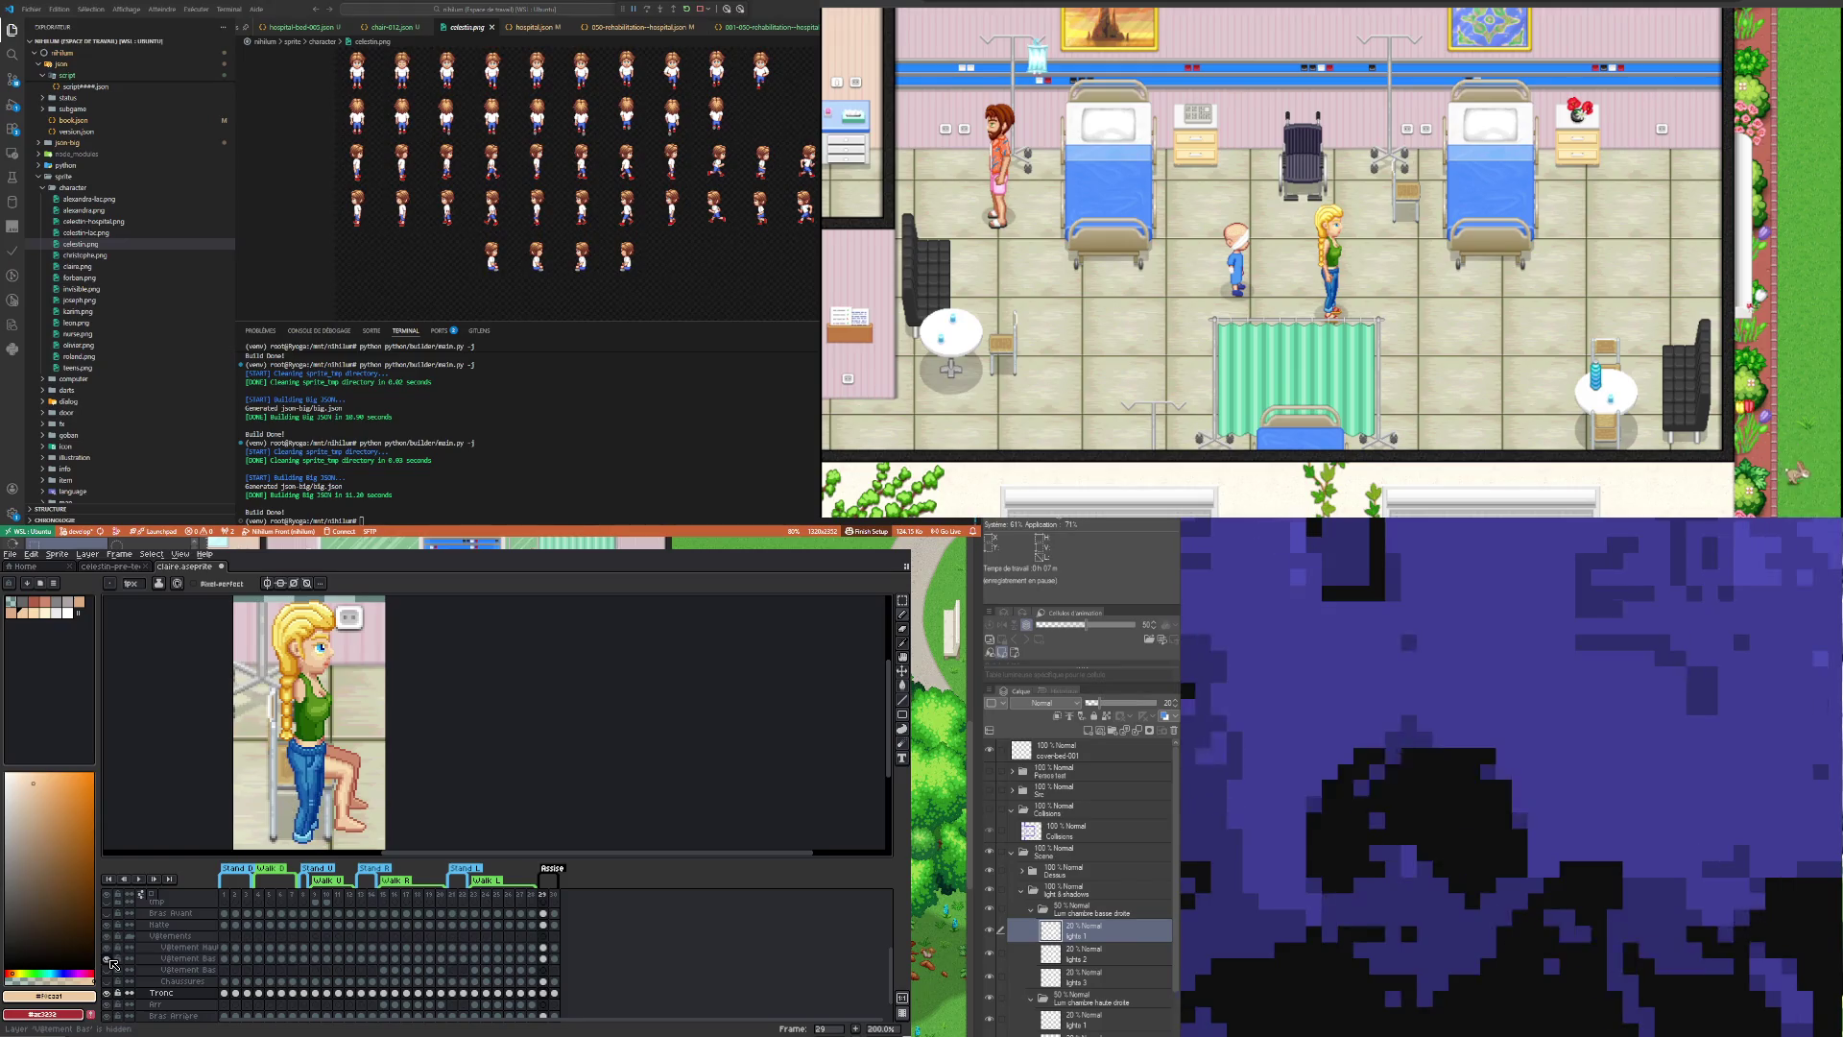
{"action": "scroll", "coordinate": [345, 730], "scroll_direction": "down", "scroll_amount": 1}
{"action": "scroll", "coordinate": [341, 802], "scroll_direction": "up", "scroll_amount": 1}
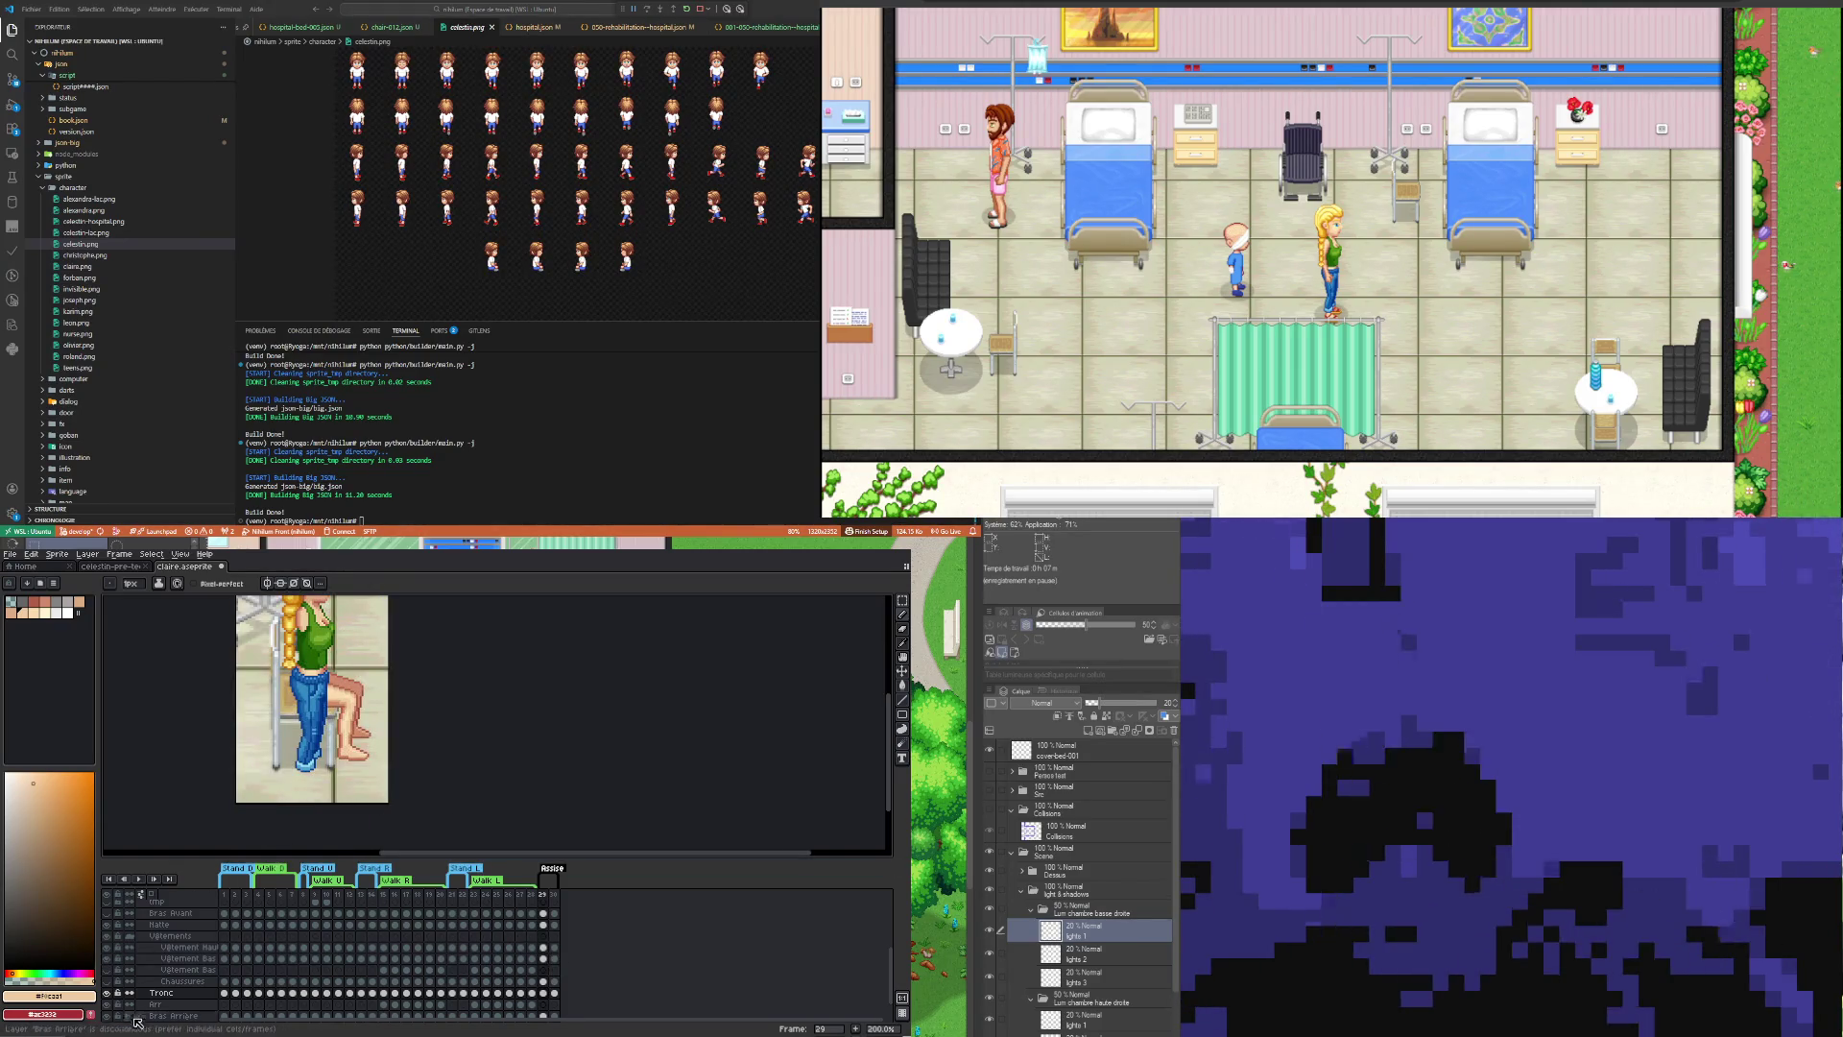
Step: Make the Vêtement Bas cel on frame 29 active, with the jeans visible and Selection tool ready
{"action": "left_click", "coordinate": [201, 960]}
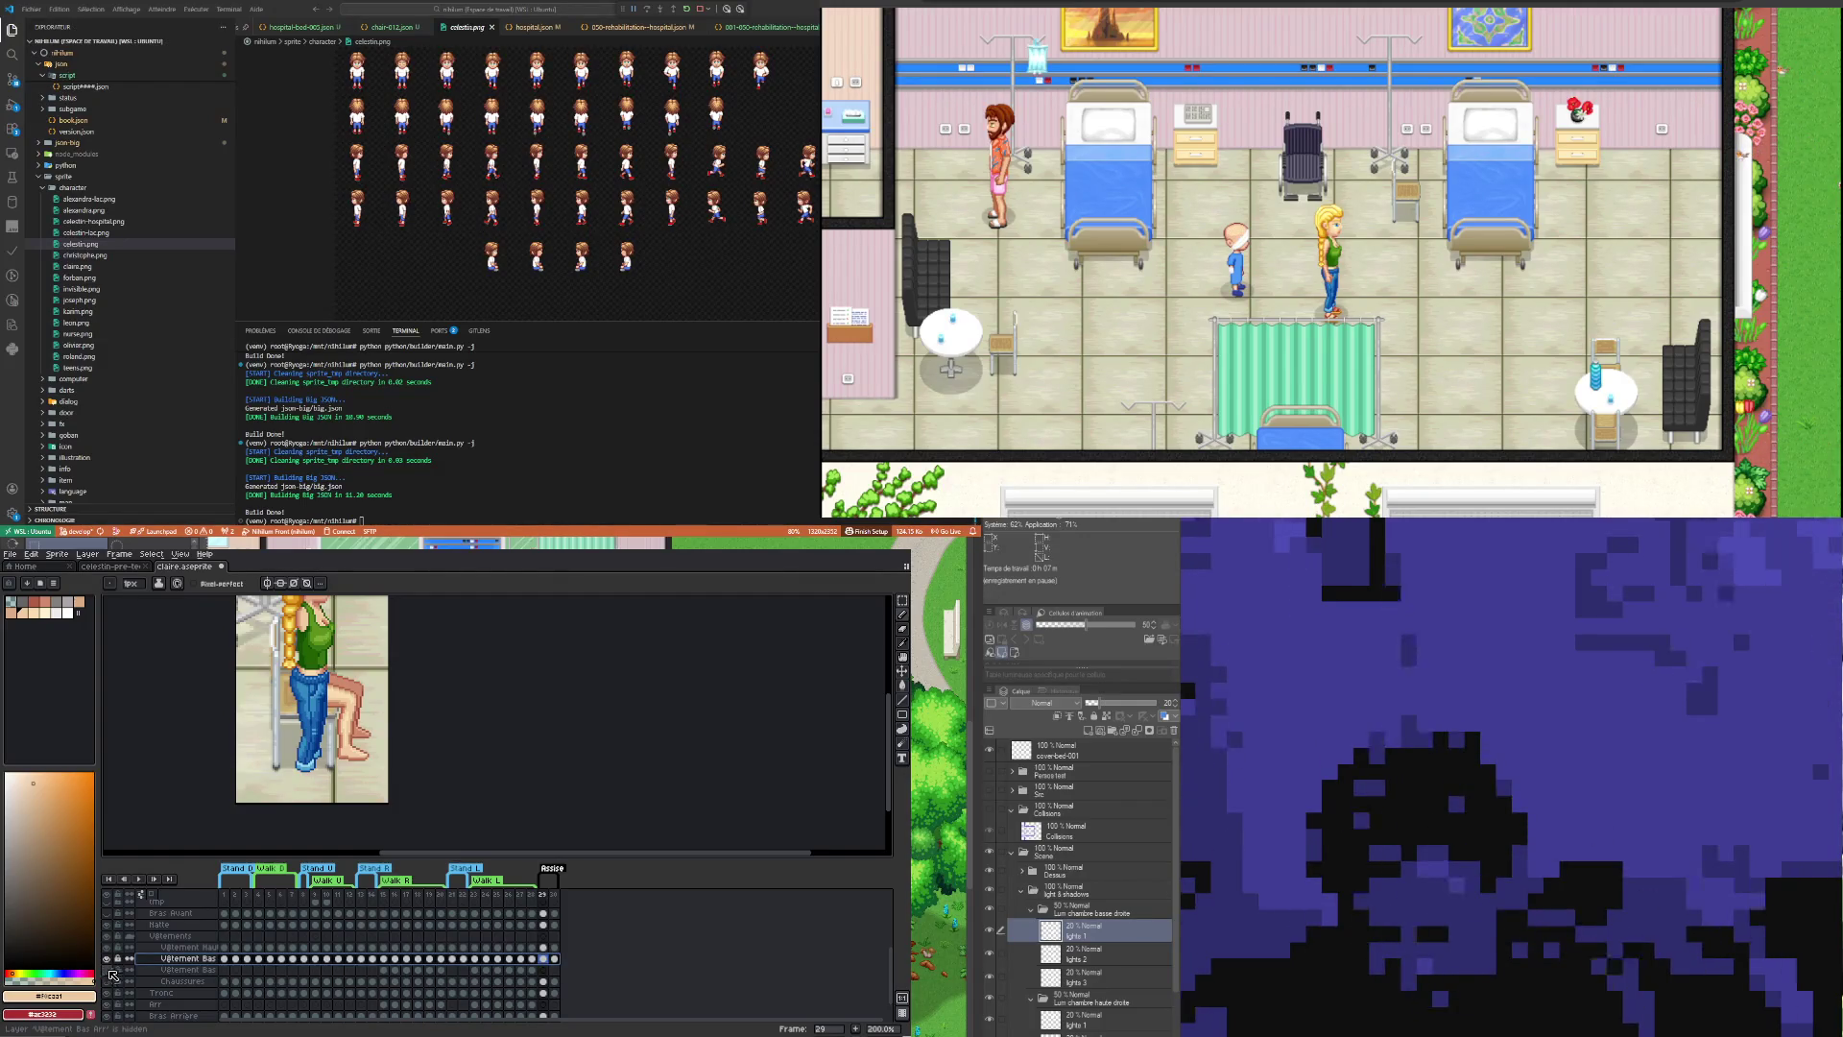
{"action": "left_click", "coordinate": [107, 958]}
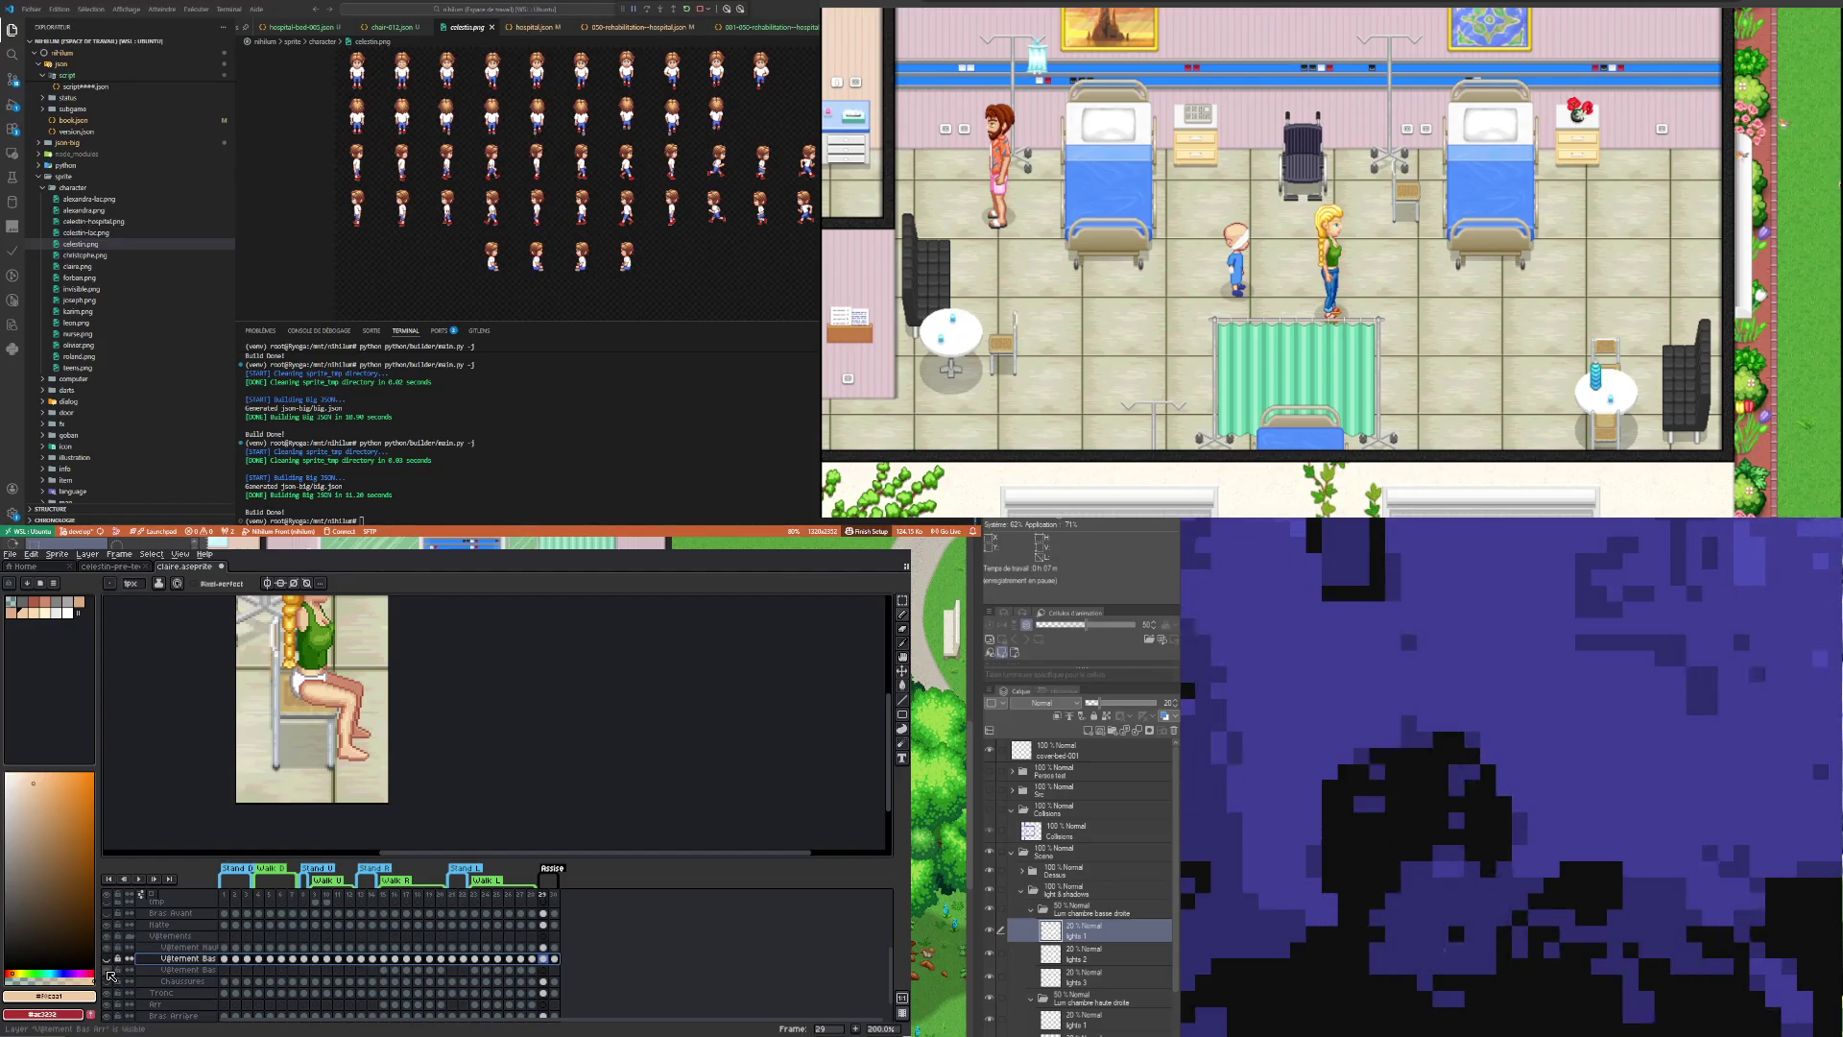
{"action": "left_click", "coordinate": [107, 959]}
{"action": "left_click", "coordinate": [545, 958]}
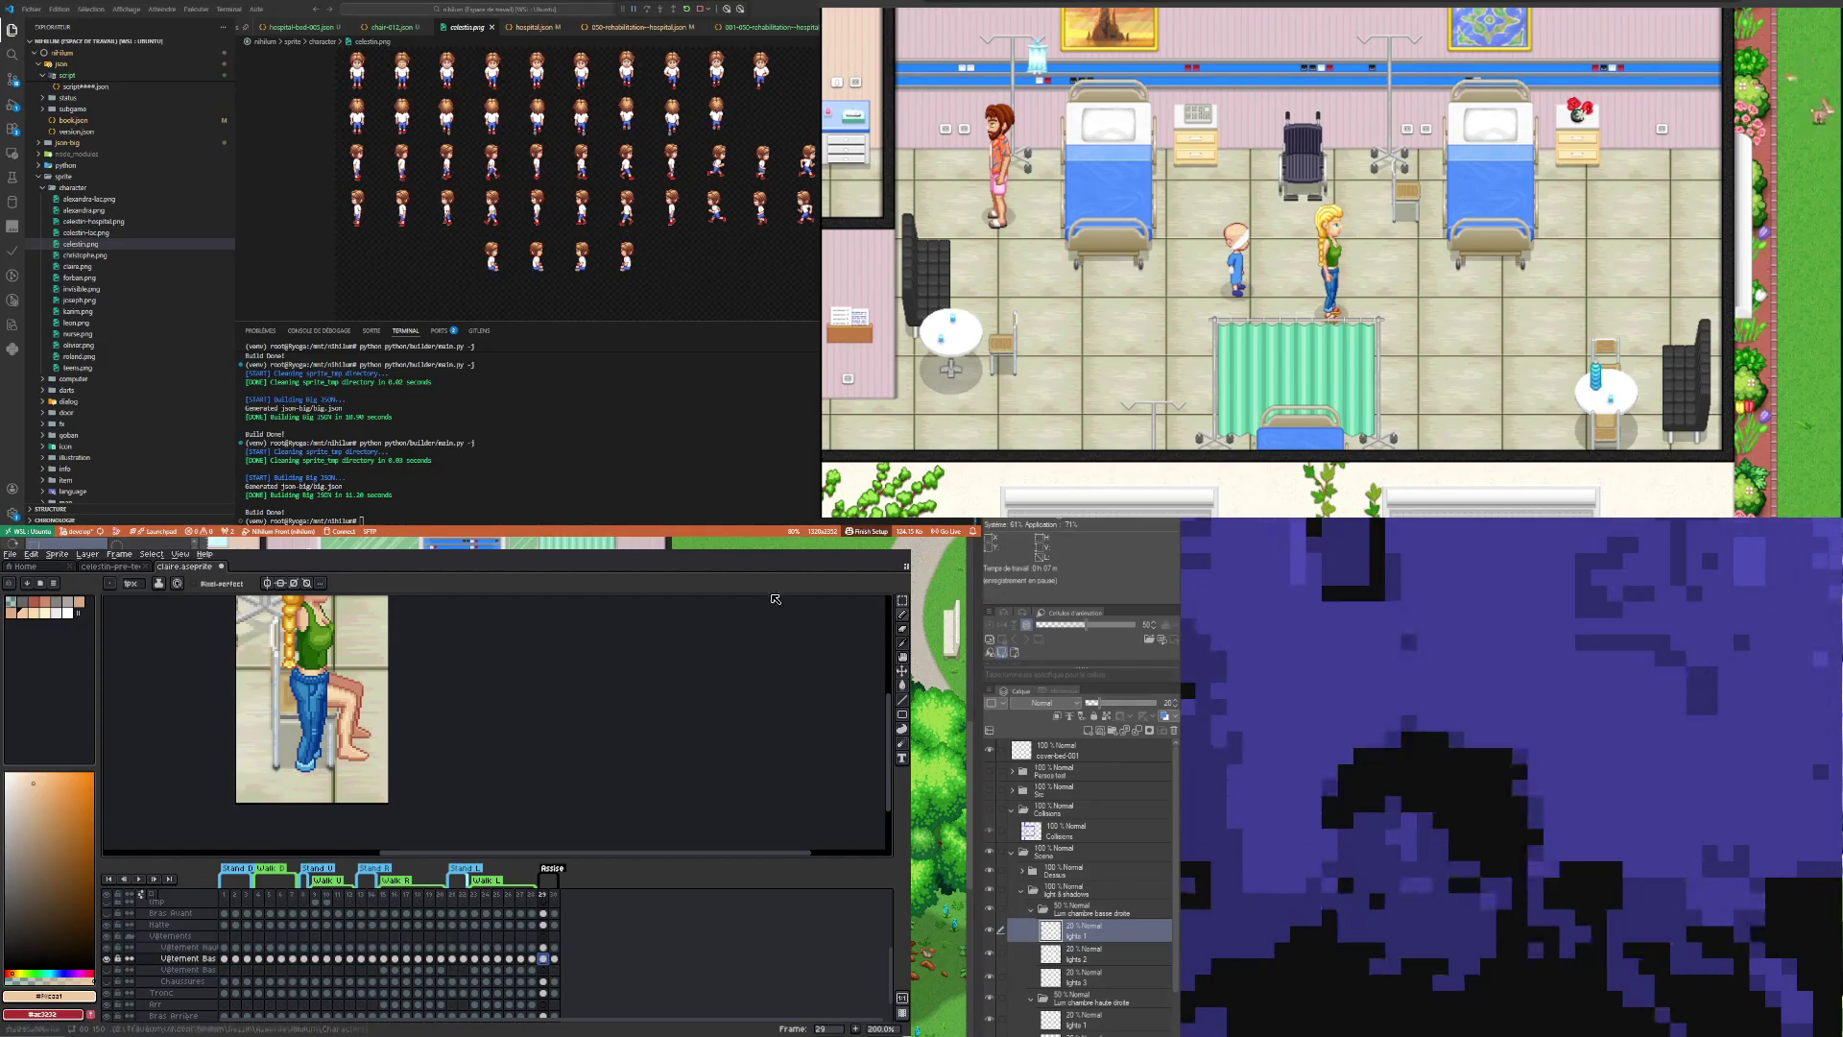
{"action": "left_click", "coordinate": [898, 602]}
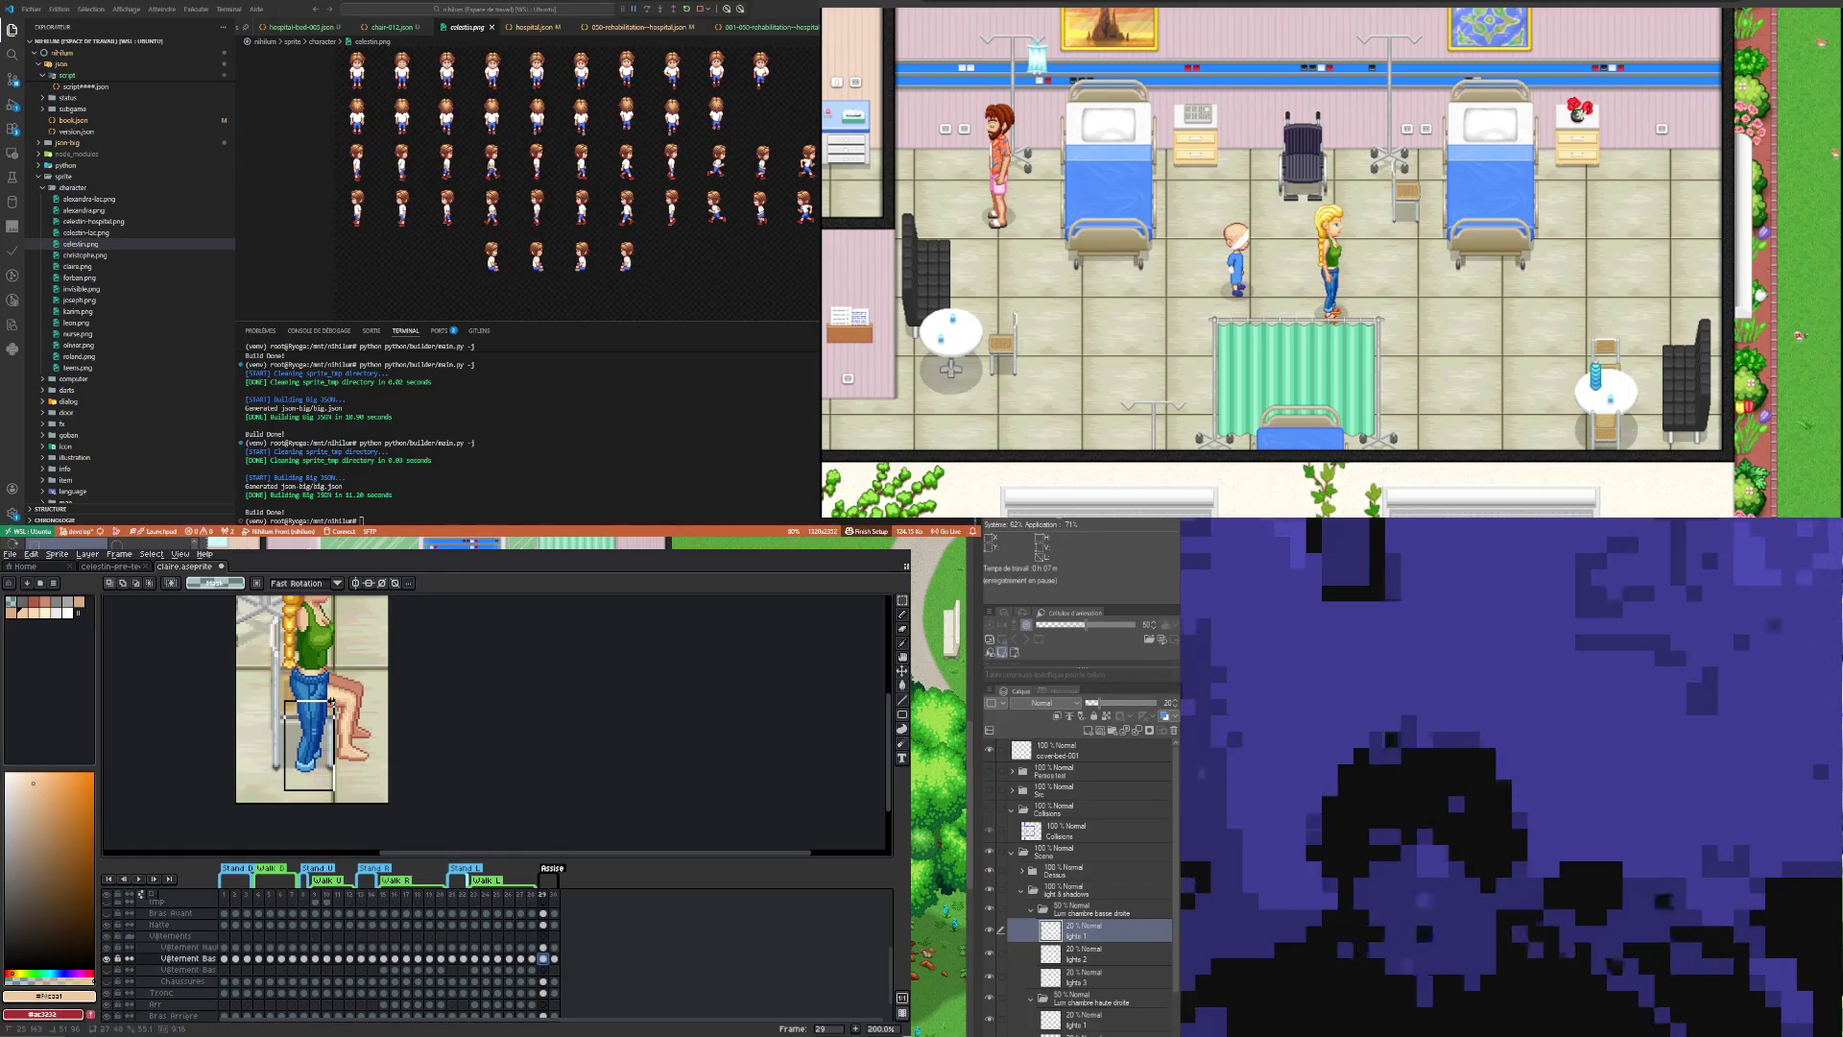
Step: Select the jeans' lower-leg pixels and shift them right, checking against standing frame 30
{"action": "left_click_drag", "start_coordinate": [331, 703], "coordinate": [335, 698]}
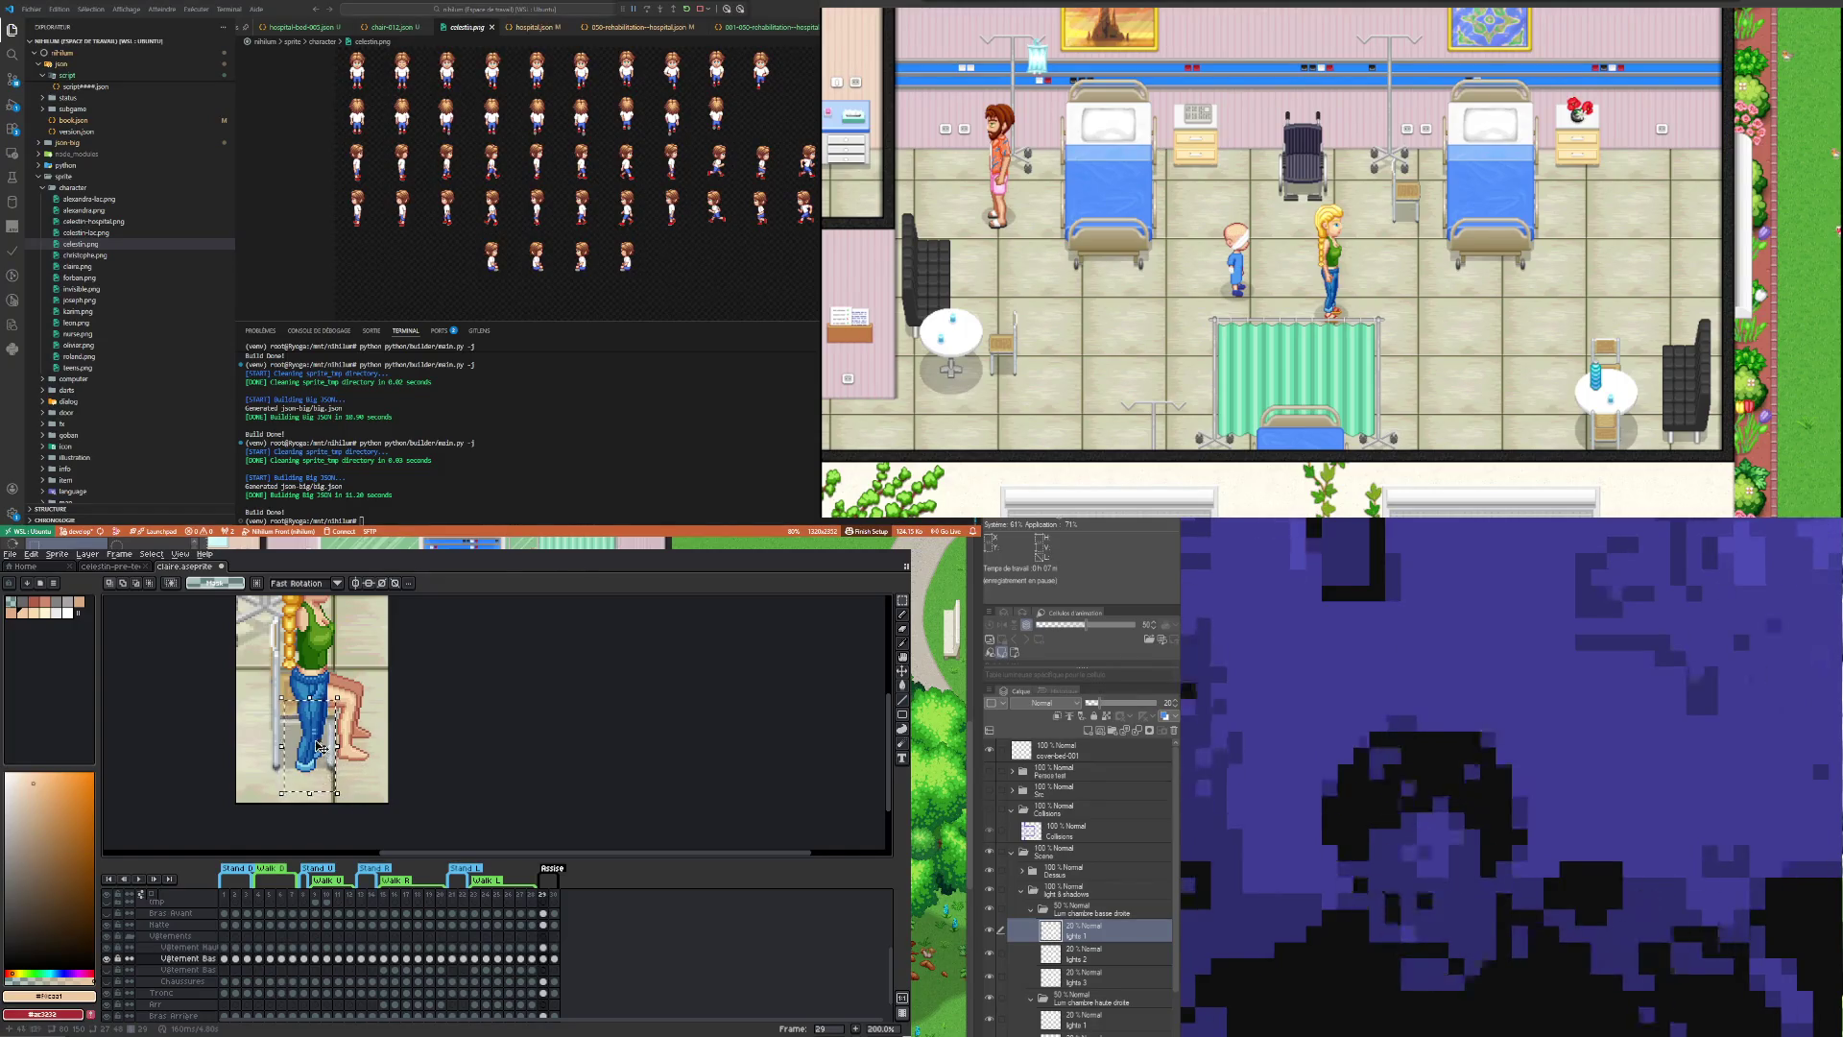
{"action": "left_click_drag", "start_coordinate": [319, 746], "coordinate": [353, 750]}
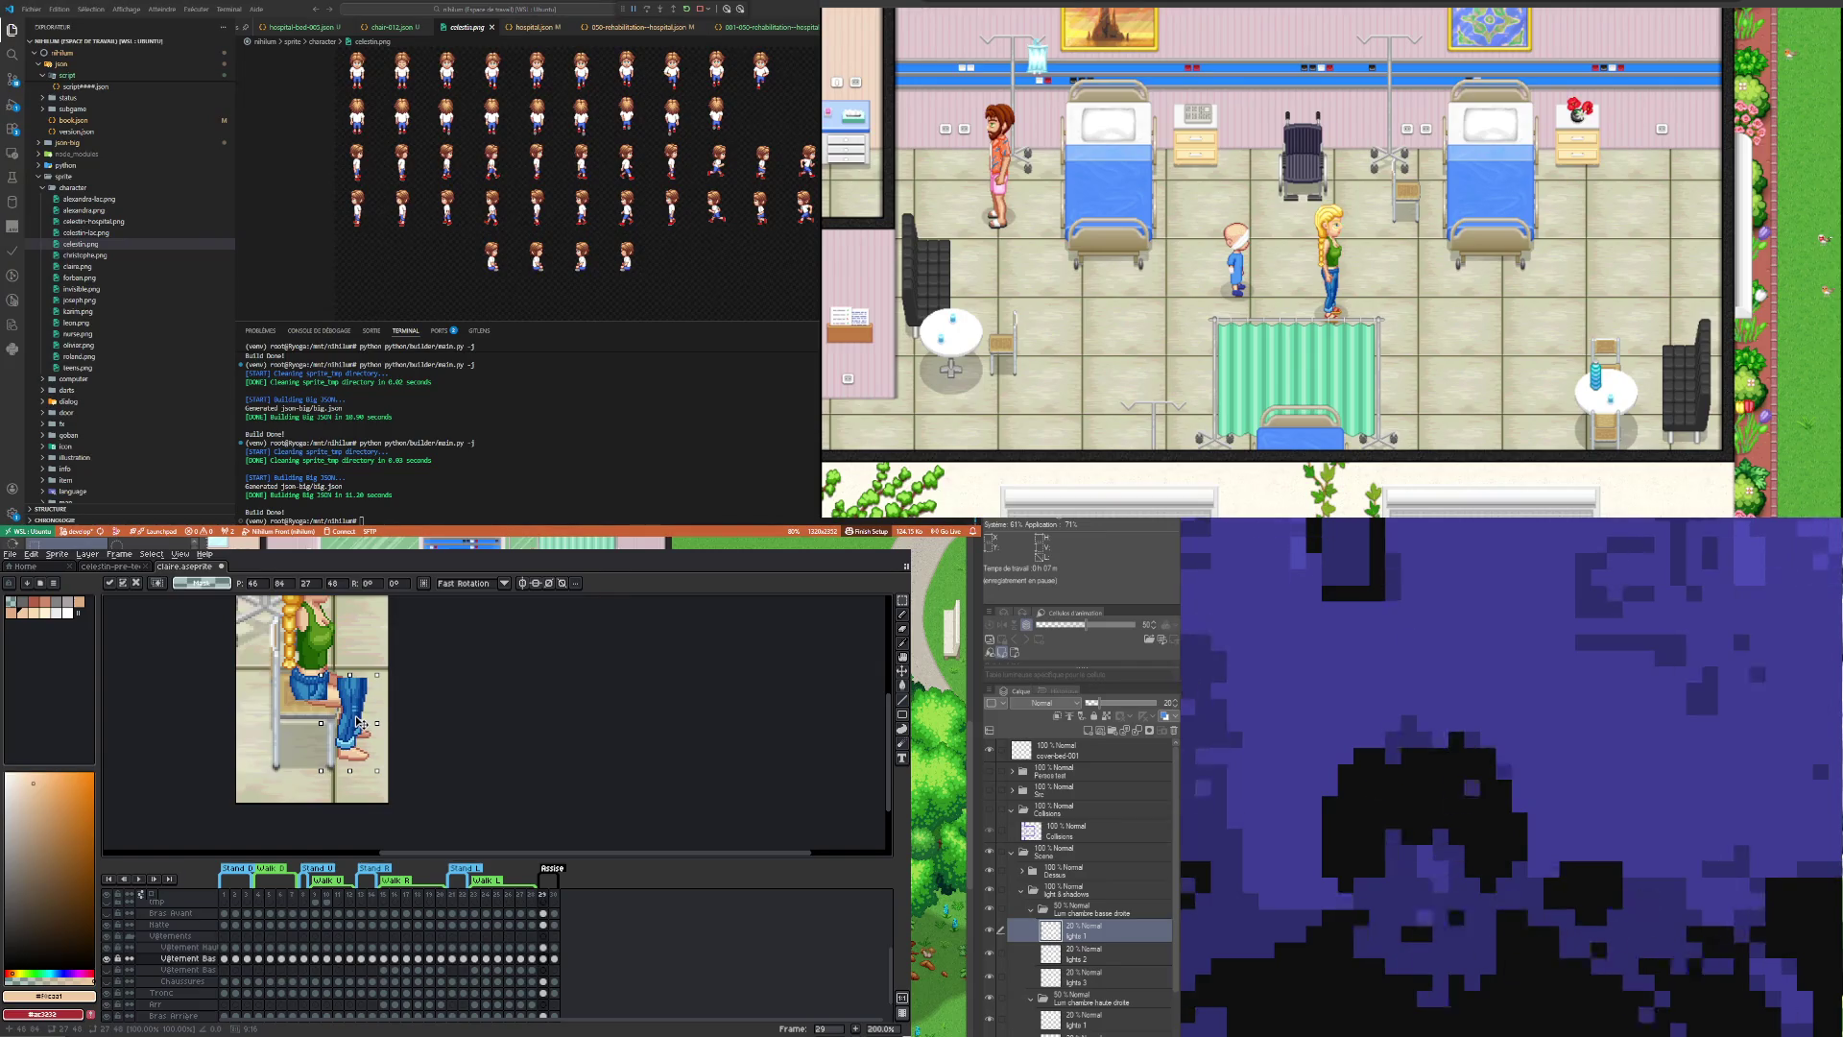
{"action": "left_click", "coordinate": [554, 958]}
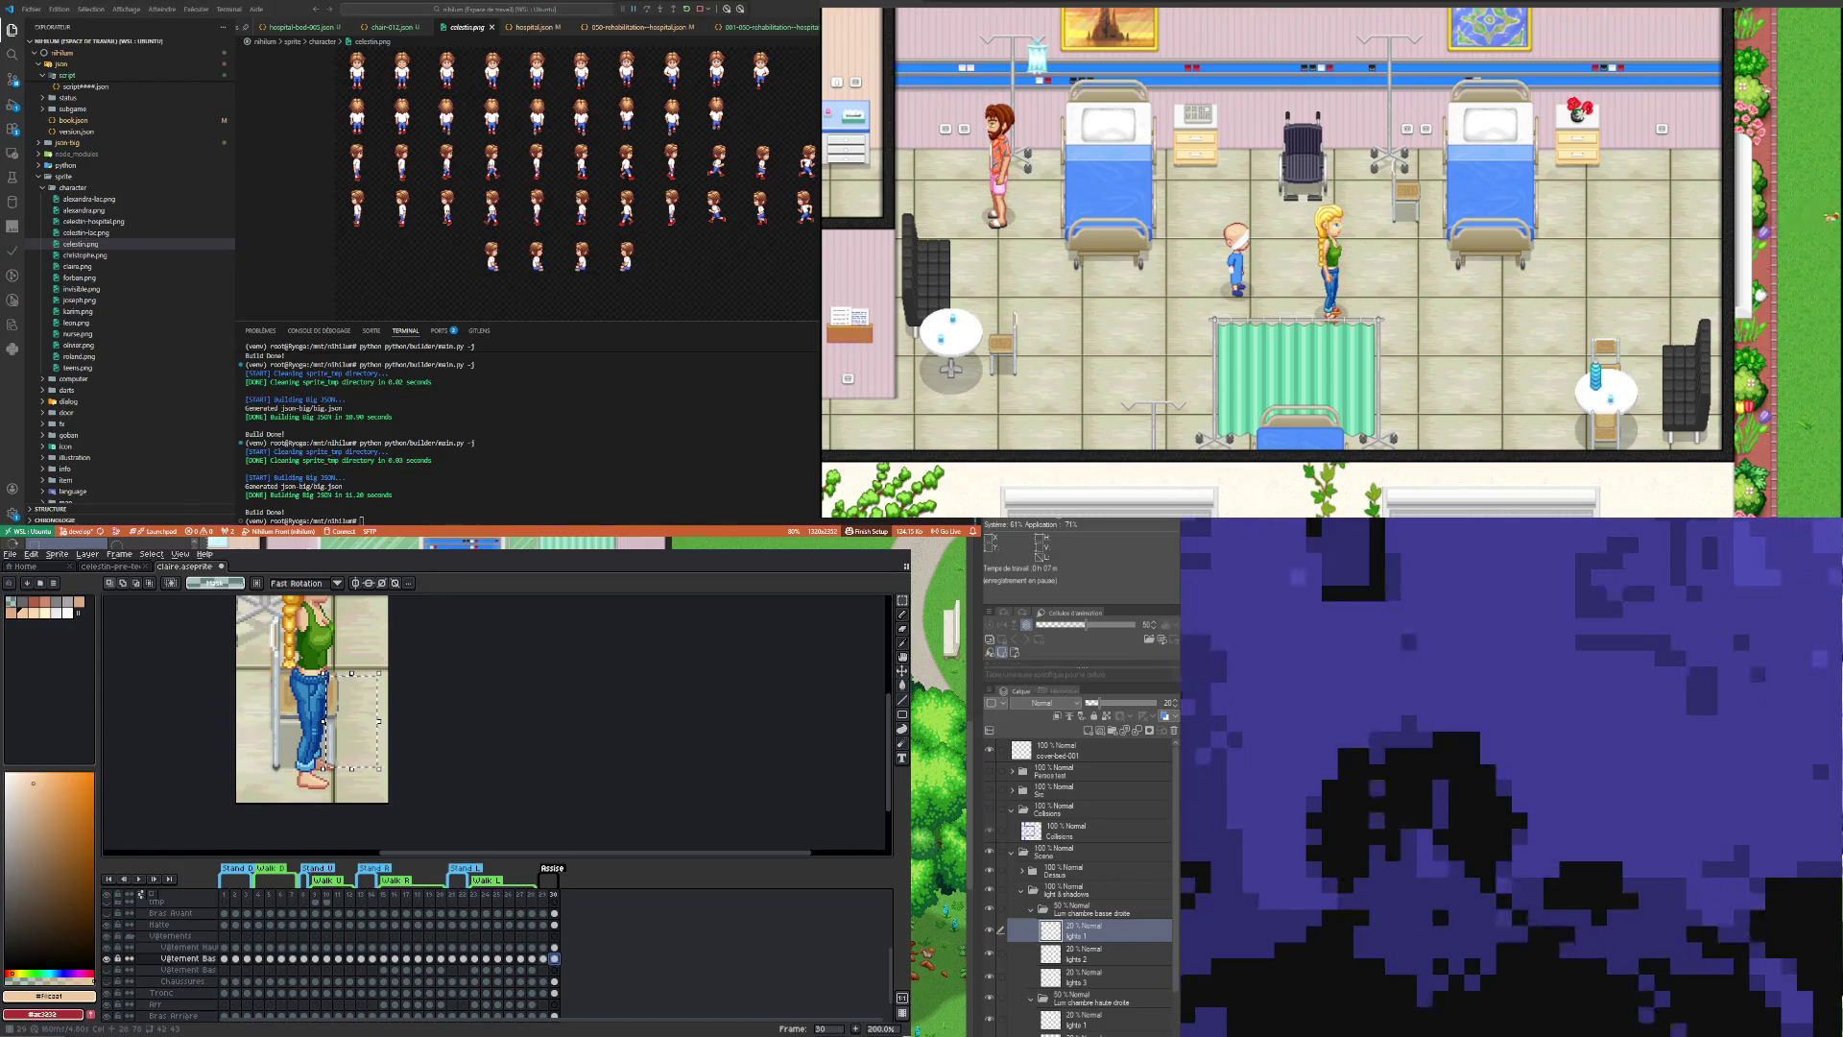
{"action": "left_click", "coordinate": [542, 958]}
Step: Nudge the jeans piece up and left, compare with frame 30, then drag it lower-left
{"action": "key", "text": "Up"}
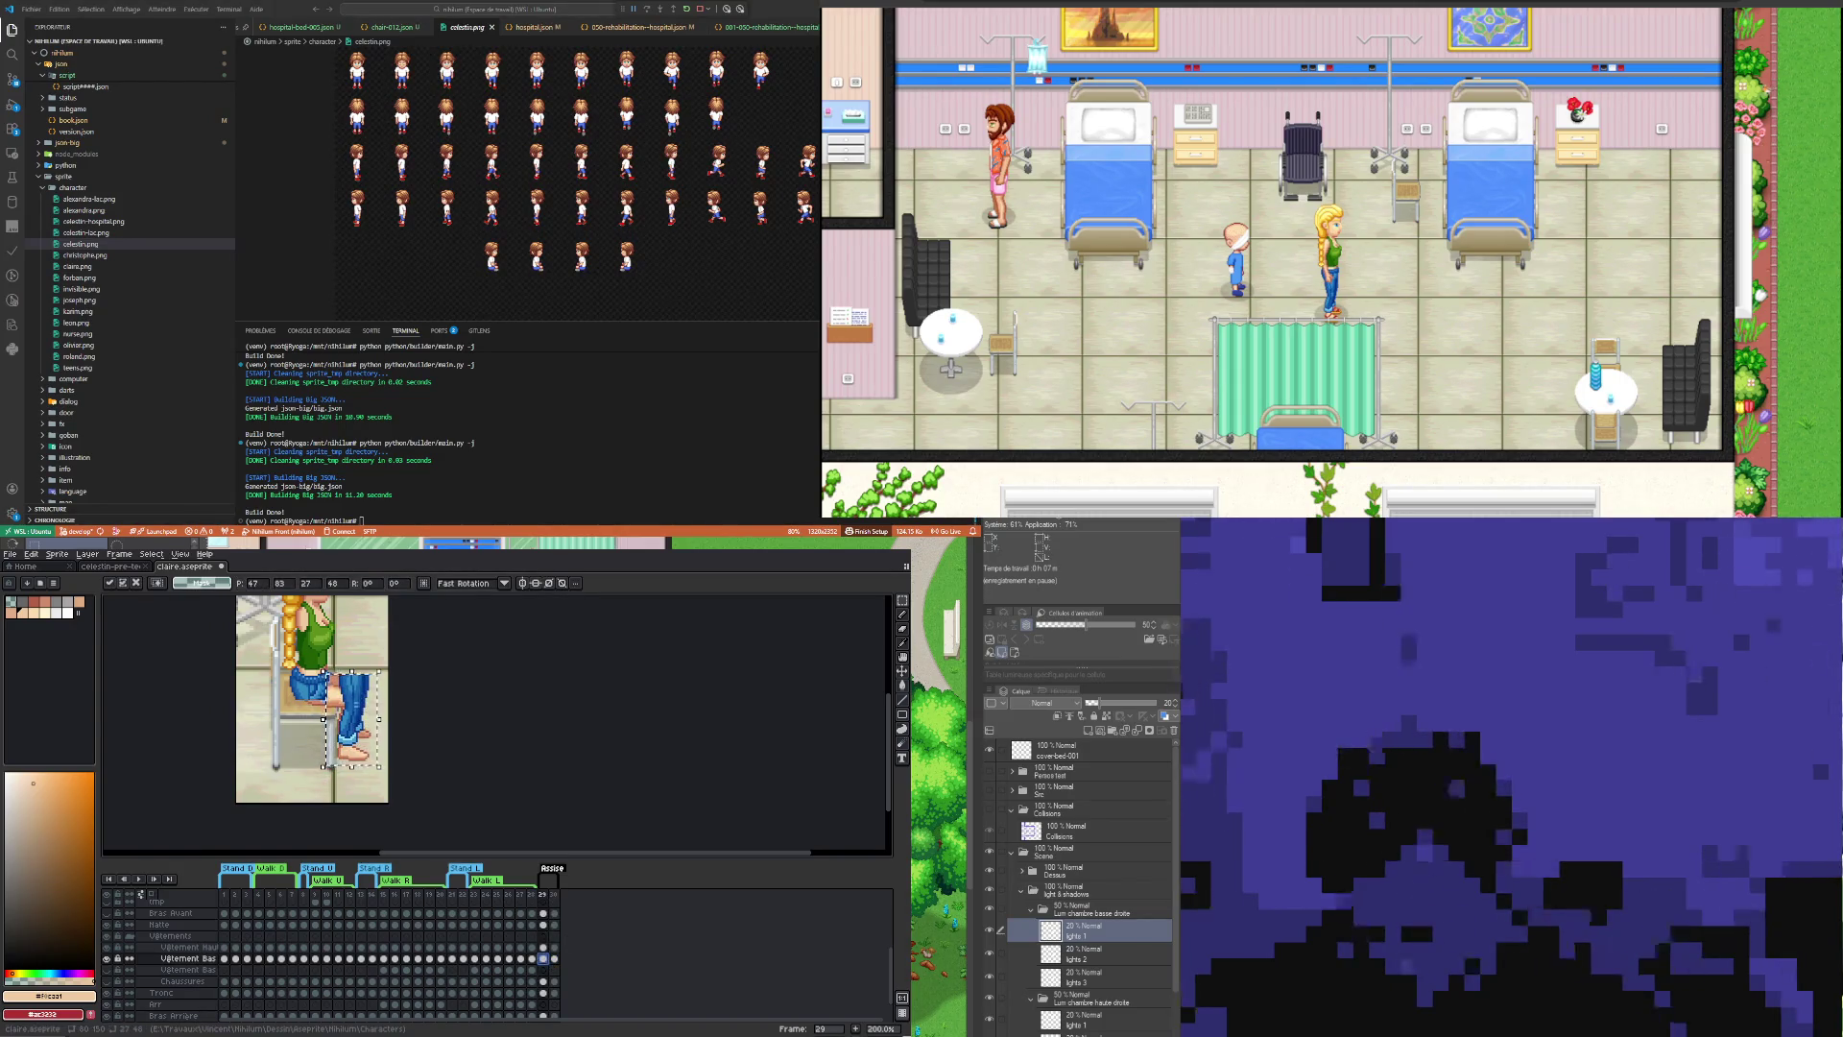
{"action": "key", "text": "Left"}
{"action": "key", "text": "Up"}
{"action": "key", "text": "Up"}
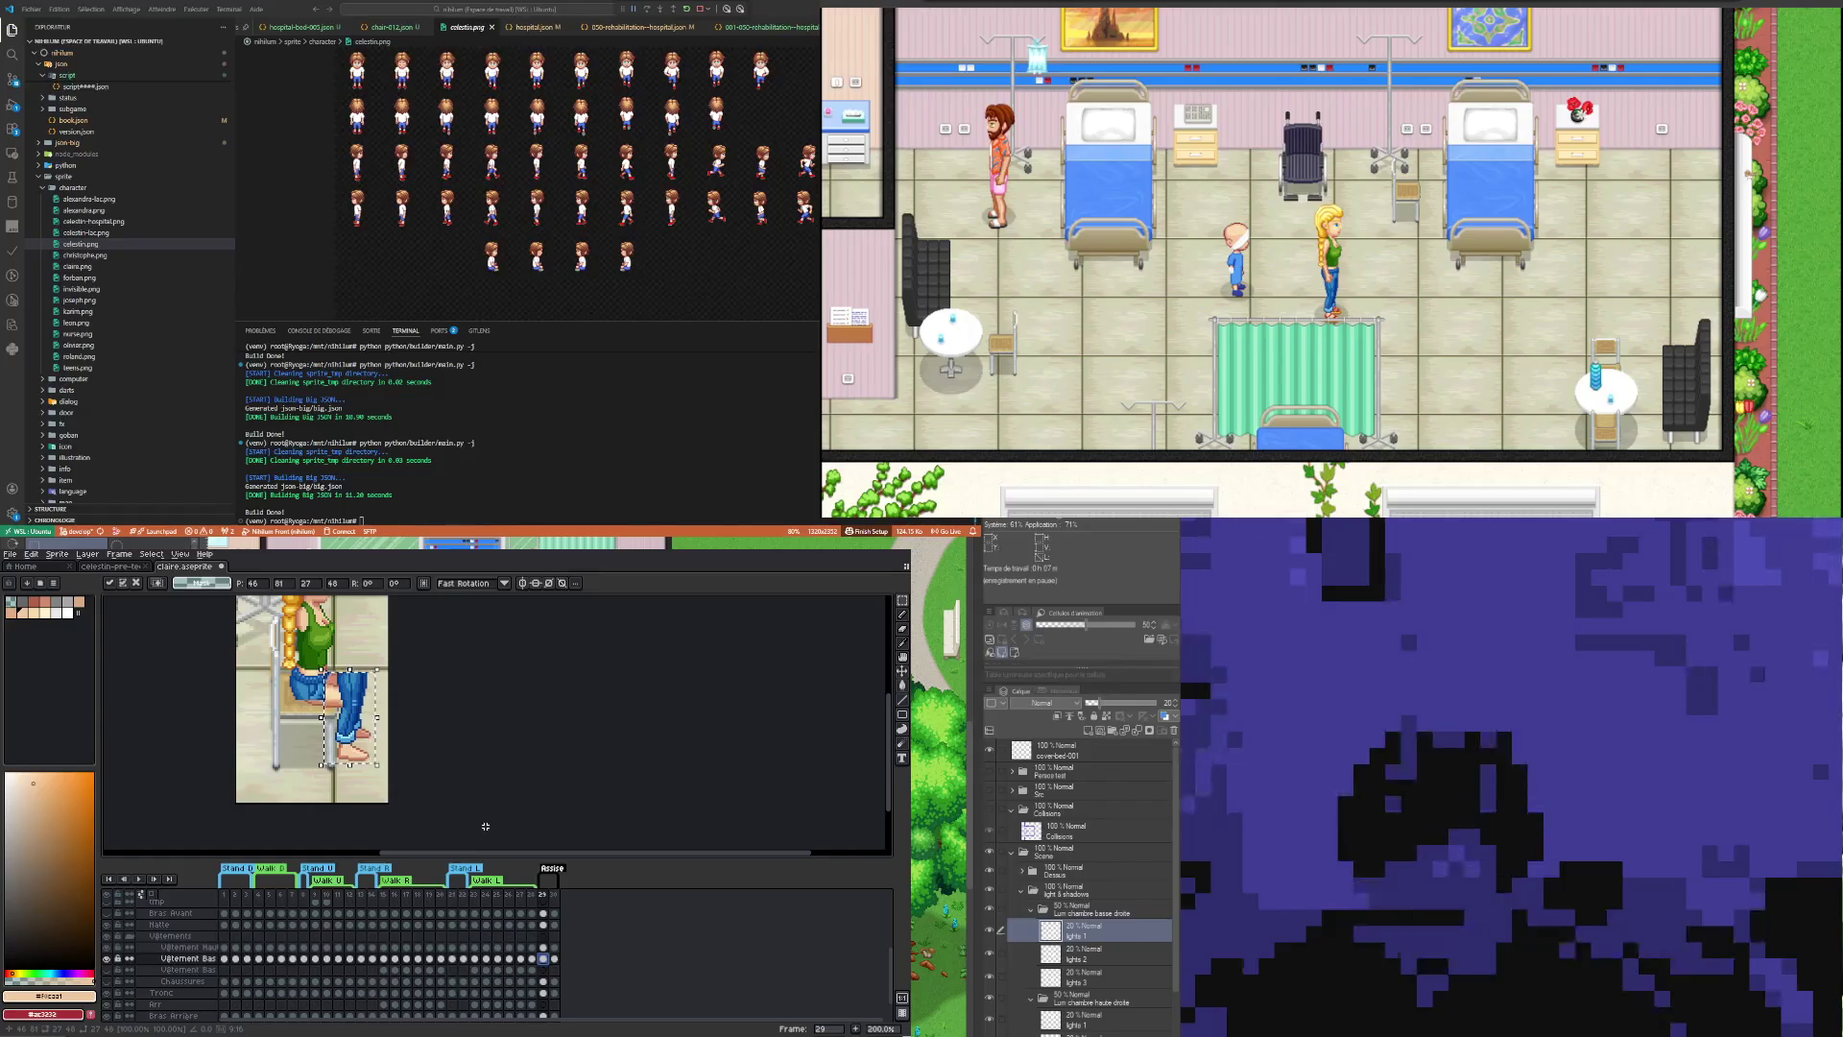
{"action": "left_click", "coordinate": [554, 958]}
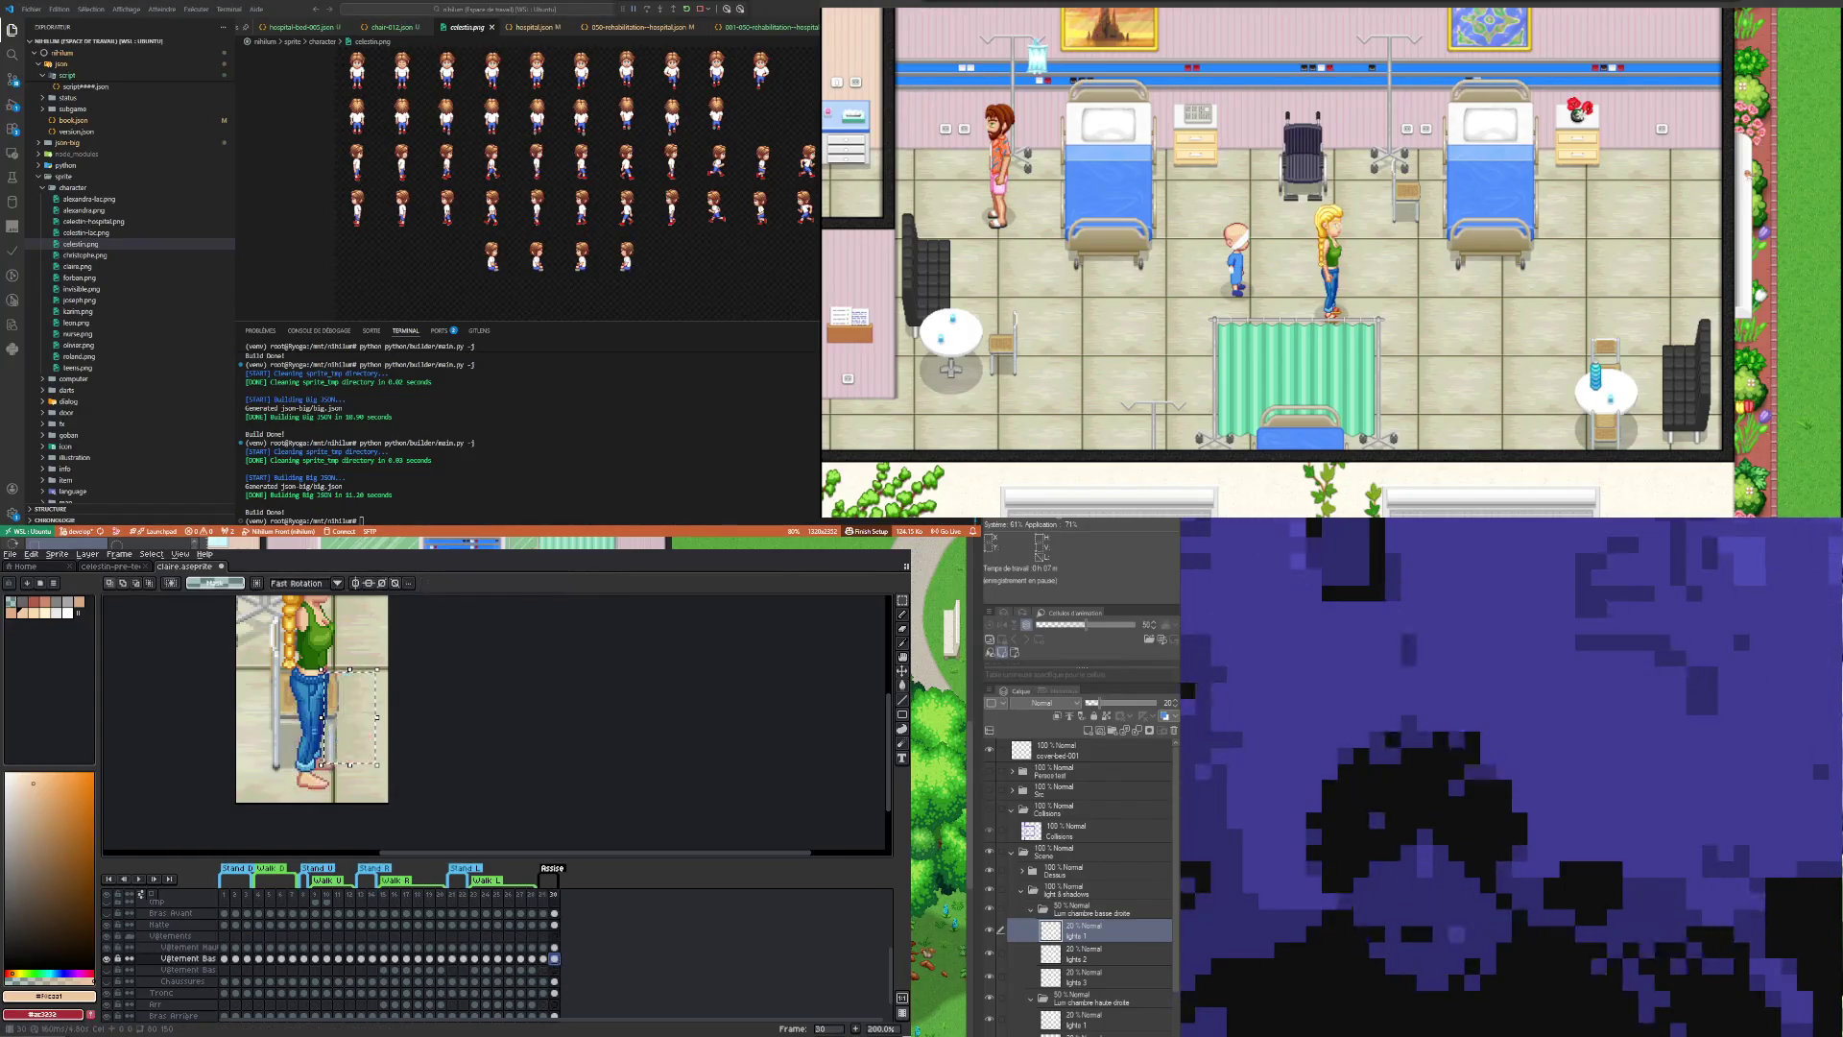
{"action": "left_click", "coordinate": [542, 959]}
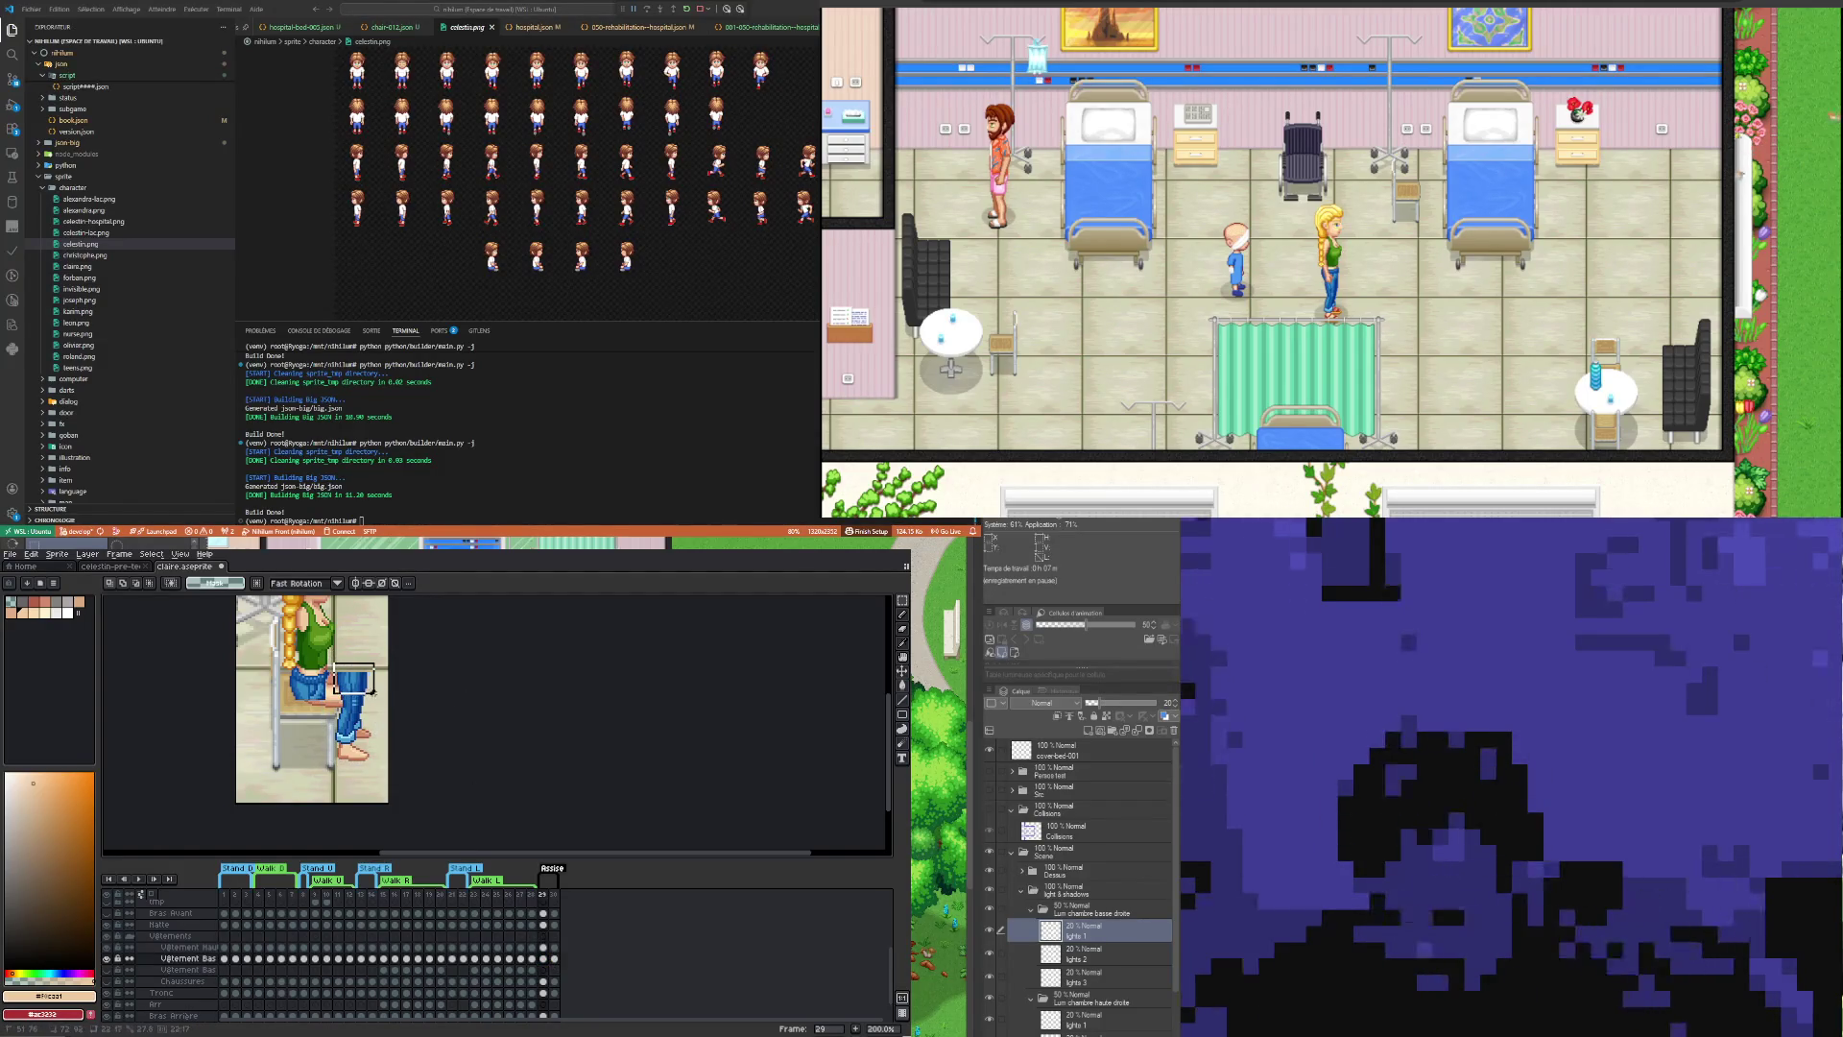
{"action": "left_click_drag", "start_coordinate": [363, 683], "coordinate": [290, 733]}
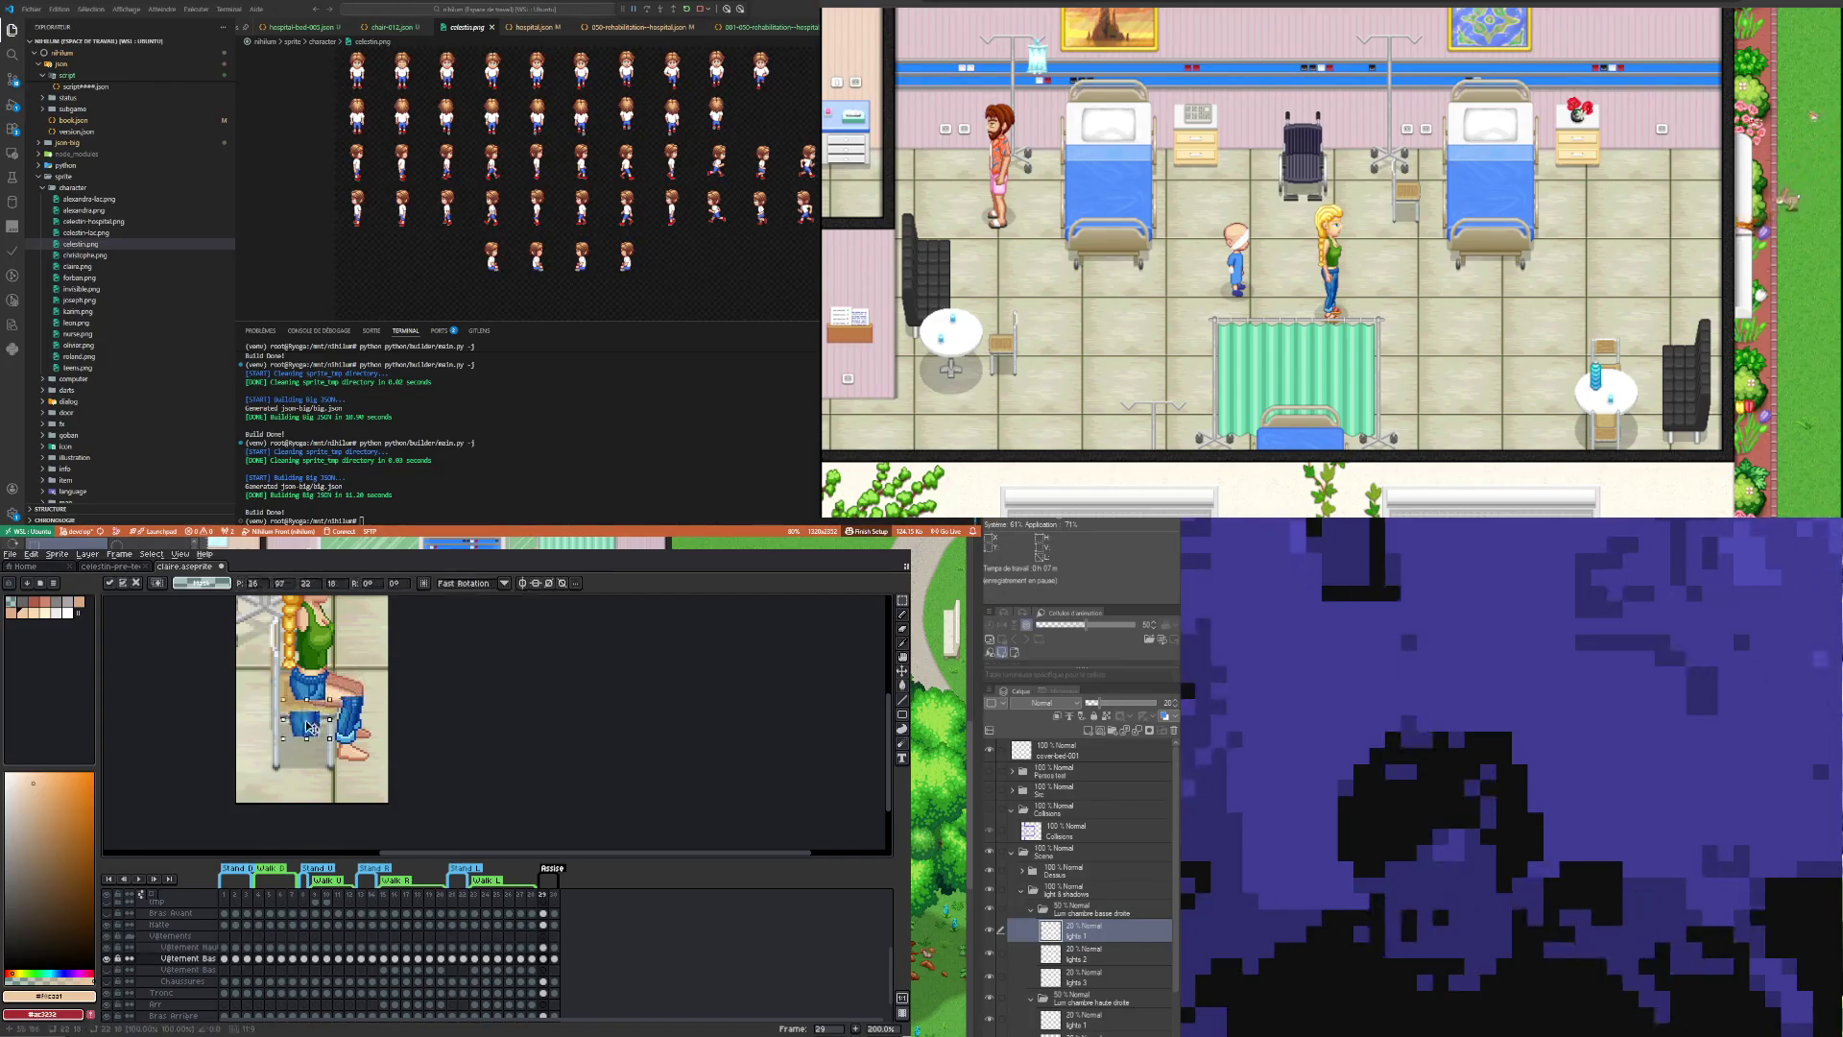
Step: Select the jeans over the right knee, move them near the lower leg, and deselect to commit
{"action": "scroll", "coordinate": [346, 698], "scroll_direction": "up", "scroll_amount": 2}
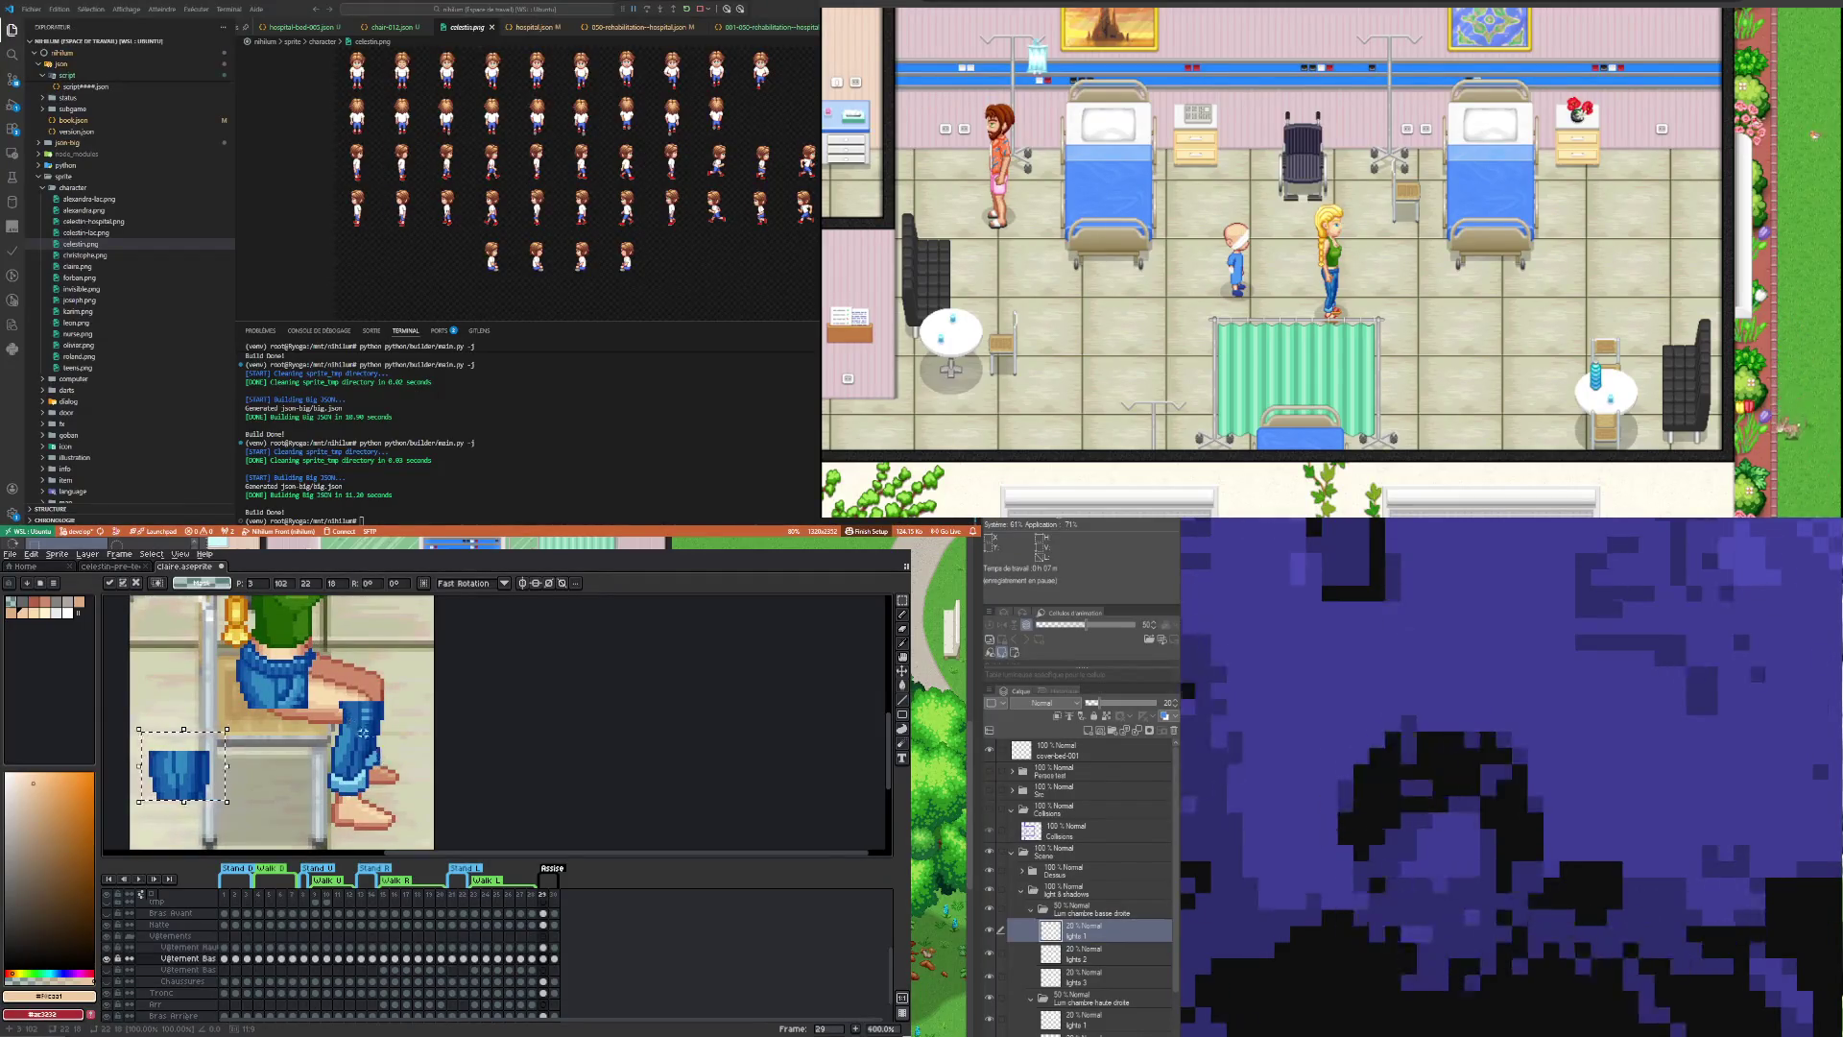
{"action": "scroll", "coordinate": [384, 735], "scroll_direction": "up", "scroll_amount": 1}
{"action": "scroll", "coordinate": [384, 734], "scroll_direction": "down", "scroll_amount": 2}
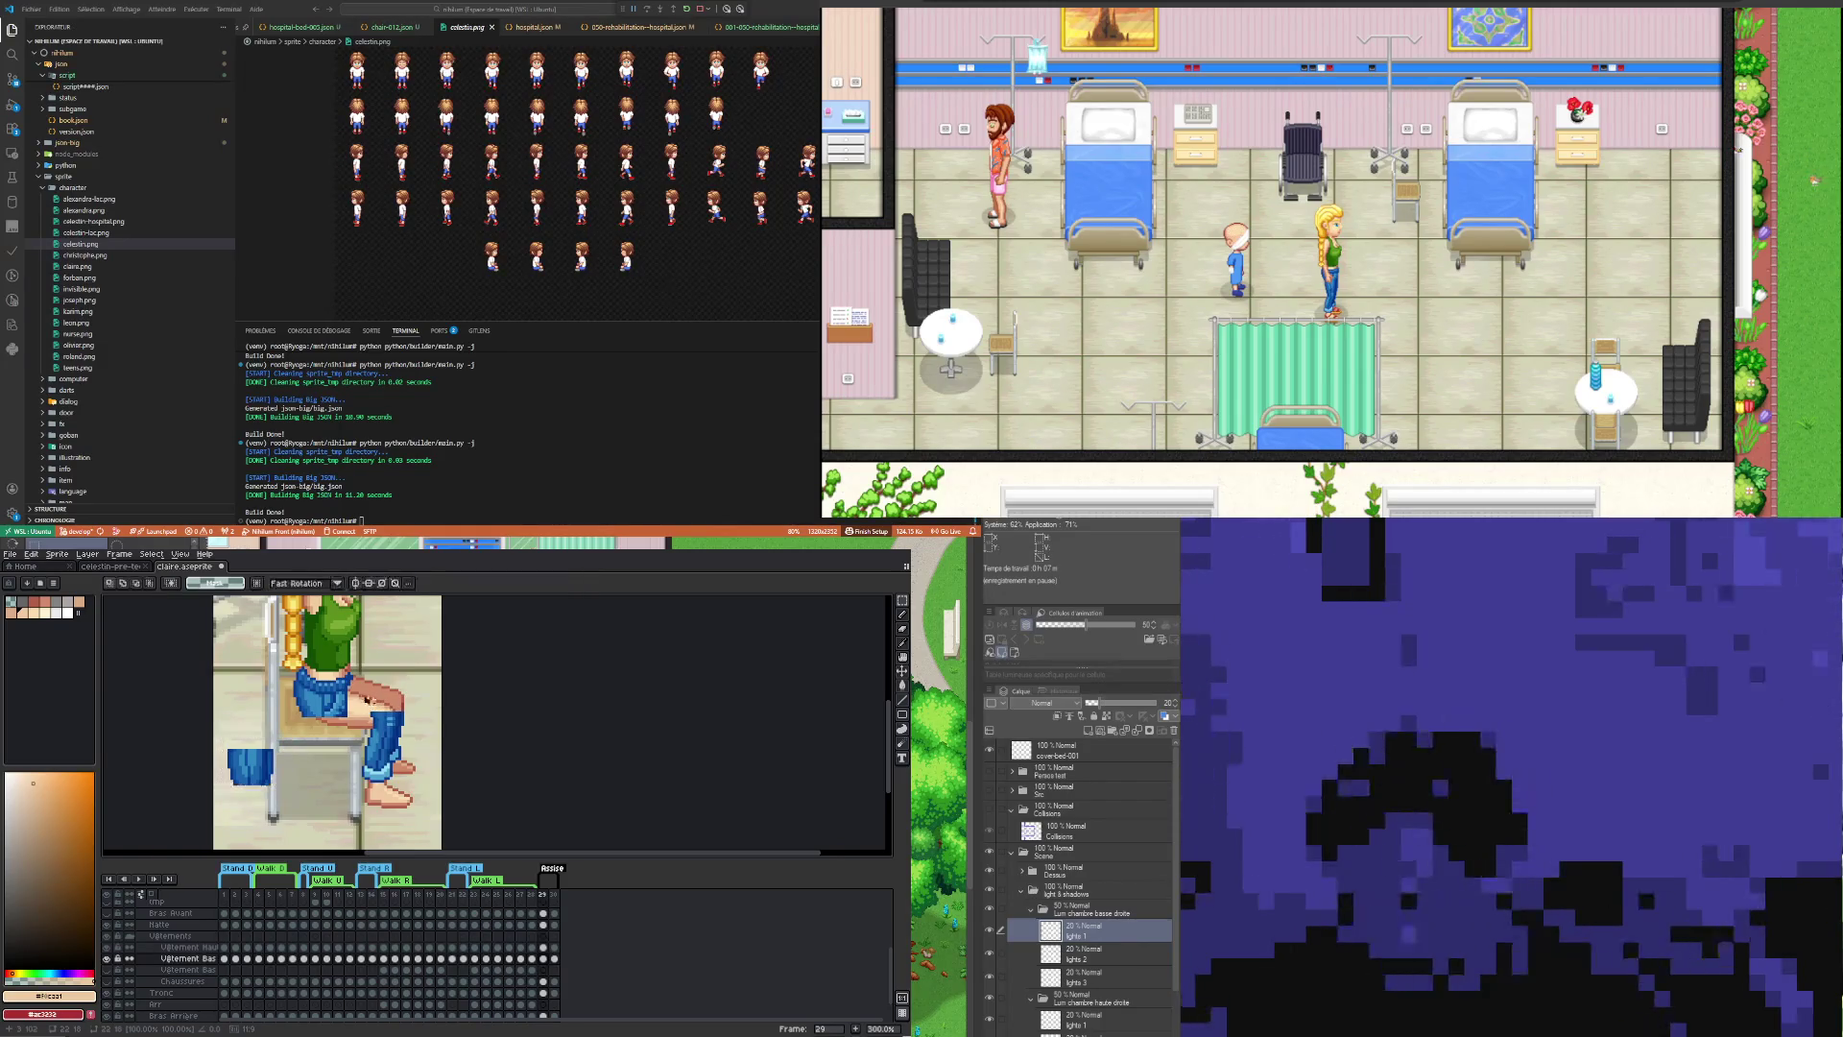
{"action": "mouse_move", "coordinate": [366, 698]}
{"action": "left_mouse_down"}
{"action": "mouse_move", "coordinate": [411, 723]}
{"action": "mouse_move", "coordinate": [315, 770]}
{"action": "left_mouse_up"}
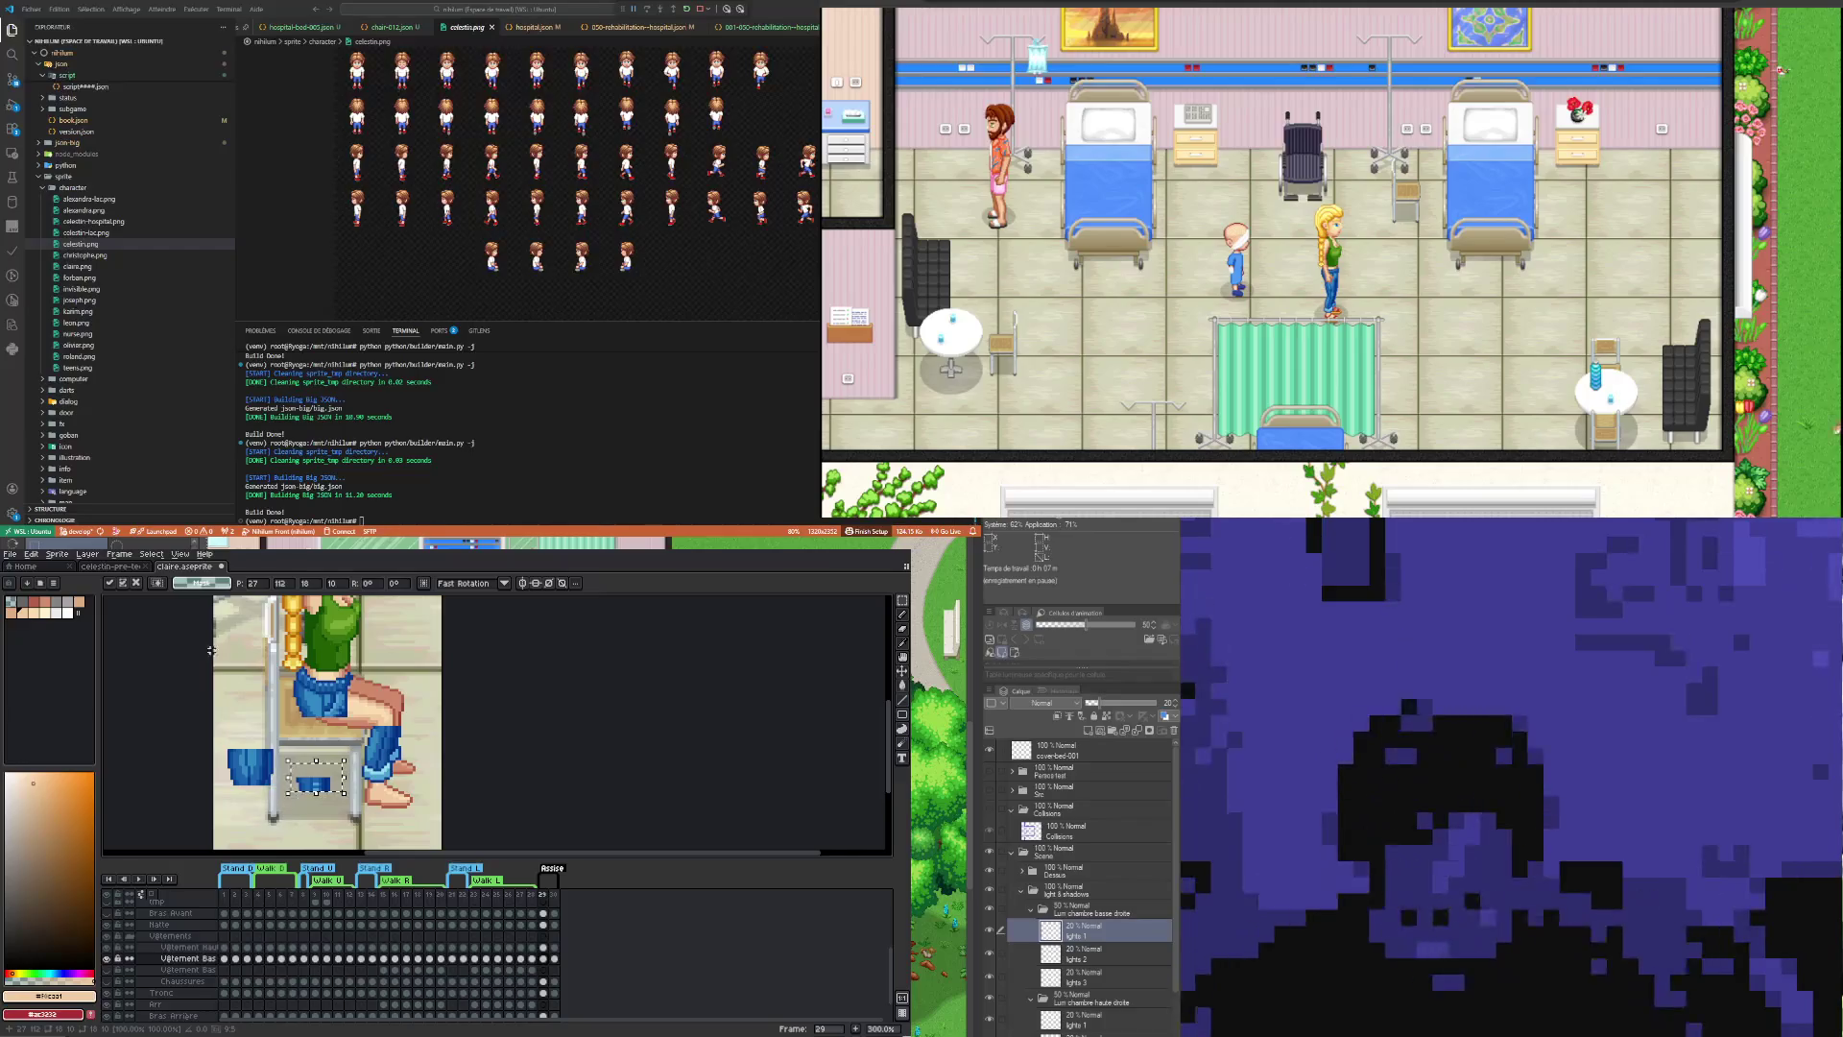
{"action": "left_click", "coordinate": [237, 703]}
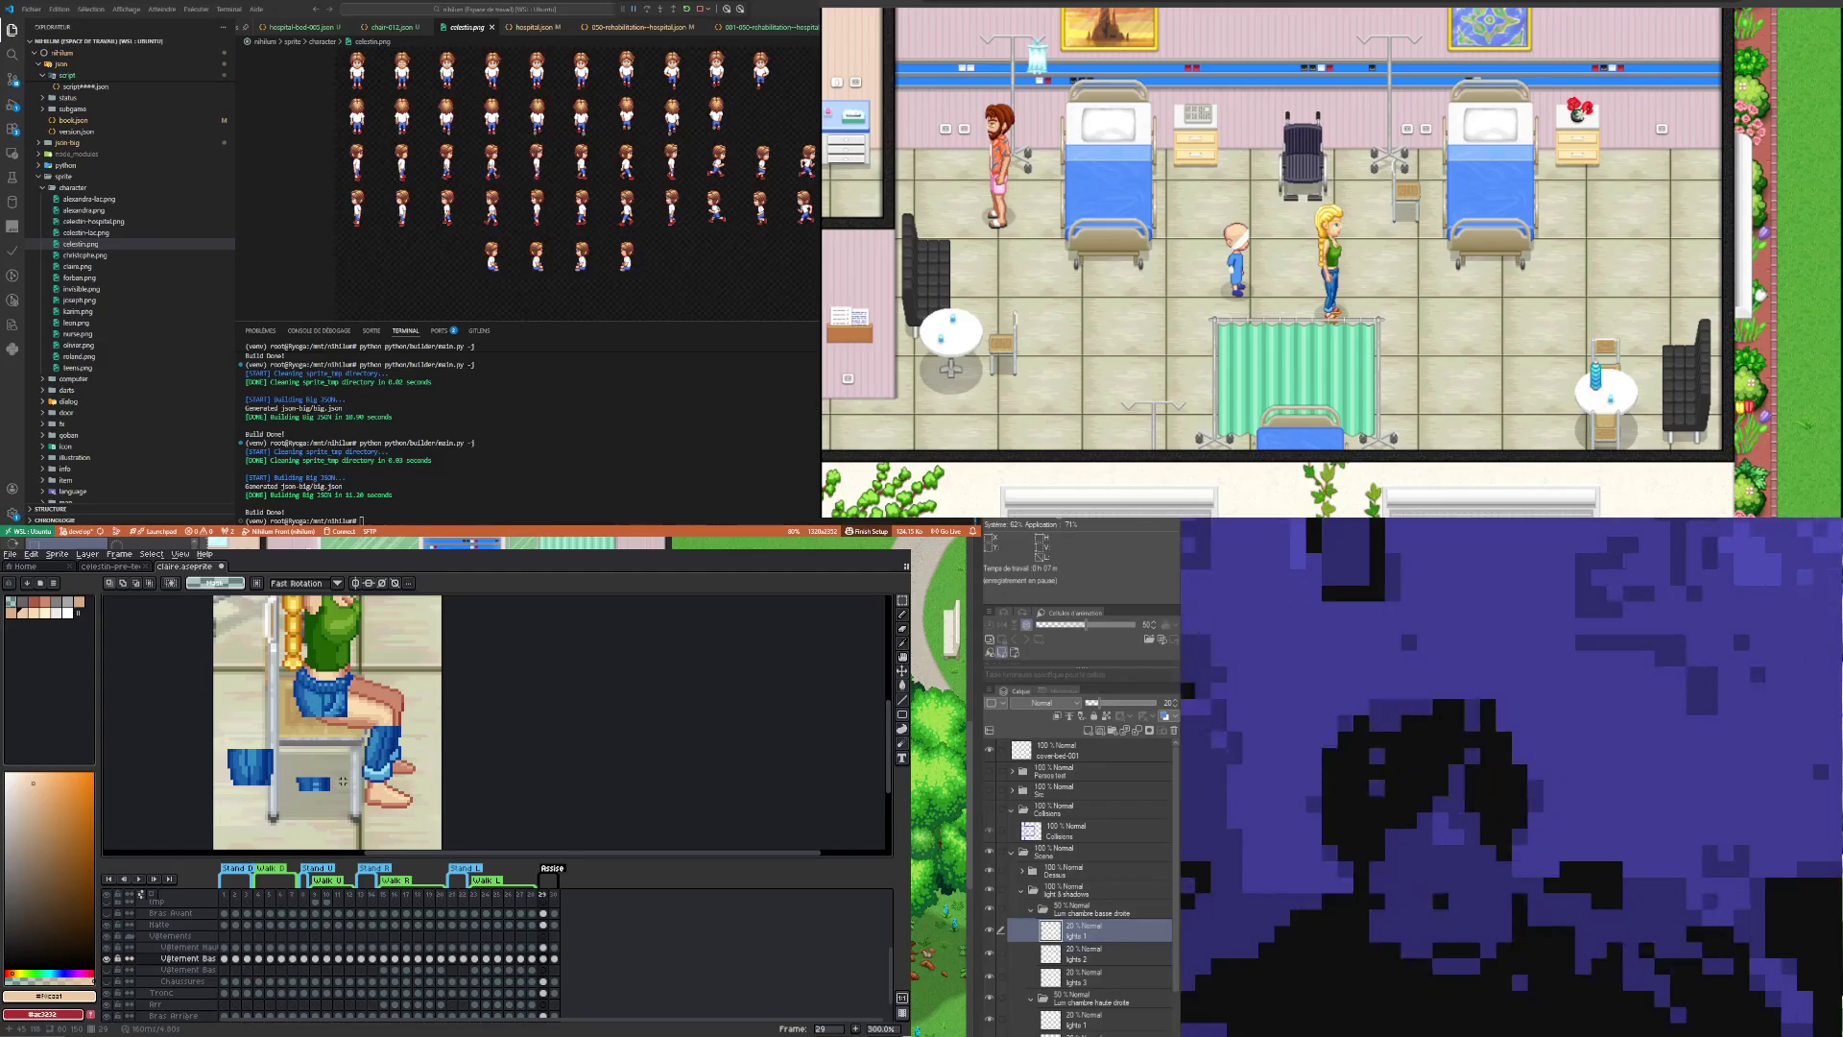
Step: Toggle the Tronc and Chaussures layers, compare shoes in frames 30 and 29, then select the seated shoes
{"action": "left_click", "coordinate": [111, 991]}
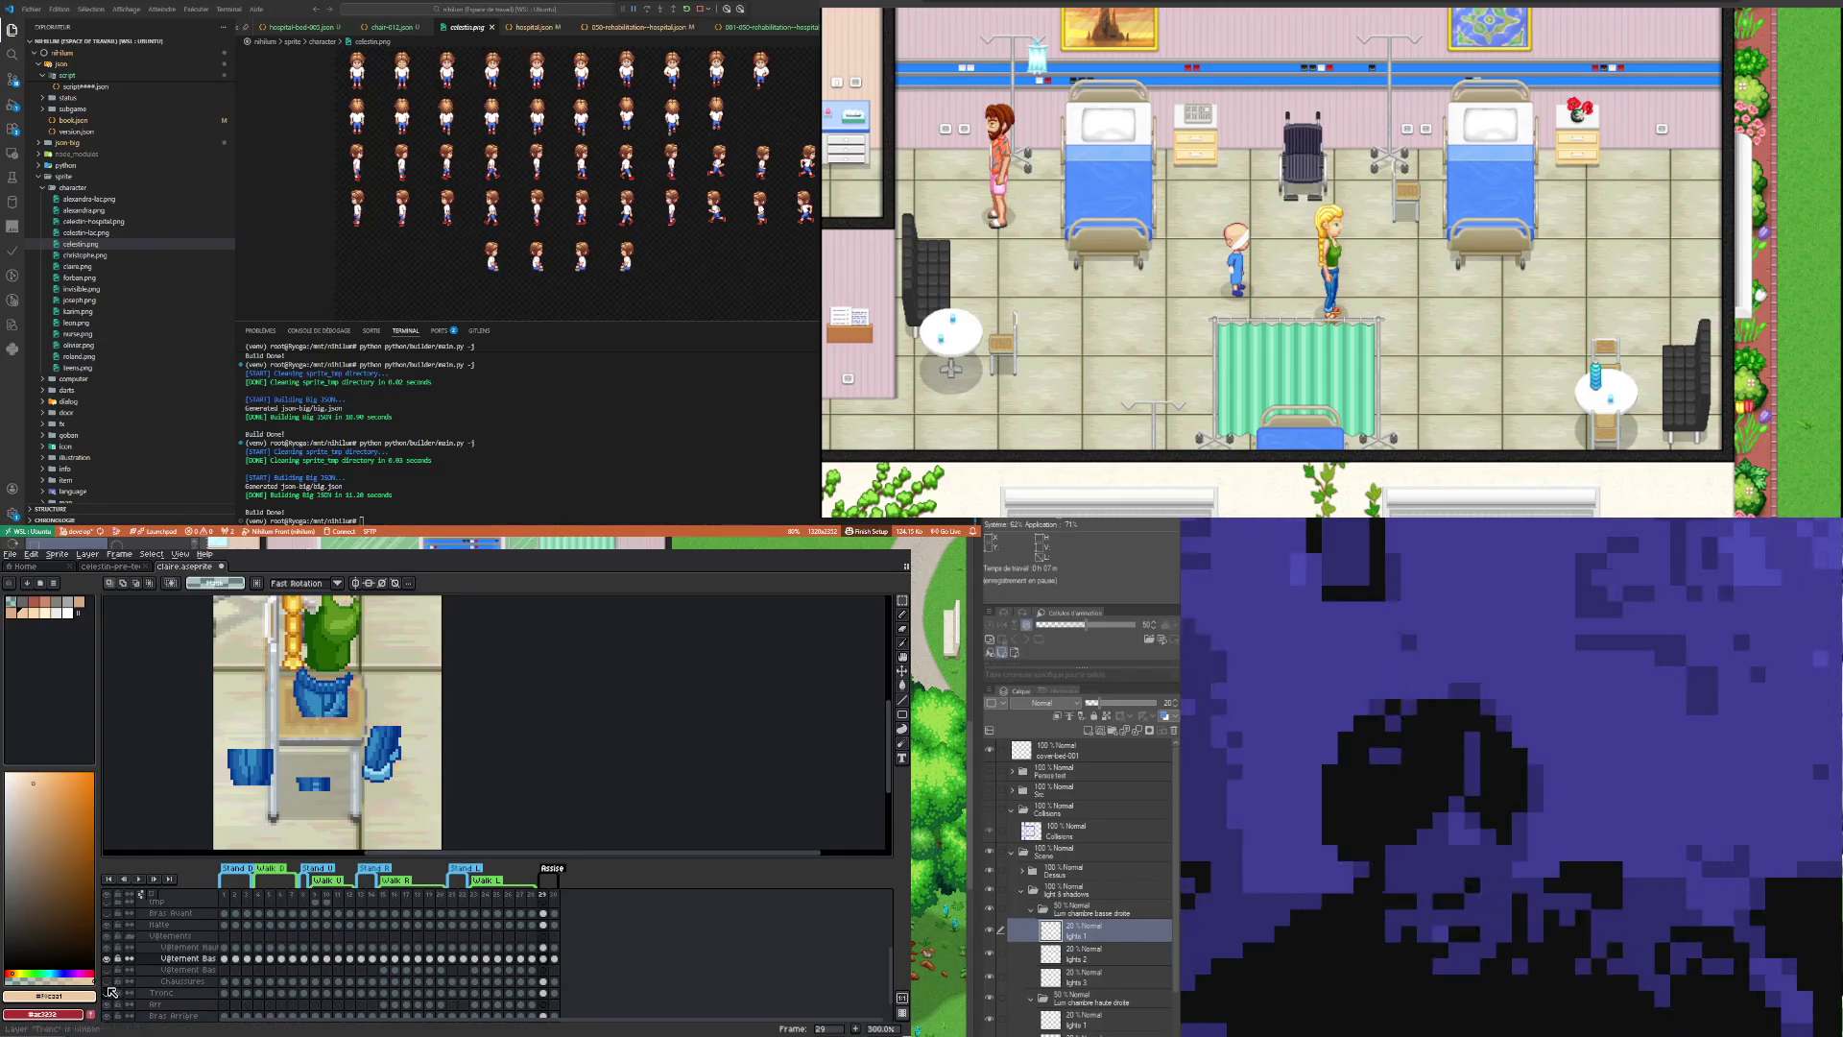
{"action": "left_click", "coordinate": [109, 981]}
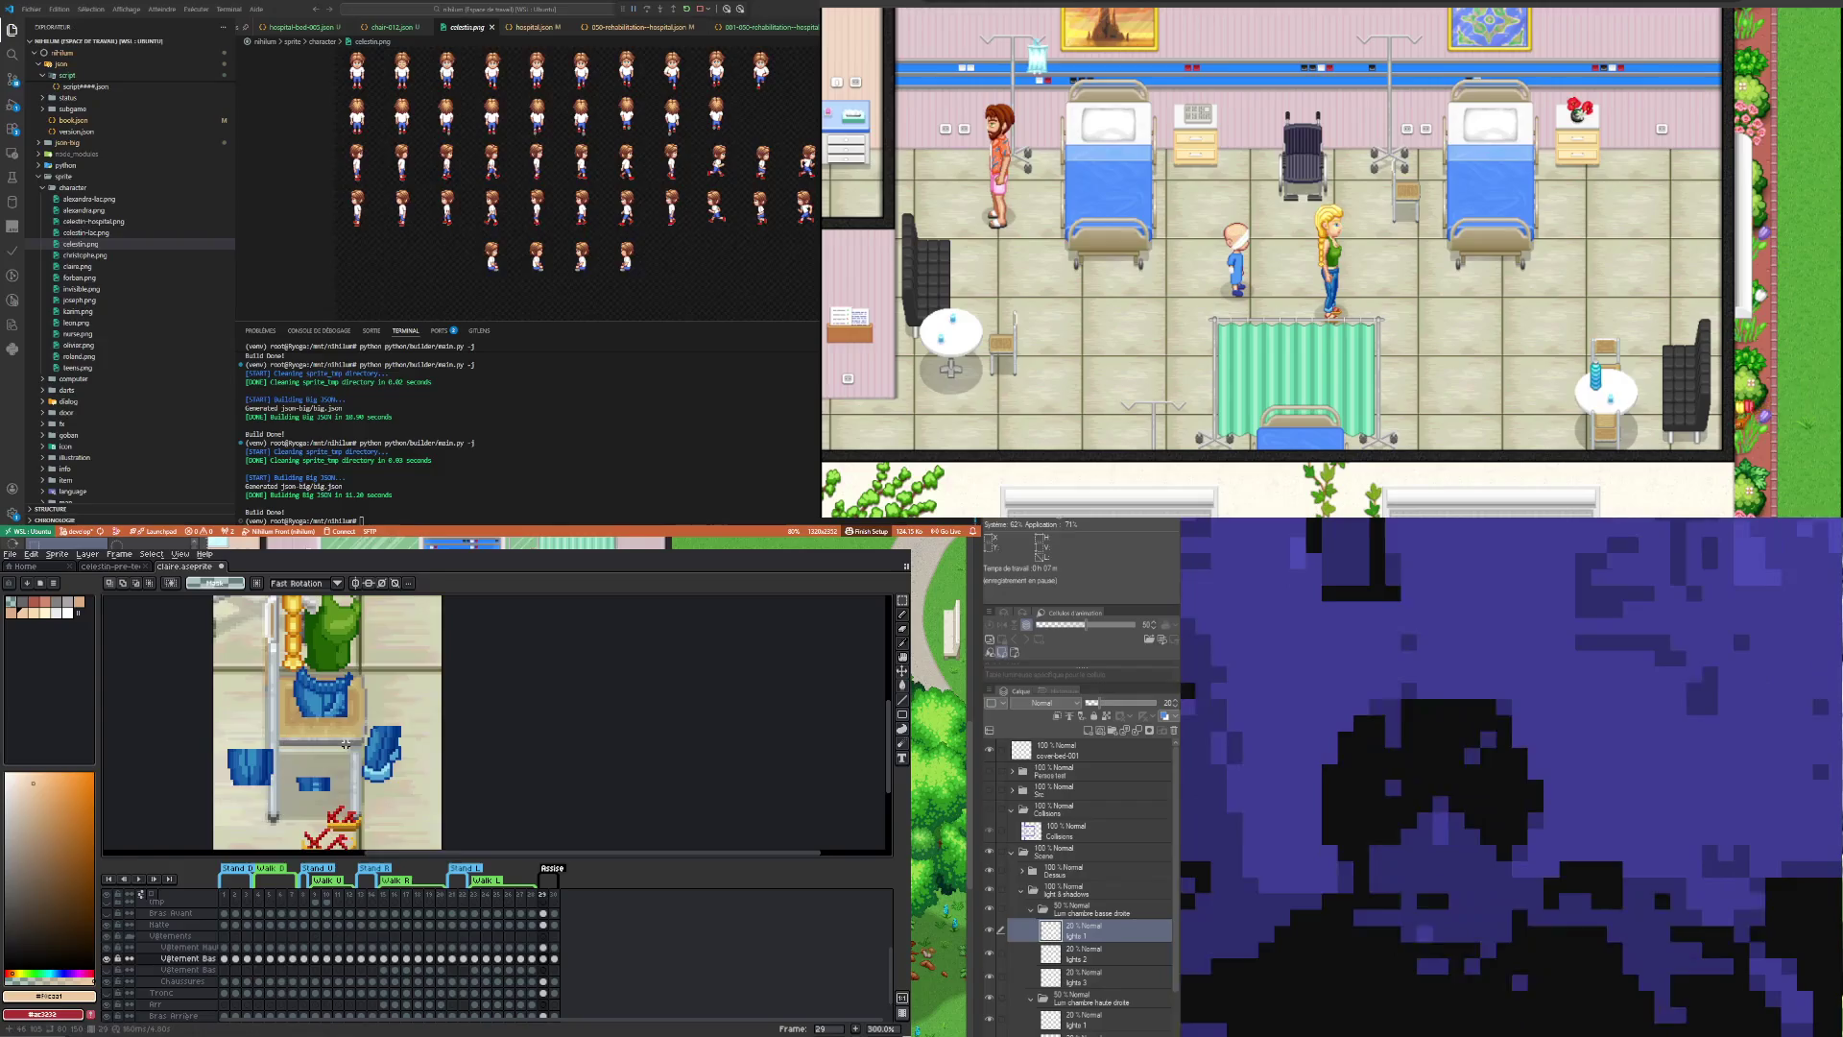
{"action": "scroll", "coordinate": [345, 744], "scroll_direction": "down", "scroll_amount": 1}
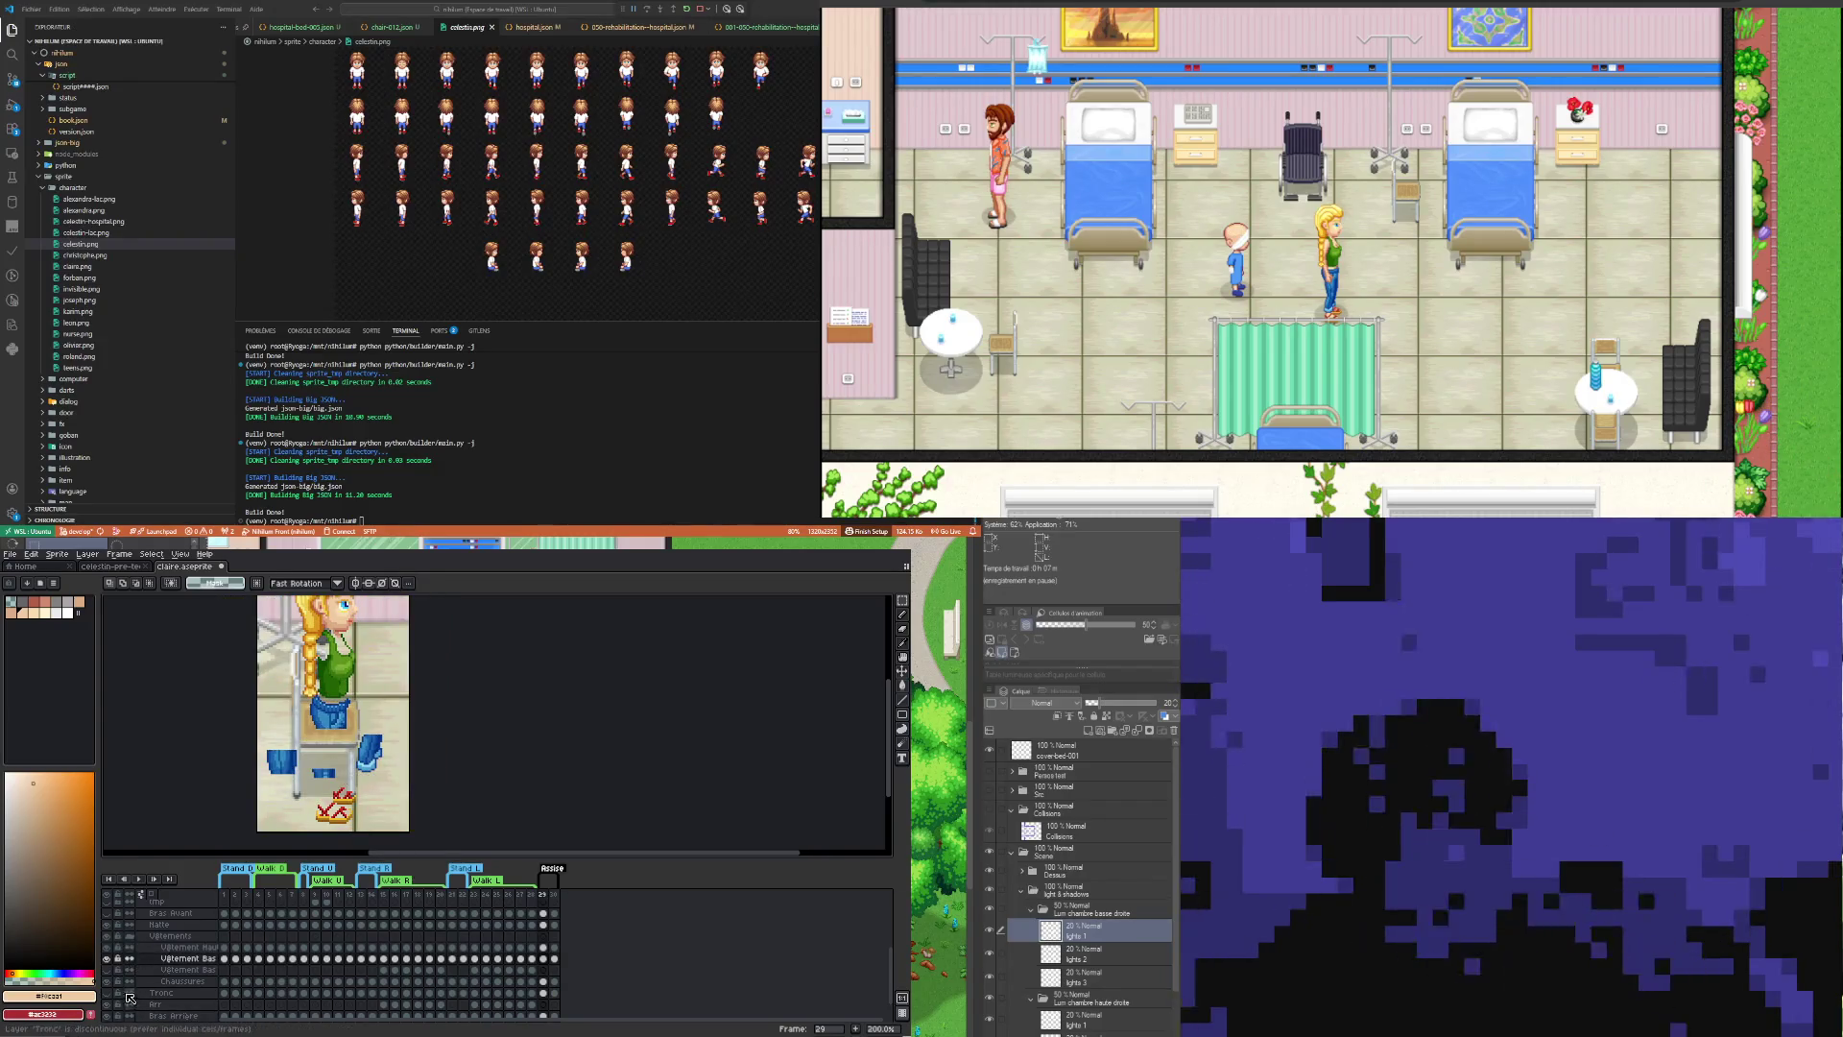
{"action": "left_click", "coordinate": [110, 992]}
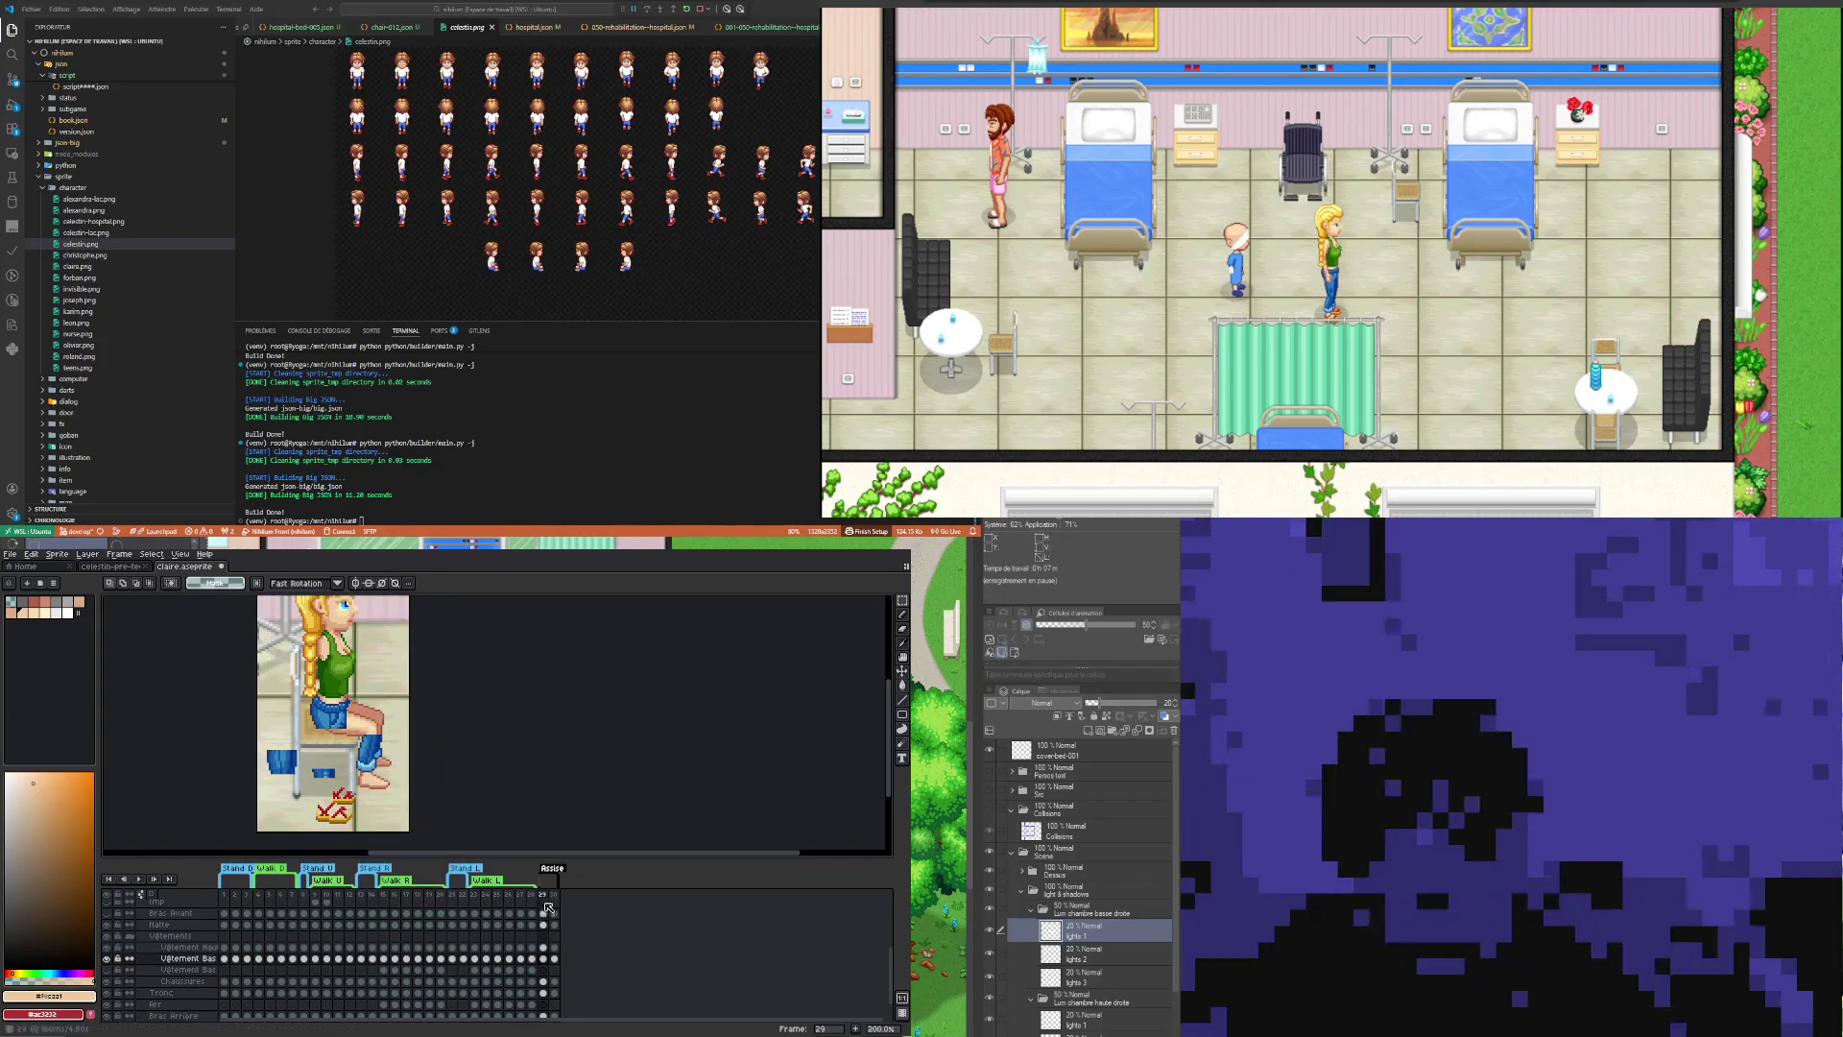
{"action": "left_click", "coordinate": [553, 980]}
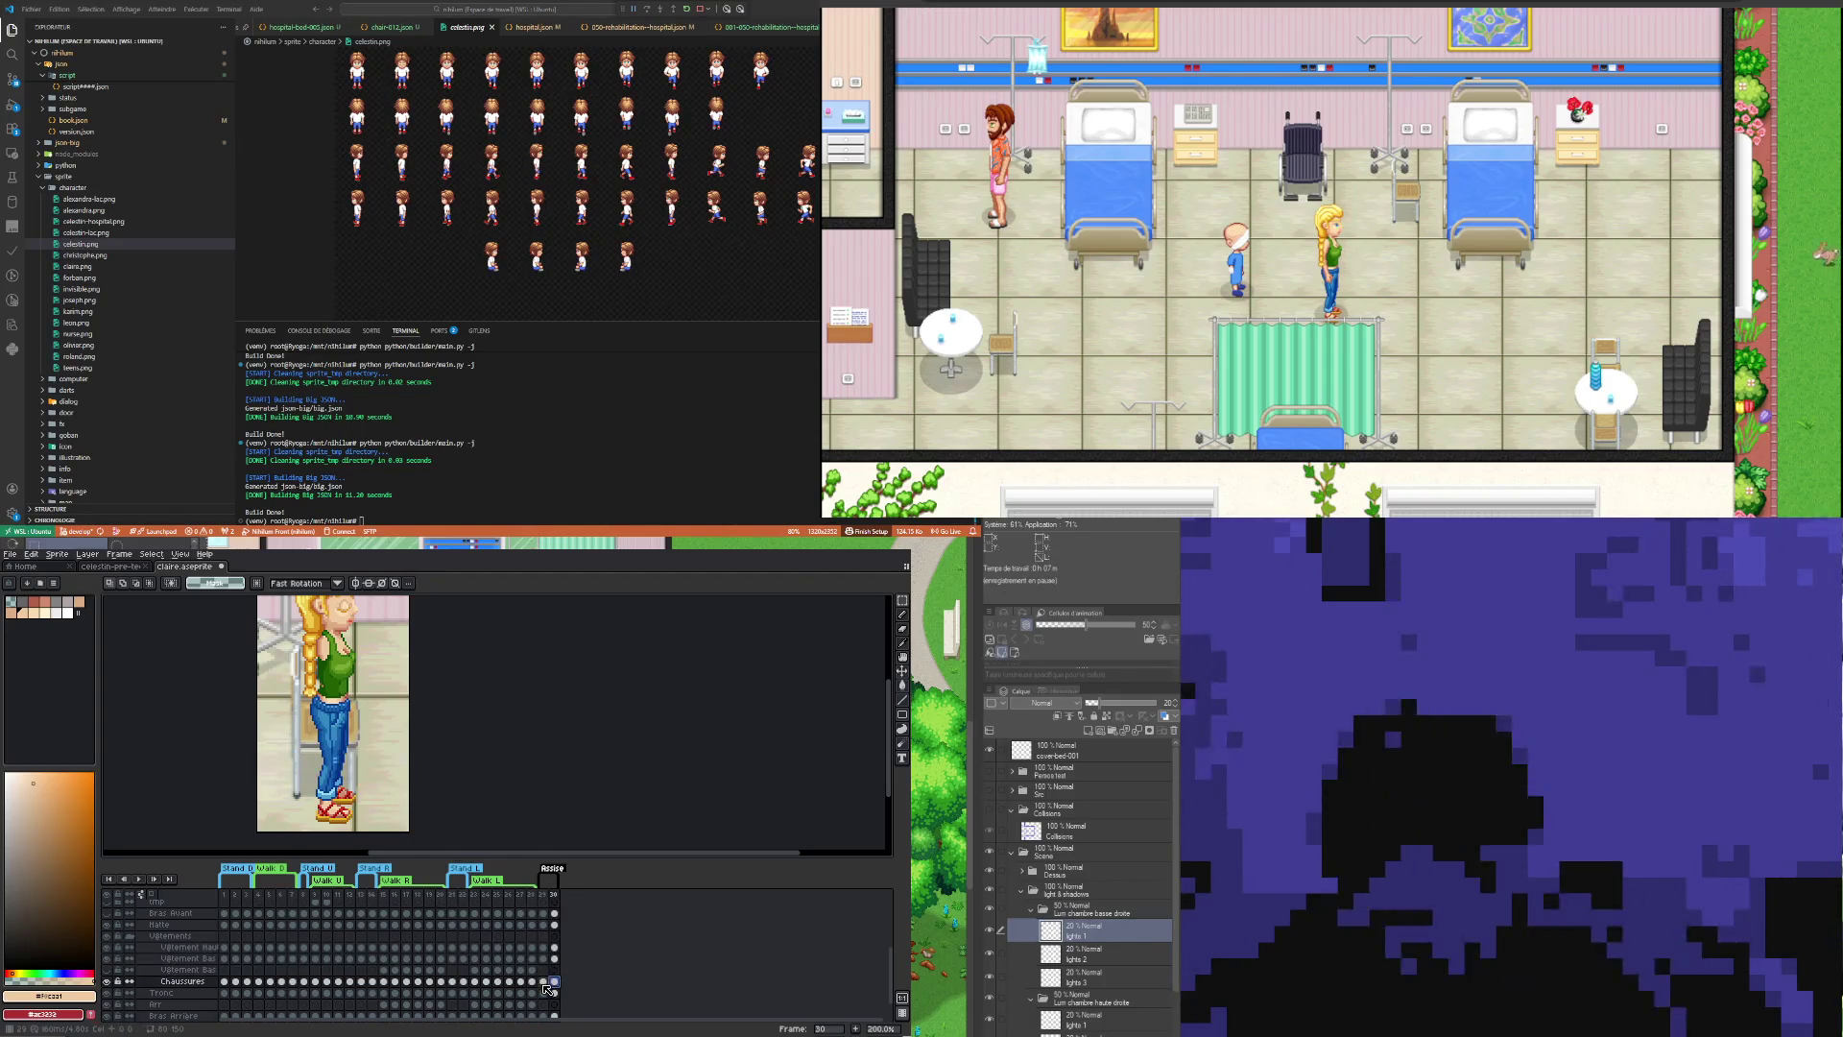
{"action": "left_click", "coordinate": [544, 981]}
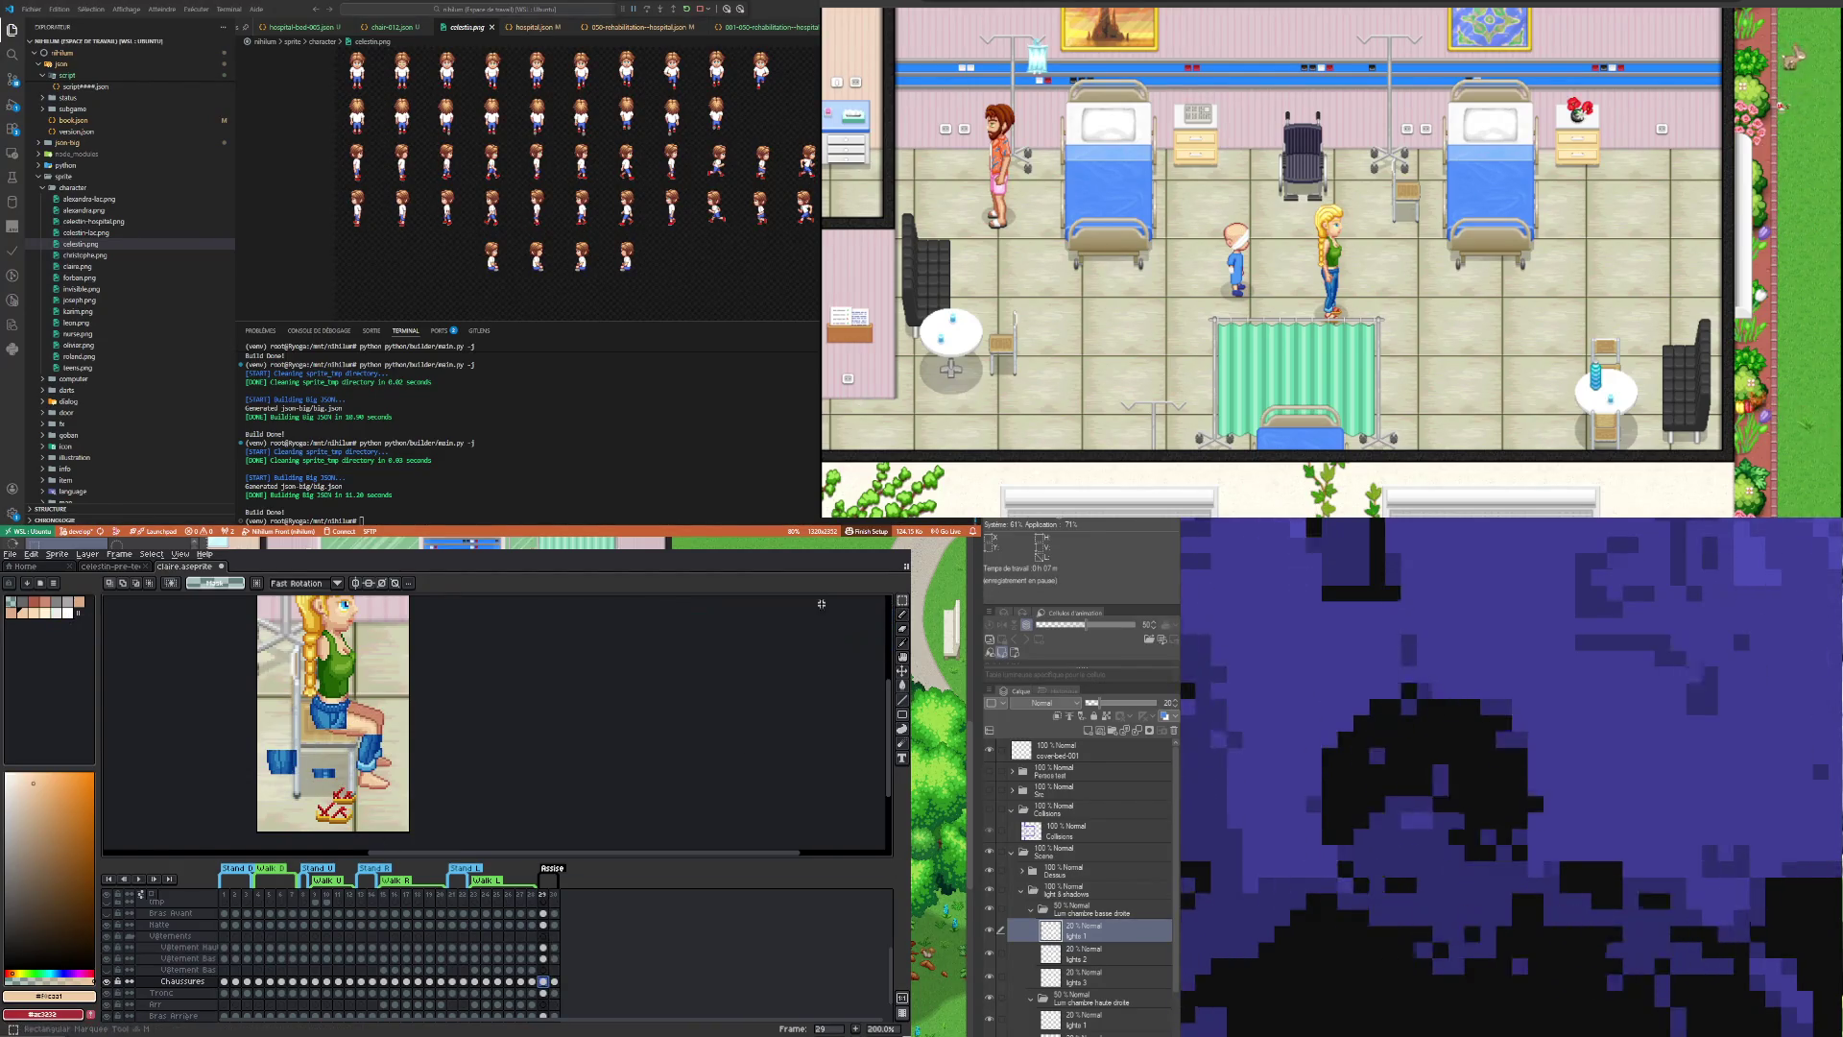
{"action": "mouse_move", "coordinate": [303, 782]}
{"action": "left_mouse_down"}
{"action": "mouse_move", "coordinate": [375, 828]}
{"action": "mouse_move", "coordinate": [392, 789]}
{"action": "left_mouse_up"}
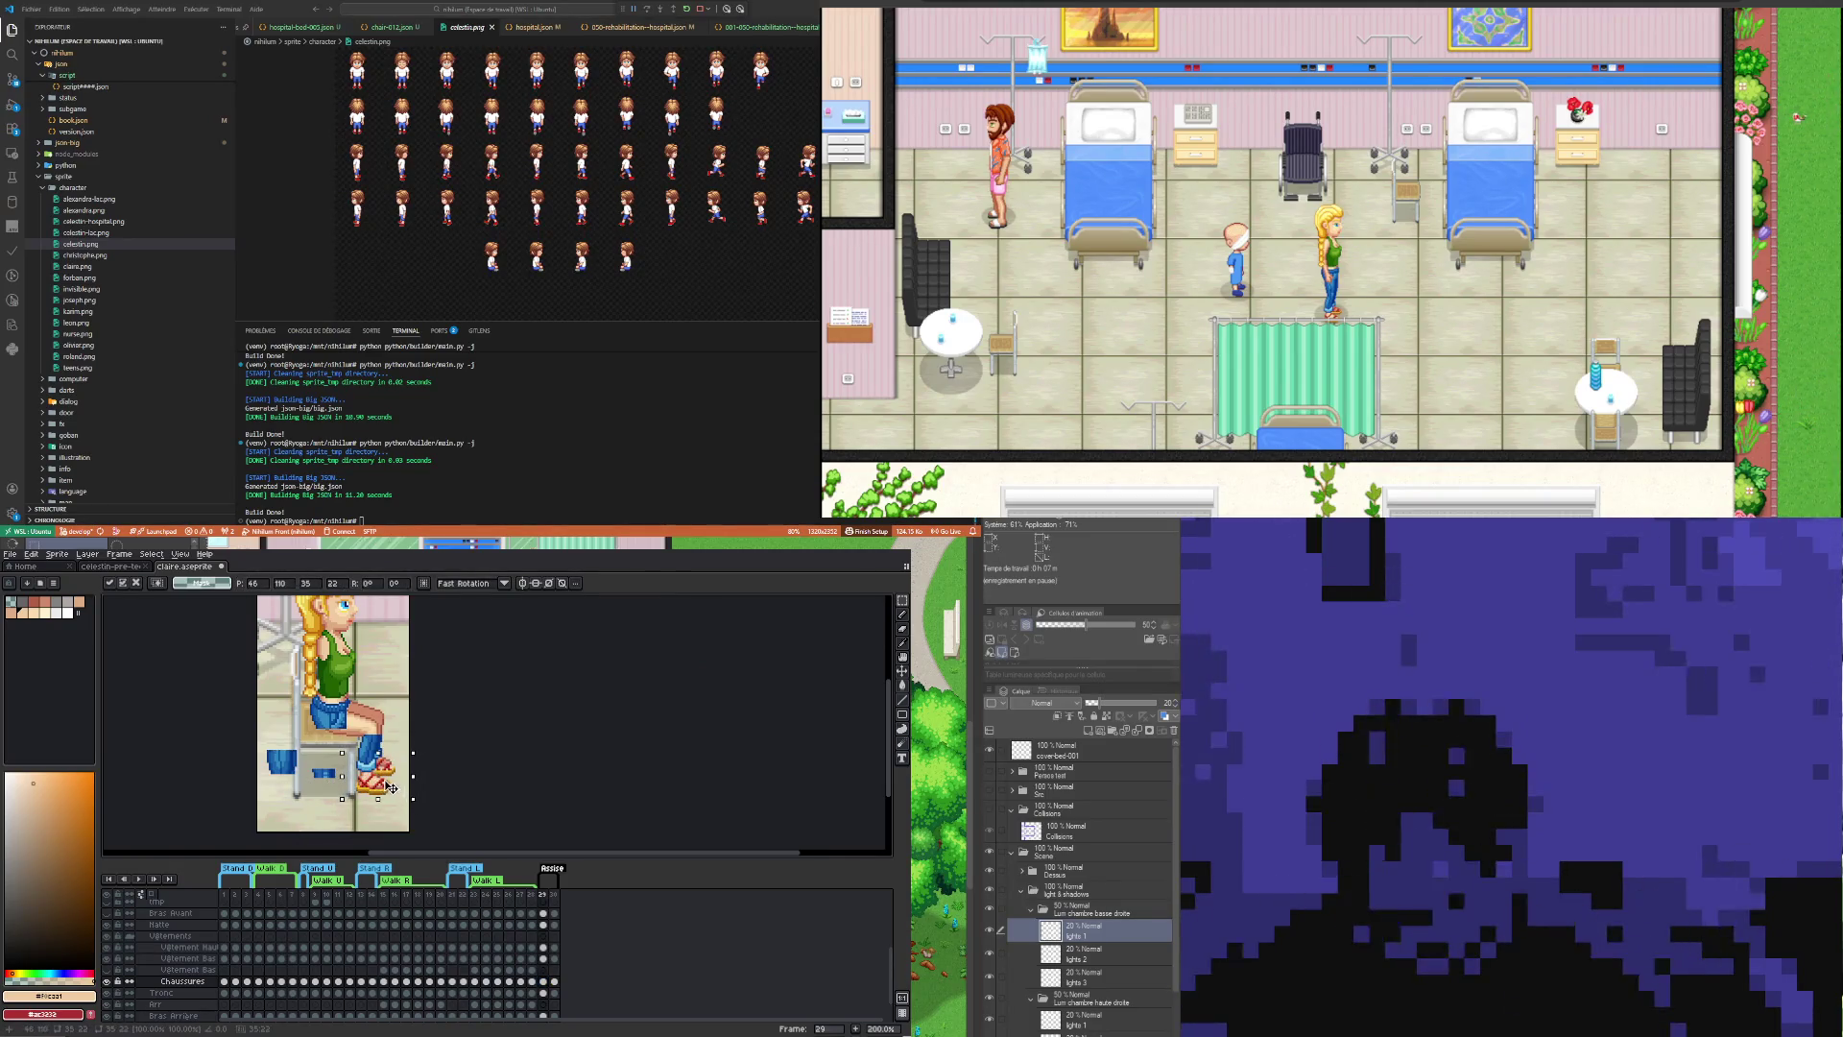
{"action": "left_click", "coordinate": [555, 982]}
{"action": "key", "text": "comma"}
{"action": "scroll", "coordinate": [398, 739], "scroll_direction": "up", "scroll_amount": 4}
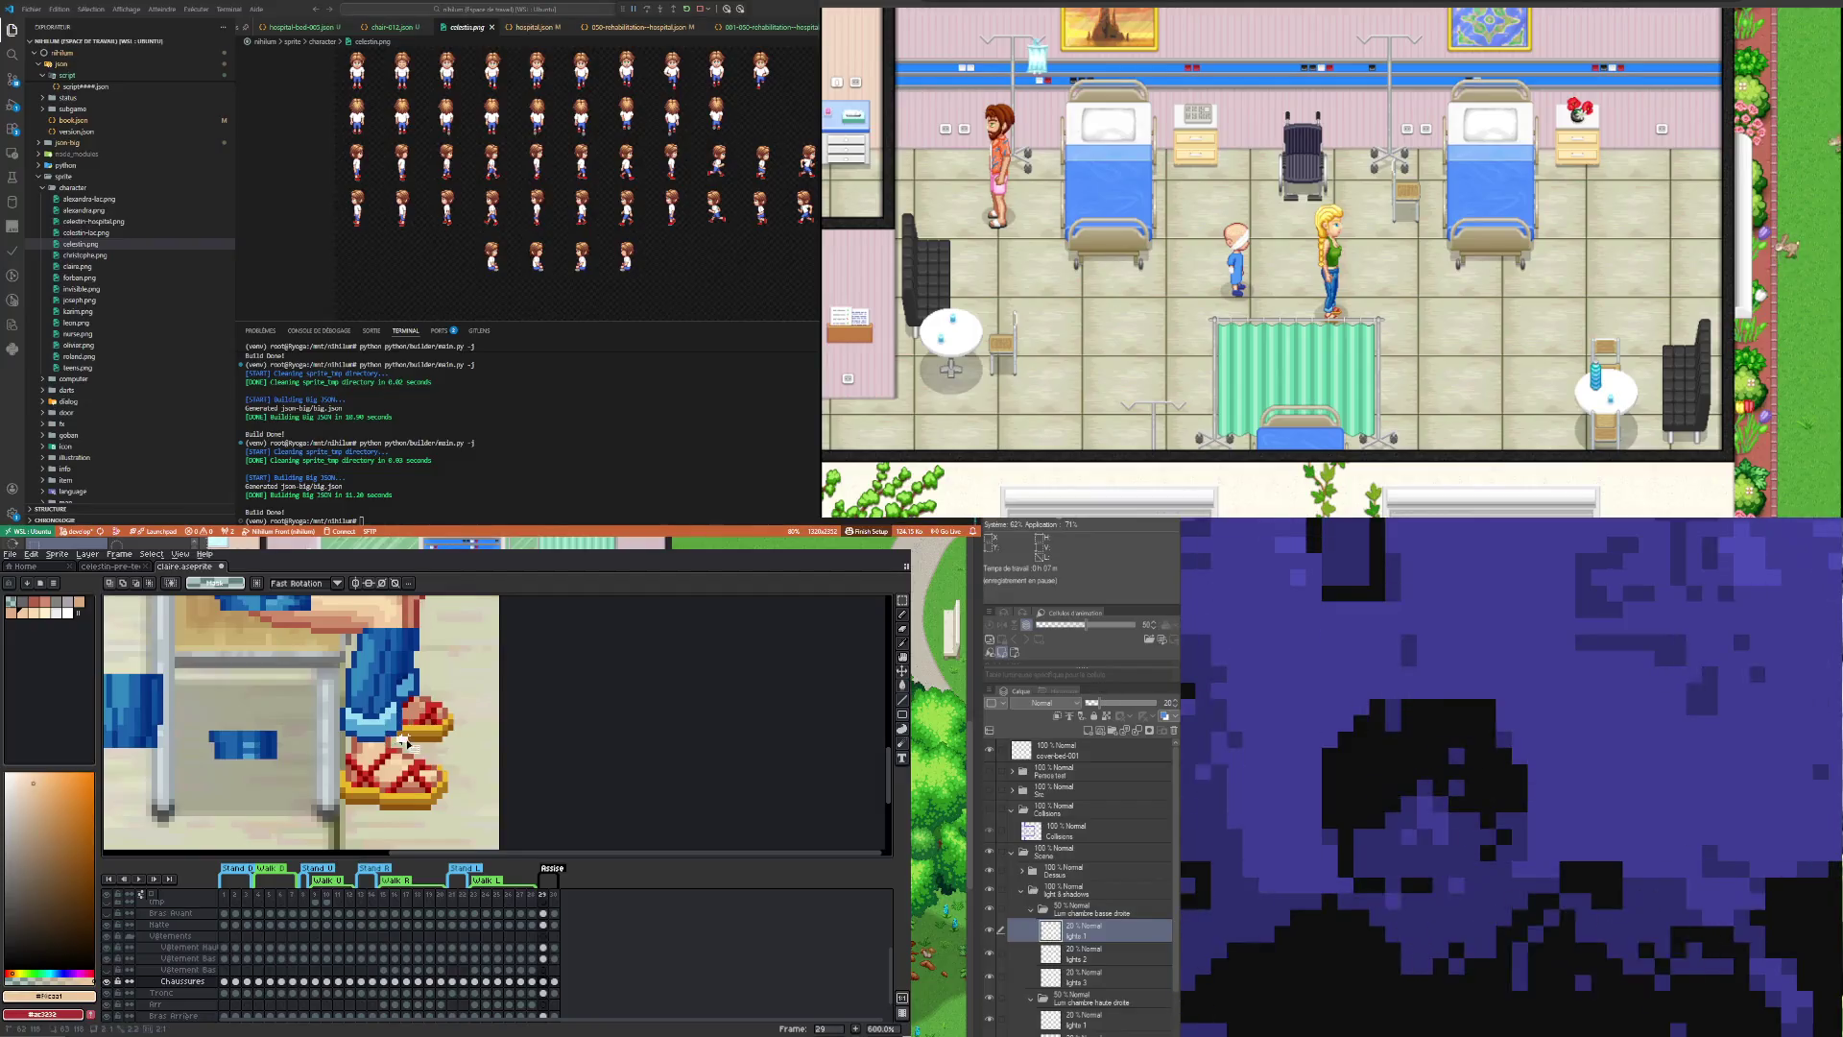
{"action": "left_click_drag", "start_coordinate": [402, 739], "coordinate": [388, 742]}
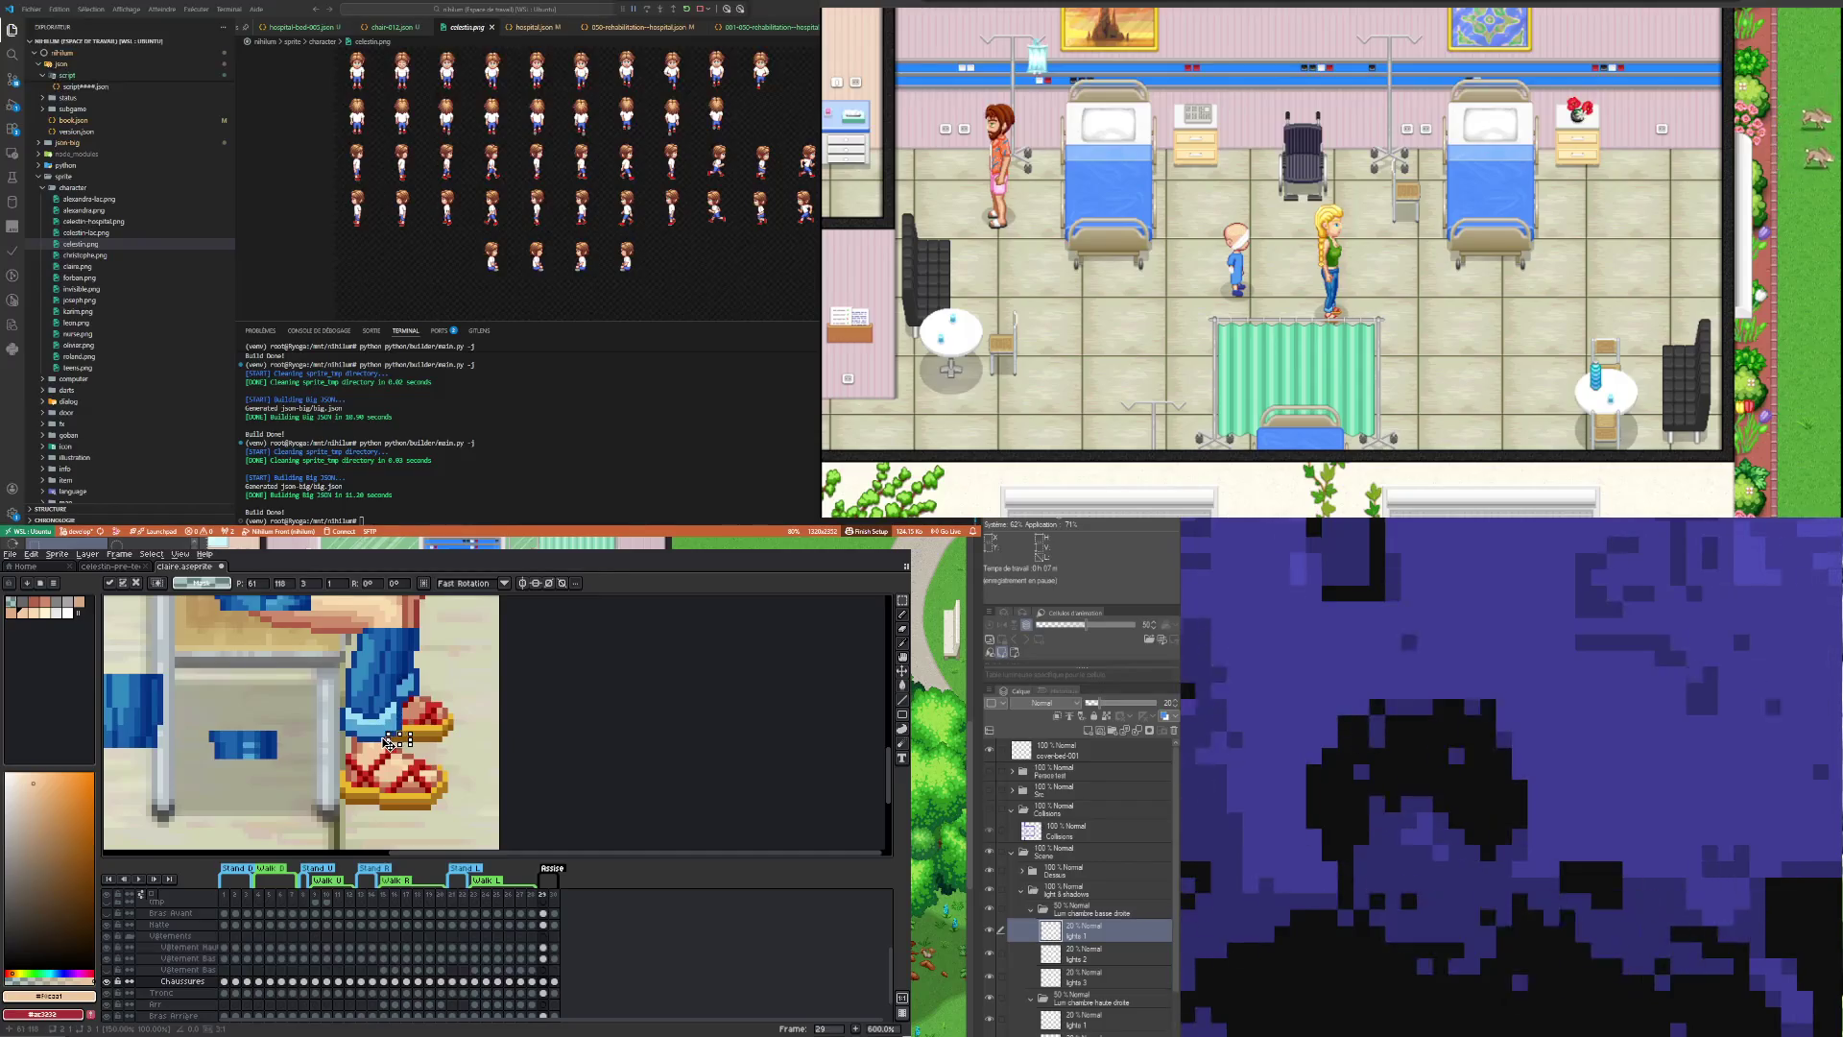
{"action": "key", "text": "ctrl+d"}
{"action": "scroll", "coordinate": [440, 758], "scroll_direction": "down", "scroll_amount": 2}
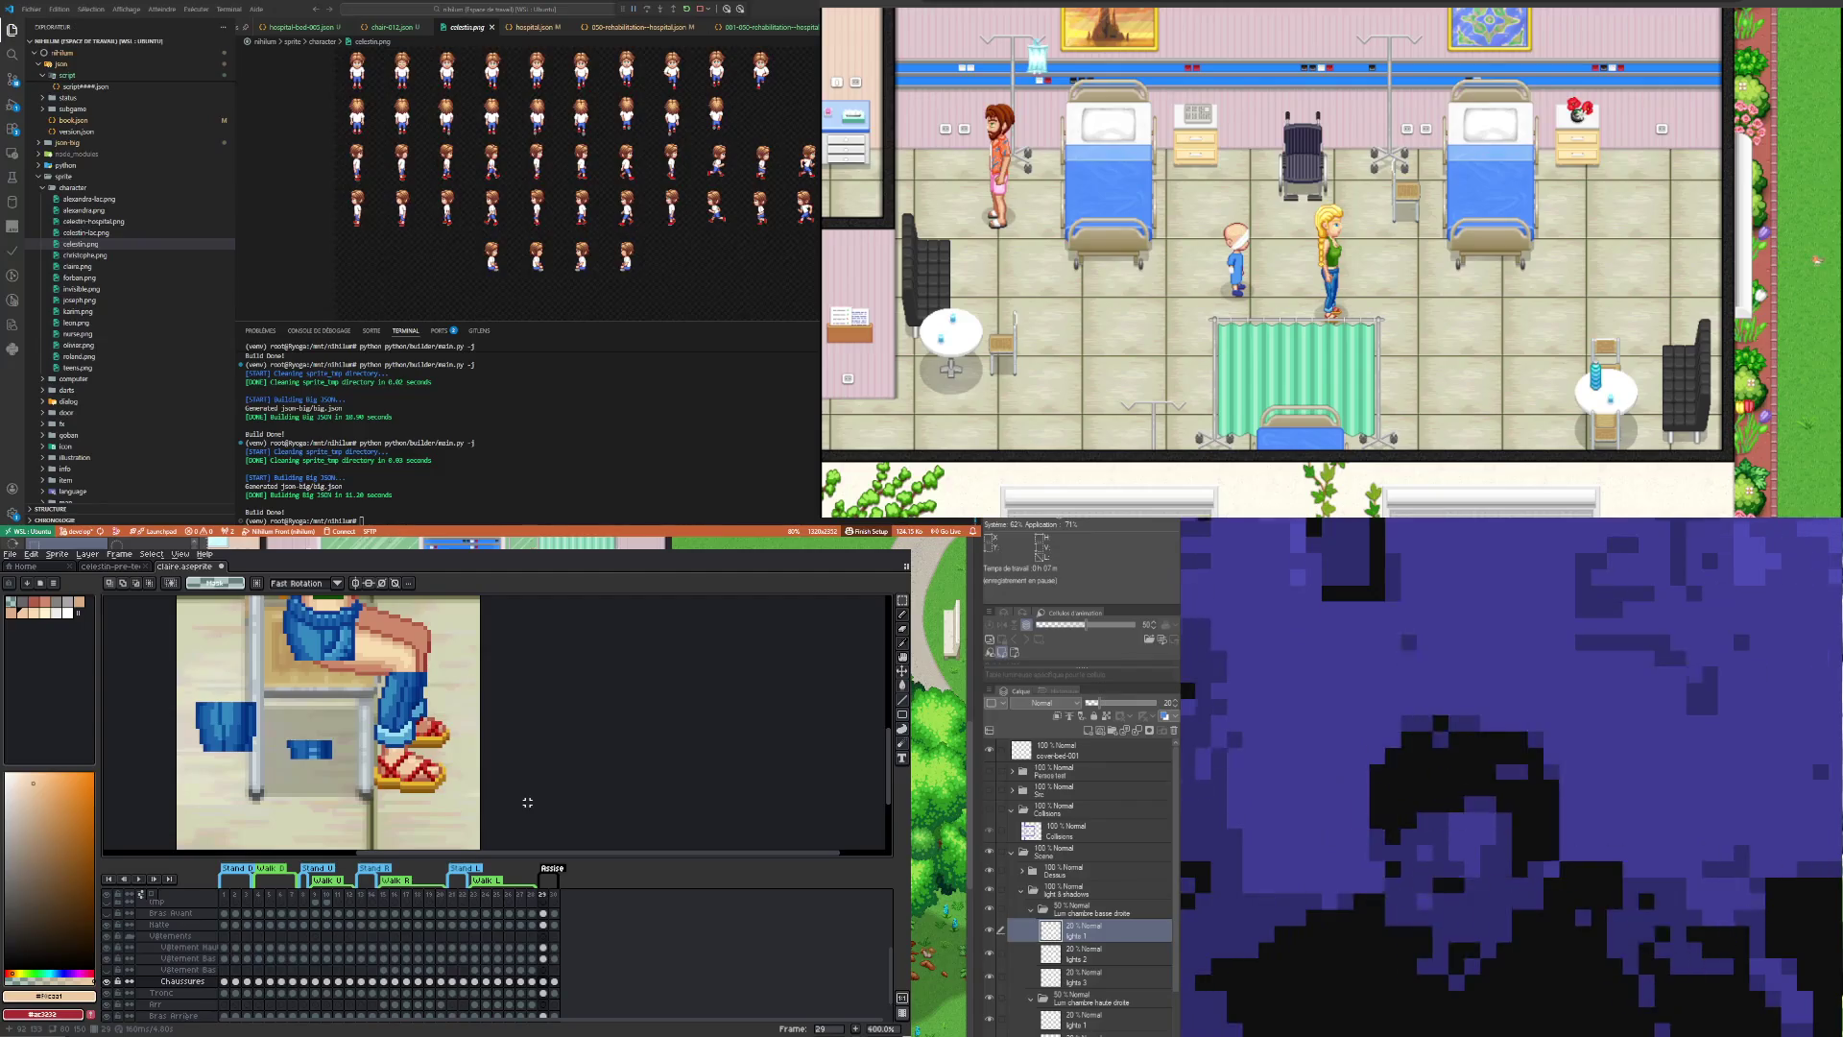
{"action": "scroll", "coordinate": [527, 802], "scroll_direction": "down", "scroll_amount": 1}
{"action": "scroll", "coordinate": [351, 744], "scroll_direction": "down", "scroll_amount": 1}
{"action": "scroll", "coordinate": [352, 743], "scroll_direction": "up", "scroll_amount": 2}
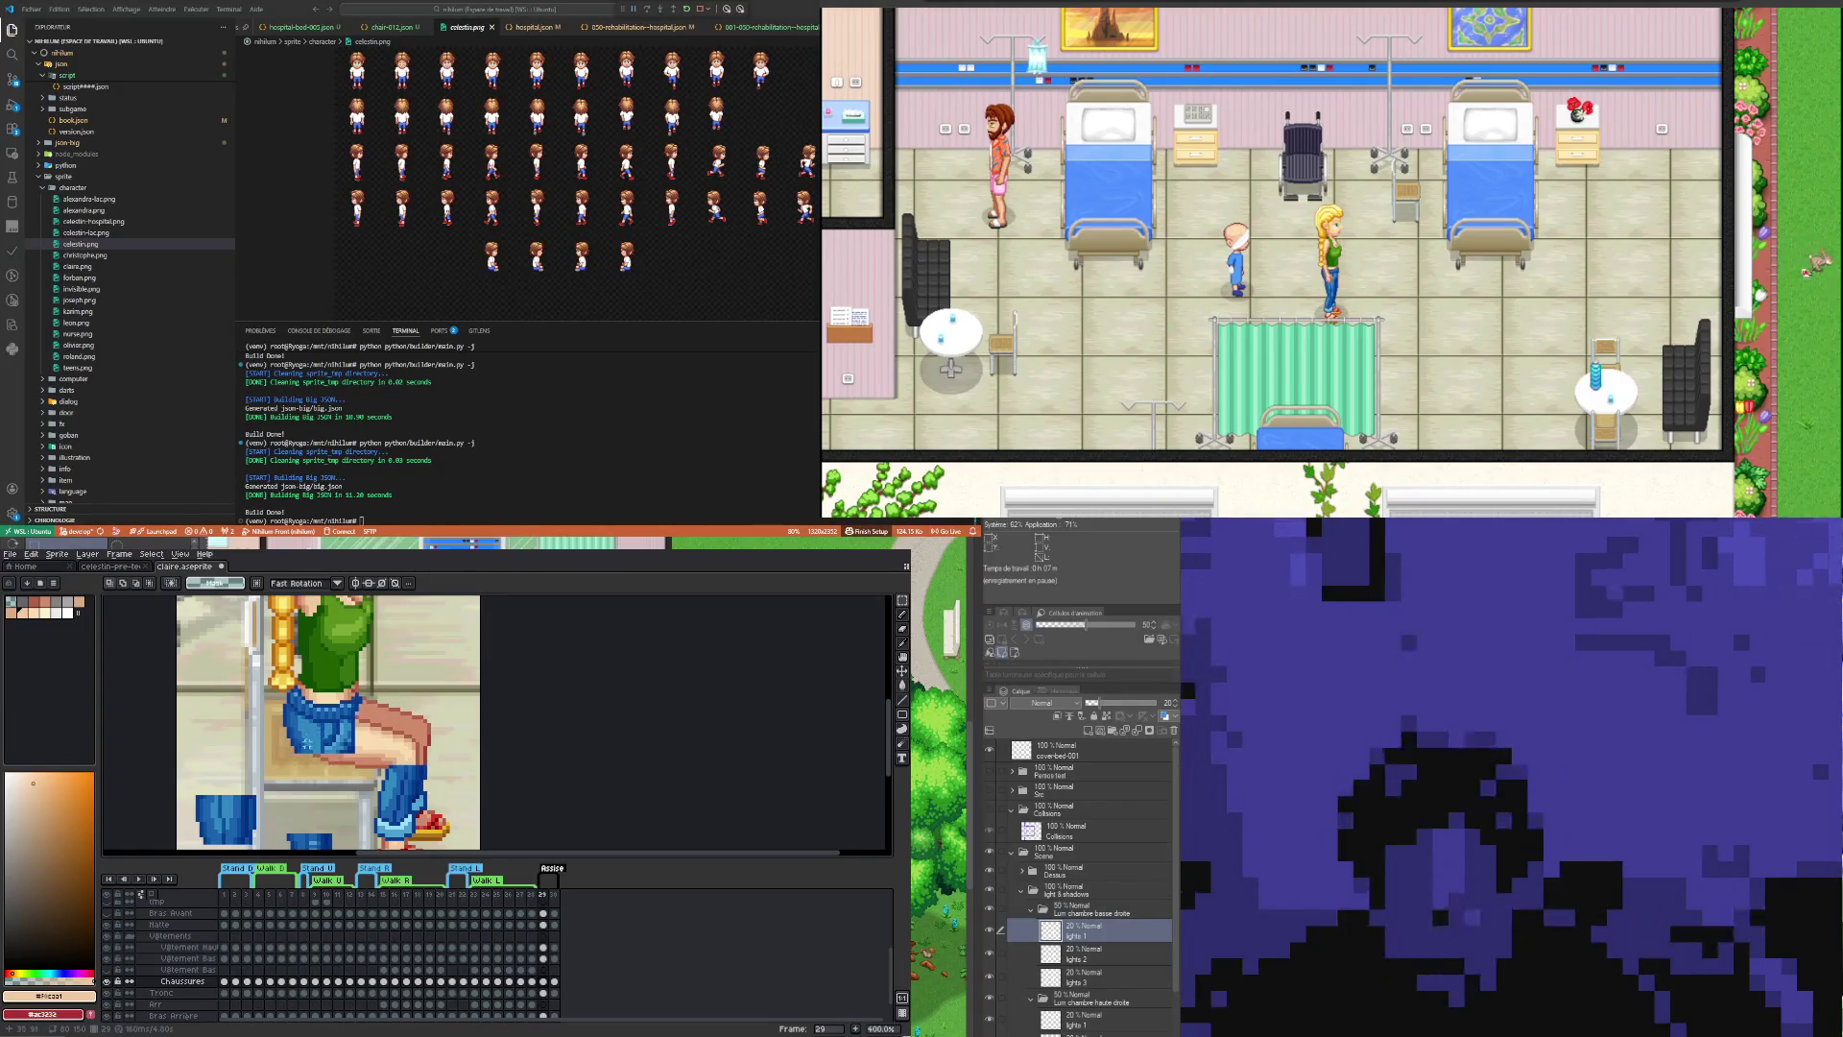
{"action": "scroll", "coordinate": [306, 744], "scroll_direction": "down", "scroll_amount": 1}
{"action": "scroll", "coordinate": [288, 790], "scroll_direction": "up", "scroll_amount": 1}
{"action": "scroll", "coordinate": [240, 798], "scroll_direction": "down", "scroll_amount": 2}
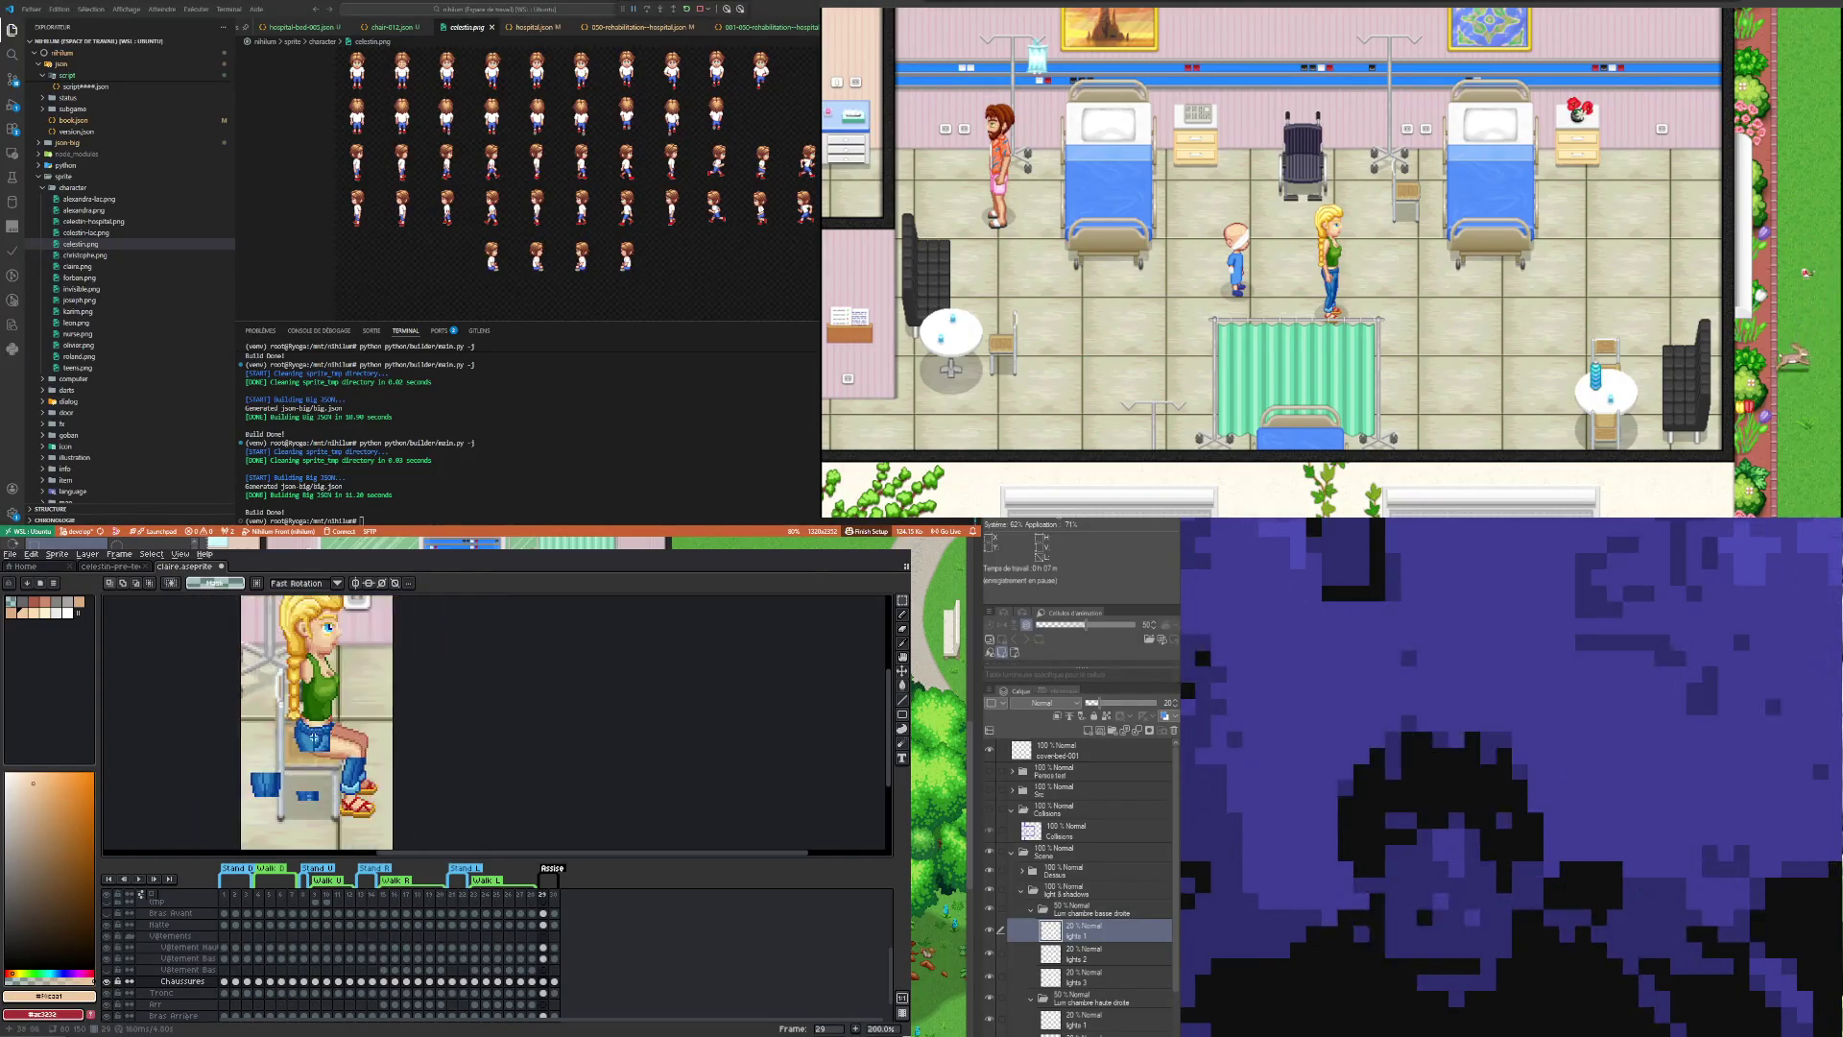
Step: Paste the copied patch and commit it over the loose blue piece
{"action": "scroll", "coordinate": [193, 808], "scroll_direction": "up", "scroll_amount": 2}
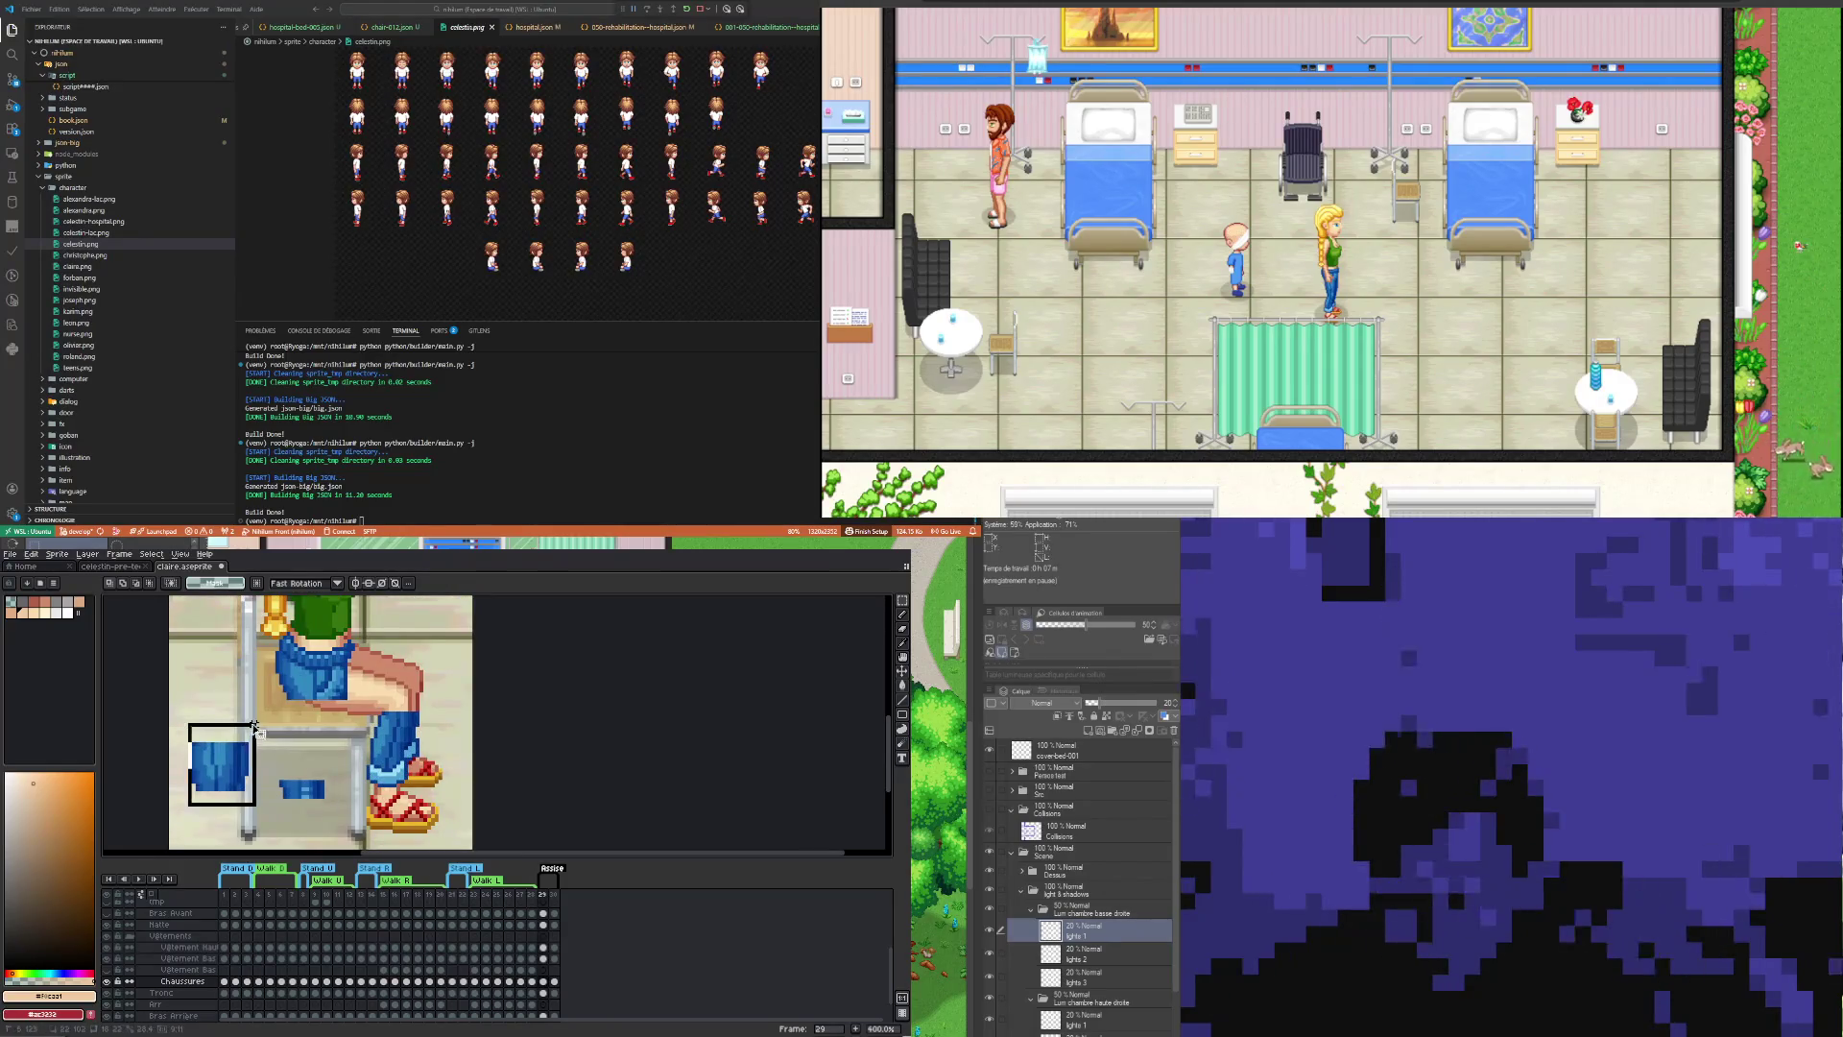
{"action": "key", "text": "ctrl+v"}
{"action": "left_click_drag", "start_coordinate": [305, 722], "coordinate": [219, 774]}
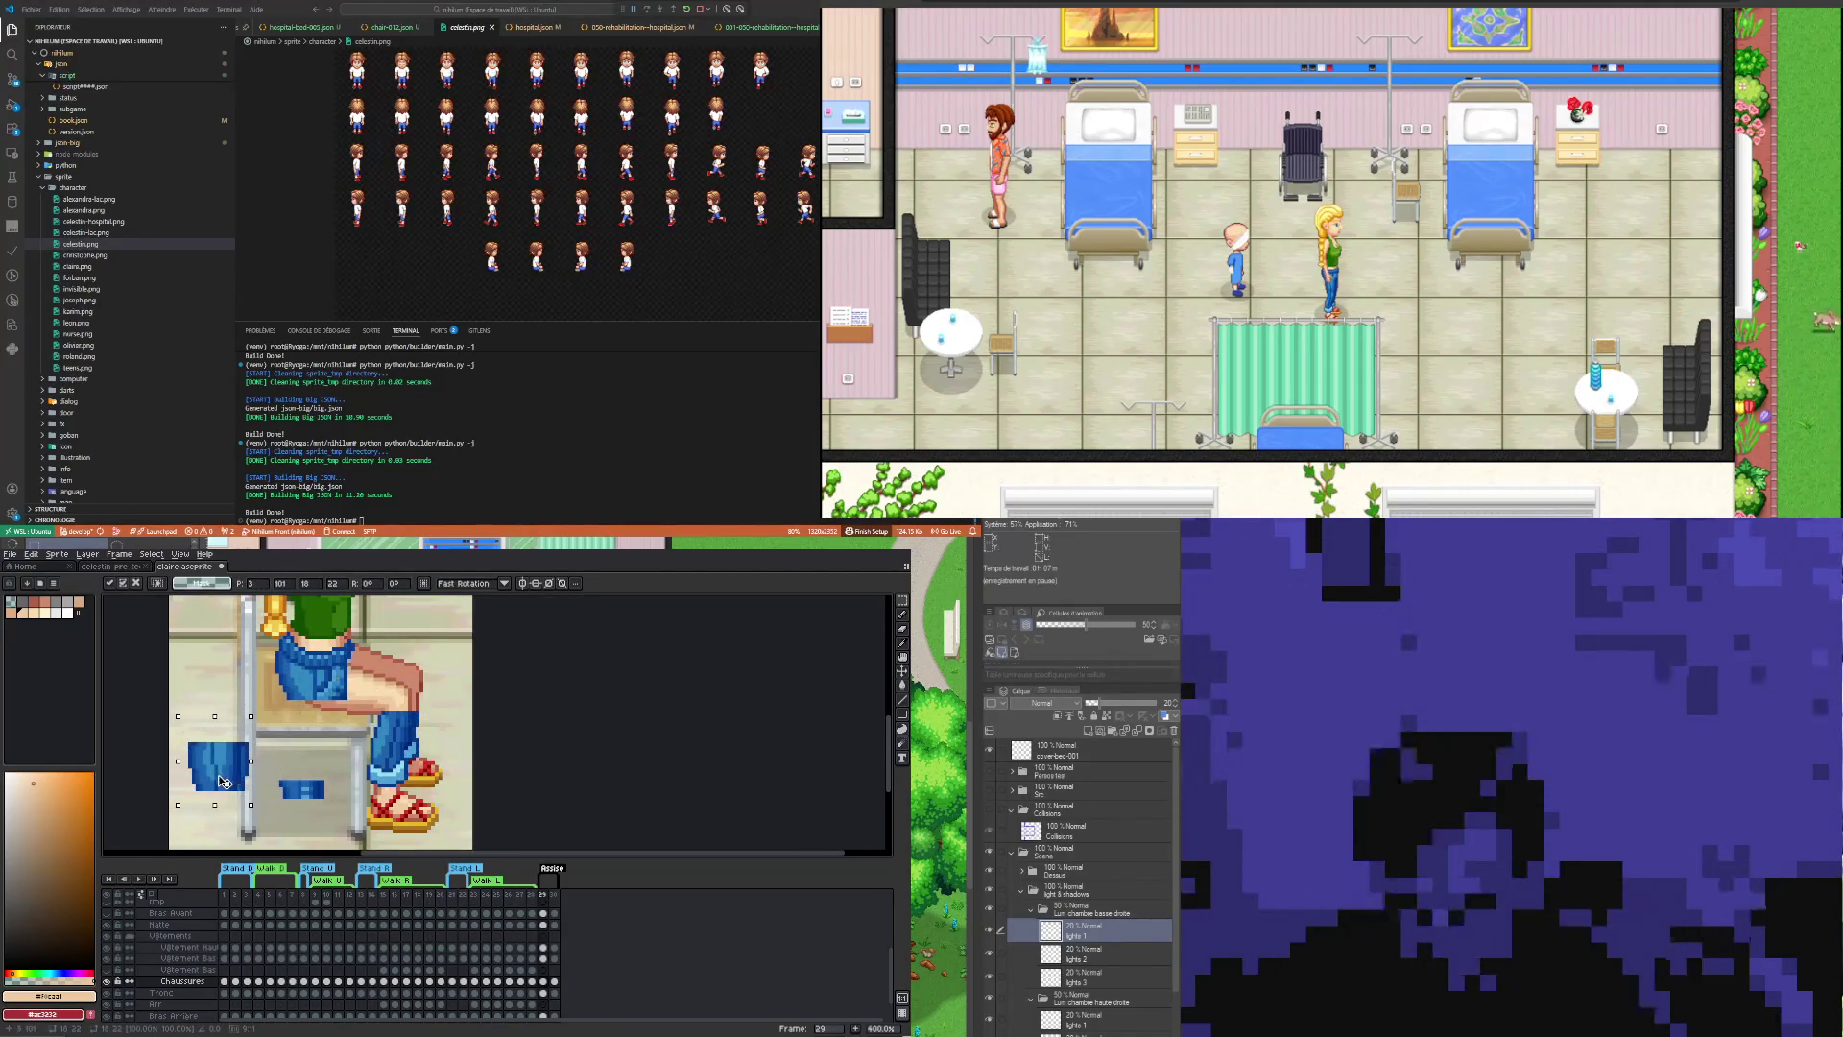
{"action": "left_click", "coordinate": [292, 730]}
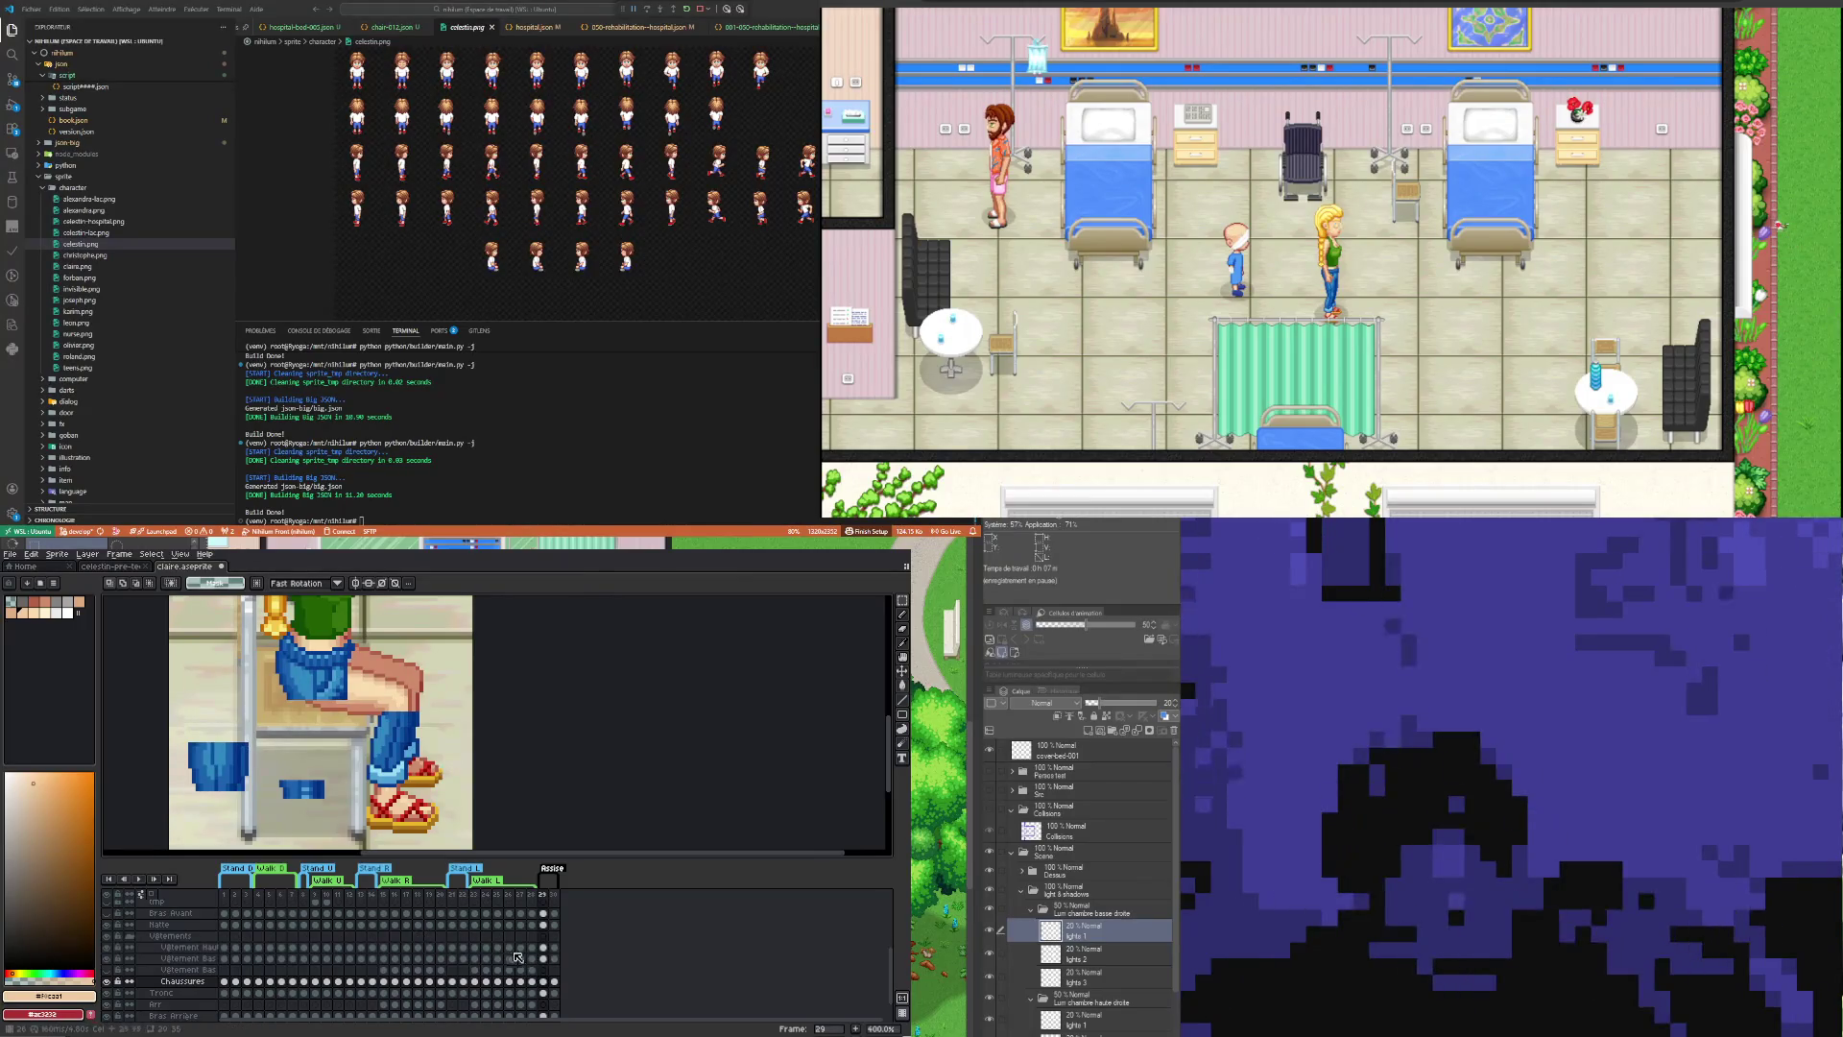
Step: On Vêtement Bas, rotate the loose blue jeans piece 90° and set it onto the lap
{"action": "left_click", "coordinate": [543, 958]}
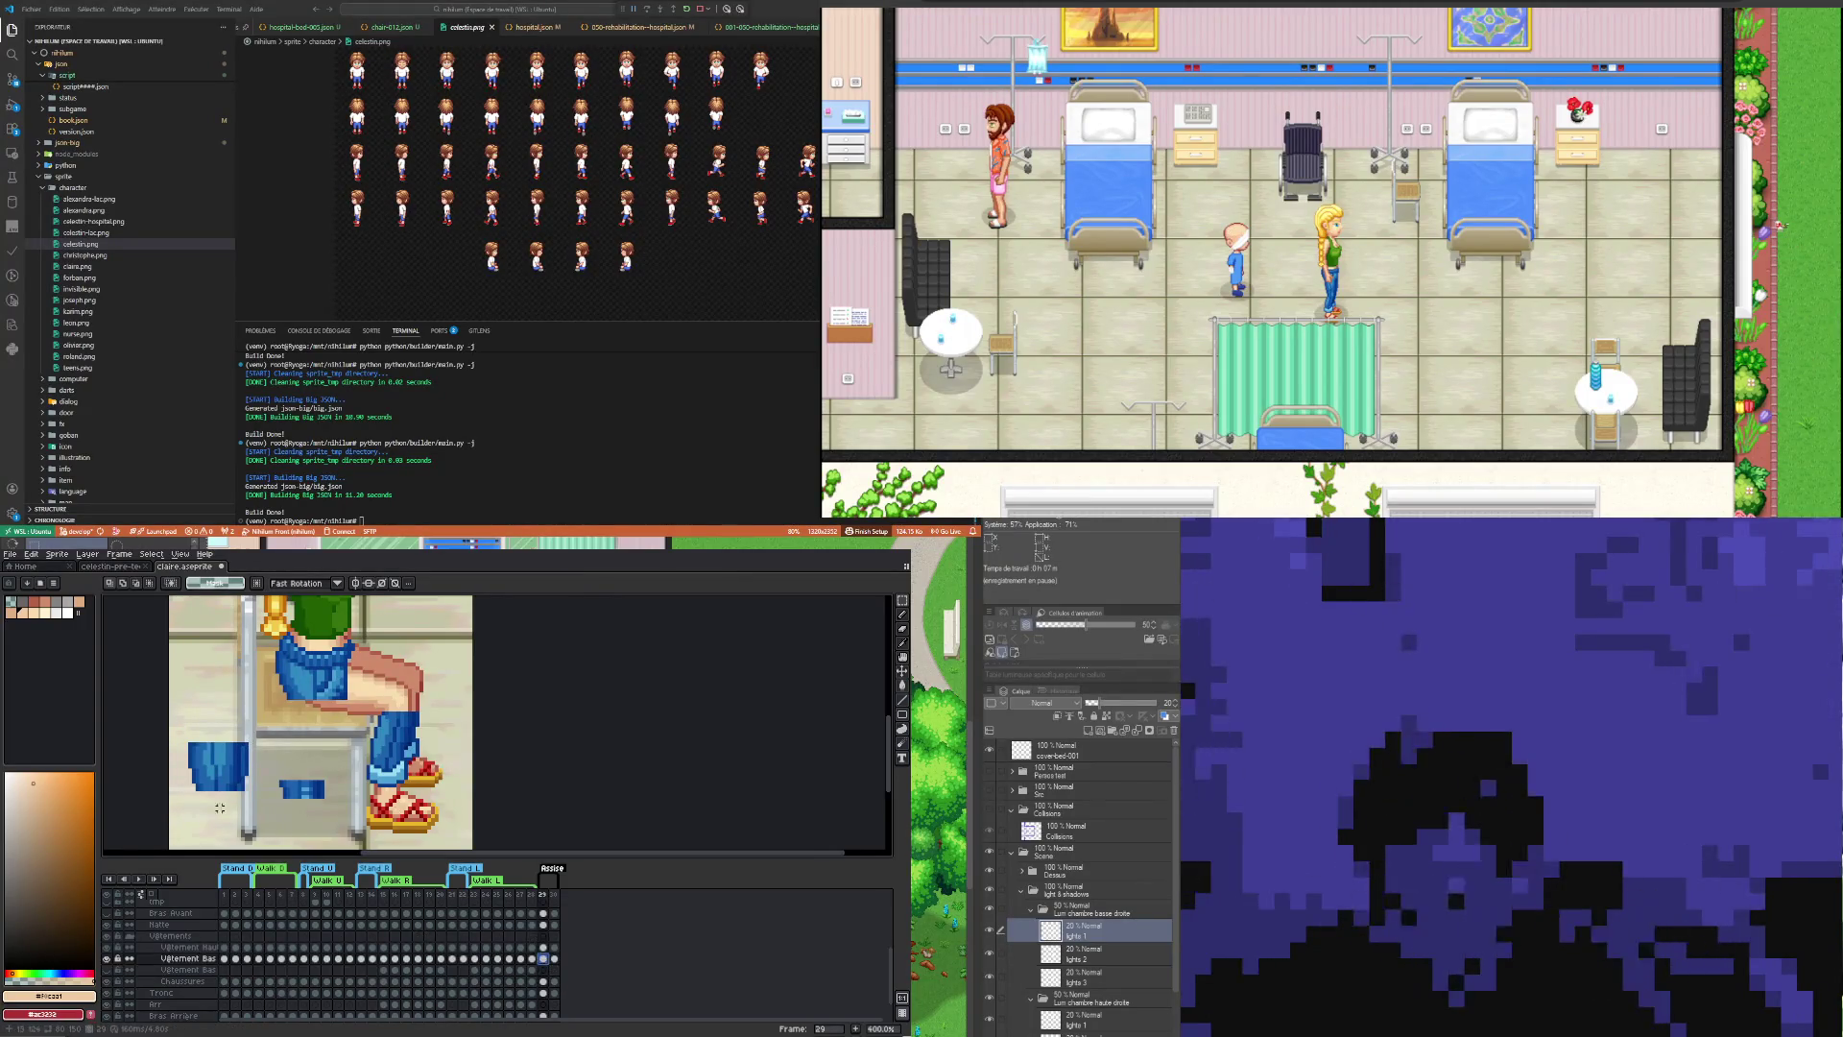
{"action": "mouse_move", "coordinate": [185, 808]}
{"action": "left_mouse_down"}
{"action": "mouse_move", "coordinate": [254, 732]}
{"action": "mouse_move", "coordinate": [441, 624]}
{"action": "left_mouse_up"}
{"action": "scroll", "coordinate": [335, 756], "scroll_direction": "down", "scroll_amount": 2}
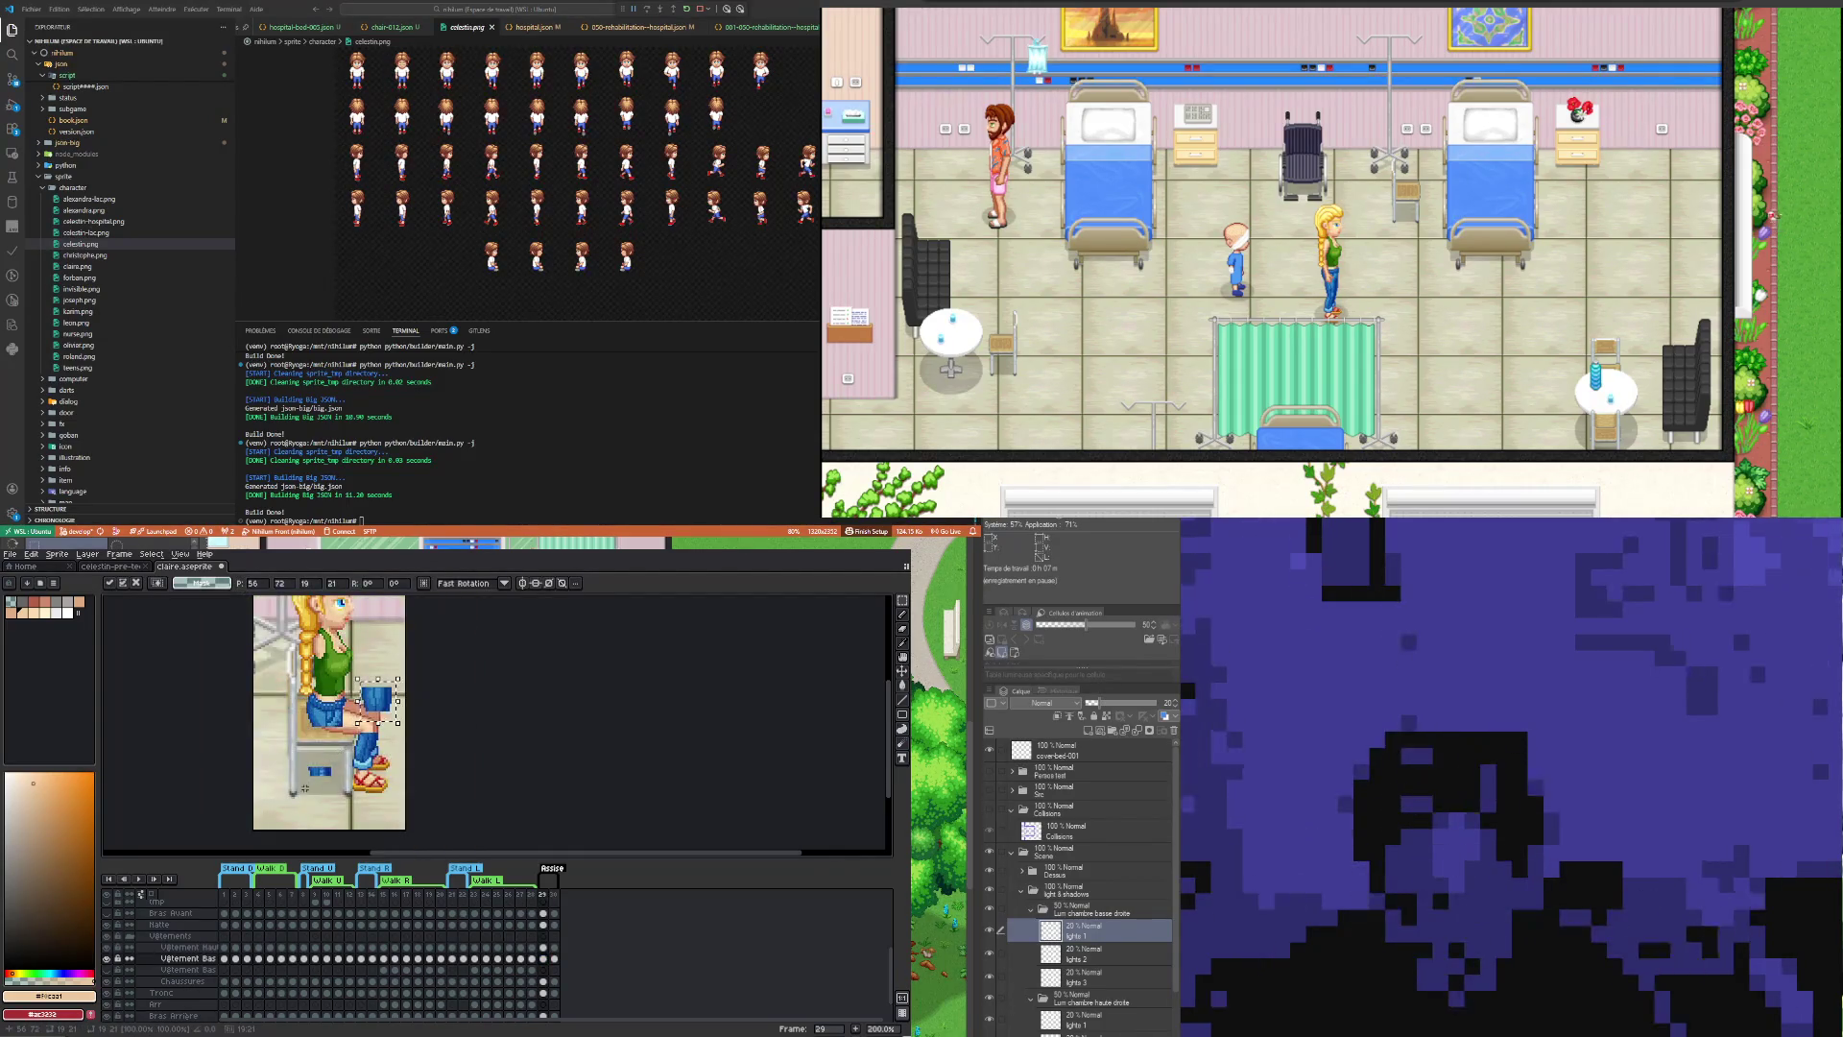
{"action": "scroll", "coordinate": [375, 656], "scroll_direction": "up", "scroll_amount": 2}
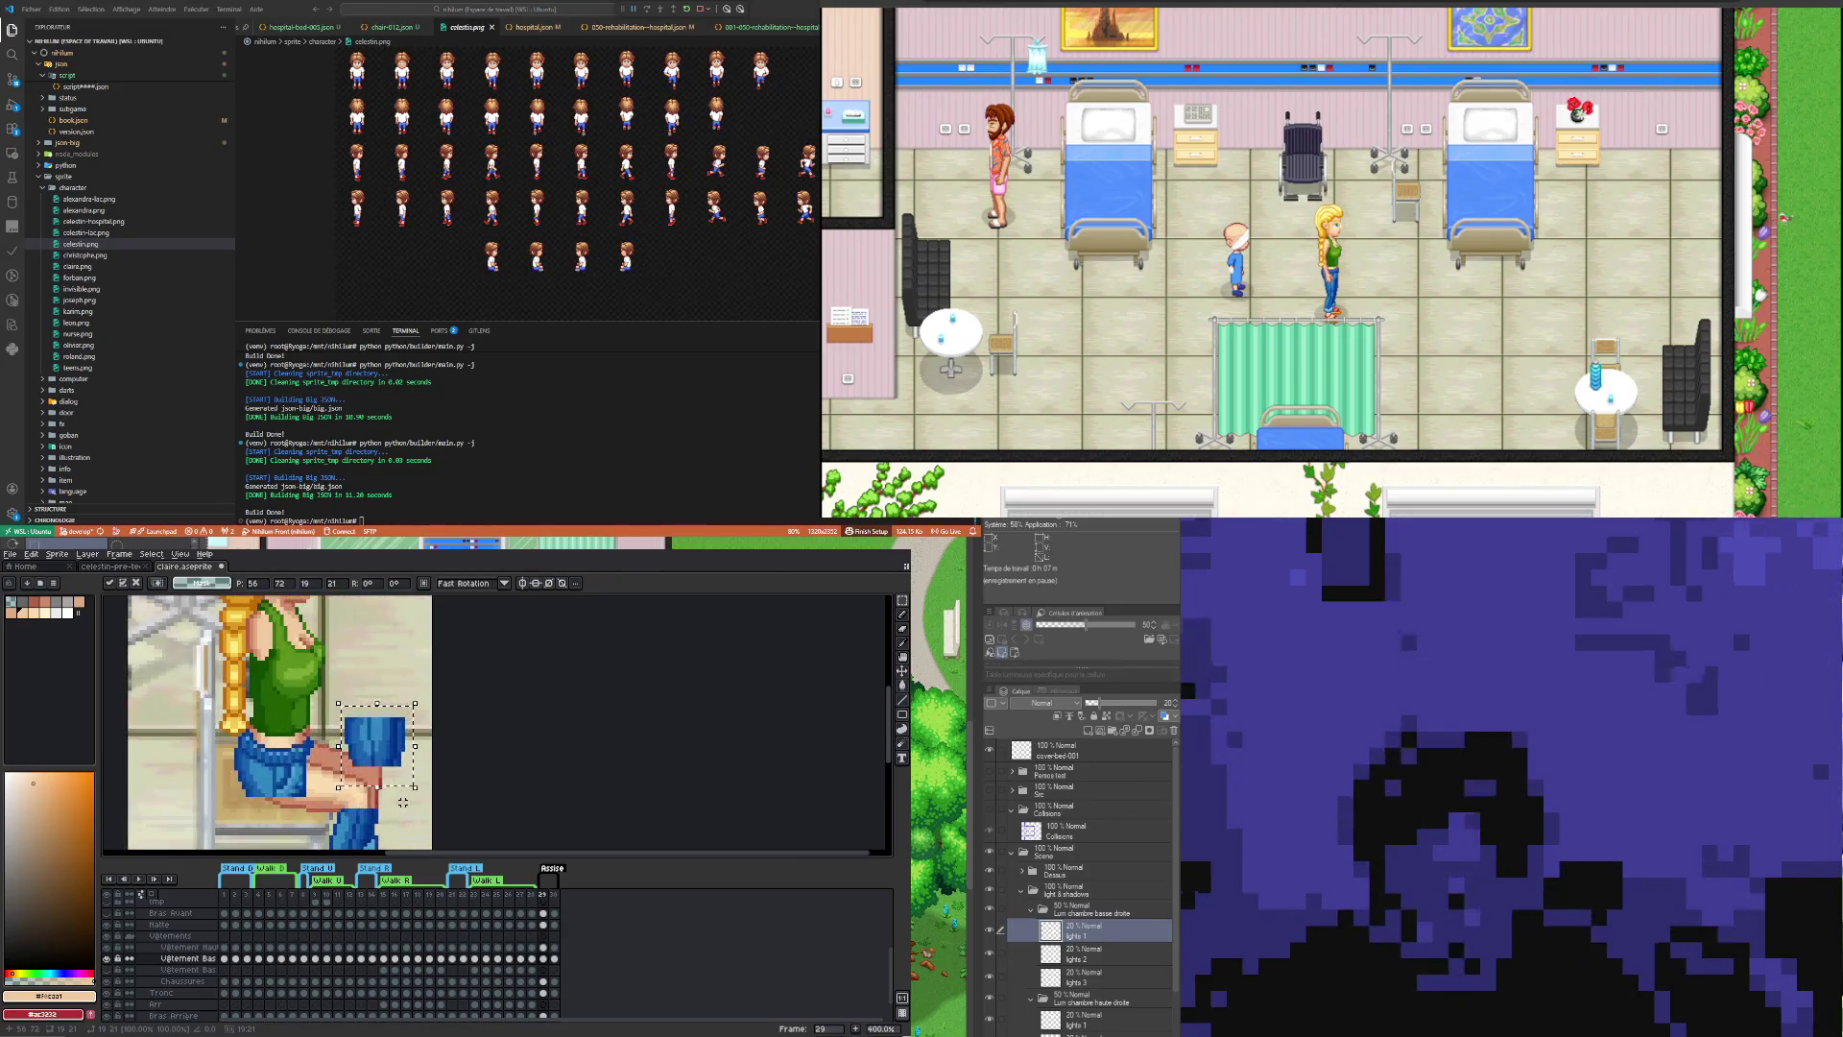
{"action": "left_click_drag", "start_coordinate": [417, 798], "coordinate": [470, 703]}
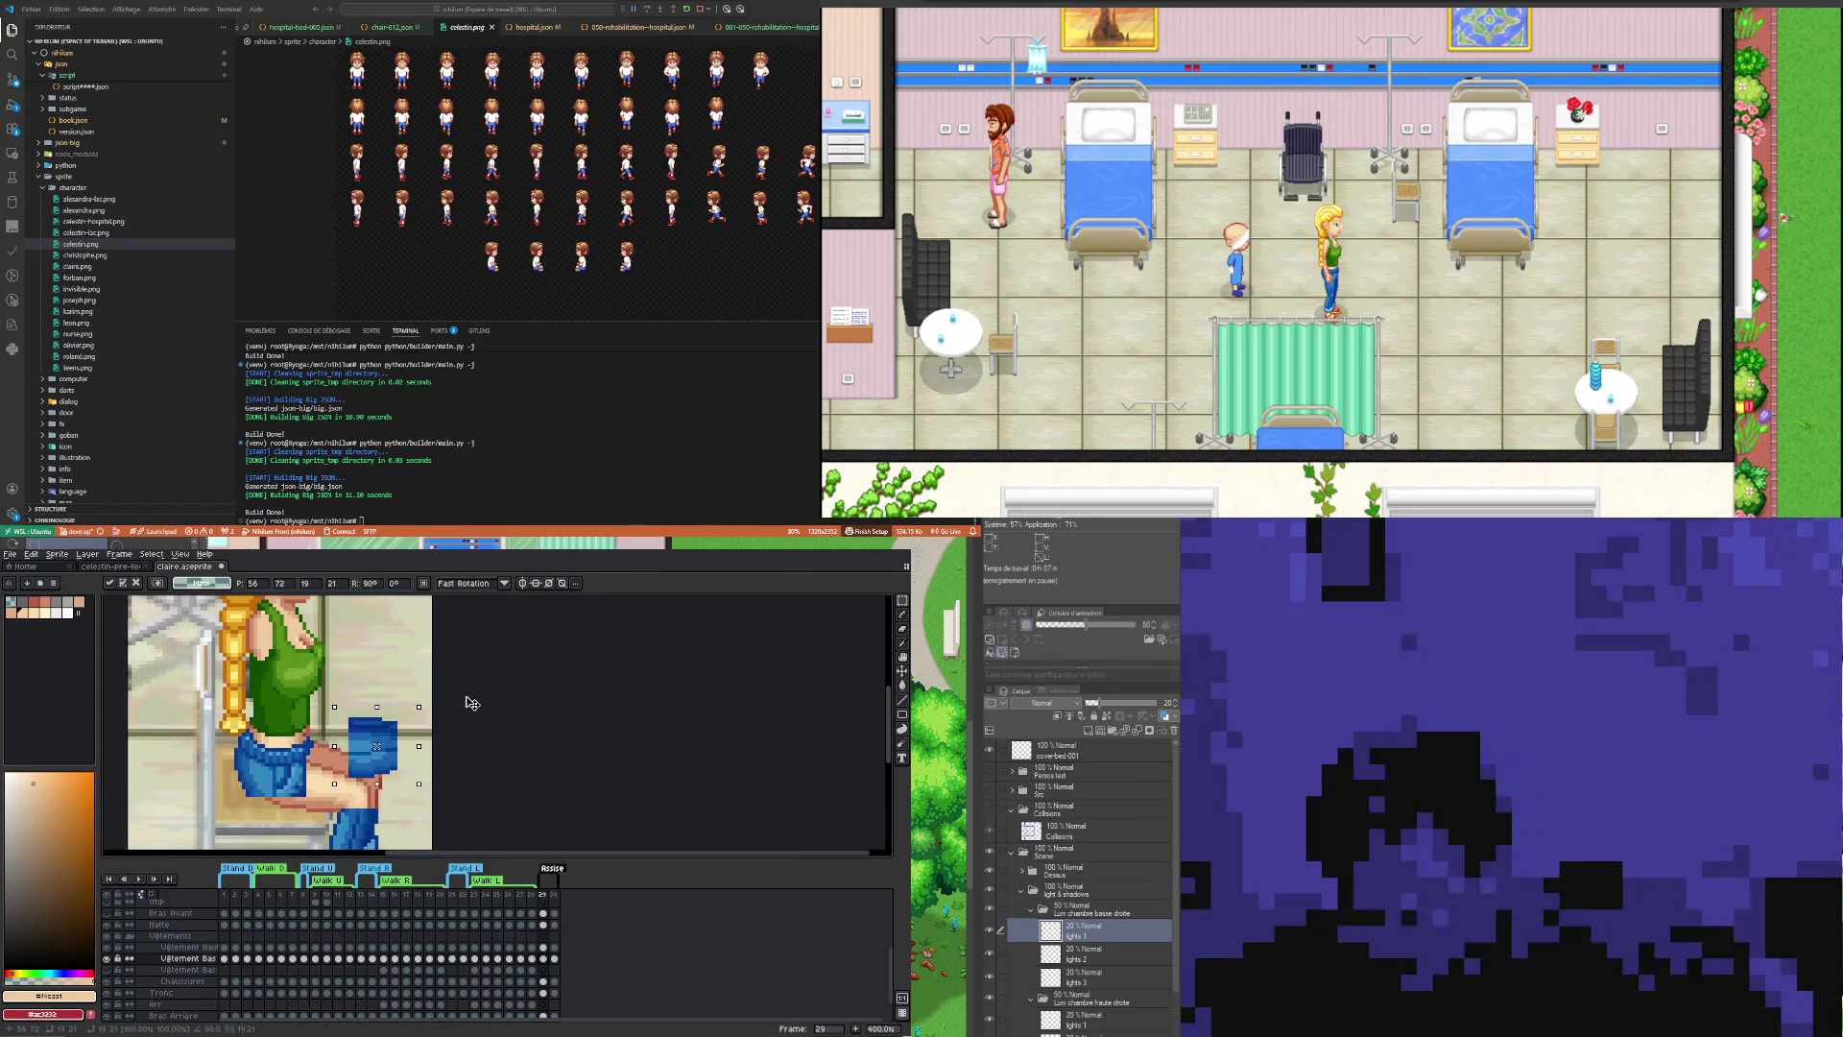
{"action": "mouse_move", "coordinate": [405, 753]}
{"action": "left_mouse_down"}
{"action": "mouse_move", "coordinate": [351, 773]}
{"action": "mouse_move", "coordinate": [395, 790]}
{"action": "mouse_move", "coordinate": [380, 732]}
{"action": "left_mouse_up"}
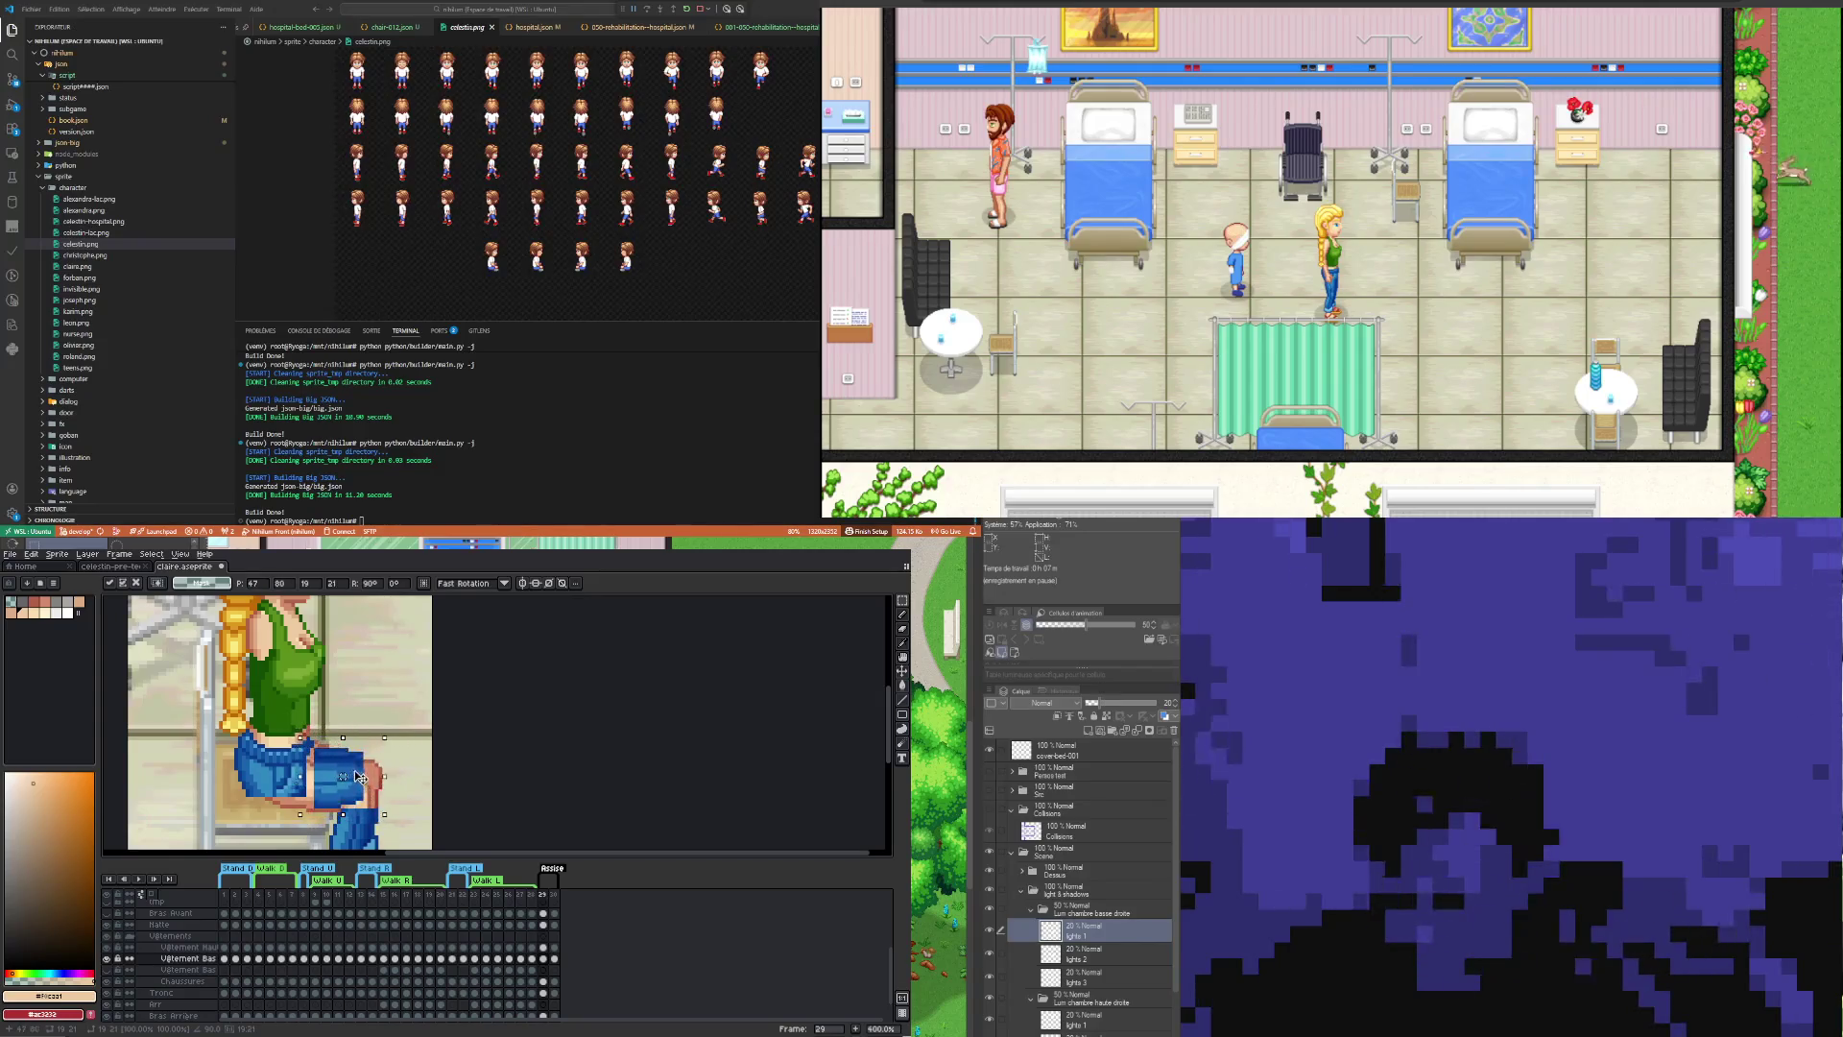
{"action": "key", "text": "Return"}
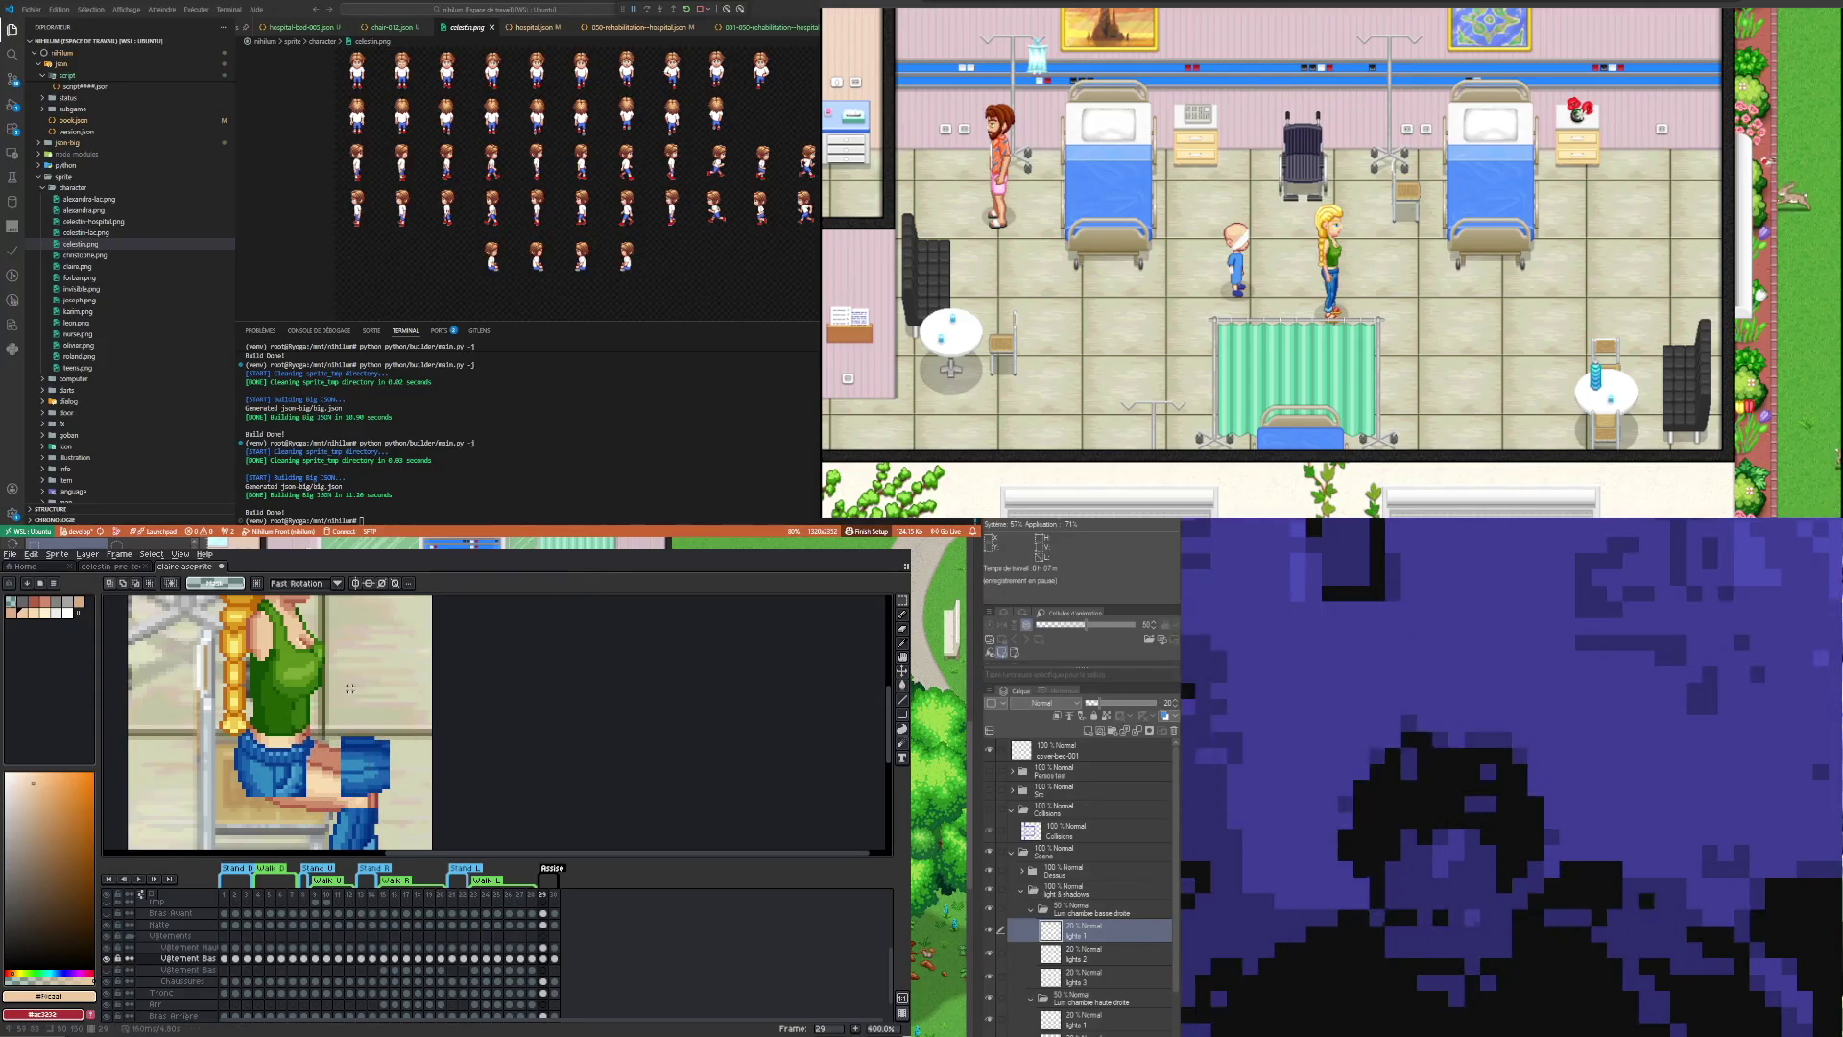
{"action": "left_click_drag", "start_coordinate": [329, 721], "coordinate": [415, 745]}
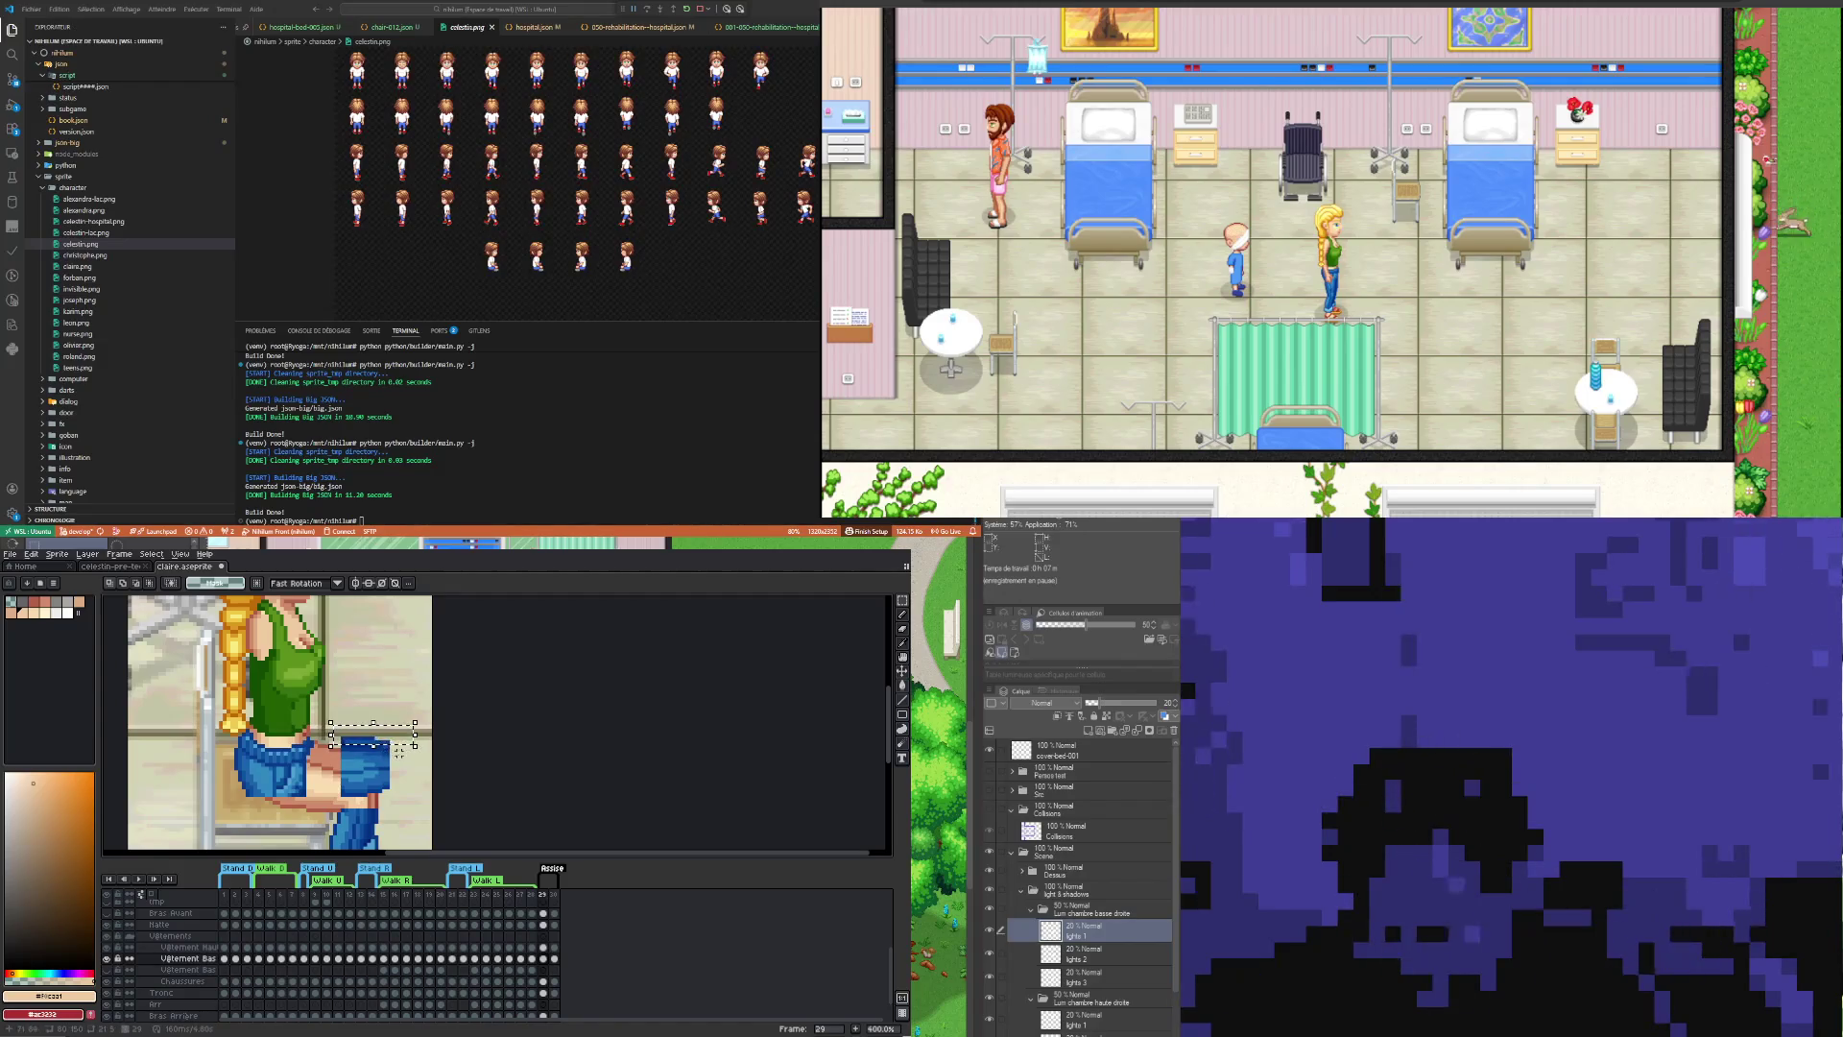
{"action": "mouse_move", "coordinate": [422, 707]}
{"action": "left_mouse_down"}
{"action": "mouse_move", "coordinate": [384, 748]}
{"action": "mouse_move", "coordinate": [403, 707]}
{"action": "left_mouse_up"}
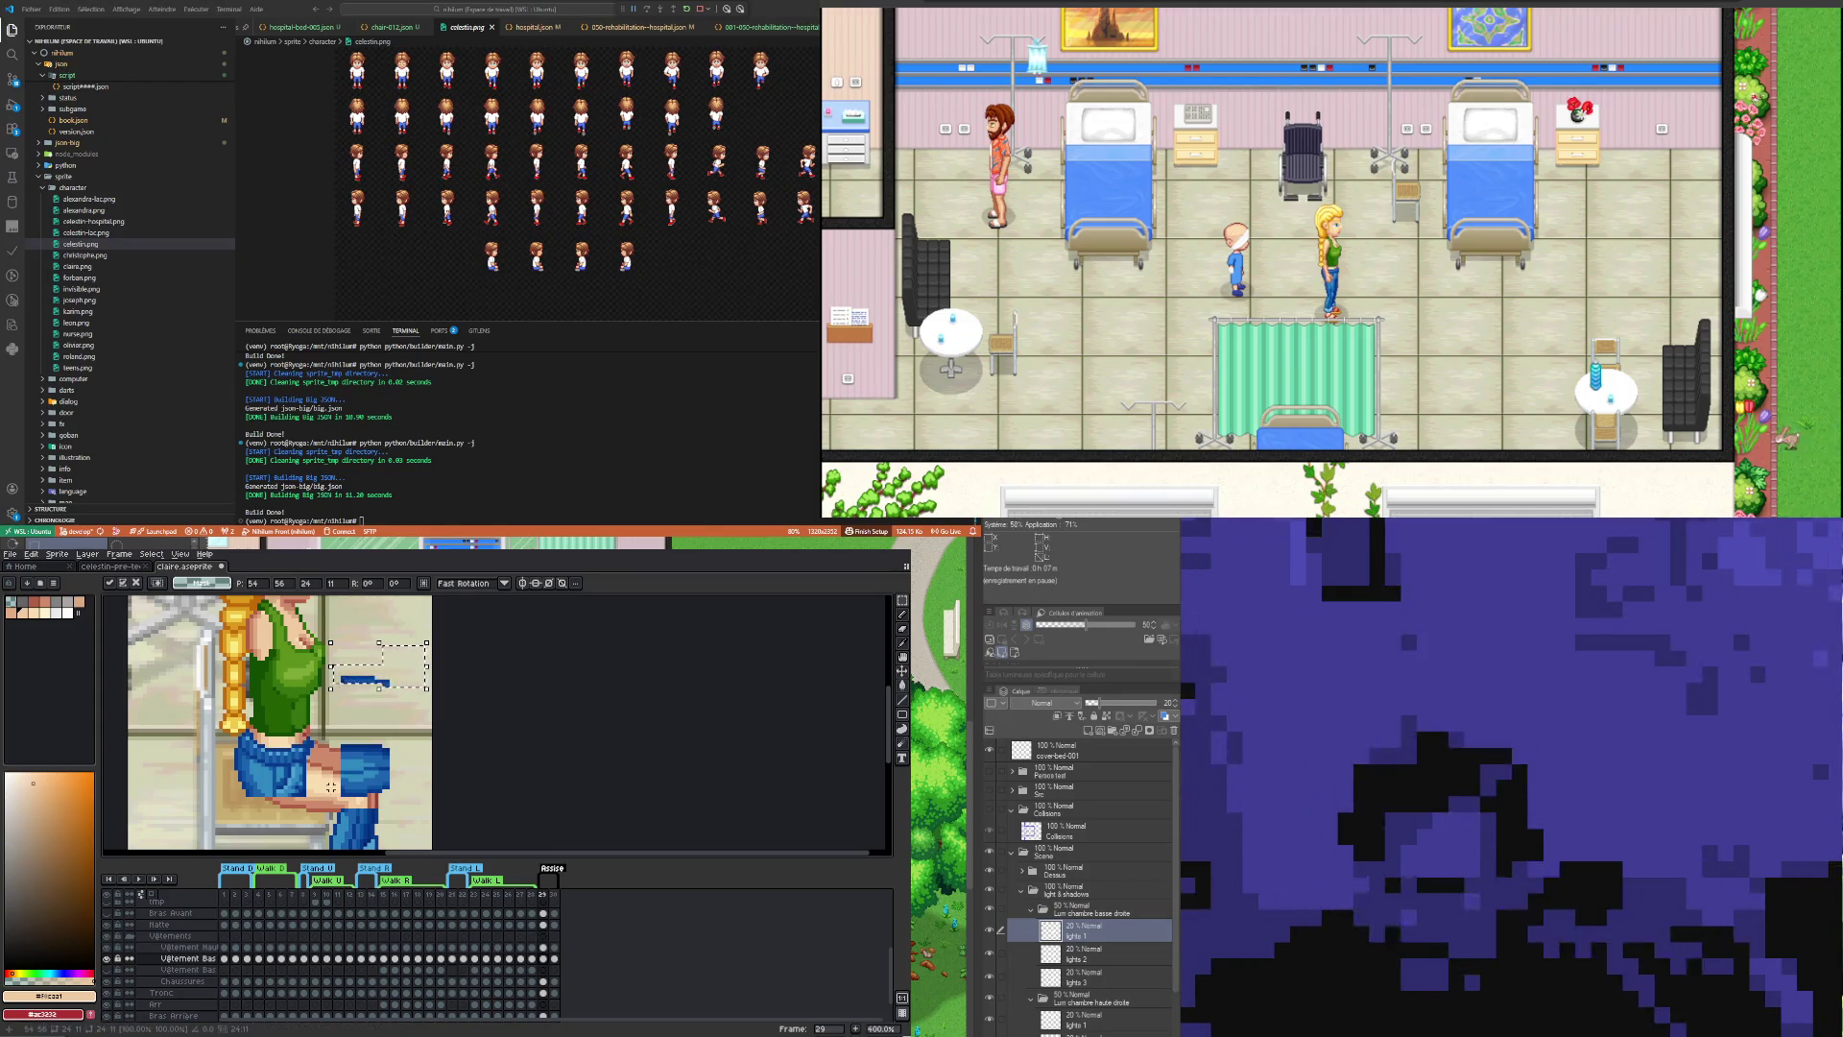
Step: Select the thigh jeans section, nudge it one pixel left, and commit it
{"action": "mouse_move", "coordinate": [335, 794]}
{"action": "left_mouse_down"}
{"action": "mouse_move", "coordinate": [395, 733]}
{"action": "mouse_move", "coordinate": [413, 781]}
{"action": "mouse_move", "coordinate": [351, 806]}
{"action": "left_mouse_up"}
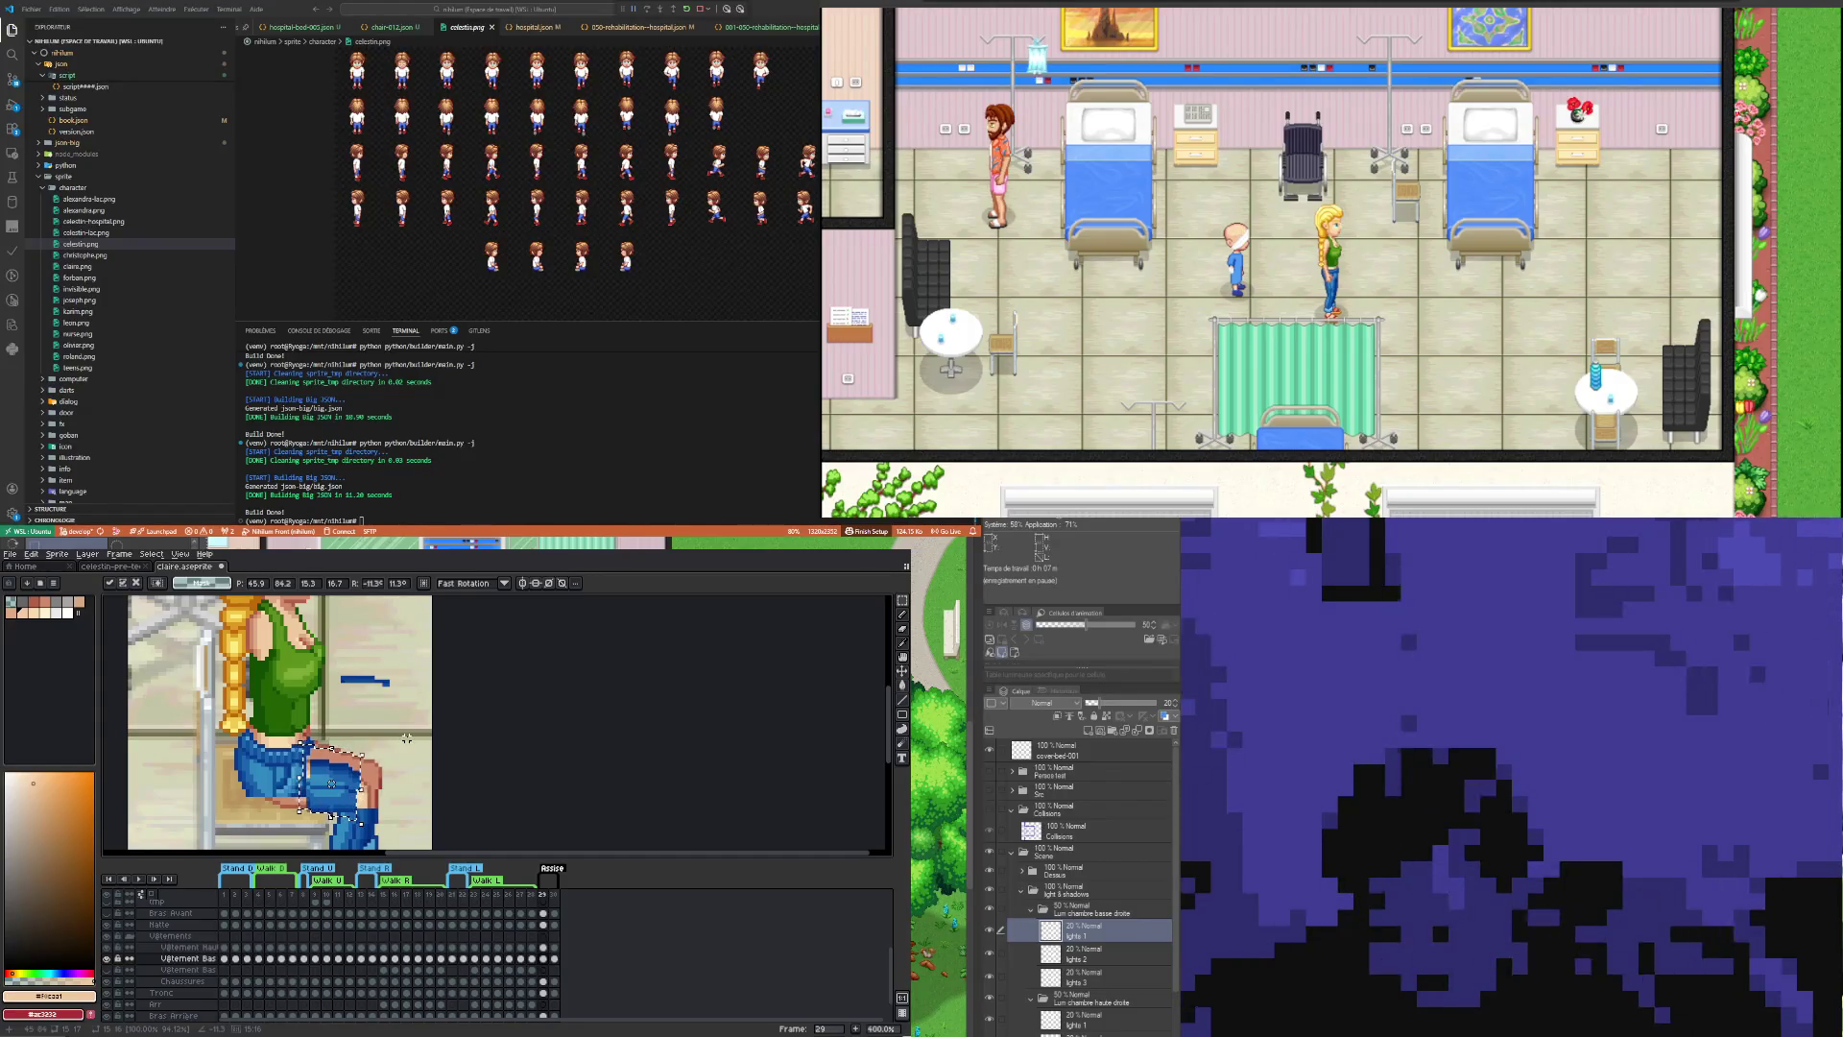
{"action": "key", "text": "Left"}
{"action": "key", "text": "Left"}
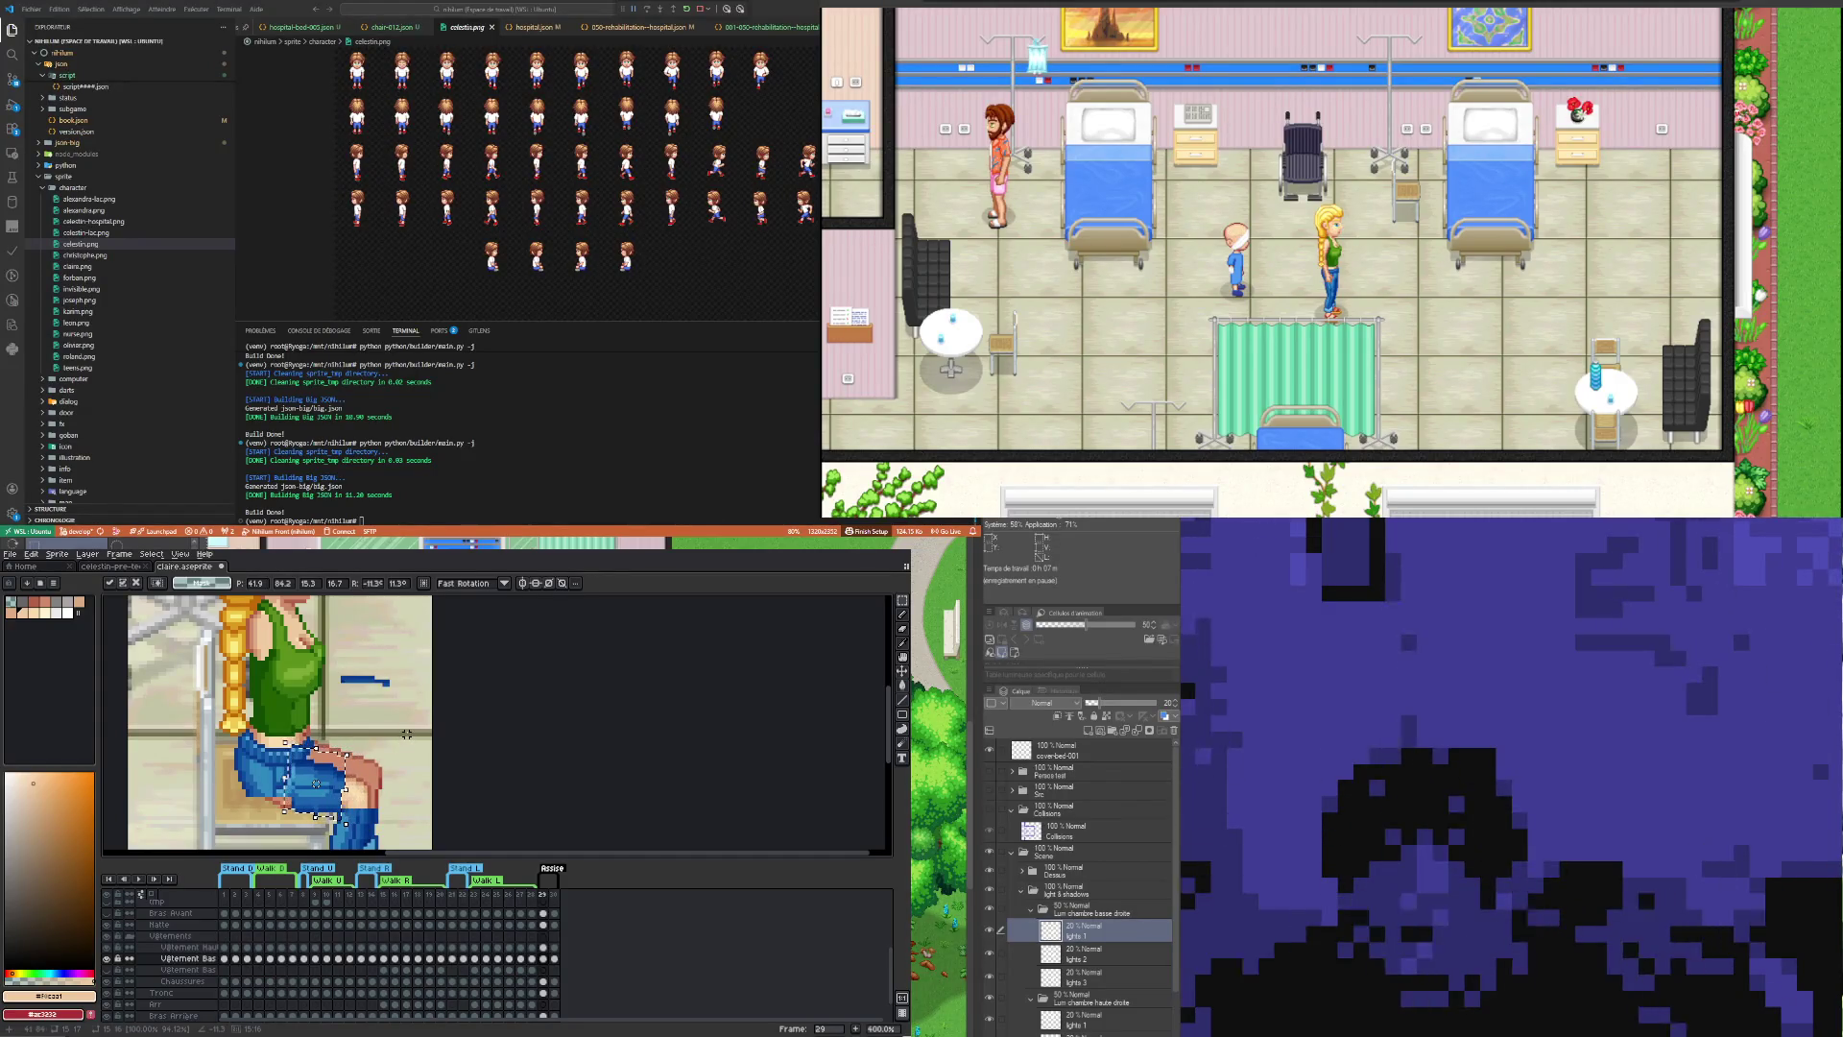
{"action": "key", "text": "Left"}
{"action": "key", "text": "Right"}
{"action": "key", "text": "Right"}
{"action": "key", "text": "Right"}
{"action": "key", "text": "Right"}
{"action": "key", "text": "Return"}
Step: Move a small jeans piece out beside the loose strip near the knee and commit it
{"action": "scroll", "coordinate": [322, 762], "scroll_direction": "down", "scroll_amount": 1}
{"action": "scroll", "coordinate": [323, 762], "scroll_direction": "down", "scroll_amount": 1}
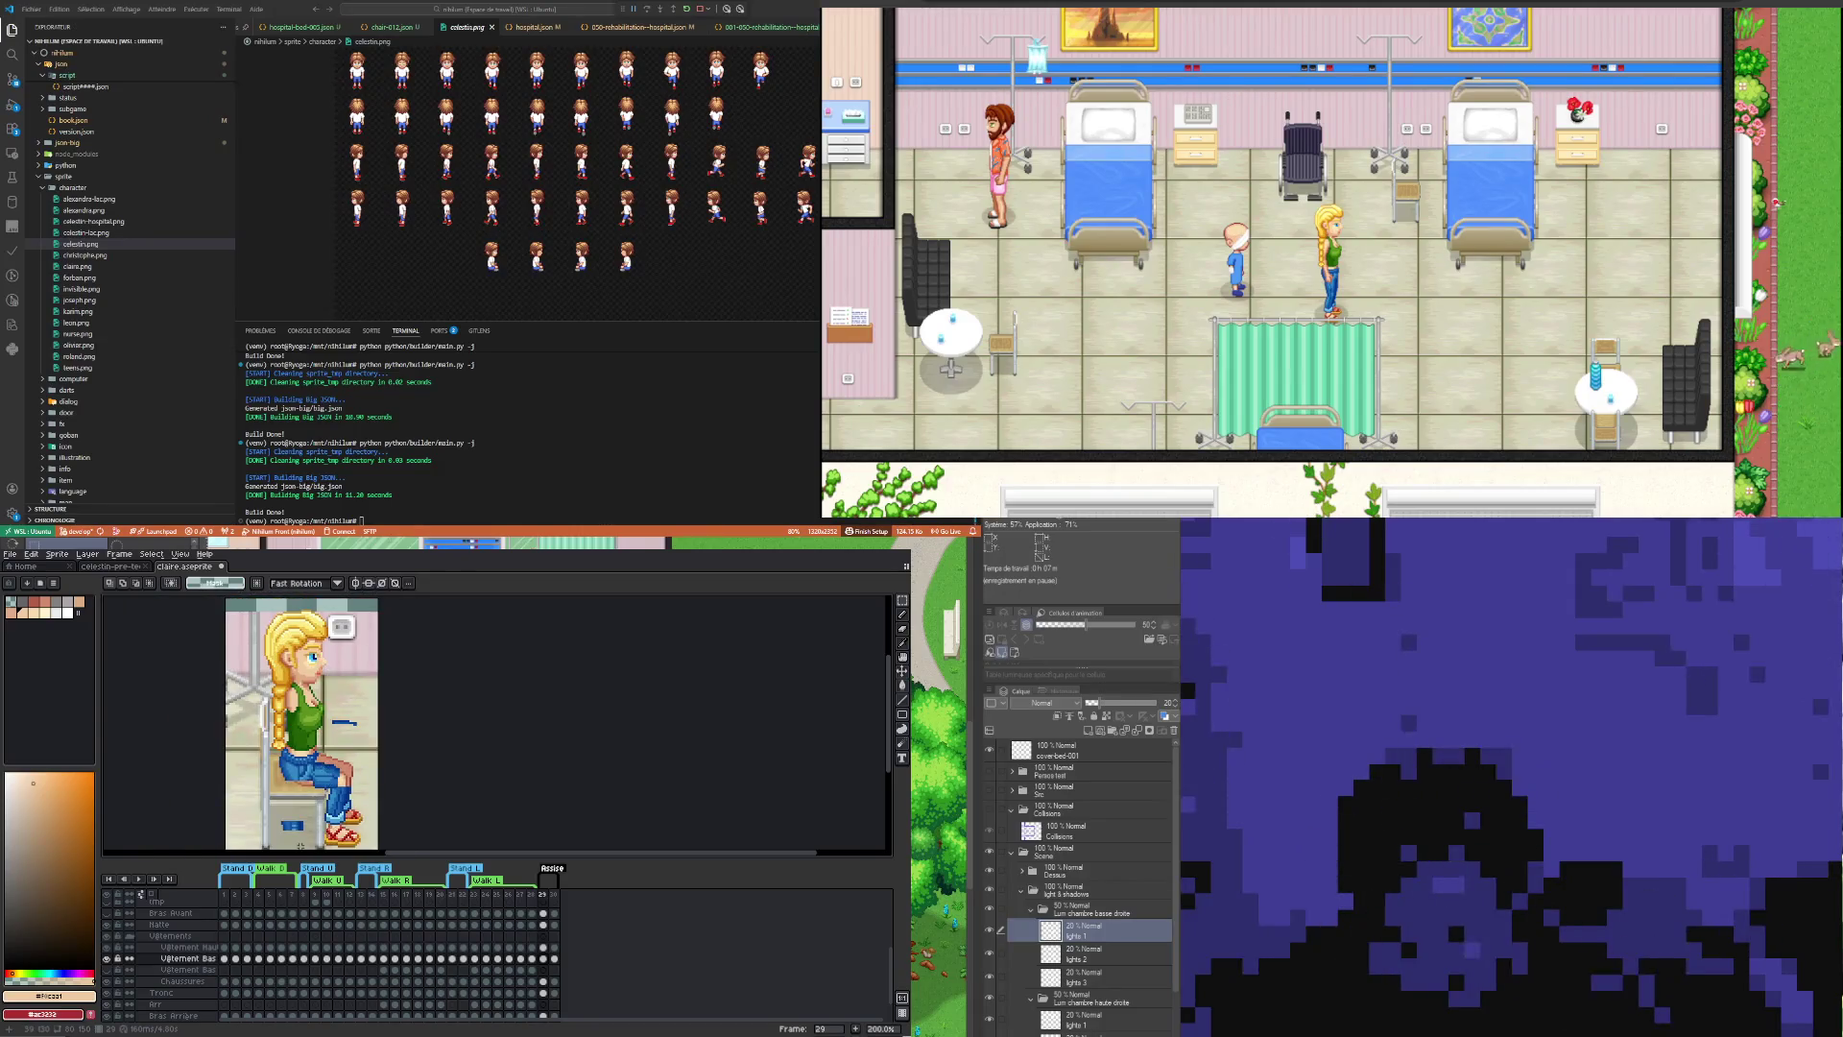
{"action": "scroll", "coordinate": [297, 837], "scroll_direction": "up", "scroll_amount": 1}
{"action": "mouse_move", "coordinate": [267, 790]}
{"action": "left_mouse_down"}
{"action": "mouse_move", "coordinate": [298, 836]}
{"action": "mouse_move", "coordinate": [348, 715]}
{"action": "mouse_move", "coordinate": [401, 702]}
{"action": "left_mouse_up"}
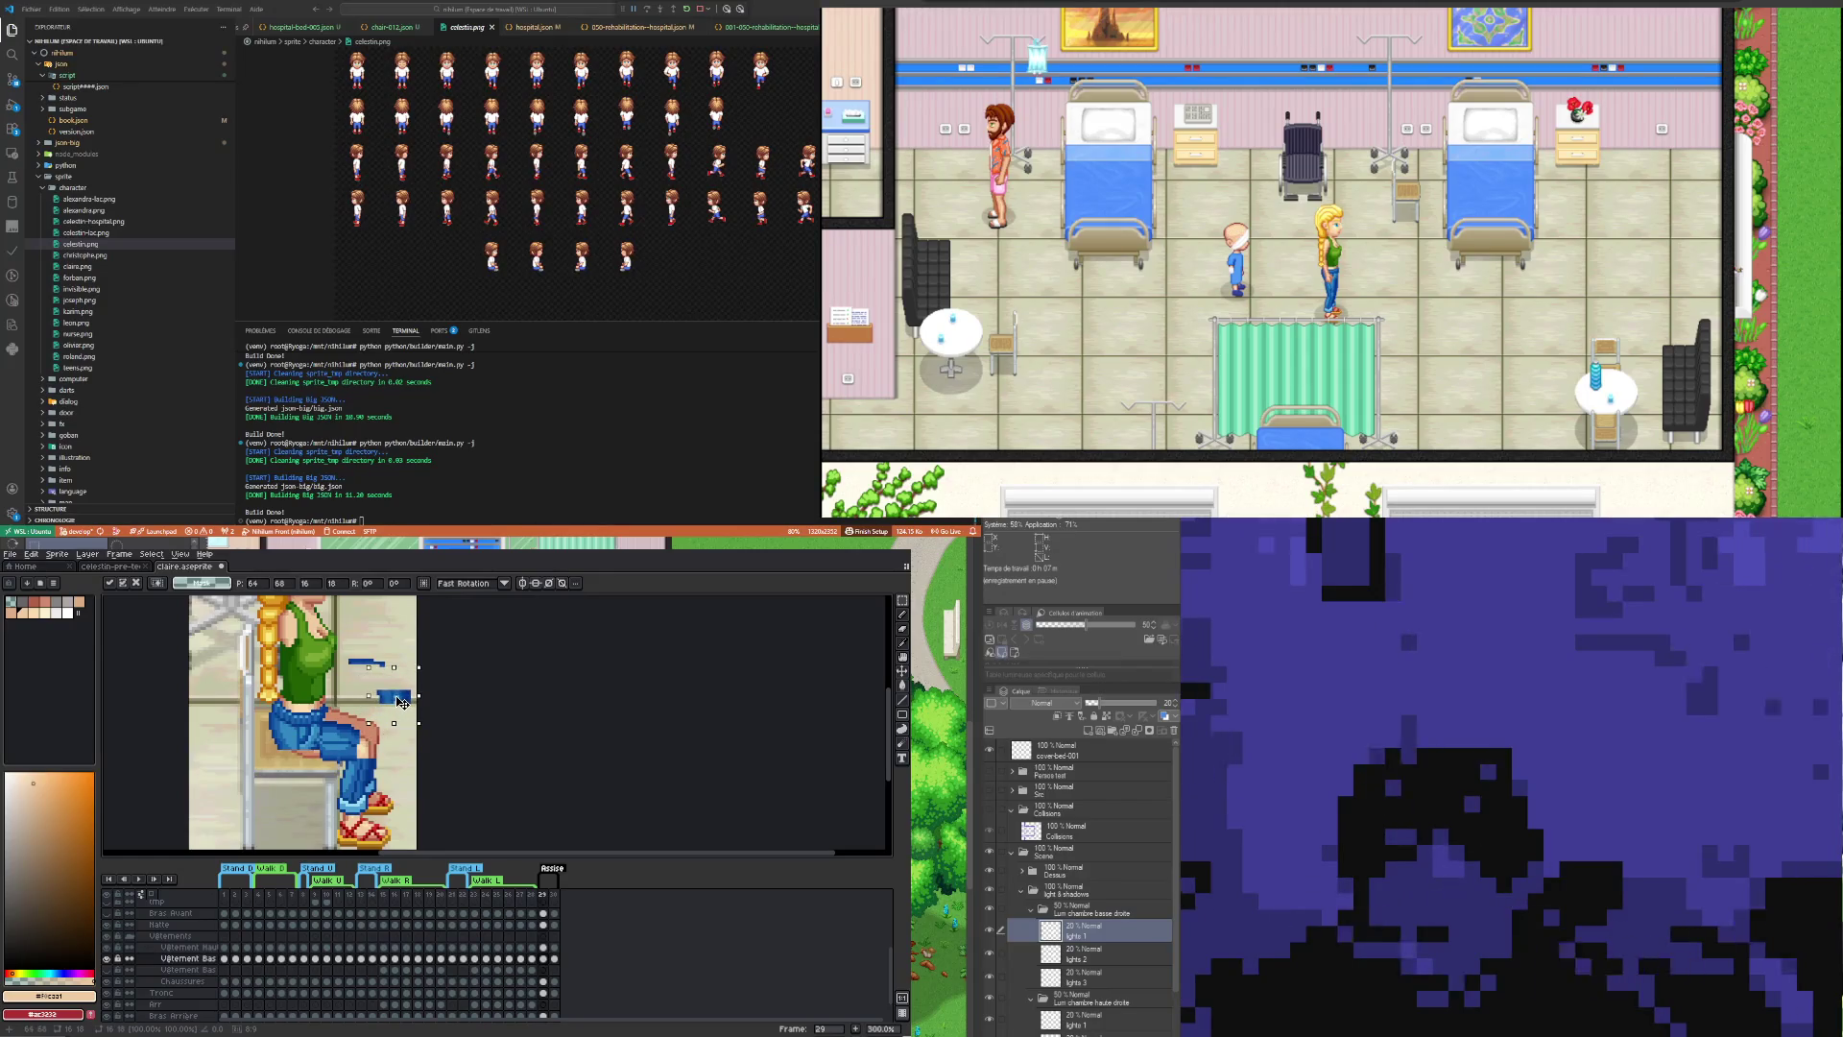
{"action": "scroll", "coordinate": [322, 724], "scroll_direction": "up", "scroll_amount": 1}
{"action": "scroll", "coordinate": [321, 725], "scroll_direction": "up", "scroll_amount": 1}
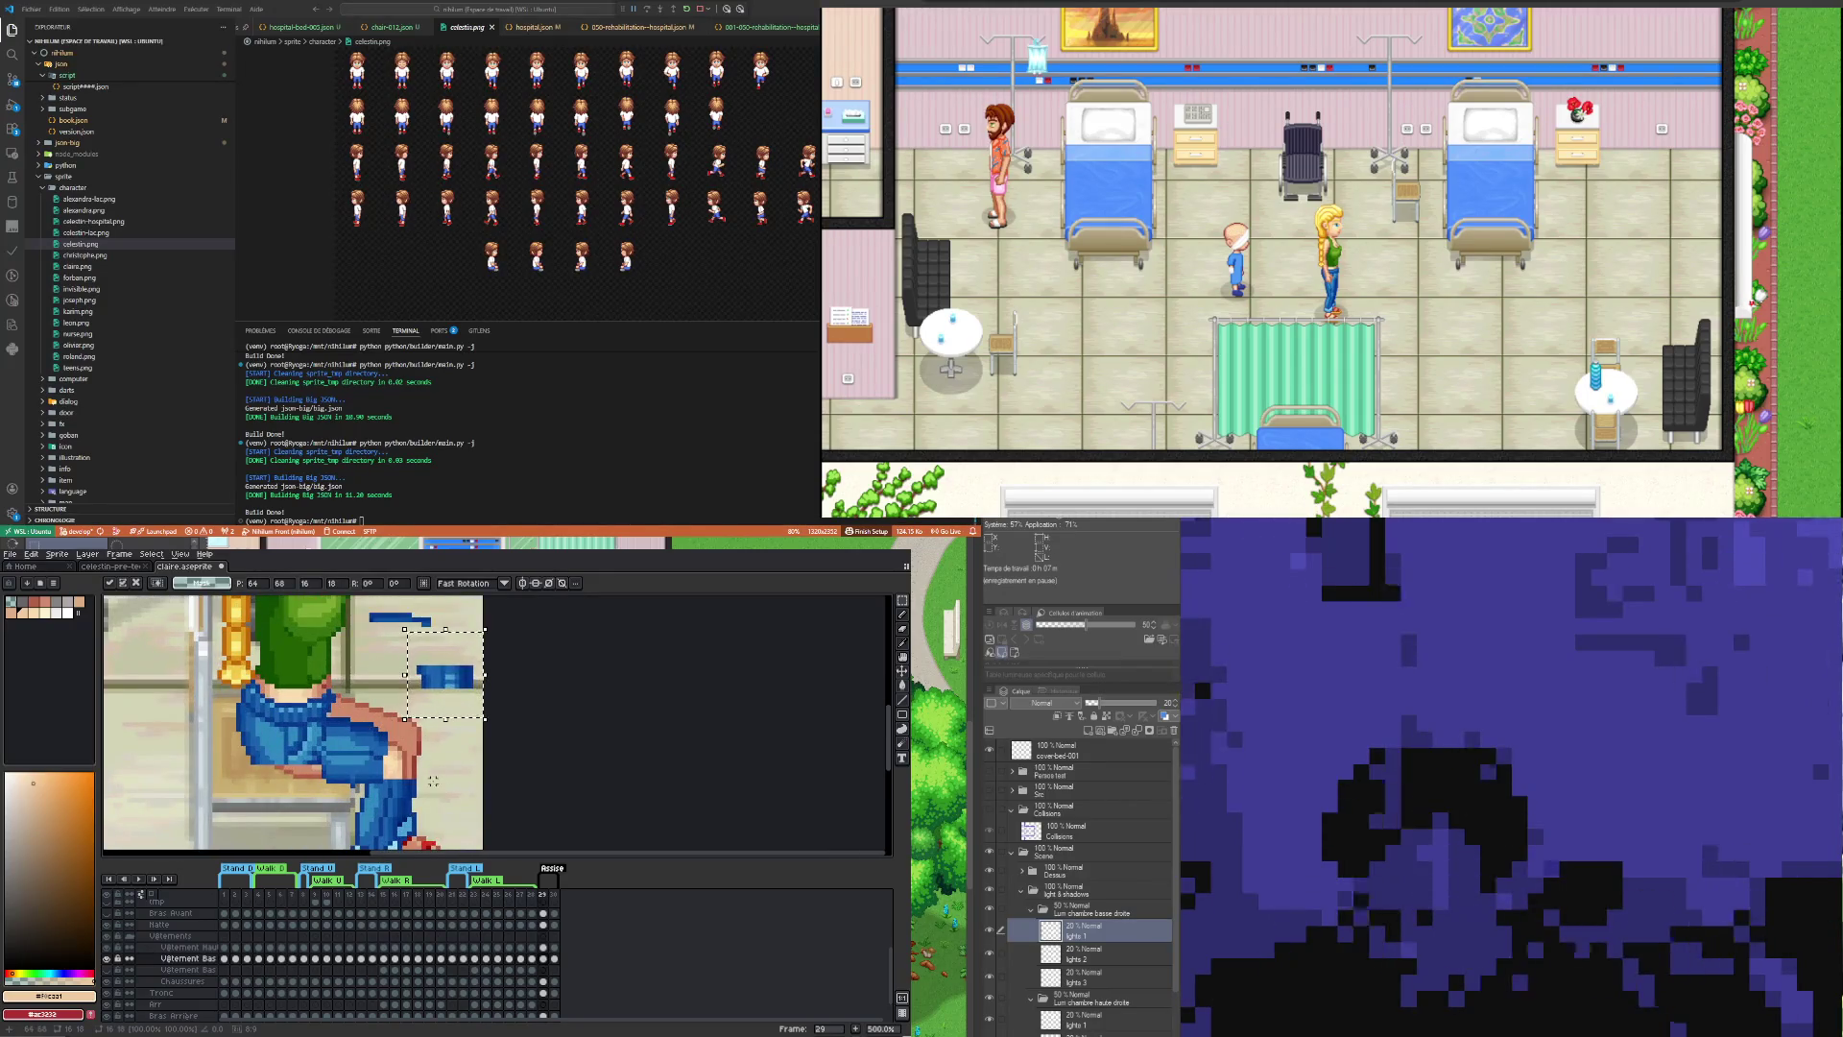
{"action": "key", "text": "Return"}
{"action": "scroll", "coordinate": [365, 763], "scroll_direction": "down", "scroll_amount": 1}
{"action": "scroll", "coordinate": [403, 748], "scroll_direction": "up", "scroll_amount": 1}
{"action": "scroll", "coordinate": [432, 739], "scroll_direction": "up", "scroll_amount": 1}
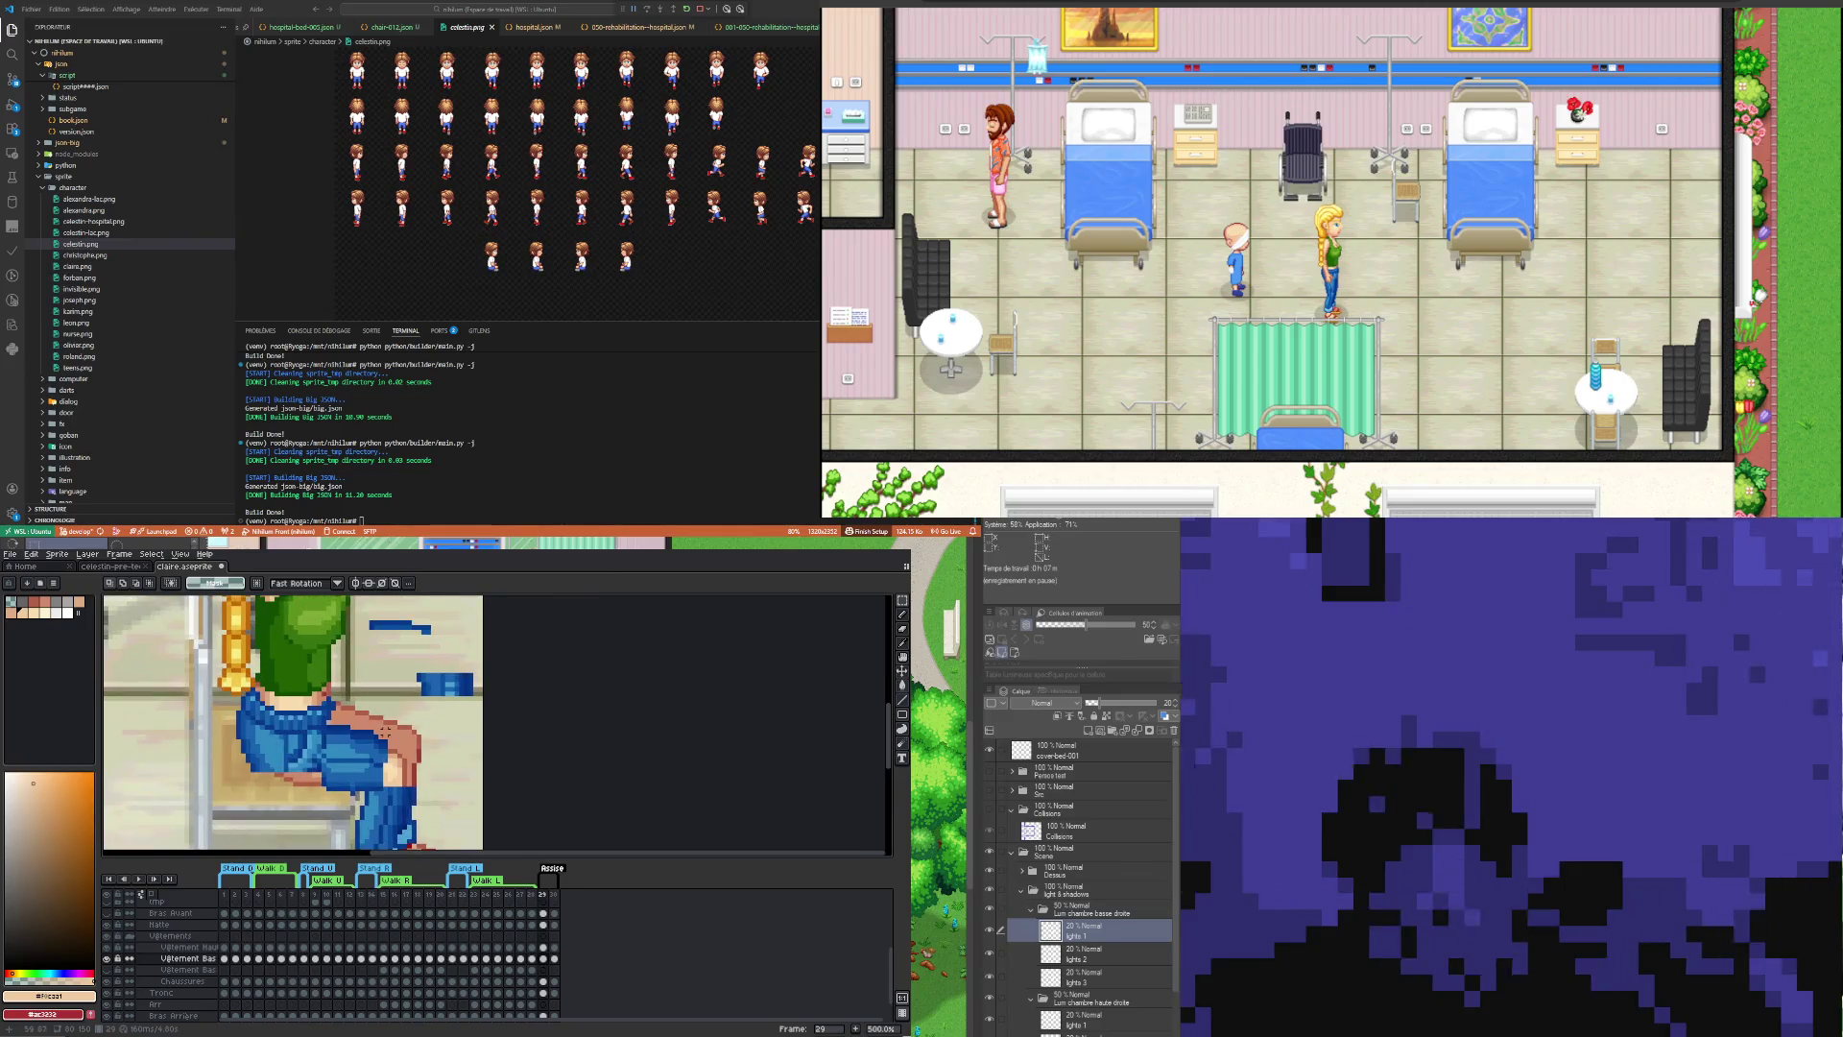
Step: Pick the dark blue #003a8d from the jeans for shading and erase stray pixels
{"action": "scroll", "coordinate": [466, 724], "scroll_direction": "down", "scroll_amount": 1}
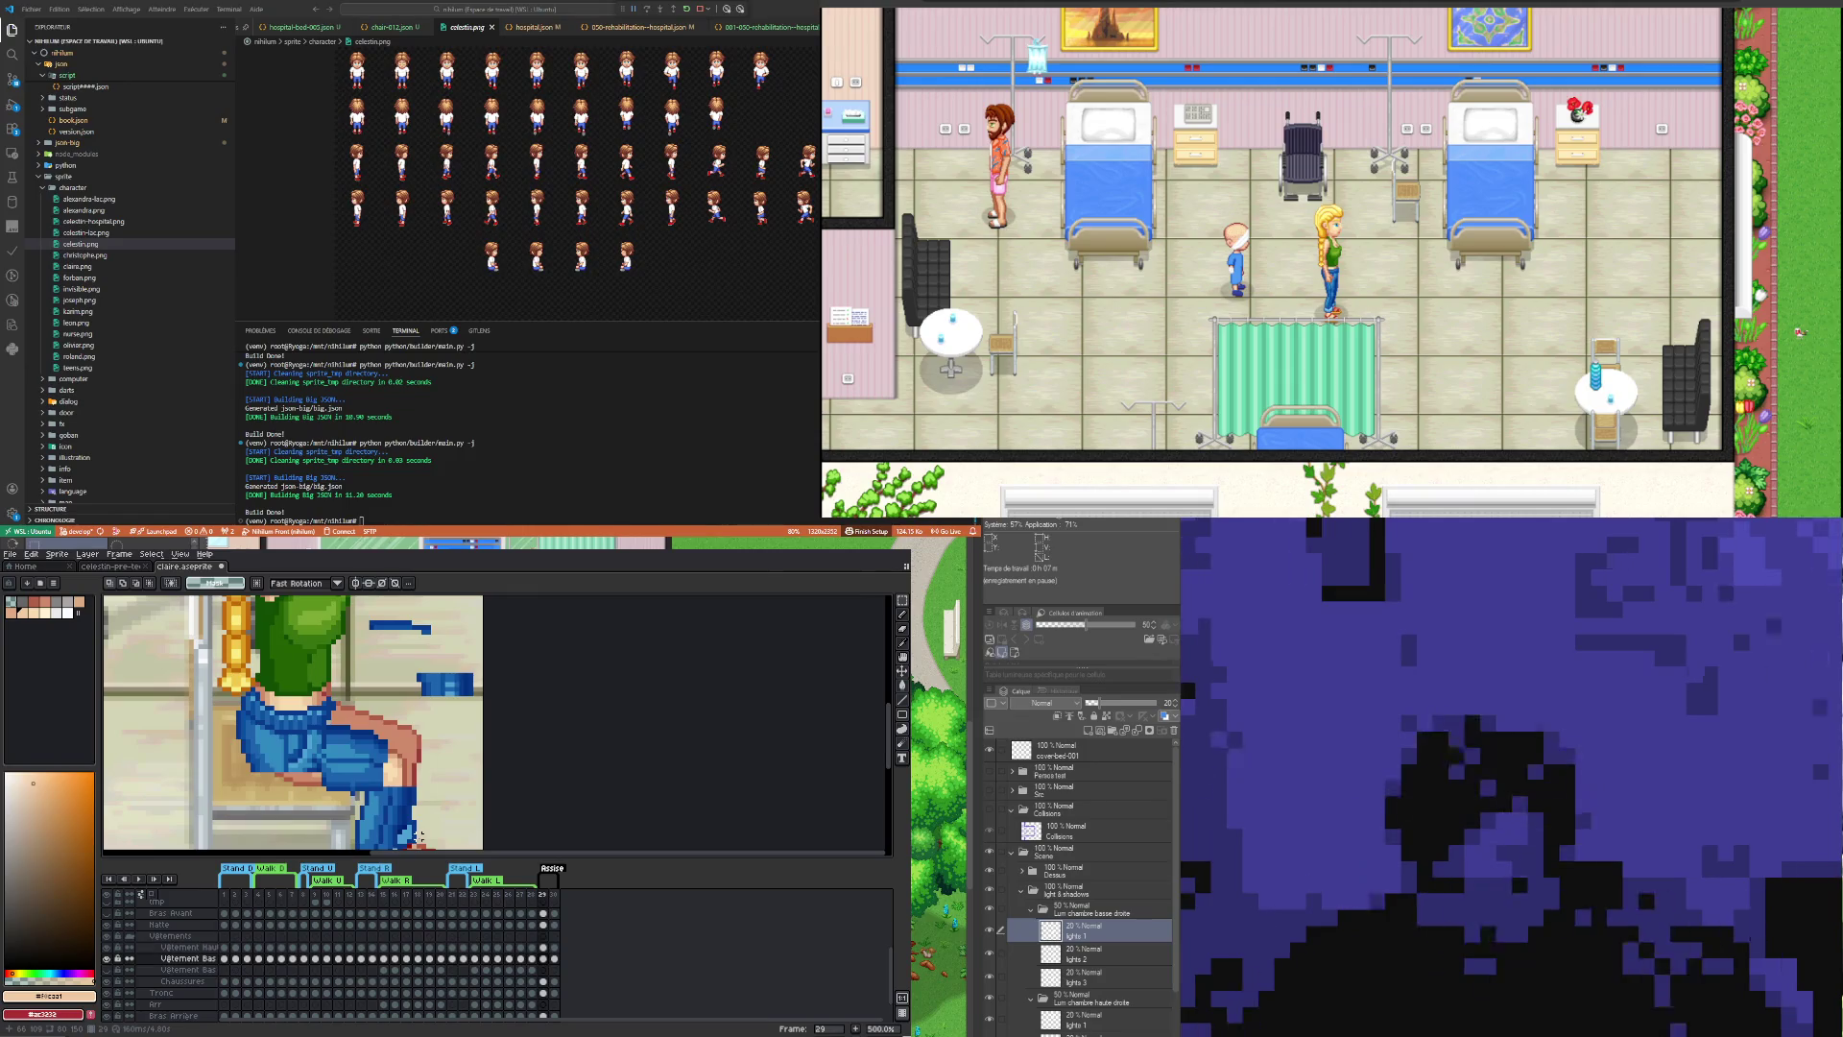
{"action": "key", "text": "i"}
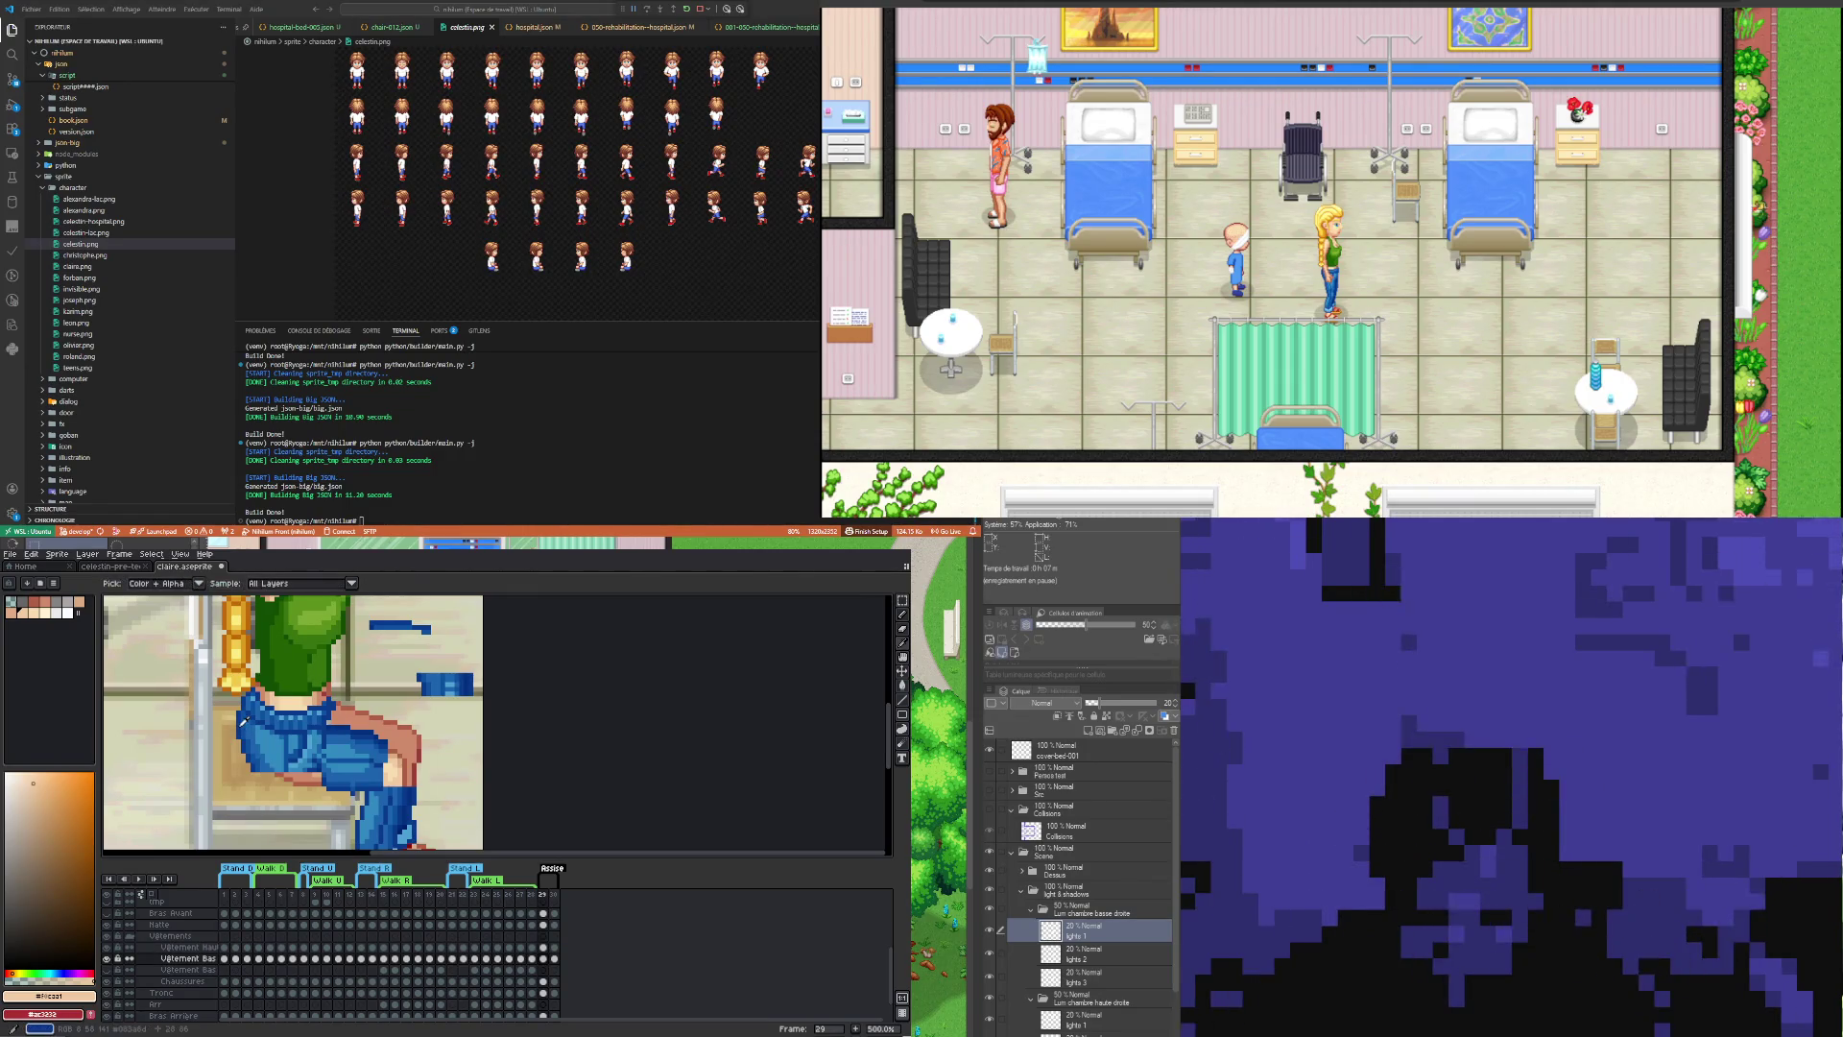
{"action": "left_click", "coordinate": [242, 721]}
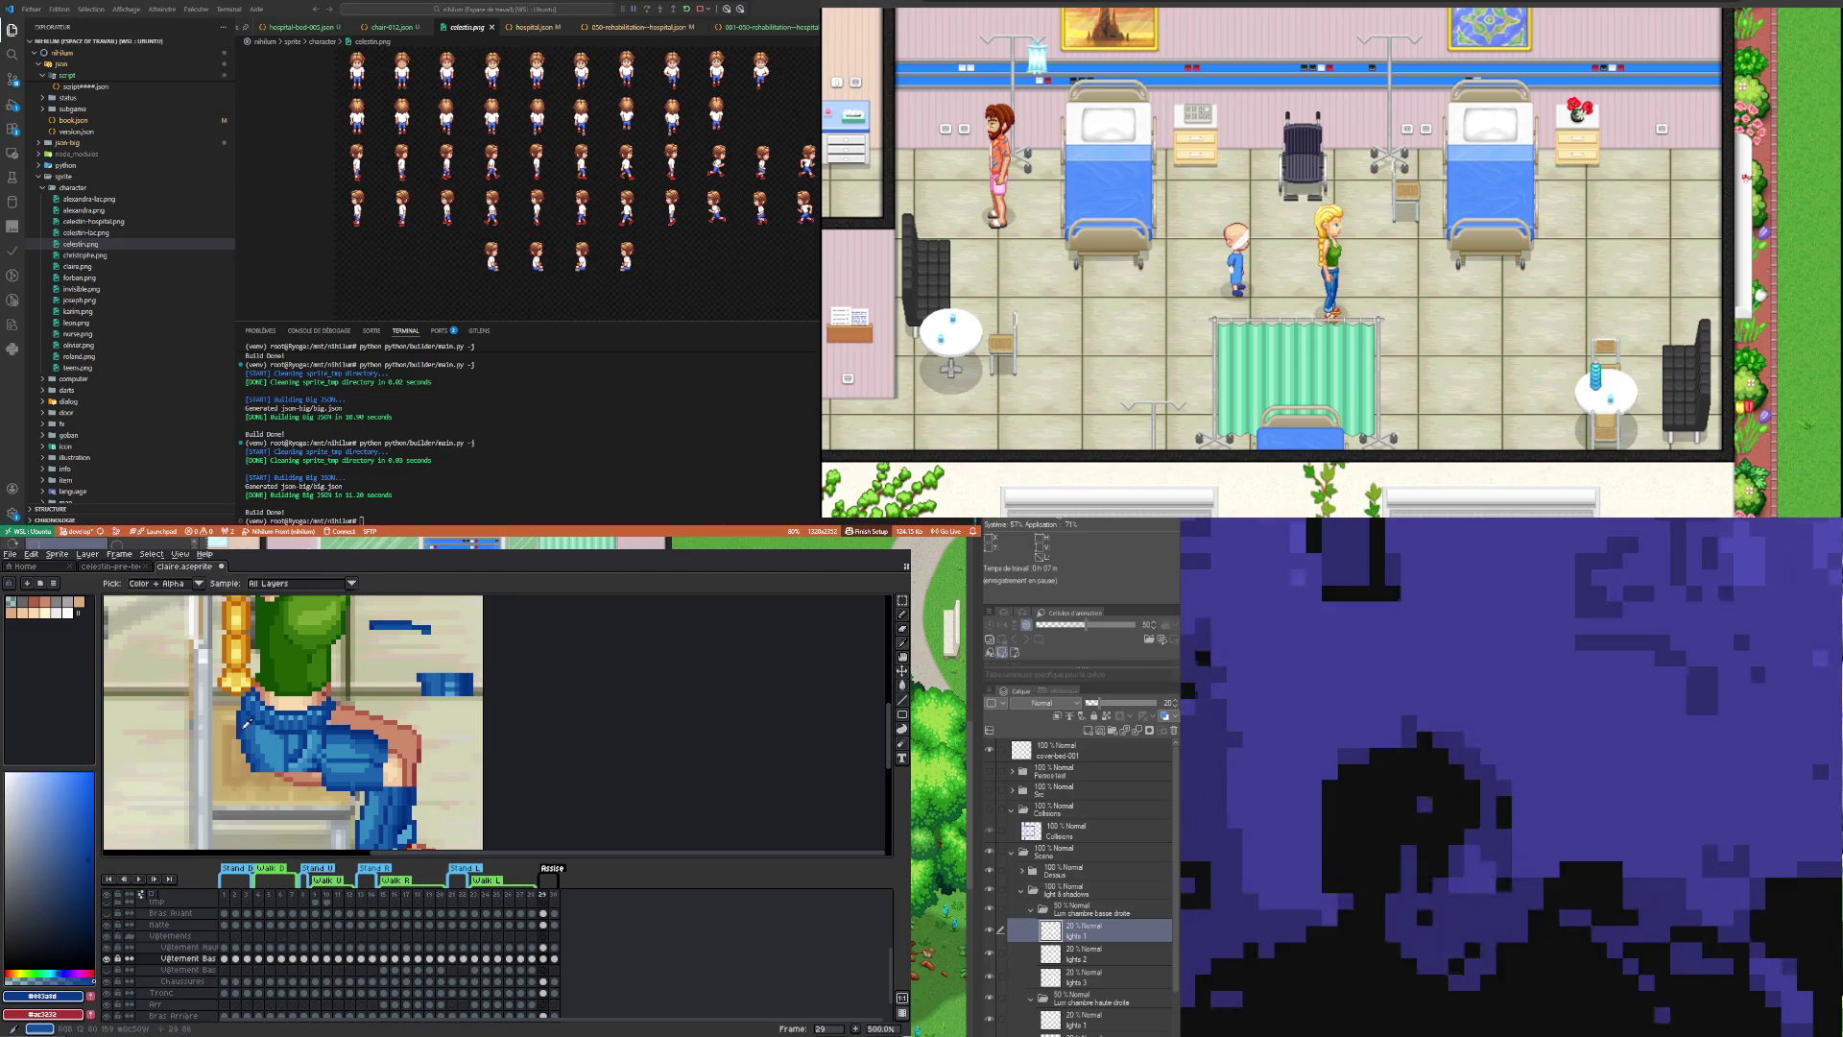
{"action": "key", "text": "b"}
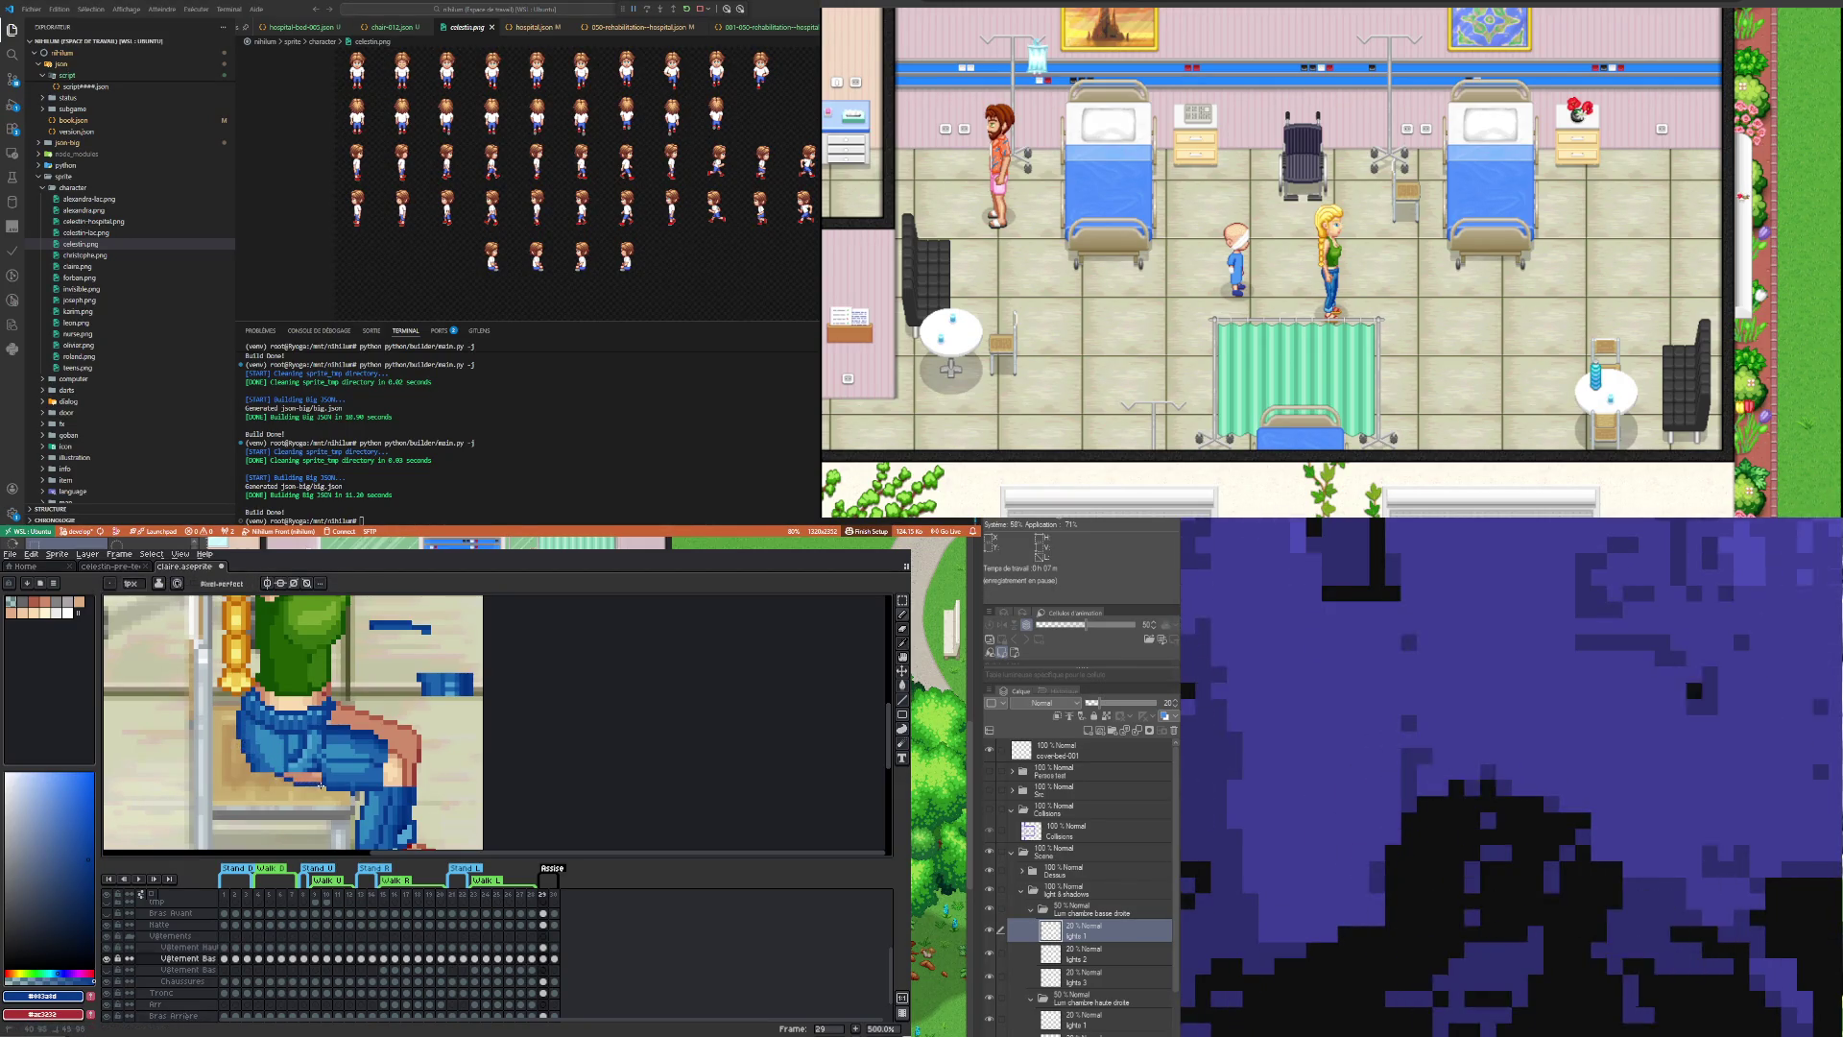
{"action": "key", "text": "e"}
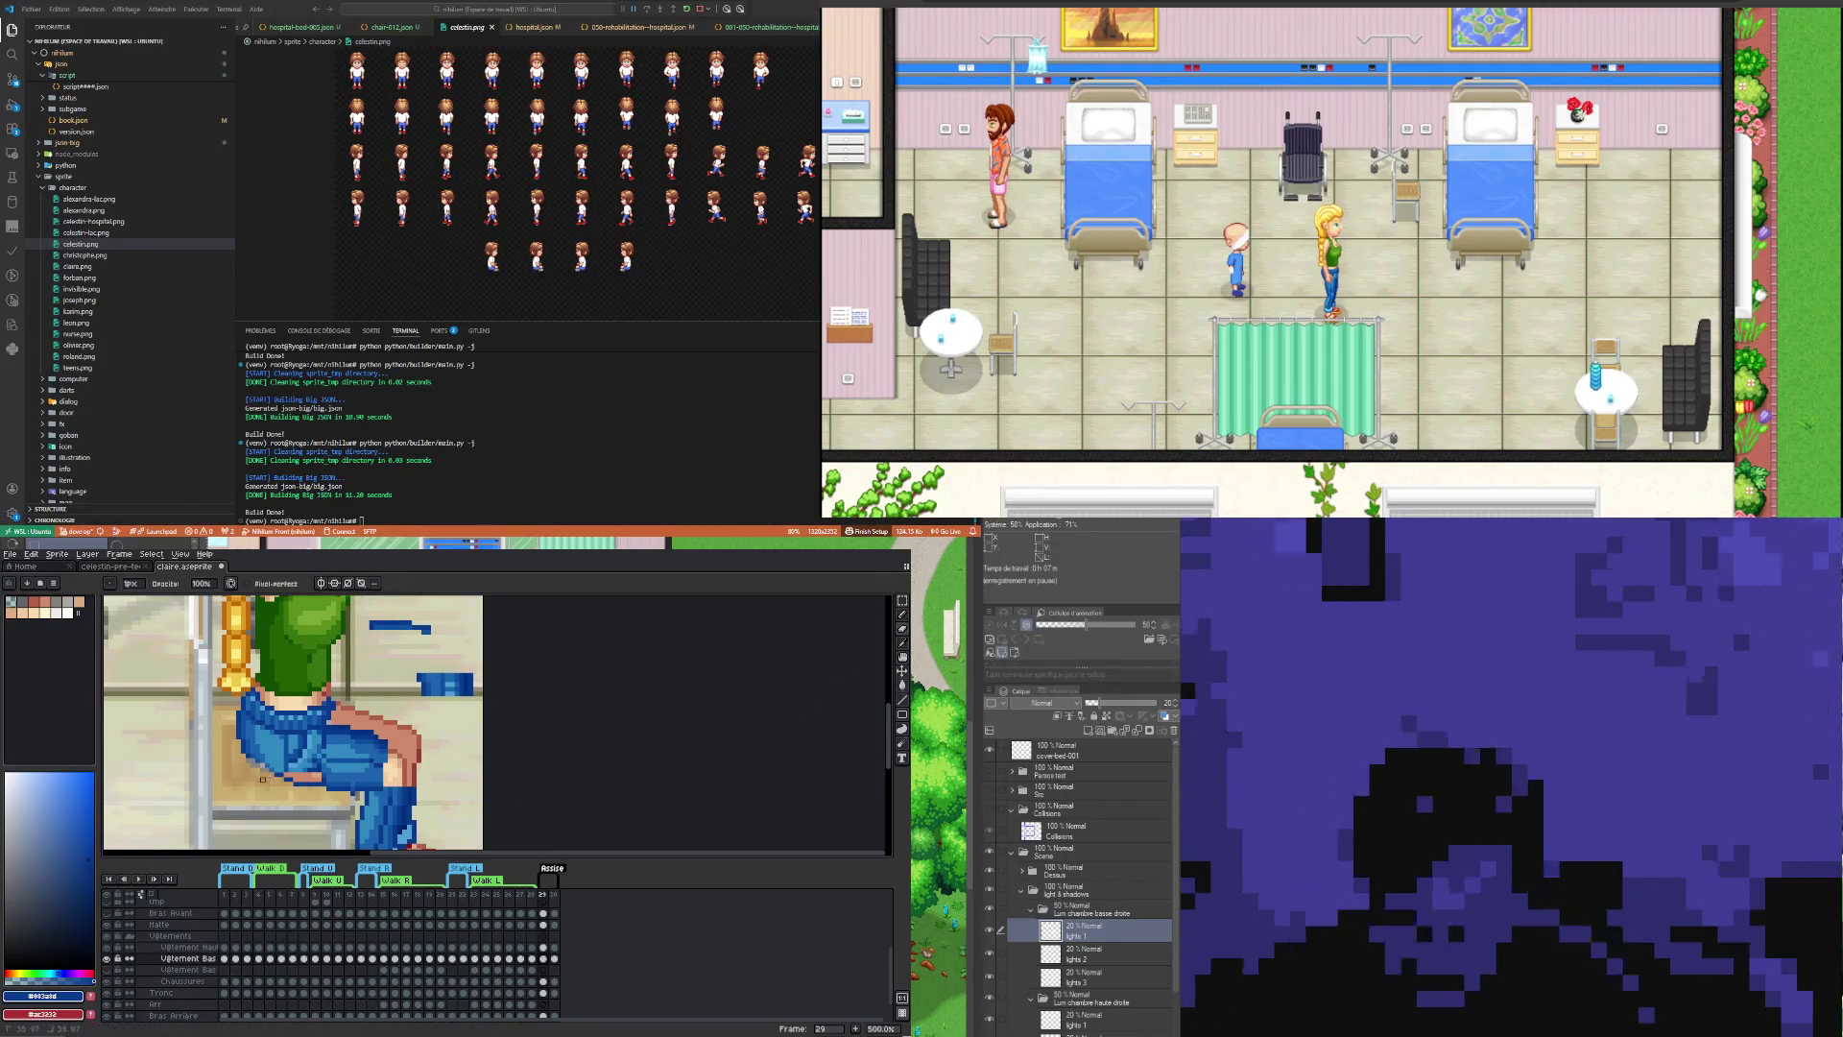
Step: Toggle the Vêtement Bas layer to compare, then pick mid blue #0c509f from the jeans
{"action": "left_click", "coordinate": [107, 957]}
{"action": "left_click", "coordinate": [106, 958]}
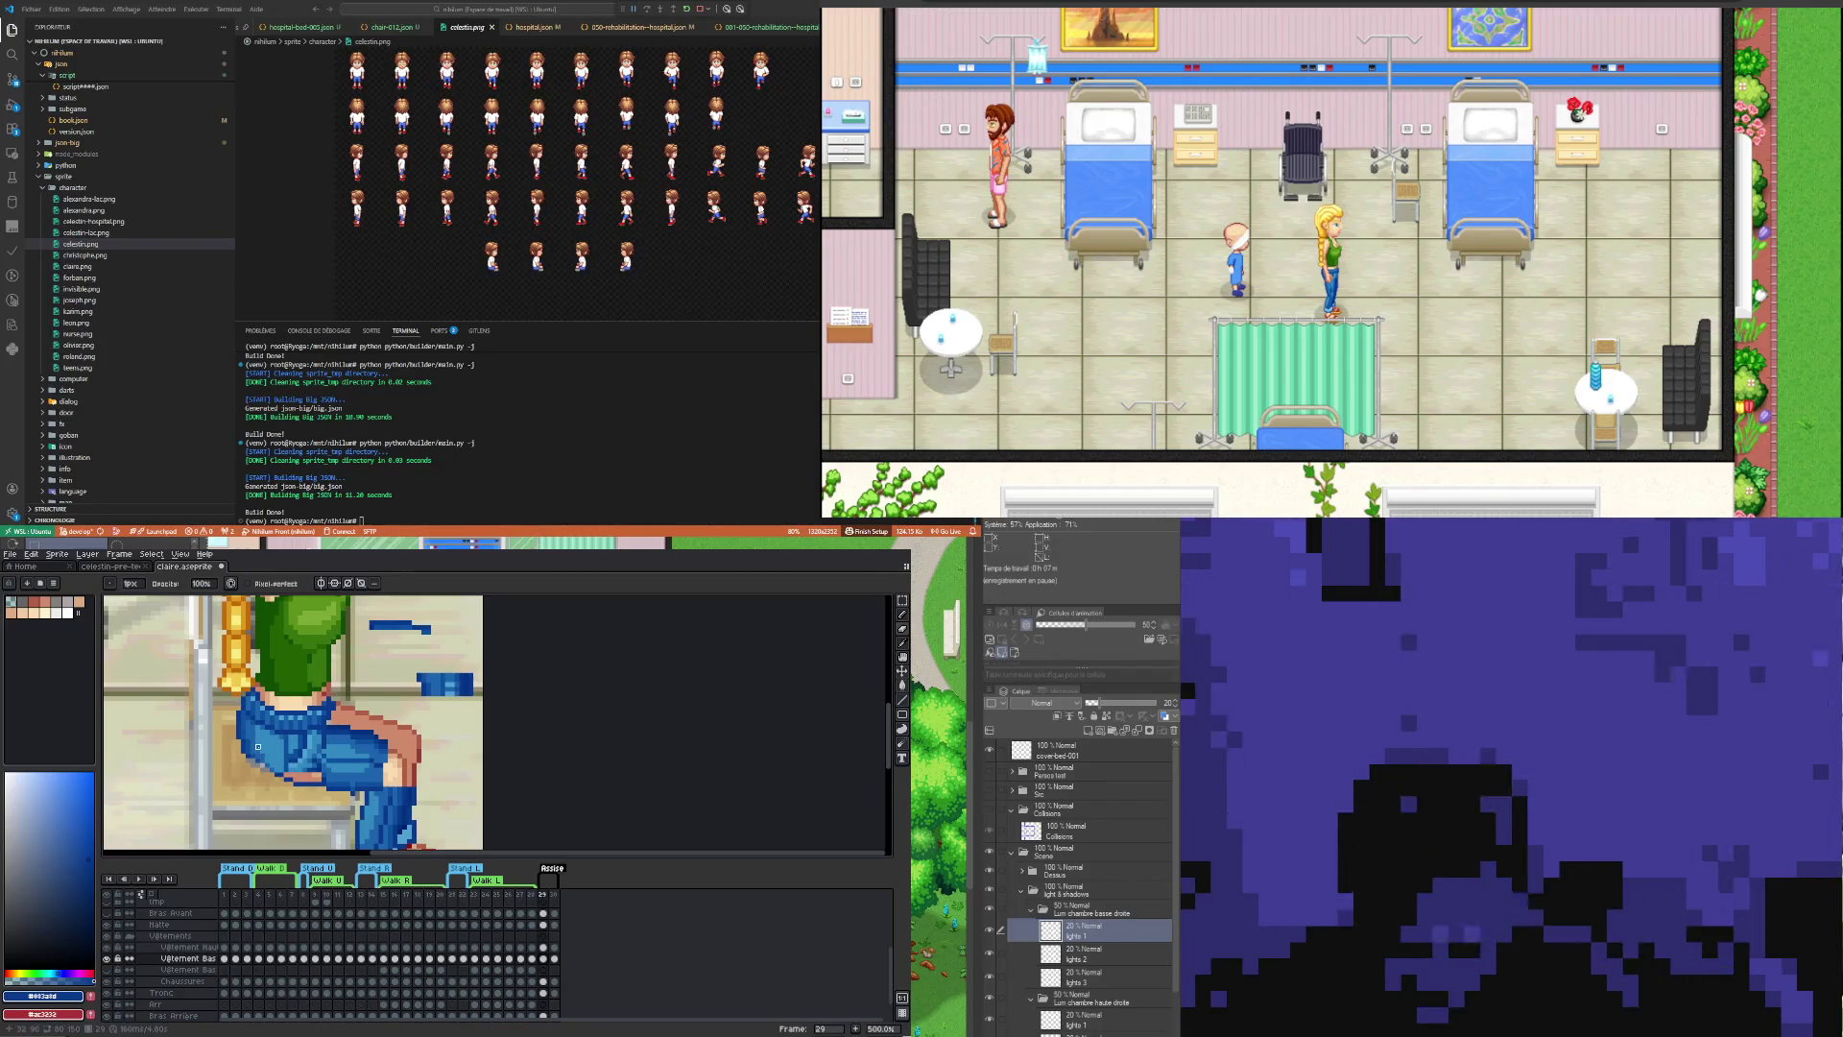
{"action": "key", "text": "m"}
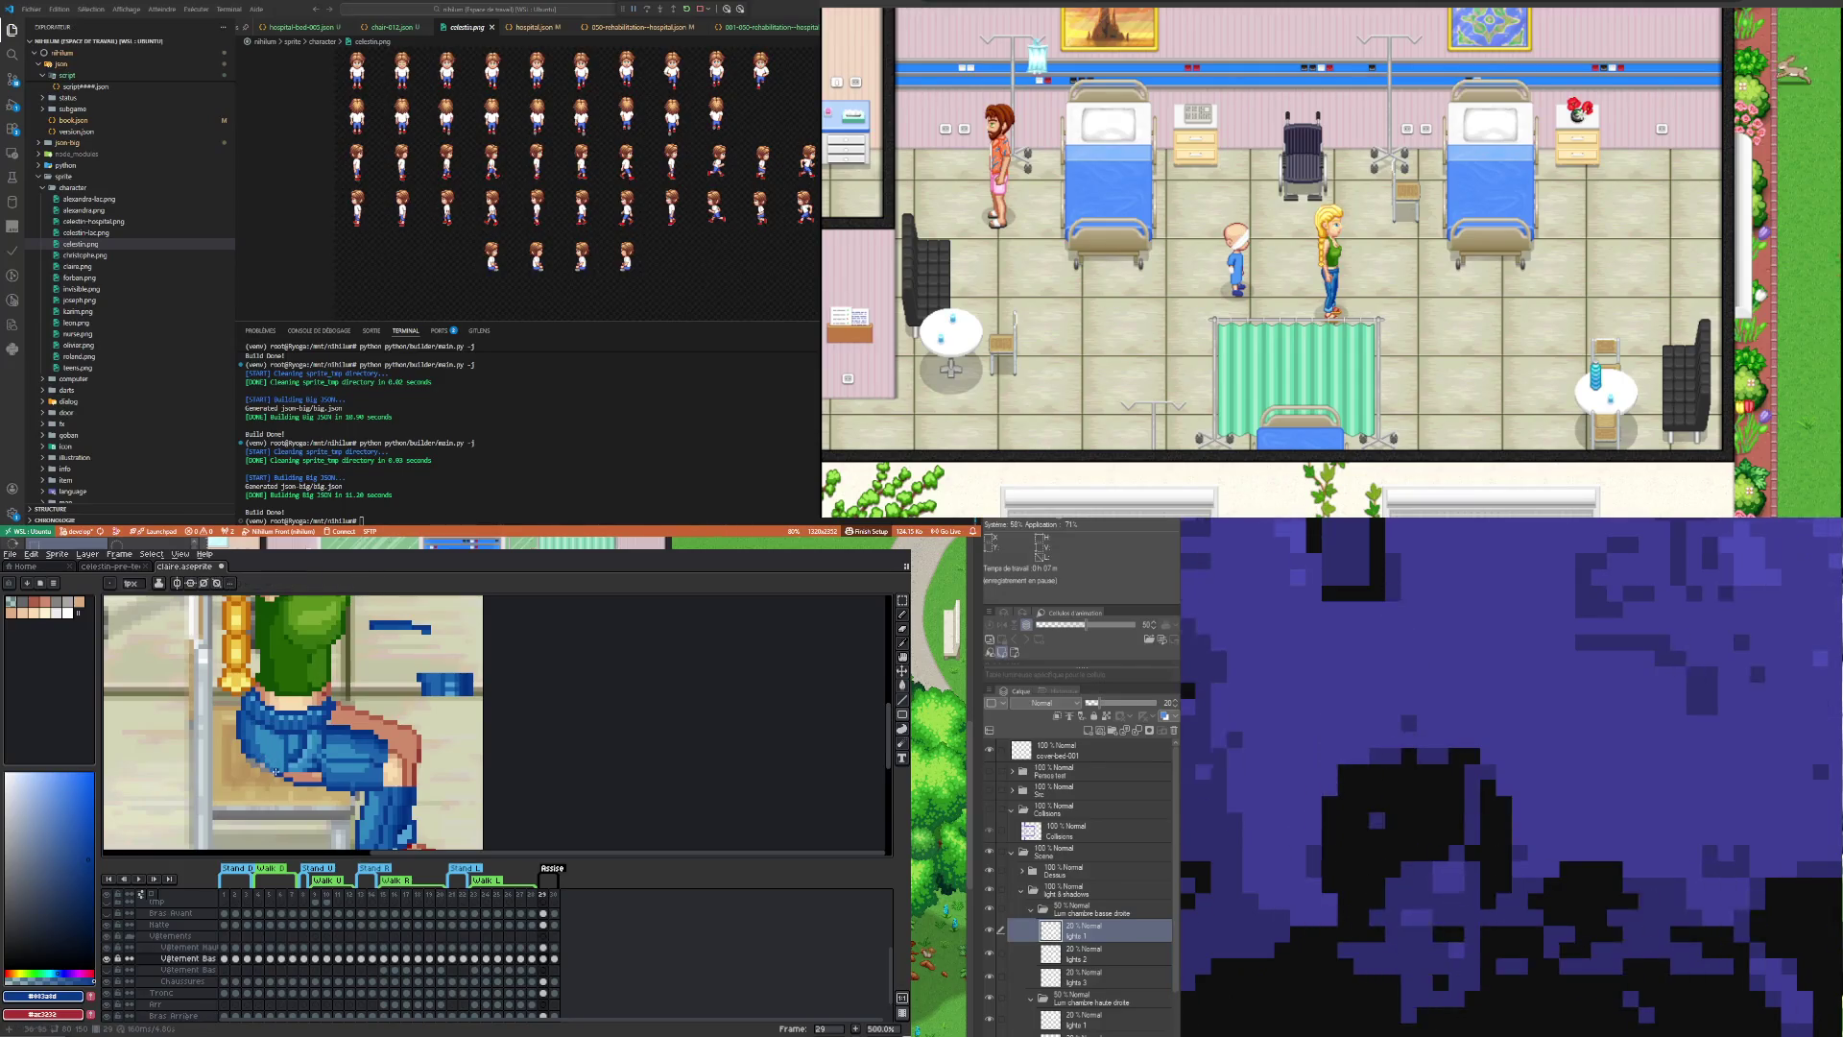
{"action": "key", "text": "i"}
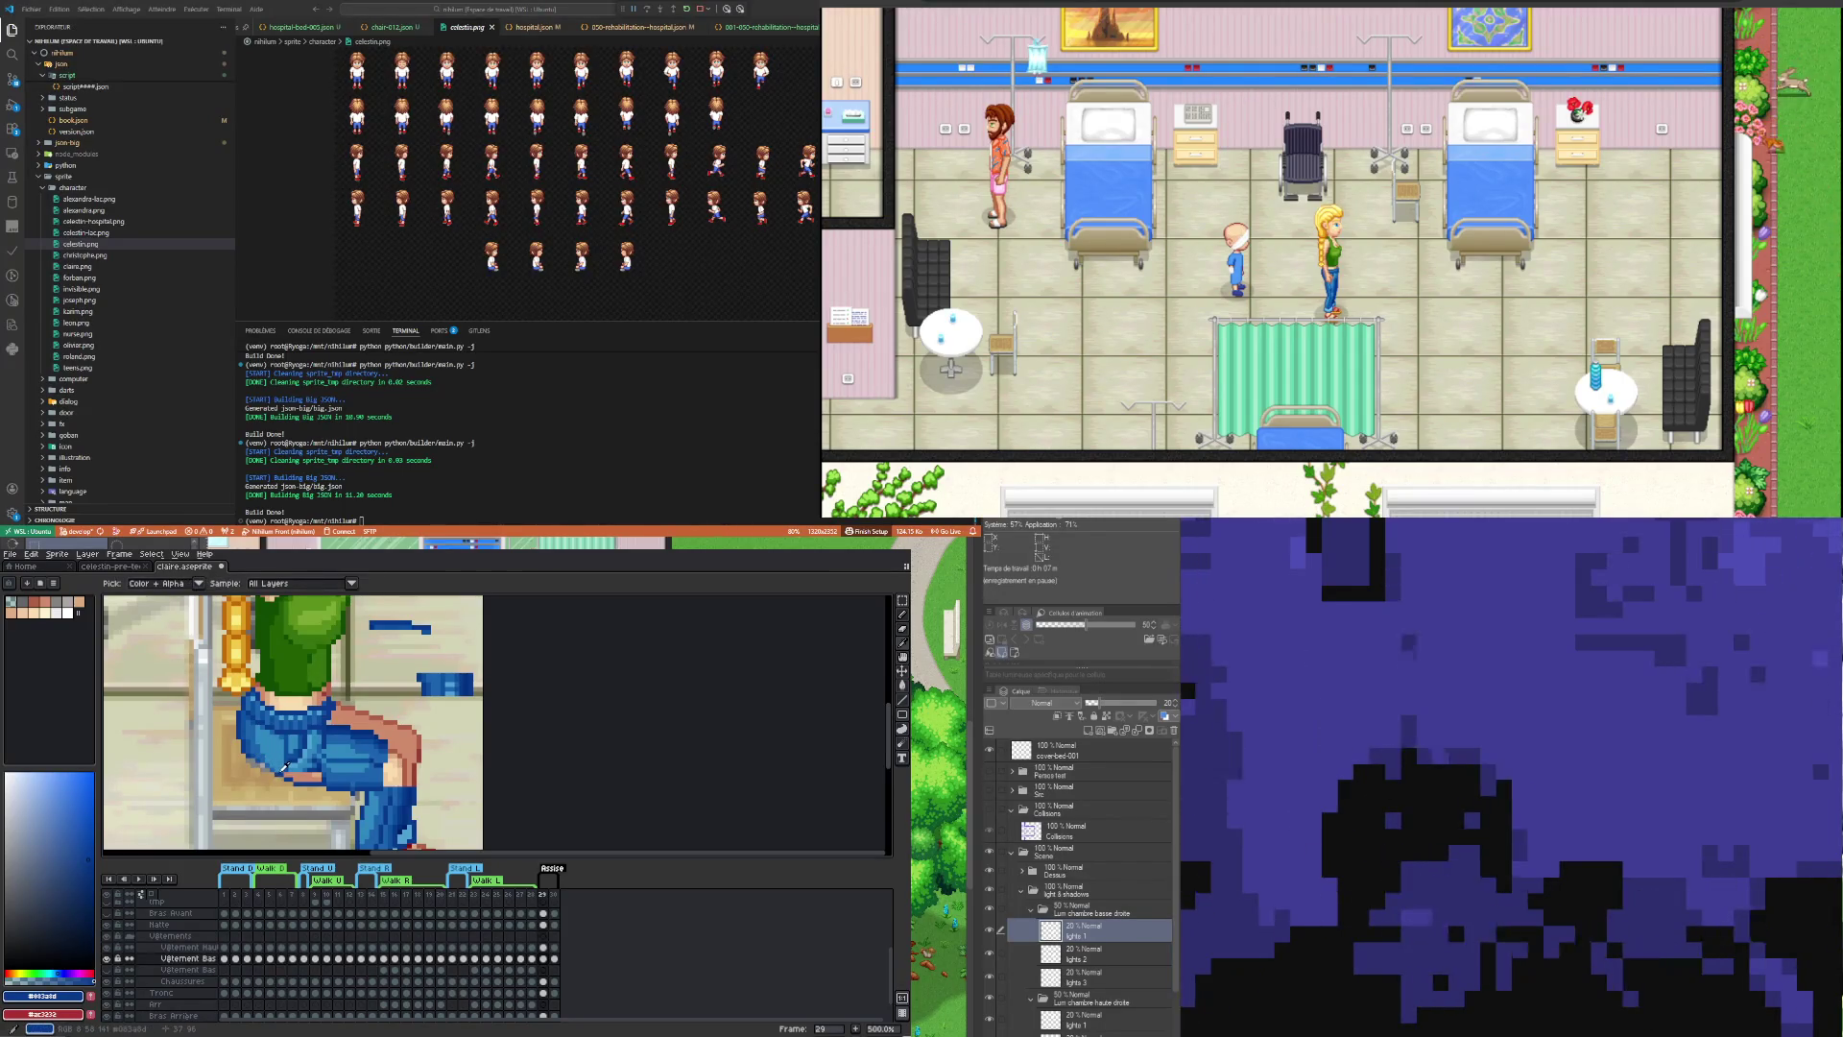
{"action": "key", "text": "b"}
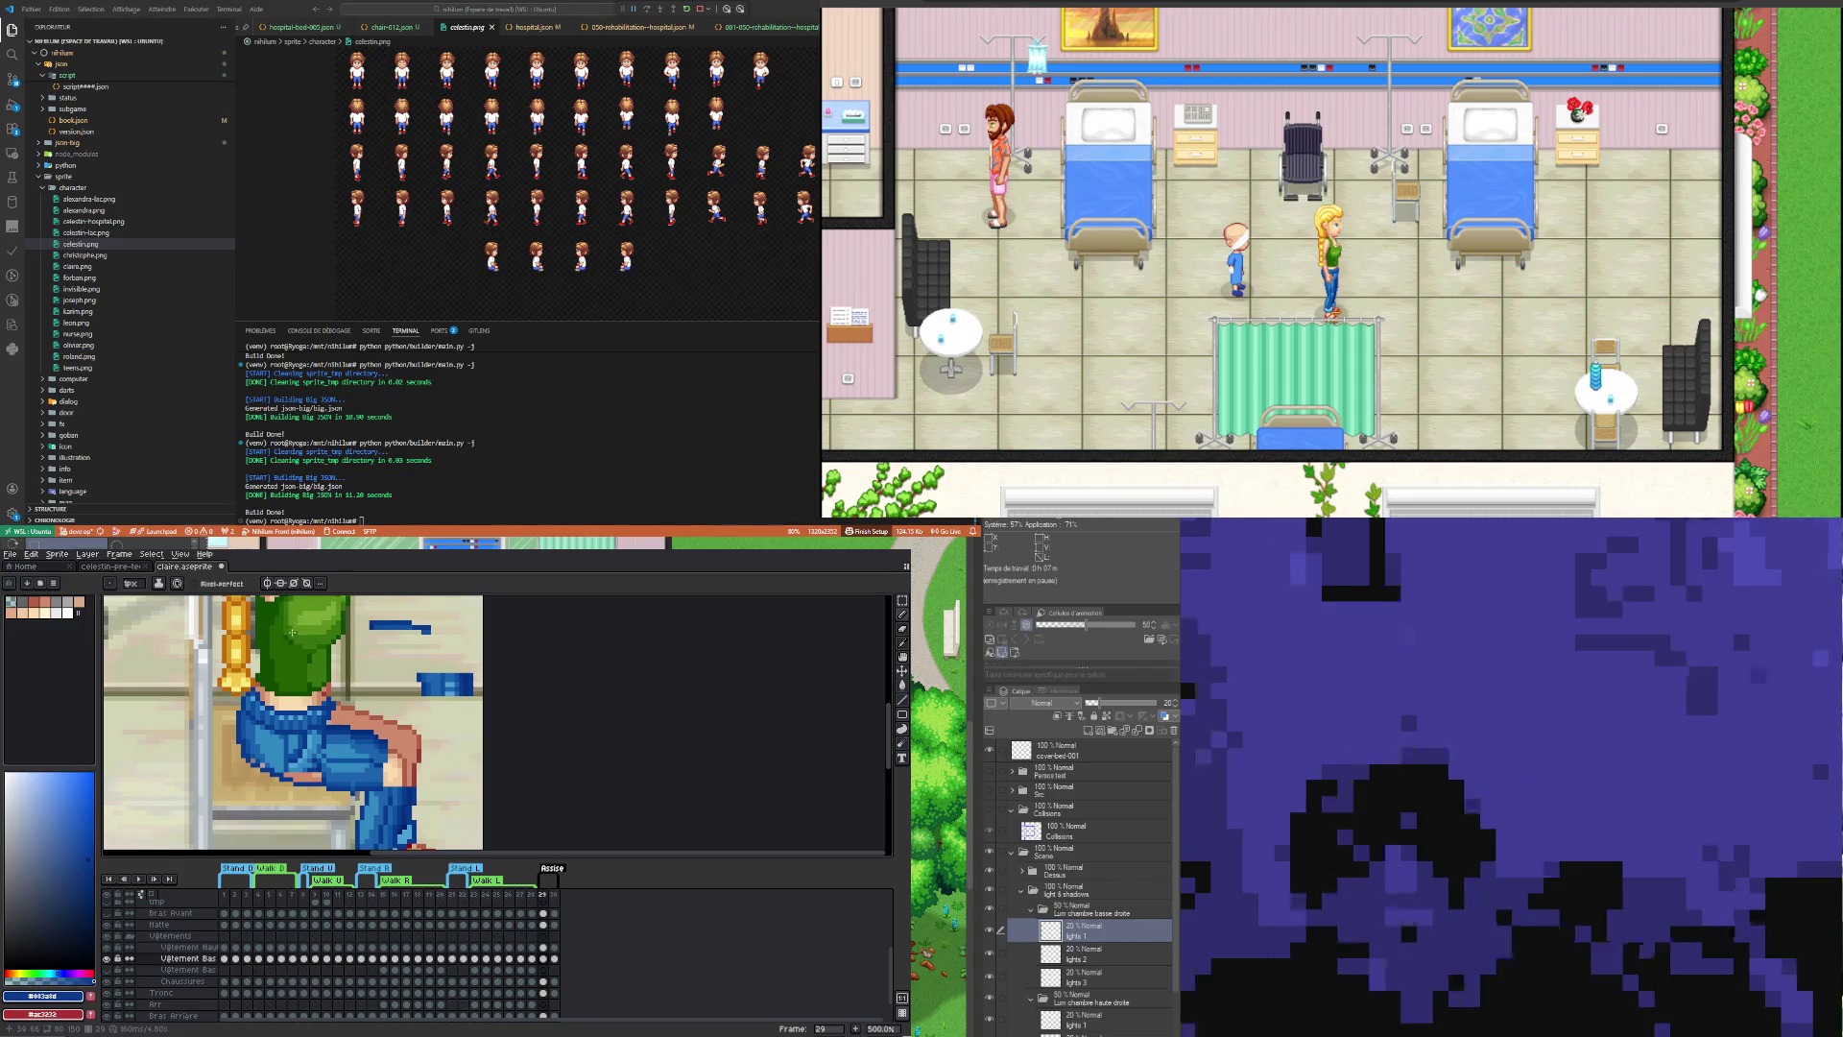
{"action": "left_click", "coordinate": [245, 730], "text": "alt"}
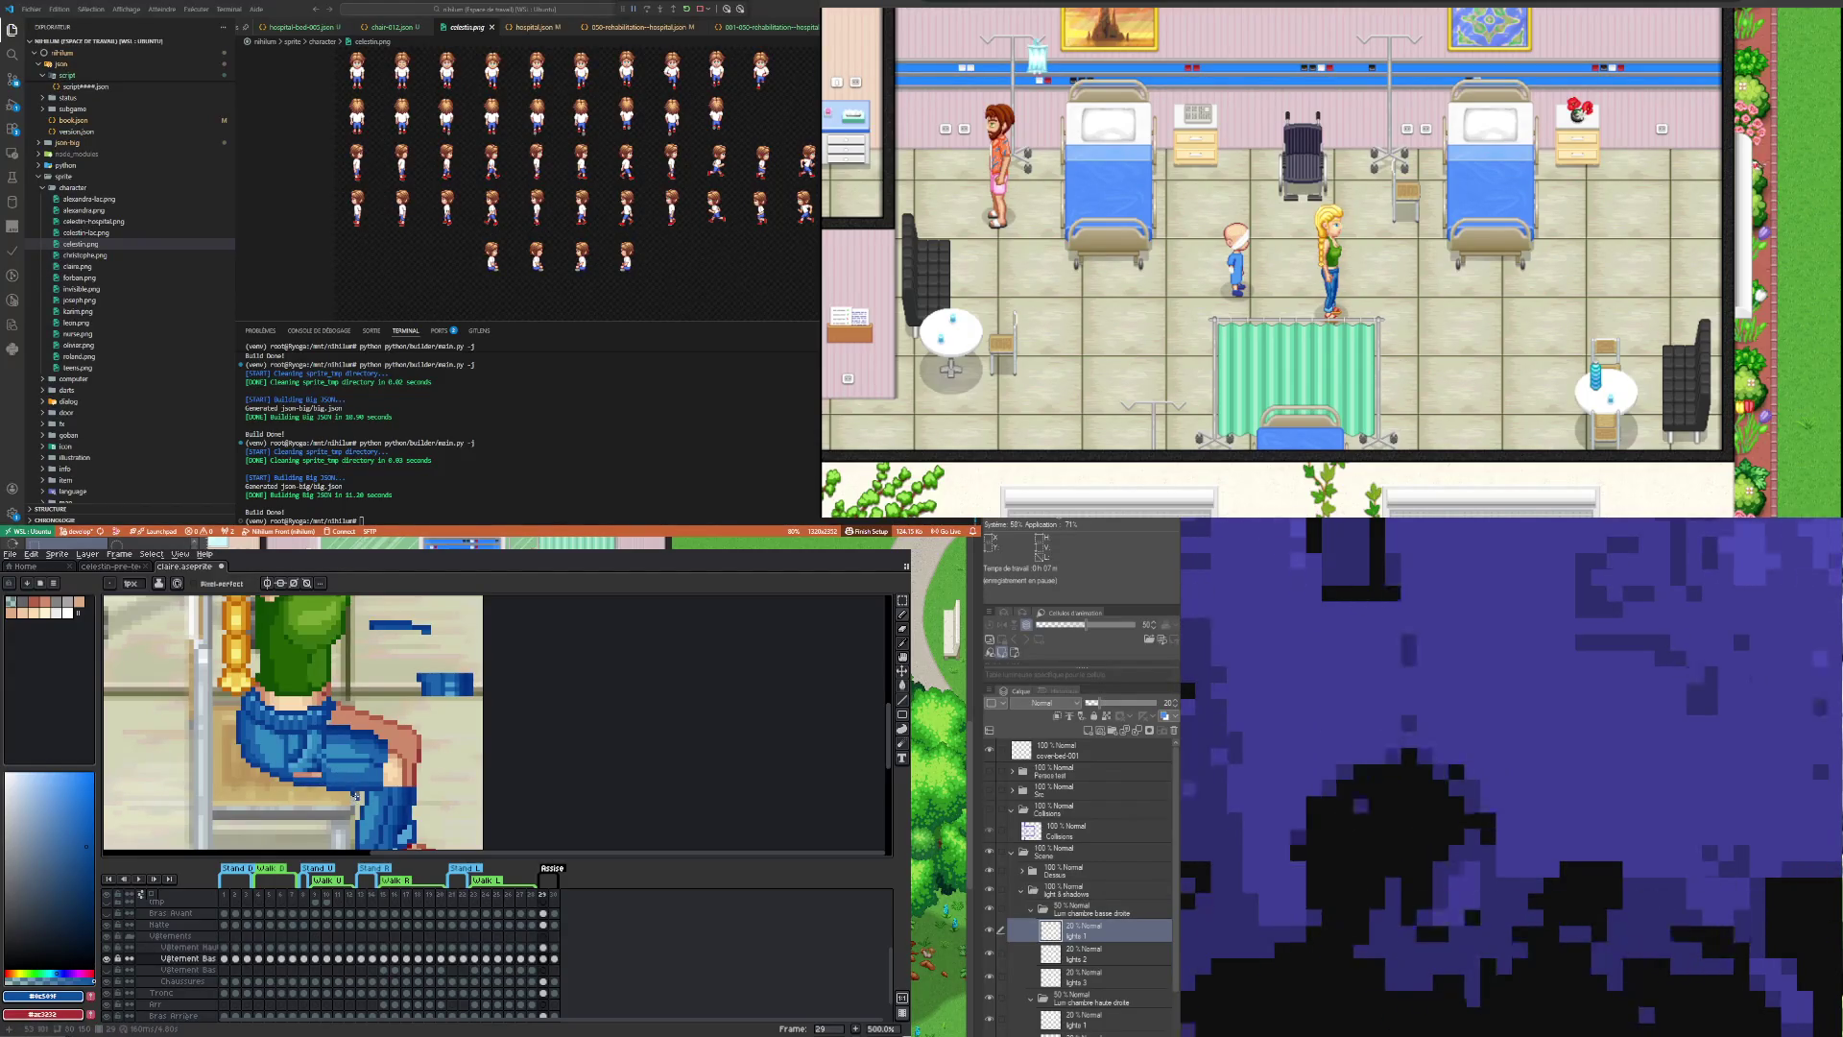
Step: Sample the dark jeans blue #083a8d and paint folds on the seated thigh and knee
{"action": "key", "text": "i"}
{"action": "left_click", "coordinate": [356, 789]}
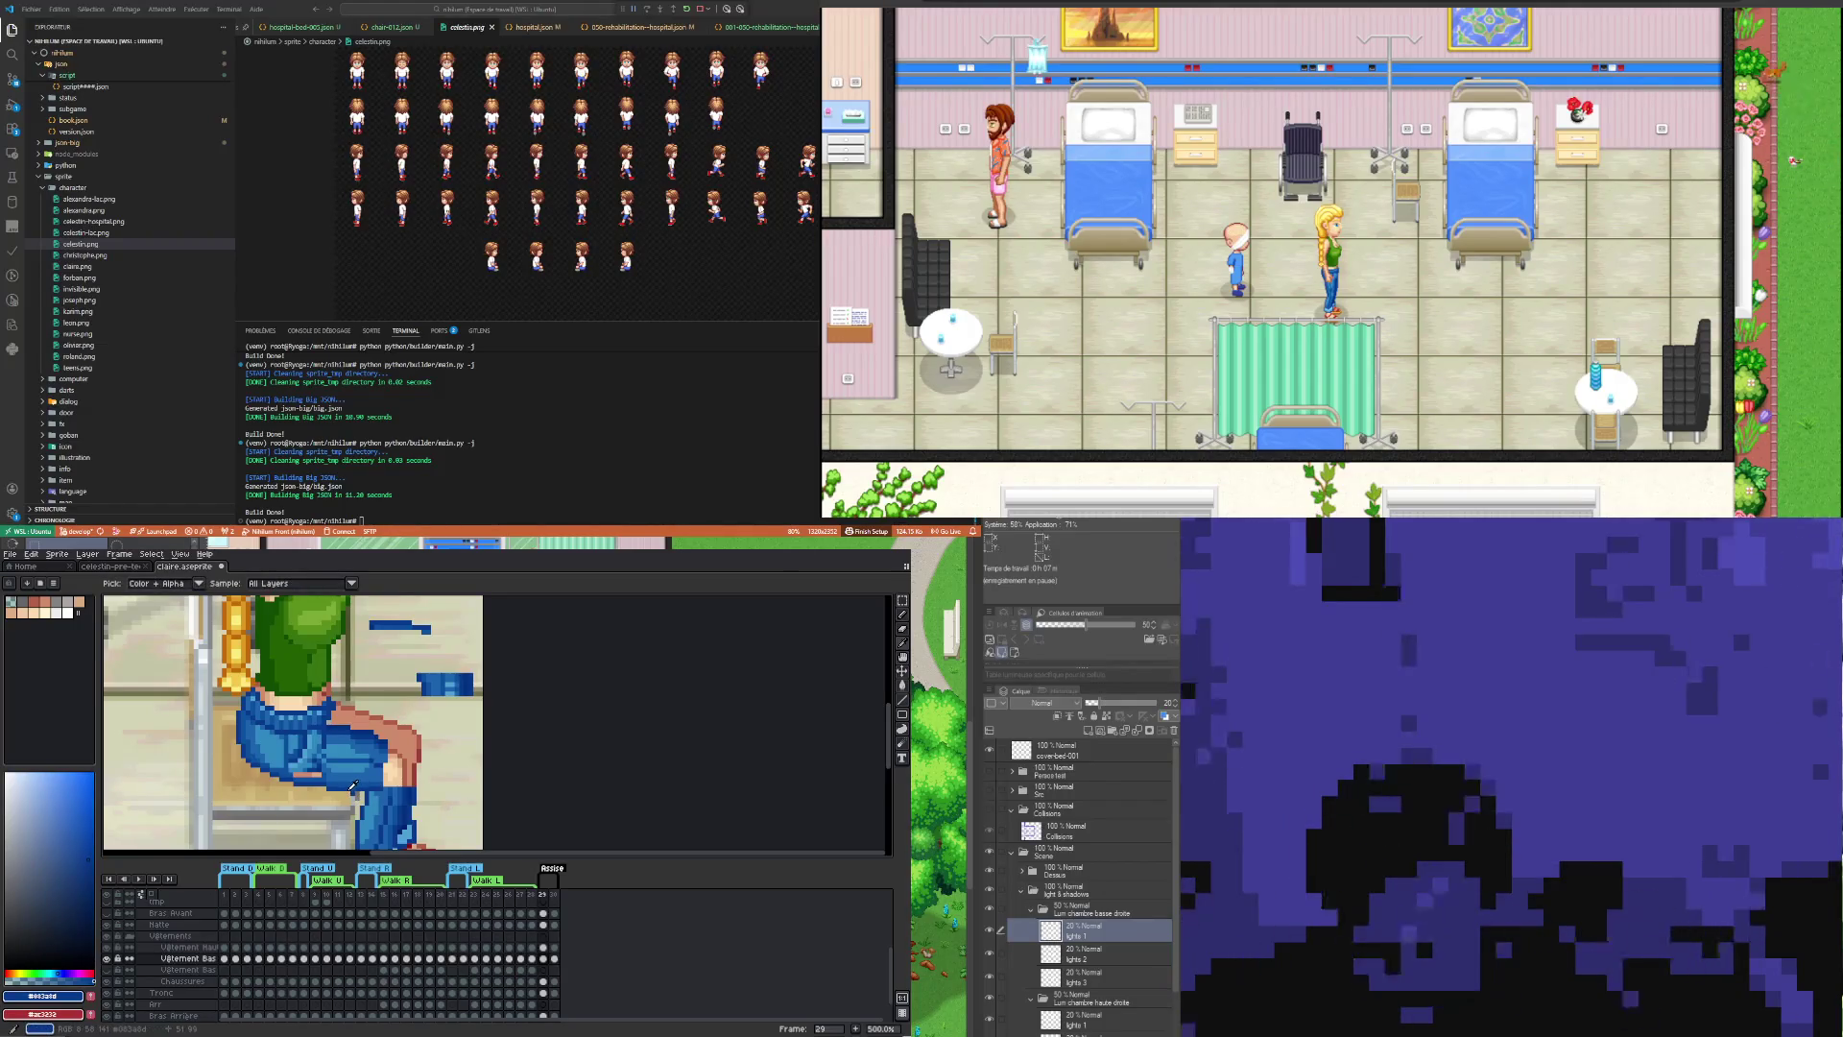
{"action": "key", "text": "b"}
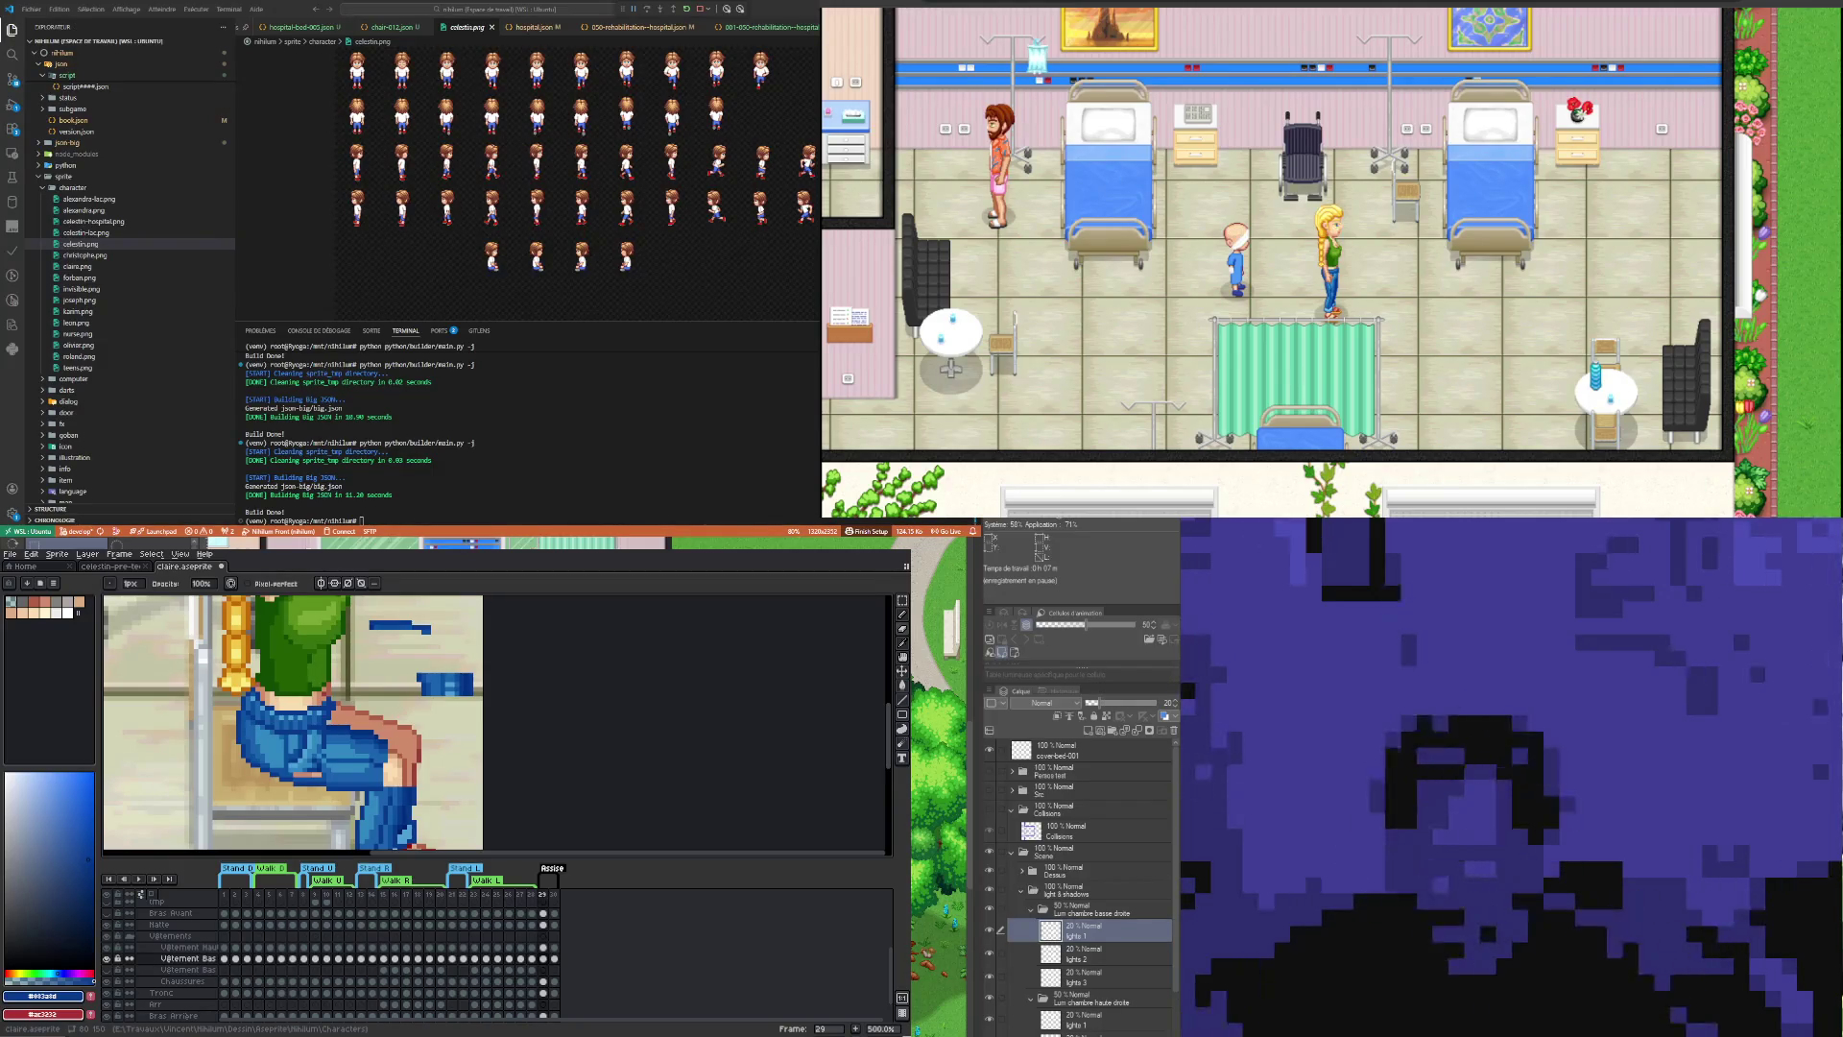
{"action": "scroll", "coordinate": [362, 769], "scroll_direction": "down", "scroll_amount": 4}
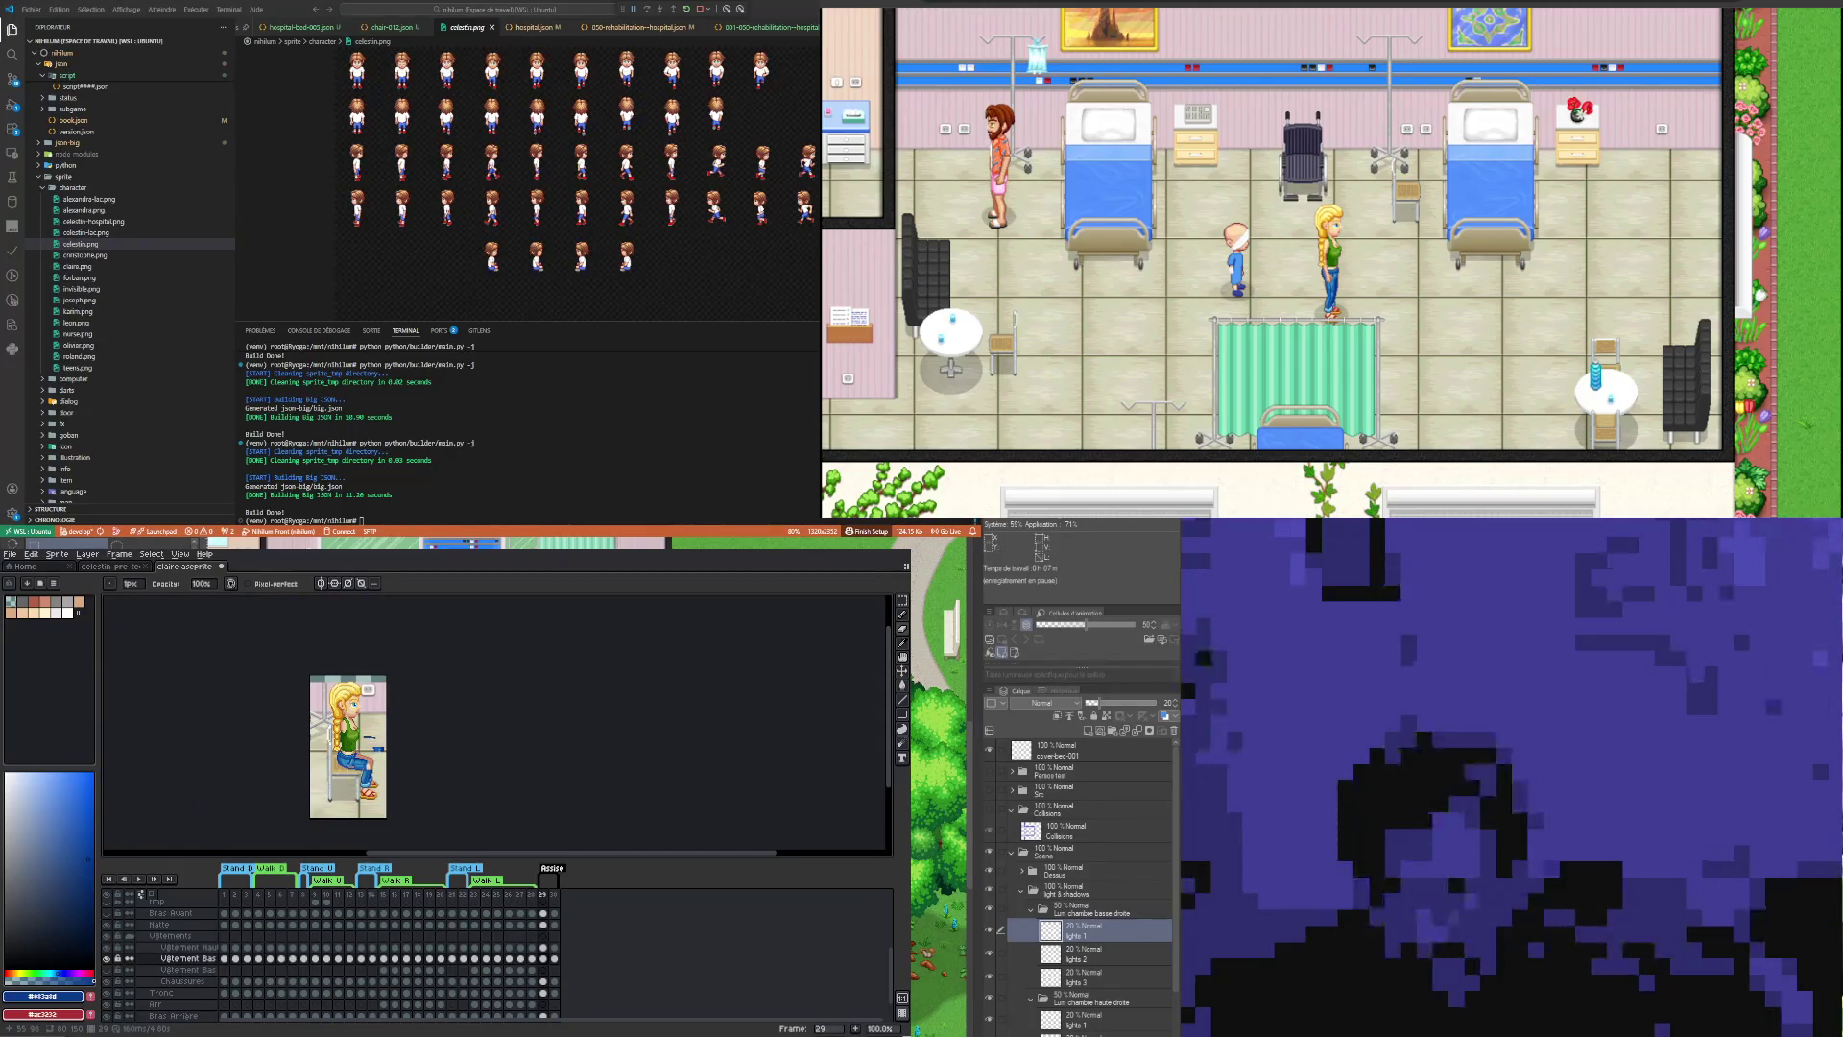
{"action": "scroll", "coordinate": [328, 798], "scroll_direction": "up", "scroll_amount": 1}
{"action": "scroll", "coordinate": [328, 797], "scroll_direction": "up", "scroll_amount": 2}
{"action": "scroll", "coordinate": [365, 785], "scroll_direction": "up", "scroll_amount": 2}
{"action": "scroll", "coordinate": [365, 786], "scroll_direction": "up", "scroll_amount": 2}
{"action": "scroll", "coordinate": [360, 786], "scroll_direction": "down", "scroll_amount": 2}
{"action": "scroll", "coordinate": [355, 787], "scroll_direction": "up", "scroll_amount": 1}
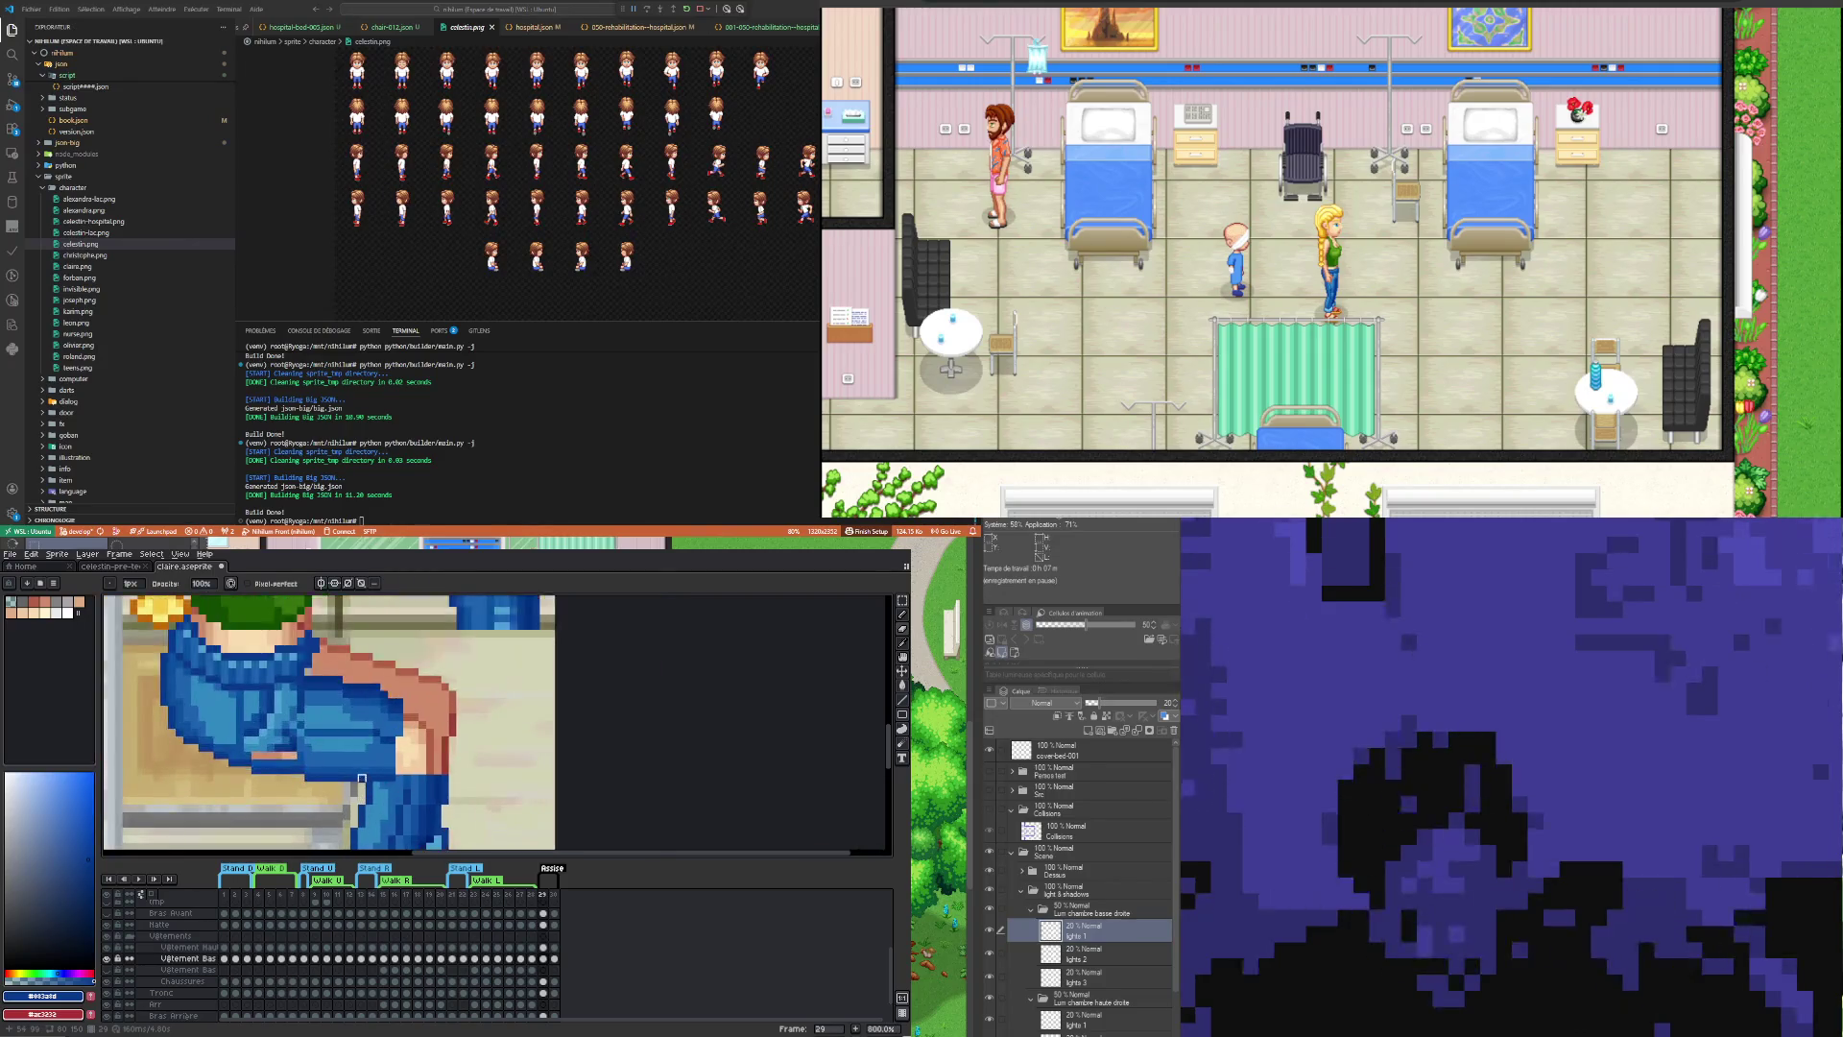
{"action": "scroll", "coordinate": [351, 782], "scroll_direction": "down", "scroll_amount": 2}
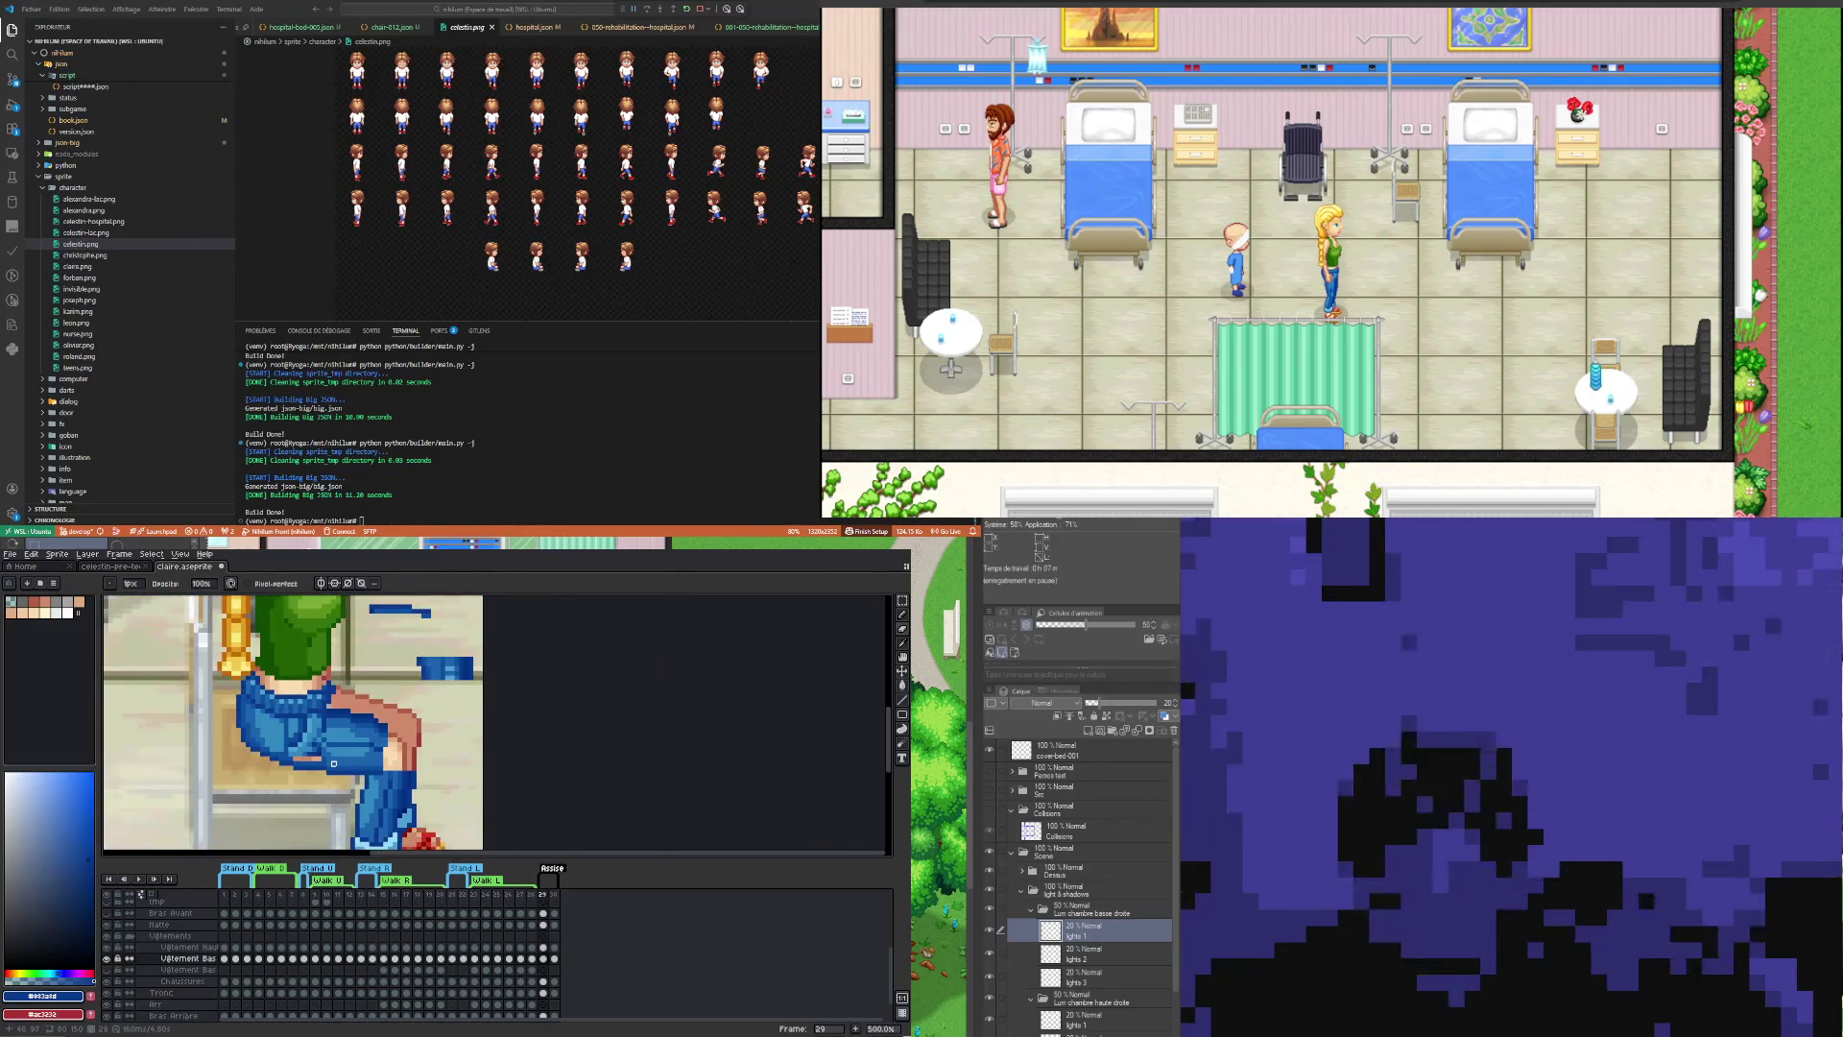
{"action": "scroll", "coordinate": [333, 748], "scroll_direction": "up", "scroll_amount": 1}
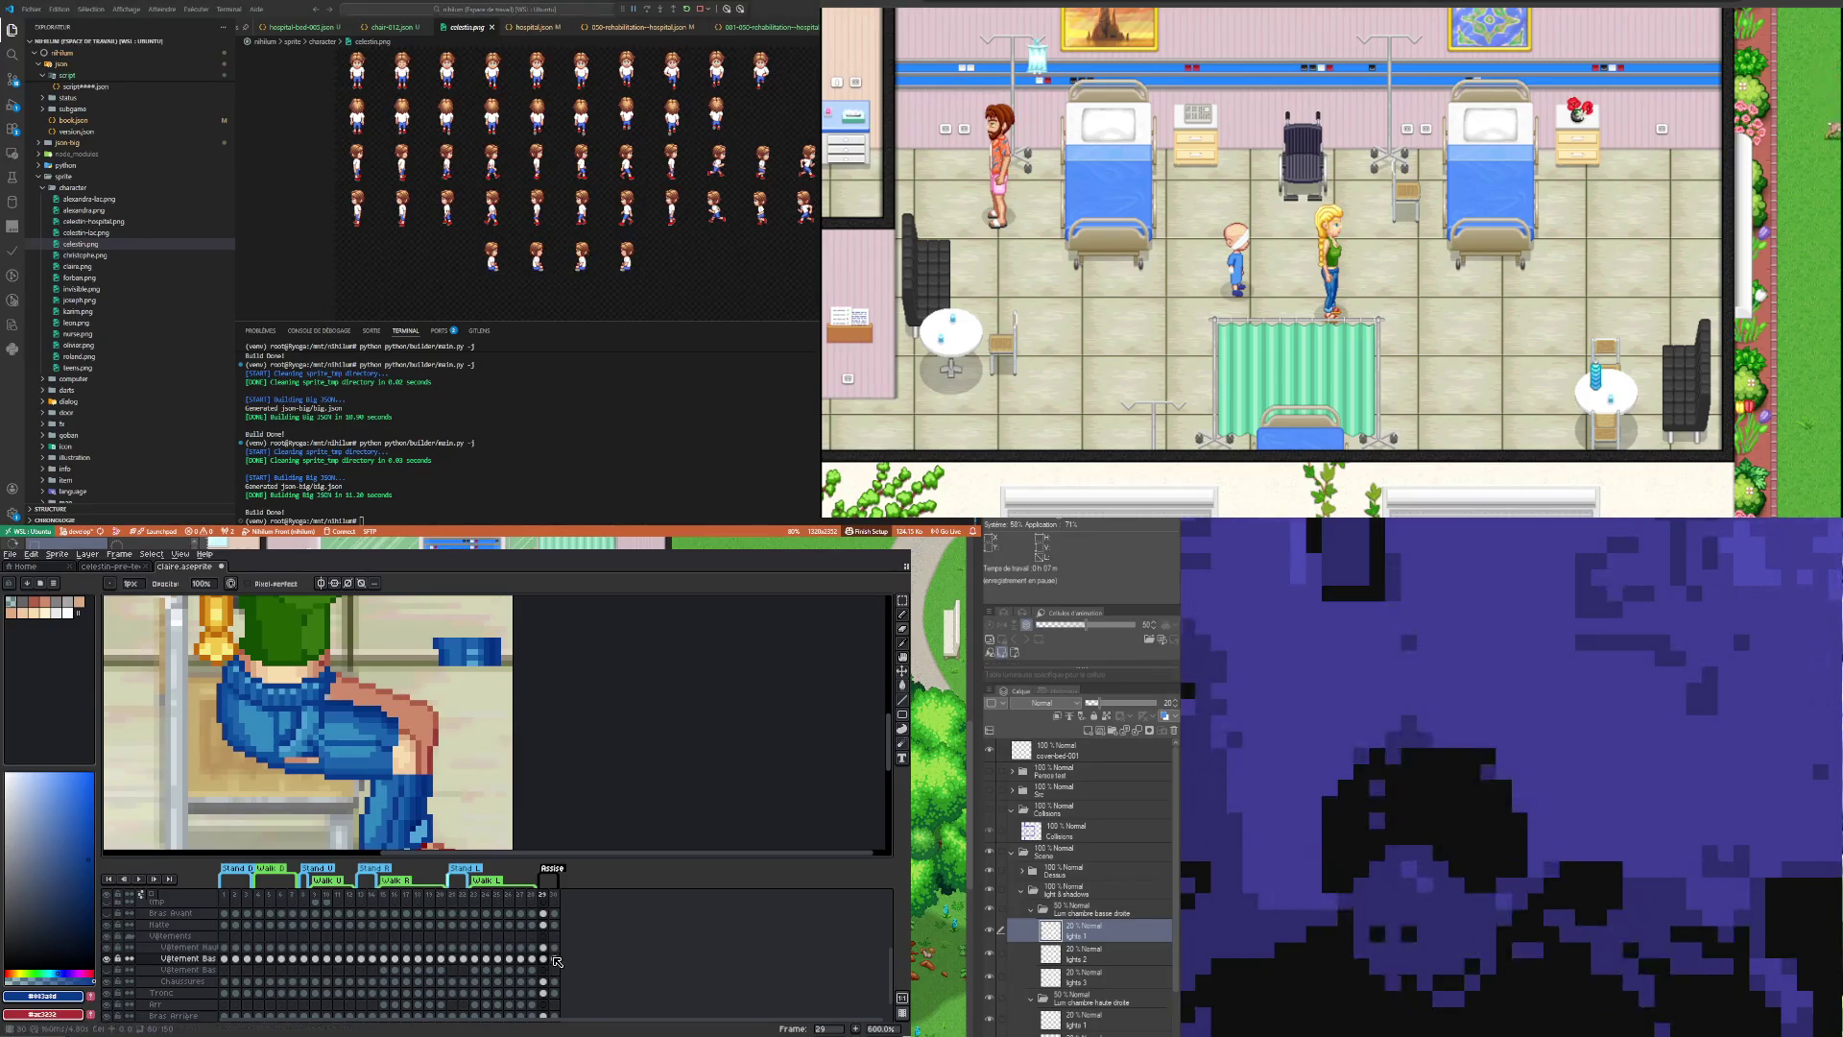
{"action": "left_click", "coordinate": [554, 958]}
{"action": "left_click", "coordinate": [543, 958]}
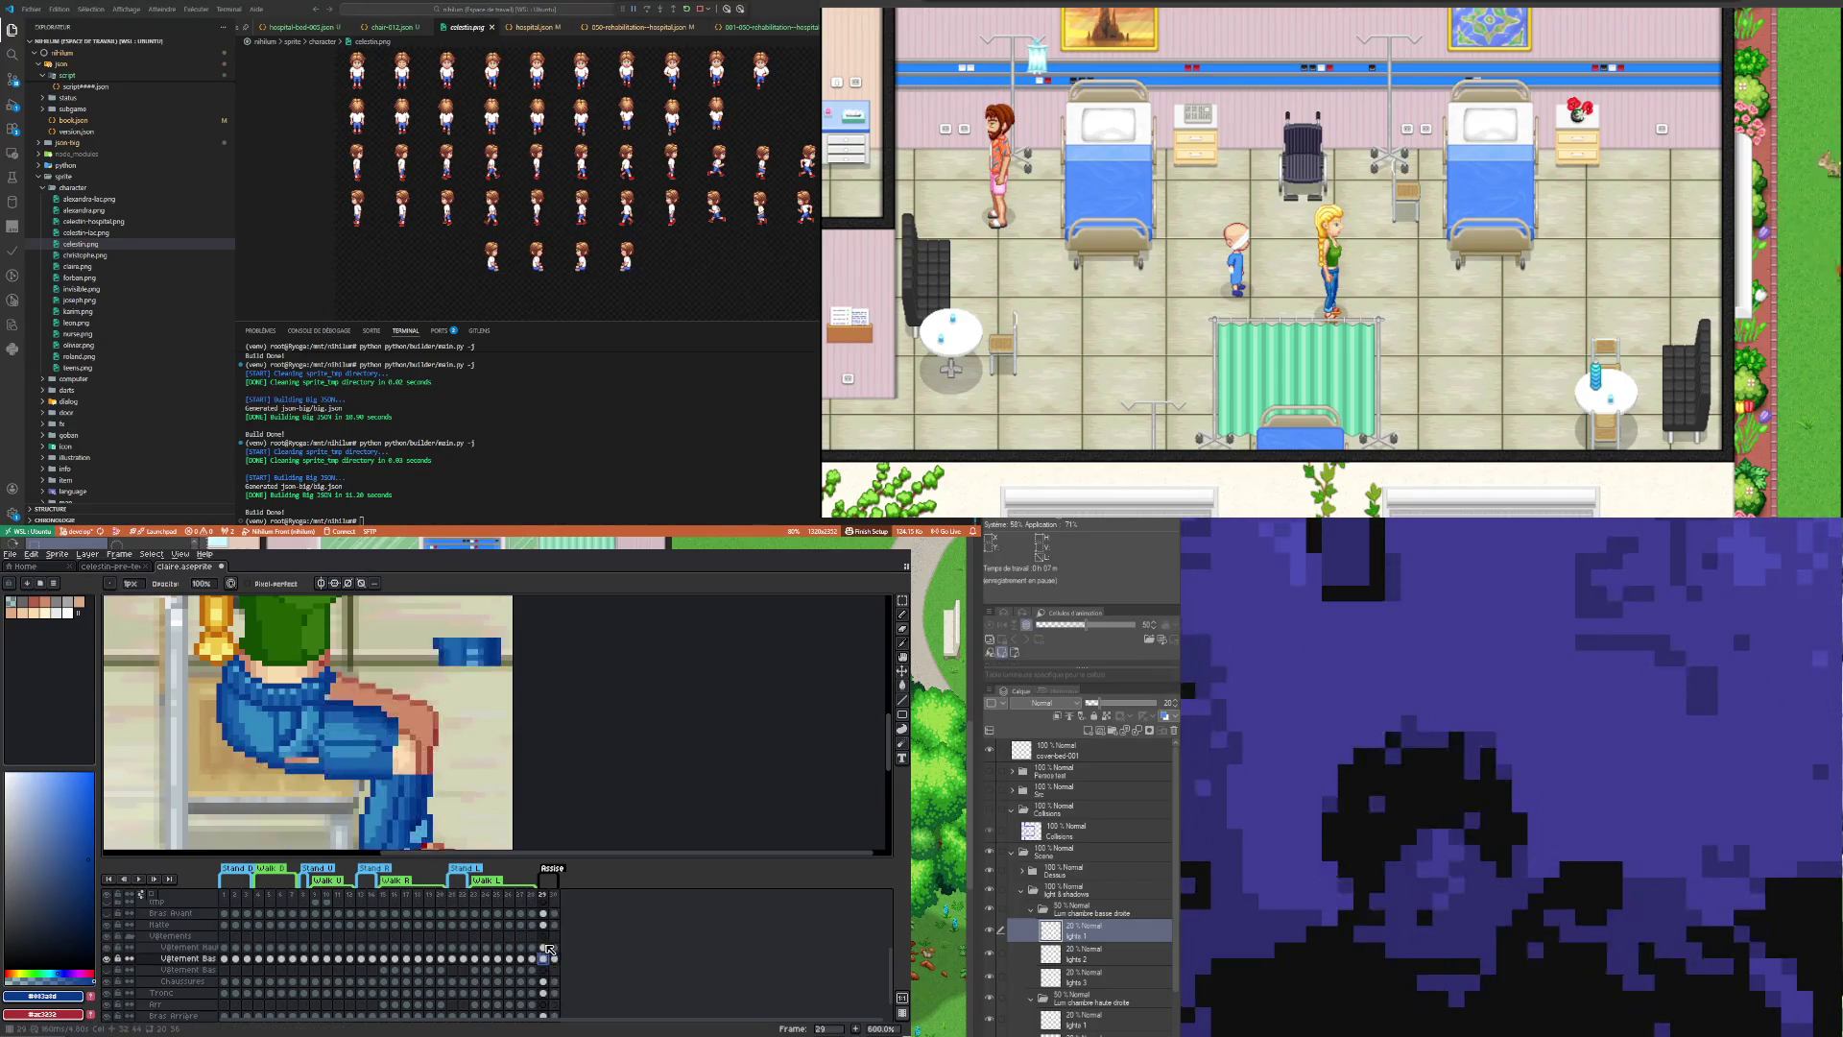
{"action": "left_click", "coordinate": [555, 959]}
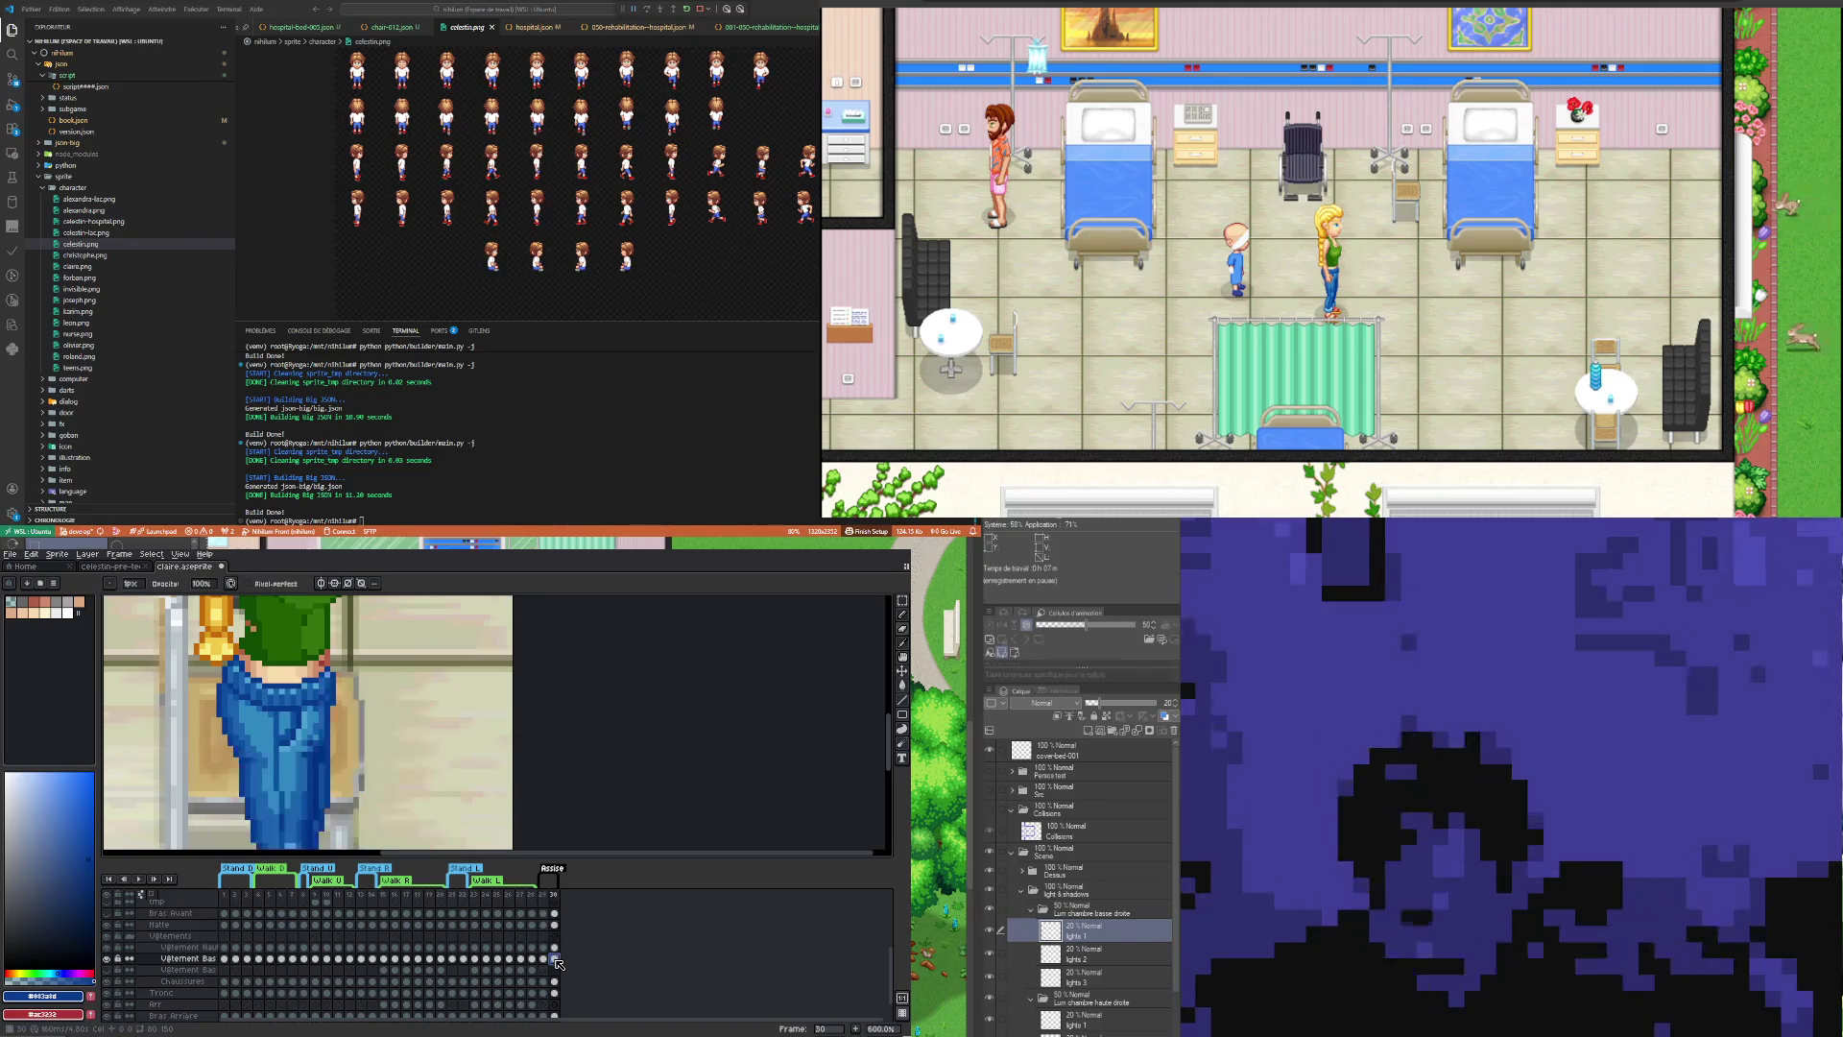
{"action": "left_click", "coordinate": [543, 958]}
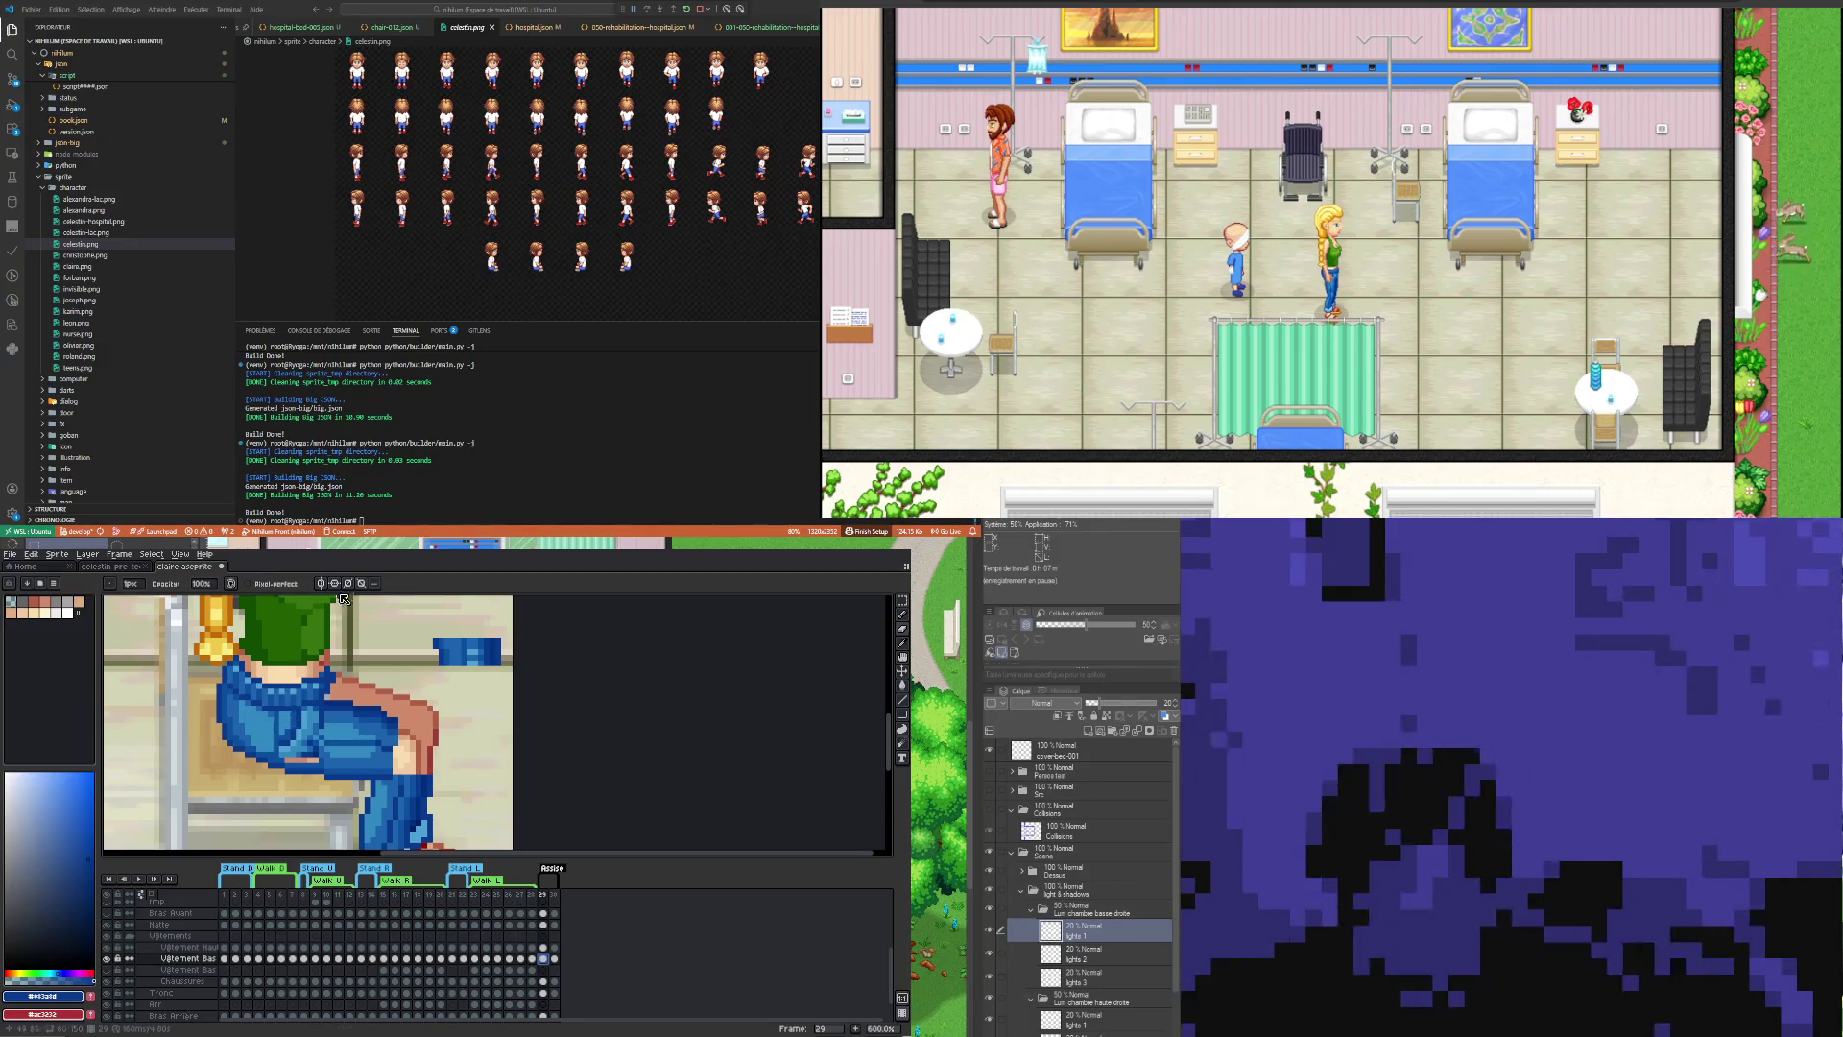
{"action": "left_click", "coordinate": [304, 698], "text": "alt"}
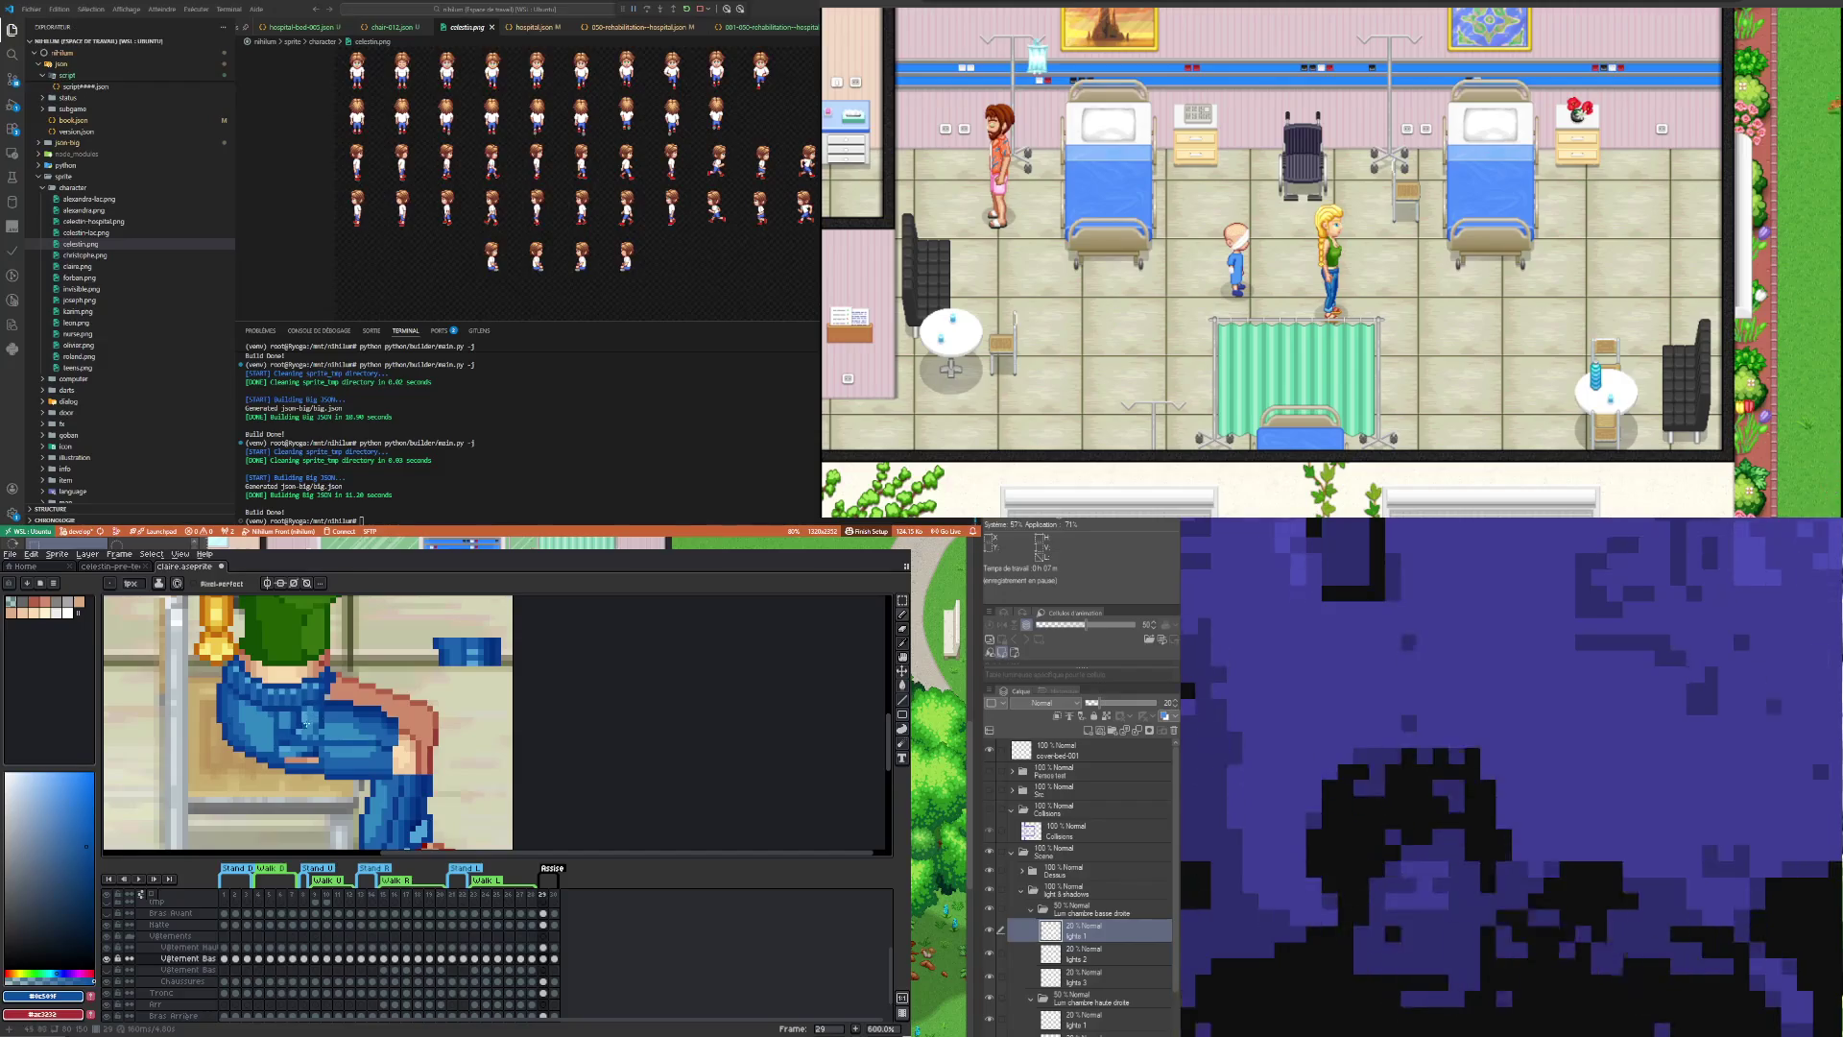
Step: Paint thigh highlights with the light blue #2f88c0 and the mid blue #0c509f
{"action": "left_click", "coordinate": [304, 715], "text": "alt"}
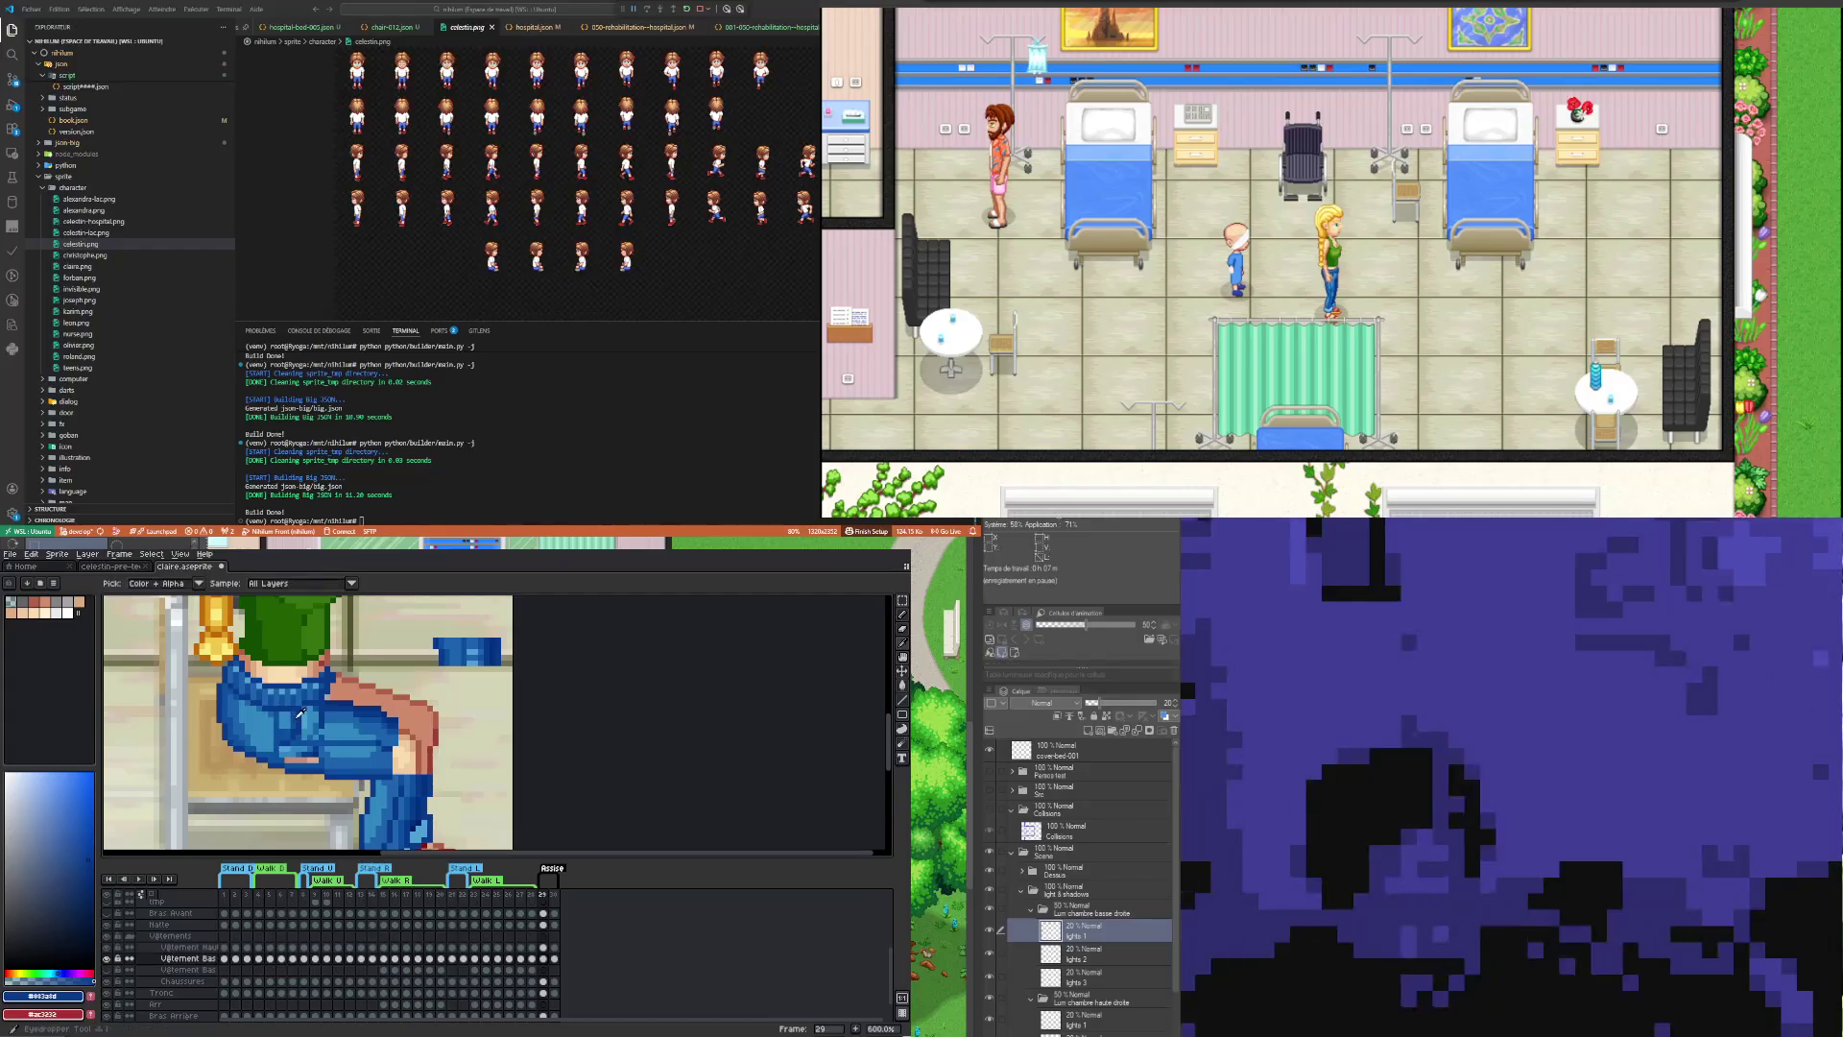
{"action": "left_click", "coordinate": [288, 715], "text": "alt"}
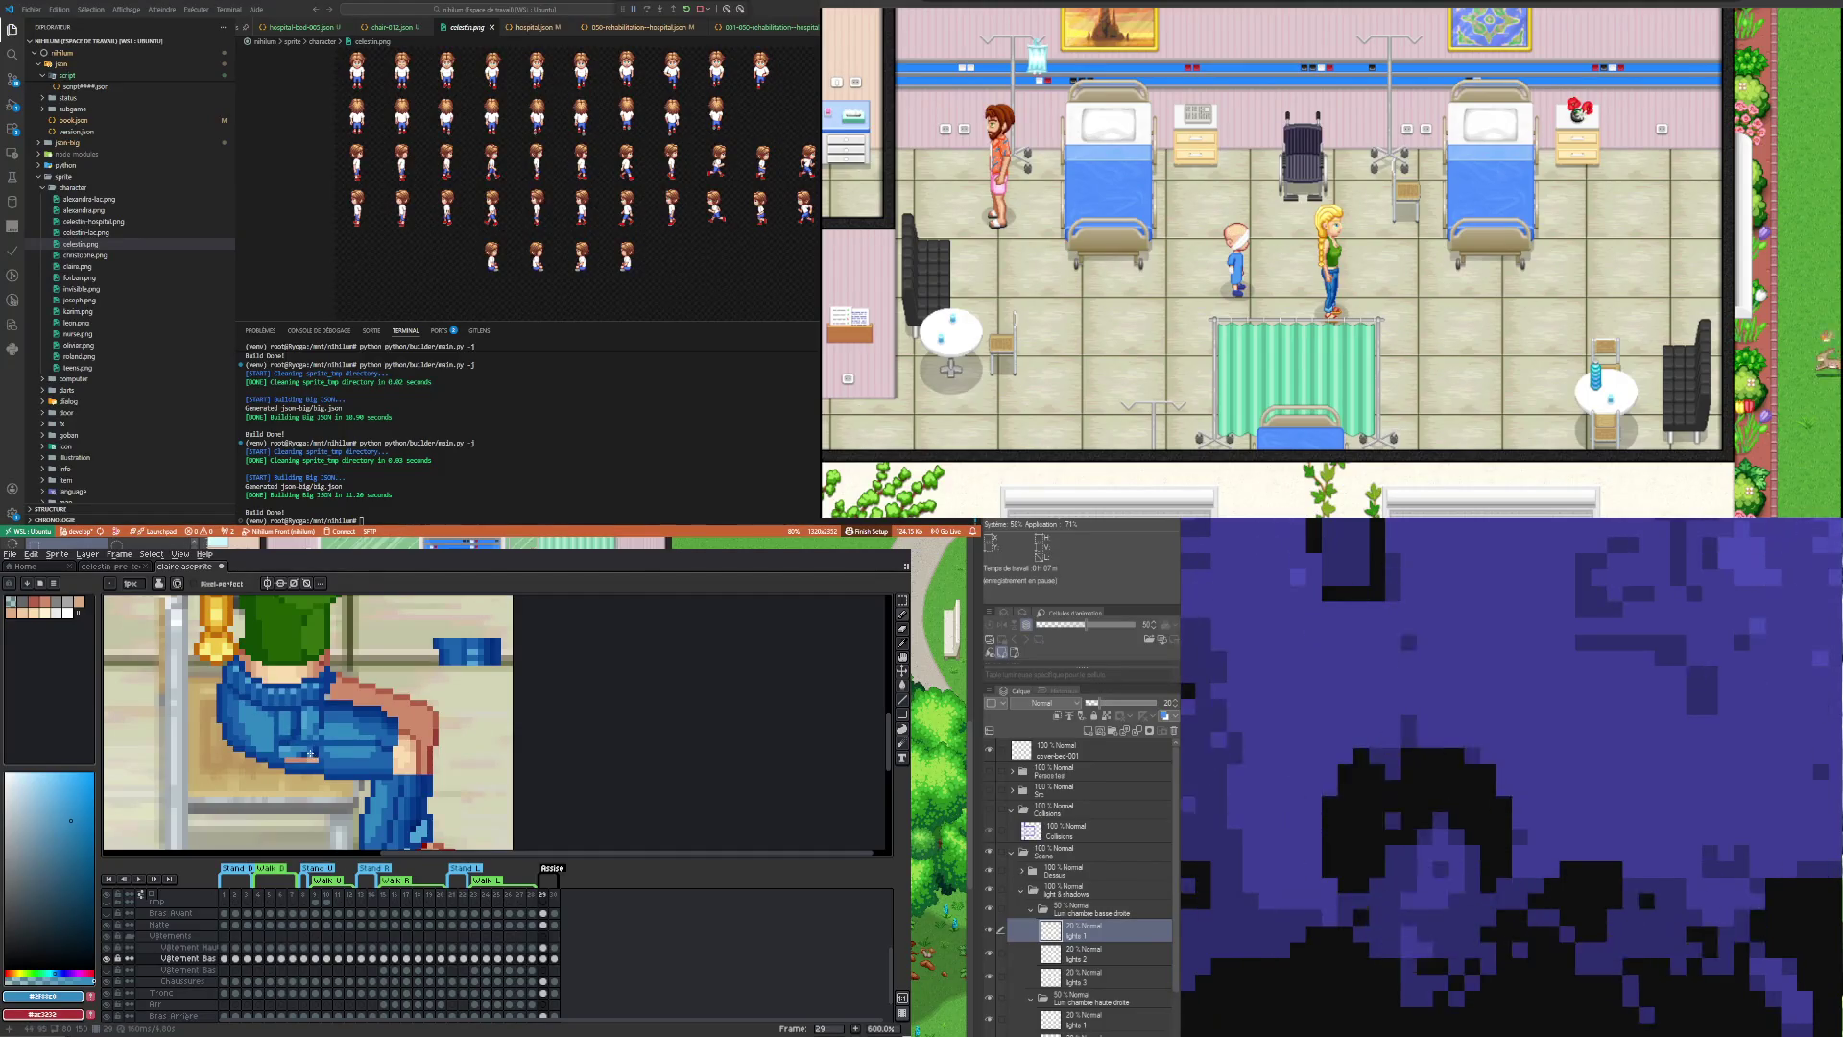
{"action": "key", "text": "i"}
{"action": "left_click", "coordinate": [257, 744]}
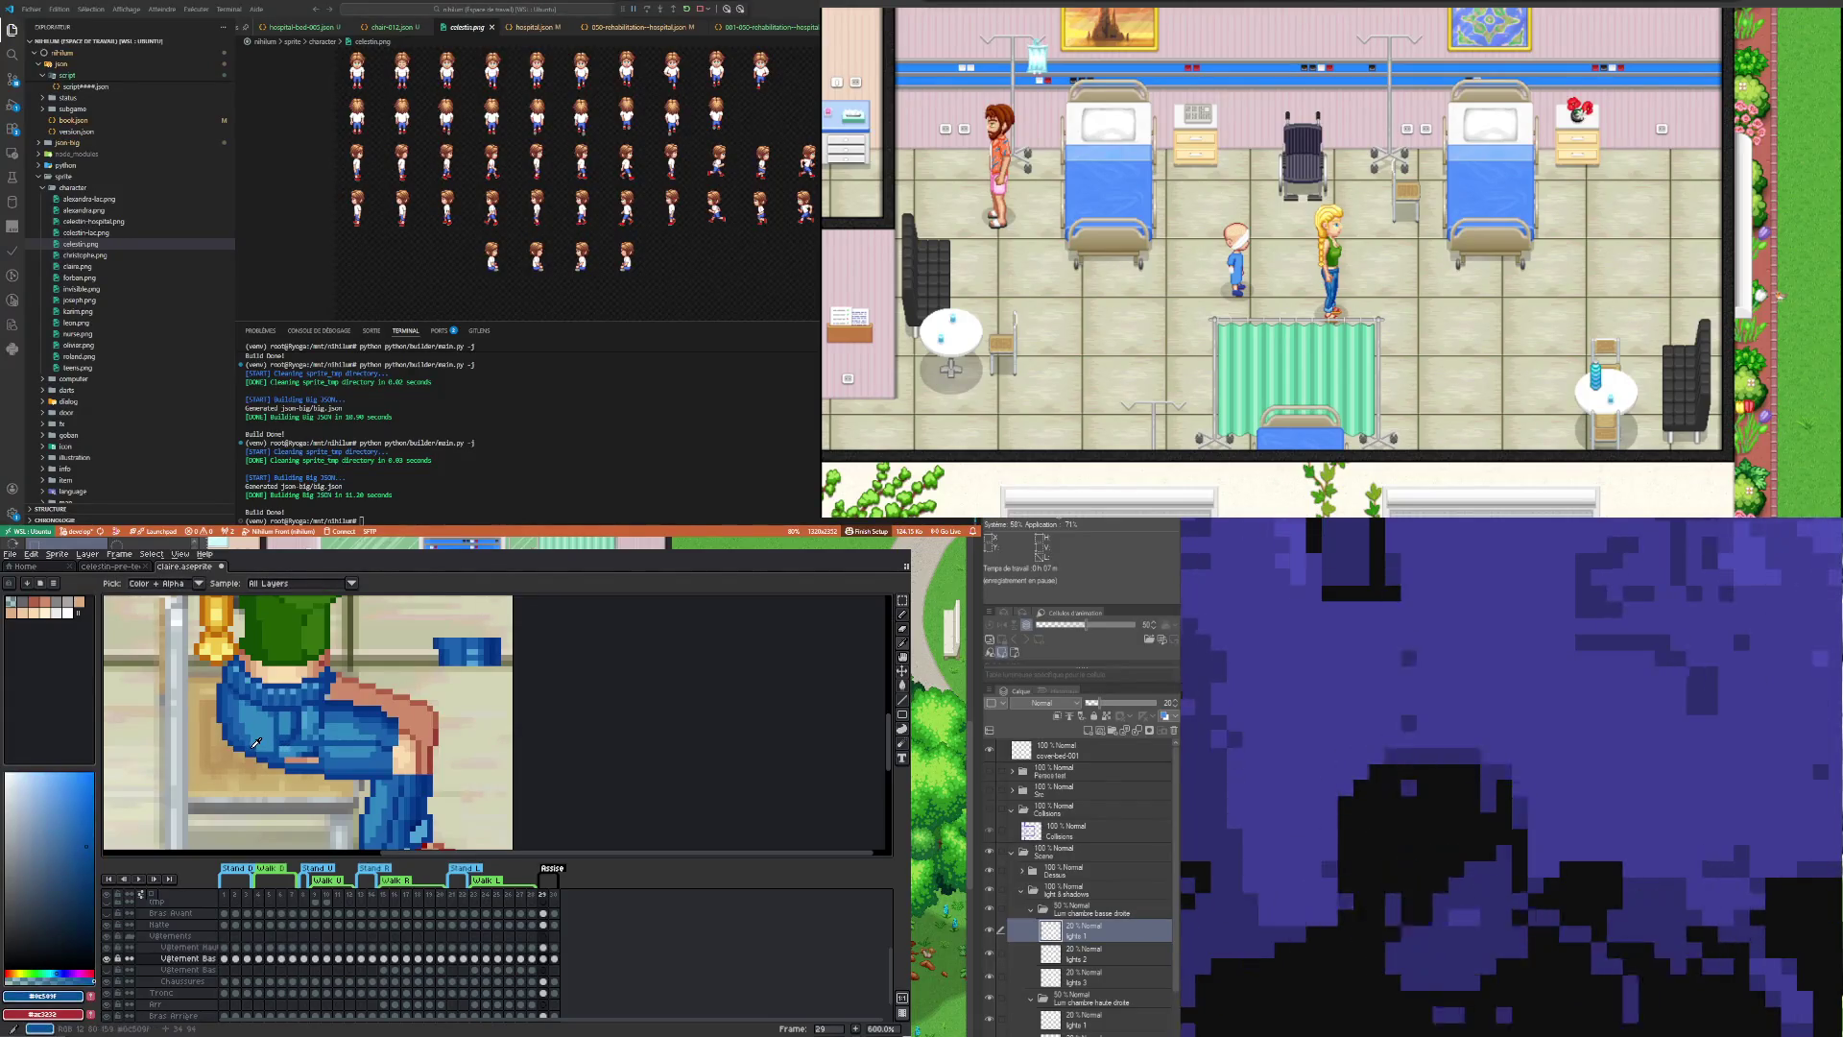
{"action": "key", "text": "b"}
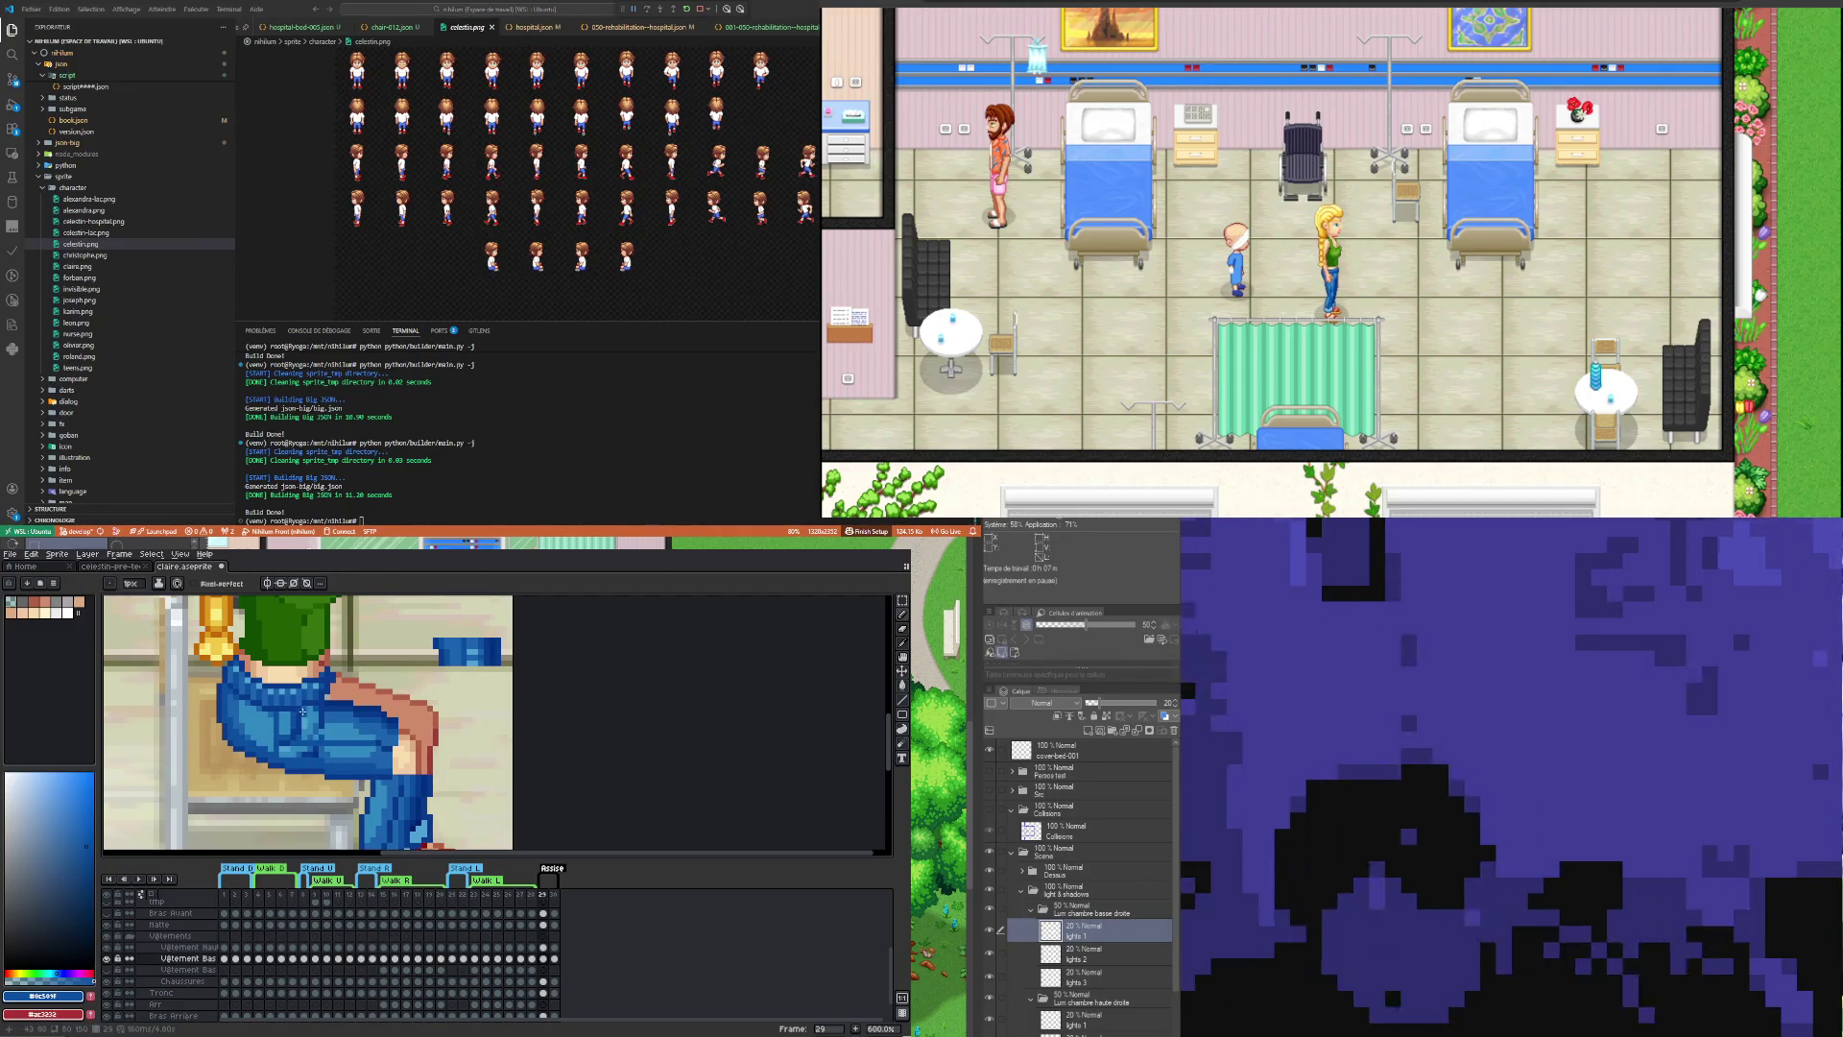
Step: Refine the highlights with #2f88c0 and #0c509f, erasing stray pixels where needed
{"action": "key", "text": "i"}
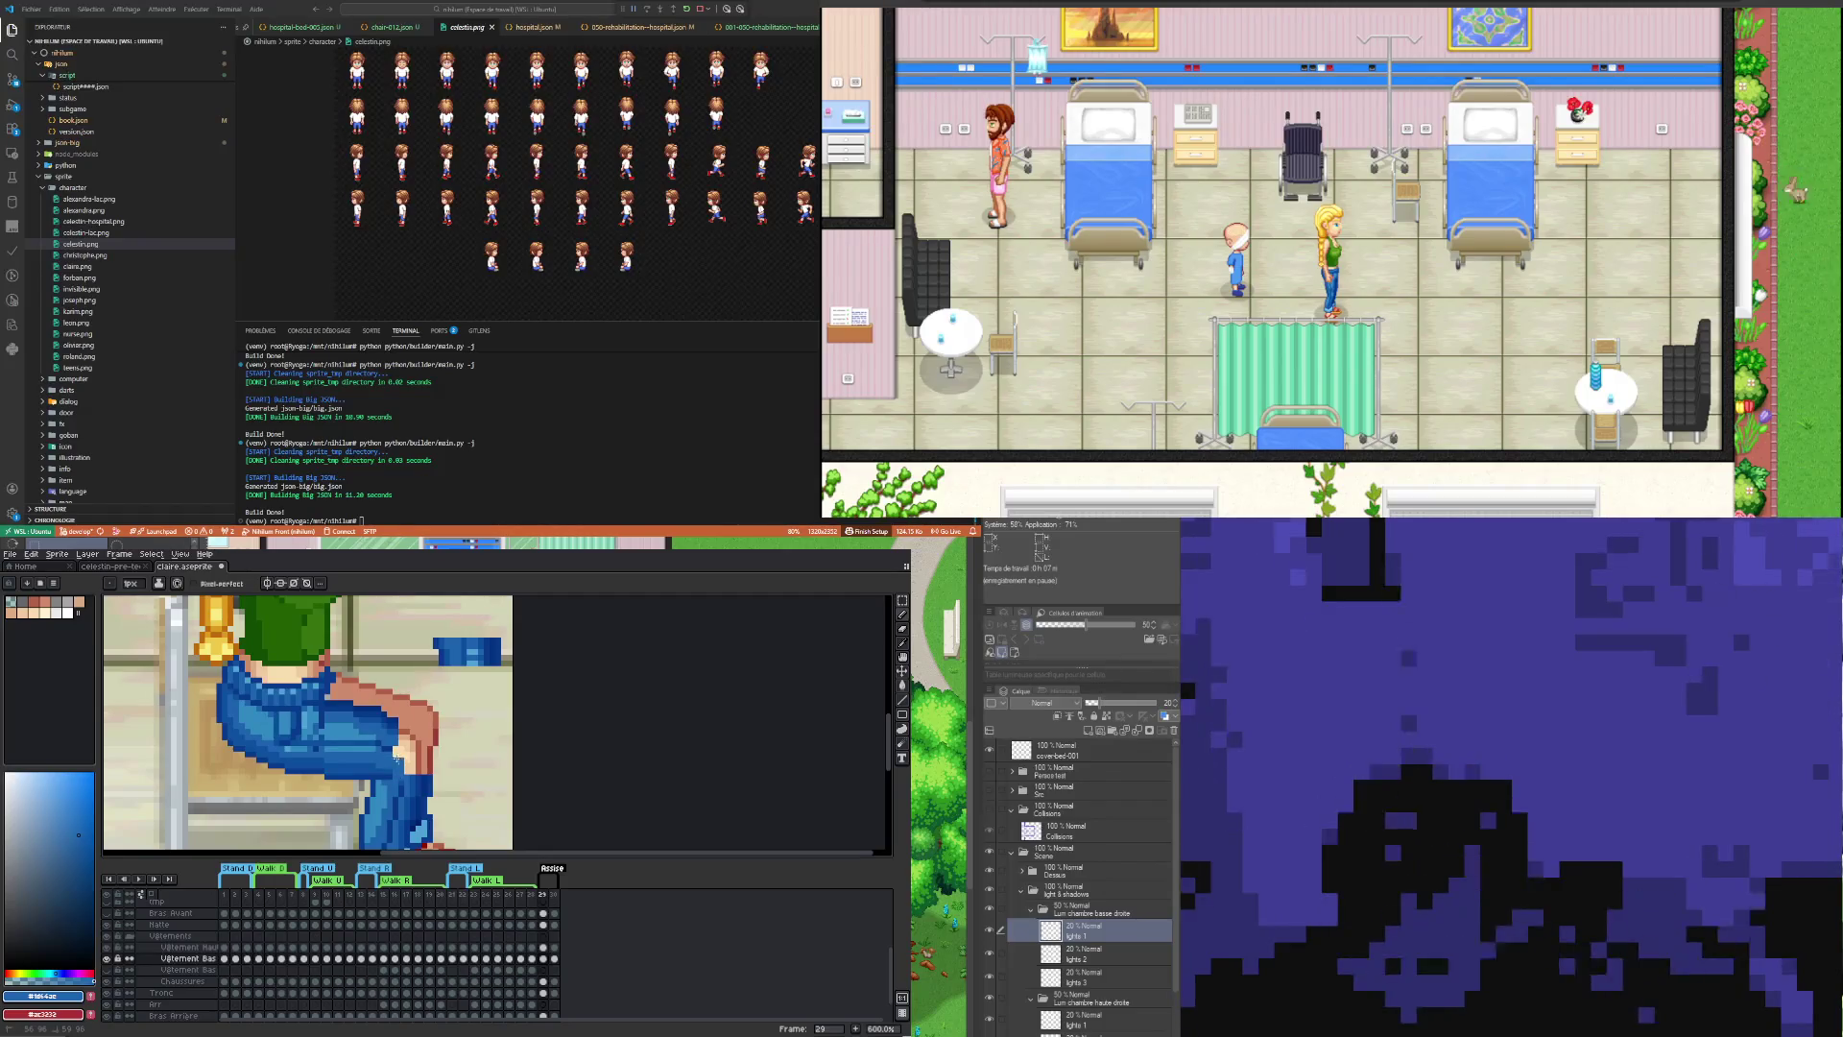
{"action": "left_click", "coordinate": [266, 716], "text": "alt"}
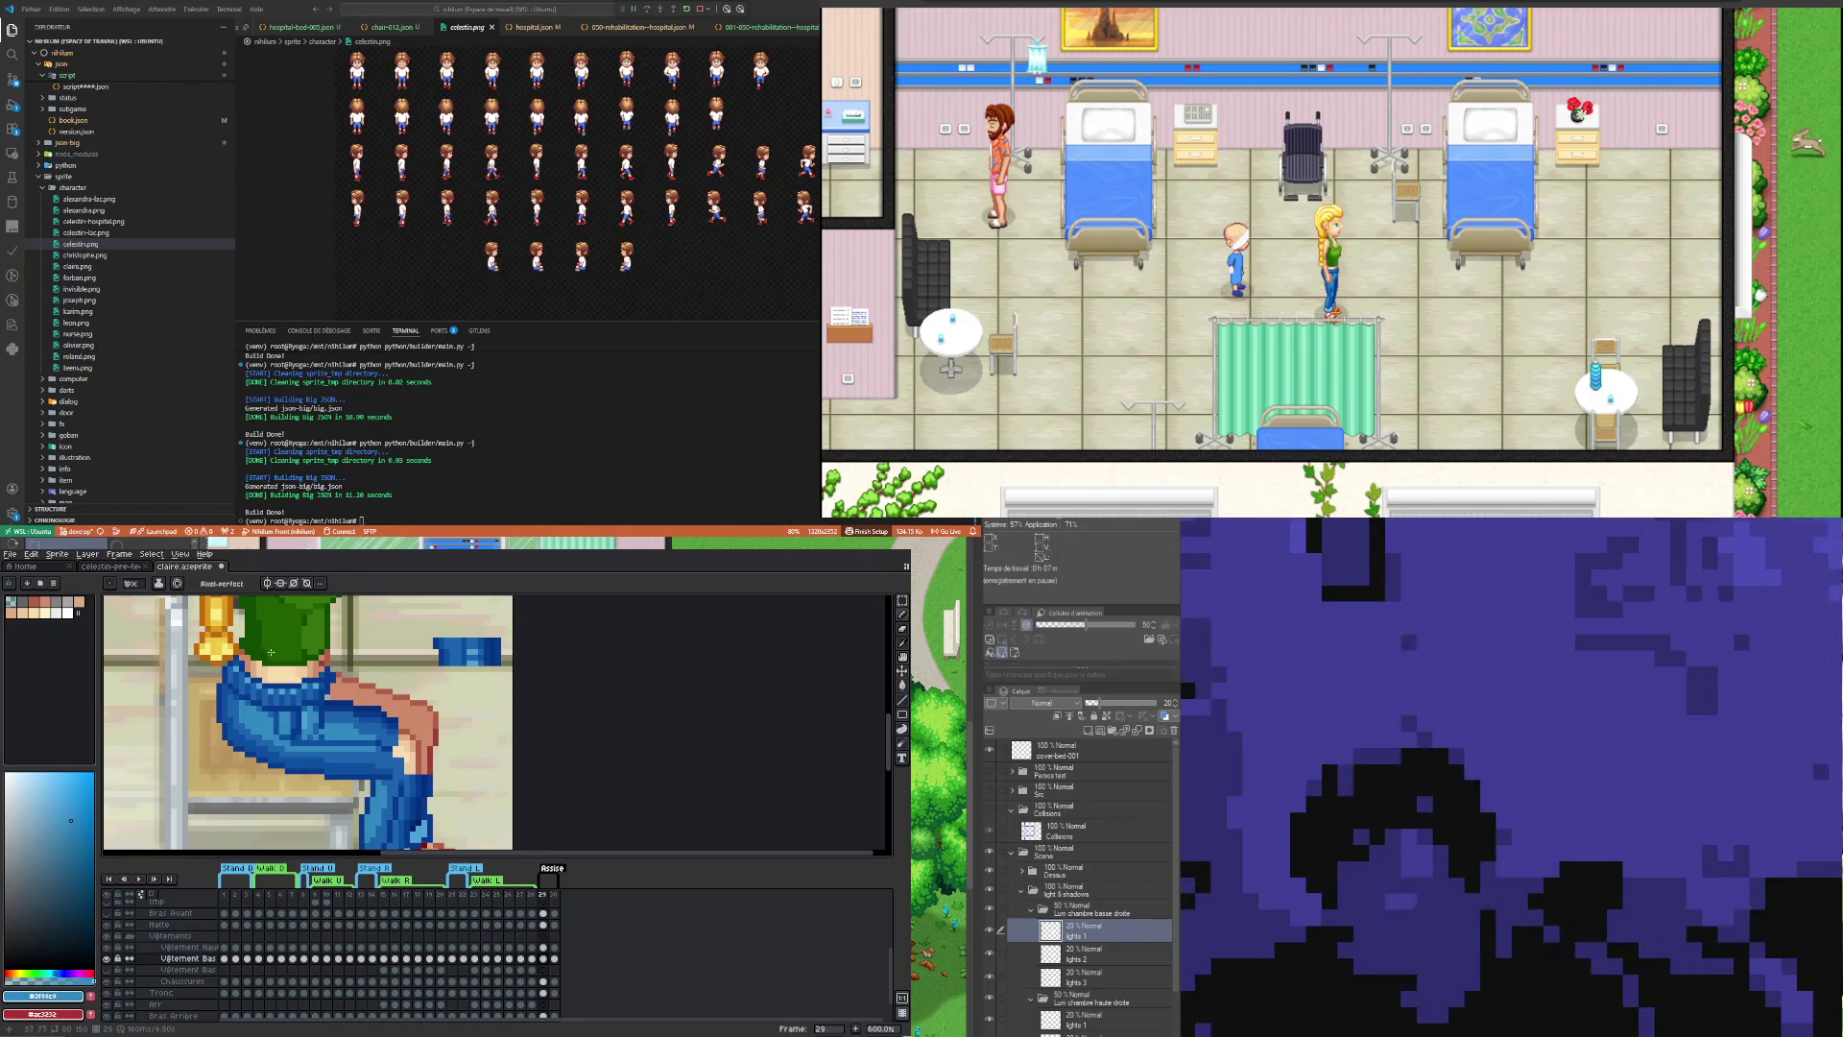
{"action": "left_click", "coordinate": [283, 718], "text": "alt"}
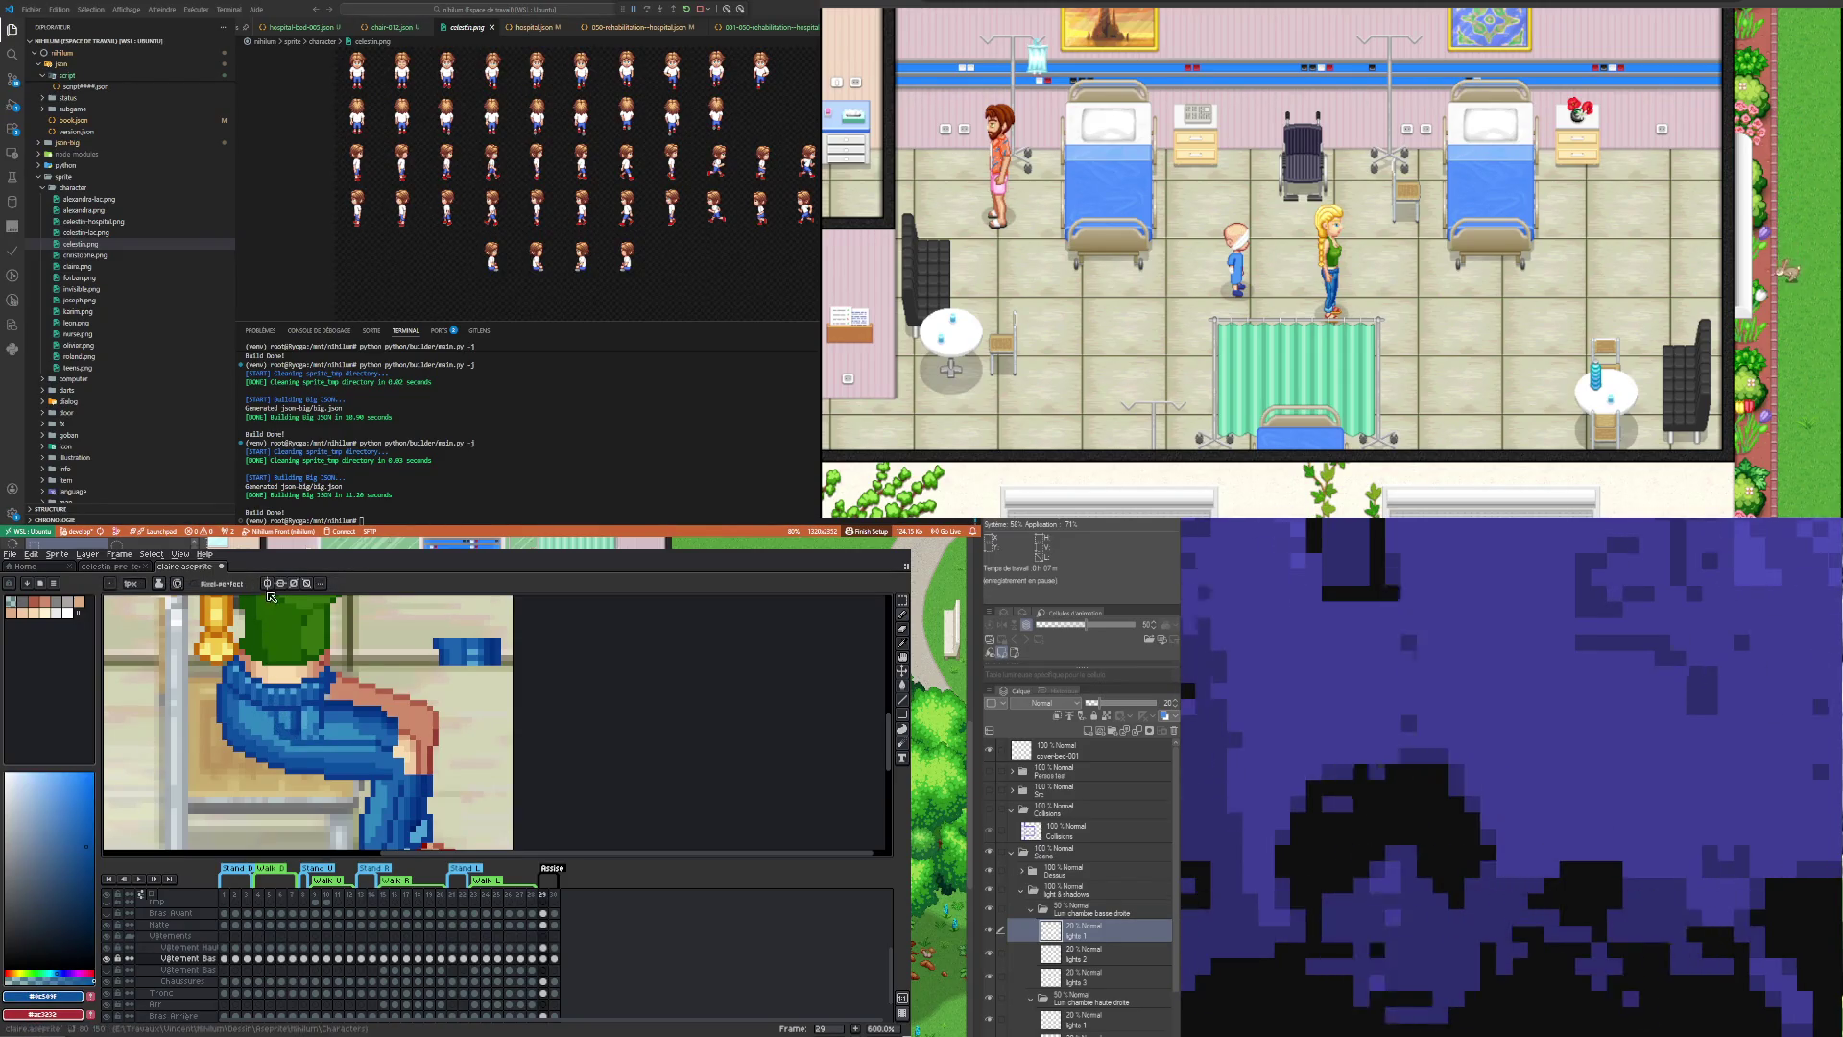
{"action": "key", "text": "e"}
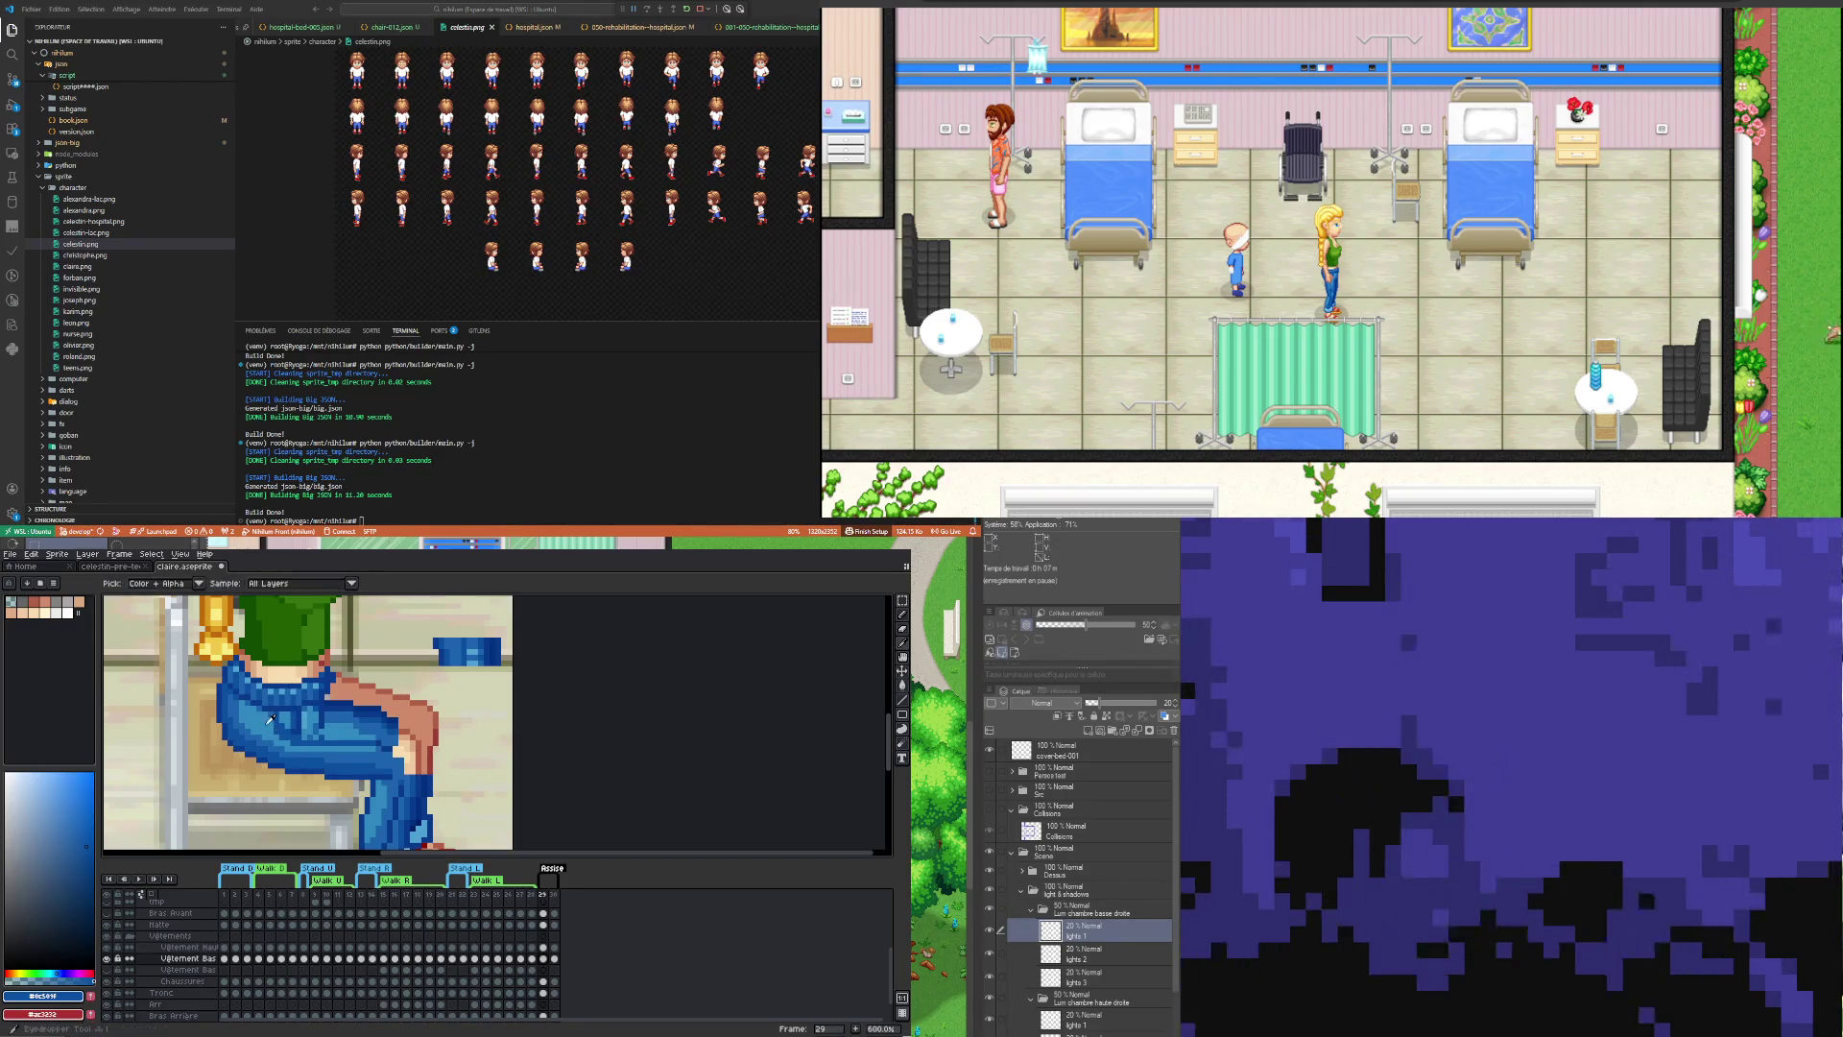
{"action": "key", "text": "alt"}
{"action": "left_click", "coordinate": [266, 719], "text": "alt"}
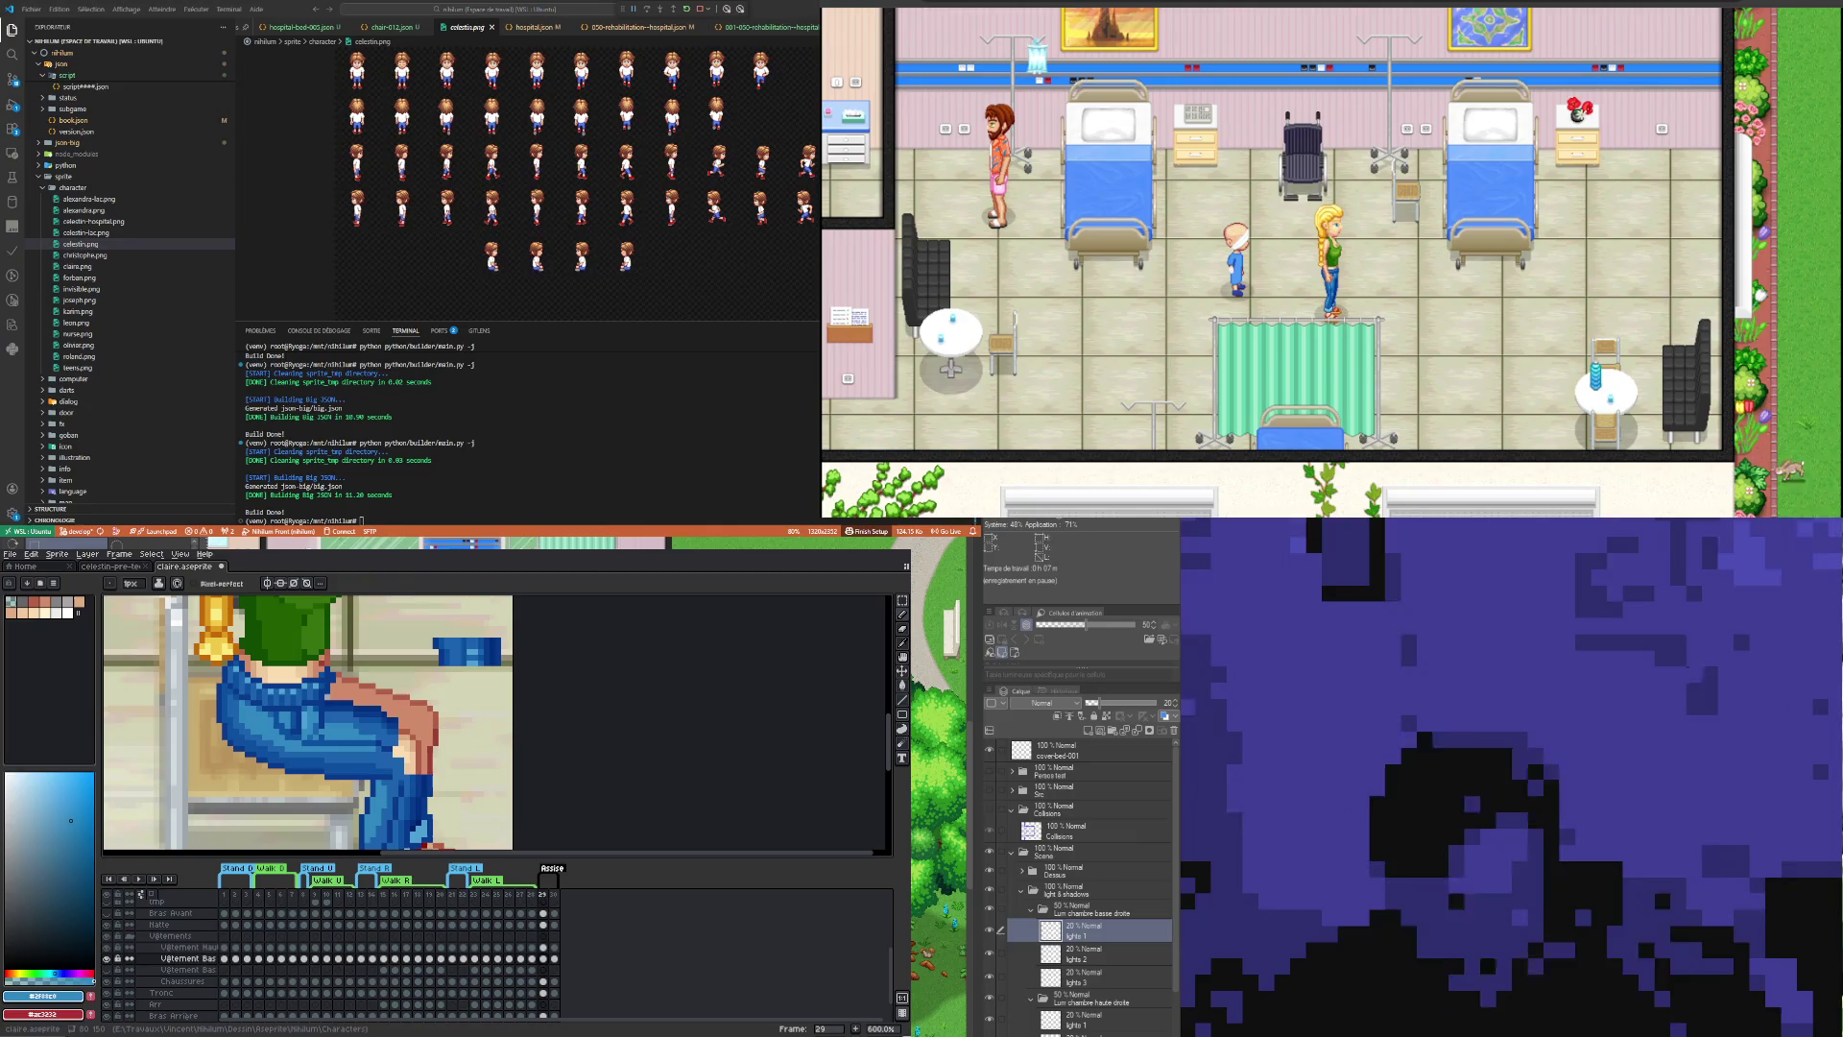
Step: Paint deeper folds with the deep blue #002f7e, then open the Vêtement Bas layer's properties
{"action": "key", "text": "i"}
{"action": "left_click", "coordinate": [376, 703]}
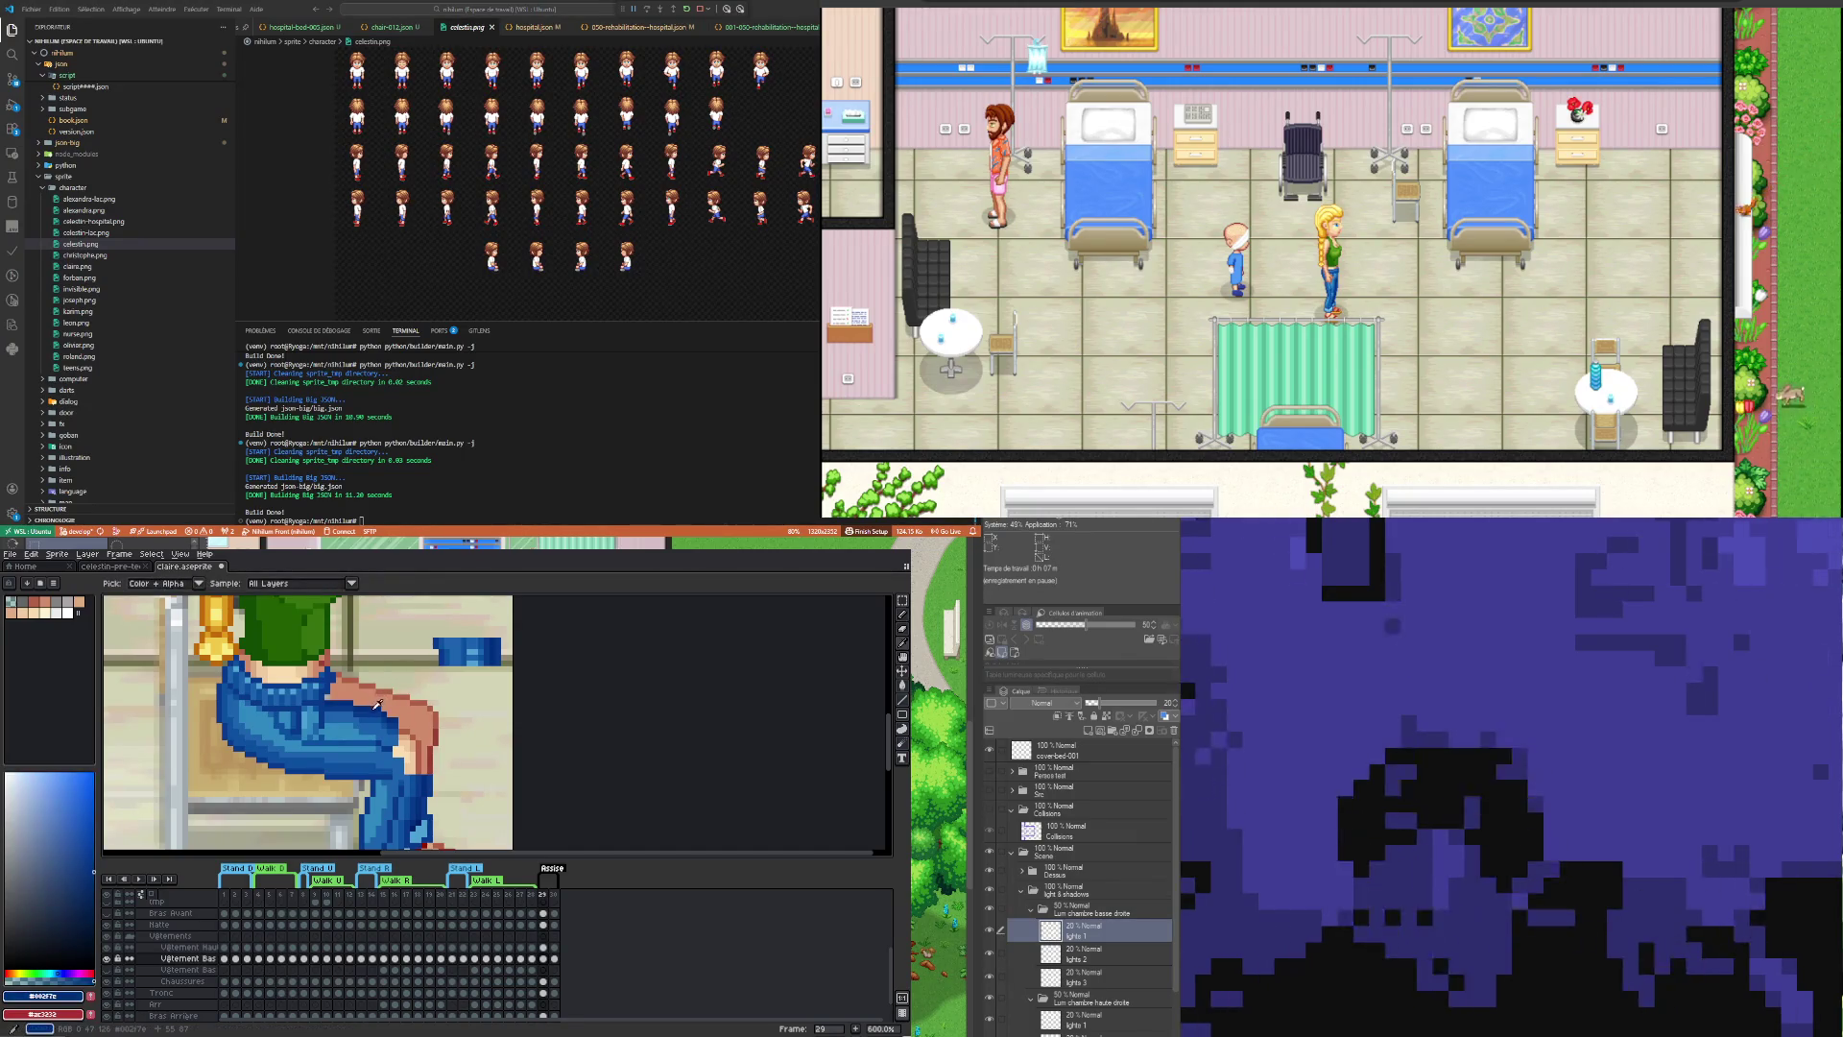
{"action": "key", "text": "b"}
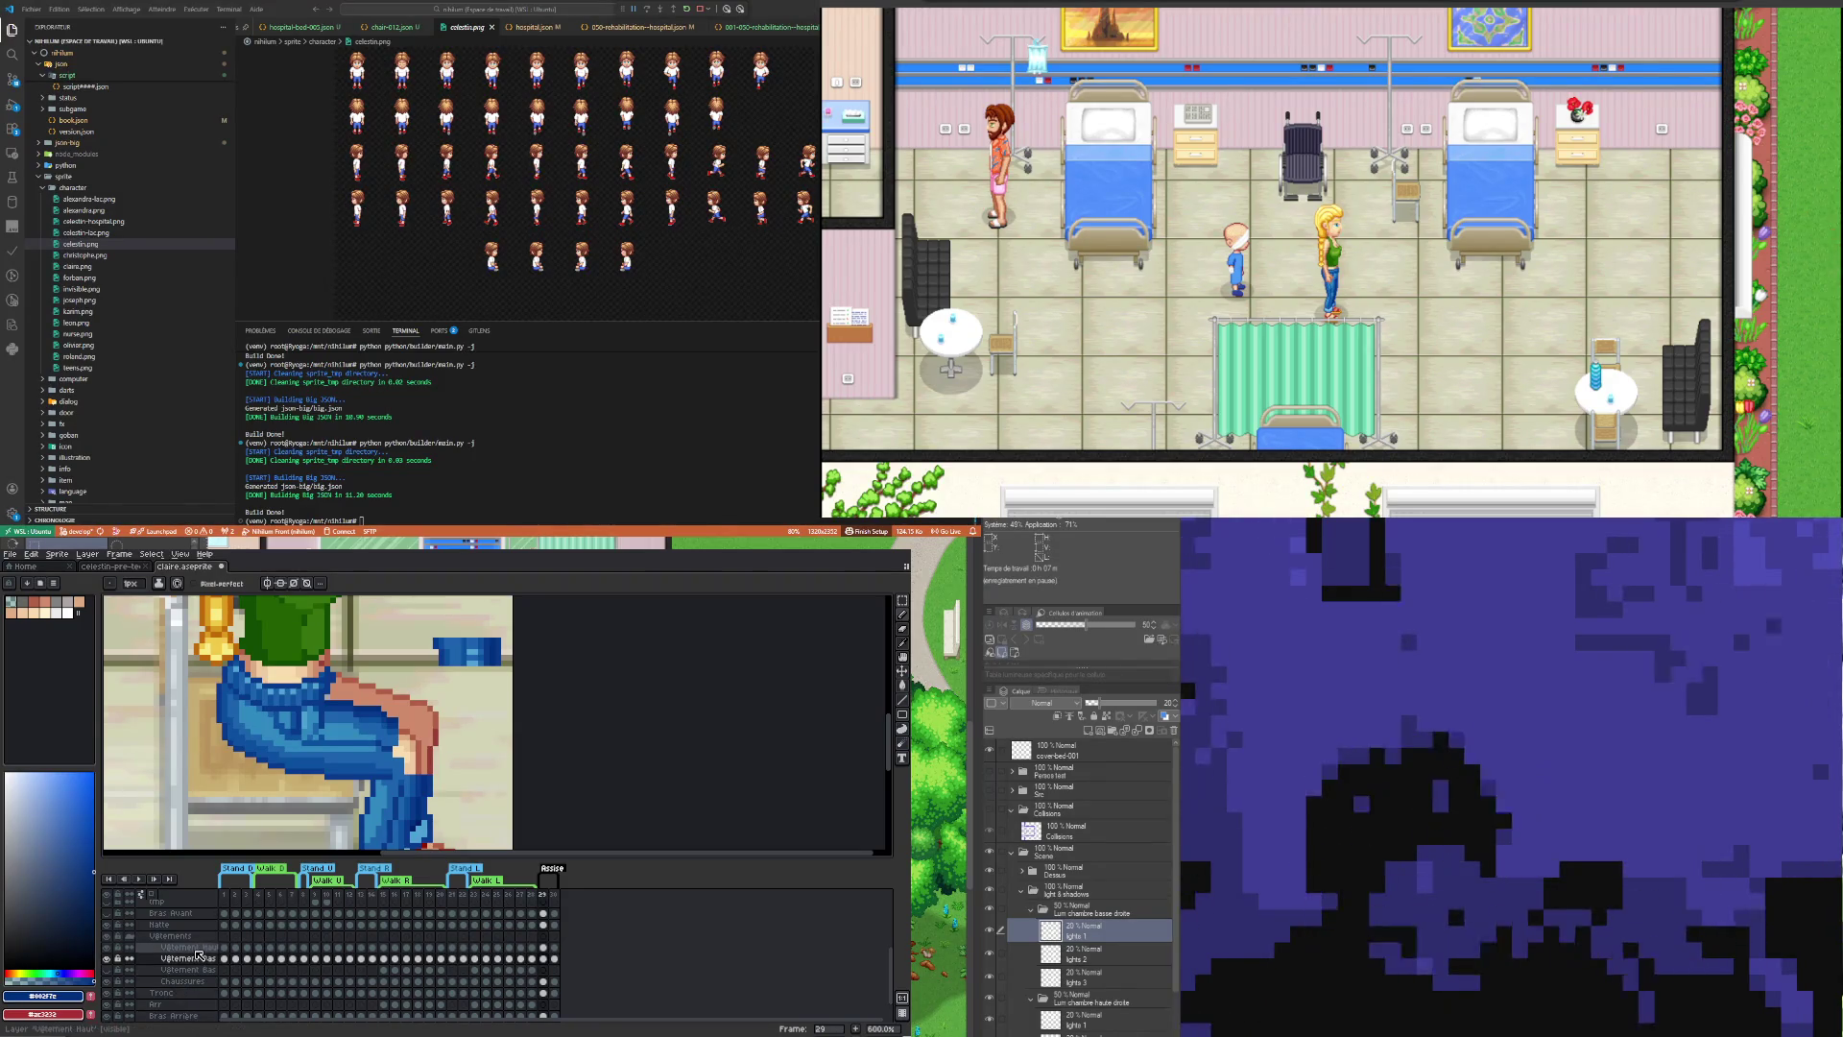
{"action": "double_click", "coordinate": [198, 957]}
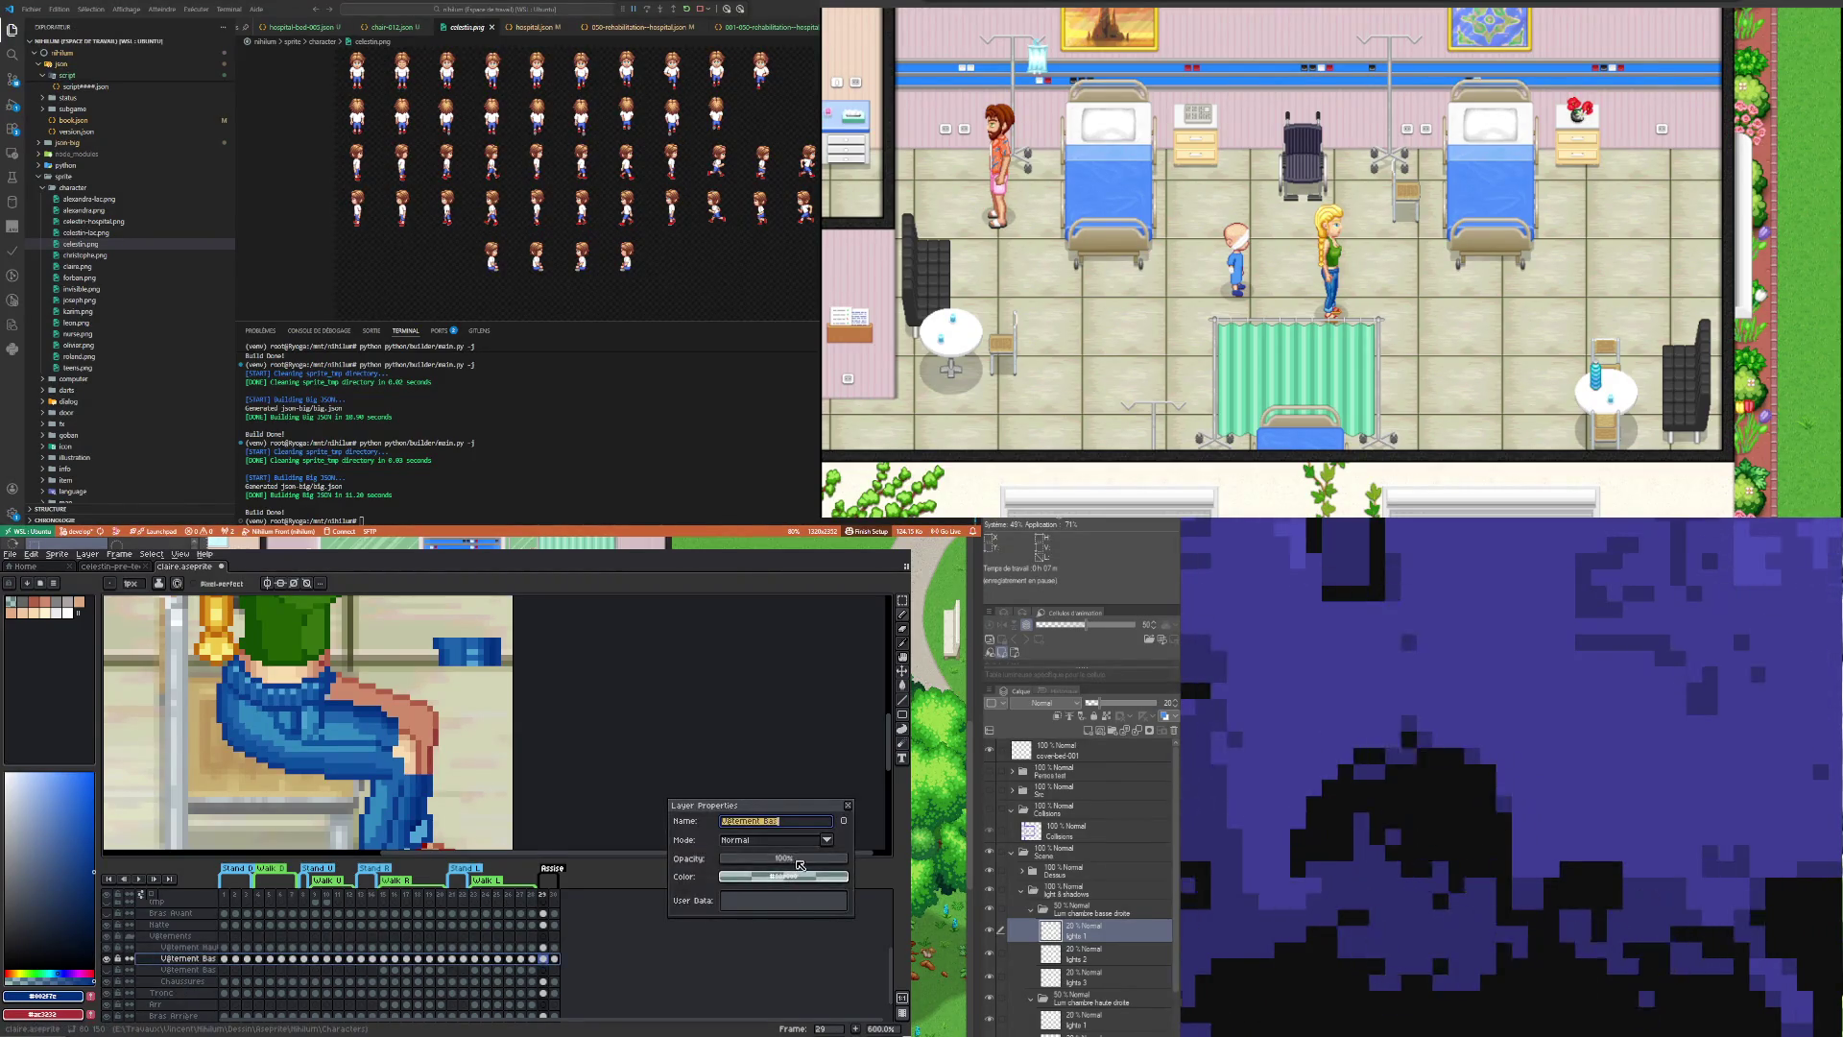
Step: Compare the Vêtement Bas layer at 59% opacity, undo the eraser stroke, and restore 100% opacity
{"action": "left_click", "coordinate": [796, 859]}
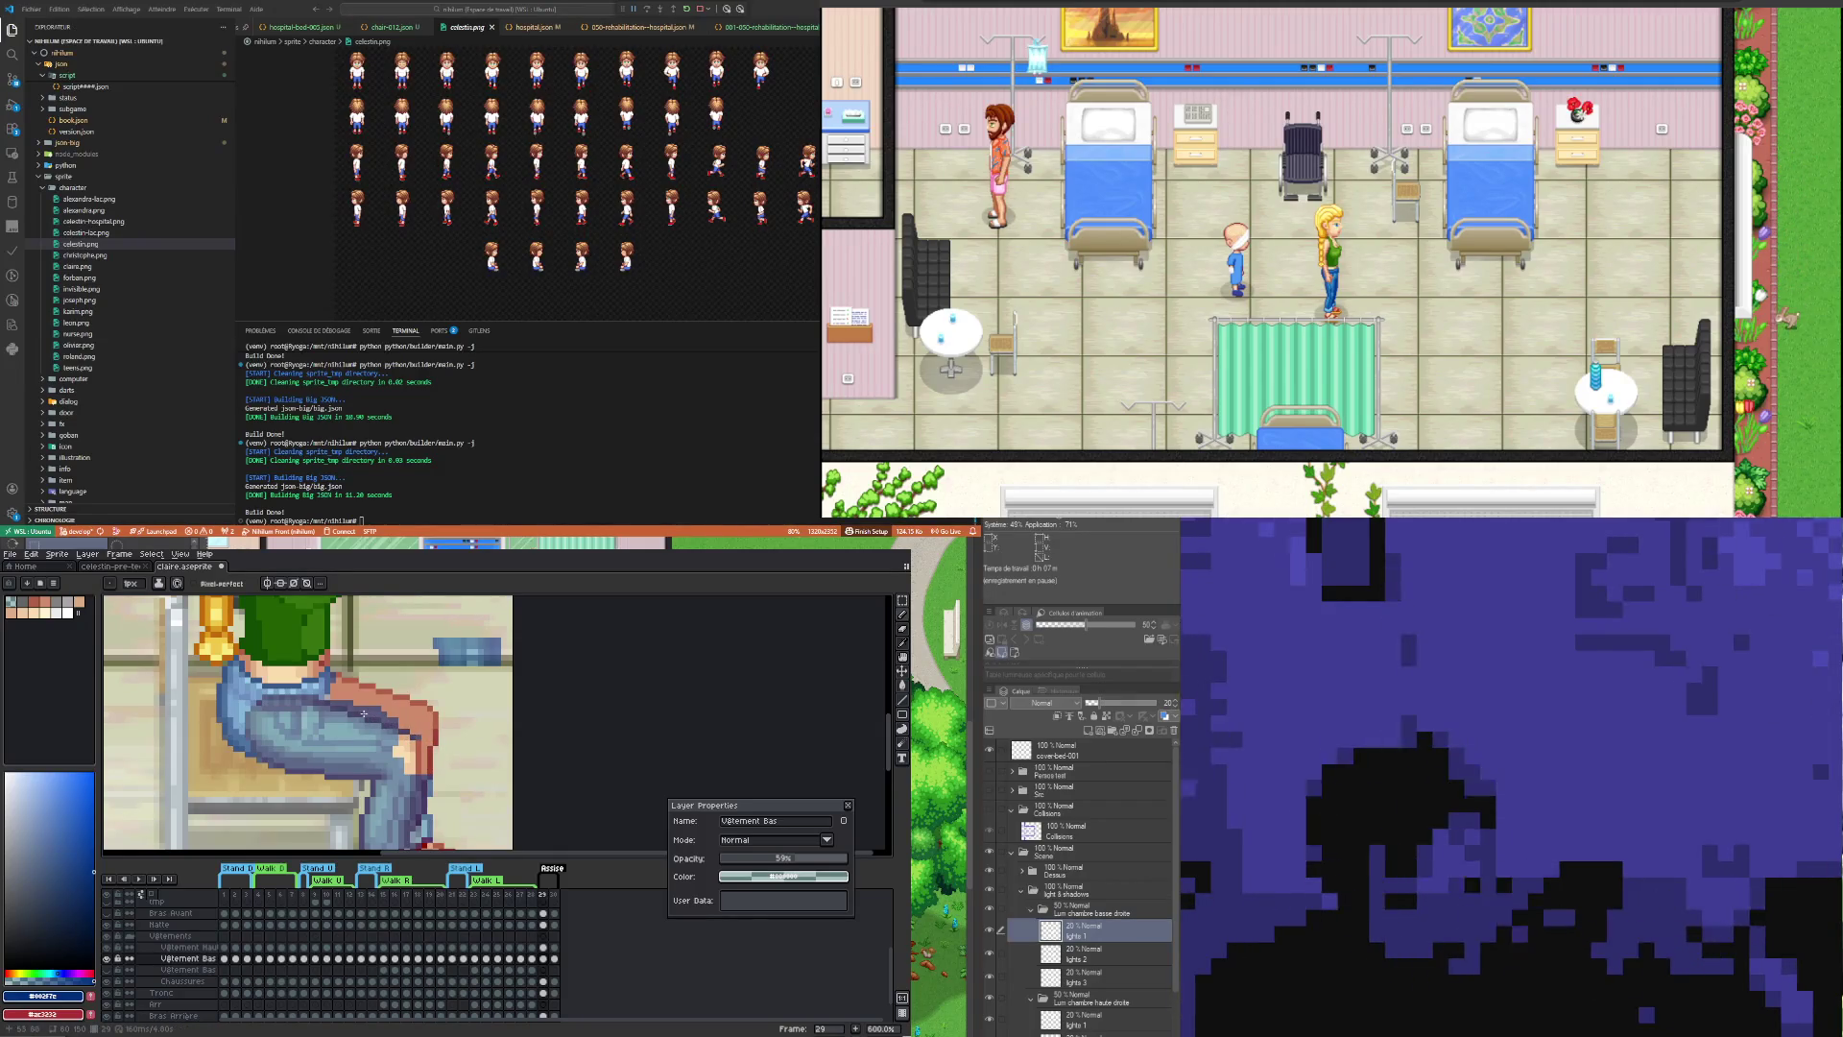
{"action": "key", "text": "e"}
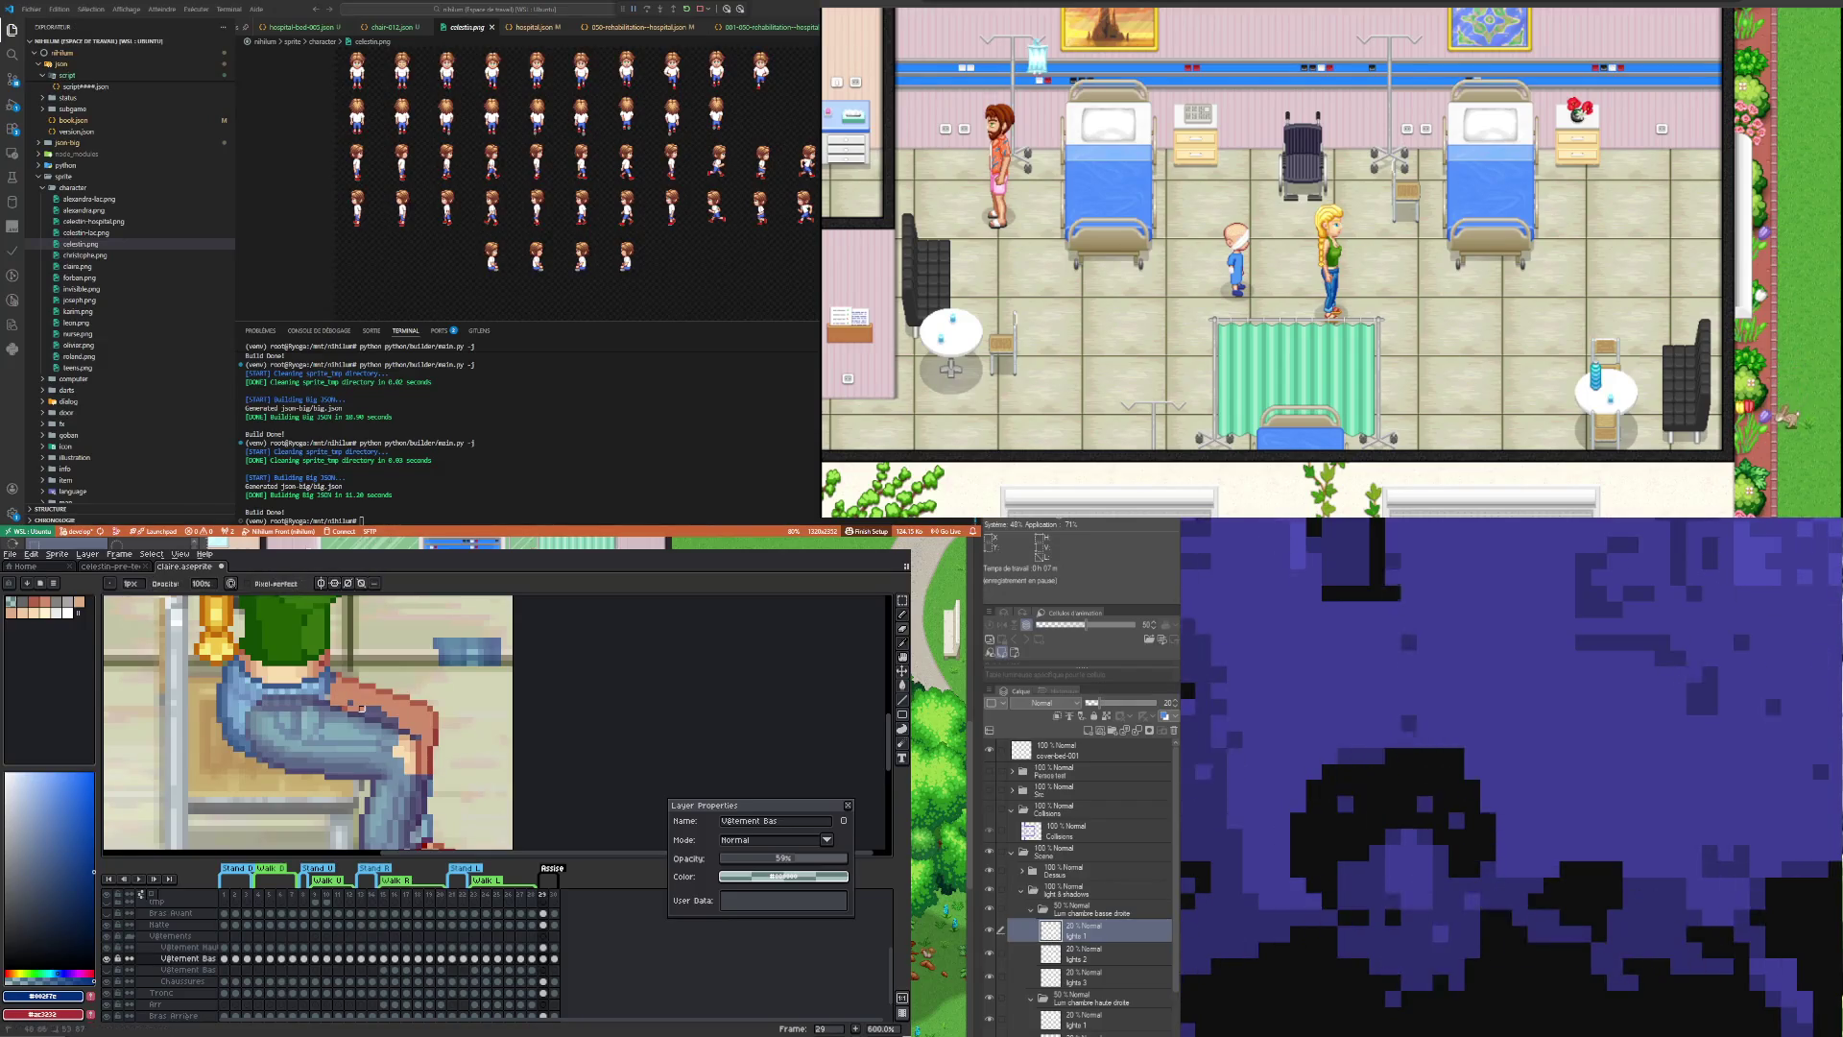
{"action": "key", "text": "ctrl+z"}
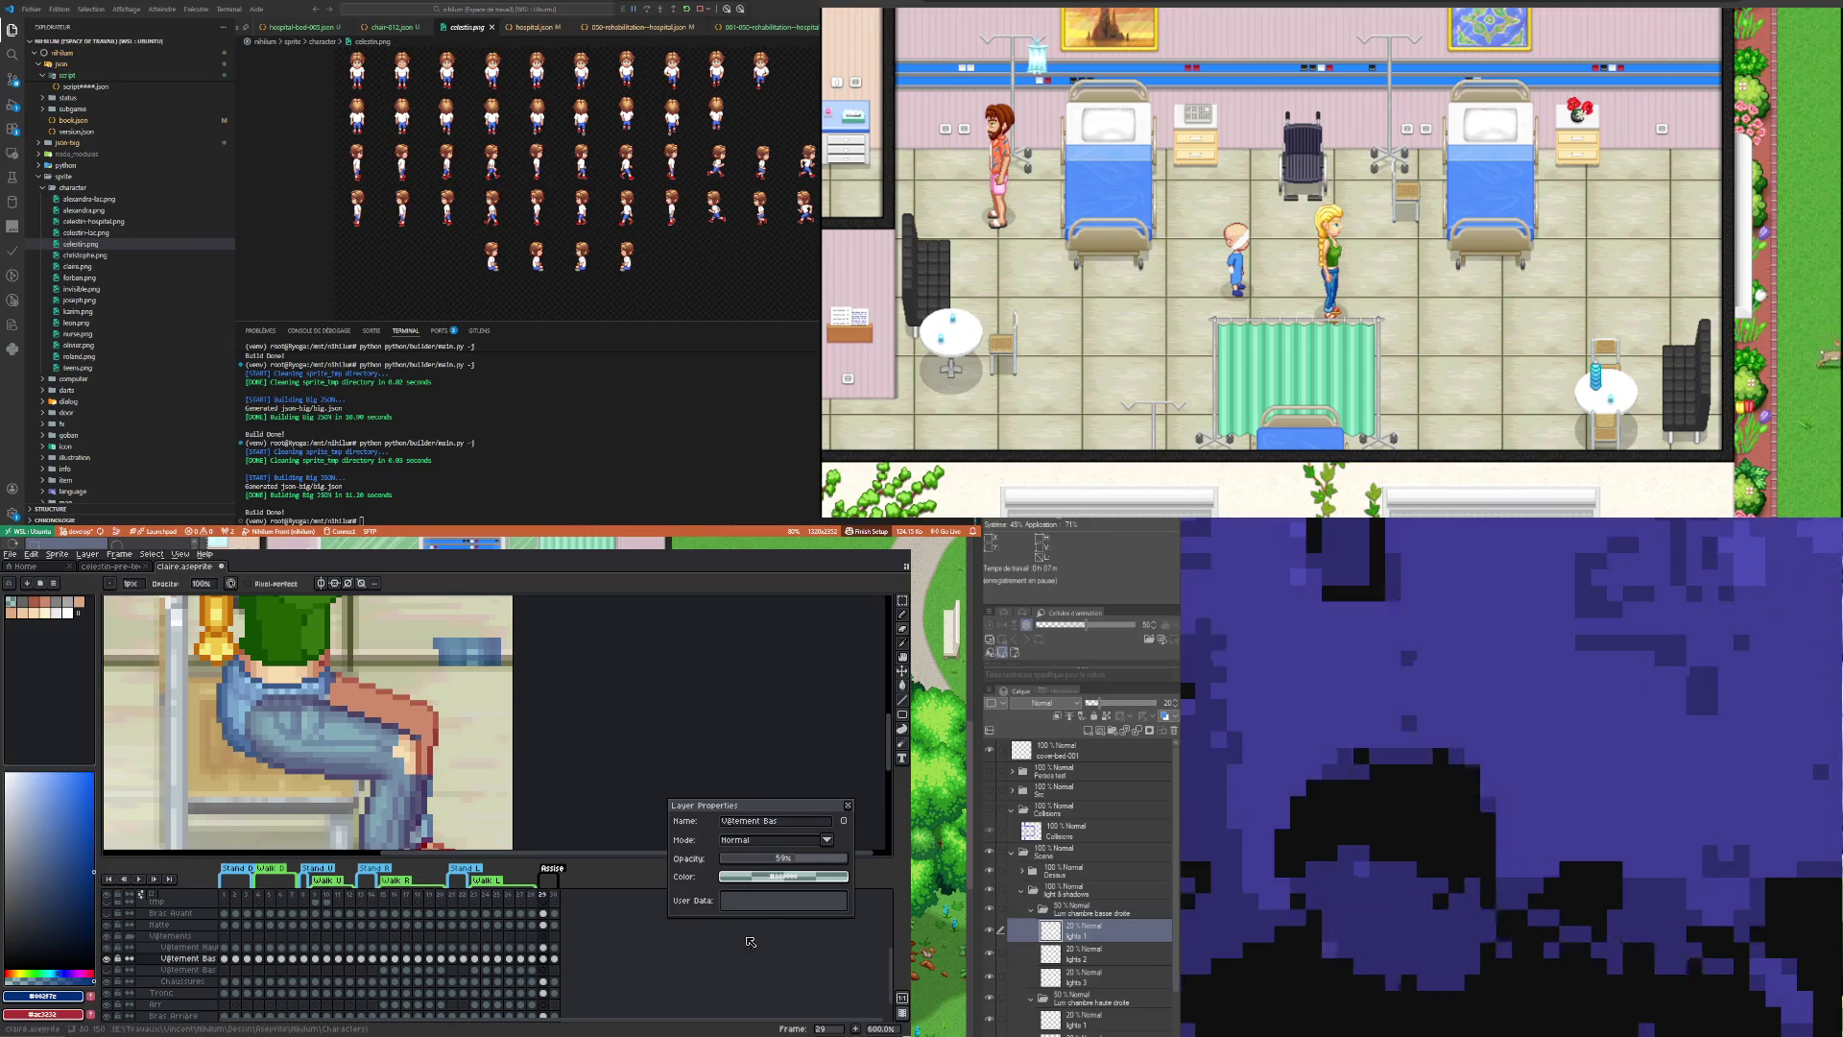
{"action": "left_click_drag", "start_coordinate": [782, 858], "coordinate": [864, 861]}
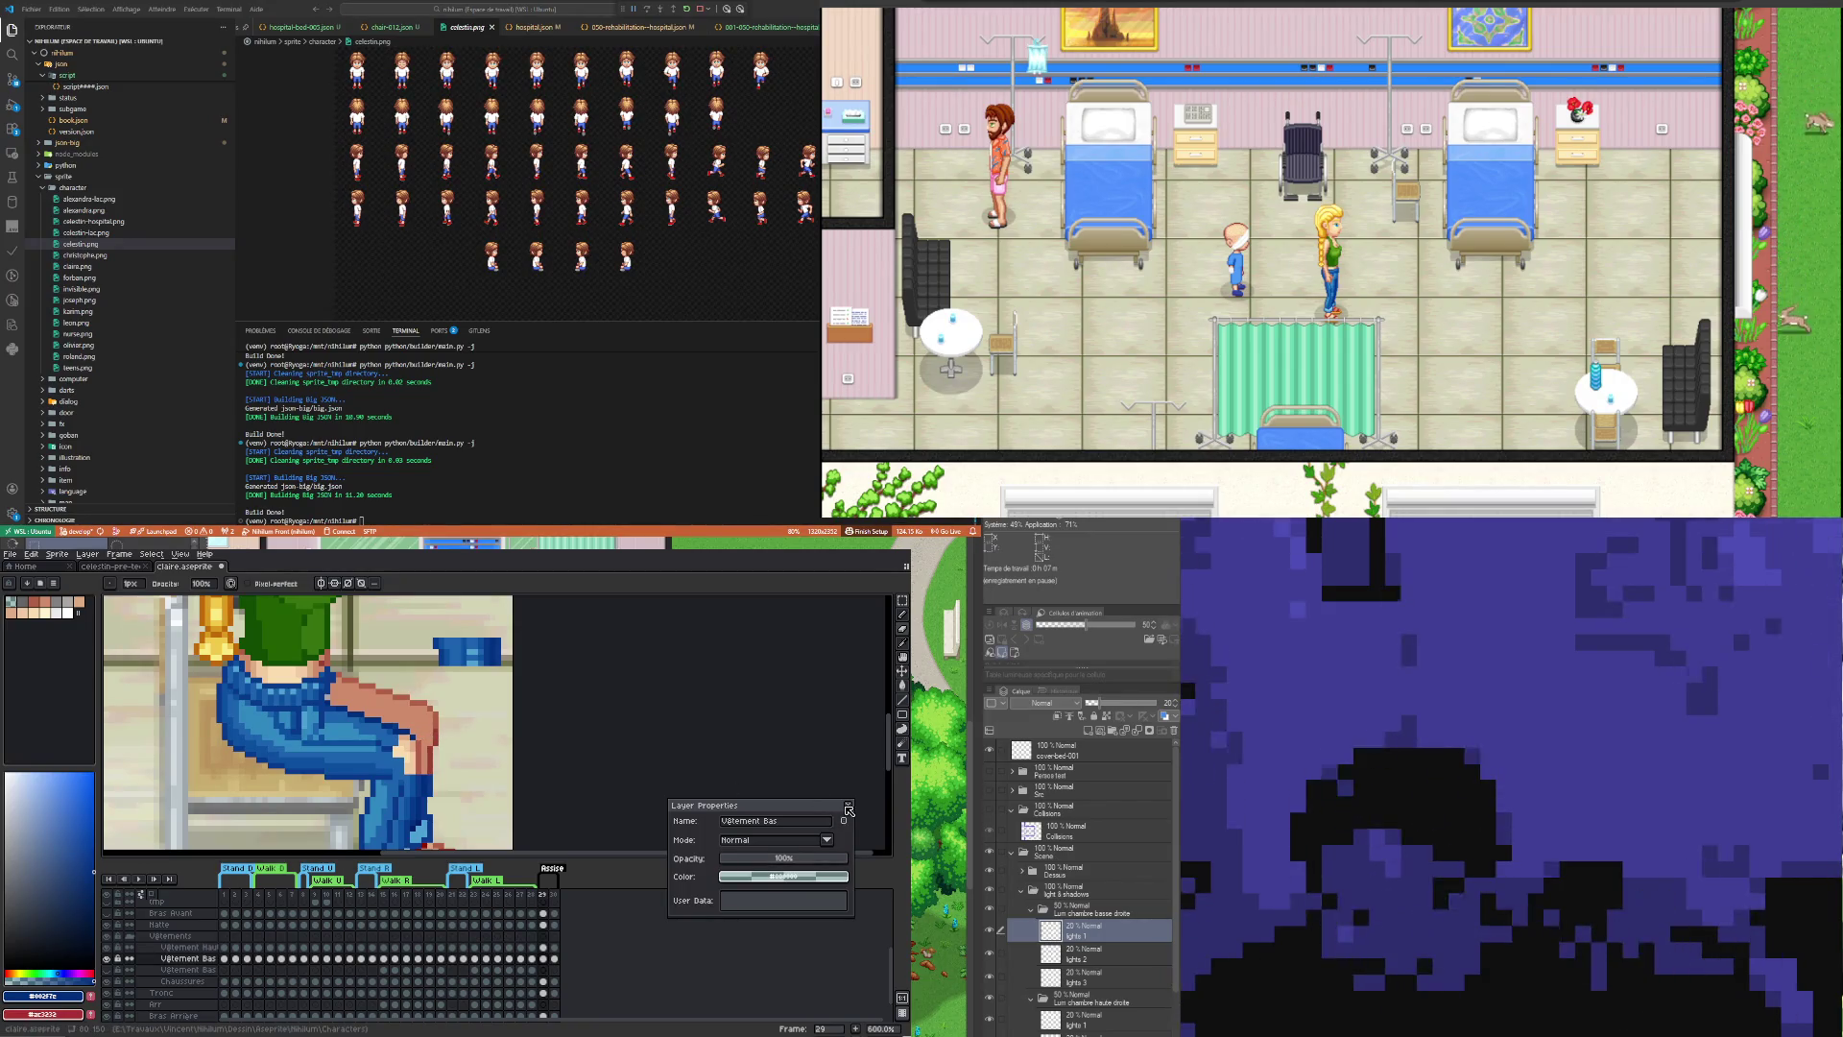
{"action": "key", "text": "Escape"}
{"action": "scroll", "coordinate": [413, 754], "scroll_direction": "down", "scroll_amount": 3}
{"action": "scroll", "coordinate": [410, 754], "scroll_direction": "up", "scroll_amount": 2}
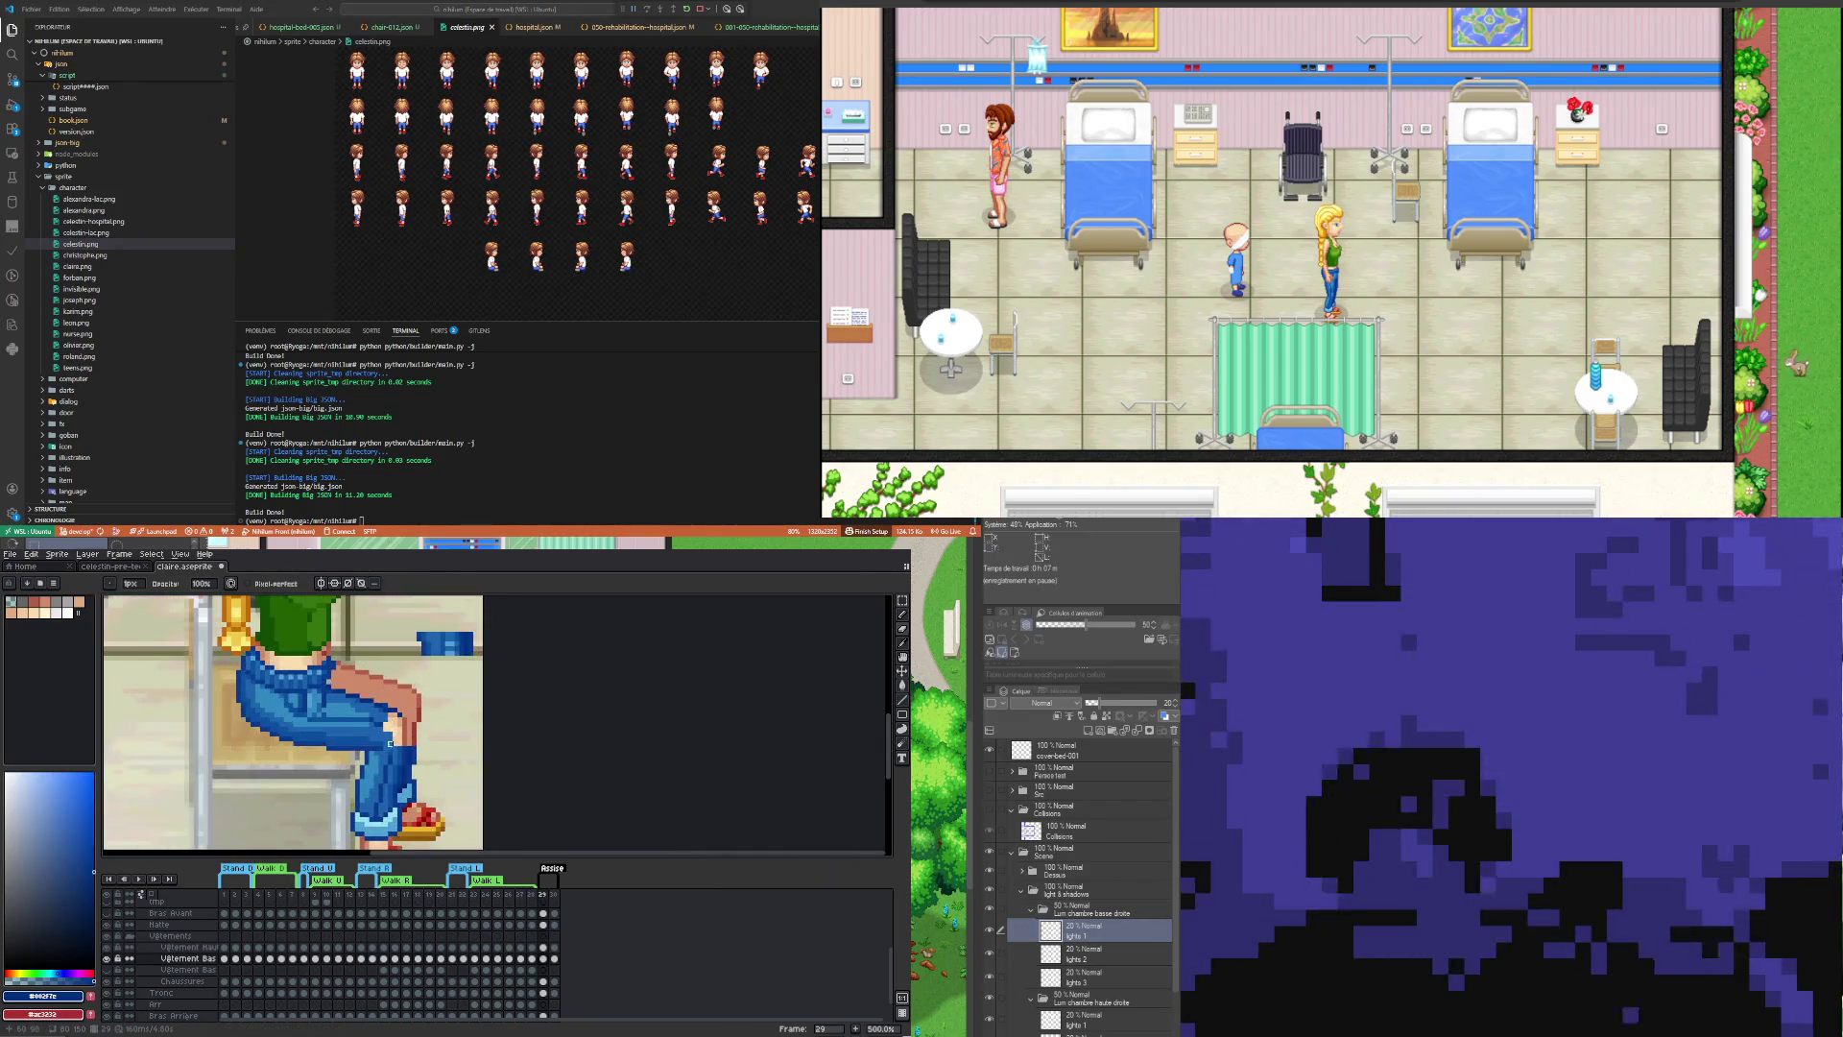
{"action": "scroll", "coordinate": [409, 754], "scroll_direction": "down", "scroll_amount": 4}
{"action": "scroll", "coordinate": [368, 720], "scroll_direction": "up", "scroll_amount": 2}
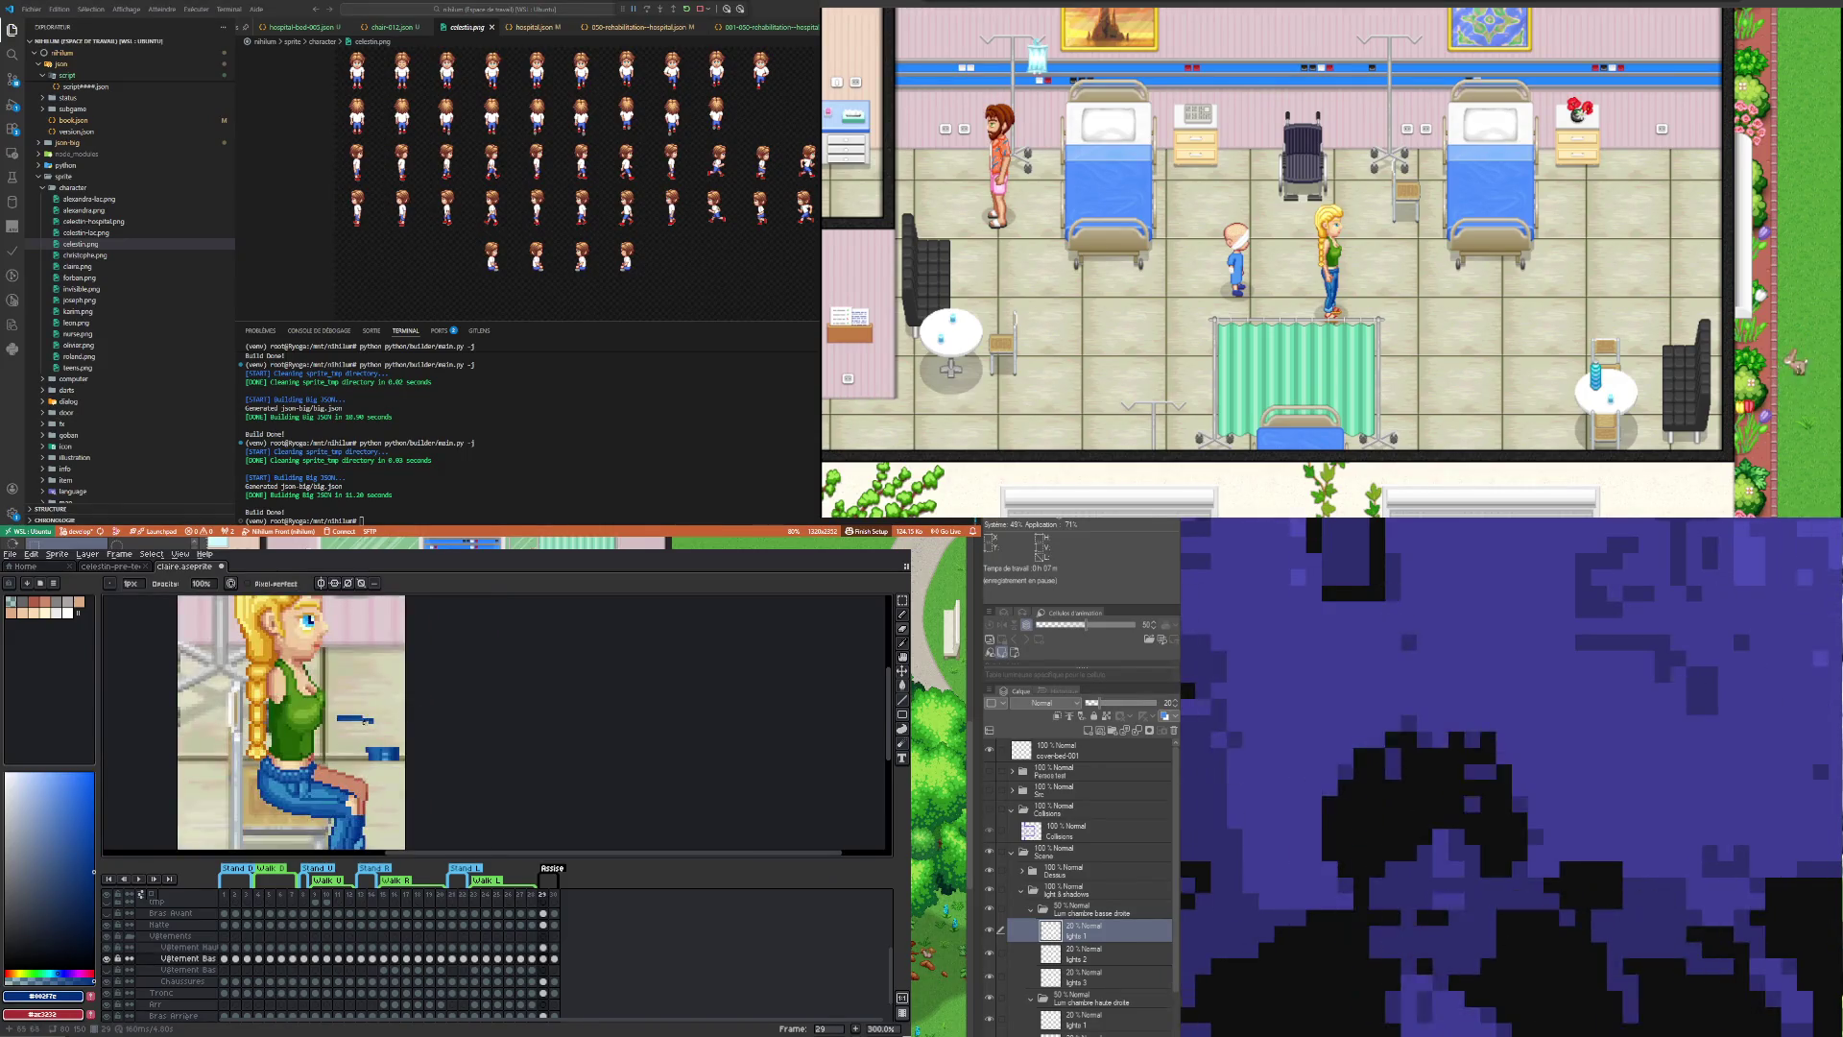
{"action": "scroll", "coordinate": [365, 720], "scroll_direction": "down", "scroll_amount": 2}
{"action": "scroll", "coordinate": [365, 720], "scroll_direction": "up", "scroll_amount": 2}
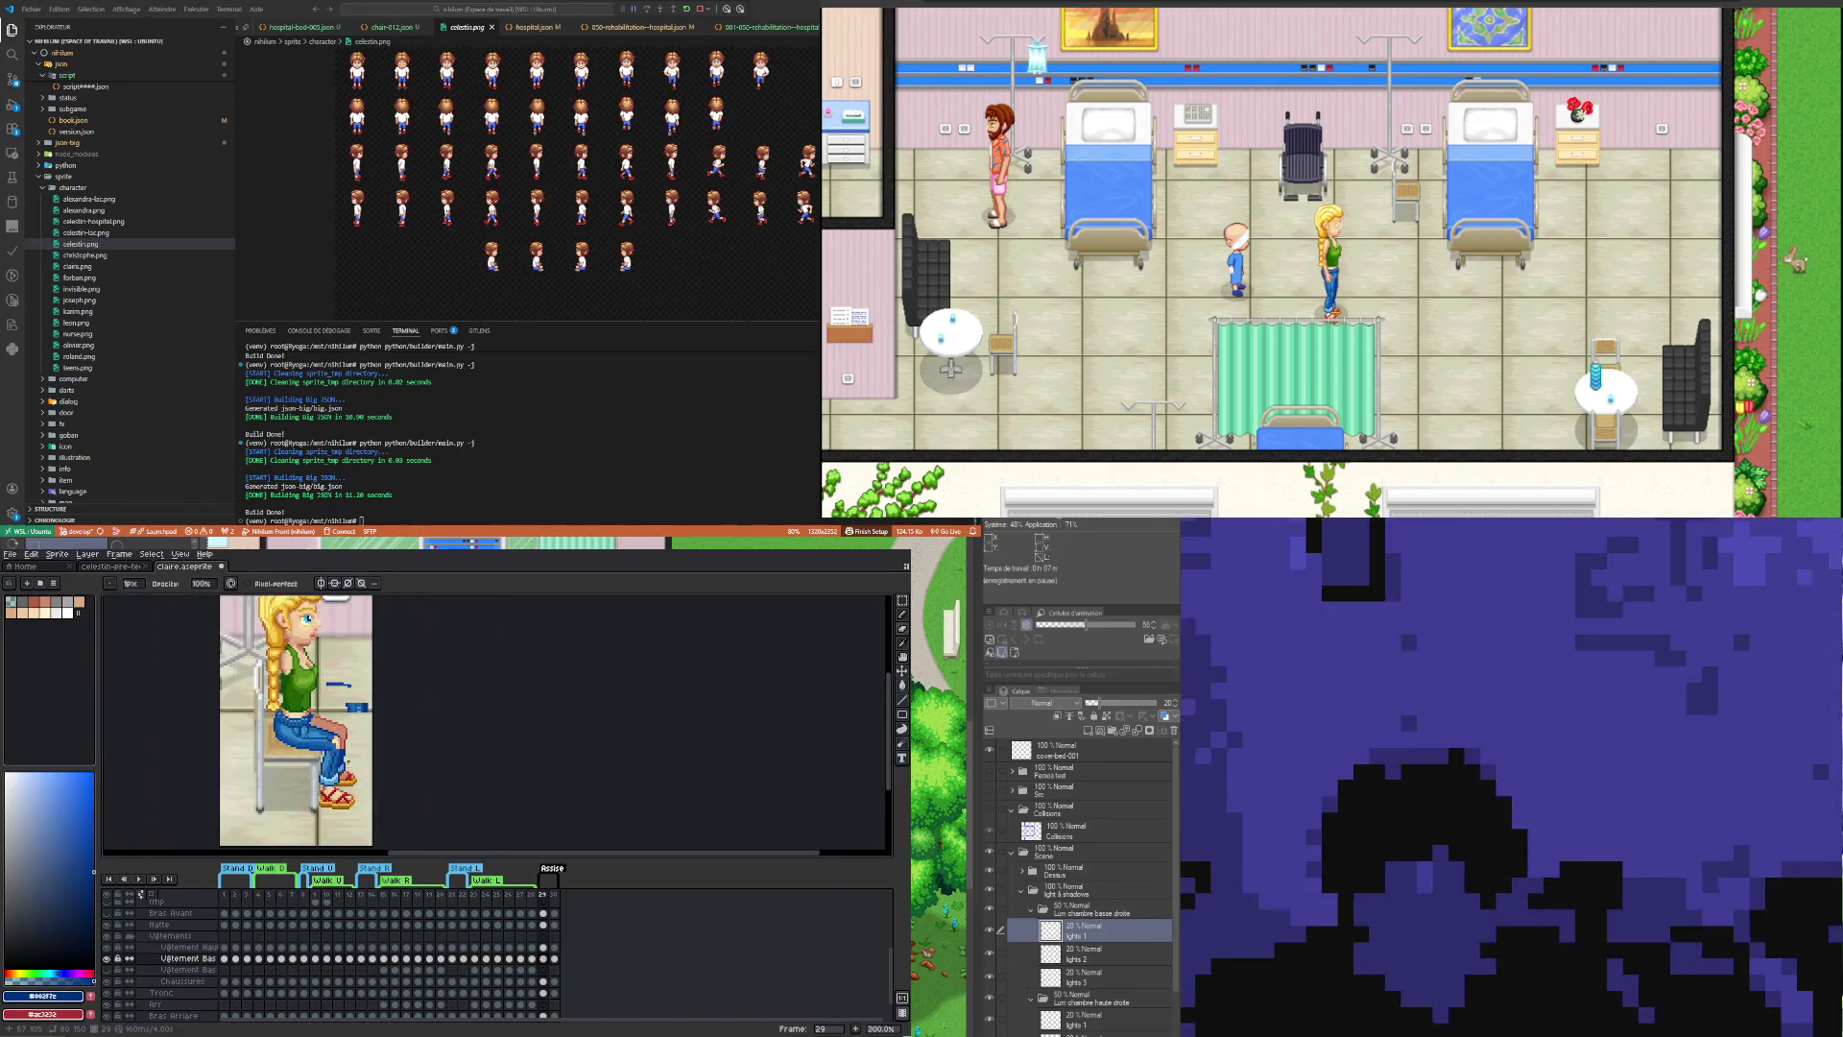
{"action": "scroll", "coordinate": [365, 720], "scroll_direction": "up", "scroll_amount": 3}
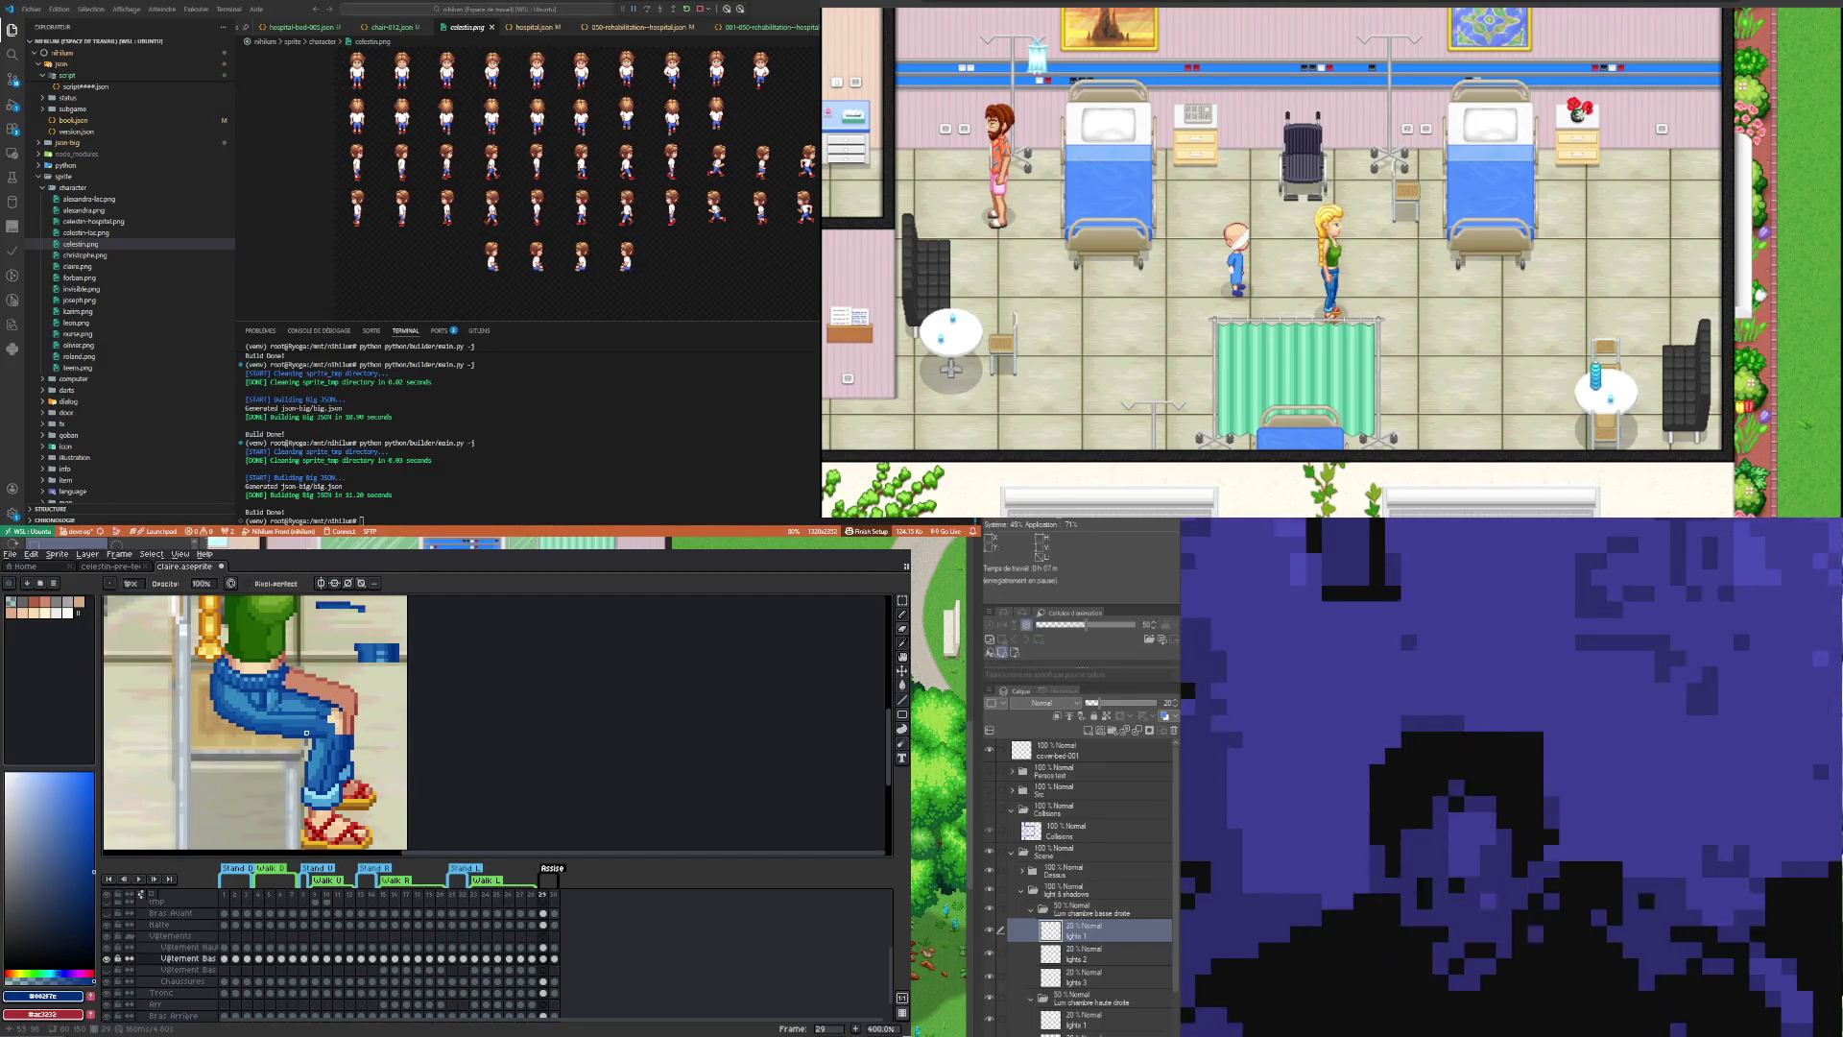
{"action": "scroll", "coordinate": [305, 747], "scroll_direction": "up", "scroll_amount": 1}
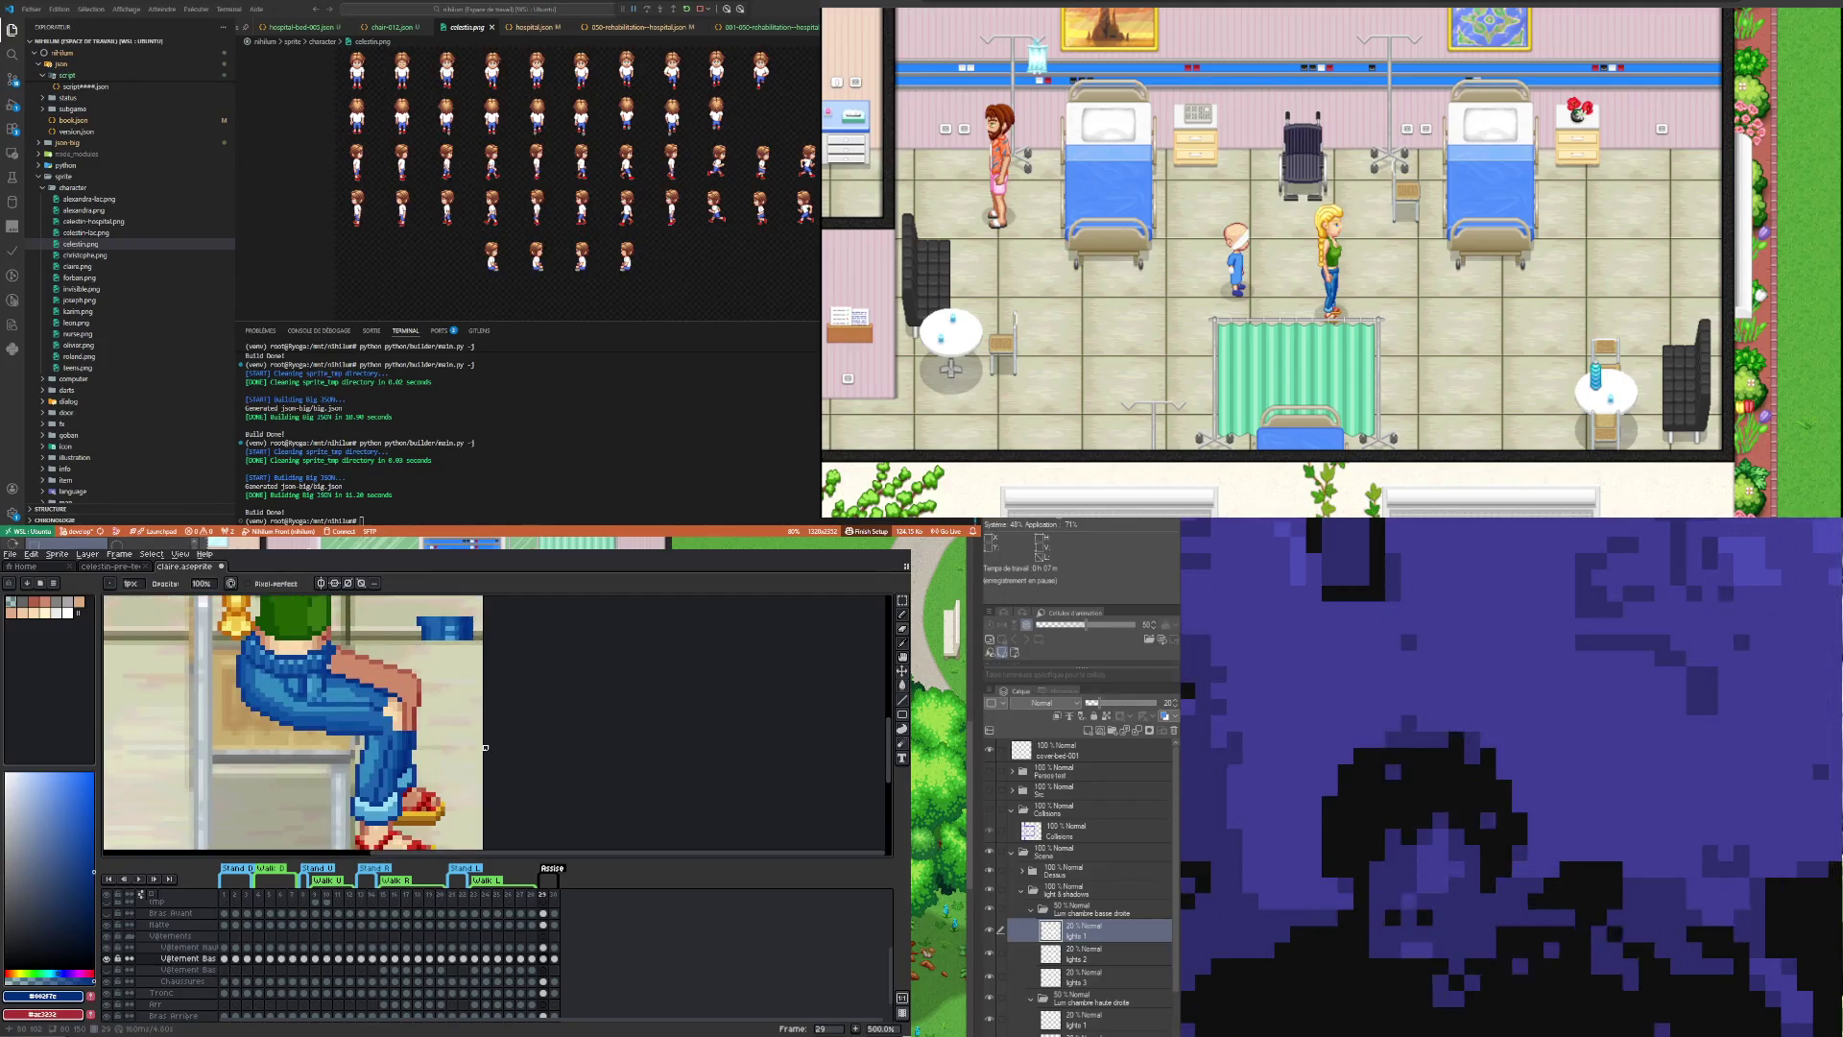
{"action": "scroll", "coordinate": [486, 746], "scroll_direction": "down", "scroll_amount": 1}
{"action": "scroll", "coordinate": [486, 747], "scroll_direction": "up", "scroll_amount": 1}
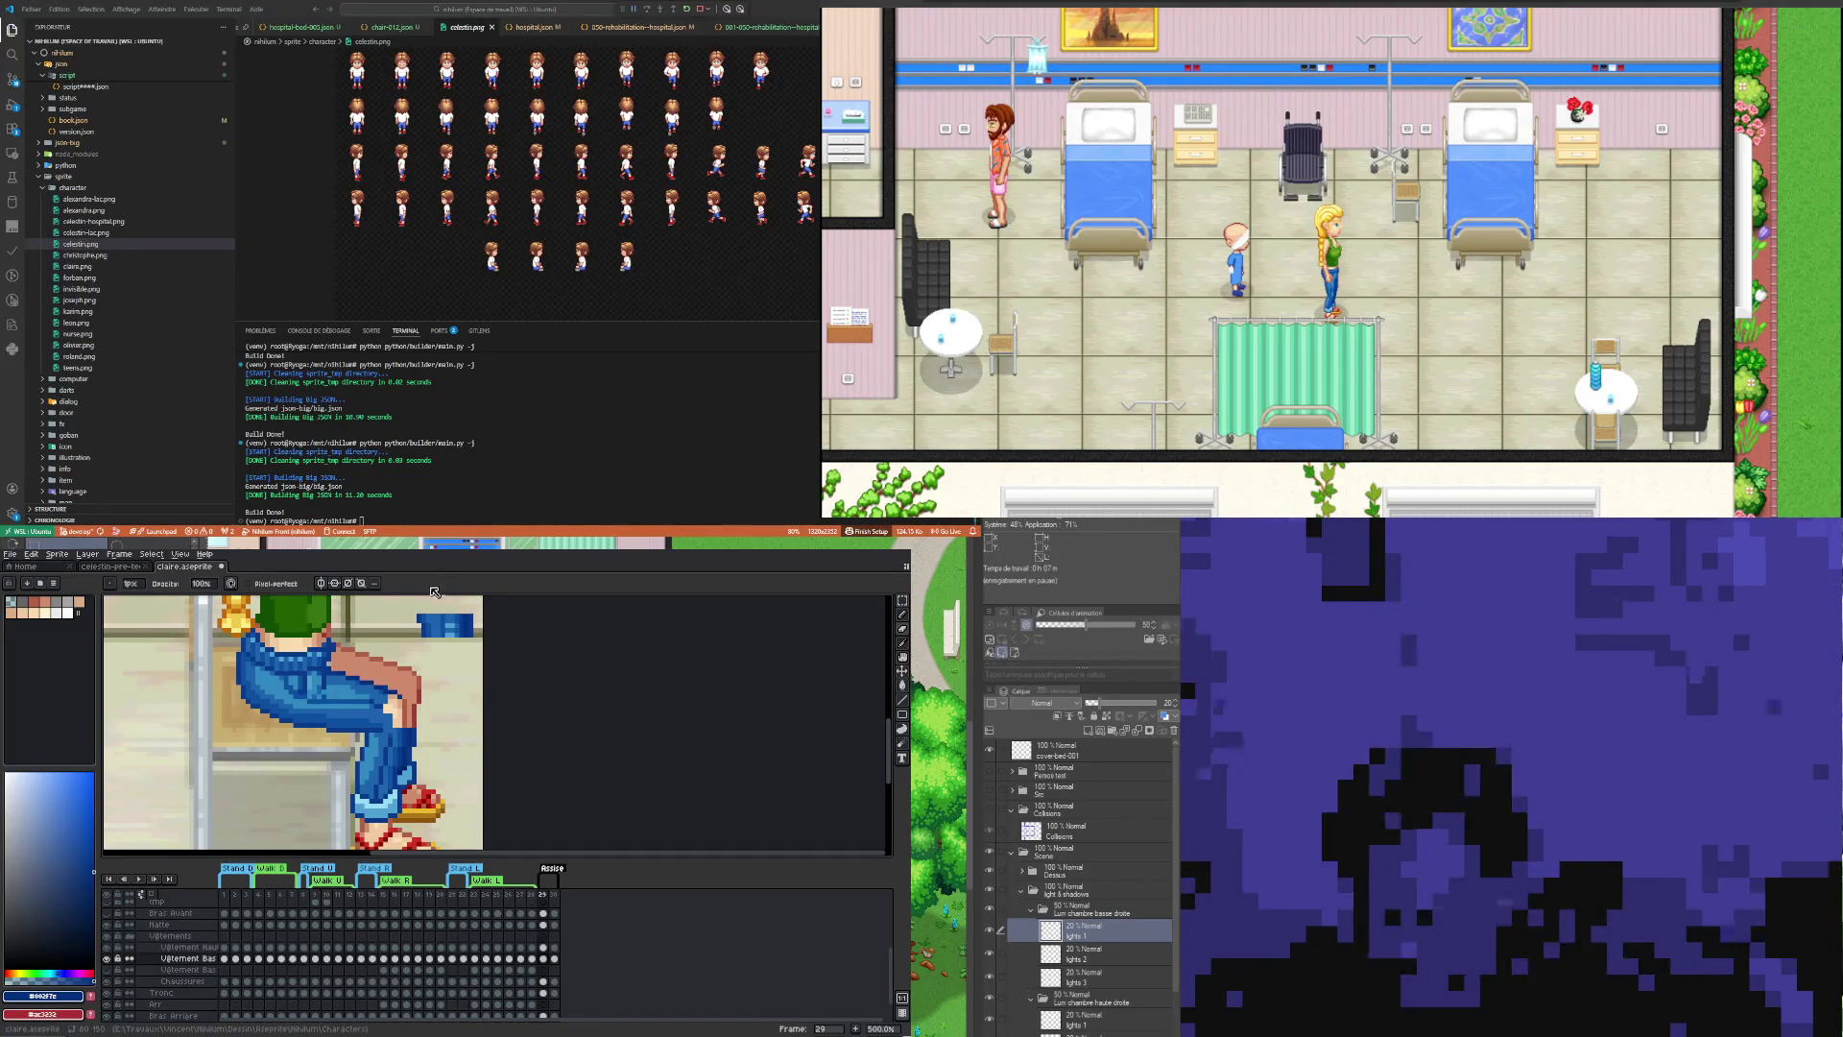
{"action": "key", "text": "i"}
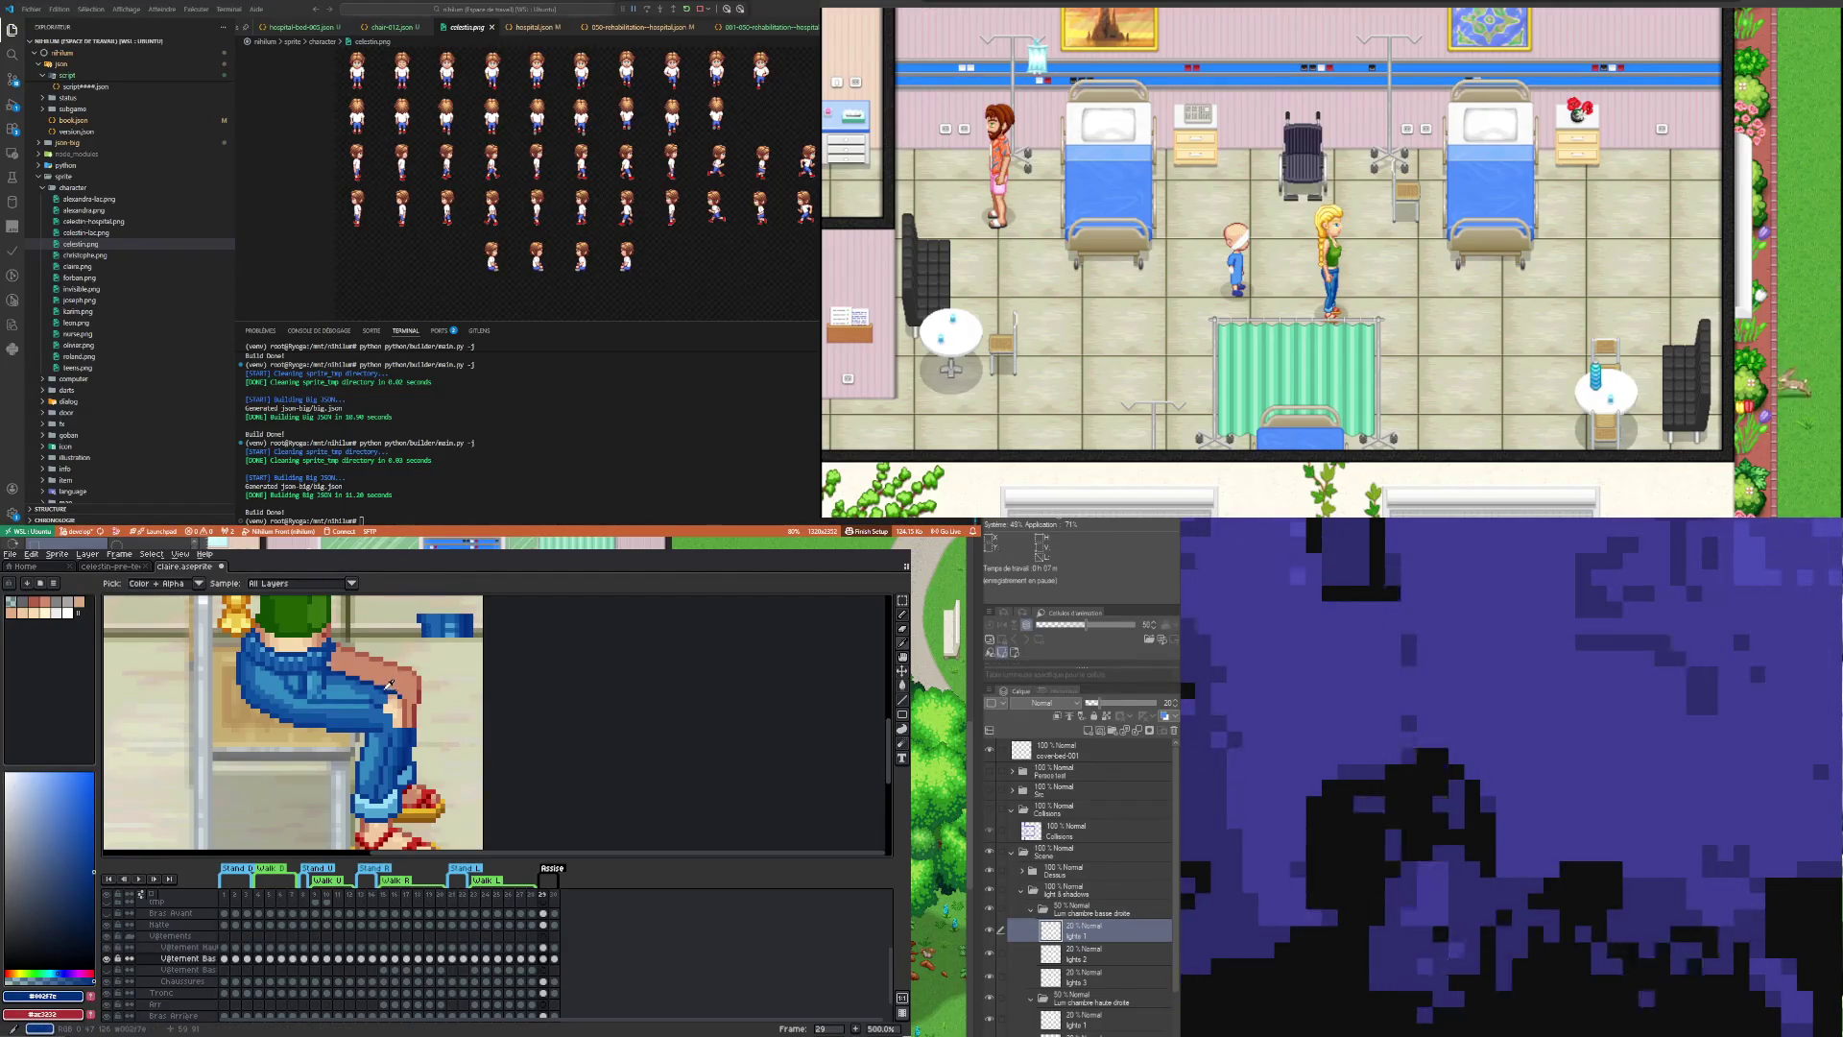
{"action": "key", "text": "b"}
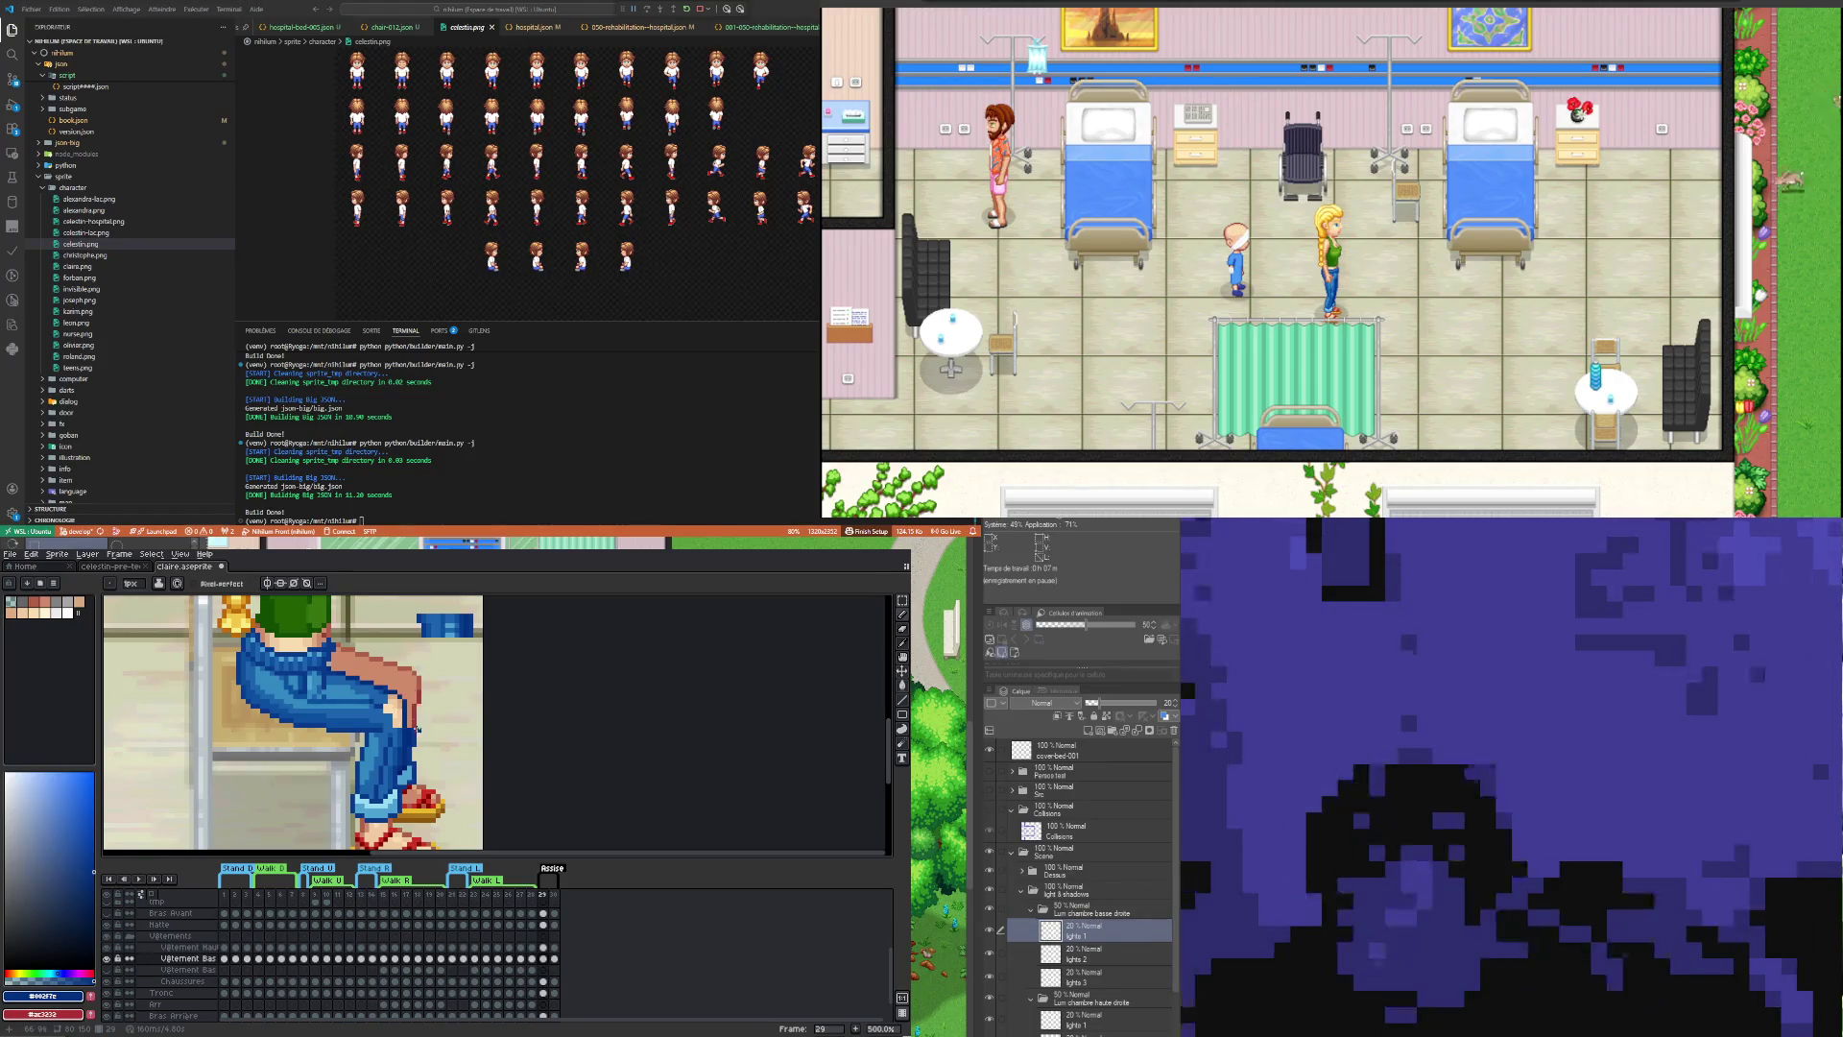
Step: Undo the last pencil stroke on the seated jeans
{"action": "key", "text": "ctrl+z"}
{"action": "key", "text": "v"}
{"action": "key", "text": "b"}
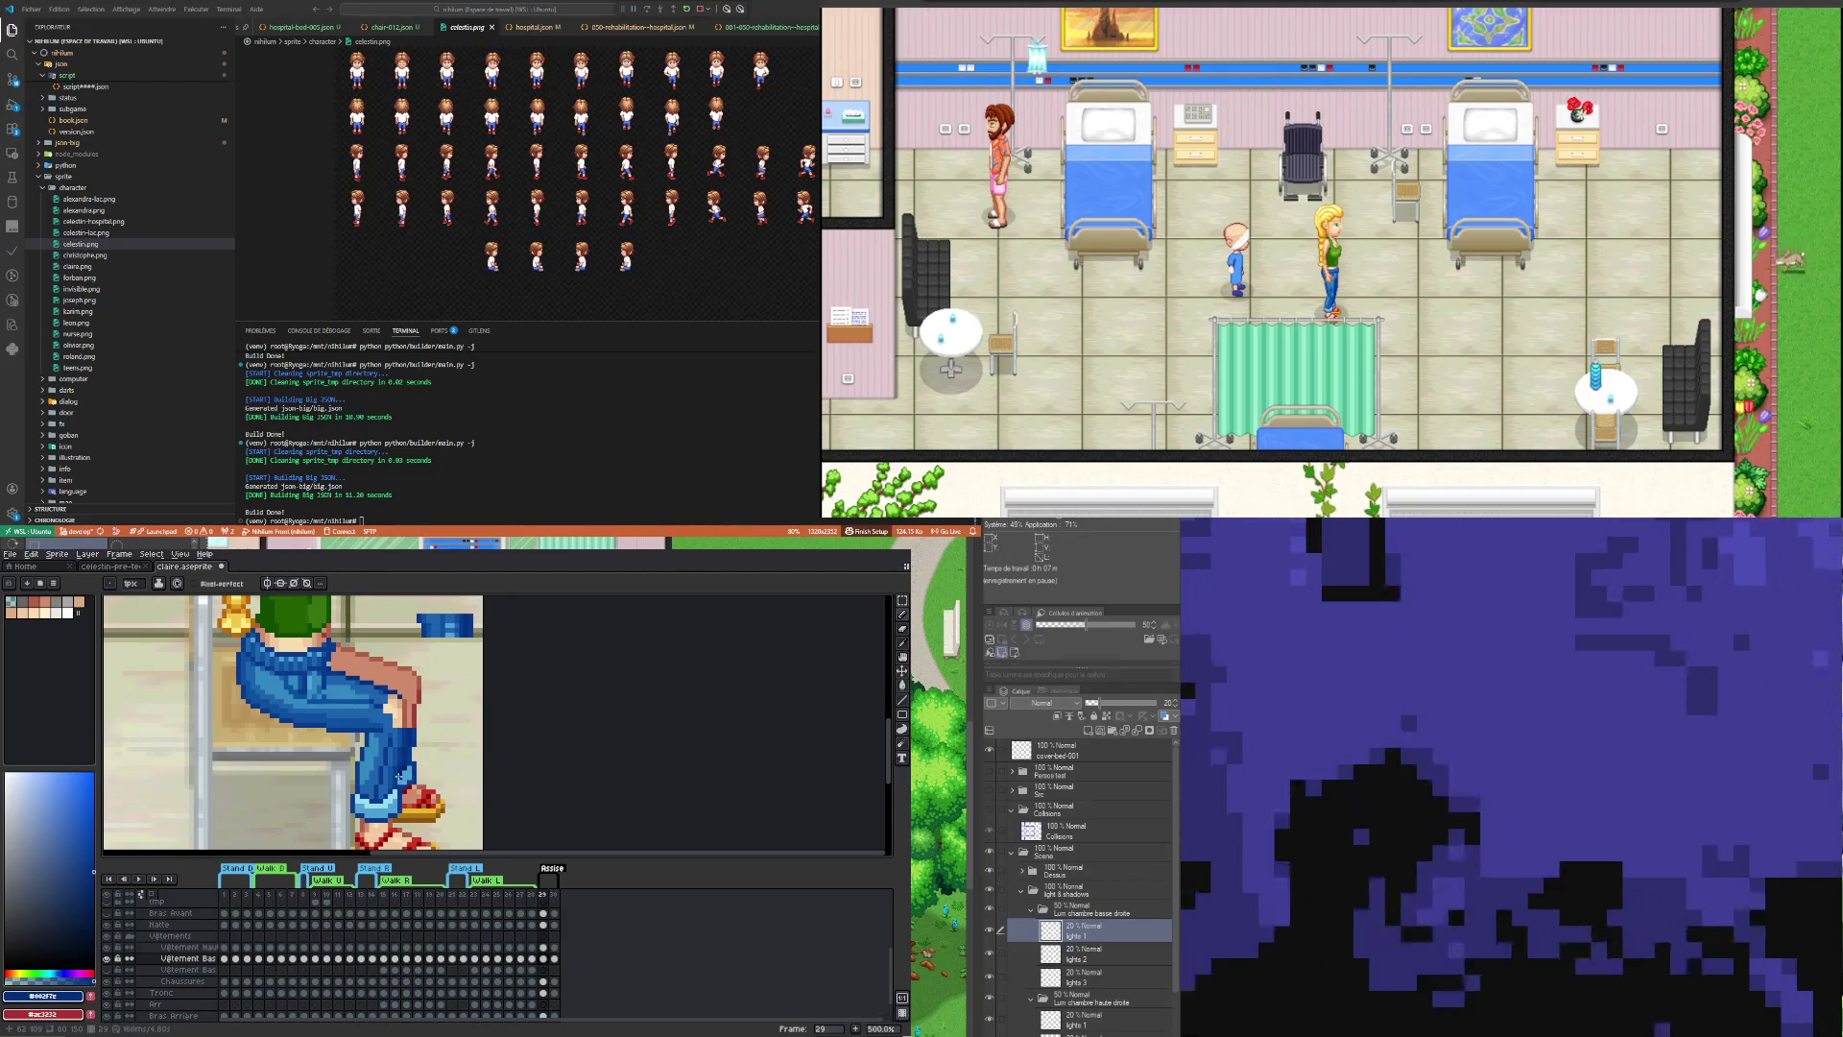
{"action": "key", "text": "i"}
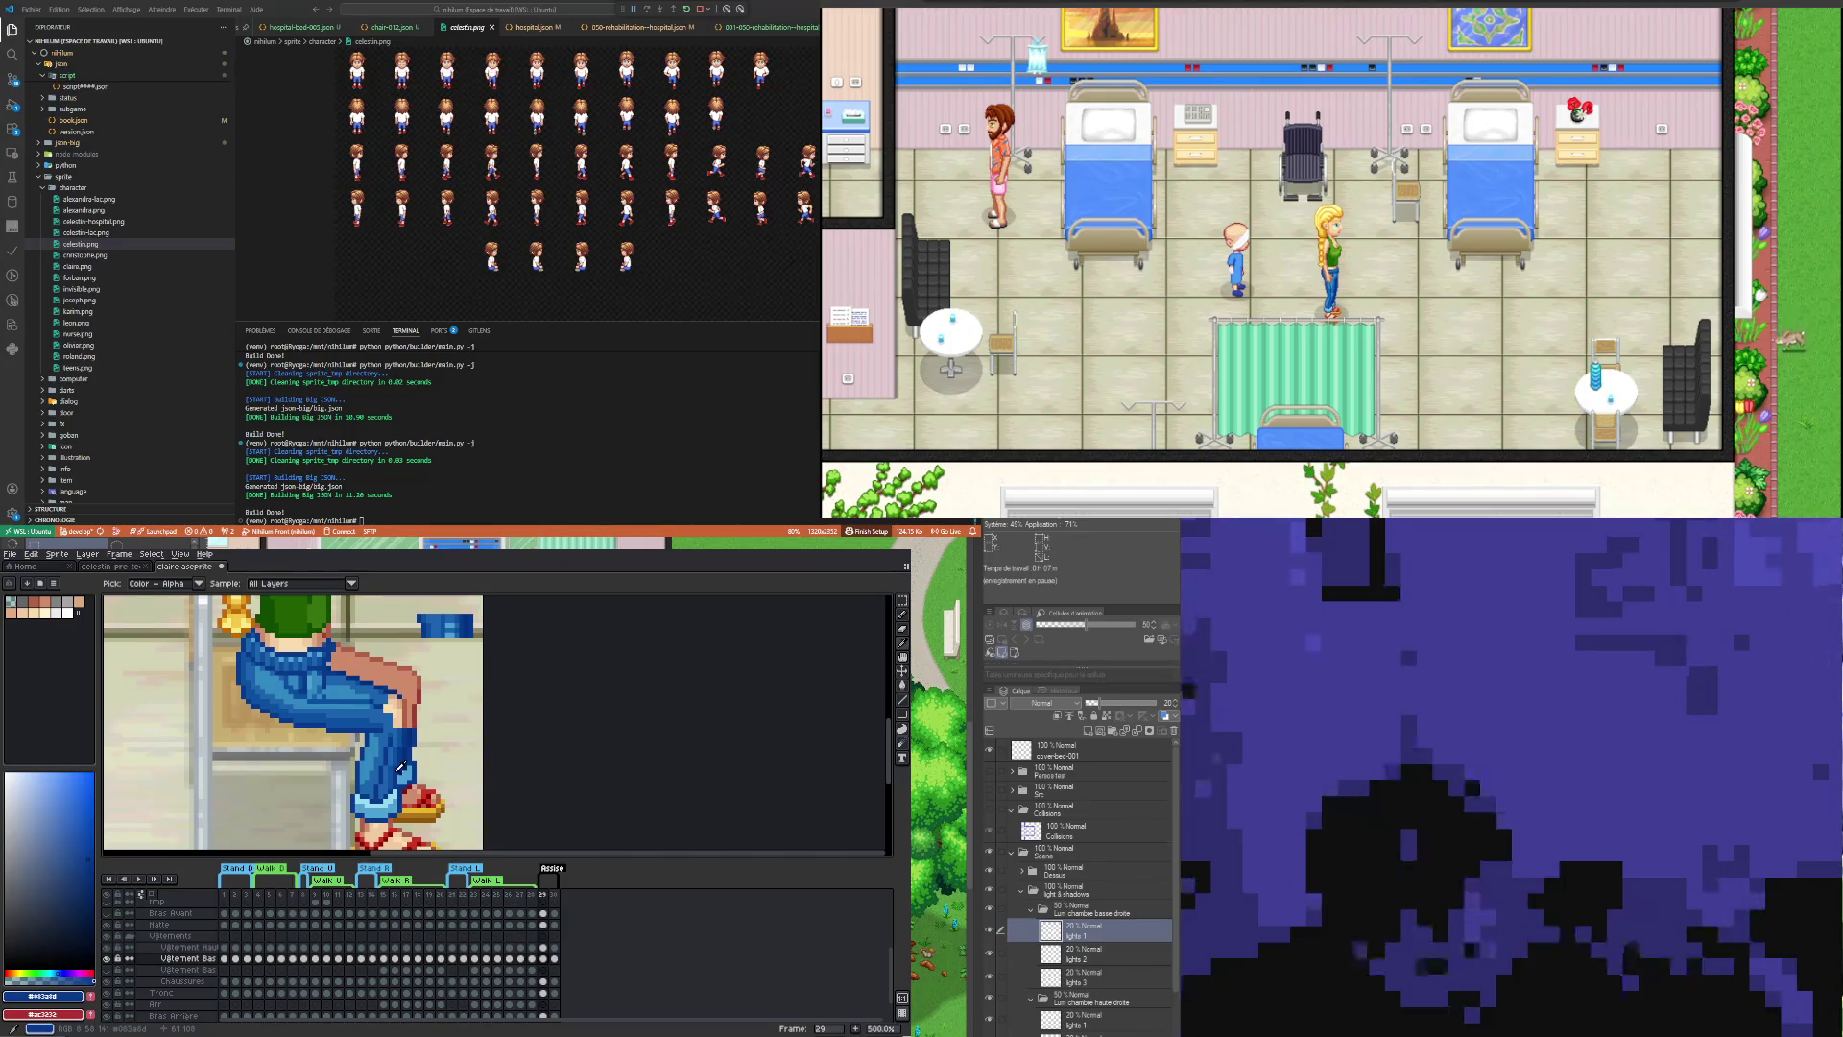
{"action": "key", "text": "b"}
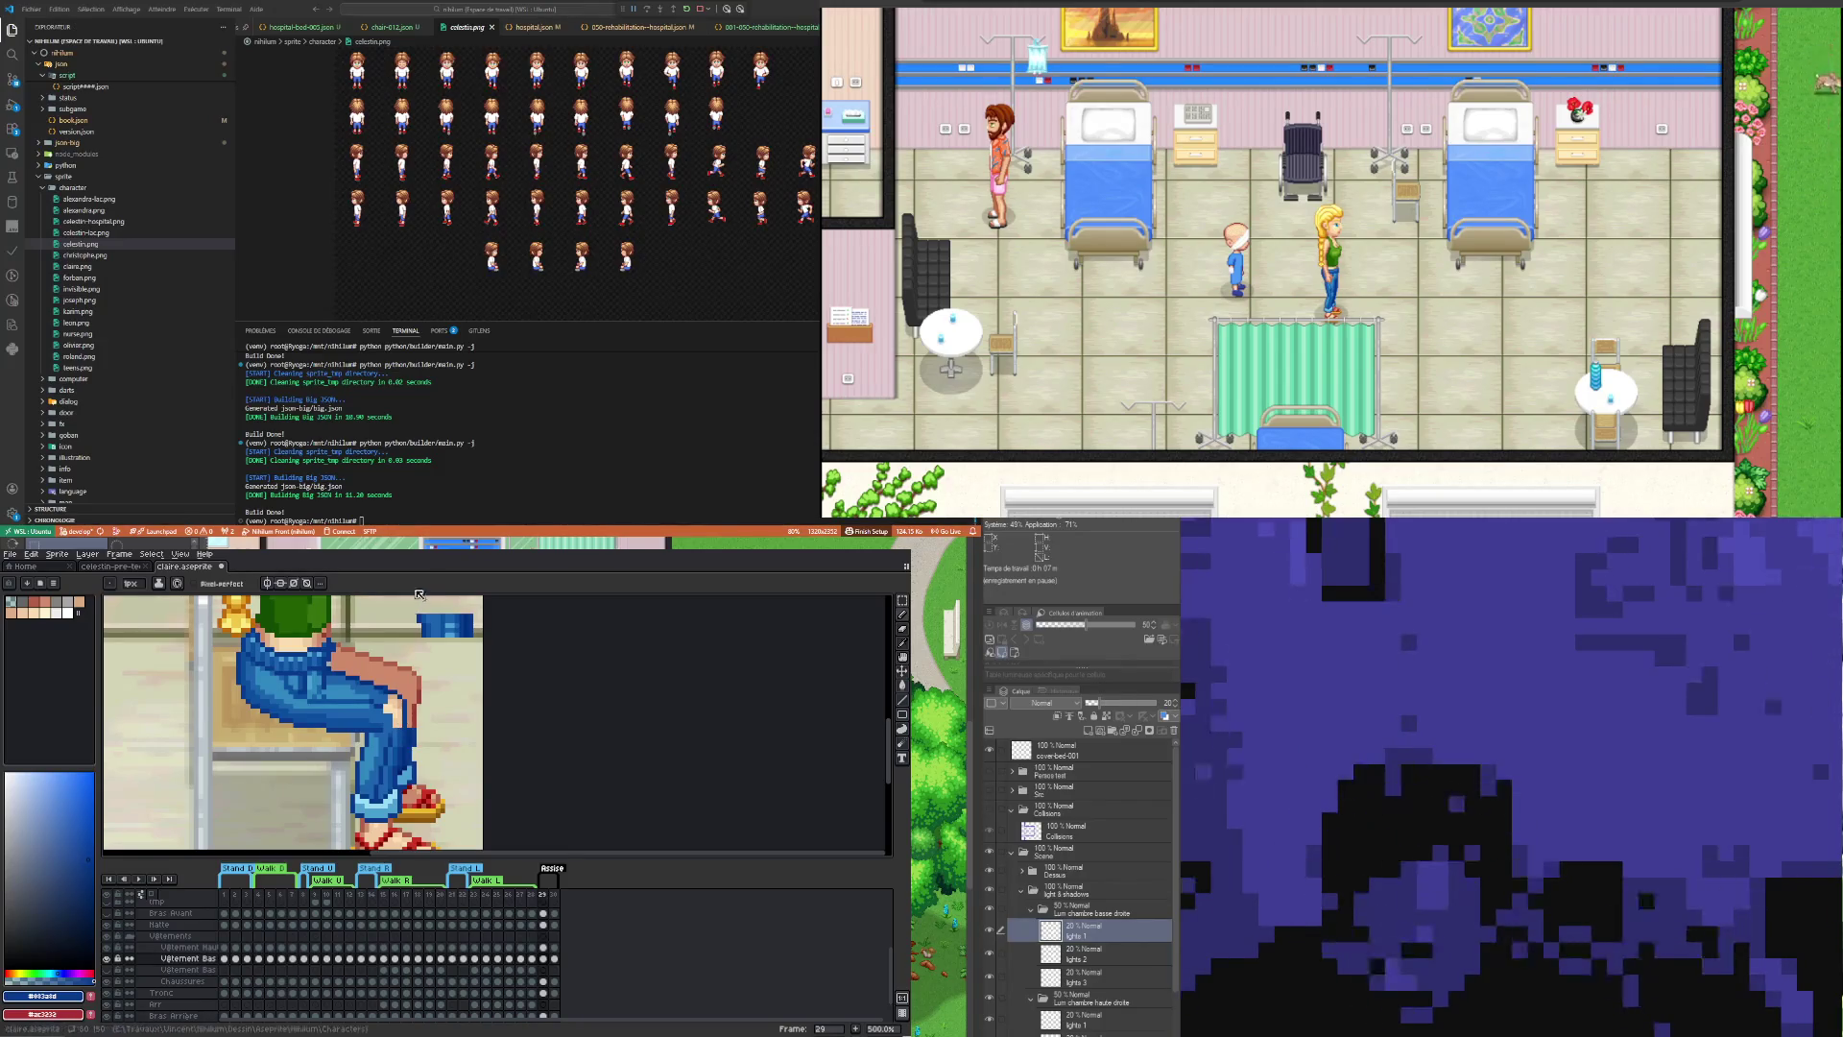
Step: Redraw jeans shading with sampled blues #0c509f, #003a8d and #1d64ae
{"action": "key", "text": "i"}
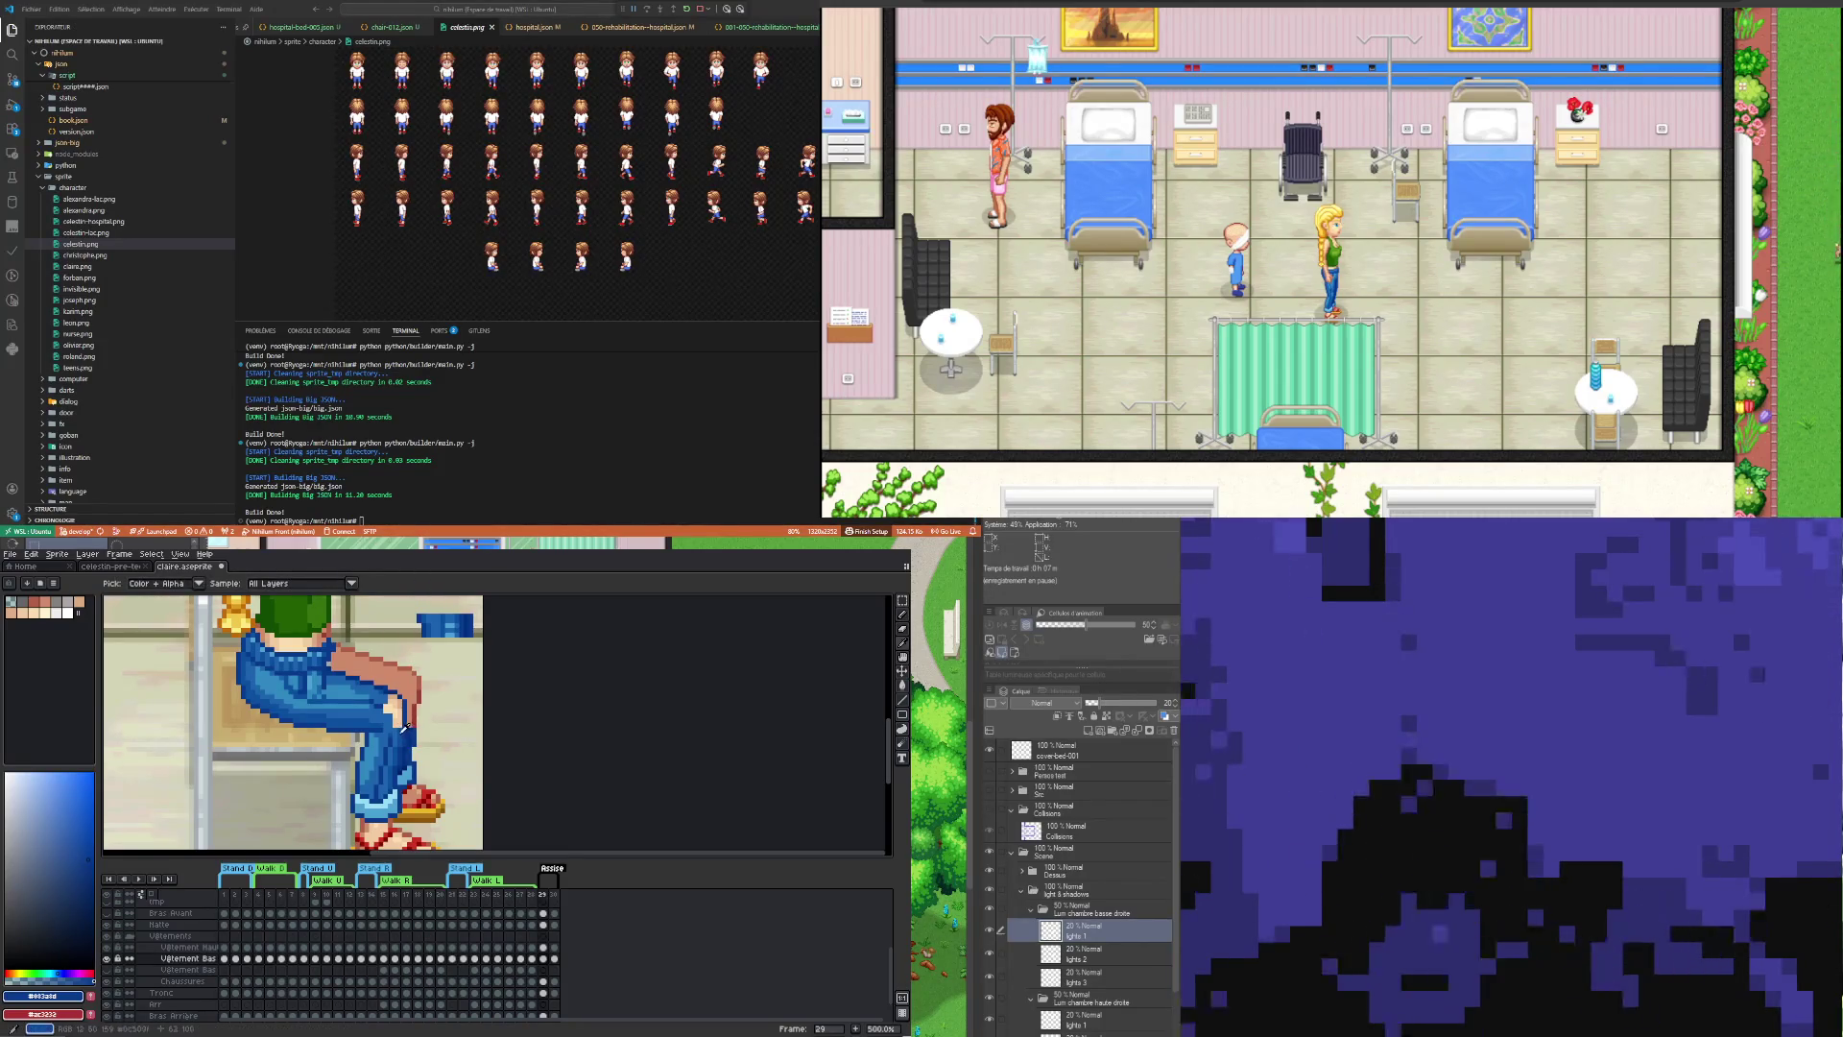
{"action": "left_click", "coordinate": [404, 727]}
{"action": "key", "text": "b"}
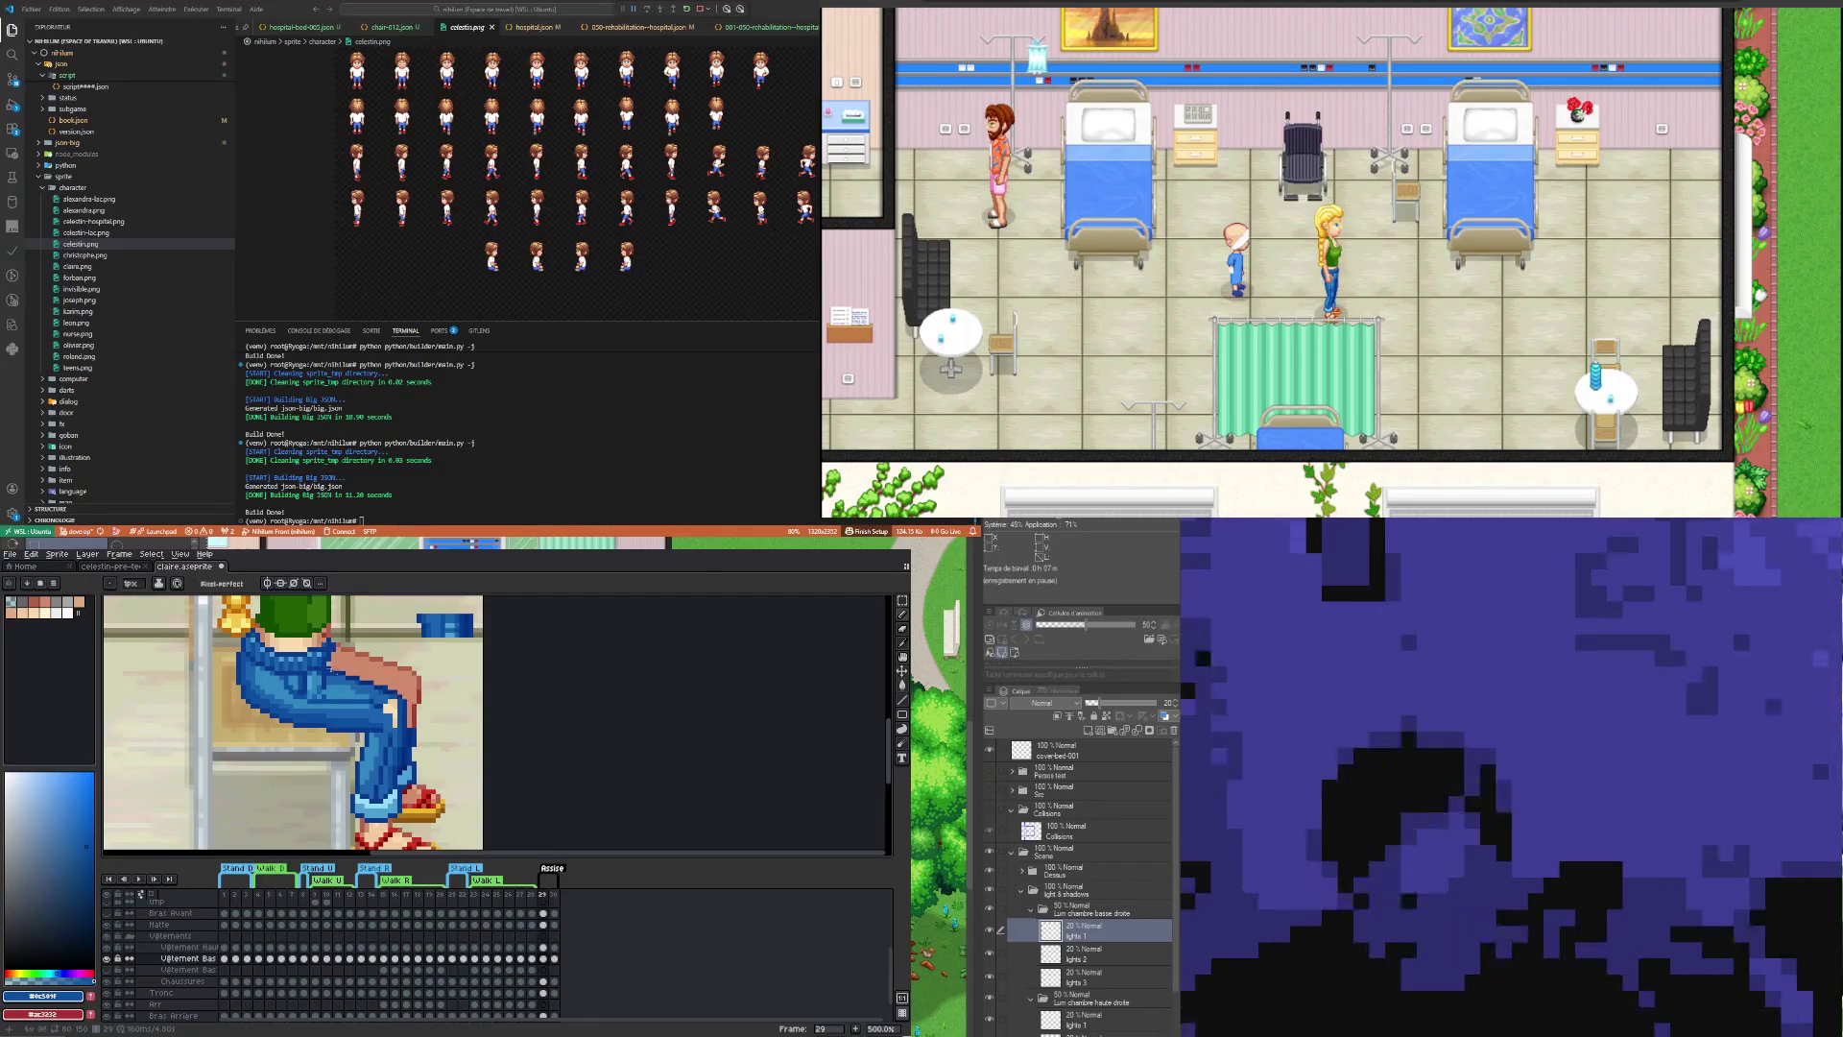
{"action": "left_click", "coordinate": [347, 662], "text": "alt"}
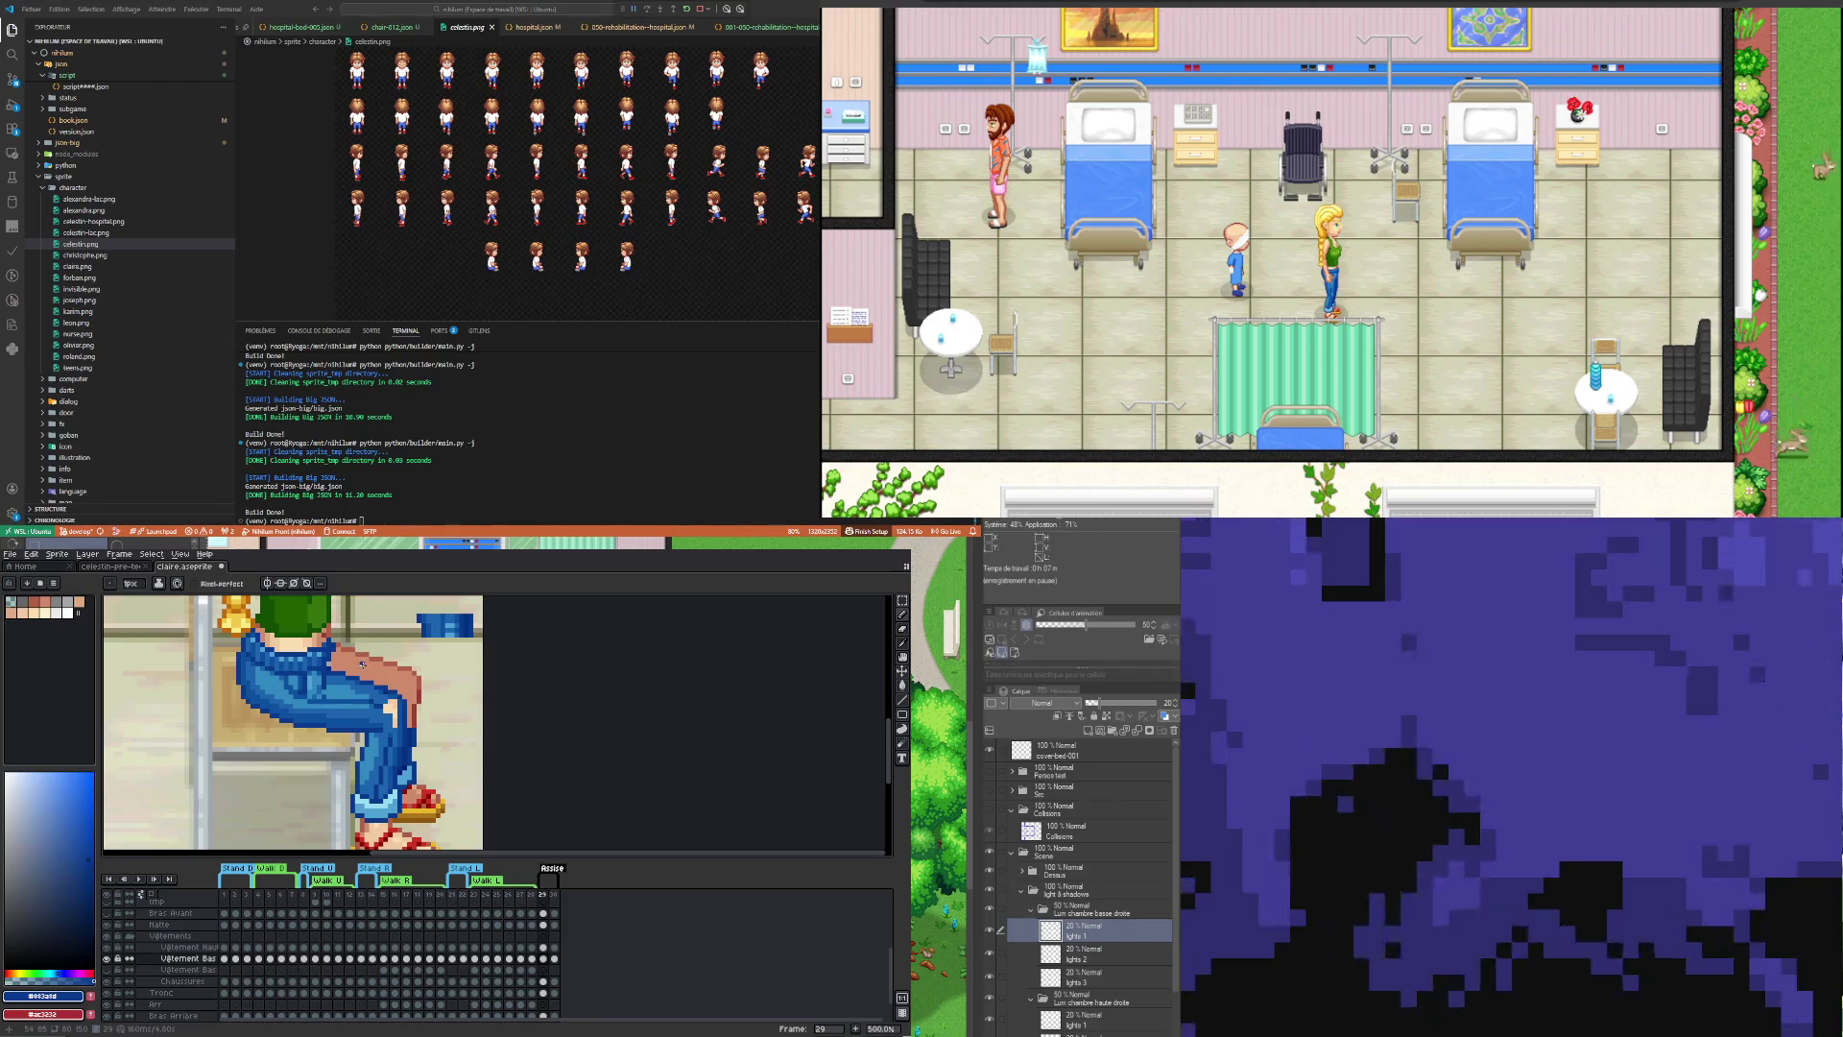
{"action": "left_click", "coordinate": [391, 684], "text": "alt"}
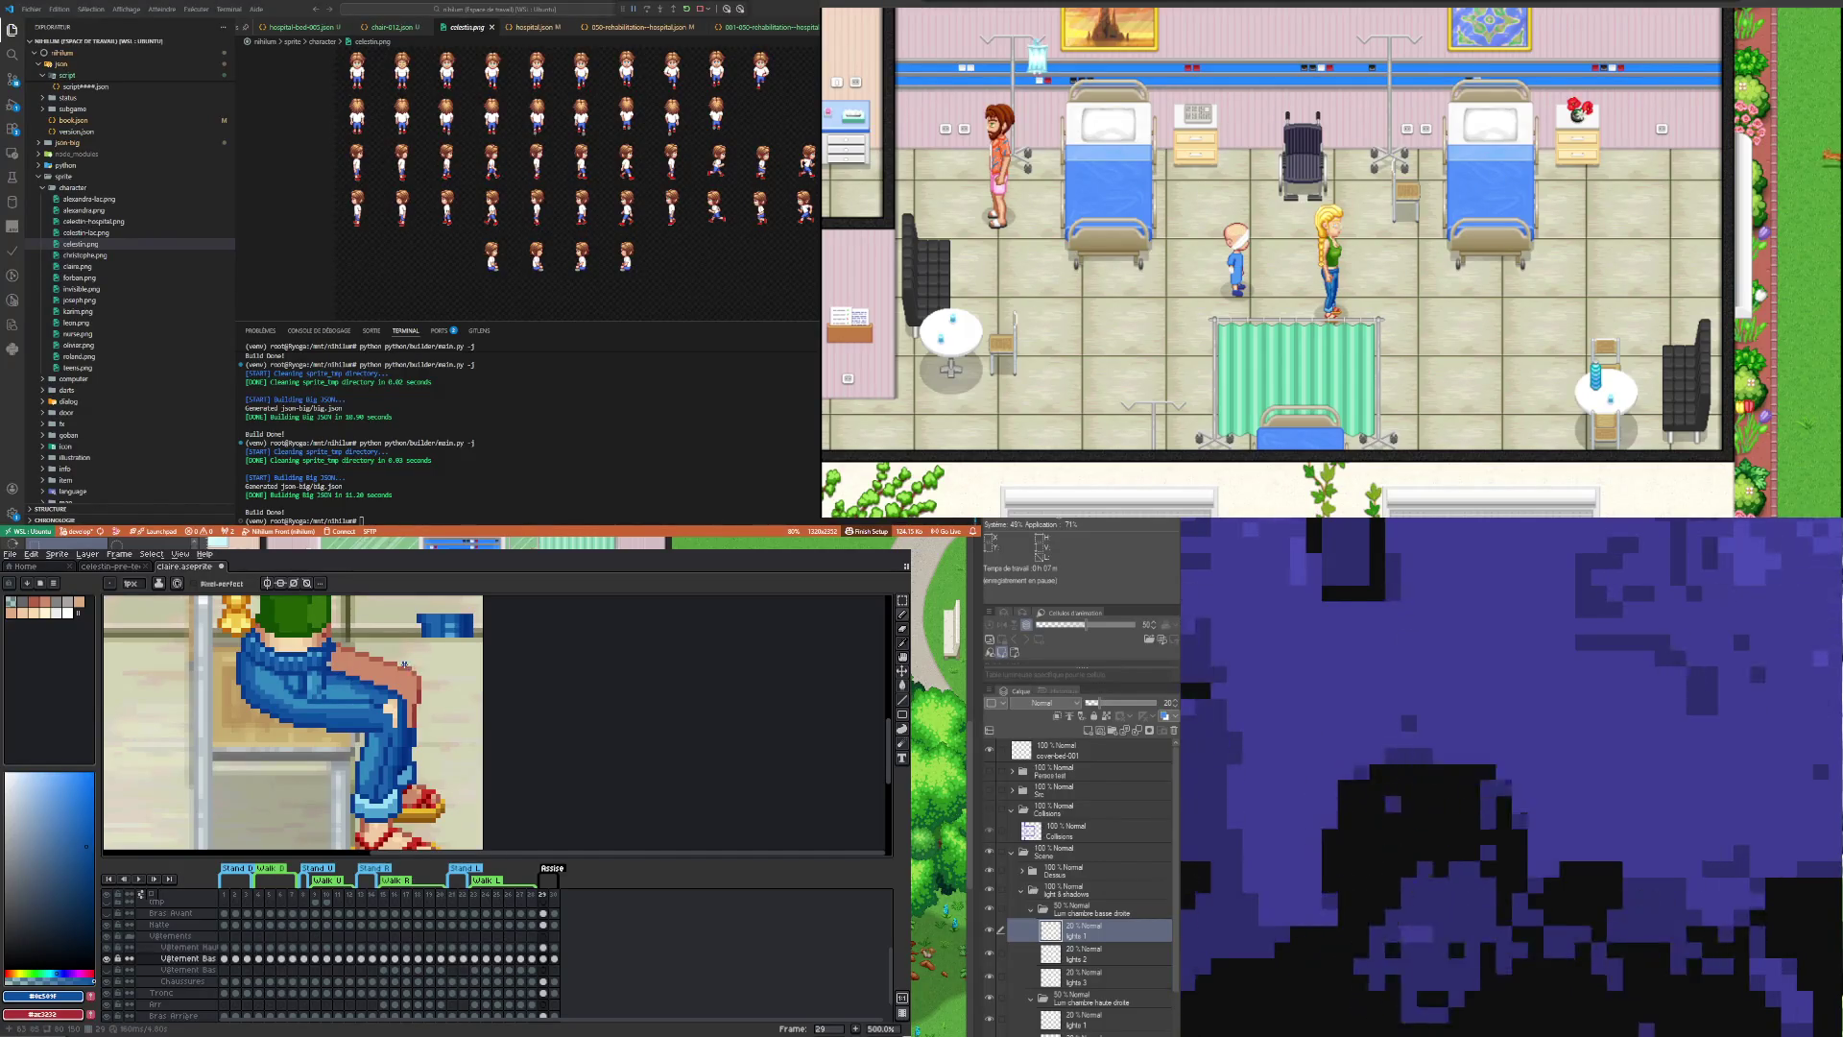
{"action": "left_click", "coordinate": [338, 675], "text": "alt"}
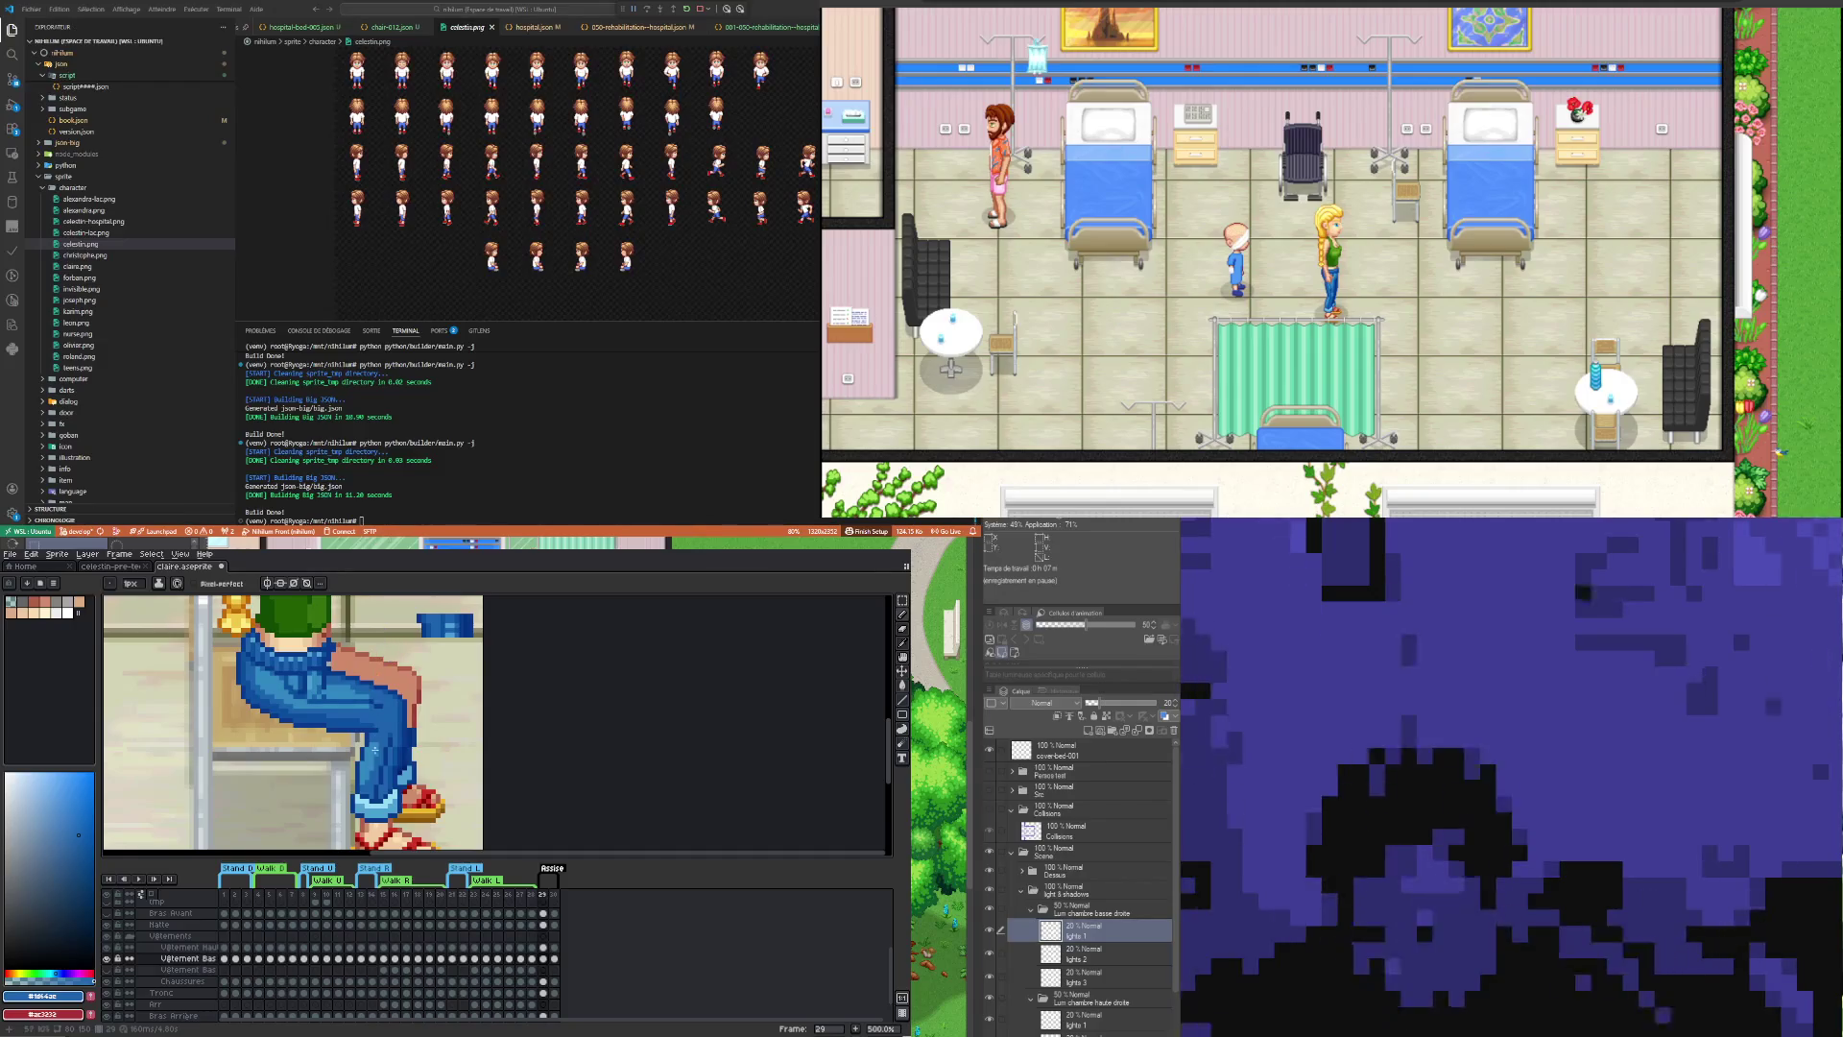
Step: Shade the seated legs with mid blue #0c509f and darkest blue #002f7e, then view frame 30
{"action": "left_click", "coordinate": [365, 720]}
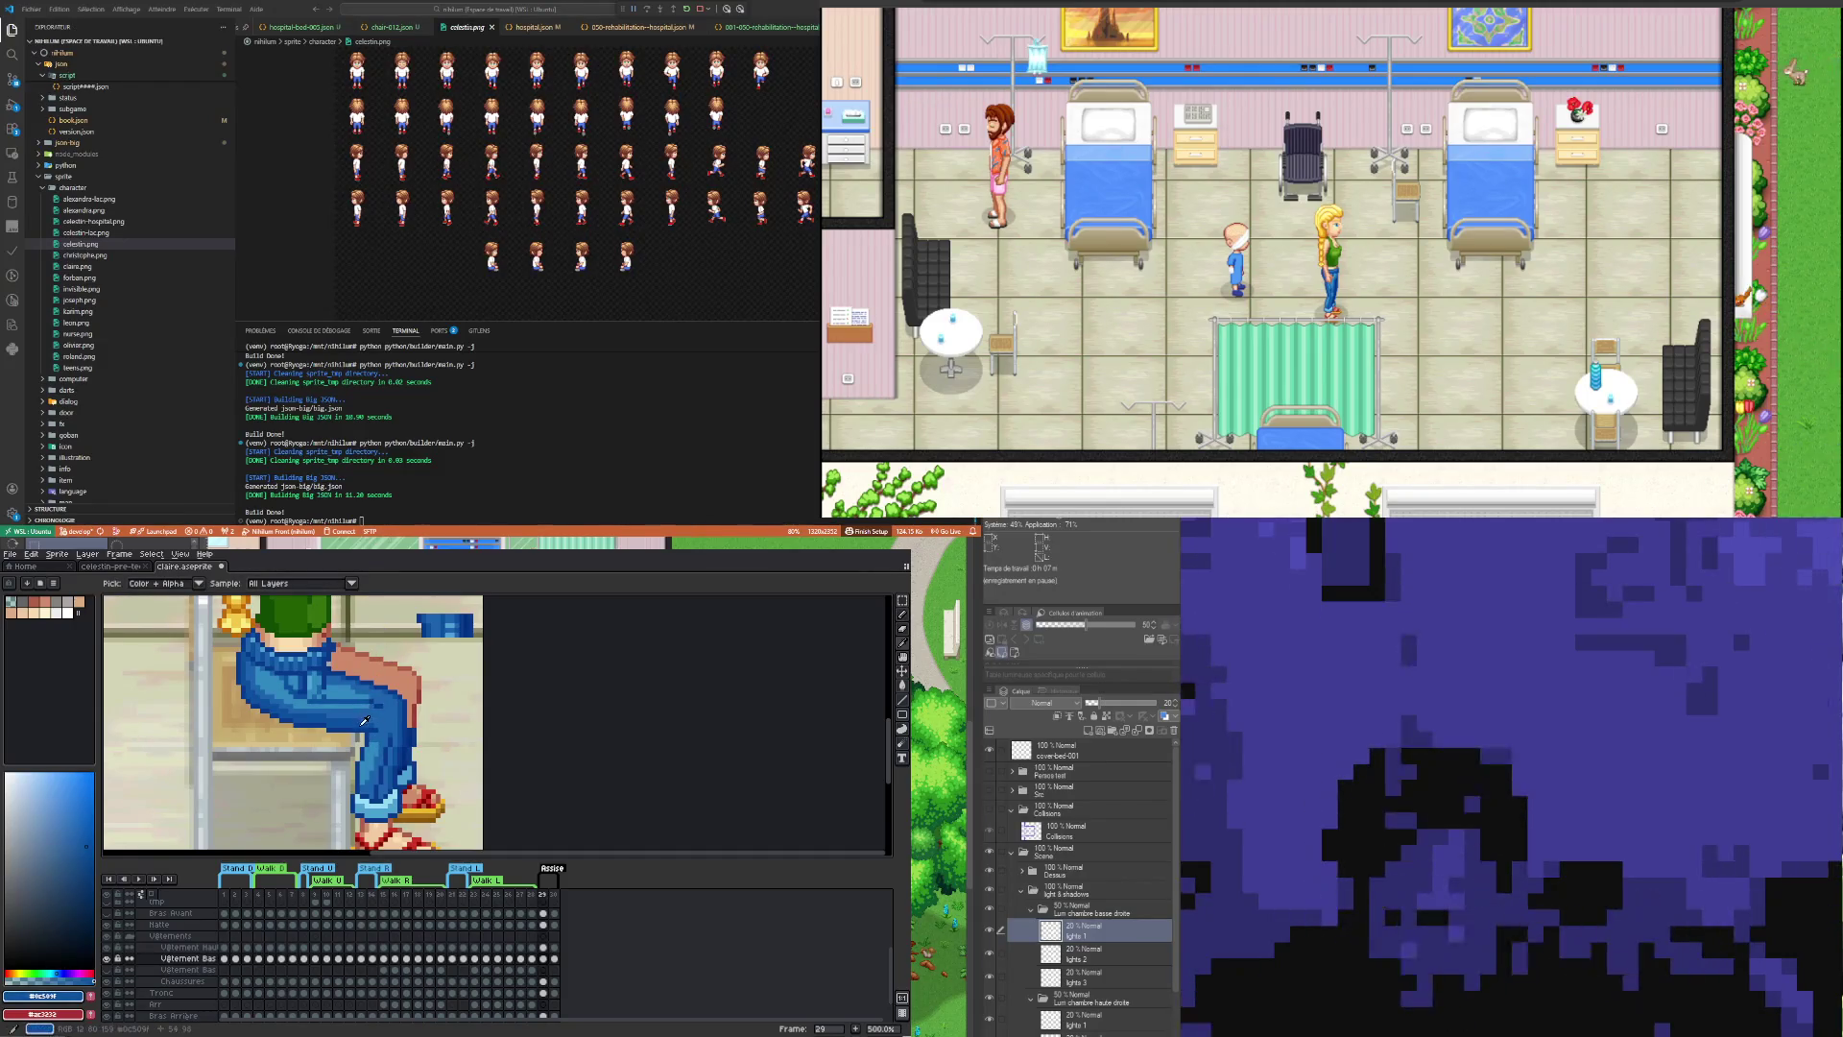
{"action": "key", "text": "b"}
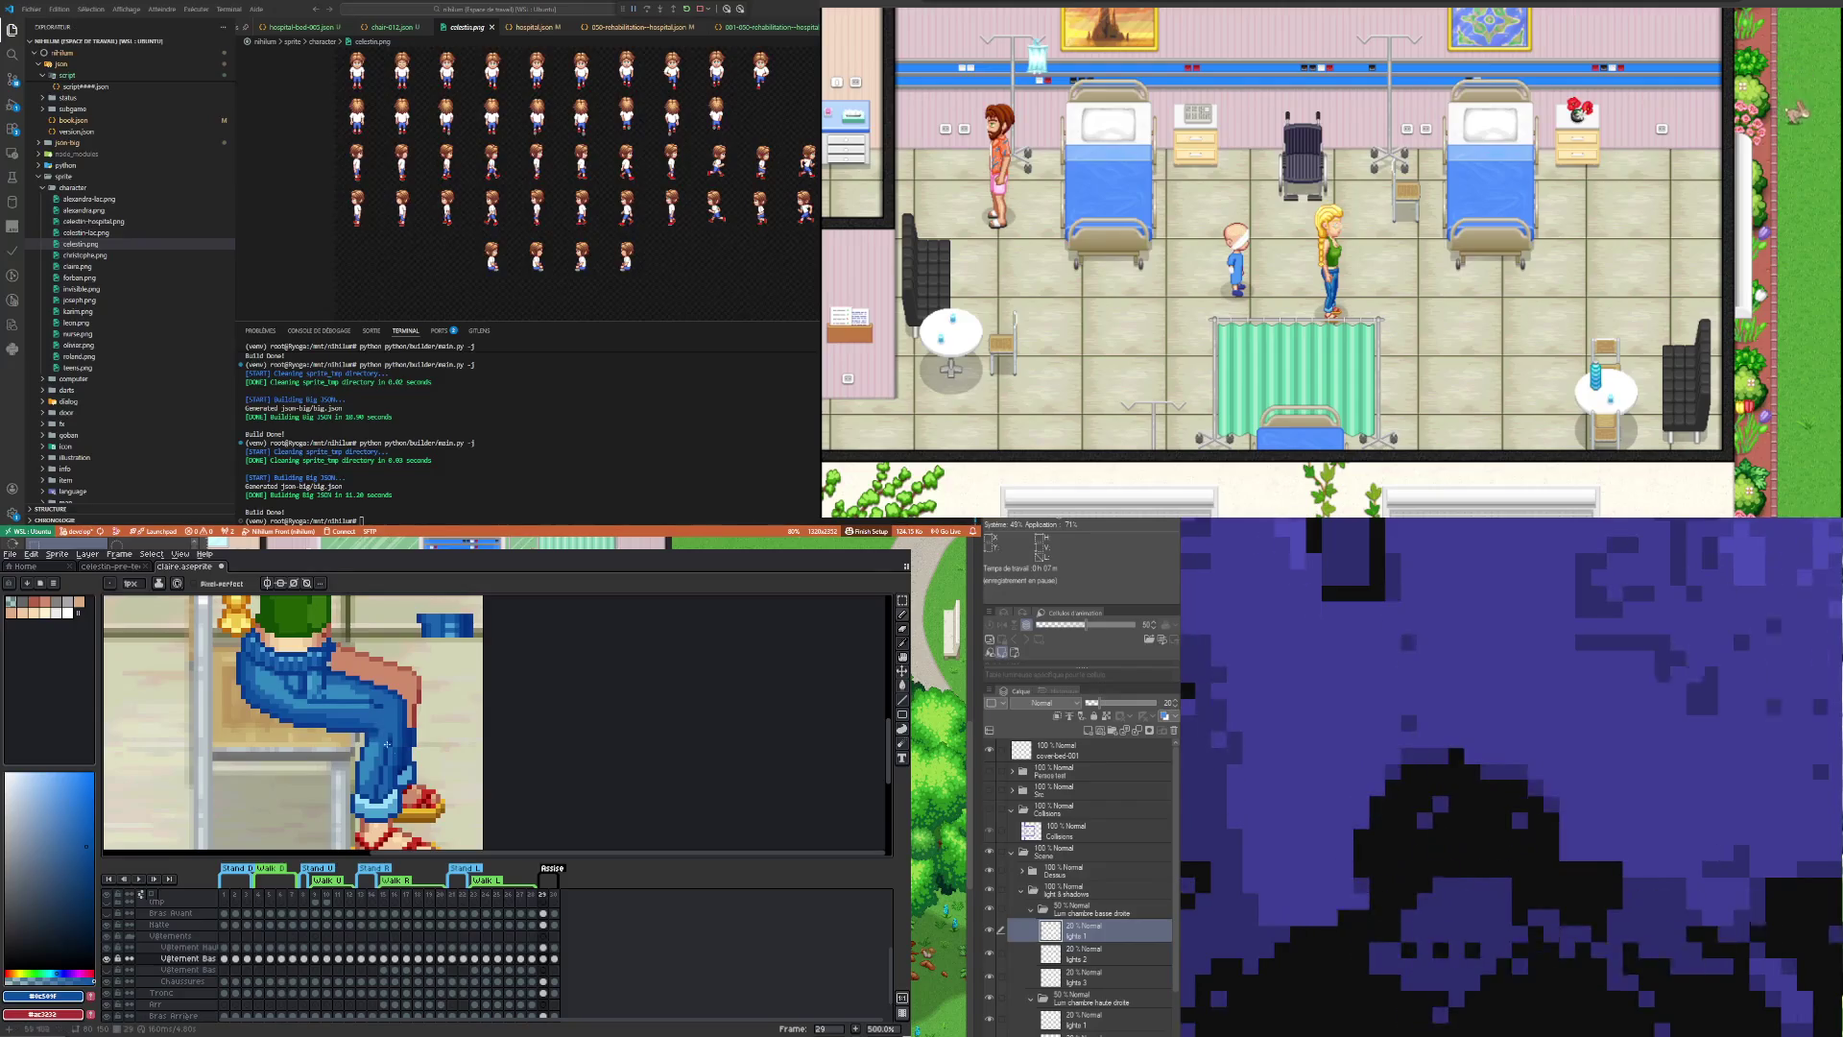
{"action": "key", "text": "i"}
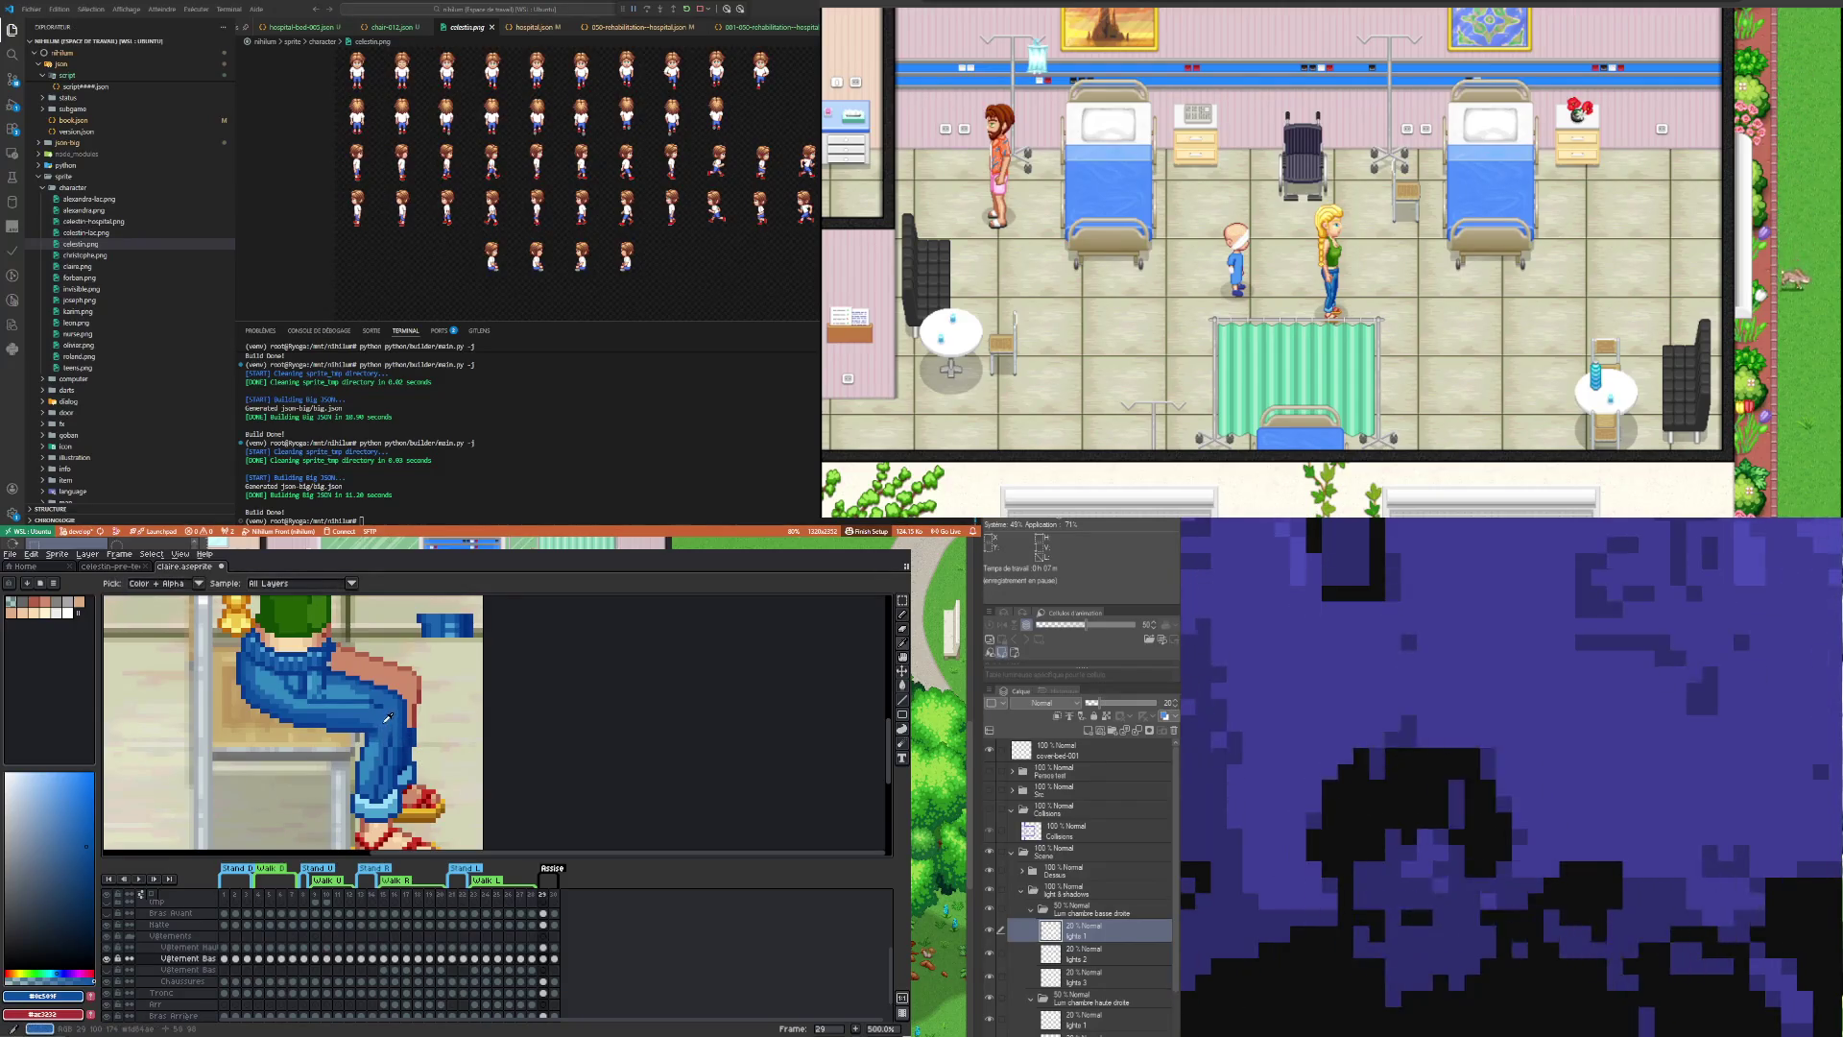
{"action": "key", "text": "b"}
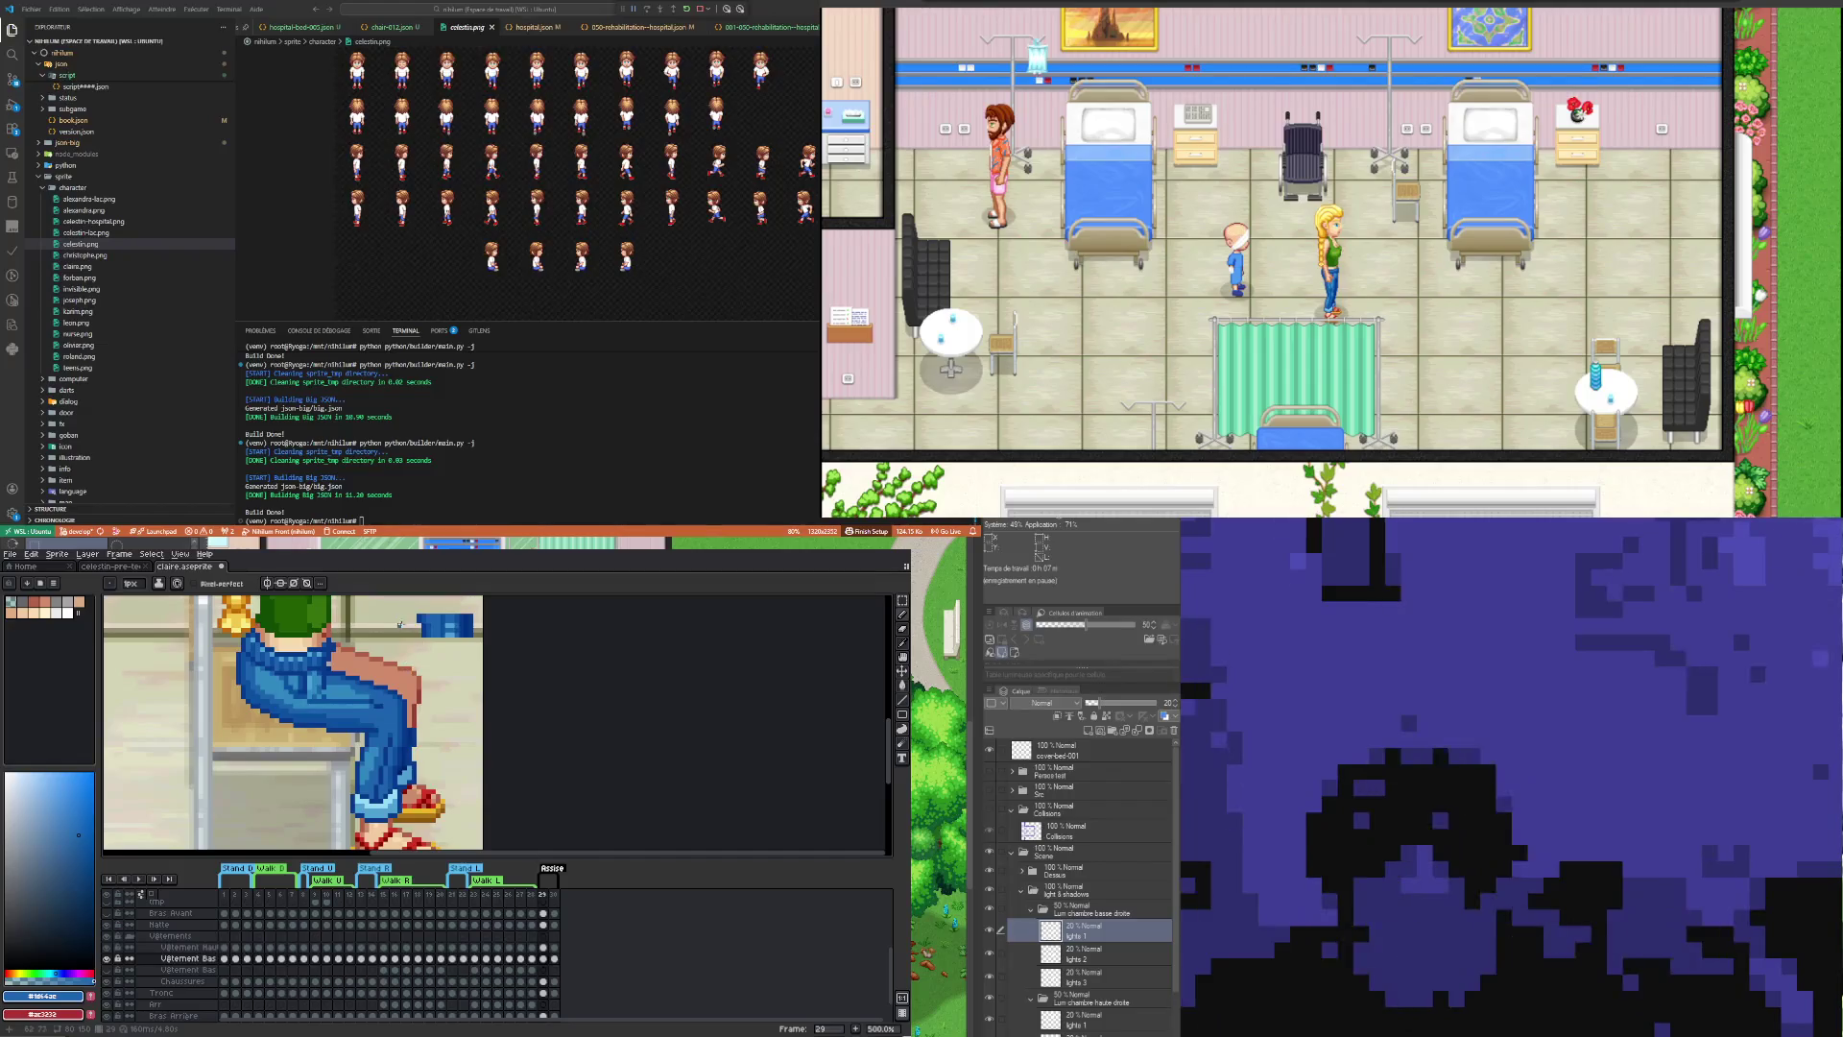
{"action": "key", "text": "alt"}
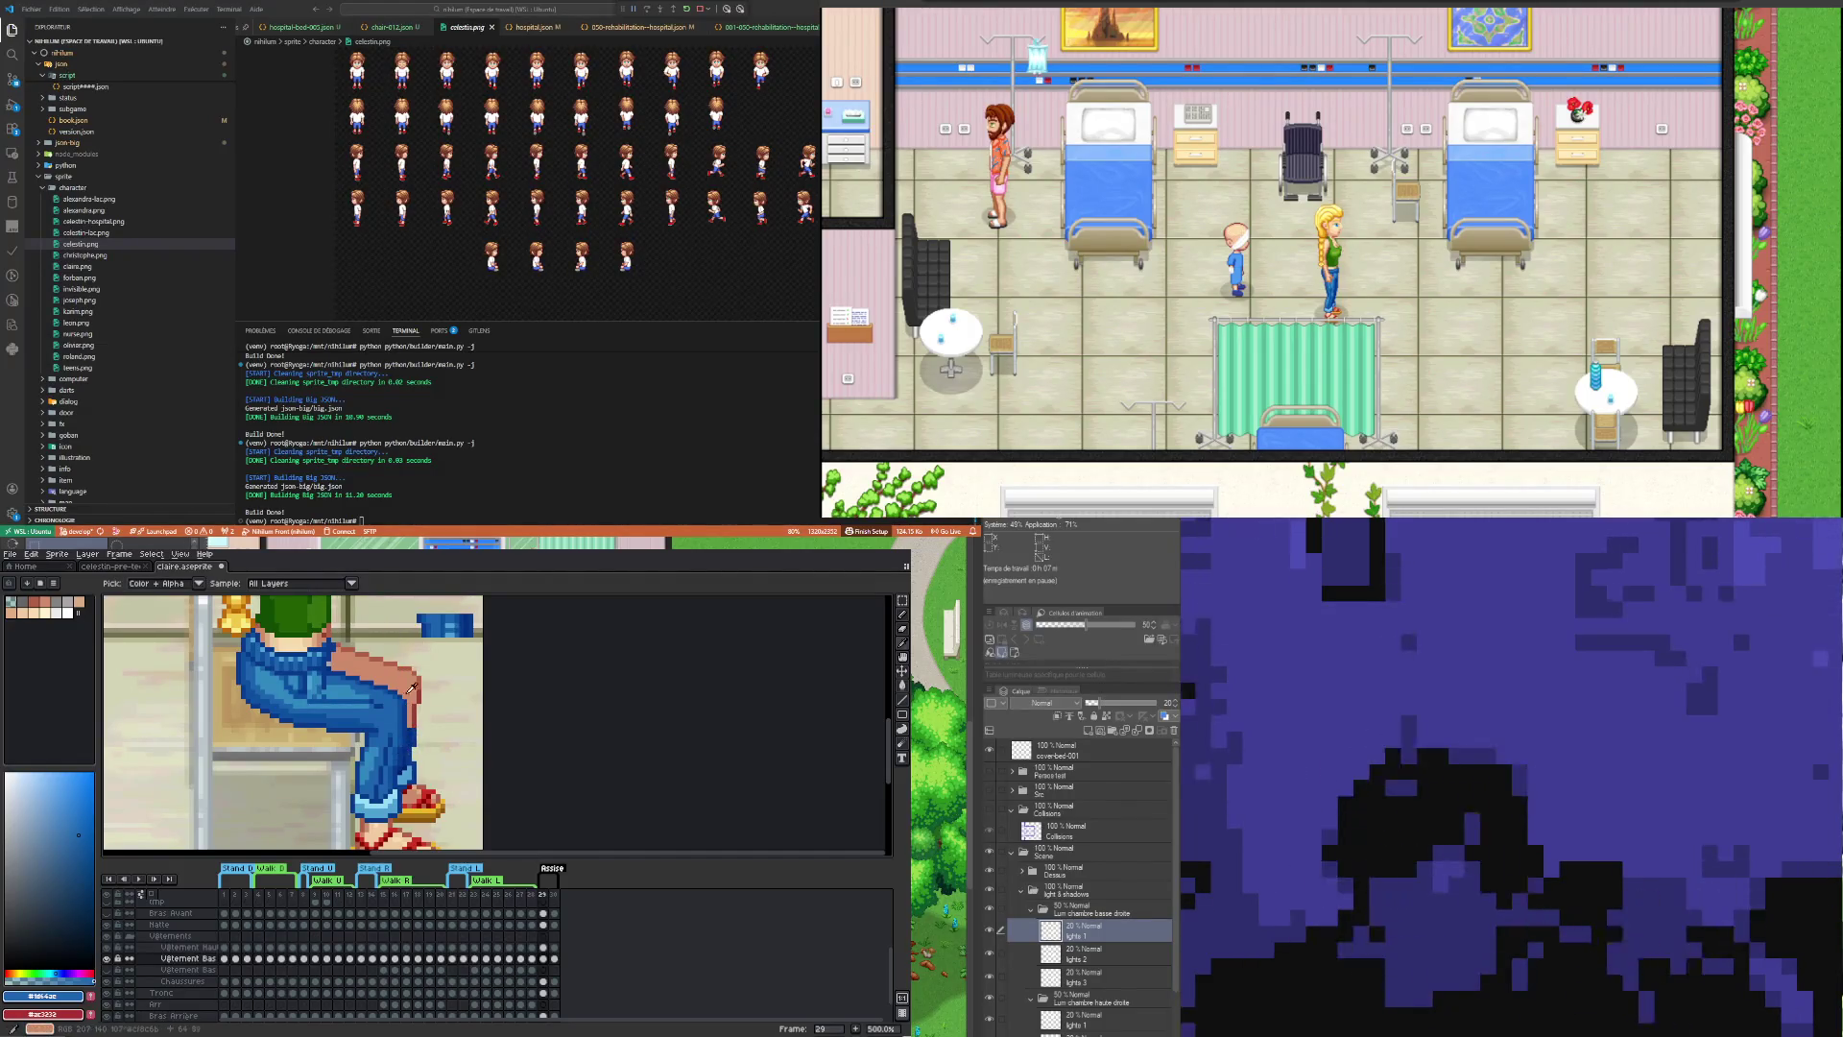
{"action": "left_click", "coordinate": [412, 726]}
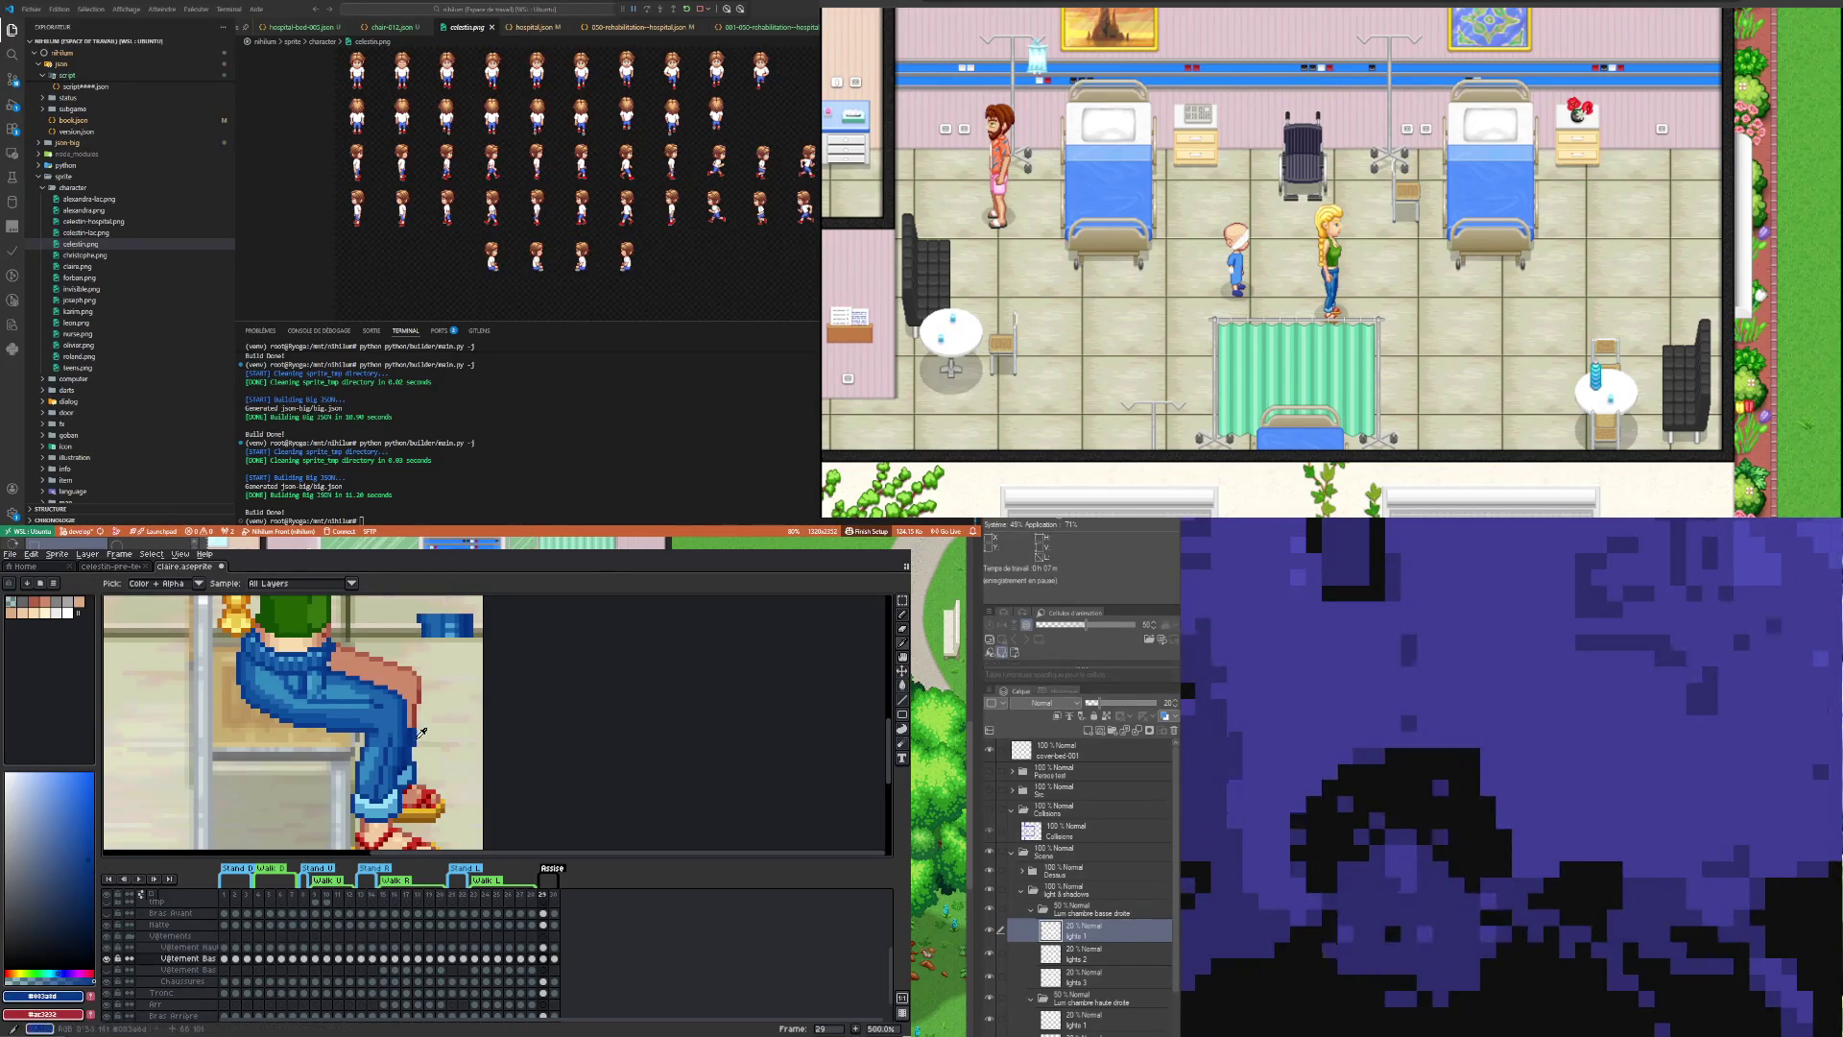
{"action": "key", "text": "b"}
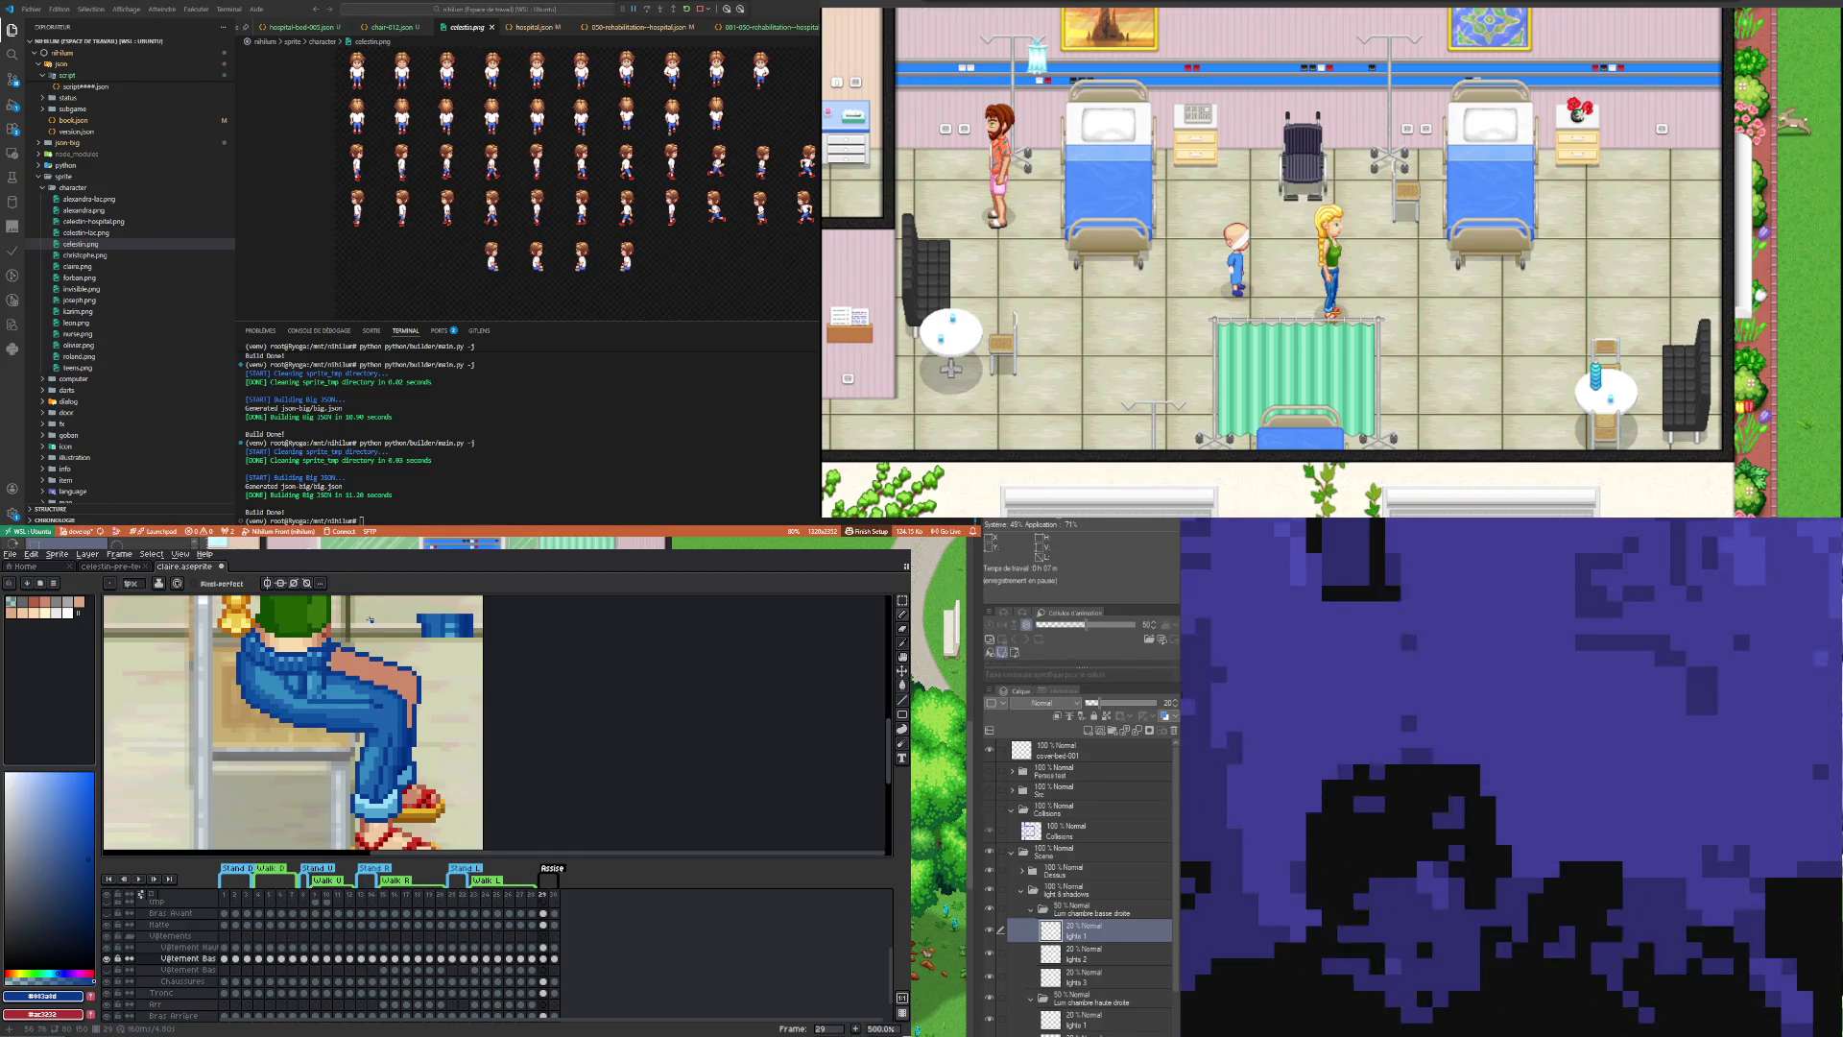
{"action": "left_click", "coordinate": [554, 957]}
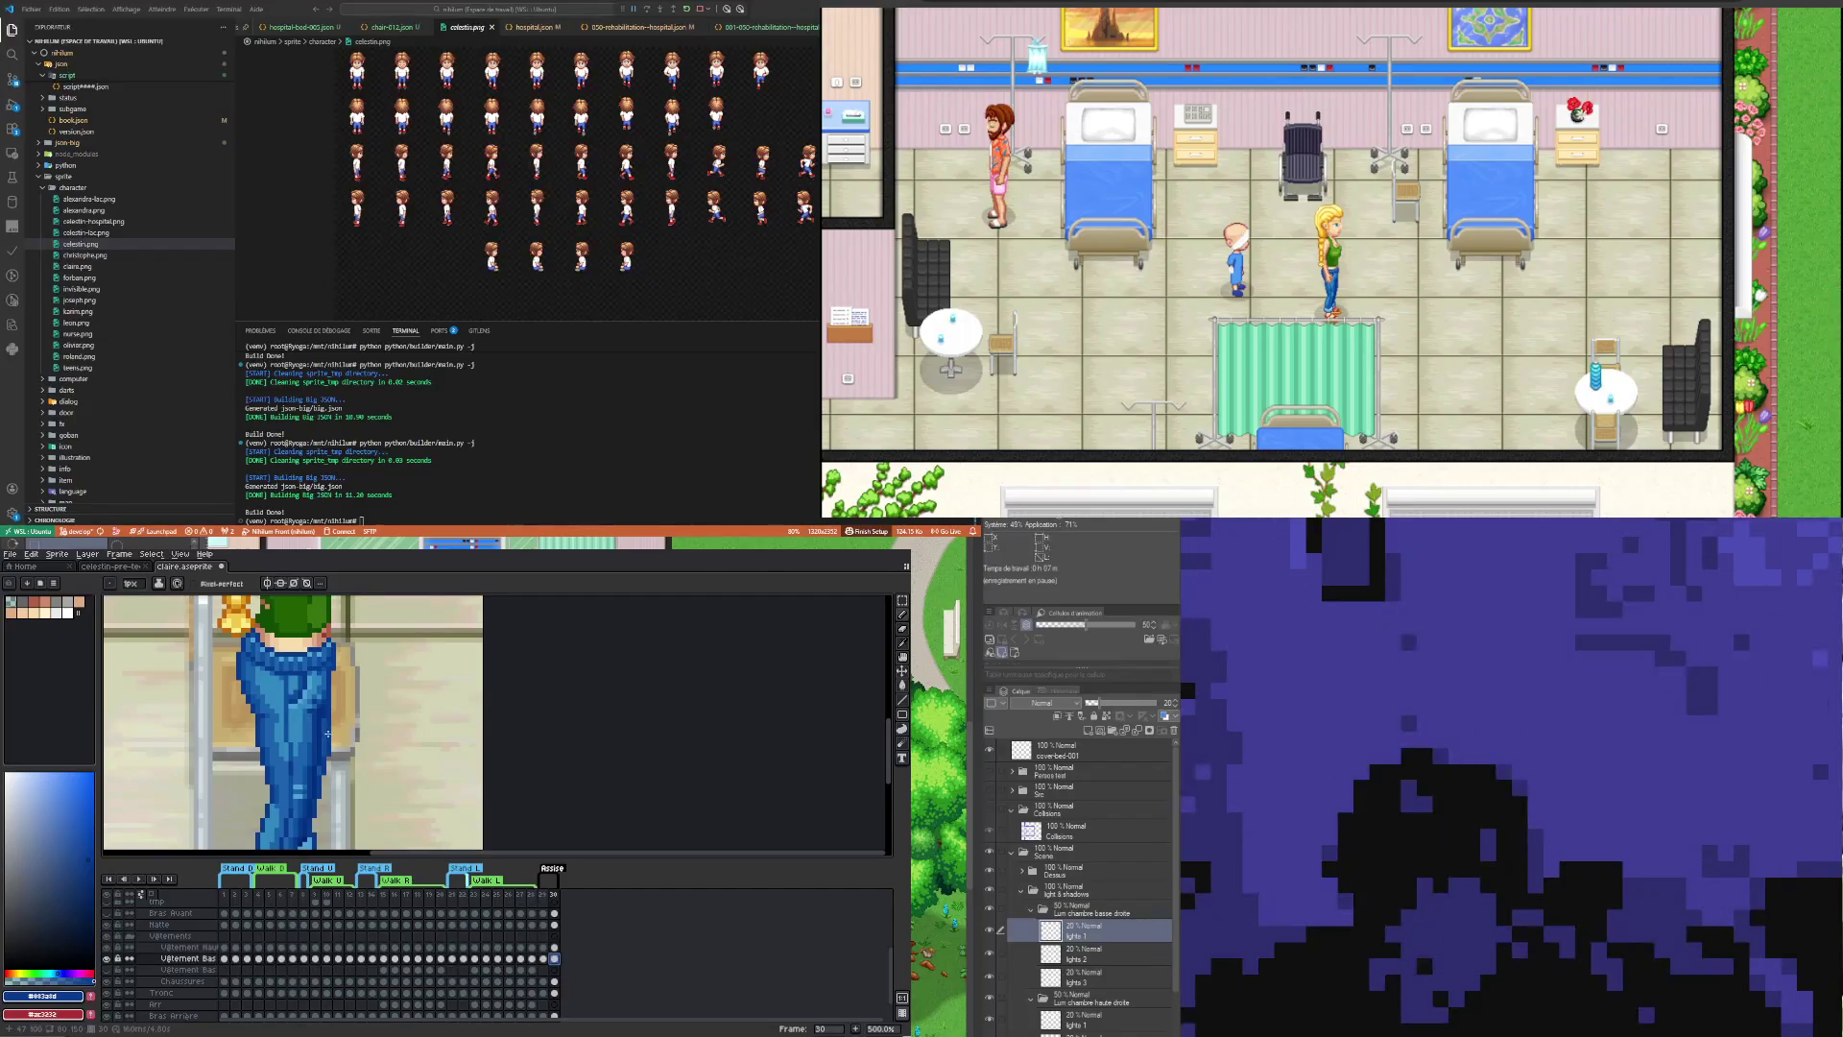
Step: Sample a blue from the standing jeans on frame 30, then redraw the seated leg's right edge on frame 29
{"action": "key", "text": "alt"}
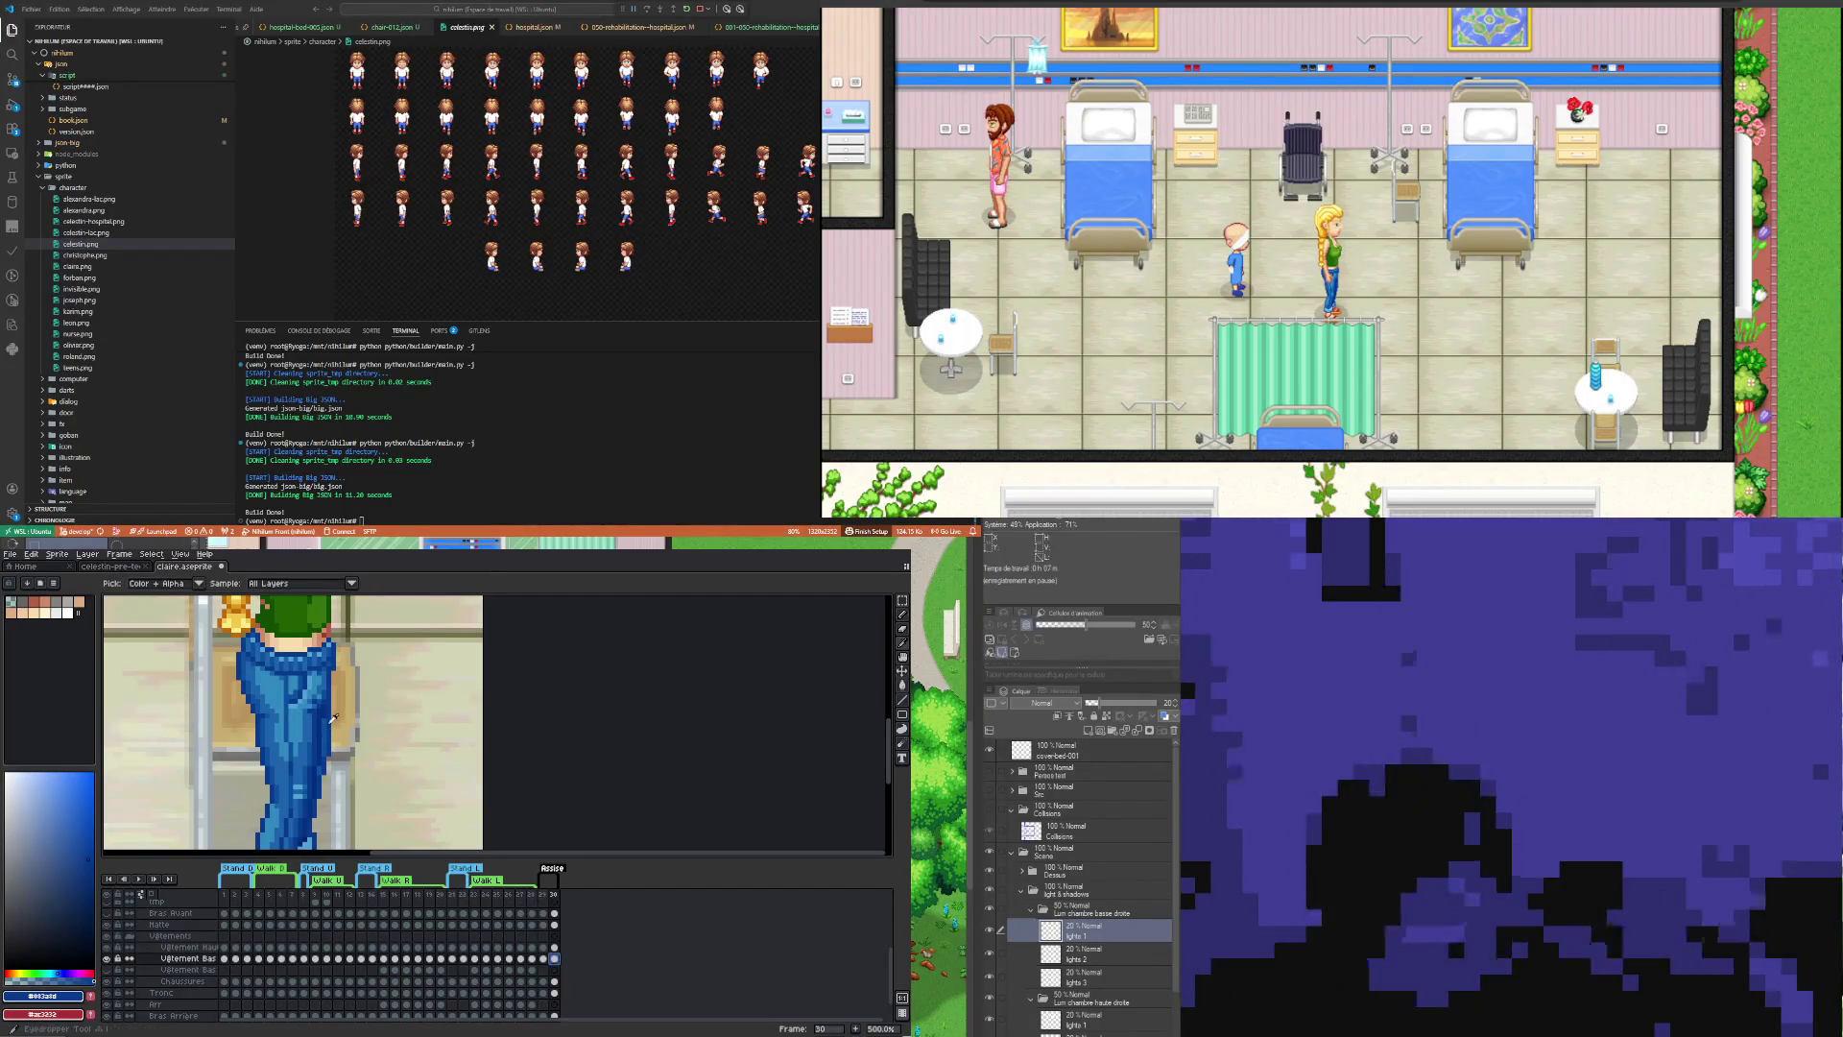
{"action": "left_click", "coordinate": [542, 958]}
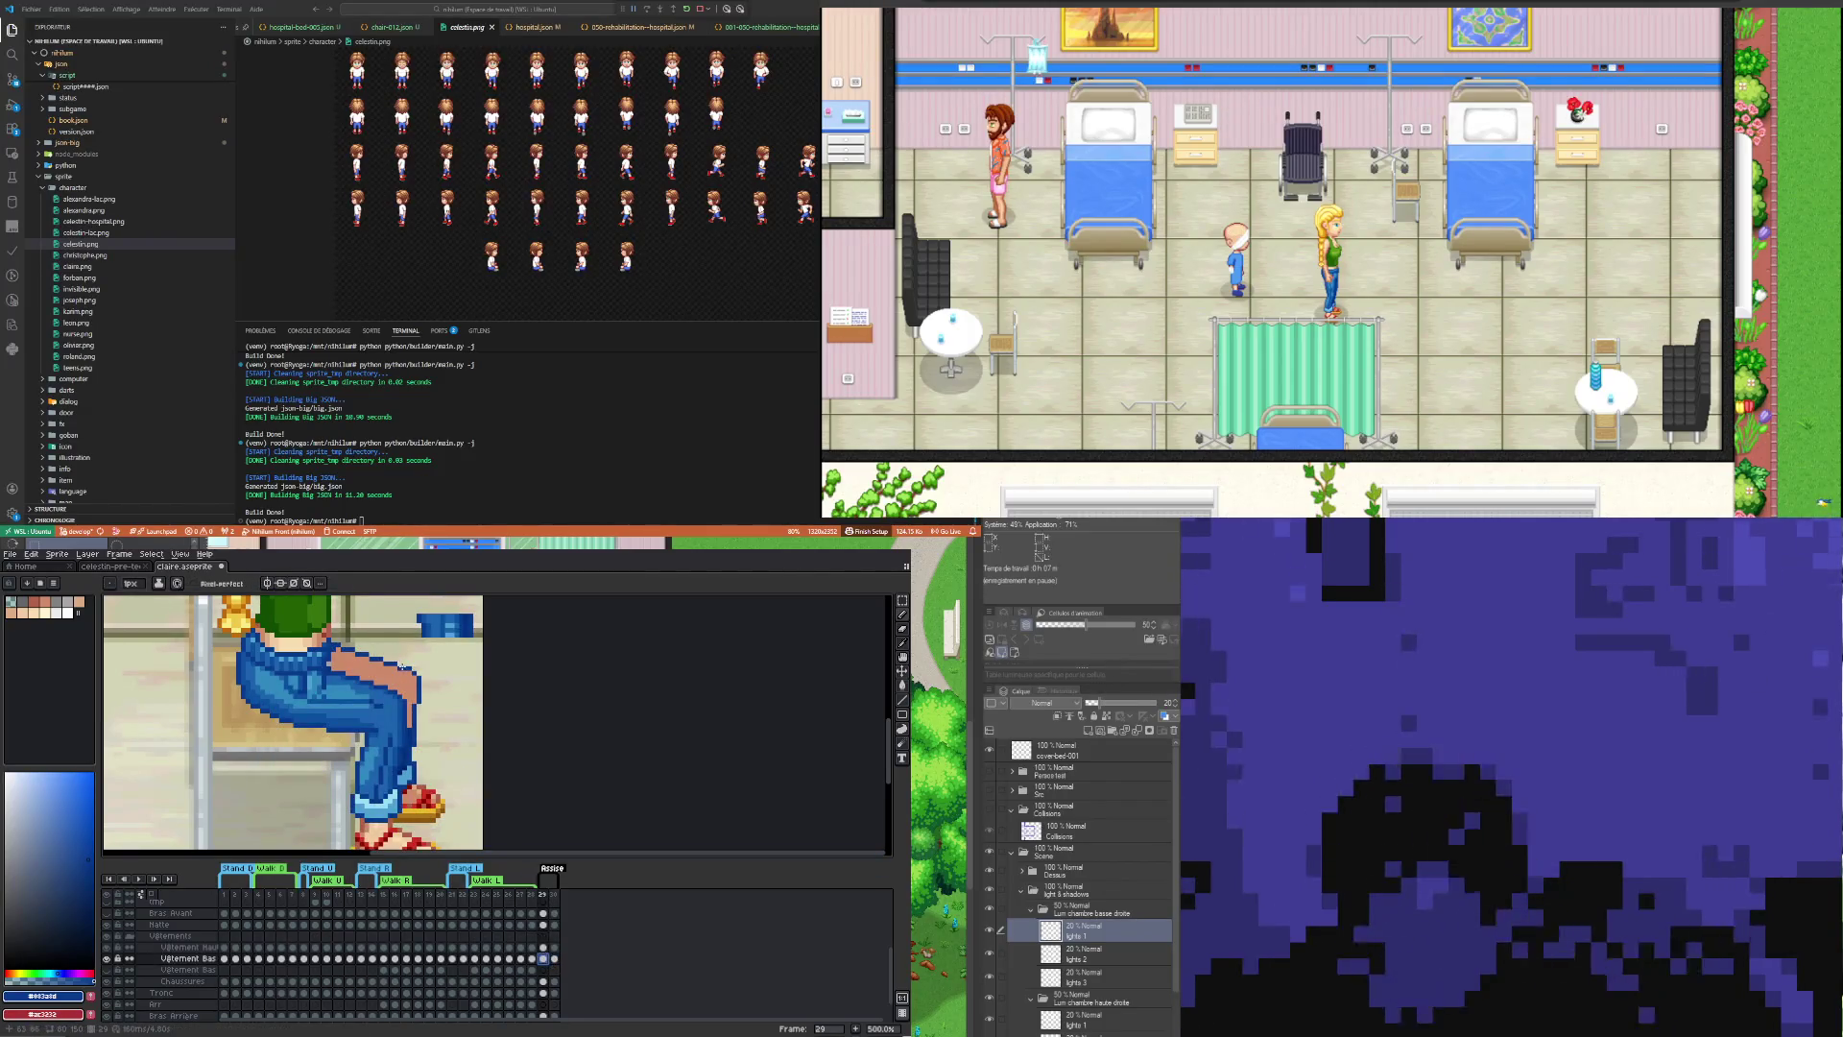
{"action": "left_click", "coordinate": [555, 958]}
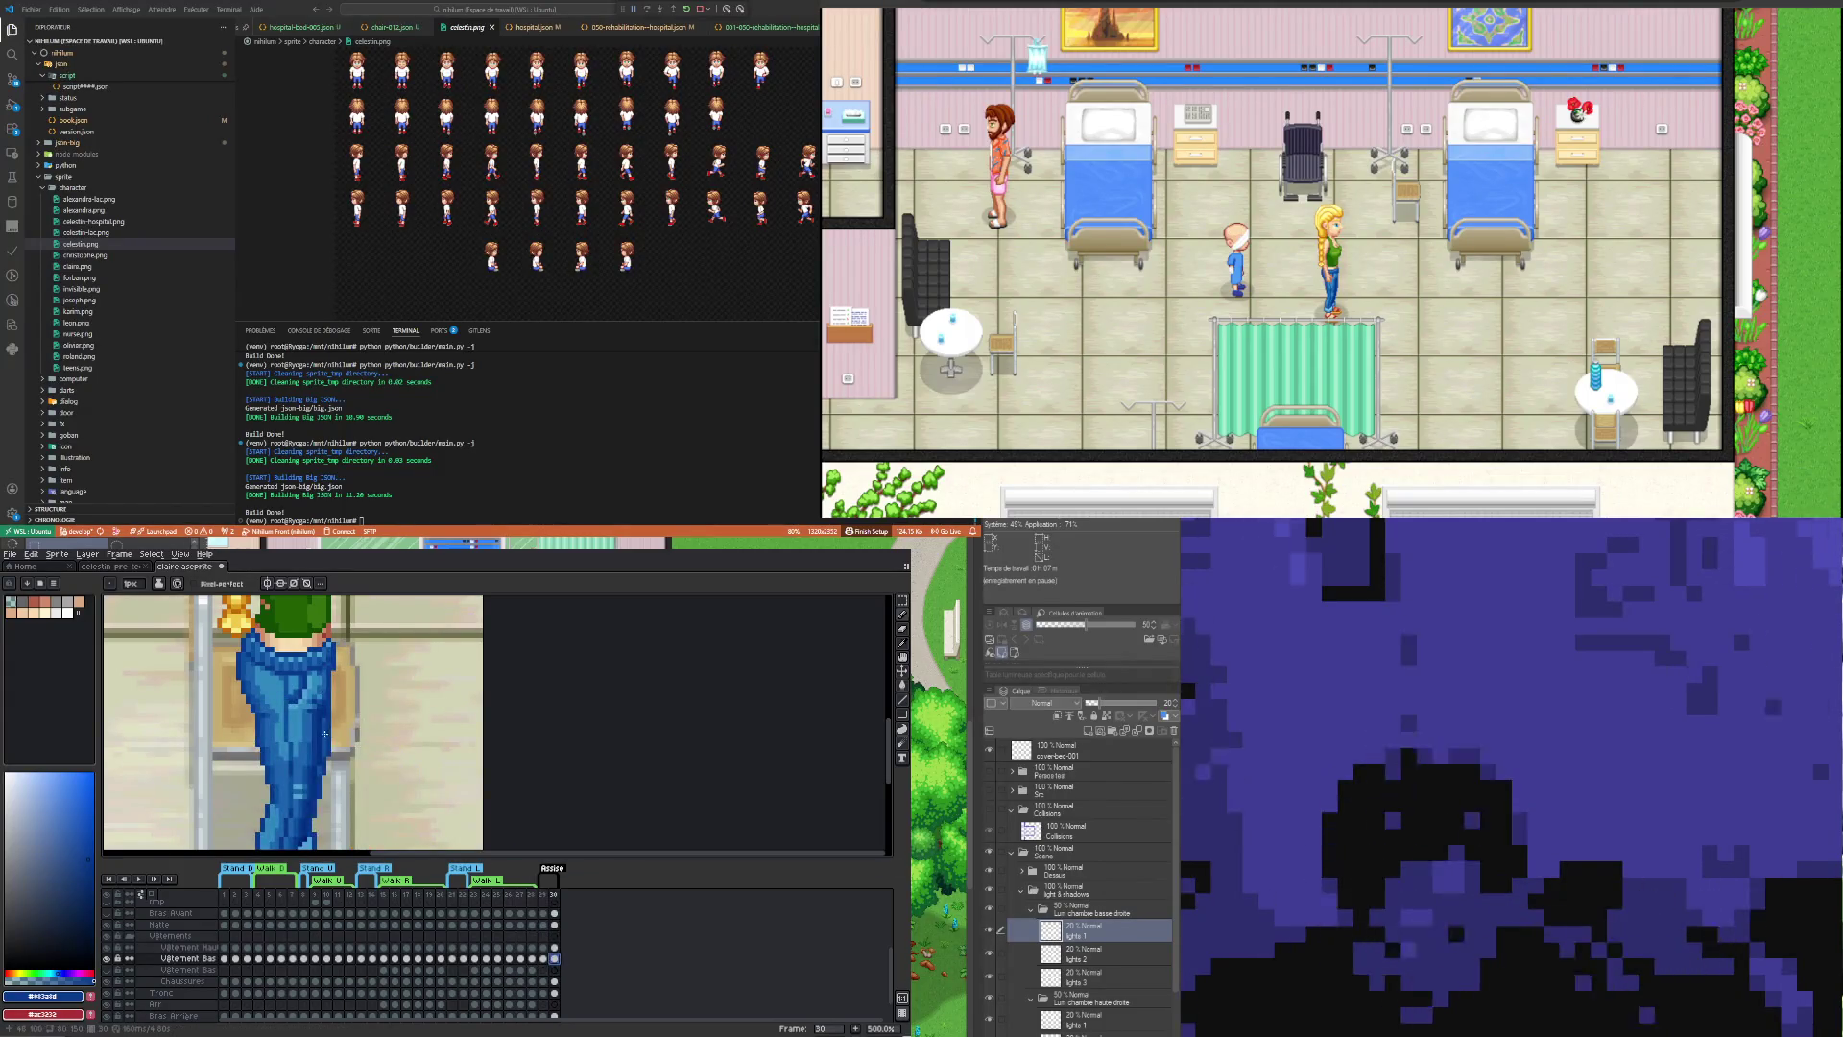
{"action": "left_click", "coordinate": [324, 733], "text": "alt"}
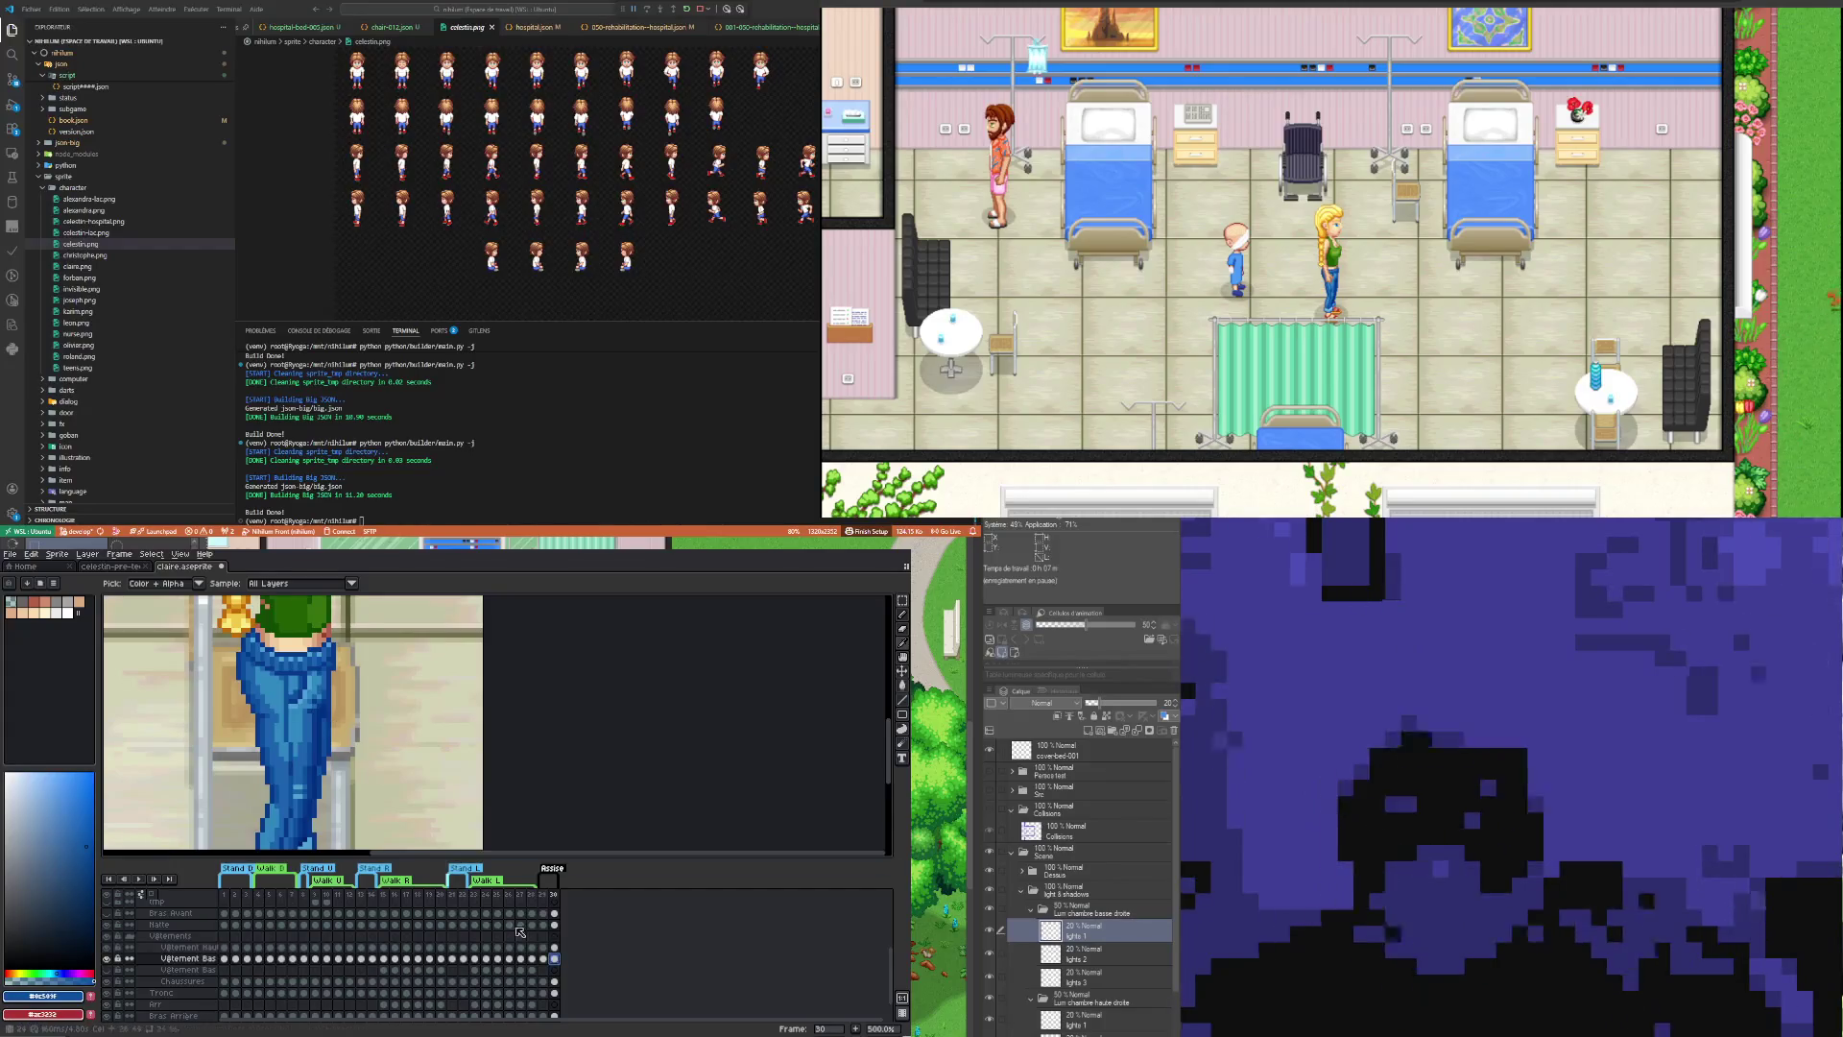
{"action": "key", "text": "Left"}
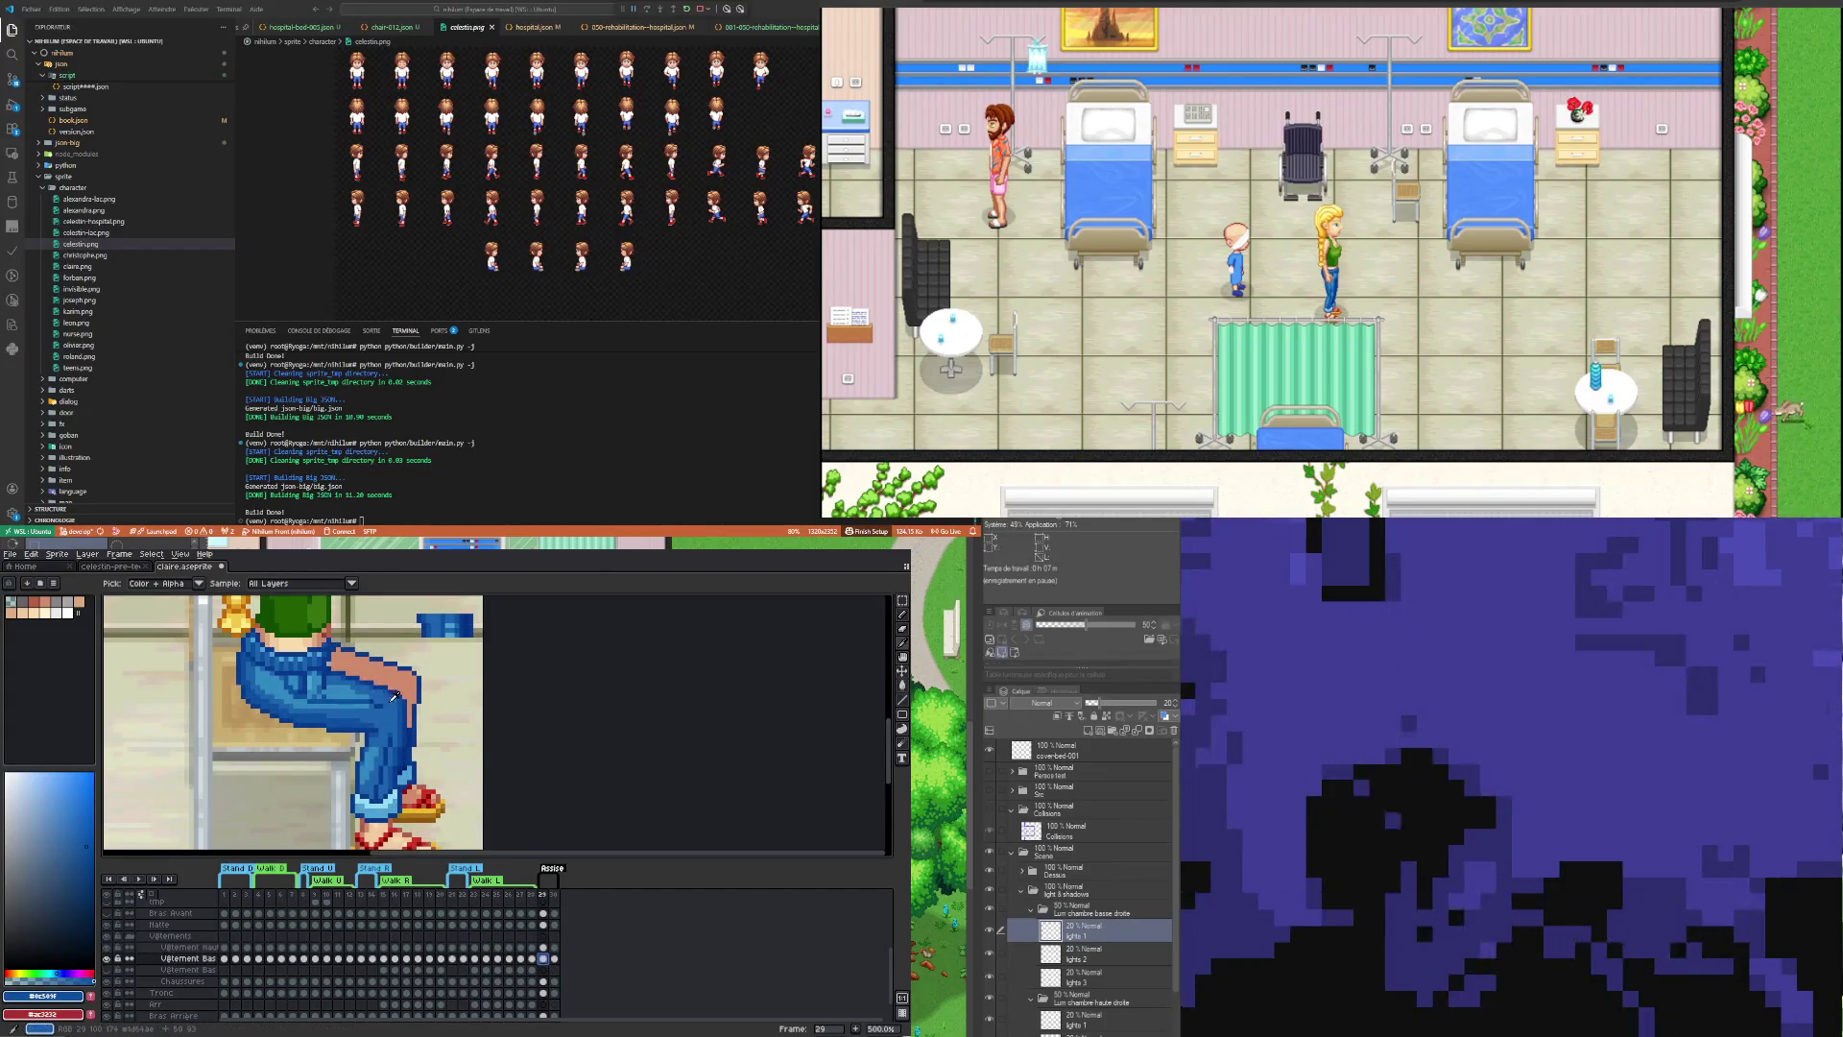
{"action": "key", "text": "b"}
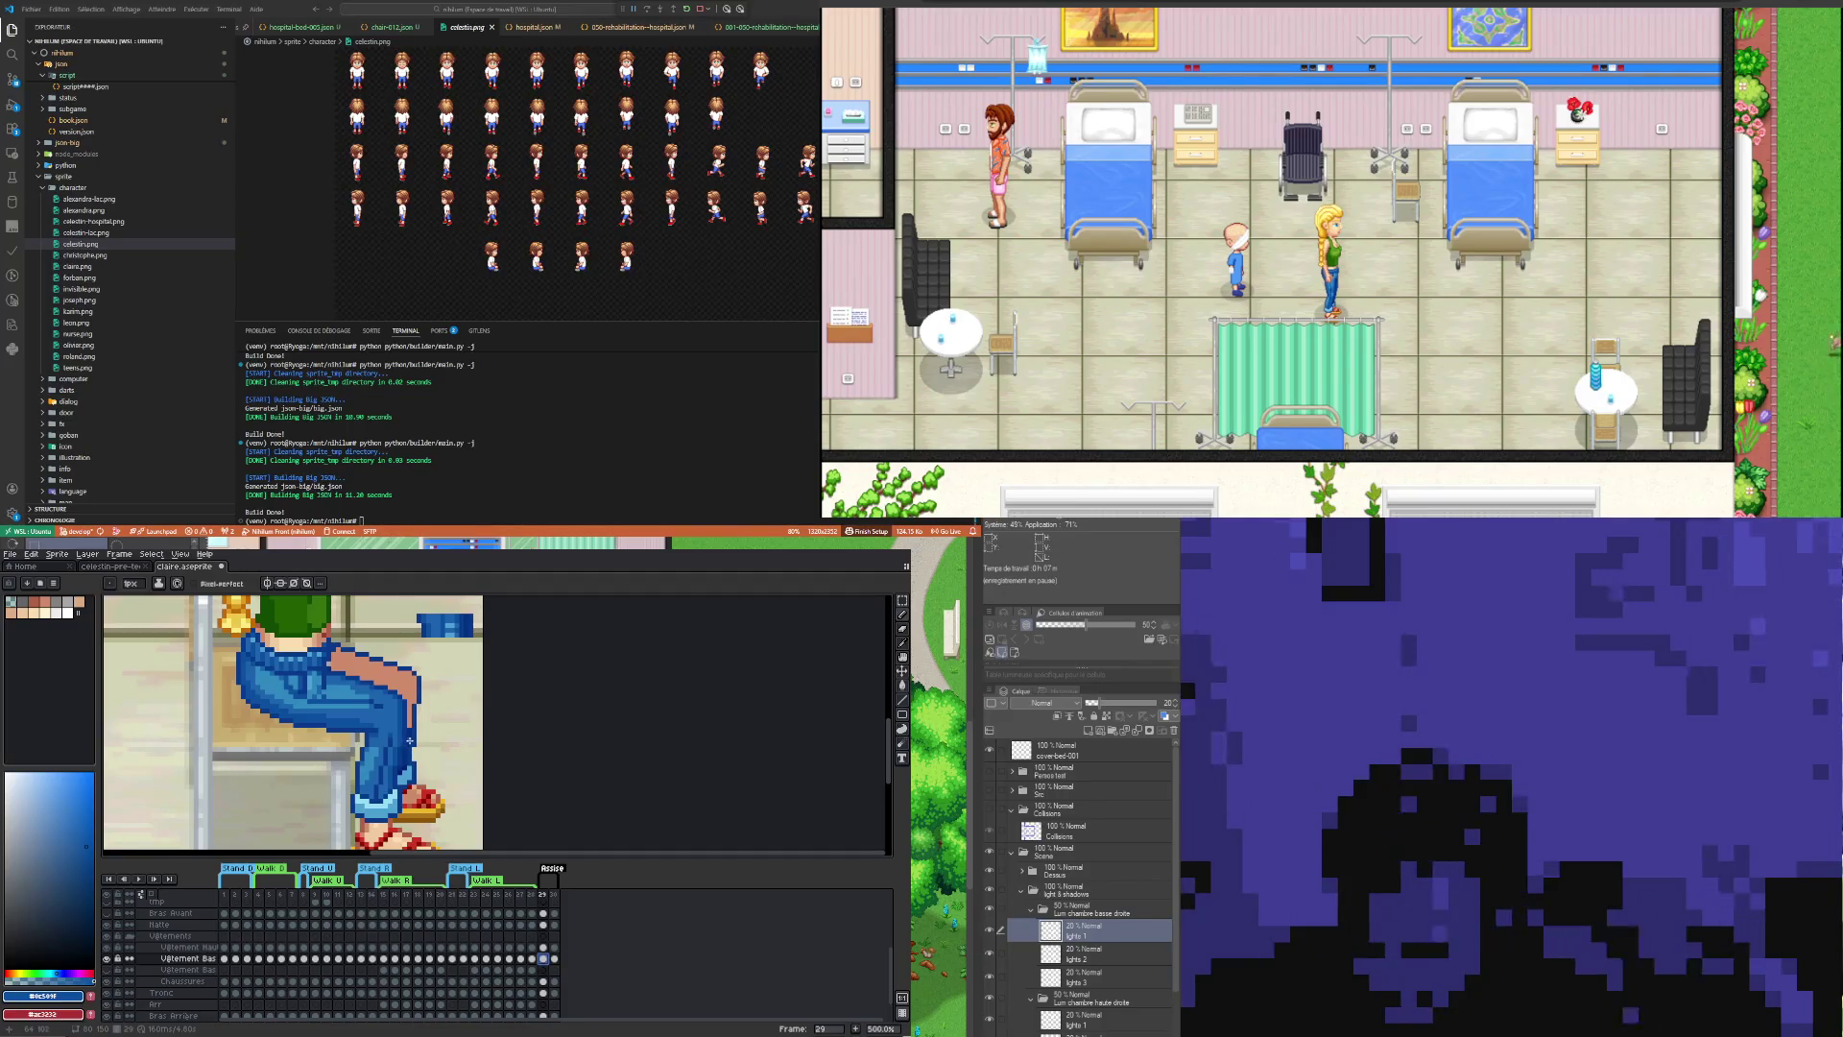
{"action": "left_click_drag", "start_coordinate": [408, 732], "coordinate": [419, 683]}
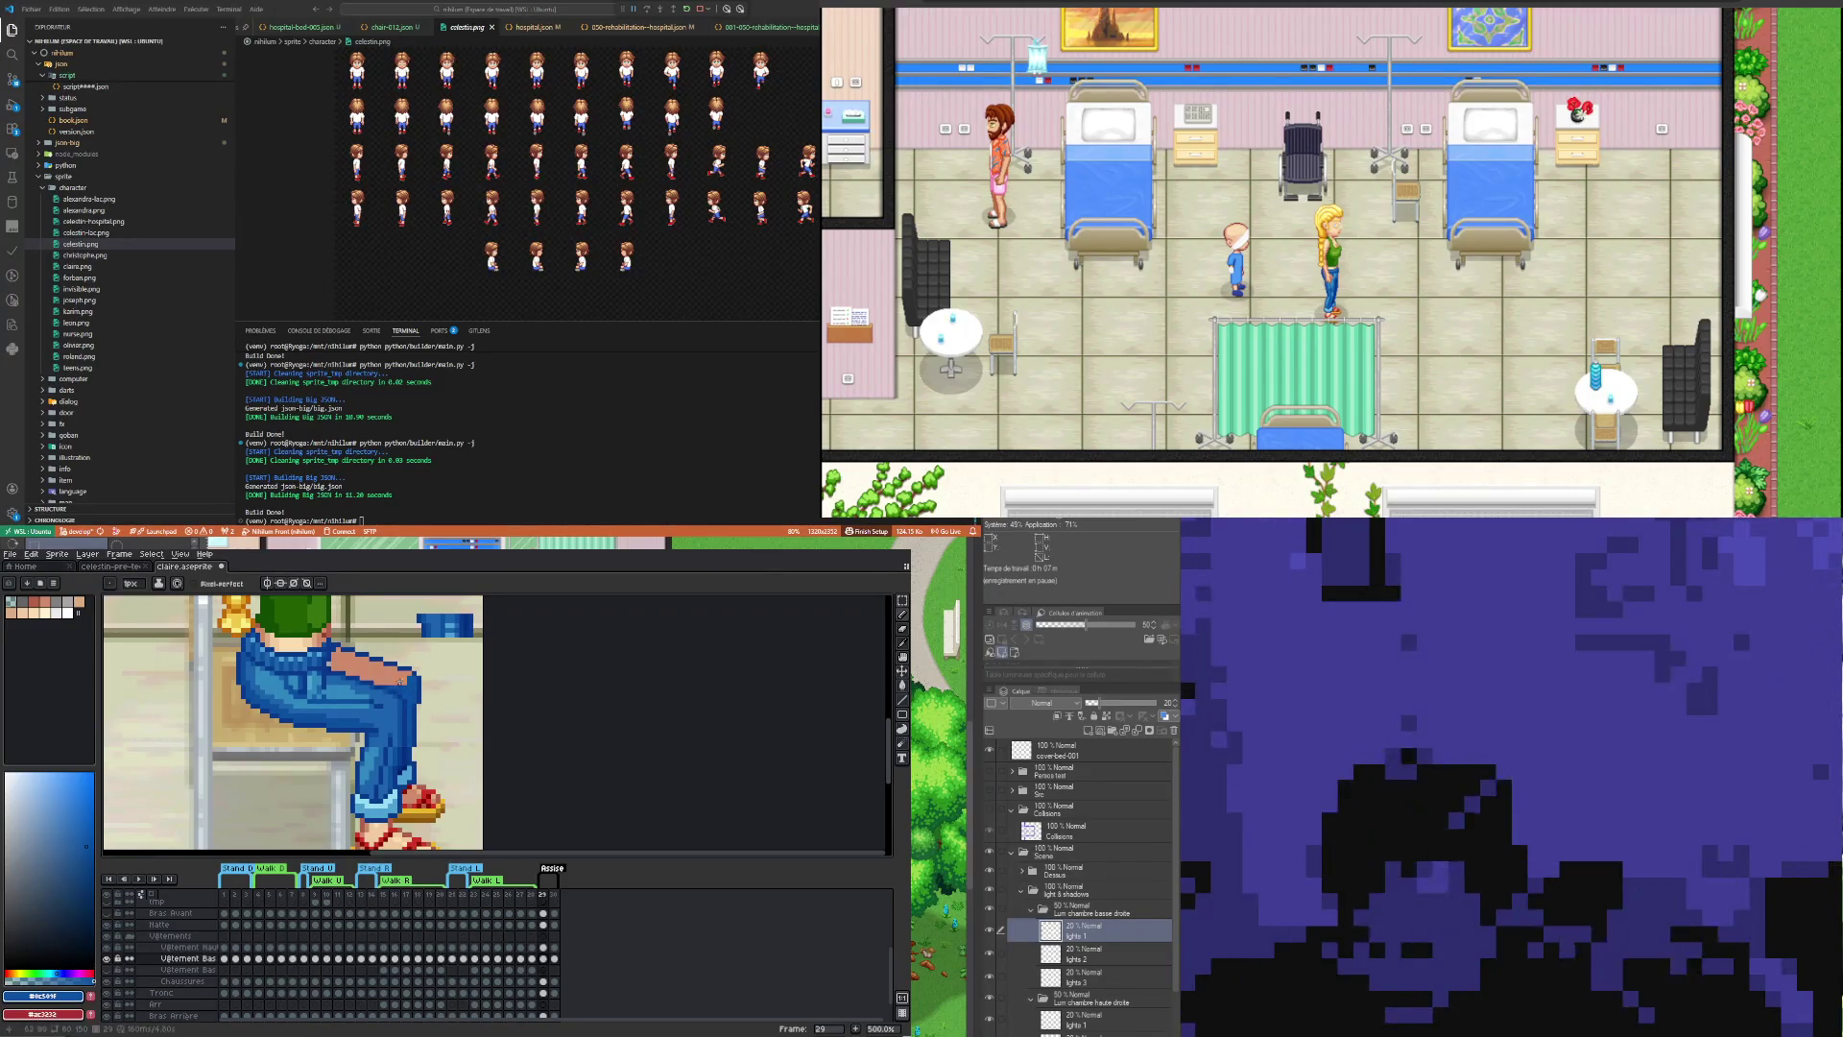
Step: Extend the jeans outline across the knee so it follows the bent leg
{"action": "left_click_drag", "start_coordinate": [377, 684], "coordinate": [402, 677]}
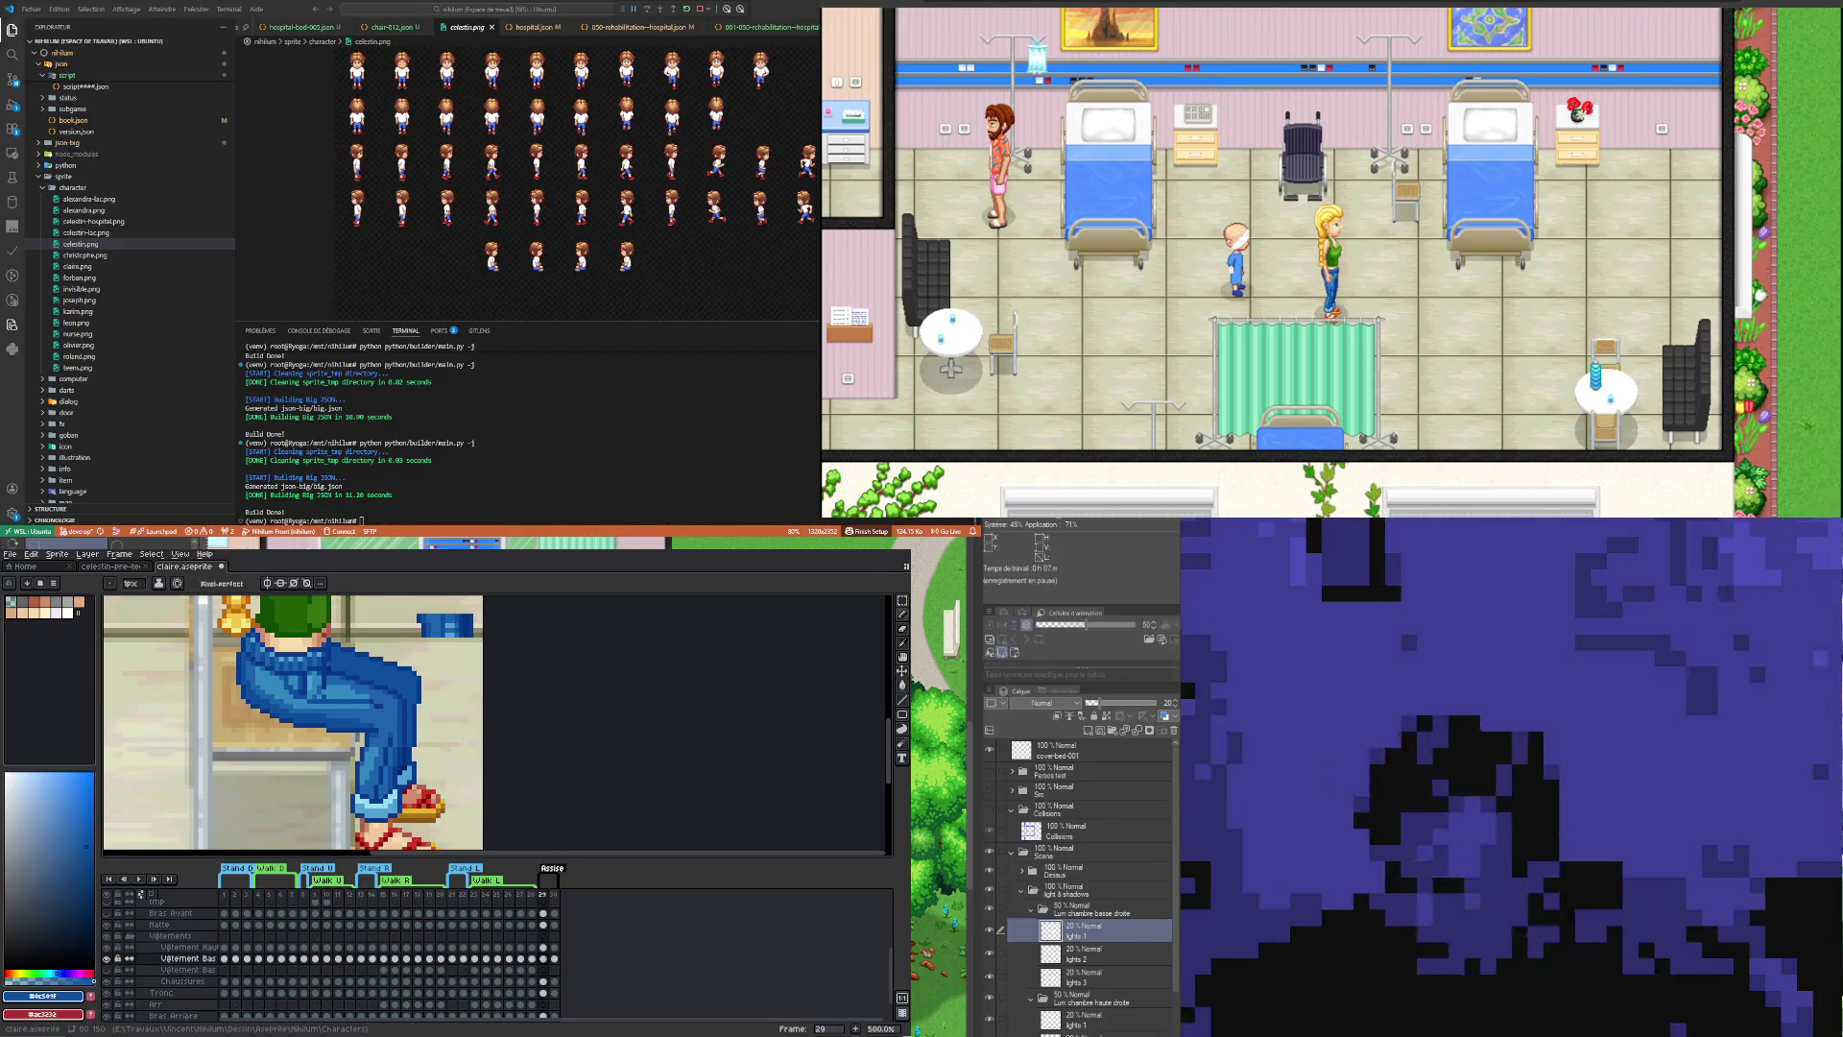
{"action": "scroll", "coordinate": [418, 727], "scroll_direction": "down", "scroll_amount": 4}
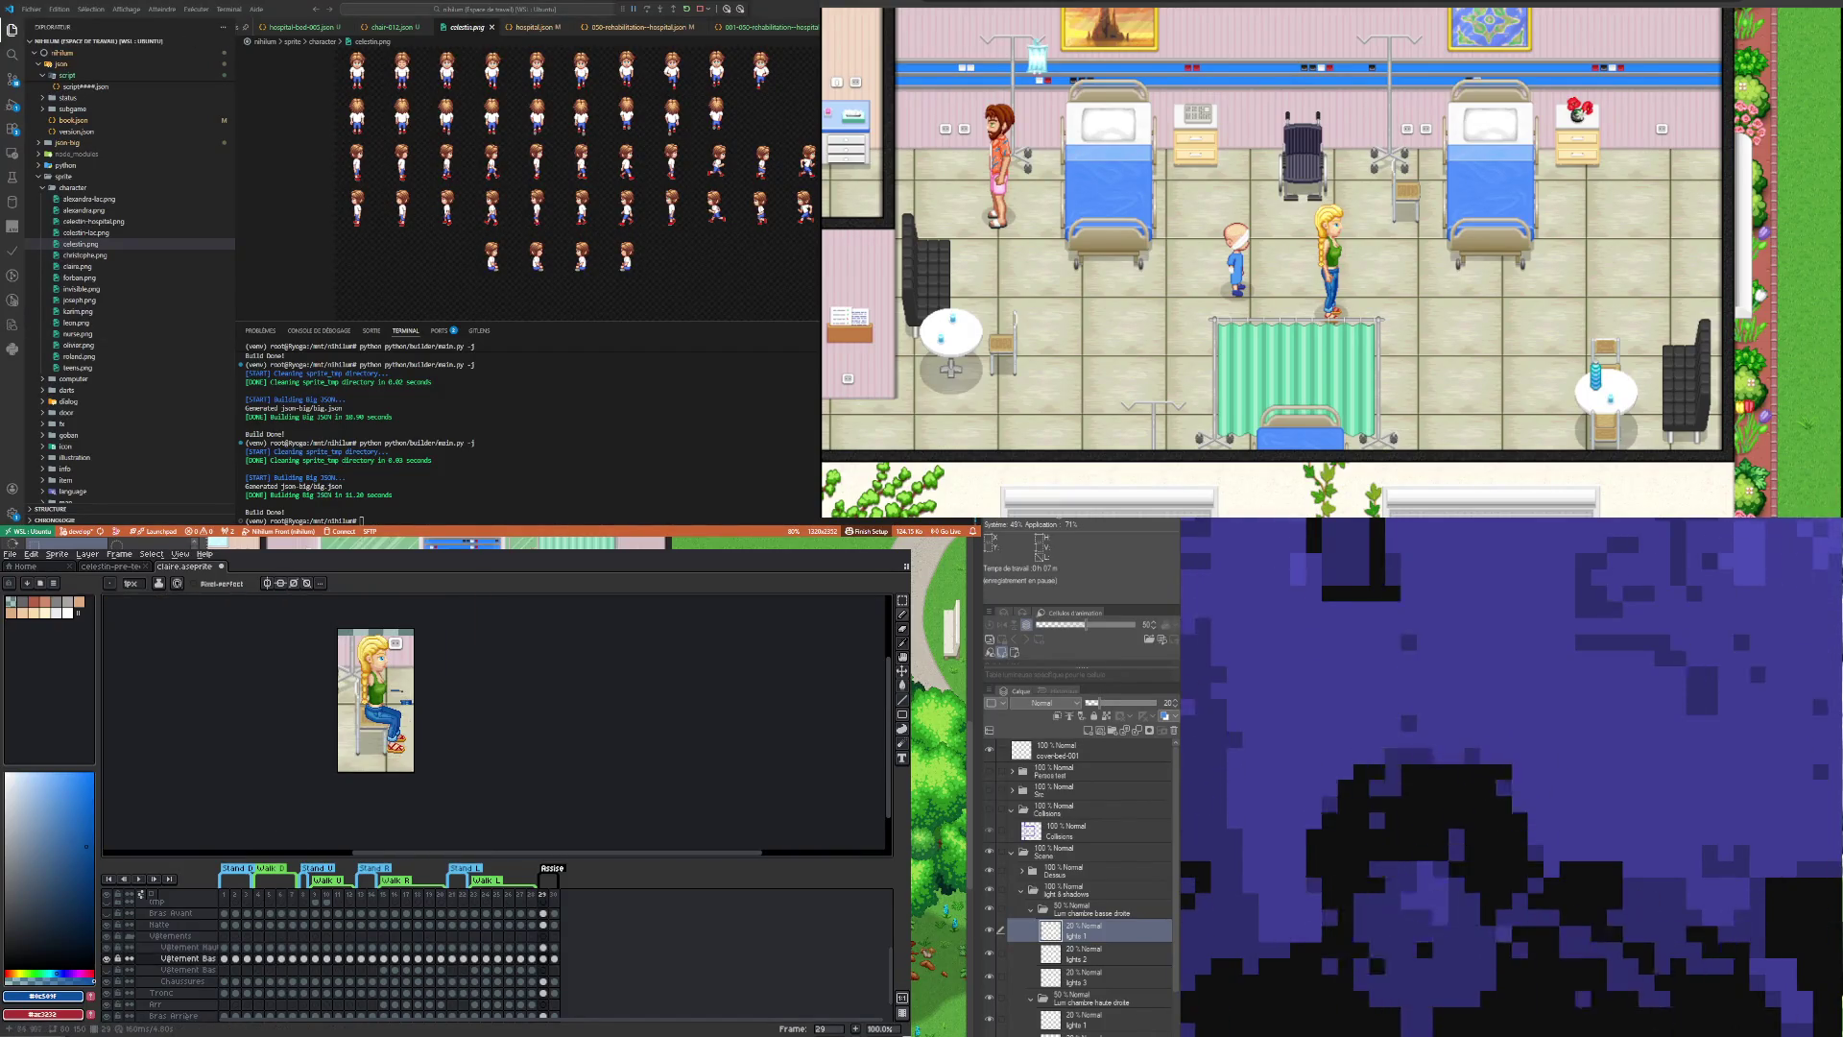
Step: Zoom in on the thigh and paint with a mid blue sampled from the jeans
{"action": "scroll", "coordinate": [397, 721], "scroll_direction": "up", "scroll_amount": 1}
{"action": "scroll", "coordinate": [397, 721], "scroll_direction": "up", "scroll_amount": 1}
{"action": "scroll", "coordinate": [396, 721], "scroll_direction": "up", "scroll_amount": 2}
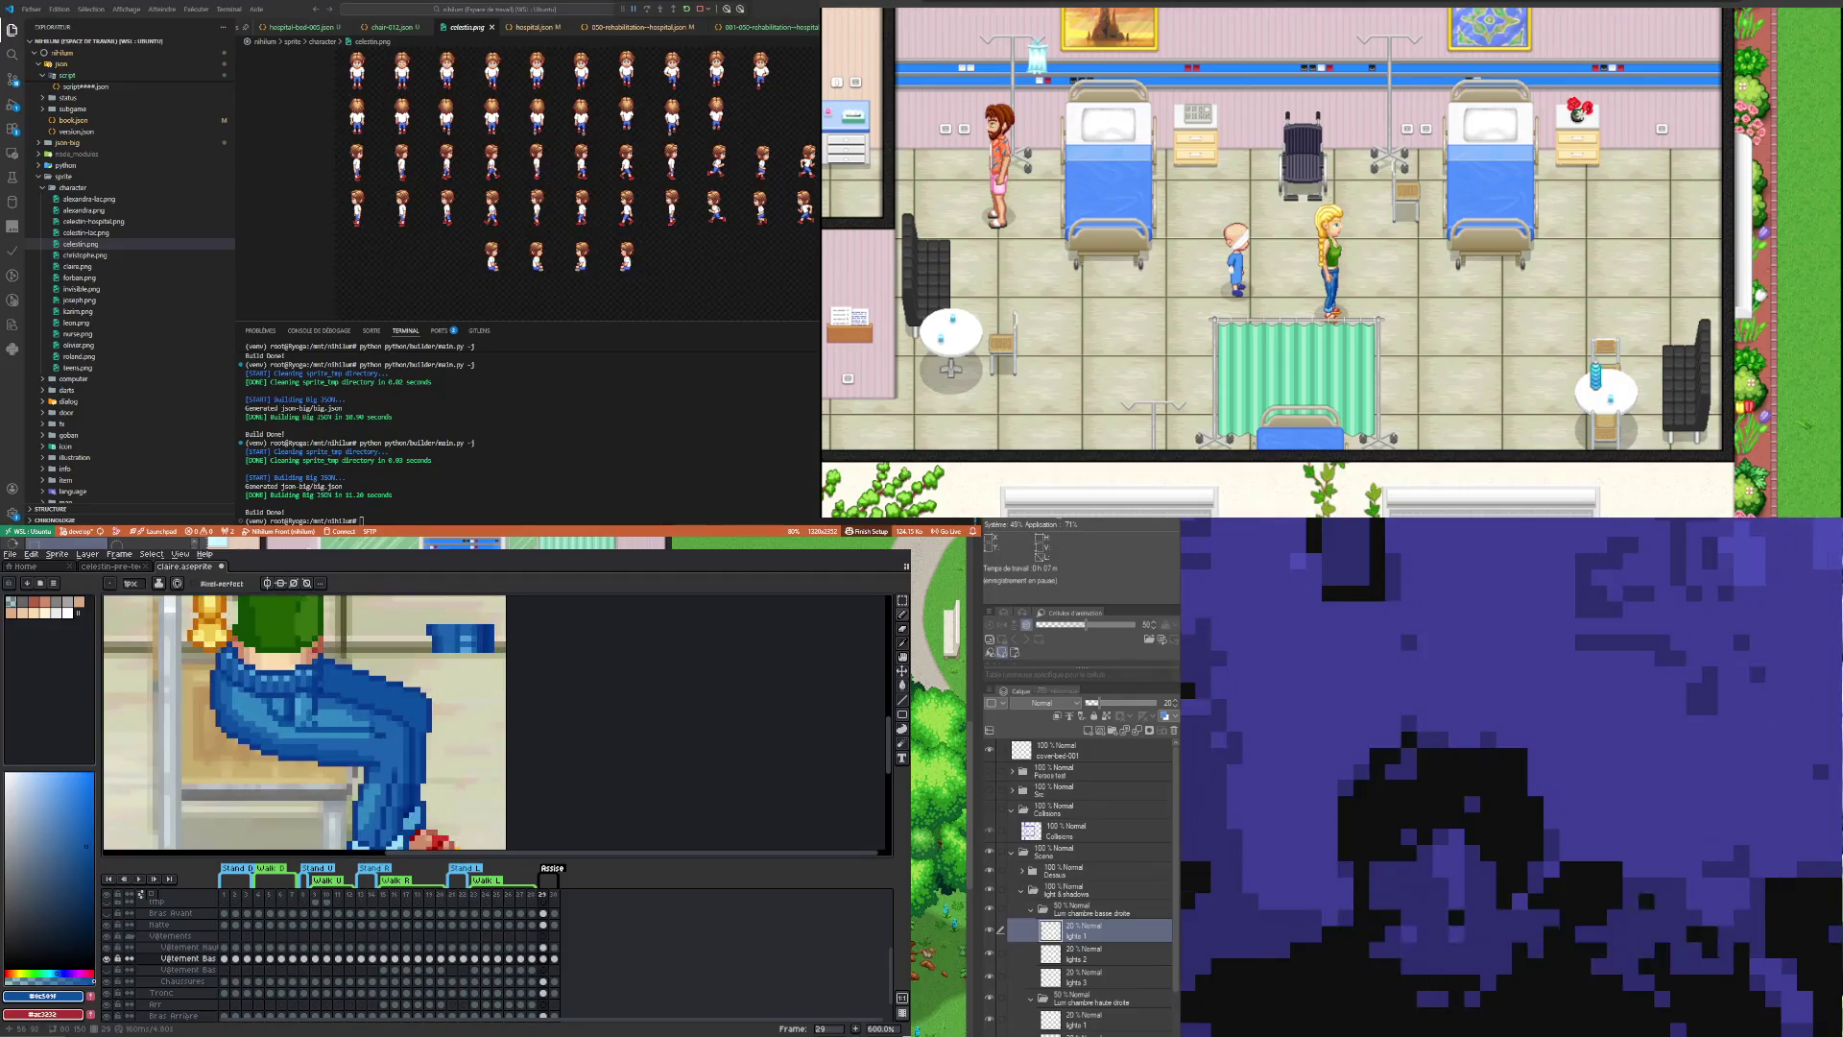
{"action": "scroll", "coordinate": [396, 721], "scroll_direction": "up", "scroll_amount": 2}
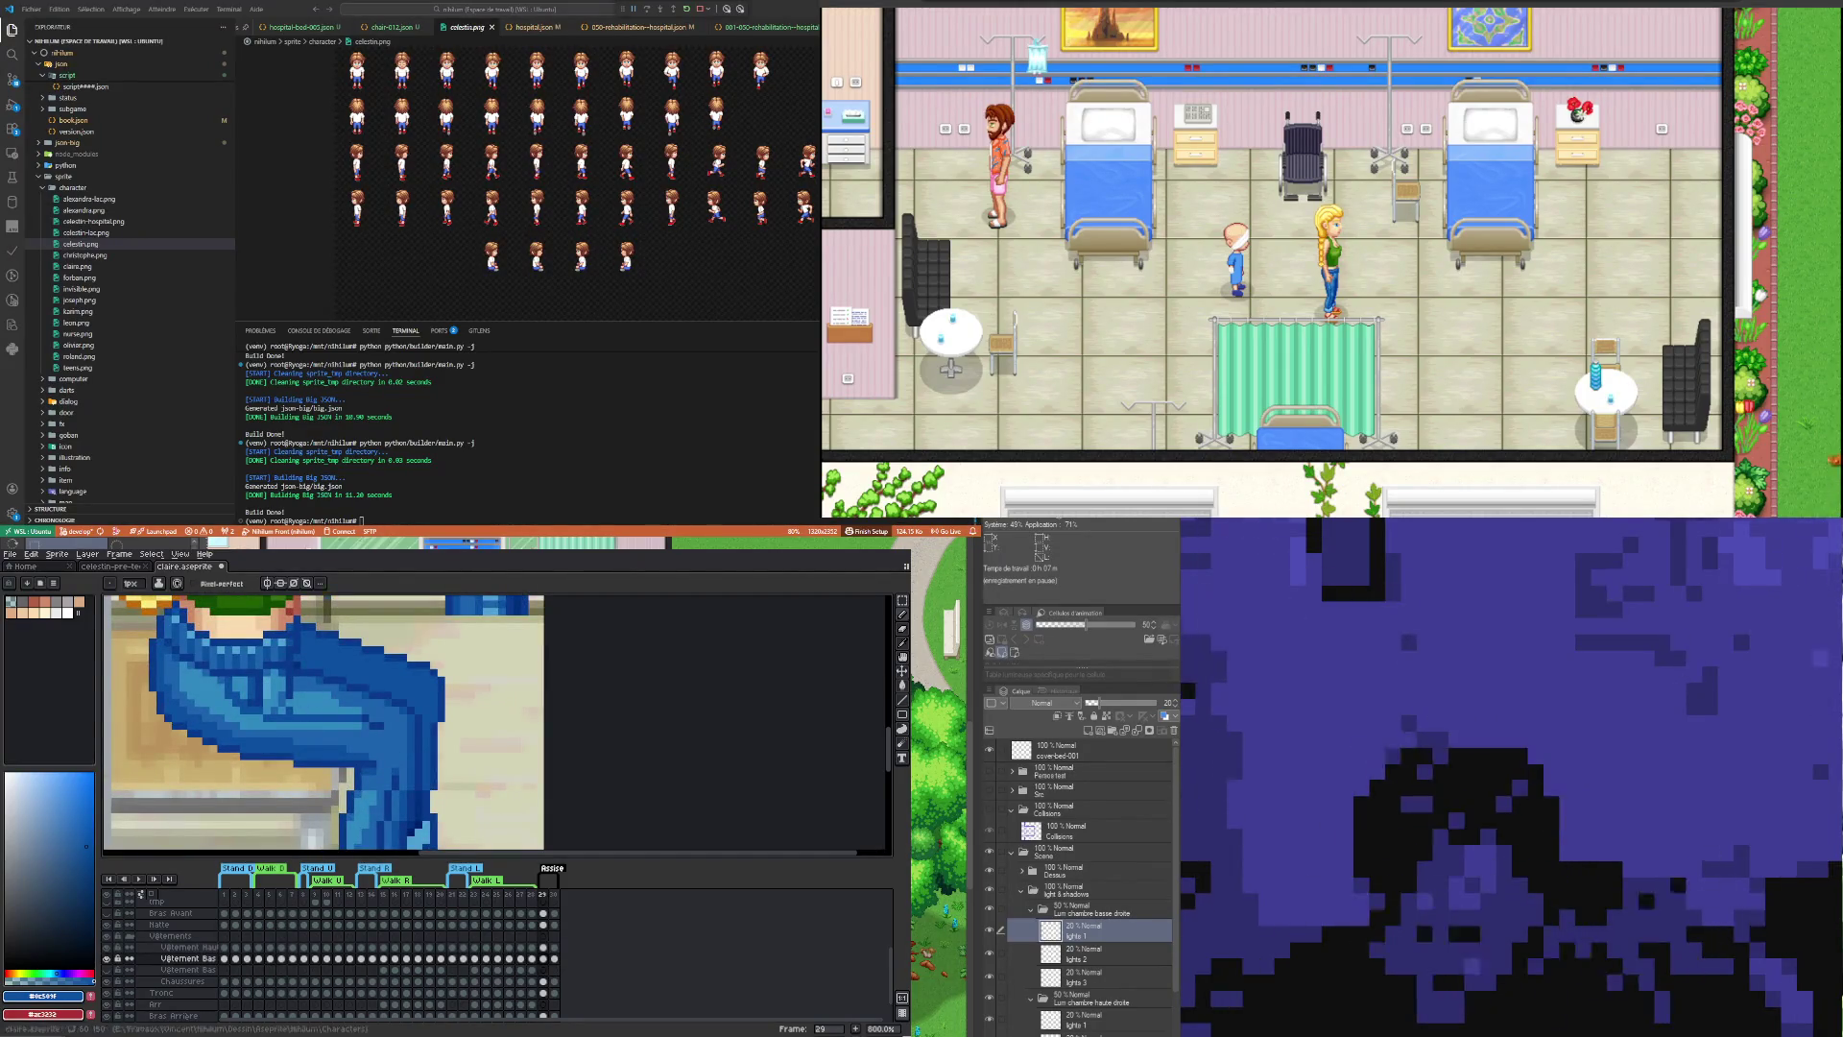
{"action": "key", "text": "i"}
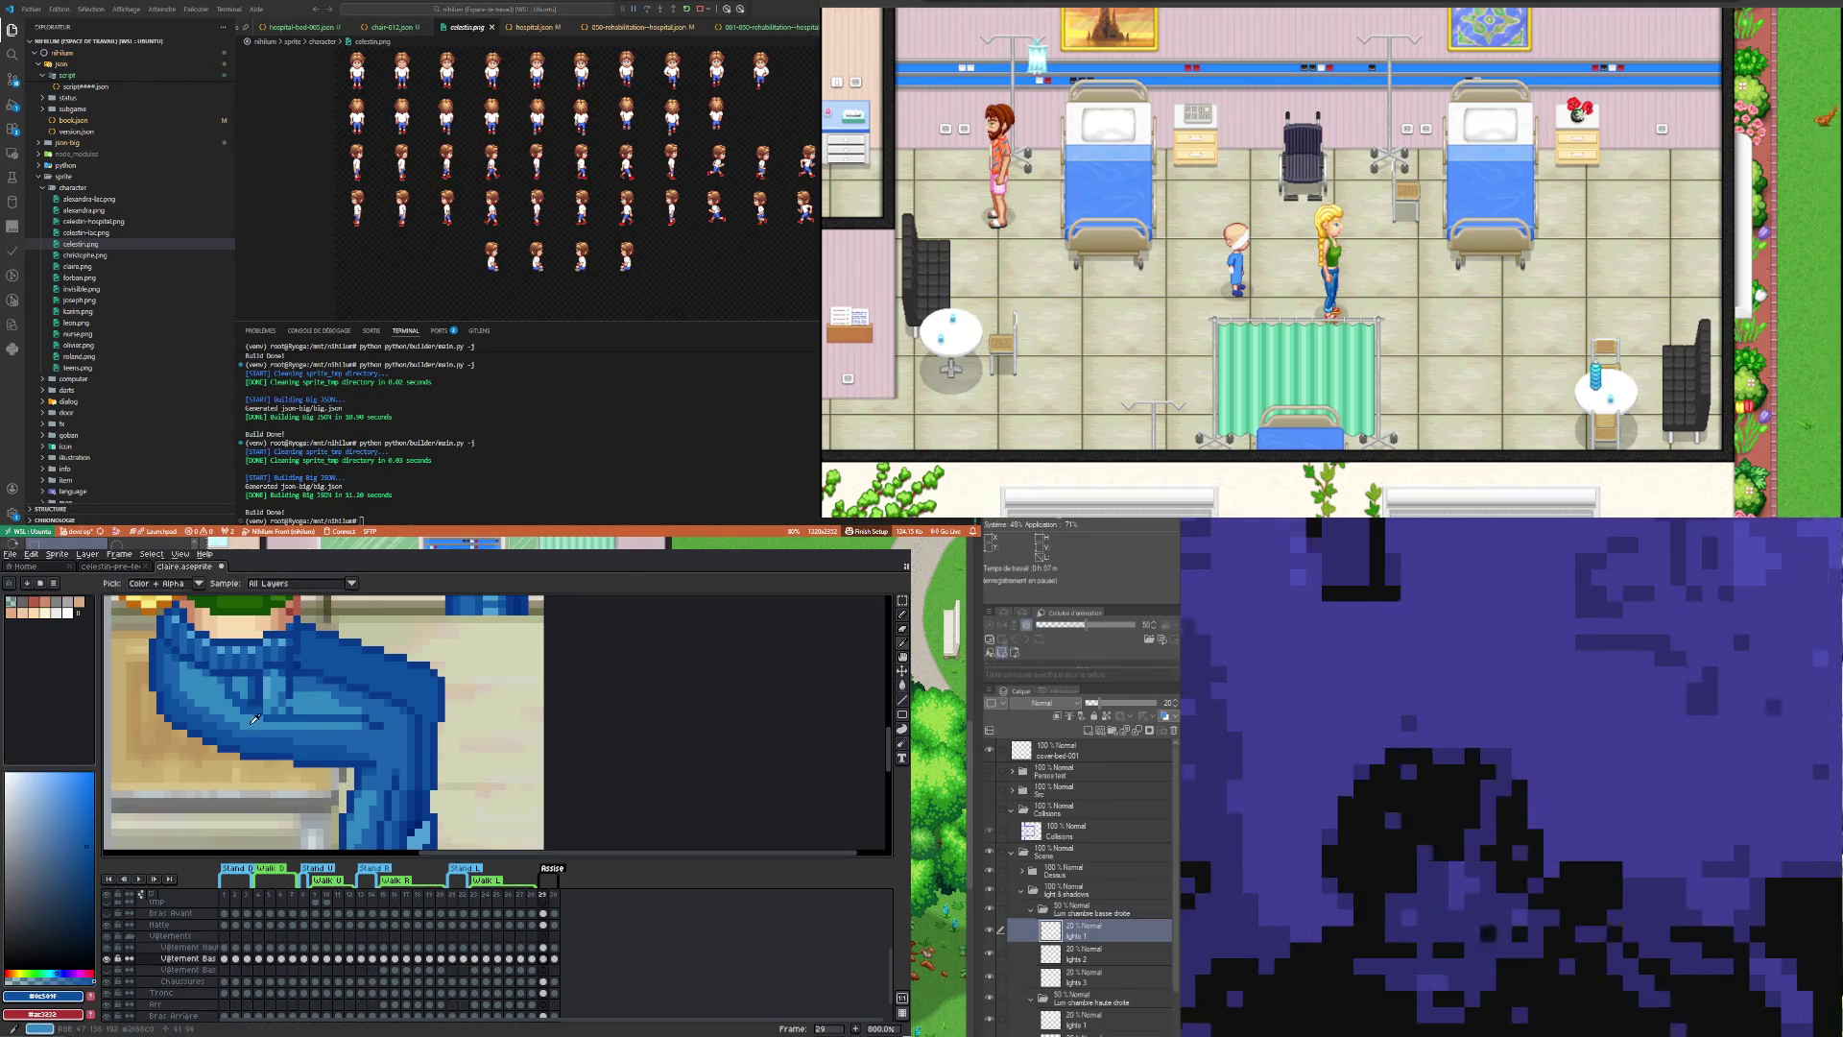
{"action": "left_click", "coordinate": [256, 727]}
{"action": "key", "text": "b"}
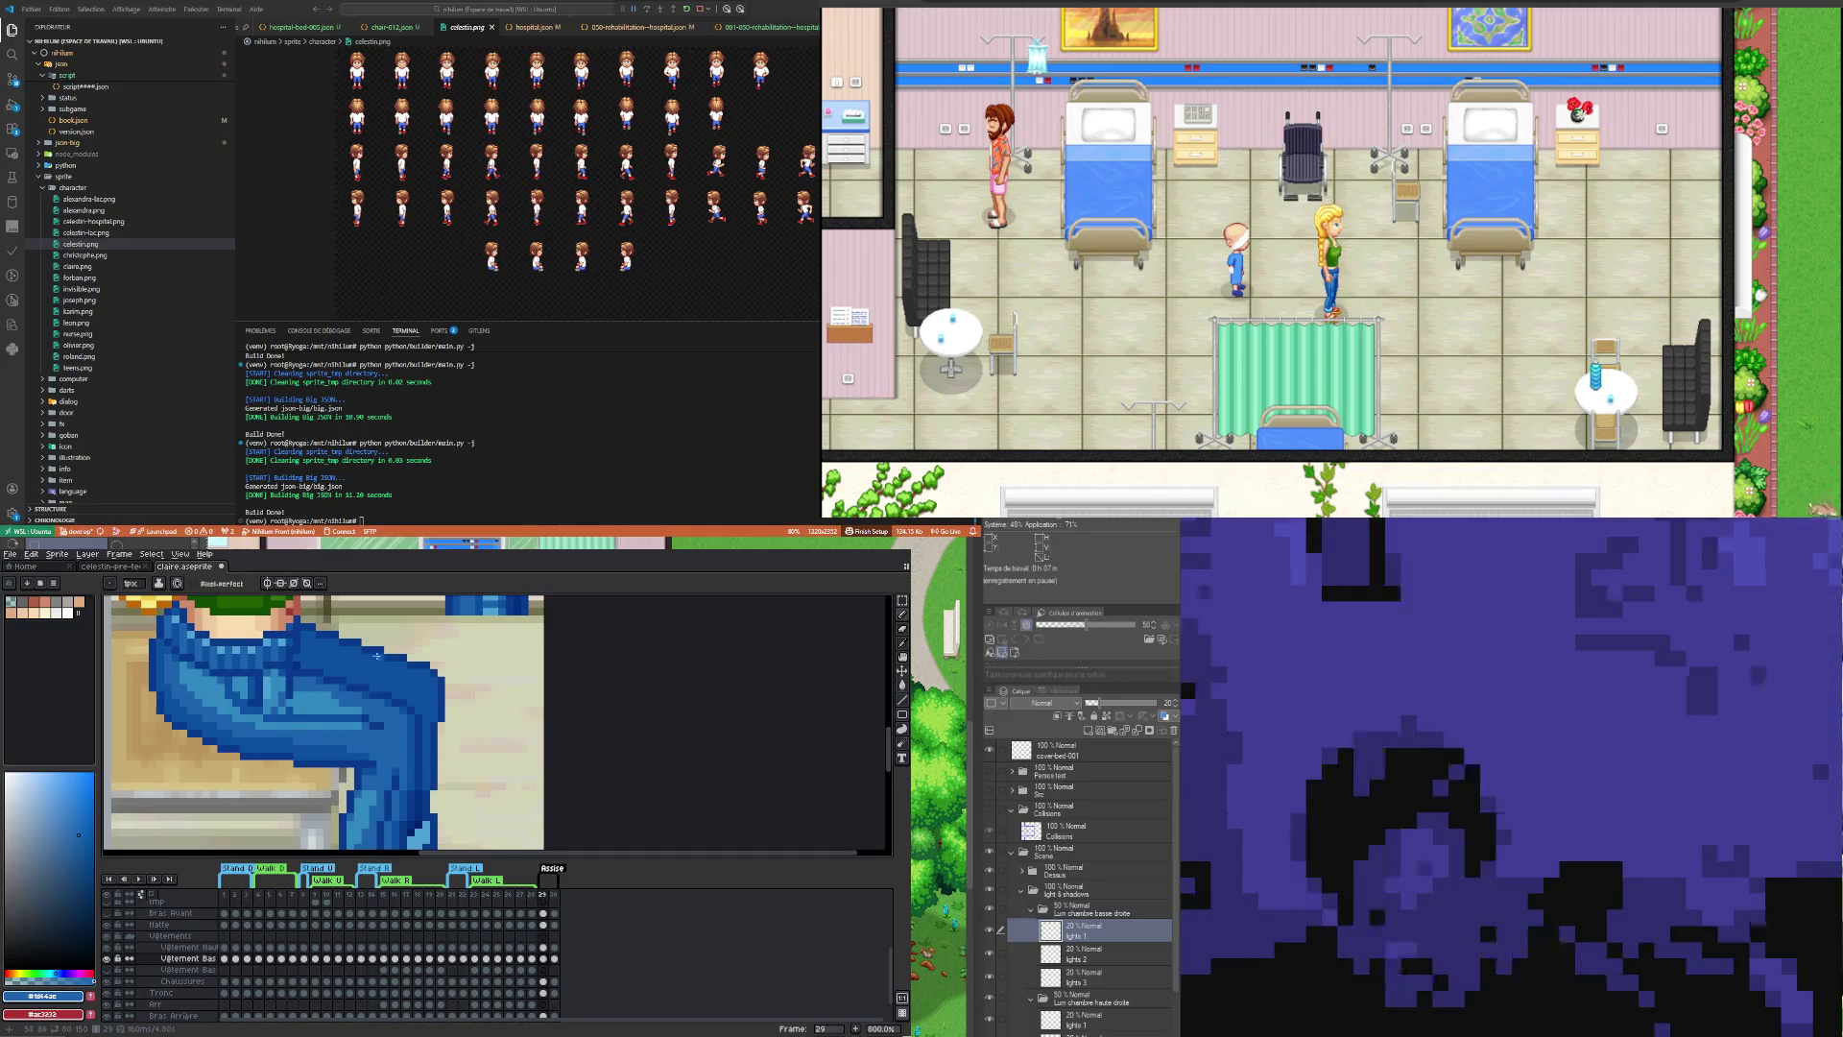
Step: Add dark, mid and light highlight blue pixels to shade the thigh's folds
{"action": "left_click", "coordinate": [383, 720], "text": "alt"}
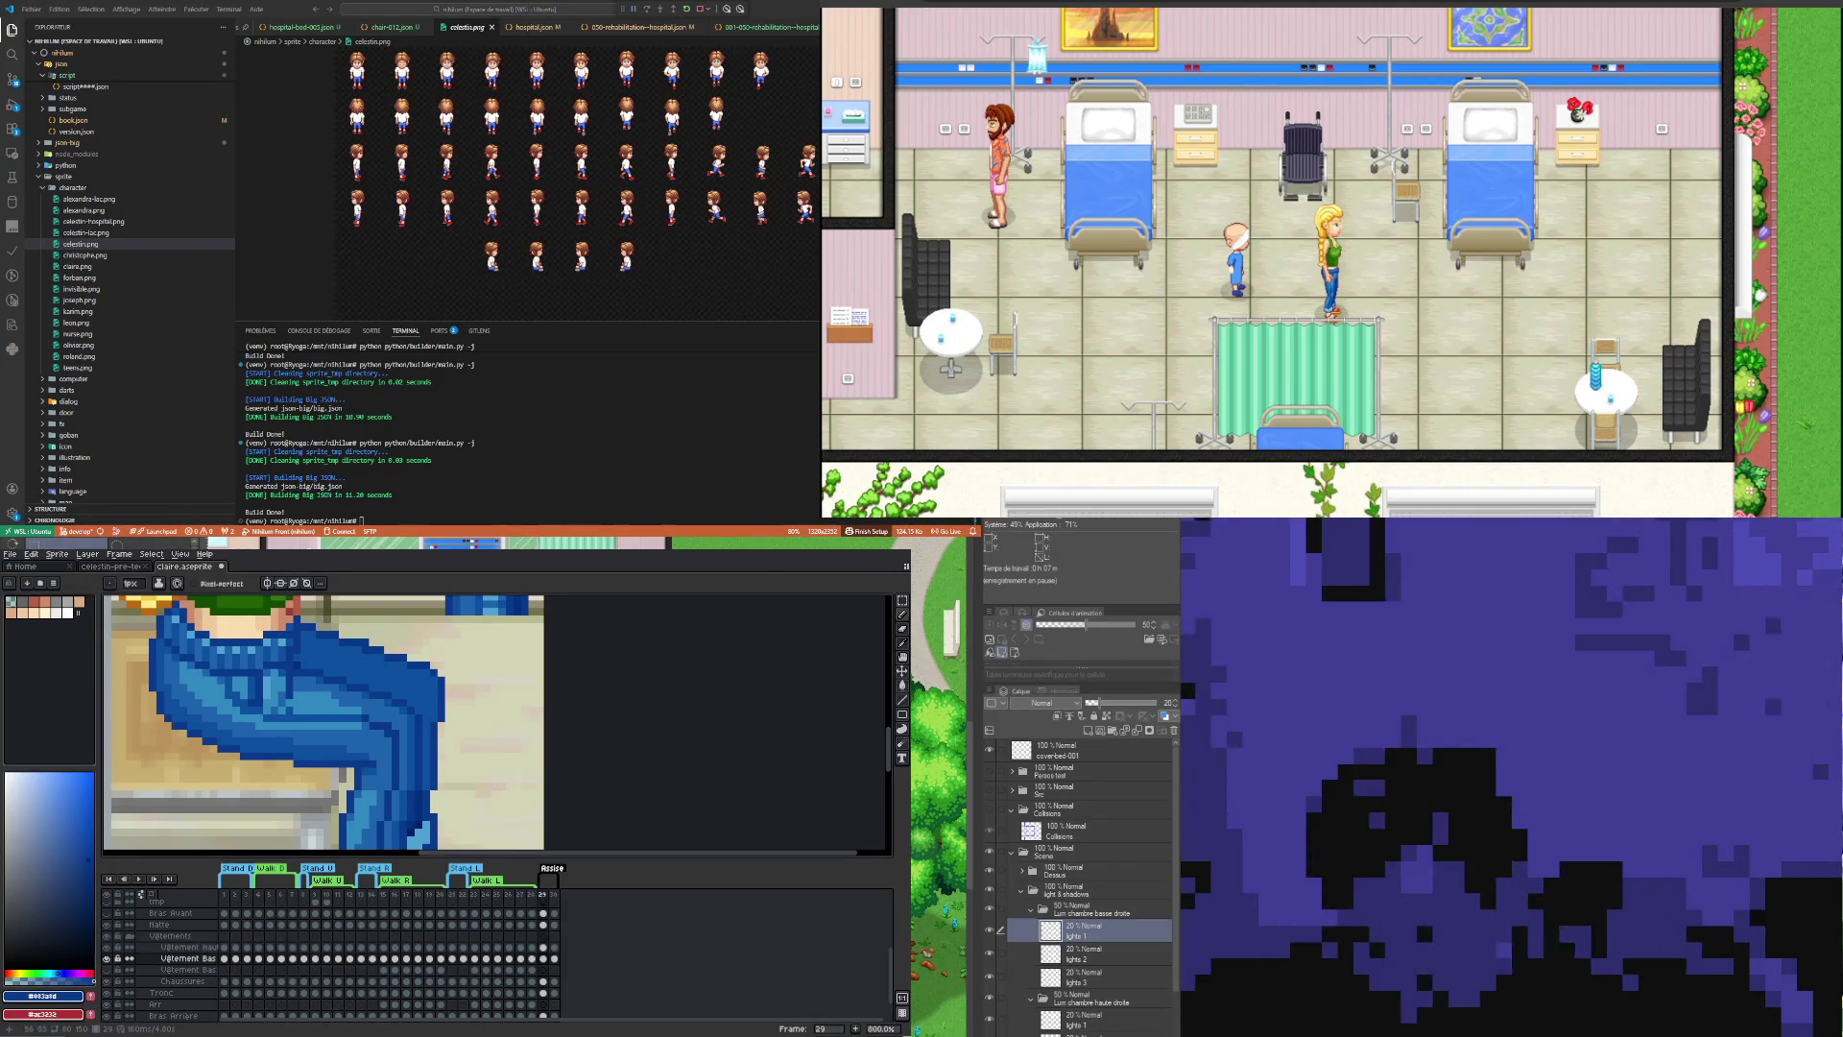
{"action": "left_click", "coordinate": [389, 727], "text": "alt"}
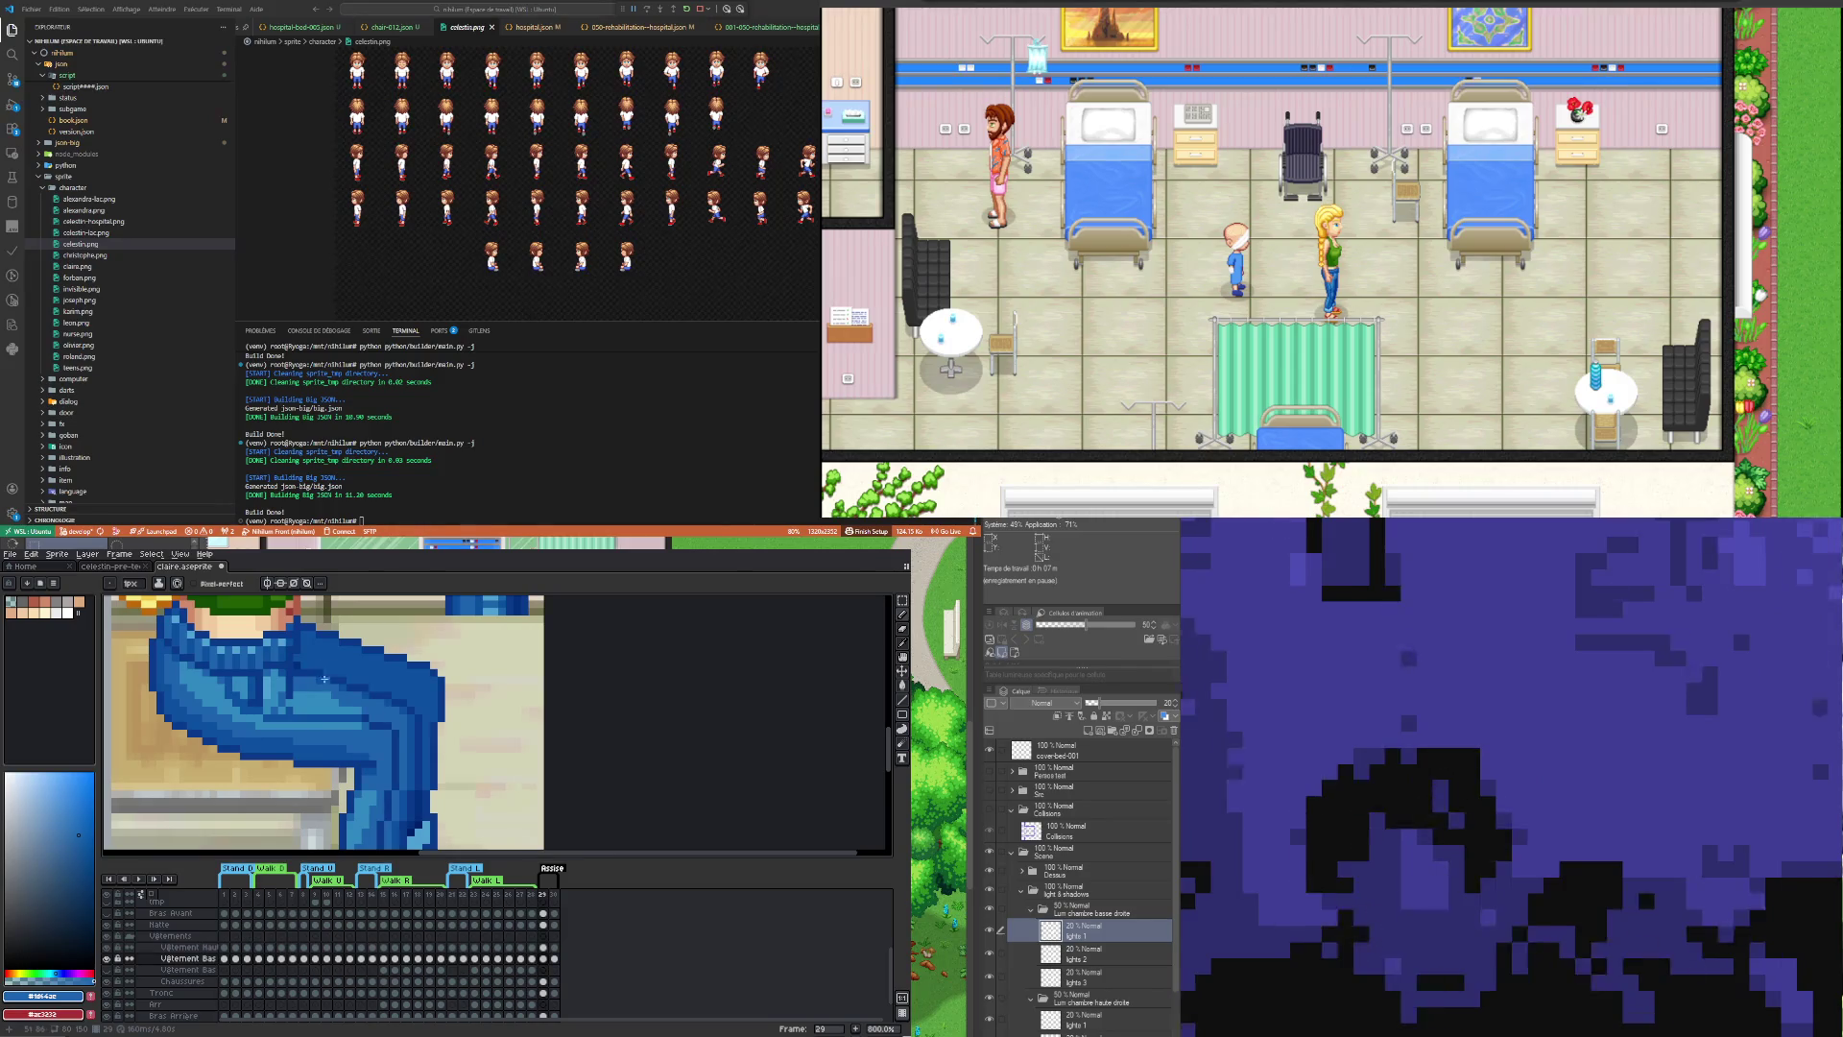
{"action": "left_click", "coordinate": [315, 697], "text": "alt"}
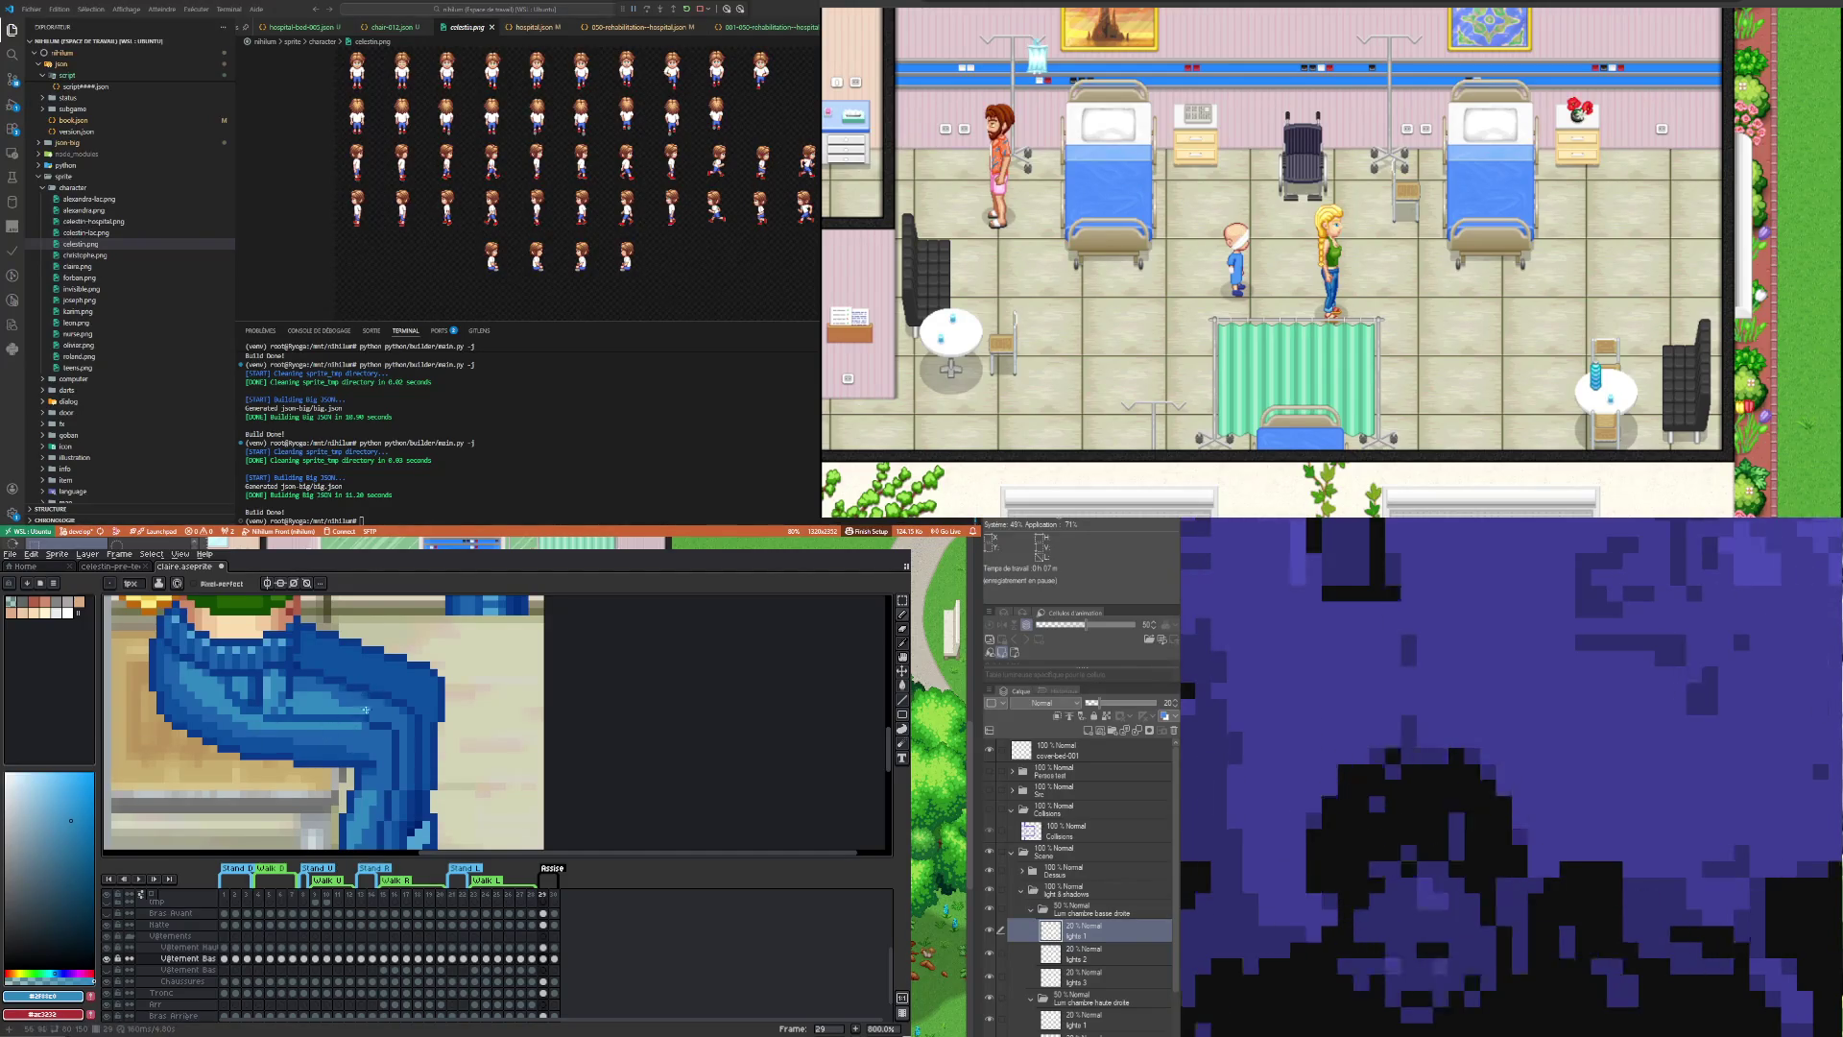
{"action": "left_click", "coordinate": [305, 663], "text": "alt"}
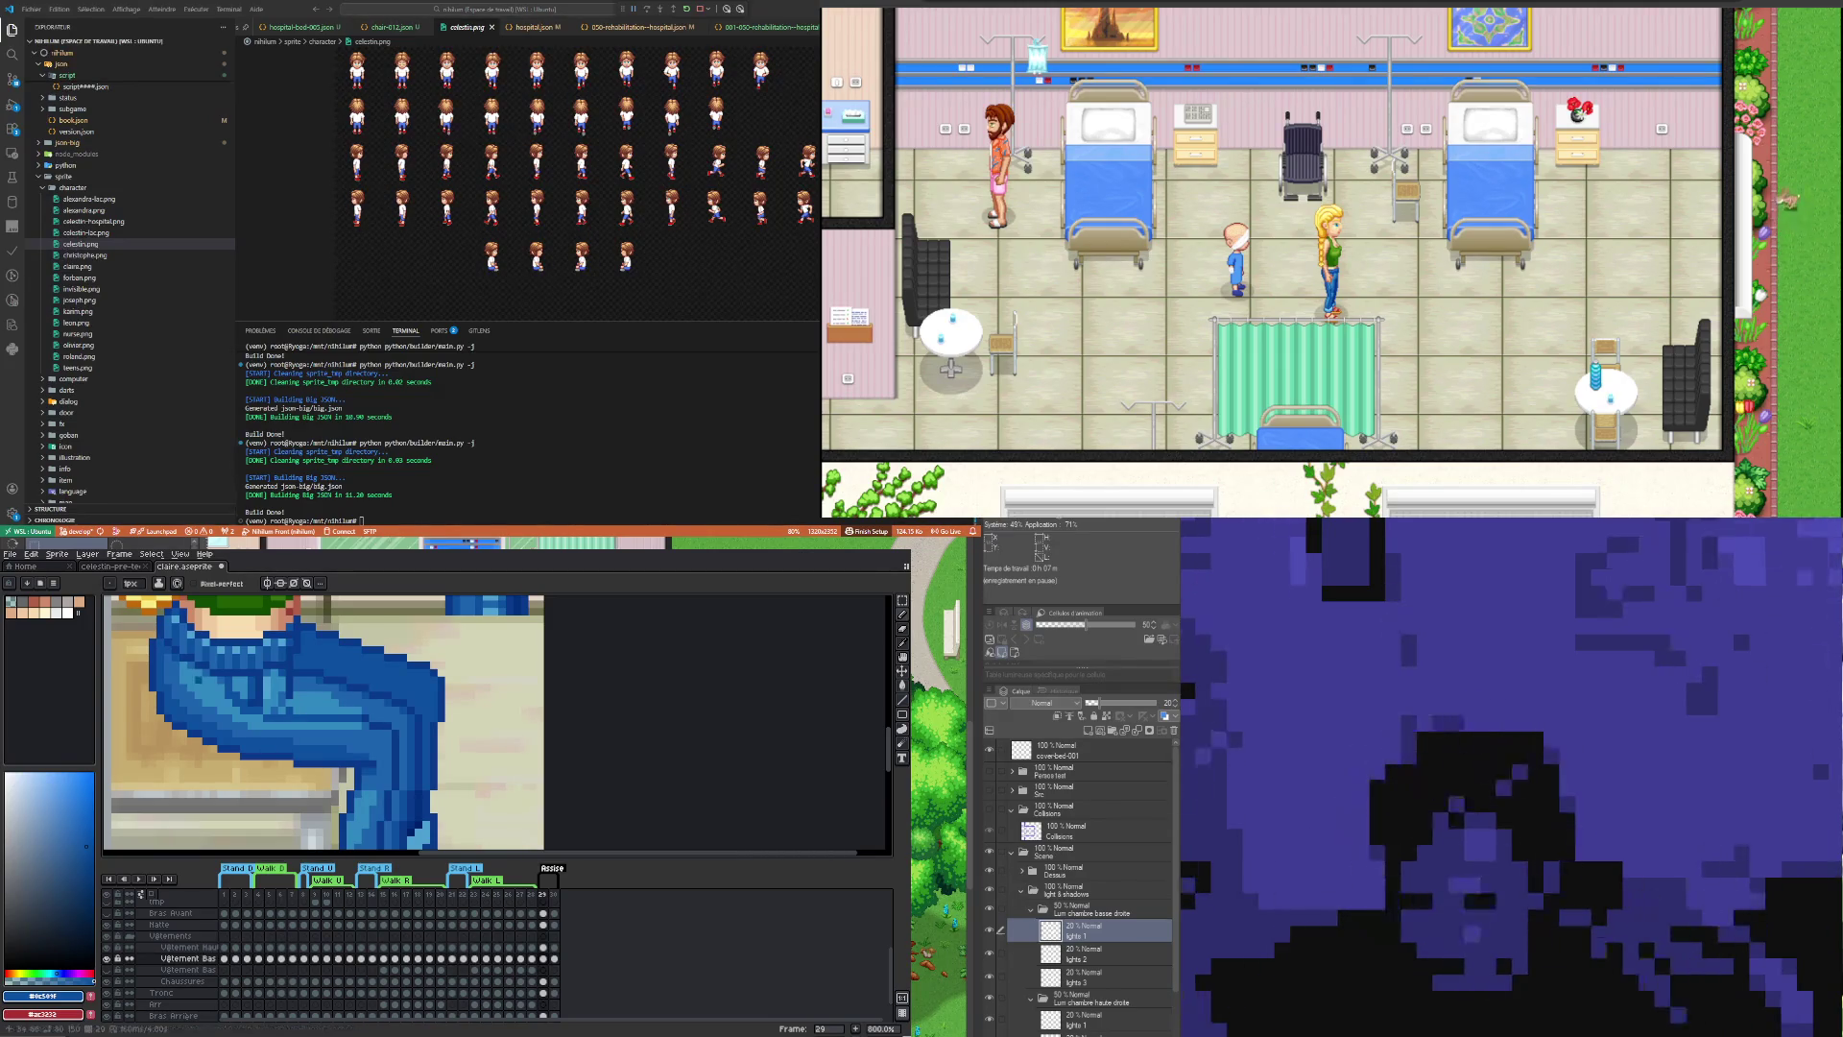
{"action": "scroll", "coordinate": [310, 739], "scroll_direction": "down", "scroll_amount": 3}
{"action": "scroll", "coordinate": [310, 739], "scroll_direction": "down", "scroll_amount": 2}
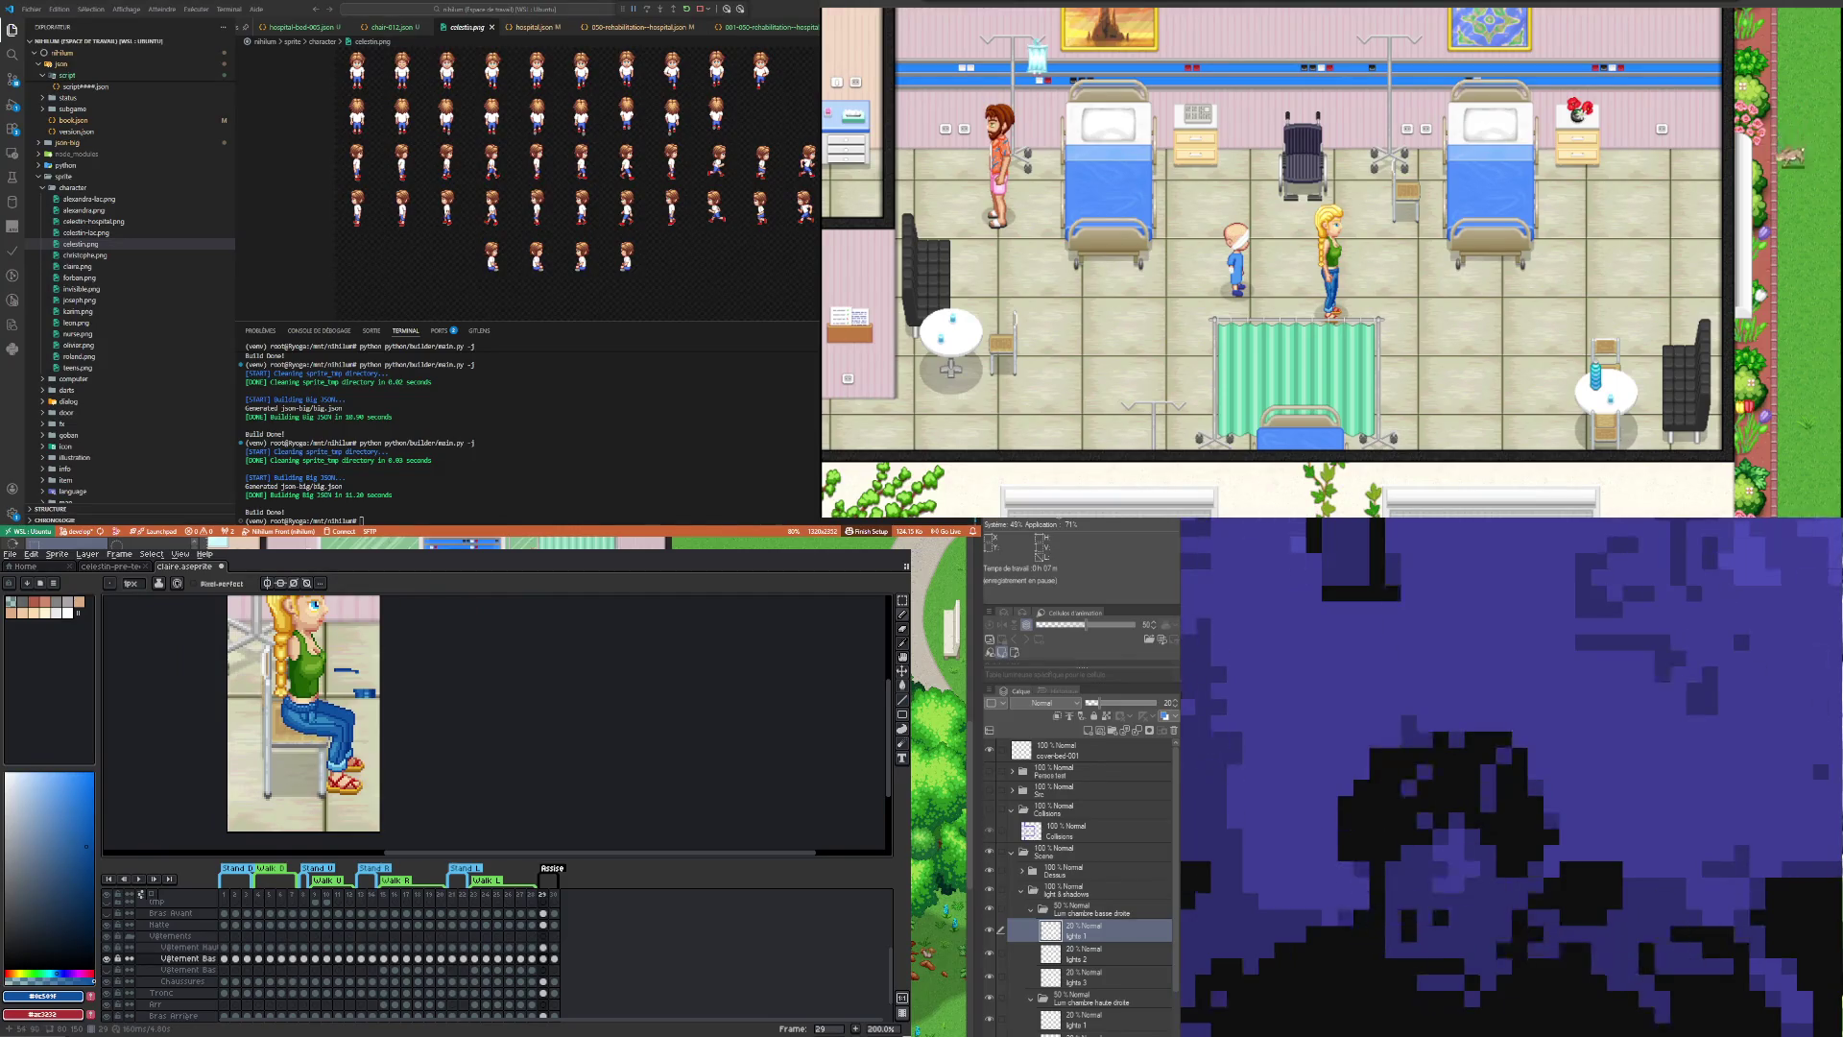
{"action": "scroll", "coordinate": [331, 768], "scroll_direction": "up", "scroll_amount": 2}
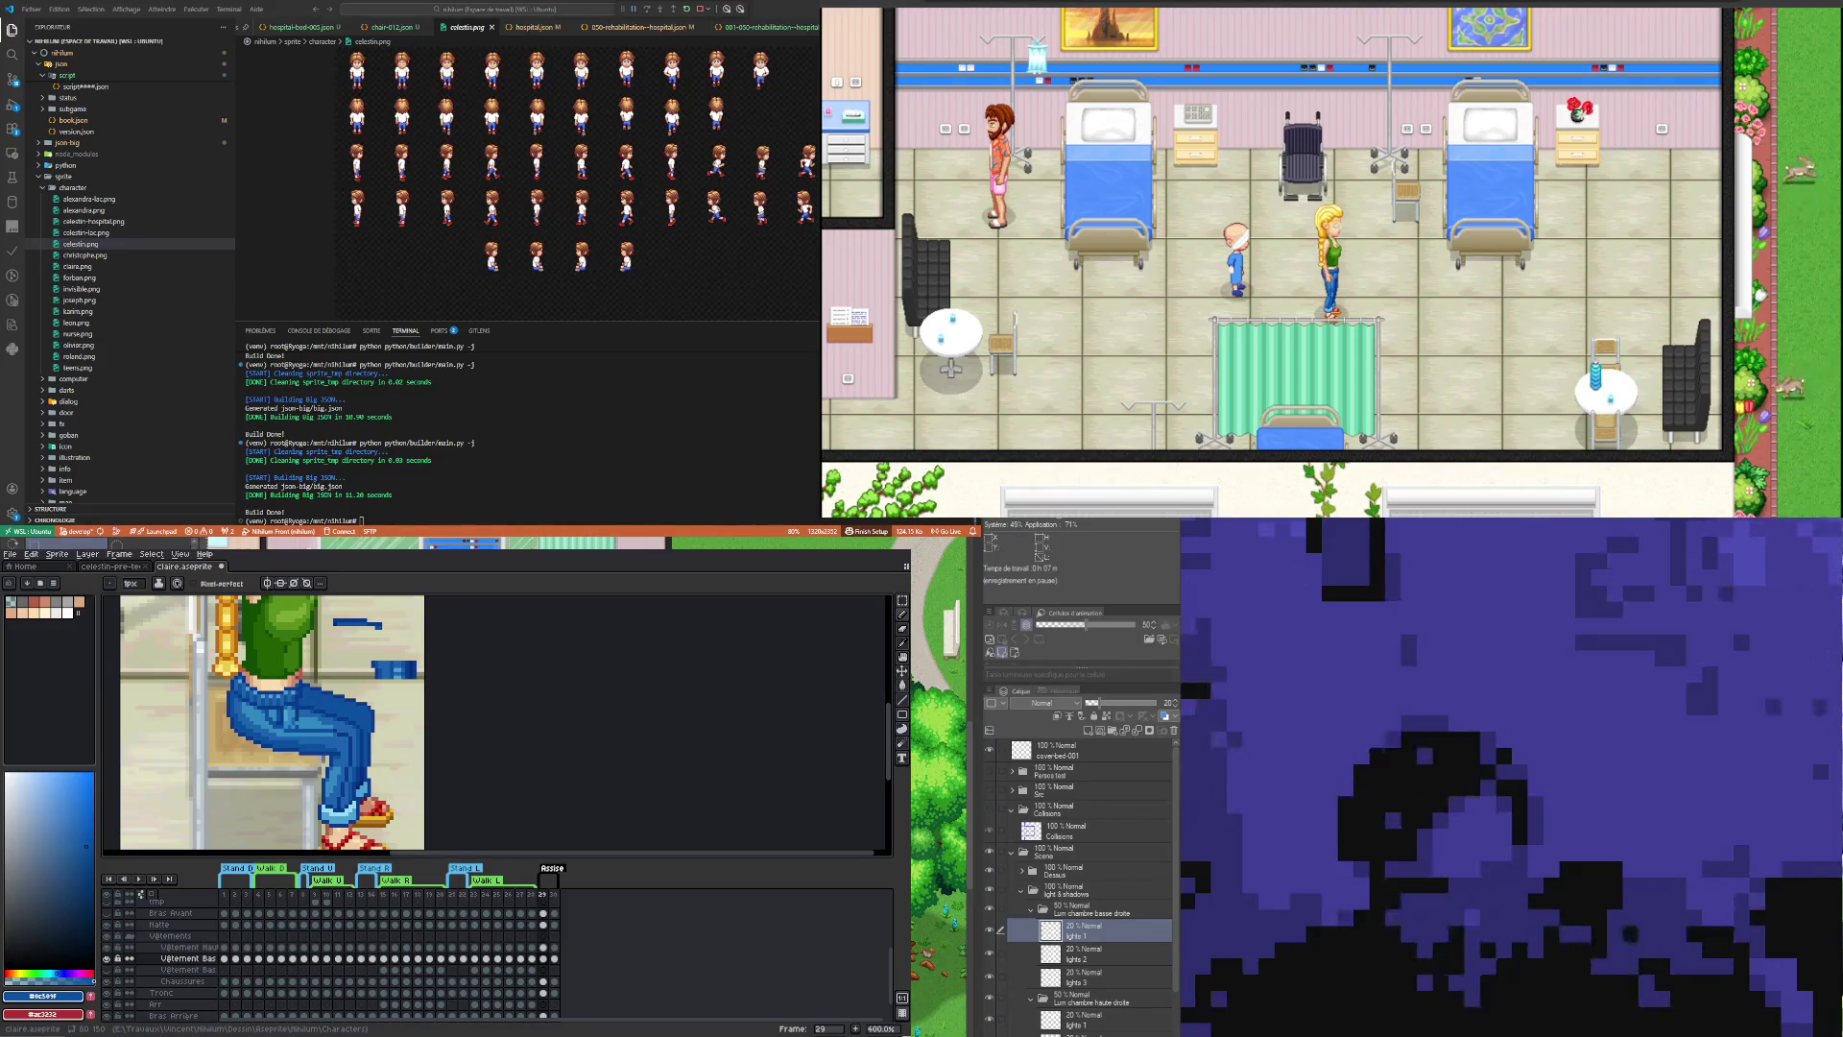
{"action": "scroll", "coordinate": [1274, 180], "scroll_direction": "down", "scroll_amount": 1}
{"action": "scroll", "coordinate": [1274, 180], "scroll_direction": "up", "scroll_amount": 1}
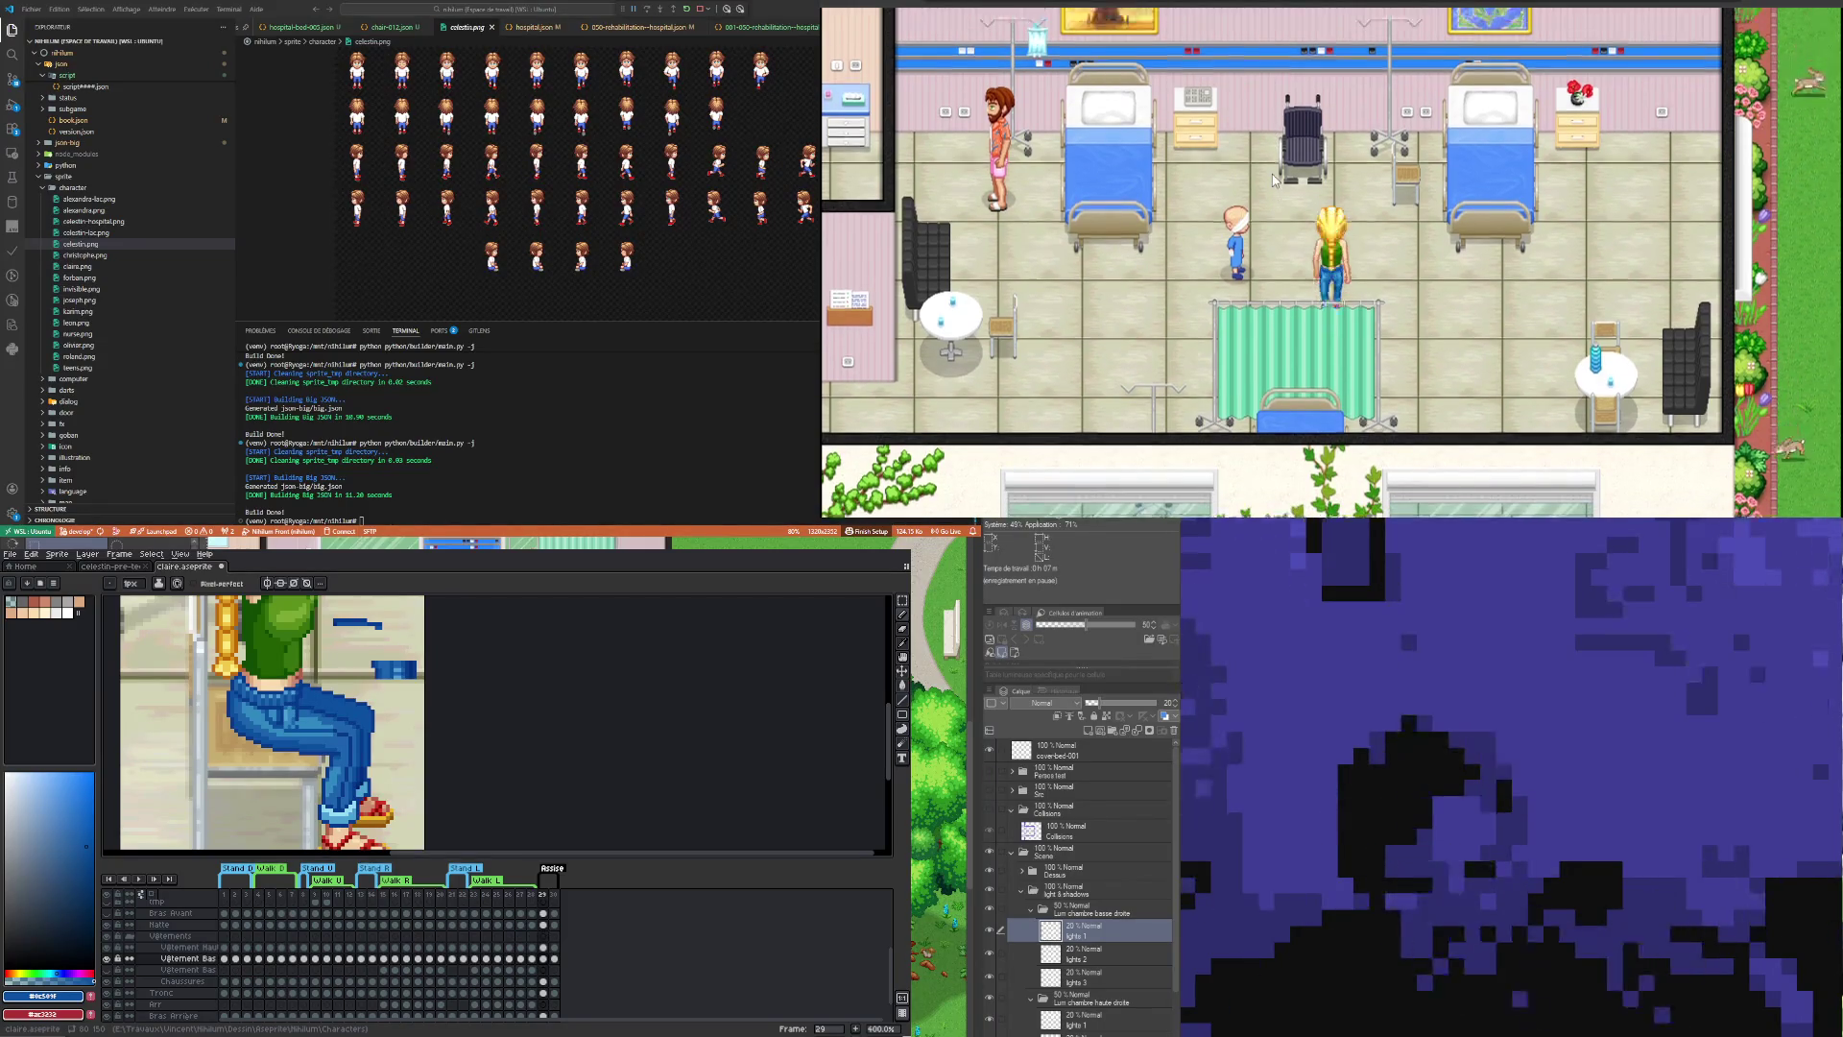
{"action": "scroll", "coordinate": [1267, 169], "scroll_direction": "up", "scroll_amount": 5}
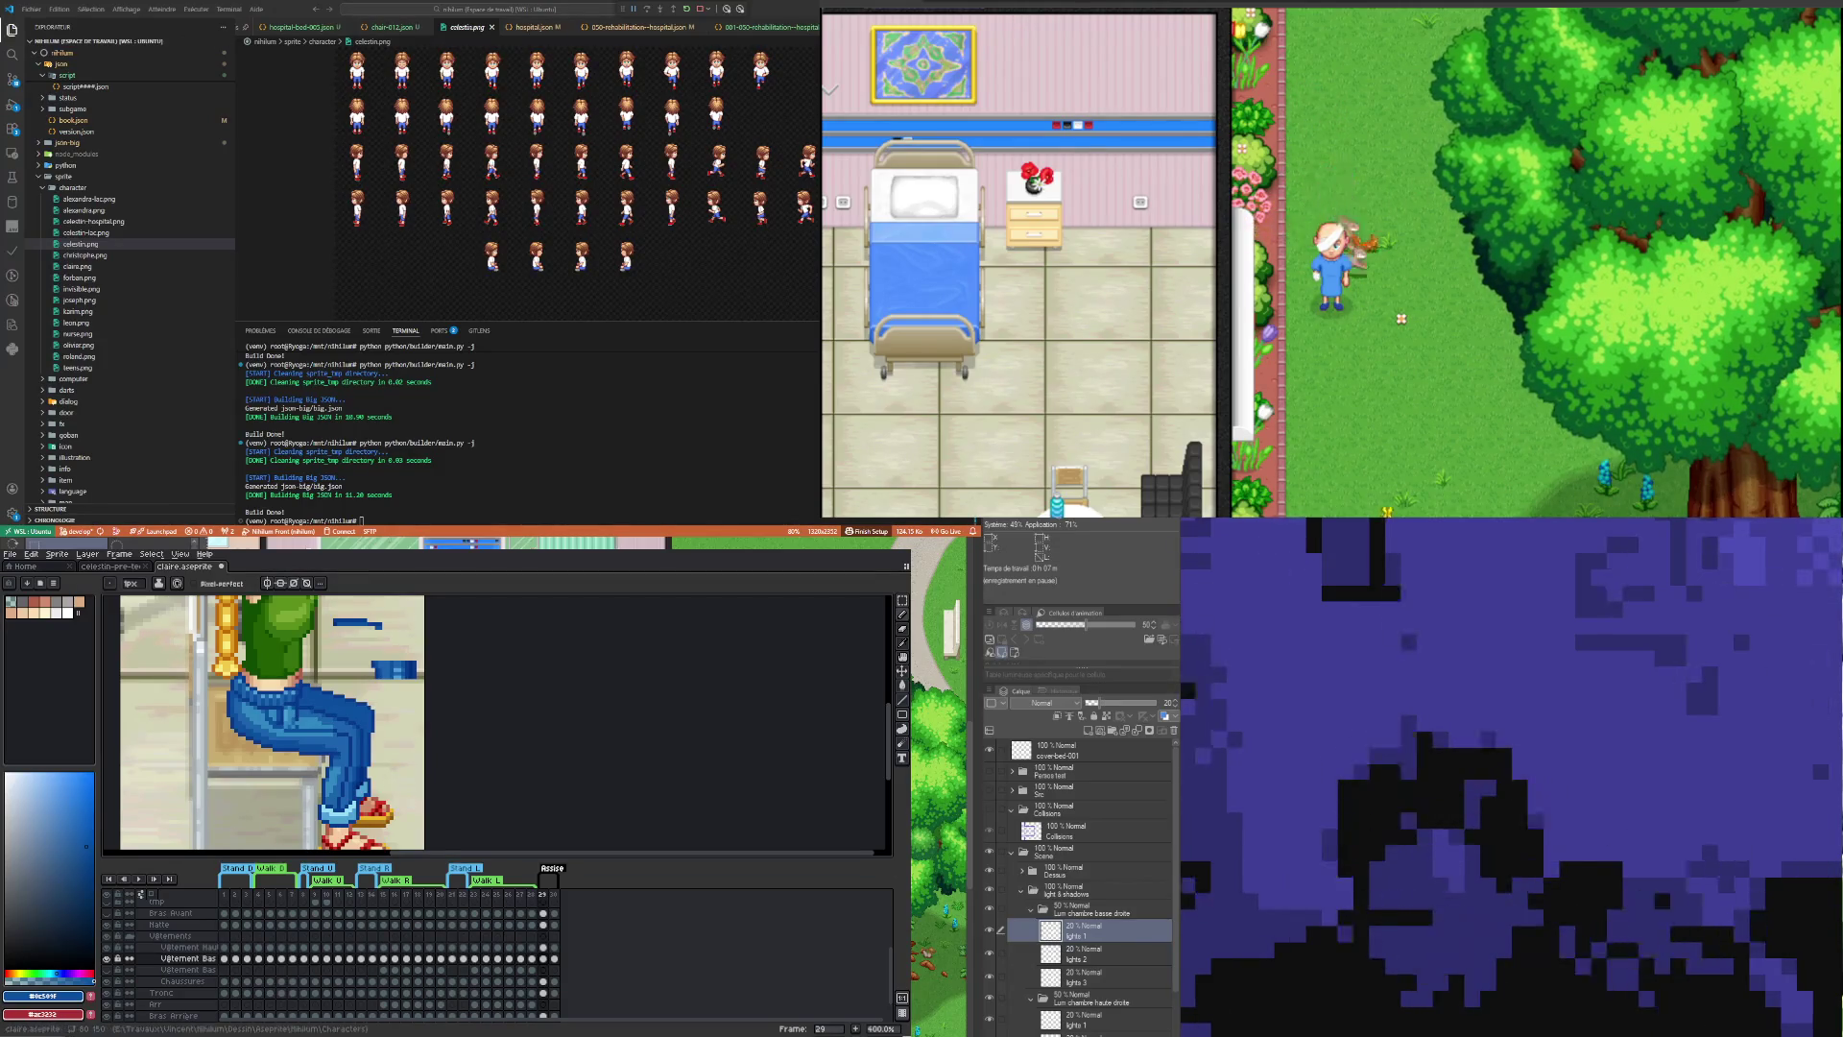
{"action": "scroll", "coordinate": [295, 718], "scroll_direction": "up", "scroll_amount": 1}
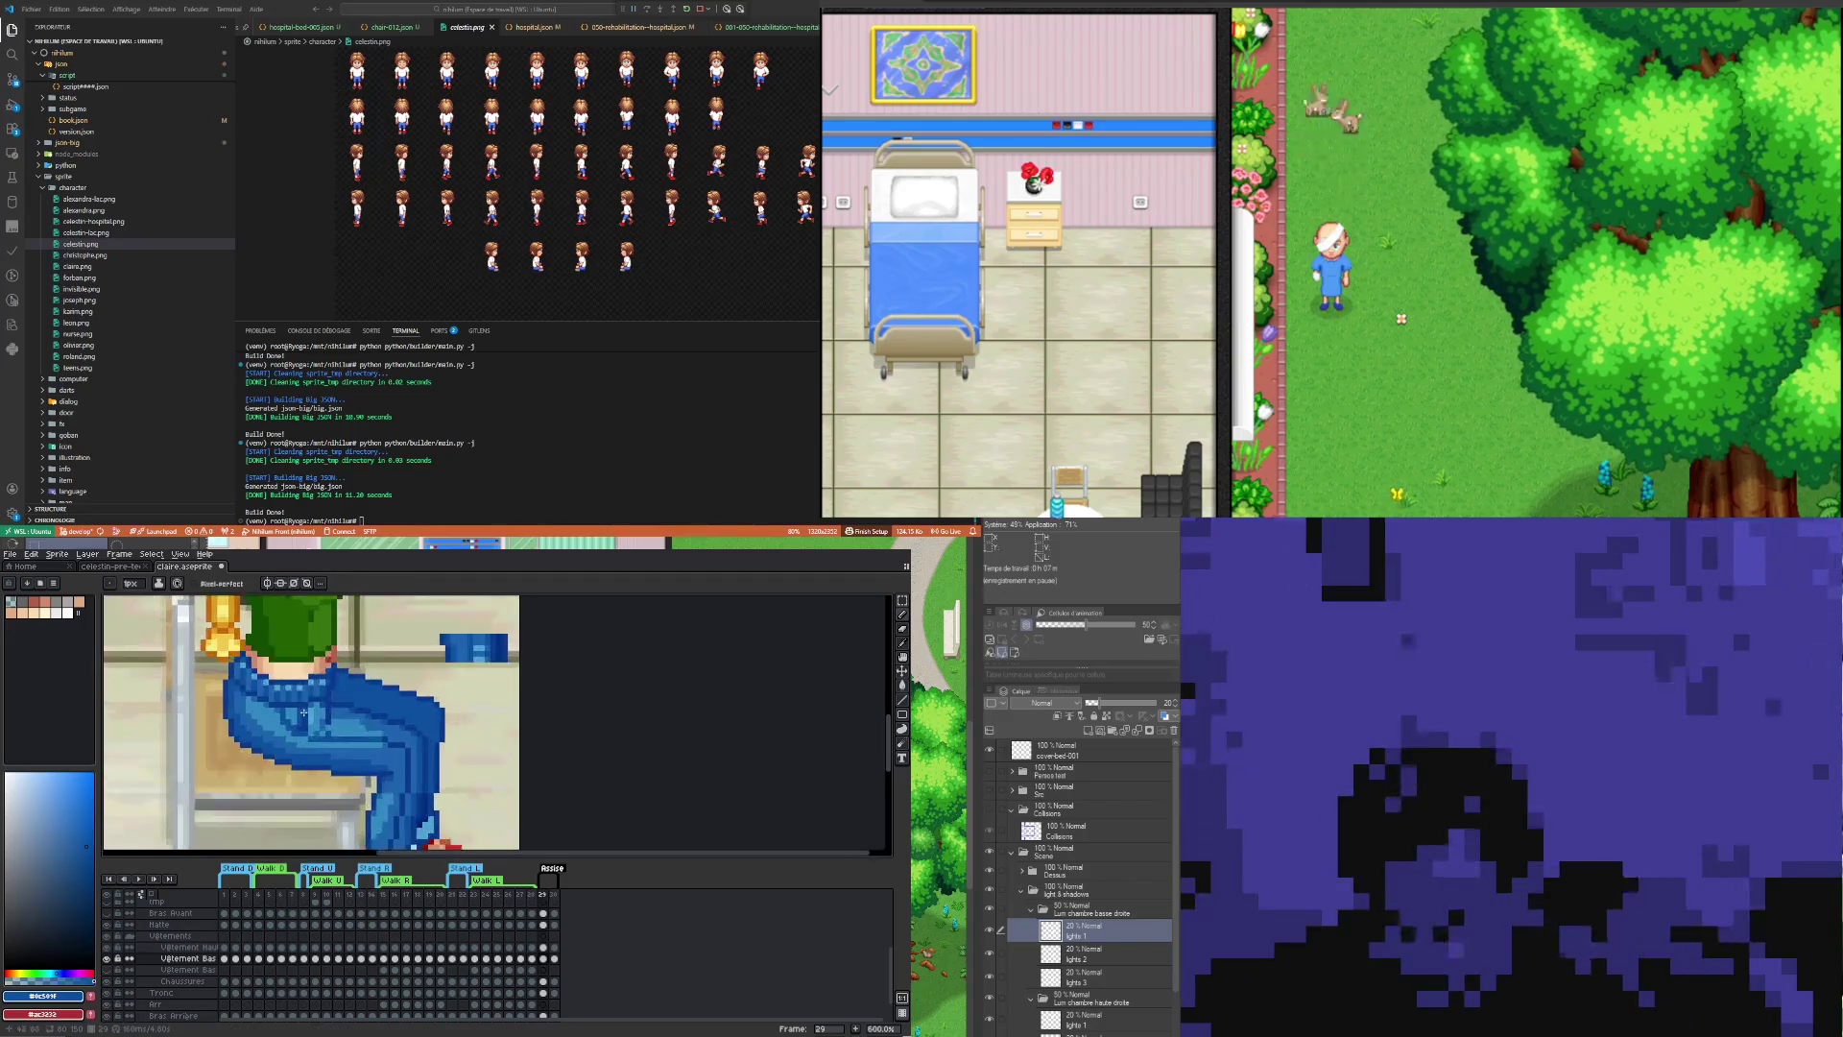
Step: Add light highlight blue pixels to the thigh, then pick a darker blue for the folds
{"action": "scroll", "coordinate": [294, 718], "scroll_direction": "down", "scroll_amount": 2}
{"action": "scroll", "coordinate": [298, 720], "scroll_direction": "down", "scroll_amount": 1}
{"action": "scroll", "coordinate": [310, 730], "scroll_direction": "up", "scroll_amount": 2}
{"action": "scroll", "coordinate": [310, 729], "scroll_direction": "up", "scroll_amount": 1}
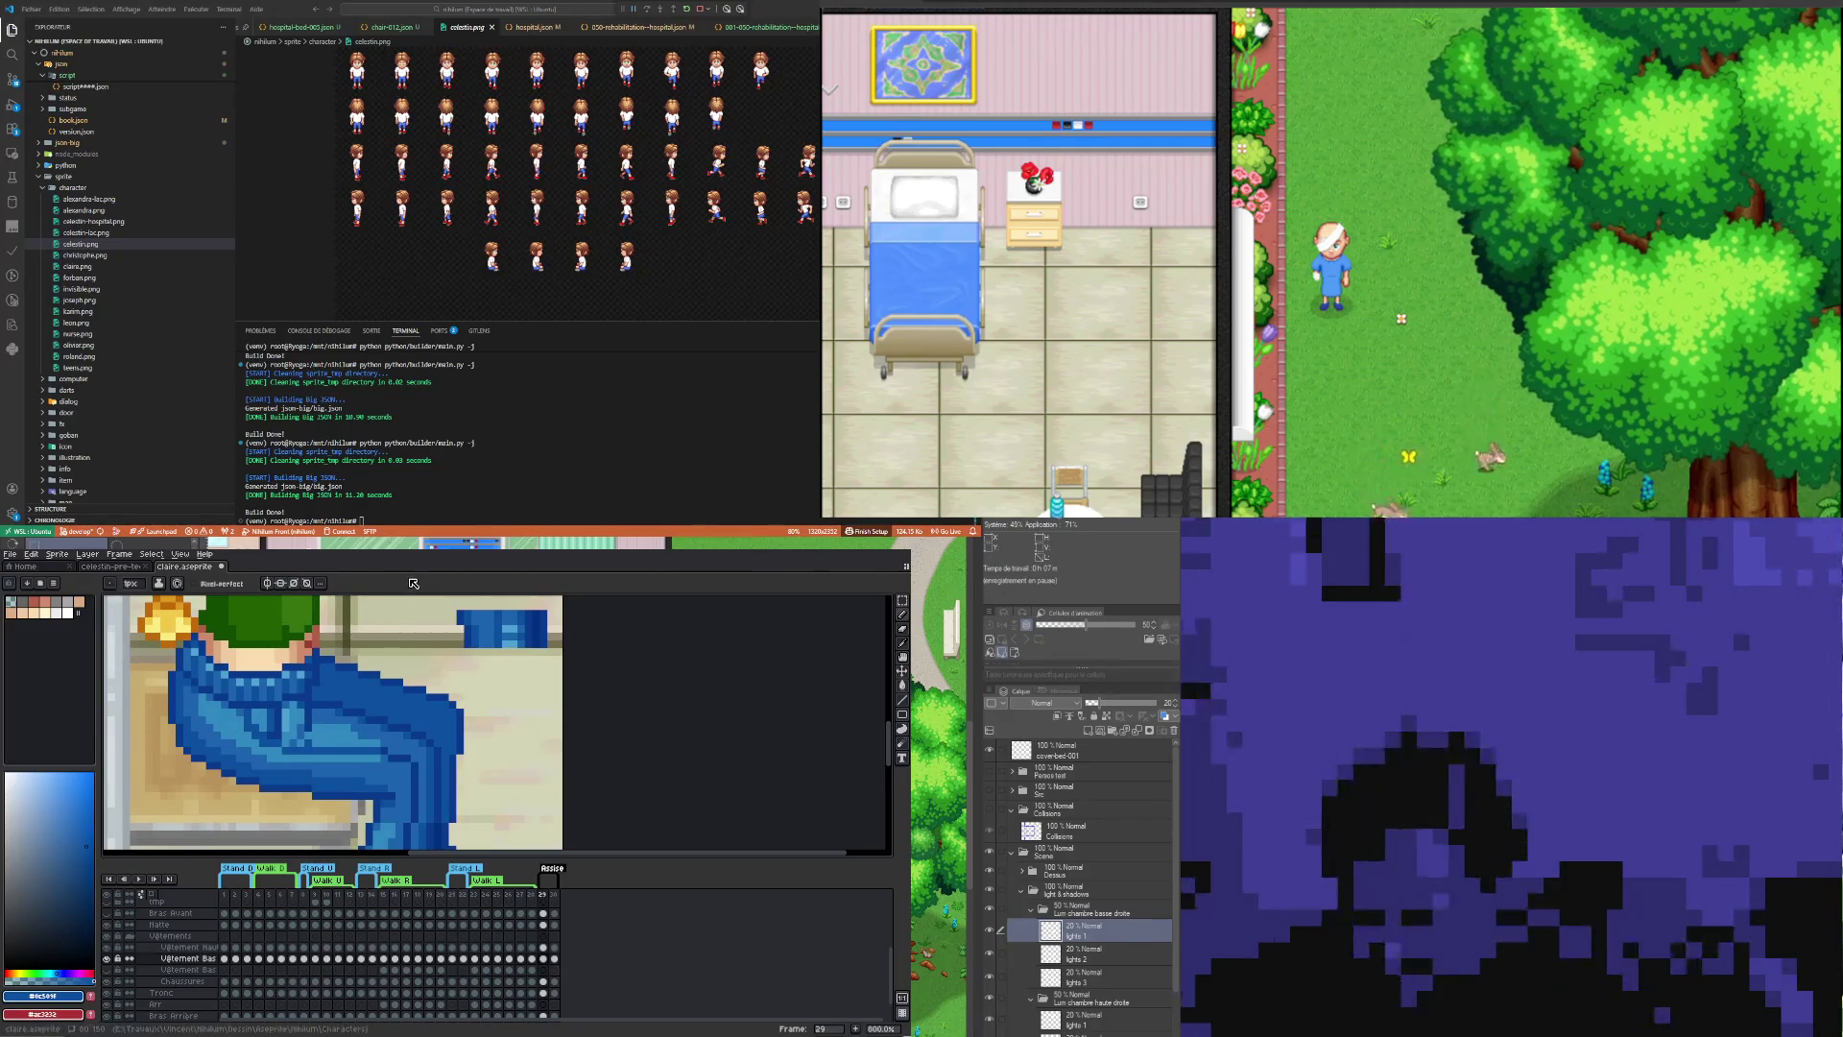
{"action": "key", "text": "i"}
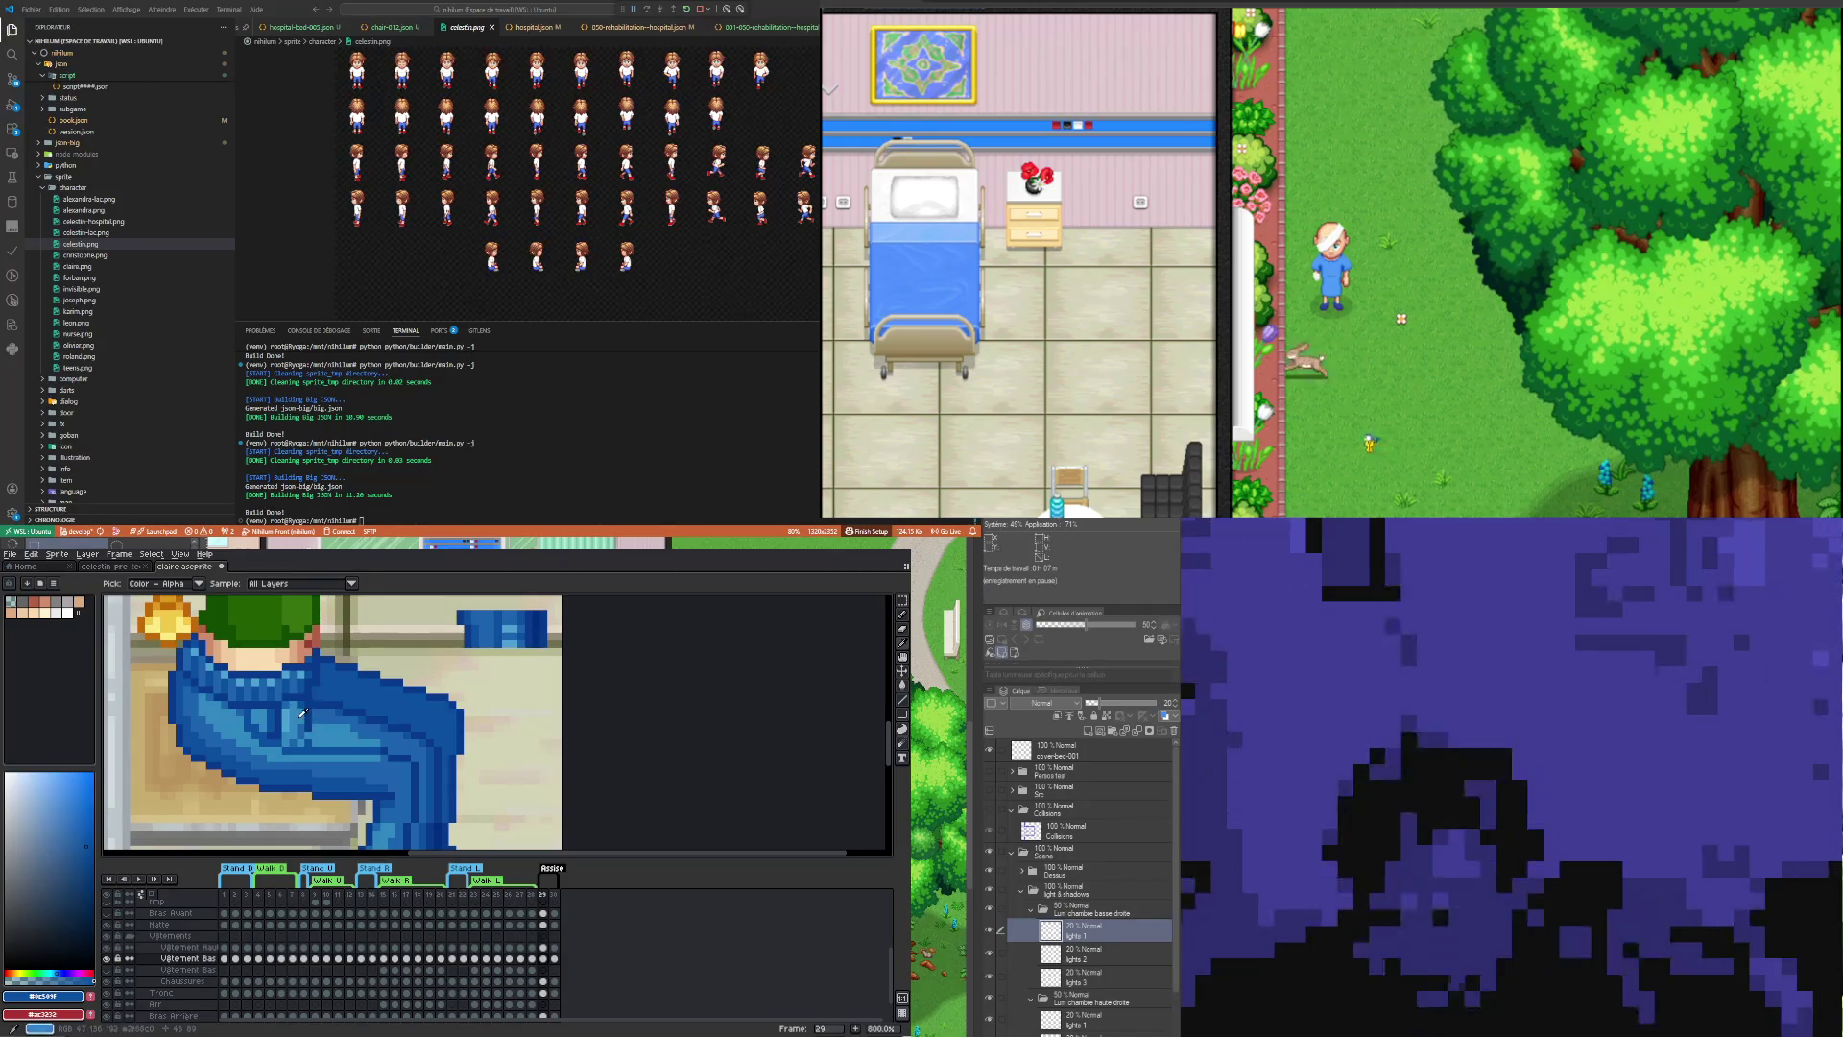
{"action": "left_click", "coordinate": [302, 712]}
{"action": "key", "text": "b"}
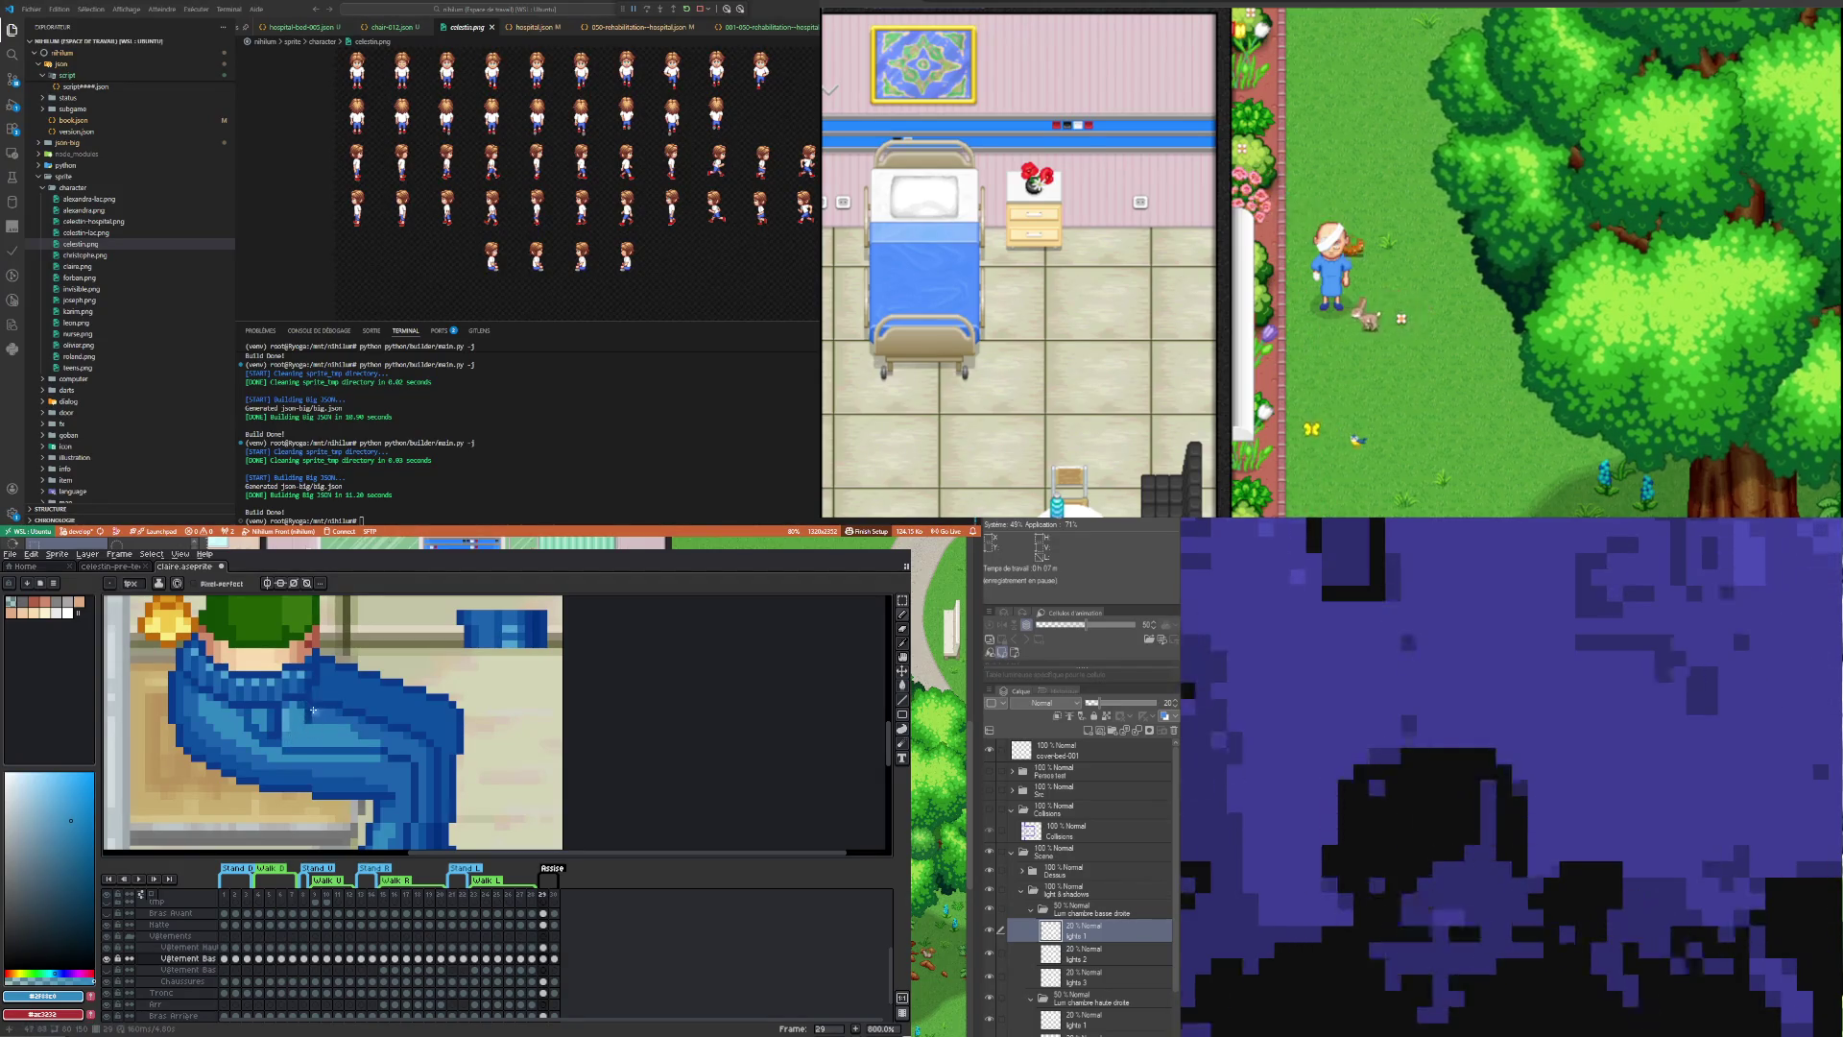
{"action": "left_click", "coordinate": [321, 715], "text": "alt"}
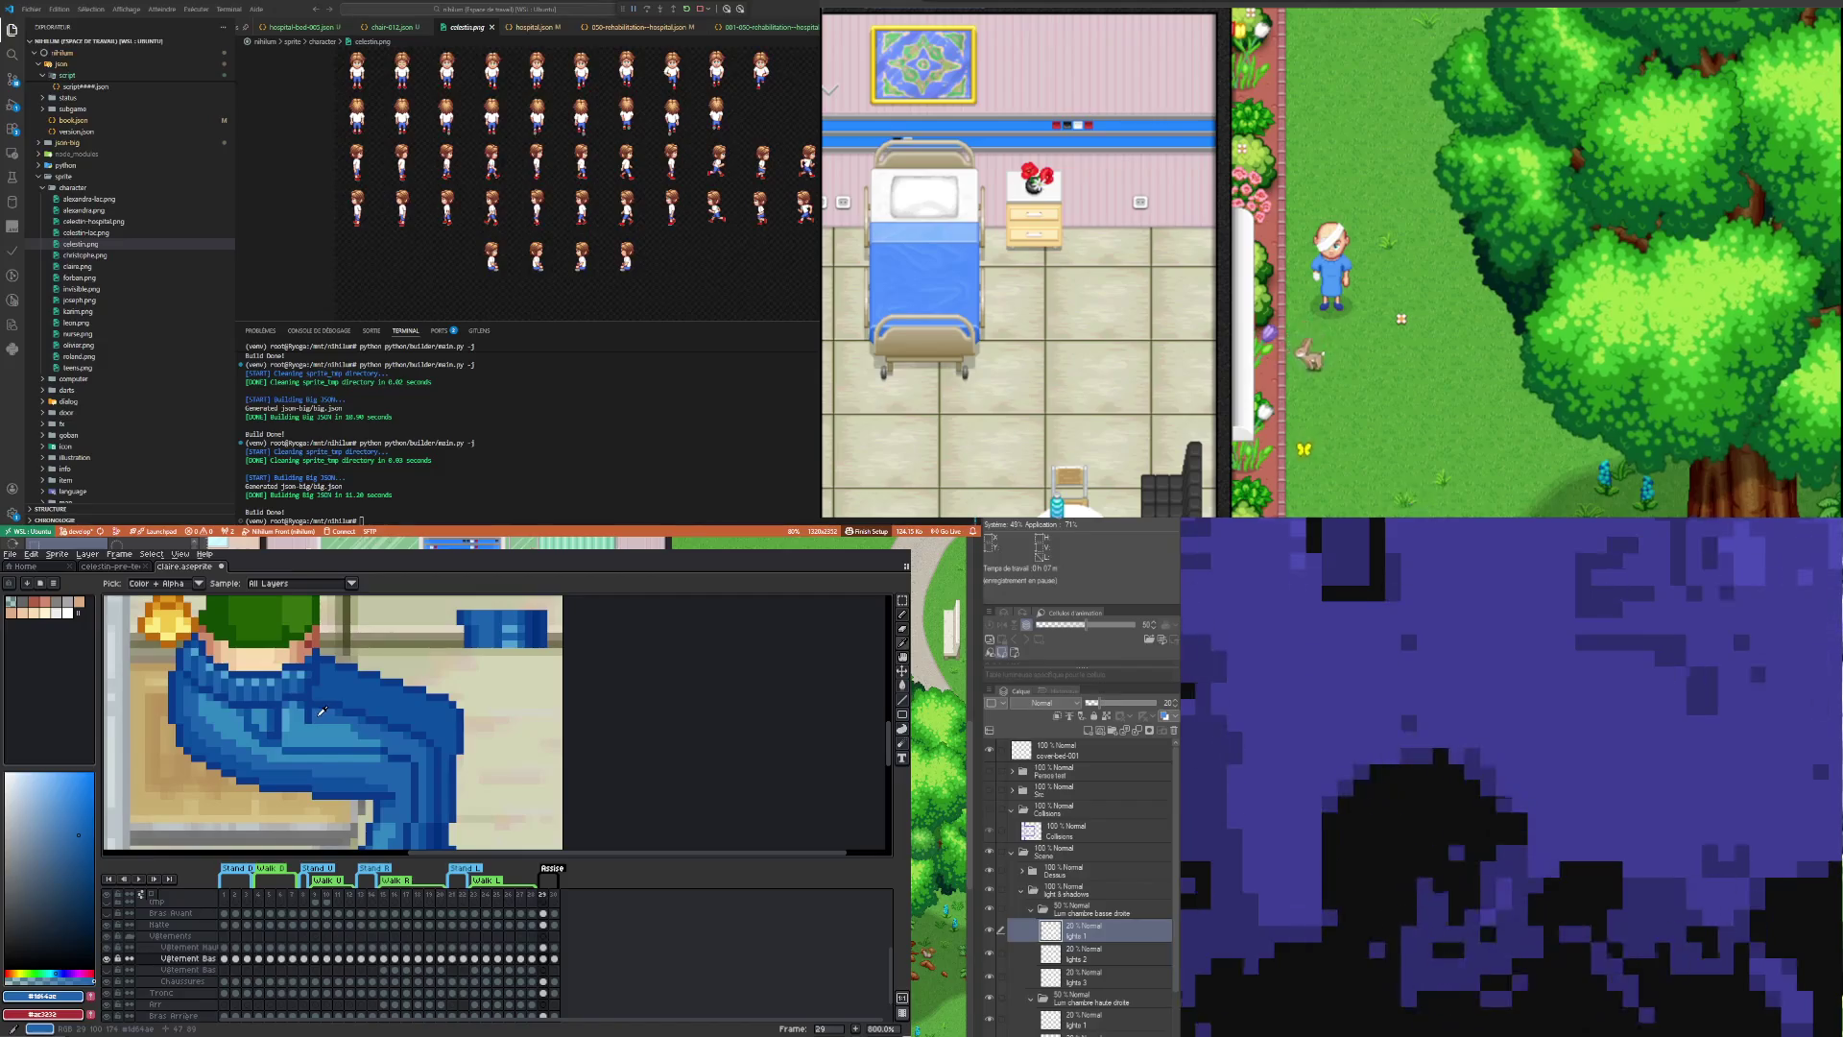